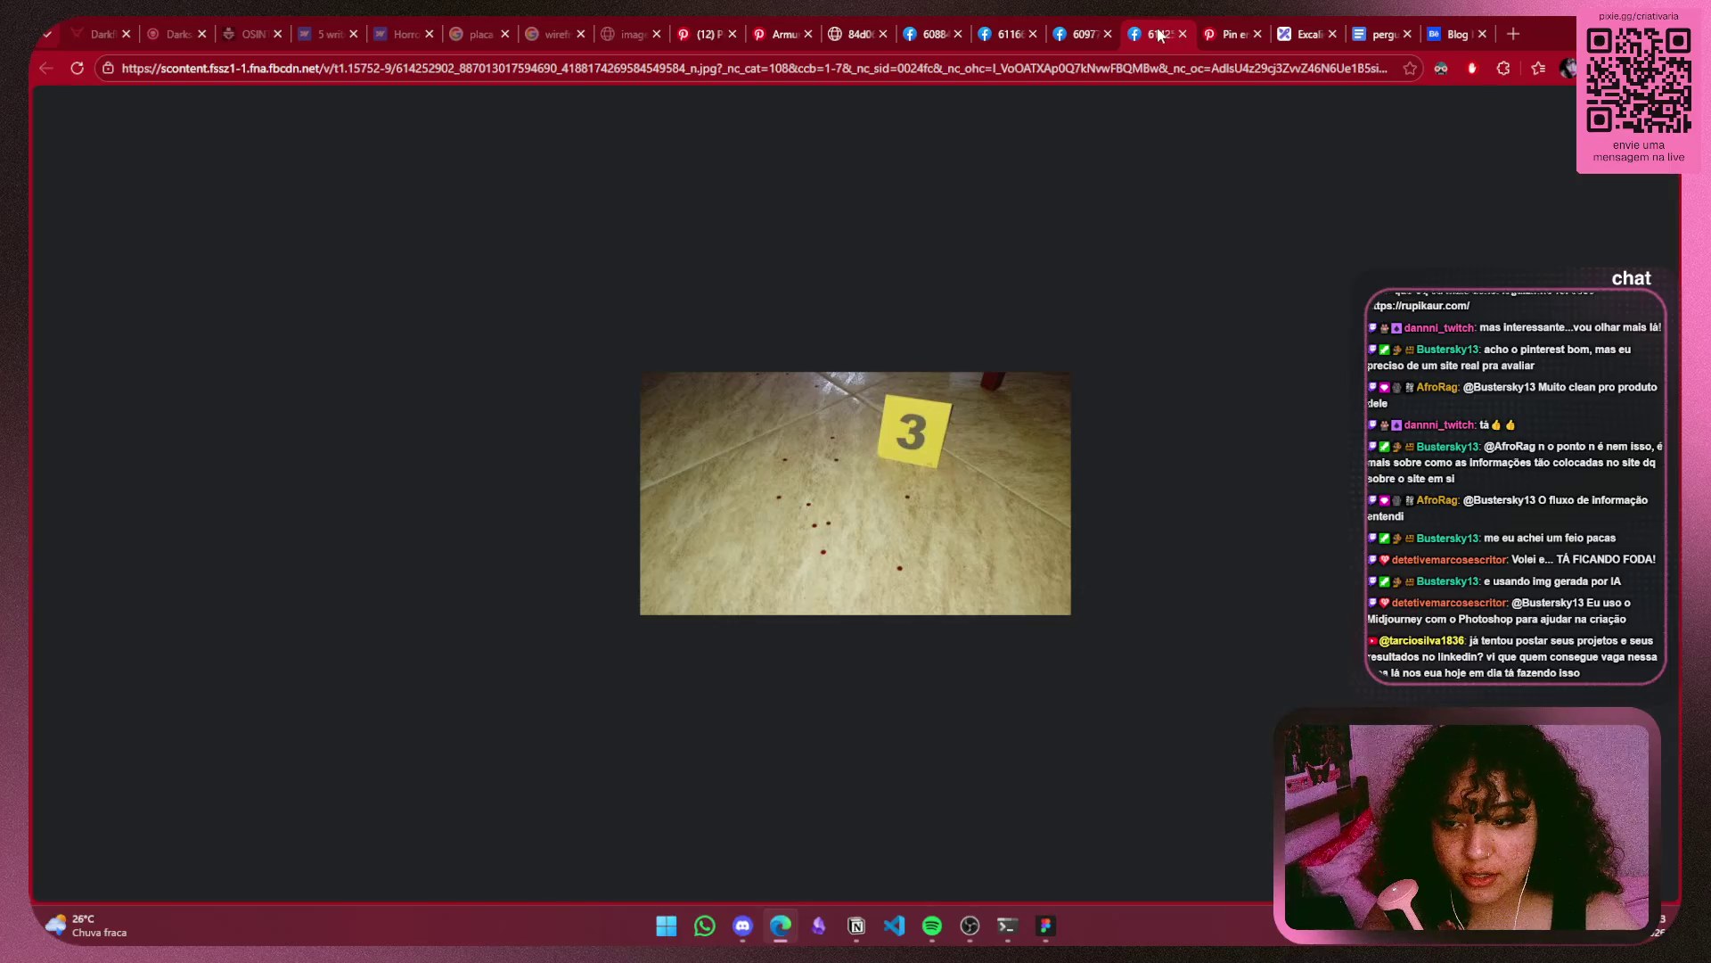
Switch Edge to the tab showing the blood-trail photo beside evidence marker 2.
{"action": "left_click", "coordinate": [1056, 33]}
{"action": "left_click", "coordinate": [1025, 33]}
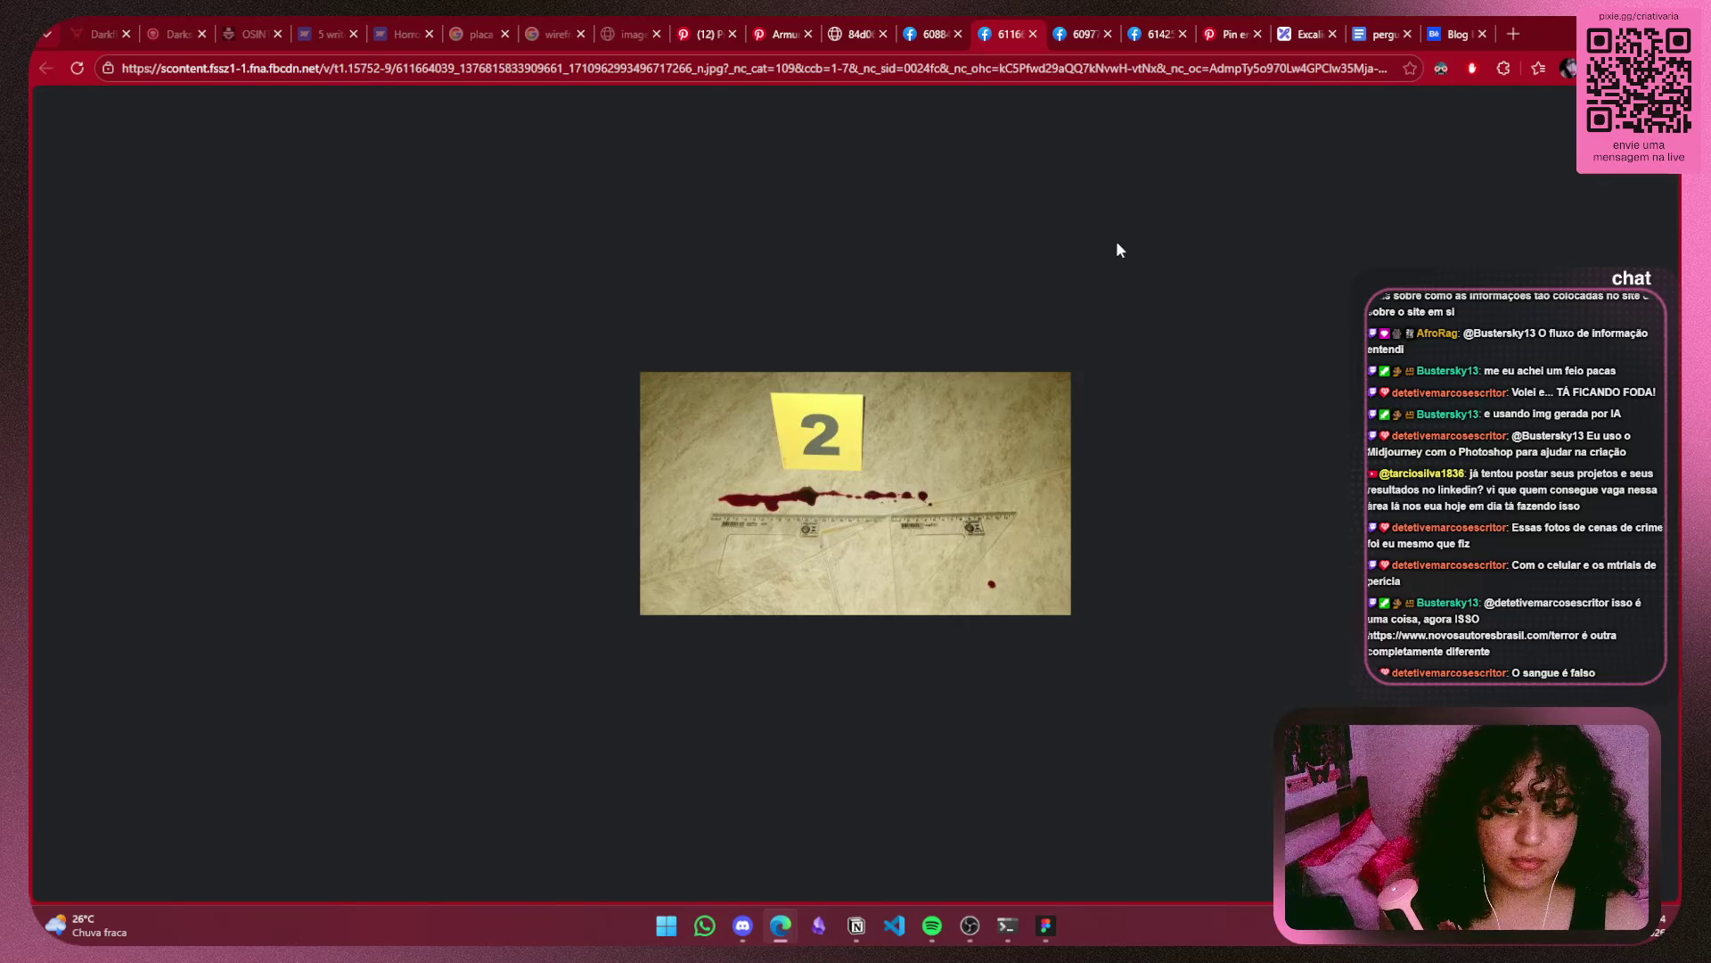
{"action": "left_click", "coordinate": [1514, 34]}
{"action": "type", "text": "https://www.novosautoresbrasil.com/terror"}
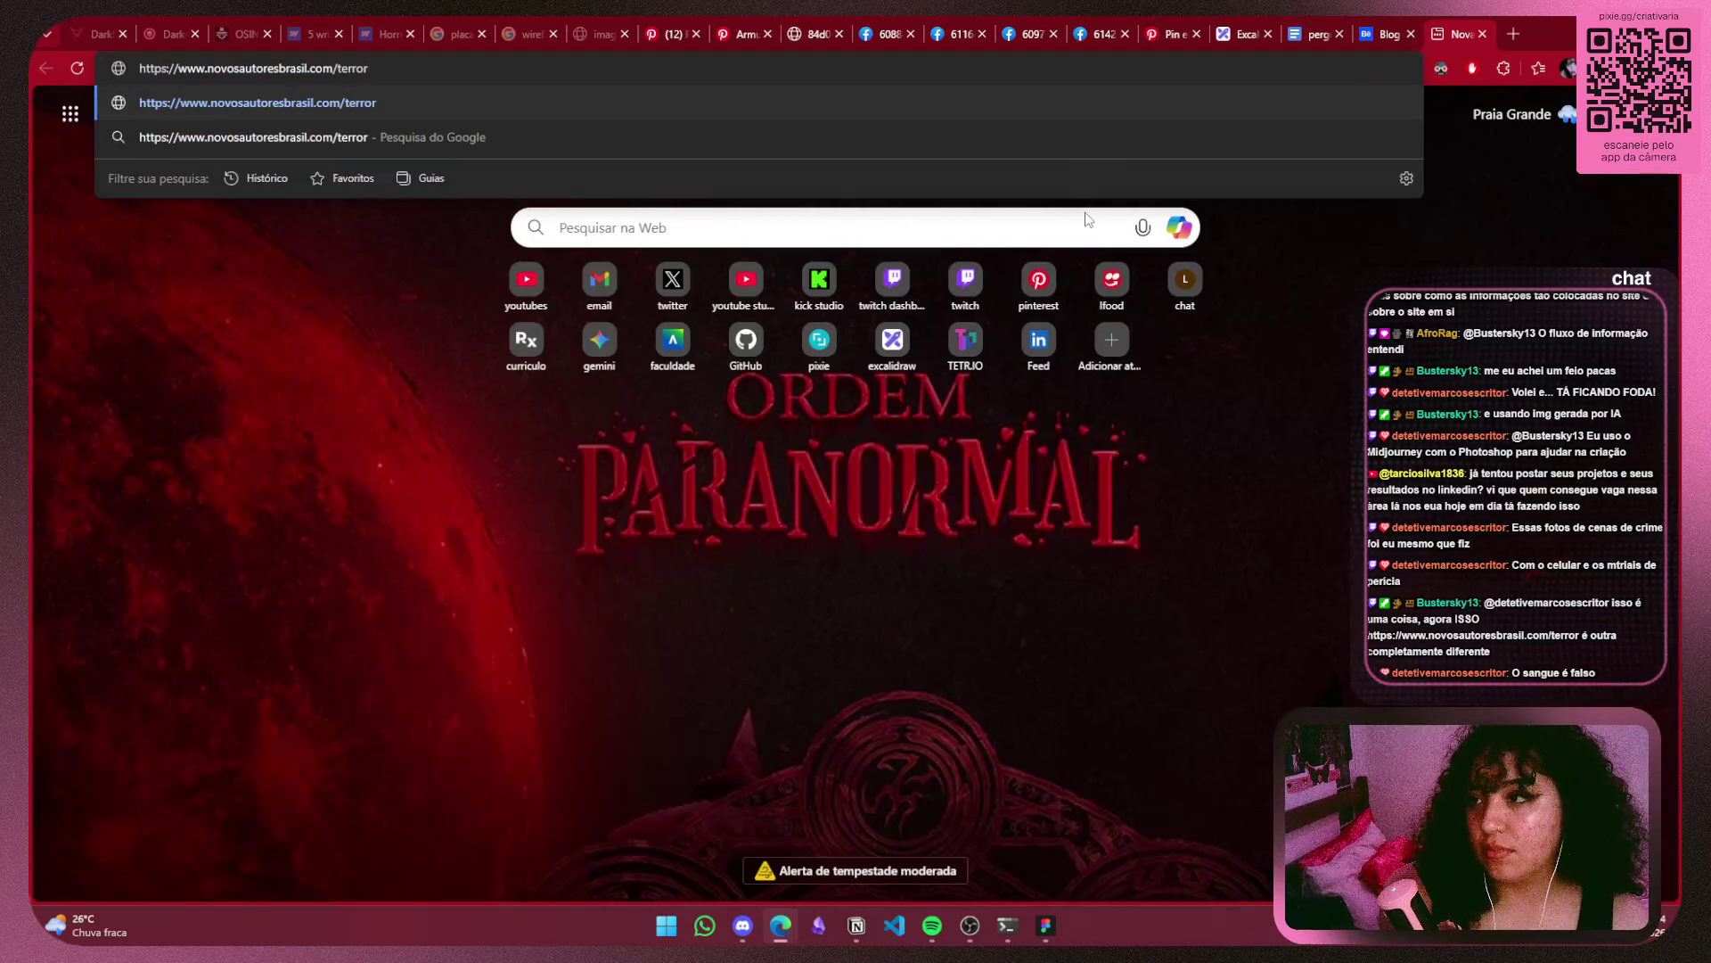
{"action": "key", "text": "Return"}
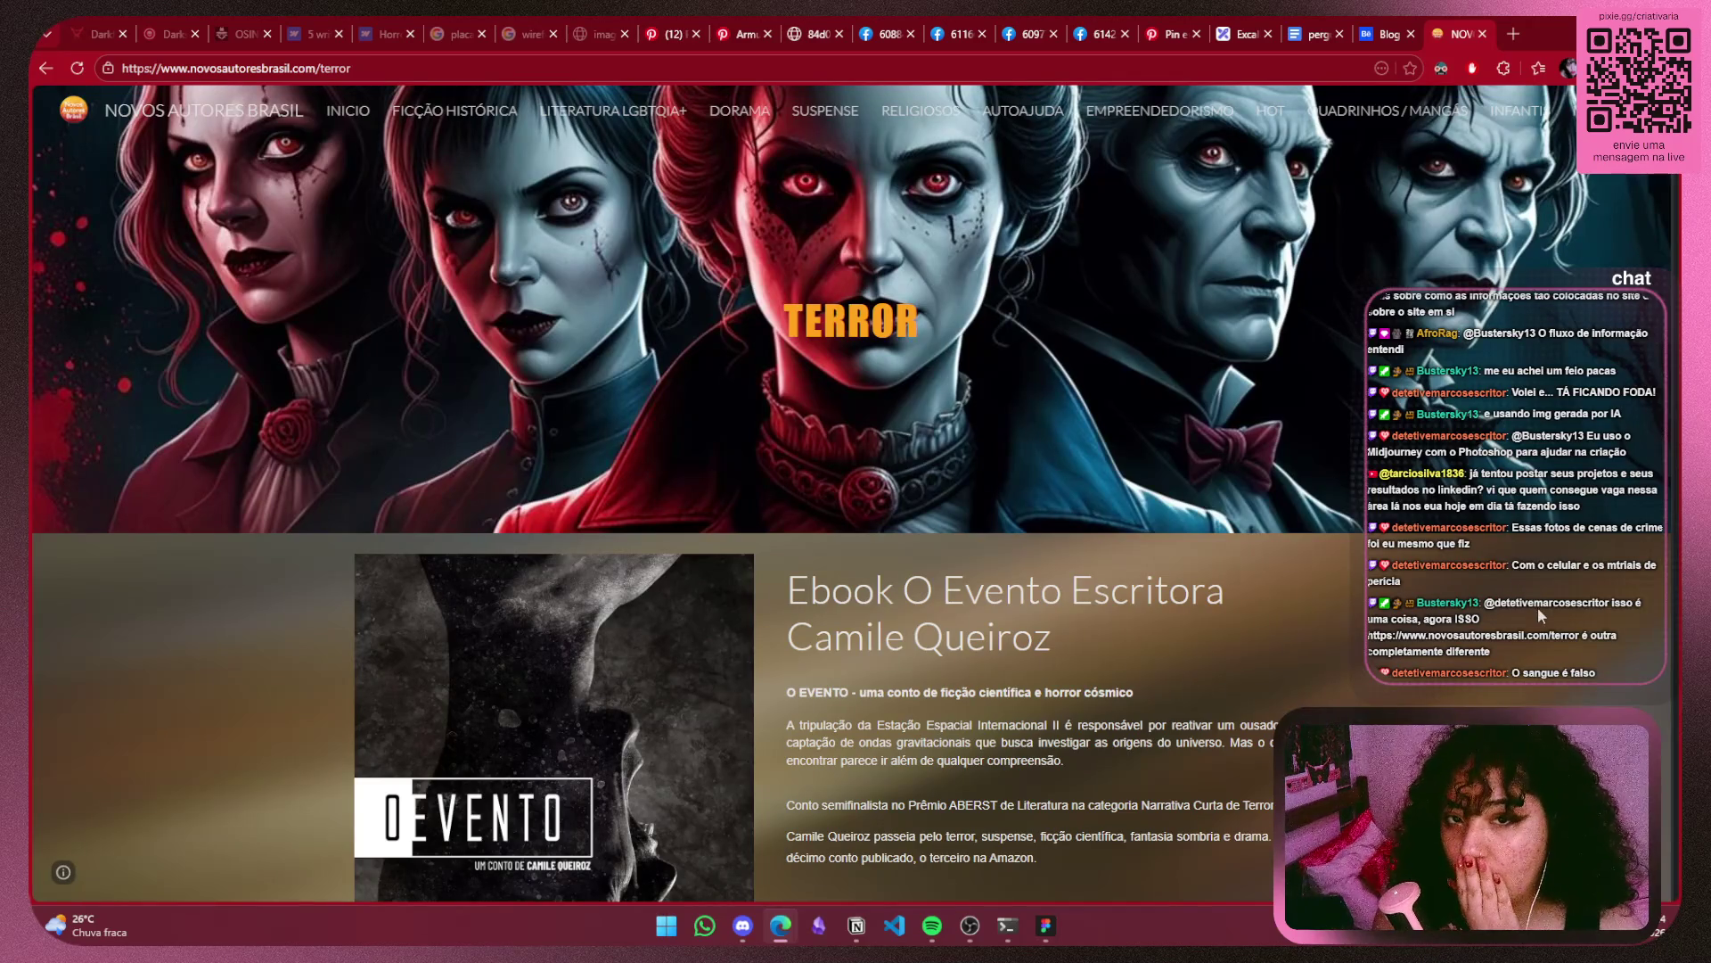
{"action": "scroll", "coordinate": [1537, 607], "scroll_direction": "down", "scroll_amount": 3}
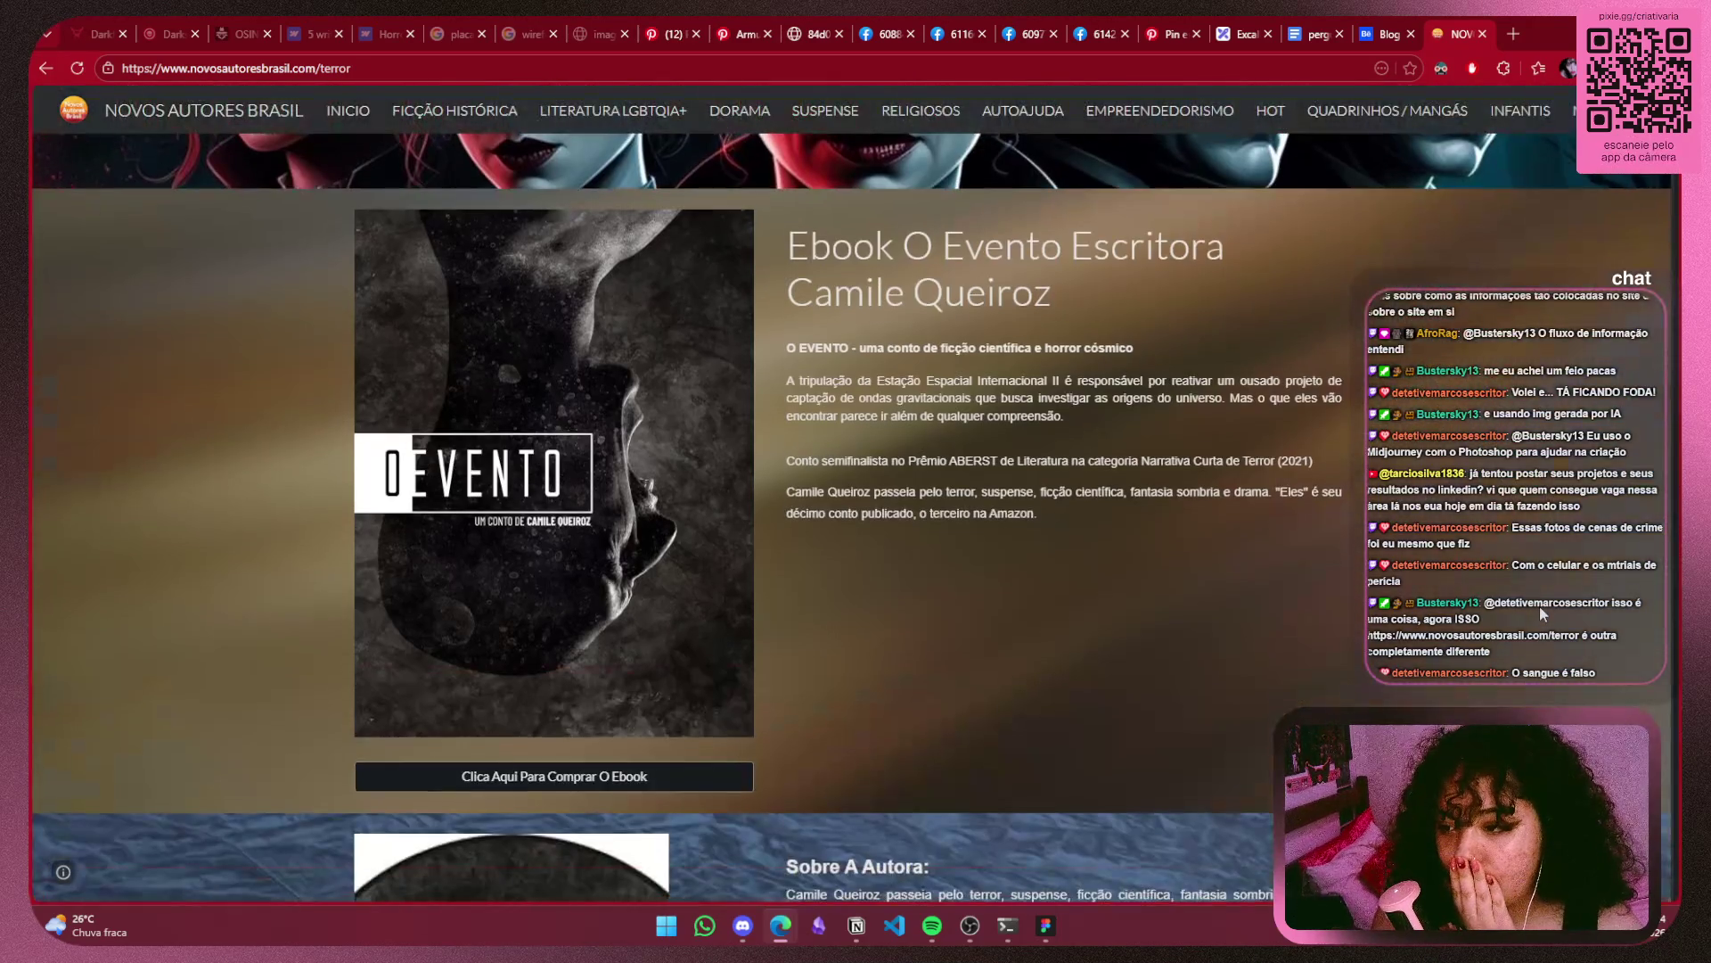
{"action": "scroll", "coordinate": [1539, 606], "scroll_direction": "down", "scroll_amount": 5}
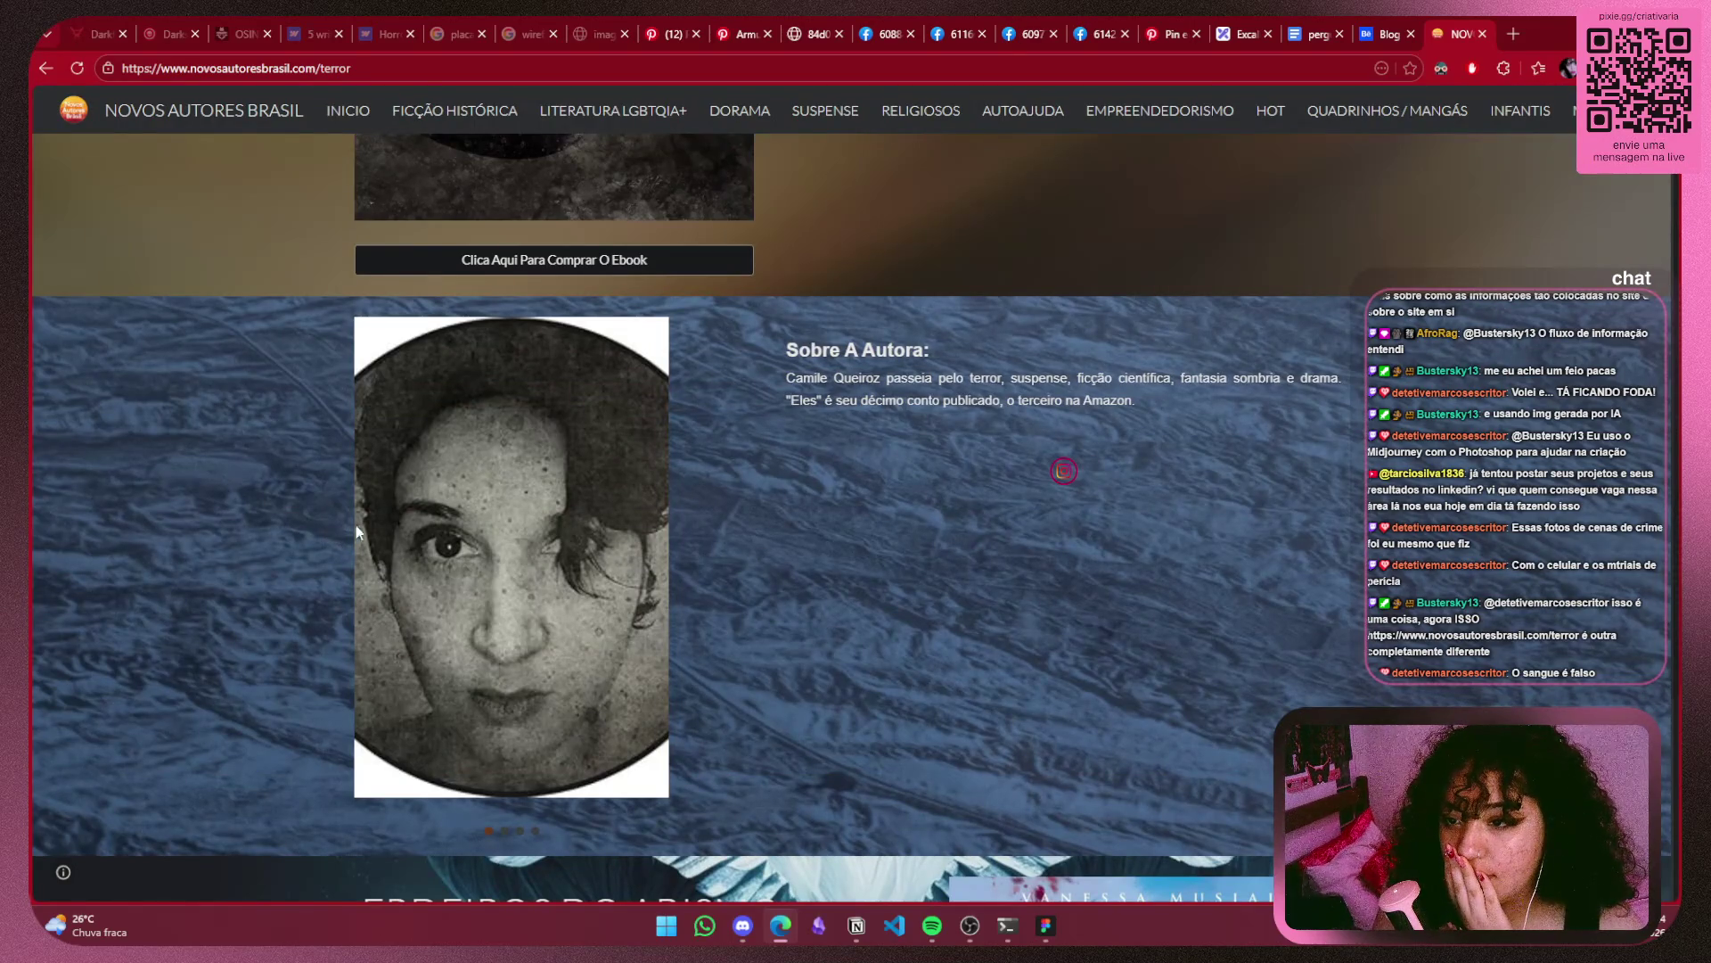
{"action": "left_click", "coordinate": [640, 556]}
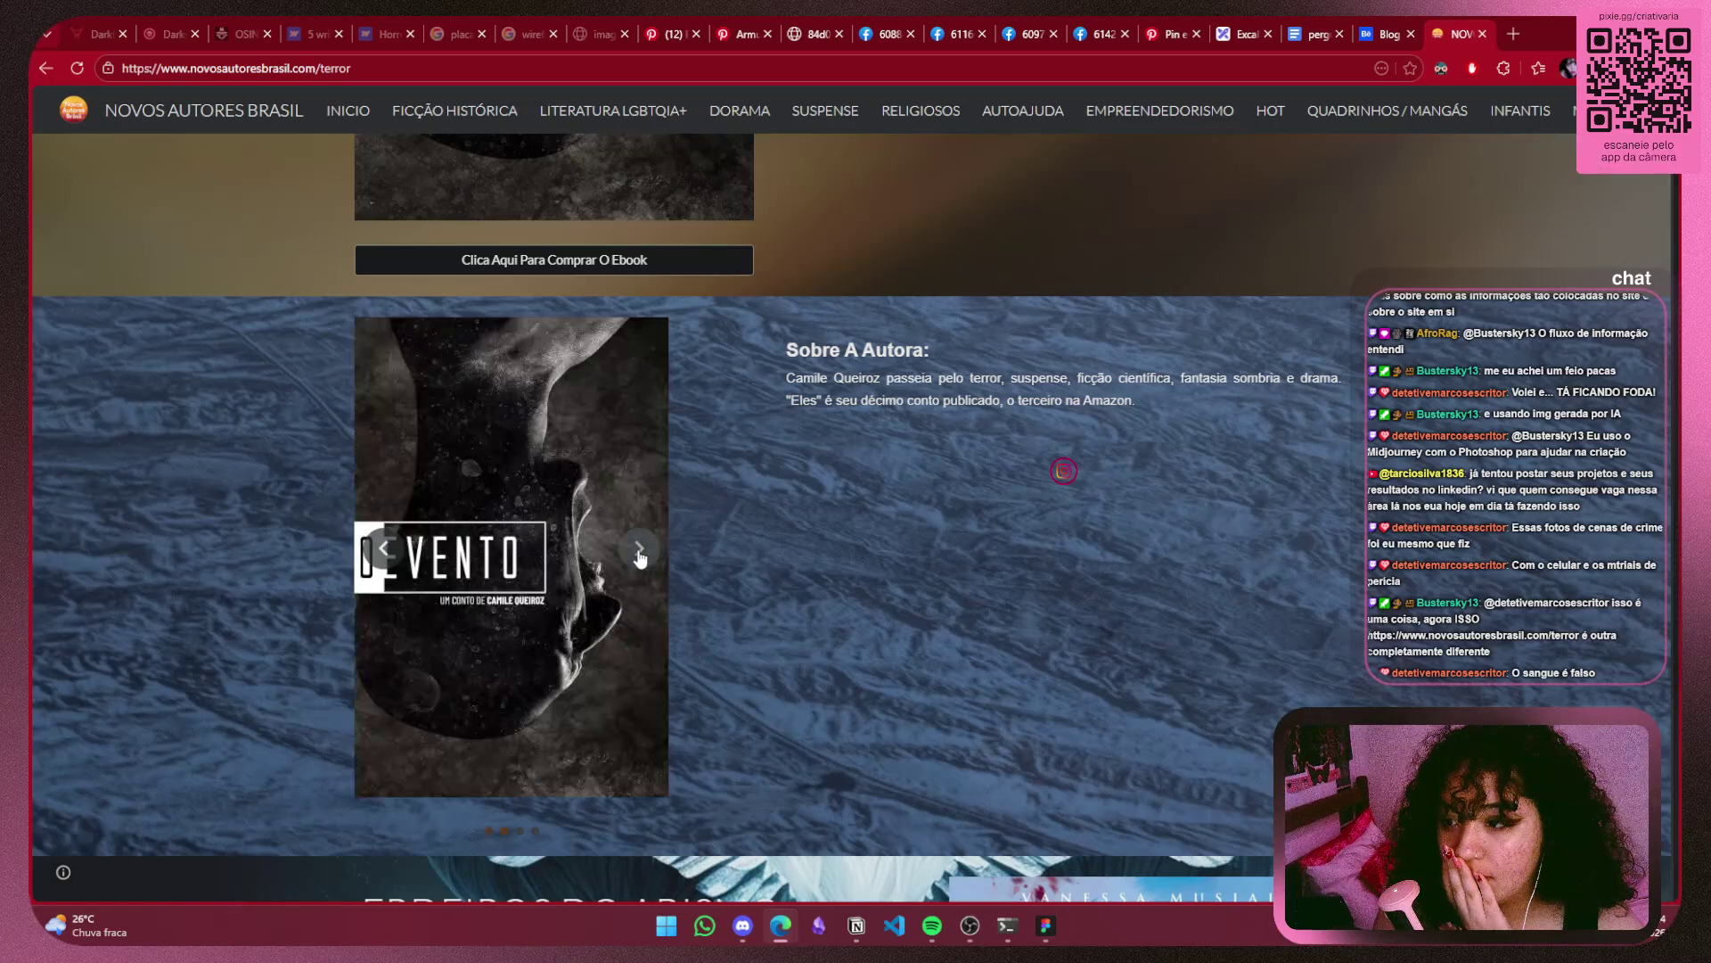
{"action": "left_click", "coordinate": [640, 556]}
{"action": "scroll", "coordinate": [891, 535], "scroll_direction": "up", "scroll_amount": 5}
{"action": "scroll", "coordinate": [1137, 510], "scroll_direction": "up", "scroll_amount": 5}
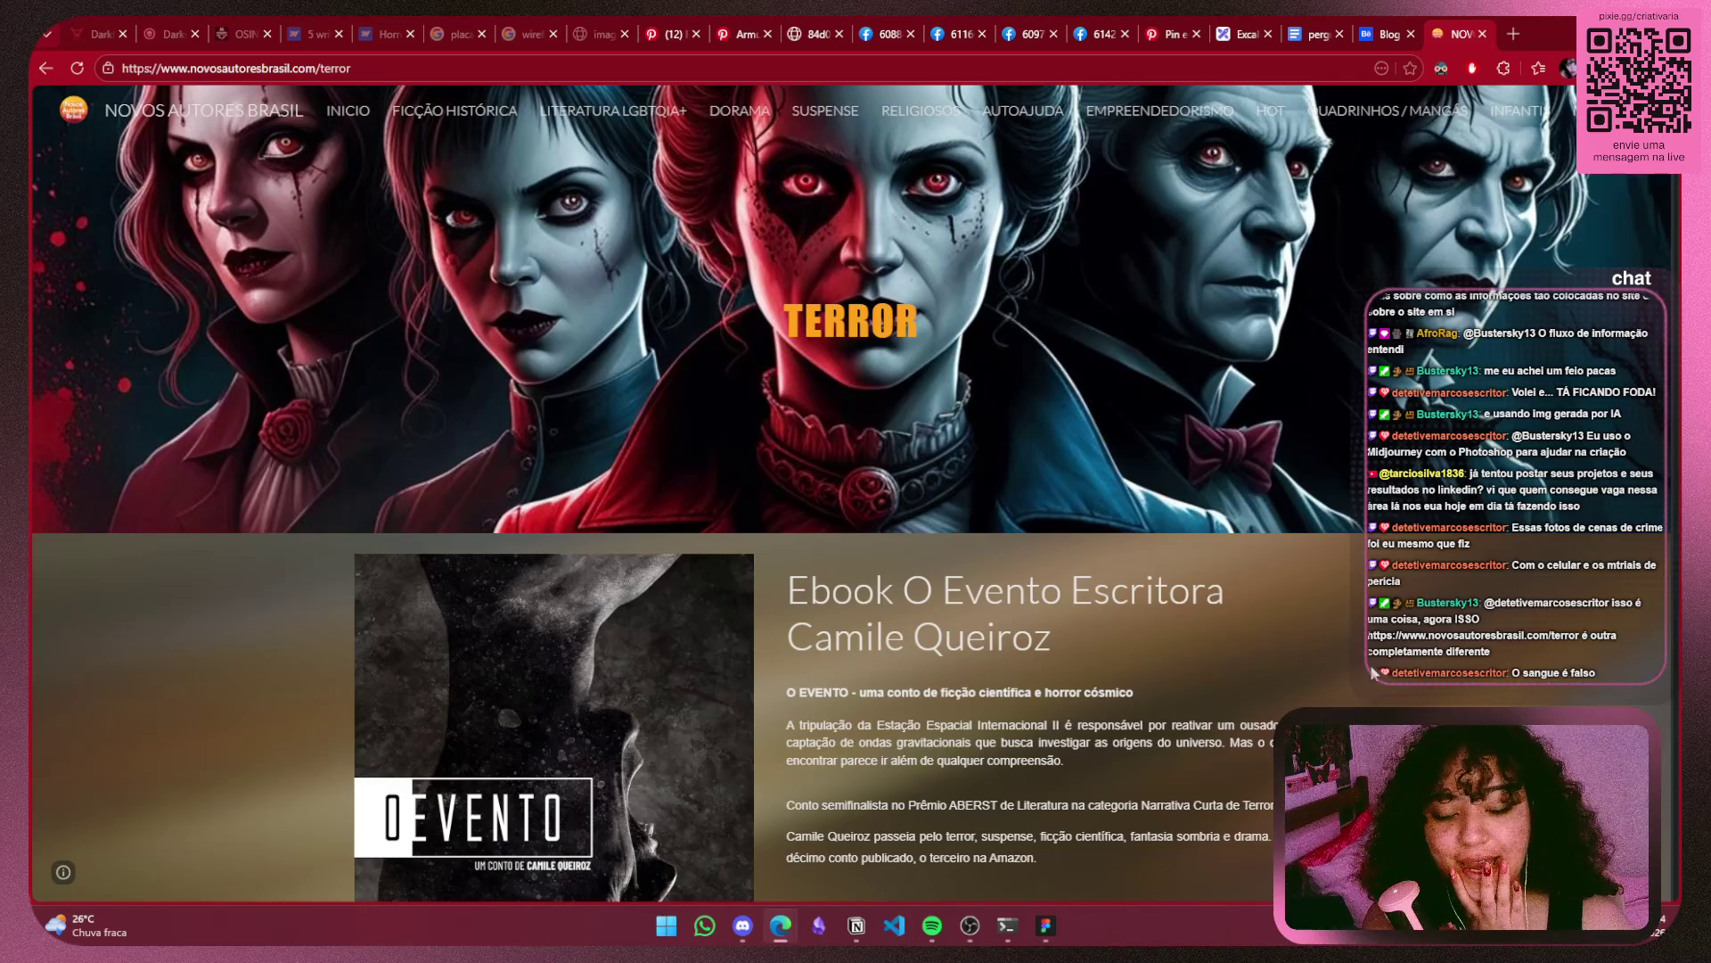
{"action": "scroll", "coordinate": [1040, 673], "scroll_direction": "down", "scroll_amount": 5}
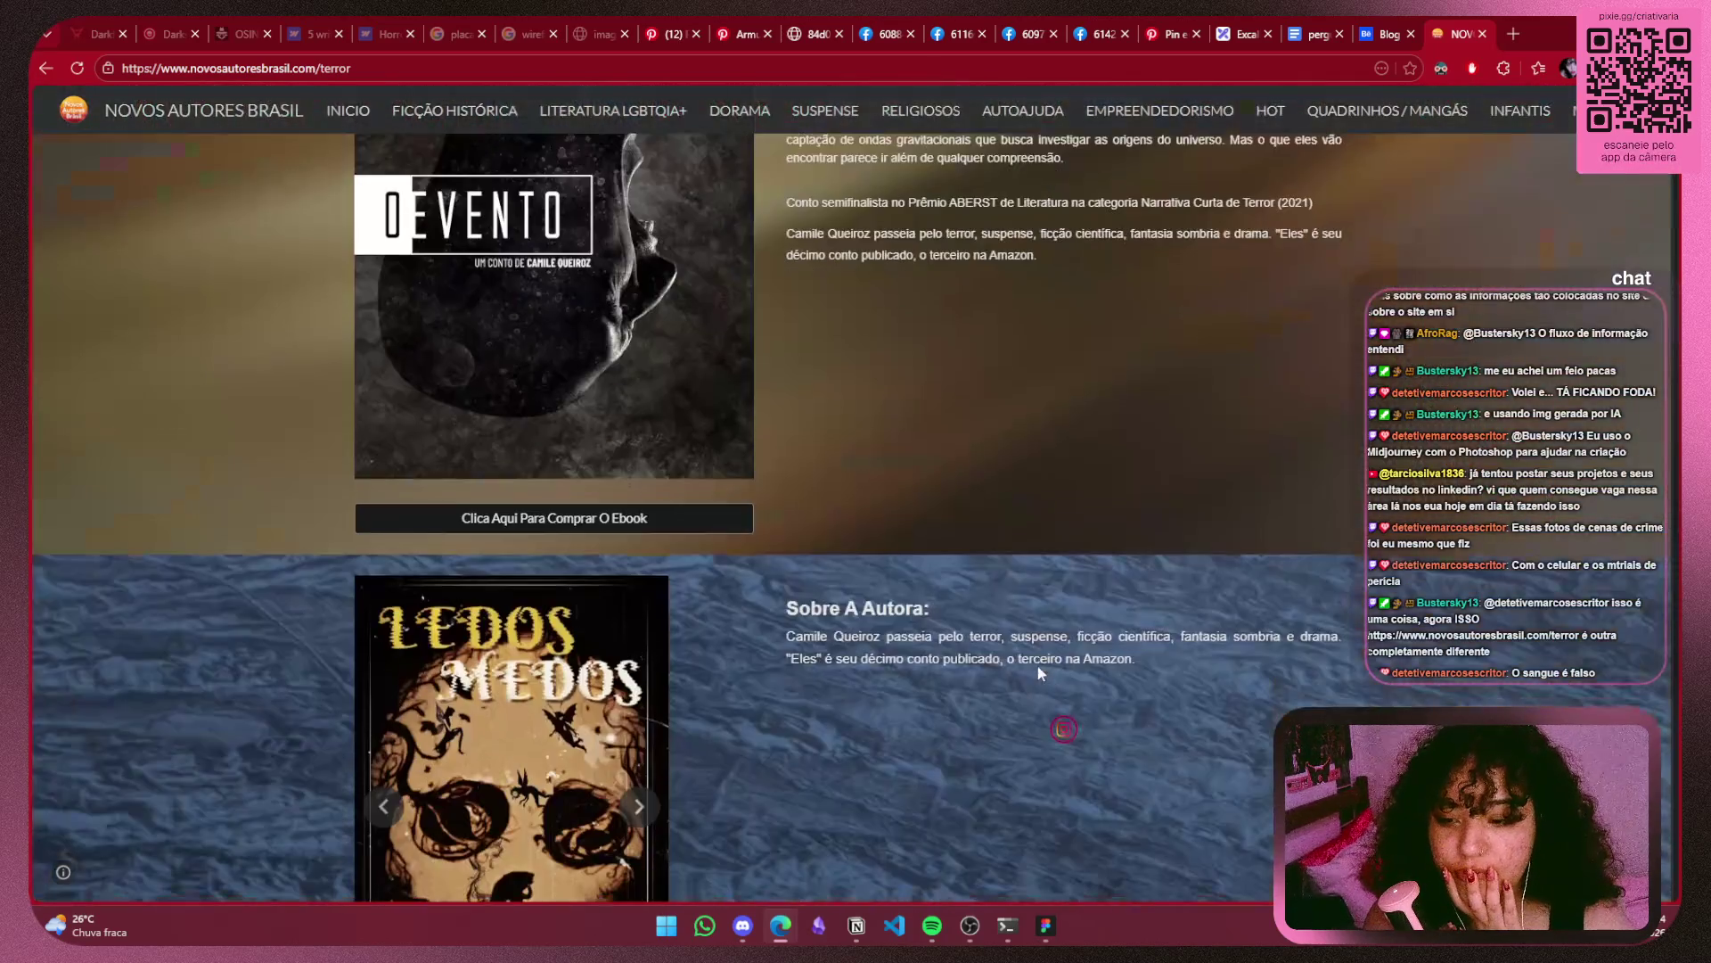
{"action": "scroll", "coordinate": [1046, 654], "scroll_direction": "down", "scroll_amount": 5}
{"action": "scroll", "coordinate": [1034, 651], "scroll_direction": "down", "scroll_amount": 5}
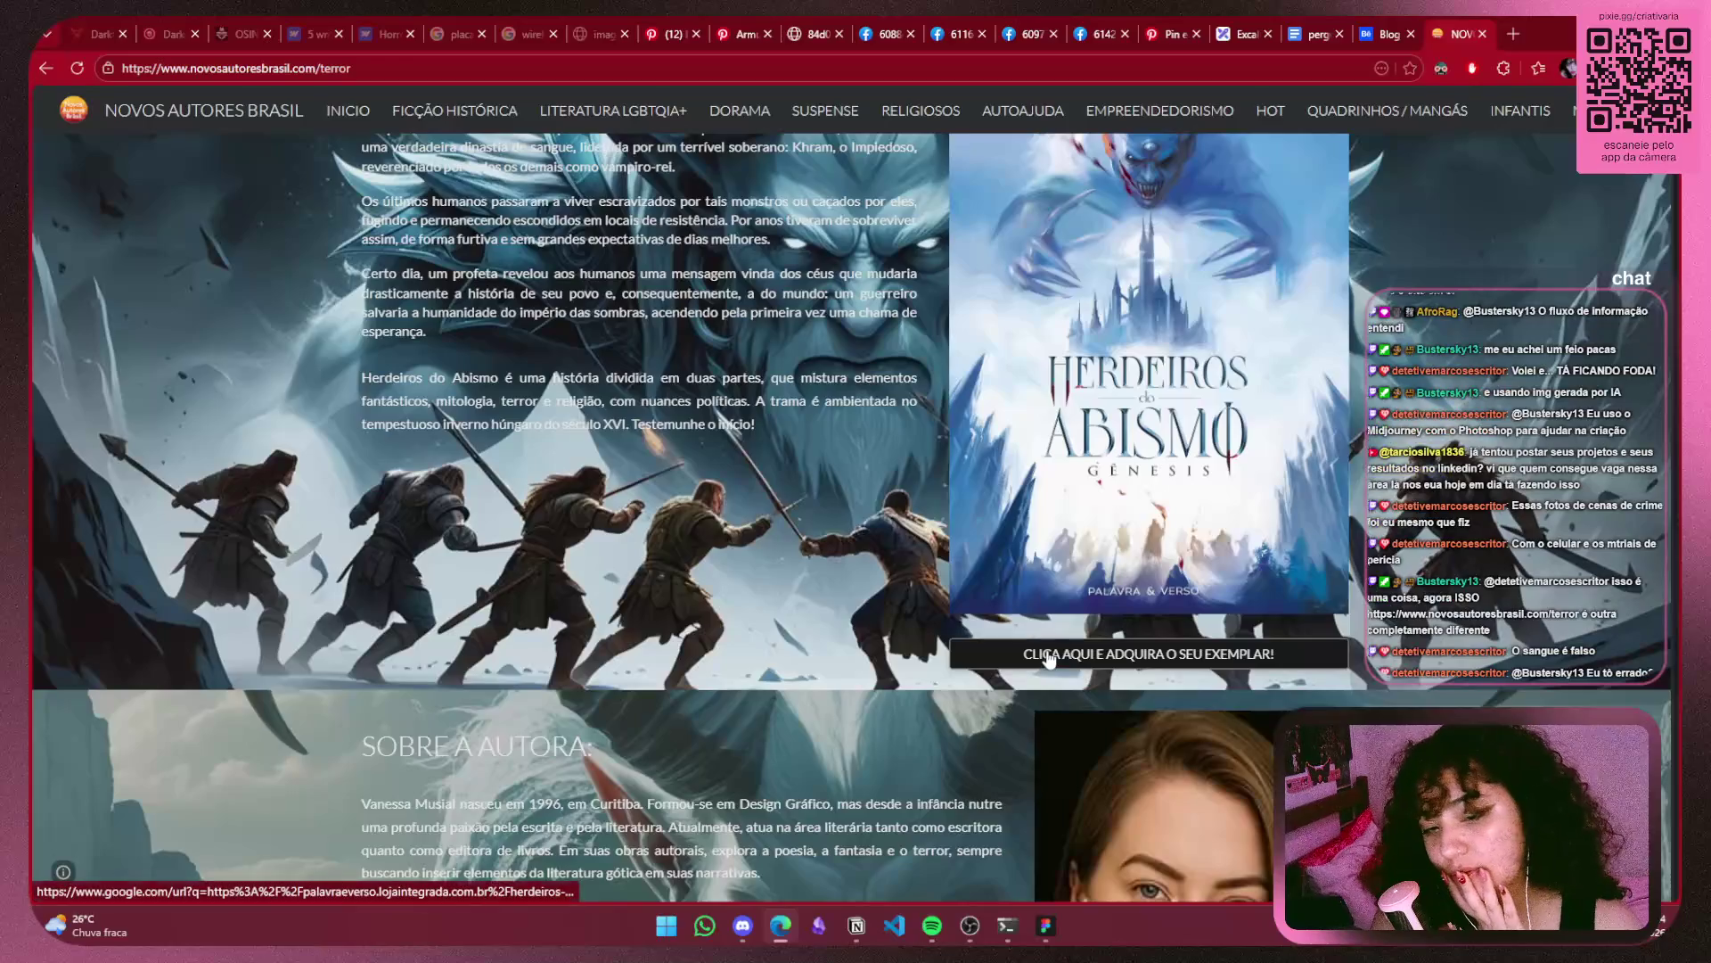
{"action": "scroll", "coordinate": [923, 607], "scroll_direction": "down", "scroll_amount": 4}
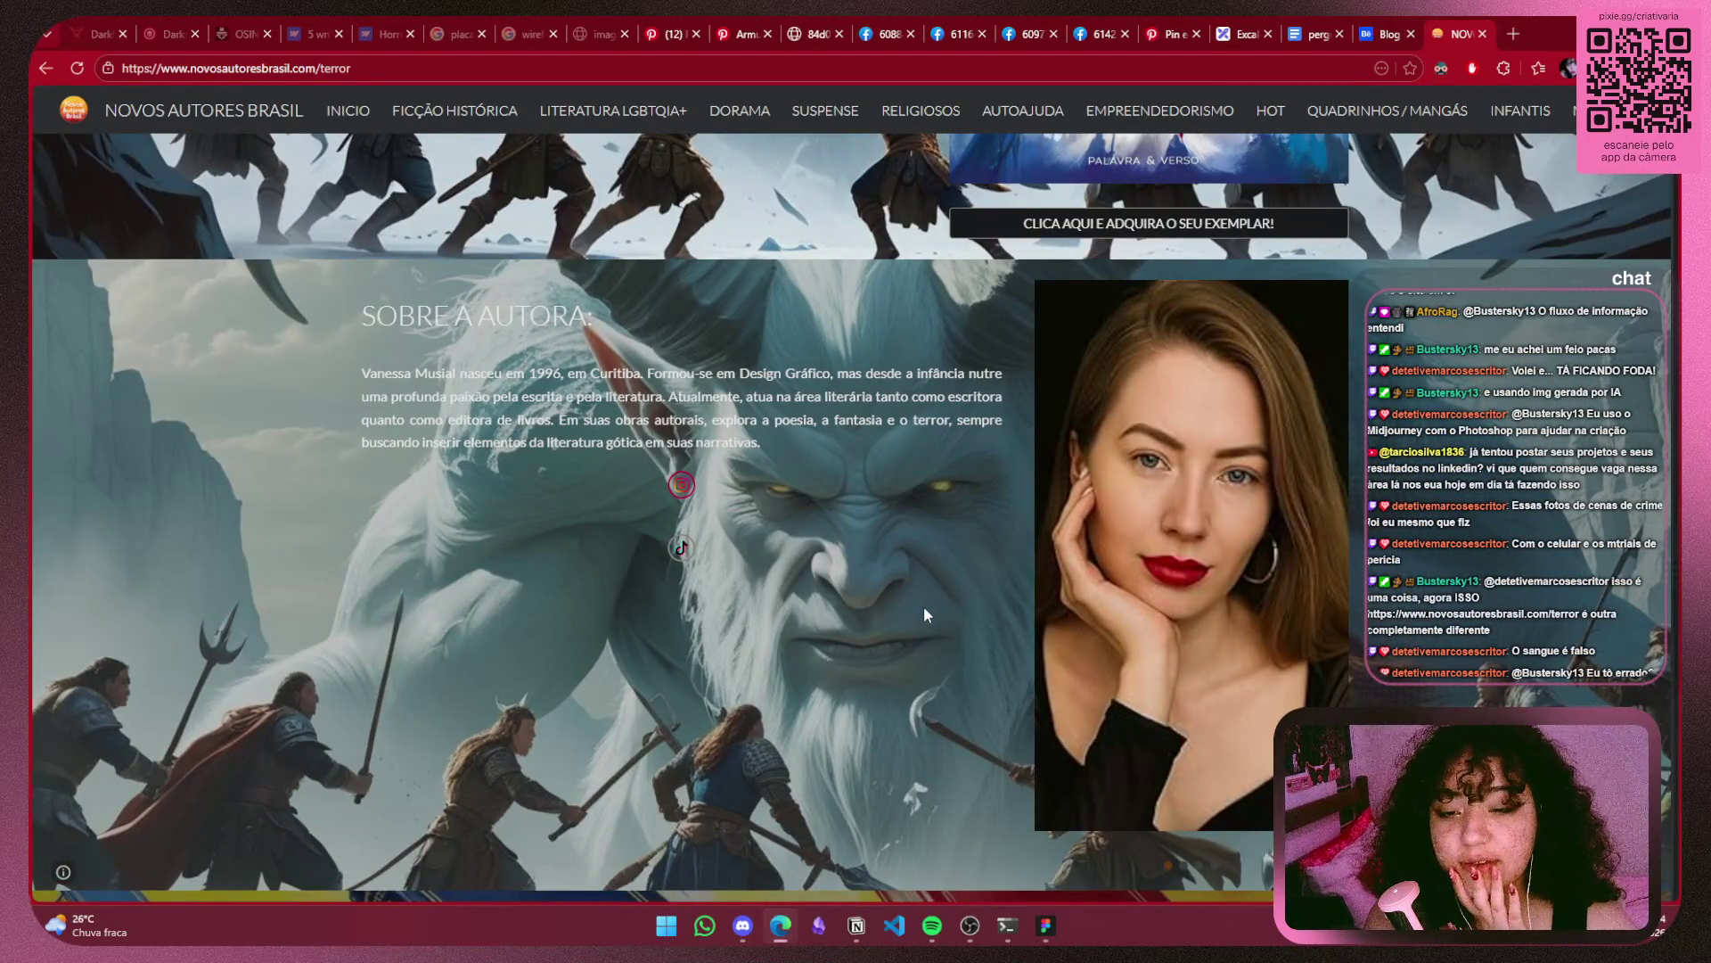
{"action": "scroll", "coordinate": [924, 613], "scroll_direction": "down", "scroll_amount": 2}
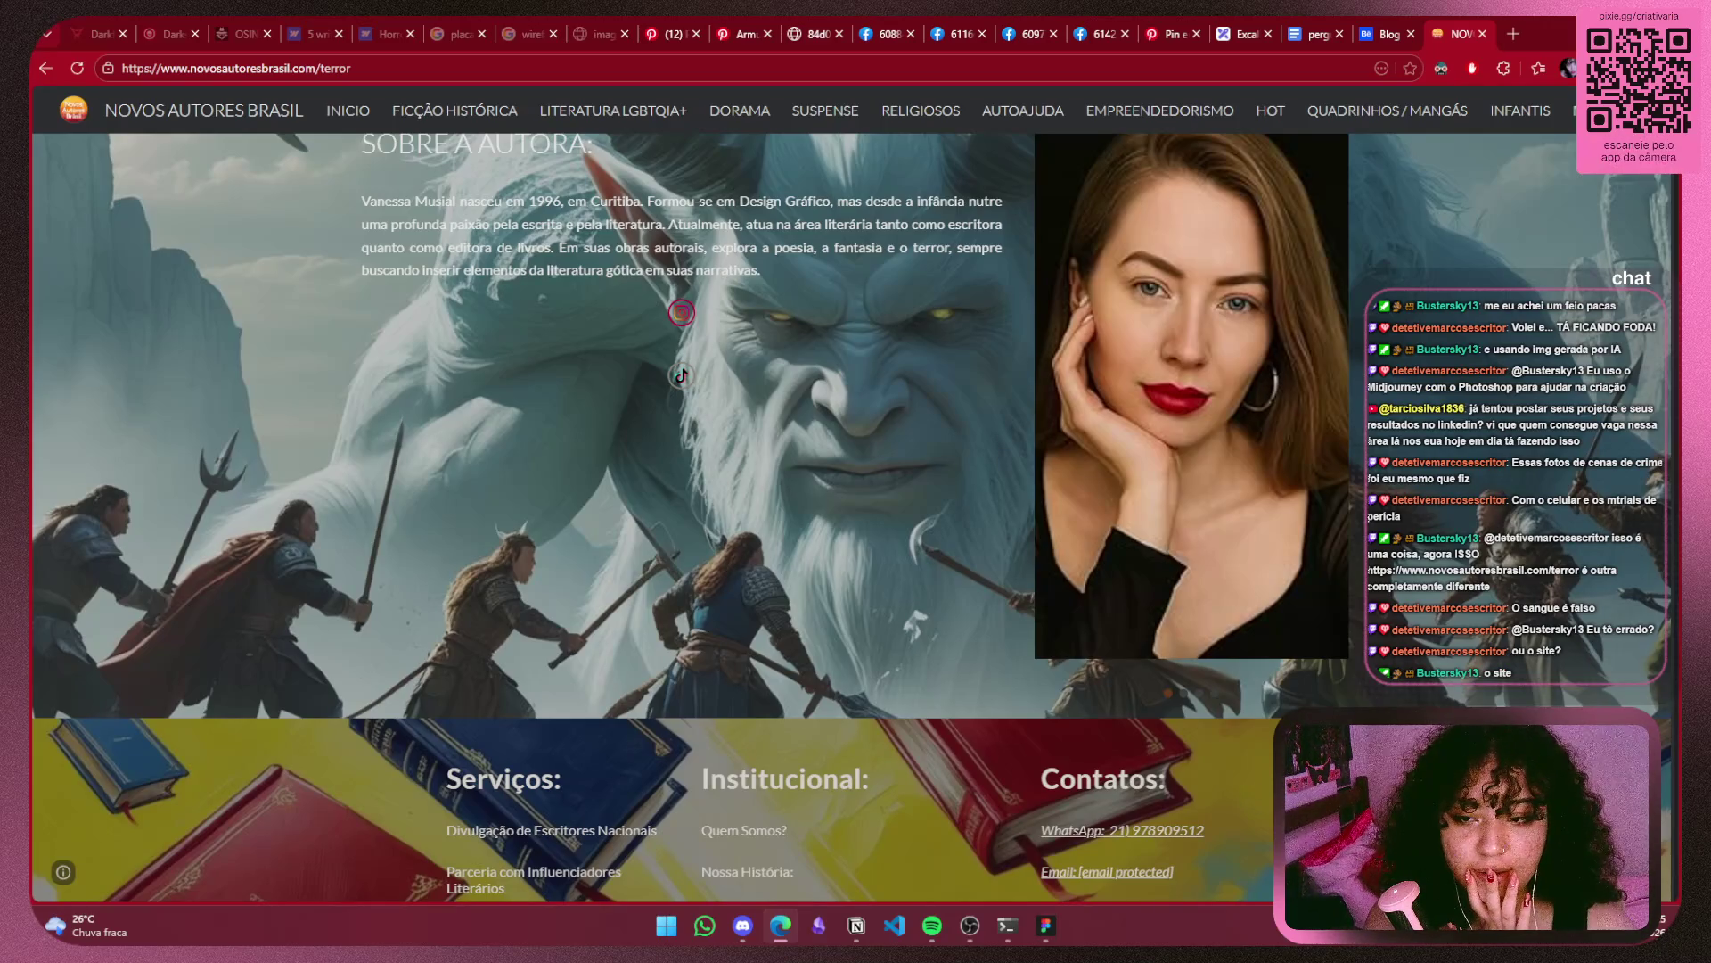
{"action": "scroll", "coordinate": [329, 598], "scroll_direction": "up", "scroll_amount": 2}
{"action": "scroll", "coordinate": [329, 598], "scroll_direction": "up", "scroll_amount": 7}
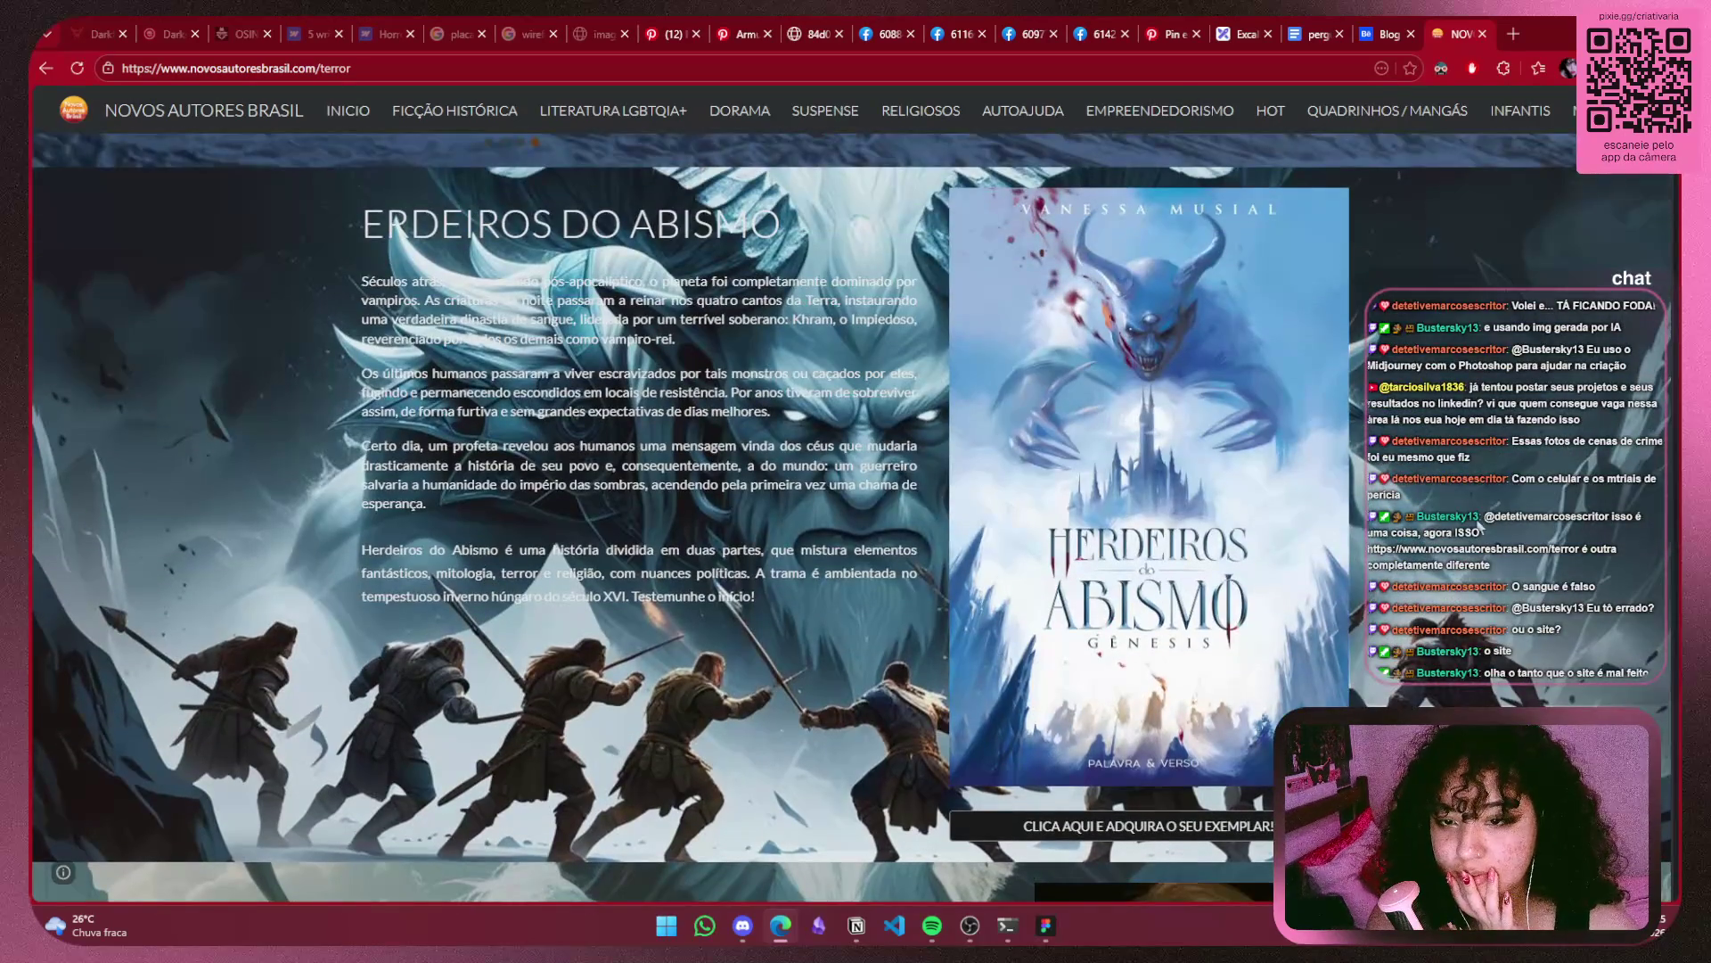
{"action": "scroll", "coordinate": [1479, 526], "scroll_direction": "down", "scroll_amount": 5}
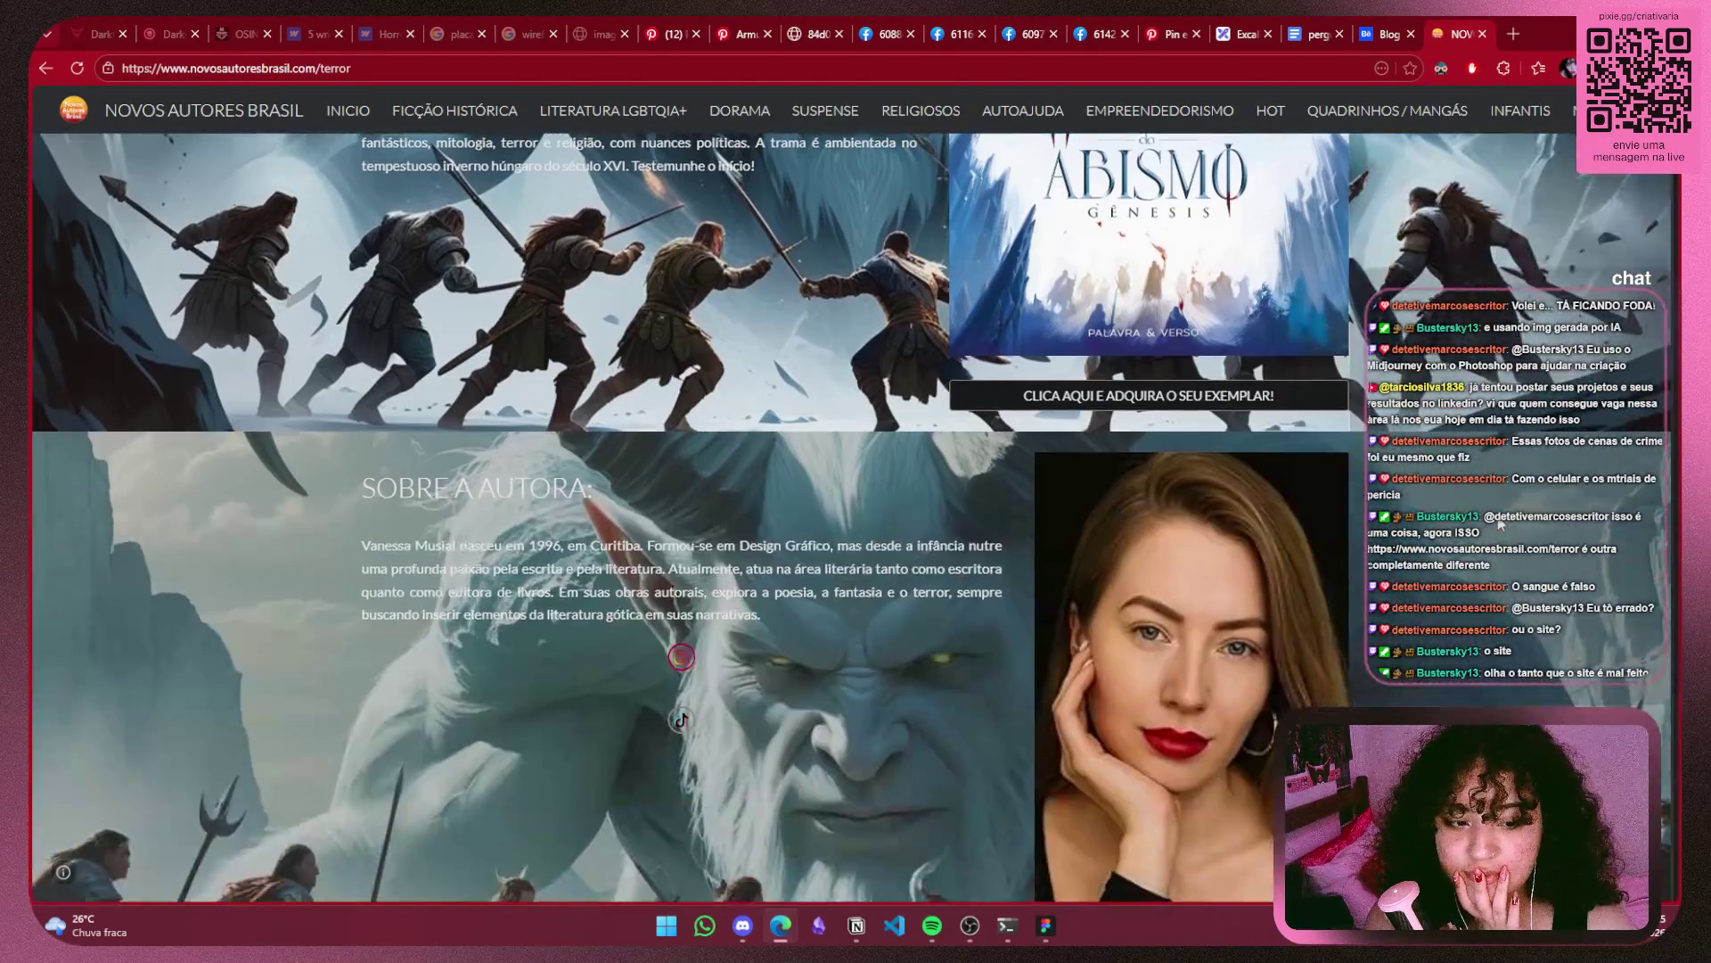
{"action": "scroll", "coordinate": [1500, 524], "scroll_direction": "down", "scroll_amount": 4}
{"action": "scroll", "coordinate": [1500, 524], "scroll_direction": "down", "scroll_amount": 1}
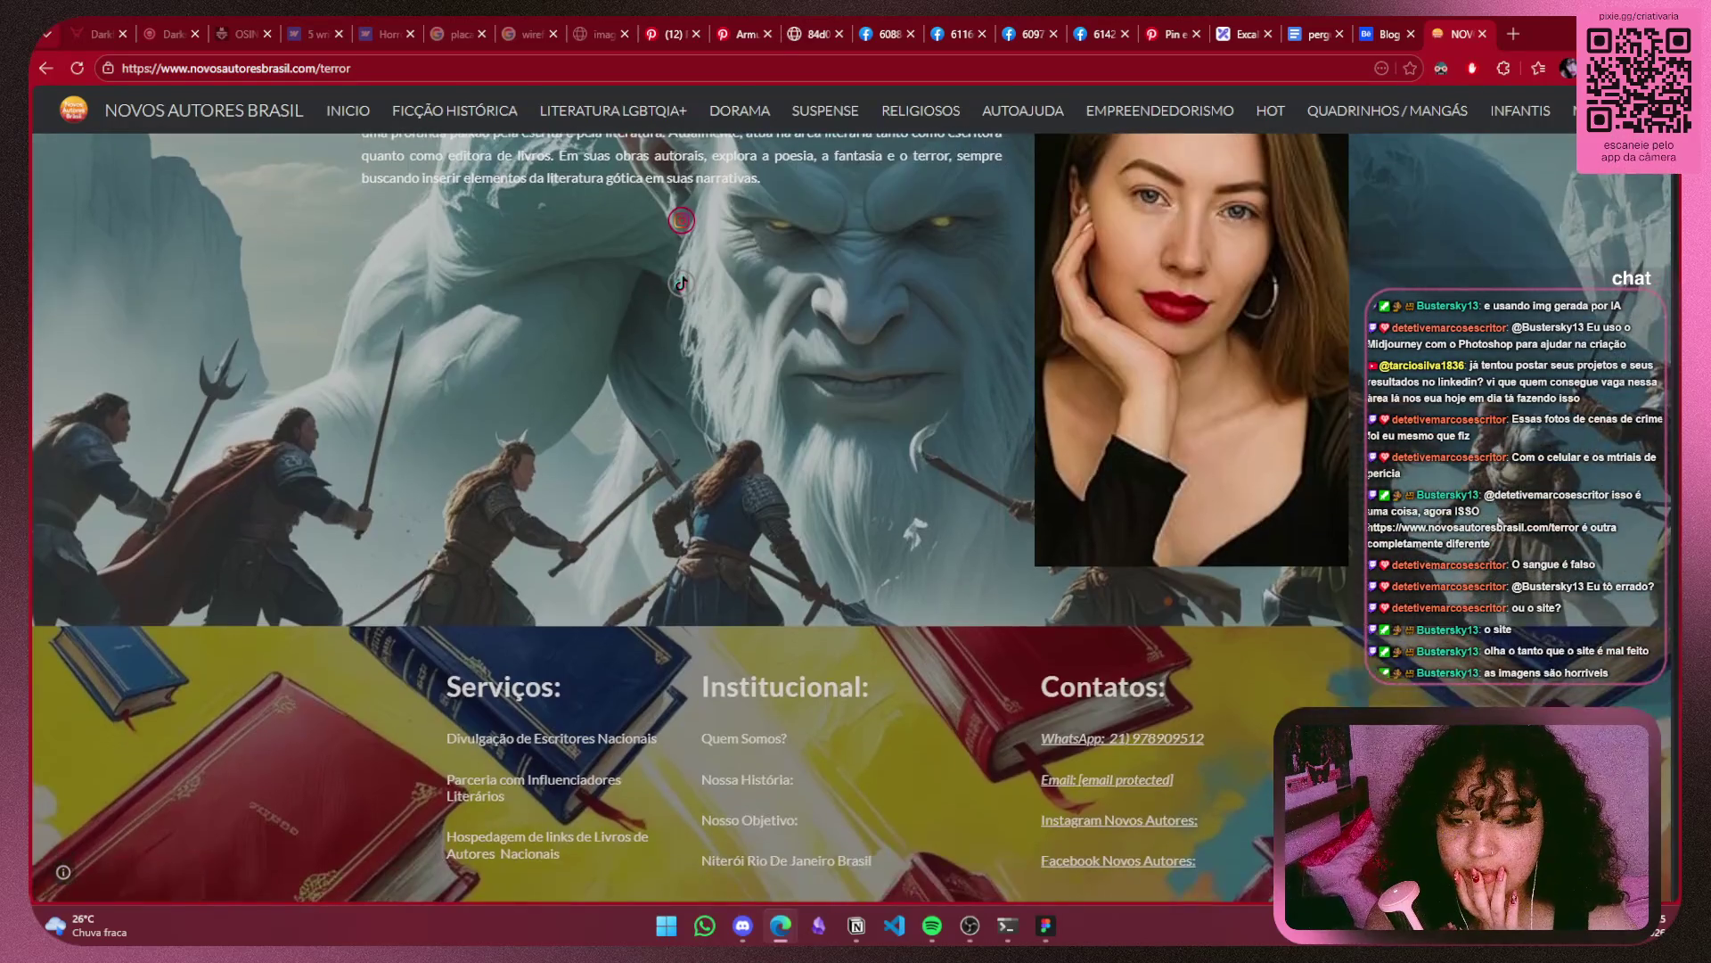
{"action": "scroll", "coordinate": [1518, 517], "scroll_direction": "up", "scroll_amount": 3}
{"action": "scroll", "coordinate": [1524, 513], "scroll_direction": "up", "scroll_amount": 1}
{"action": "scroll", "coordinate": [1533, 508], "scroll_direction": "up", "scroll_amount": 5}
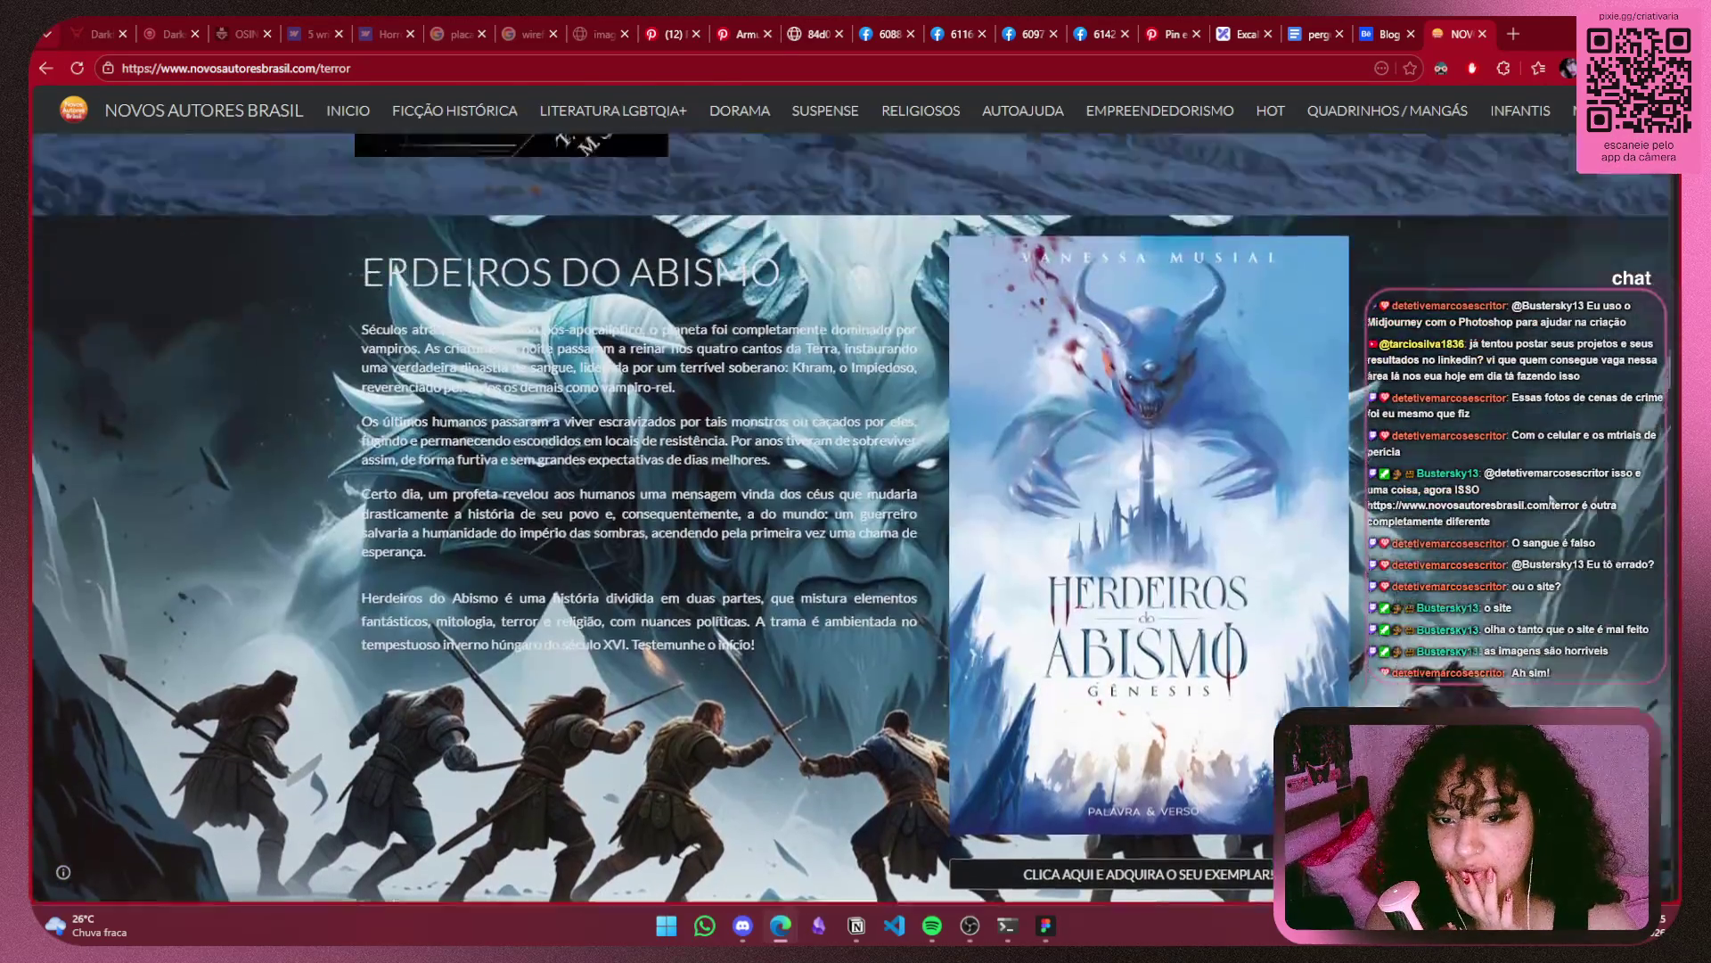
{"action": "scroll", "coordinate": [1546, 503], "scroll_direction": "up", "scroll_amount": 4}
{"action": "scroll", "coordinate": [1550, 501], "scroll_direction": "up", "scroll_amount": 6}
{"action": "scroll", "coordinate": [1551, 501], "scroll_direction": "up", "scroll_amount": 4}
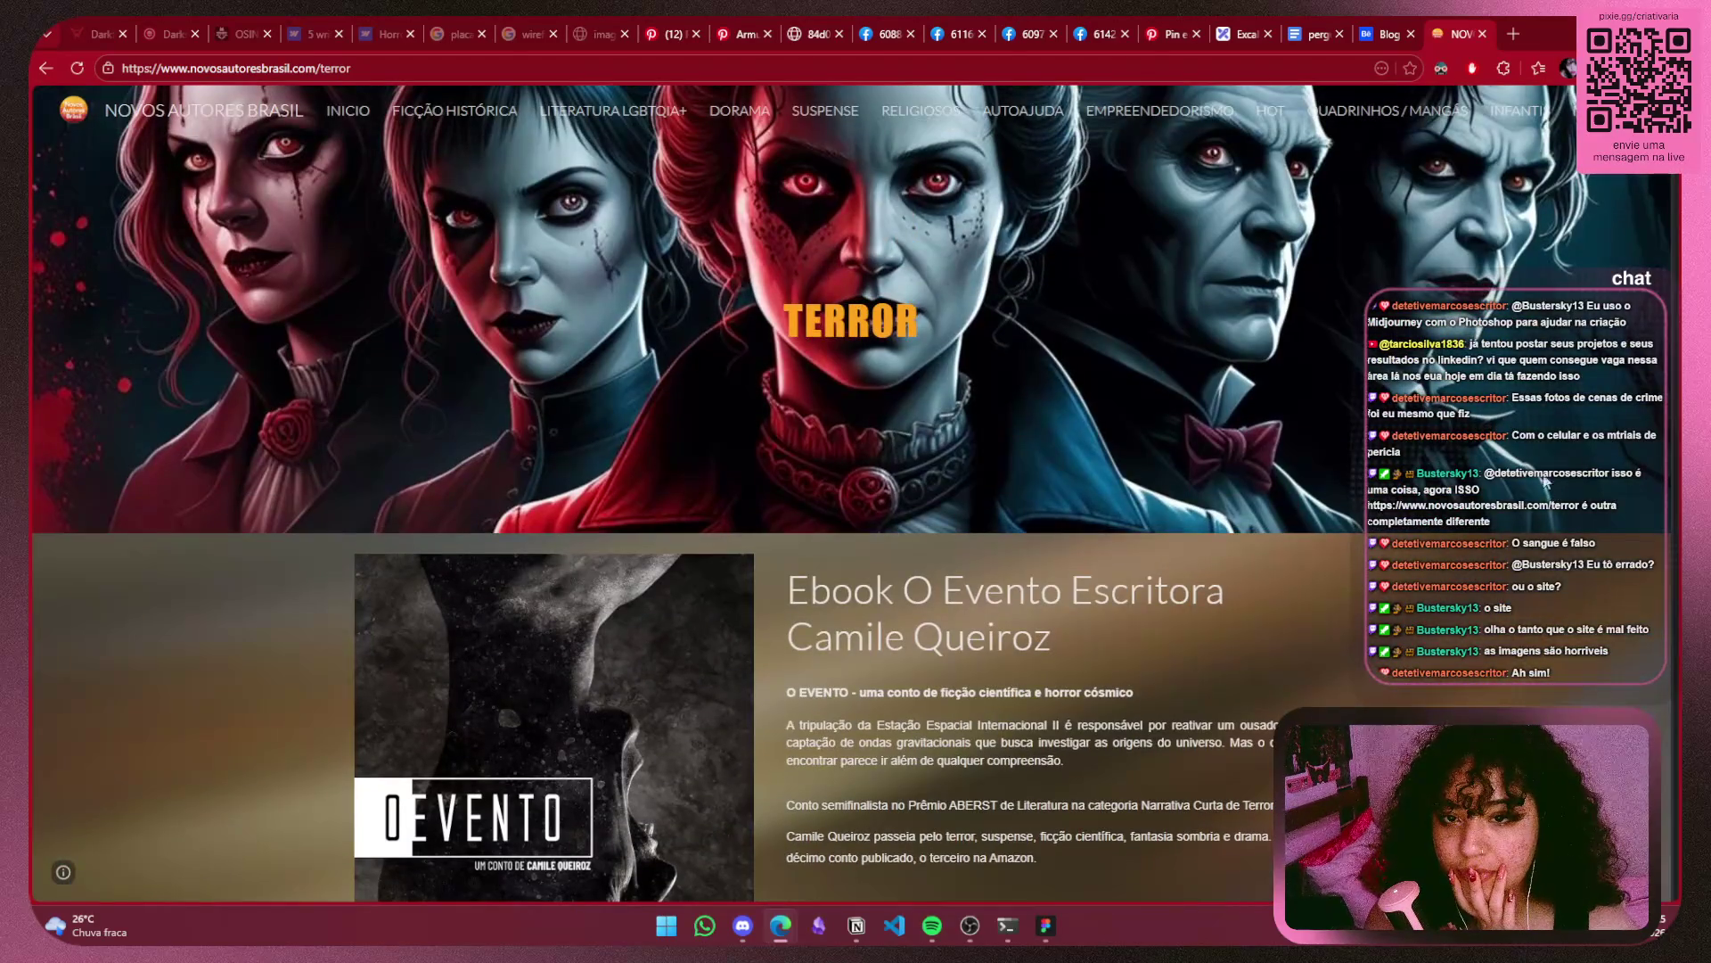
{"action": "left_click", "coordinate": [1483, 27]}
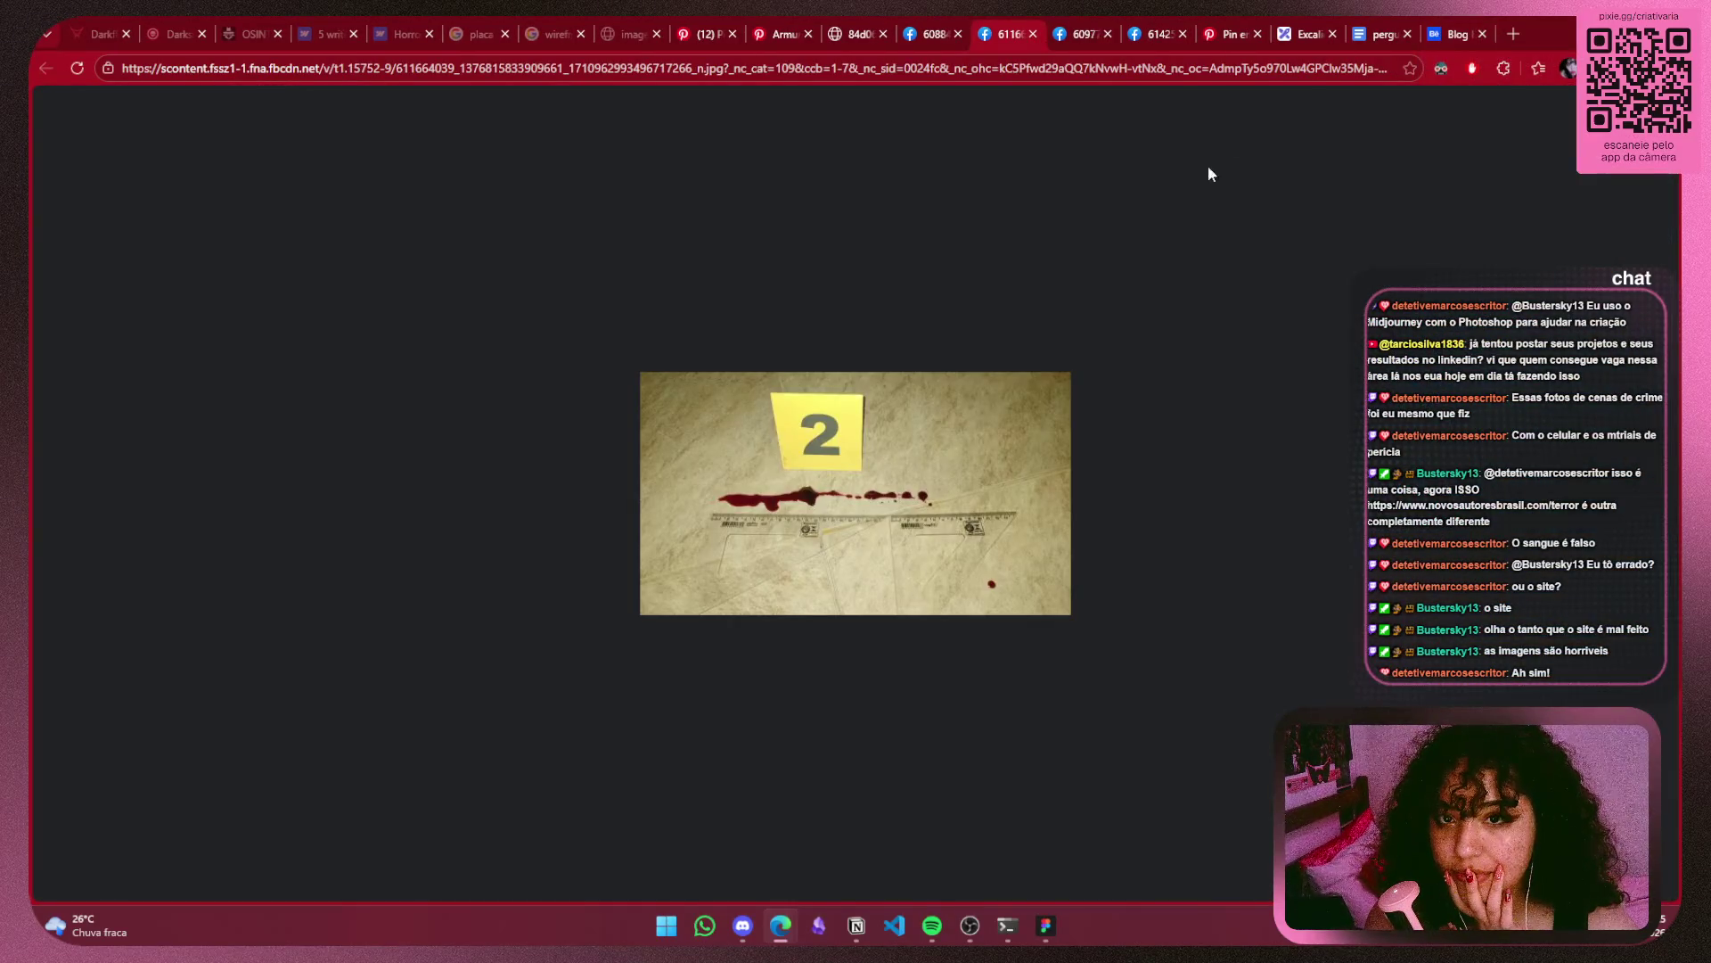
Compare evidence photos 1–4, then open the red-and-black website mockup image.
{"action": "left_click", "coordinate": [1078, 37]}
{"action": "left_click", "coordinate": [941, 34]}
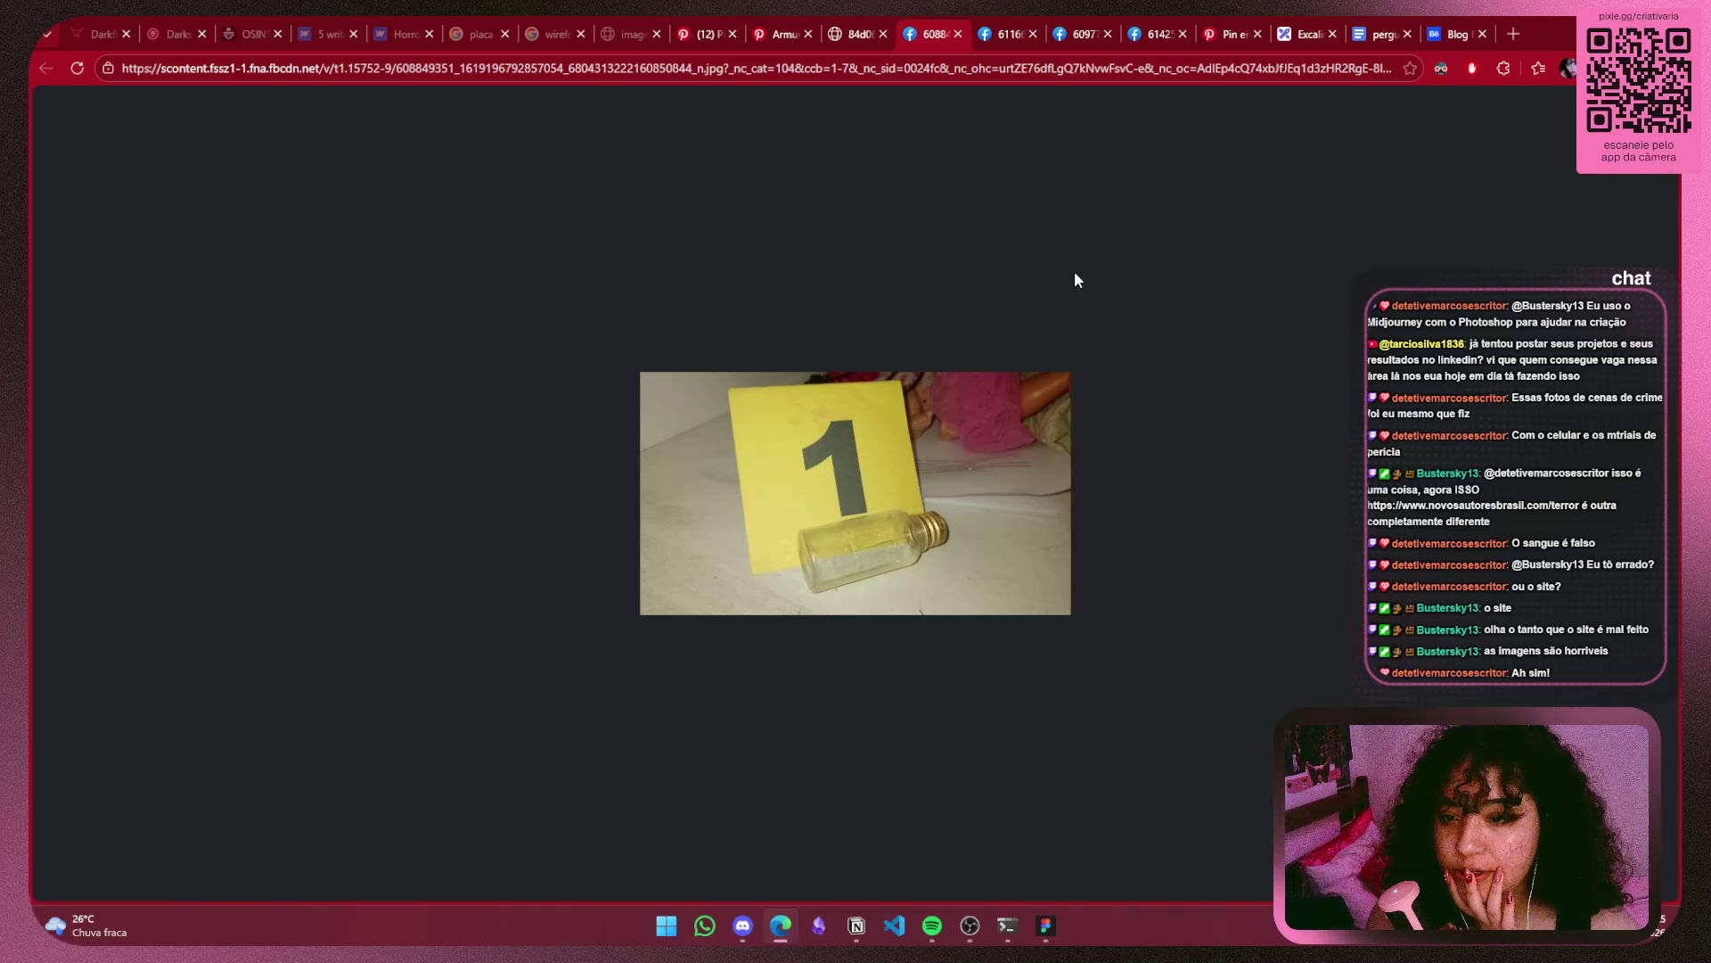
{"action": "left_click", "coordinate": [1014, 34]}
{"action": "left_click", "coordinate": [1083, 34]}
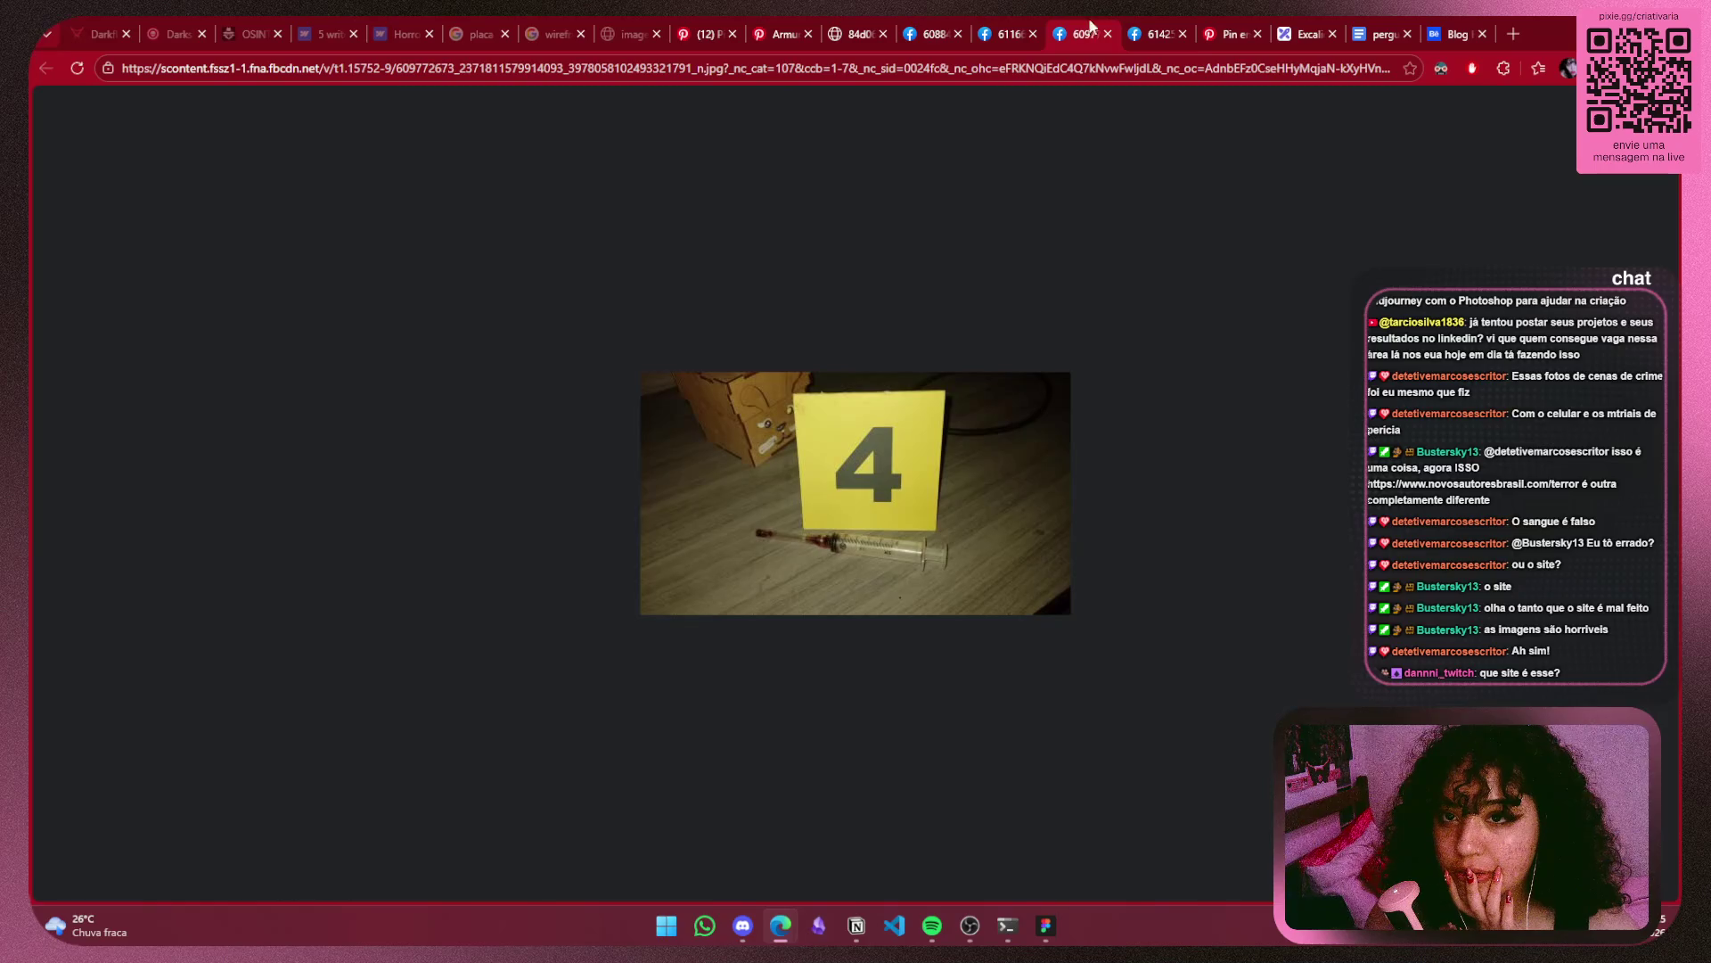
{"action": "left_click", "coordinate": [1156, 26]}
{"action": "left_click", "coordinate": [1070, 40]}
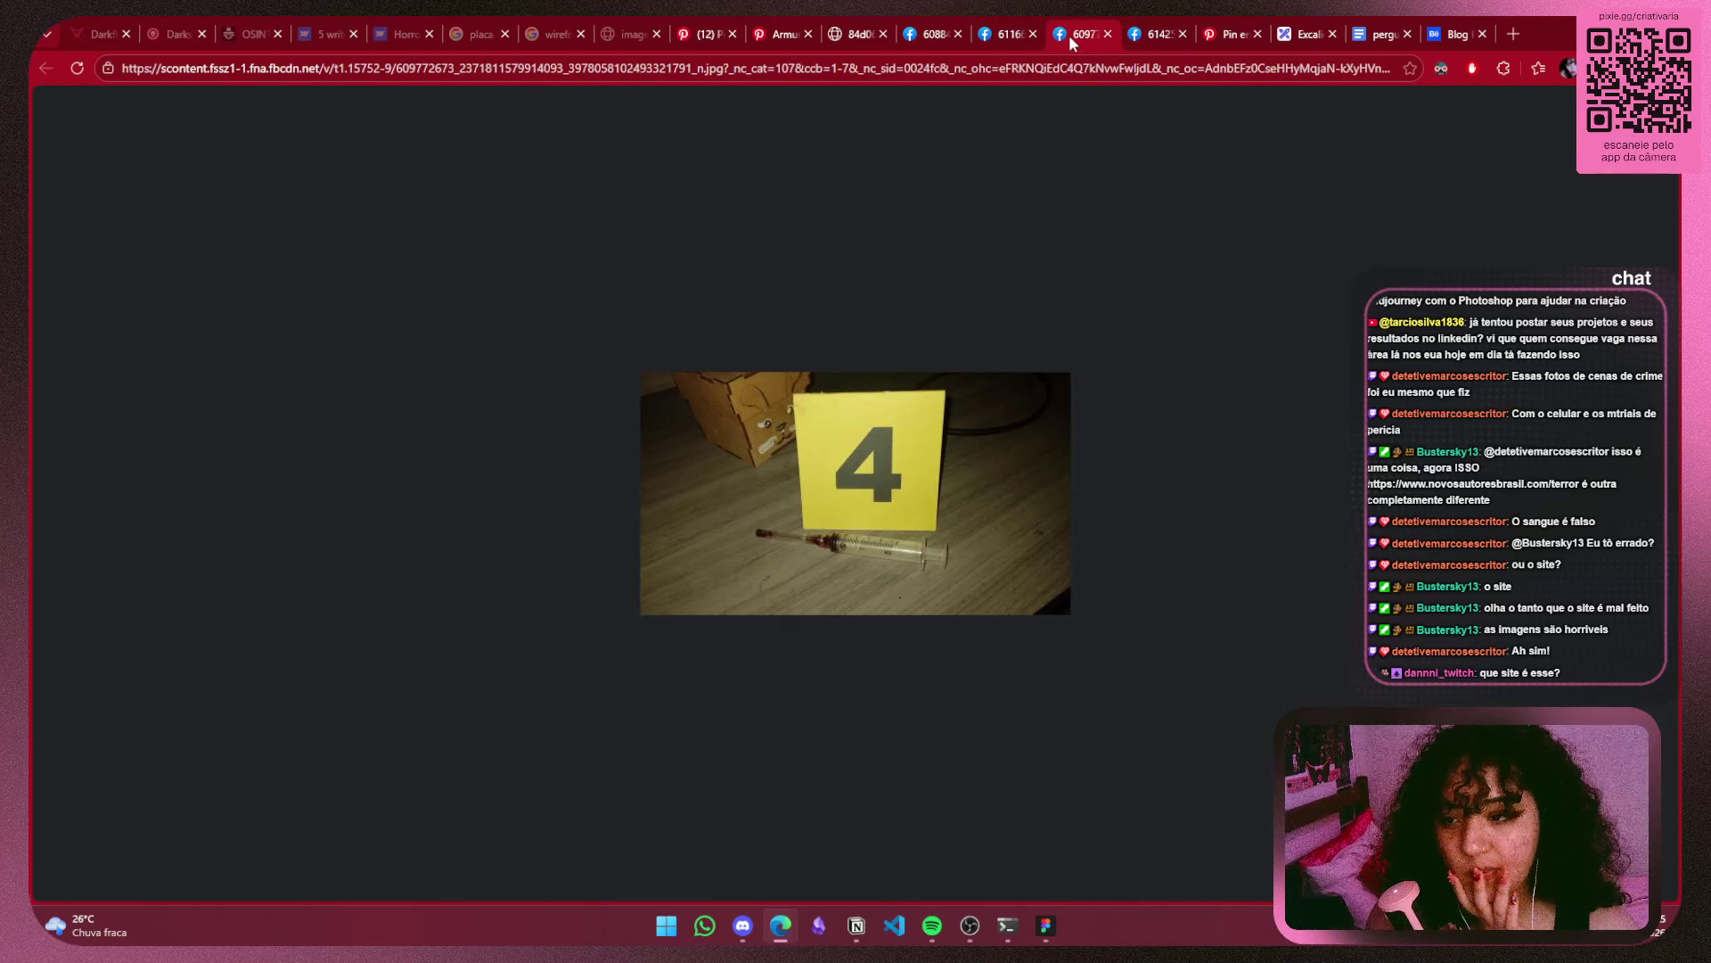
{"action": "left_click", "coordinate": [1144, 34]}
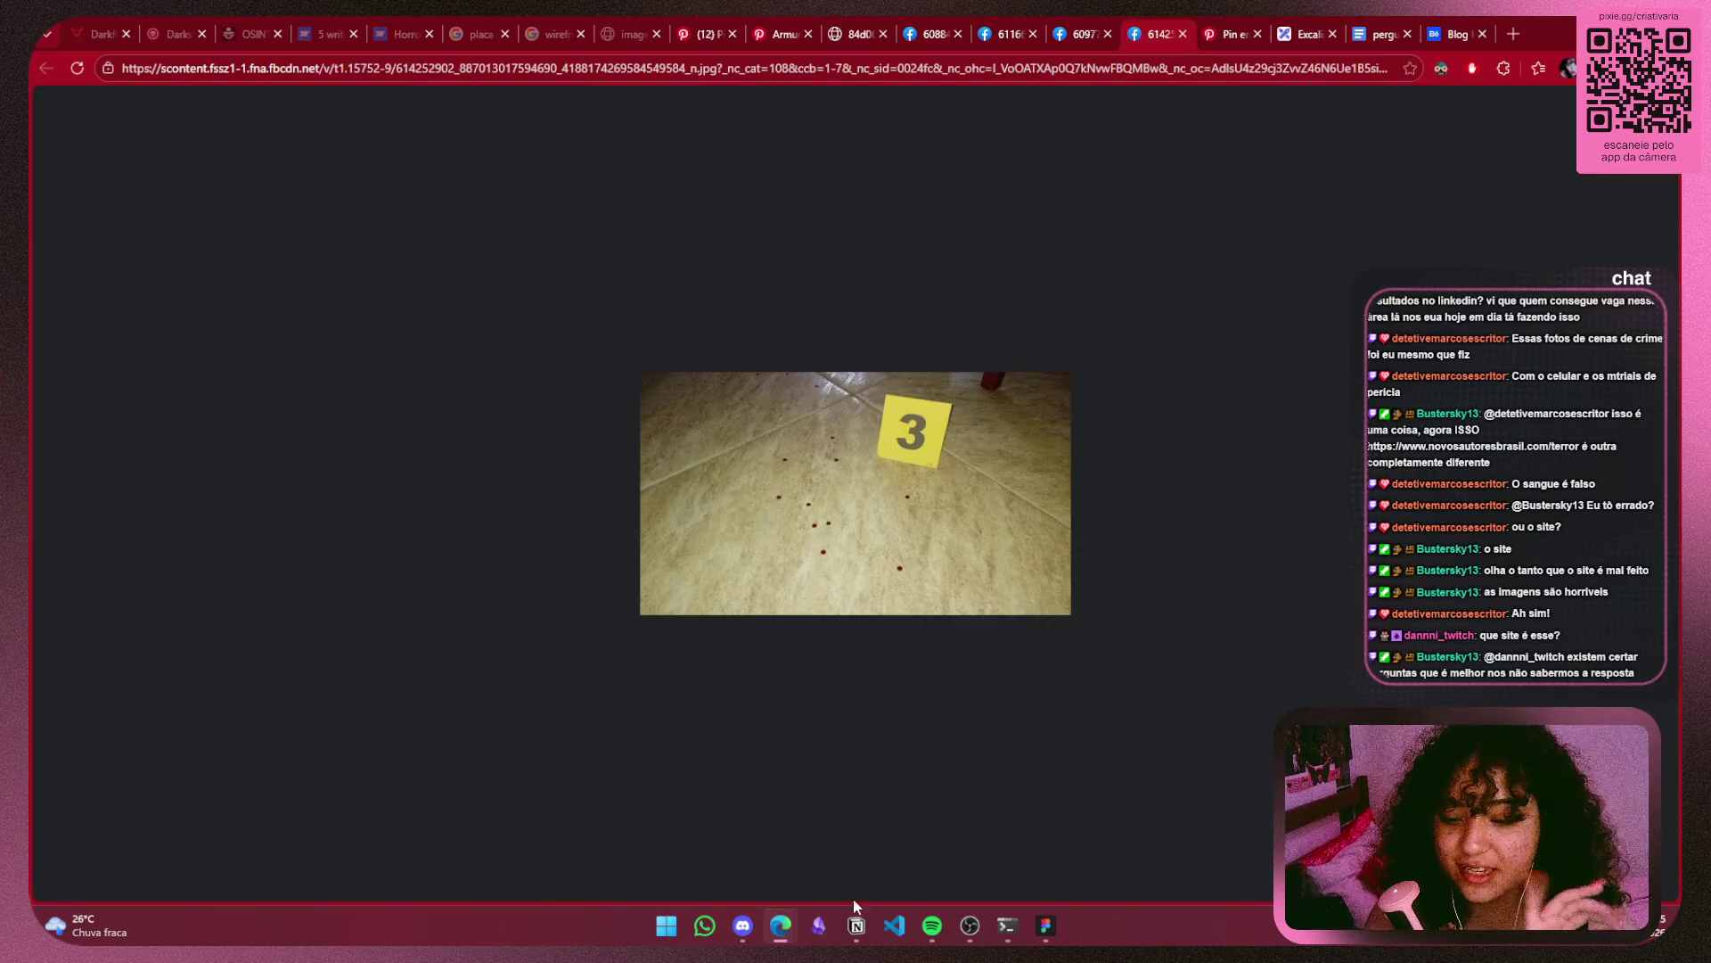
{"action": "left_click", "coordinate": [845, 33]}
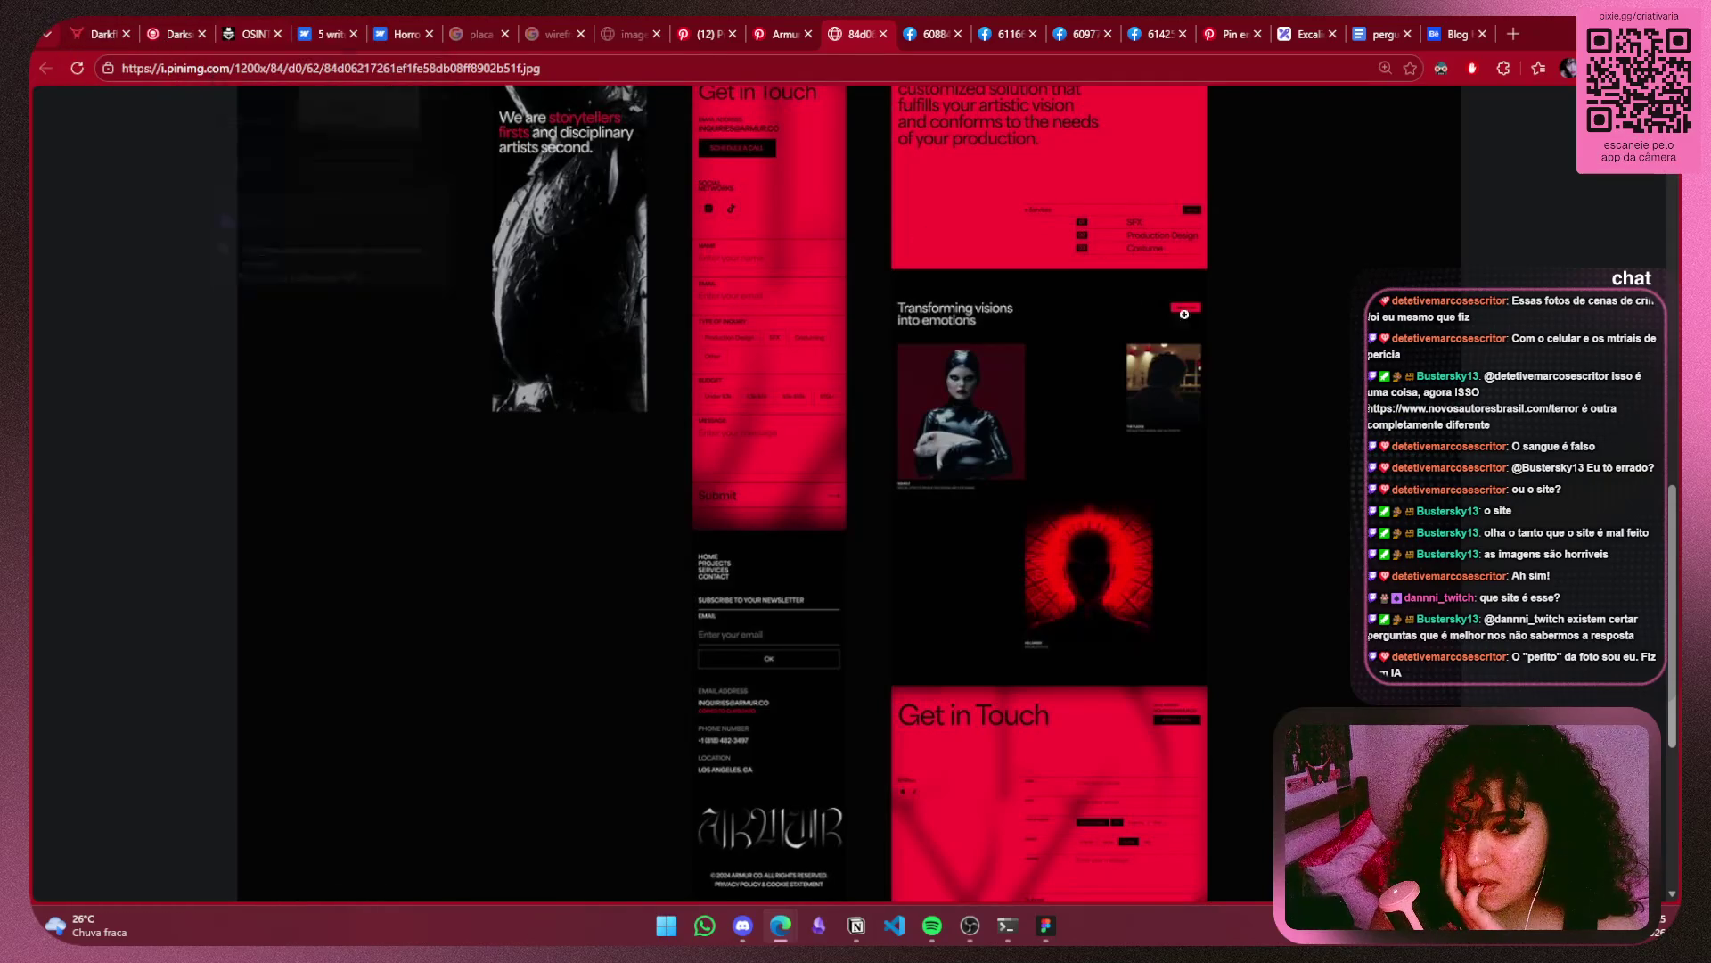
{"action": "scroll", "coordinate": [1256, 322], "scroll_direction": "up", "scroll_amount": 1}
{"action": "scroll", "coordinate": [1256, 322], "scroll_direction": "up", "scroll_amount": 1}
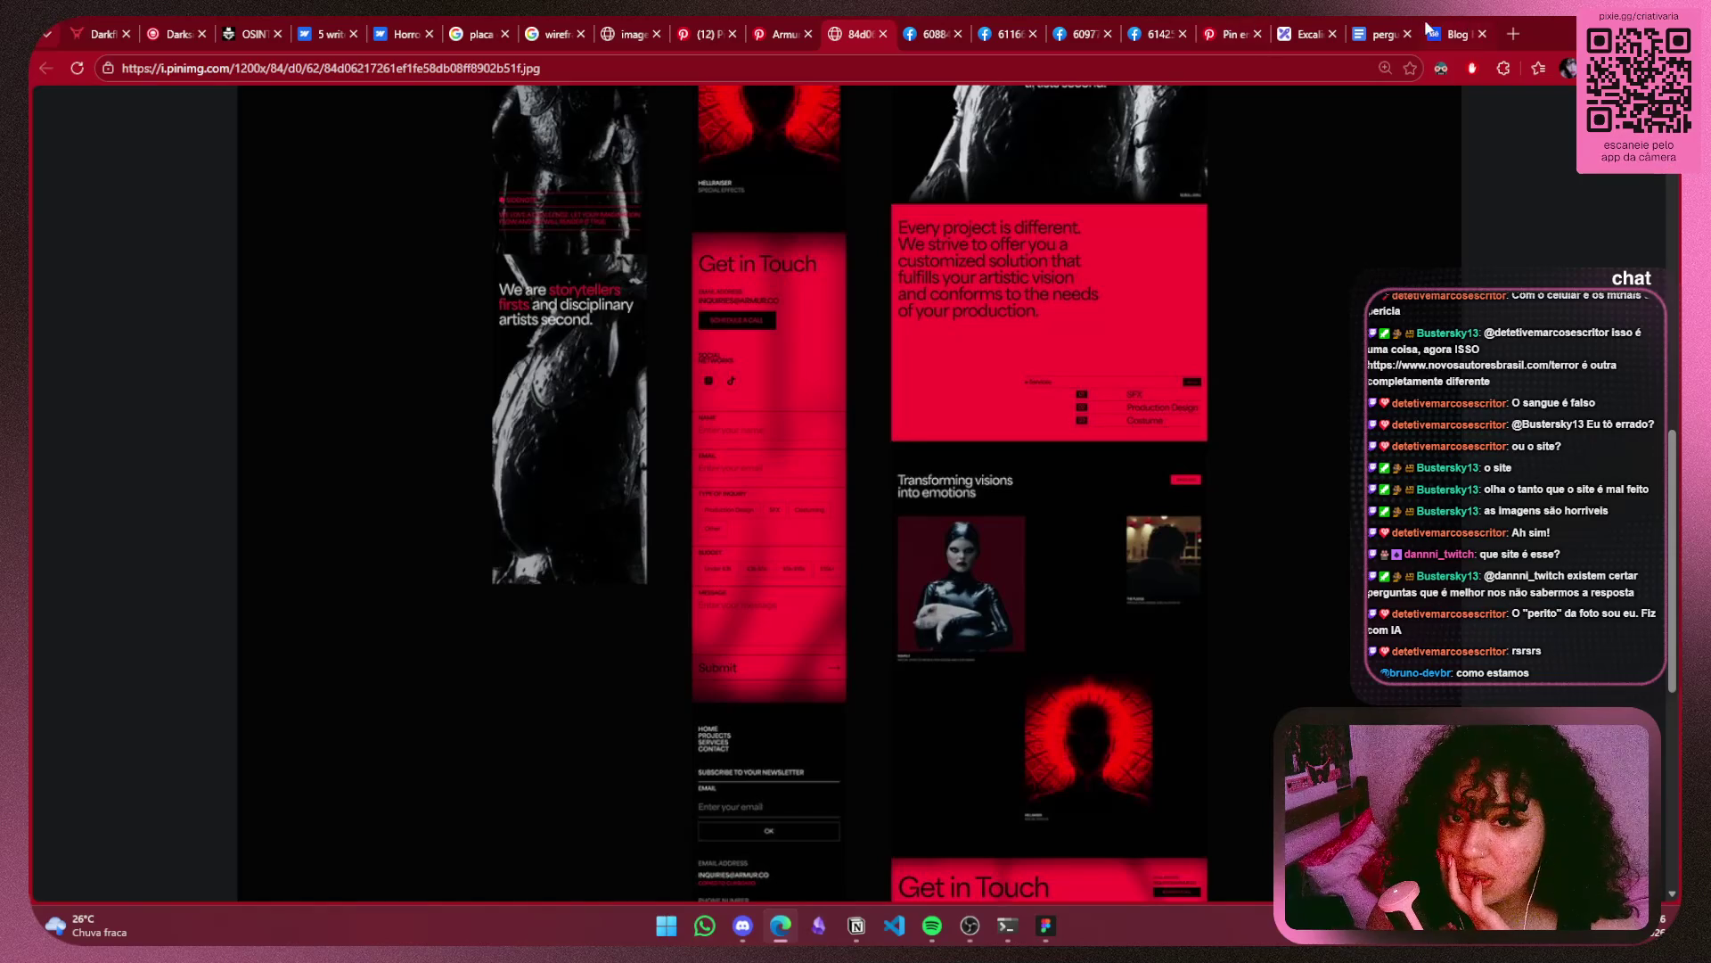
{"action": "left_click", "coordinate": [1308, 36]}
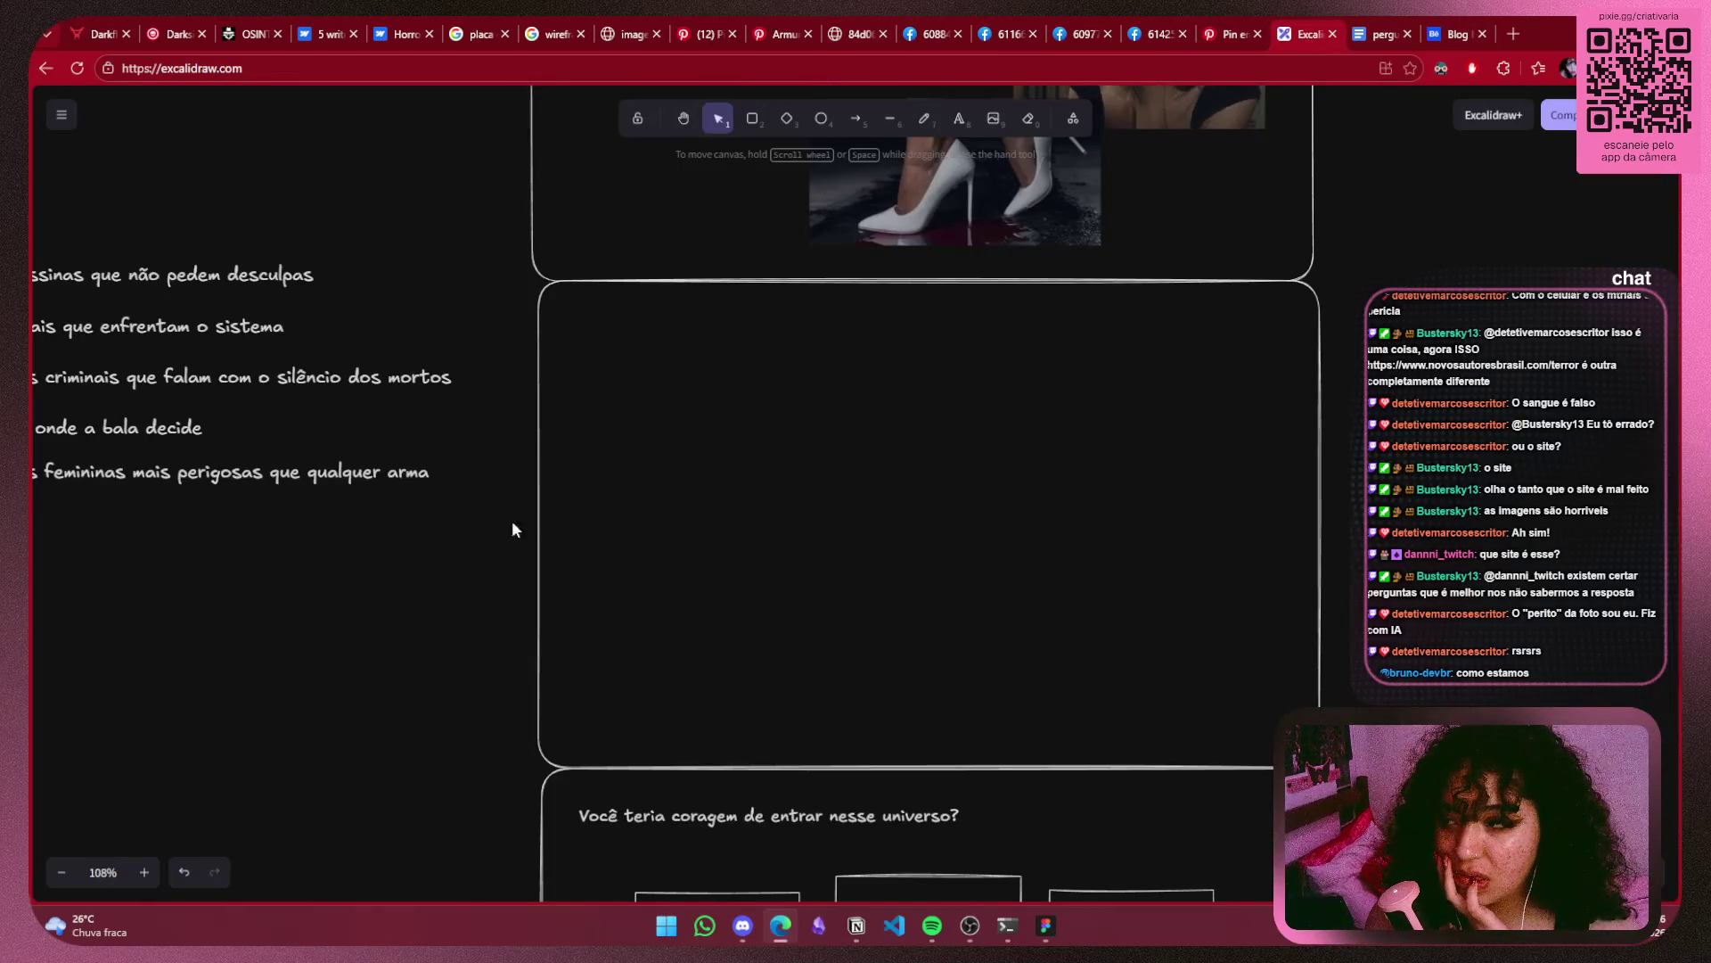
{"action": "scroll", "coordinate": [513, 530], "scroll_direction": "left", "scroll_amount": 5}
{"action": "scroll", "coordinate": [814, 523], "scroll_direction": "right", "scroll_amount": 2}
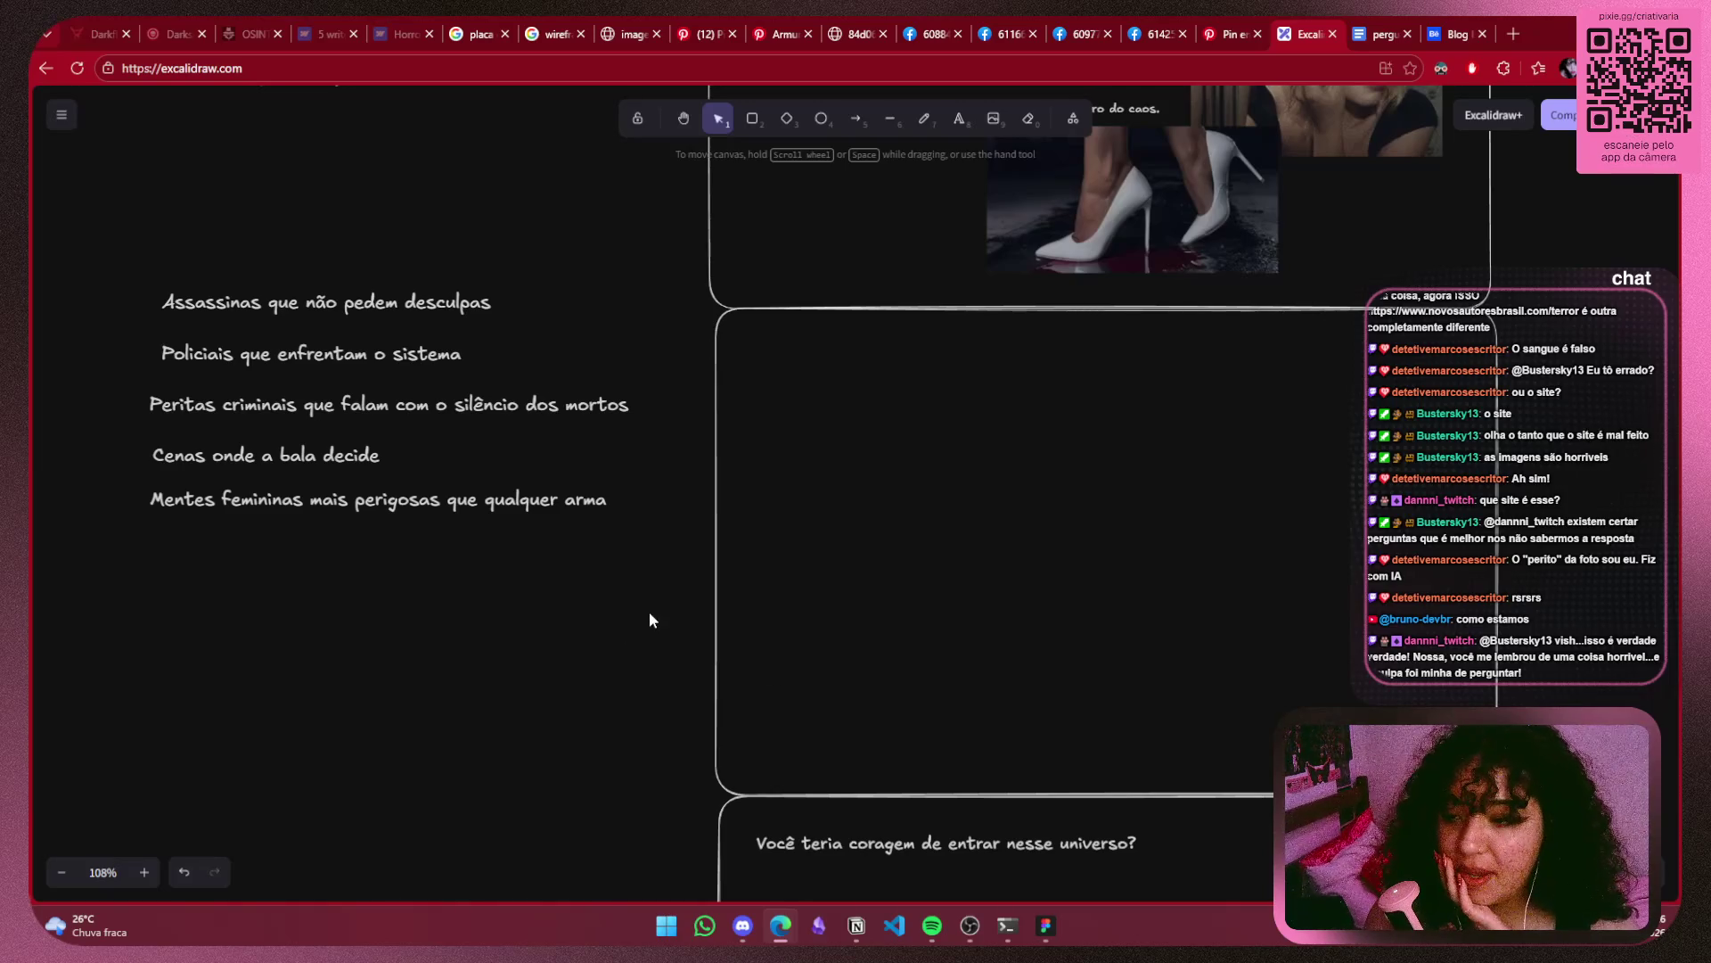
{"action": "mouse_move", "coordinate": [703, 538]}
{"action": "left_mouse_down"}
{"action": "mouse_move", "coordinate": [656, 496]}
{"action": "mouse_move", "coordinate": [580, 236]}
{"action": "mouse_move", "coordinate": [769, 581]}
{"action": "mouse_move", "coordinate": [748, 601]}
{"action": "left_mouse_up"}
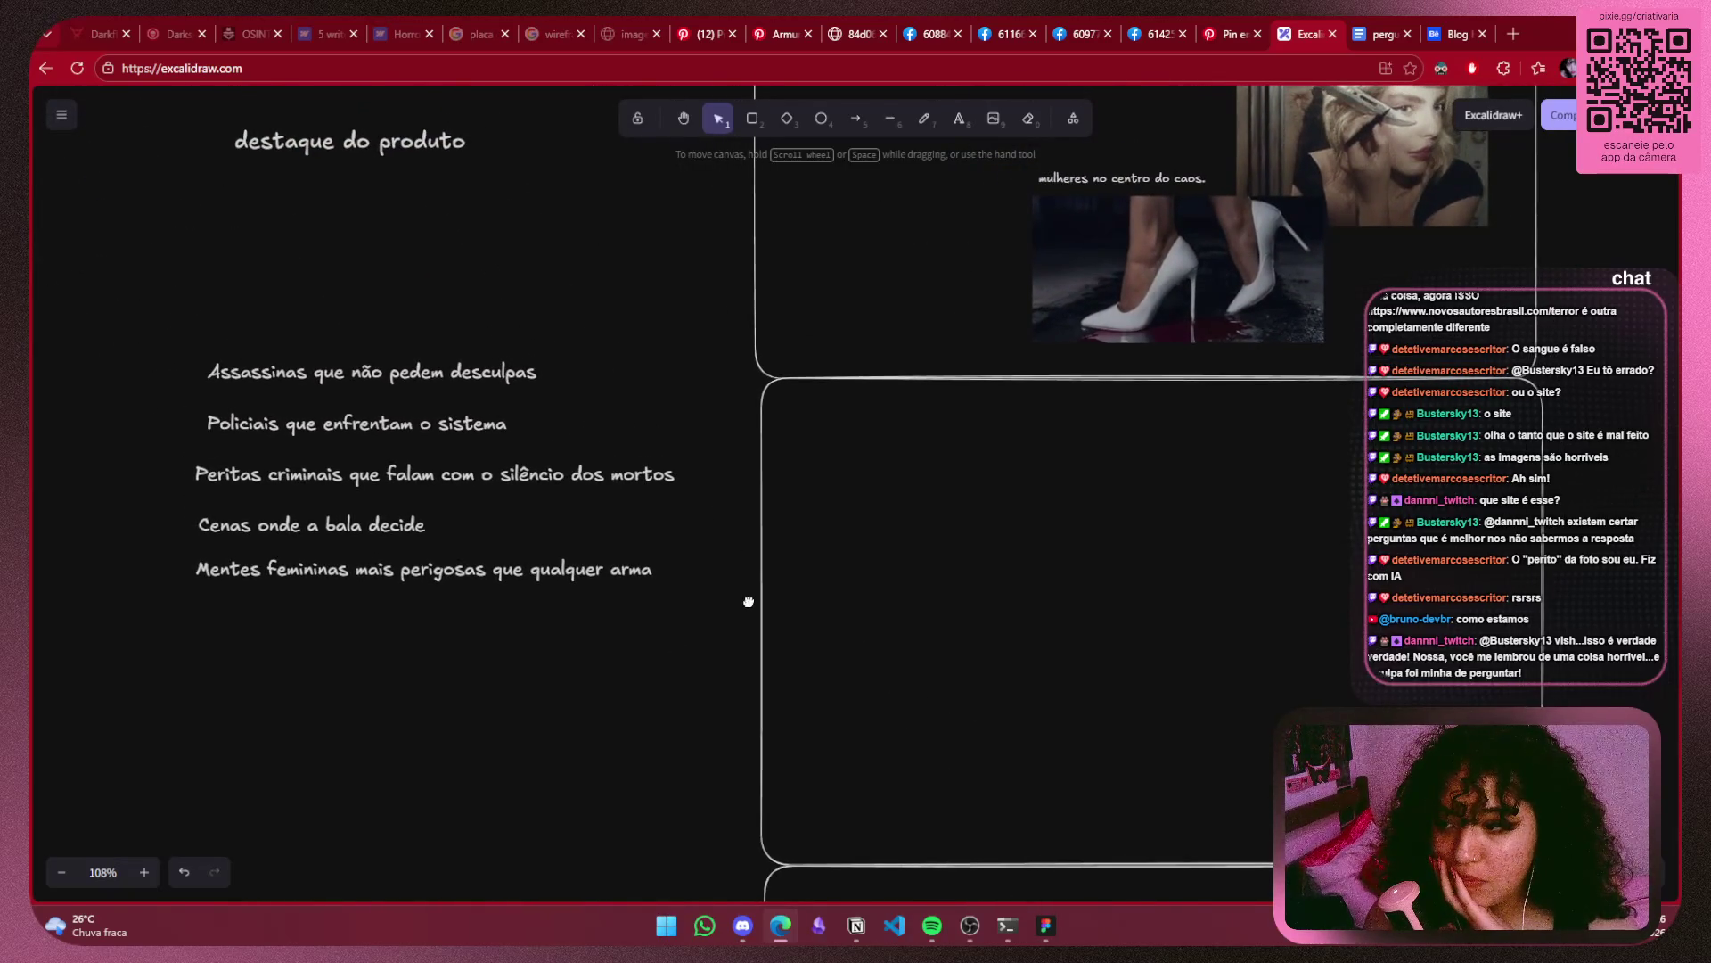
{"action": "left_click_drag", "start_coordinate": [749, 602], "coordinate": [748, 615]}
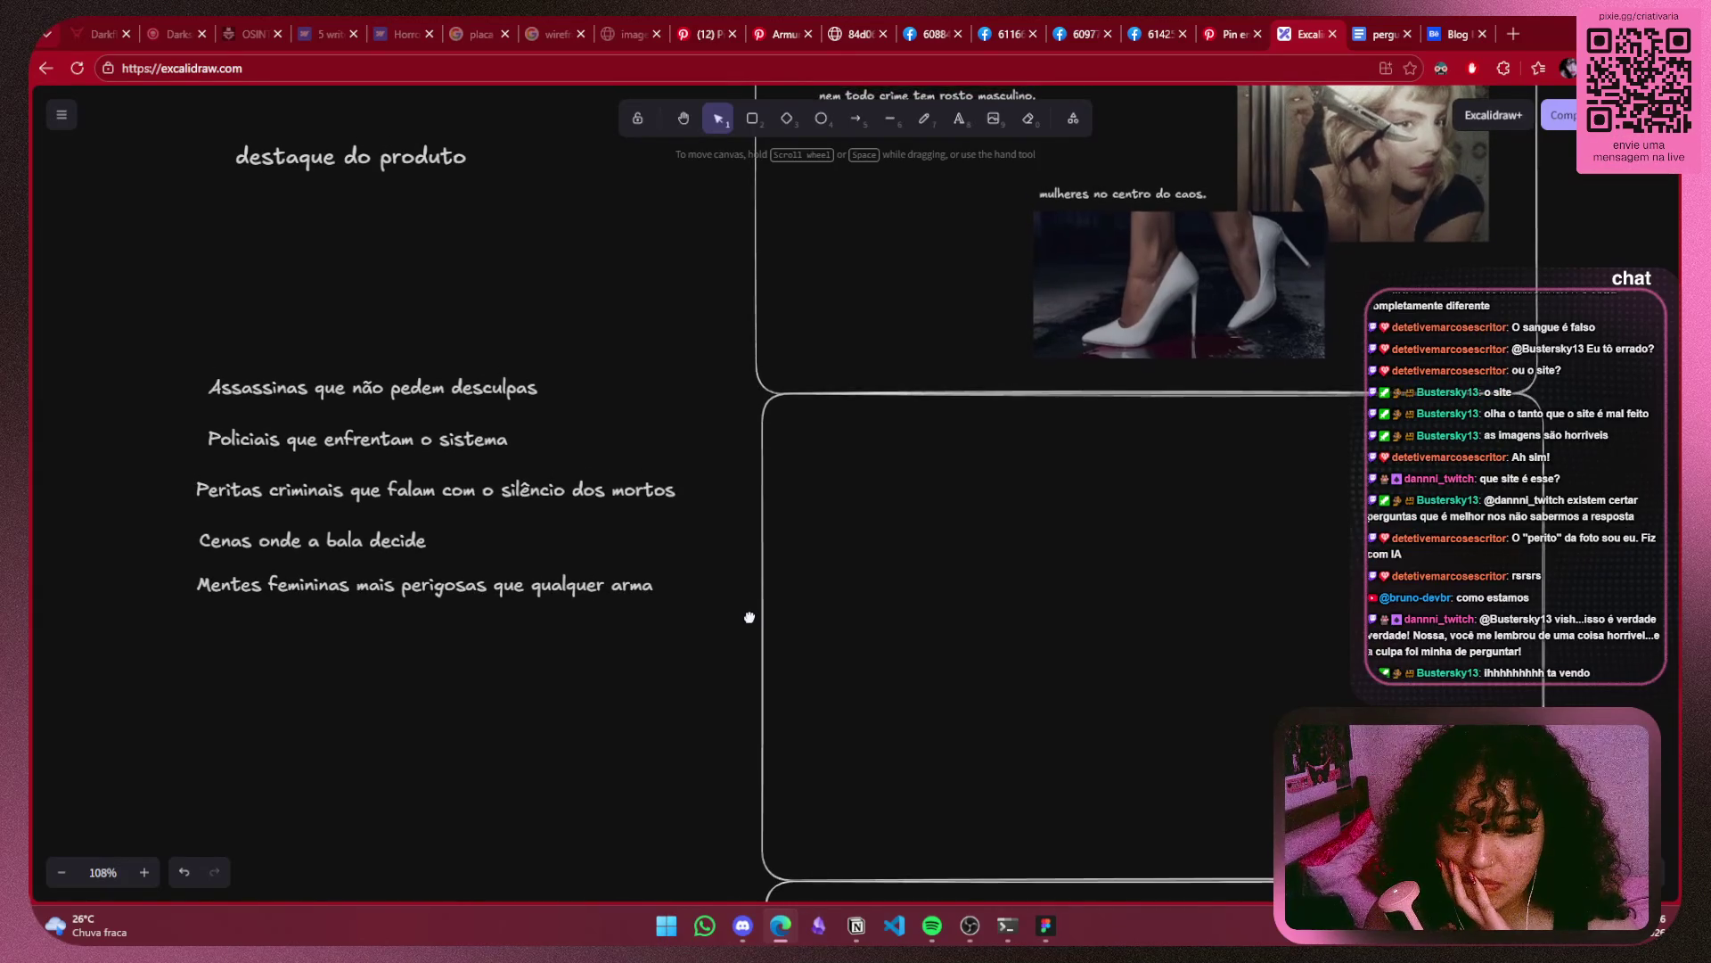
{"action": "left_click_drag", "start_coordinate": [422, 450], "coordinate": [411, 264]}
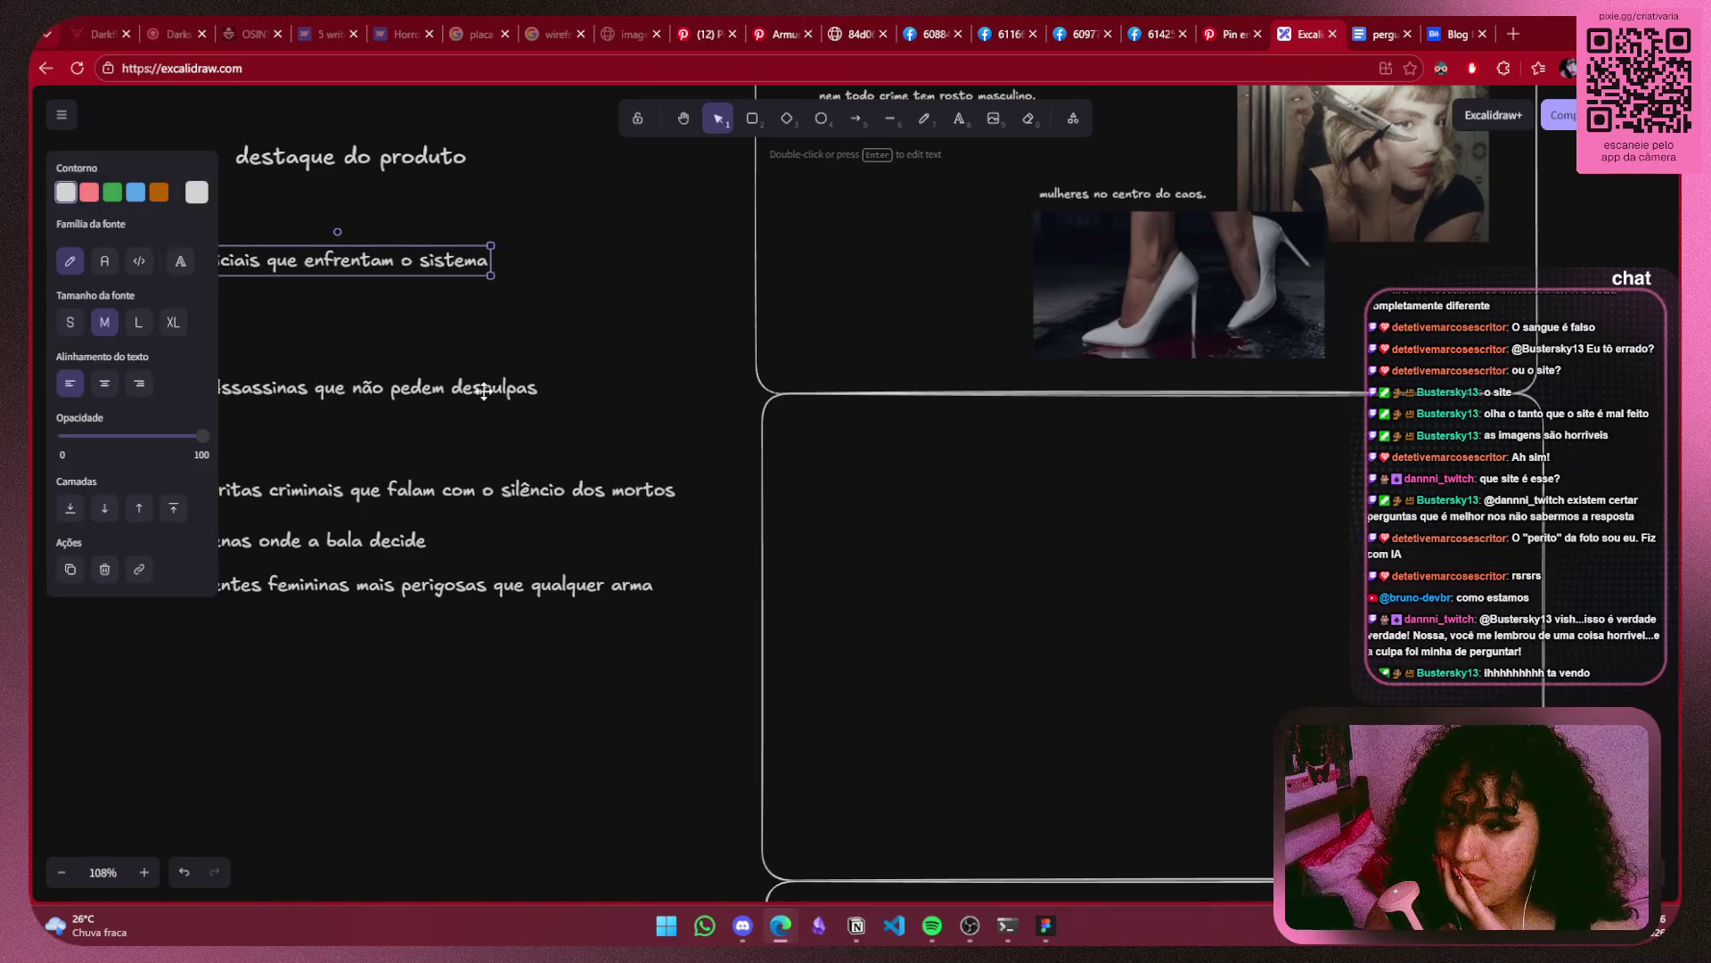
{"action": "left_click_drag", "start_coordinate": [383, 387], "coordinate": [382, 444]}
{"action": "key", "text": "Return"}
{"action": "left_click", "coordinate": [586, 697]}
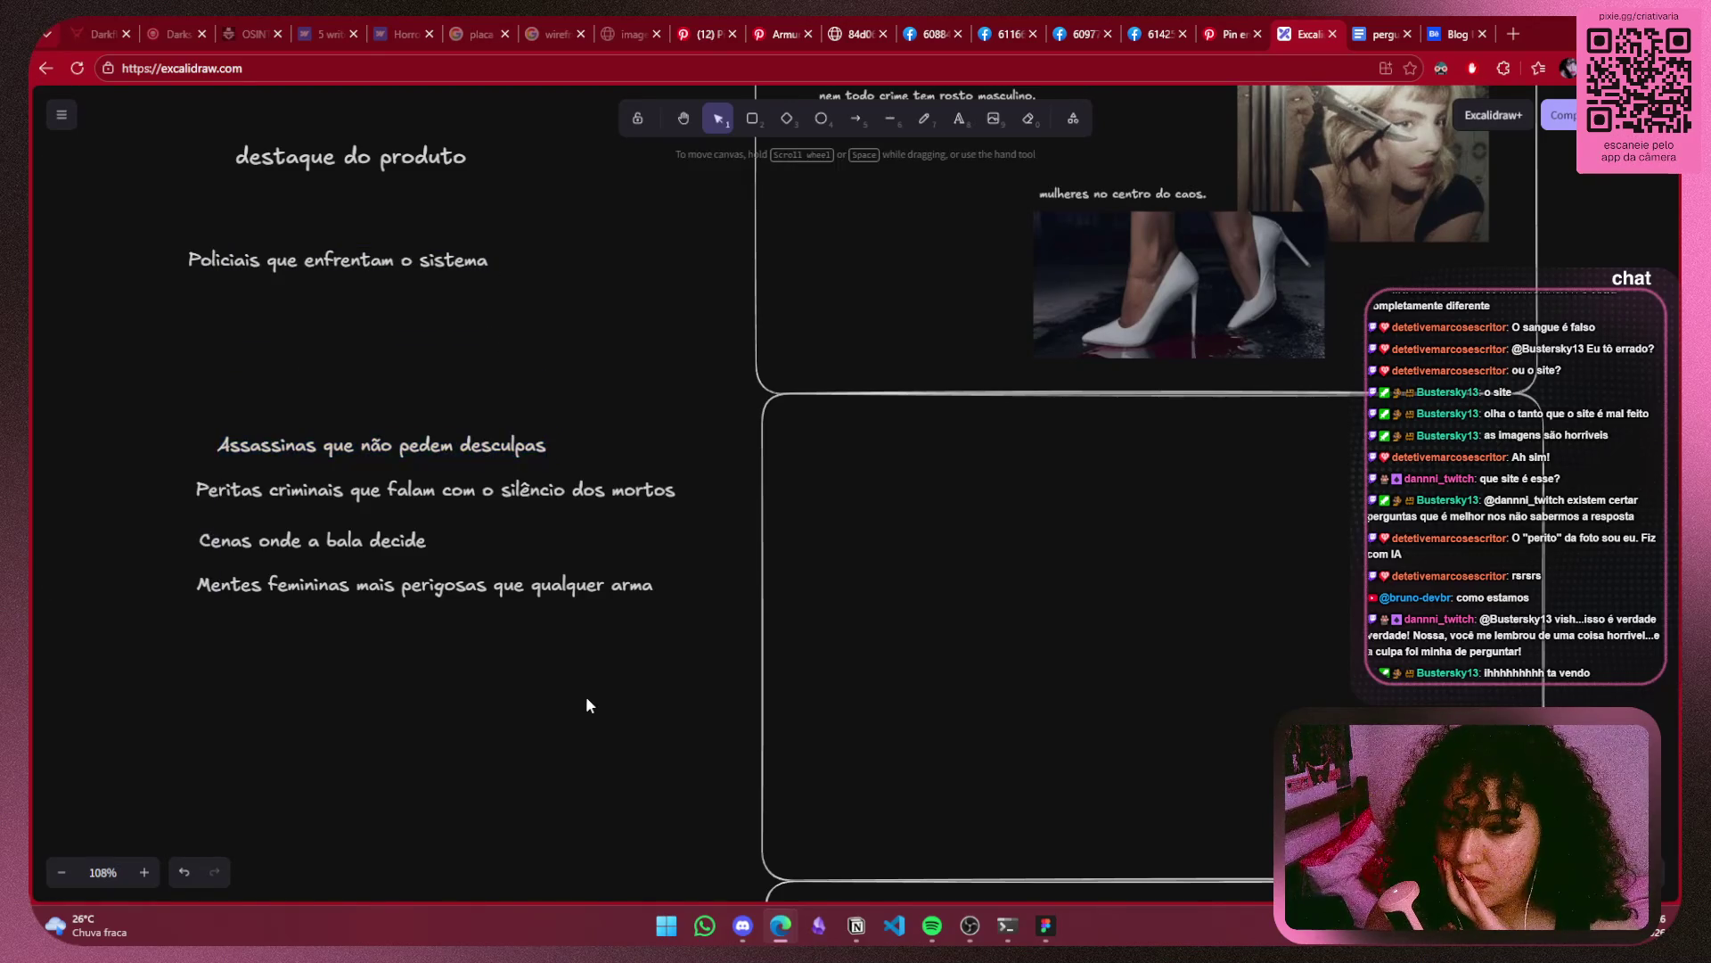
{"action": "left_click", "coordinate": [431, 442]}
{"action": "left_click", "coordinate": [633, 425]}
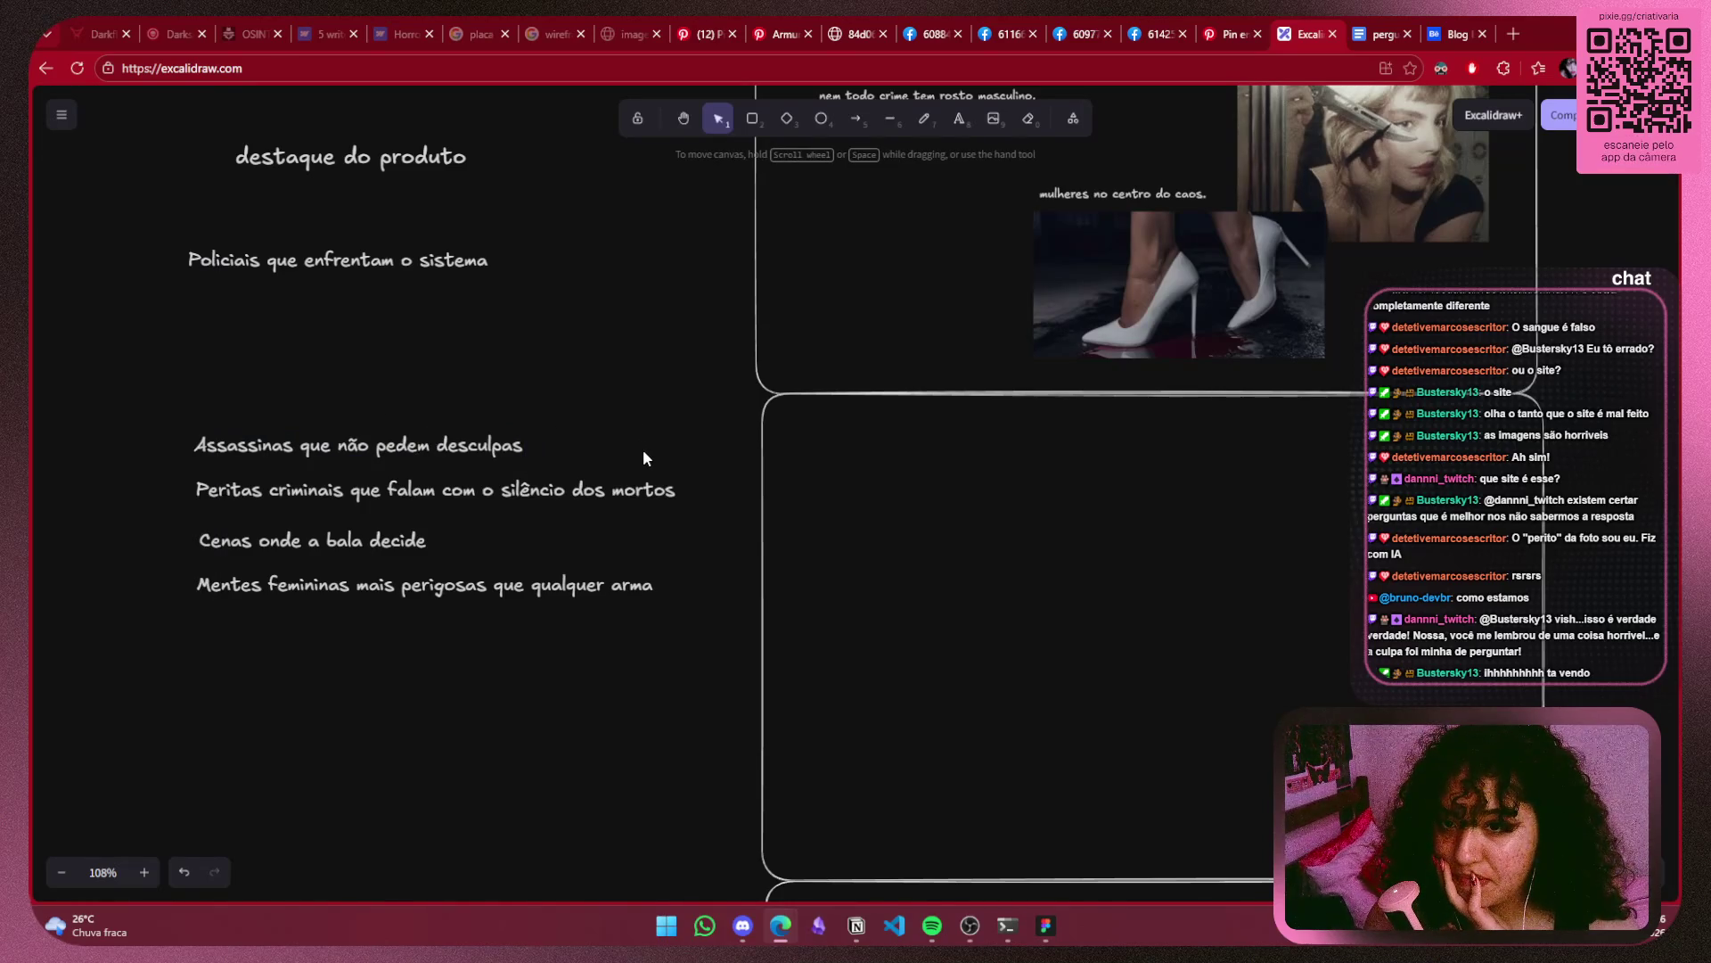
{"action": "scroll", "coordinate": [667, 442], "scroll_direction": "down", "scroll_amount": 1}
{"action": "scroll", "coordinate": [667, 442], "scroll_direction": "right", "scroll_amount": 1}
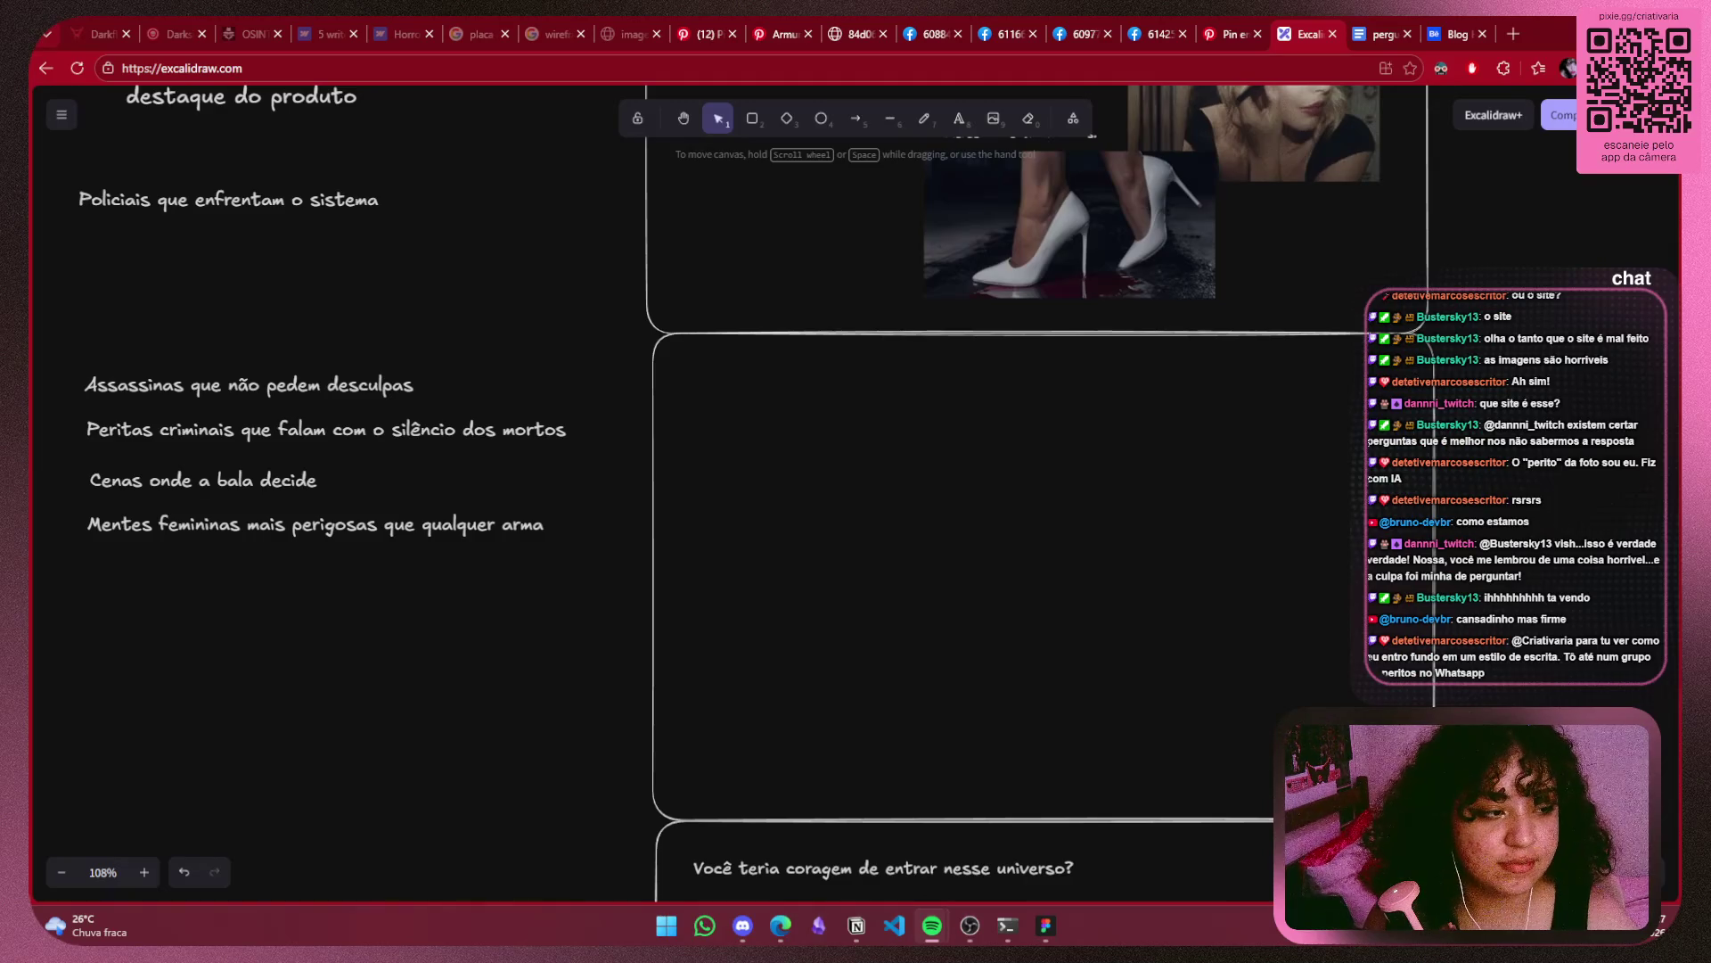
{"action": "left_click_drag", "start_coordinate": [1033, 471], "coordinate": [1018, 452]}
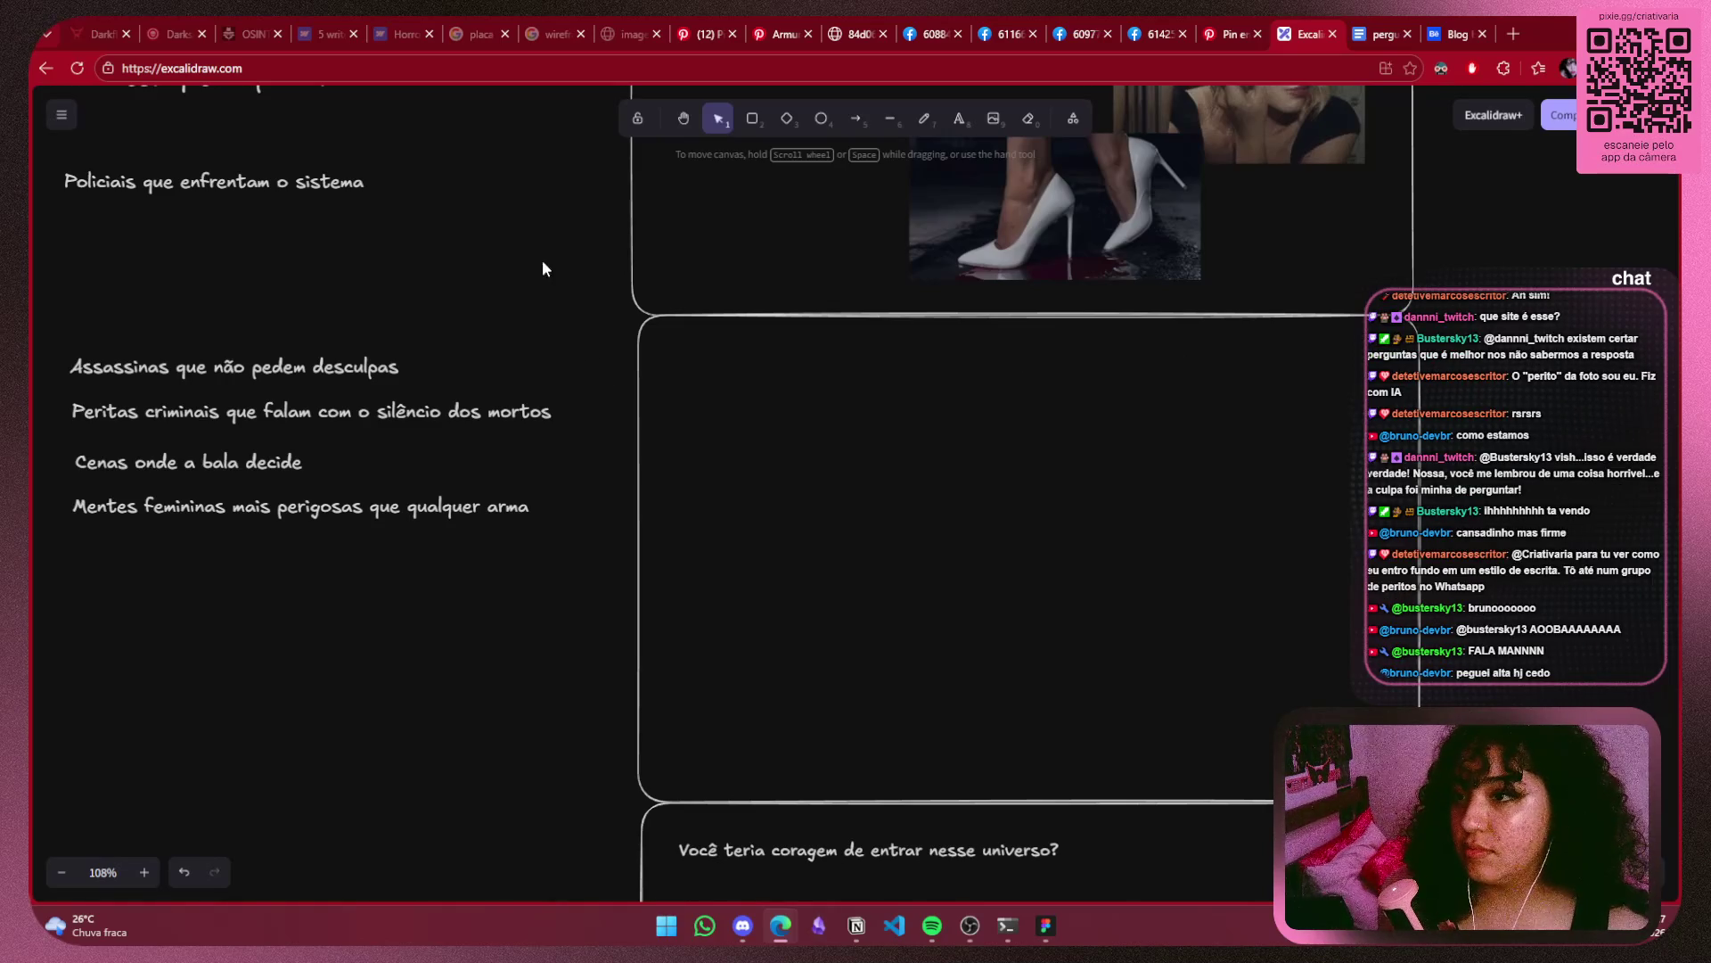
Open the Armur website pin from the wireframe results and zoom into its page layout.
{"action": "left_click", "coordinate": [700, 31]}
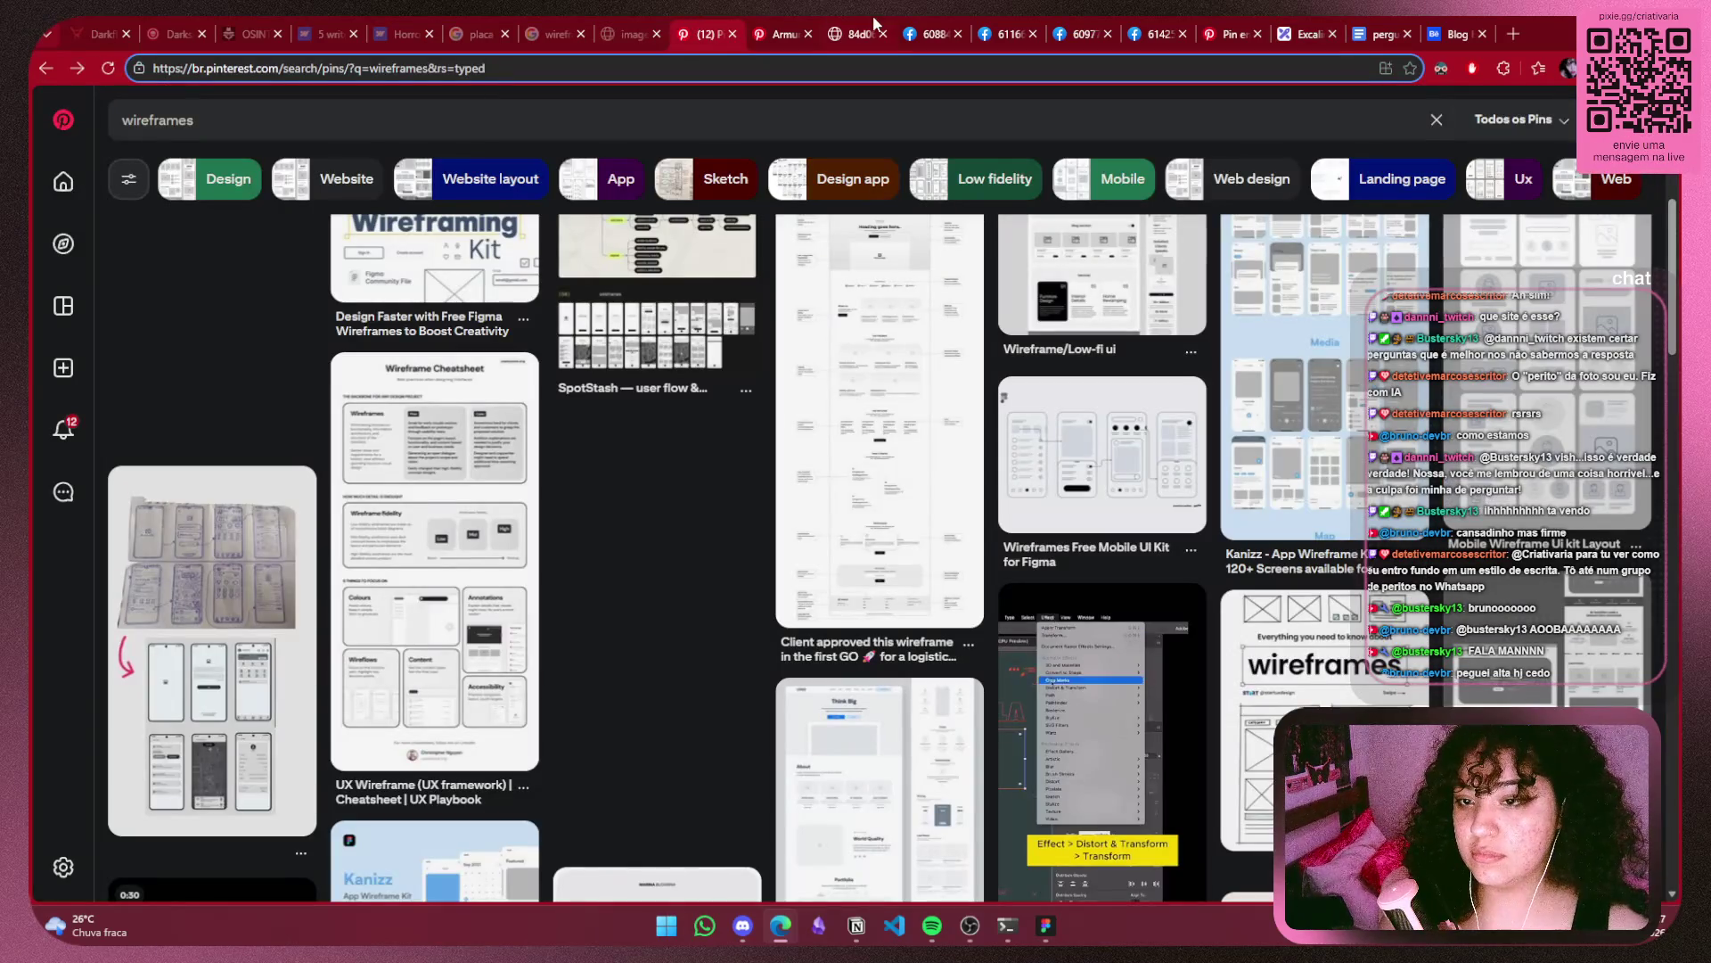
{"action": "left_click", "coordinate": [777, 34]}
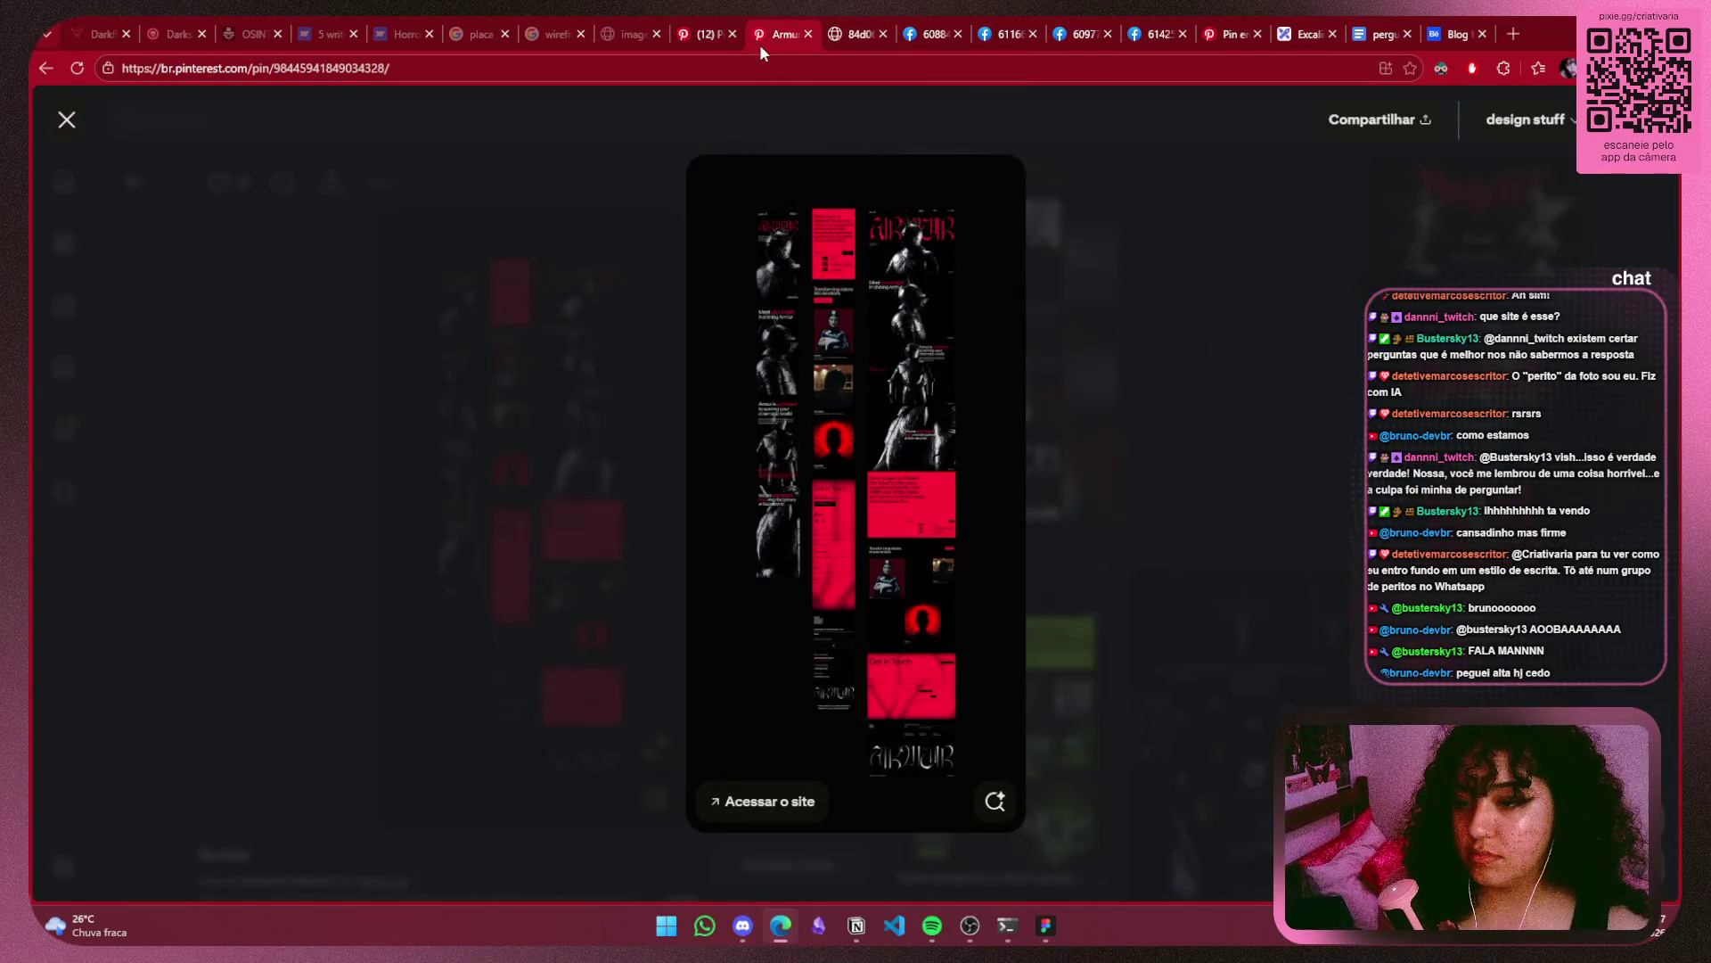
{"action": "scroll", "coordinate": [848, 420], "scroll_direction": "up", "scroll_amount": 3, "text": "ctrl"}
{"action": "scroll", "coordinate": [959, 458], "scroll_direction": "up", "scroll_amount": 2, "text": "ctrl"}
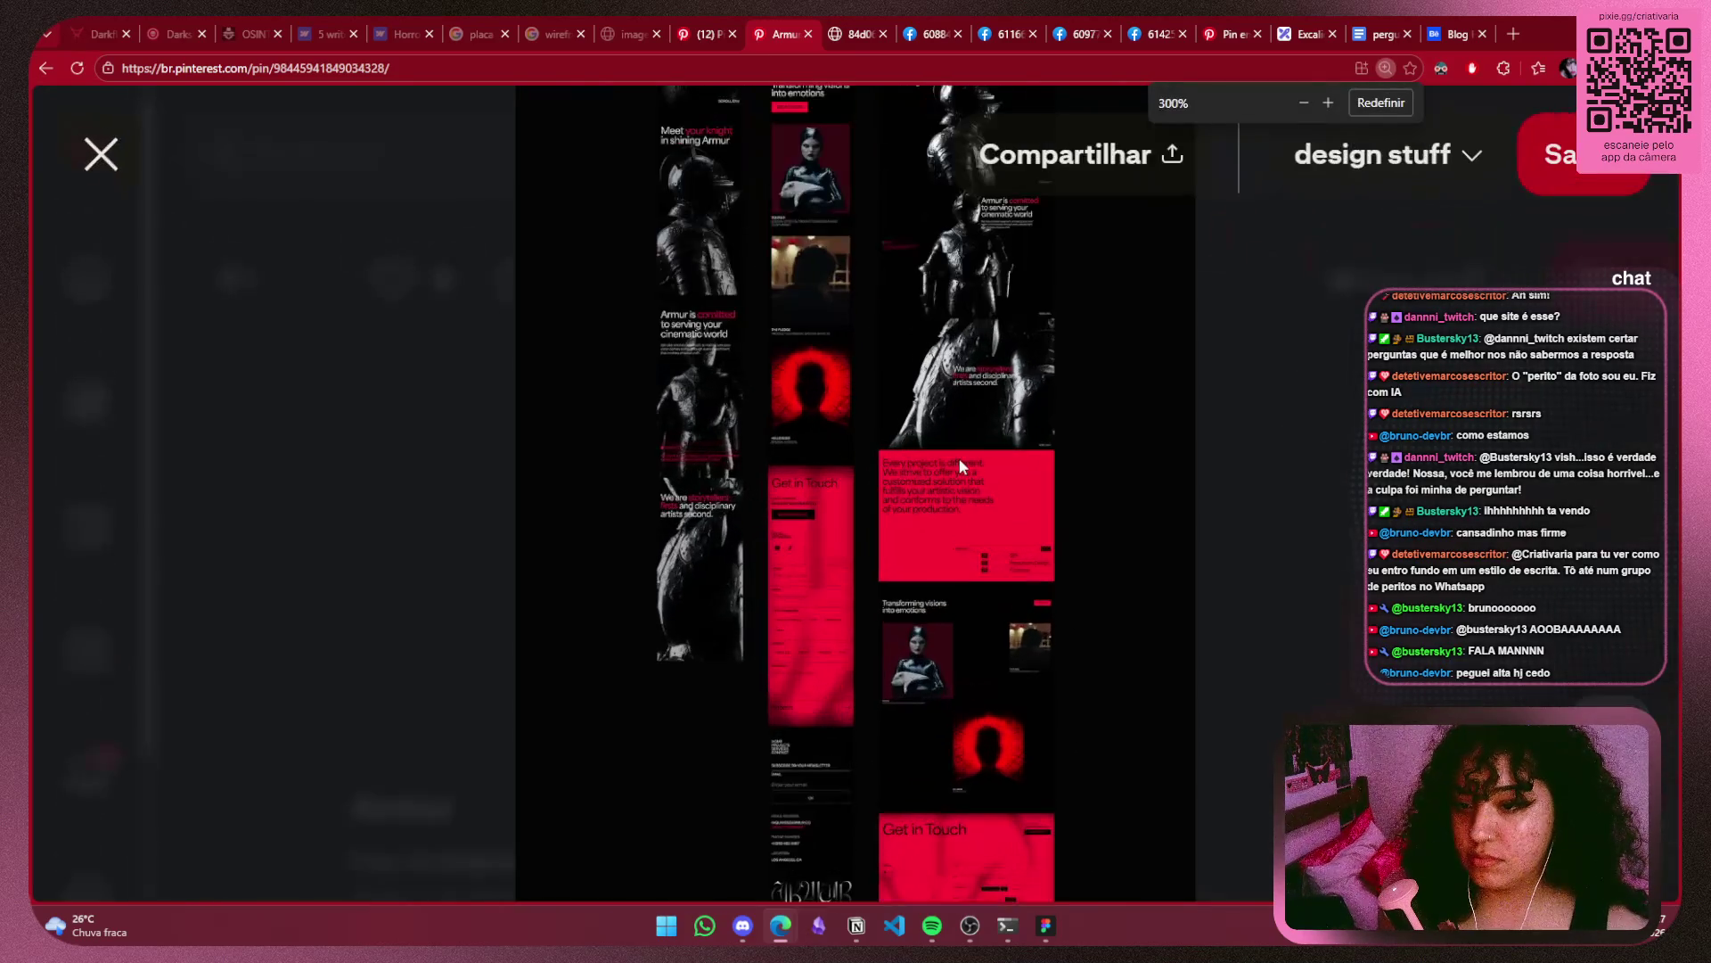
{"action": "scroll", "coordinate": [959, 457], "scroll_direction": "up", "scroll_amount": 1, "text": "ctrl"}
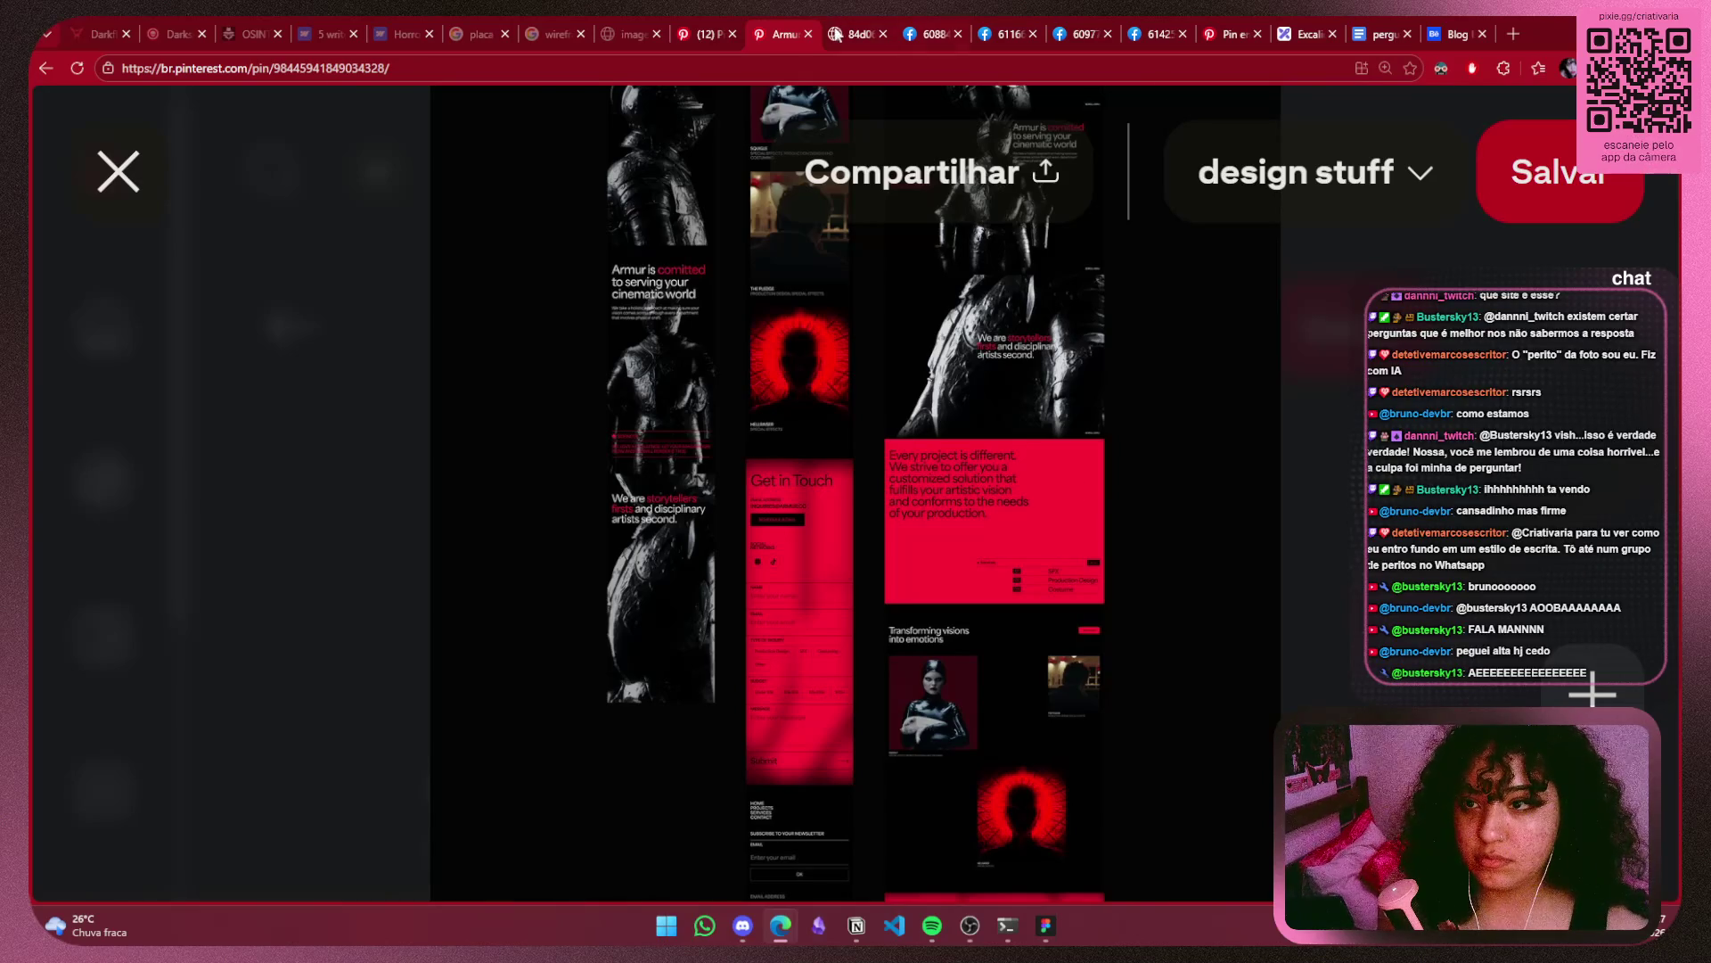
{"action": "key", "text": "ctrl+Tab"}
{"action": "scroll", "coordinate": [1049, 492], "scroll_direction": "down", "scroll_amount": 5}
{"action": "key", "text": "ctrl+Tab"}
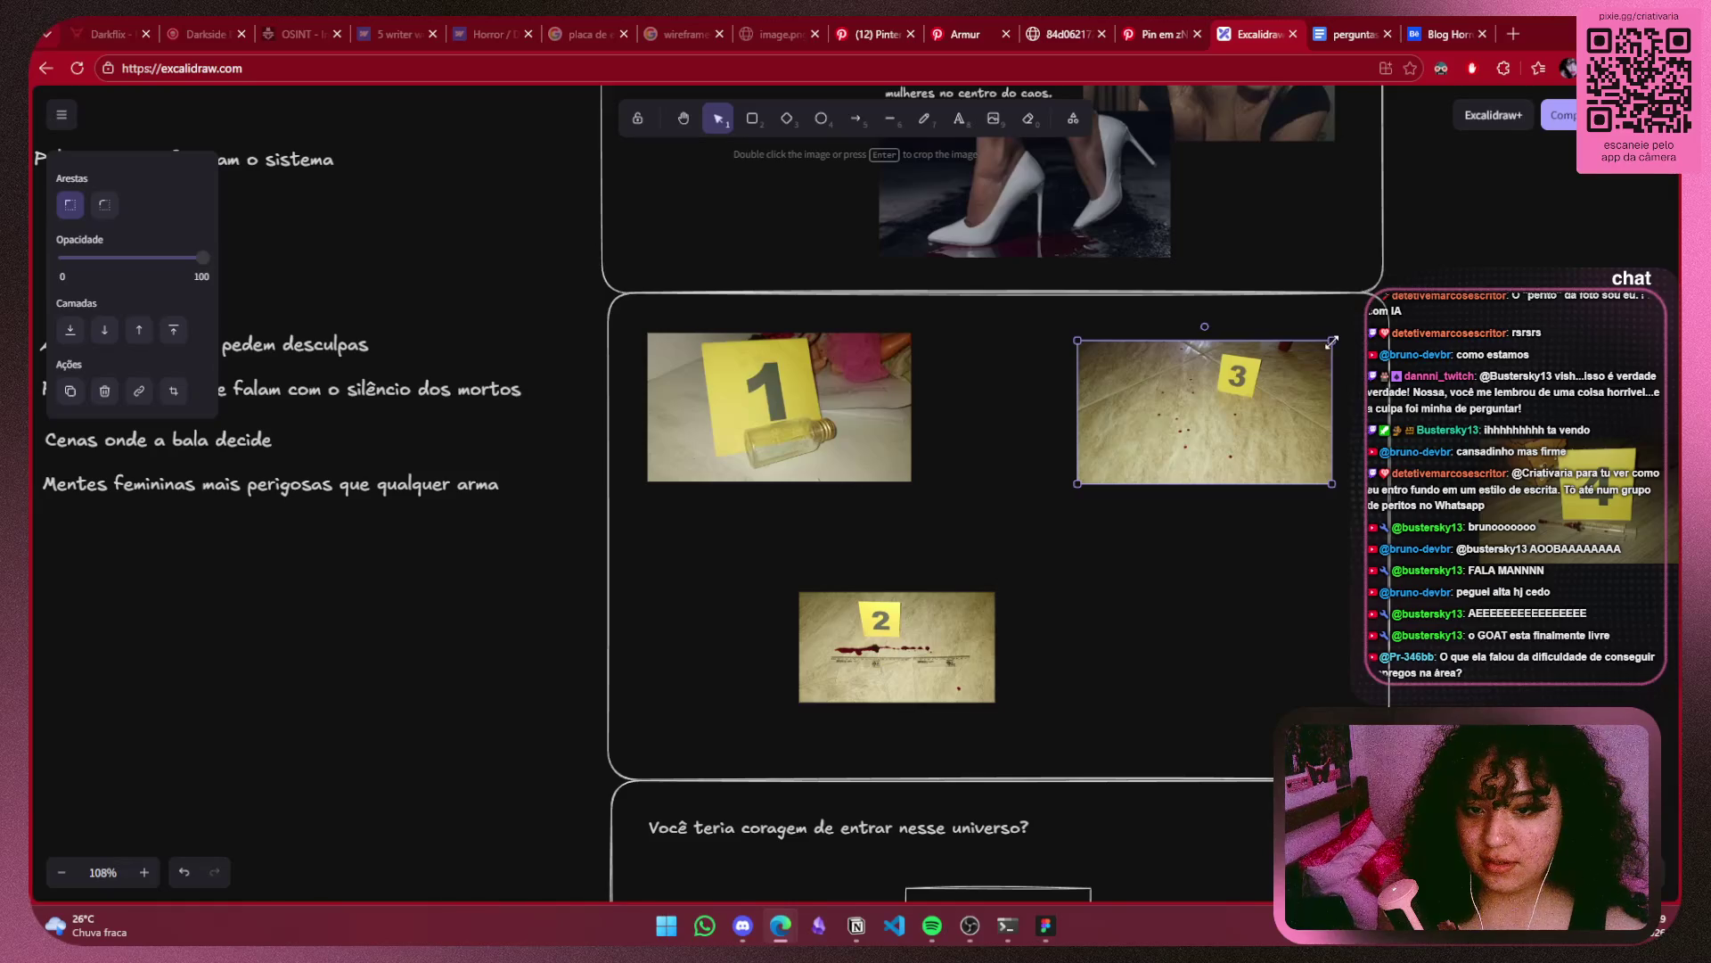
Nudge photo 3 up-right and place photo 4 in the frame below it.
{"action": "left_click", "coordinate": [1158, 427]}
{"action": "left_click_drag", "start_coordinate": [1158, 427], "coordinate": [1204, 413]}
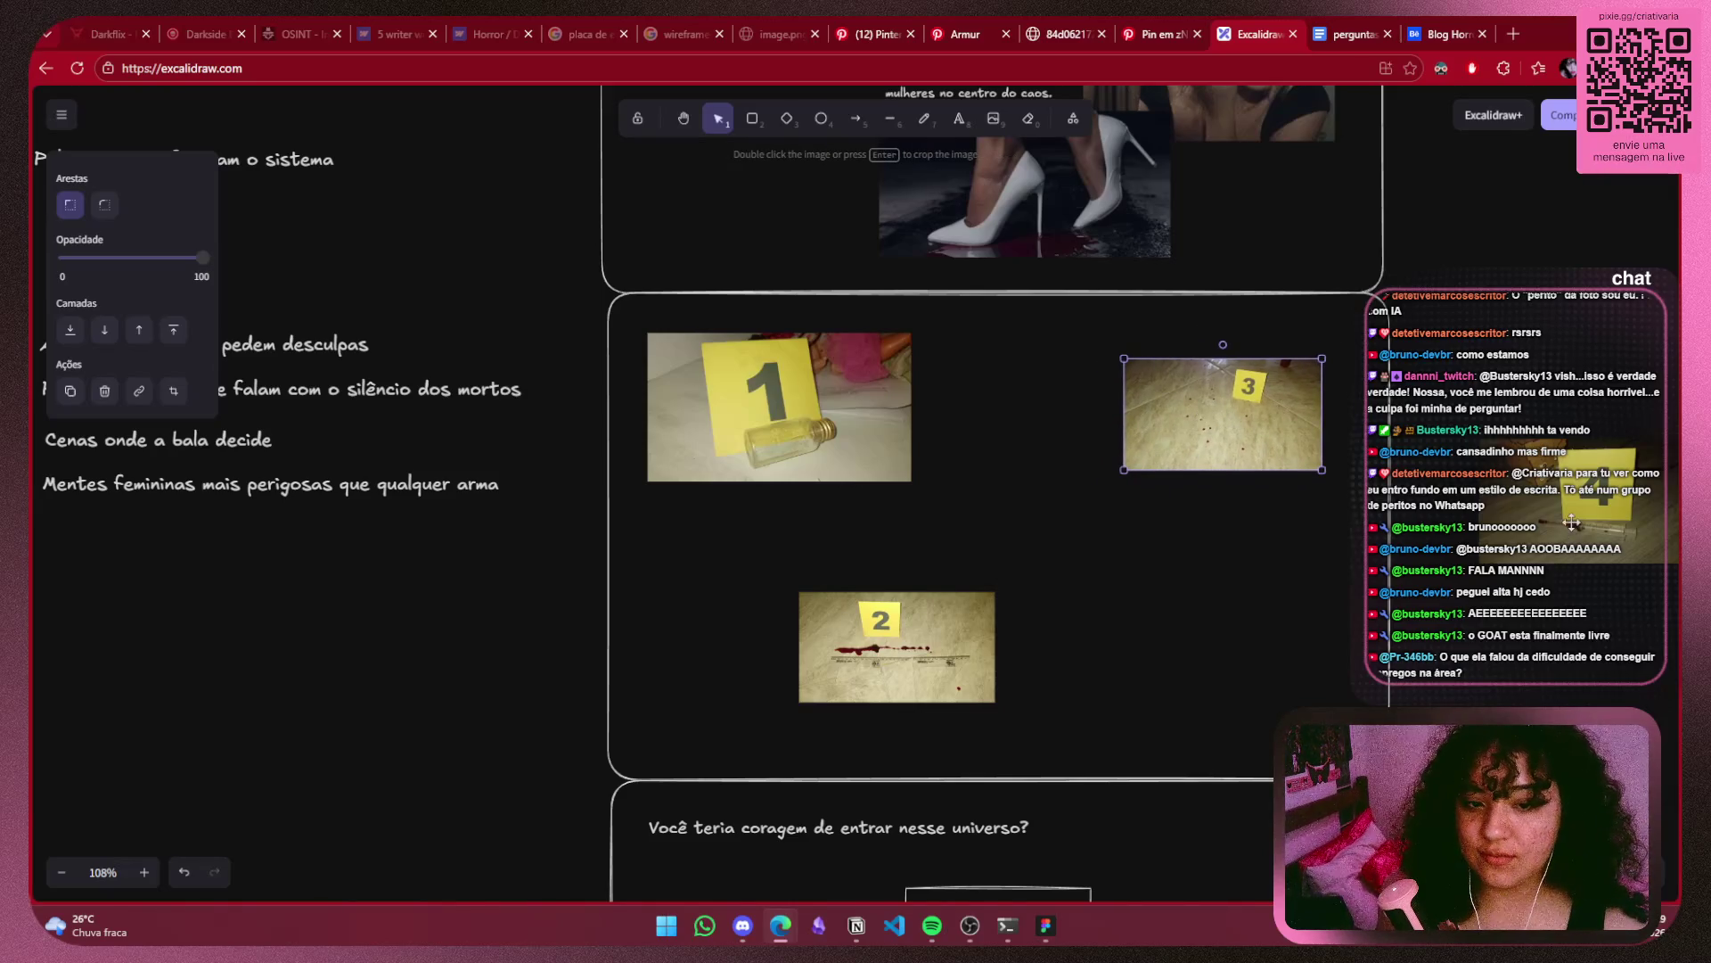
{"action": "left_click_drag", "start_coordinate": [1572, 521], "coordinate": [1156, 583]}
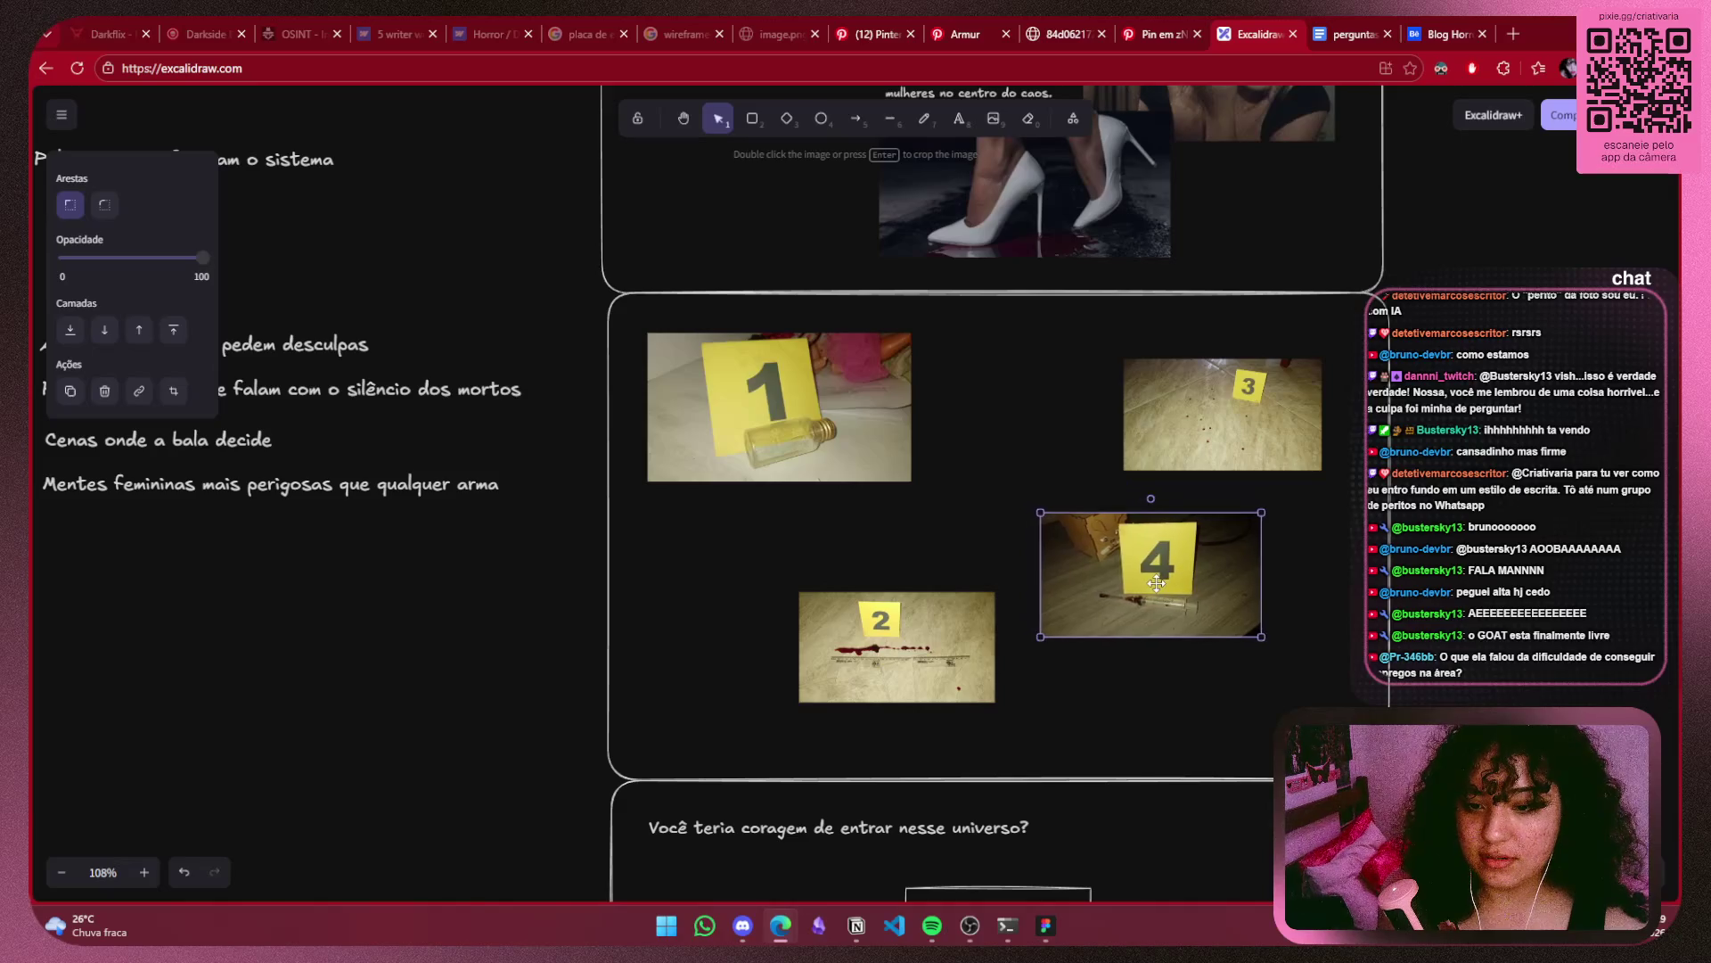
{"action": "left_click", "coordinate": [1603, 541]}
{"action": "scroll", "coordinate": [1545, 539], "scroll_direction": "right", "scroll_amount": 3}
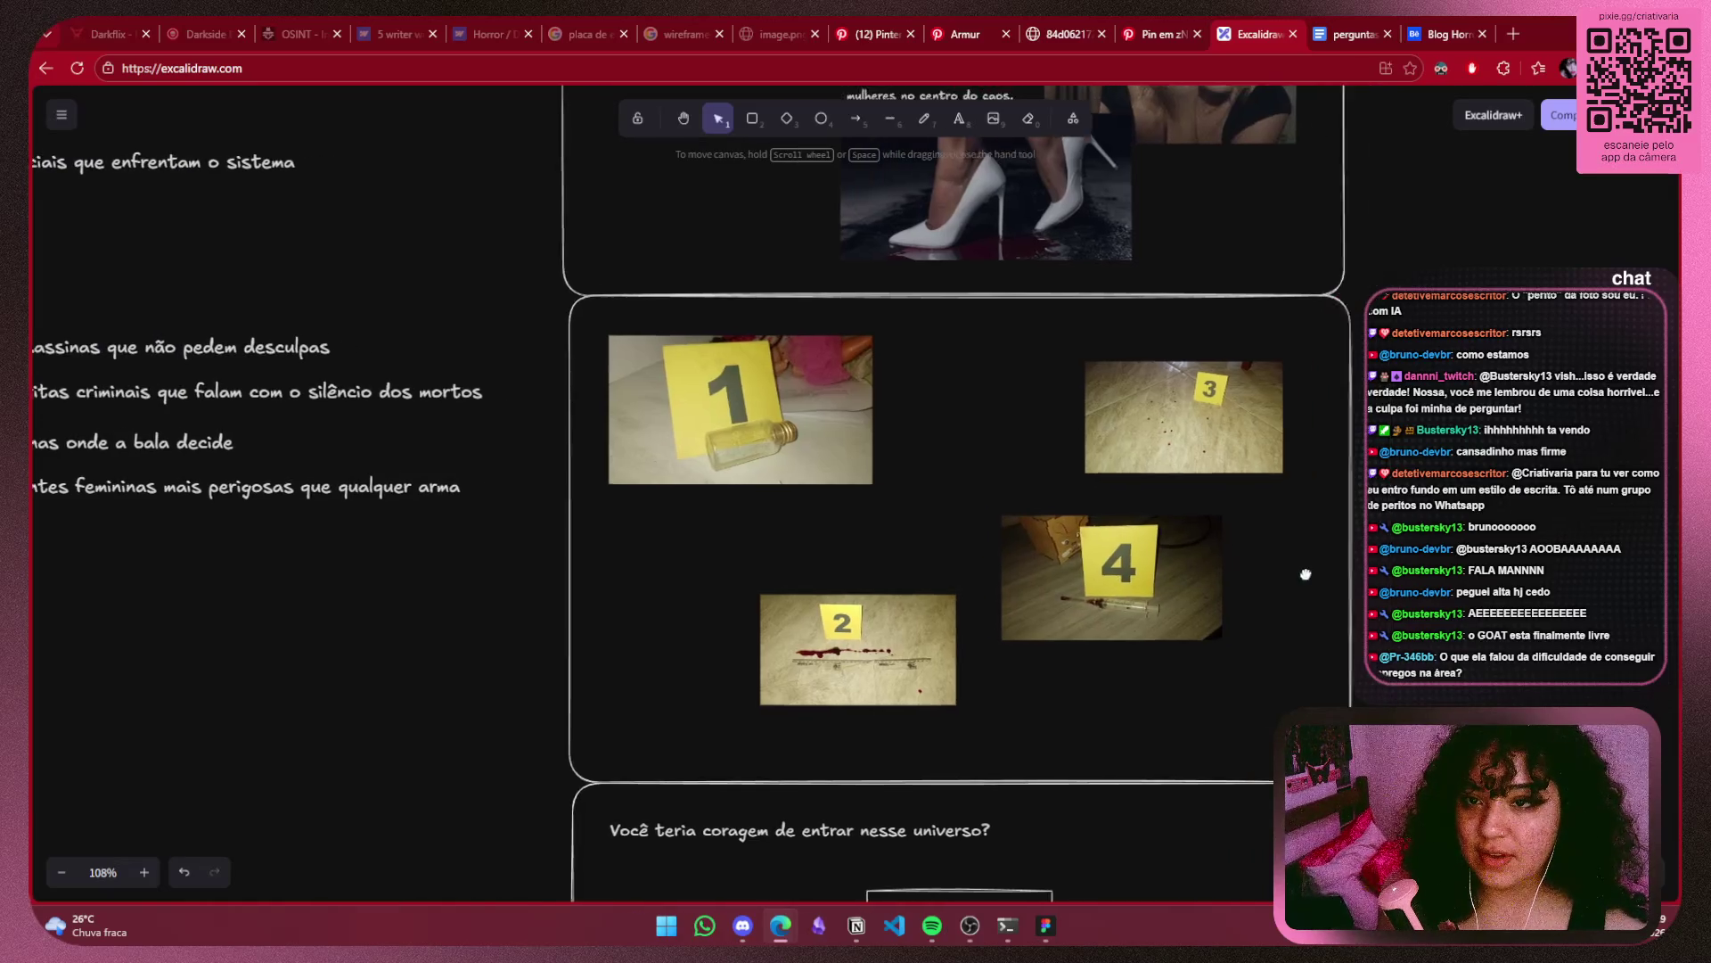
{"action": "left_click", "coordinate": [1128, 27]}
{"action": "left_click", "coordinate": [954, 33]}
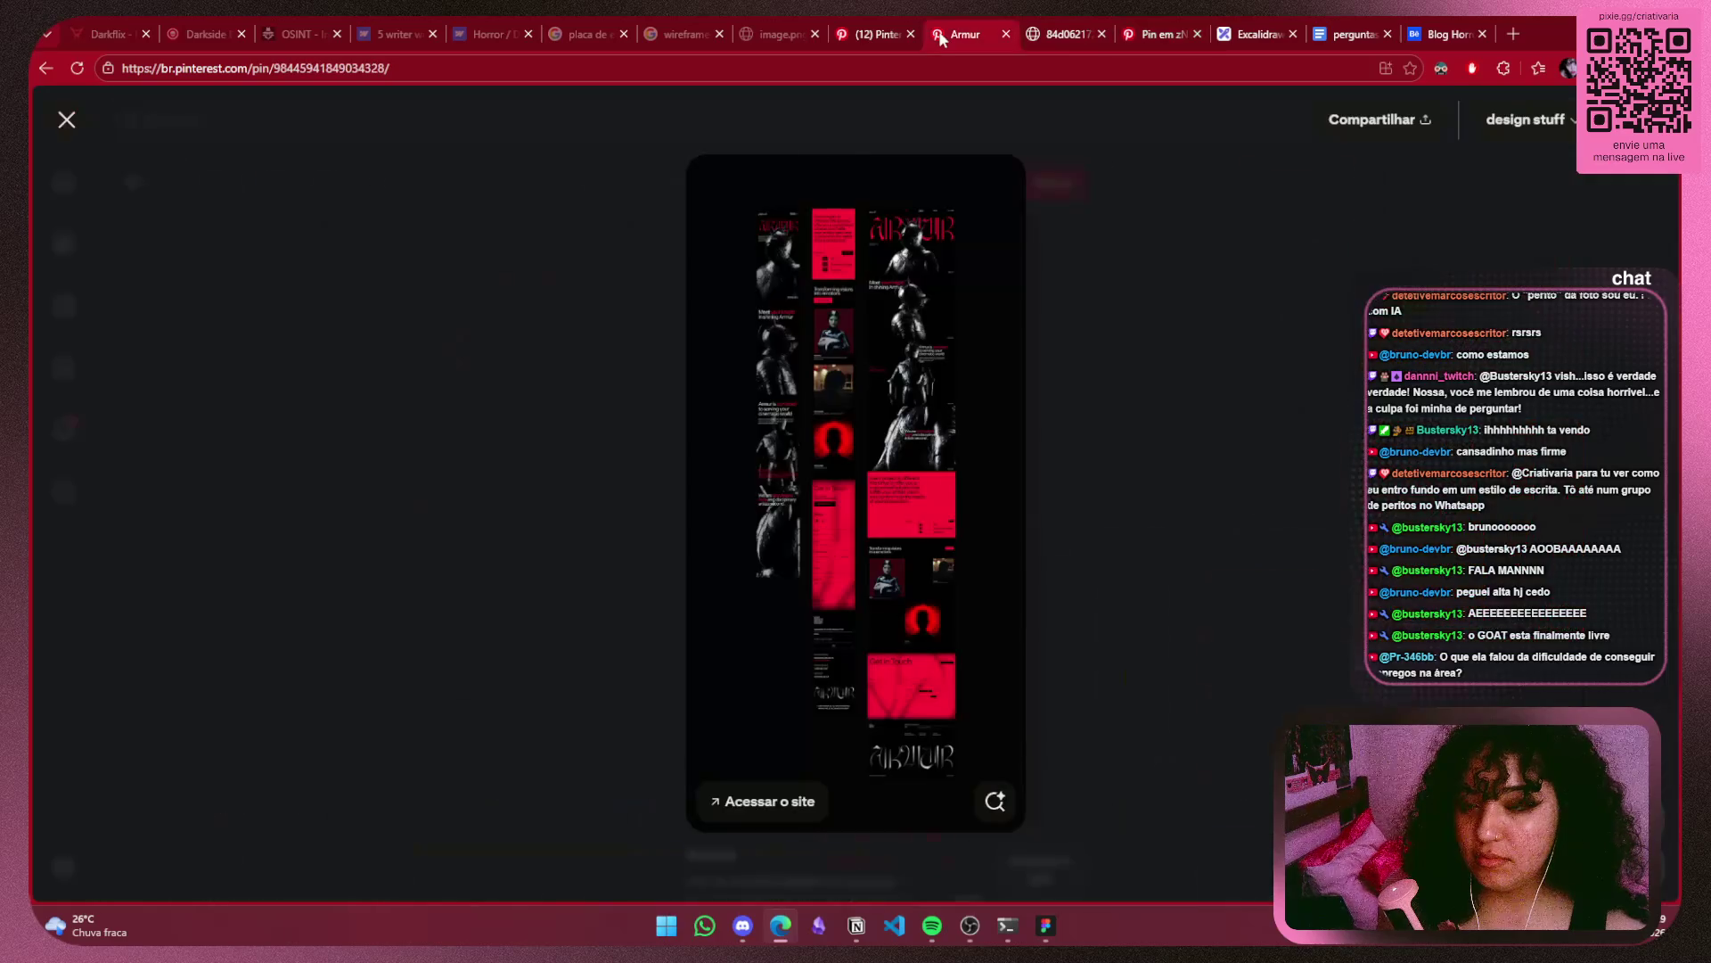
Return to the Excalidraw wireframe and delete evidence photo 3.
{"action": "scroll", "coordinate": [1105, 339], "scroll_direction": "down", "scroll_amount": 3}
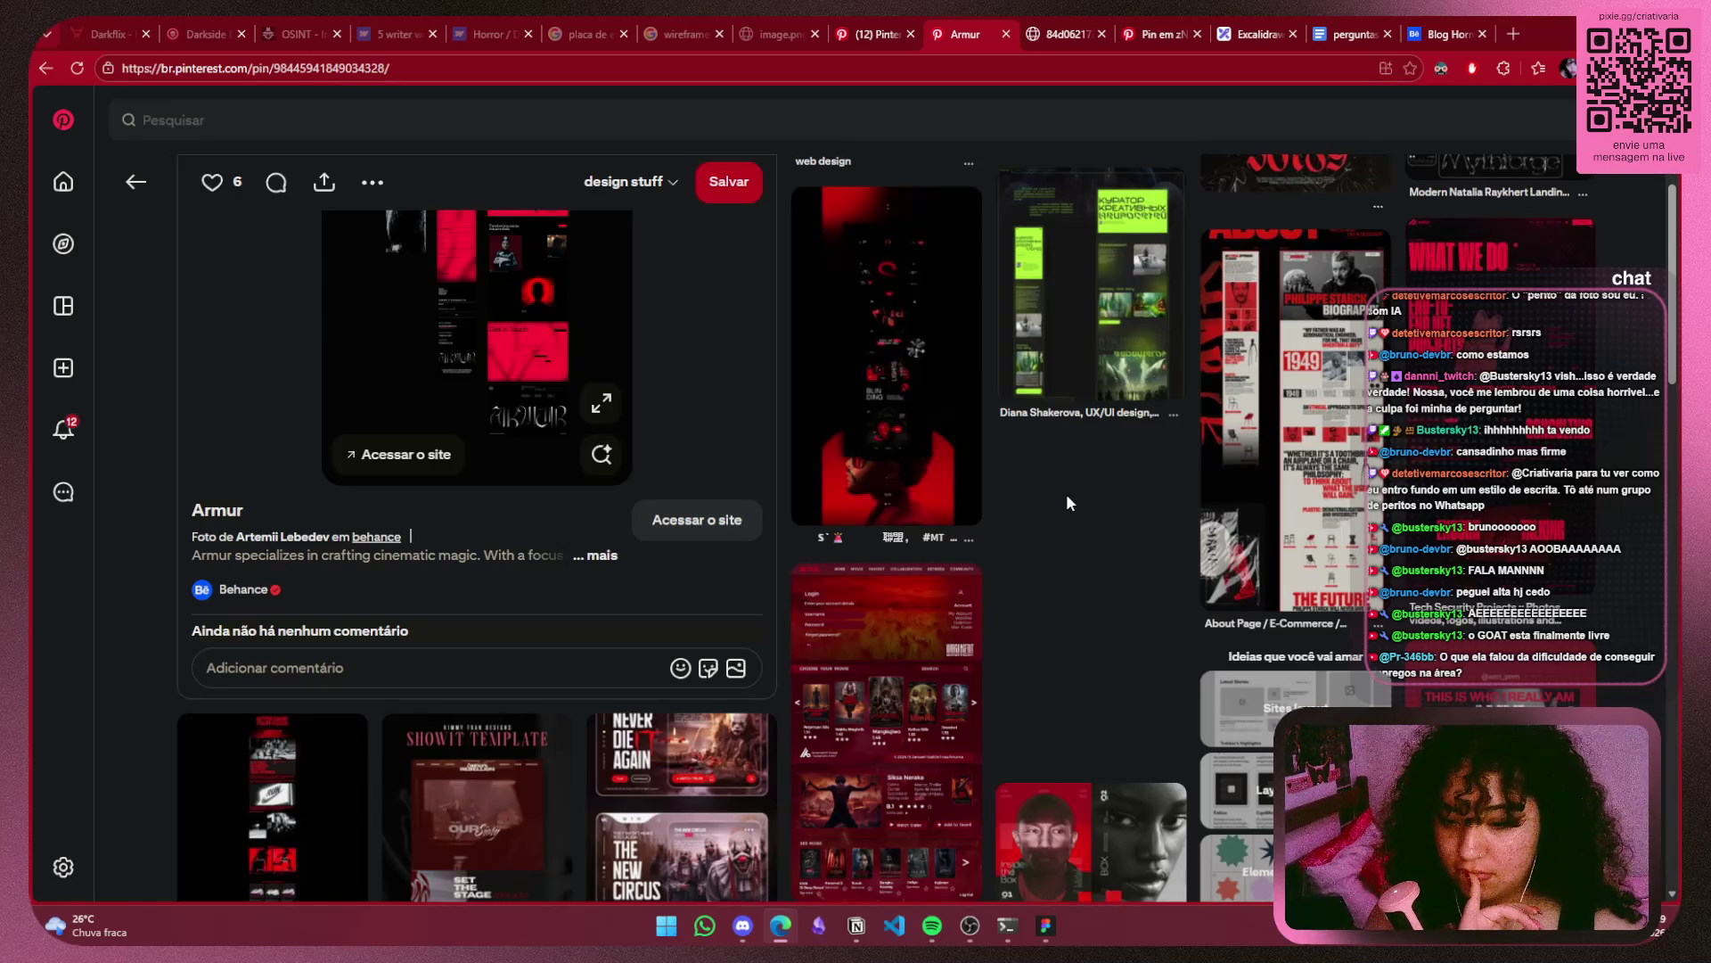
{"action": "left_click", "coordinate": [1155, 23]}
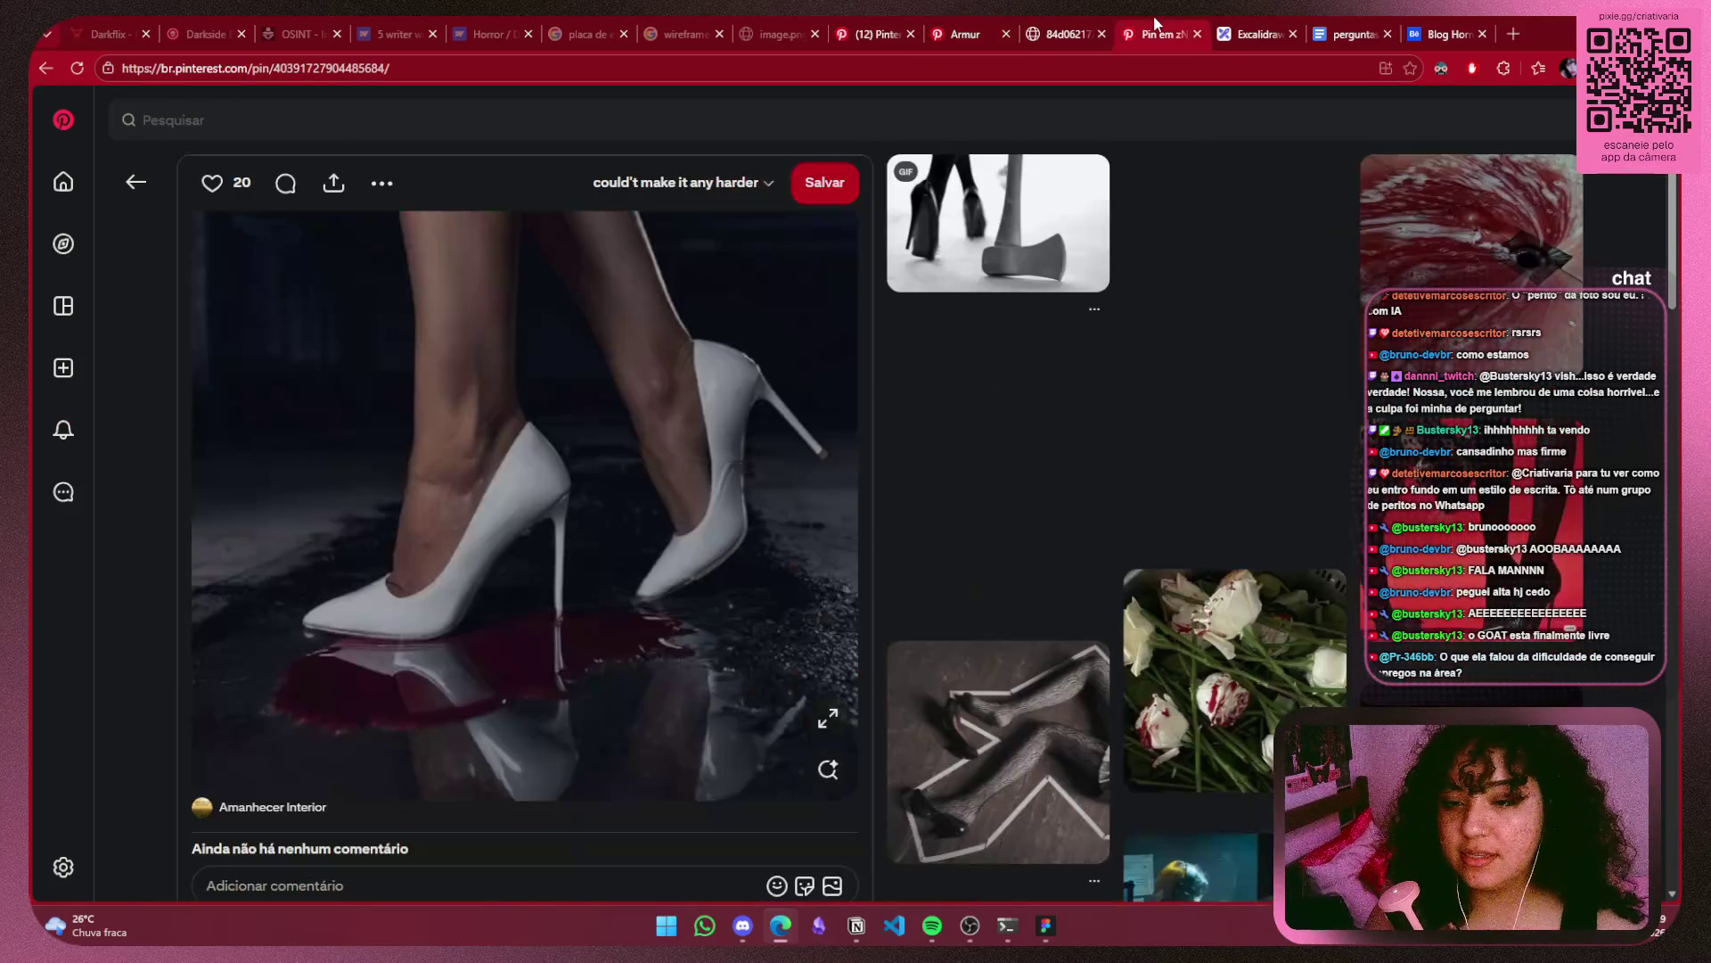
{"action": "left_click", "coordinate": [1070, 20]}
{"action": "left_click", "coordinate": [1283, 27]}
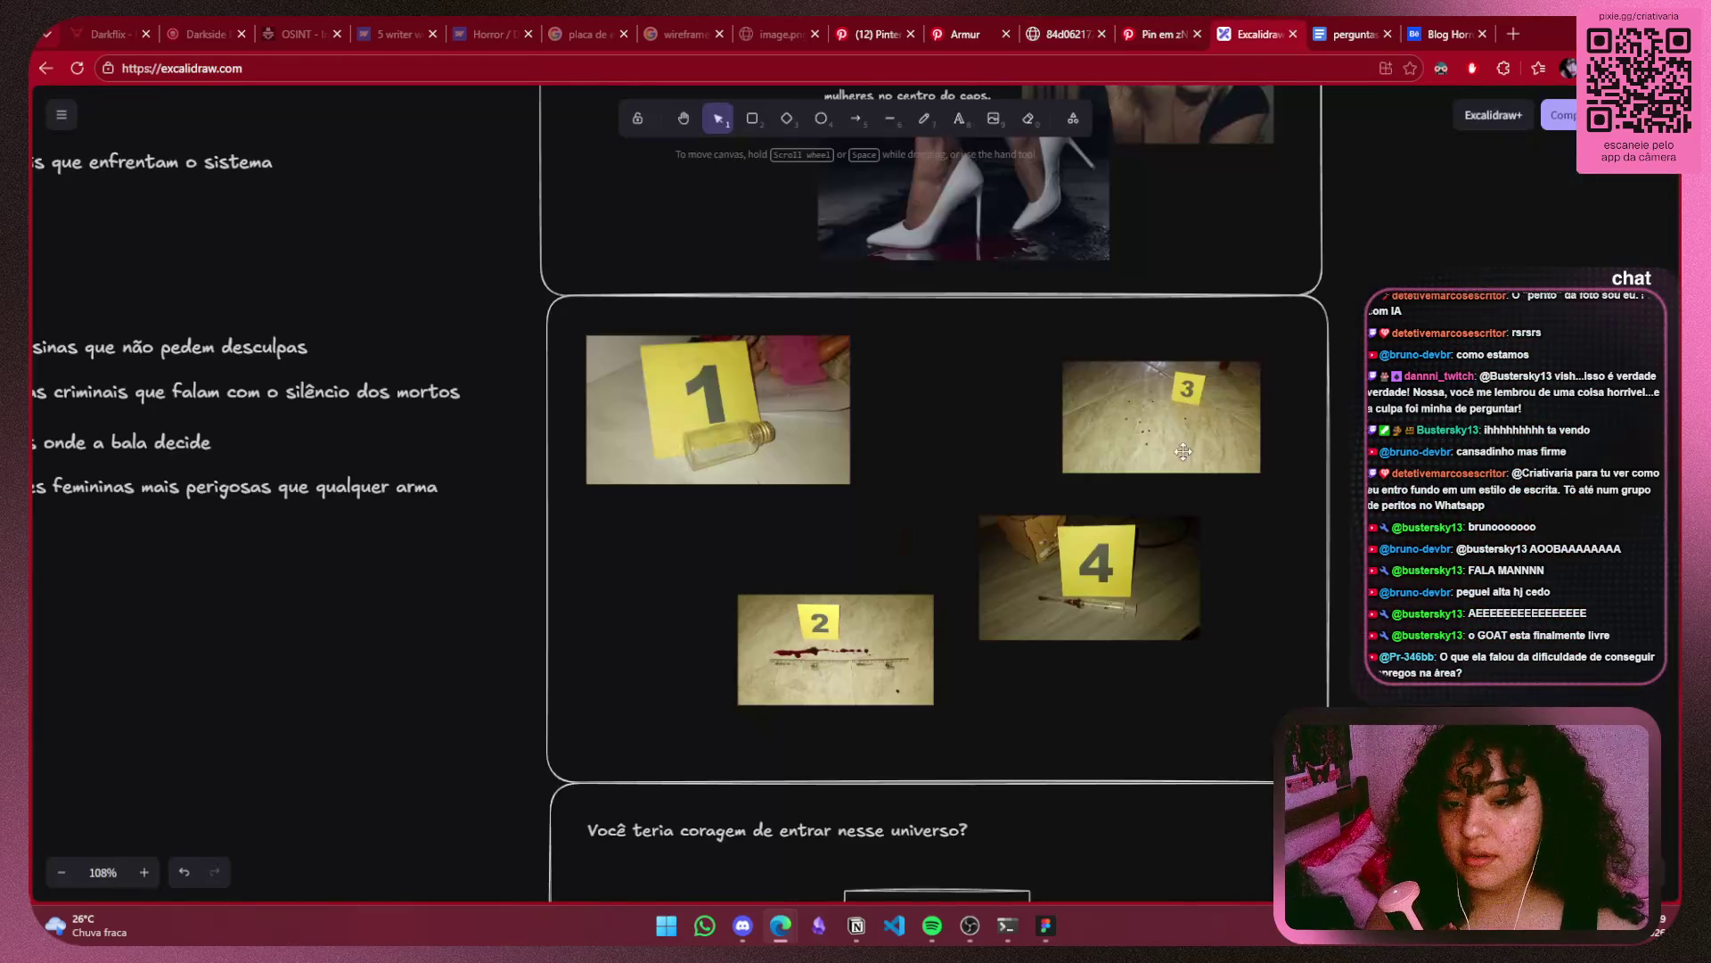
{"action": "left_click", "coordinate": [1161, 417]}
{"action": "key", "text": "Delete"}
Select photo 4, then open the About Page / E-Commerce / Redesign pin on Pinterest.
{"action": "left_click", "coordinate": [1085, 571]}
{"action": "left_click", "coordinate": [1141, 33]}
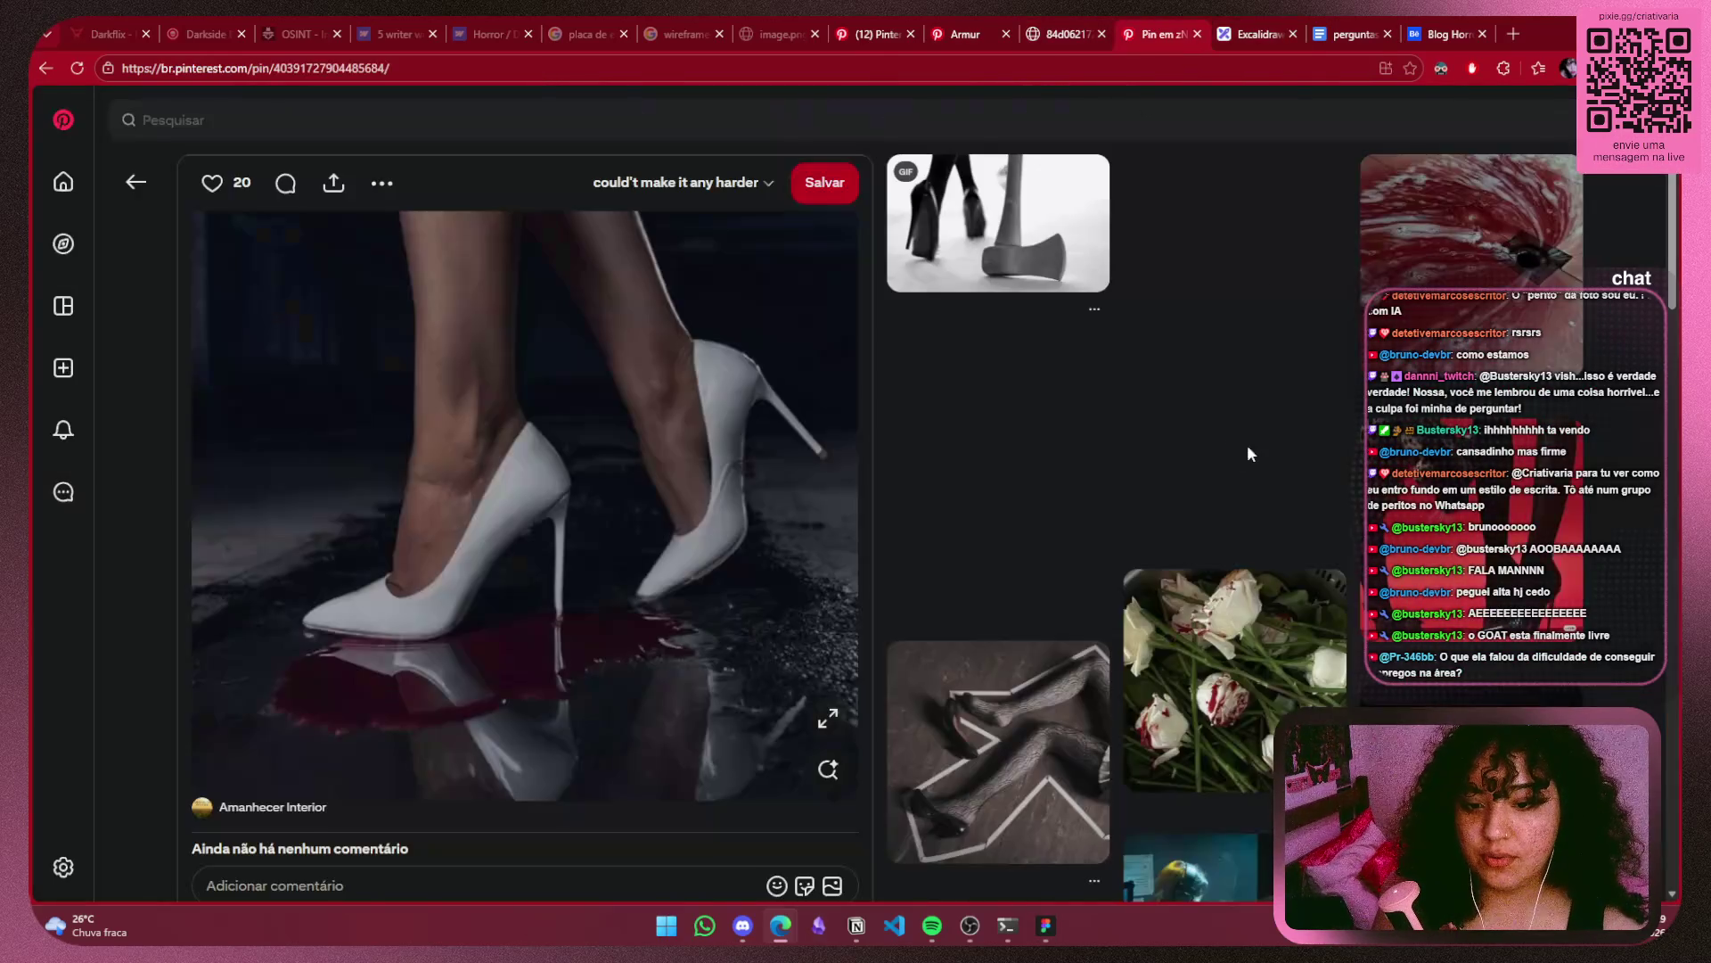
{"action": "left_click", "coordinate": [962, 34]}
{"action": "left_click", "coordinate": [1313, 471]}
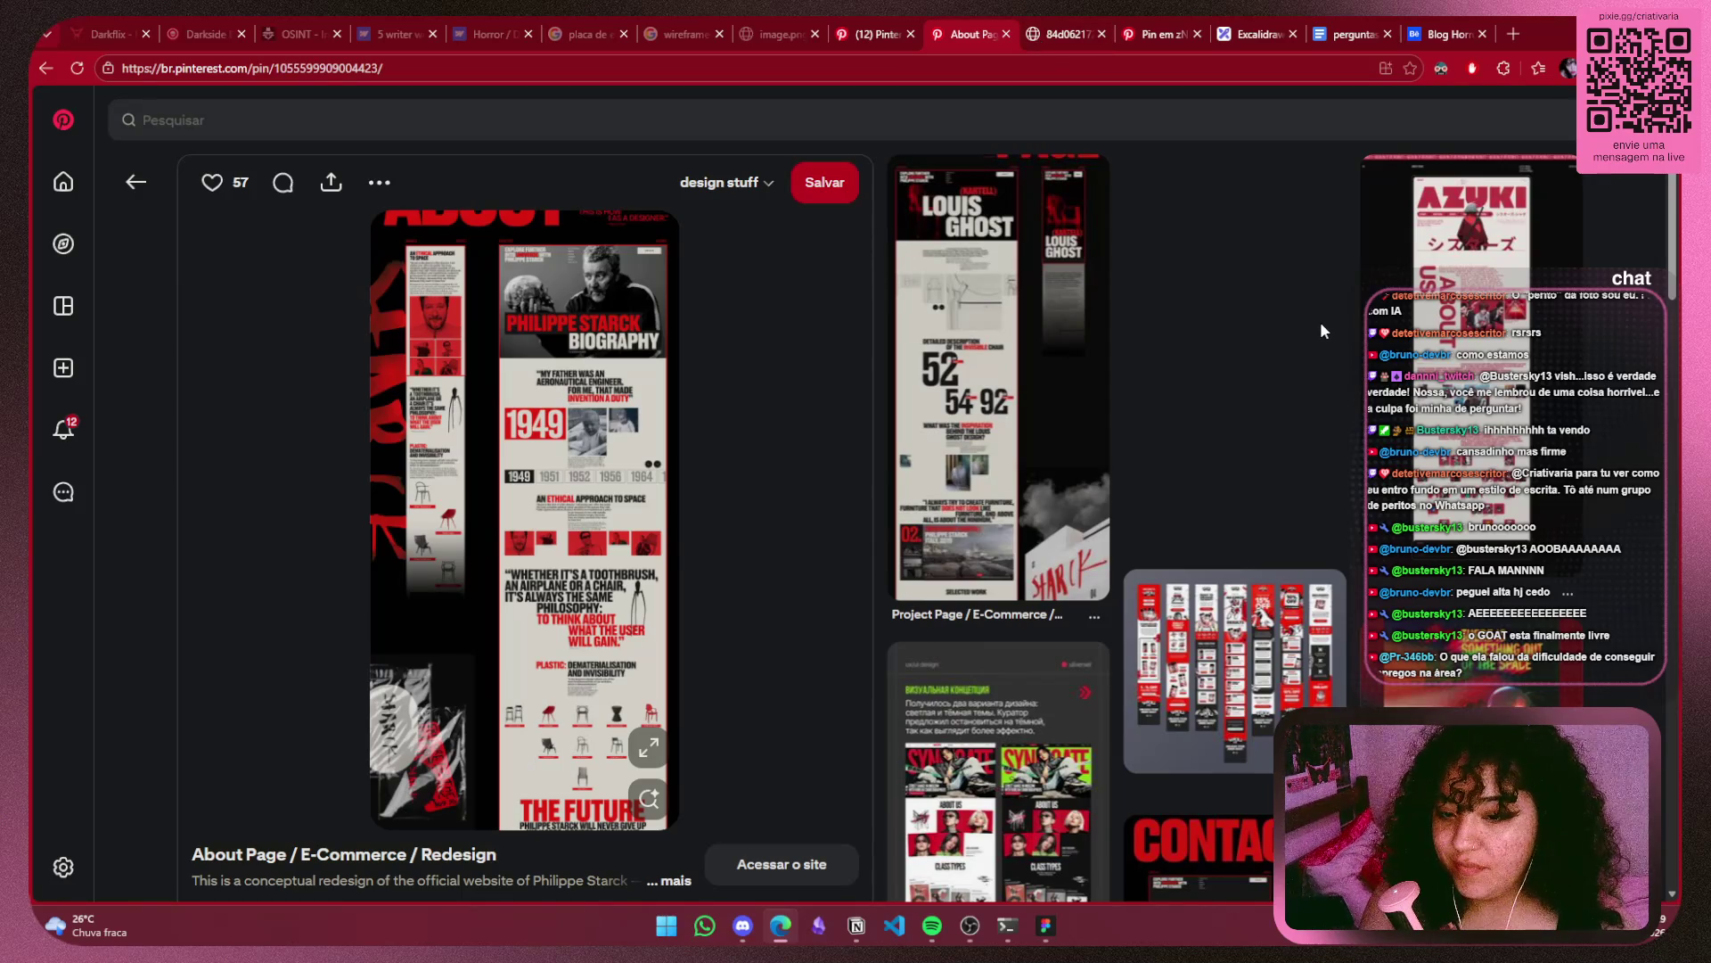
{"action": "mouse_move", "coordinate": [525, 521]}
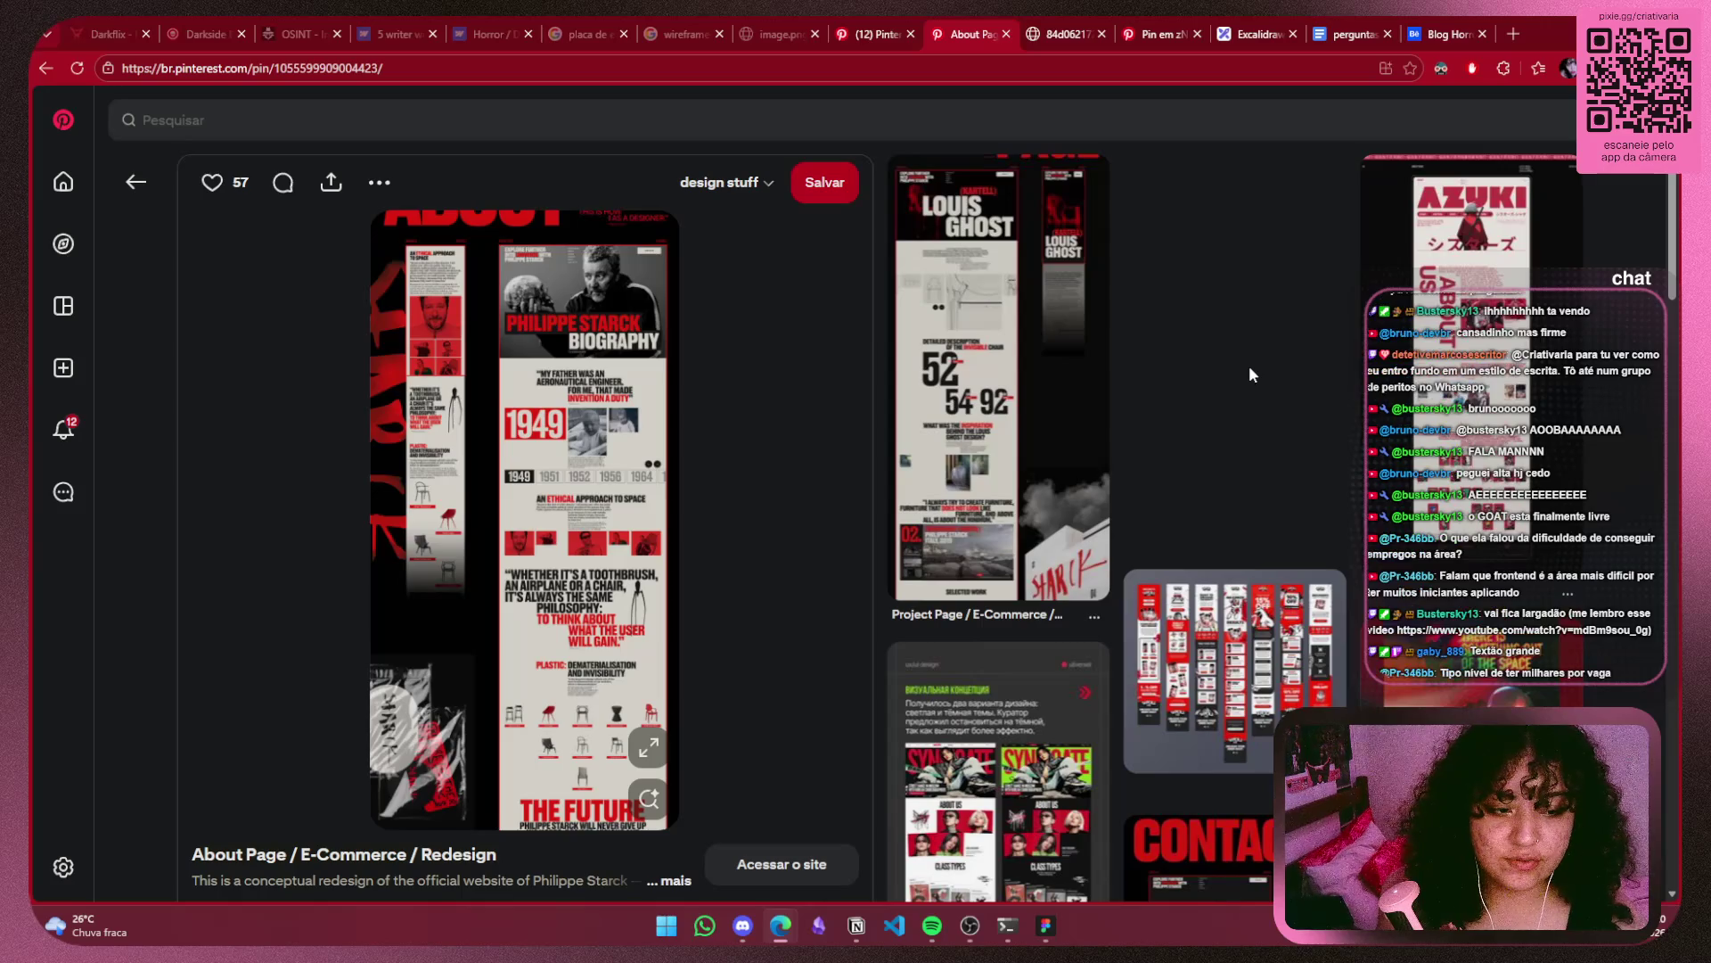
Load the pasted YouTube link 'Cartoon Network | Titio Avô Largado no Sofá | 2015' in a new tab.
{"action": "left_click", "coordinate": [1513, 34]}
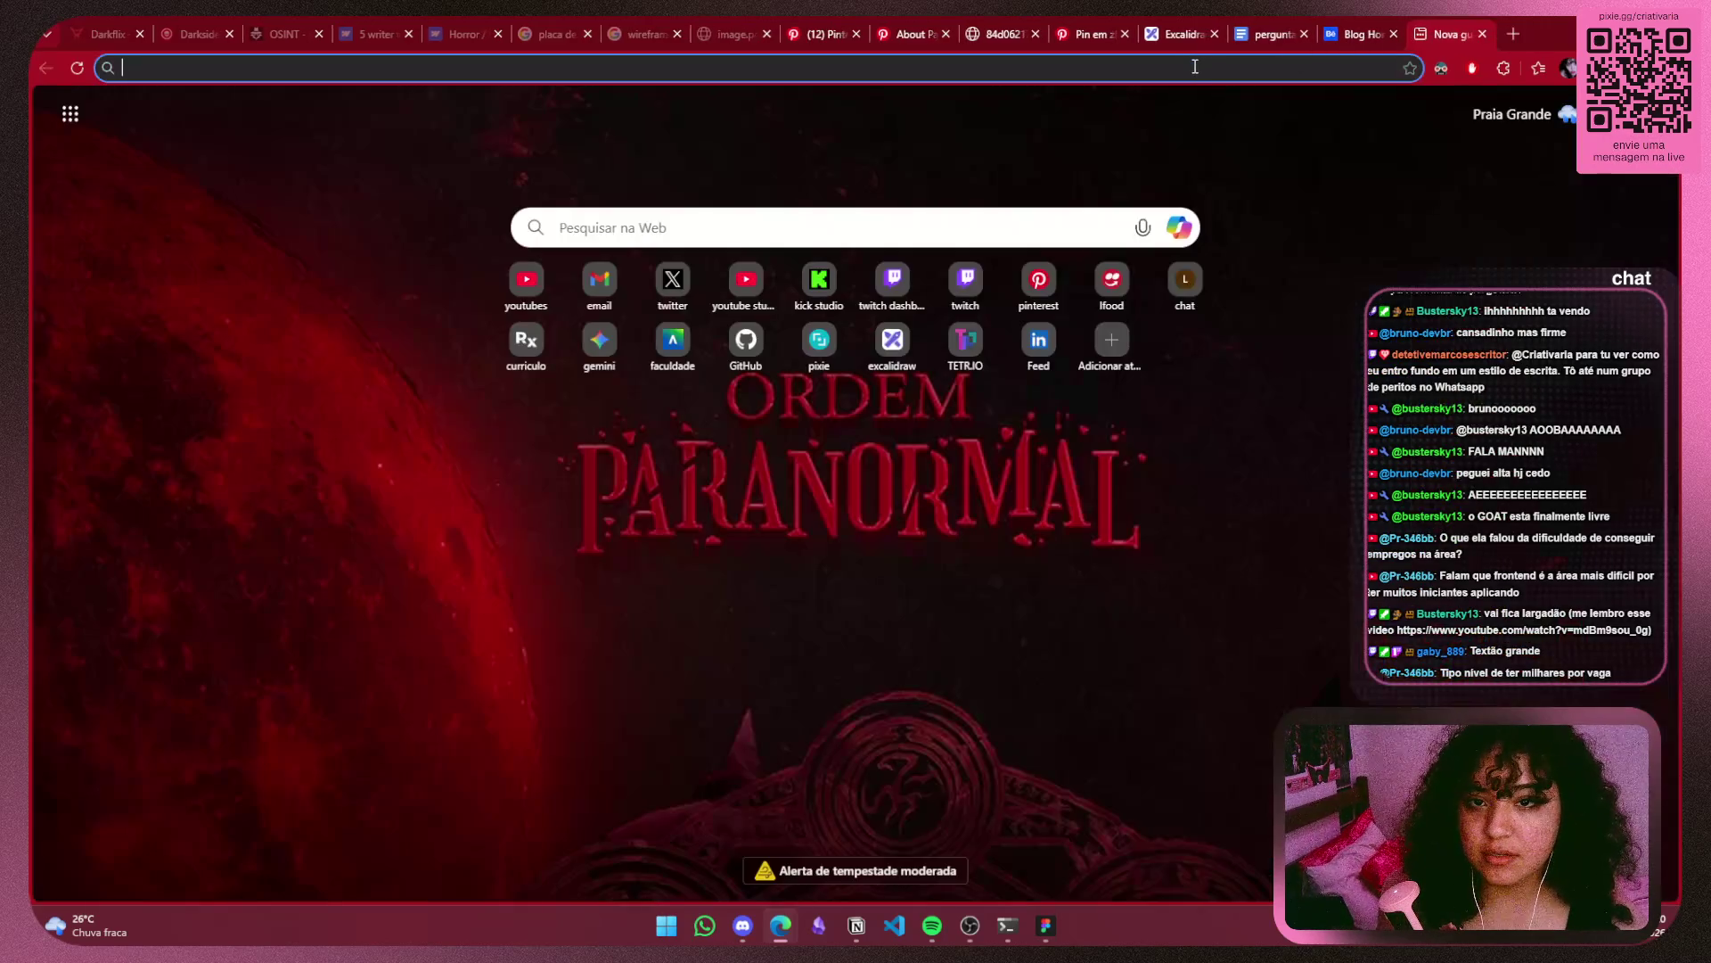
{"action": "type", "text": "https://www.youtube.com/watch?v=mdBm9sou_0g"}
{"action": "key", "text": "Return"}
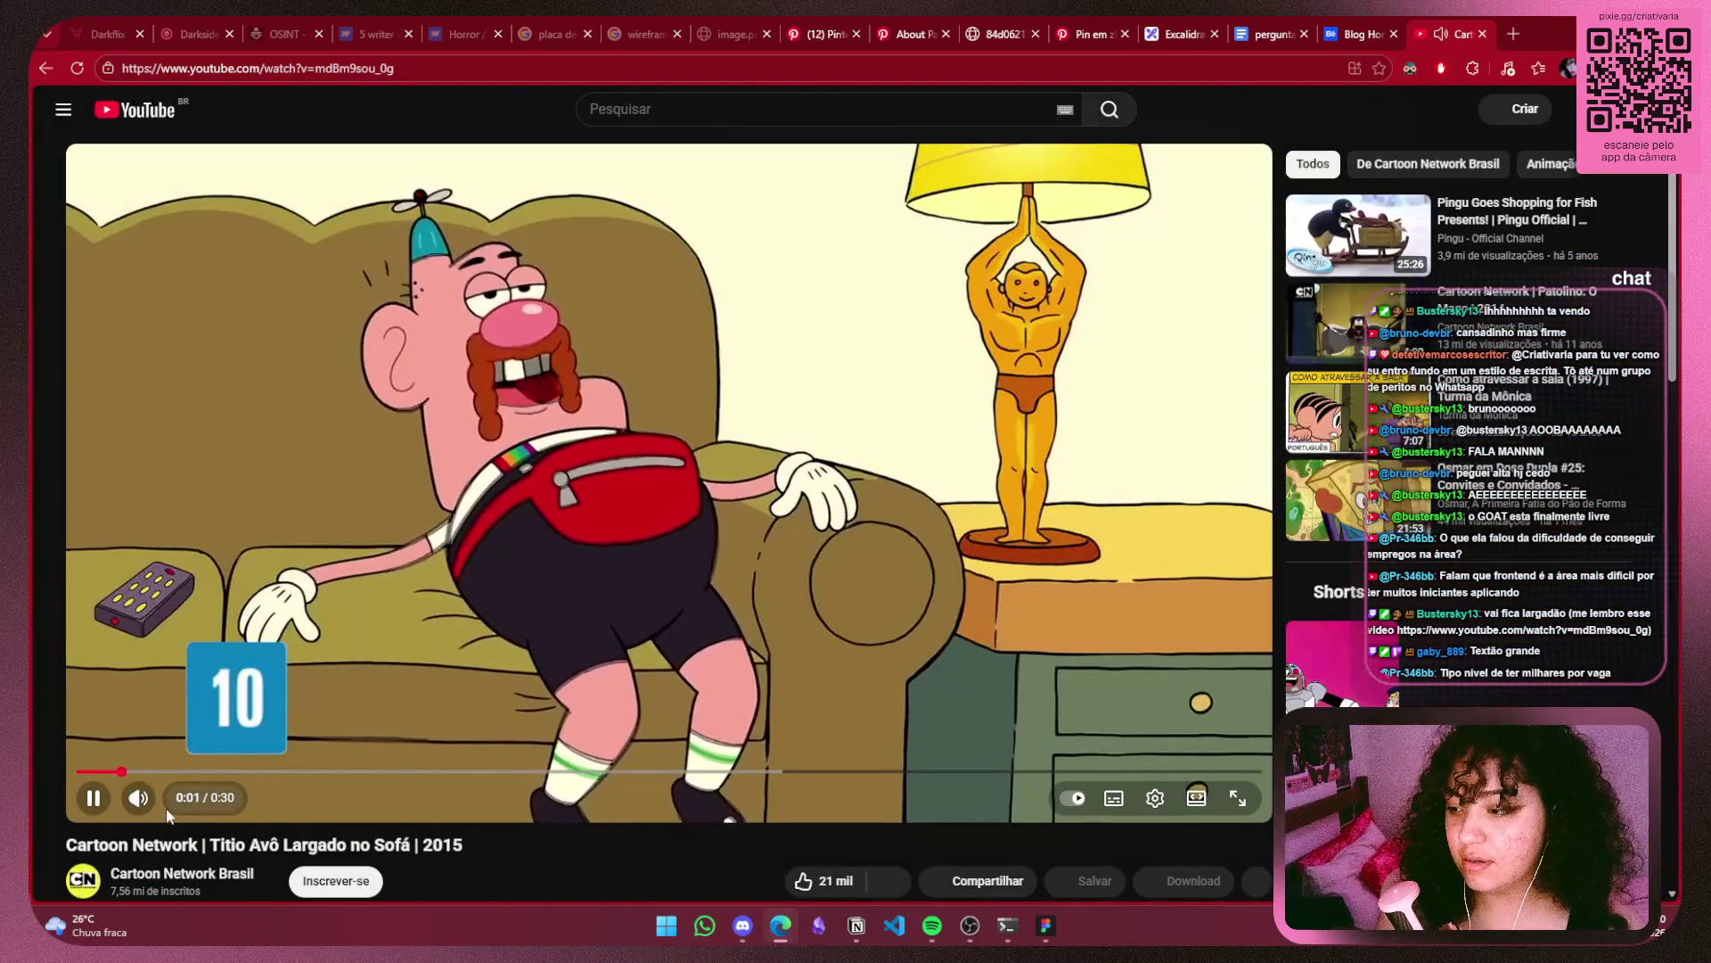
Pause and close the YouTube video, then scroll through the About Page redesign pin.
{"action": "left_click", "coordinate": [93, 797]}
{"action": "left_click", "coordinate": [1482, 34]}
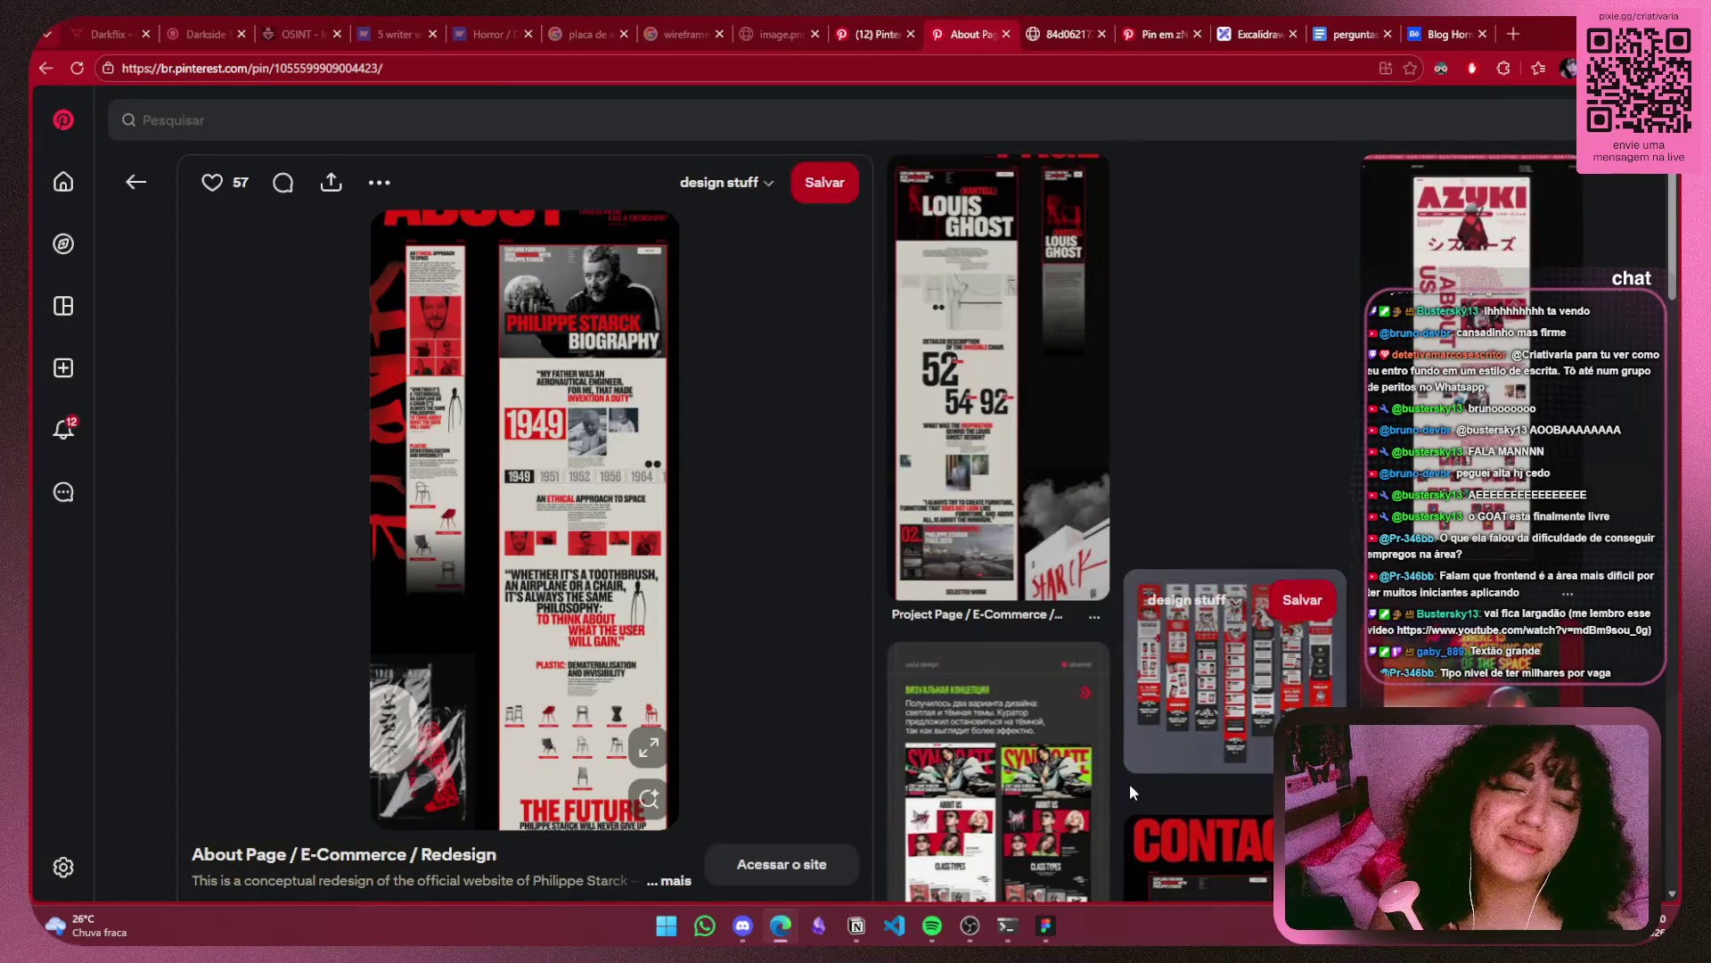
{"action": "mouse_move", "coordinate": [650, 702]}
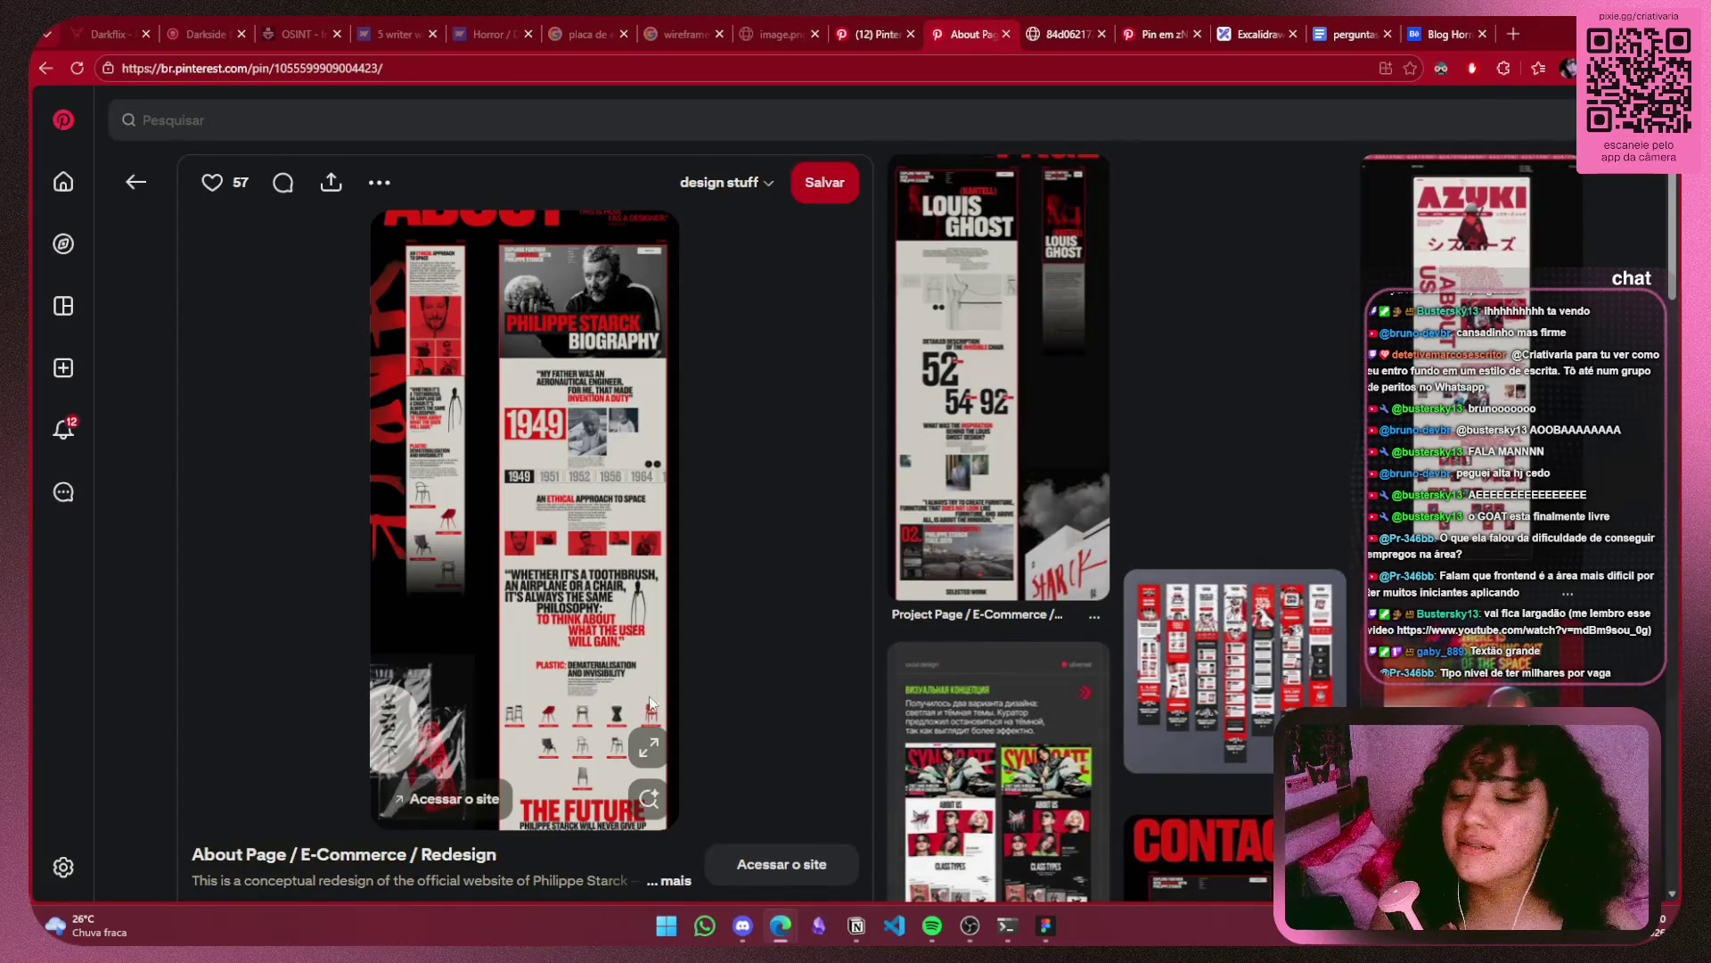
{"action": "scroll", "coordinate": [725, 585], "scroll_direction": "down", "scroll_amount": 2}
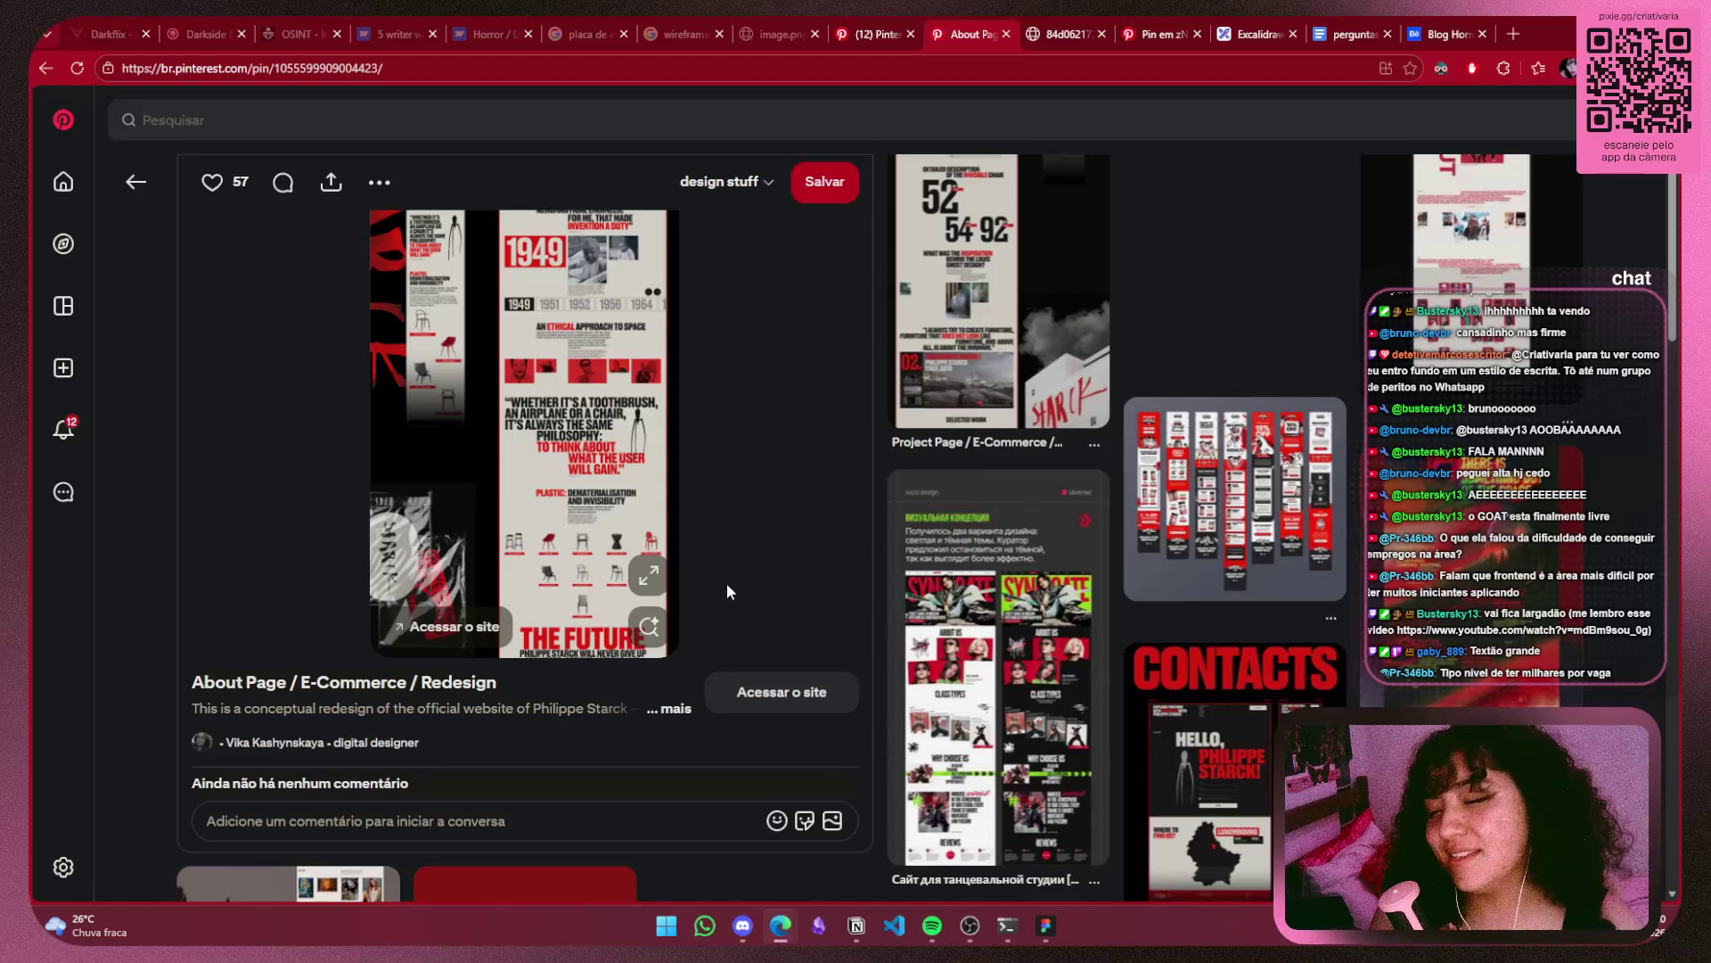
{"action": "scroll", "coordinate": [728, 588], "scroll_direction": "down", "scroll_amount": 2}
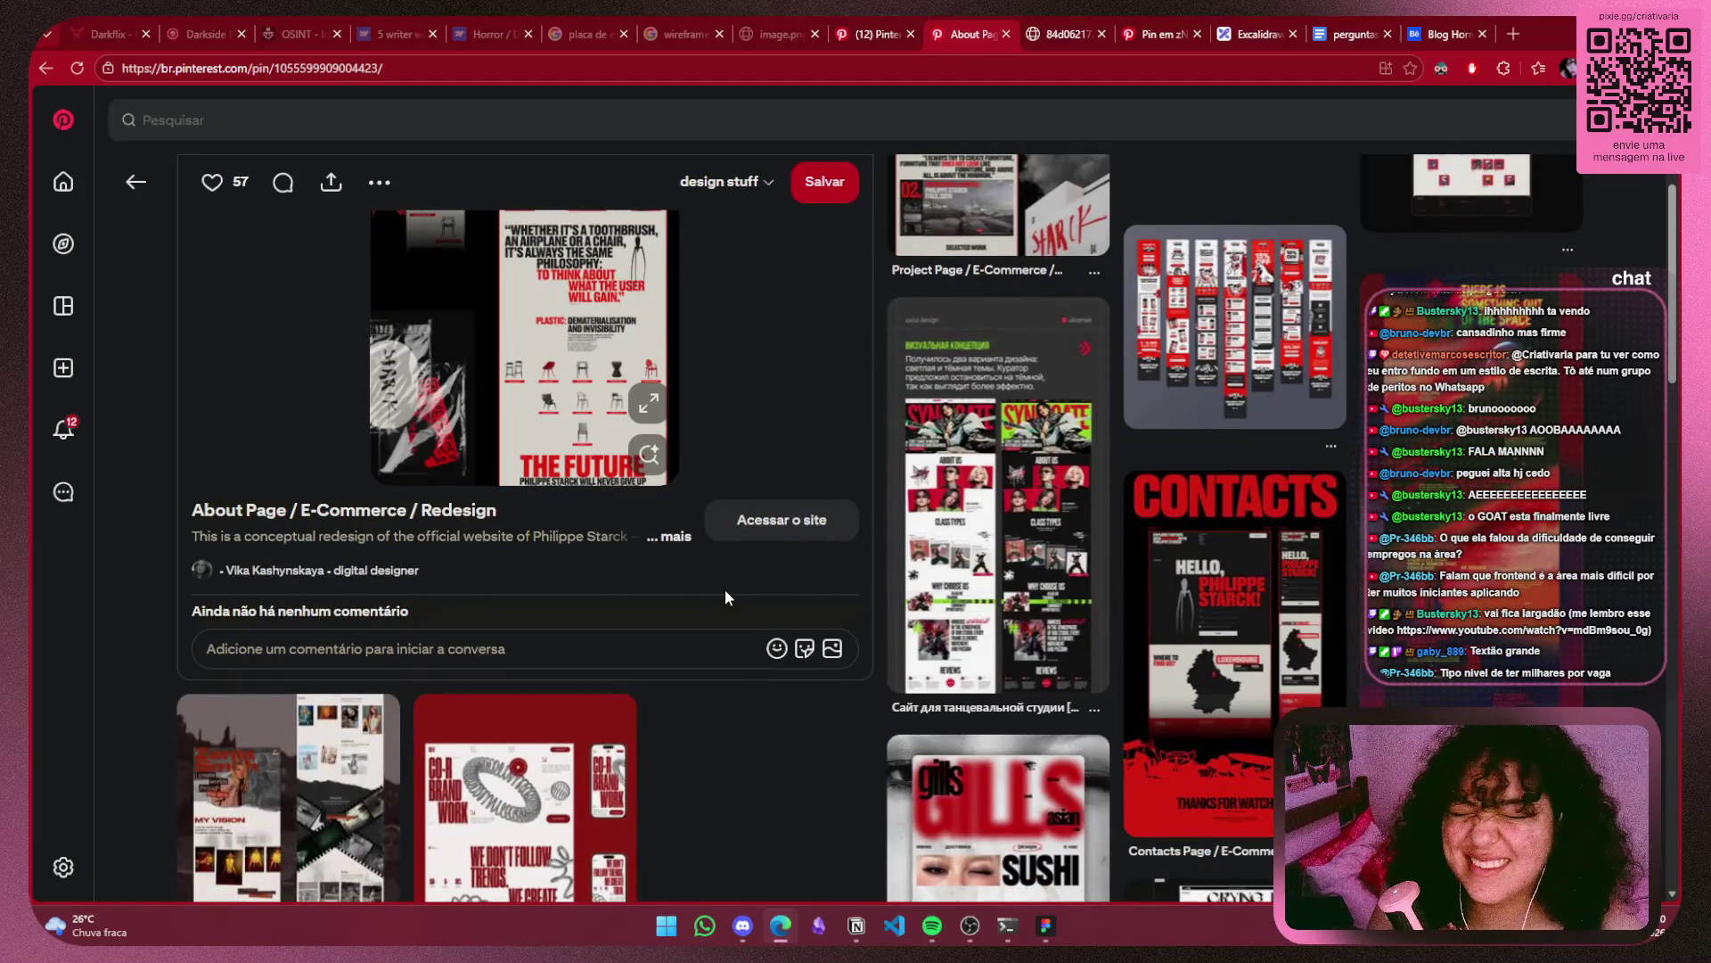
{"action": "scroll", "coordinate": [725, 590], "scroll_direction": "up", "scroll_amount": 4}
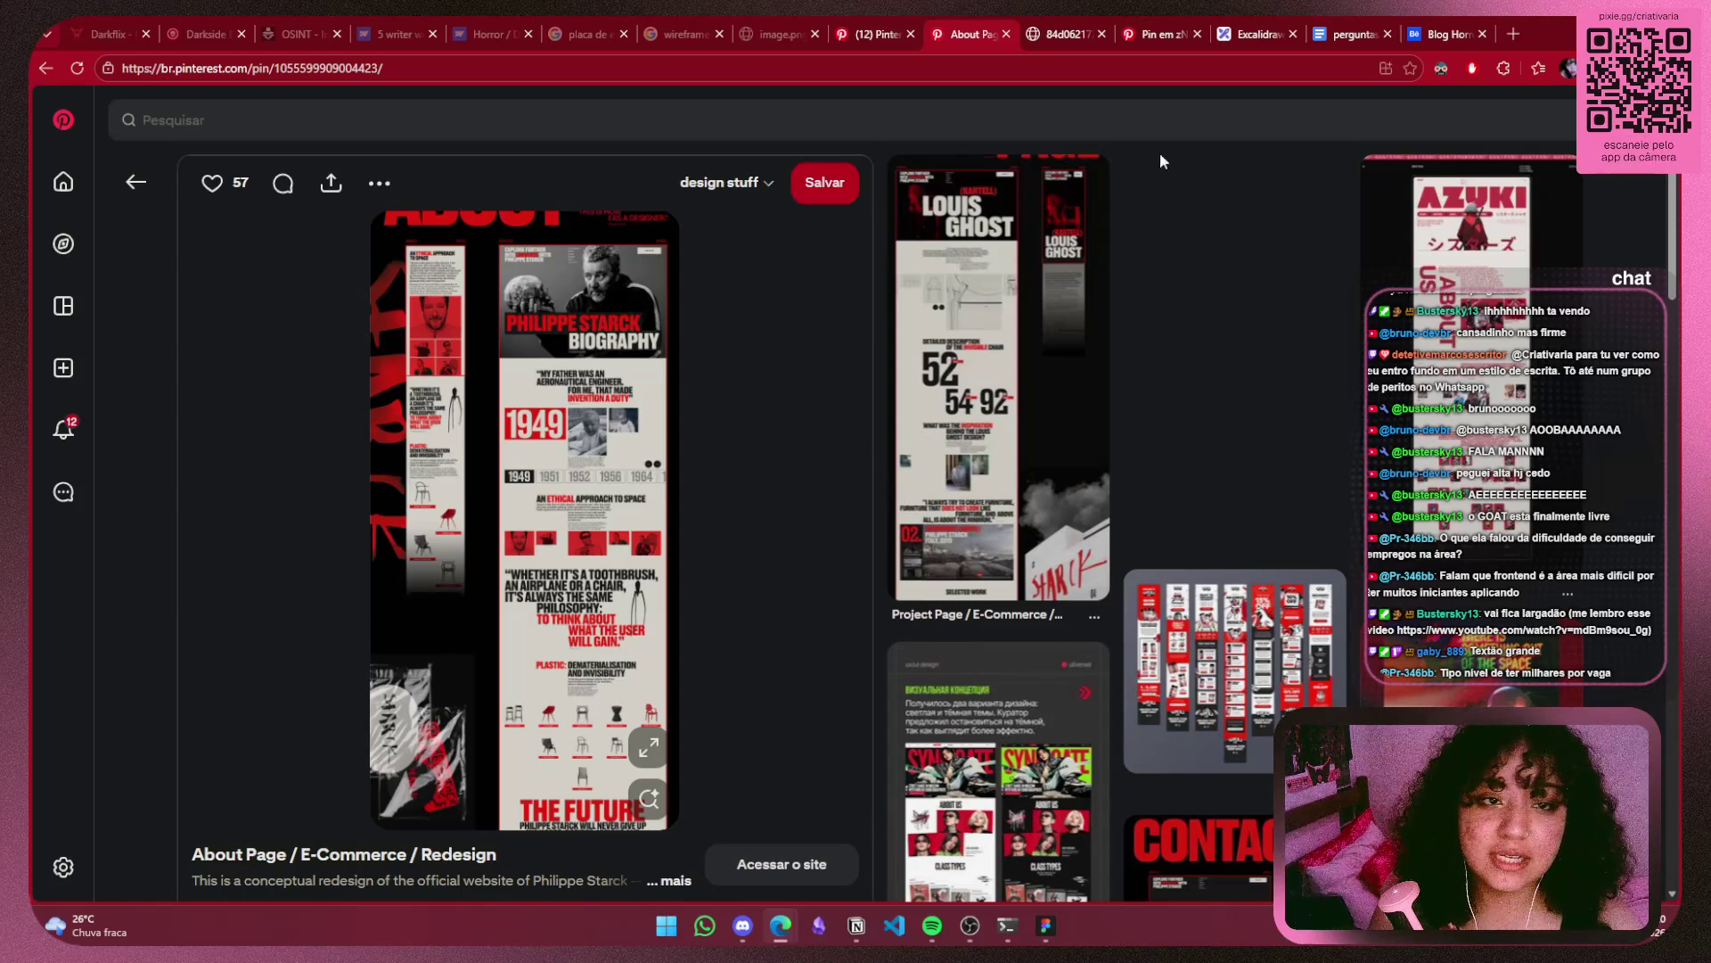
Glance at the wireframe and red-and-black reference images, ending on the Excalidraw wireframe.
{"action": "left_click", "coordinate": [887, 23]}
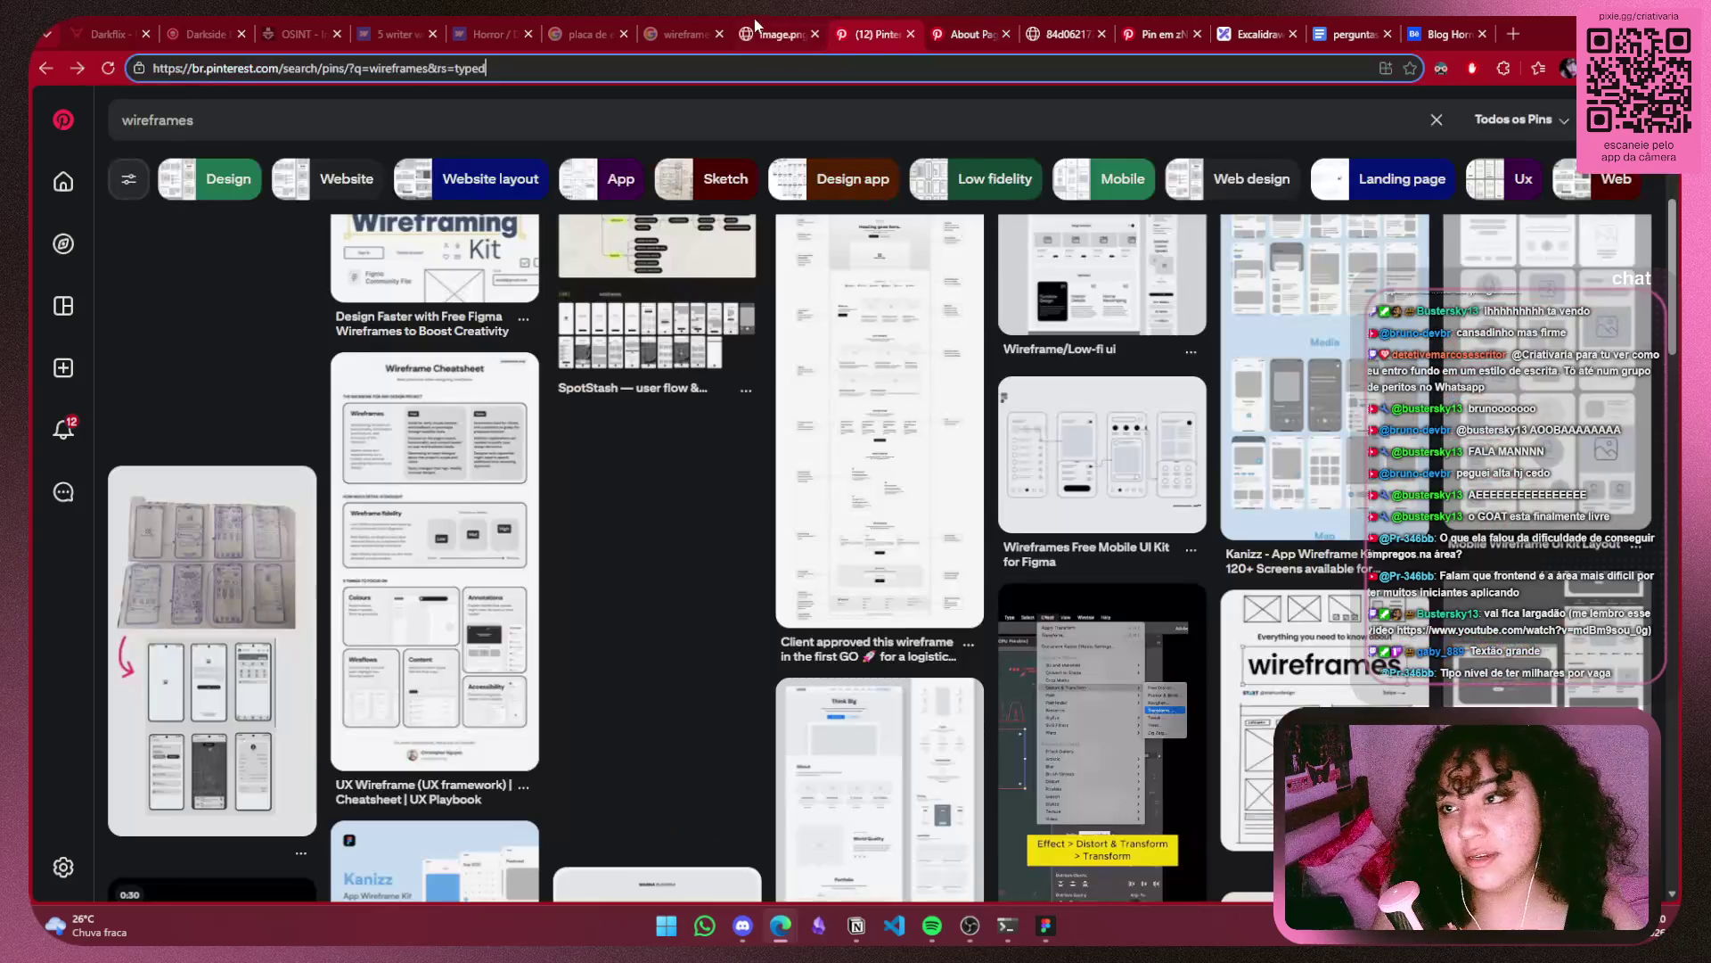
{"action": "left_click", "coordinate": [759, 31]}
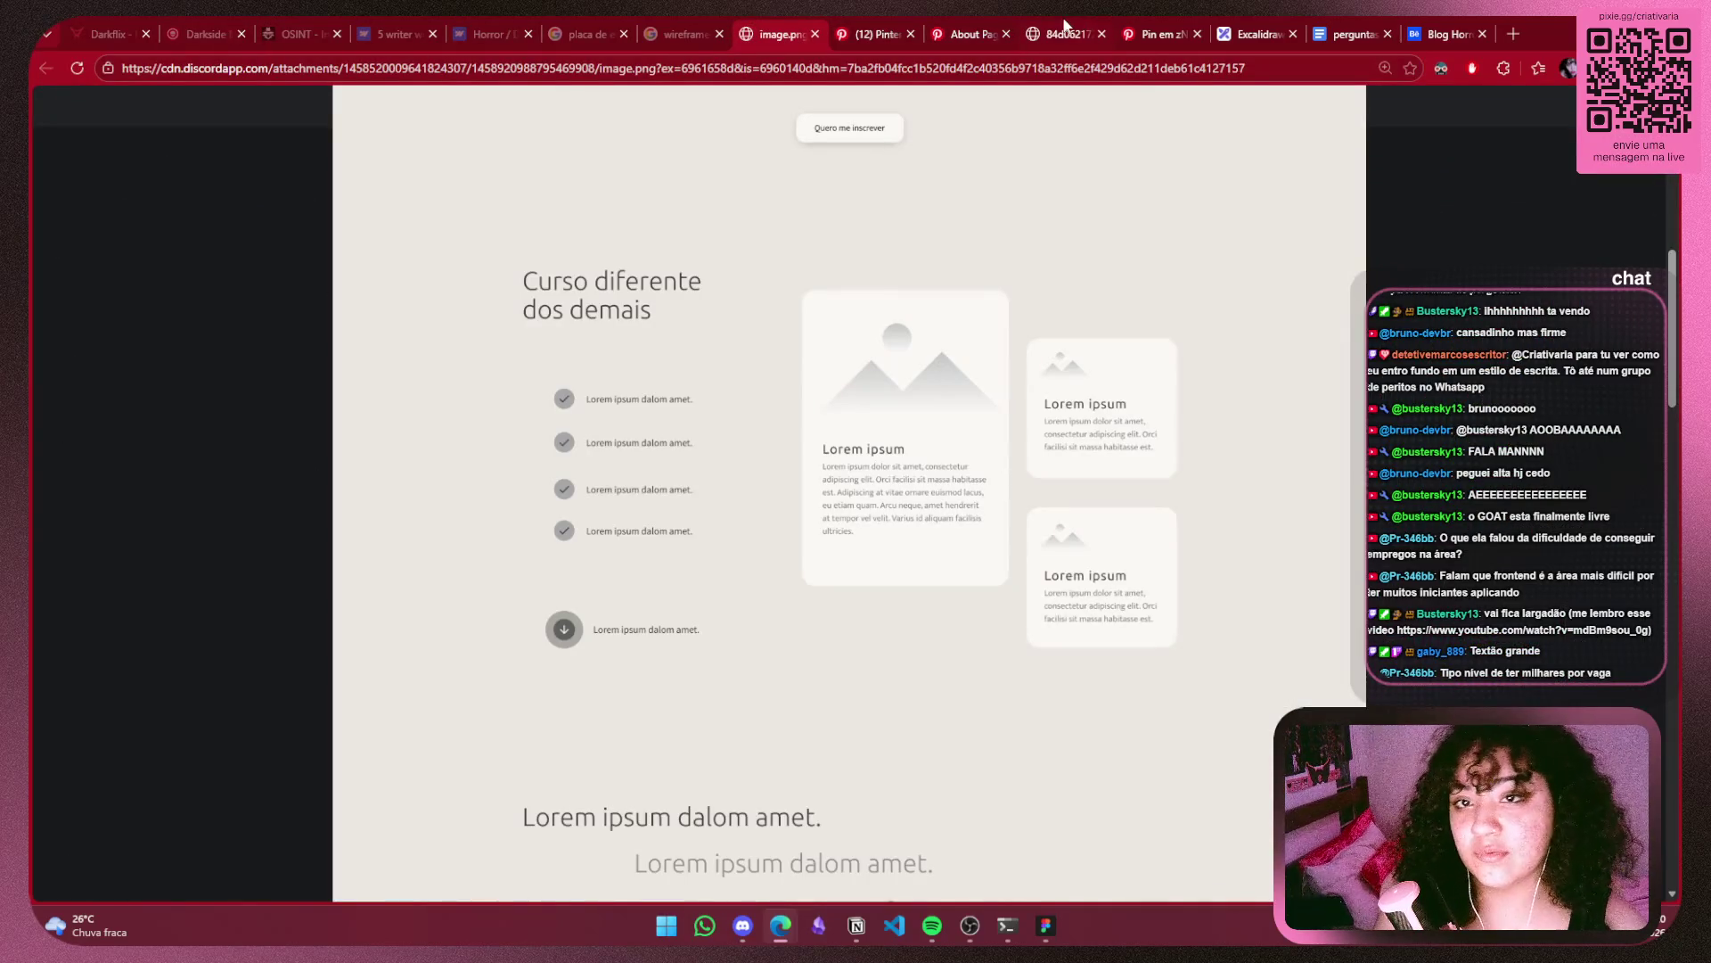
{"action": "left_click", "coordinate": [1065, 26]}
{"action": "left_click", "coordinate": [1246, 24]}
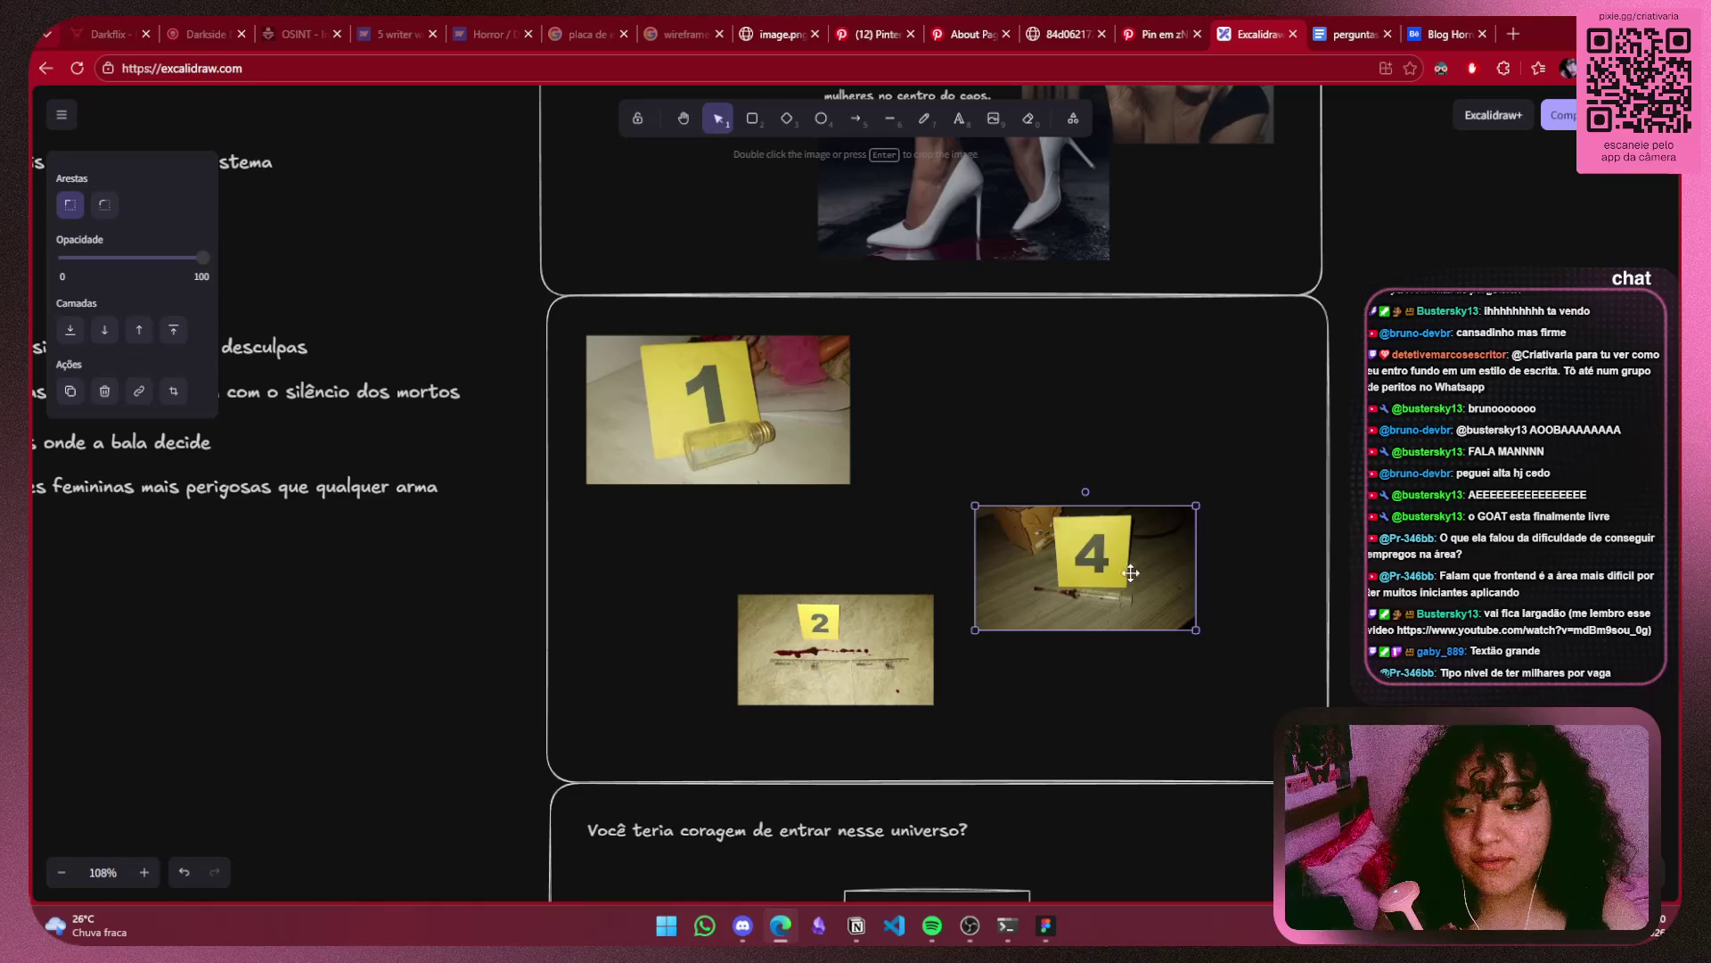
Delete evidence photos 4, 2 and 1 from the frame.
{"action": "key", "text": "Delete"}
{"action": "left_click", "coordinate": [907, 651]}
{"action": "key", "text": "Delete"}
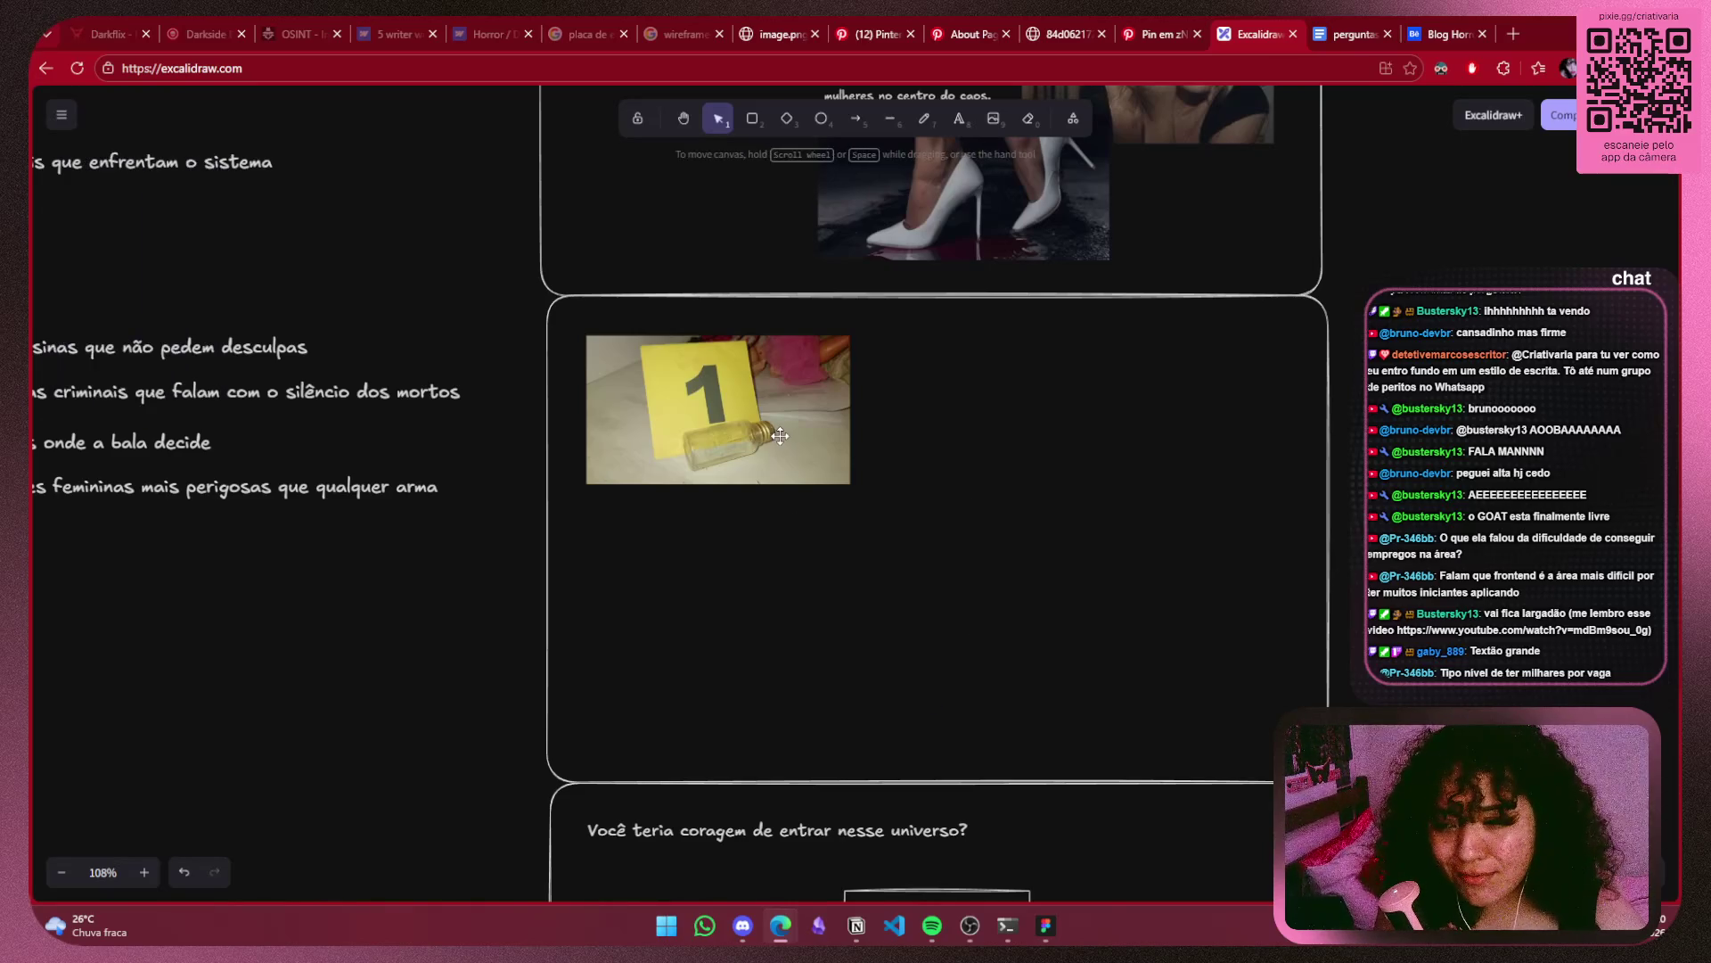
{"action": "left_click", "coordinate": [779, 435]}
{"action": "key", "text": "Delete"}
{"action": "scroll", "coordinate": [413, 548], "scroll_direction": "left", "scroll_amount": 5}
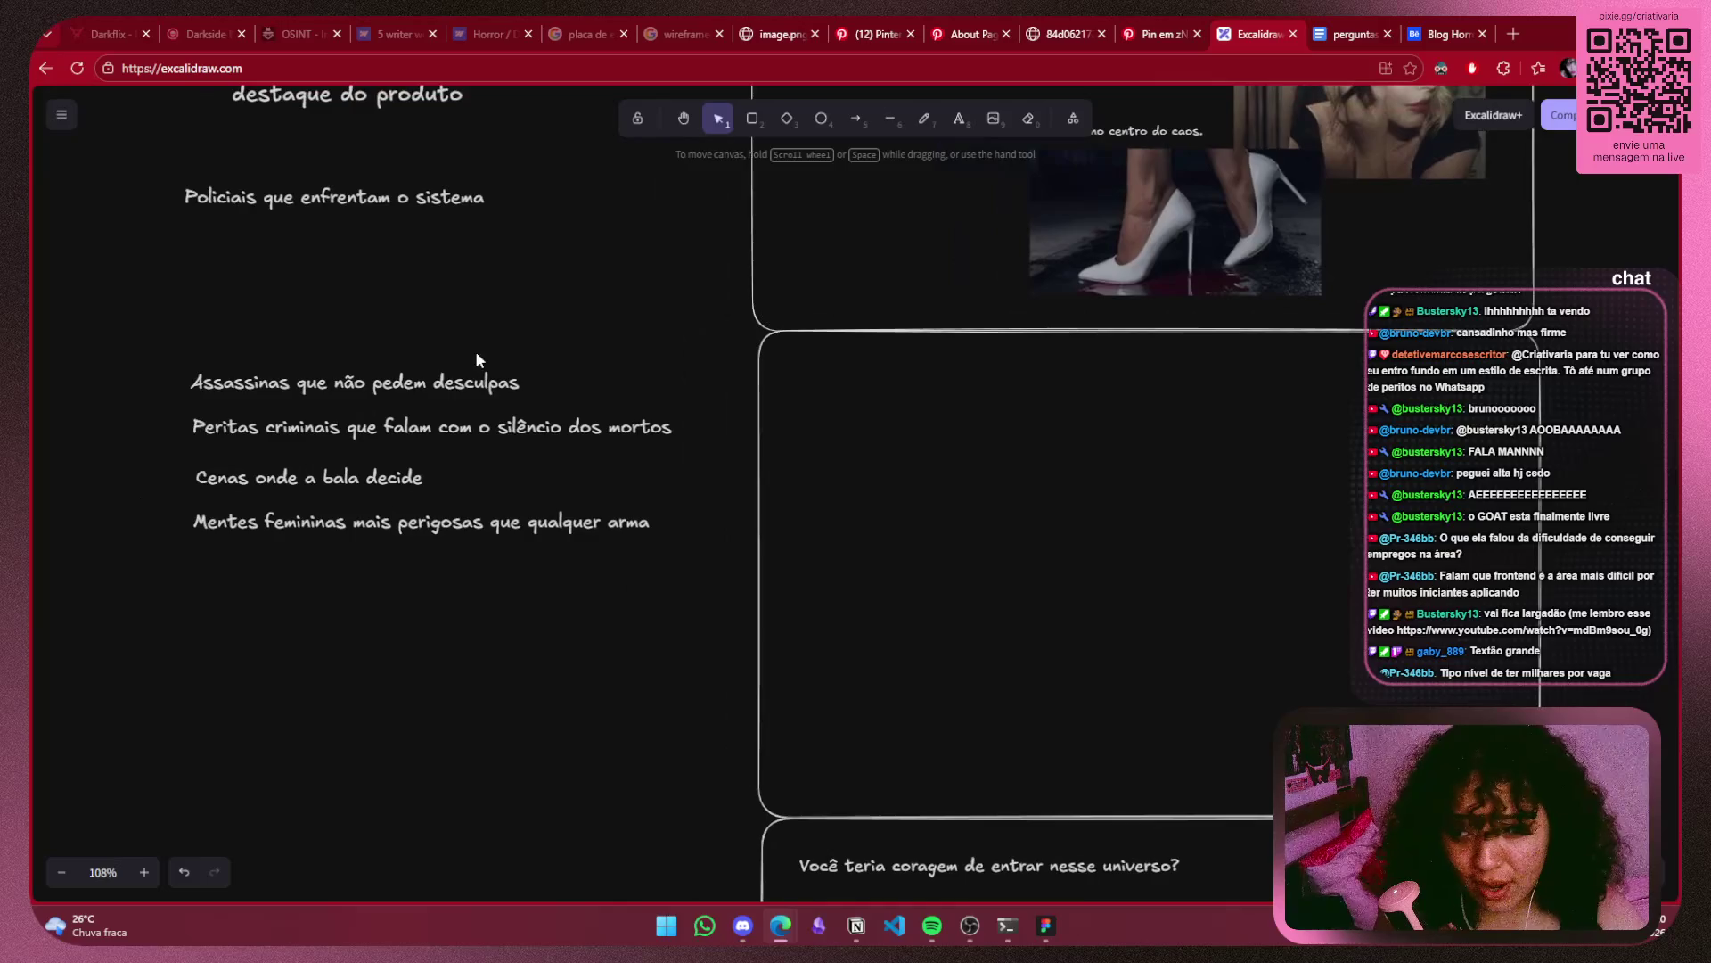
Move 'Assassinas que não pedem desculpas' and 'Peritas criminais' into the frame, sizing and staggering them.
{"action": "left_click", "coordinate": [411, 392]}
{"action": "mouse_move", "coordinate": [411, 399]}
{"action": "left_mouse_down"}
{"action": "mouse_move", "coordinate": [1025, 347]}
{"action": "mouse_move", "coordinate": [1005, 434]}
{"action": "mouse_move", "coordinate": [1060, 457]}
{"action": "left_mouse_up"}
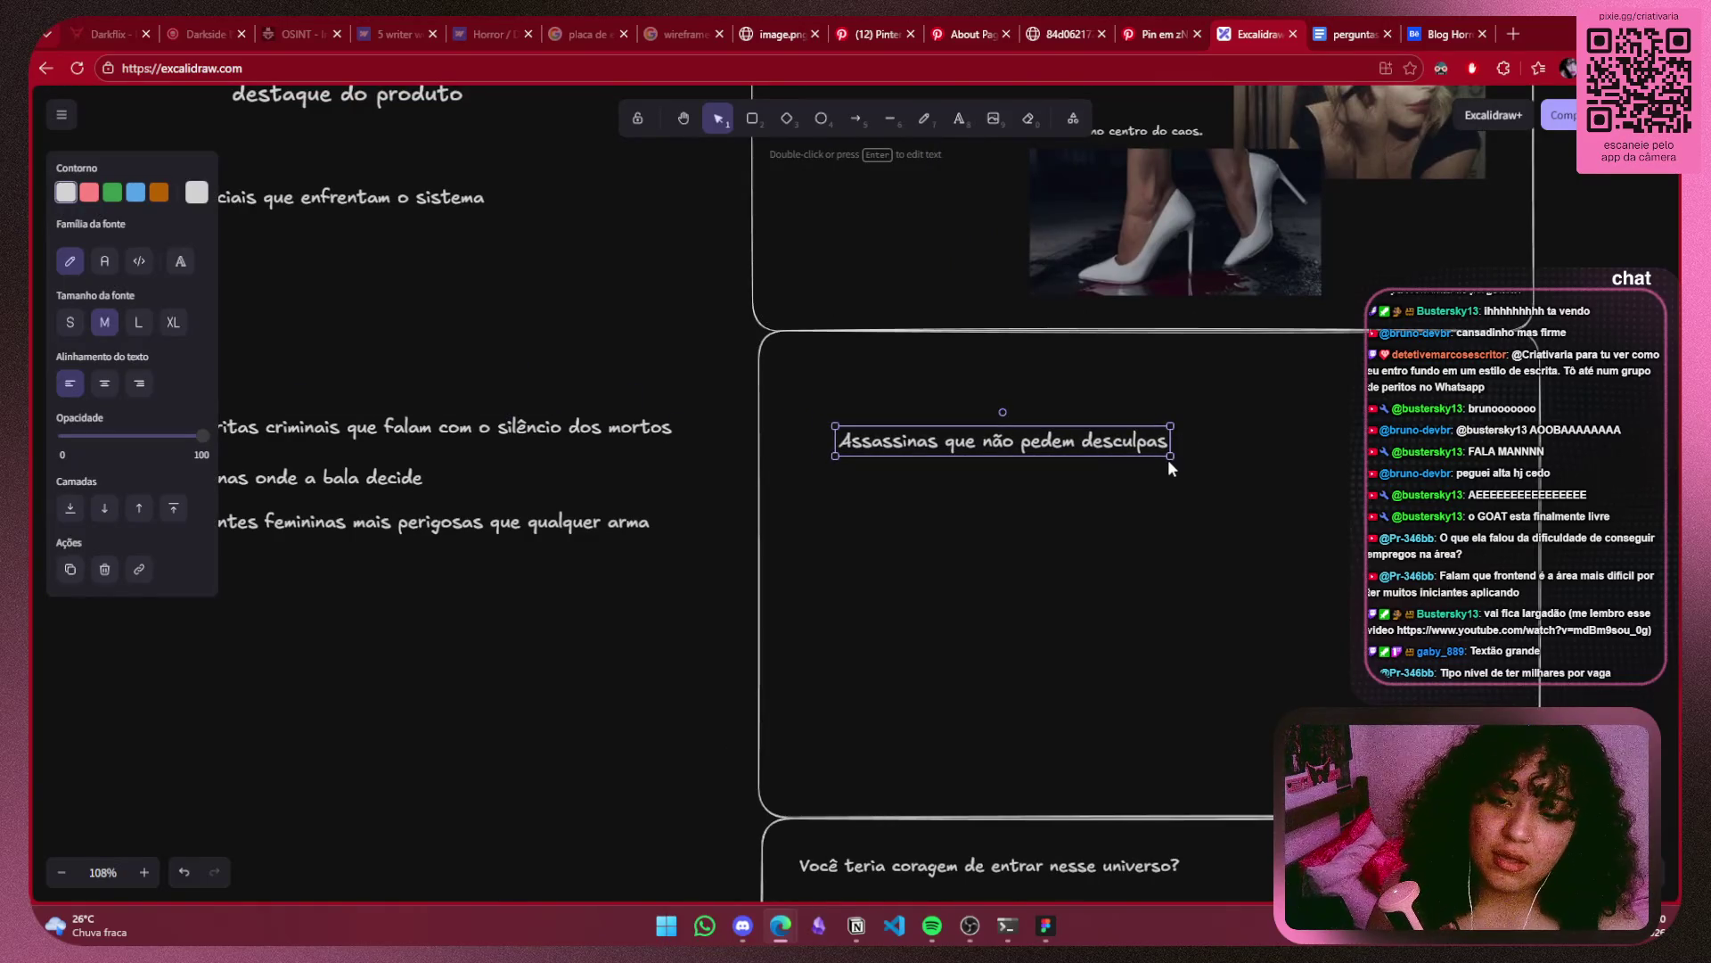
{"action": "left_click_drag", "start_coordinate": [1169, 460], "coordinate": [1219, 470]}
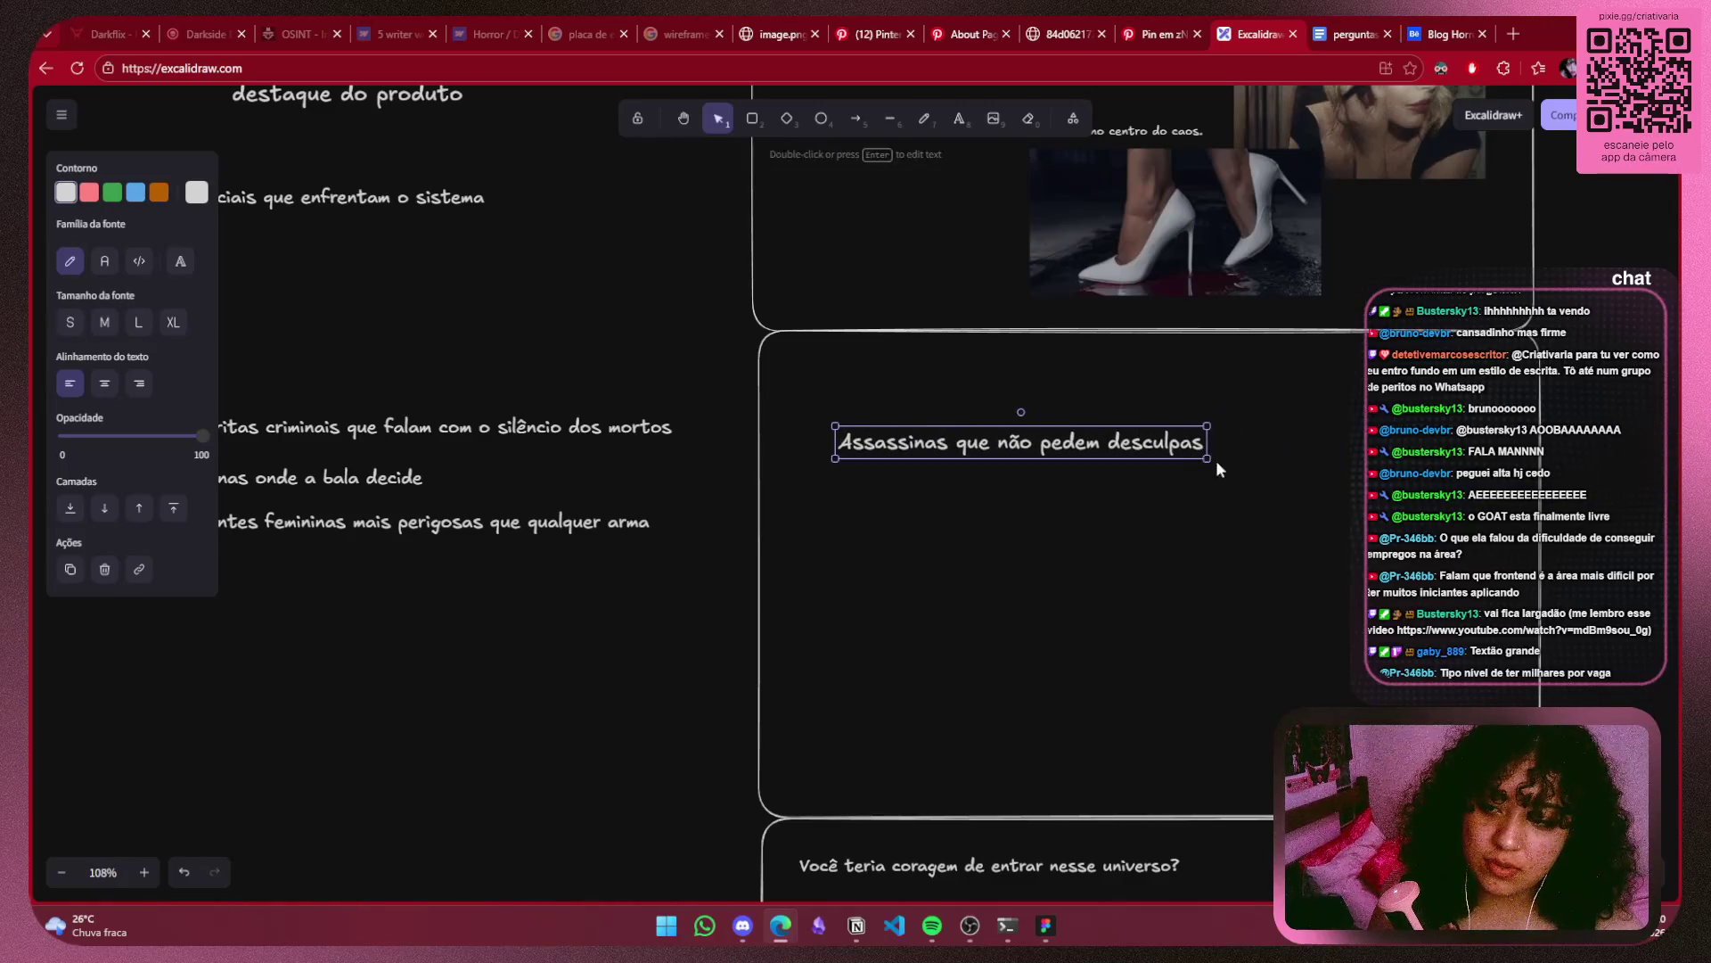
{"action": "left_click", "coordinate": [657, 451]}
{"action": "mouse_move", "coordinate": [579, 432]}
{"action": "left_mouse_down"}
{"action": "mouse_move", "coordinate": [1354, 504]}
{"action": "mouse_move", "coordinate": [1228, 475]}
{"action": "left_mouse_up"}
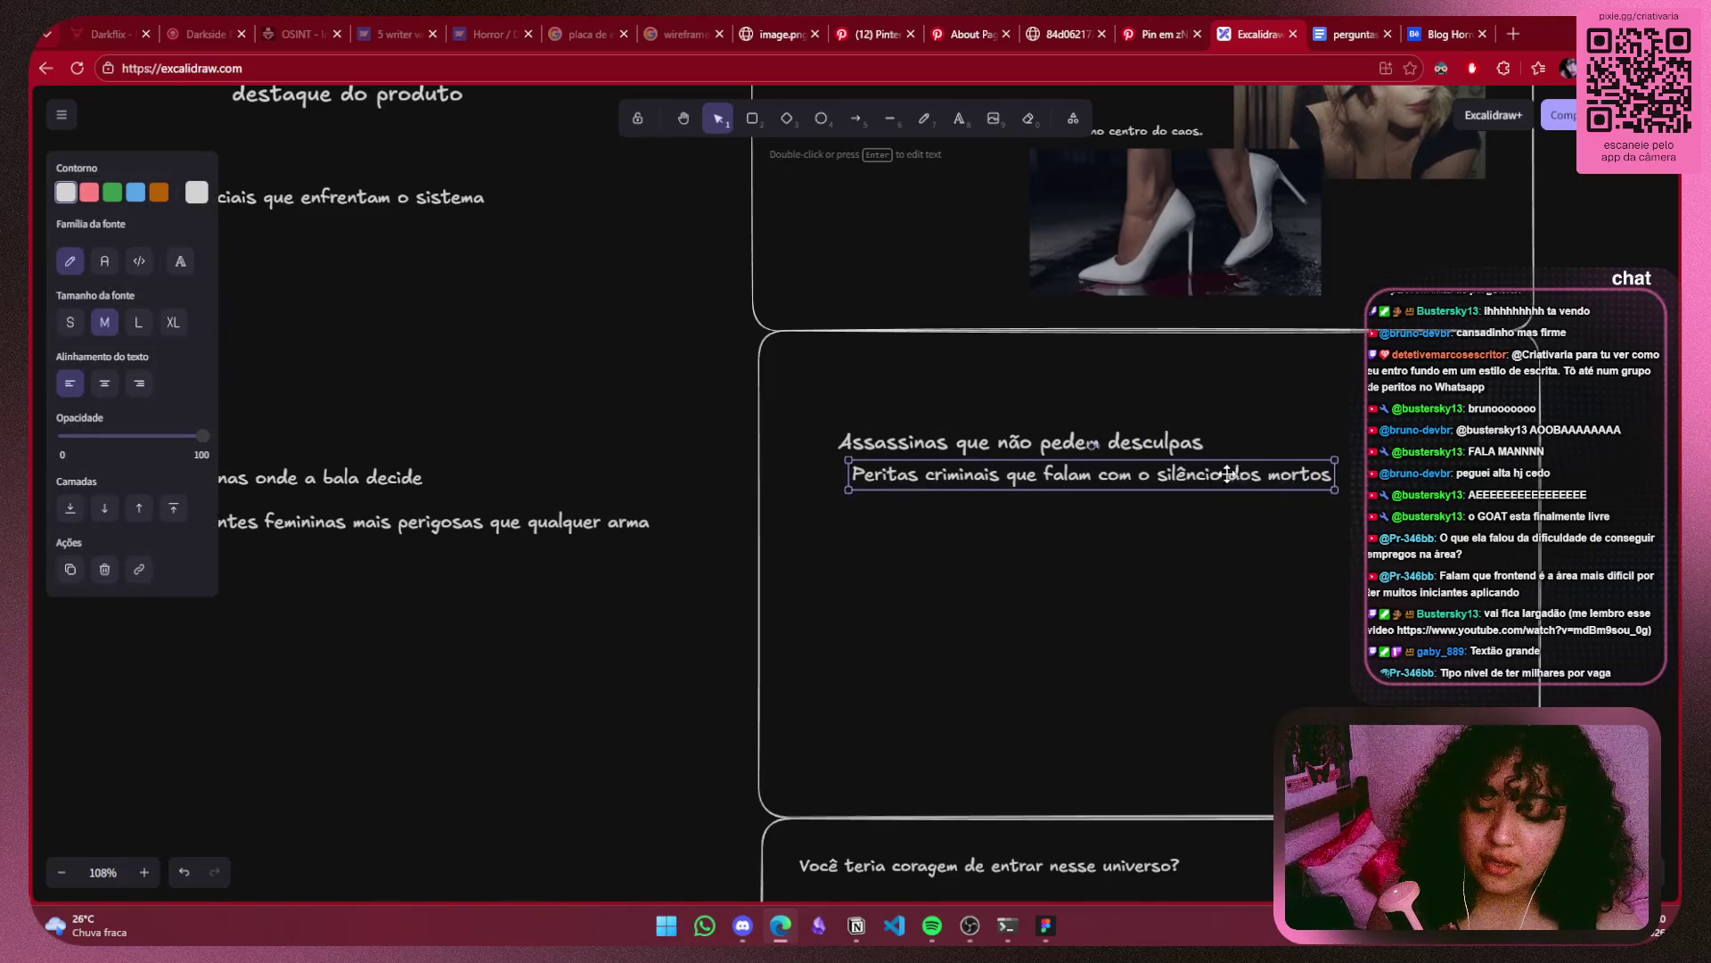
{"action": "left_click_drag", "start_coordinate": [1335, 490], "coordinate": [1403, 505]}
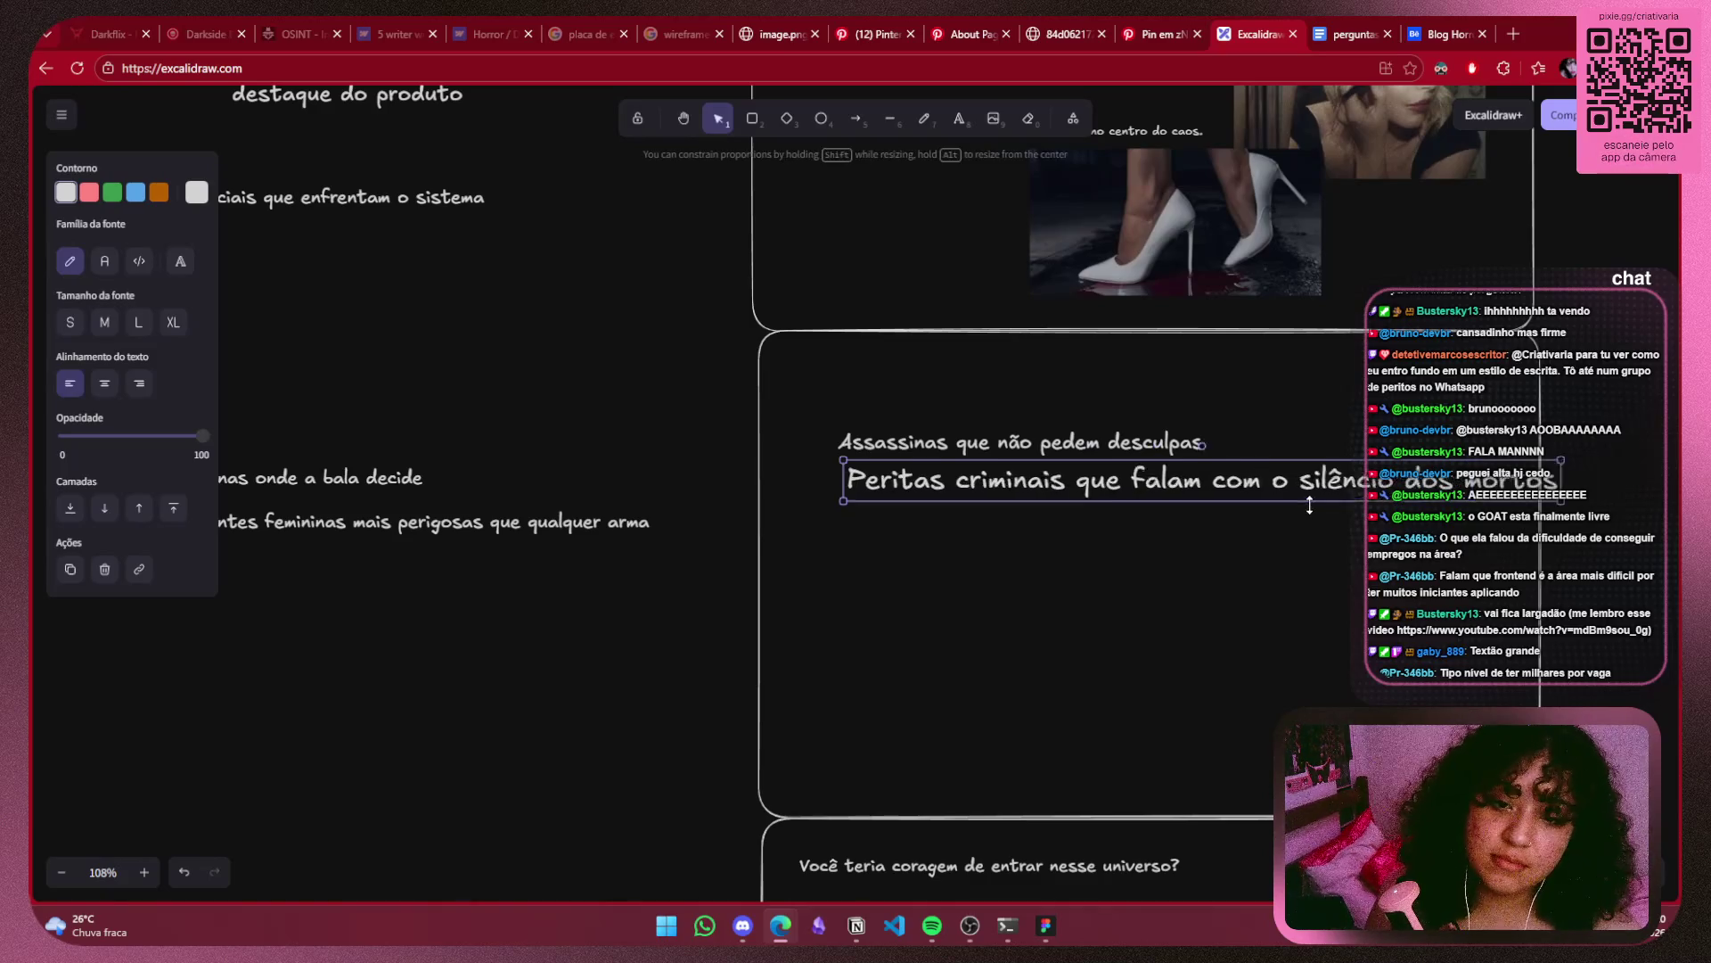
{"action": "left_click_drag", "start_coordinate": [1630, 503], "coordinate": [1364, 490]}
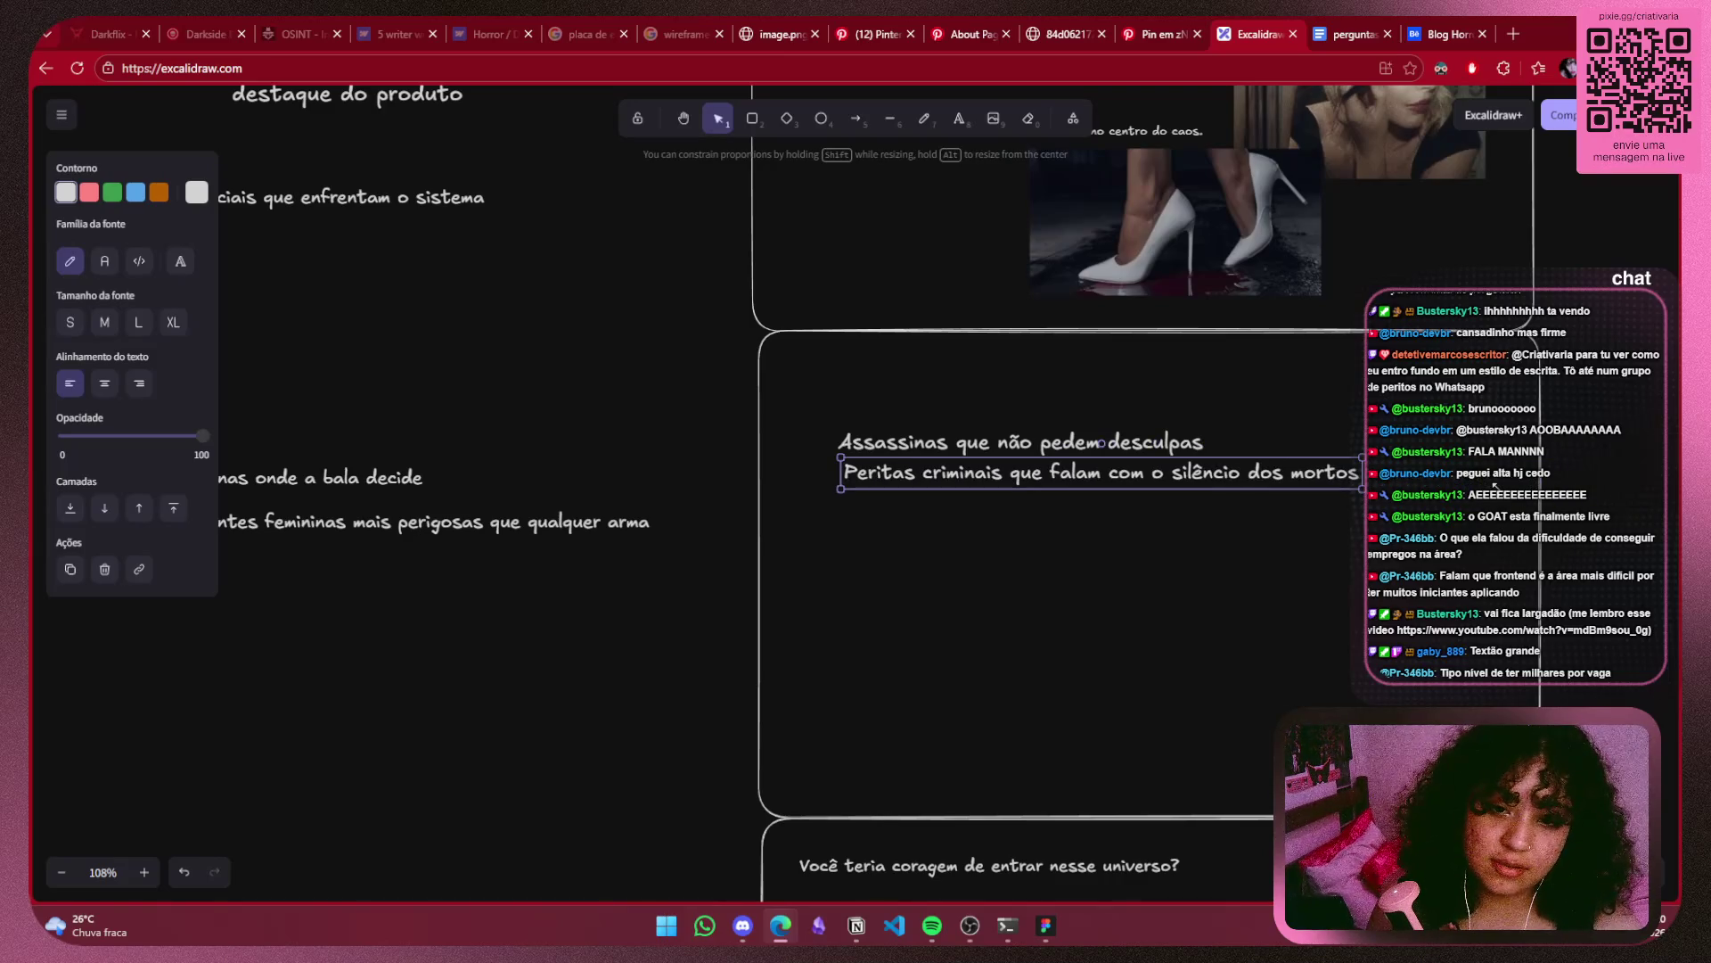
{"action": "left_click_drag", "start_coordinate": [1285, 477], "coordinate": [1339, 486]}
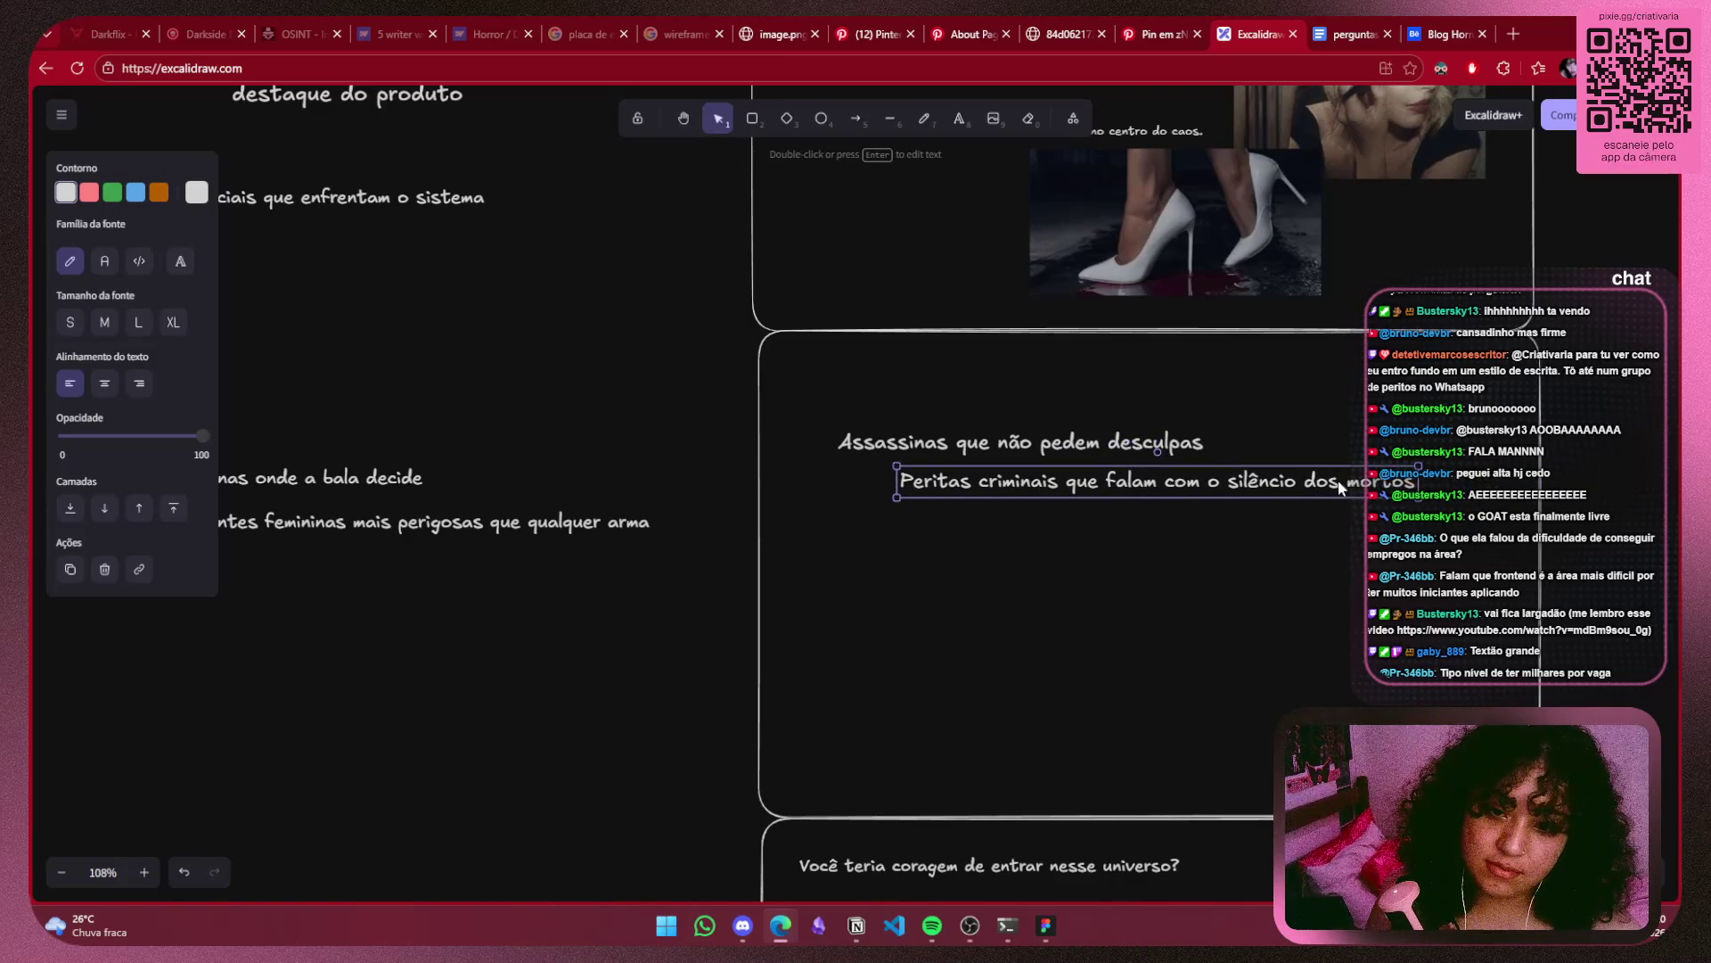
Place 'Cenas onde a bala decide' and 'Mentes femininas' below, shifting both slightly up.
{"action": "left_click_drag", "start_coordinate": [291, 479], "coordinate": [952, 539]}
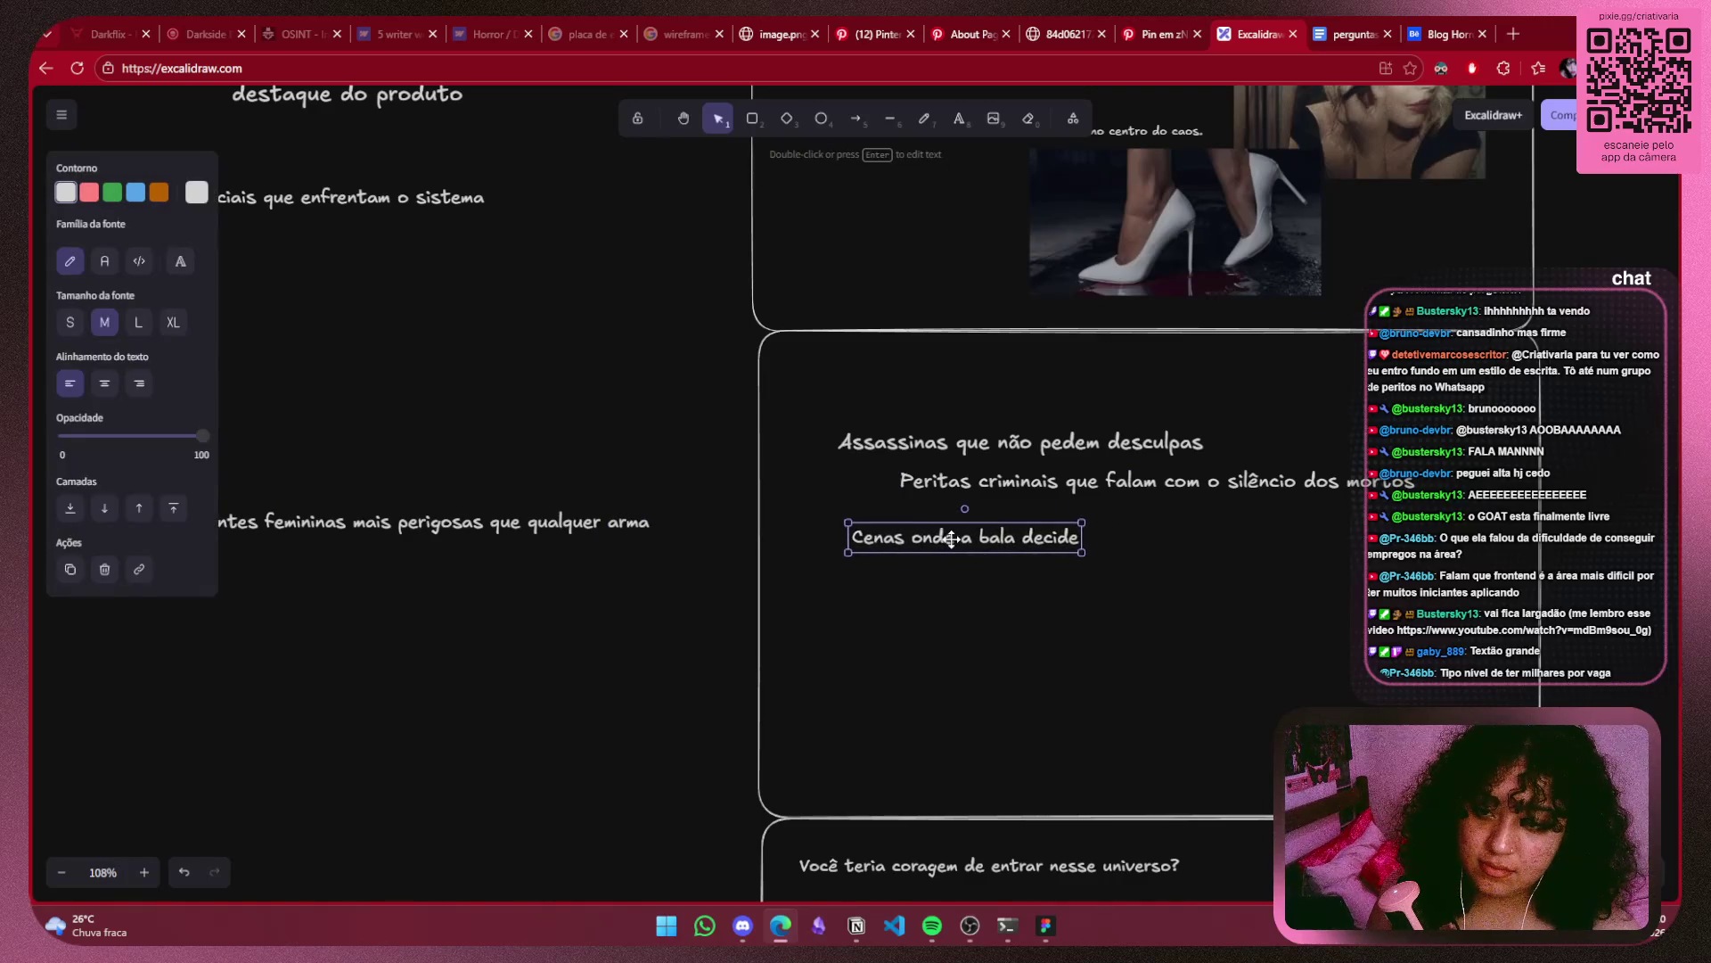
{"action": "double_click", "coordinate": [952, 539]}
{"action": "left_click", "coordinate": [1063, 573]}
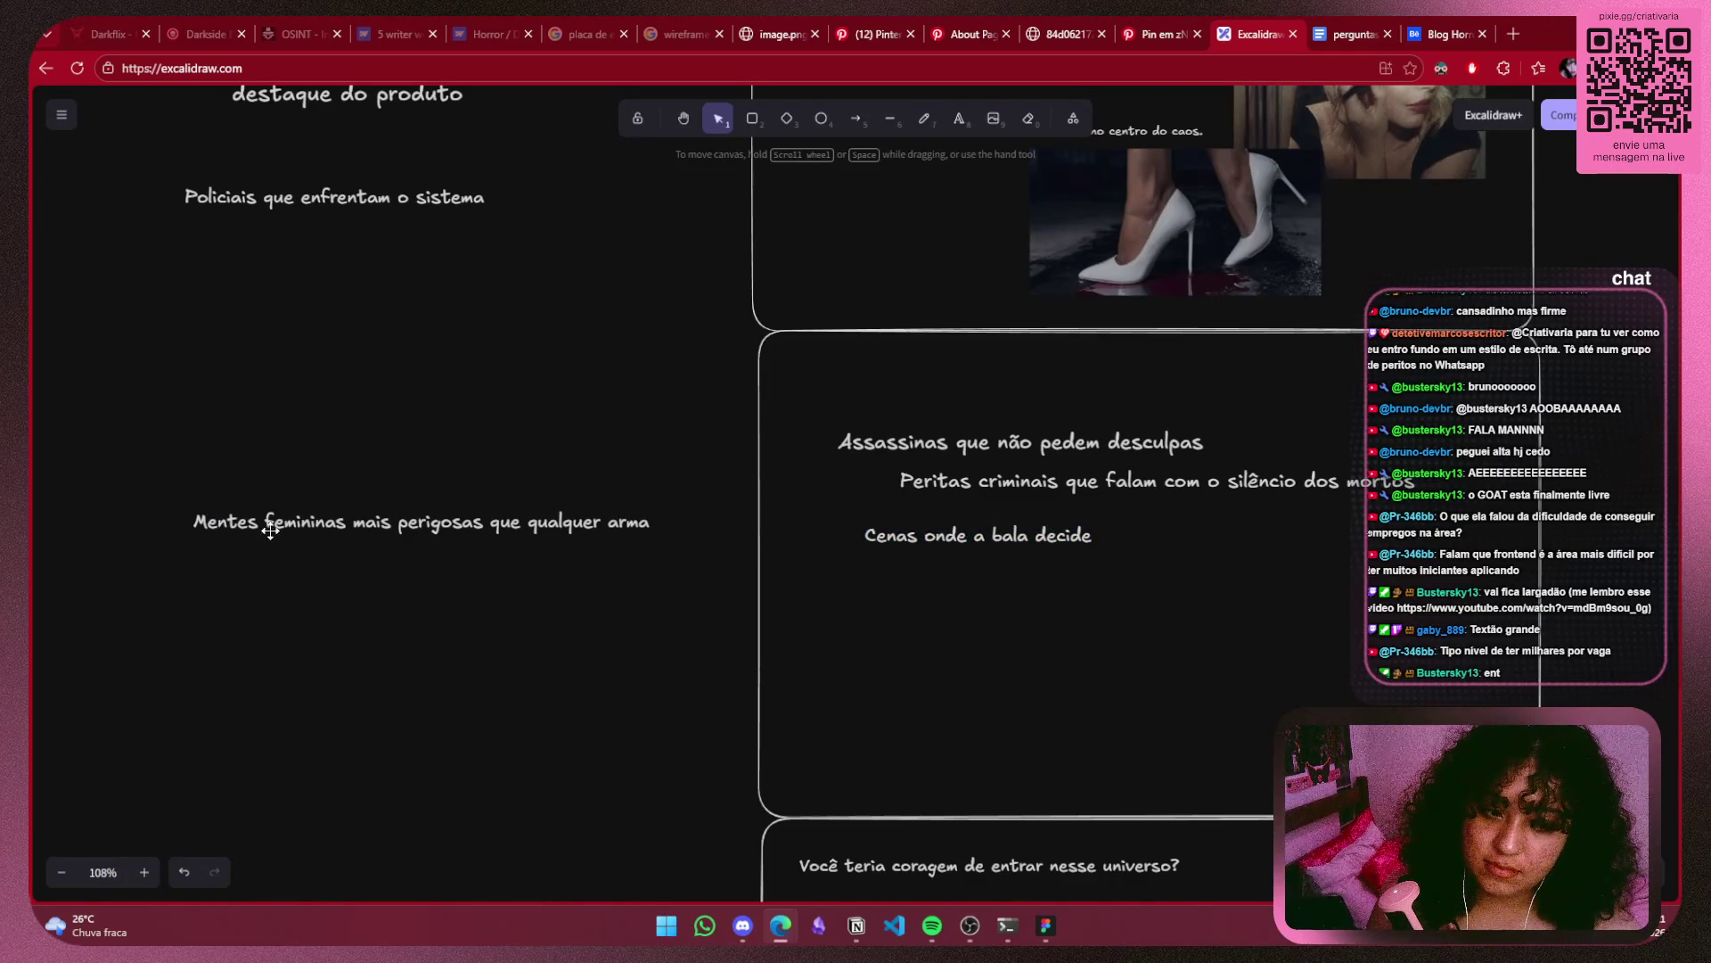
{"action": "mouse_move", "coordinate": [340, 520]}
{"action": "left_mouse_down"}
{"action": "mouse_move", "coordinate": [1130, 581]}
{"action": "mouse_move", "coordinate": [1040, 555]}
{"action": "left_mouse_up"}
{"action": "left_click", "coordinate": [1038, 545], "text": "shift"}
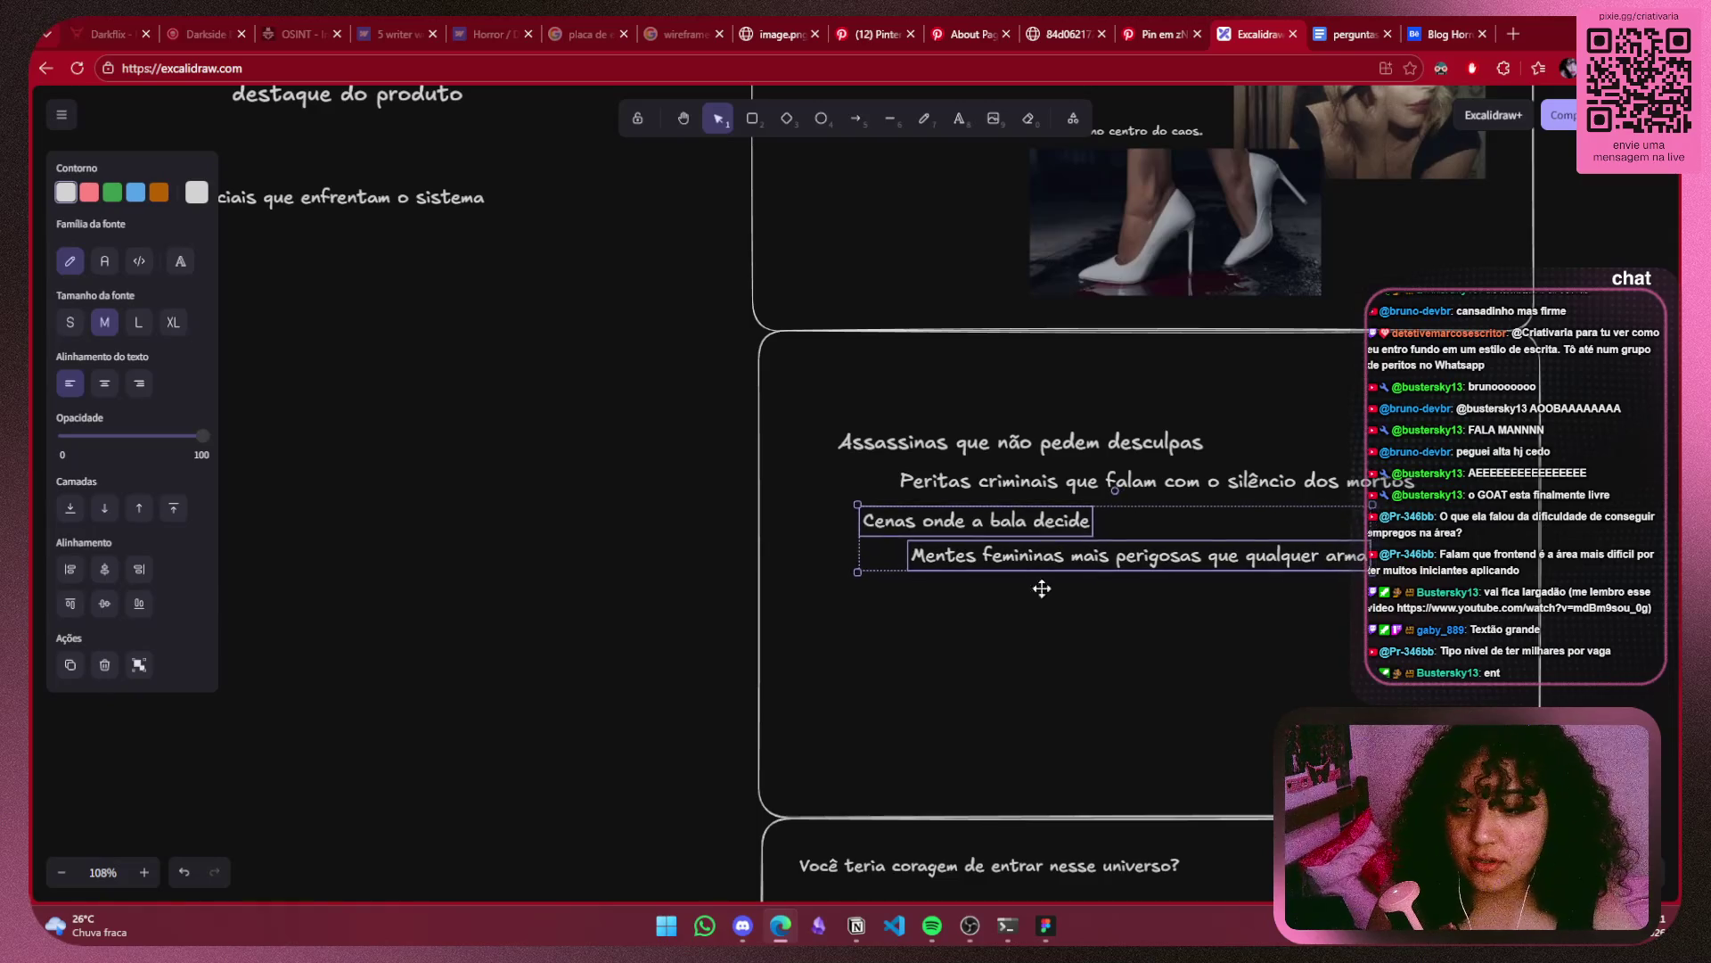
{"action": "left_click", "coordinate": [817, 149]}
{"action": "left_click", "coordinate": [937, 18]}
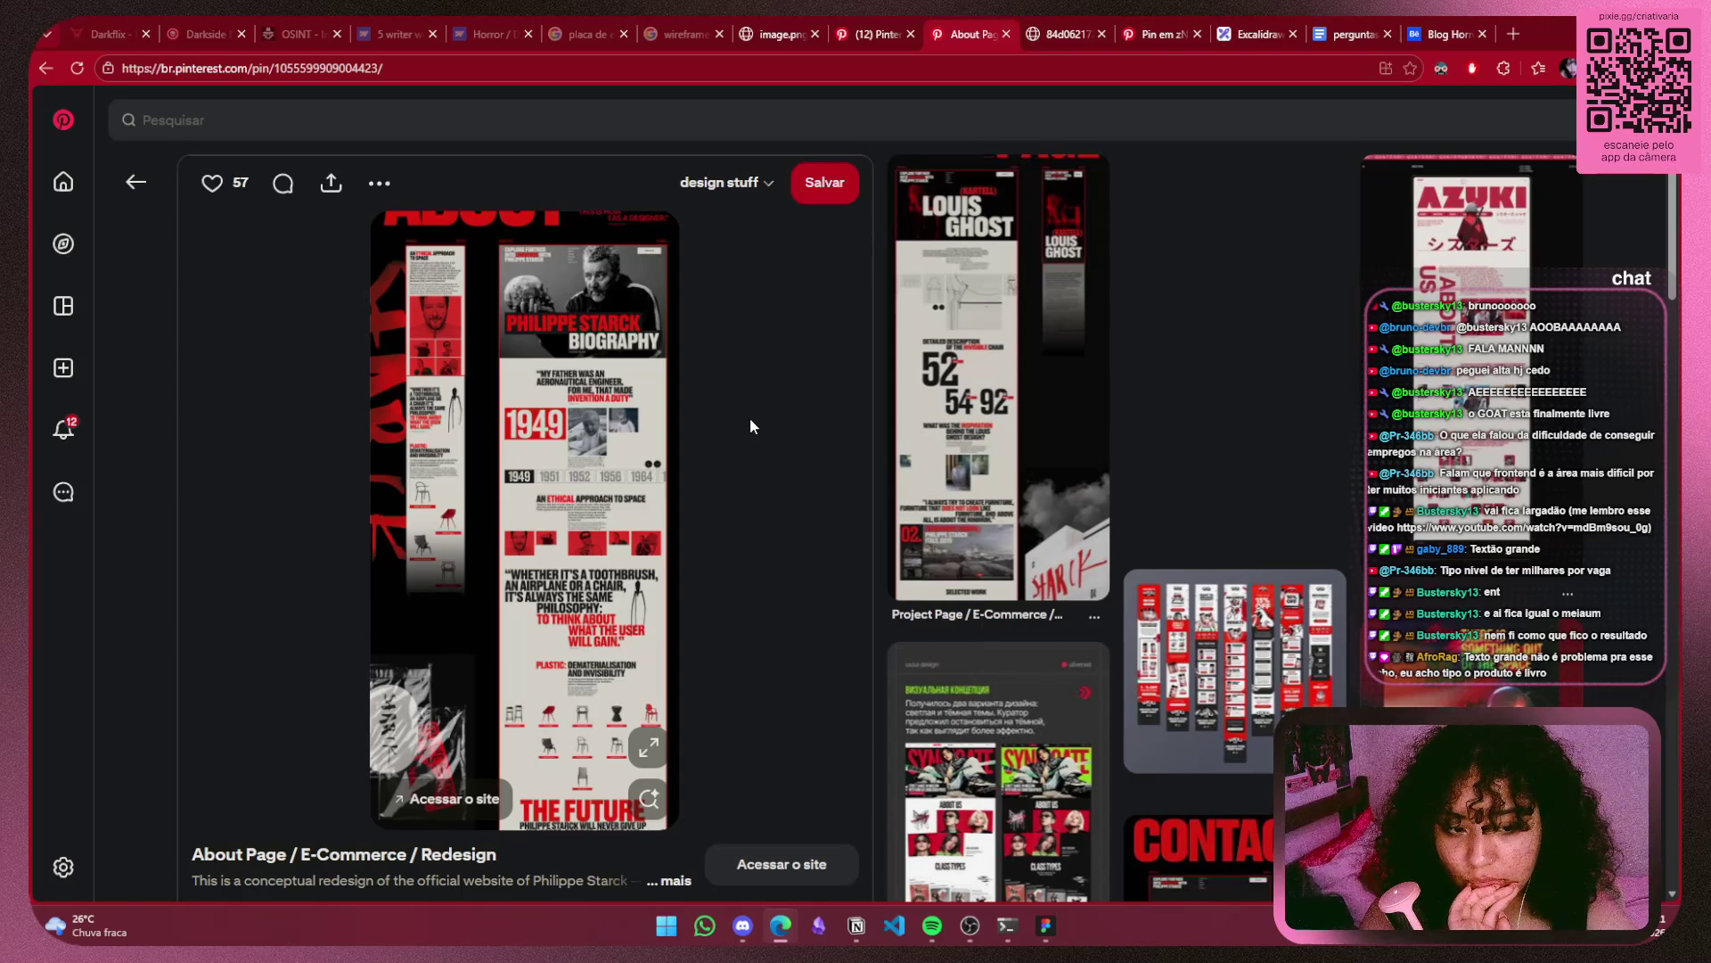
Enlarge the About Page pin and open its image via 'Abrir imagem em uma nova guia'.
{"action": "scroll", "coordinate": [751, 426], "scroll_direction": "down", "scroll_amount": 1}
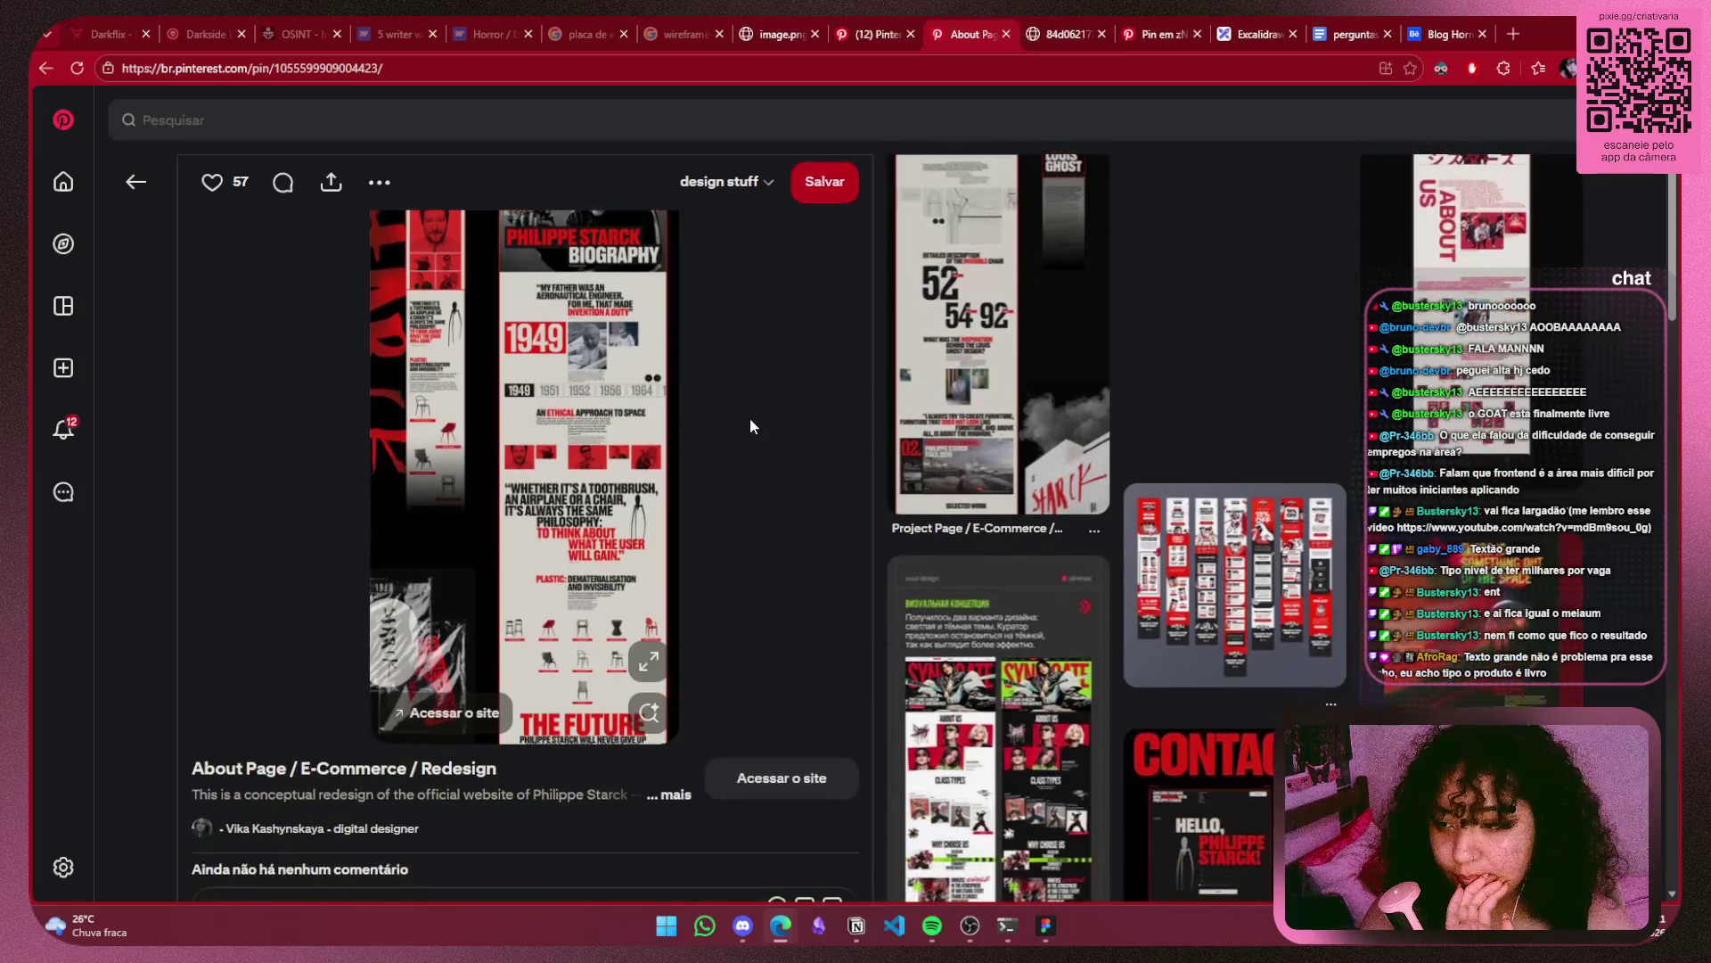
{"action": "left_click", "coordinate": [650, 663]}
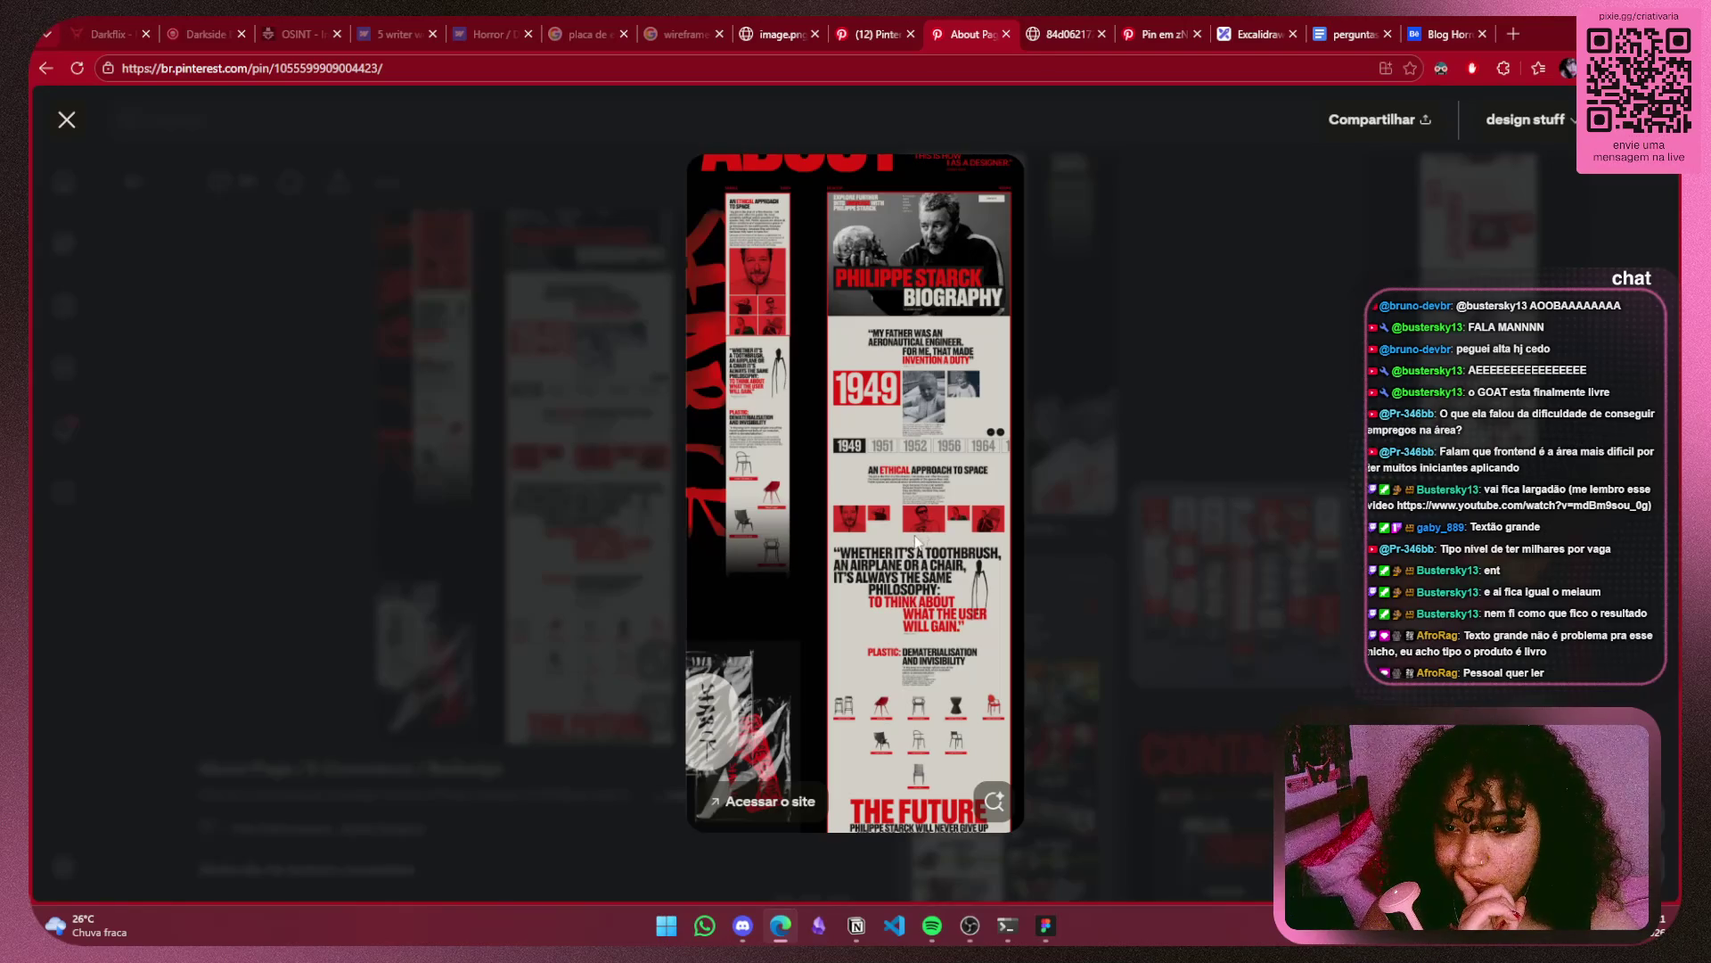
{"action": "right_click", "coordinate": [886, 332]}
{"action": "left_click", "coordinate": [1007, 349]}
{"action": "left_click", "coordinate": [1016, 34]}
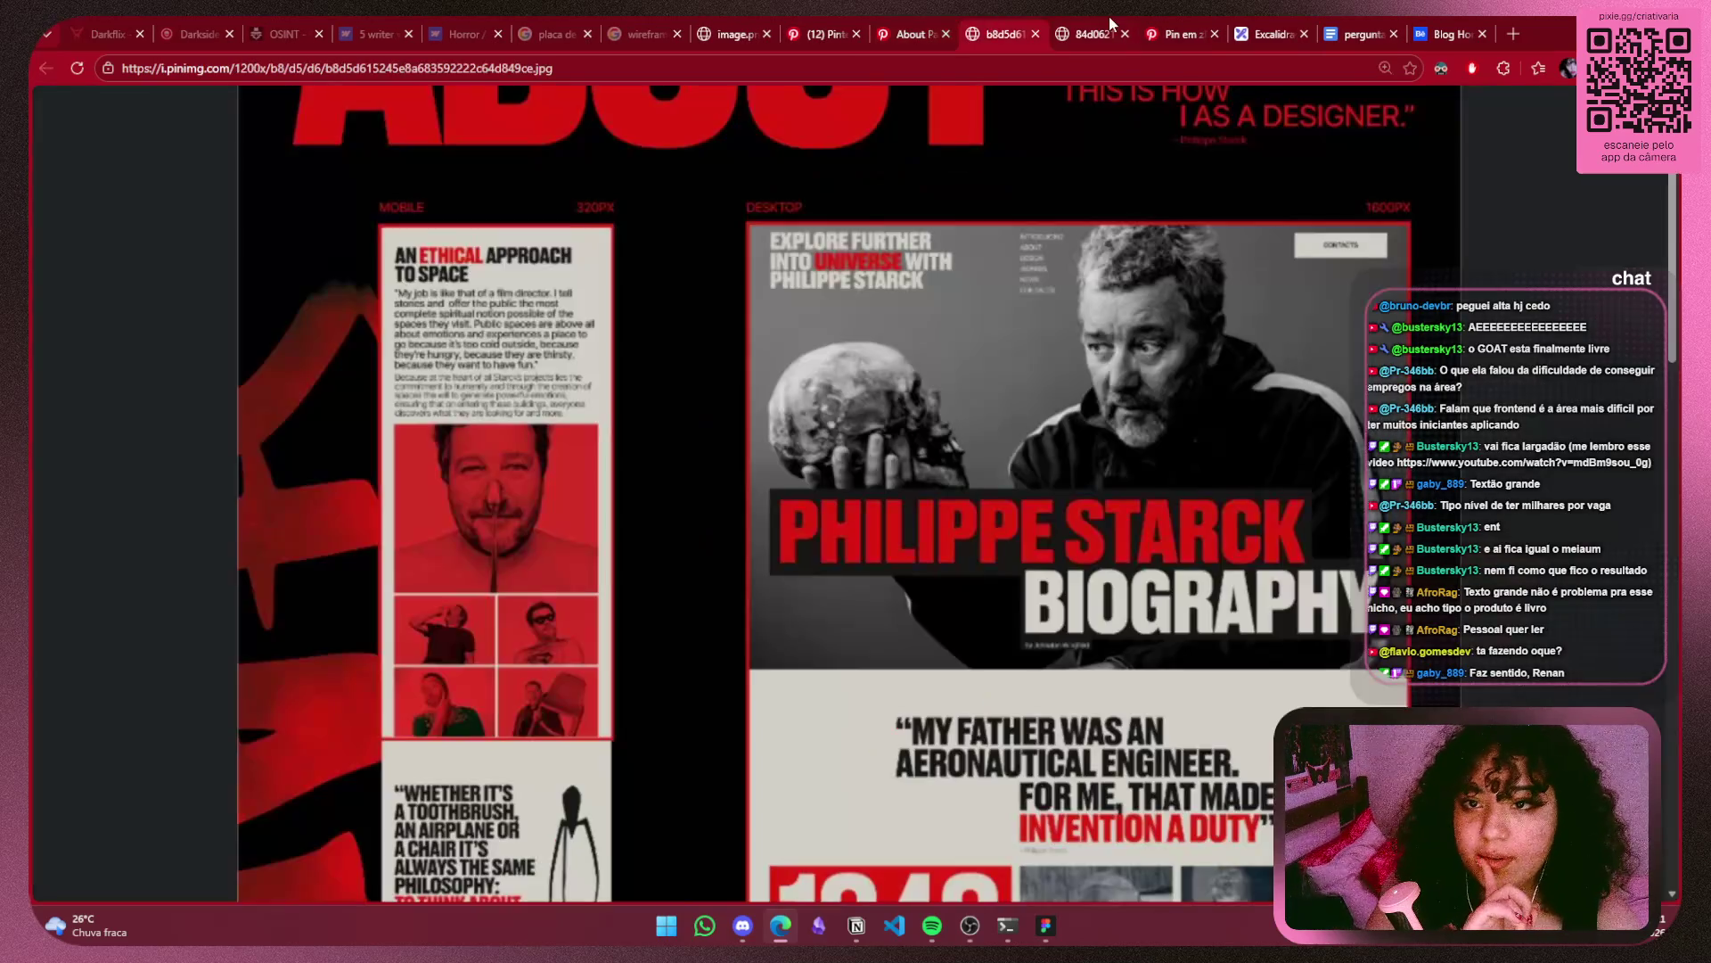
{"action": "key", "text": "ctrl+Tab"}
{"action": "left_click", "coordinate": [1016, 21]}
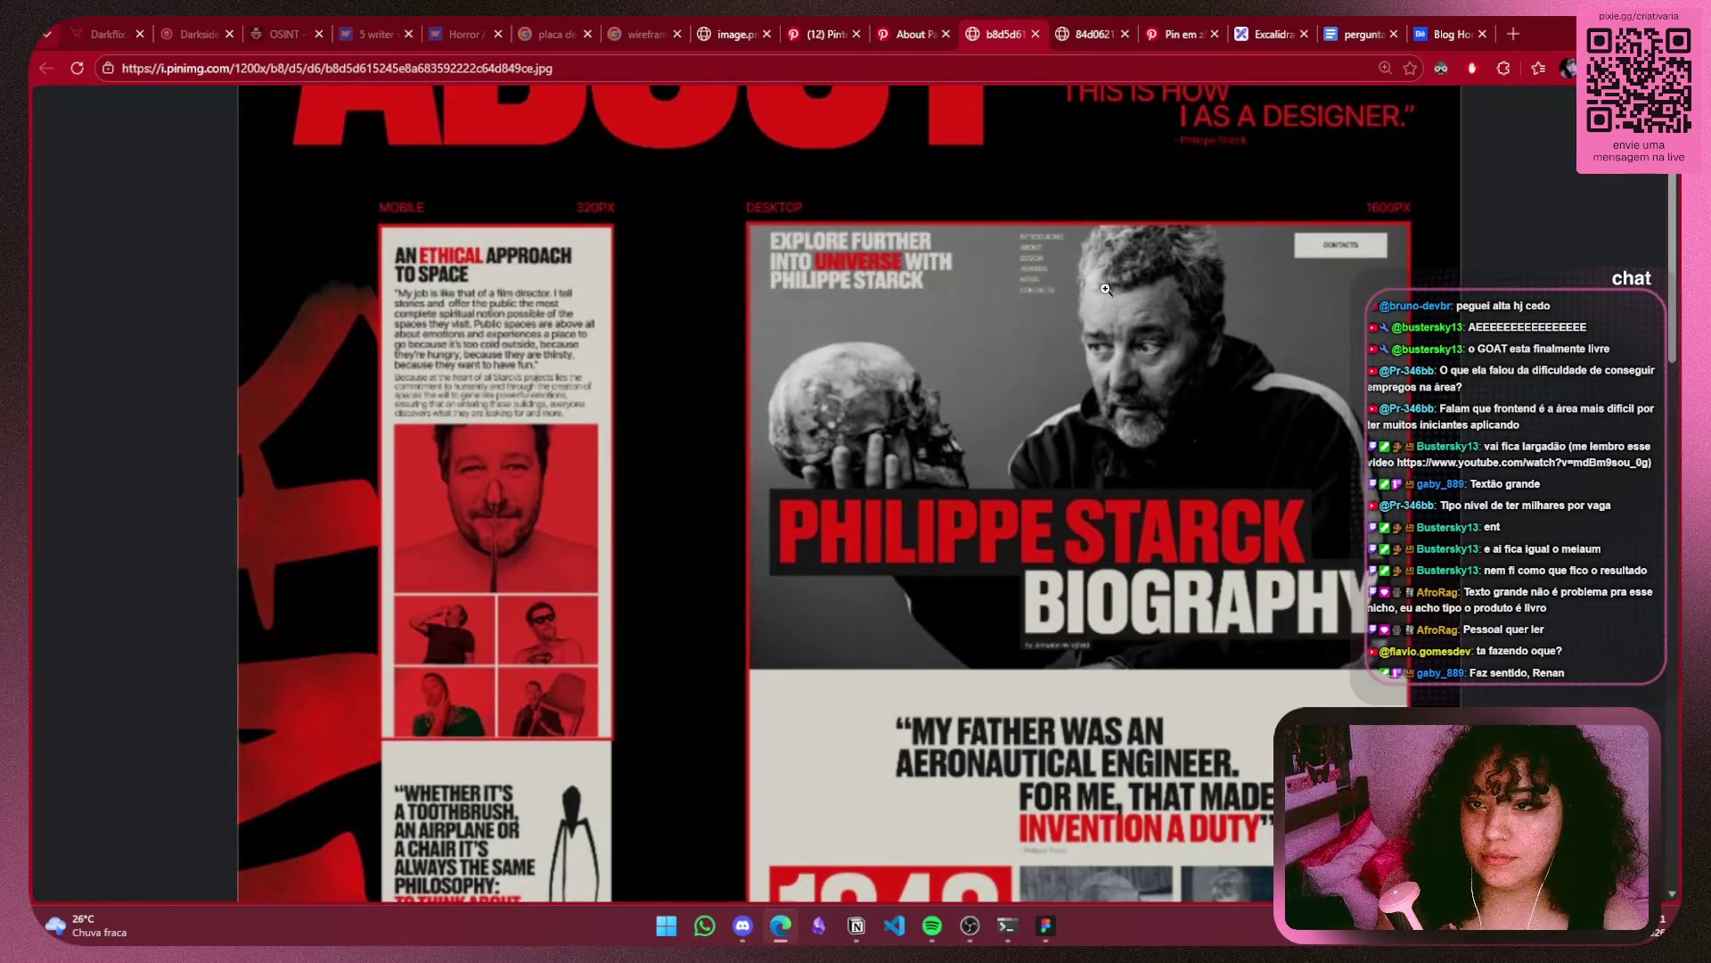
{"action": "scroll", "coordinate": [1105, 289], "scroll_direction": "down", "scroll_amount": 3}
{"action": "scroll", "coordinate": [1091, 270], "scroll_direction": "up", "scroll_amount": 3}
{"action": "scroll", "coordinate": [1089, 263], "scroll_direction": "down", "scroll_amount": 3, "text": "ctrl"}
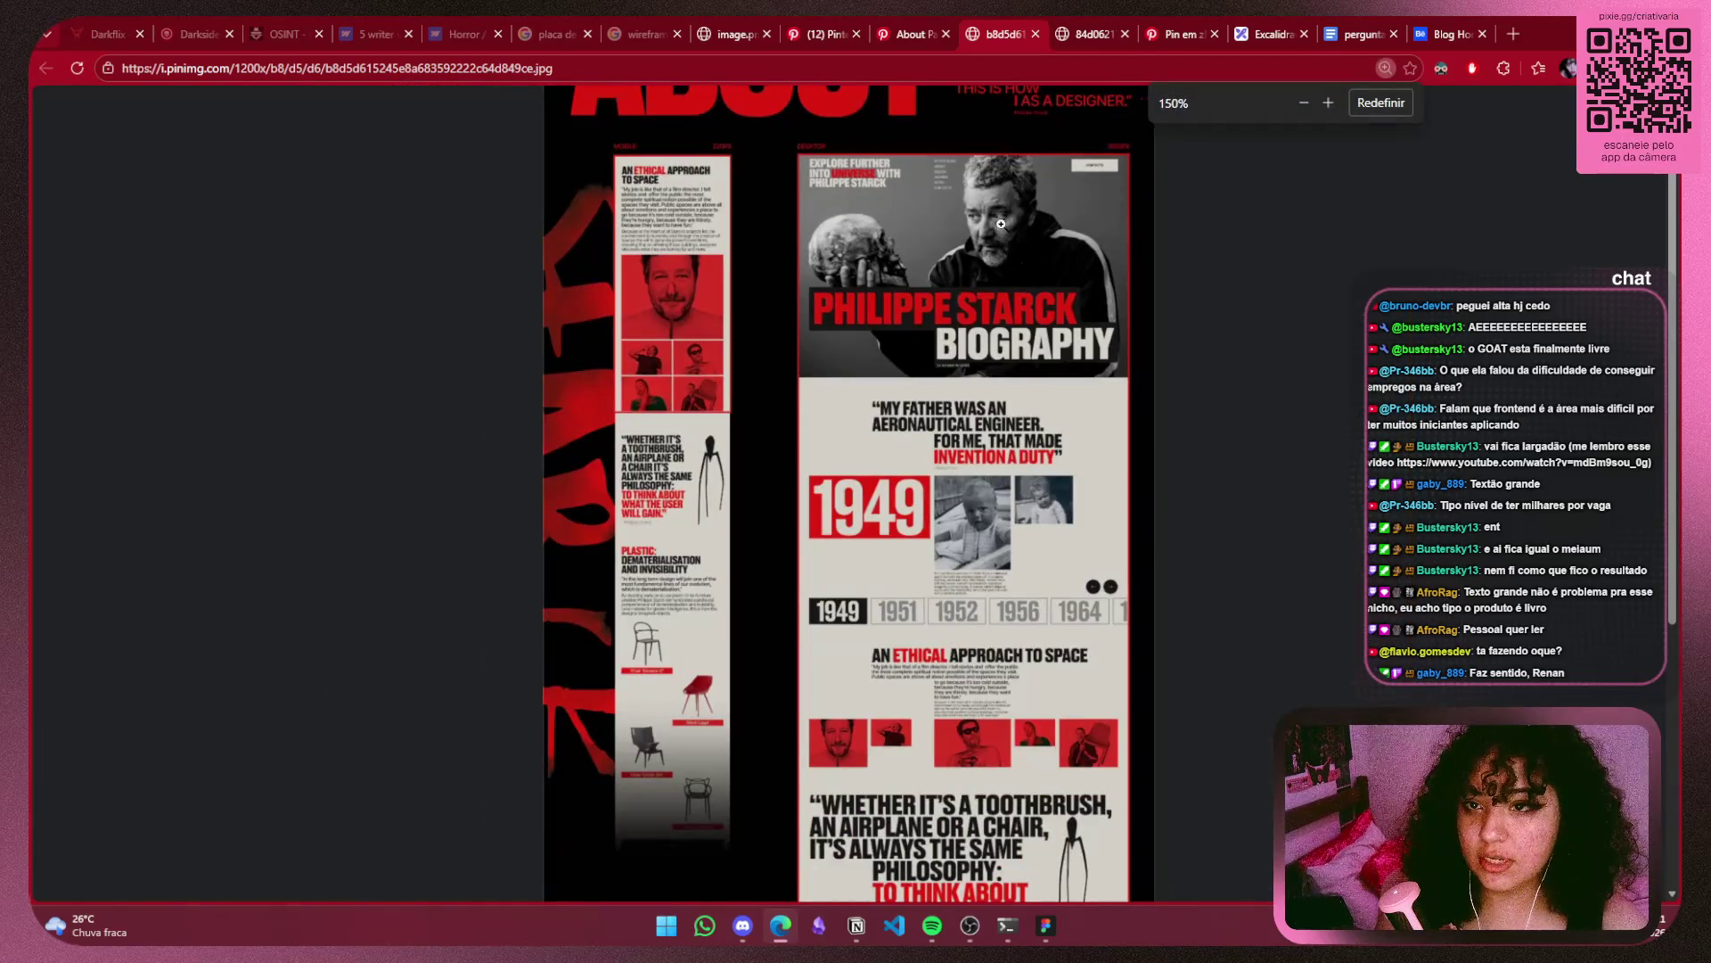
{"action": "scroll", "coordinate": [1001, 224], "scroll_direction": "up", "scroll_amount": 5, "text": "ctrl"}
{"action": "scroll", "coordinate": [1001, 223], "scroll_direction": "down", "scroll_amount": 2, "text": "ctrl"}
{"action": "scroll", "coordinate": [1001, 224], "scroll_direction": "up", "scroll_amount": 2, "text": "ctrl"}
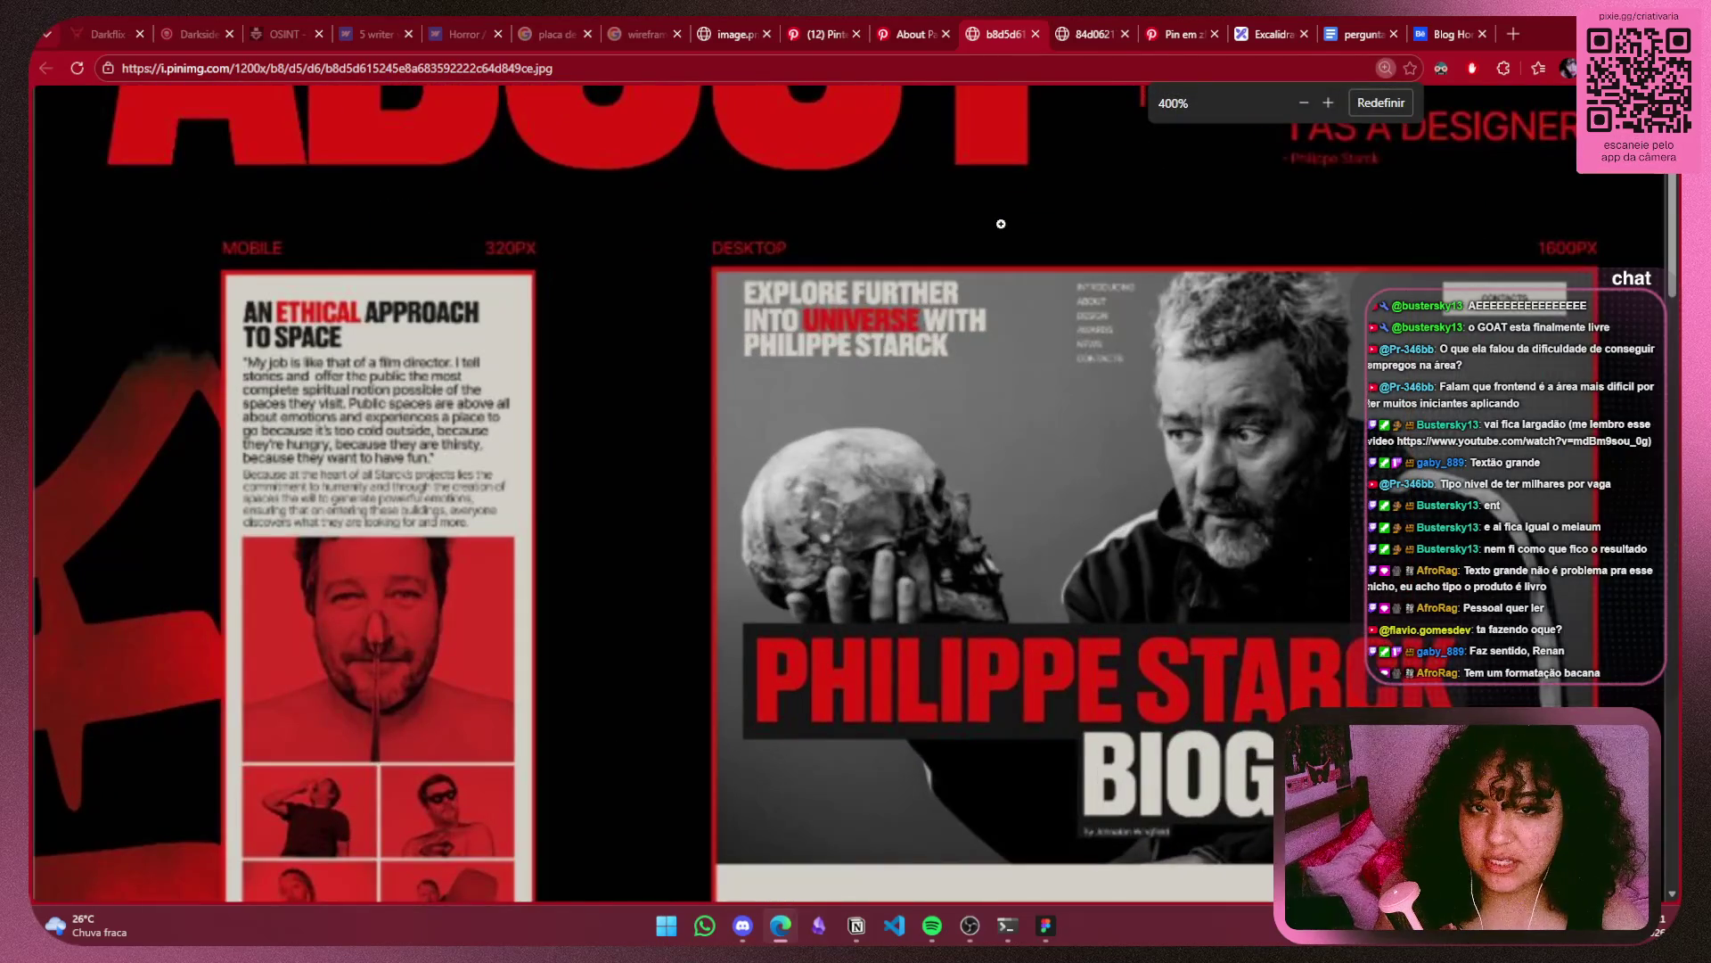
{"action": "scroll", "coordinate": [1001, 224], "scroll_direction": "down", "scroll_amount": 4}
{"action": "scroll", "coordinate": [1001, 223], "scroll_direction": "down", "scroll_amount": 3}
{"action": "scroll", "coordinate": [1002, 225], "scroll_direction": "down", "scroll_amount": 3}
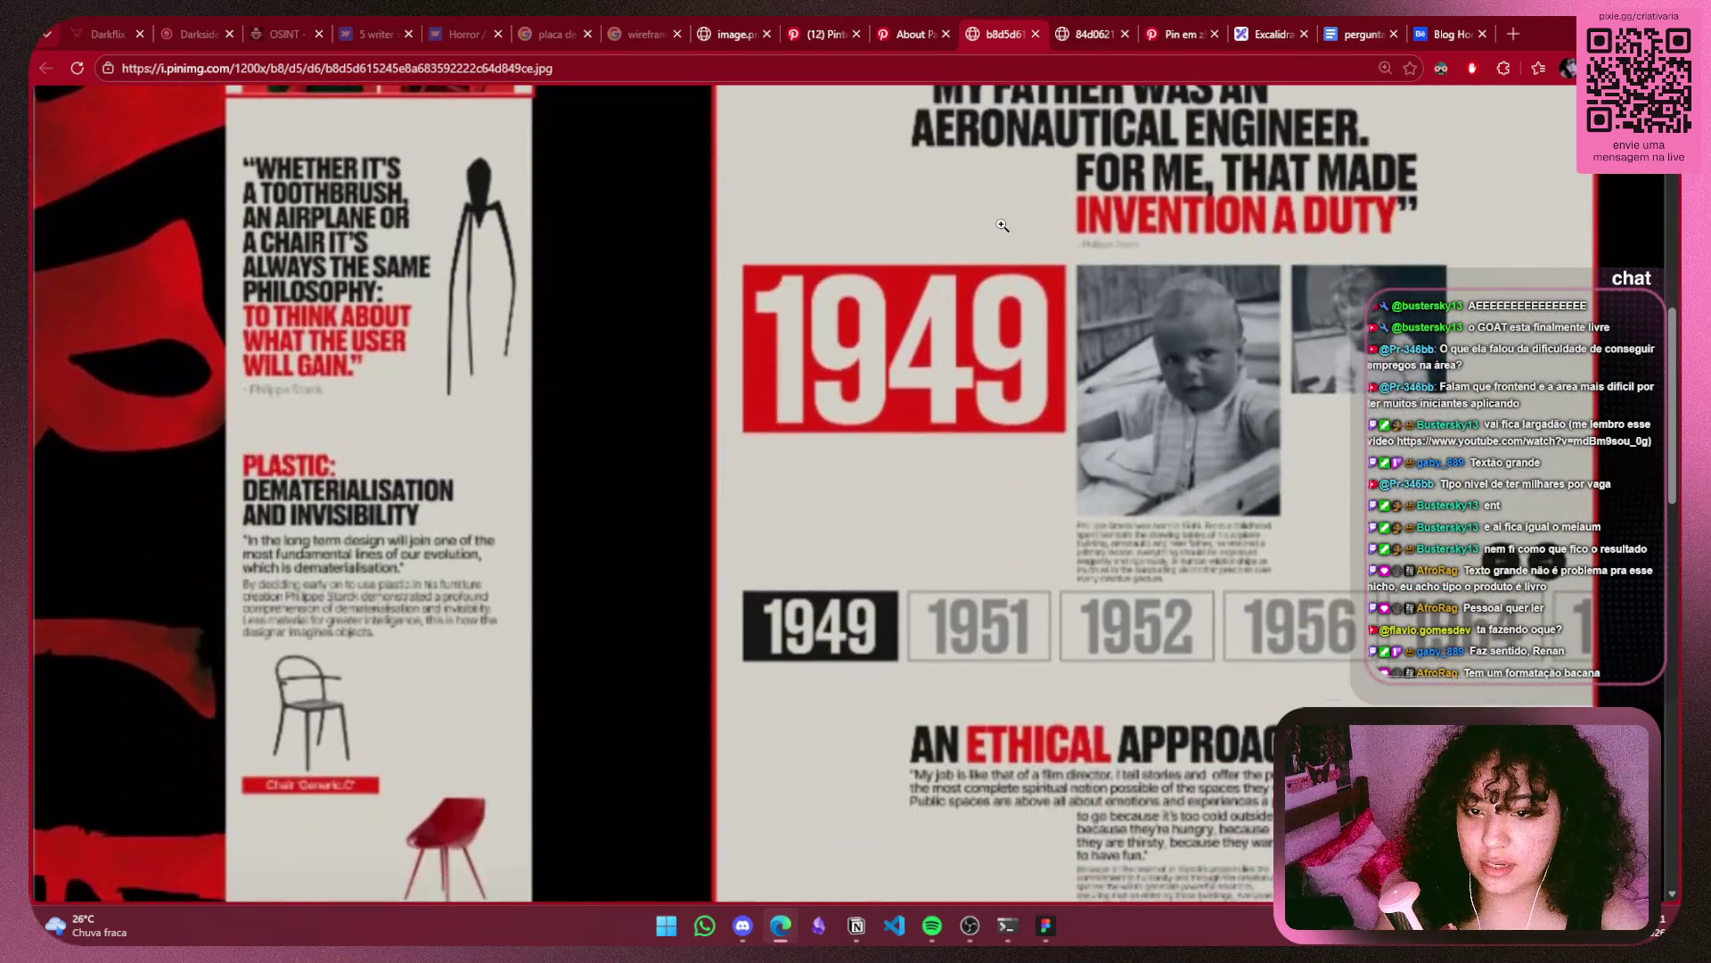
{"action": "scroll", "coordinate": [1002, 226], "scroll_direction": "up", "scroll_amount": 1}
{"action": "scroll", "coordinate": [1001, 224], "scroll_direction": "down", "scroll_amount": 4}
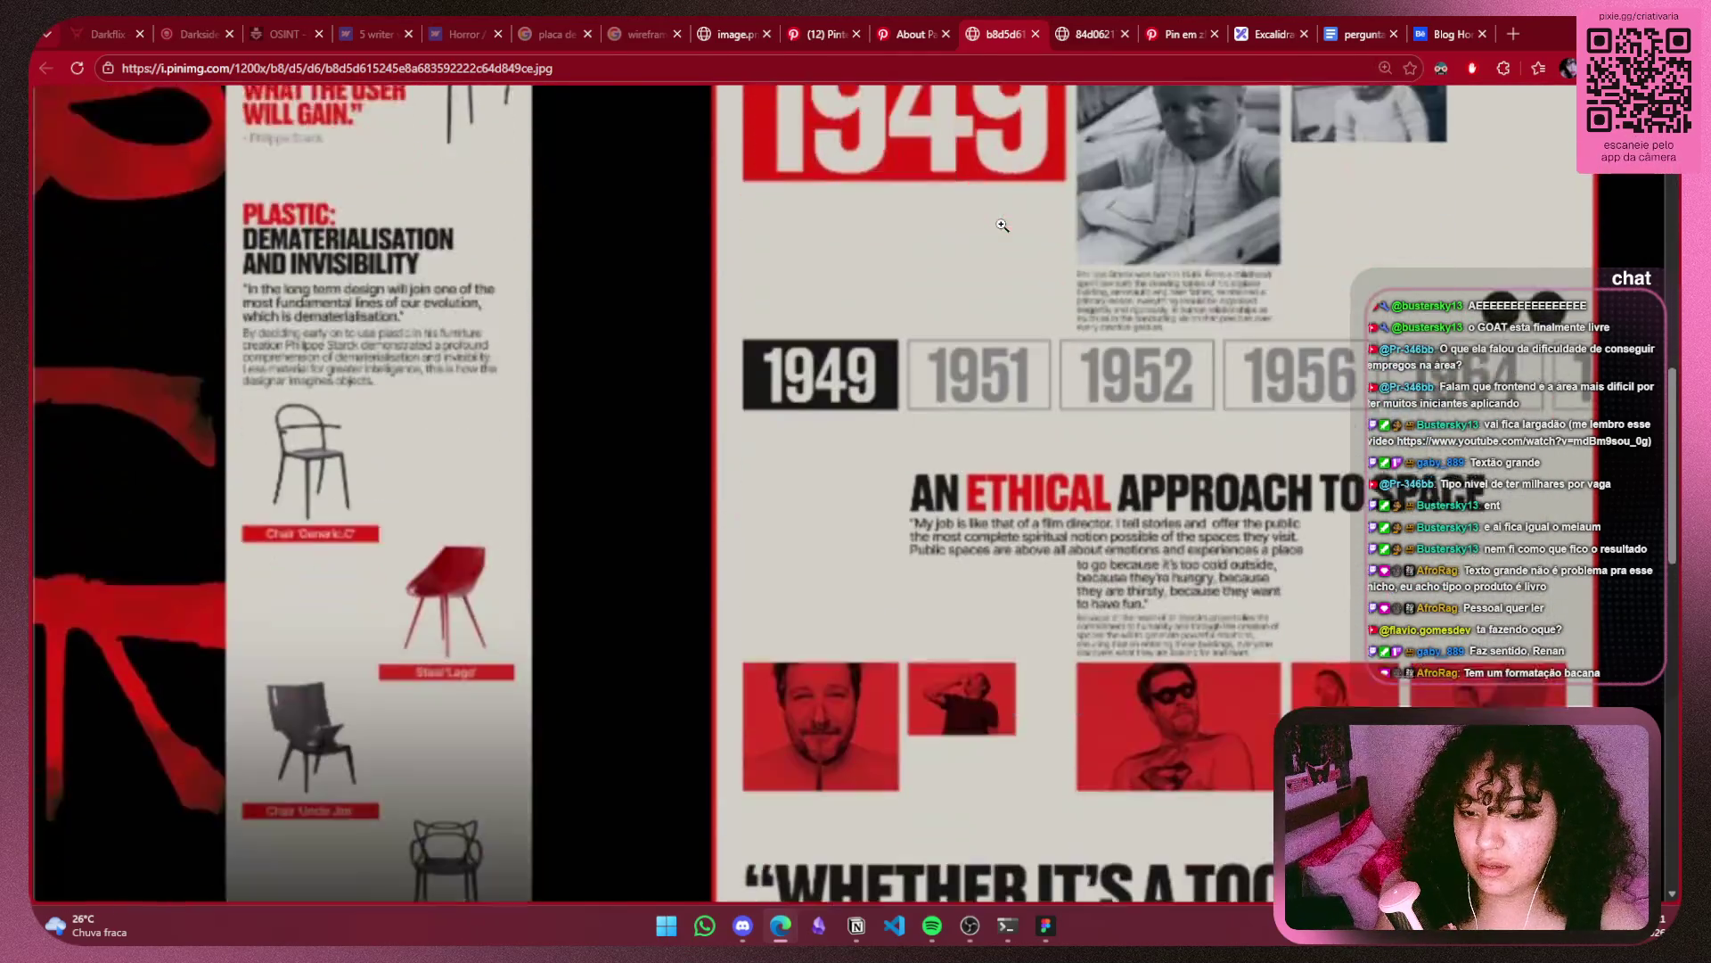
{"action": "scroll", "coordinate": [1002, 225], "scroll_direction": "down", "scroll_amount": 2}
{"action": "scroll", "coordinate": [1043, 227], "scroll_direction": "up", "scroll_amount": 13}
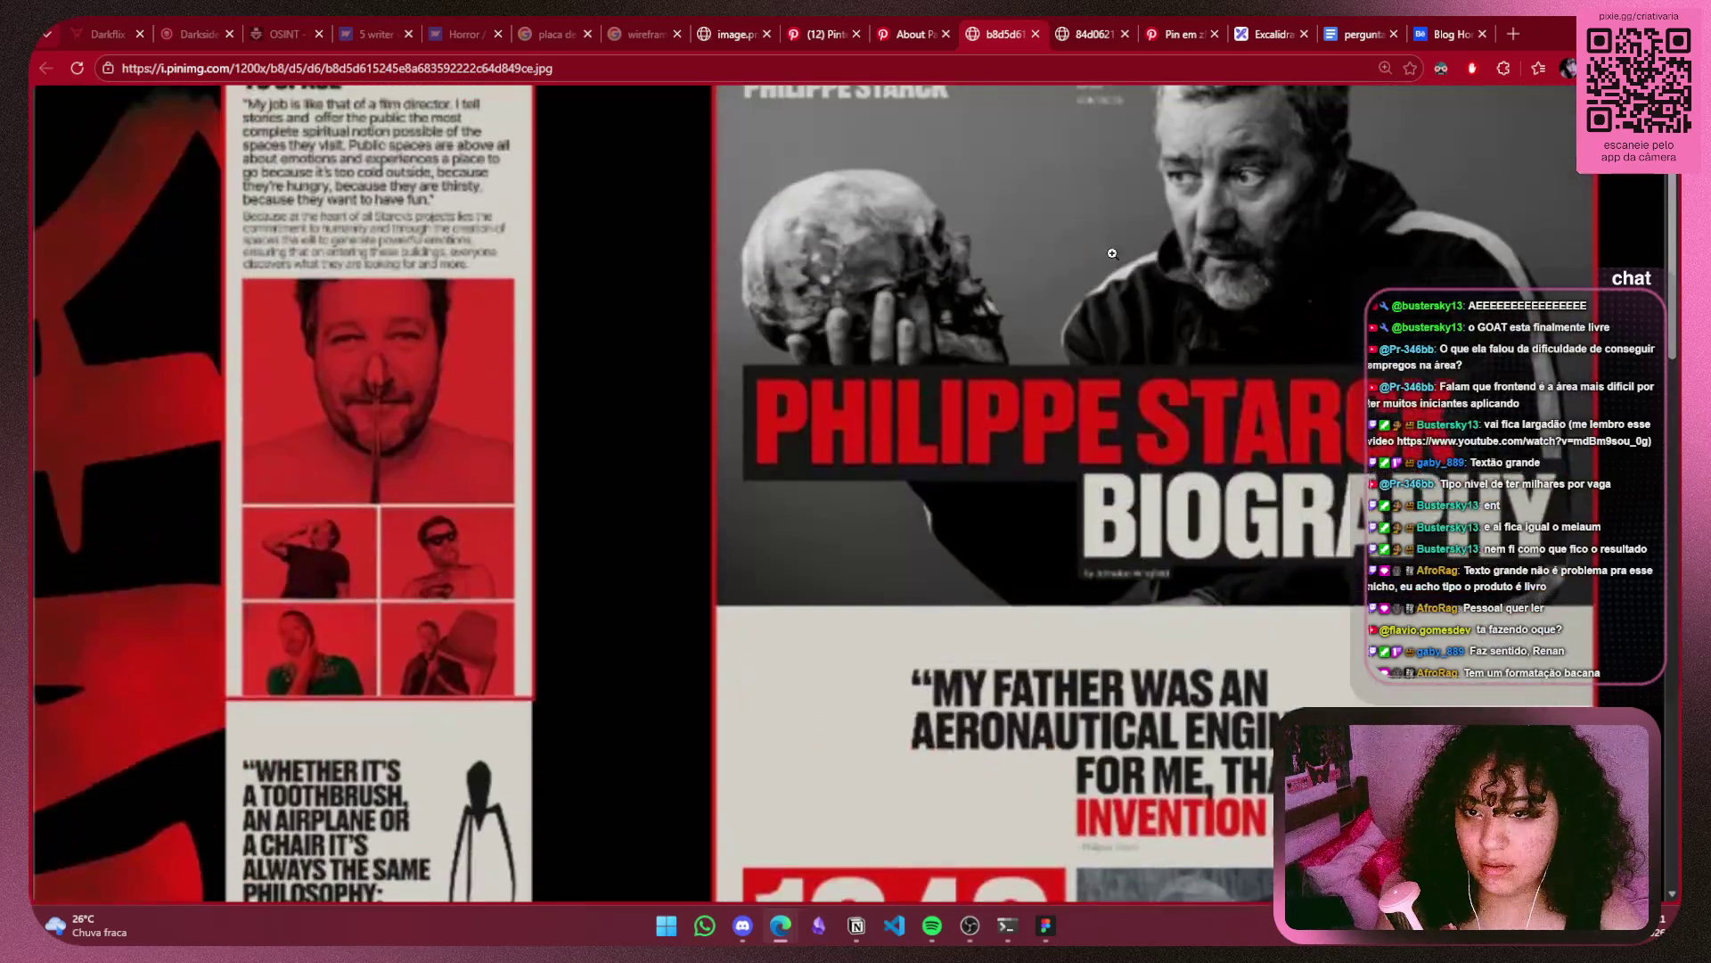
{"action": "scroll", "coordinate": [1043, 228], "scroll_direction": "up", "scroll_amount": 3}
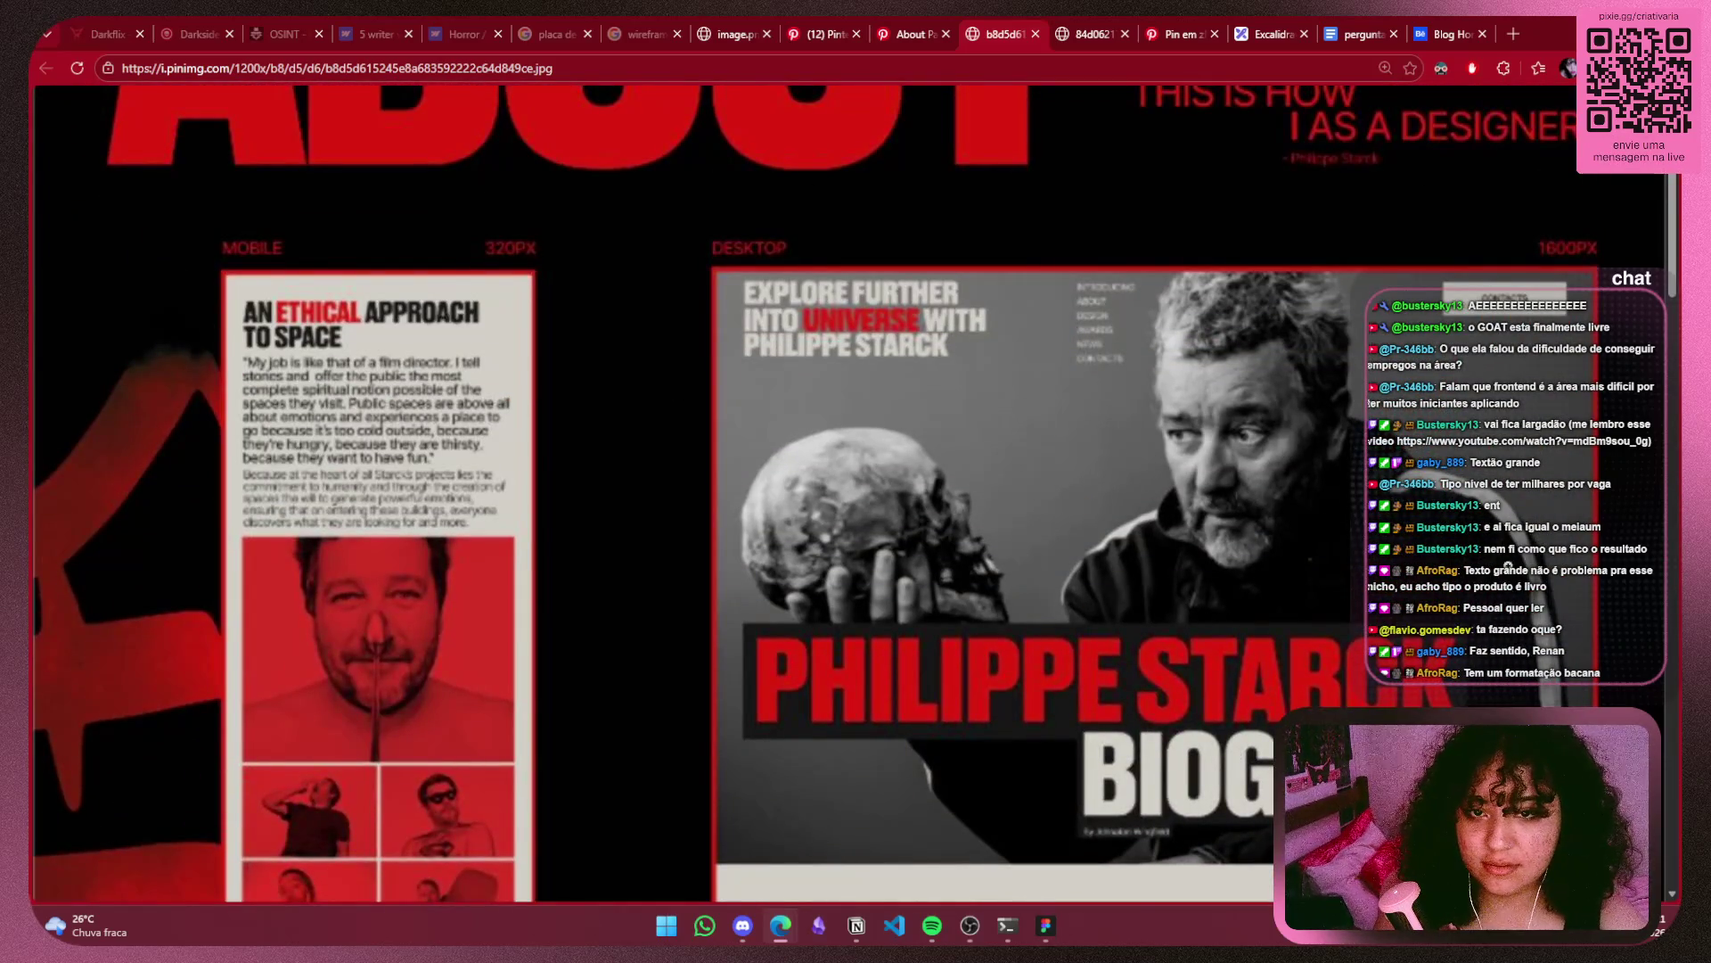
{"action": "scroll", "coordinate": [828, 480], "scroll_direction": "down", "scroll_amount": 1}
{"action": "scroll", "coordinate": [980, 490], "scroll_direction": "down", "scroll_amount": 1}
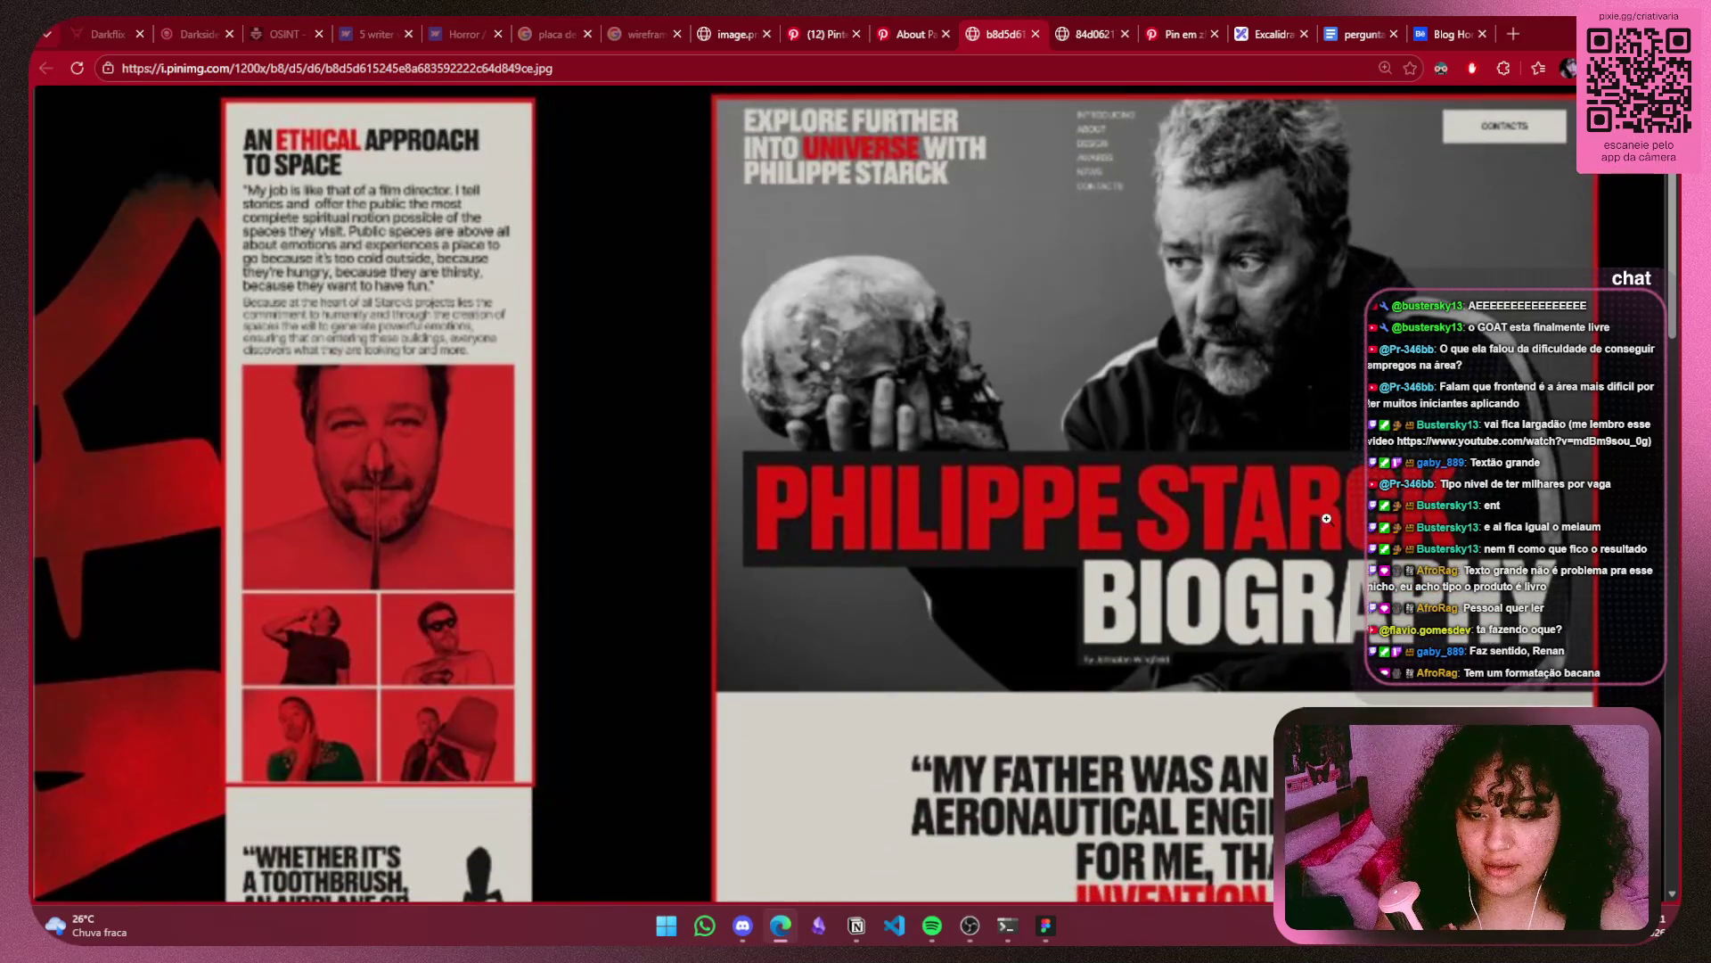
{"action": "scroll", "coordinate": [1326, 518], "scroll_direction": "up", "scroll_amount": 1}
{"action": "scroll", "coordinate": [1327, 519], "scroll_direction": "down", "scroll_amount": 4}
{"action": "scroll", "coordinate": [1462, 524], "scroll_direction": "up", "scroll_amount": 1}
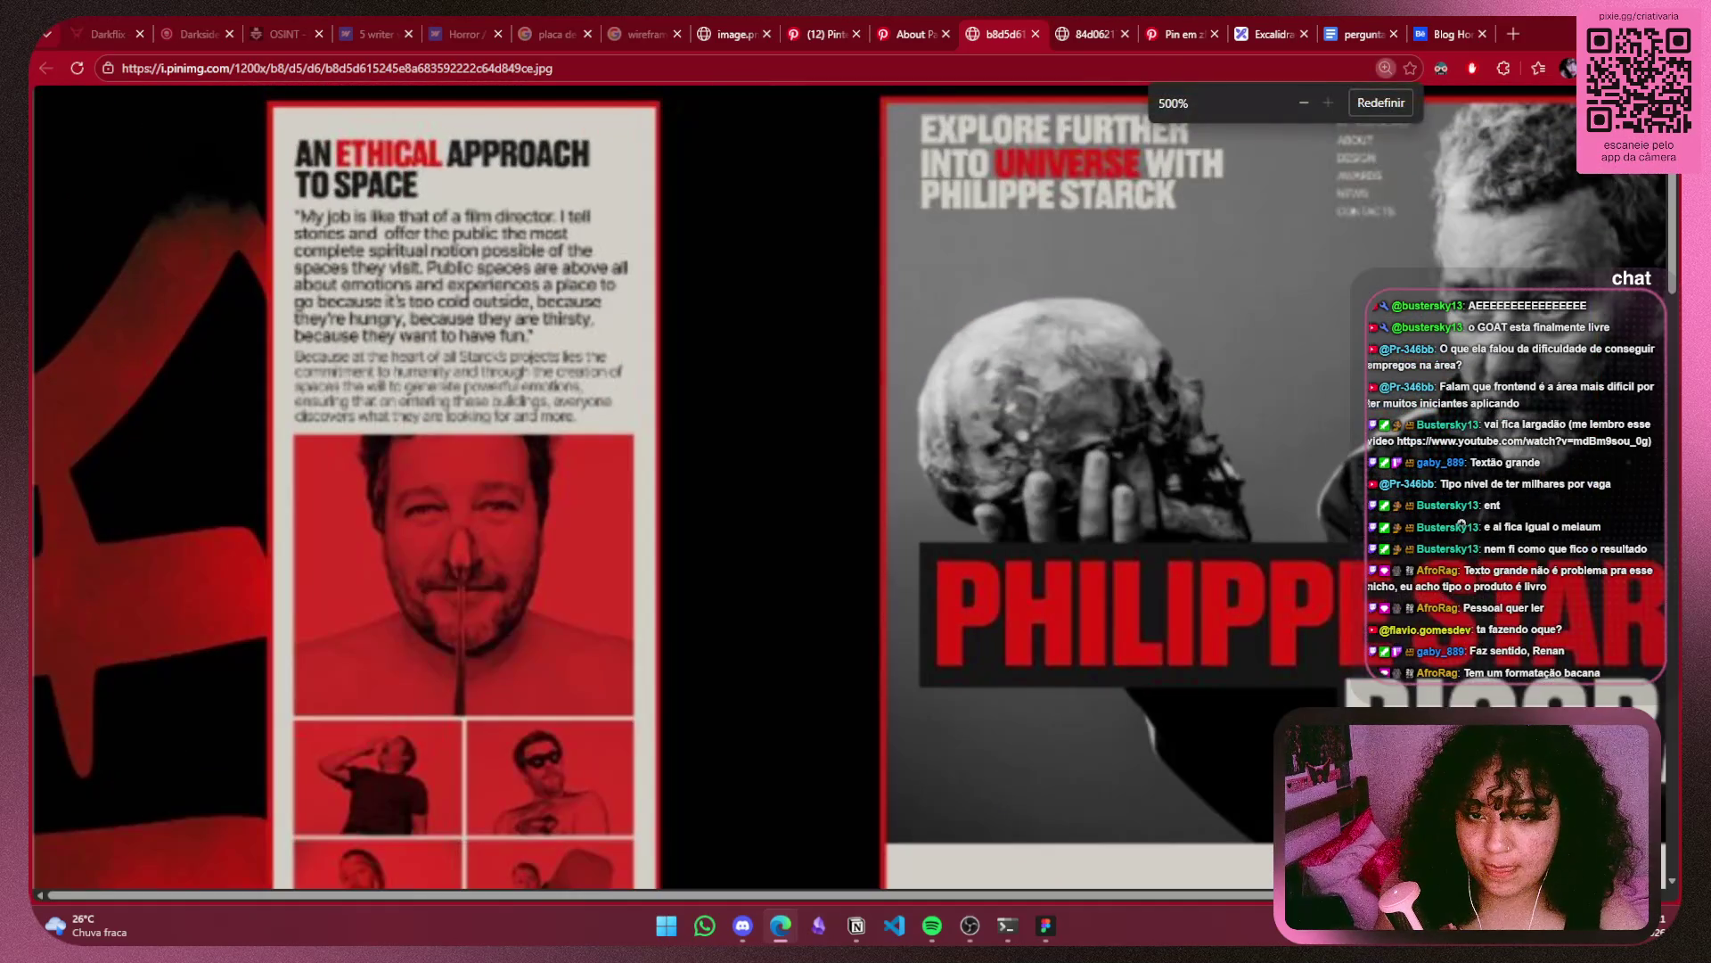
{"action": "scroll", "coordinate": [1462, 524], "scroll_direction": "up", "scroll_amount": 1}
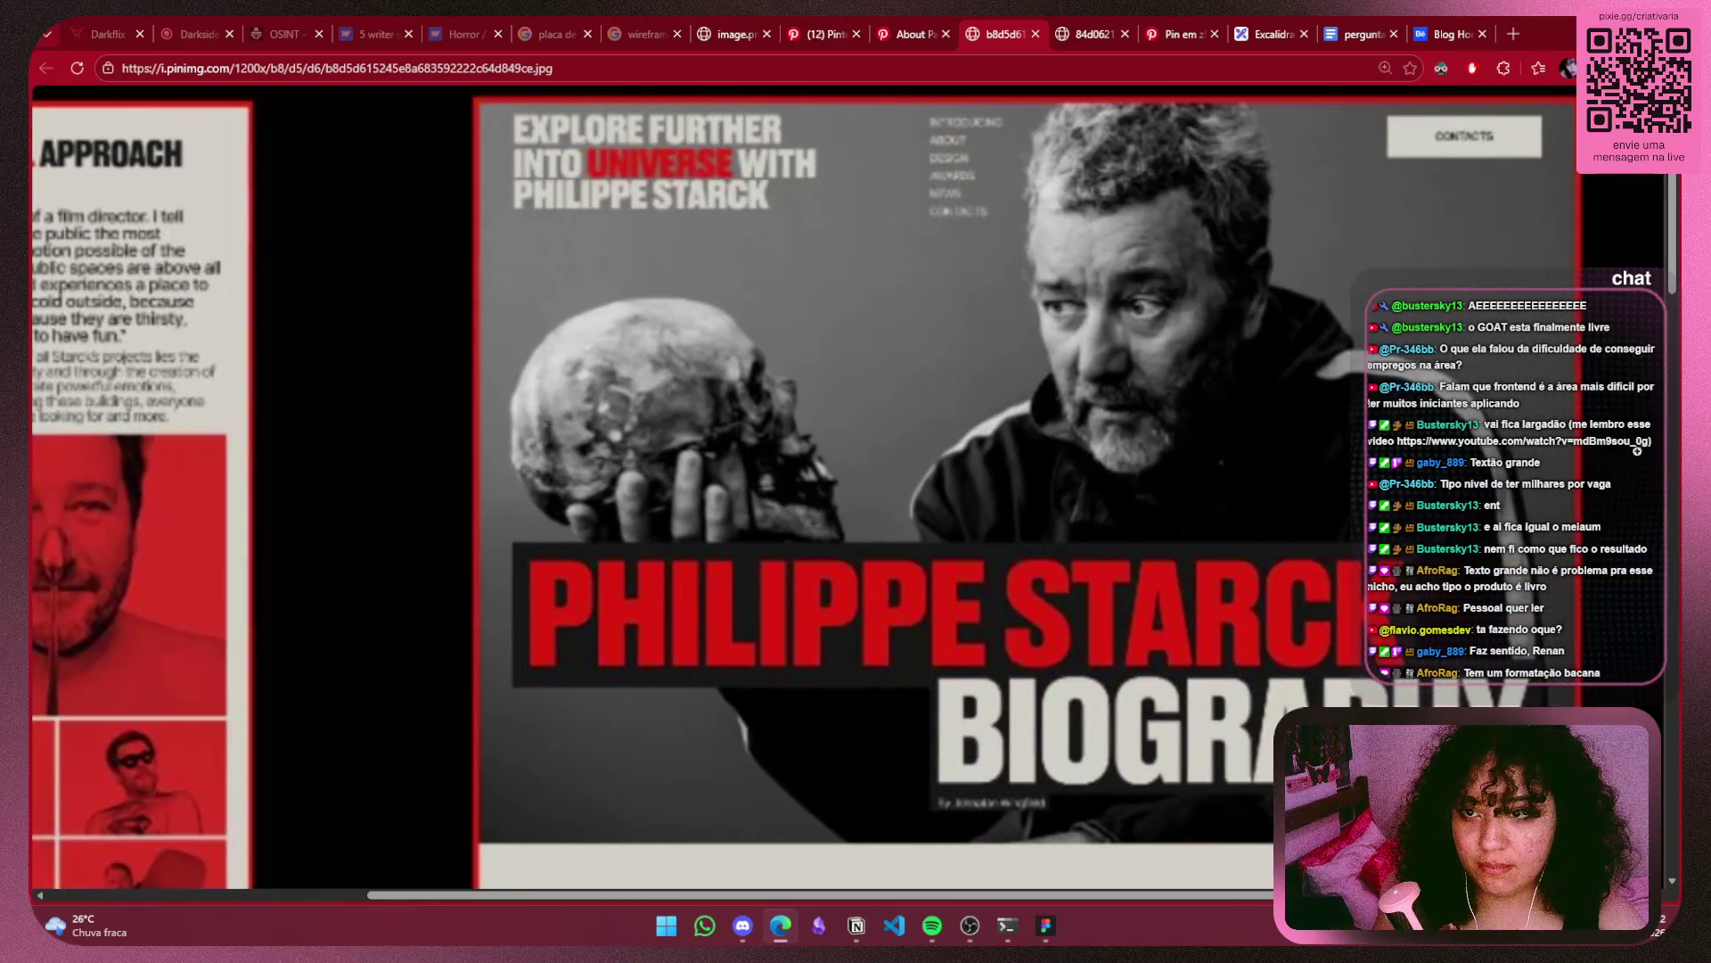
{"action": "scroll", "coordinate": [1490, 520], "scroll_direction": "down", "scroll_amount": 3}
{"action": "scroll", "coordinate": [1490, 503], "scroll_direction": "down", "scroll_amount": 2}
{"action": "scroll", "coordinate": [1490, 502], "scroll_direction": "down", "scroll_amount": 1}
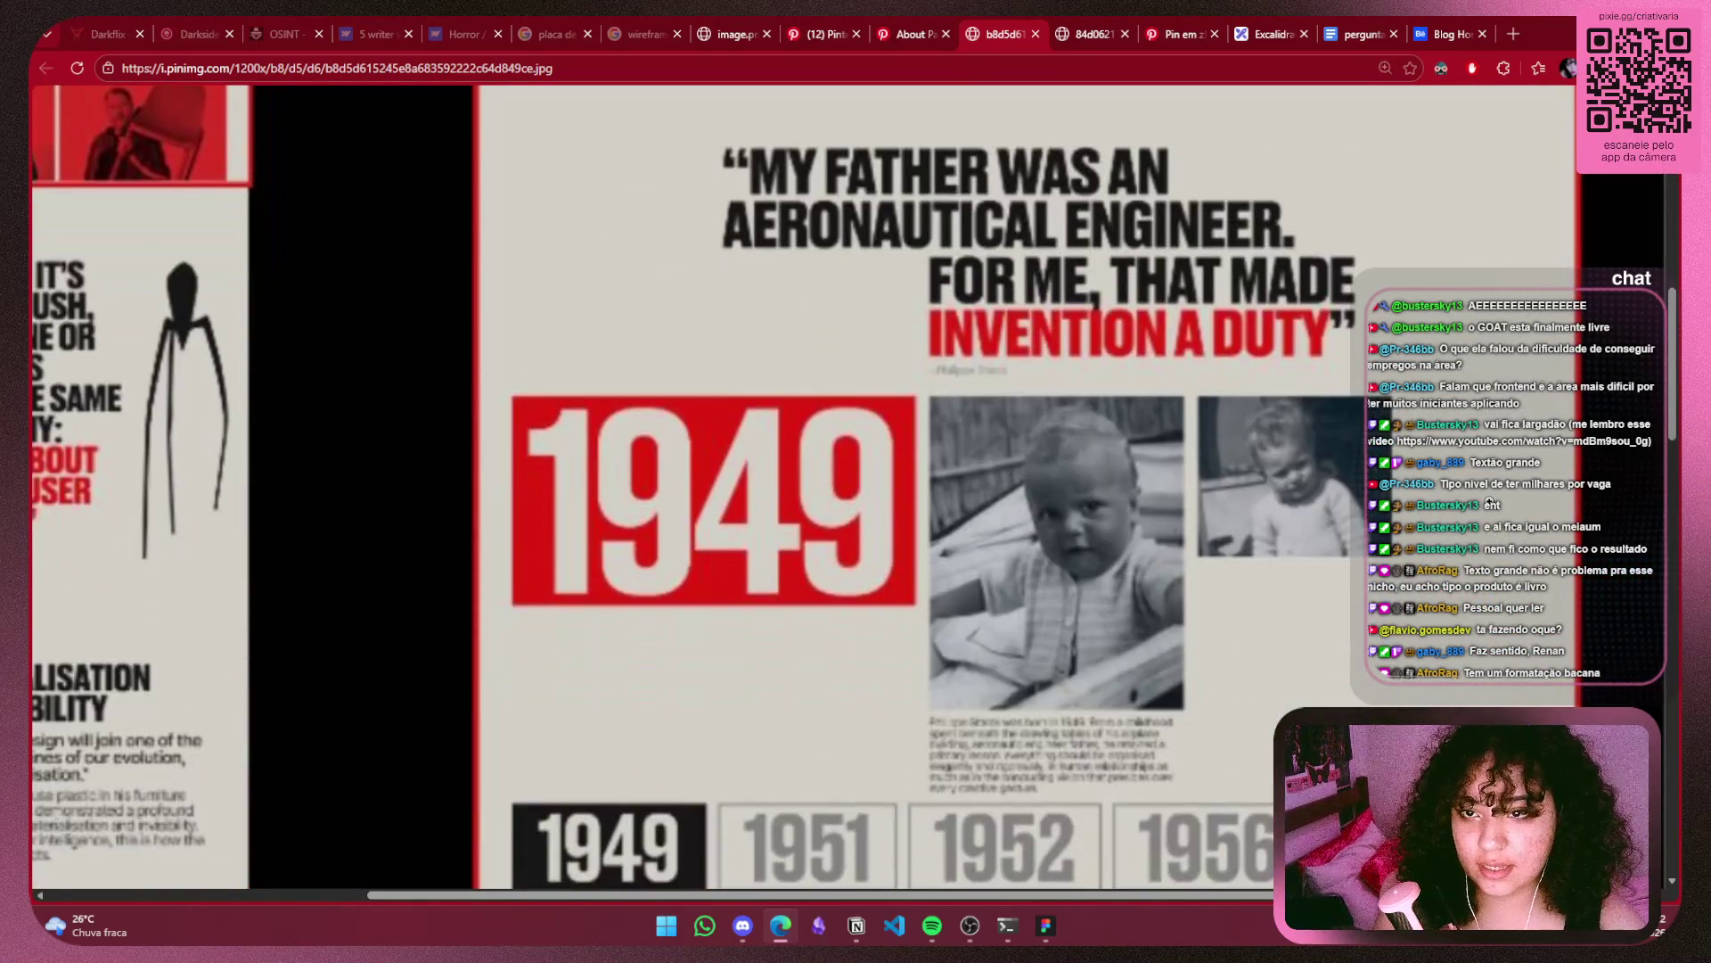
{"action": "scroll", "coordinate": [1574, 535], "scroll_direction": "down", "scroll_amount": 1}
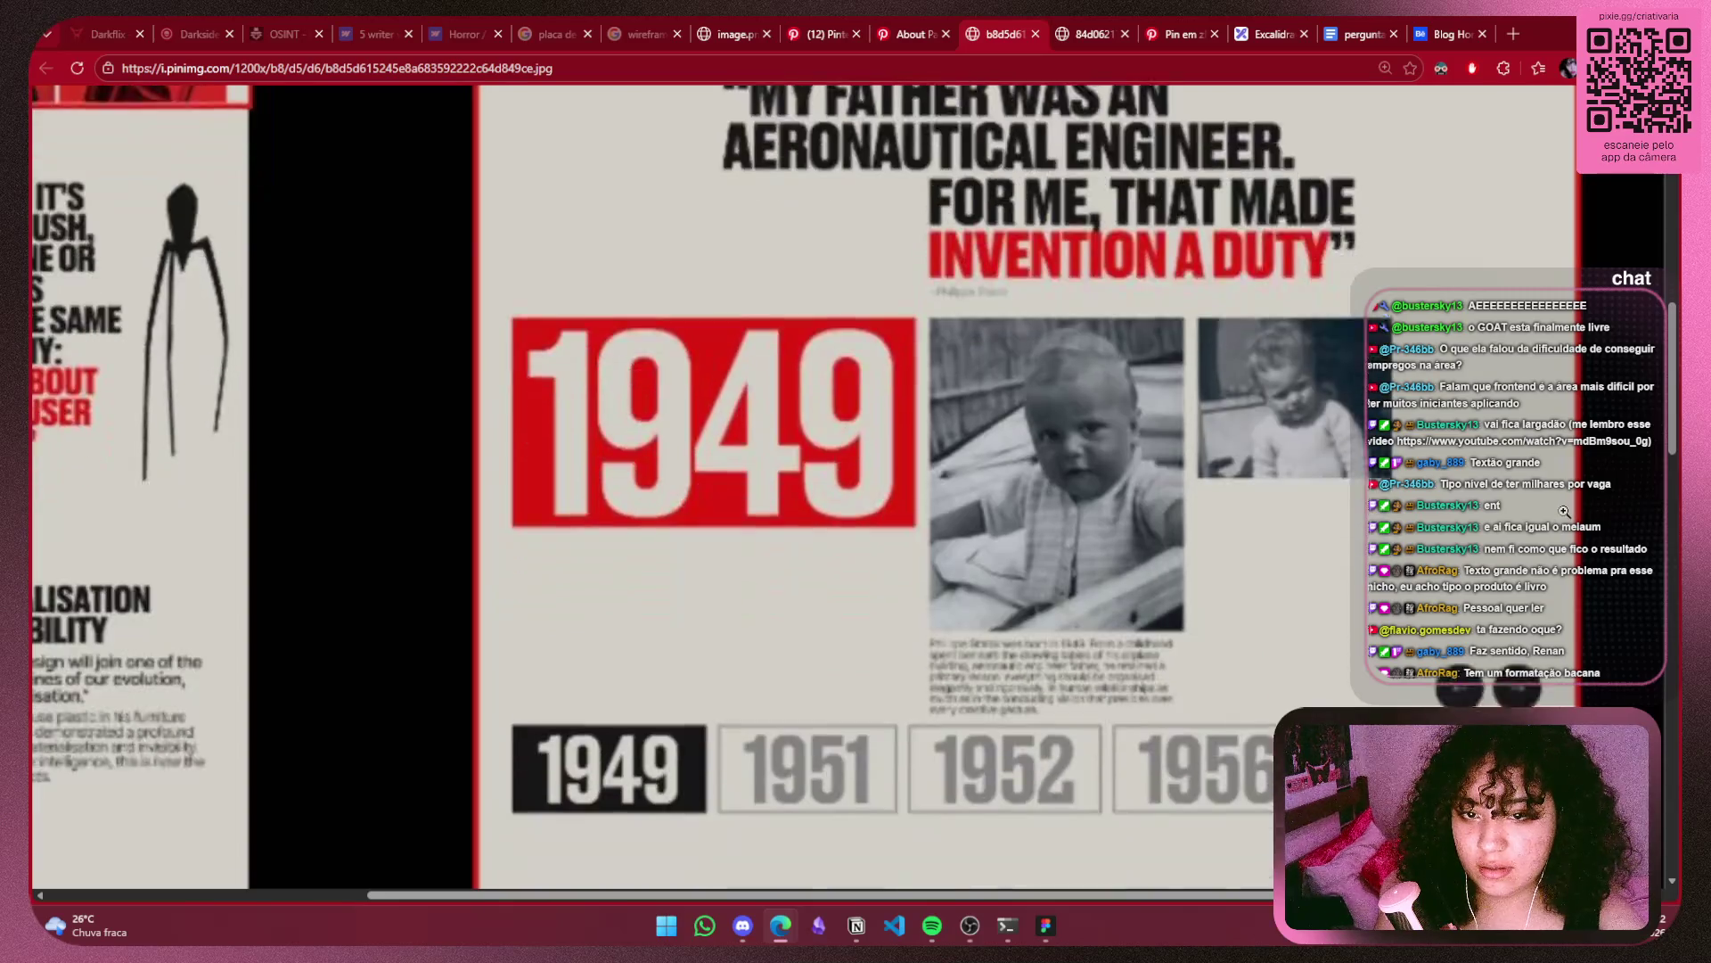
{"action": "scroll", "coordinate": [1569, 525], "scroll_direction": "down", "scroll_amount": 5}
{"action": "scroll", "coordinate": [1565, 511], "scroll_direction": "down", "scroll_amount": 4}
{"action": "scroll", "coordinate": [1558, 511], "scroll_direction": "down", "scroll_amount": 1}
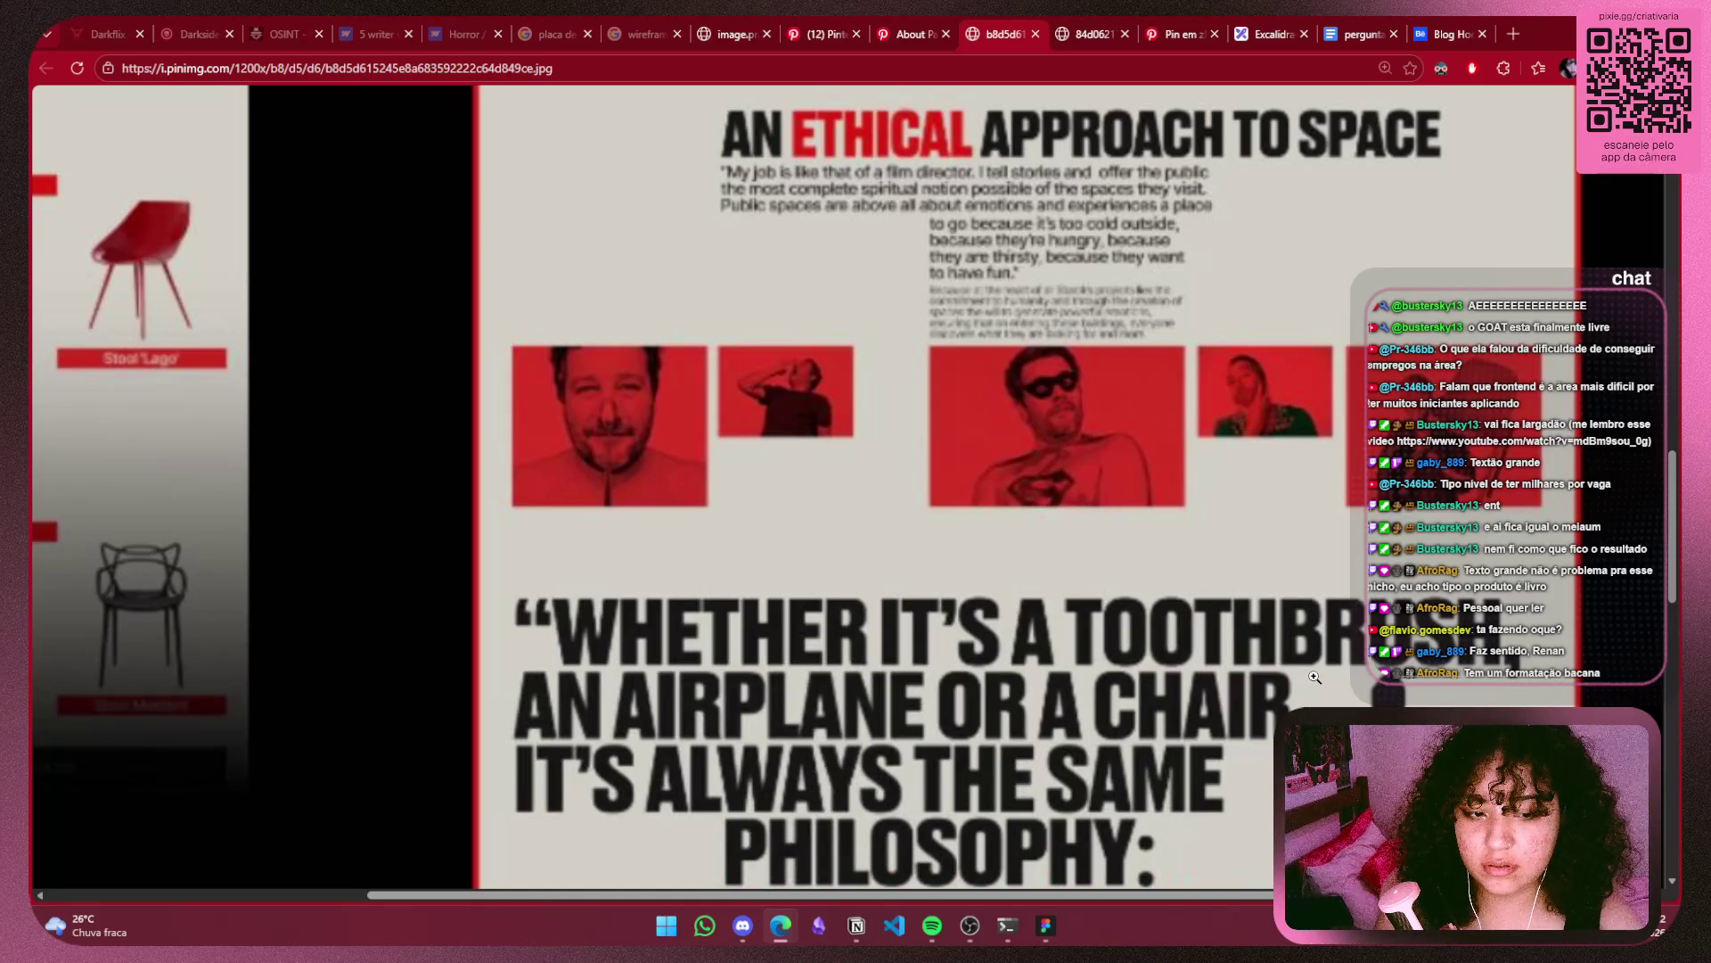
{"action": "scroll", "coordinate": [1315, 676], "scroll_direction": "down", "scroll_amount": 5}
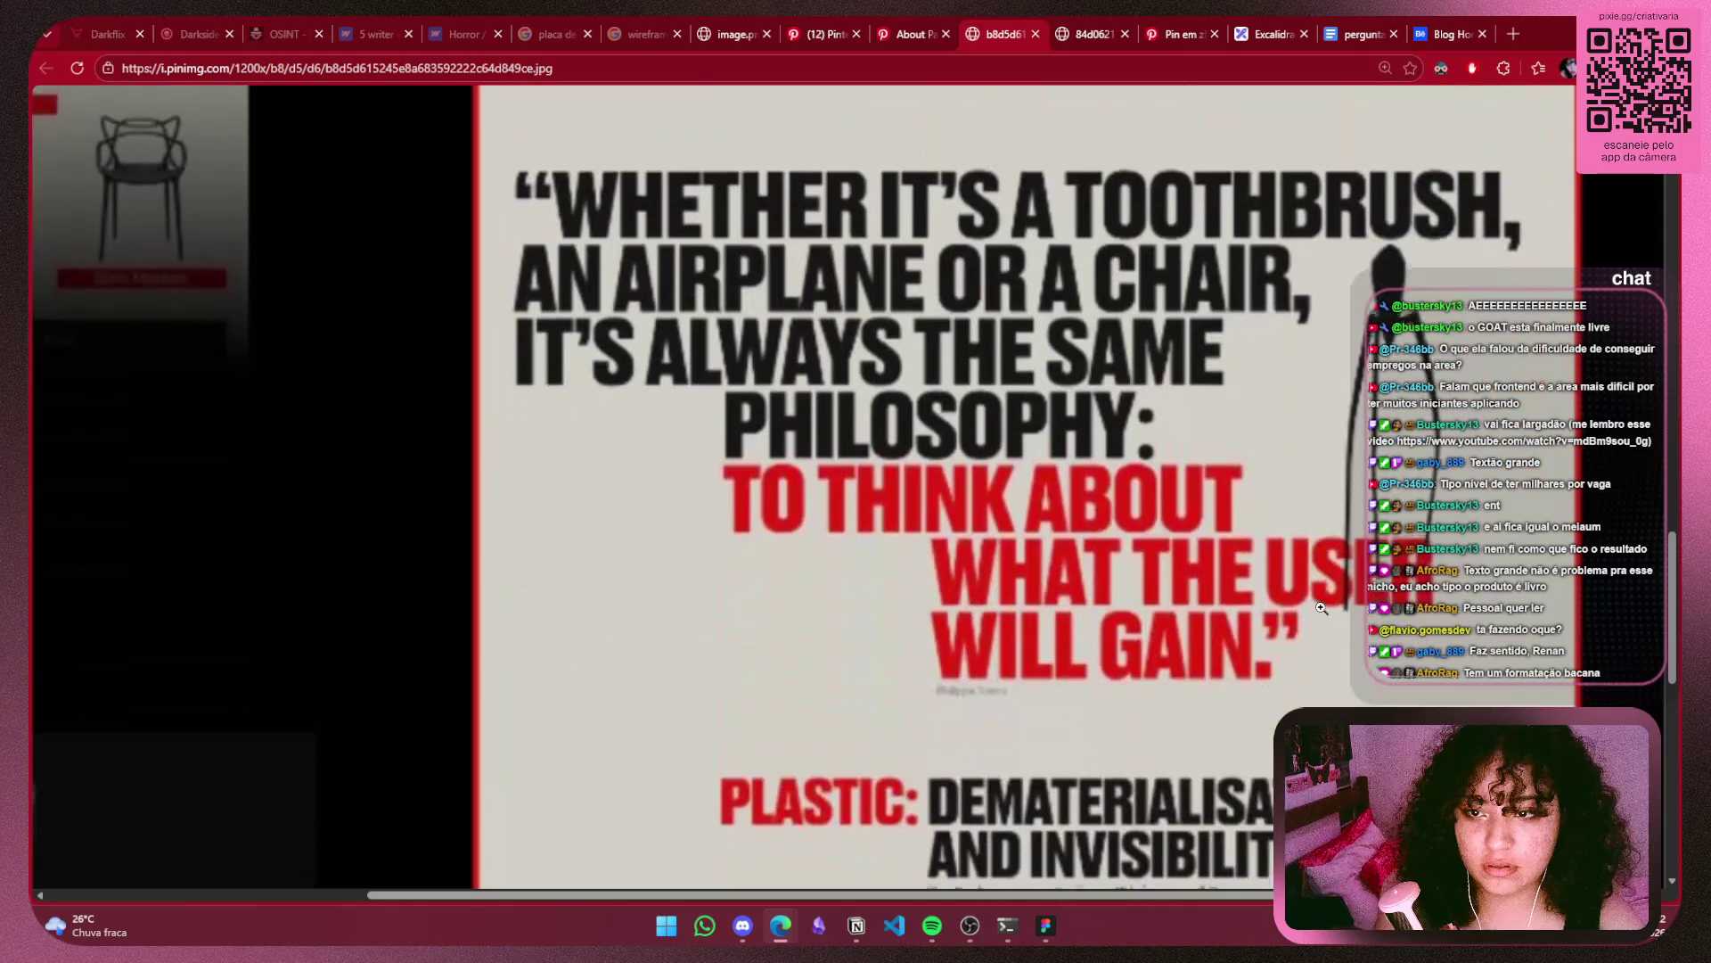
{"action": "scroll", "coordinate": [1321, 608], "scroll_direction": "up", "scroll_amount": 2}
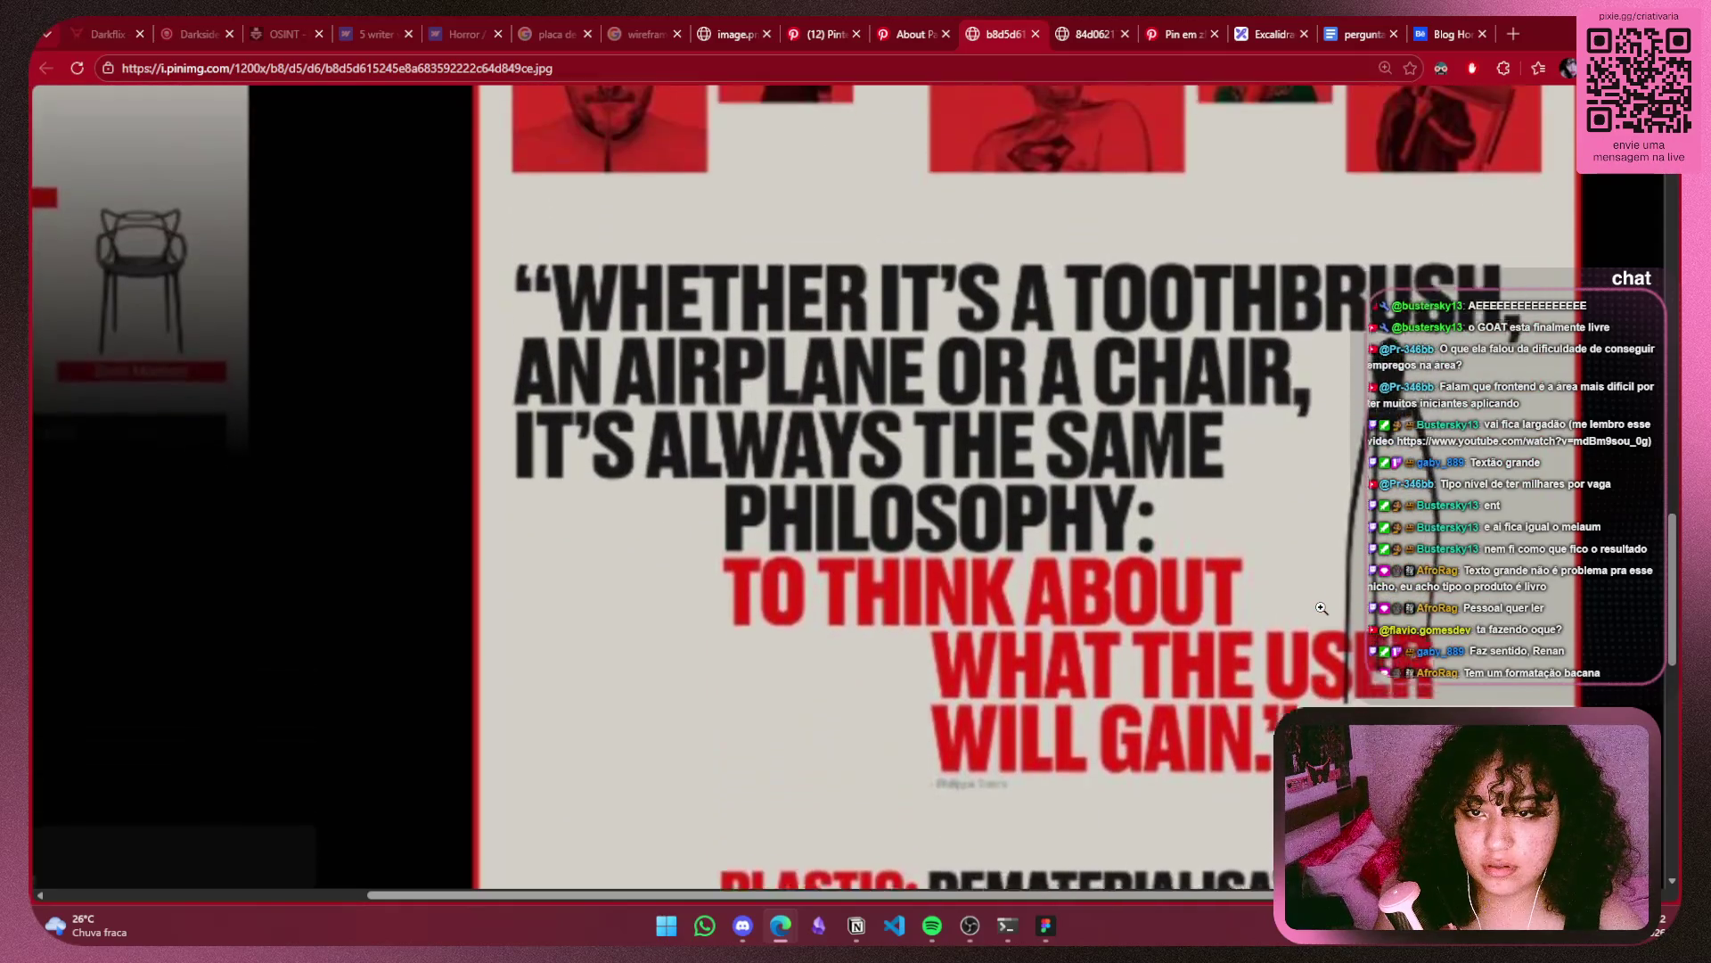
{"action": "scroll", "coordinate": [1328, 606], "scroll_direction": "up", "scroll_amount": 3}
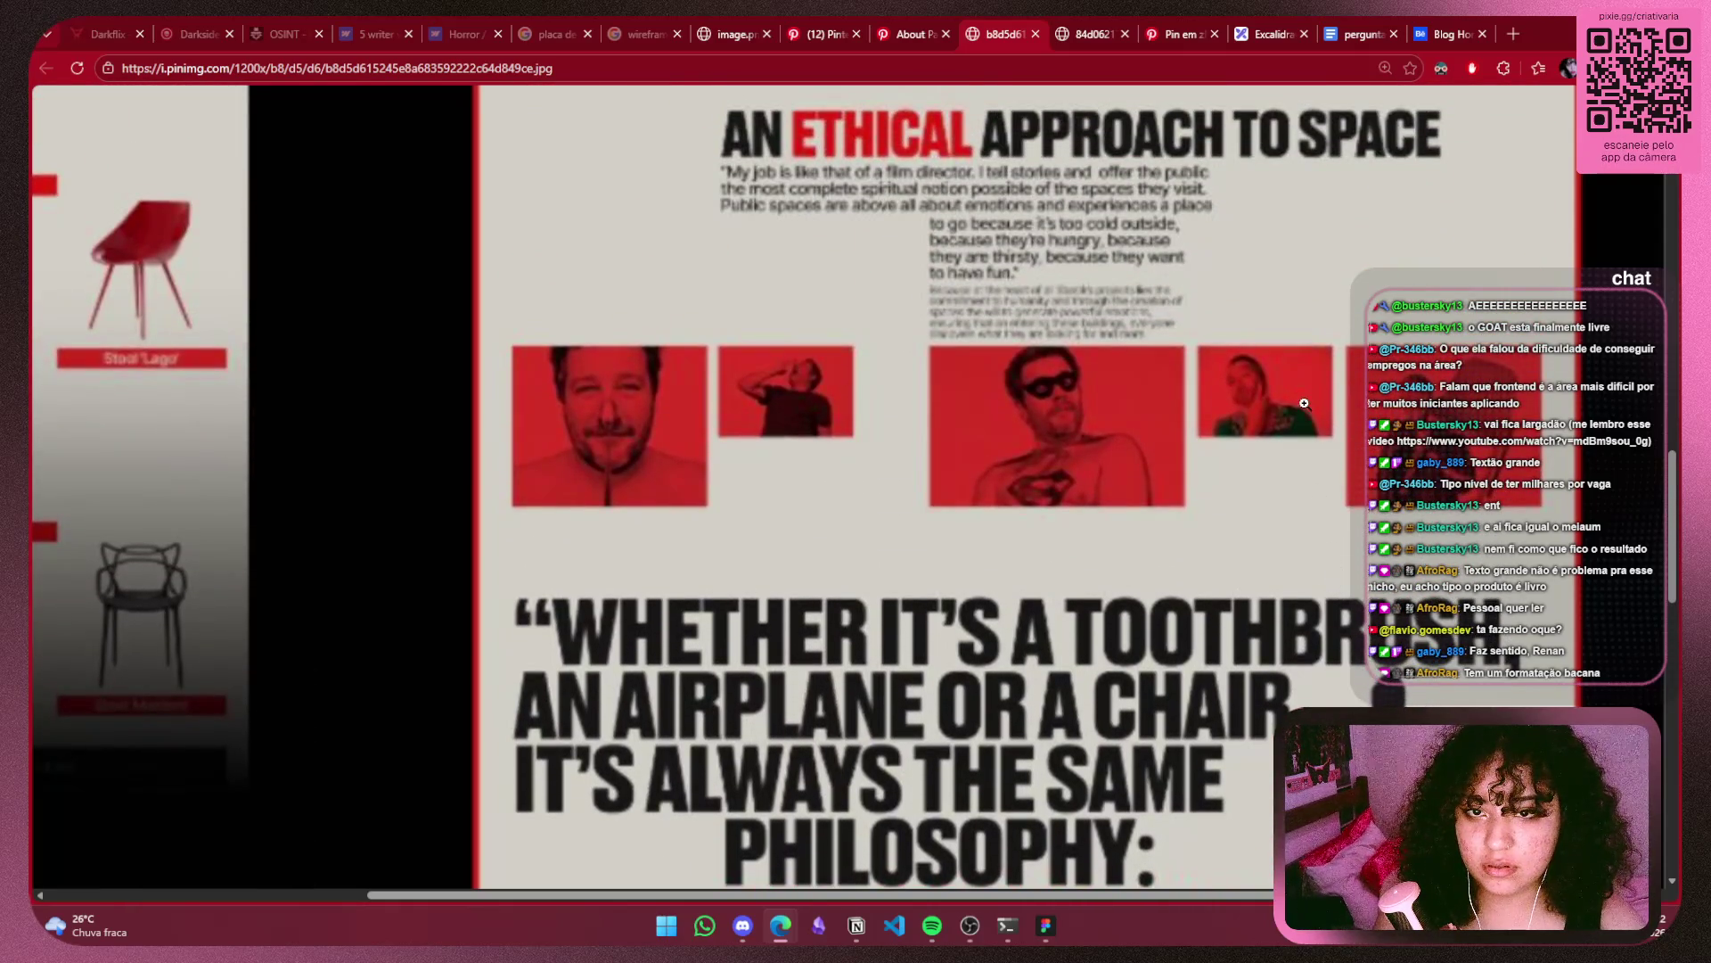
{"action": "scroll", "coordinate": [1328, 552], "scroll_direction": "up", "scroll_amount": 4}
{"action": "scroll", "coordinate": [1305, 404], "scroll_direction": "down", "scroll_amount": 2}
{"action": "scroll", "coordinate": [1305, 405], "scroll_direction": "down", "scroll_amount": 2}
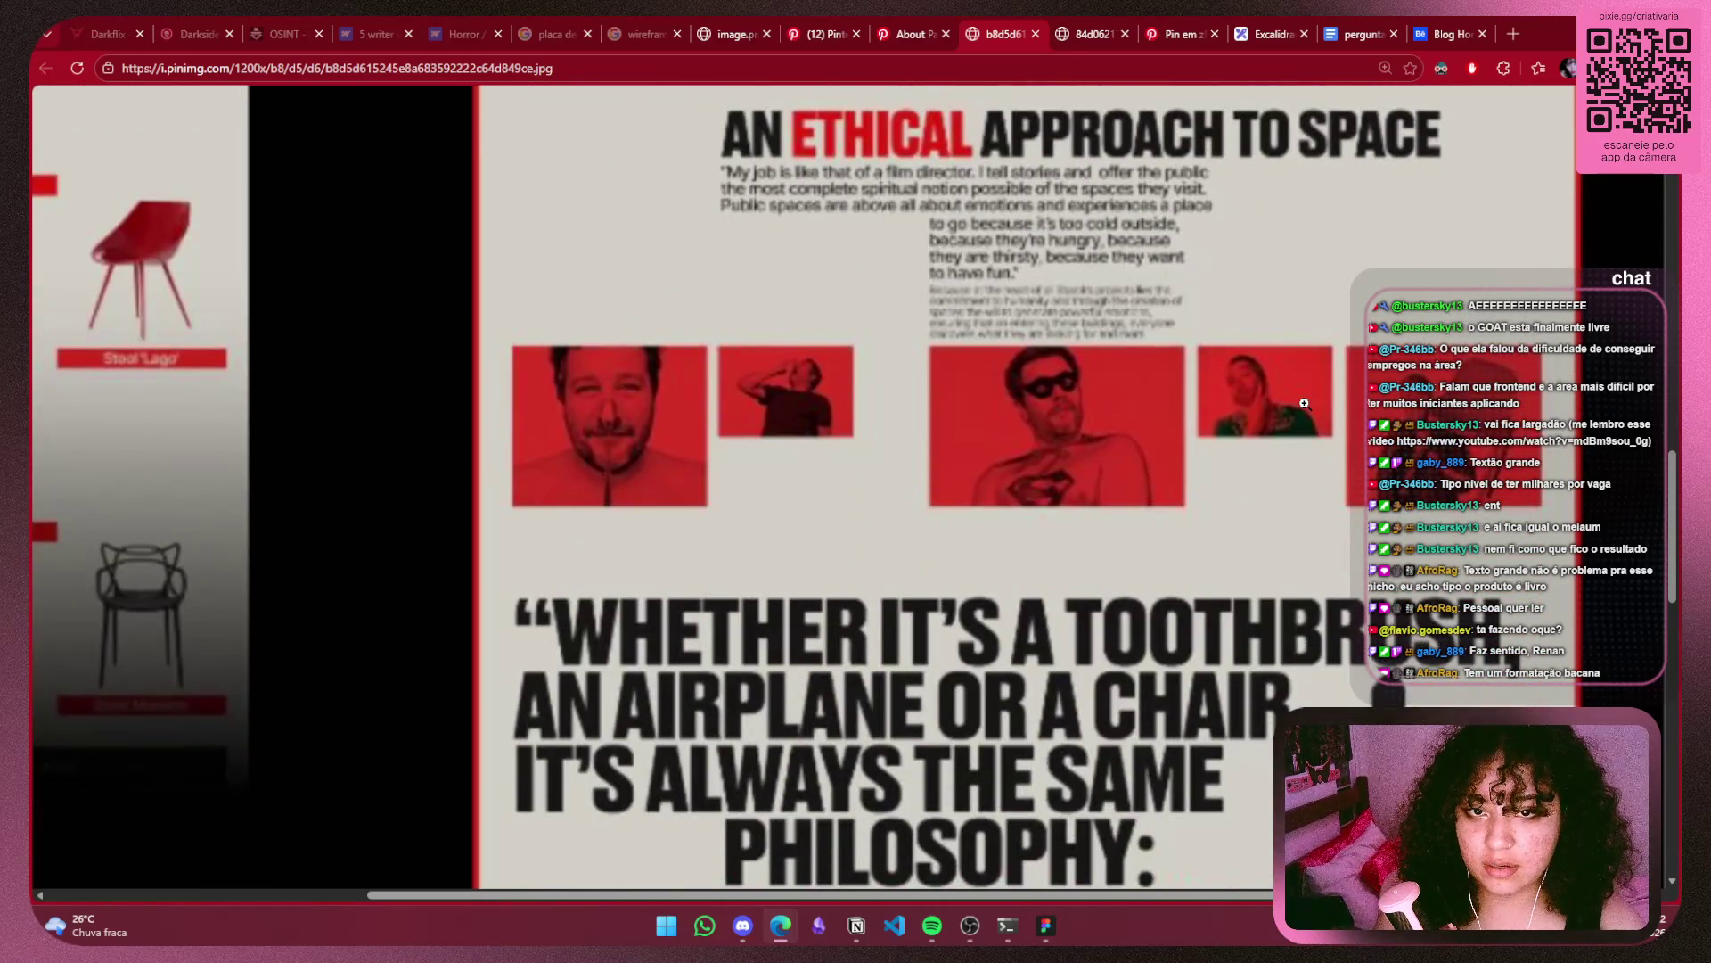
{"action": "scroll", "coordinate": [1304, 404], "scroll_direction": "down", "scroll_amount": 6}
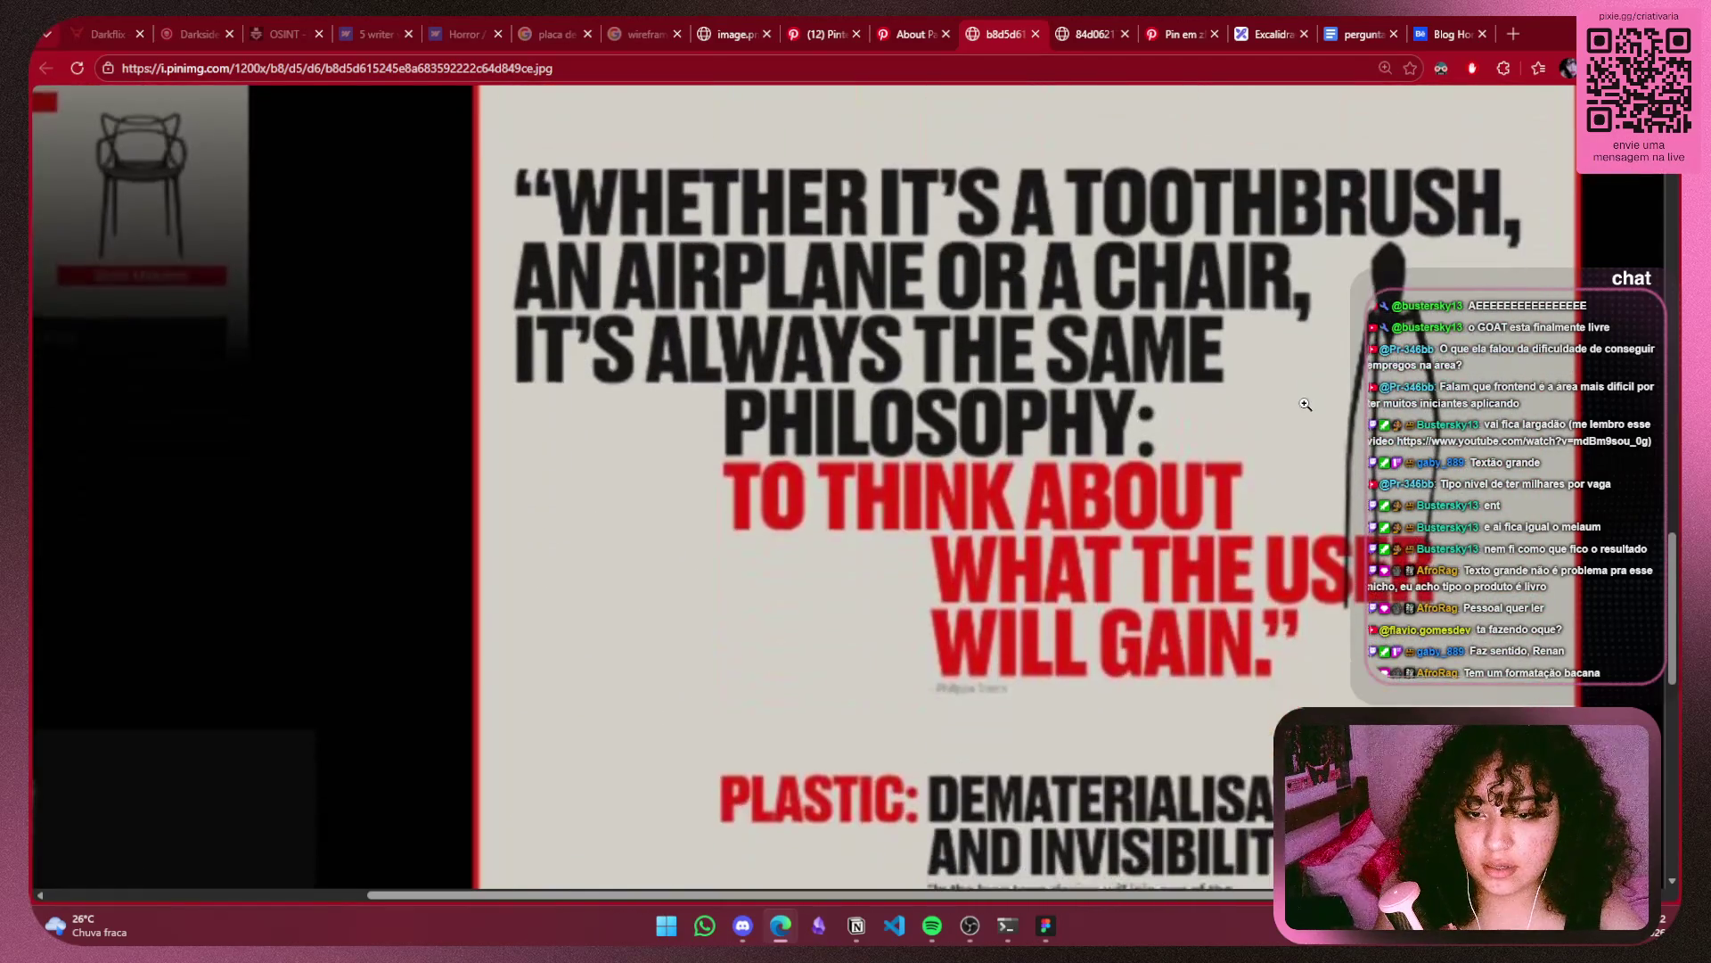
{"action": "scroll", "coordinate": [1305, 405], "scroll_direction": "up", "scroll_amount": 3}
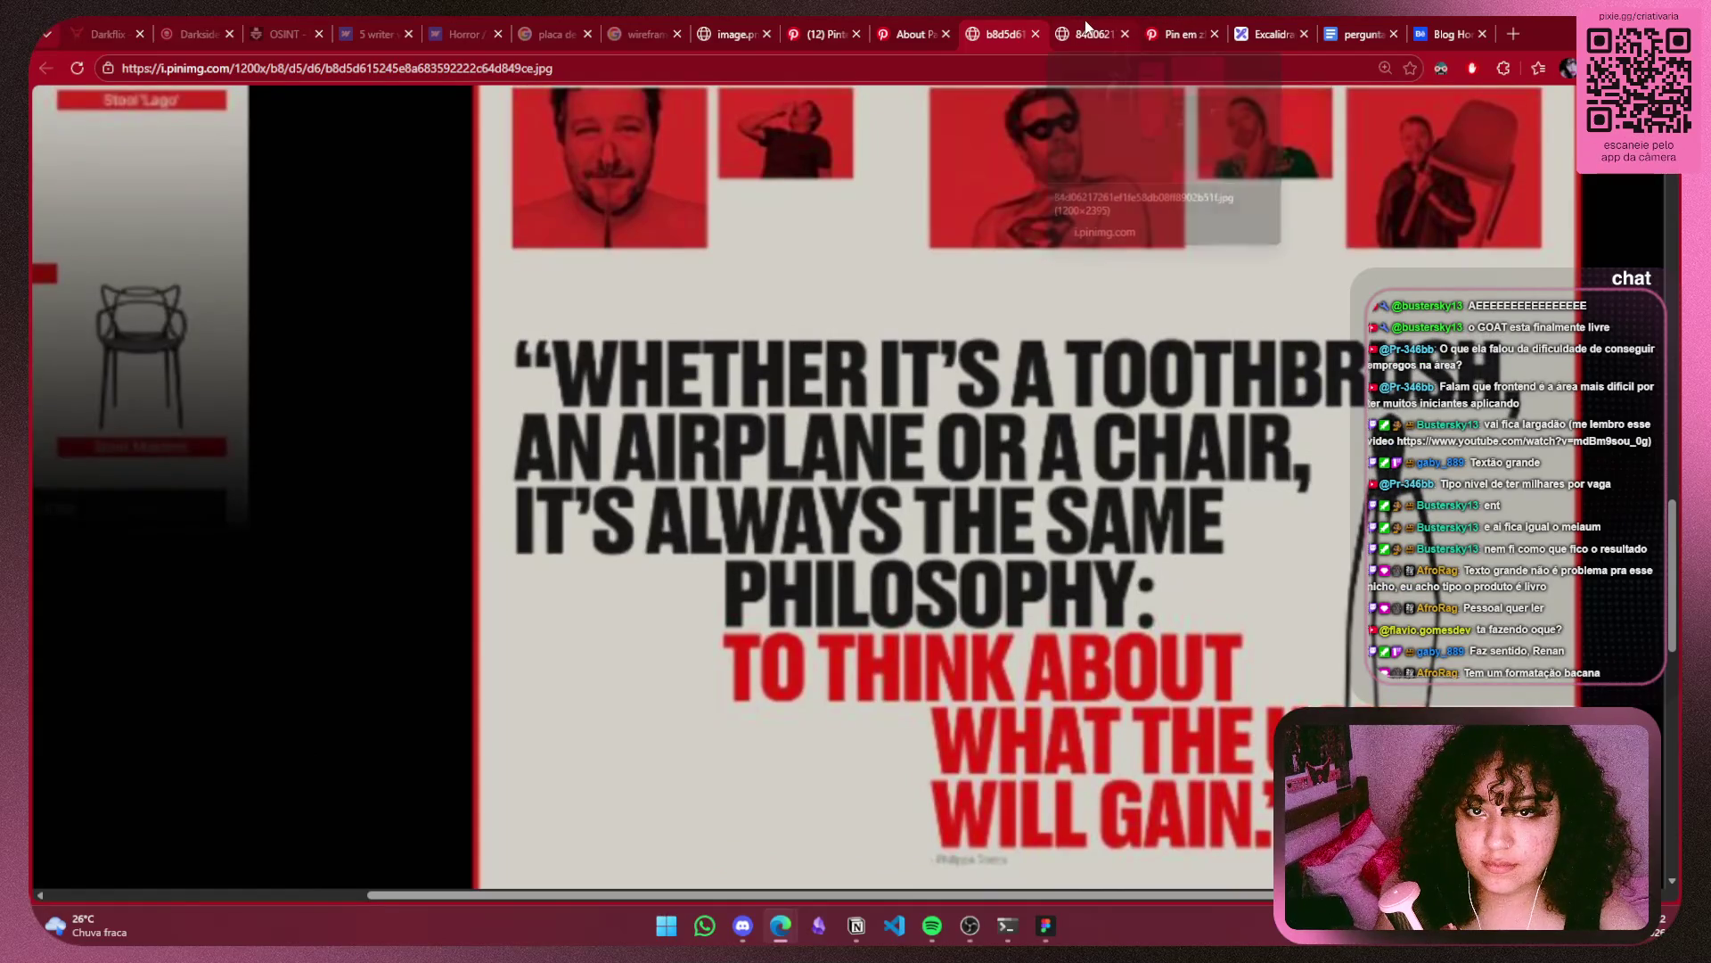
Review the red-and-black website and quote-poster images, then pan back to the Excalidraw tagline card.
{"action": "left_click", "coordinate": [1359, 34]}
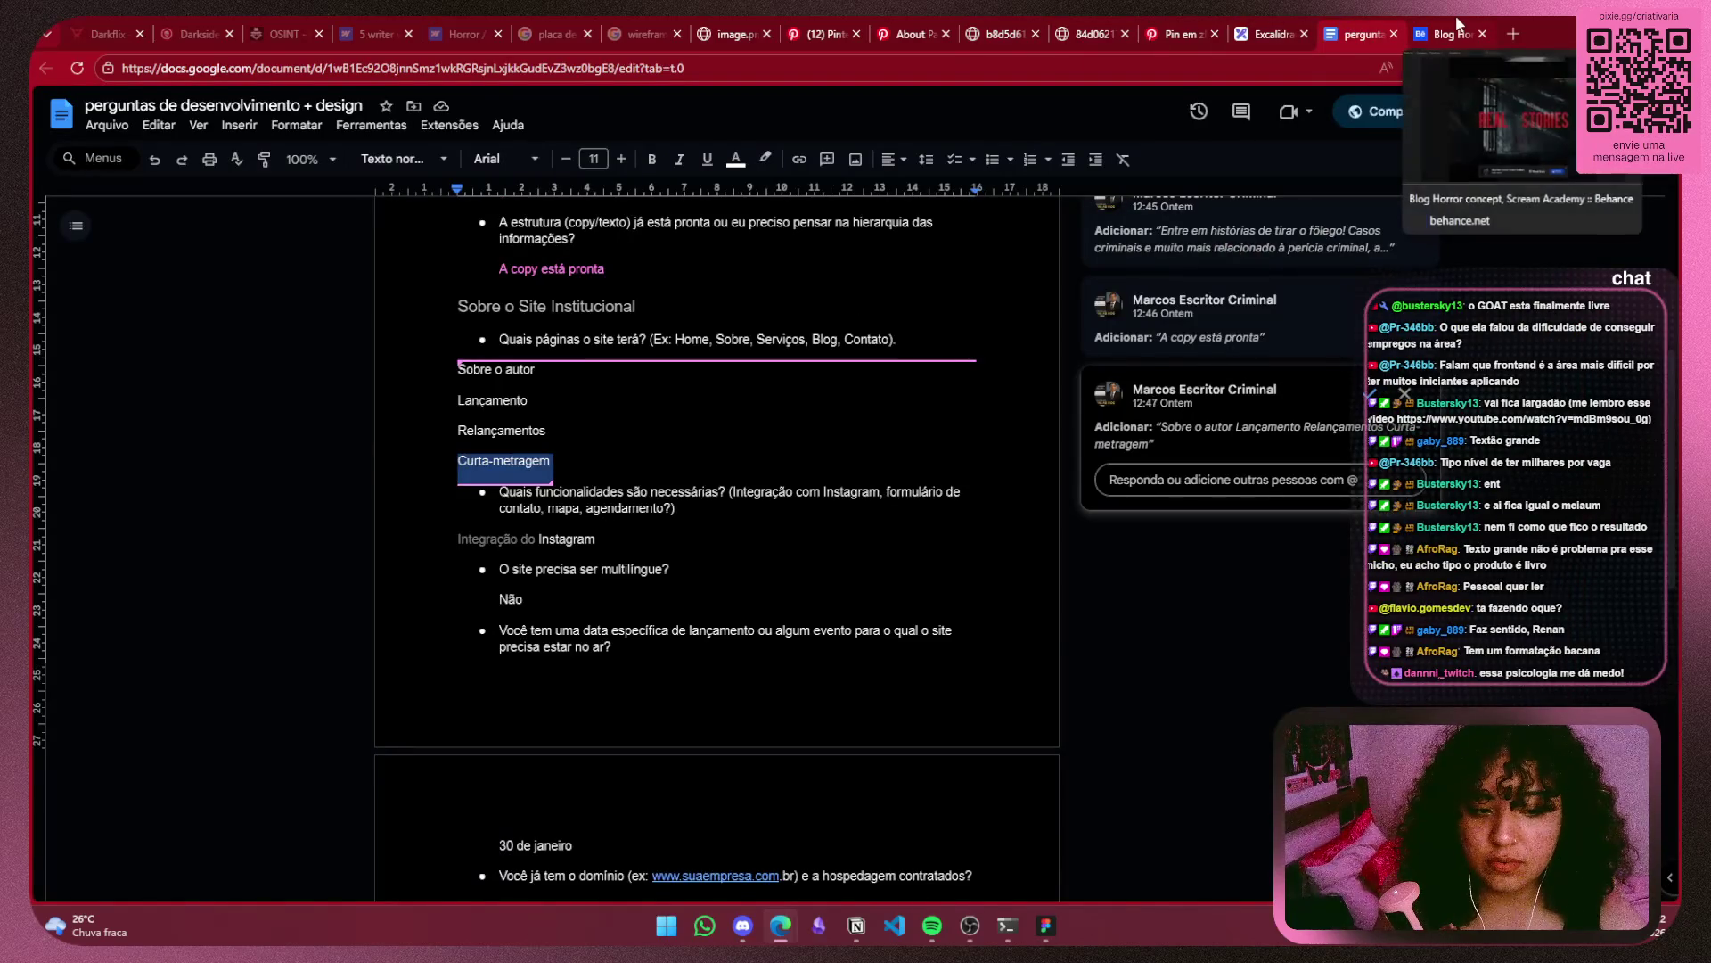
{"action": "left_click", "coordinate": [1270, 34]}
{"action": "left_click", "coordinate": [1092, 26]}
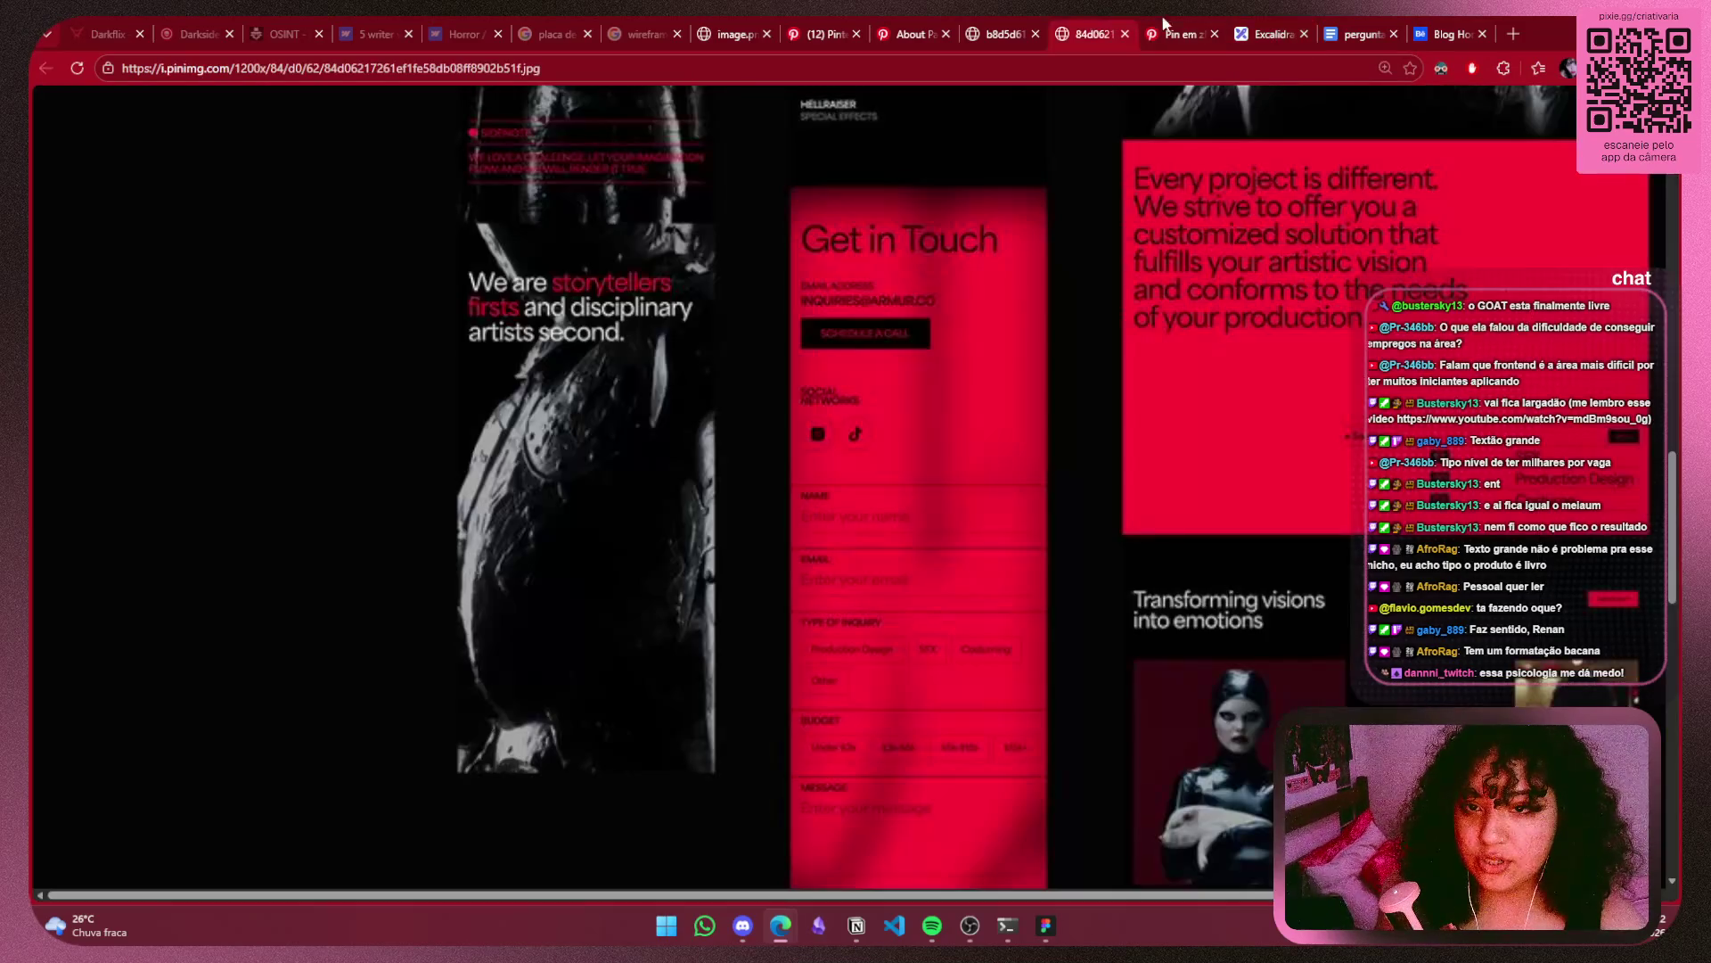
{"action": "left_click", "coordinate": [996, 25]}
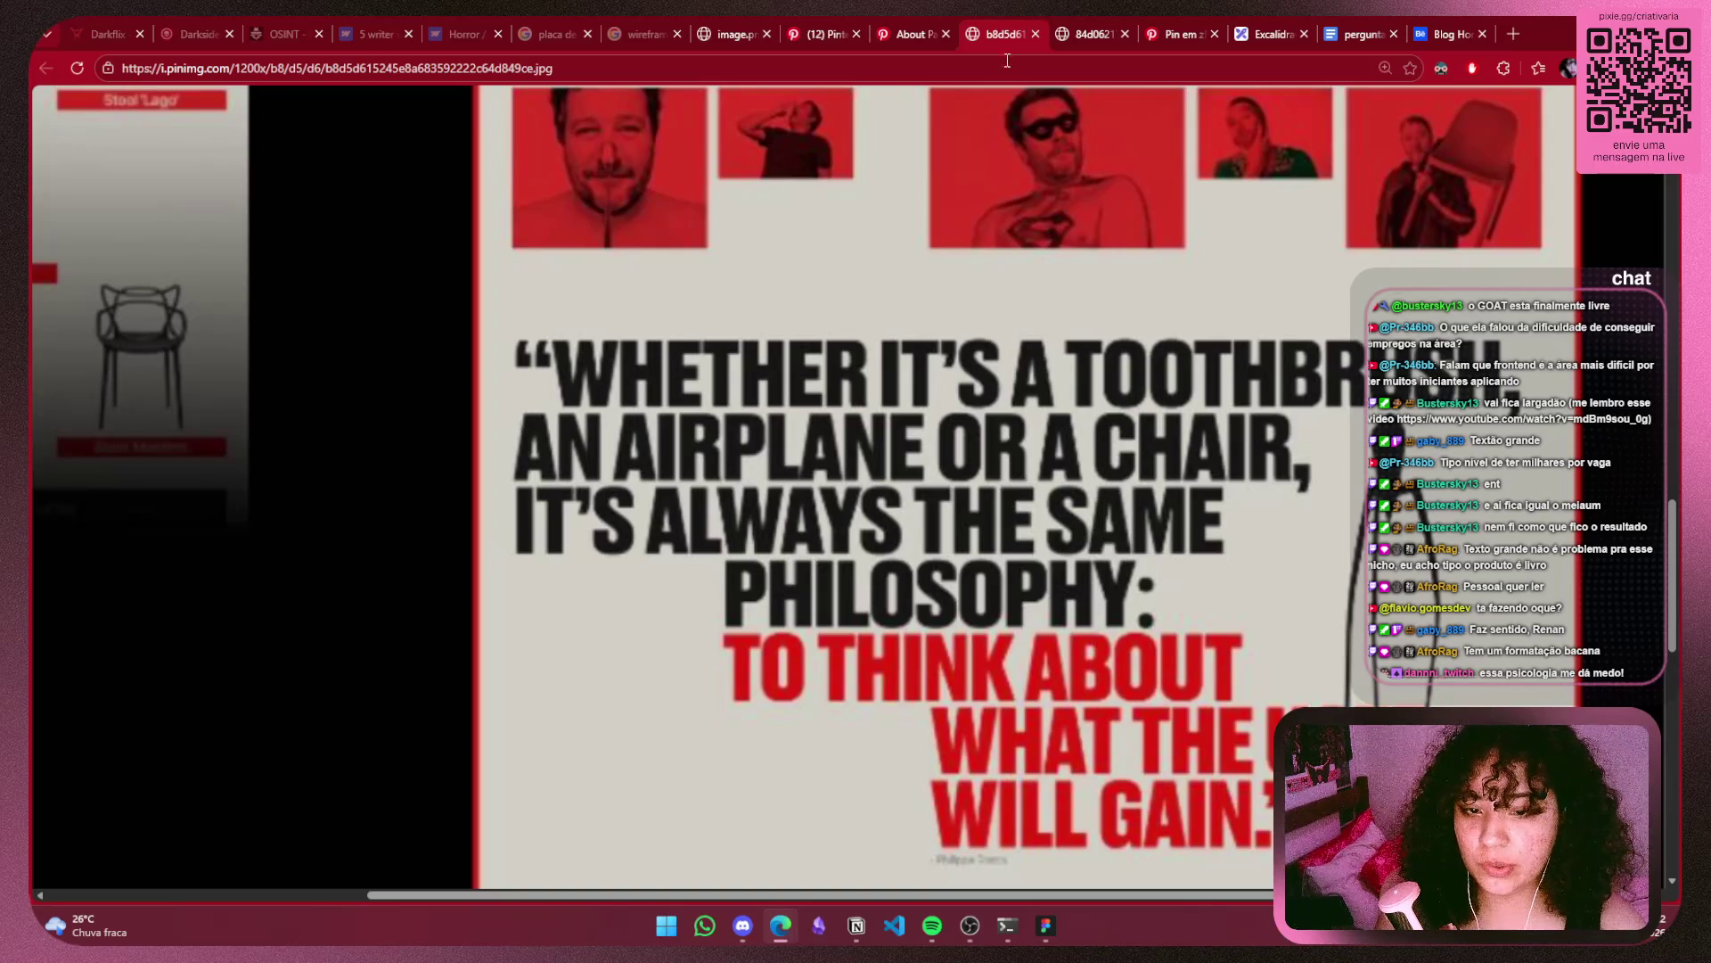
{"action": "scroll", "coordinate": [985, 205], "scroll_direction": "down", "scroll_amount": 1}
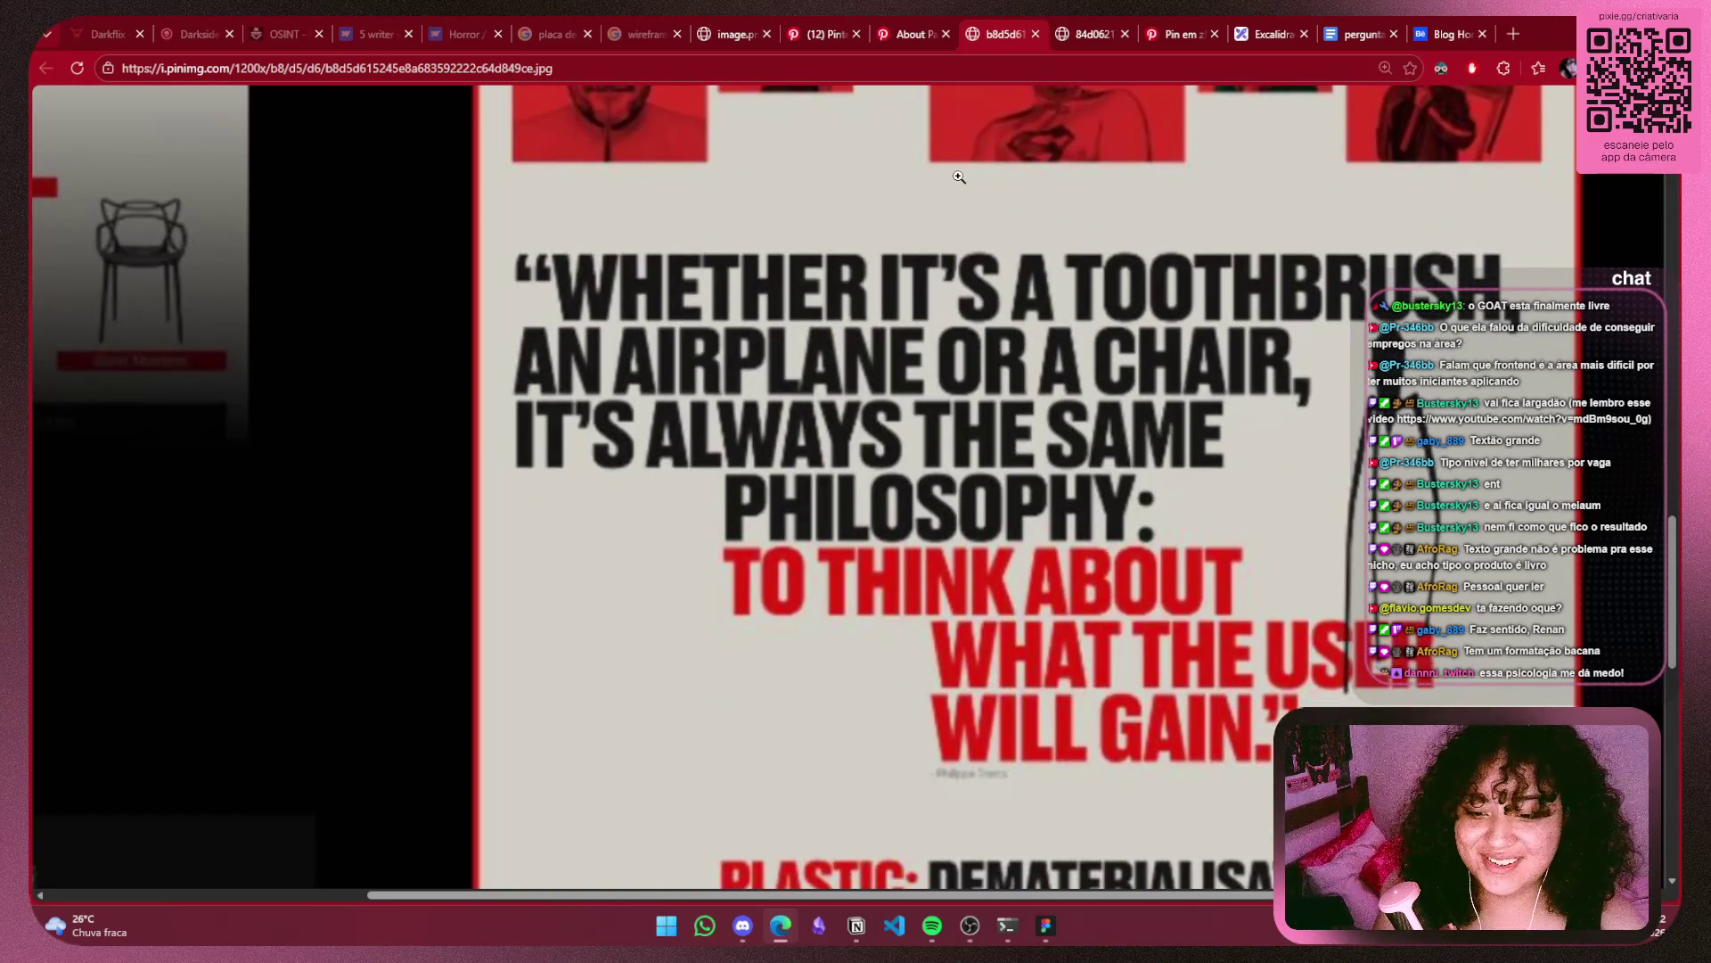
{"action": "scroll", "coordinate": [949, 170], "scroll_direction": "down", "scroll_amount": 1}
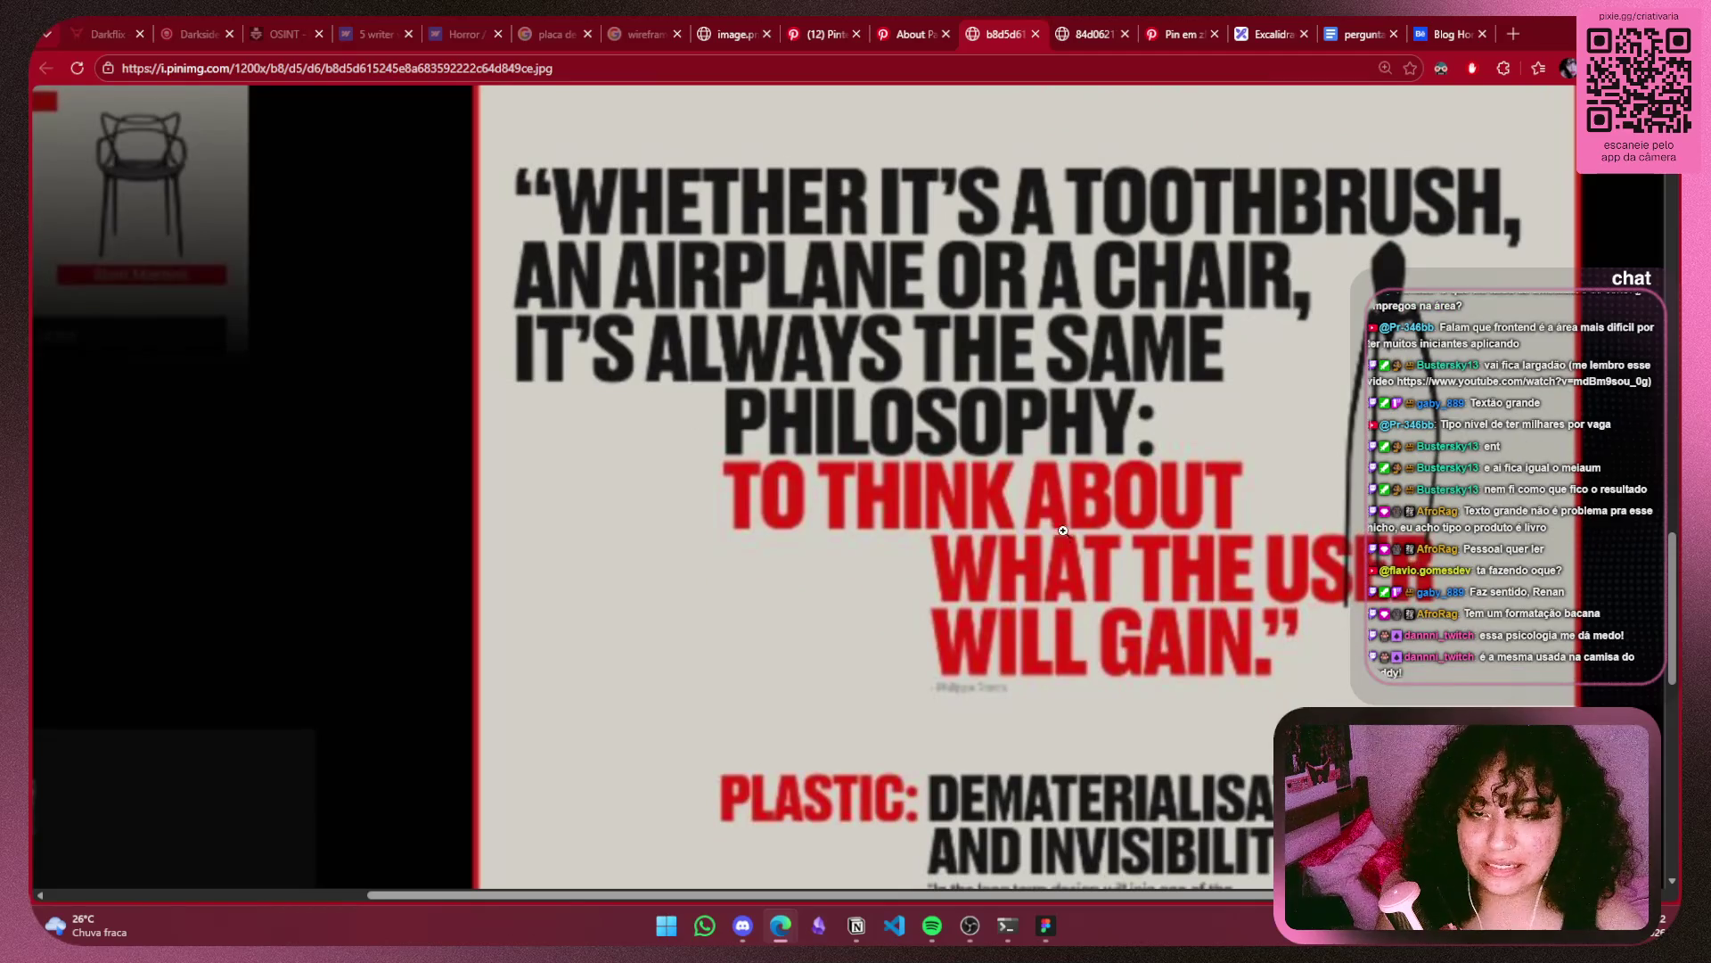
{"action": "key", "text": "ctrl+Tab"}
{"action": "key", "text": "ctrl+Tab"}
{"action": "key", "text": "ctrl+Tab"}
{"action": "left_click_drag", "start_coordinate": [1417, 557], "coordinate": [1181, 576]}
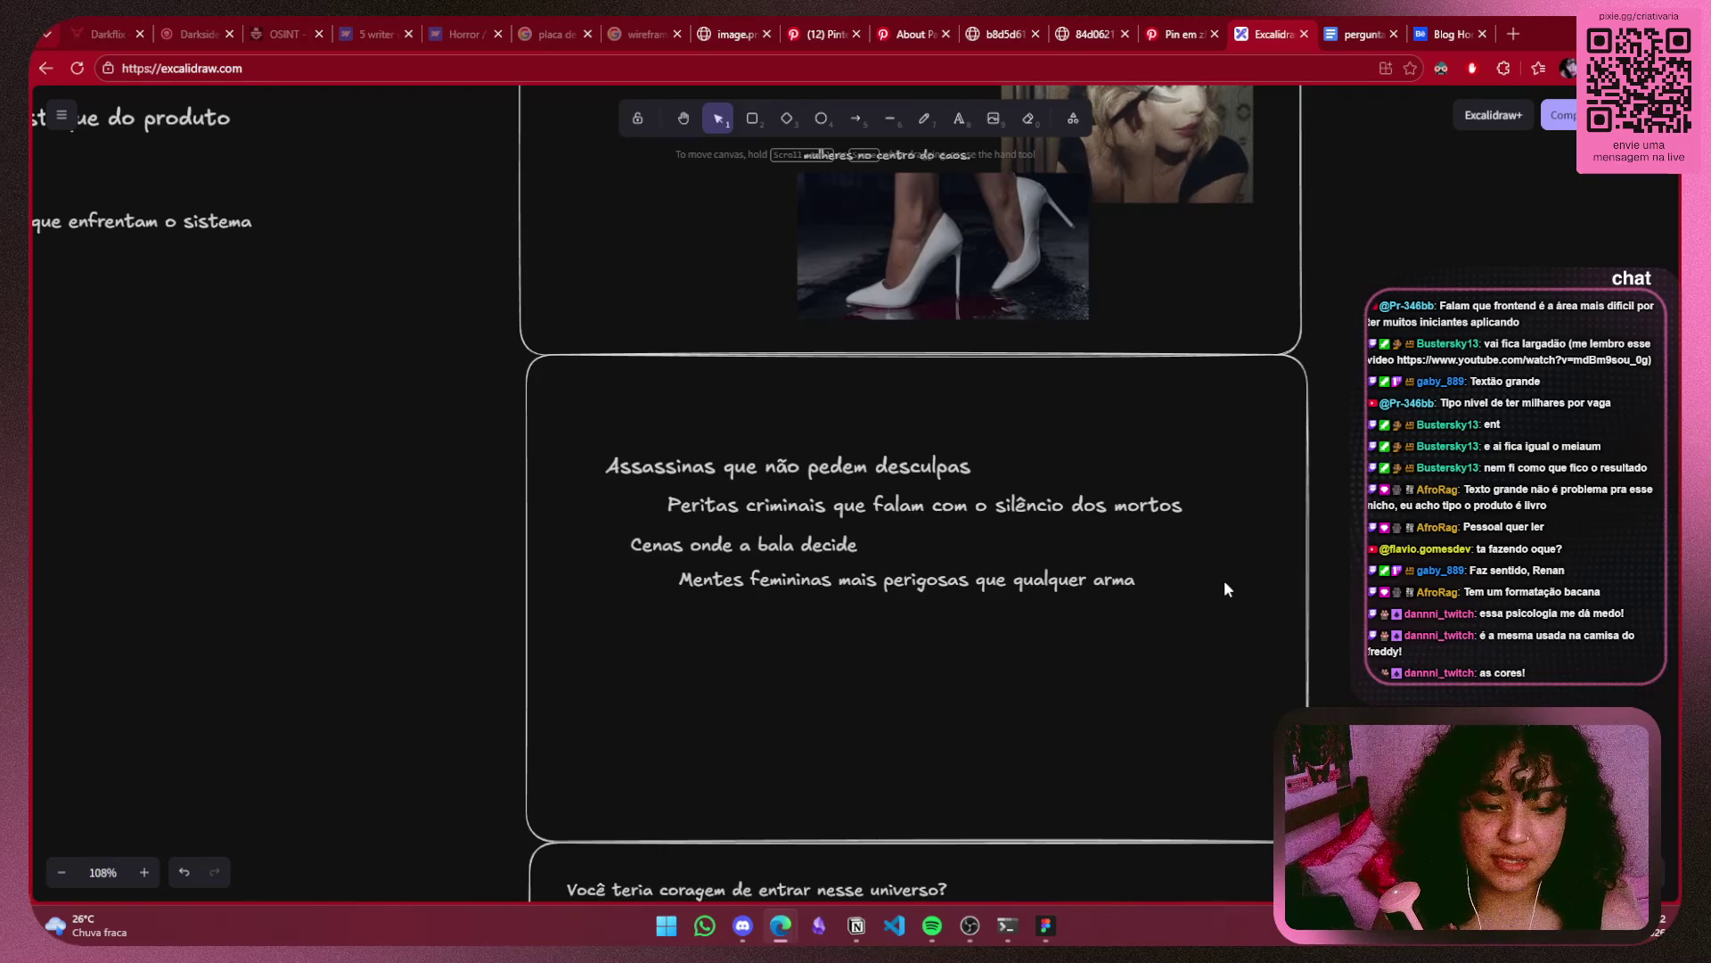
Switch to the full-size red-and-black website mockup image tab.
{"action": "left_click", "coordinate": [1092, 27]}
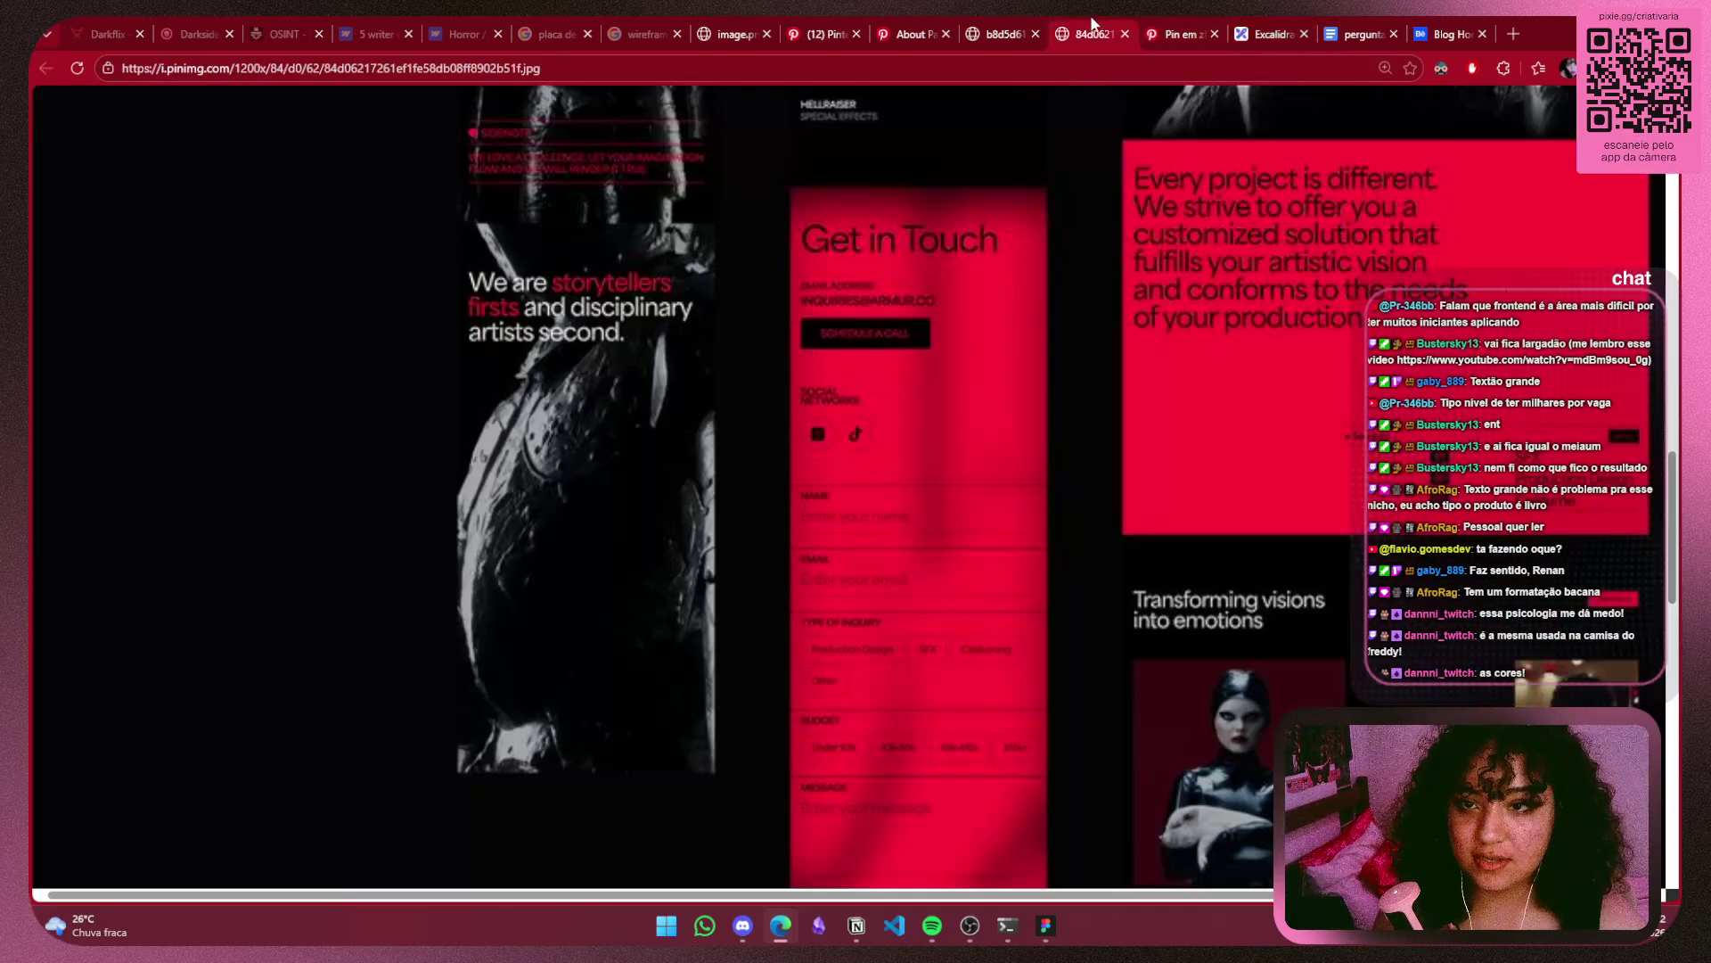
Scroll through the quote-poster reference image.
{"action": "left_click", "coordinate": [969, 25]}
{"action": "scroll", "coordinate": [1105, 407], "scroll_direction": "up", "scroll_amount": 6}
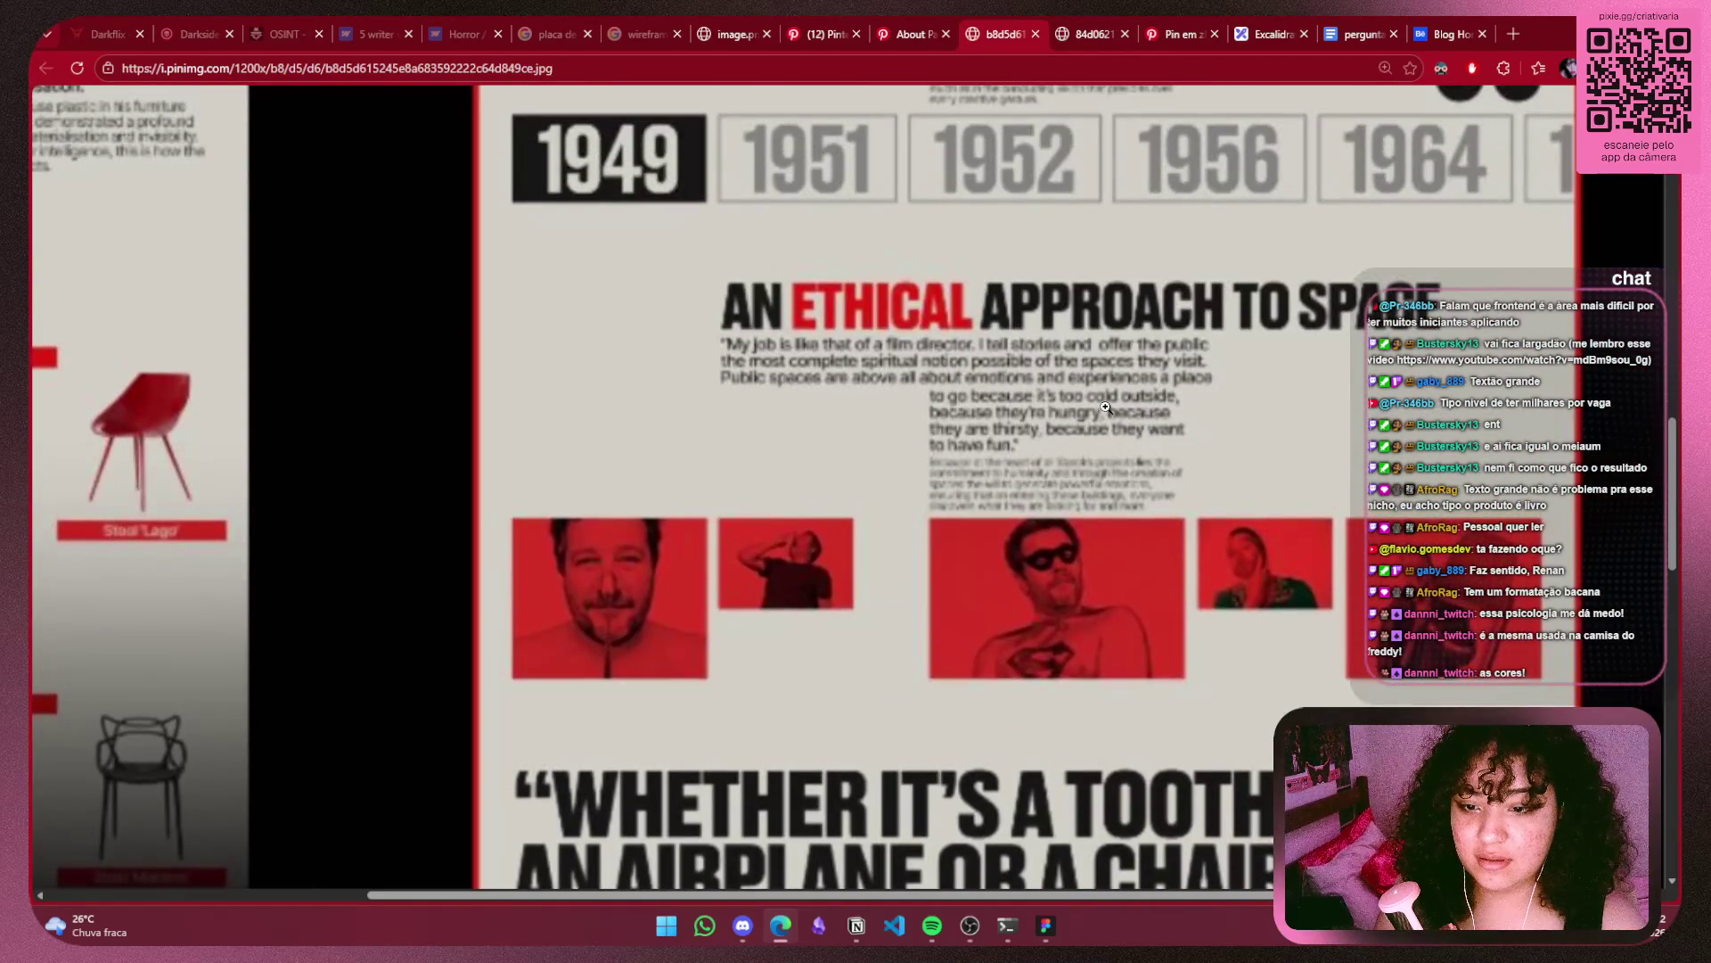
{"action": "scroll", "coordinate": [1105, 408], "scroll_direction": "up", "scroll_amount": 2}
{"action": "scroll", "coordinate": [1105, 408], "scroll_direction": "up", "scroll_amount": 3}
{"action": "scroll", "coordinate": [1105, 408], "scroll_direction": "up", "scroll_amount": 5}
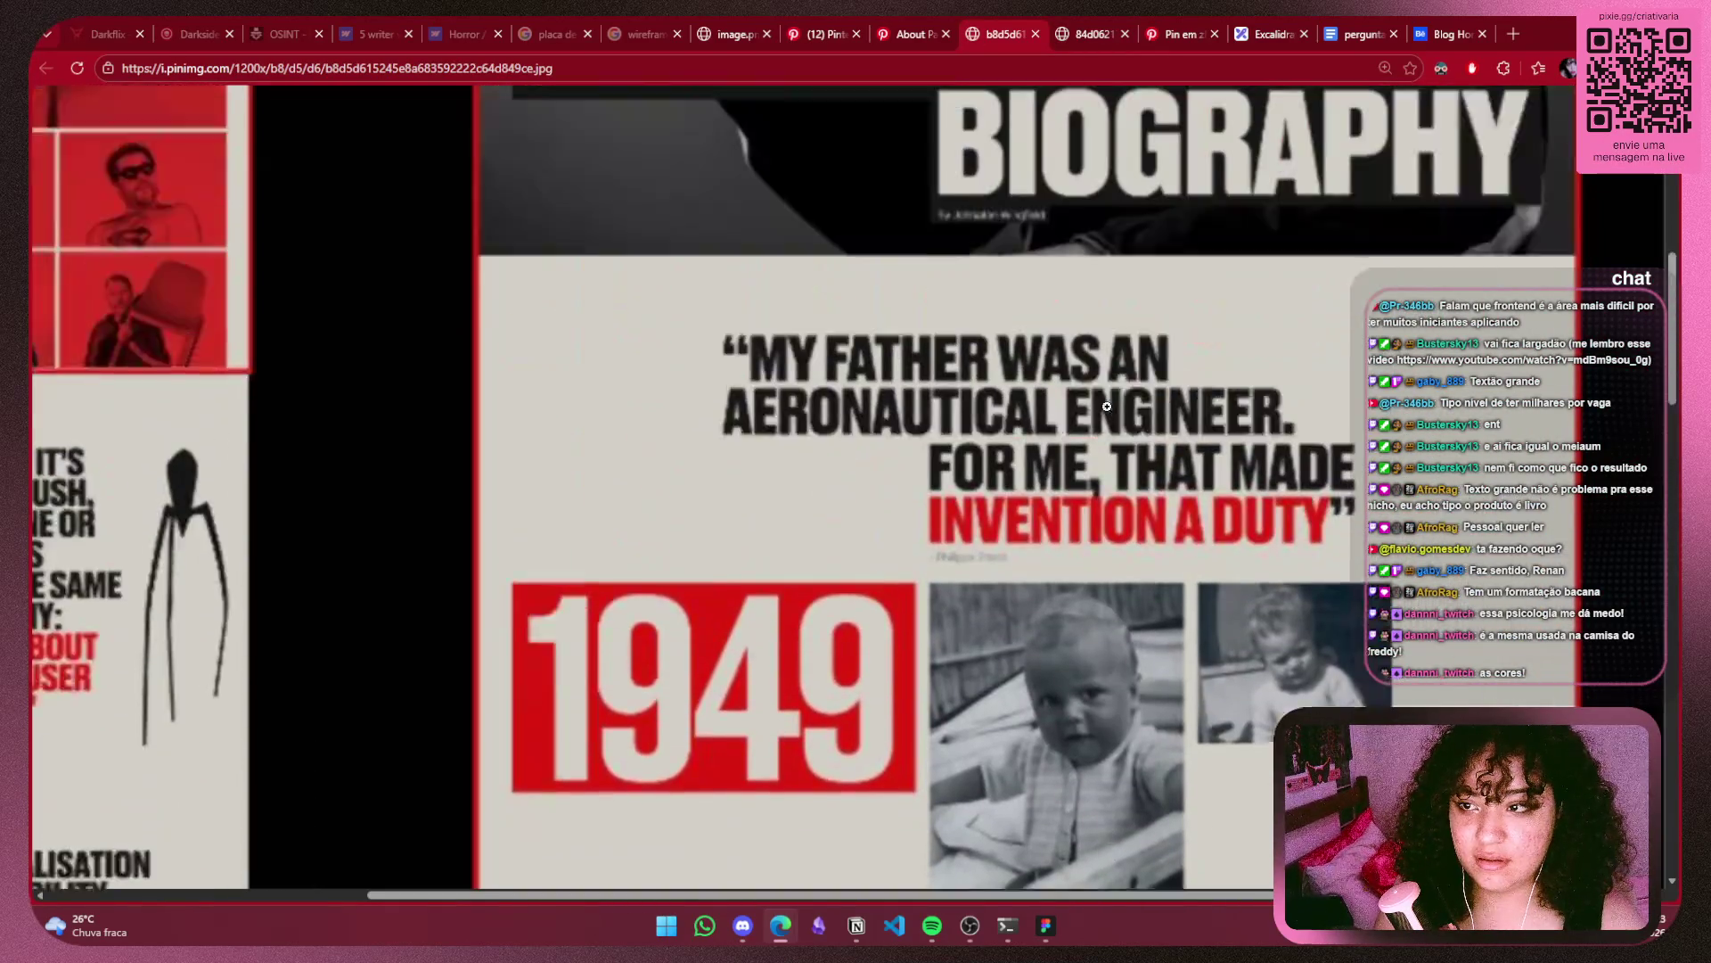
{"action": "scroll", "coordinate": [1107, 408], "scroll_direction": "up", "scroll_amount": 2}
{"action": "scroll", "coordinate": [1107, 407], "scroll_direction": "down", "scroll_amount": 5}
{"action": "scroll", "coordinate": [1107, 408], "scroll_direction": "down", "scroll_amount": 5}
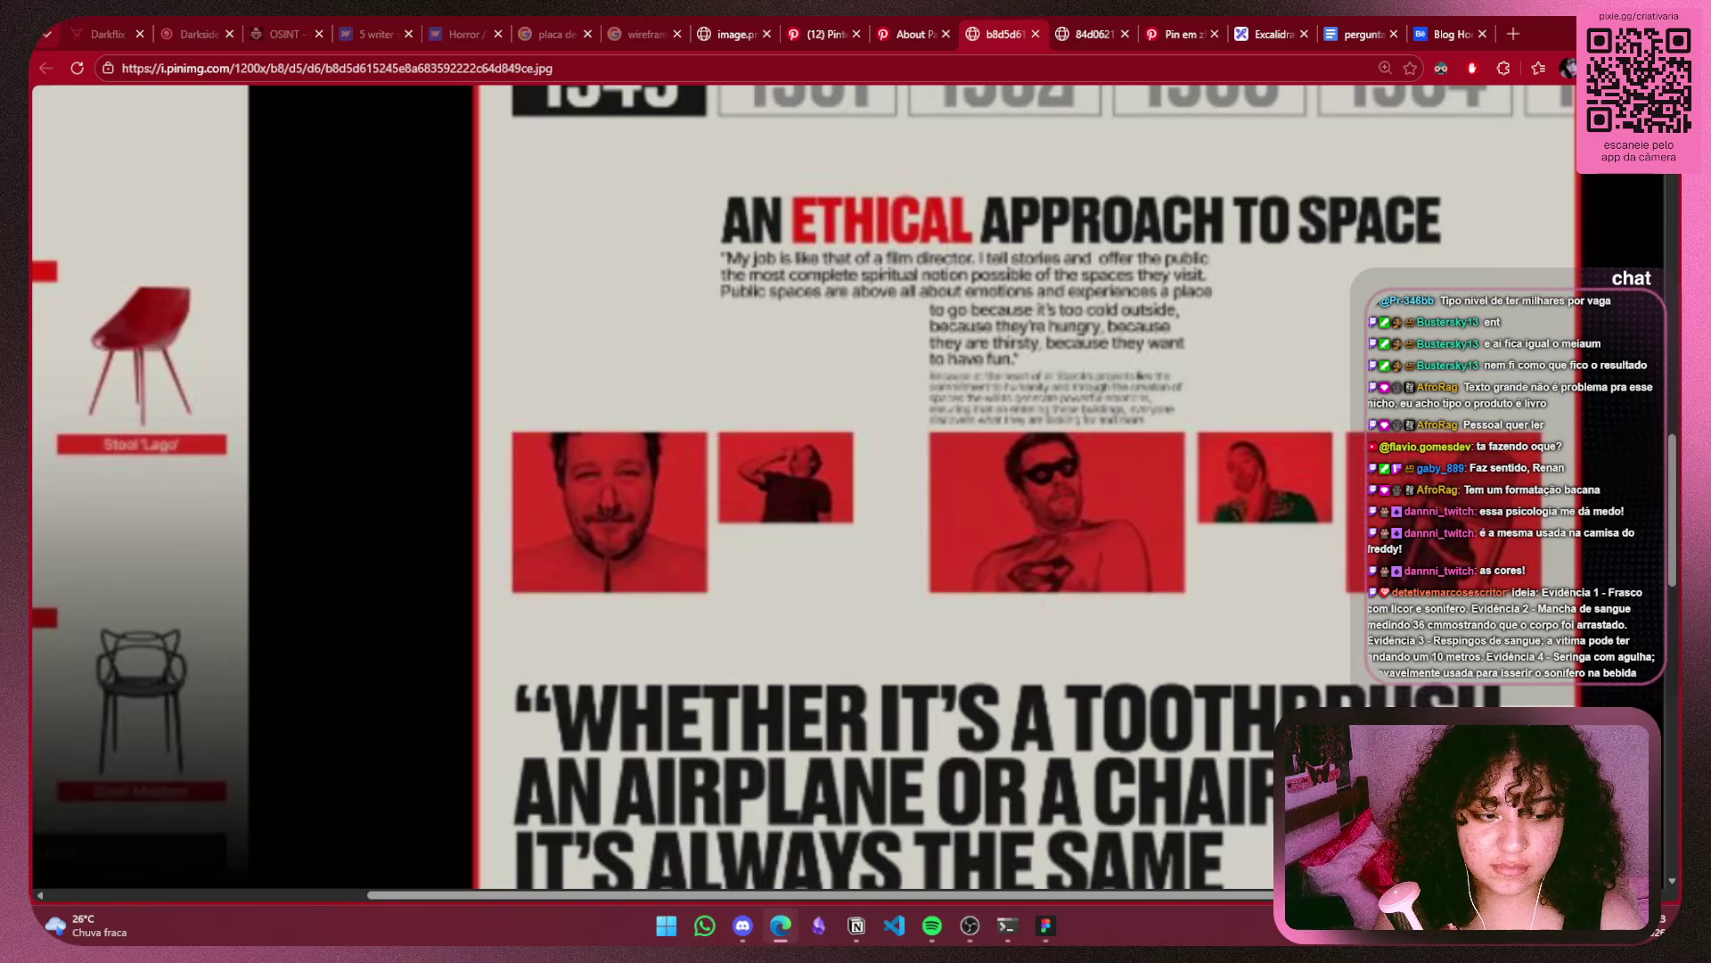
{"action": "scroll", "coordinate": [1207, 469], "scroll_direction": "down", "scroll_amount": 4}
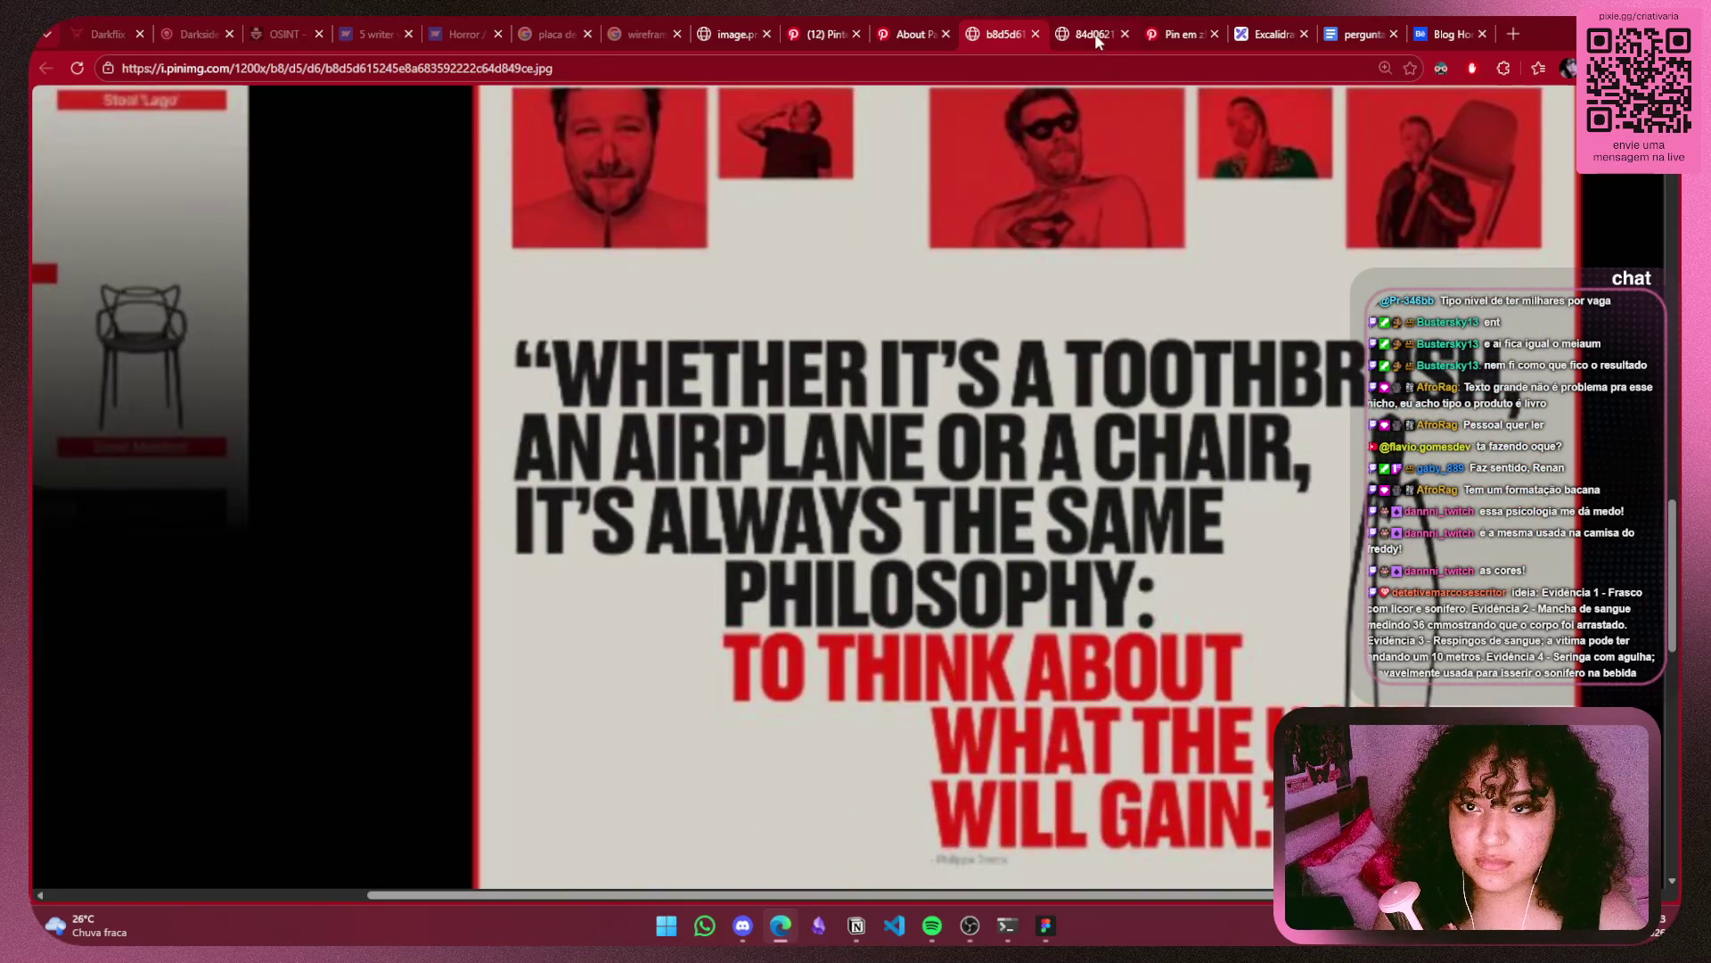
Glance at the Pinterest pin, then go back to the Excalidraw wireframe.
{"action": "left_click", "coordinate": [1183, 34]}
{"action": "left_click", "coordinate": [1275, 33]}
{"action": "scroll", "coordinate": [1127, 465], "scroll_direction": "down", "scroll_amount": 2}
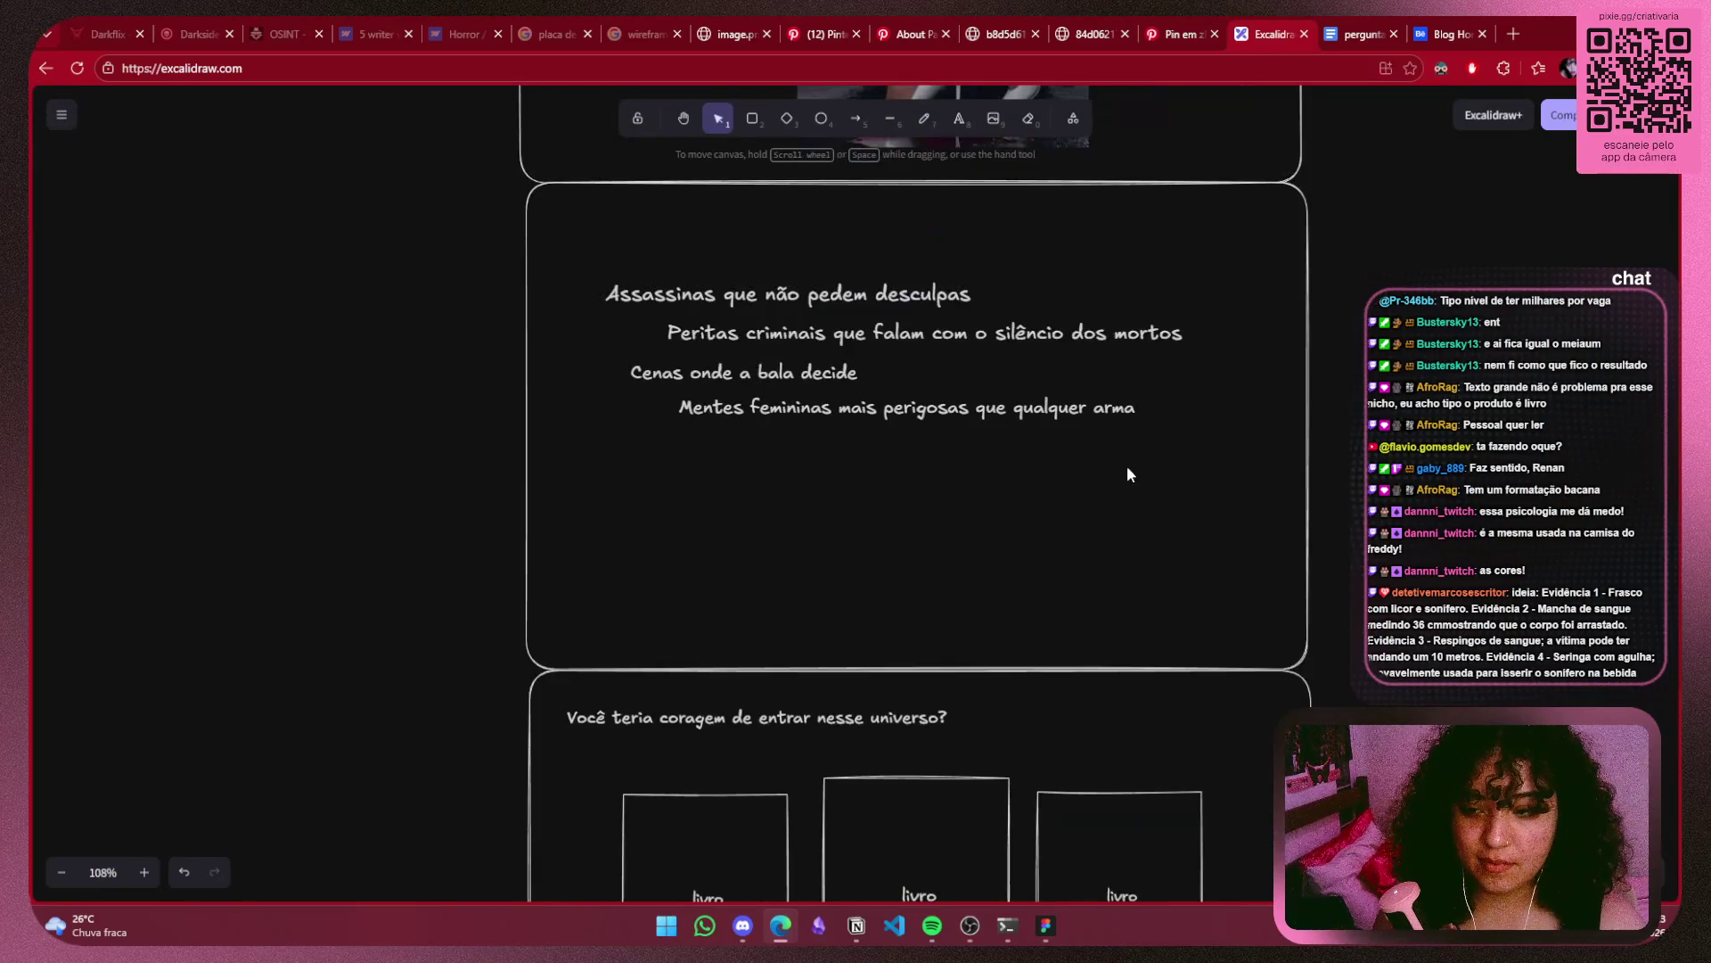
{"action": "scroll", "coordinate": [1127, 466], "scroll_direction": "up", "scroll_amount": 3}
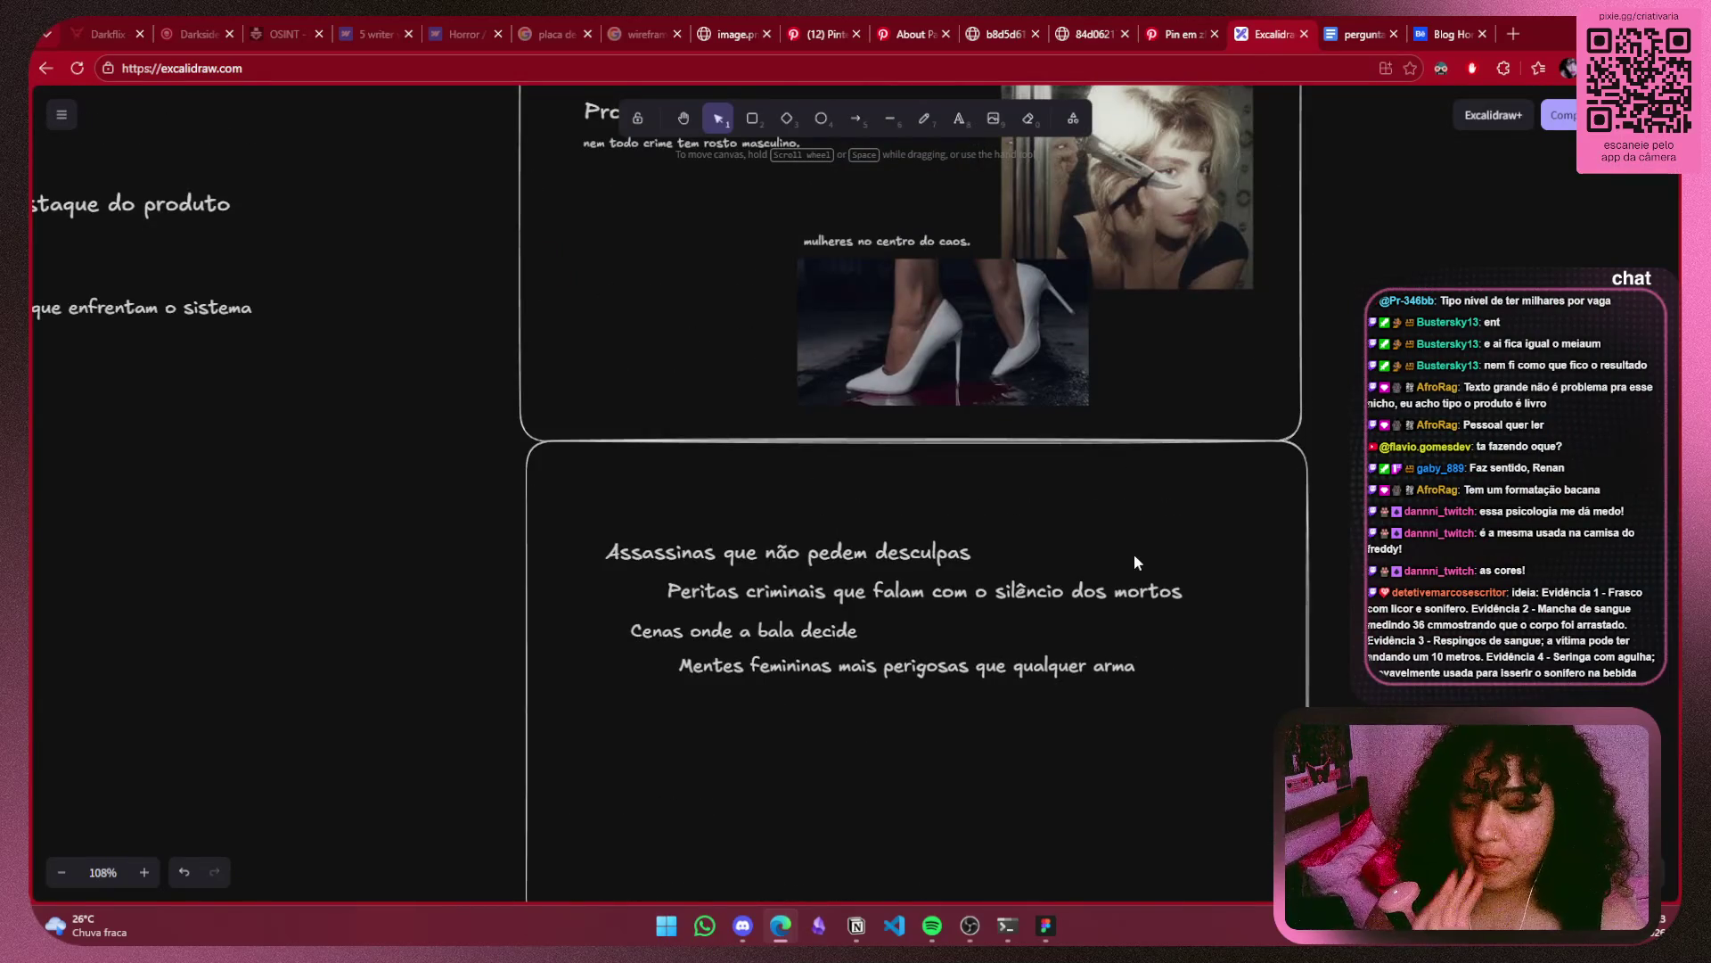
Check the red-and-black website reference and white-heels pin, then reselect the Peritas criminais tagline in Excalidraw.
{"action": "left_click", "coordinate": [1091, 34]}
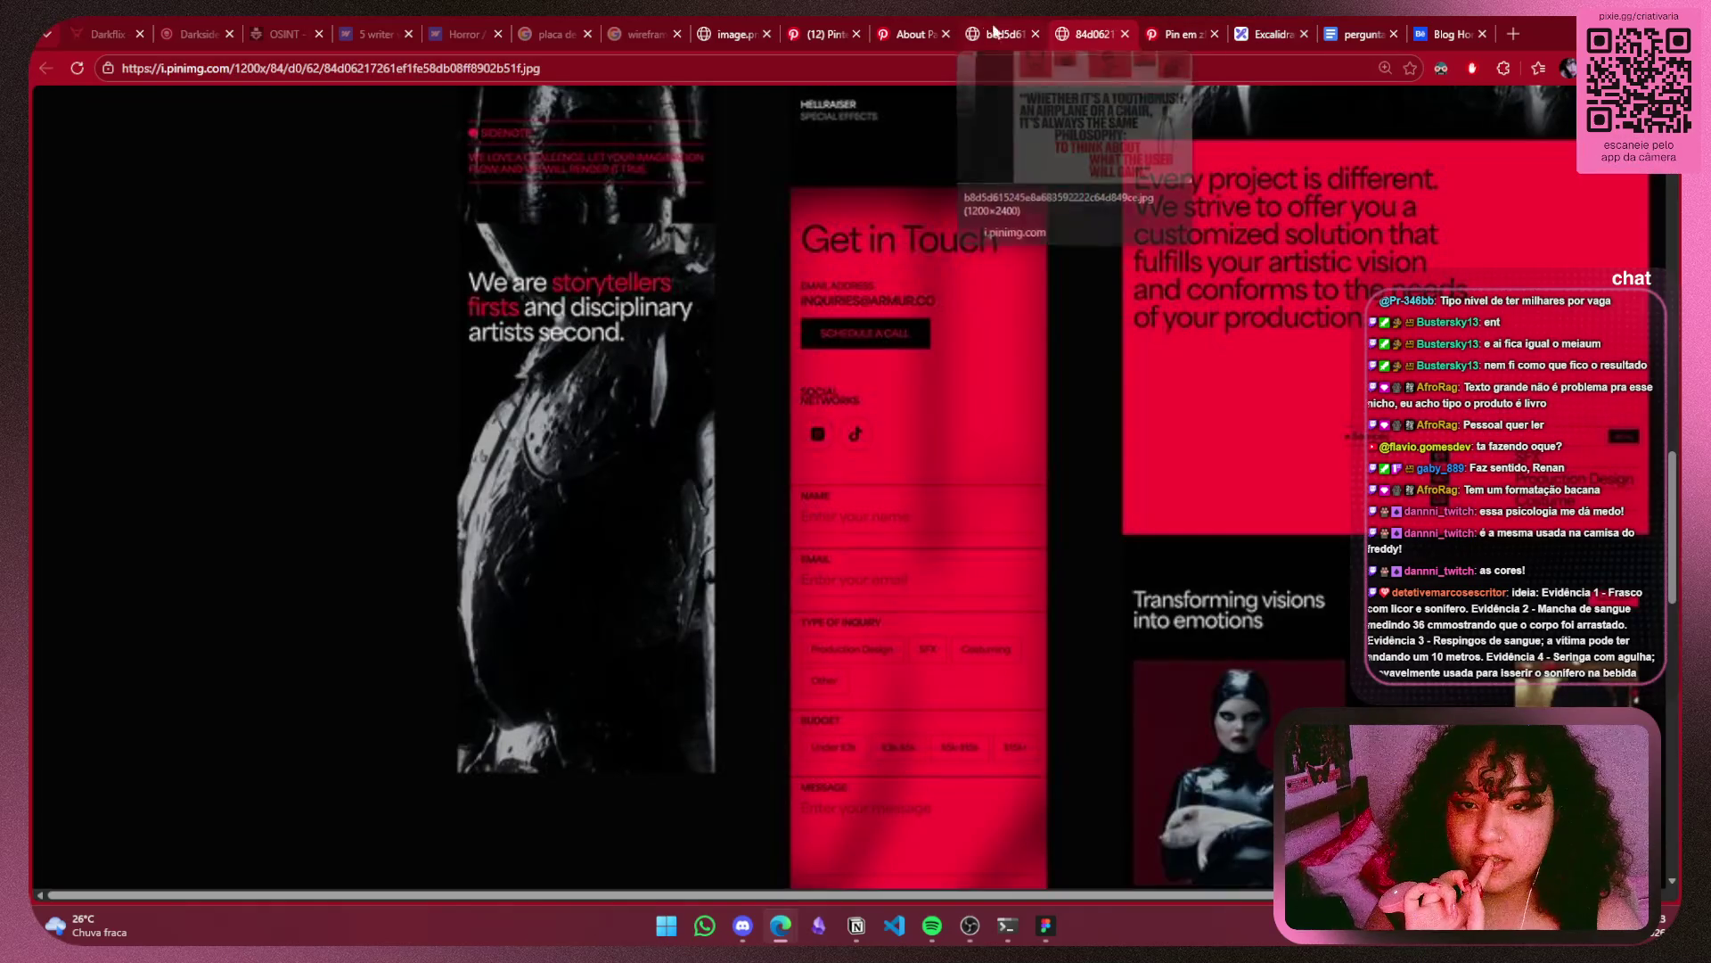
{"action": "scroll", "coordinate": [1445, 523], "scroll_direction": "up", "scroll_amount": 2}
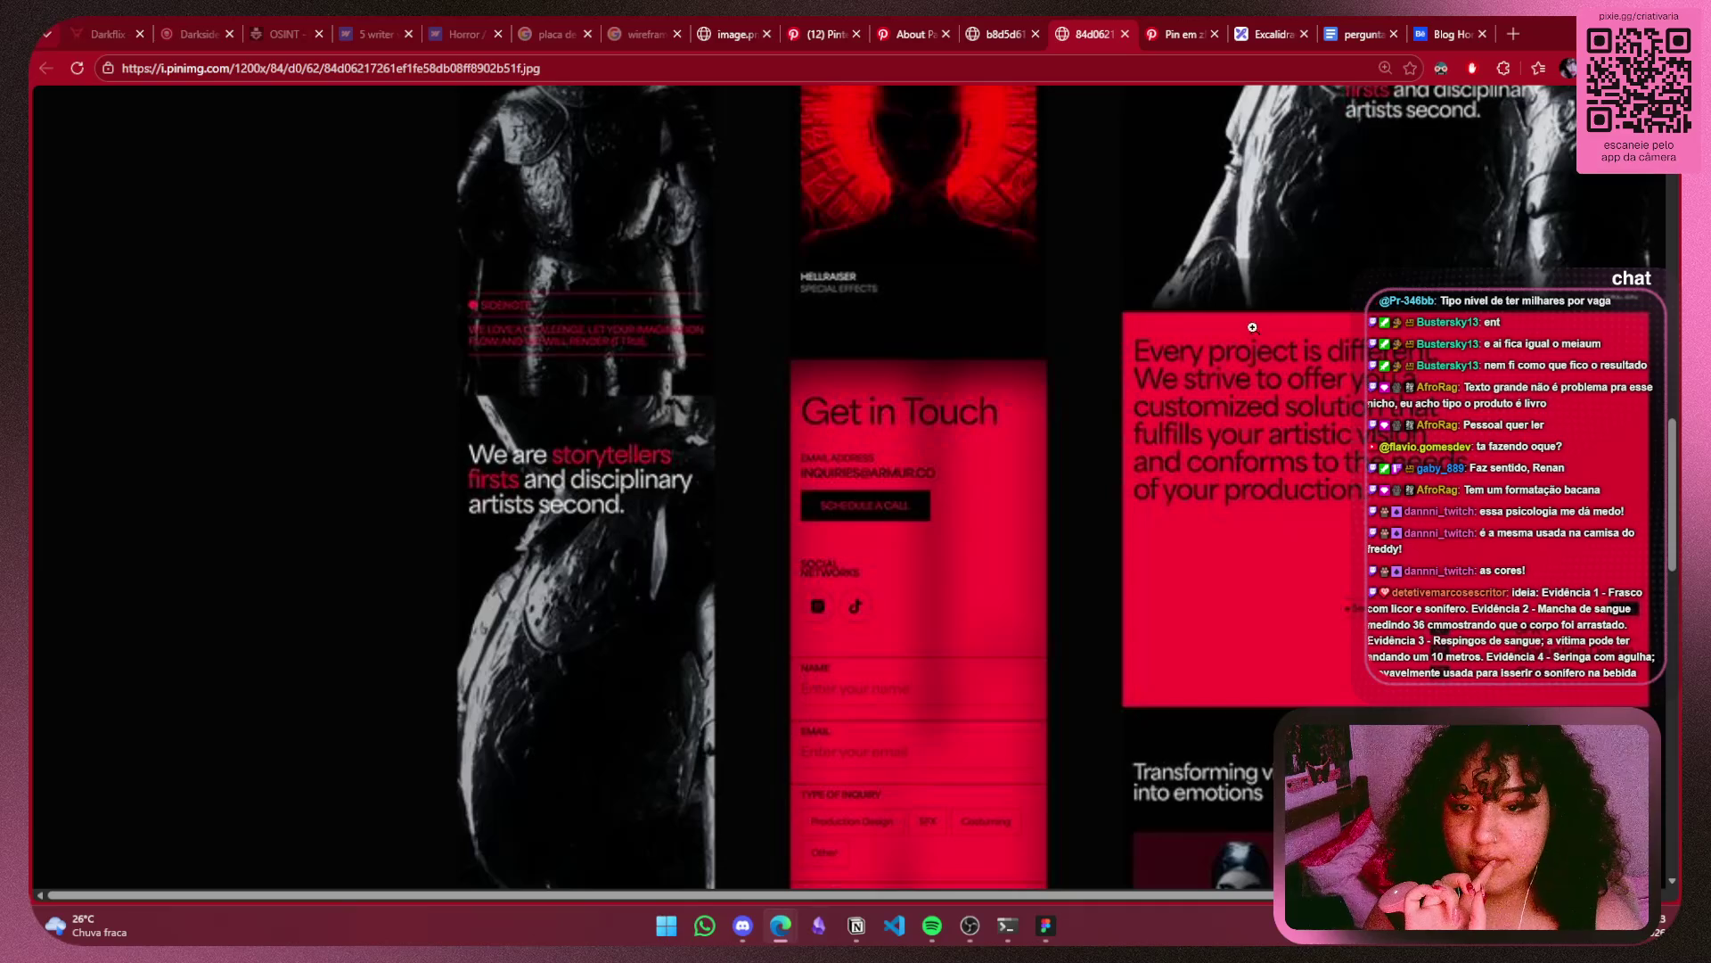
{"action": "left_click", "coordinate": [1189, 23]}
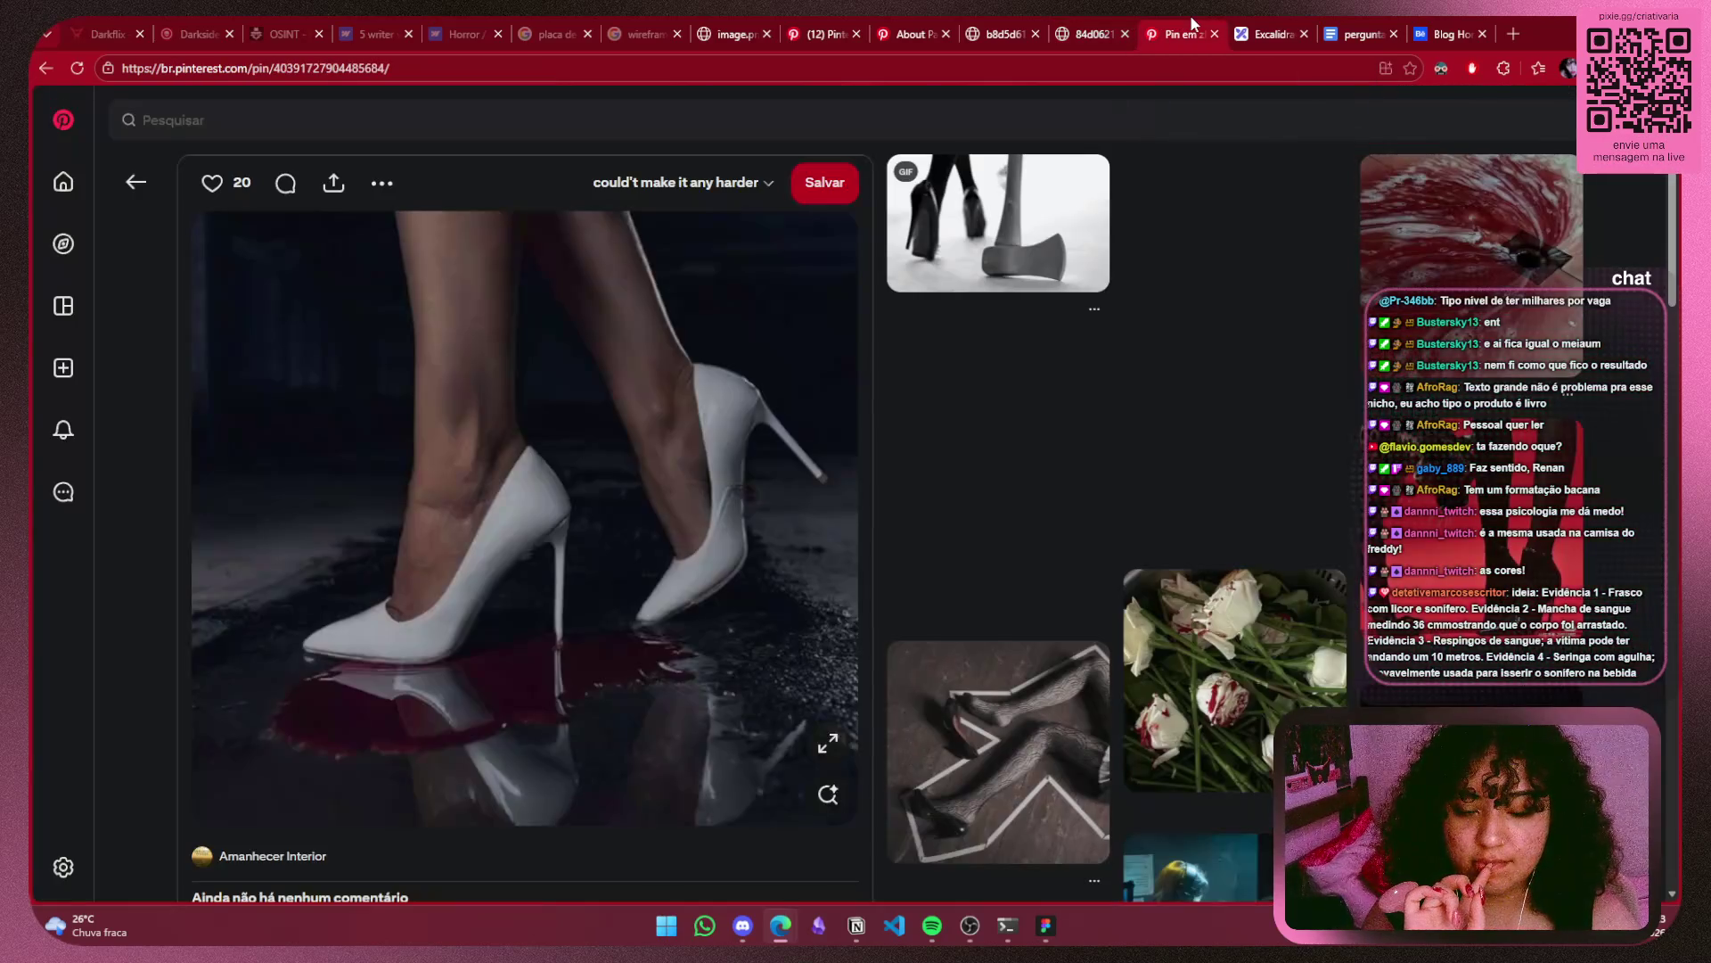
{"action": "left_click", "coordinate": [1292, 32]}
{"action": "scroll", "coordinate": [1178, 658], "scroll_direction": "down", "scroll_amount": 2}
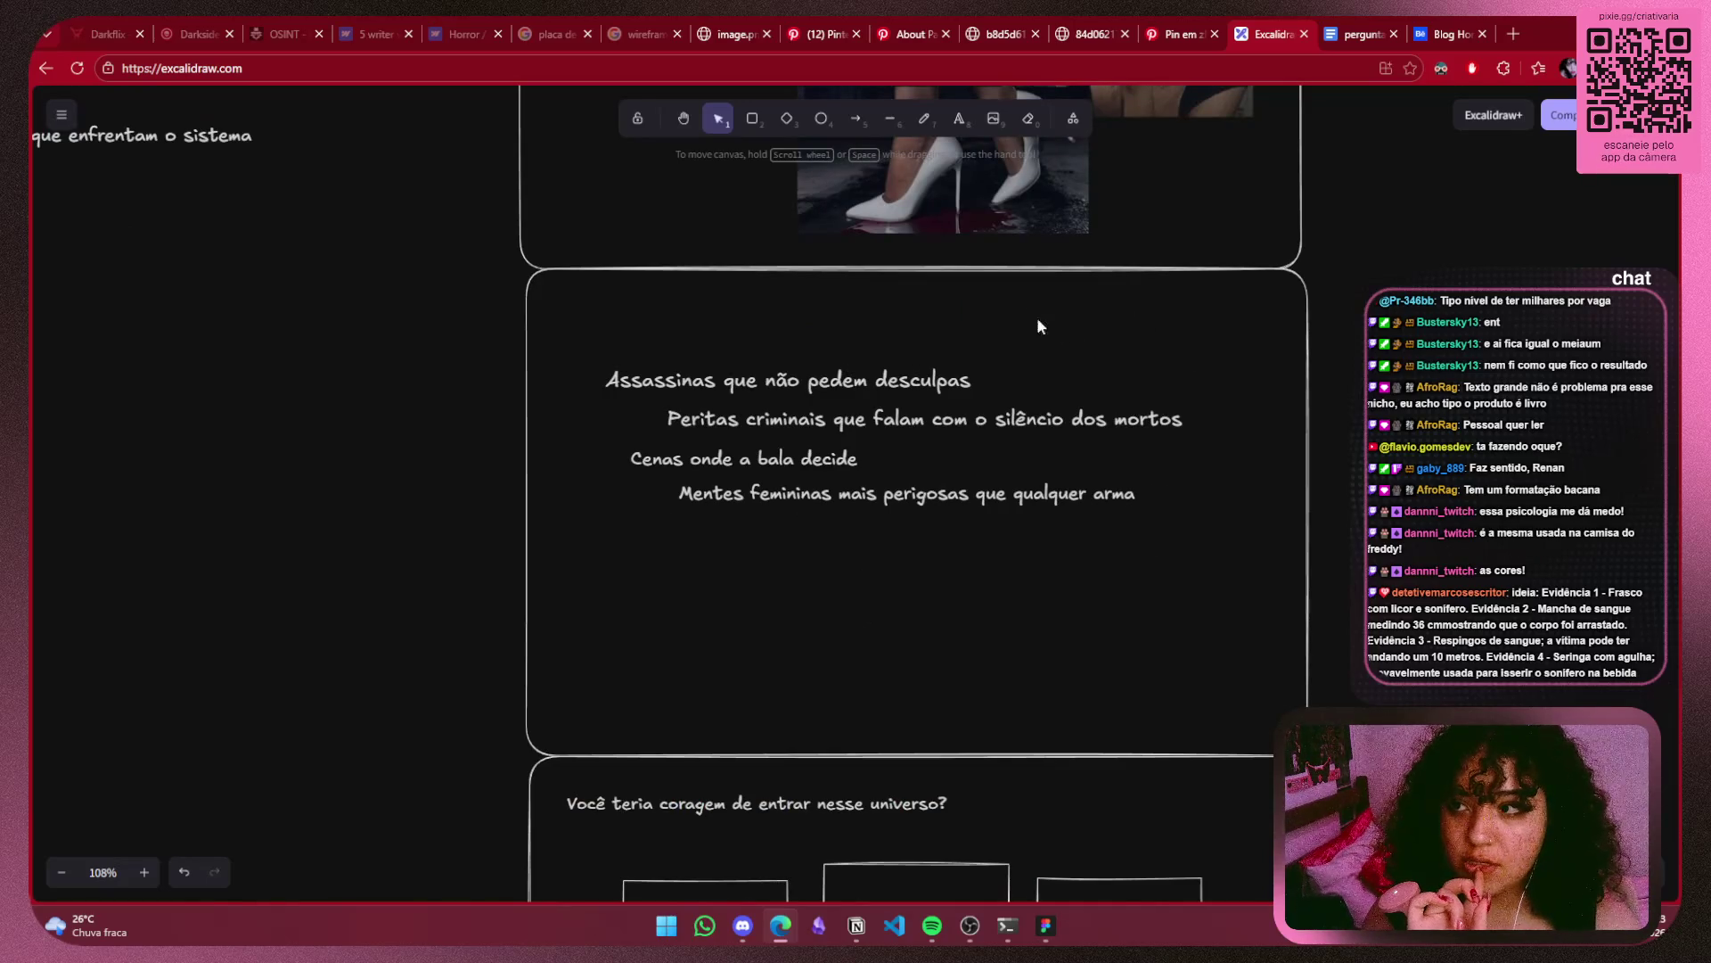
{"action": "left_click", "coordinate": [1089, 420]}
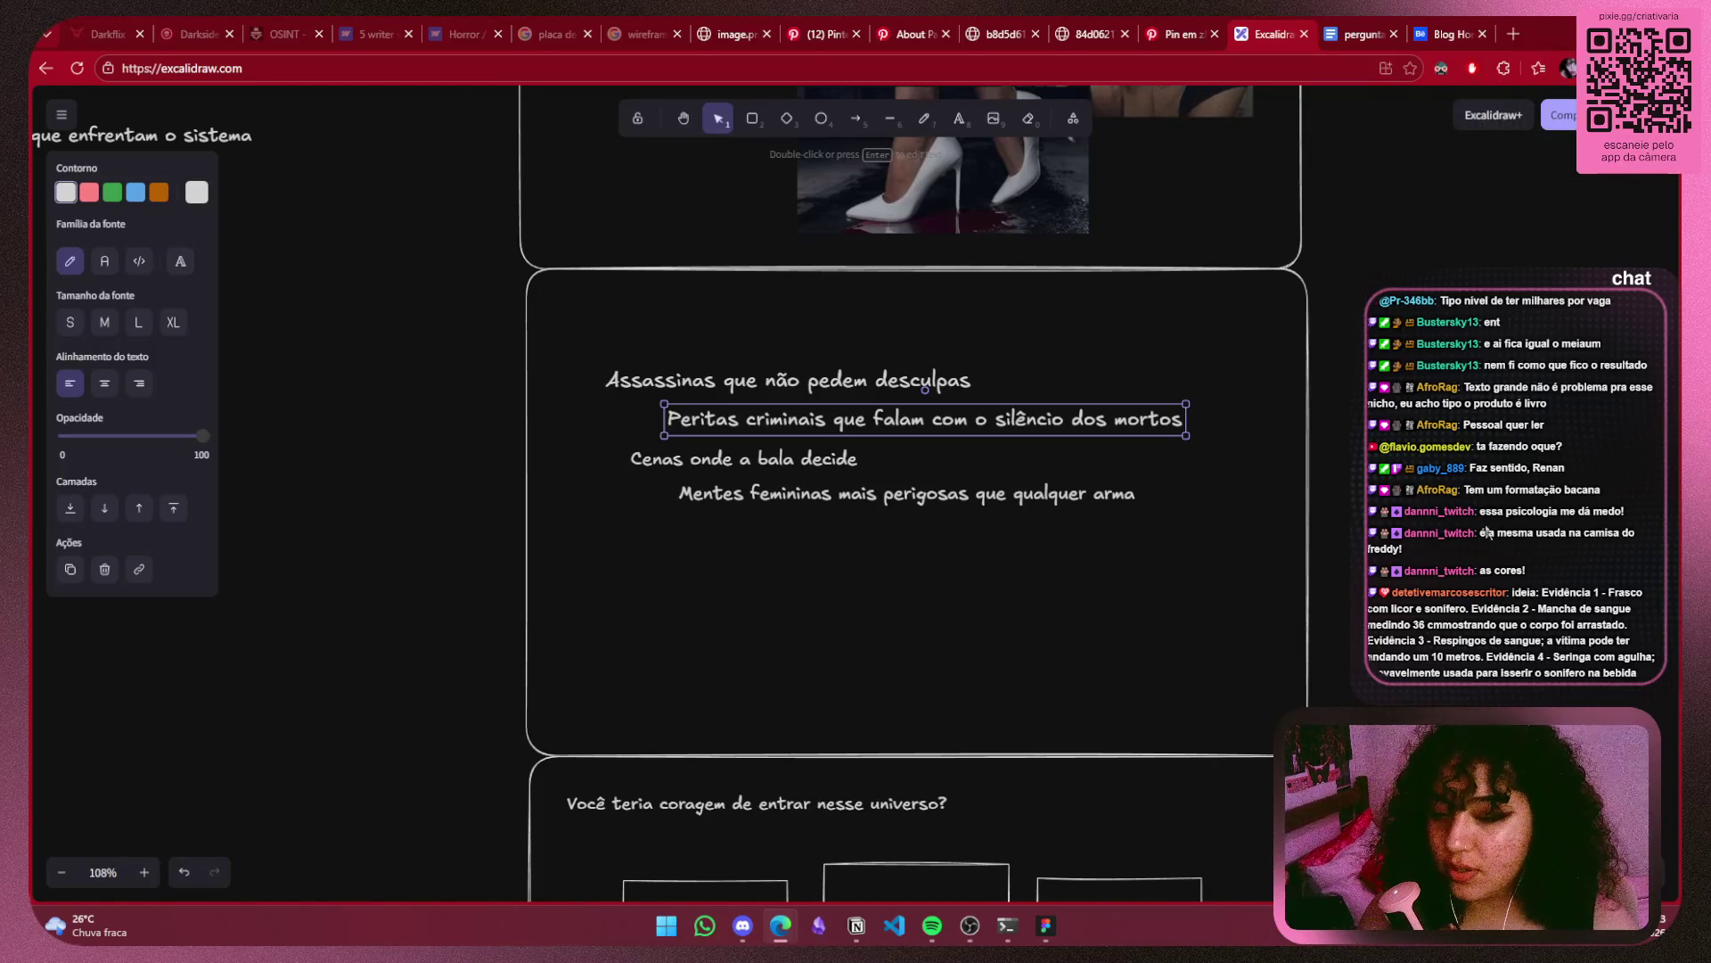
Select all four taglines and move them up and left on the card.
{"action": "key", "text": "Escape"}
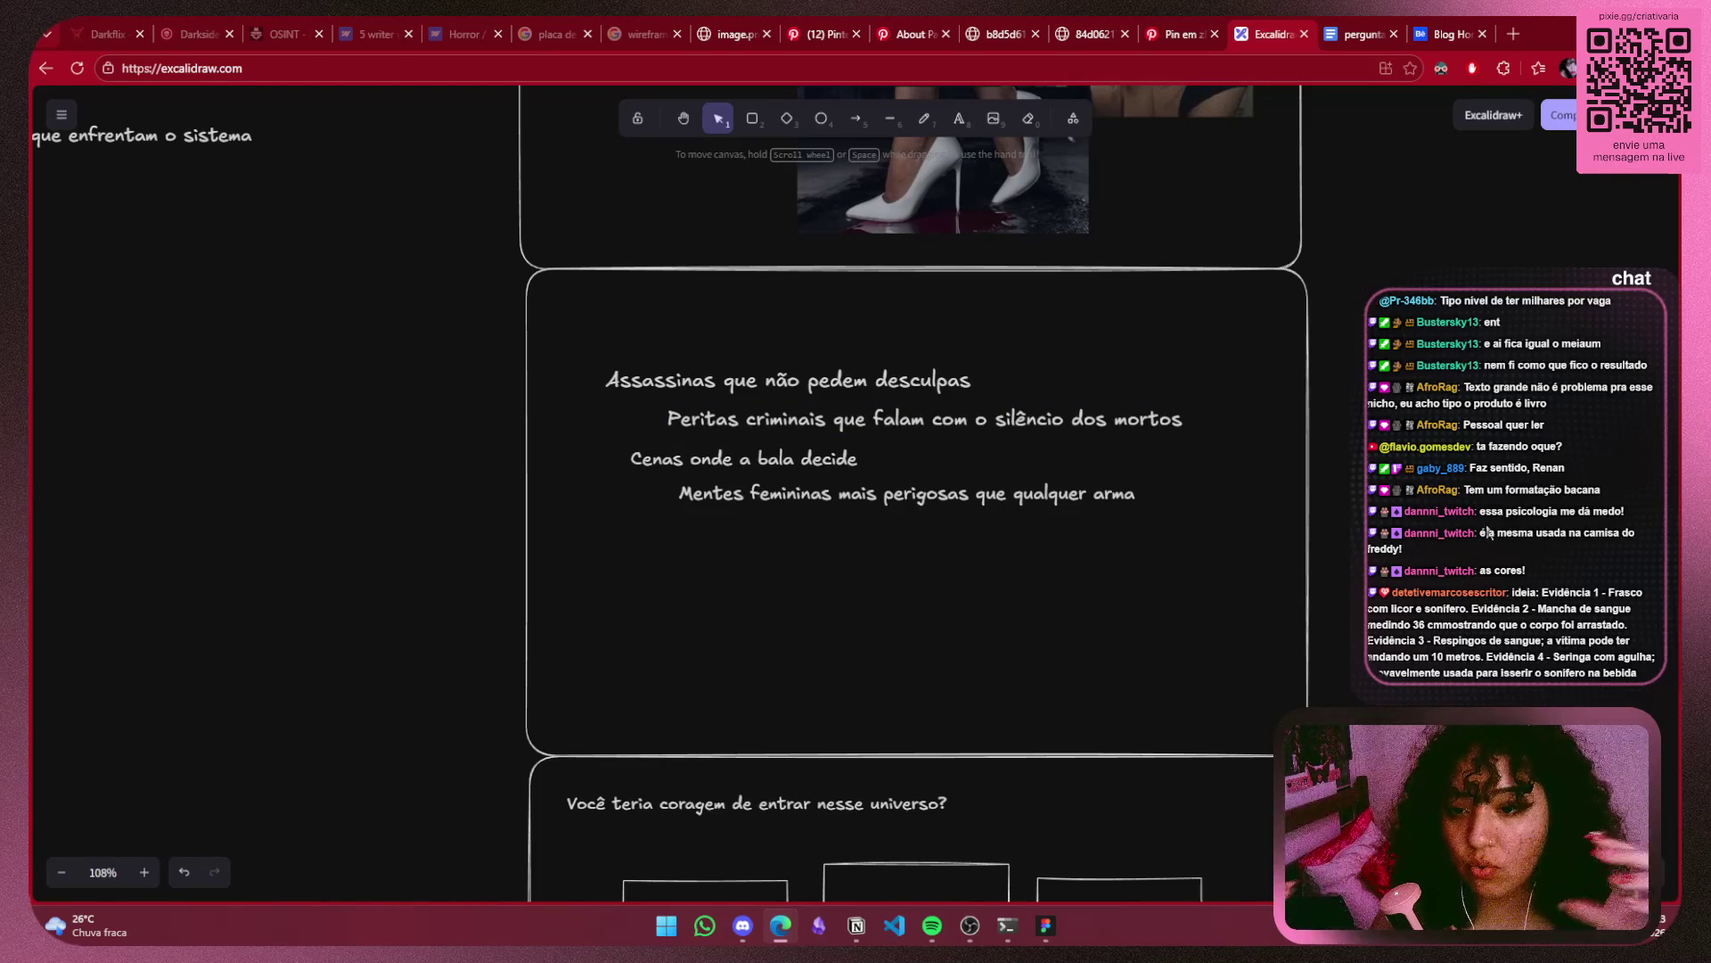
{"action": "left_click", "coordinate": [695, 450]}
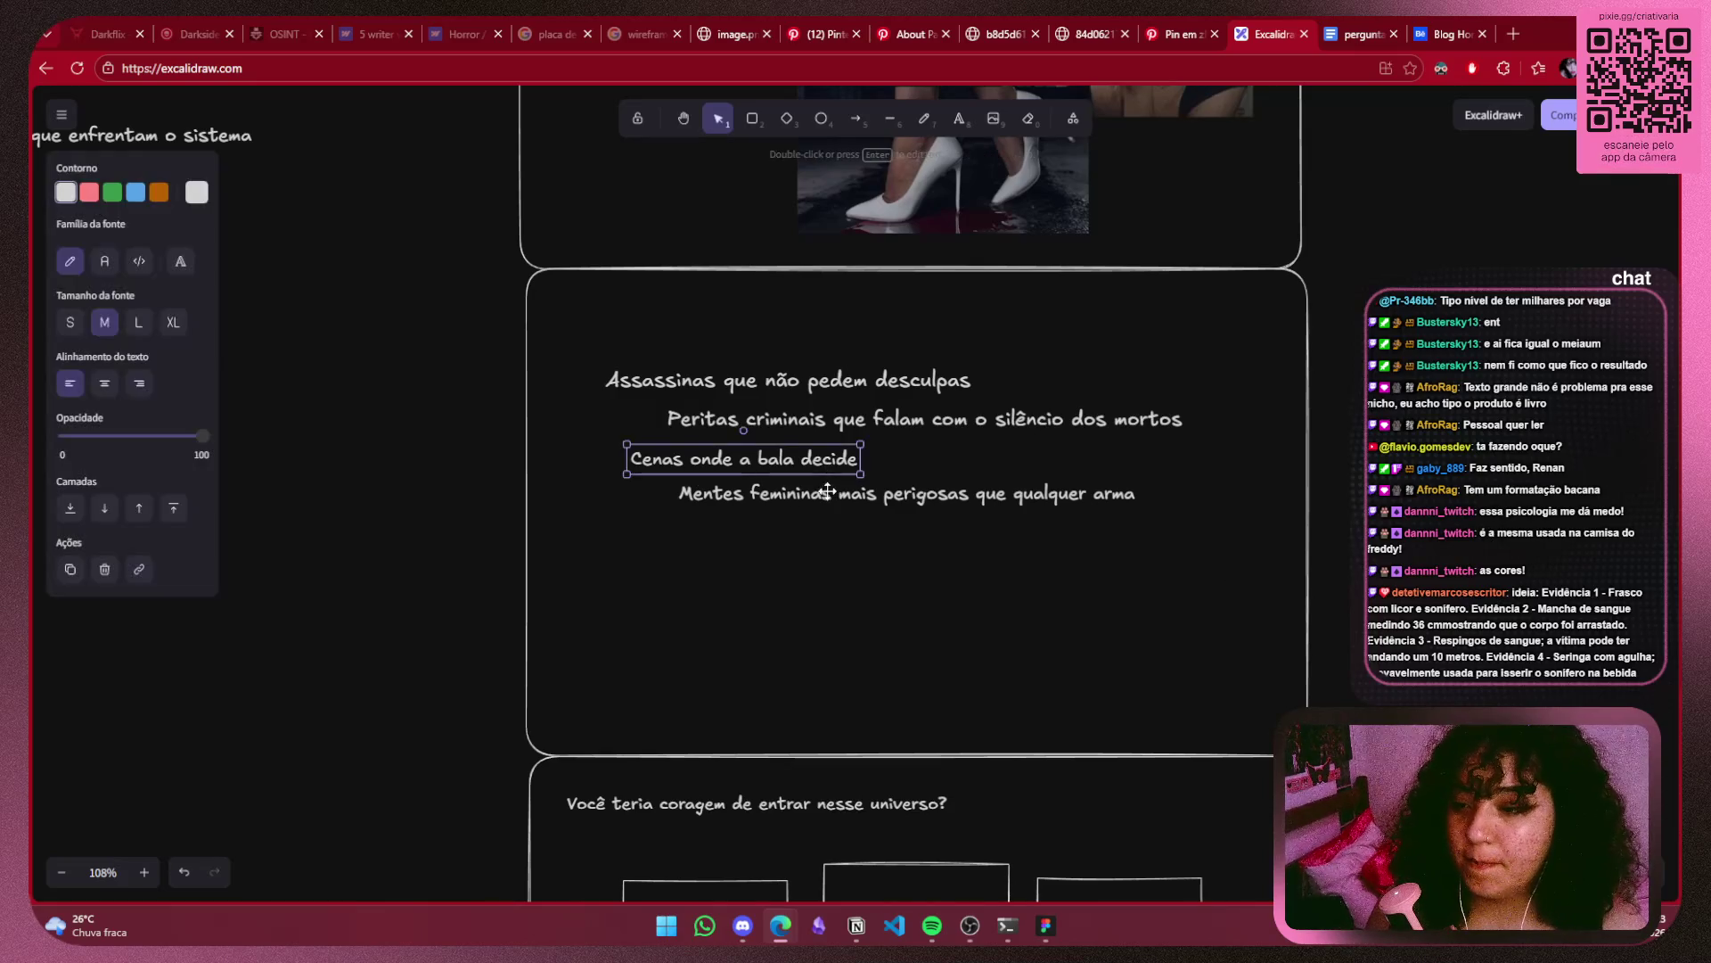
{"action": "left_click", "coordinate": [824, 493]}
{"action": "left_click_drag", "start_coordinate": [1212, 323], "coordinate": [526, 568]}
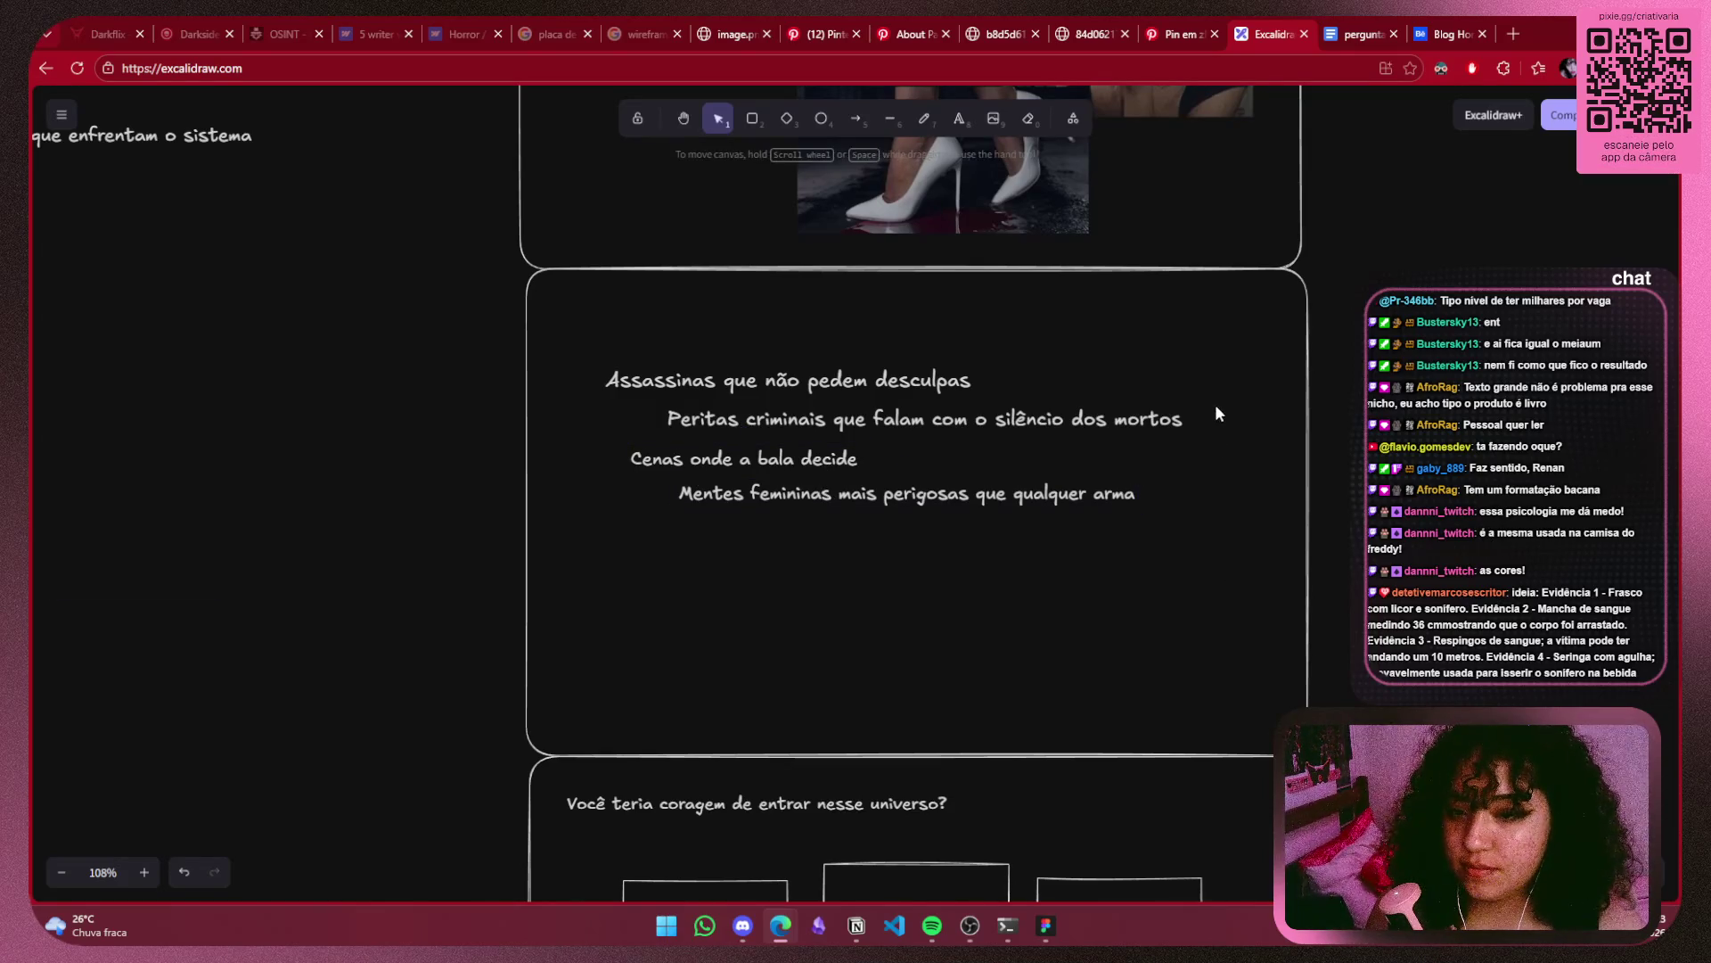
{"action": "left_click_drag", "start_coordinate": [840, 447], "coordinate": [795, 378]}
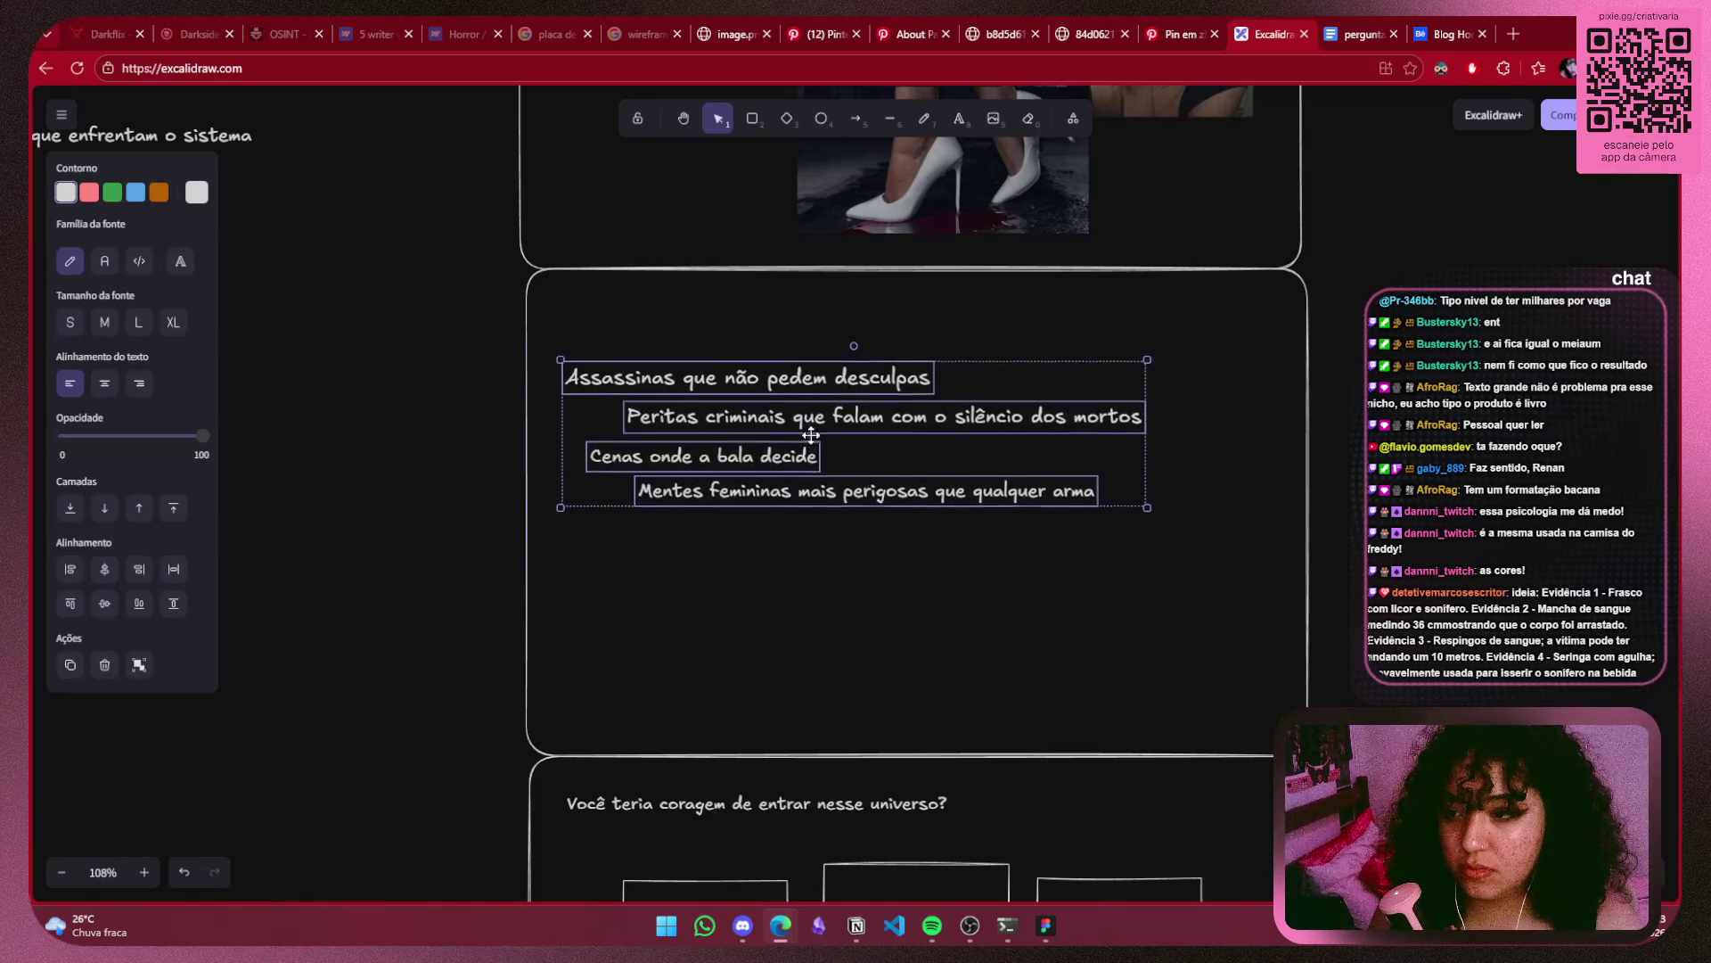
Shift the Peritas, Cenas and Mentes lines left to align with the first tagline.
{"action": "key", "text": "Escape"}
{"action": "scroll", "coordinate": [1032, 382], "scroll_direction": "up", "scroll_amount": 2, "text": "ctrl"}
{"action": "scroll", "coordinate": [915, 376], "scroll_direction": "up", "scroll_amount": 2, "text": "ctrl"}
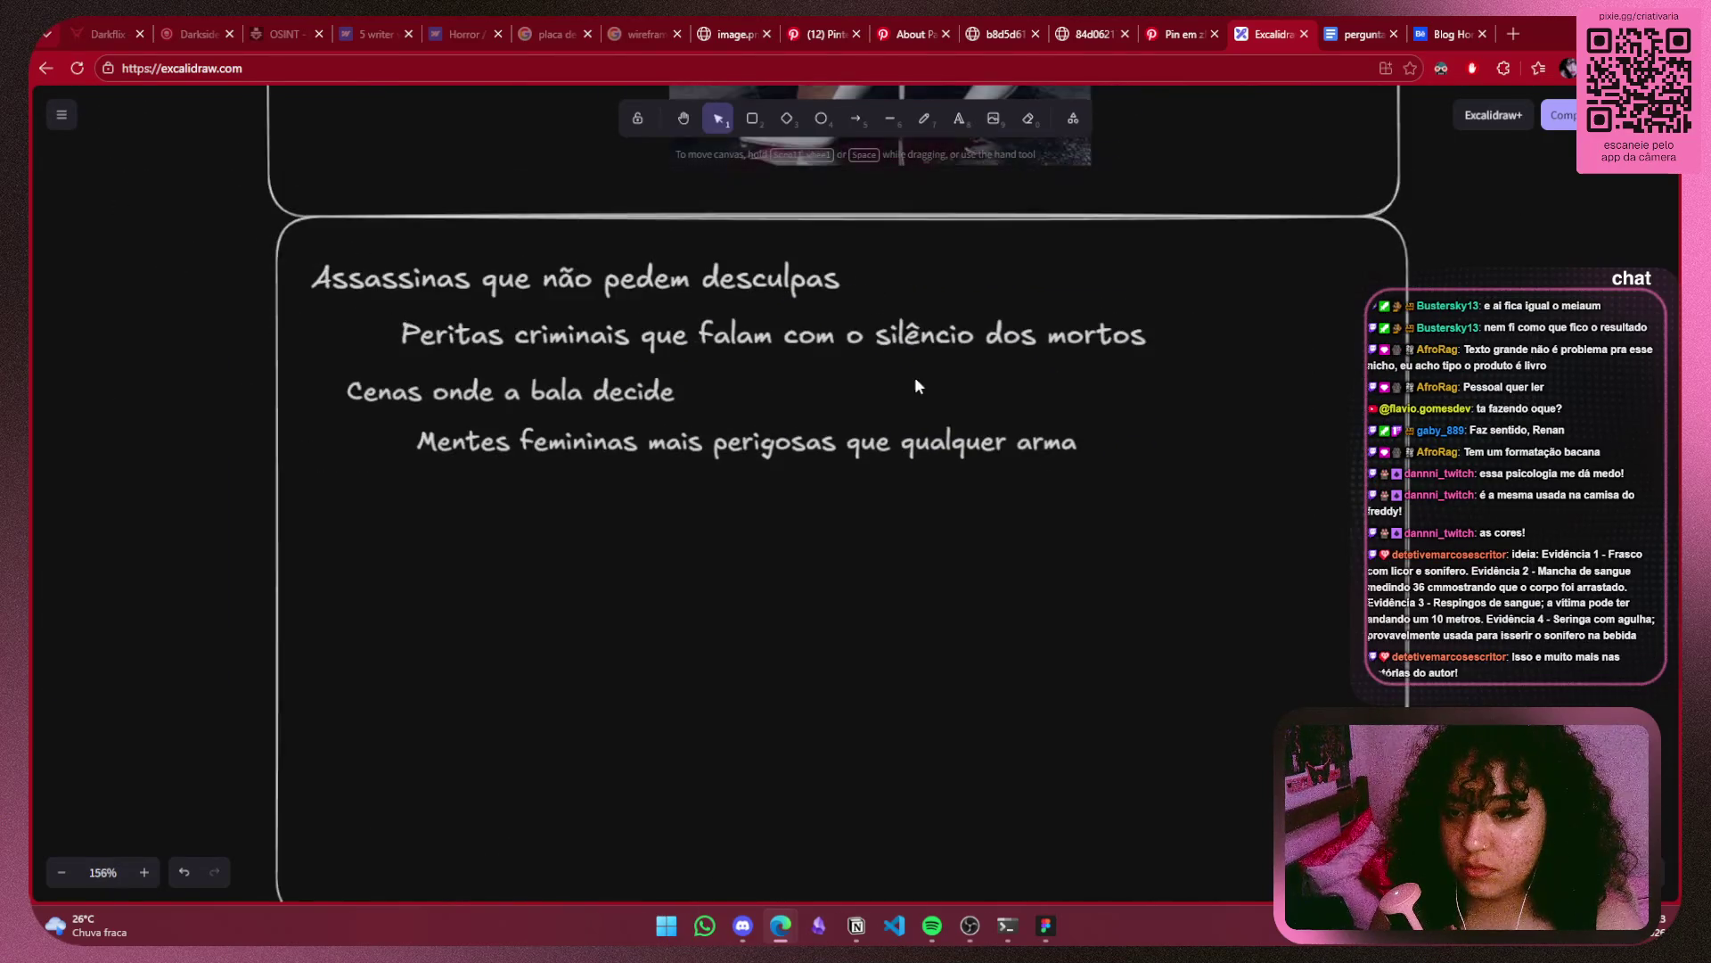
{"action": "left_click", "coordinate": [853, 331]}
{"action": "left_click_drag", "start_coordinate": [854, 331], "coordinate": [769, 329]}
{"action": "left_click_drag", "start_coordinate": [567, 400], "coordinate": [536, 401]}
{"action": "left_click_drag", "start_coordinate": [614, 458], "coordinate": [521, 466]}
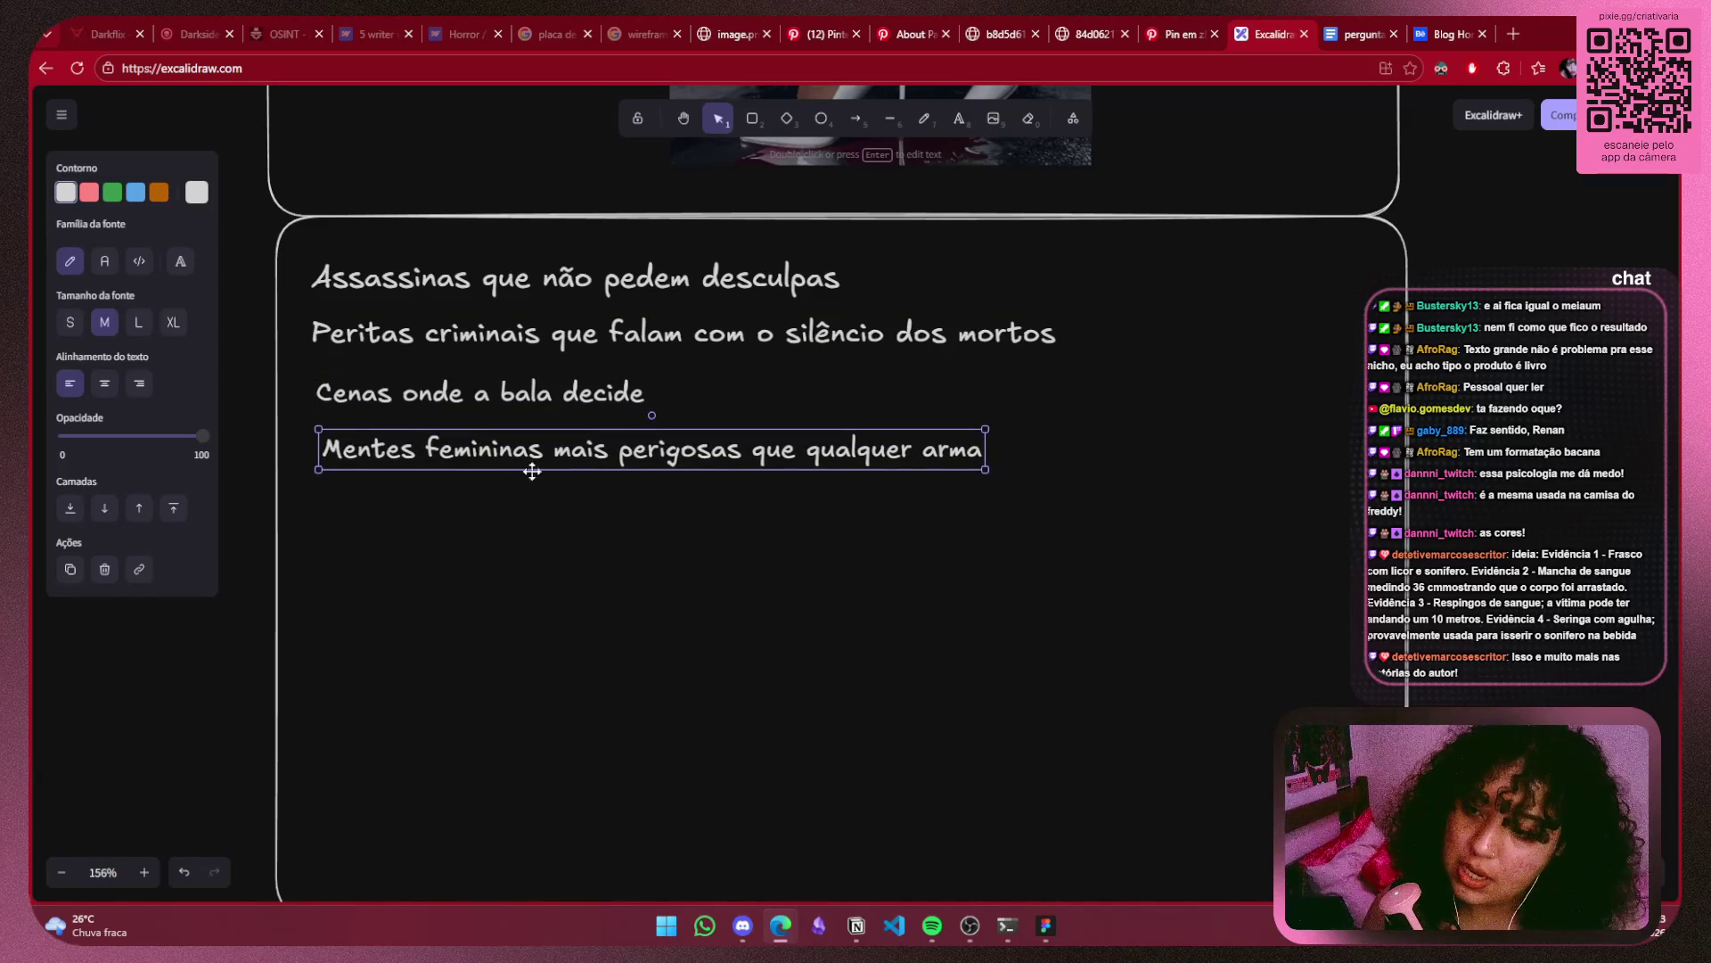
{"action": "left_click", "coordinate": [1565, 526]}
Reselect the four taglines, then pick the 'Assassinas que não pedem desculpas' line.
{"action": "scroll", "coordinate": [1569, 512], "scroll_direction": "down", "scroll_amount": 1}
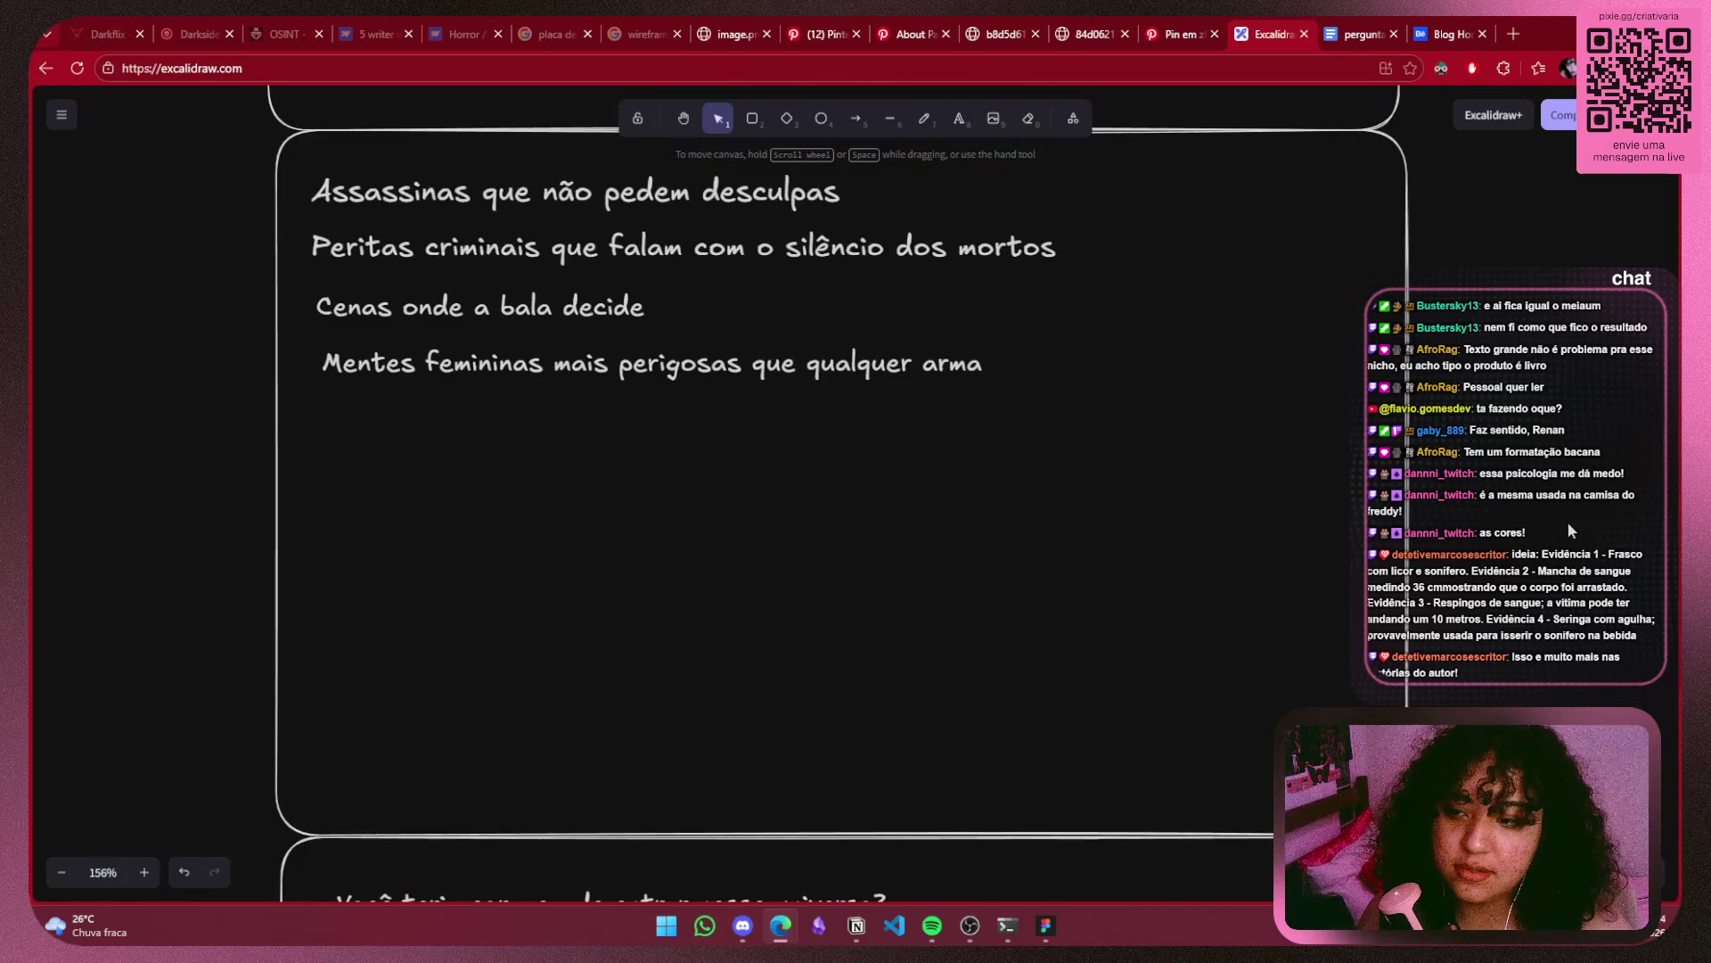
{"action": "scroll", "coordinate": [1580, 528], "scroll_direction": "up", "scroll_amount": 1}
{"action": "scroll", "coordinate": [1579, 527], "scroll_direction": "down", "scroll_amount": 1}
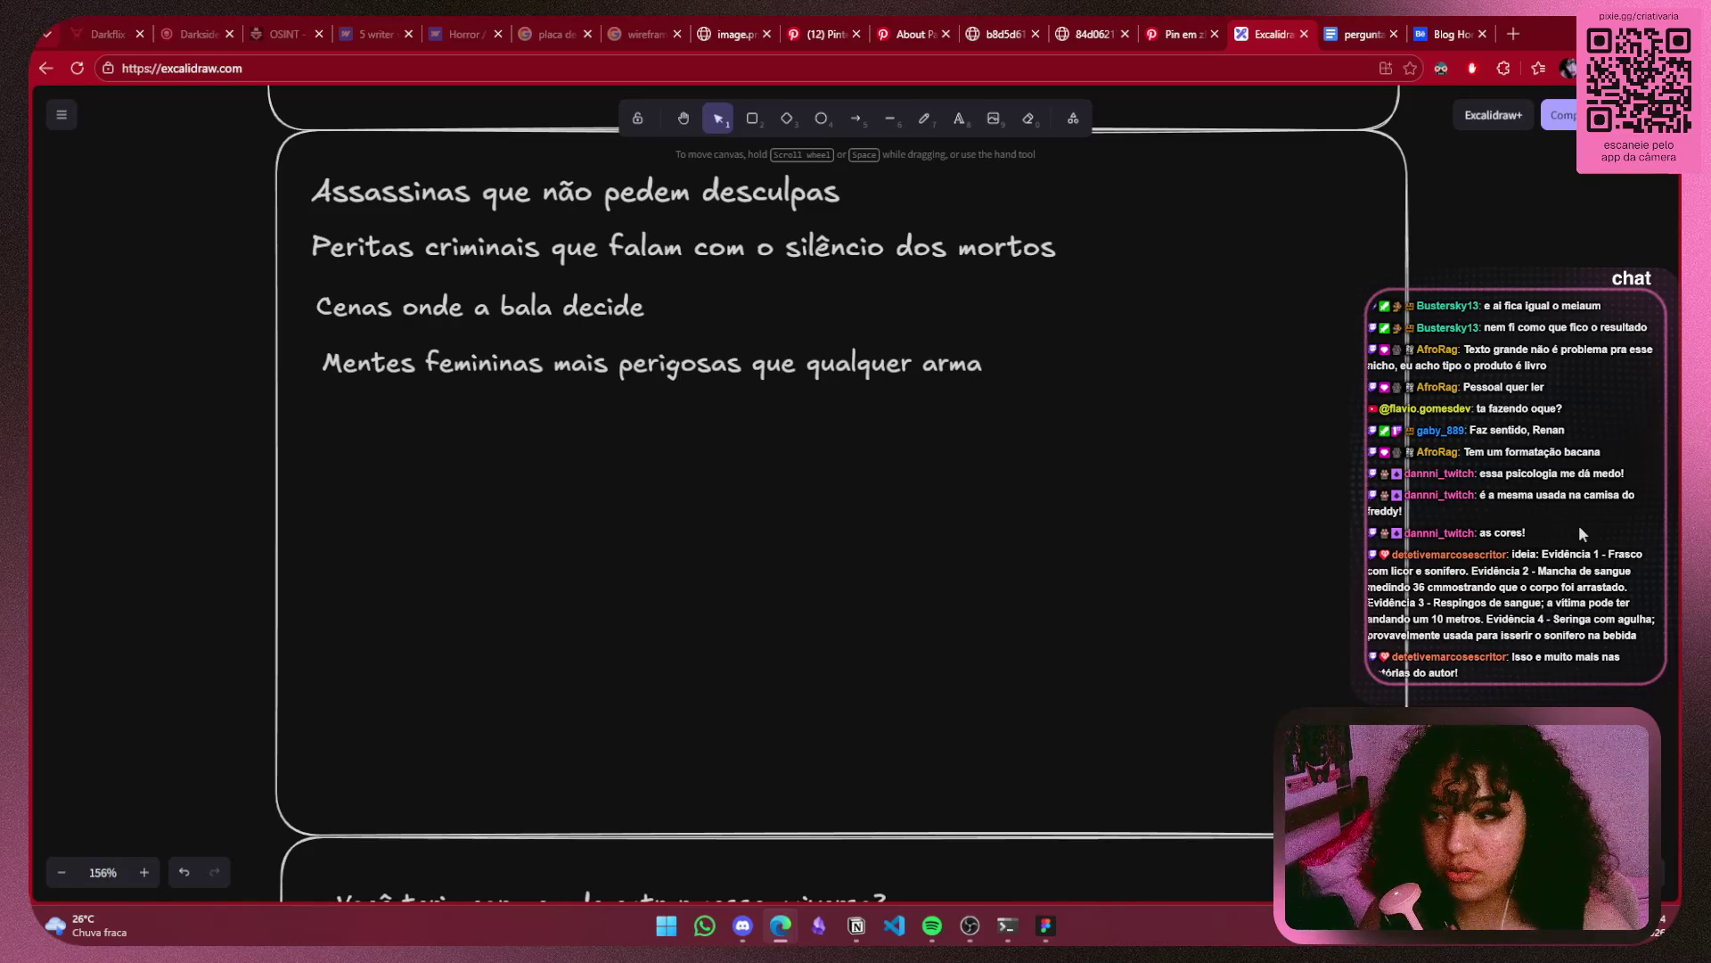
{"action": "left_click_drag", "start_coordinate": [323, 408], "coordinate": [1100, 137]}
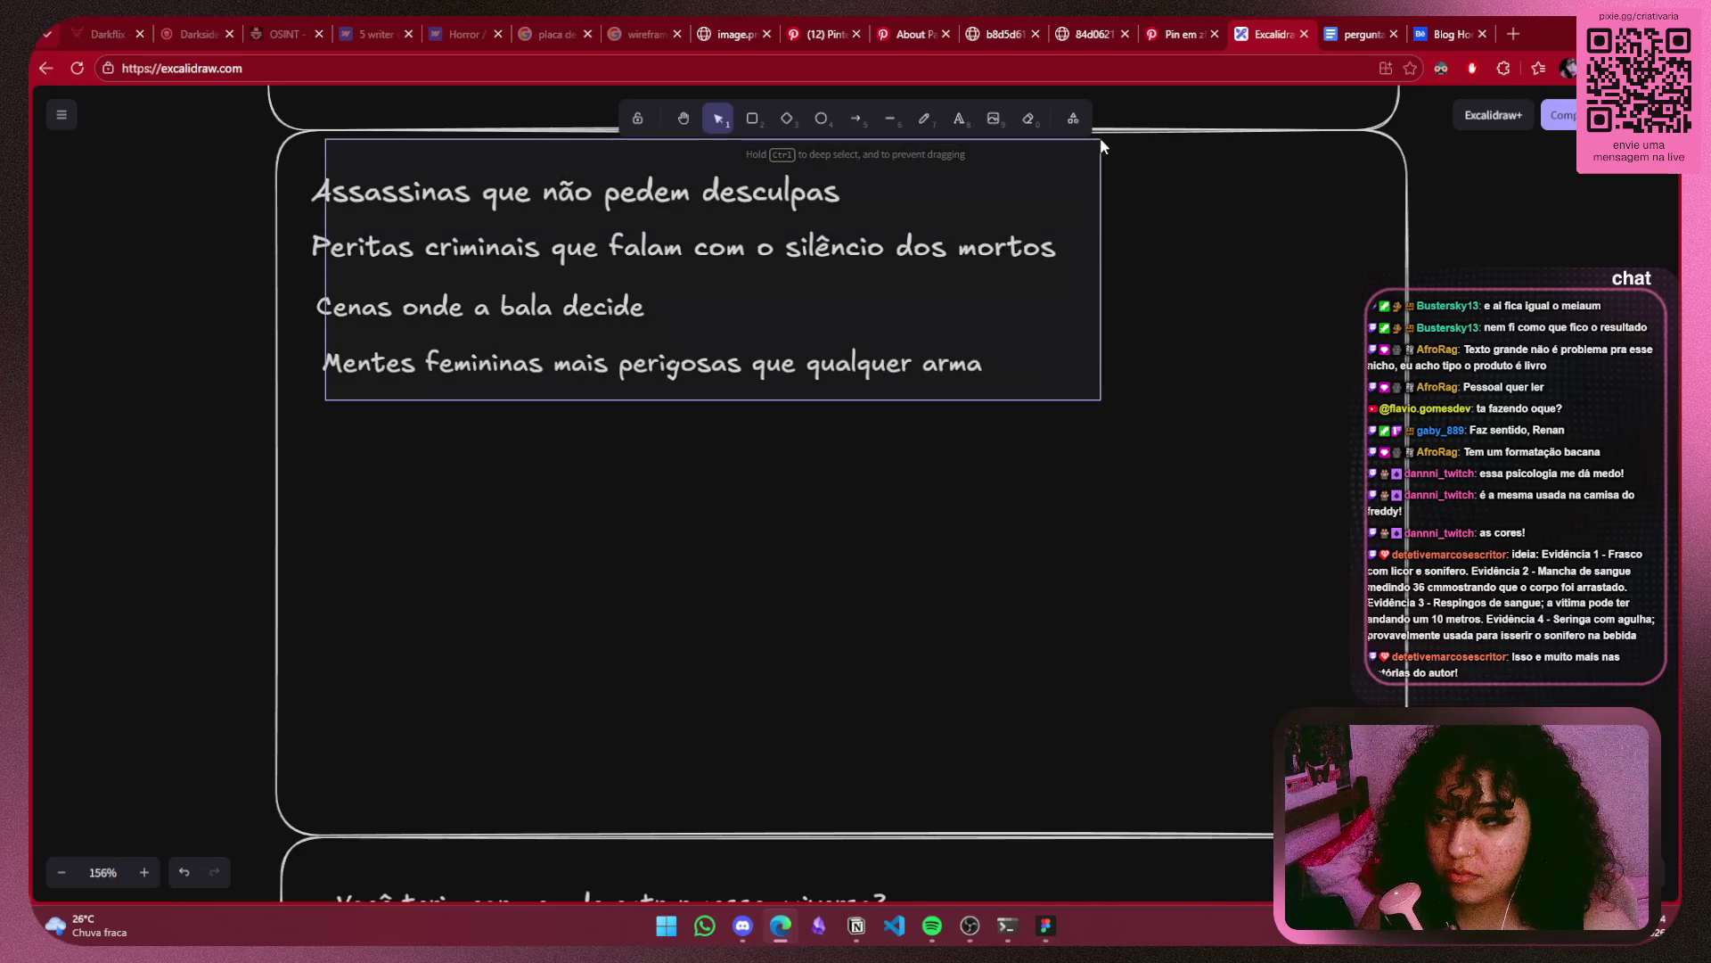
{"action": "left_click", "coordinate": [756, 198]}
{"action": "scroll", "coordinate": [593, 375], "scroll_direction": "down", "scroll_amount": 3}
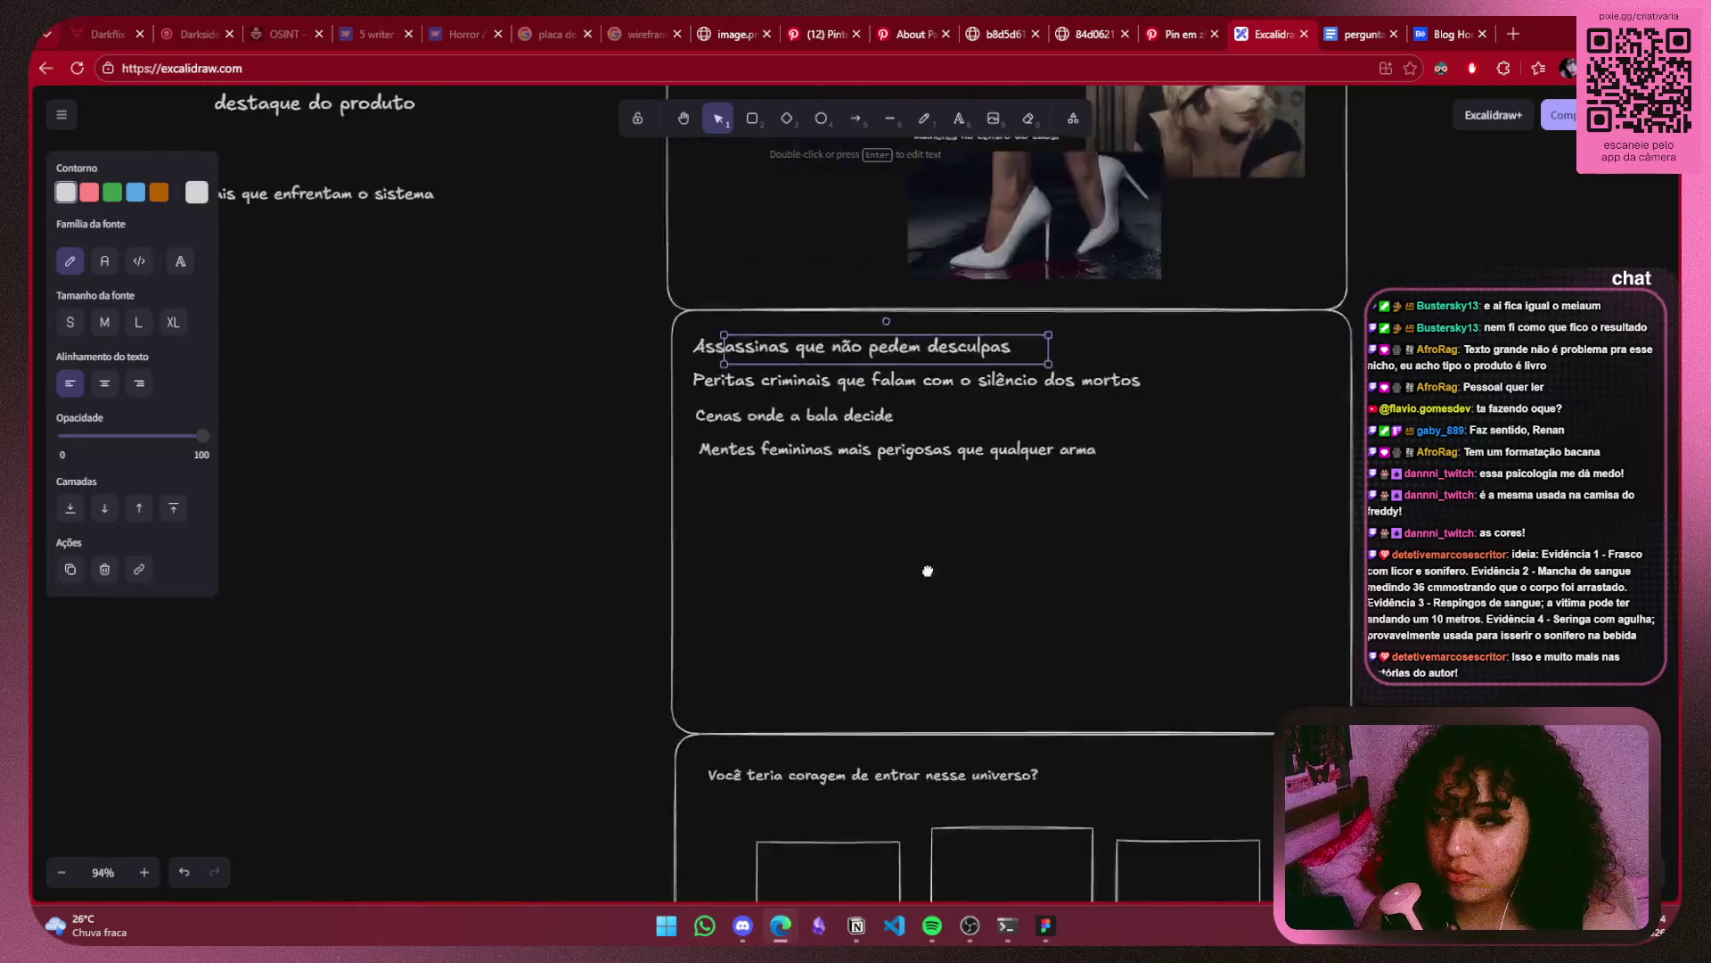
Move 'Policiais que enfrentam o sistema' into the tagline card, making room below it.
{"action": "scroll", "coordinate": [928, 573], "scroll_direction": "left", "scroll_amount": 5}
{"action": "left_click", "coordinate": [489, 217]}
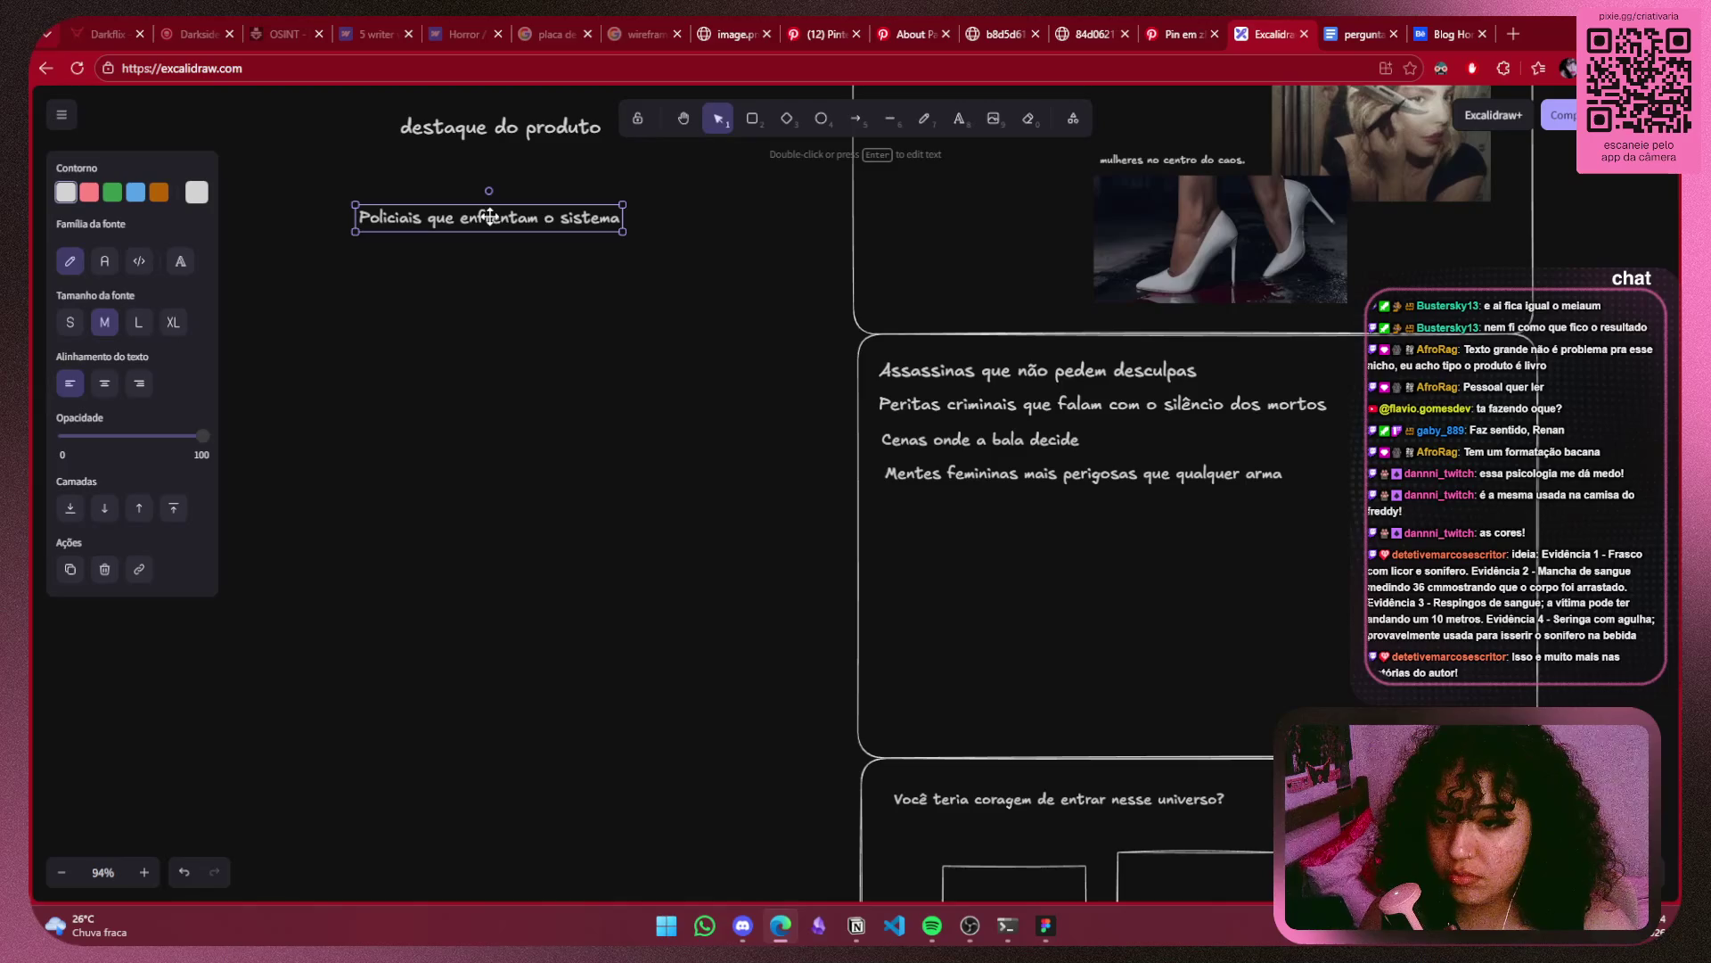
{"action": "mouse_move", "coordinate": [489, 217]}
{"action": "left_mouse_down"}
{"action": "mouse_move", "coordinate": [1017, 415]}
{"action": "mouse_move", "coordinate": [1038, 480]}
{"action": "left_mouse_up"}
{"action": "left_click", "coordinate": [1035, 486]}
{"action": "left_click", "coordinate": [1035, 447], "text": "shift"}
{"action": "key", "text": "Escape"}
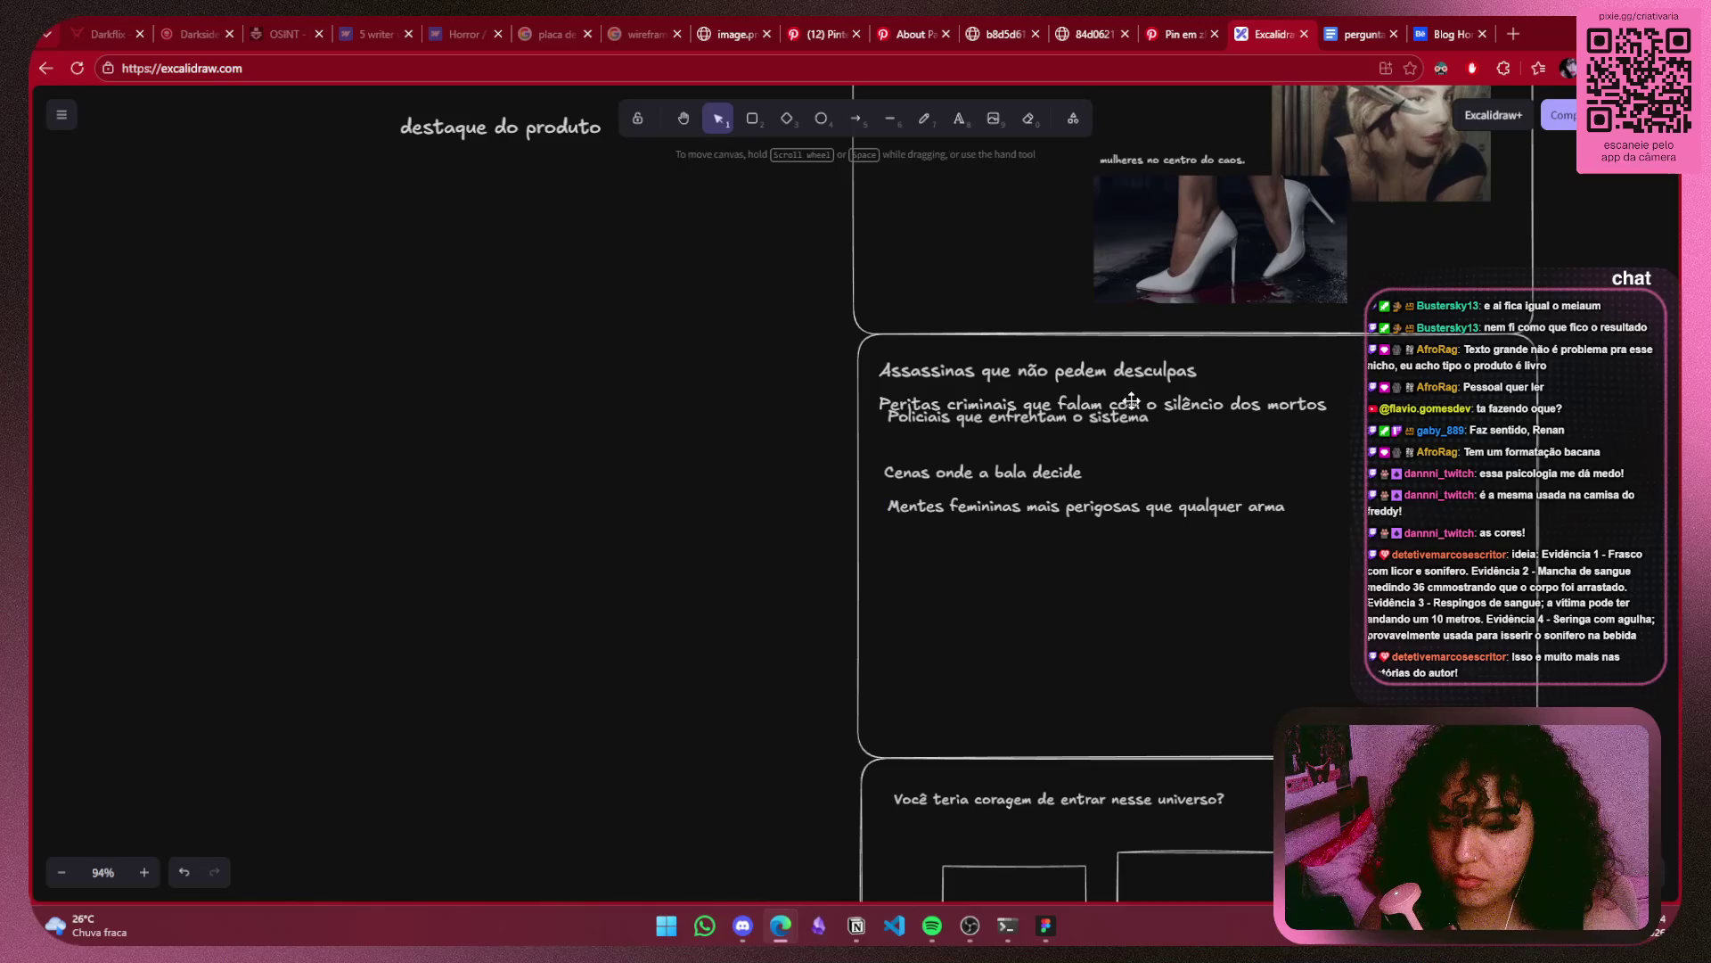
Place 'Peritas criminais que falam com o silêncio dos mortos' above the Policiais line.
{"action": "left_click", "coordinate": [1131, 400]}
{"action": "left_click_drag", "start_coordinate": [1044, 406], "coordinate": [1053, 447]}
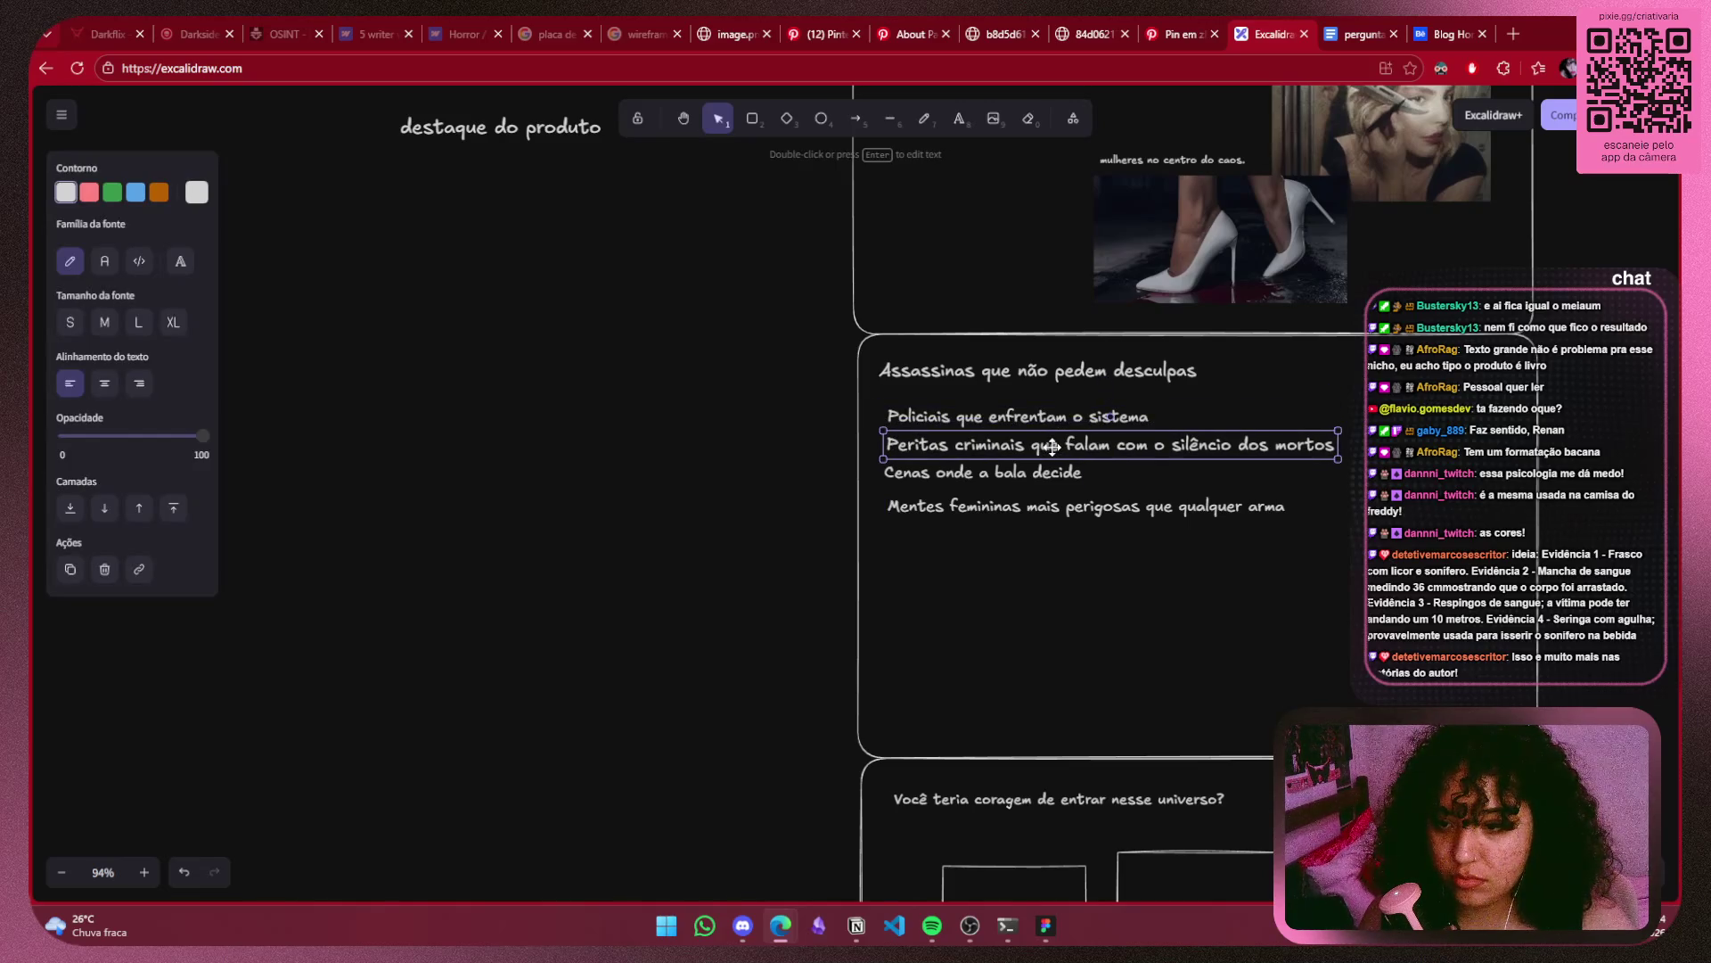
{"action": "left_click", "coordinate": [1350, 481]}
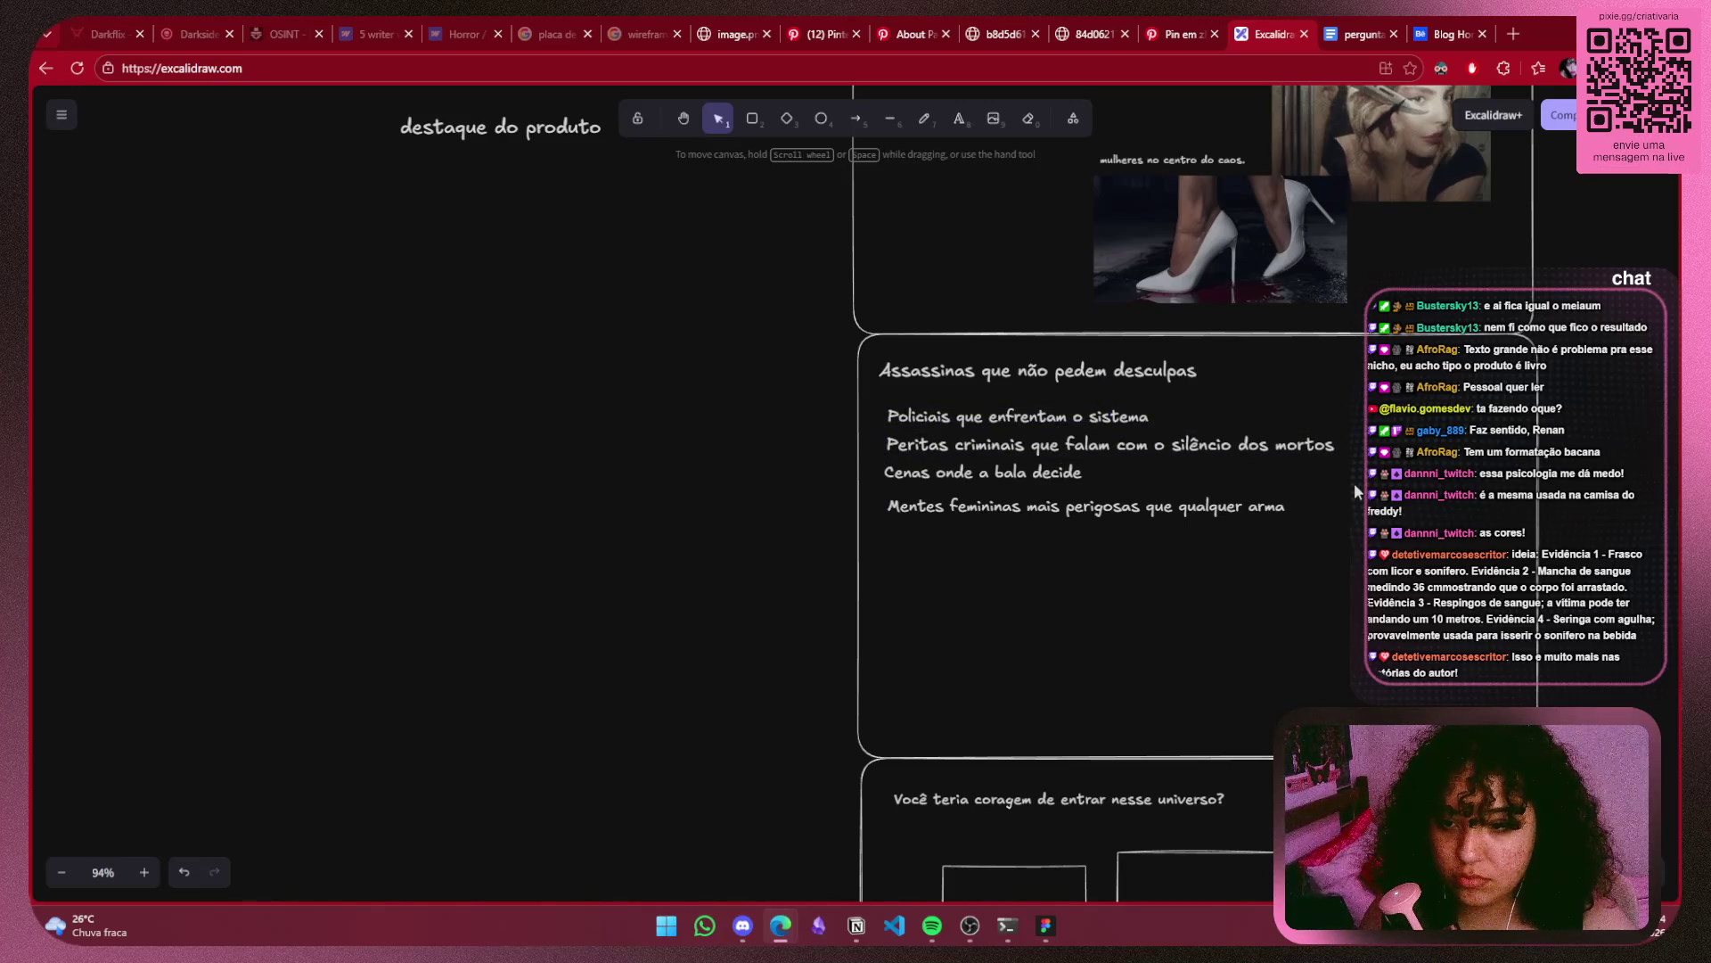
{"action": "left_click", "coordinate": [1302, 450]}
{"action": "mouse_move", "coordinate": [1106, 464]}
{"action": "left_mouse_down"}
{"action": "mouse_move", "coordinate": [1098, 425]}
{"action": "mouse_move", "coordinate": [1019, 446]}
{"action": "left_mouse_up"}
{"action": "left_click", "coordinate": [1099, 424]}
{"action": "left_click", "coordinate": [1060, 455]}
Line up the Peritas criminais tagline with the other lines, then return to the reference image.
{"action": "left_click", "coordinate": [1045, 479]}
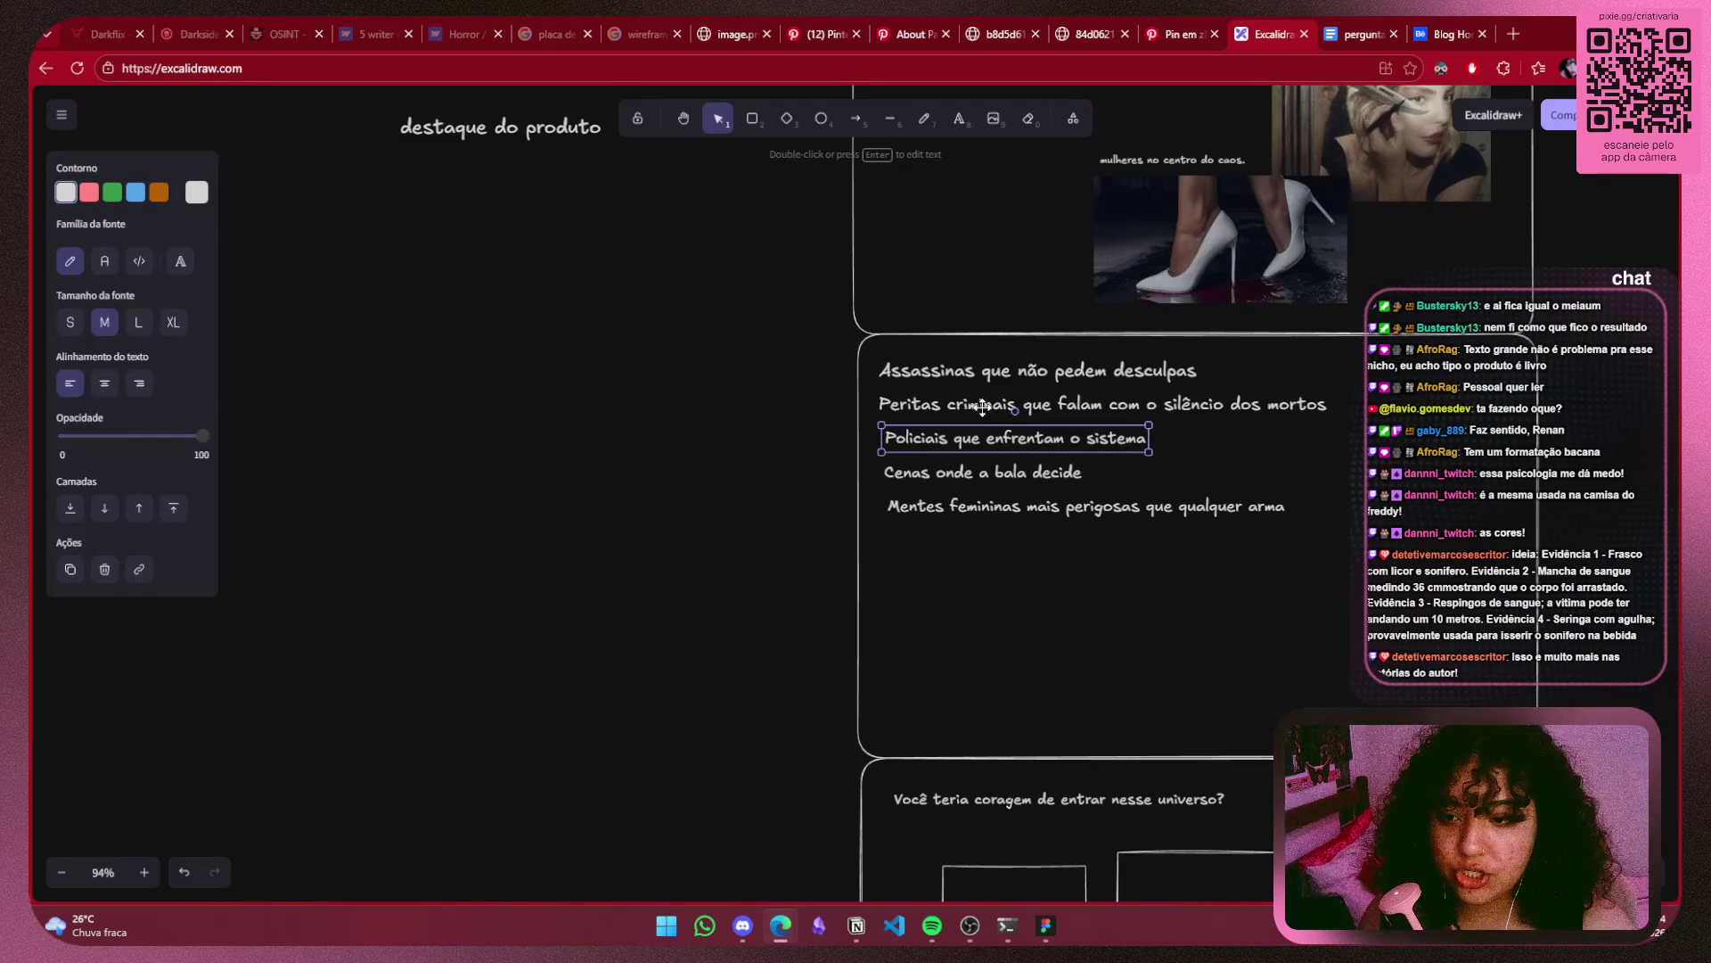
{"action": "left_click_drag", "start_coordinate": [926, 405], "coordinate": [931, 375]}
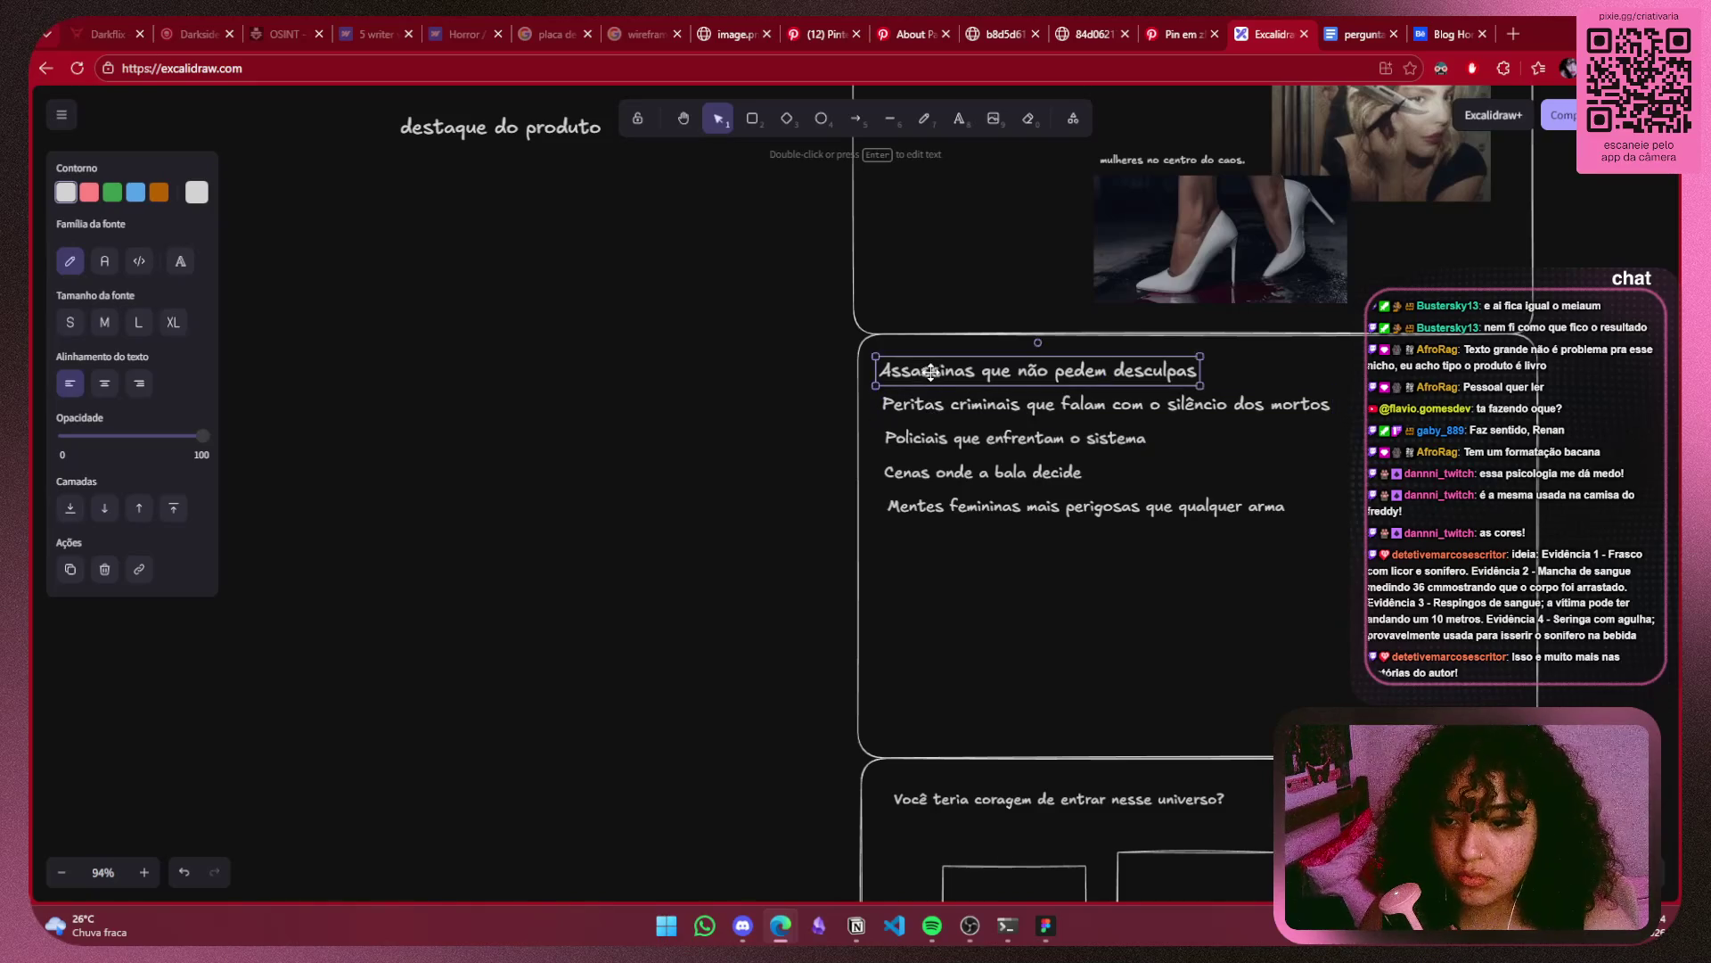
{"action": "left_click", "coordinate": [1656, 533]}
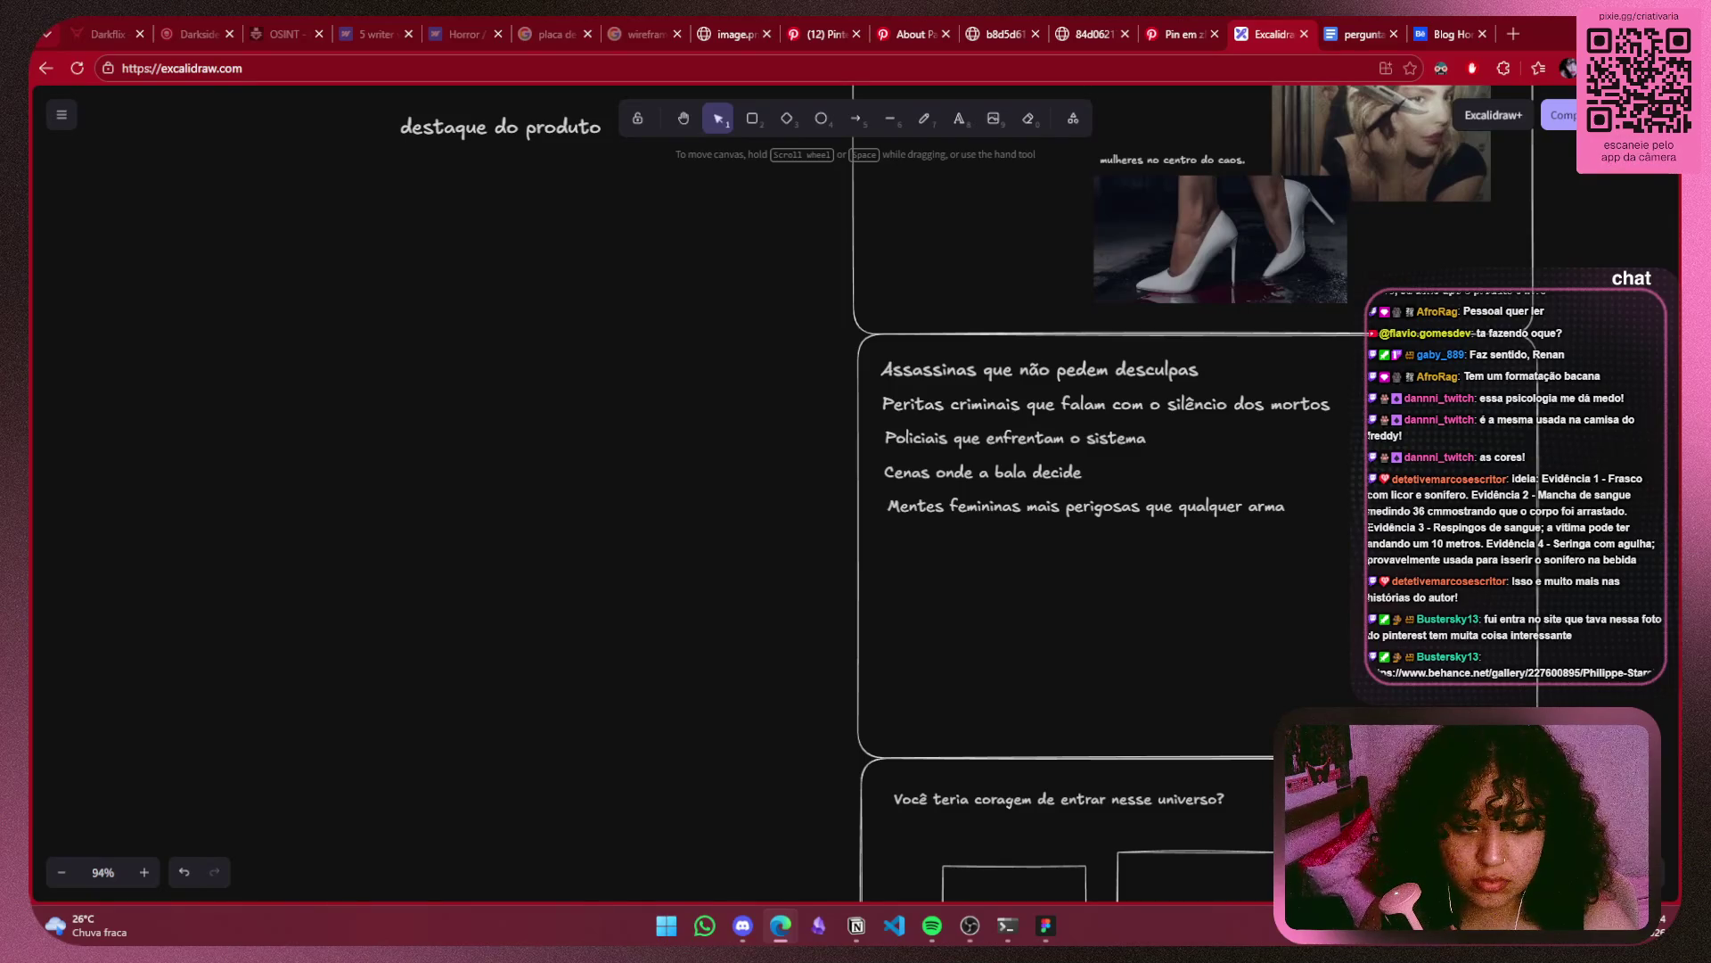
{"action": "left_click", "coordinate": [999, 34]}
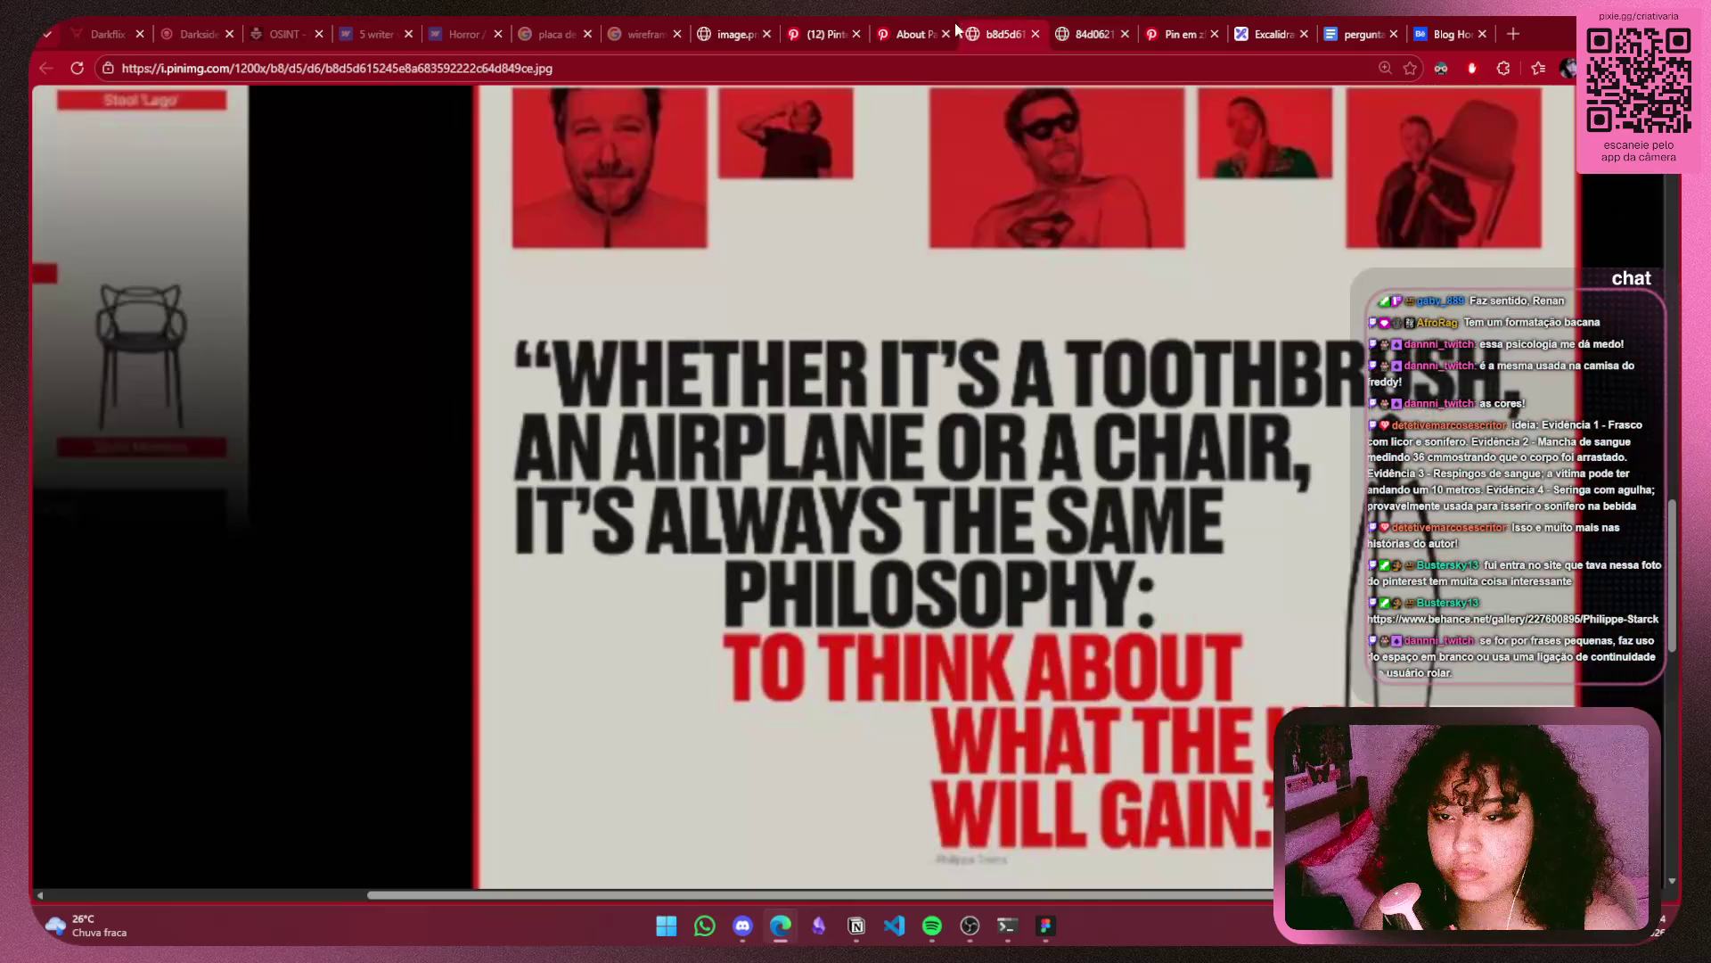
On the About Page redesign pin, expand '... mais' and follow 'Acessar o site' to Behance.
{"action": "scroll", "coordinate": [952, 571], "scroll_direction": "down", "scroll_amount": 3, "text": "ctrl"}
{"action": "scroll", "coordinate": [952, 572], "scroll_direction": "down", "scroll_amount": 3, "text": "ctrl"}
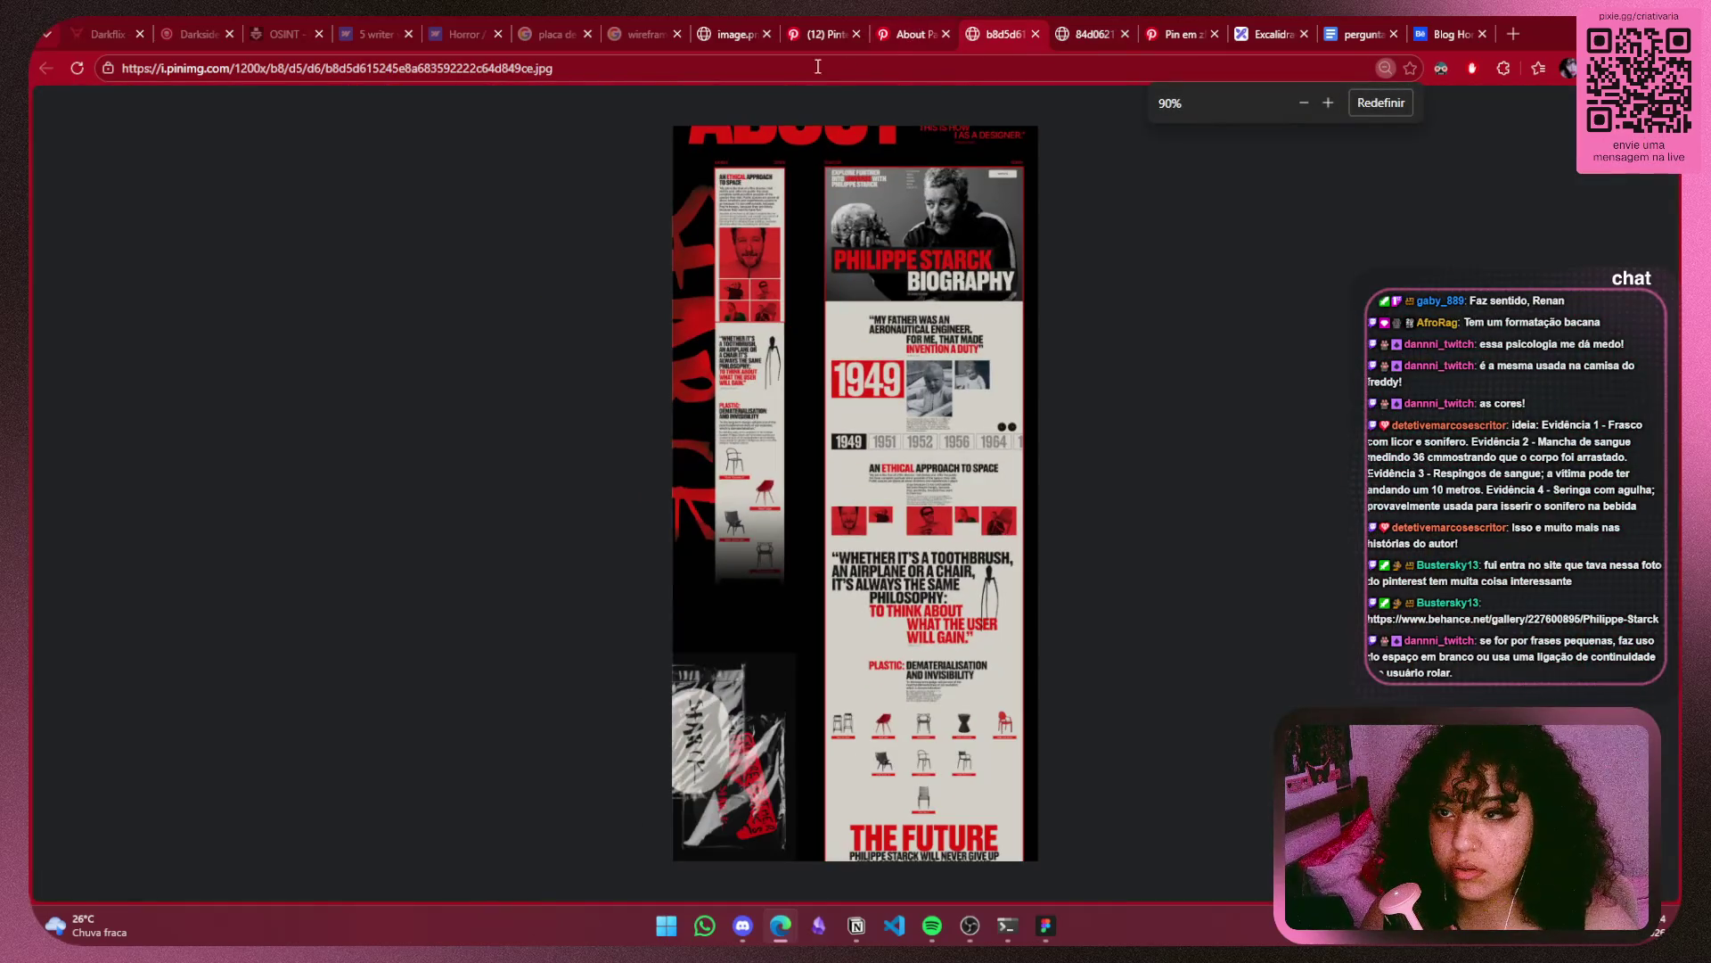
{"action": "left_click", "coordinate": [909, 33]}
{"action": "left_click", "coordinate": [539, 655]}
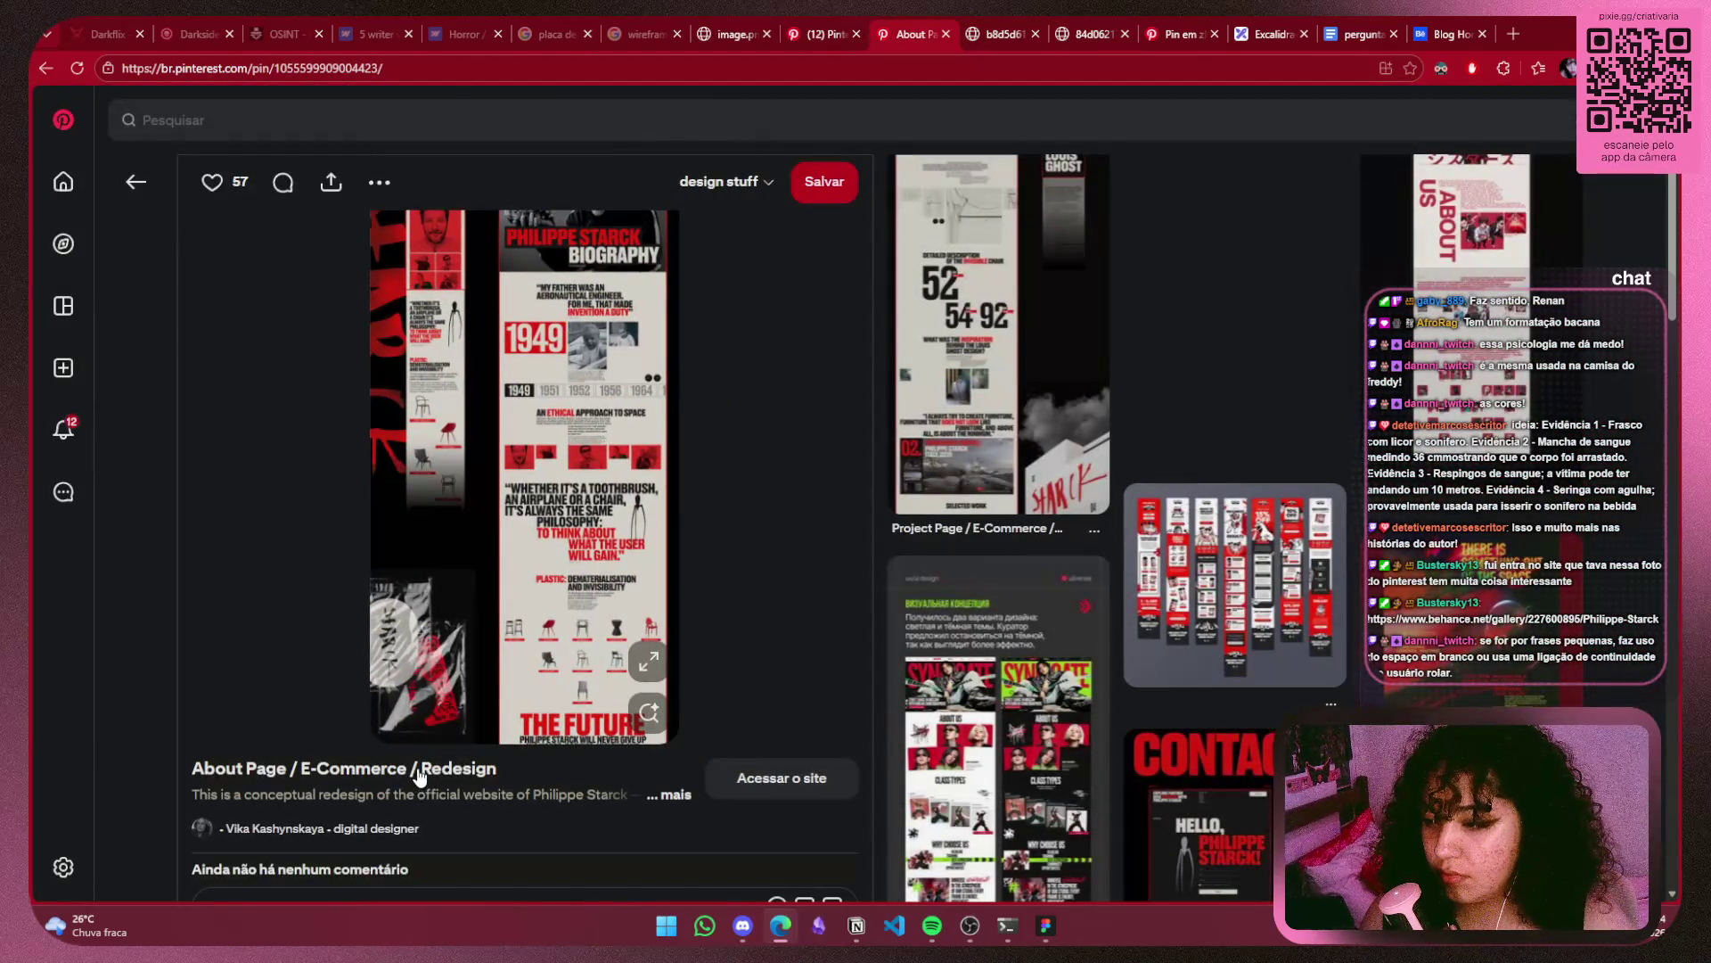
{"action": "left_click", "coordinate": [574, 799]}
{"action": "scroll", "coordinate": [574, 800], "scroll_direction": "down", "scroll_amount": 2}
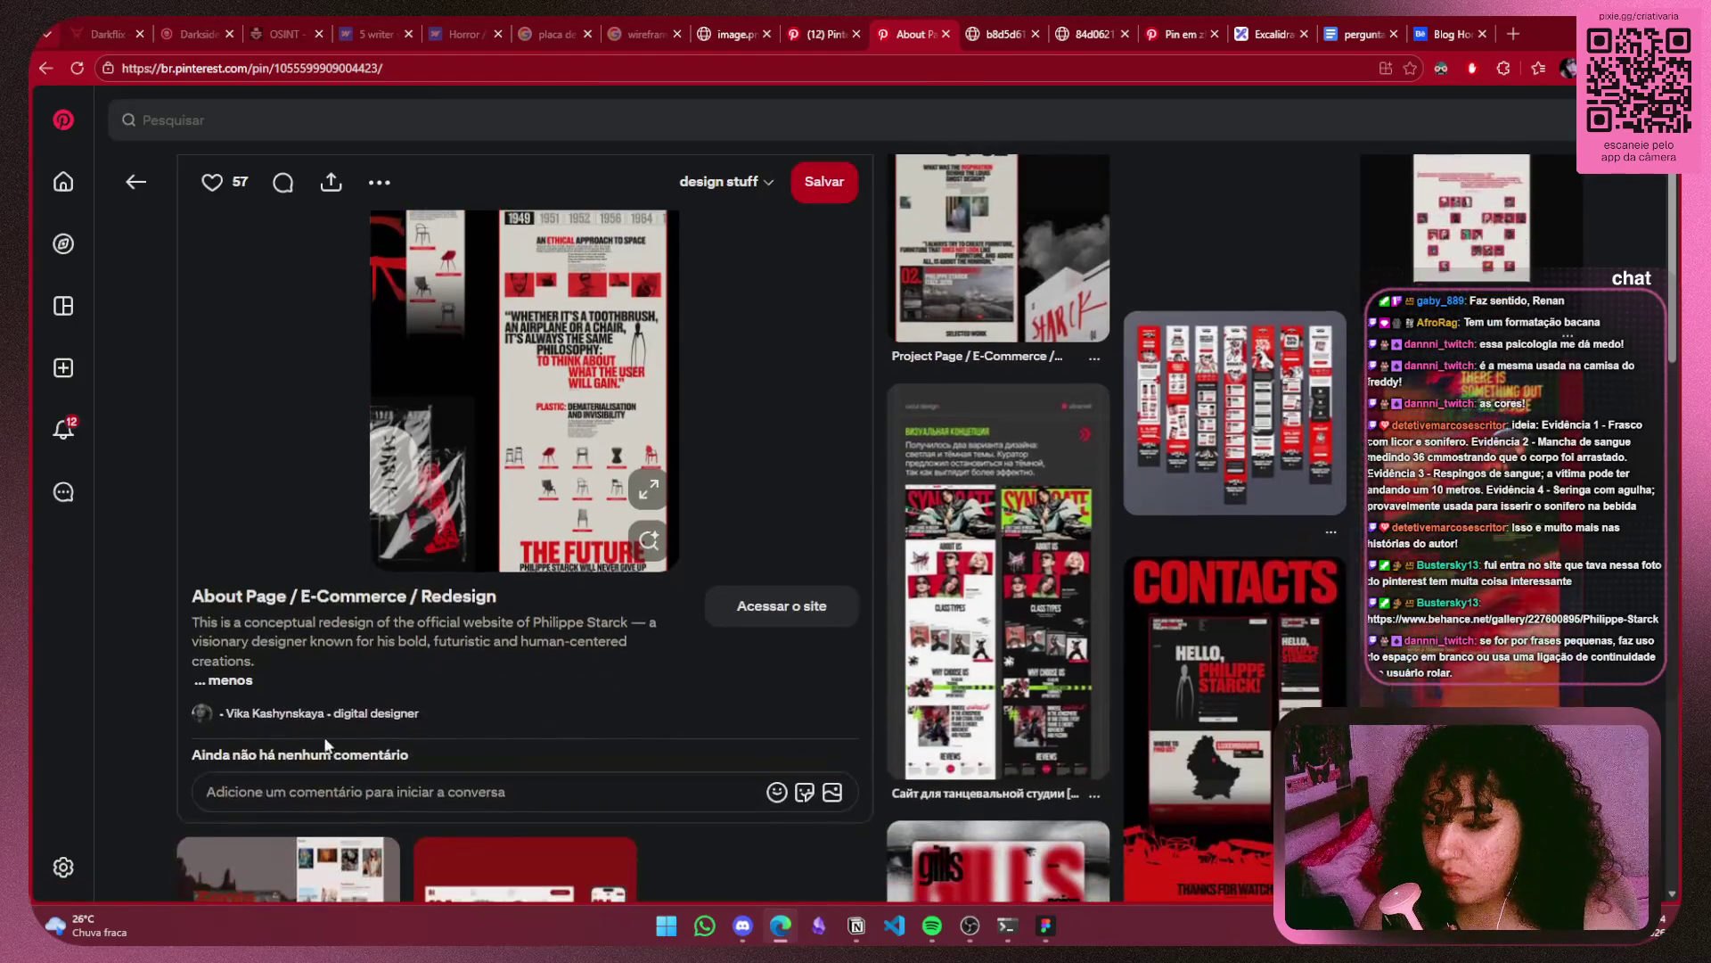
{"action": "left_click", "coordinate": [1003, 34]}
{"action": "left_click", "coordinate": [825, 33]}
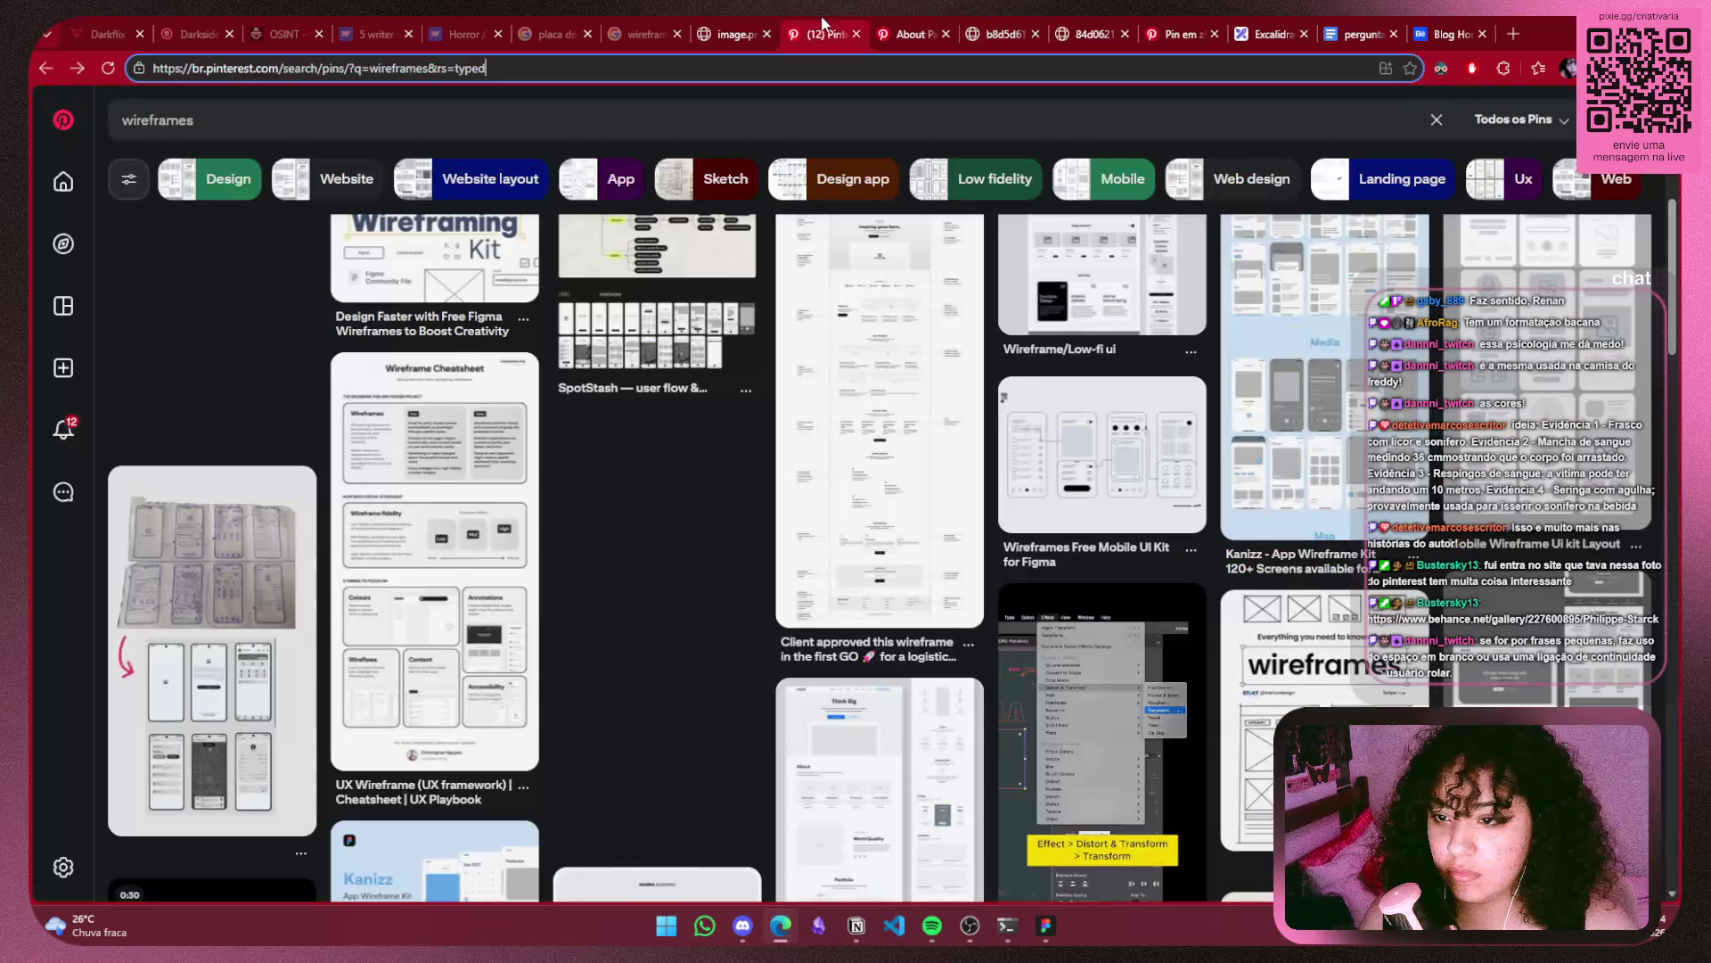
{"action": "left_click", "coordinate": [891, 35]}
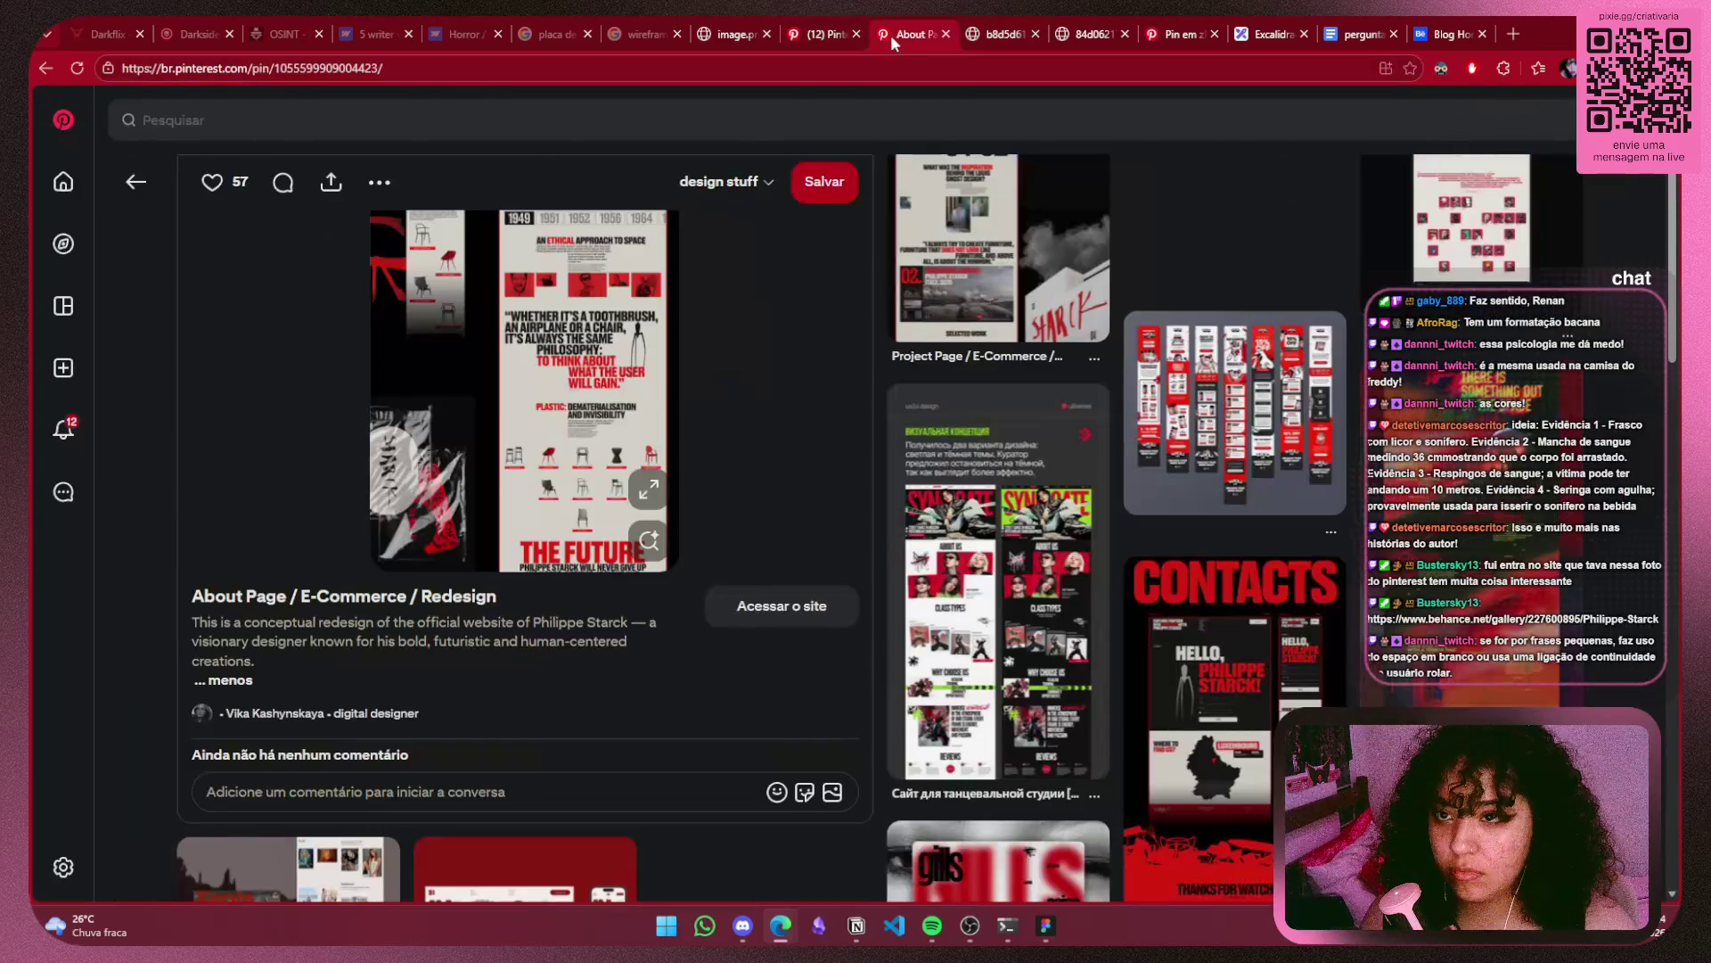
{"action": "left_click", "coordinate": [555, 423]}
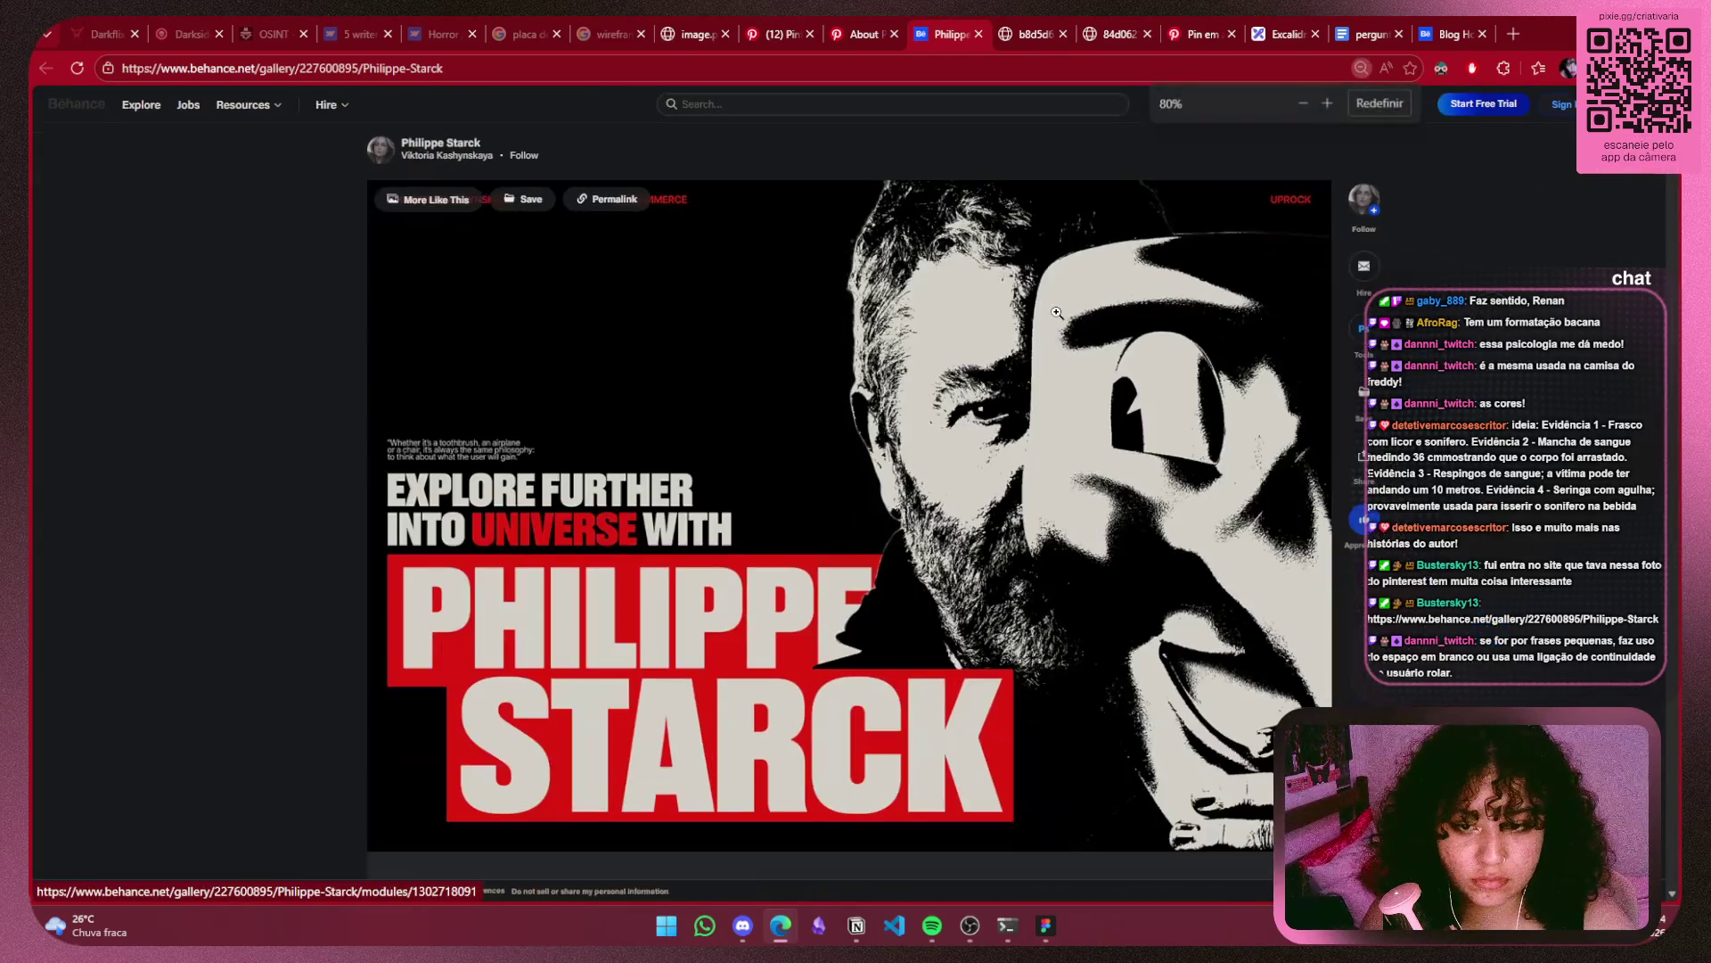
Try different zoom levels on the Behance gallery, then reset it to 100%.
{"action": "key", "text": "ctrl+minus"}
{"action": "key", "text": "ctrl+minus"}
{"action": "key", "text": "ctrl+plus"}
{"action": "key", "text": "ctrl+minus"}
{"action": "key", "text": "ctrl+minus"}
{"action": "key", "text": "ctrl+minus"}
{"action": "key", "text": "ctrl+minus"}
{"action": "key", "text": "ctrl+minus"}
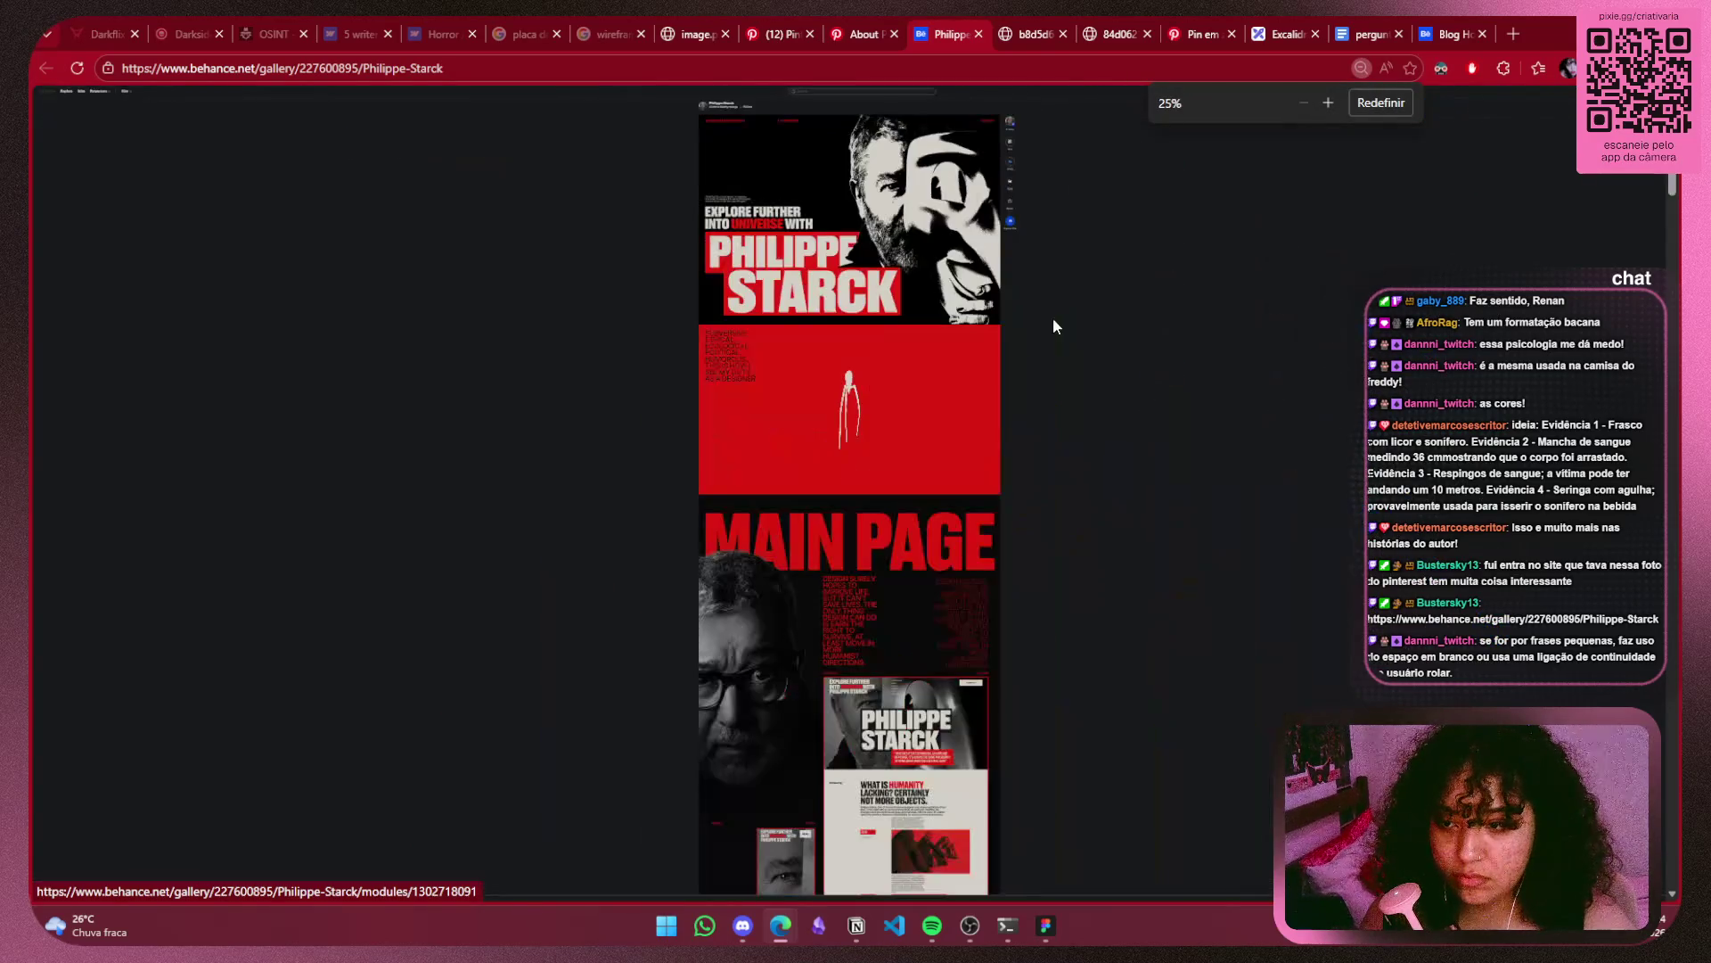
{"action": "scroll", "coordinate": [910, 392], "scroll_direction": "down", "scroll_amount": 2}
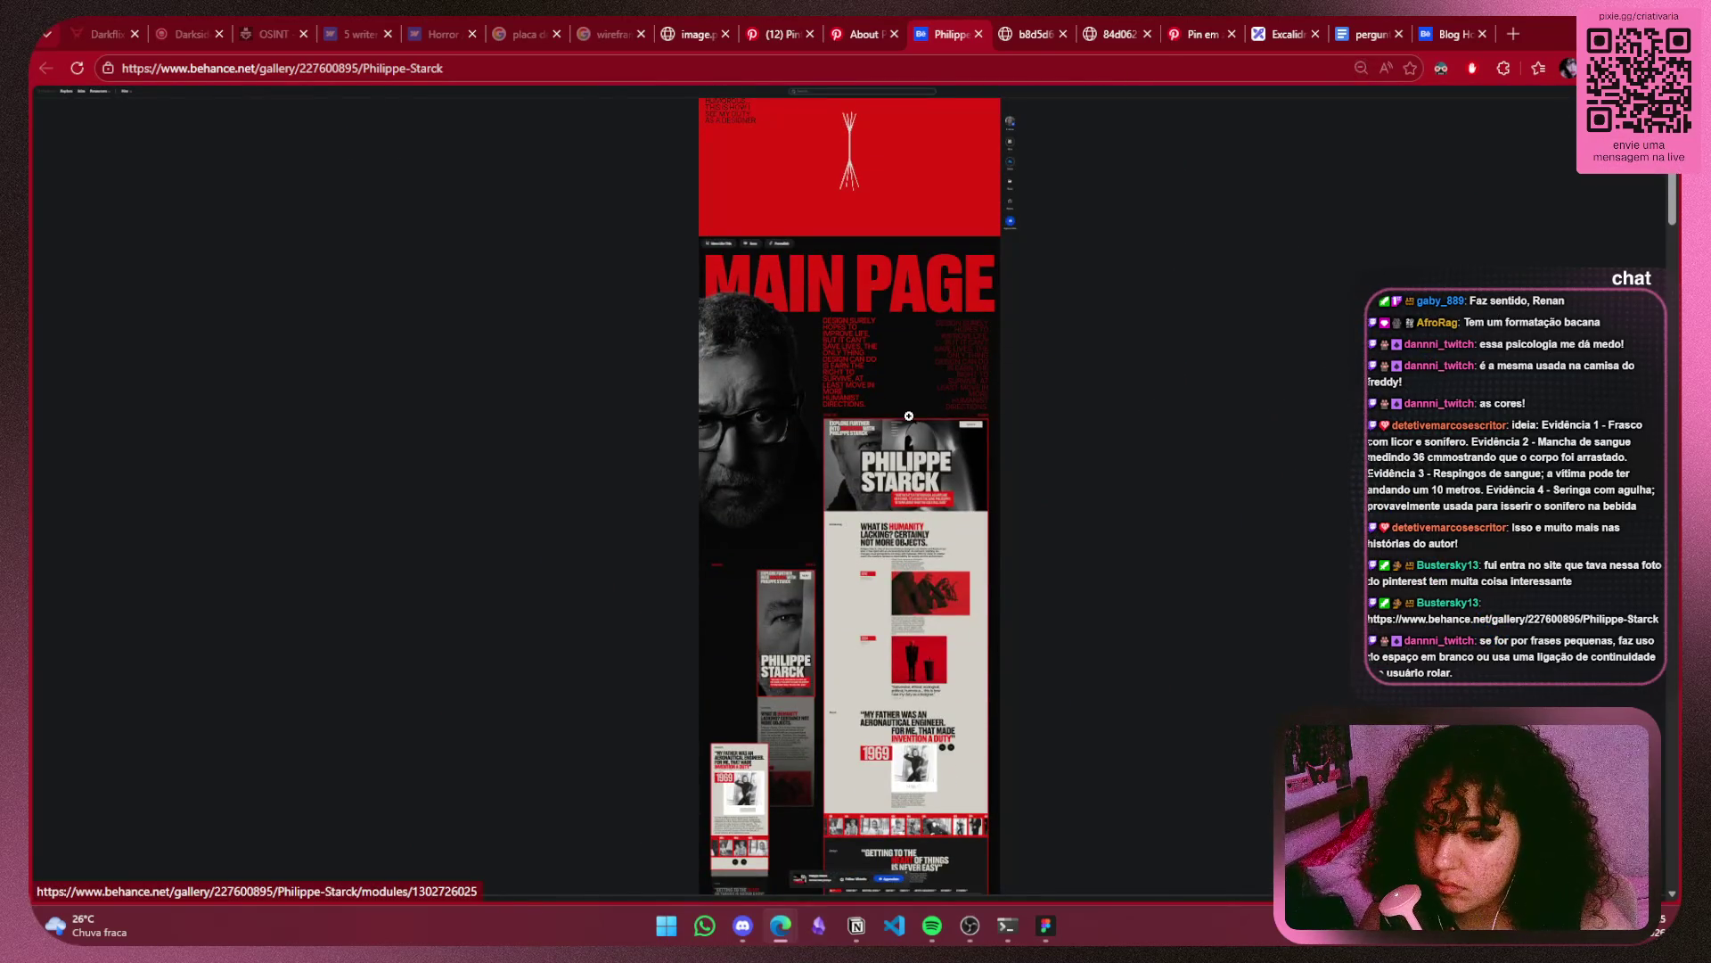
{"action": "key", "text": "ctrl+plus"}
{"action": "key", "text": "ctrl+plus"}
{"action": "key", "text": "ctrl+plus"}
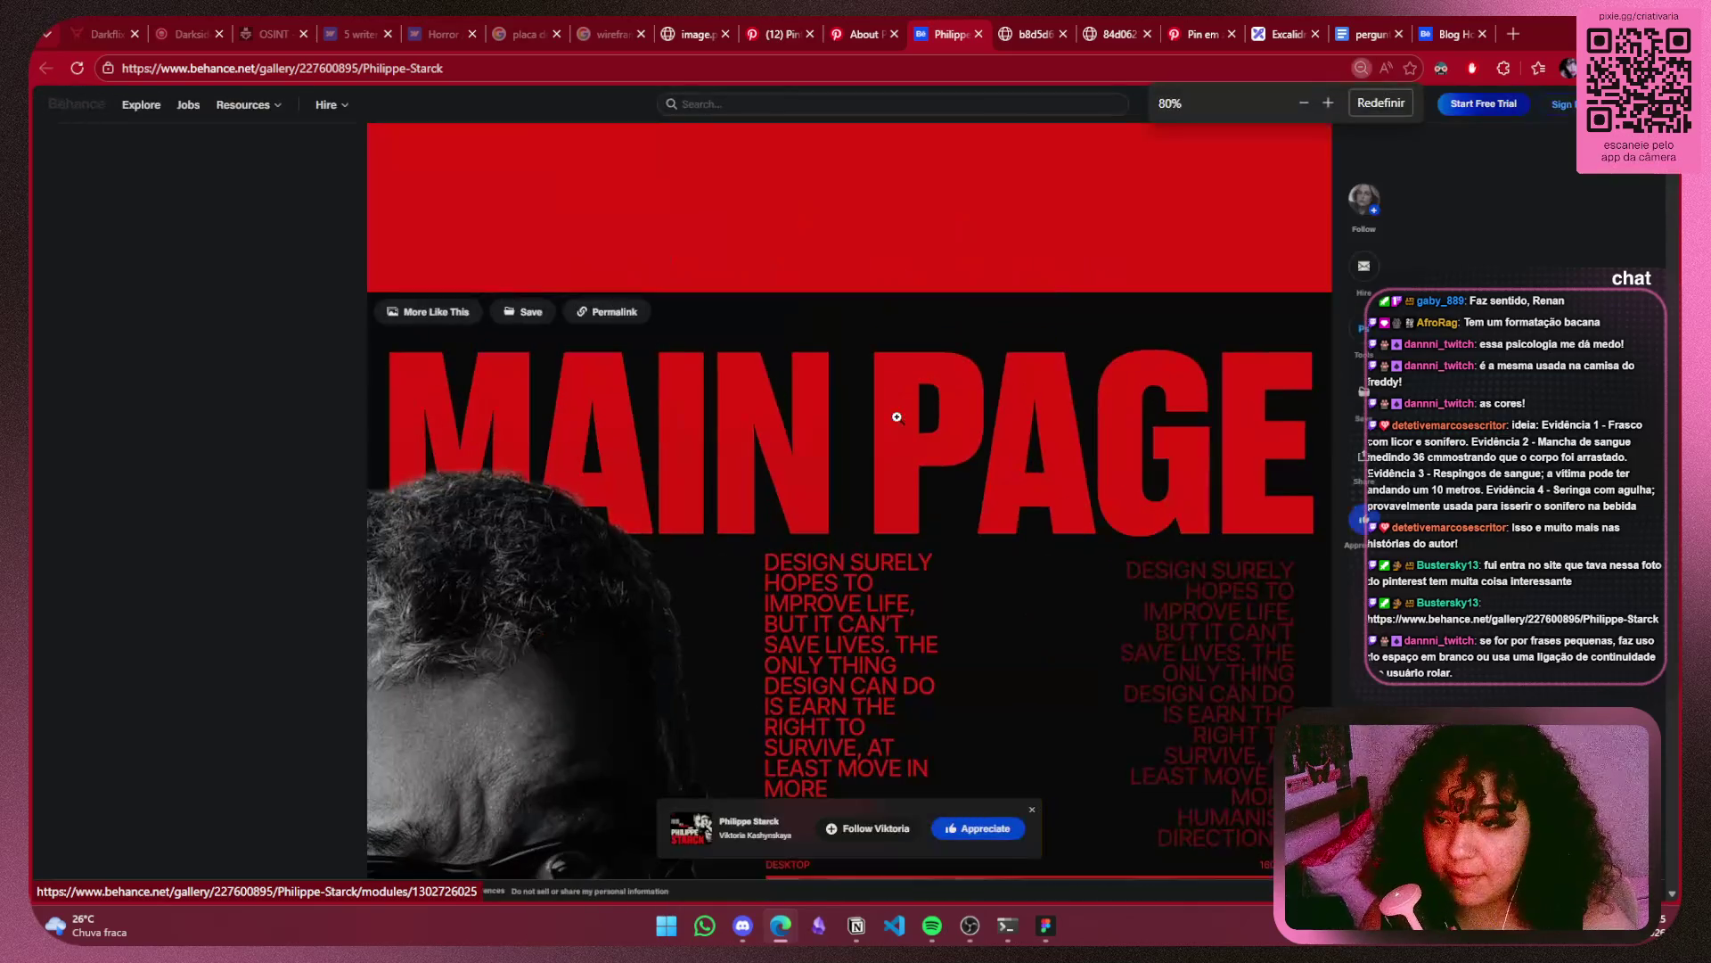
{"action": "left_click", "coordinate": [1377, 101]}
Scroll down the Philippe Starck gallery and close the floating follow/appreciate bar.
{"action": "scroll", "coordinate": [891, 464], "scroll_direction": "down", "scroll_amount": 5}
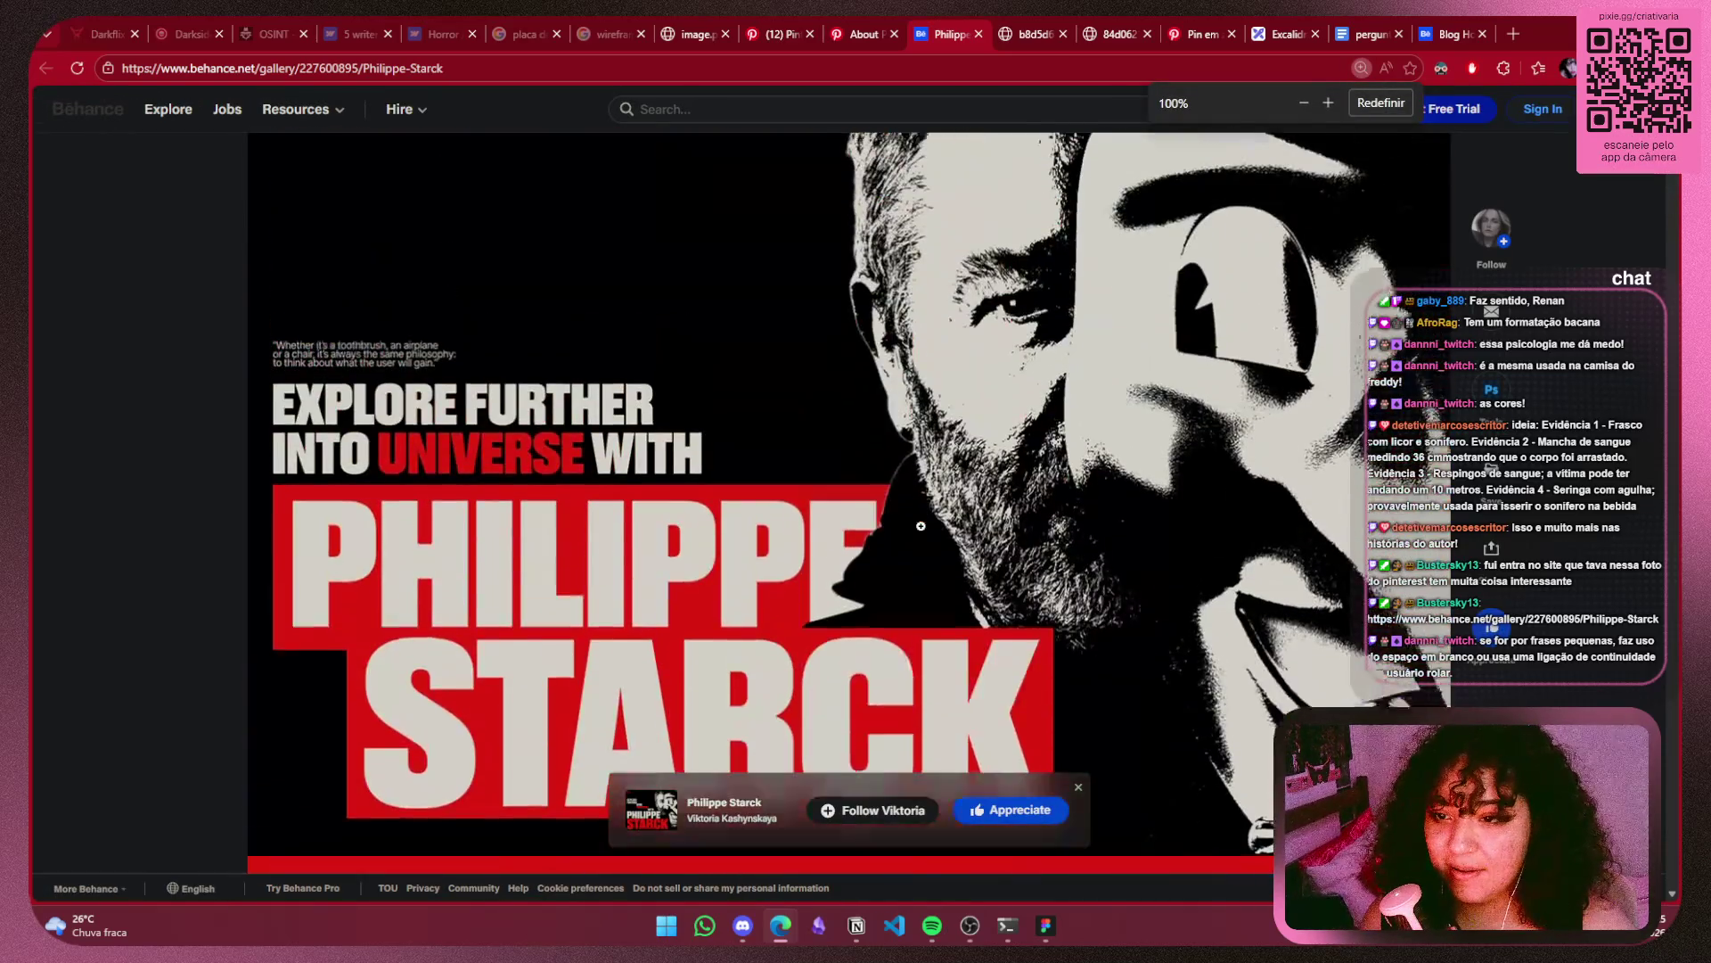
{"action": "scroll", "coordinate": [934, 521], "scroll_direction": "down", "scroll_amount": 5}
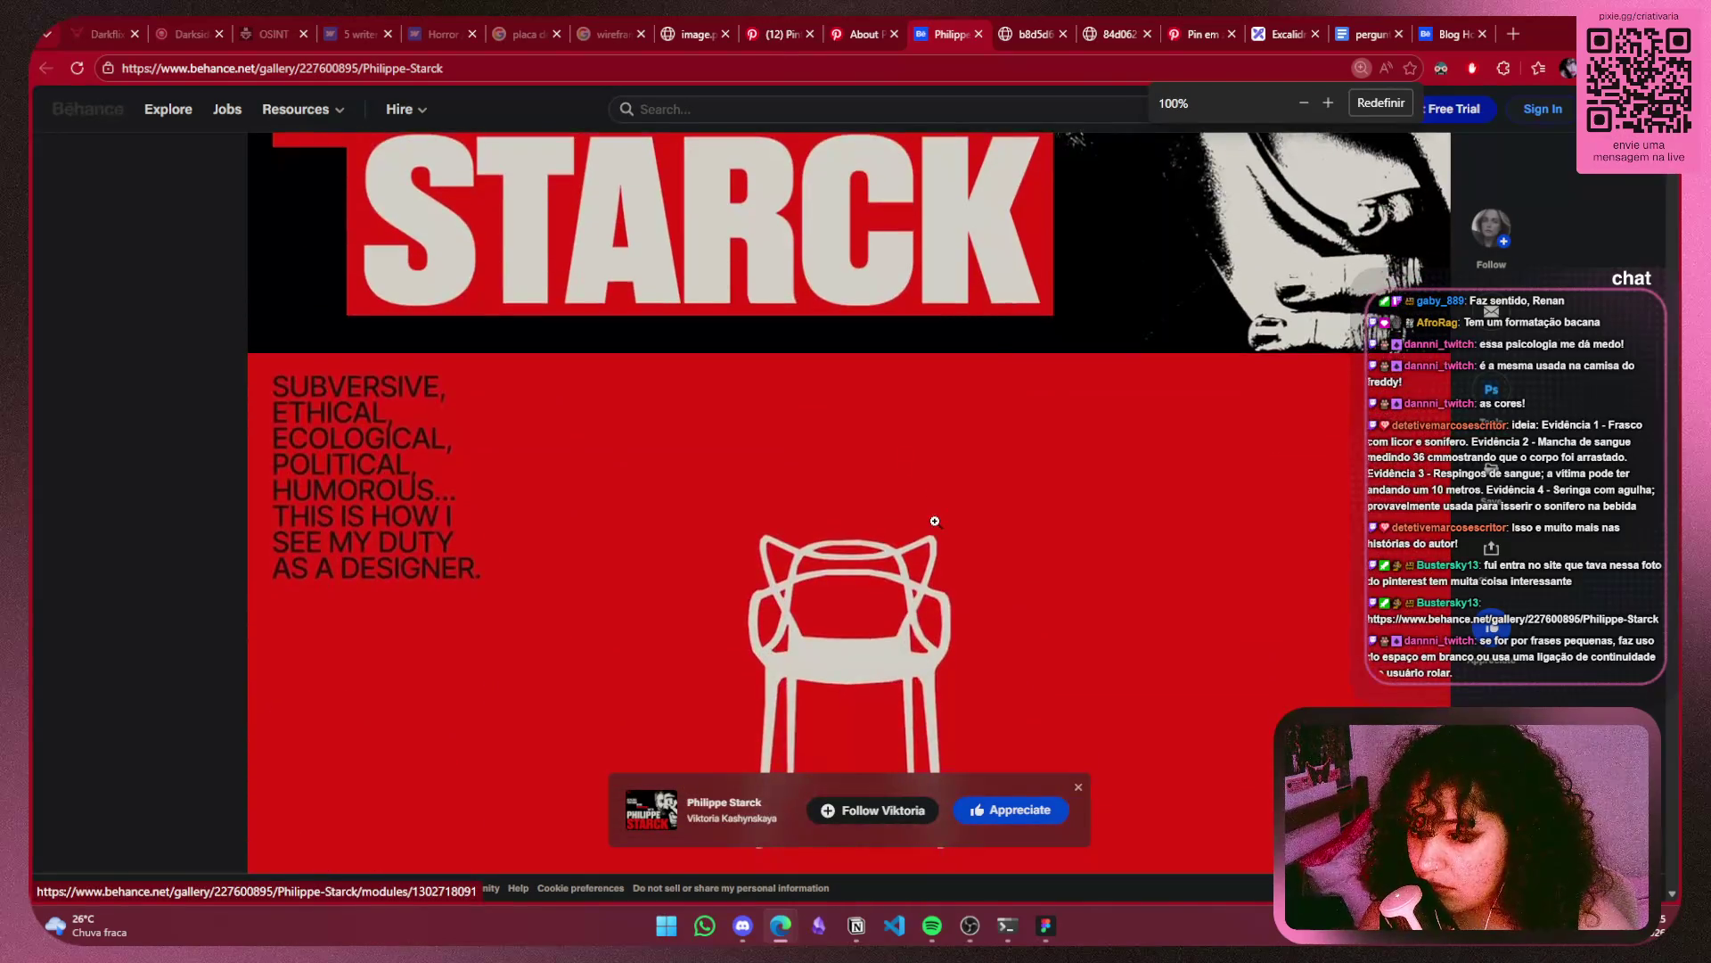
{"action": "scroll", "coordinate": [934, 520], "scroll_direction": "down", "scroll_amount": 2}
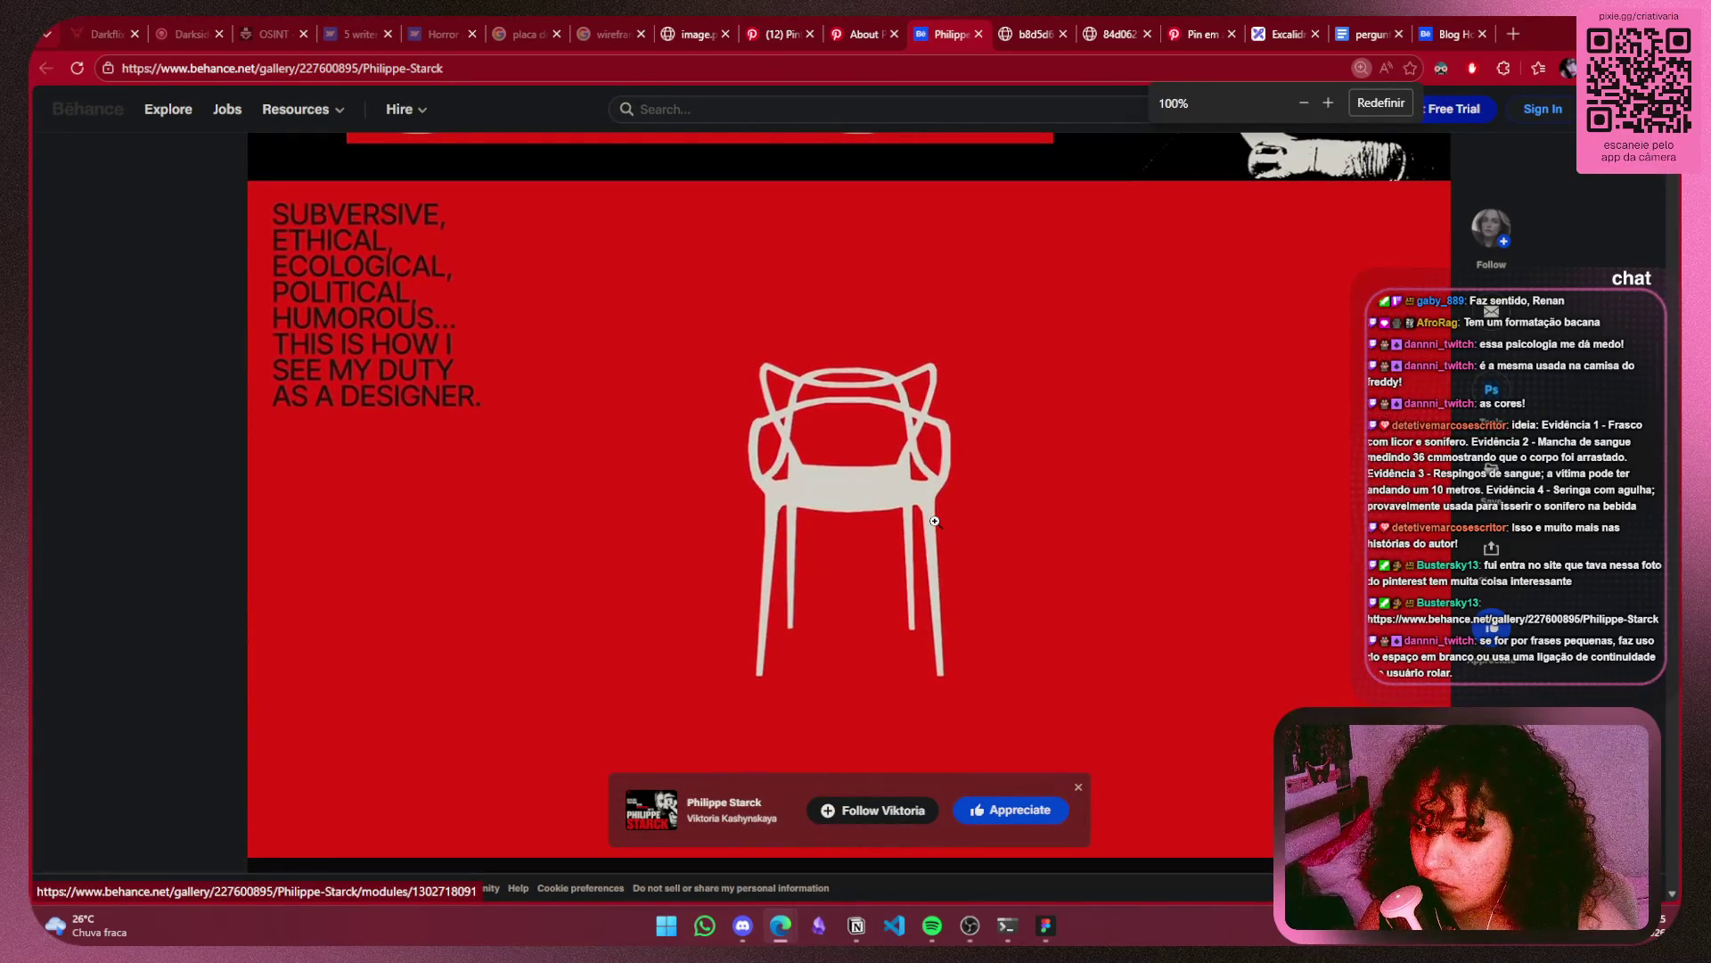
{"action": "scroll", "coordinate": [1063, 478], "scroll_direction": "down", "scroll_amount": 3}
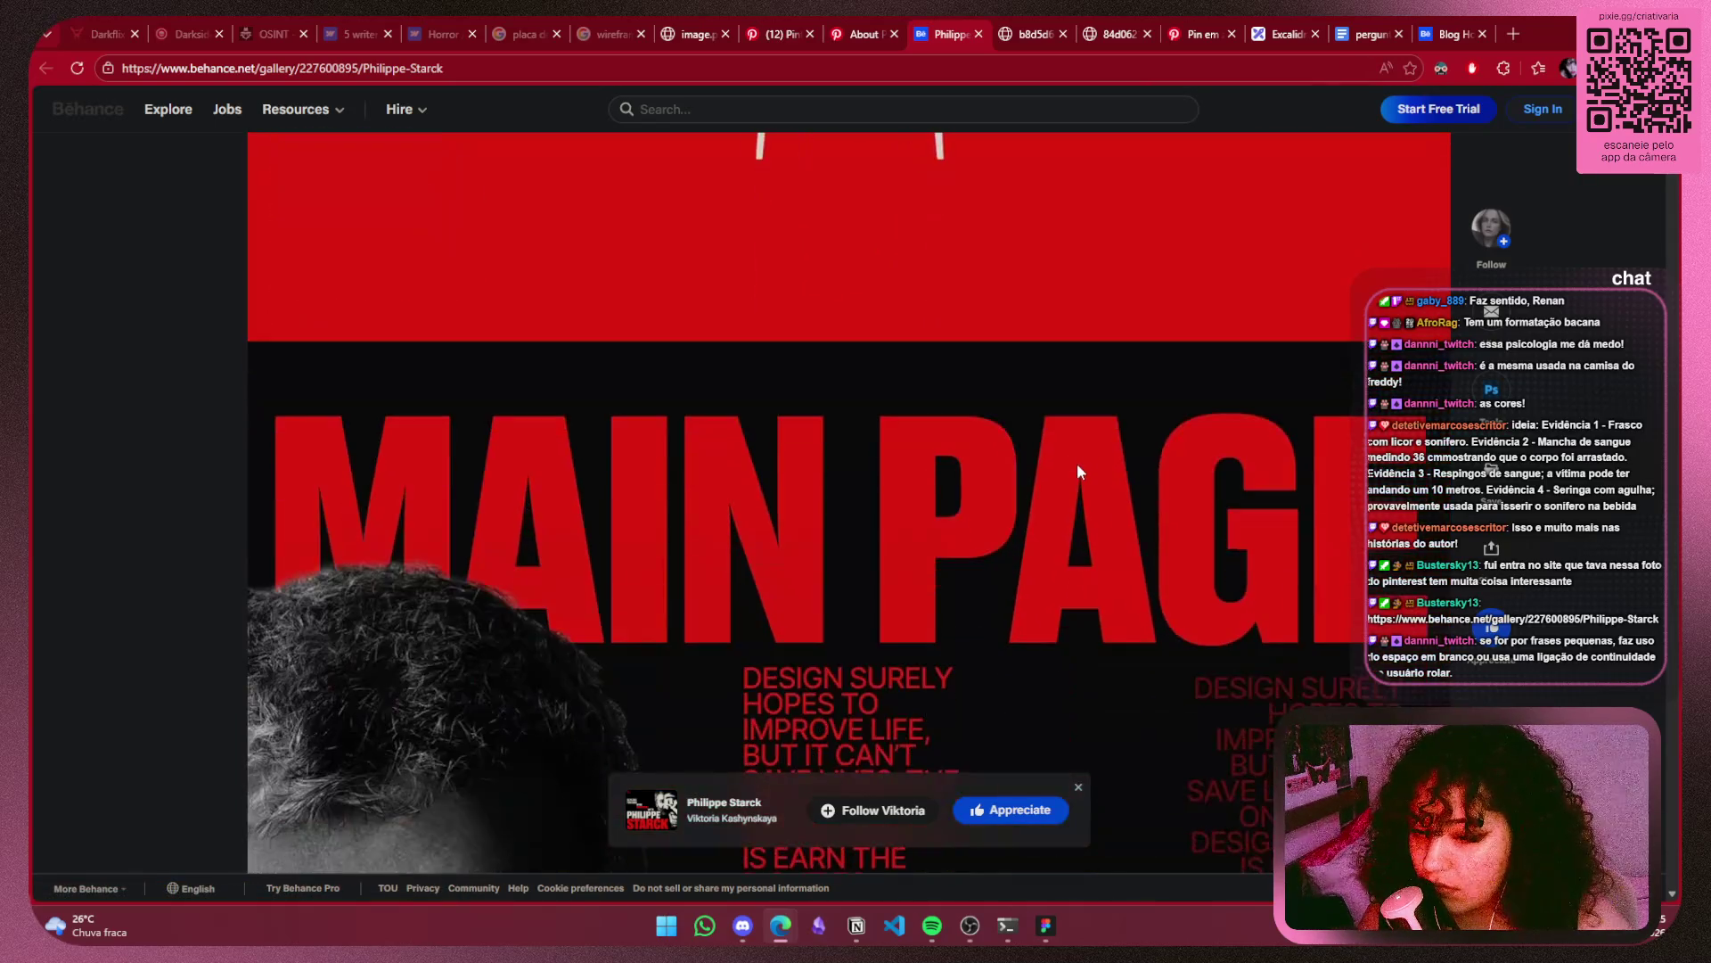
{"action": "scroll", "coordinate": [1077, 472], "scroll_direction": "down", "scroll_amount": 2}
{"action": "scroll", "coordinate": [1077, 472], "scroll_direction": "down", "scroll_amount": 2}
{"action": "scroll", "coordinate": [1076, 471], "scroll_direction": "up", "scroll_amount": 4}
{"action": "scroll", "coordinate": [1077, 472], "scroll_direction": "down", "scroll_amount": 2}
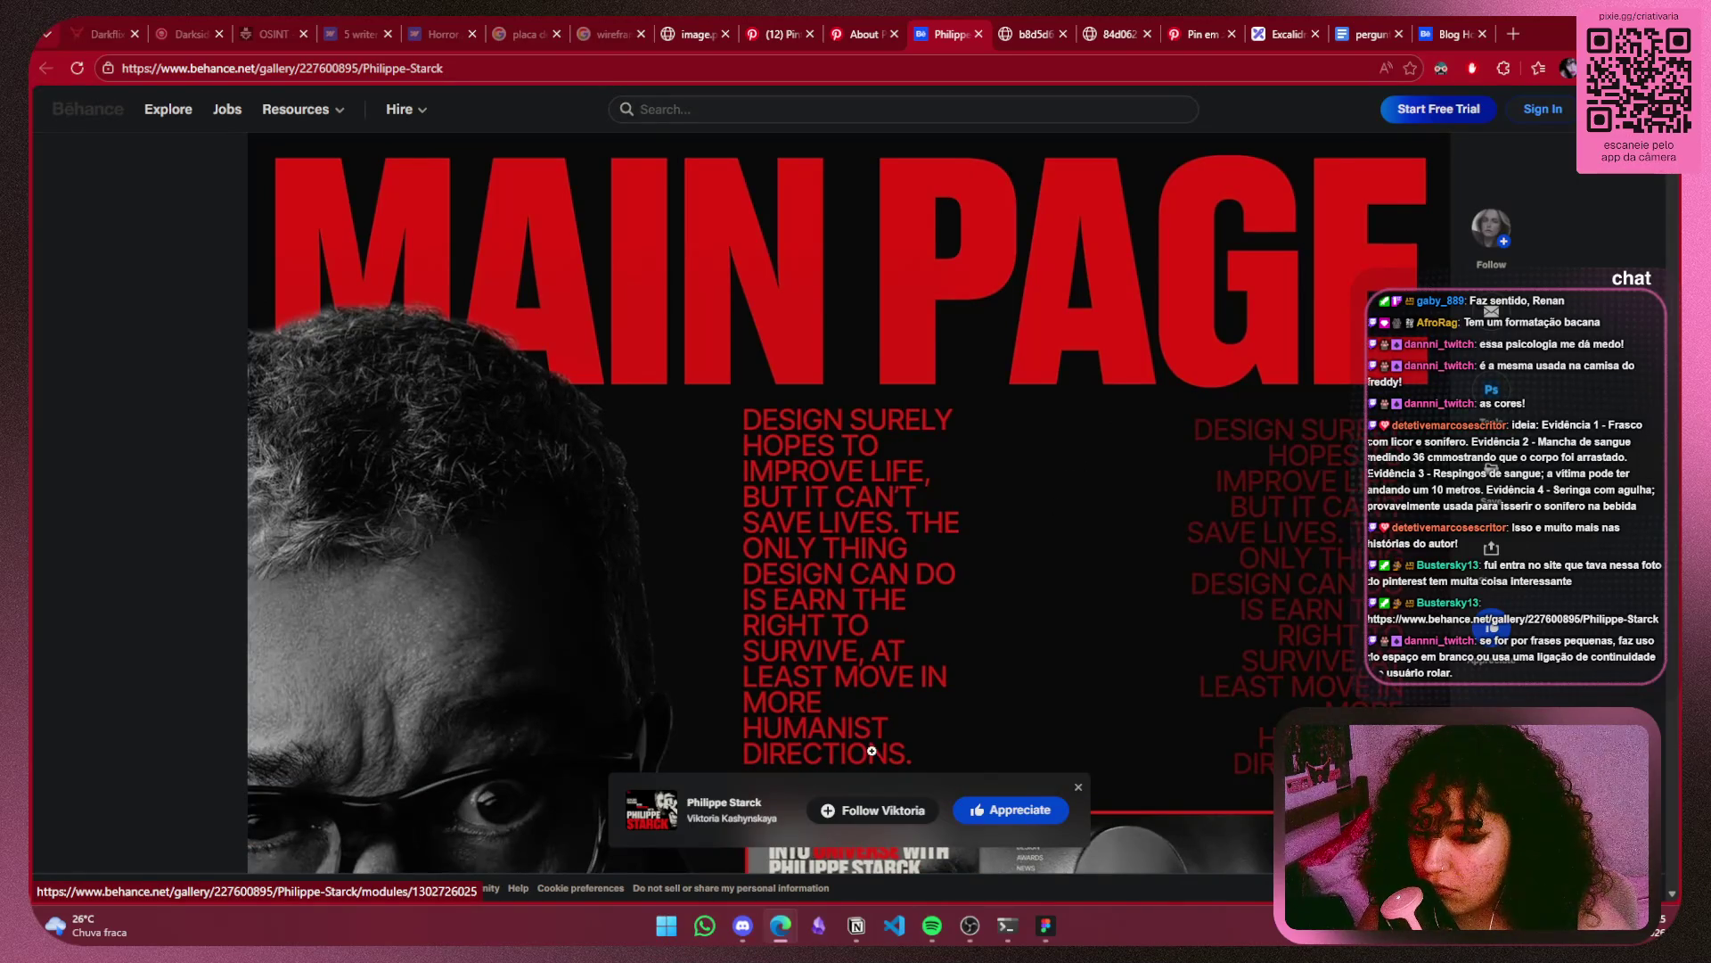
{"action": "scroll", "coordinate": [920, 538], "scroll_direction": "down", "scroll_amount": 5}
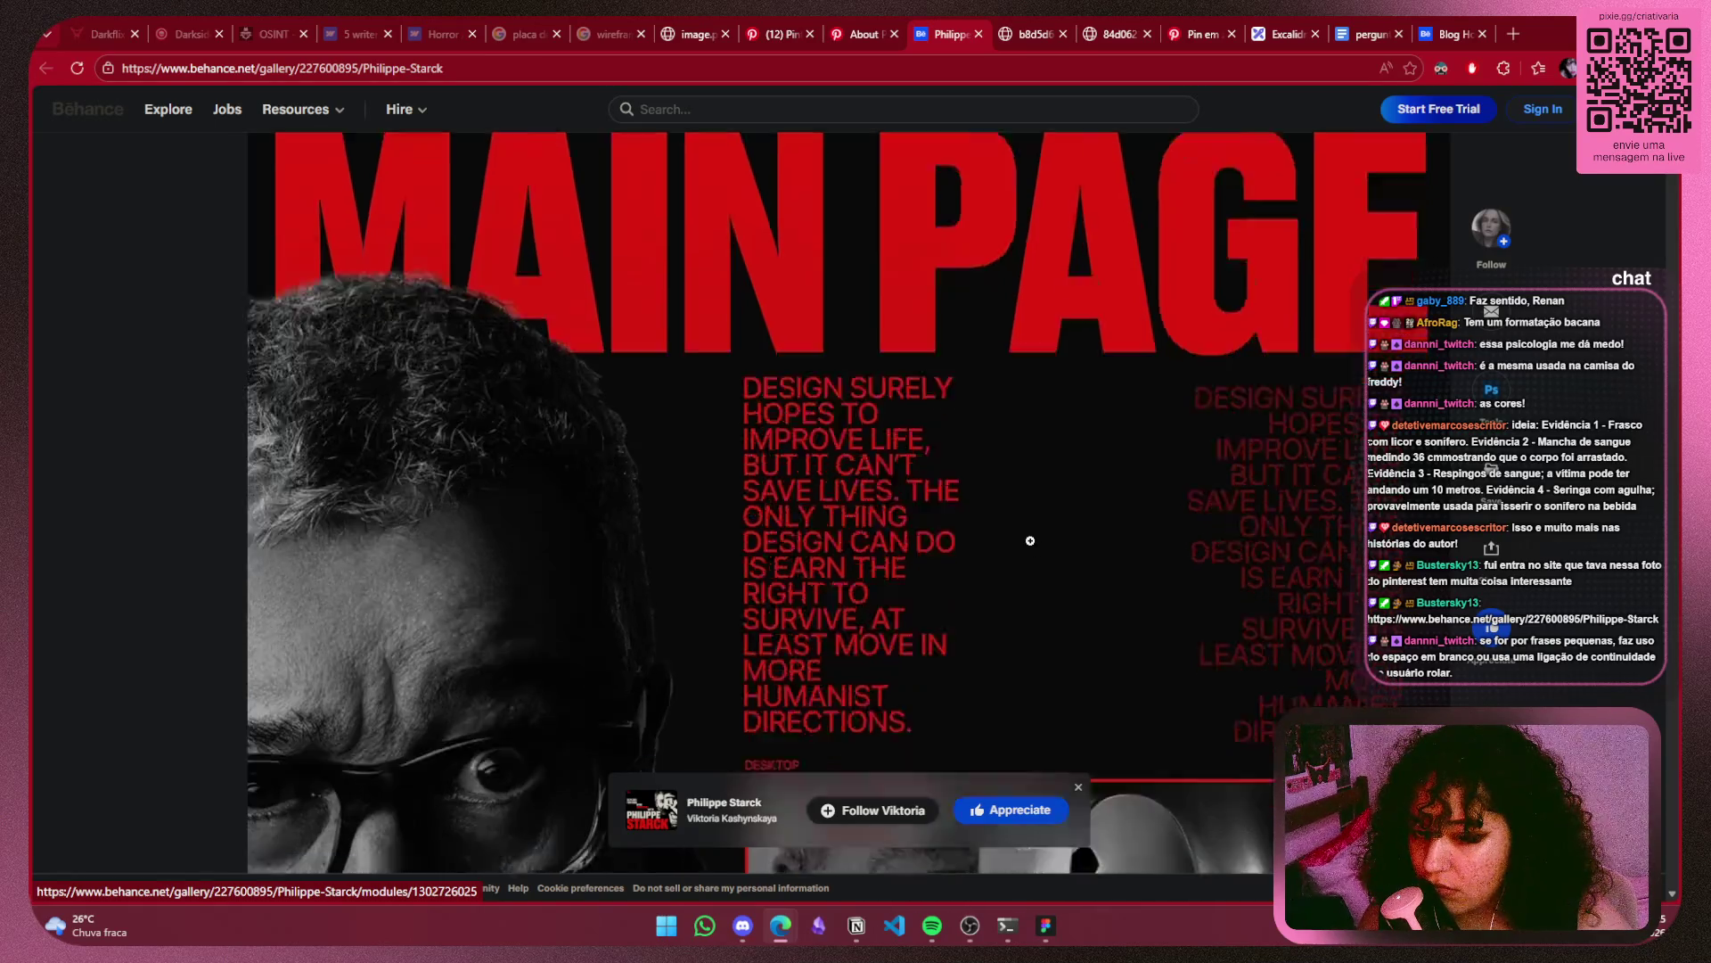
{"action": "scroll", "coordinate": [758, 303], "scroll_direction": "up", "scroll_amount": 5}
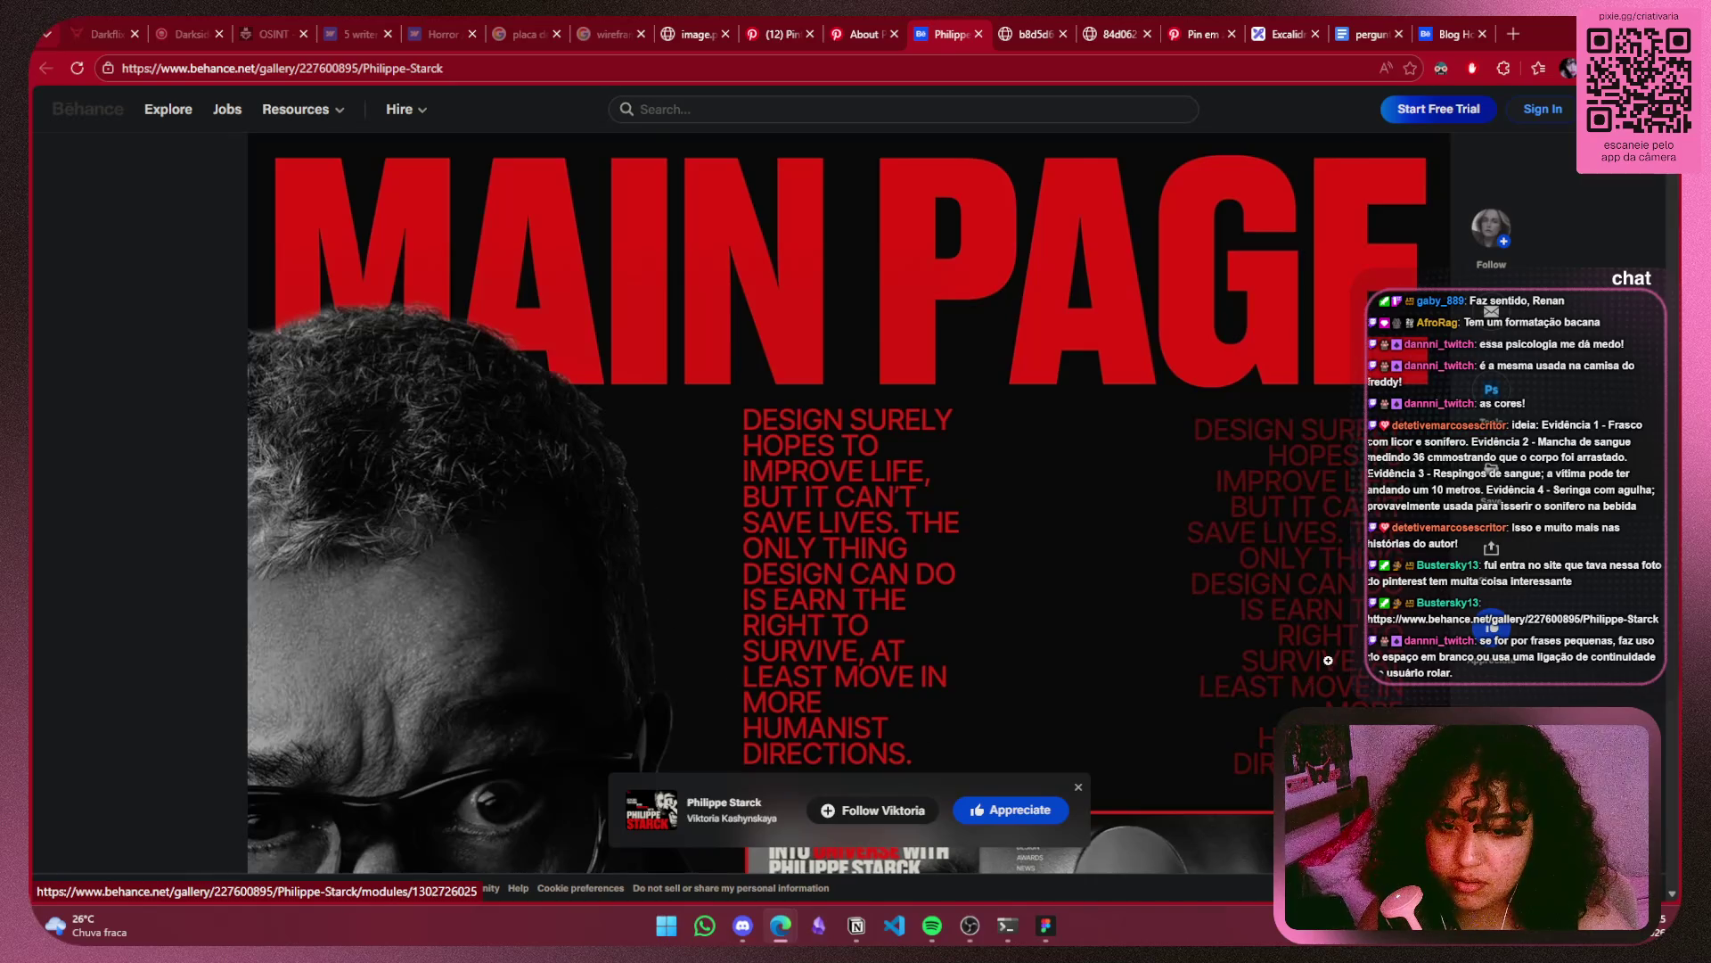
{"action": "scroll", "coordinate": [1328, 659], "scroll_direction": "down", "scroll_amount": 5}
{"action": "scroll", "coordinate": [1328, 657], "scroll_direction": "down", "scroll_amount": 3}
{"action": "scroll", "coordinate": [1327, 655], "scroll_direction": "down", "scroll_amount": 3}
{"action": "scroll", "coordinate": [1326, 651], "scroll_direction": "down", "scroll_amount": 3}
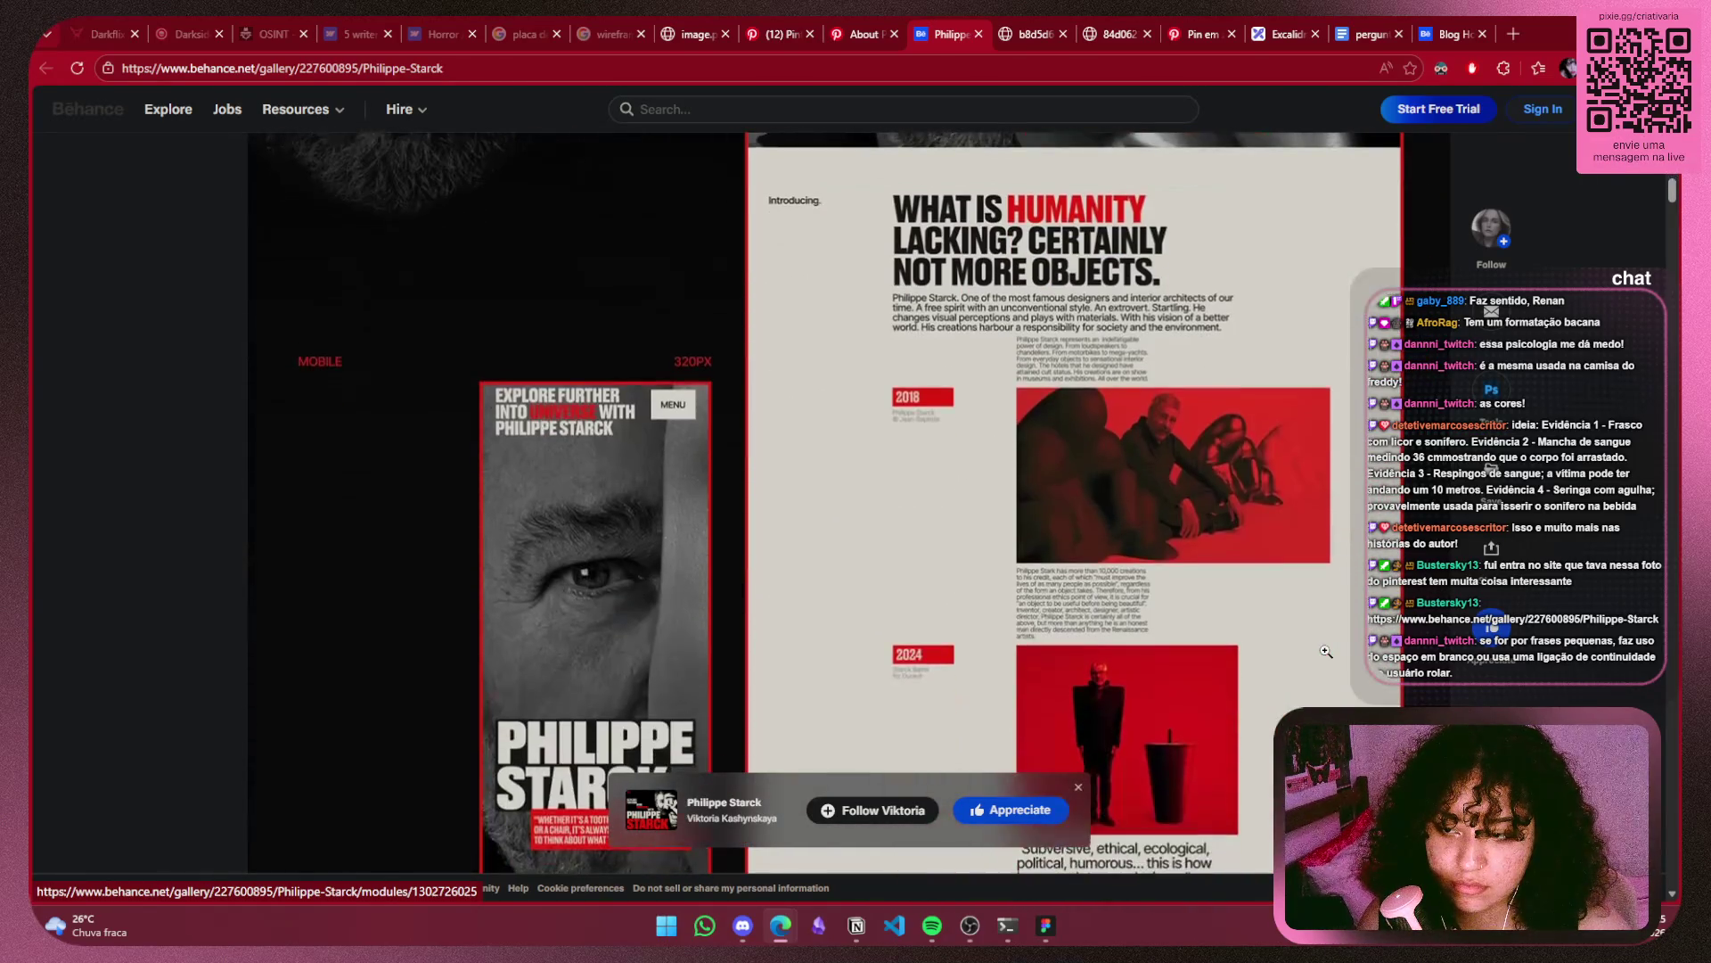
{"action": "scroll", "coordinate": [1327, 651], "scroll_direction": "down", "scroll_amount": 5}
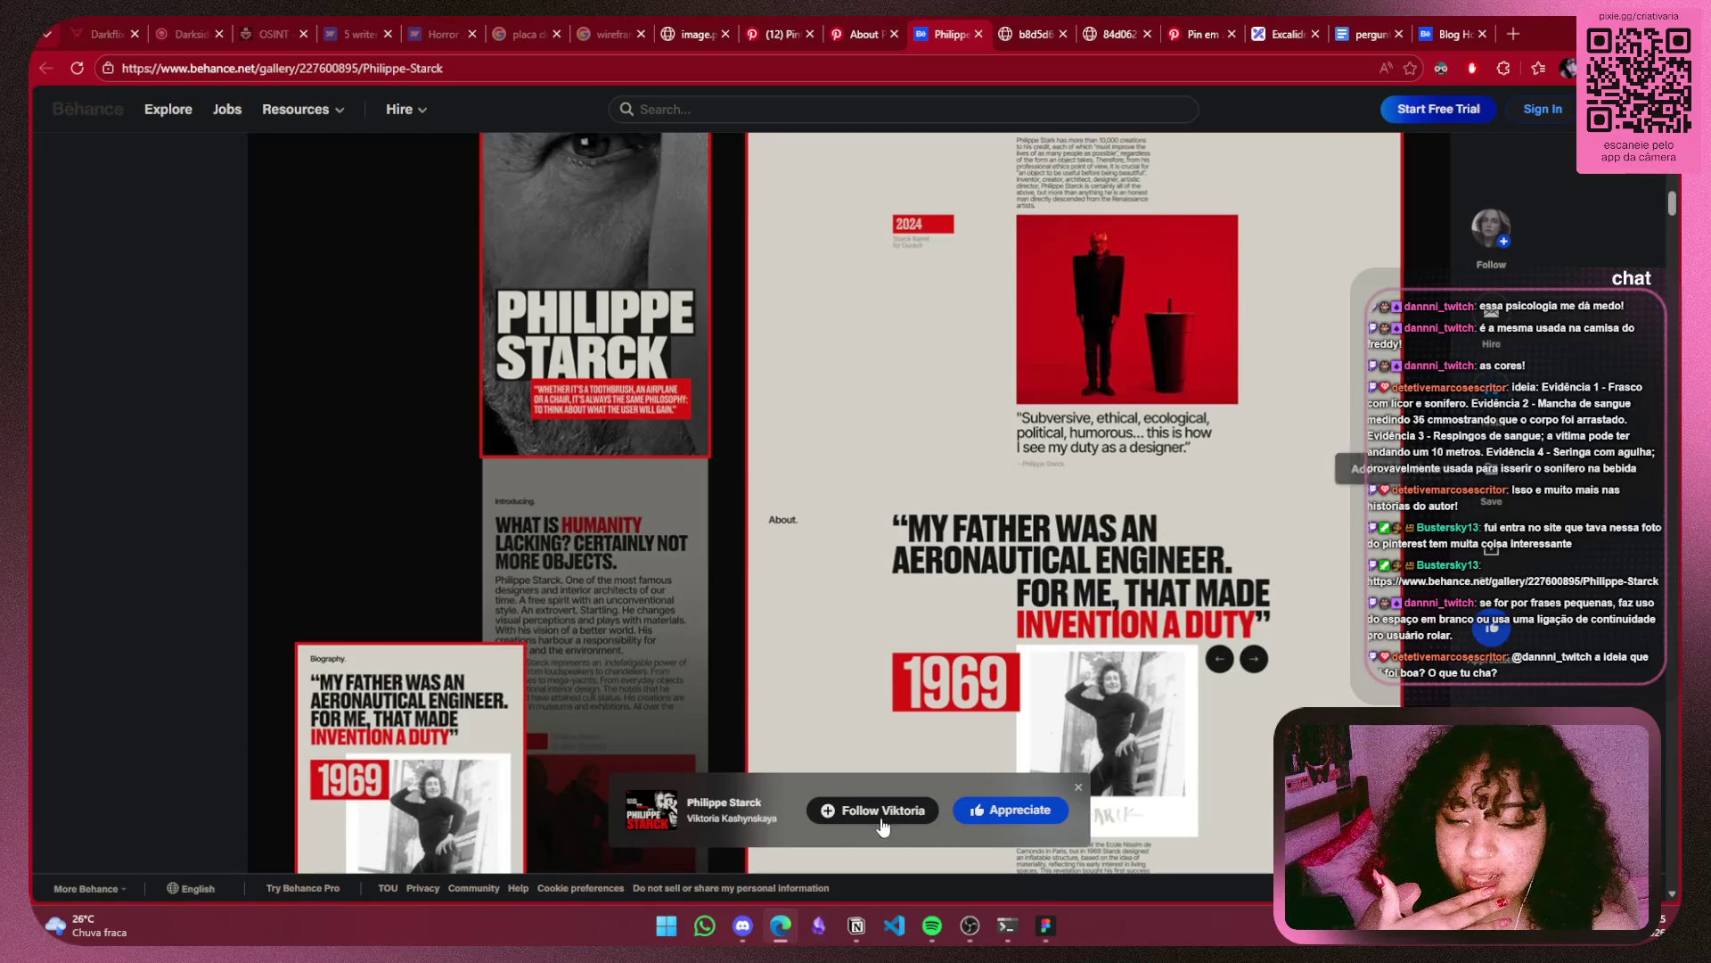
{"action": "left_click", "coordinate": [1078, 789]}
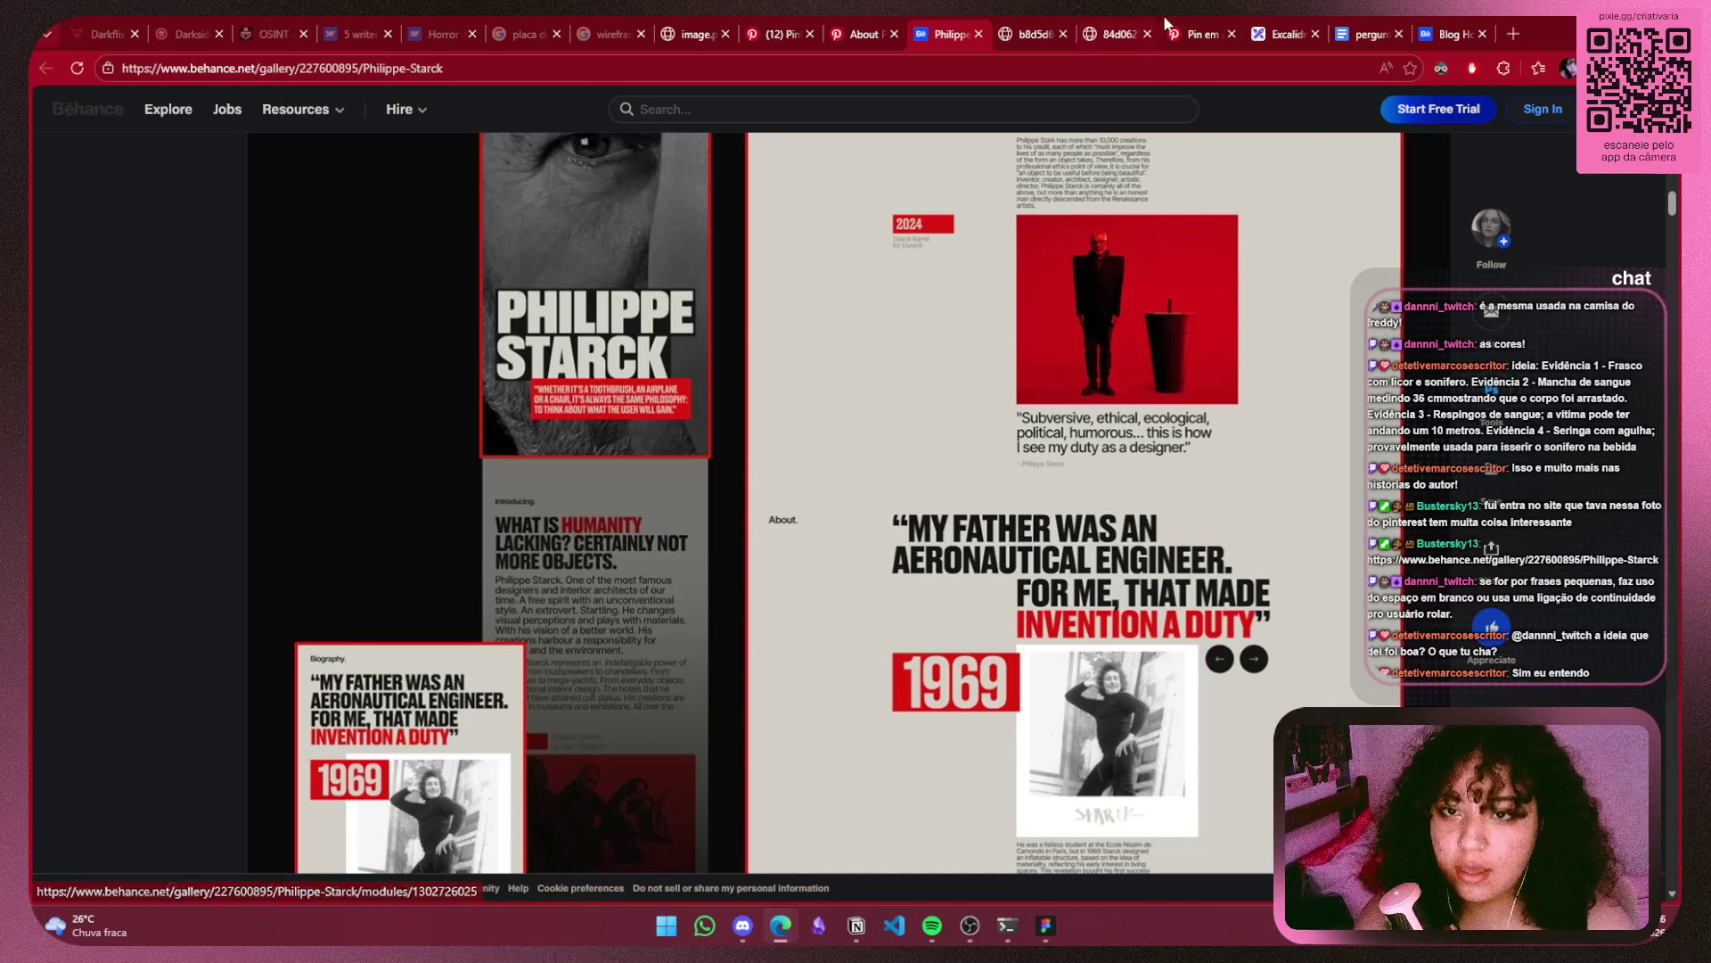
Review the saved reference images, resetting the biography image to its fitted size.
{"action": "left_click", "coordinate": [1199, 34]}
{"action": "left_click", "coordinate": [1114, 34]}
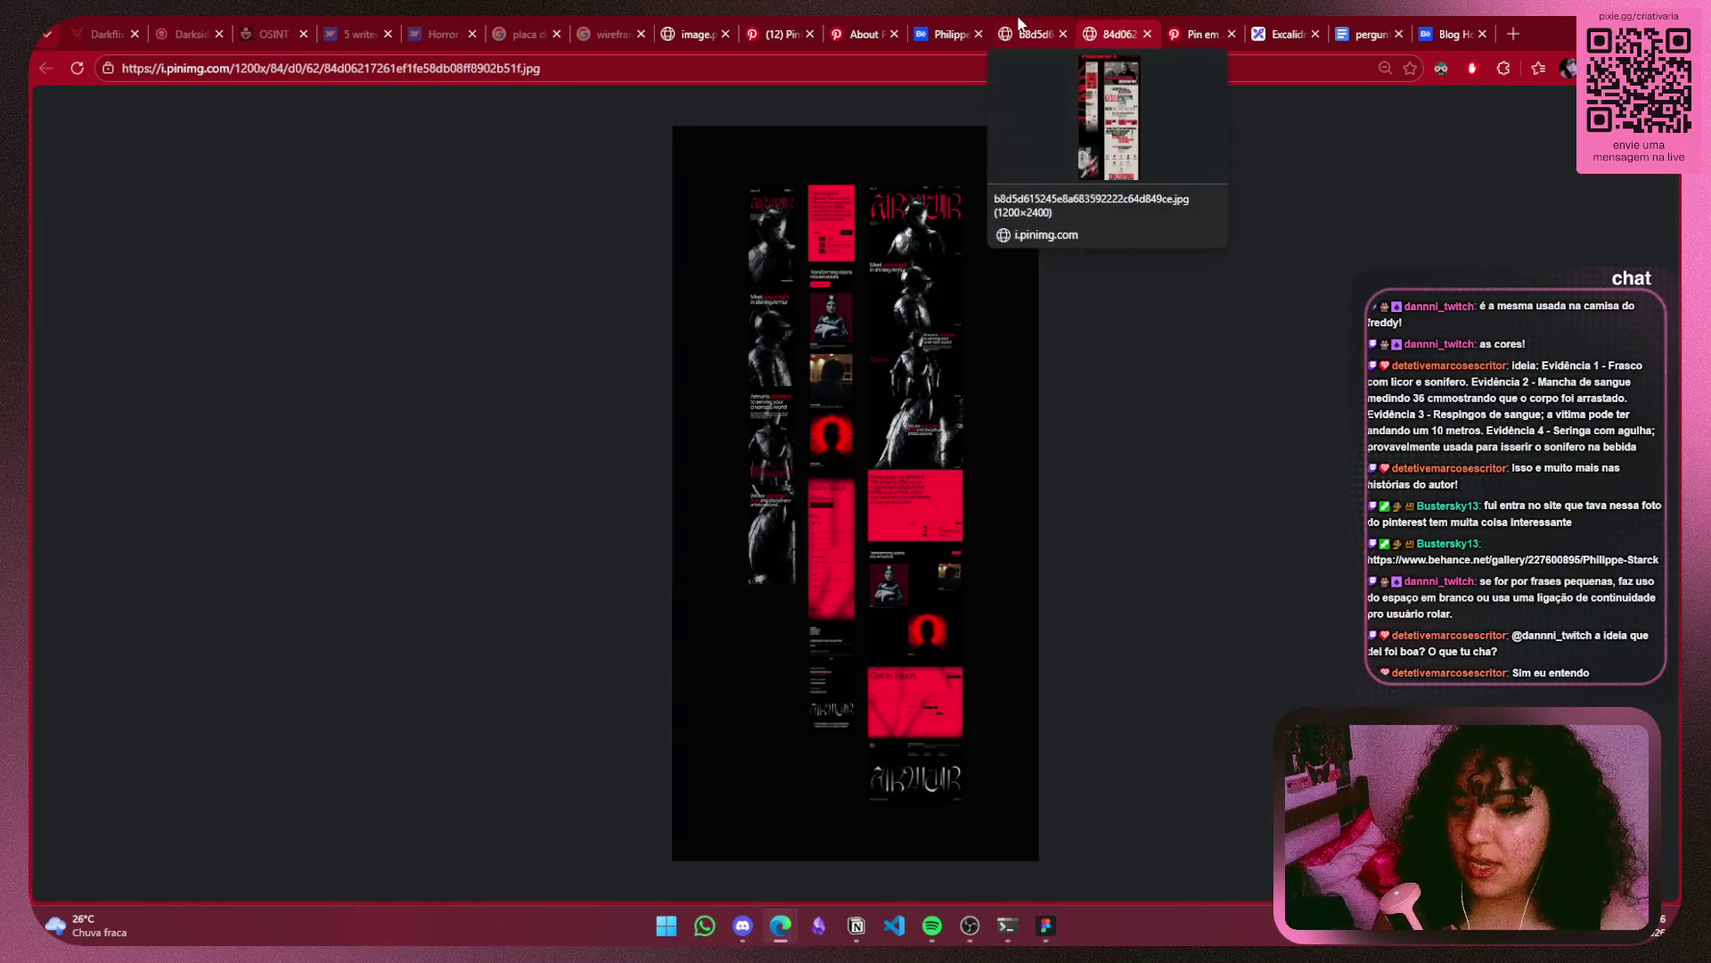
{"action": "left_click", "coordinate": [1021, 26]}
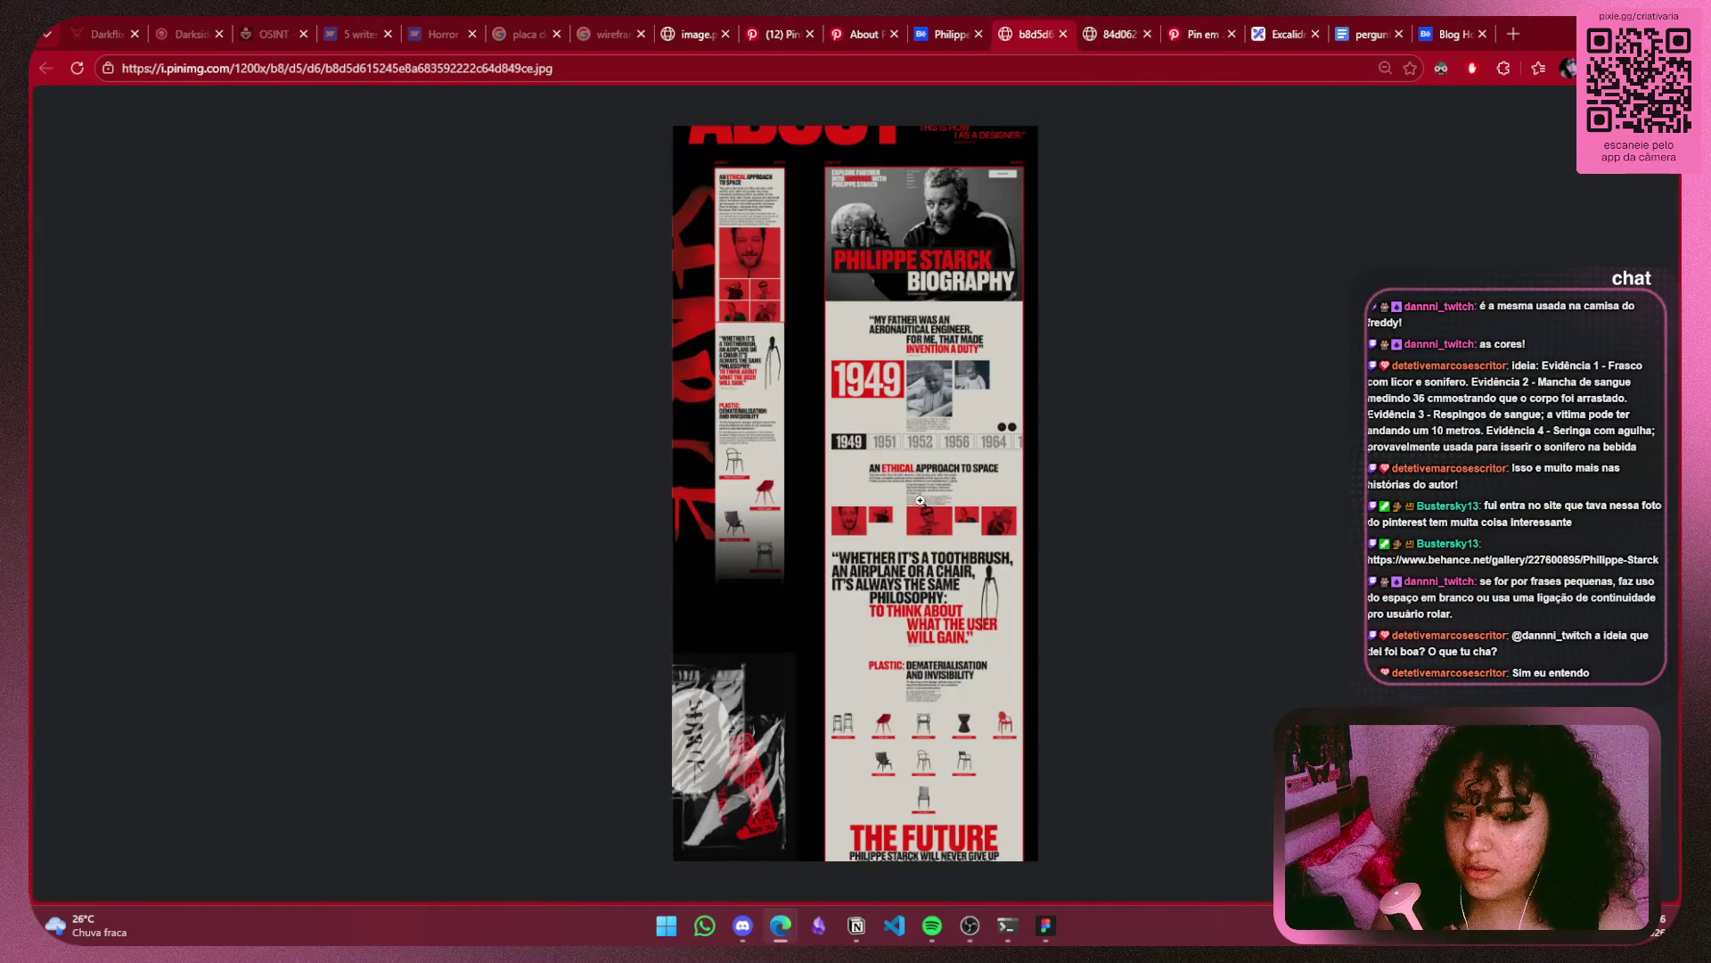
{"action": "scroll", "coordinate": [934, 571], "scroll_direction": "up", "scroll_amount": 3, "text": "ctrl"}
{"action": "scroll", "coordinate": [1240, 717], "scroll_direction": "up", "scroll_amount": 2, "text": "ctrl"}
{"action": "scroll", "coordinate": [1240, 718], "scroll_direction": "up", "scroll_amount": 2, "text": "ctrl"}
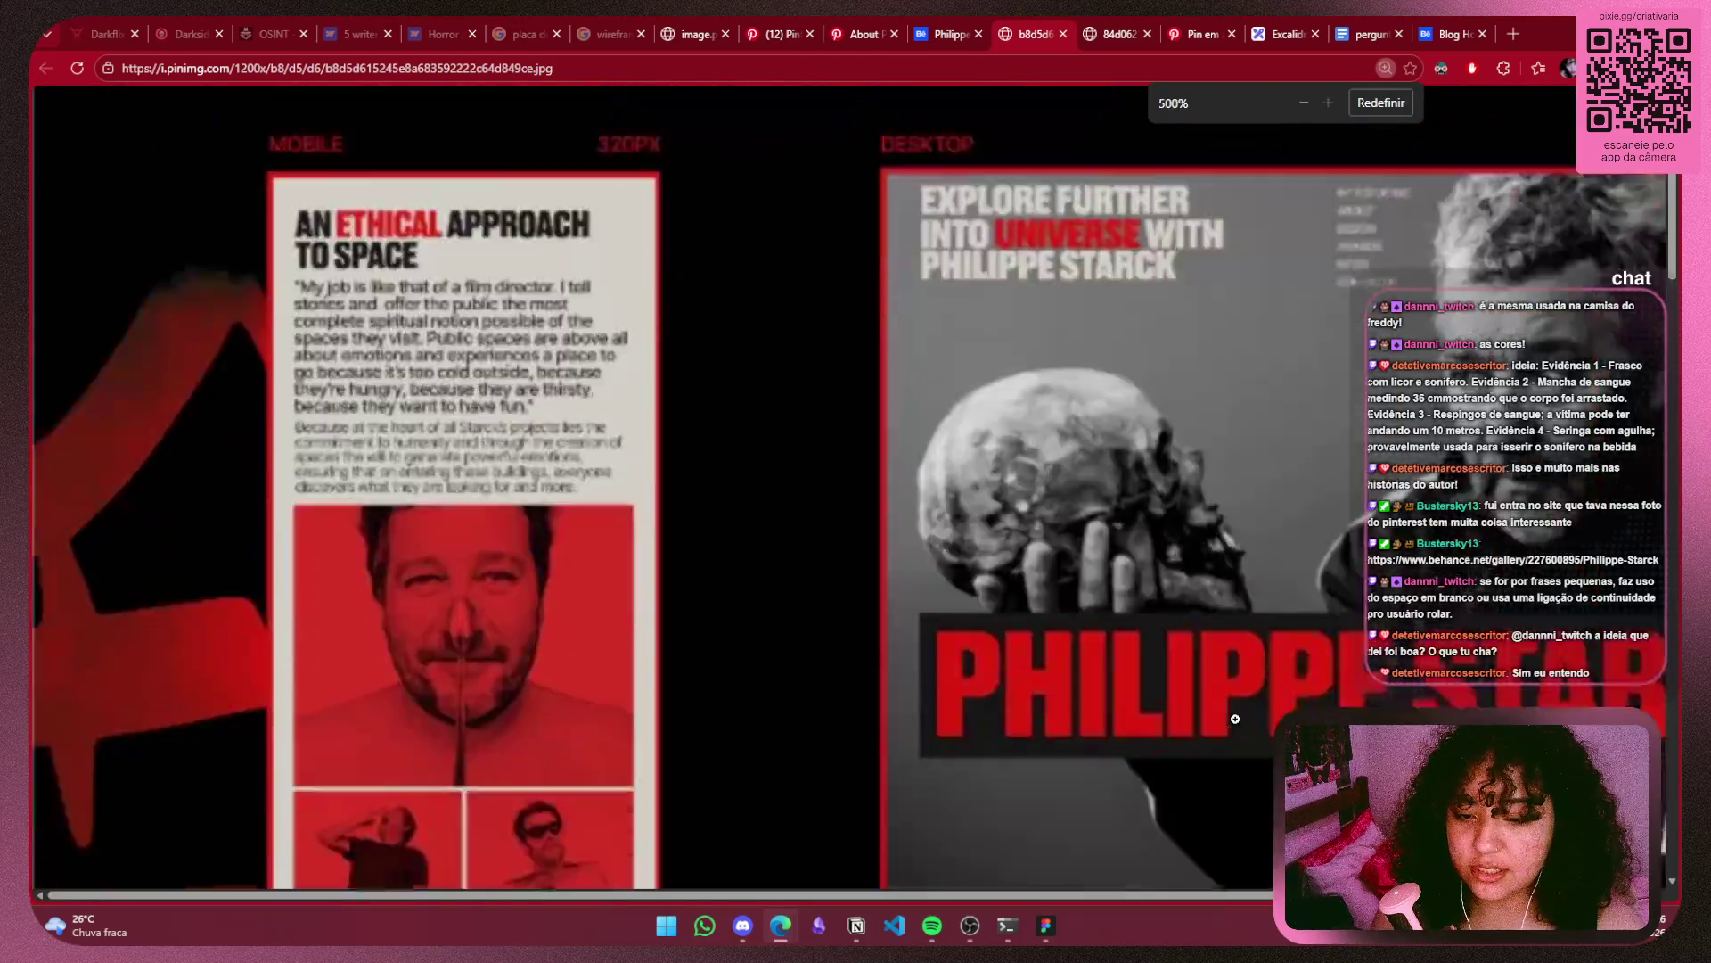
{"action": "scroll", "coordinate": [1240, 717], "scroll_direction": "up", "scroll_amount": 2, "text": "ctrl"}
{"action": "key", "text": "ctrl+0"}
{"action": "left_click", "coordinate": [1115, 34]}
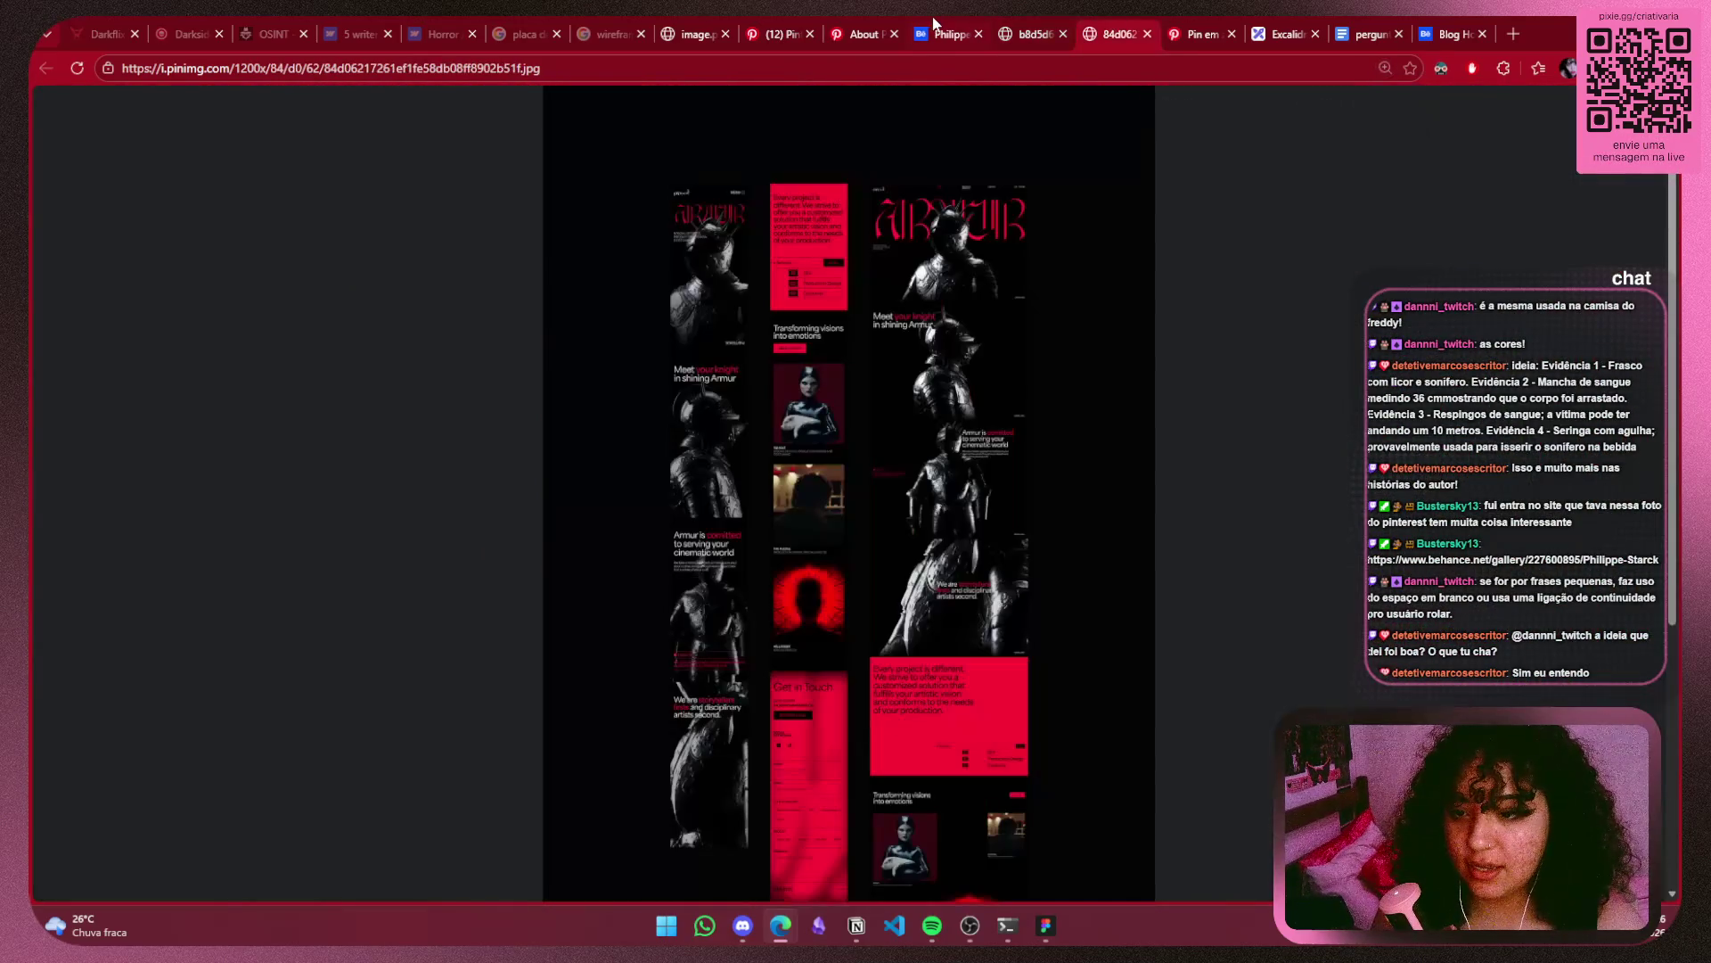
{"action": "left_click", "coordinate": [958, 38]}
Scroll the gallery down to its About and 1949 timeline sections, then go back to Excalidraw.
{"action": "scroll", "coordinate": [1181, 370], "scroll_direction": "down", "scroll_amount": 5}
{"action": "scroll", "coordinate": [1181, 370], "scroll_direction": "down", "scroll_amount": 3}
{"action": "scroll", "coordinate": [1181, 370], "scroll_direction": "down", "scroll_amount": 4}
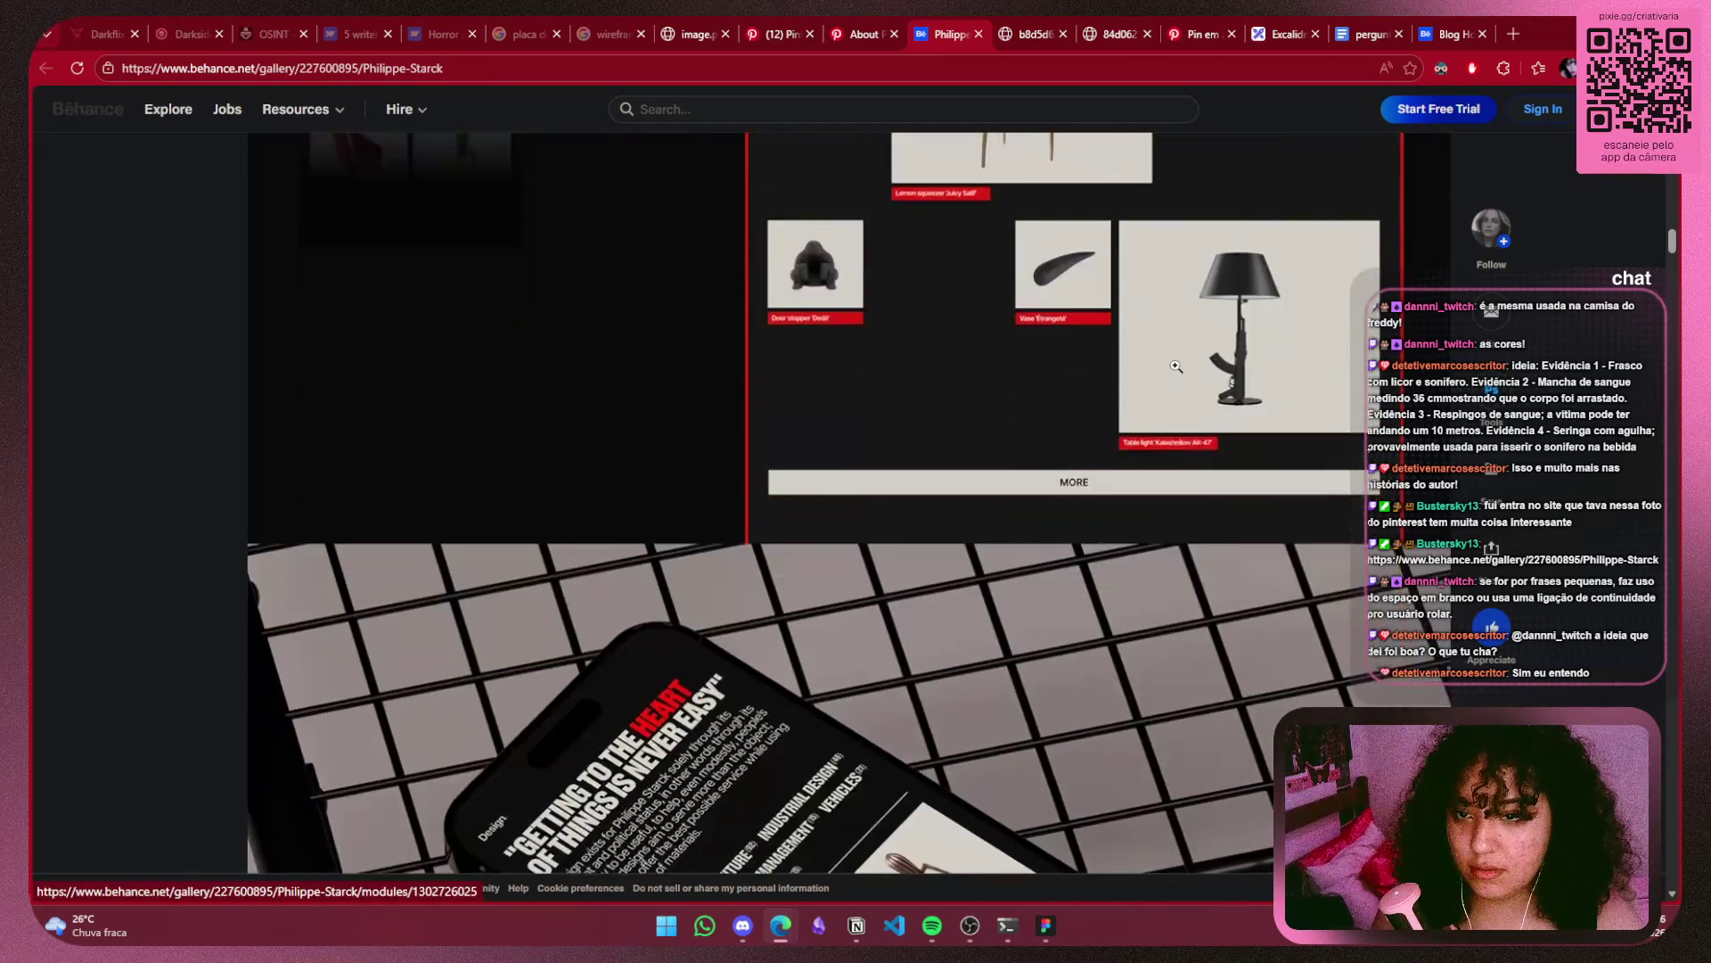
{"action": "scroll", "coordinate": [1181, 370], "scroll_direction": "down", "scroll_amount": 4}
{"action": "scroll", "coordinate": [1181, 369], "scroll_direction": "down", "scroll_amount": 5}
{"action": "scroll", "coordinate": [1194, 383], "scroll_direction": "down", "scroll_amount": 1}
{"action": "scroll", "coordinate": [1212, 401], "scroll_direction": "down", "scroll_amount": 5}
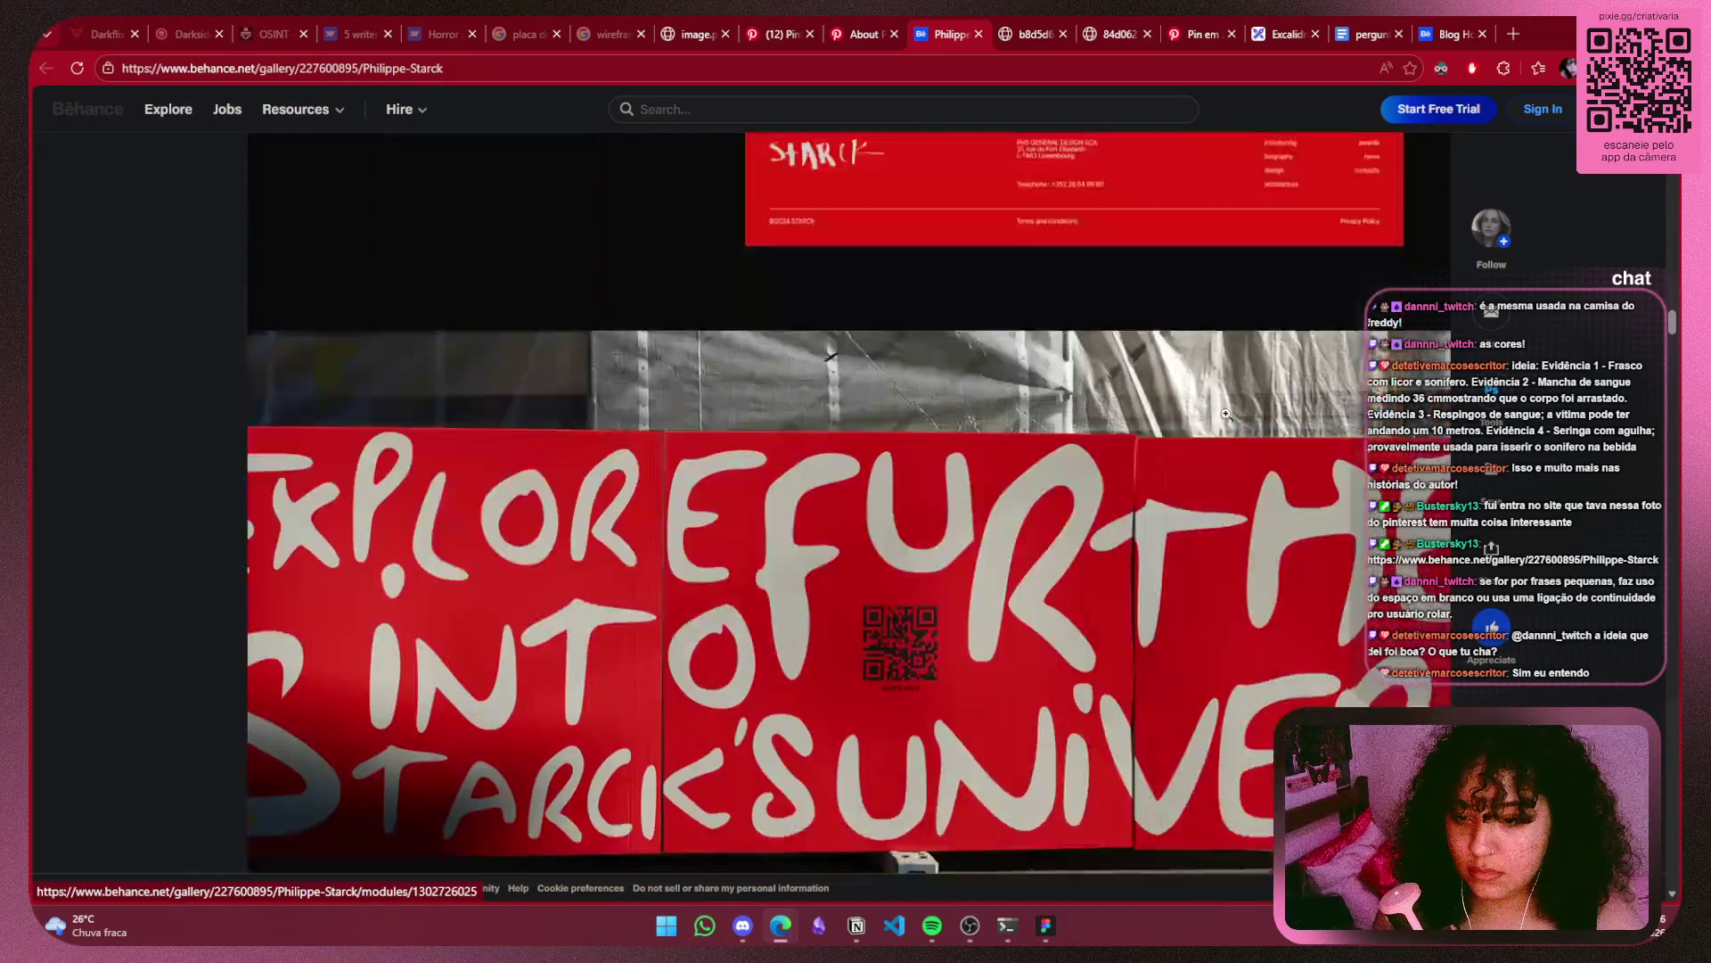
{"action": "scroll", "coordinate": [1225, 413], "scroll_direction": "down", "scroll_amount": 4}
{"action": "scroll", "coordinate": [1225, 413], "scroll_direction": "down", "scroll_amount": 5}
{"action": "scroll", "coordinate": [1226, 412], "scroll_direction": "down", "scroll_amount": 5}
{"action": "scroll", "coordinate": [1228, 412], "scroll_direction": "down", "scroll_amount": 5}
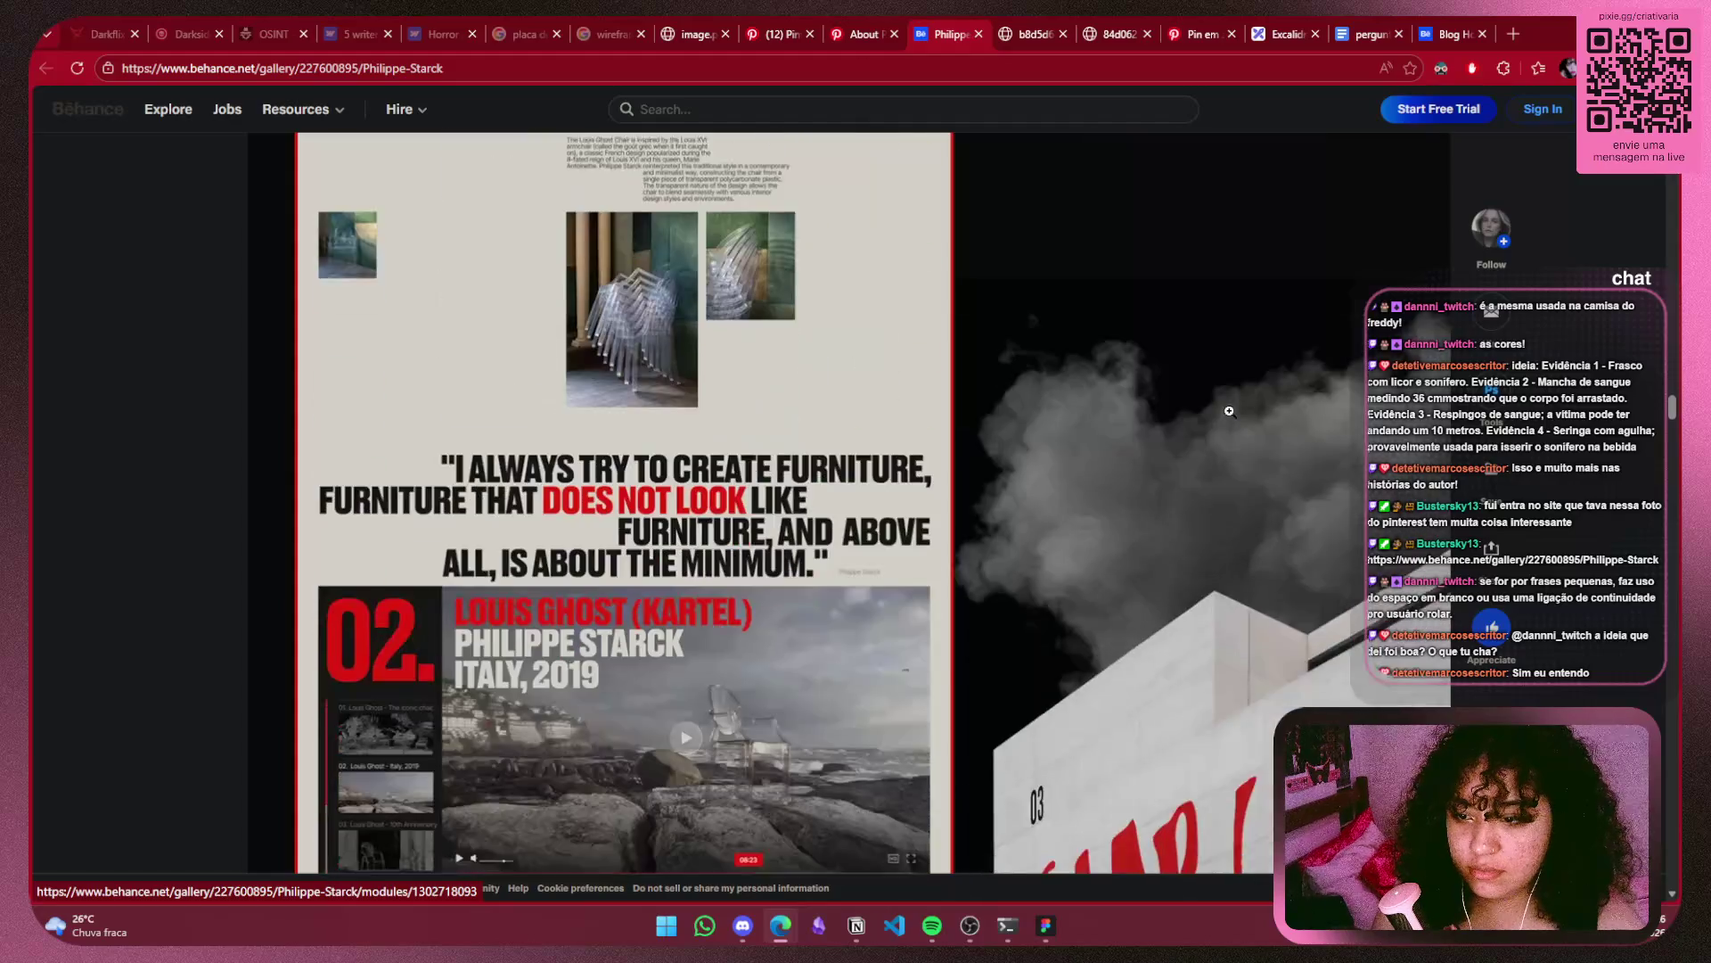
{"action": "scroll", "coordinate": [1230, 411], "scroll_direction": "down", "scroll_amount": 5}
{"action": "scroll", "coordinate": [1230, 411], "scroll_direction": "down", "scroll_amount": 5}
{"action": "scroll", "coordinate": [1221, 427], "scroll_direction": "down", "scroll_amount": 4, "text": "ctrl"}
{"action": "scroll", "coordinate": [1203, 446], "scroll_direction": "down", "scroll_amount": 2, "text": "ctrl"}
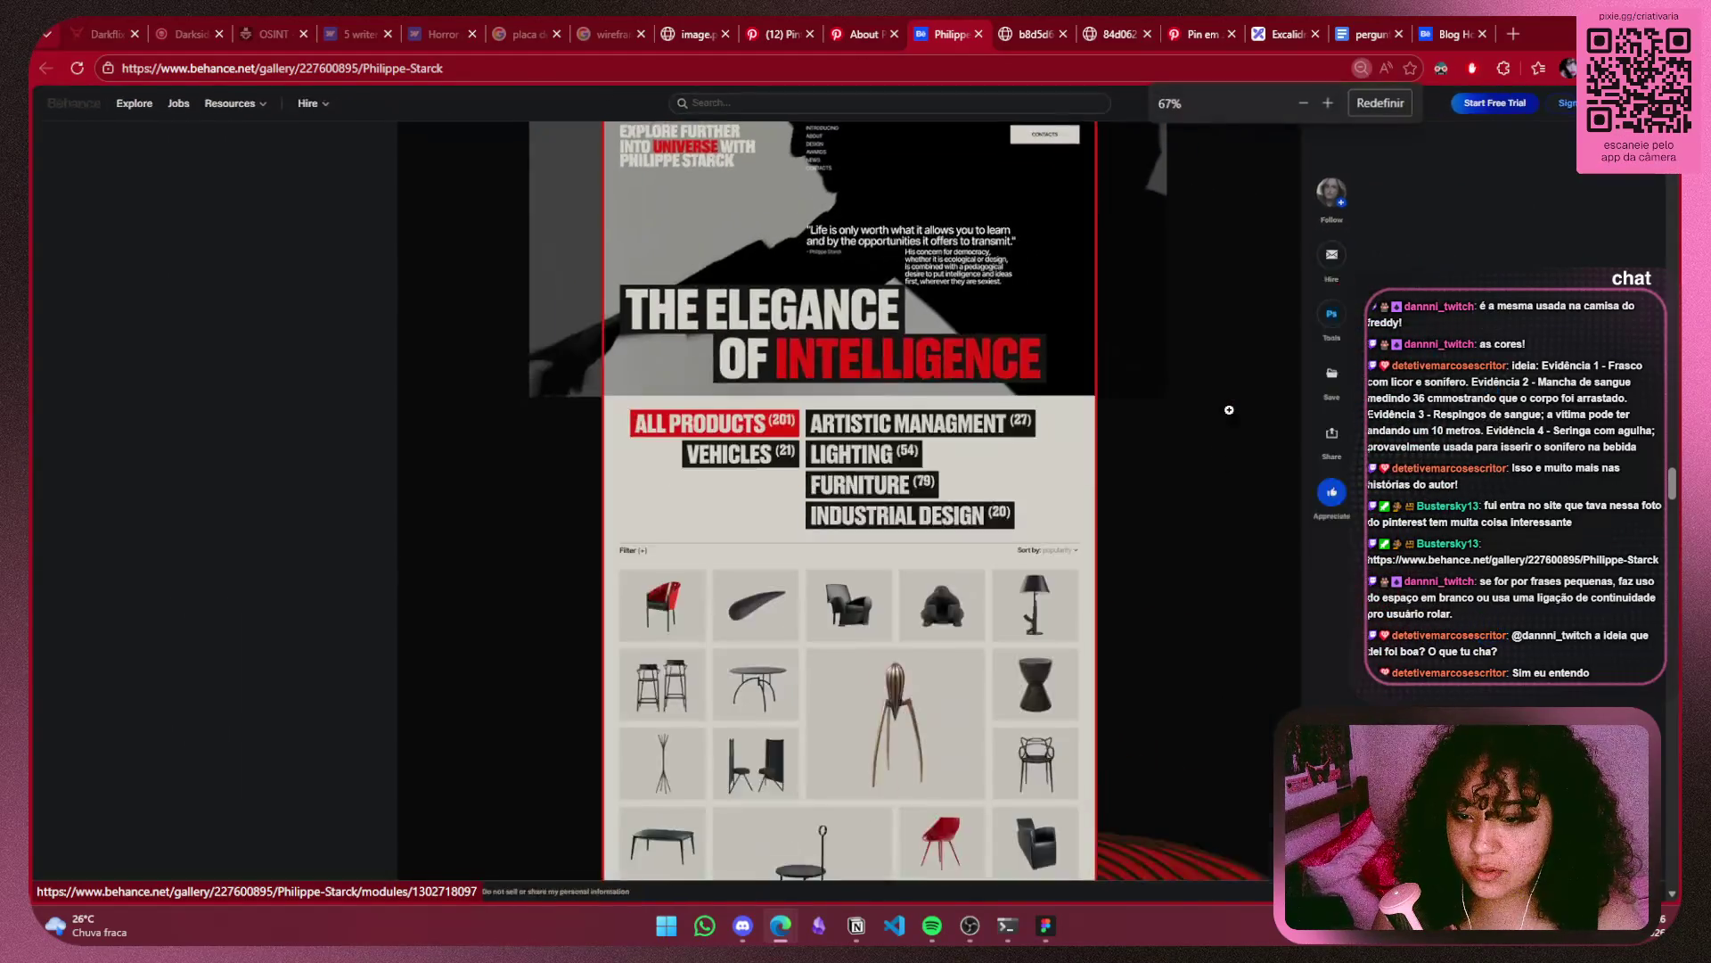
{"action": "scroll", "coordinate": [1185, 473], "scroll_direction": "down", "scroll_amount": 2, "text": "ctrl"}
{"action": "scroll", "coordinate": [1184, 489], "scroll_direction": "down", "scroll_amount": 5}
{"action": "scroll", "coordinate": [1034, 509], "scroll_direction": "up", "scroll_amount": 2, "text": "ctrl"}
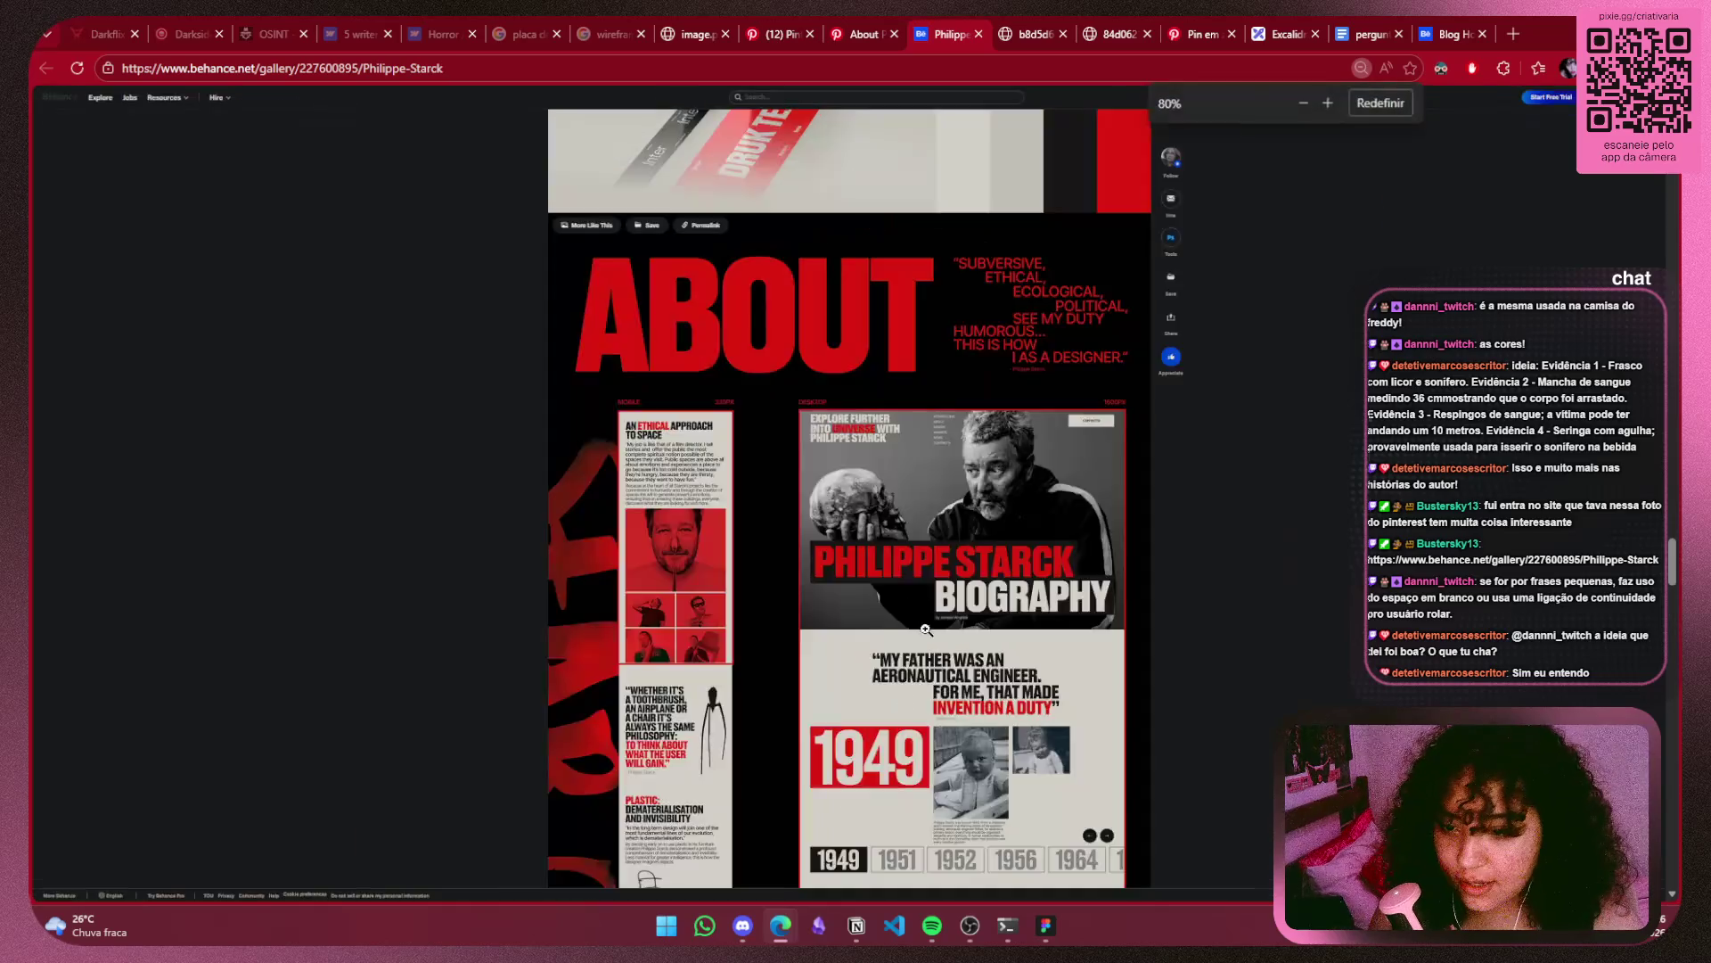
{"action": "scroll", "coordinate": [1149, 658], "scroll_direction": "up", "scroll_amount": 3, "text": "ctrl"}
{"action": "scroll", "coordinate": [1177, 624], "scroll_direction": "down", "scroll_amount": 6}
{"action": "scroll", "coordinate": [1247, 535], "scroll_direction": "down", "scroll_amount": 1}
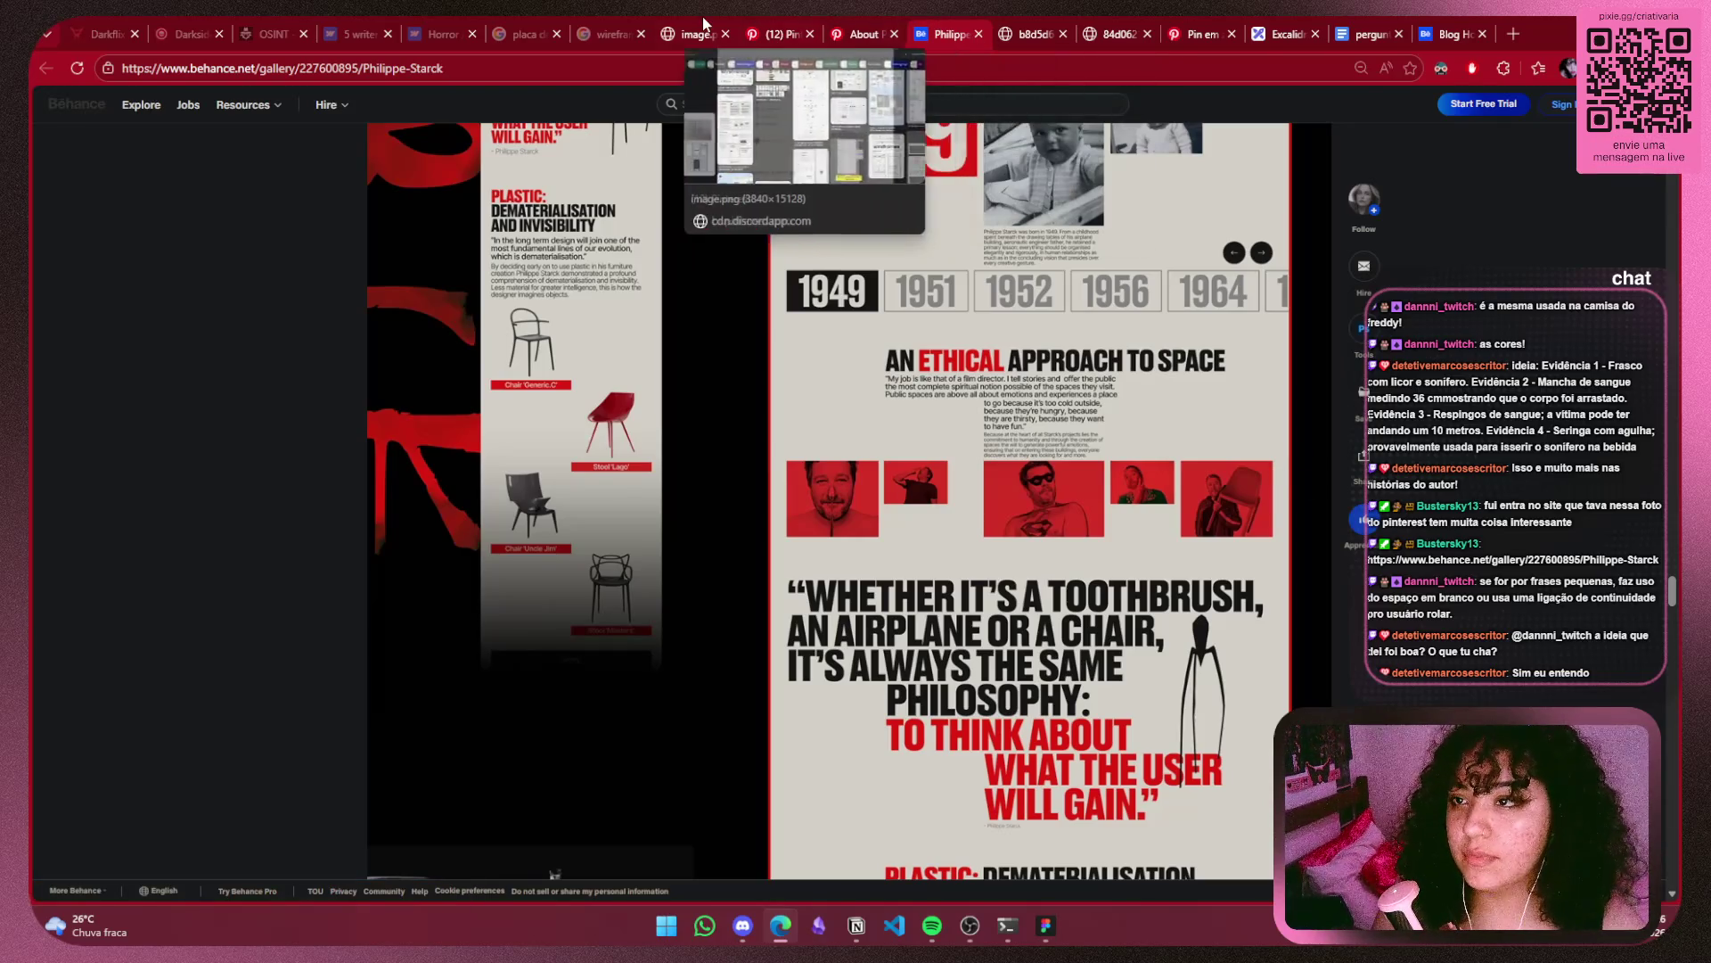
{"action": "left_click", "coordinate": [1284, 34]}
Box-select the five crime taglines and reposition them inside their board.
{"action": "scroll", "coordinate": [1264, 341], "scroll_direction": "down", "scroll_amount": 5}
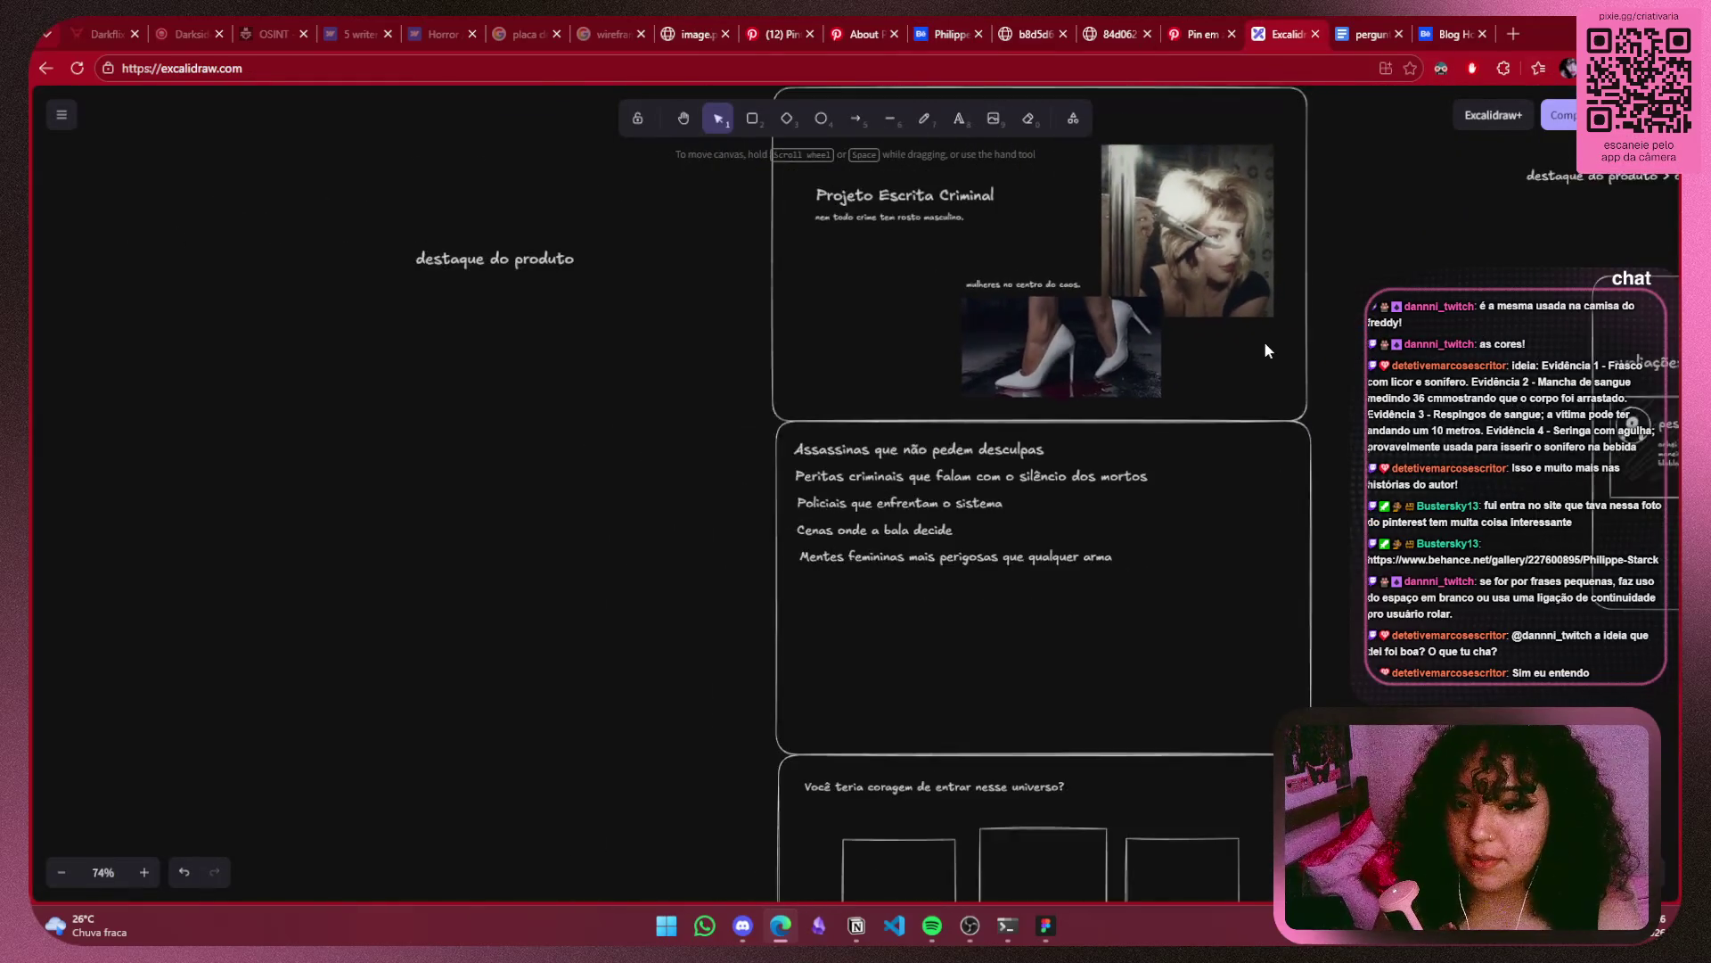
{"action": "scroll", "coordinate": [922, 502], "scroll_direction": "up", "scroll_amount": 2}
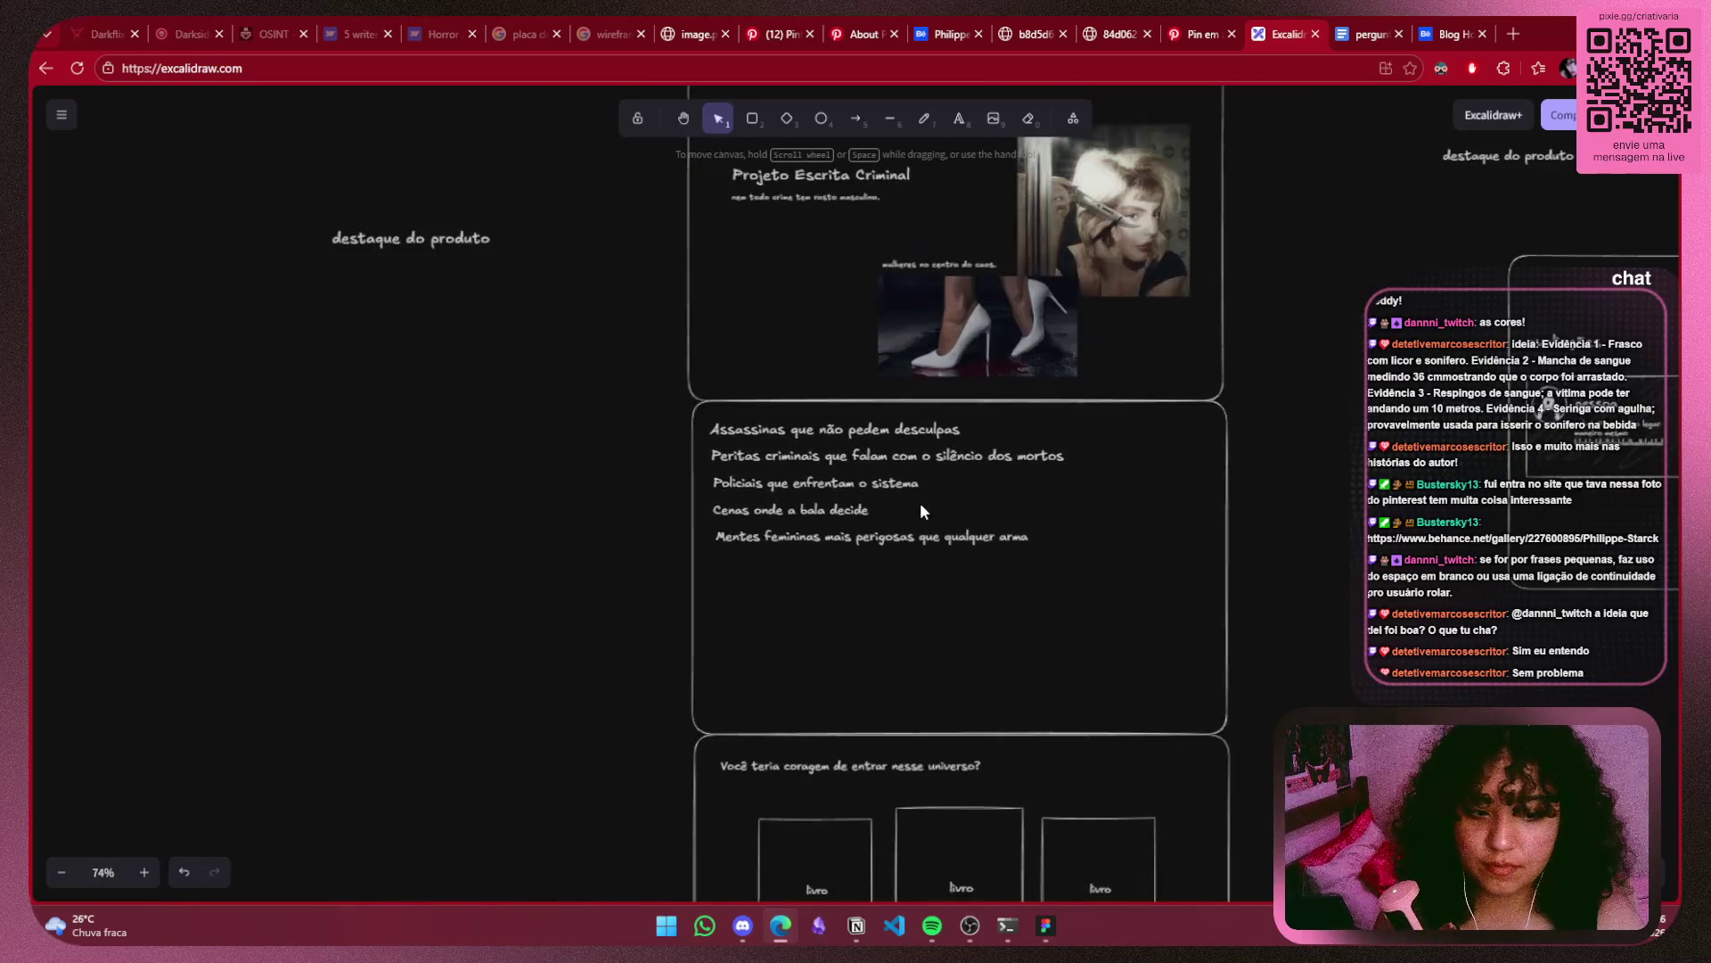
{"action": "scroll", "coordinate": [920, 501], "scroll_direction": "up", "scroll_amount": 2}
{"action": "scroll", "coordinate": [920, 501], "scroll_direction": "up", "scroll_amount": 1}
{"action": "scroll", "coordinate": [920, 501], "scroll_direction": "up", "scroll_amount": 1}
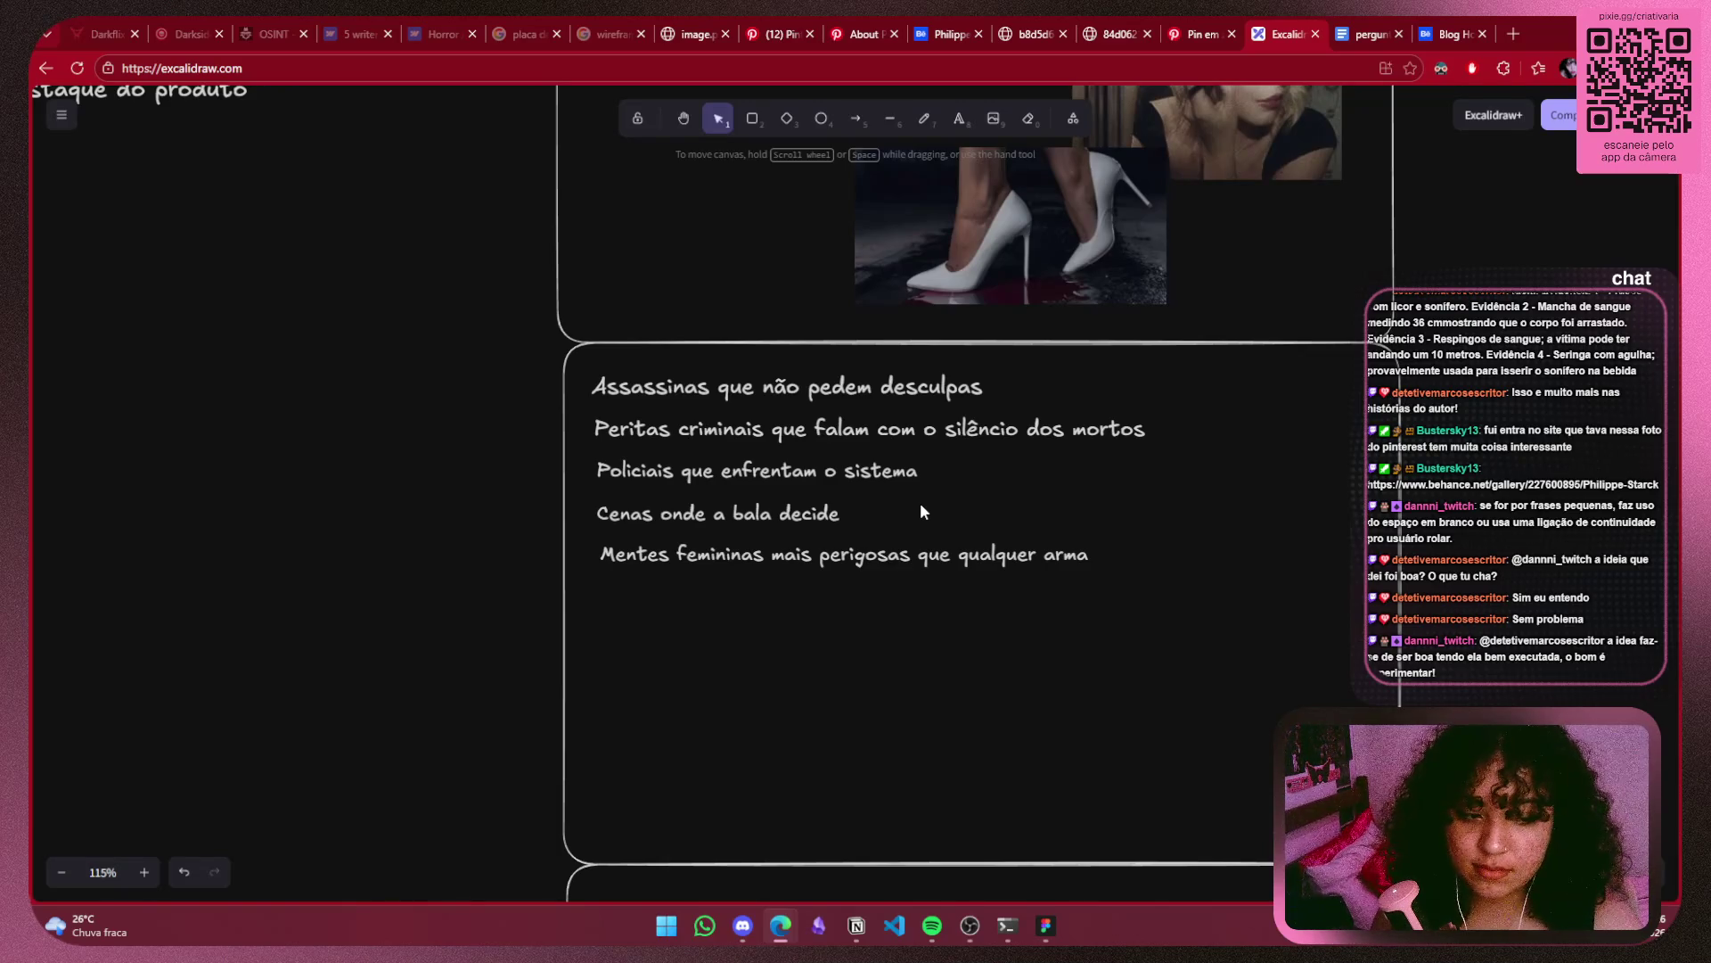
{"action": "mouse_move", "coordinate": [757, 604]}
{"action": "left_mouse_down"}
{"action": "mouse_move", "coordinate": [839, 371]}
{"action": "mouse_move", "coordinate": [1238, 351]}
{"action": "mouse_move", "coordinate": [558, 630]}
{"action": "left_mouse_up"}
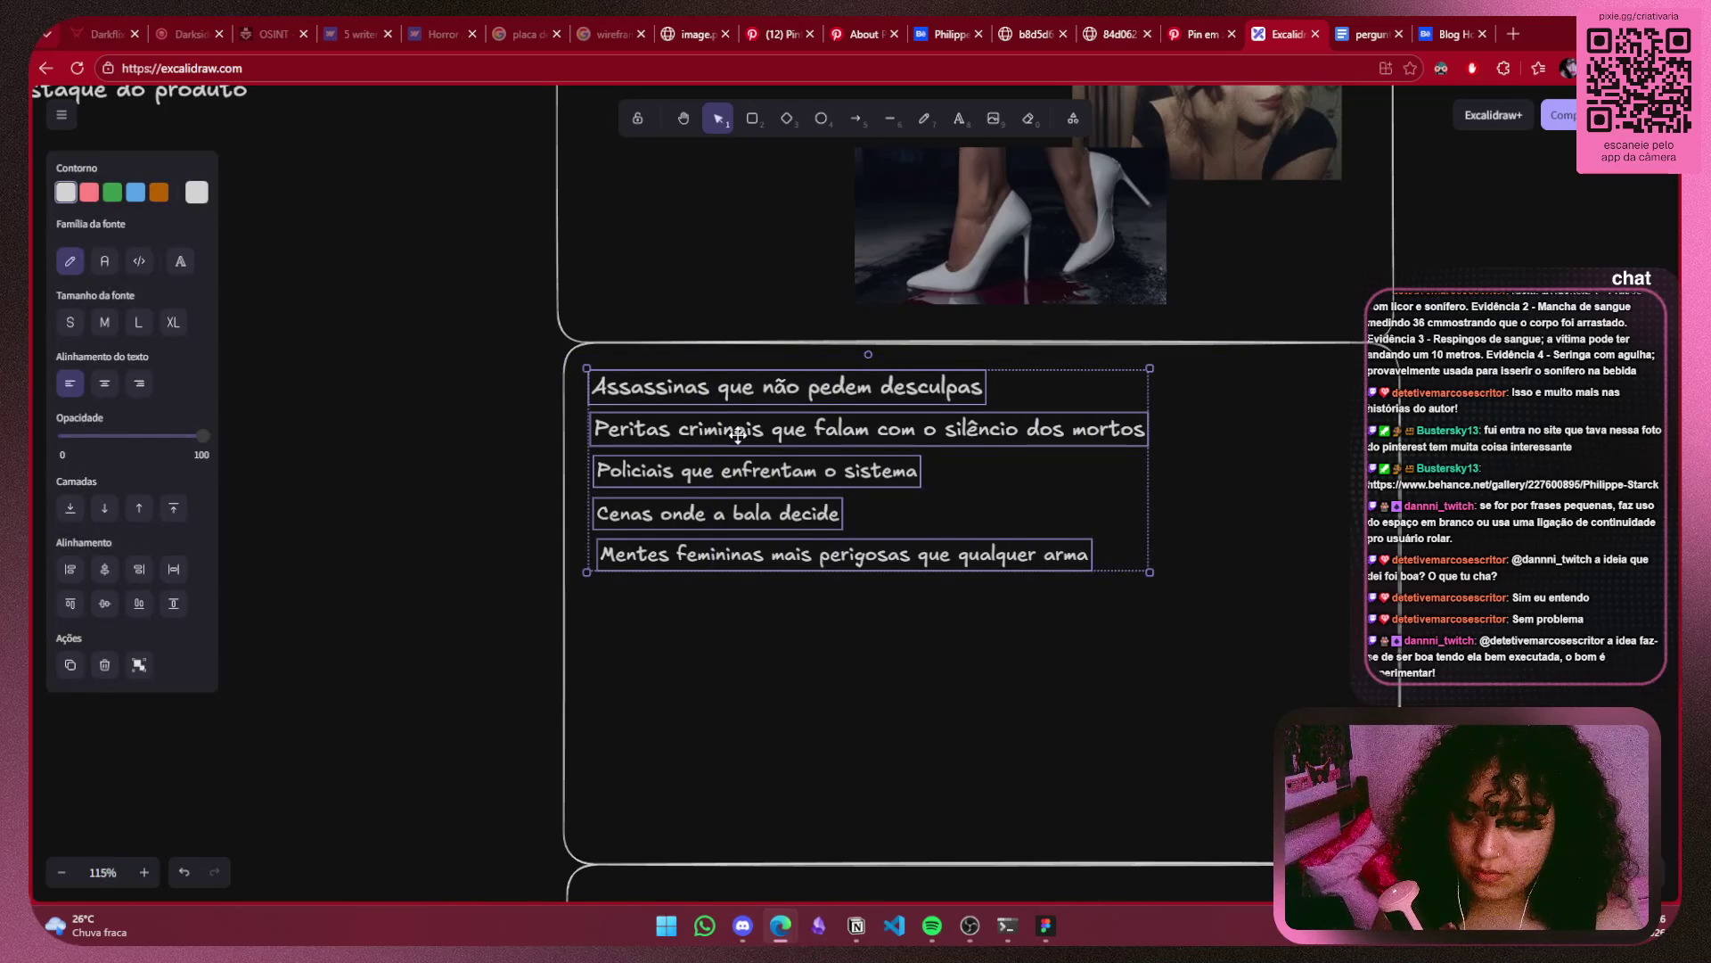
{"action": "mouse_move", "coordinate": [738, 443]}
{"action": "left_mouse_down"}
{"action": "mouse_move", "coordinate": [735, 677]}
{"action": "mouse_move", "coordinate": [733, 433]}
{"action": "left_mouse_up"}
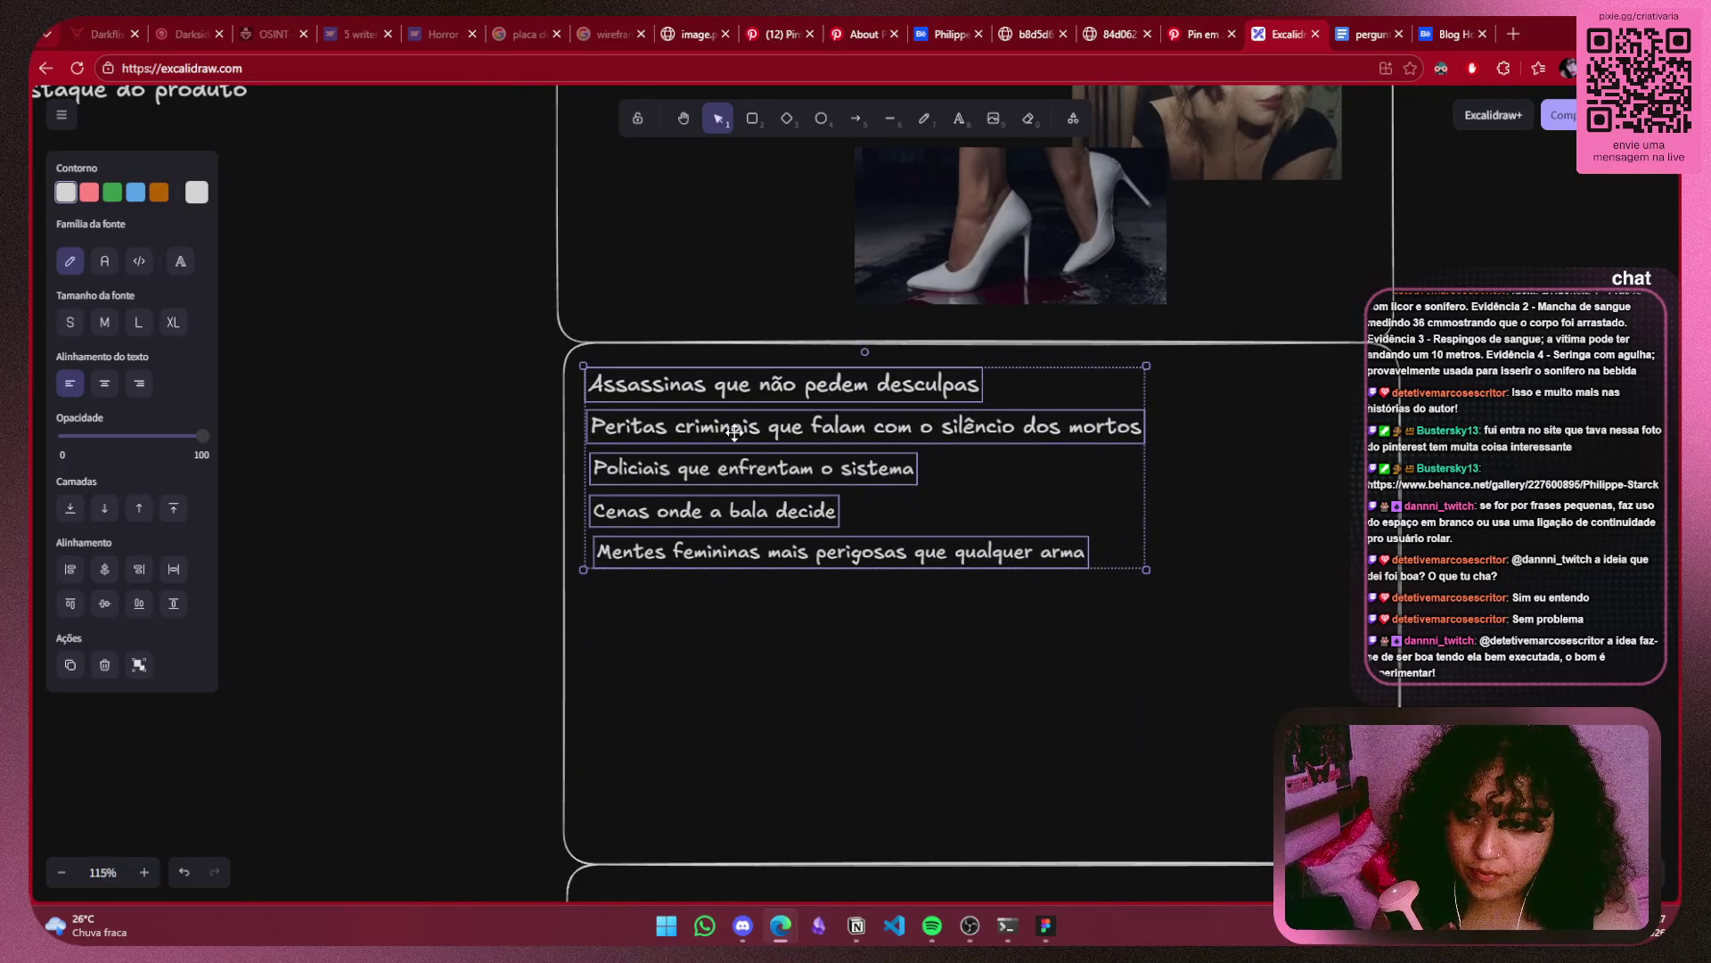
{"action": "left_click", "coordinate": [1464, 515]}
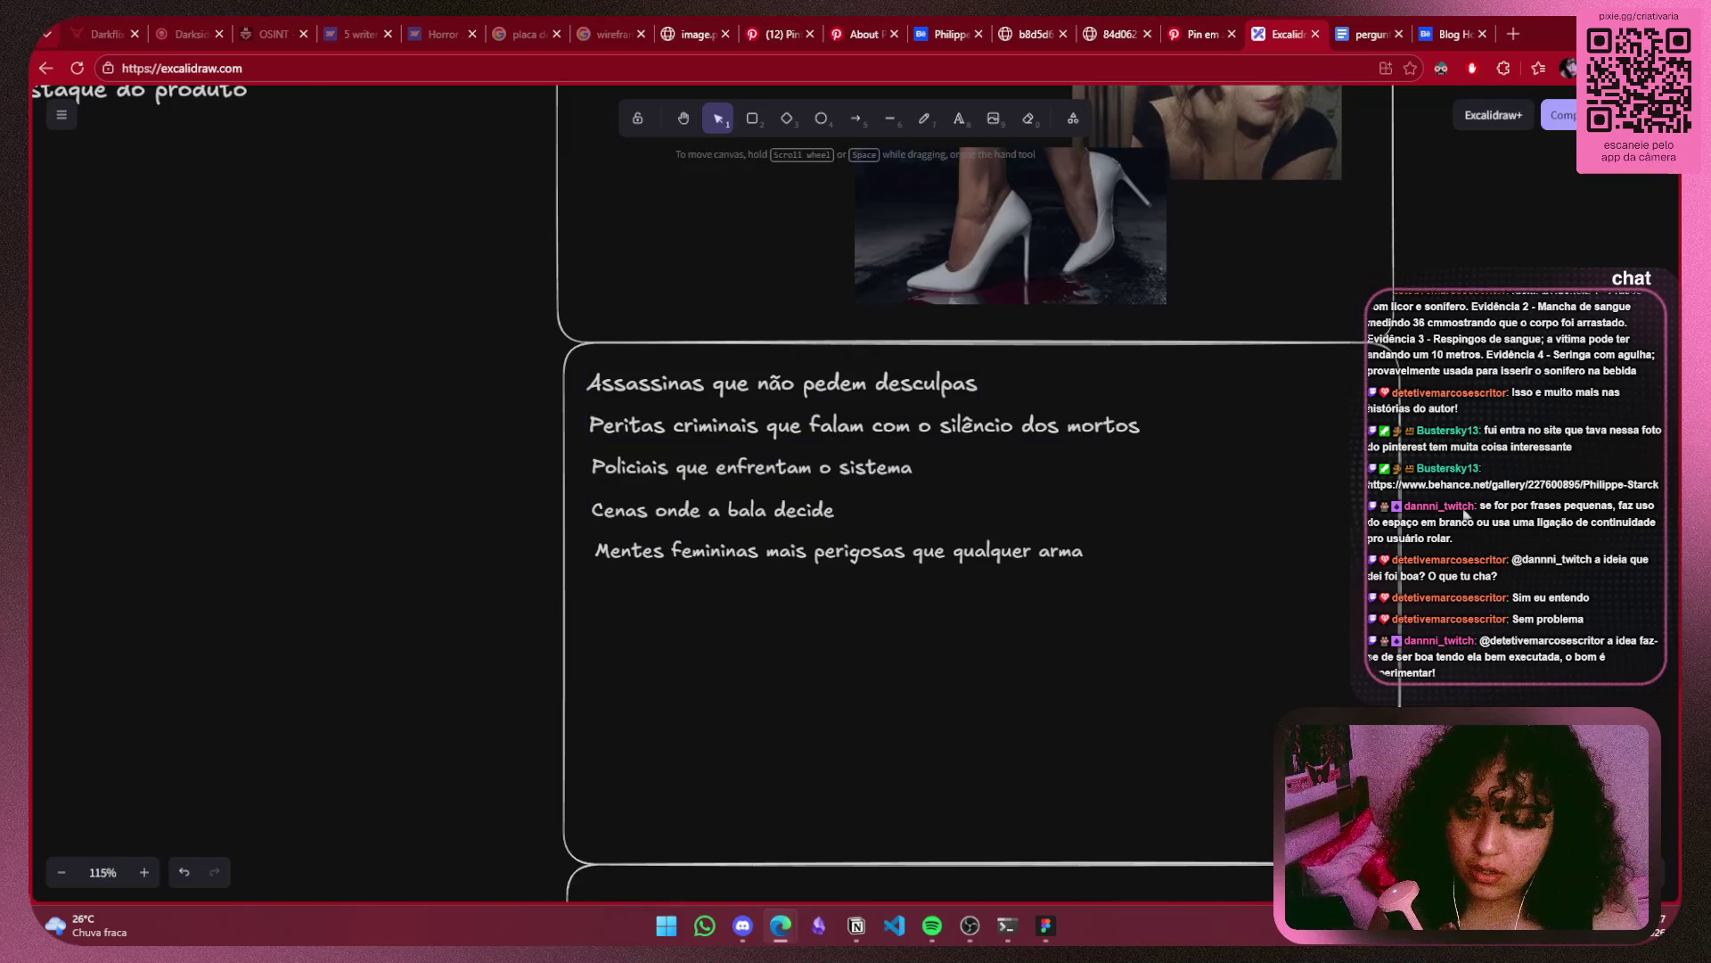
Resize the 'Cenas onde a bala decide' and 'Mentes femininas' text boxes to widen them.
{"action": "left_click", "coordinate": [785, 506]}
{"action": "left_click_drag", "start_coordinate": [841, 489], "coordinate": [792, 506]}
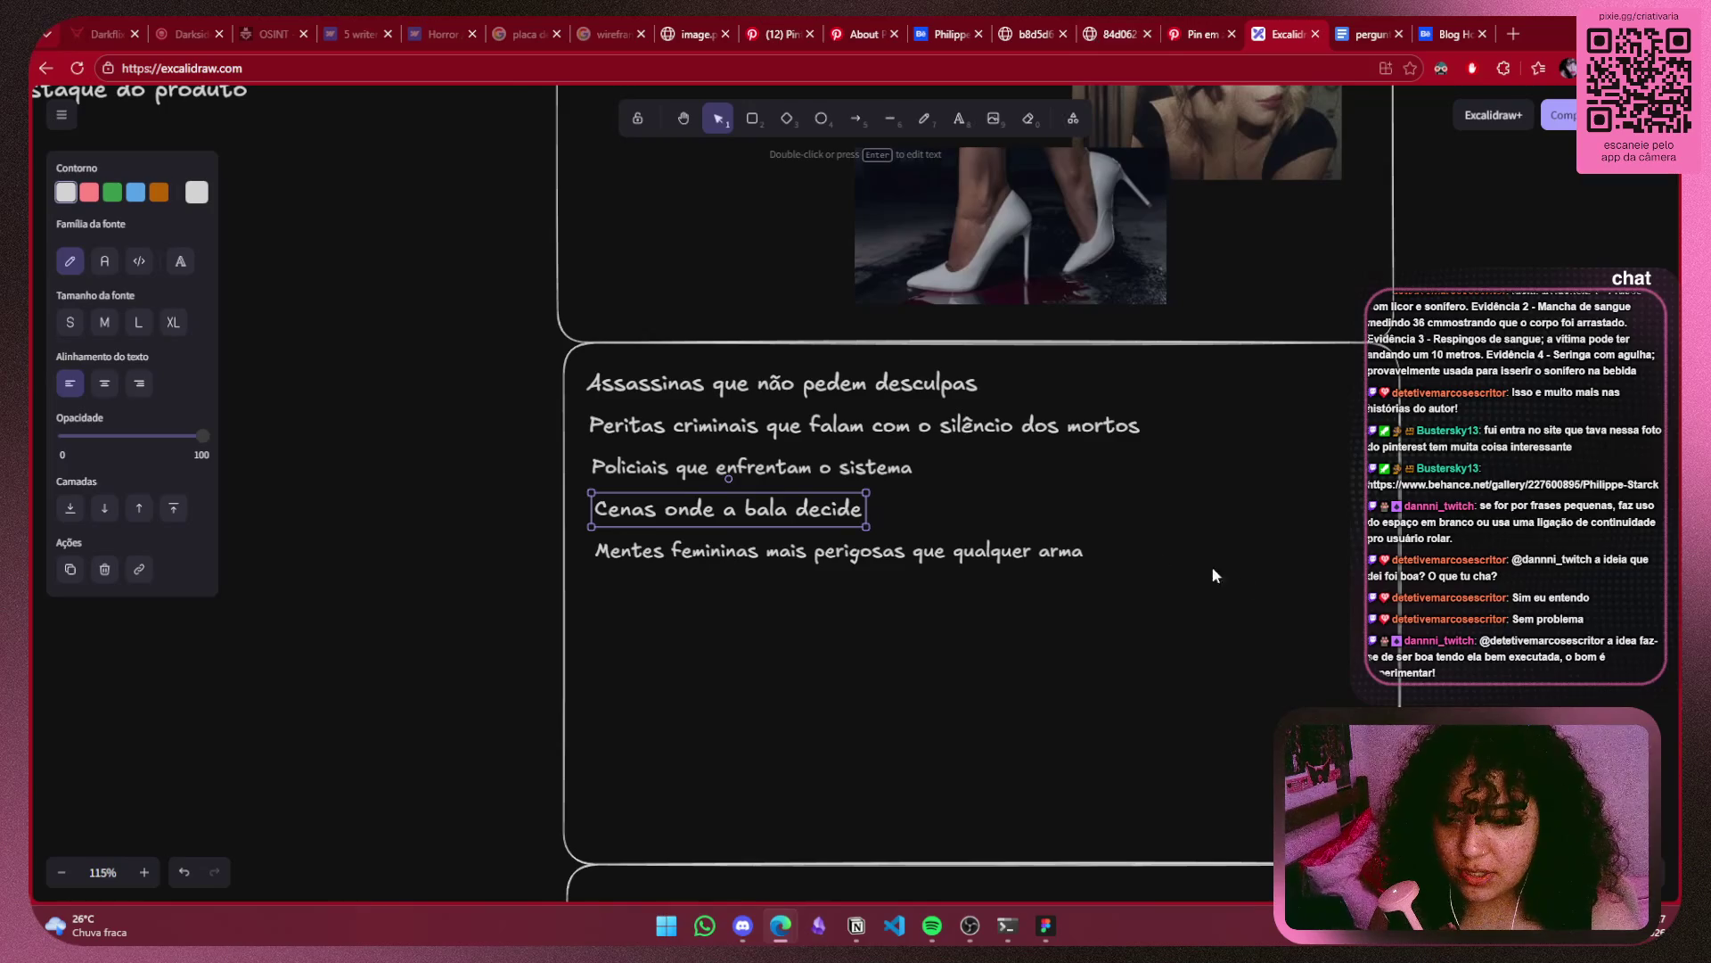
{"action": "left_click", "coordinate": [968, 520]}
{"action": "left_click", "coordinate": [1007, 551]}
{"action": "mouse_move", "coordinate": [1086, 567]}
{"action": "left_mouse_down"}
{"action": "mouse_move", "coordinate": [1102, 568]}
{"action": "mouse_move", "coordinate": [1016, 547]}
{"action": "left_mouse_up"}
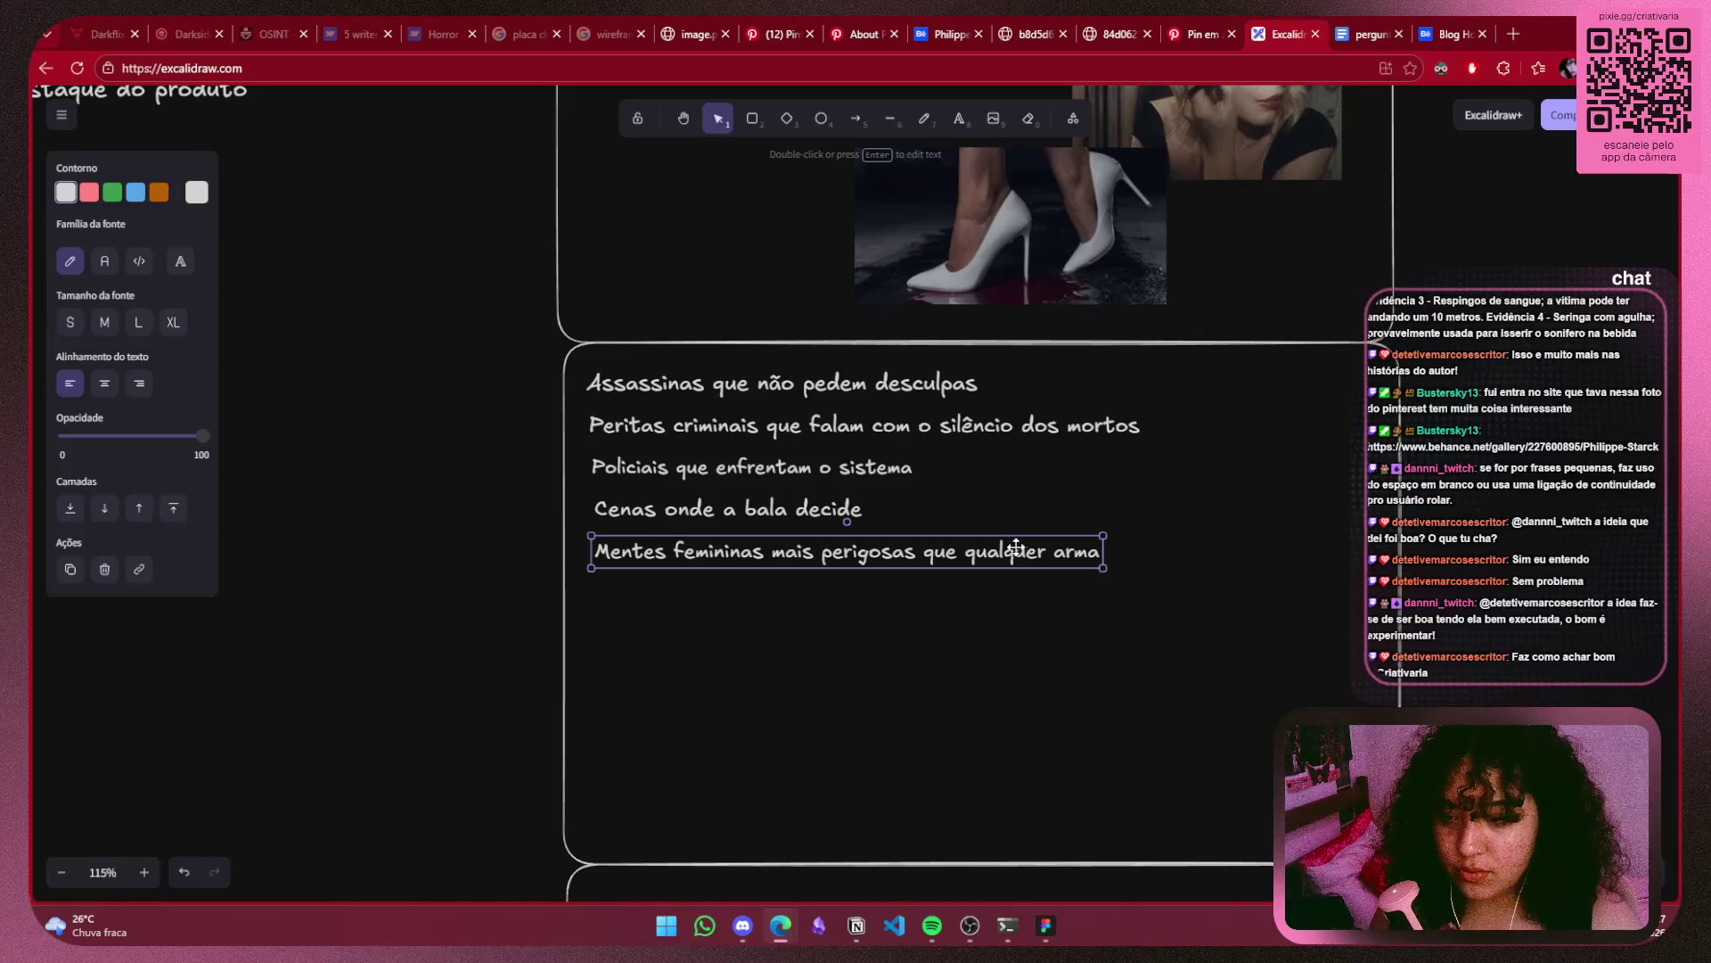
{"action": "left_click", "coordinate": [935, 629]}
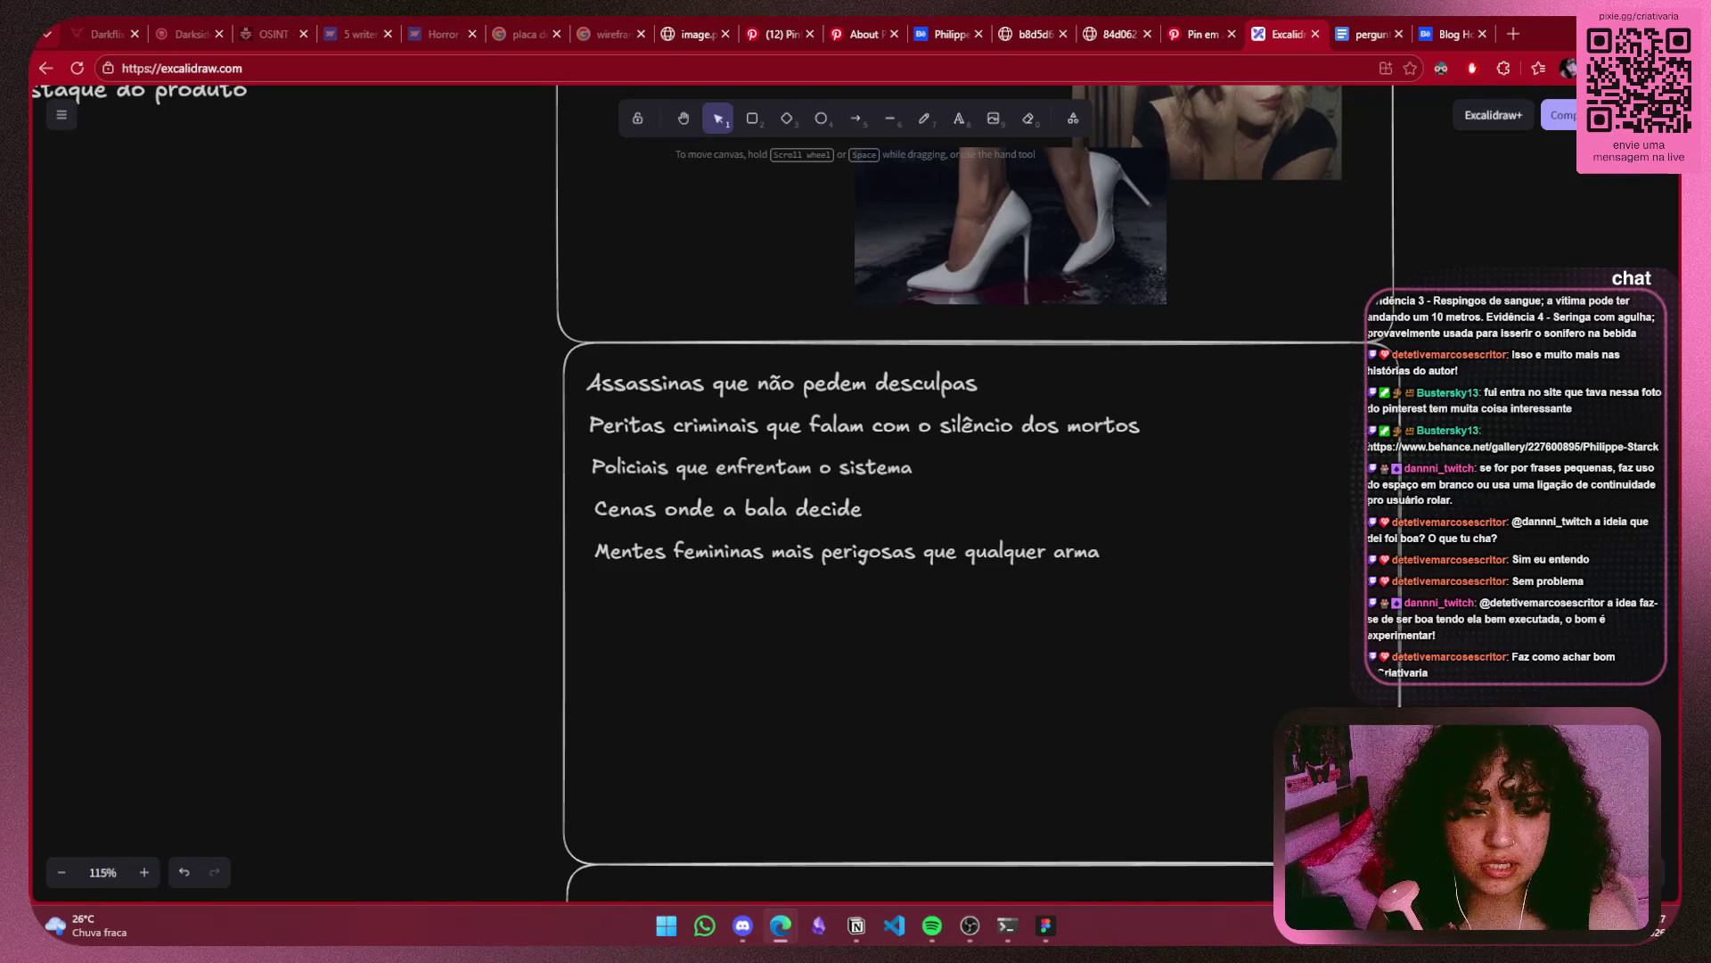
{"action": "scroll", "coordinate": [1520, 285], "scroll_direction": "up", "scroll_amount": 1}
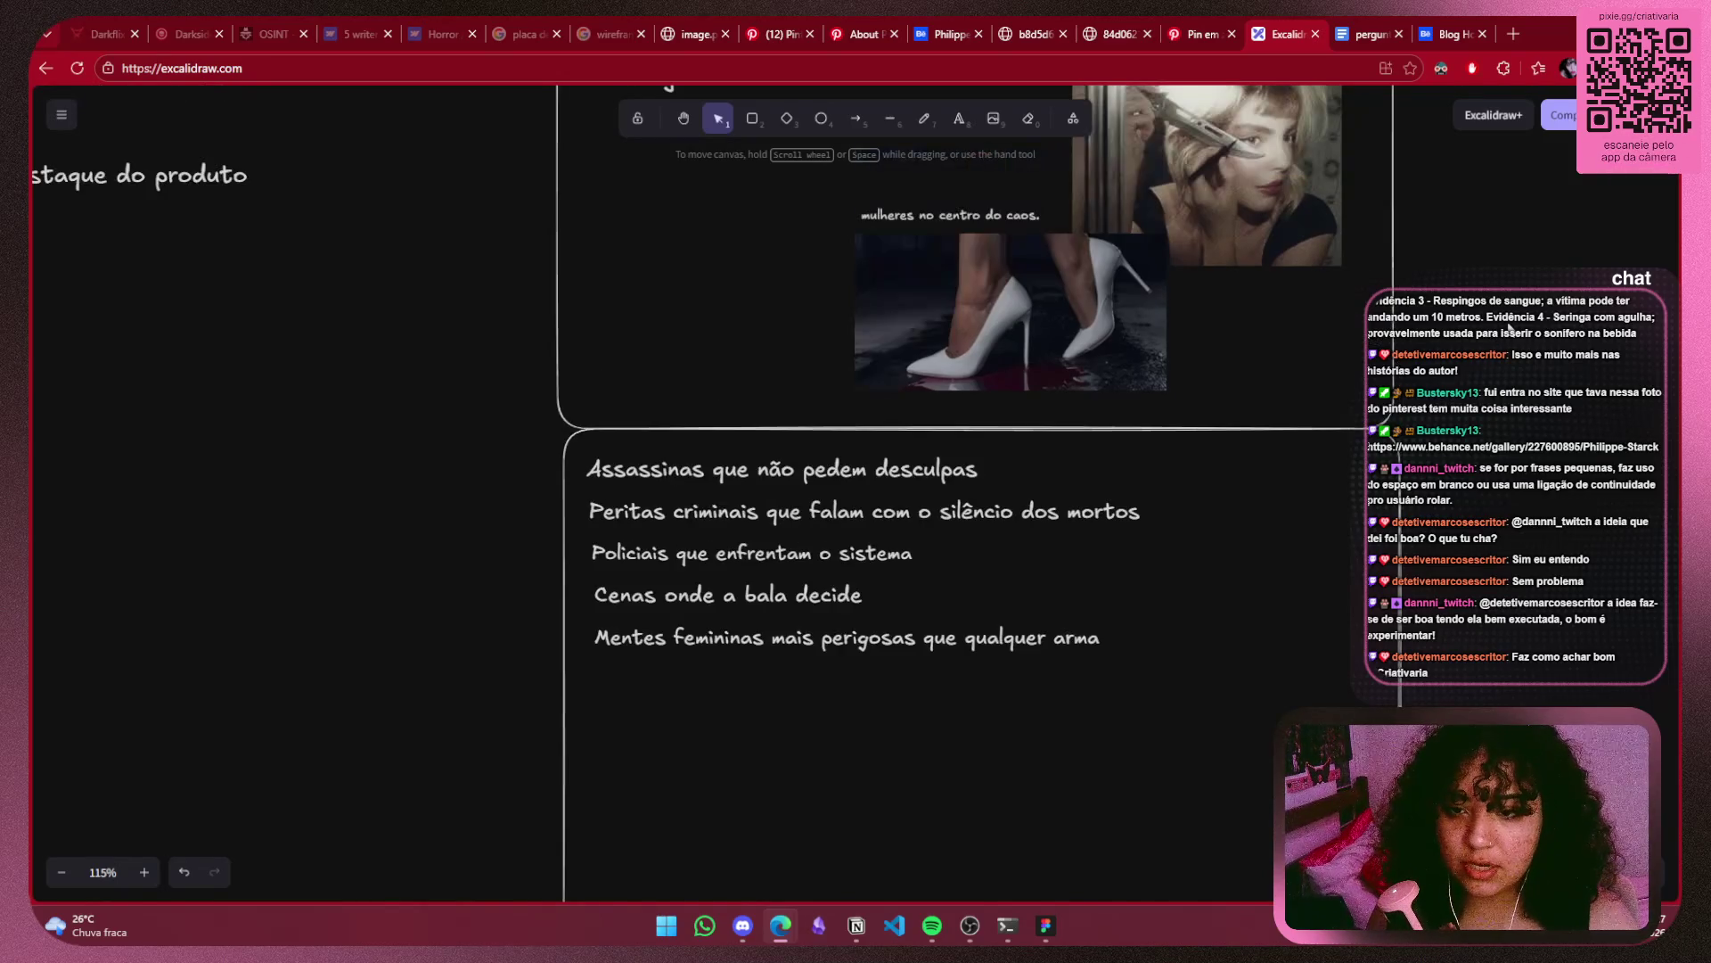
{"action": "scroll", "coordinate": [1518, 299], "scroll_direction": "up", "scroll_amount": 4}
{"action": "scroll", "coordinate": [1515, 317], "scroll_direction": "down", "scroll_amount": 5}
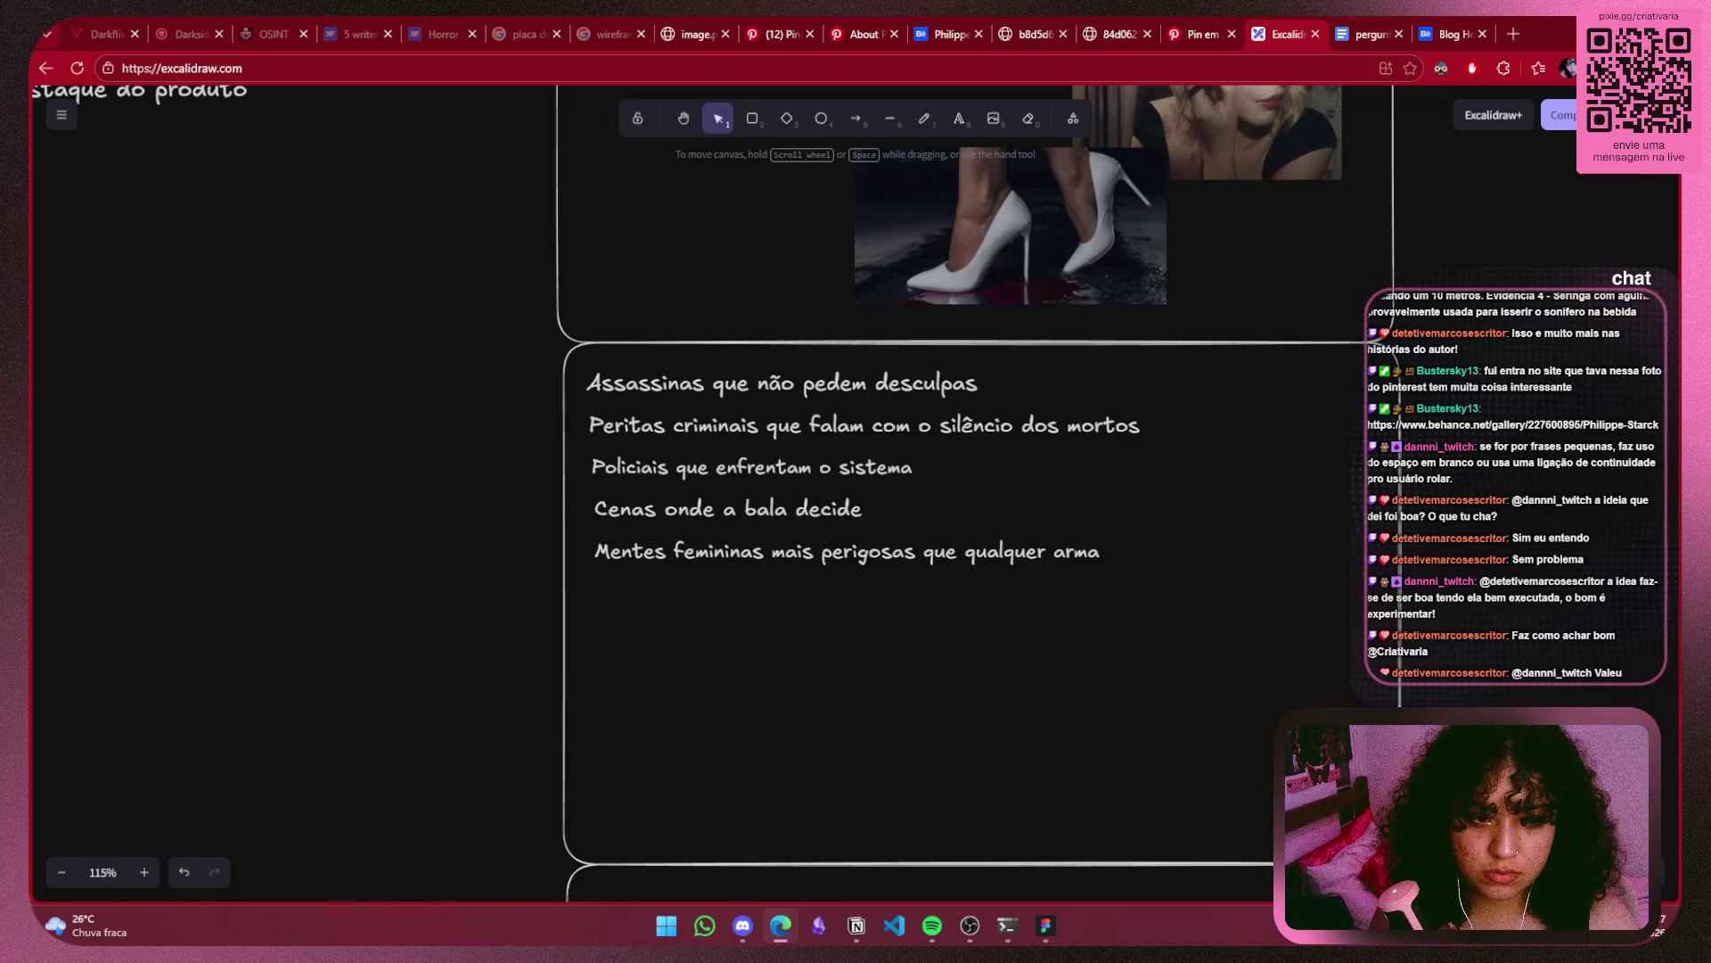
{"action": "scroll", "coordinate": [184, 632], "scroll_direction": "left", "scroll_amount": 5}
Paste the evidence-list note (Evidência 1 to 4) beside the 'destaque do produto' heading.
{"action": "key", "text": "ctrl+v"}
{"action": "left_click_drag", "start_coordinate": [680, 500], "coordinate": [437, 424]}
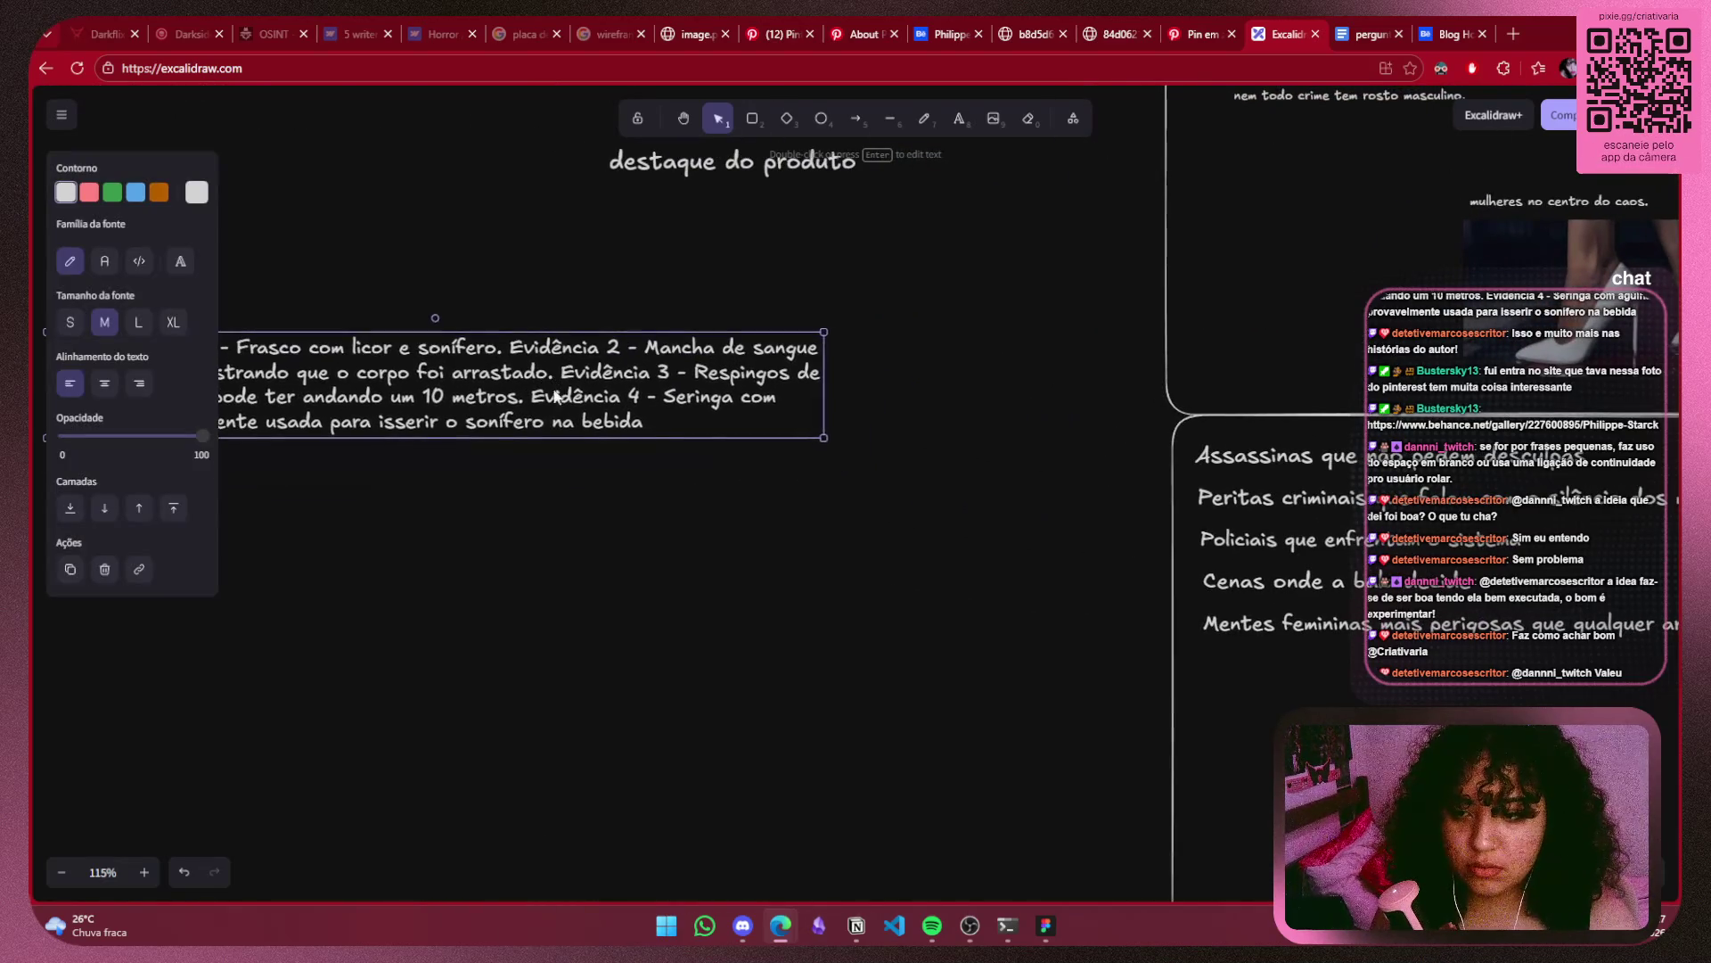
{"action": "left_click", "coordinate": [996, 480]}
Return to the tagline board and paste the first evidence photo onto it.
{"action": "mouse_move", "coordinate": [997, 480]}
{"action": "left_mouse_down"}
{"action": "mouse_move", "coordinate": [294, 267]}
{"action": "mouse_move", "coordinate": [211, 394]}
{"action": "mouse_move", "coordinate": [210, 413]}
{"action": "mouse_move", "coordinate": [288, 440]}
{"action": "left_mouse_up"}
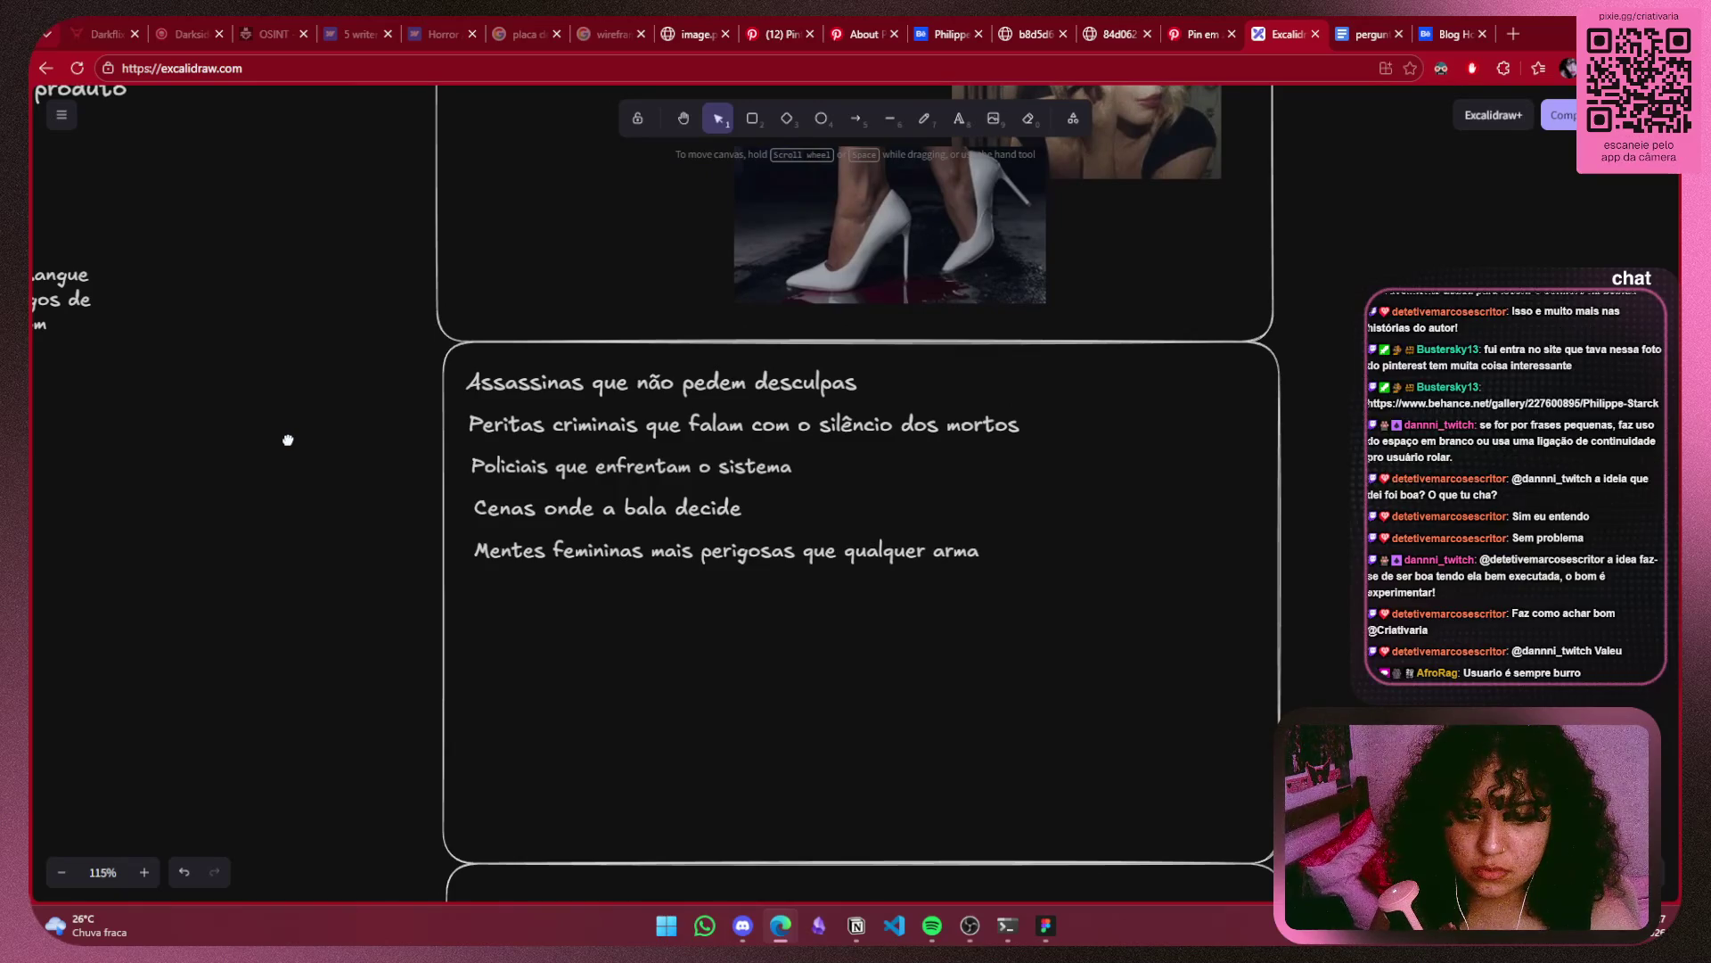
{"action": "left_click_drag", "start_coordinate": [288, 439], "coordinate": [280, 449]}
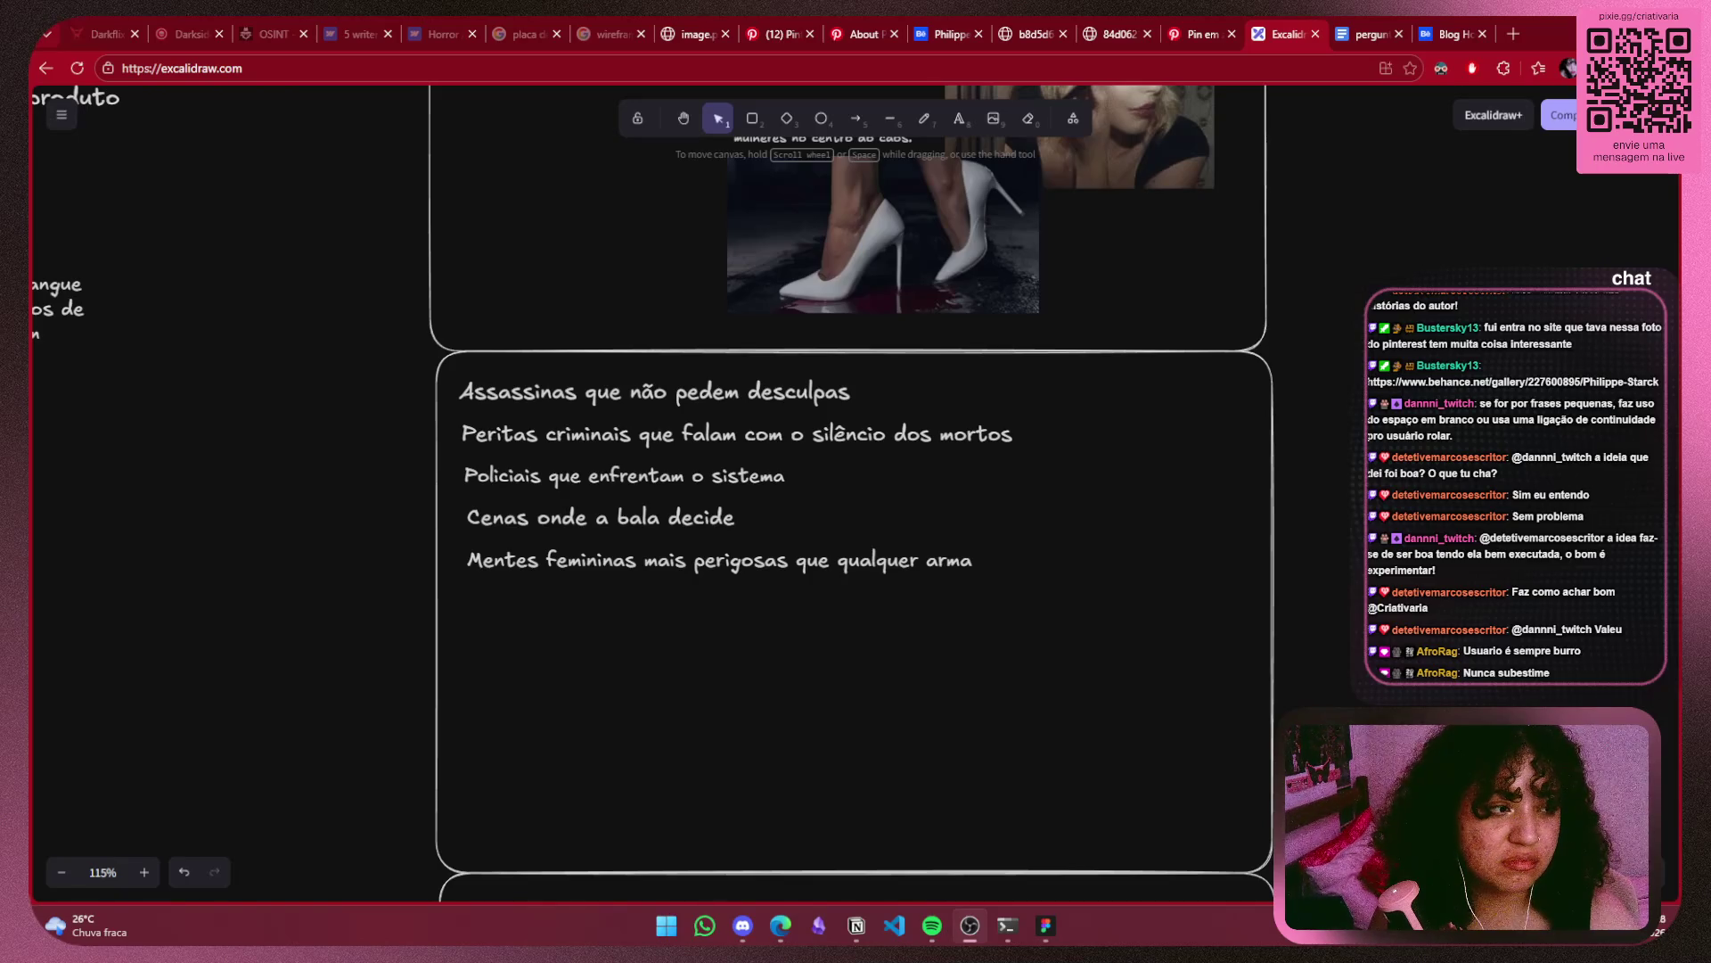
{"action": "left_click", "coordinate": [1013, 750]}
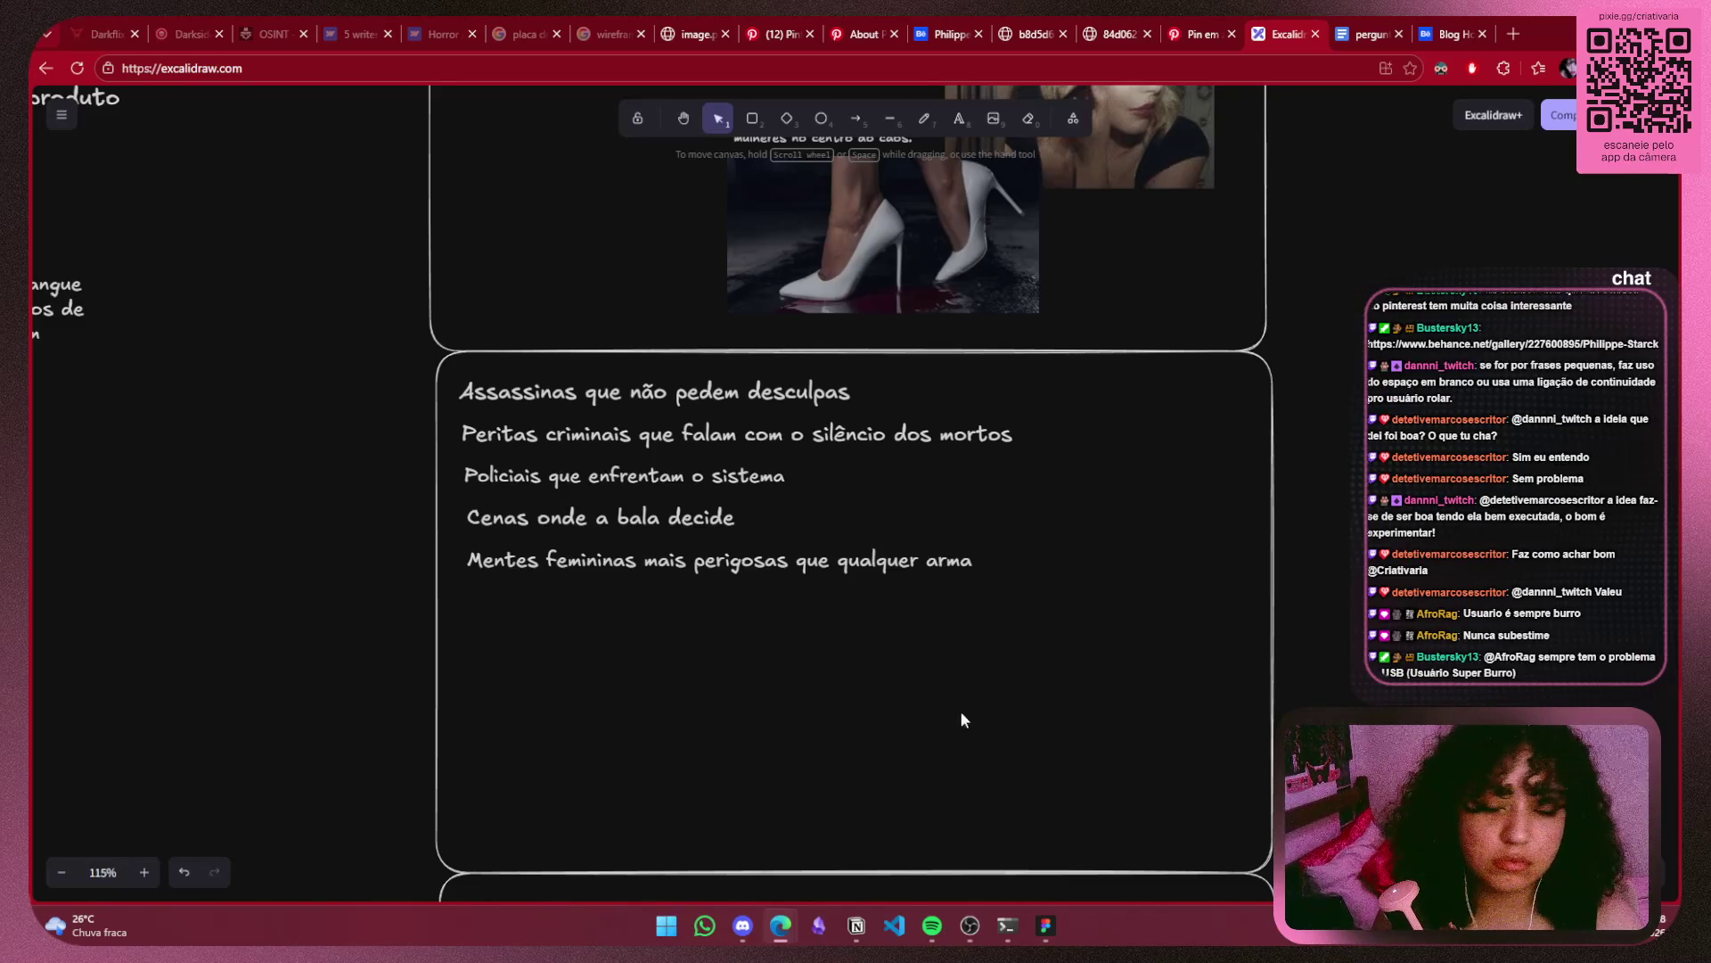
{"action": "scroll", "coordinate": [962, 718], "scroll_direction": "left", "scroll_amount": 3}
{"action": "key", "text": "ctrl+v"}
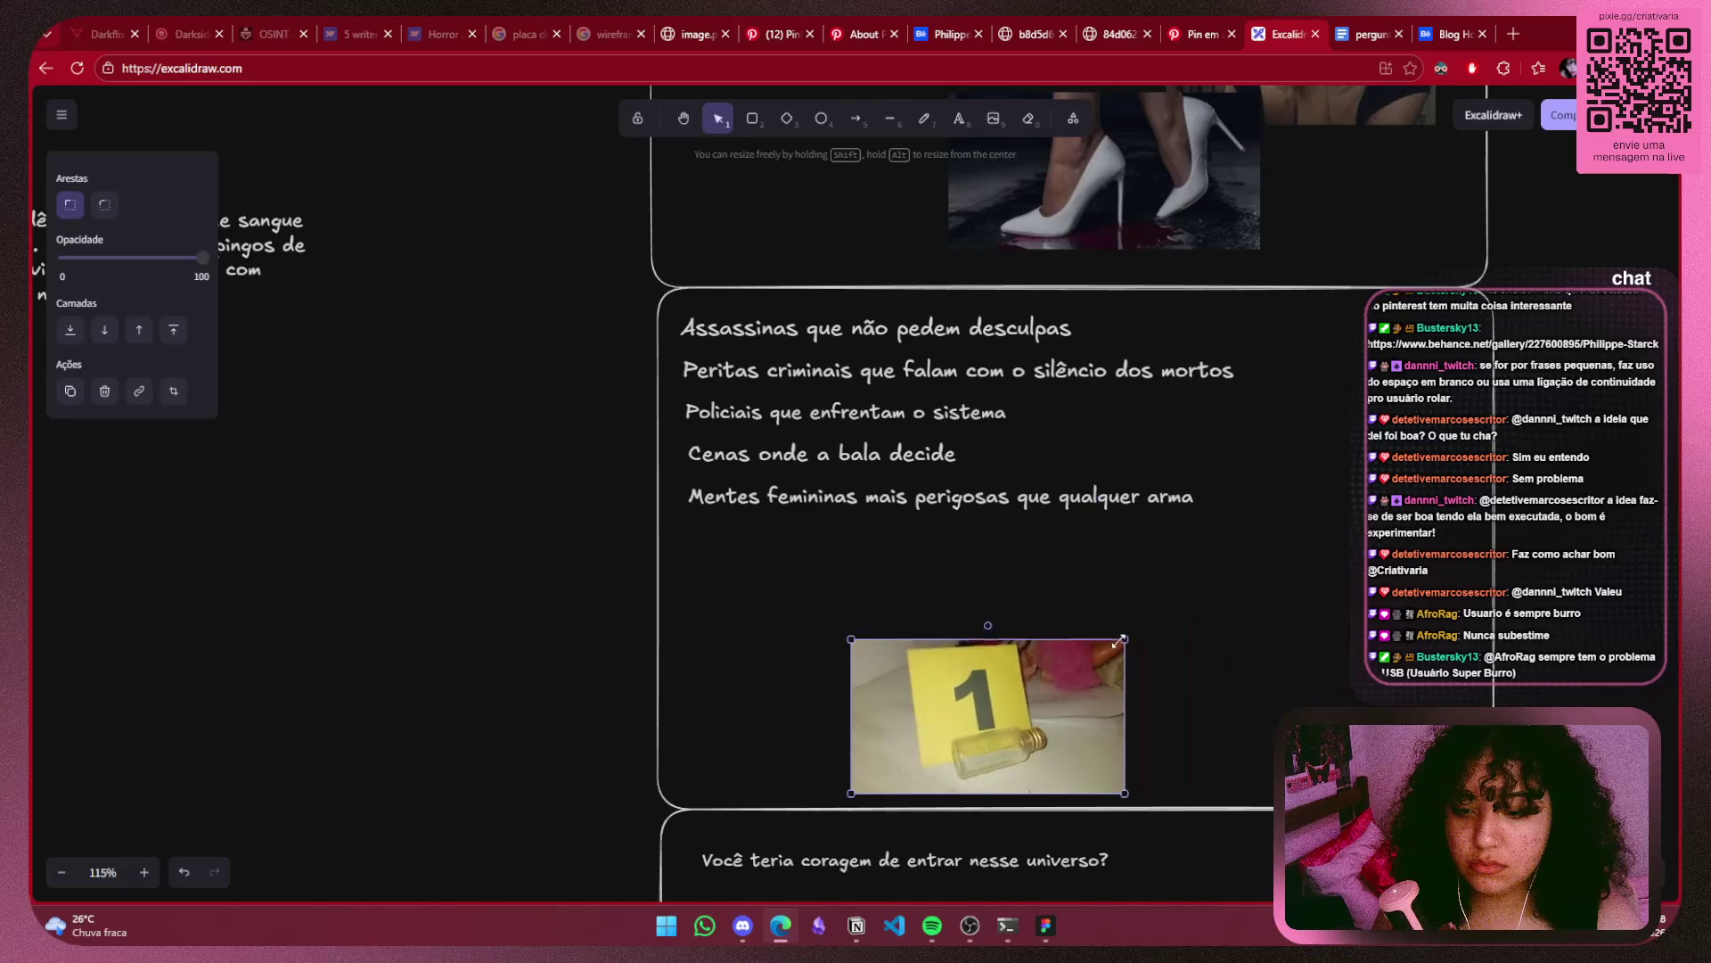
Shrink evidence photo 1 onto the board's bottom edge and paste photo 2 beside it.
{"action": "left_click_drag", "start_coordinate": [1120, 642], "coordinate": [1121, 638]}
{"action": "left_click_drag", "start_coordinate": [989, 724], "coordinate": [817, 727]}
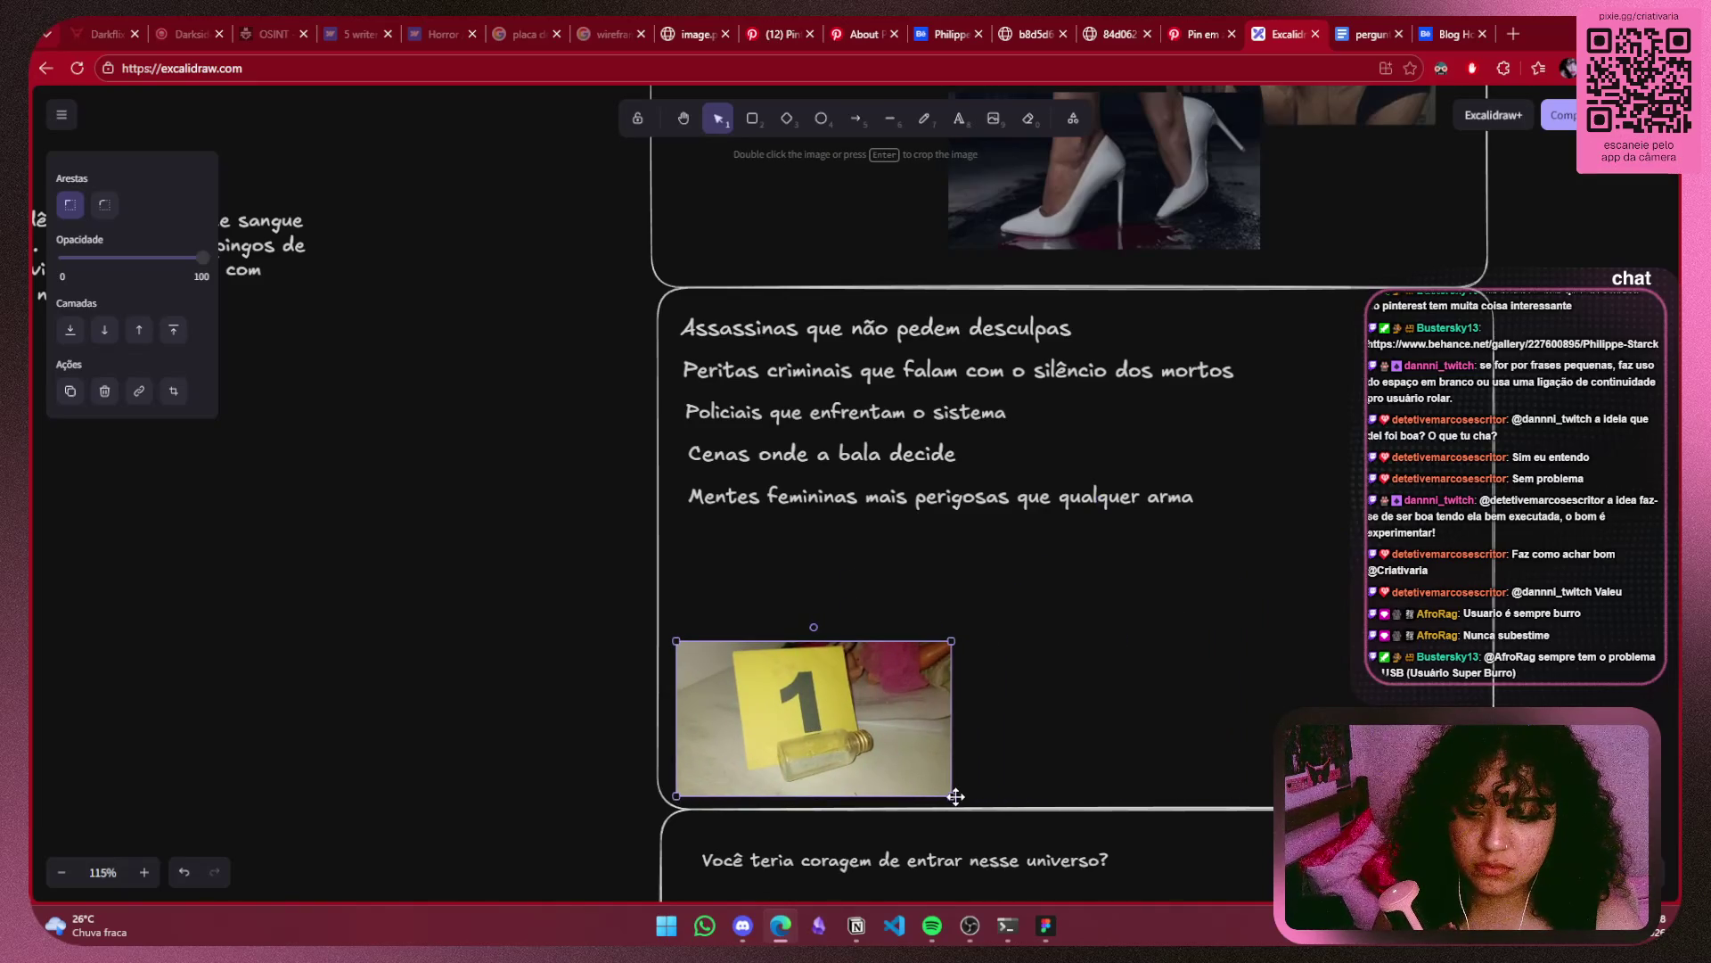
{"action": "left_click_drag", "start_coordinate": [951, 795], "coordinate": [860, 739]}
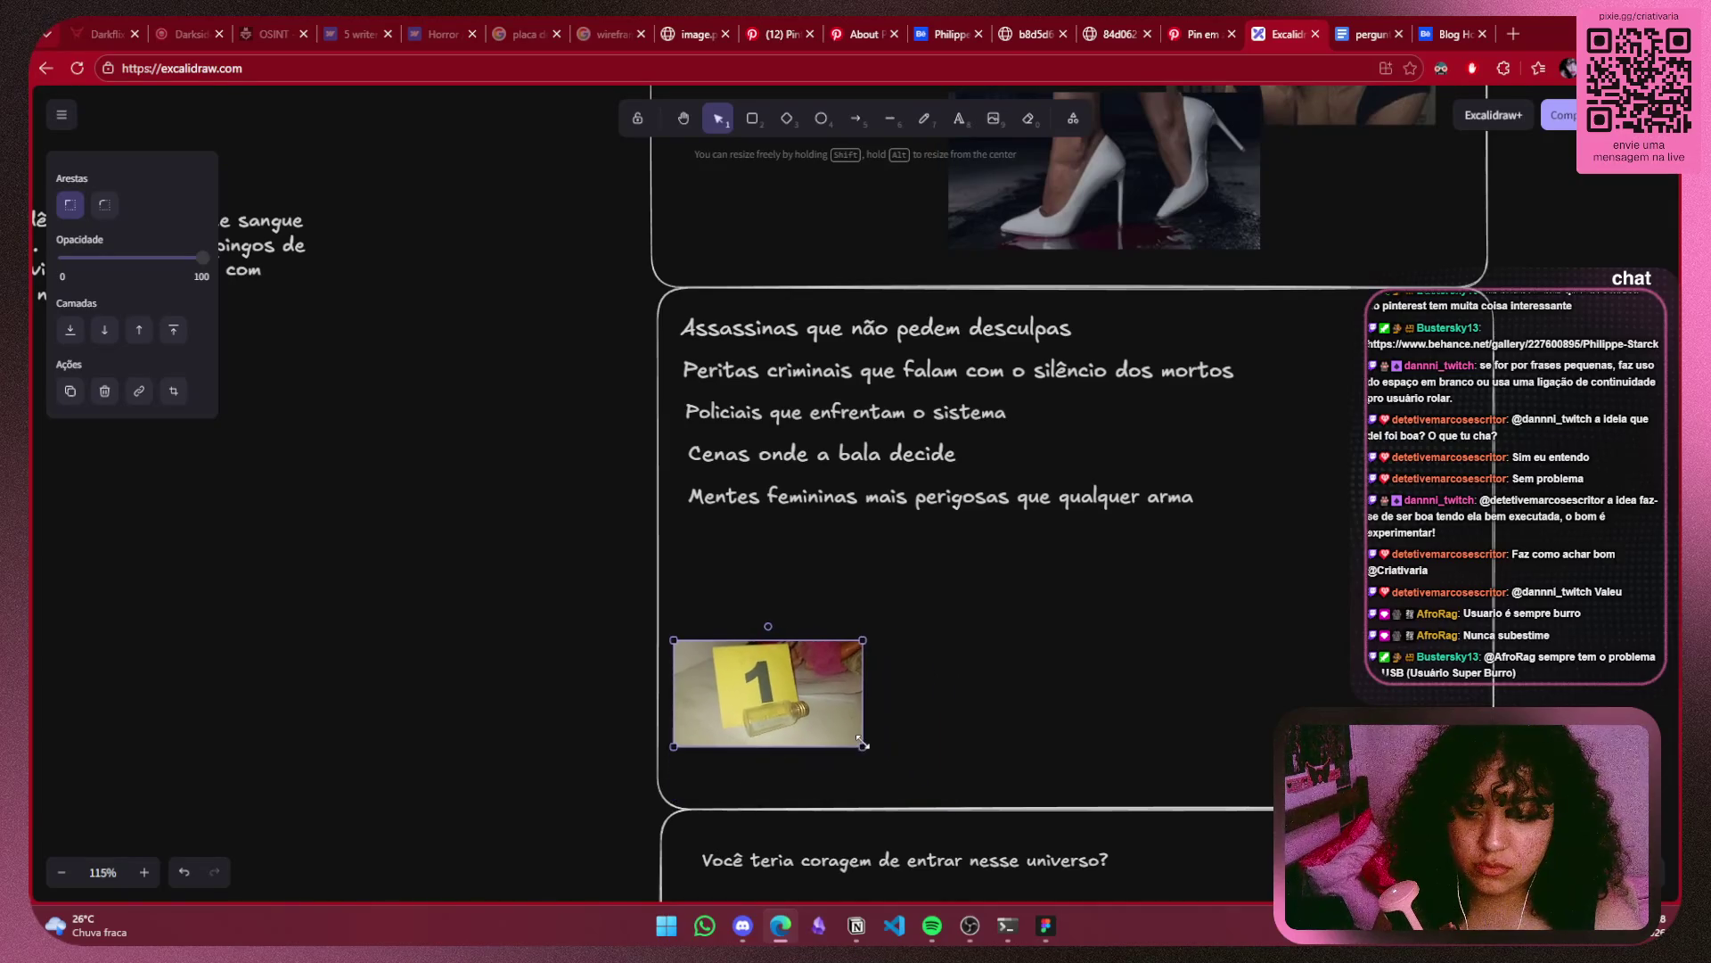
{"action": "left_click_drag", "start_coordinate": [812, 679], "coordinate": [813, 724]}
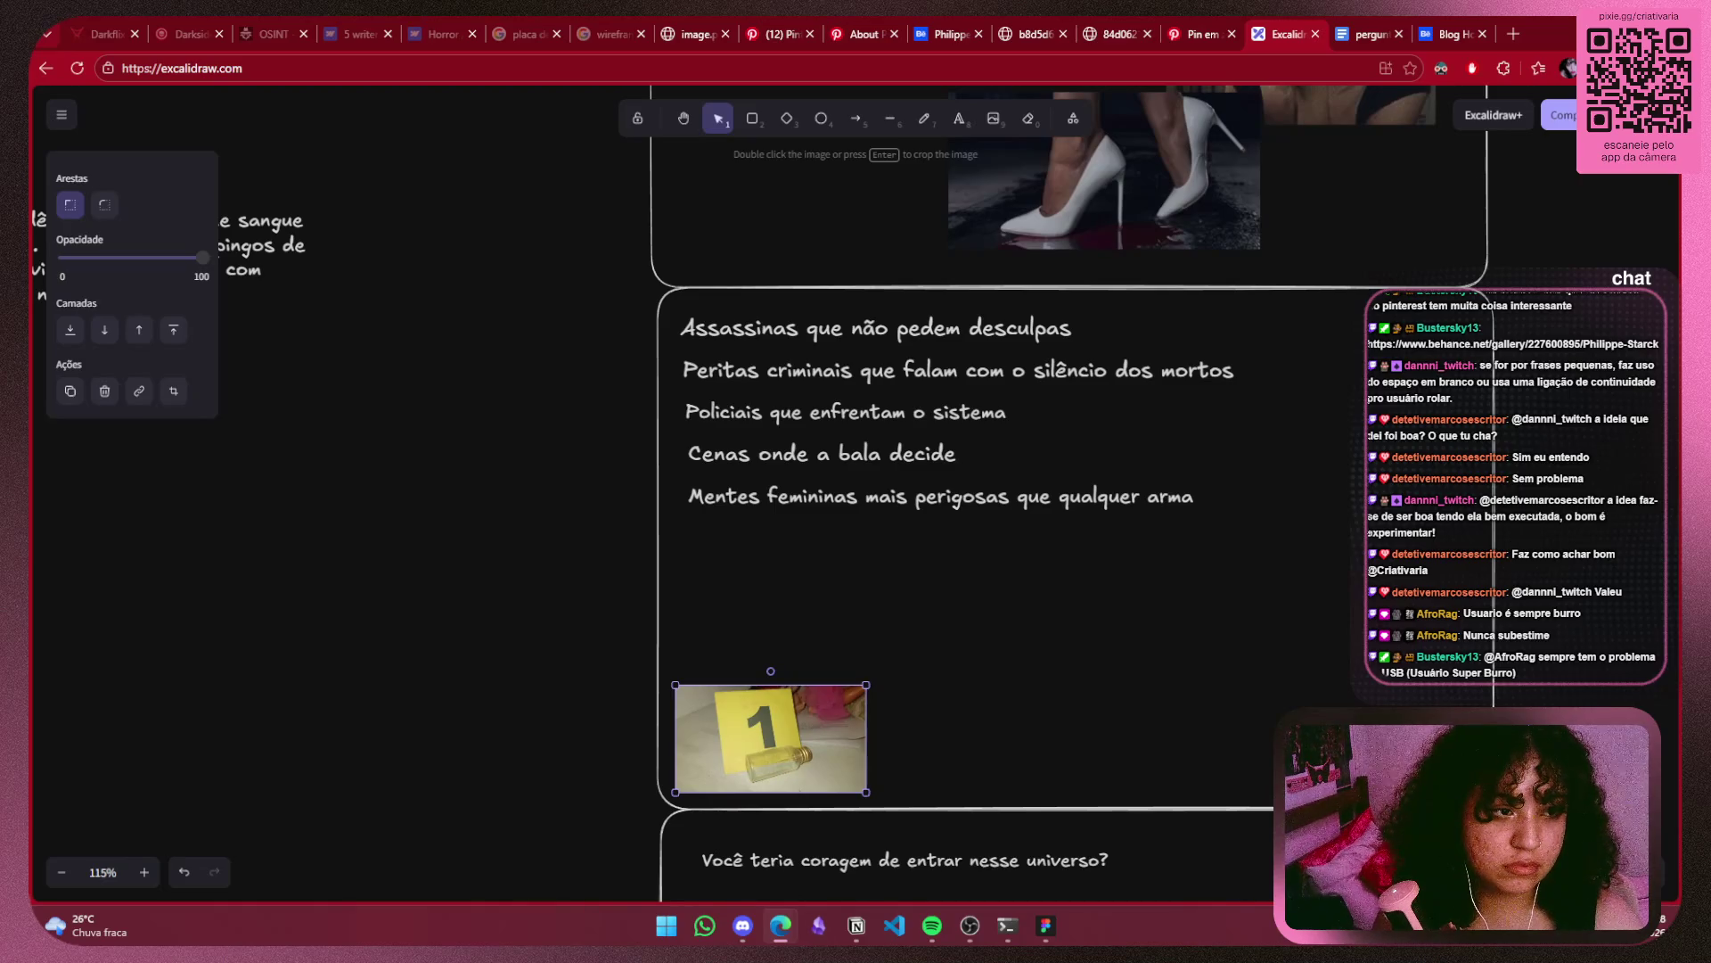
{"action": "left_click", "coordinate": [1027, 652]}
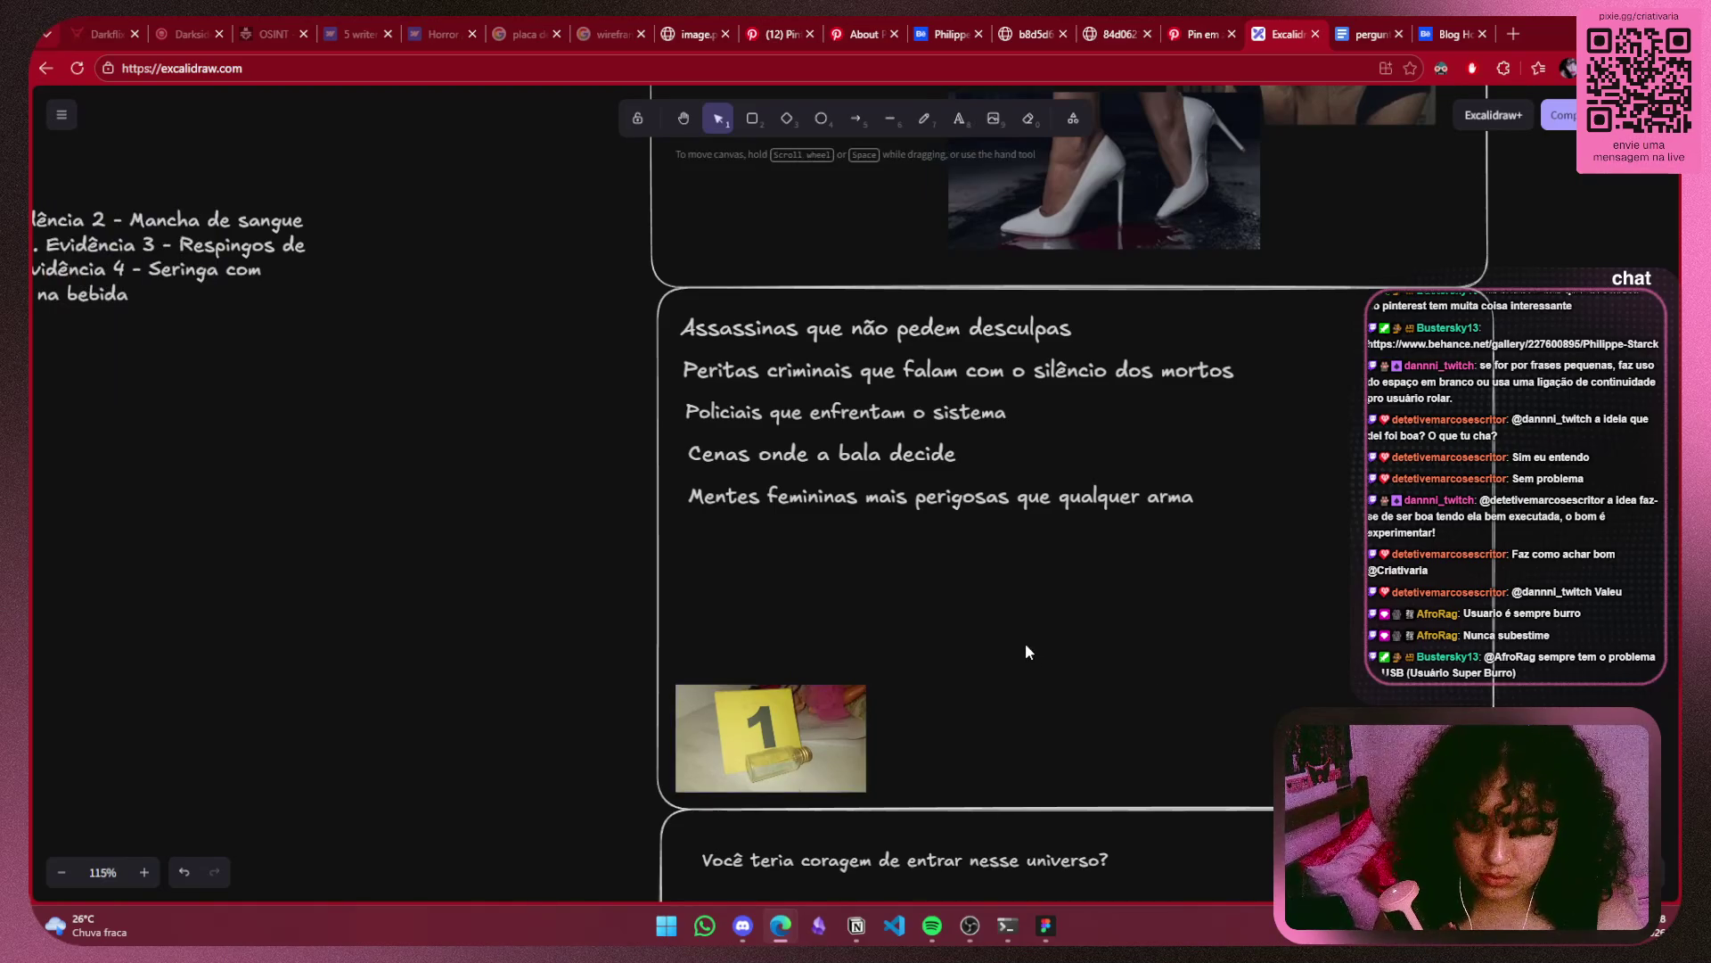
{"action": "key", "text": "ctrl+v"}
{"action": "left_click_drag", "start_coordinate": [1027, 651], "coordinate": [1131, 667]}
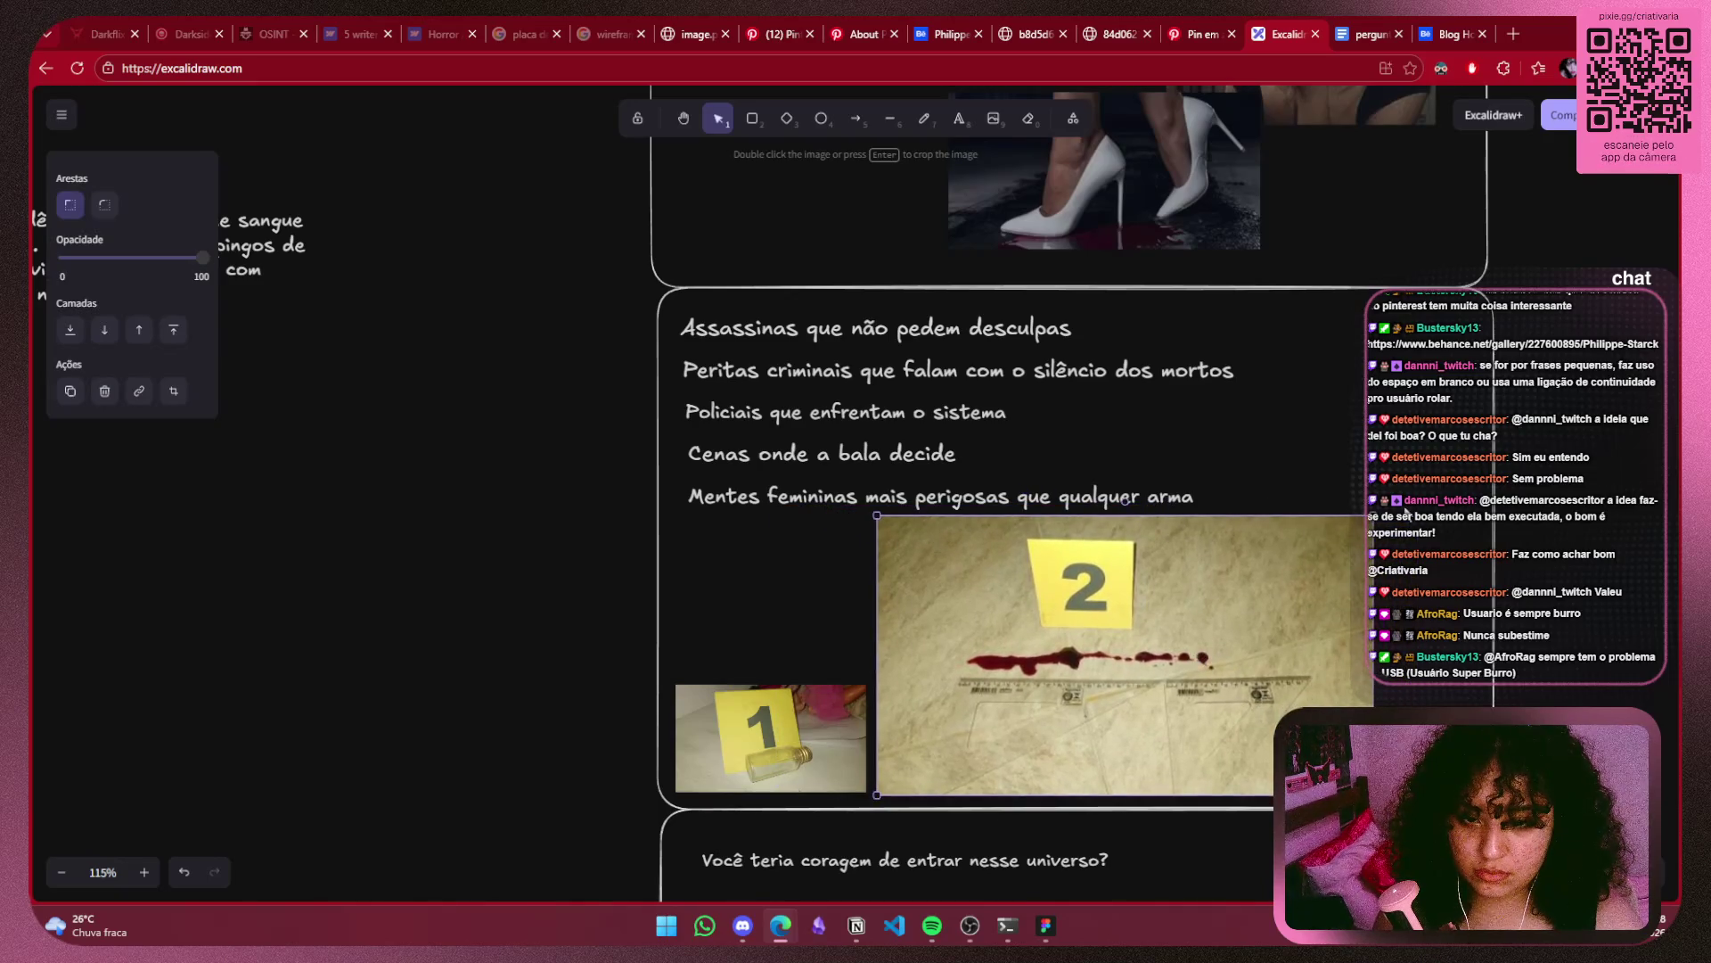
{"action": "left_click_drag", "start_coordinate": [1373, 516], "coordinate": [1118, 646]}
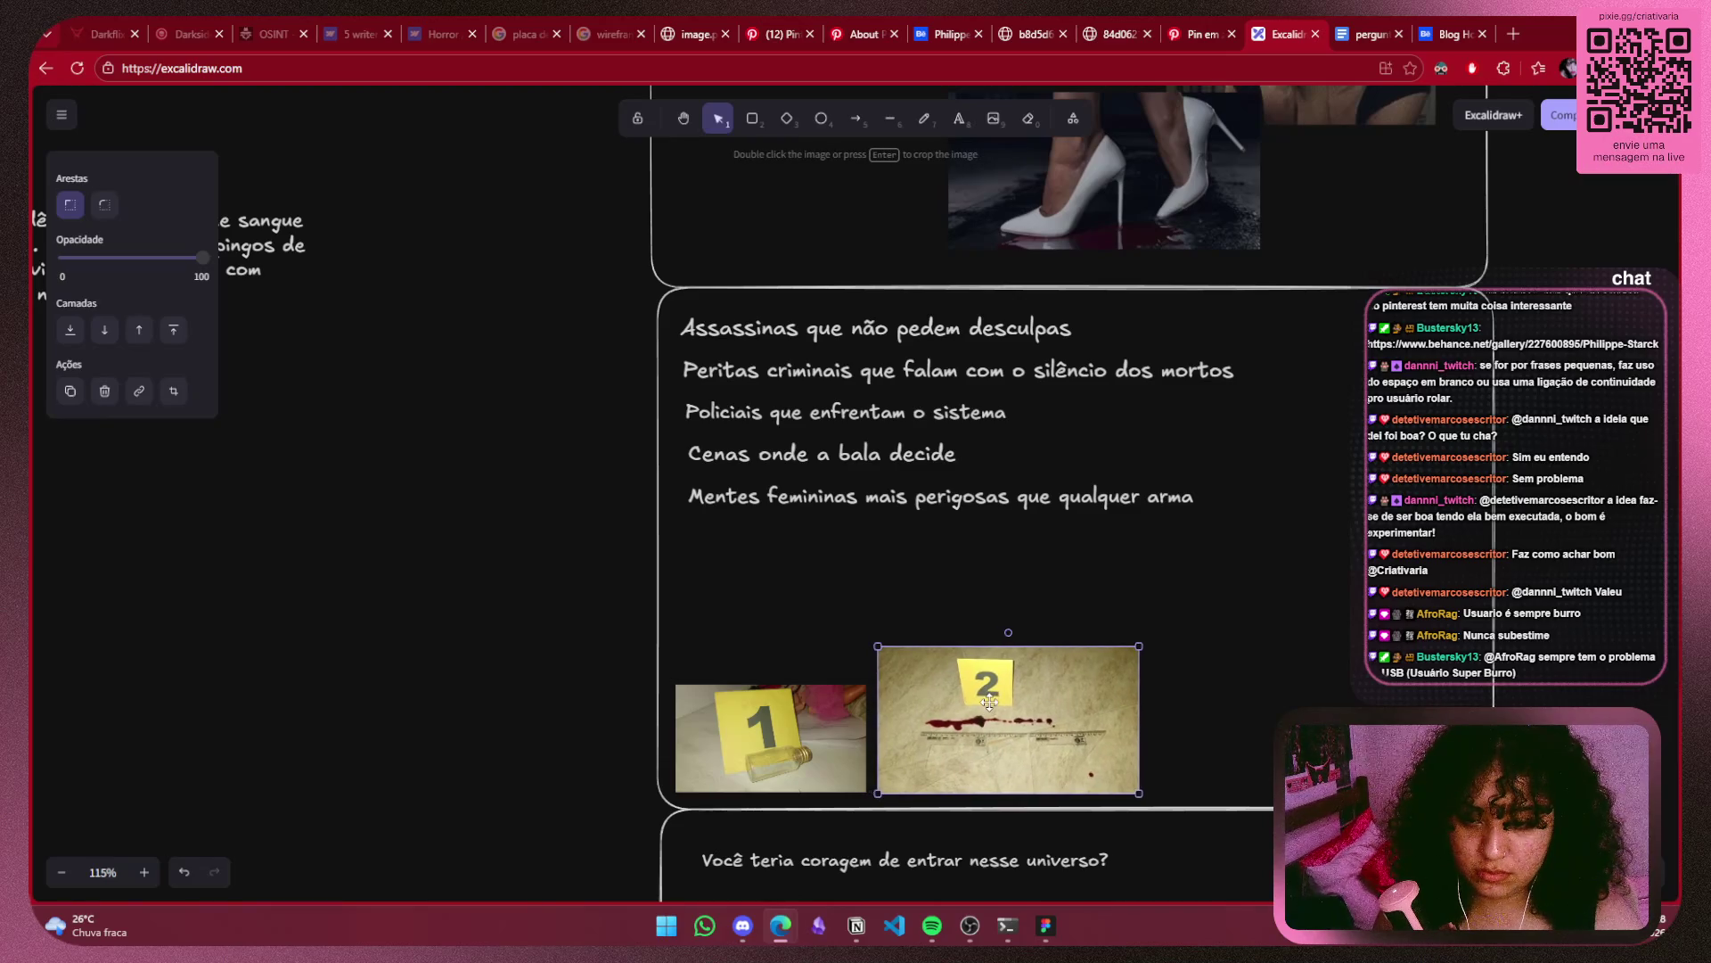
{"action": "left_click_drag", "start_coordinate": [1118, 646], "coordinate": [1119, 644]}
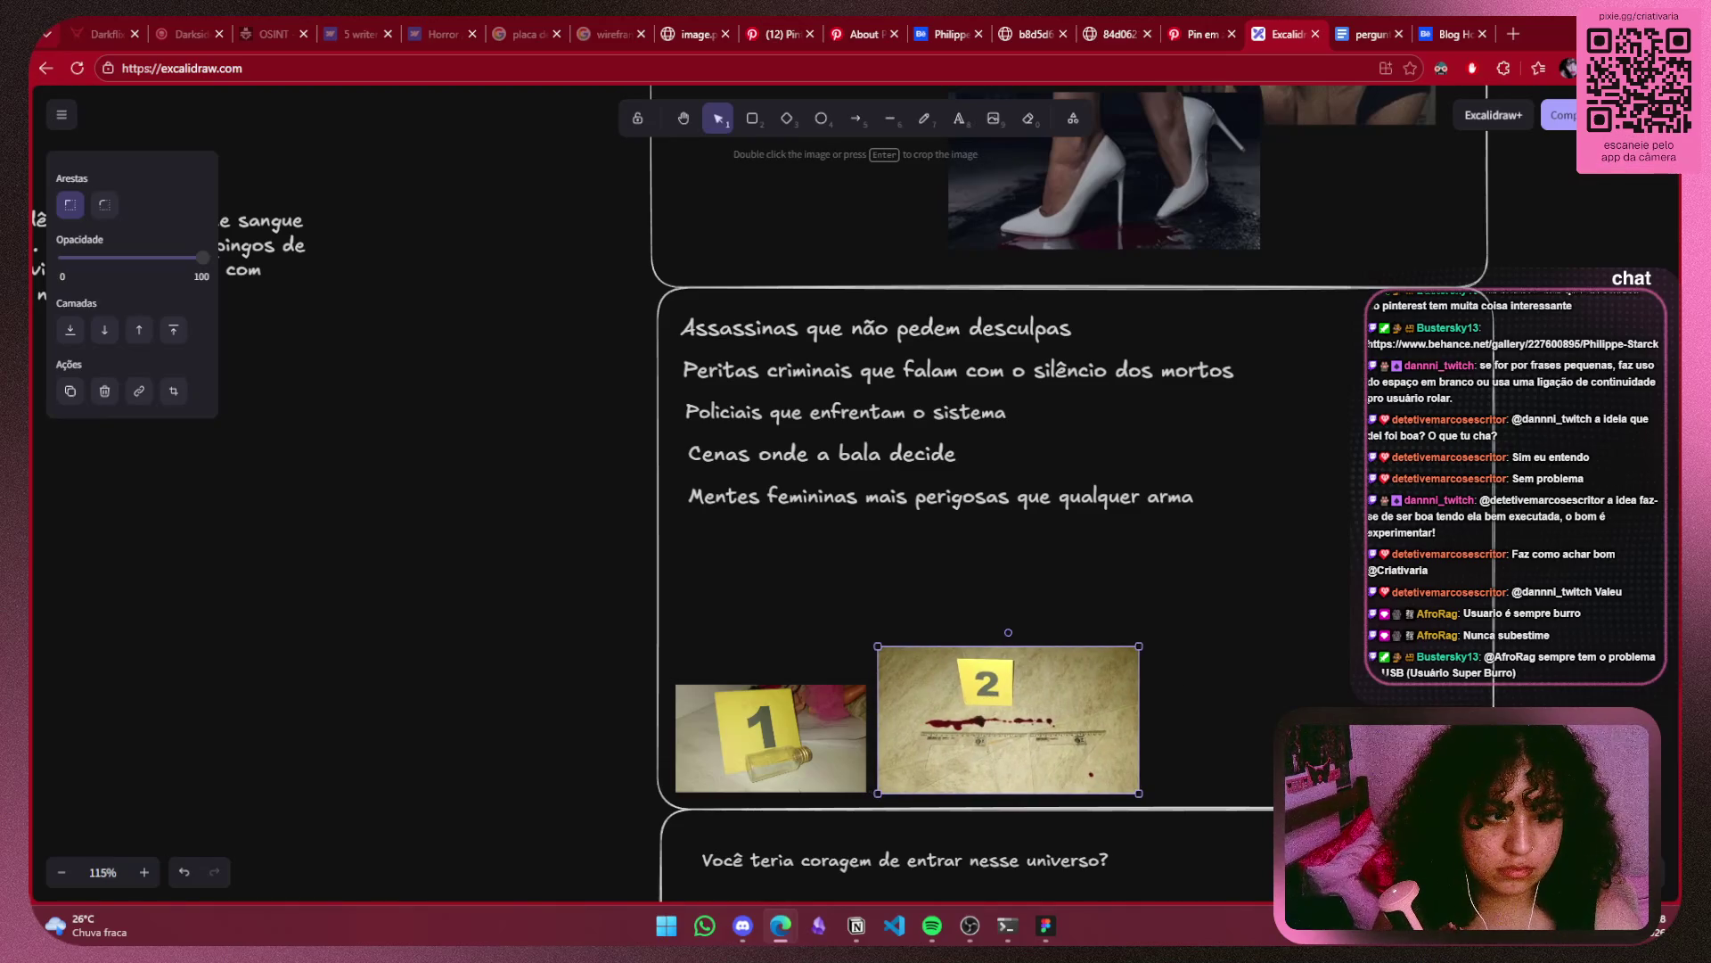
{"action": "left_click", "coordinate": [1233, 671]}
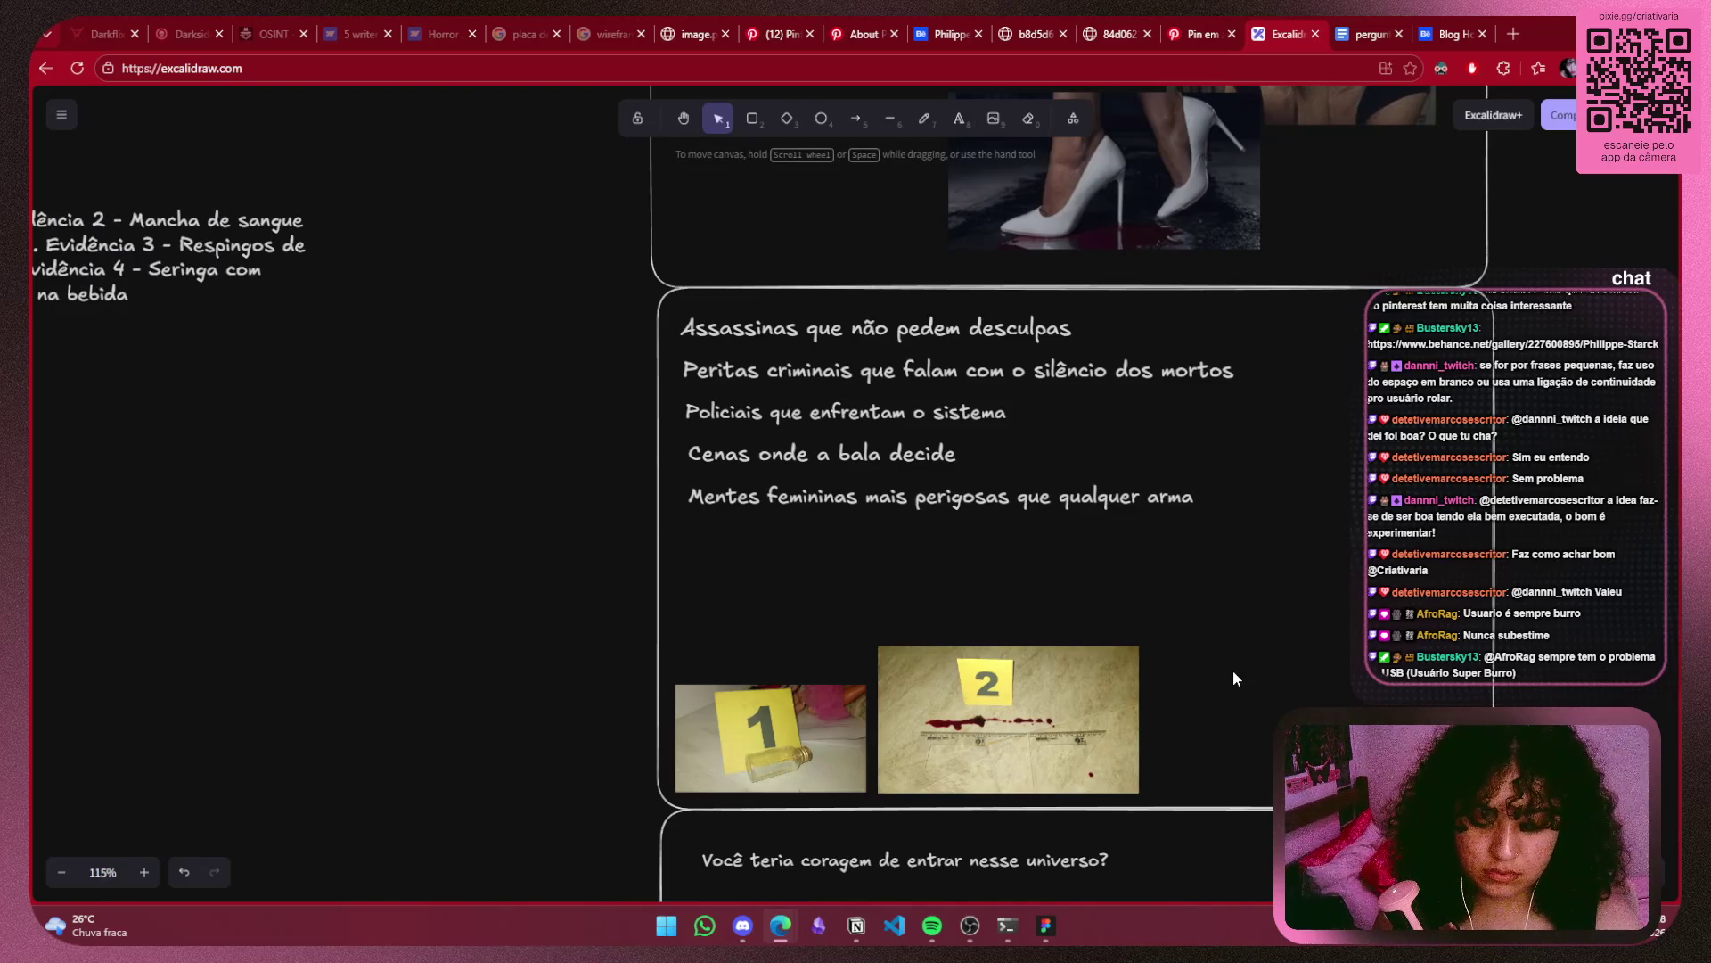
Paste, shrink and line up photos 3 and 4 after photo 2.
{"action": "key", "text": "ctrl+v"}
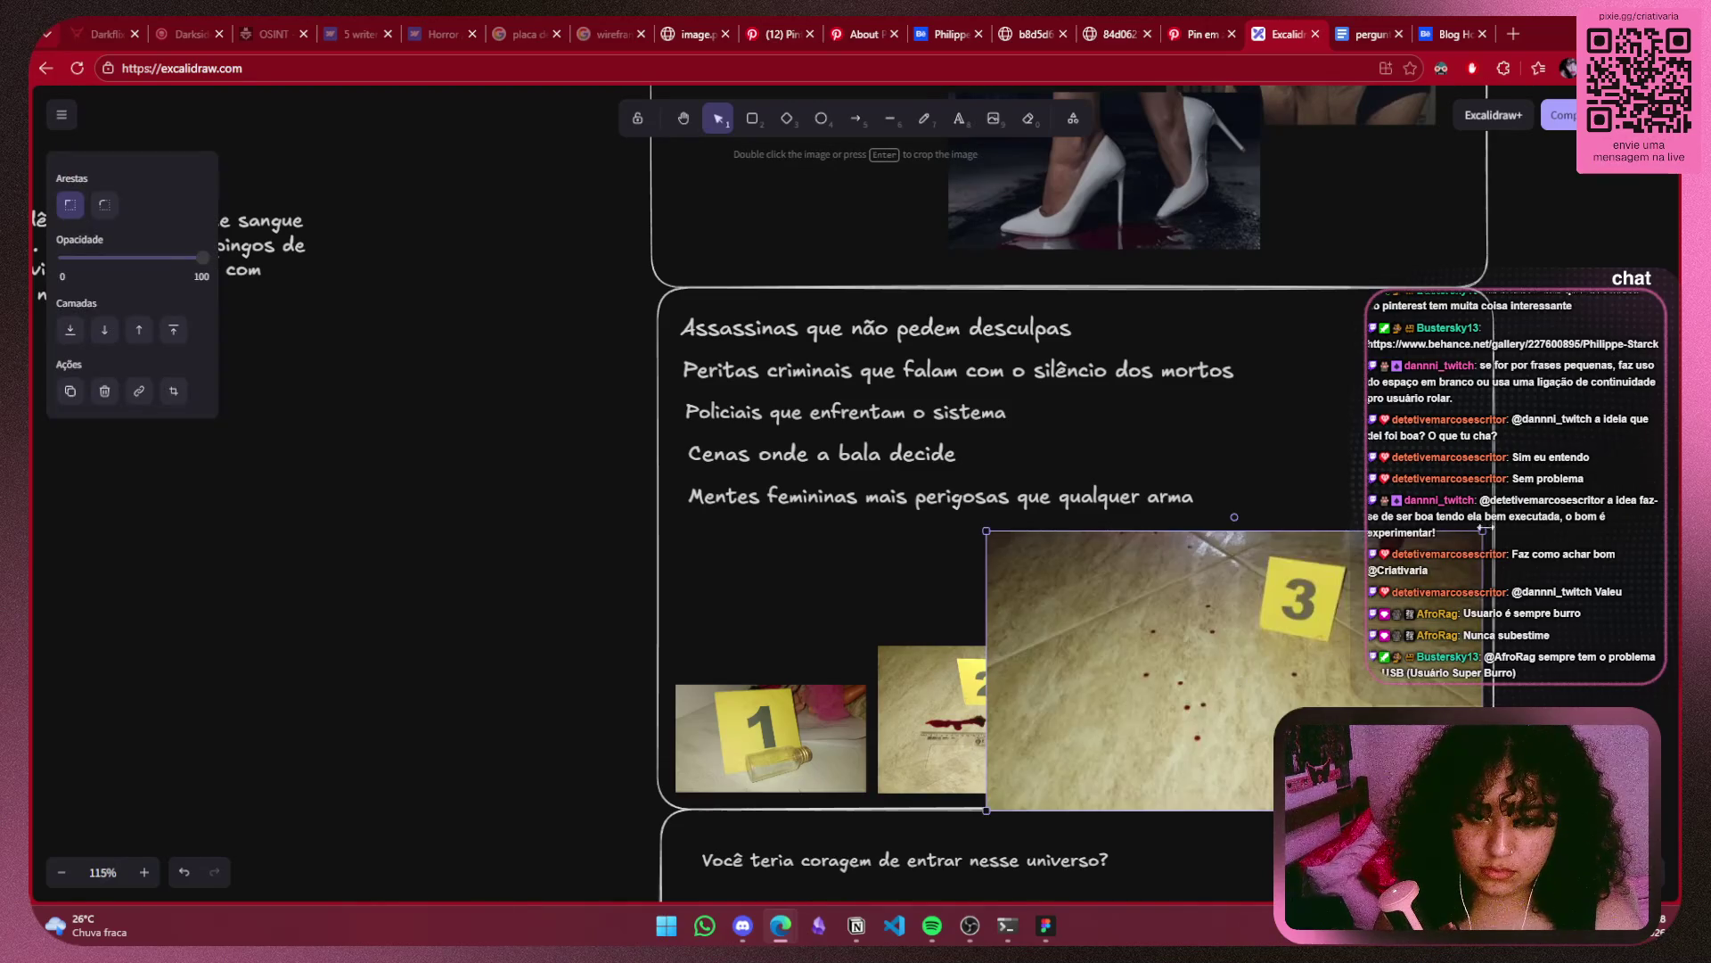
{"action": "left_click_drag", "start_coordinate": [1481, 532], "coordinate": [1280, 619]}
{"action": "left_click_drag", "start_coordinate": [1135, 691], "coordinate": [1121, 696]}
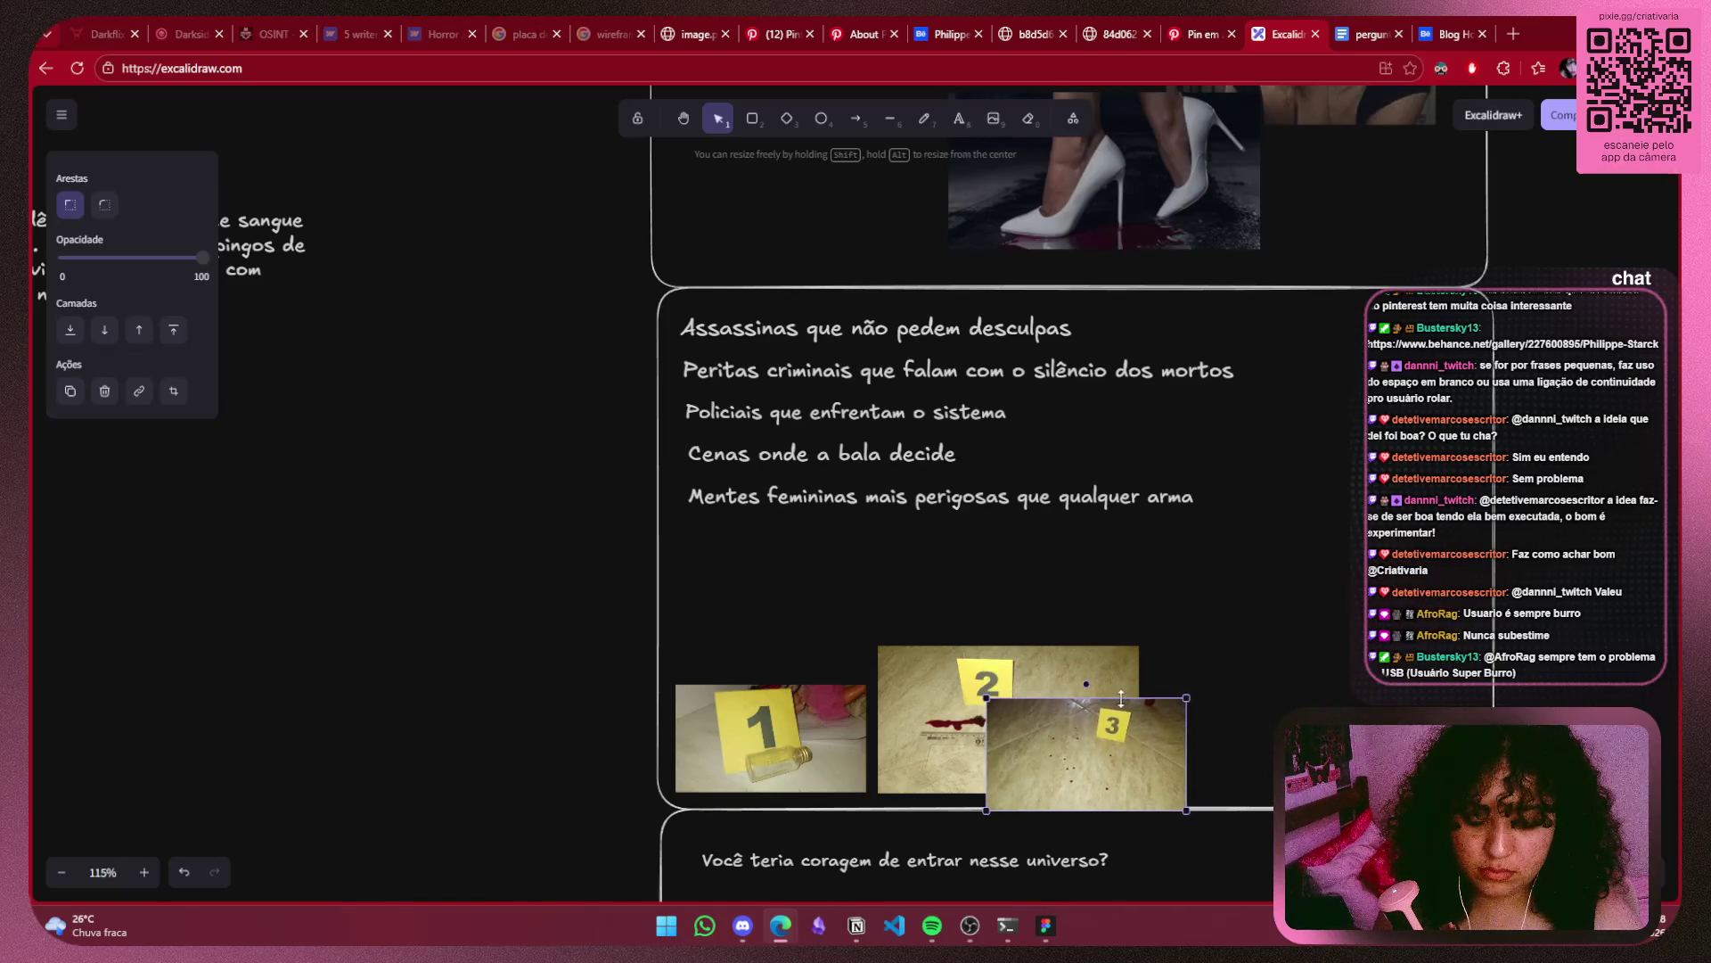
{"action": "left_click_drag", "start_coordinate": [1069, 767], "coordinate": [1240, 748]}
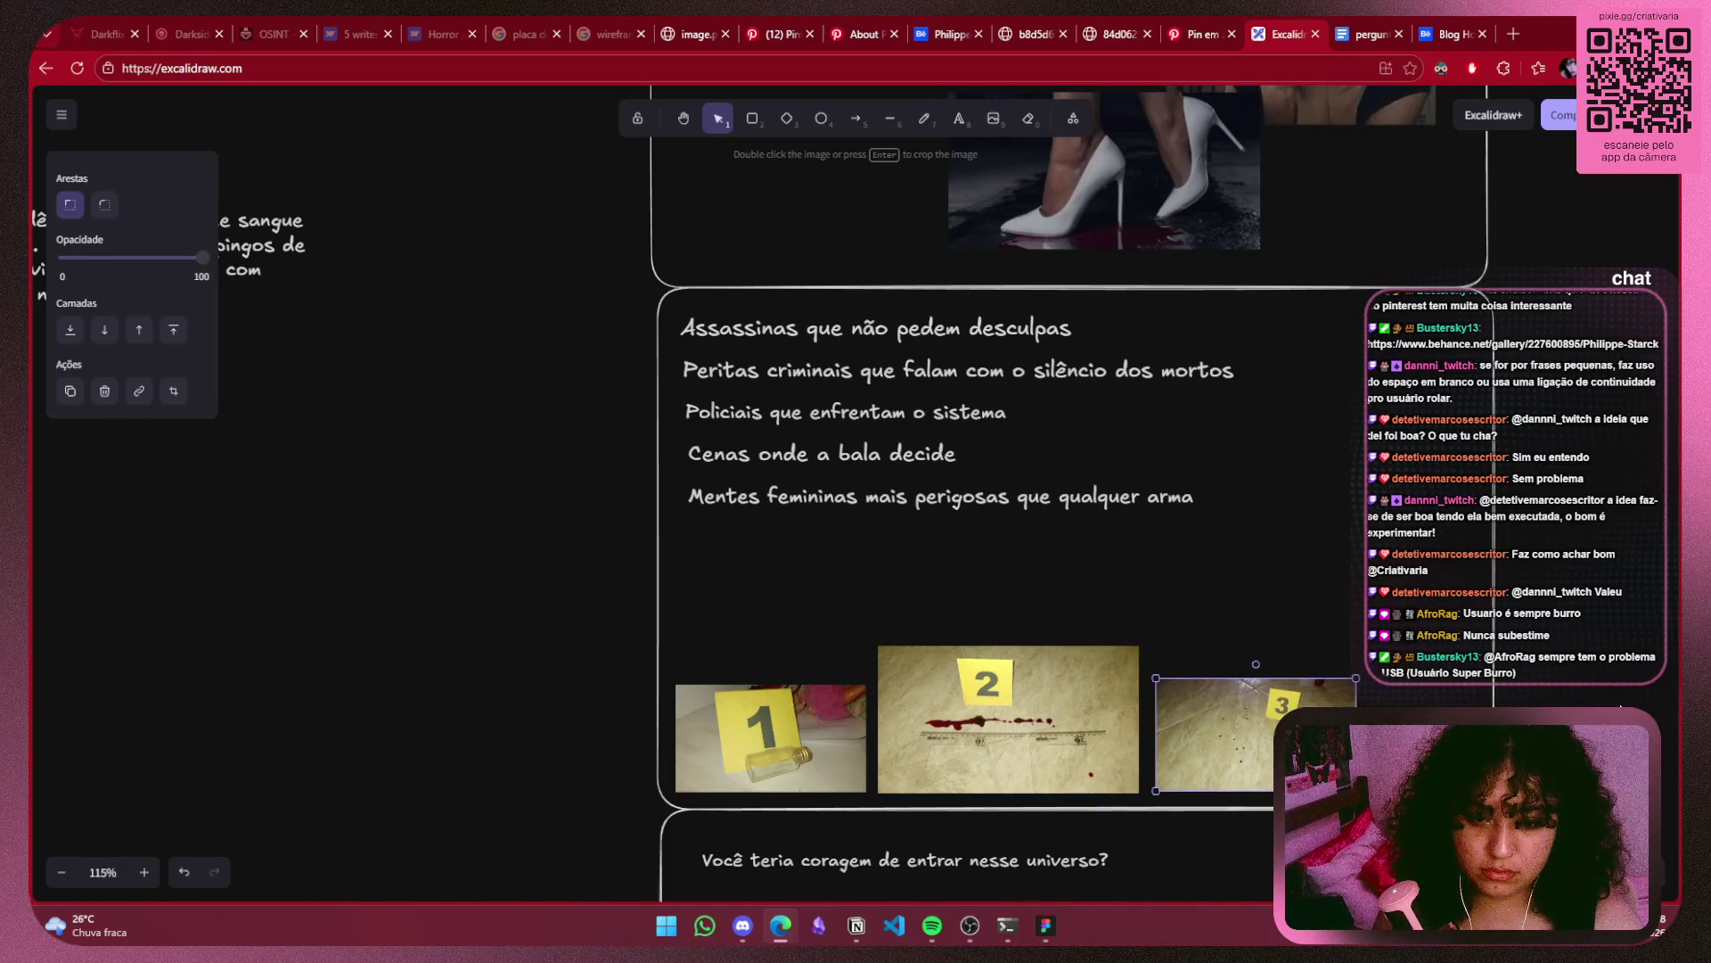
{"action": "left_click", "coordinate": [1670, 690]}
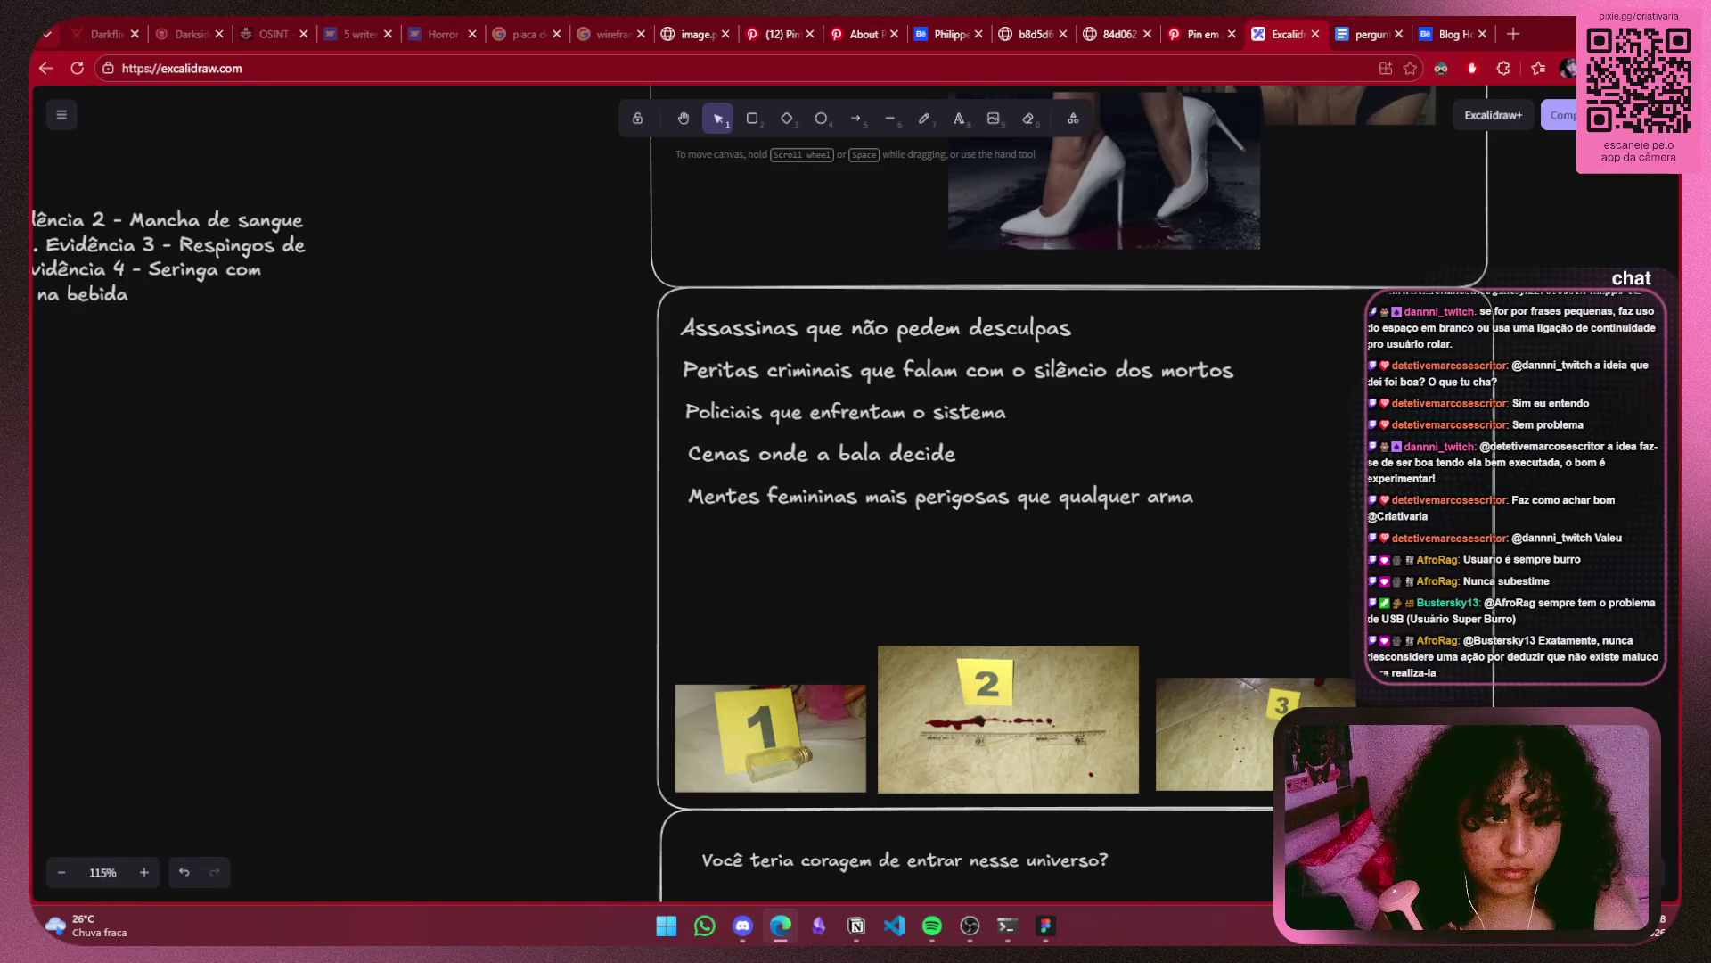
{"action": "scroll", "coordinate": [1469, 628], "scroll_direction": "right", "scroll_amount": 3}
{"action": "left_click_drag", "start_coordinate": [1506, 553], "coordinate": [1257, 553]}
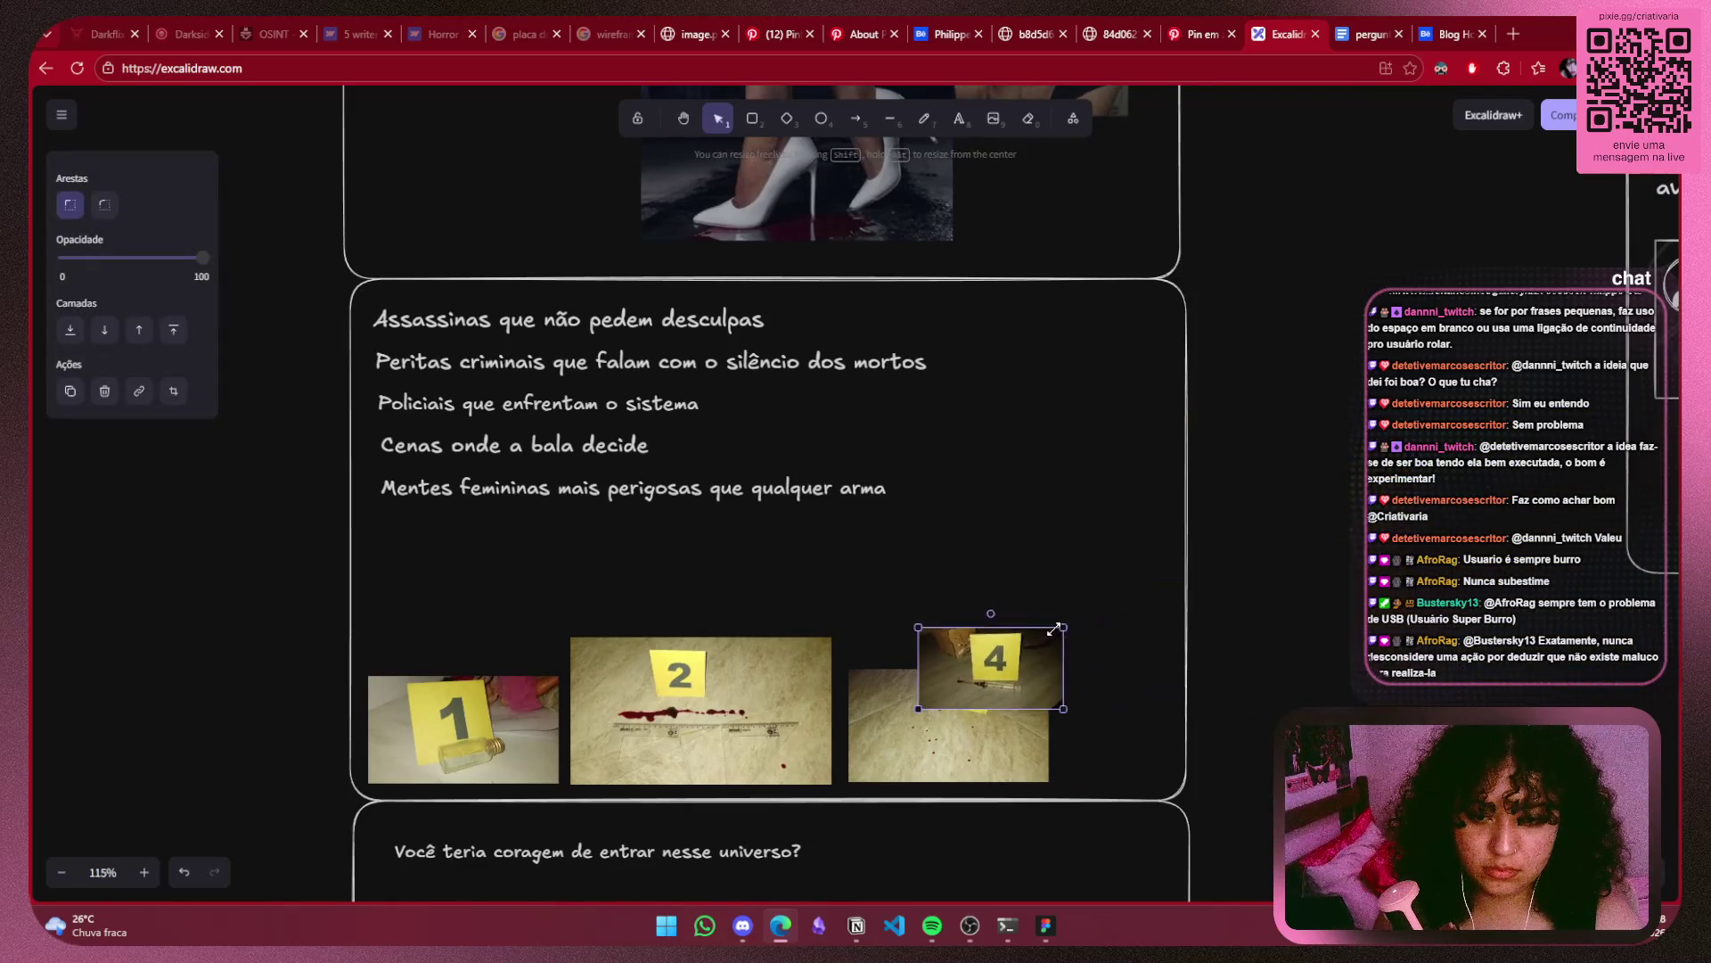
{"action": "left_click_drag", "start_coordinate": [1414, 429], "coordinate": [1187, 557]}
{"action": "left_click_drag", "start_coordinate": [1031, 638], "coordinate": [1192, 706]}
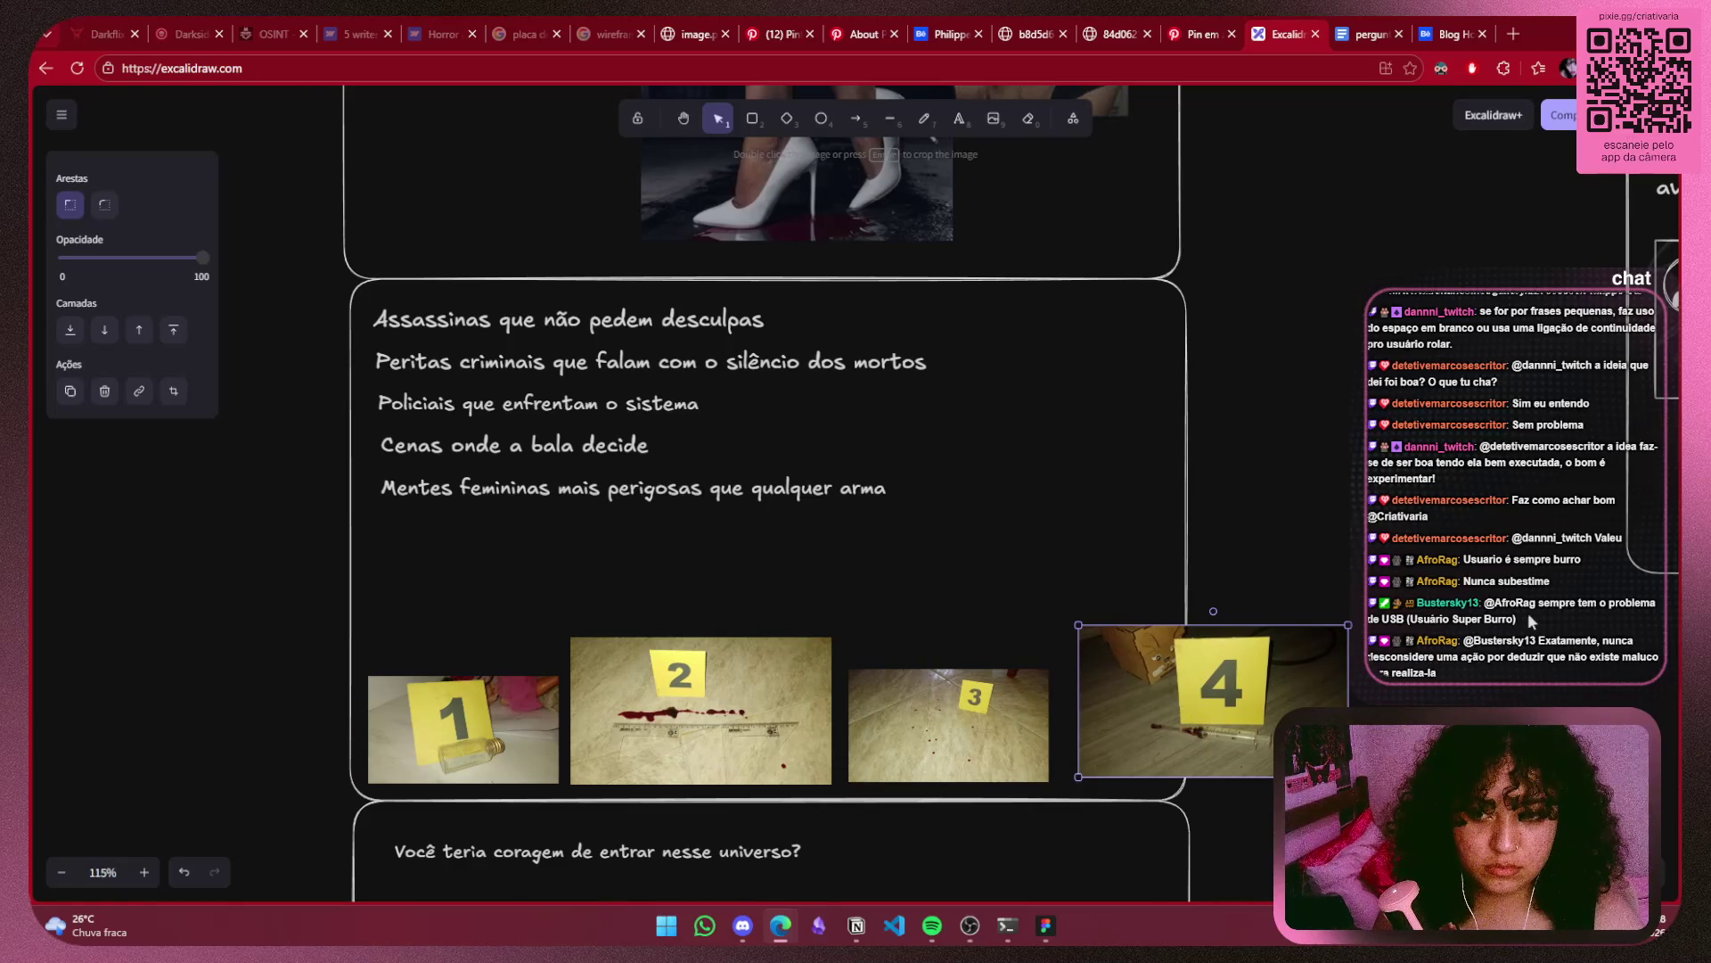
{"action": "key", "text": "Escape"}
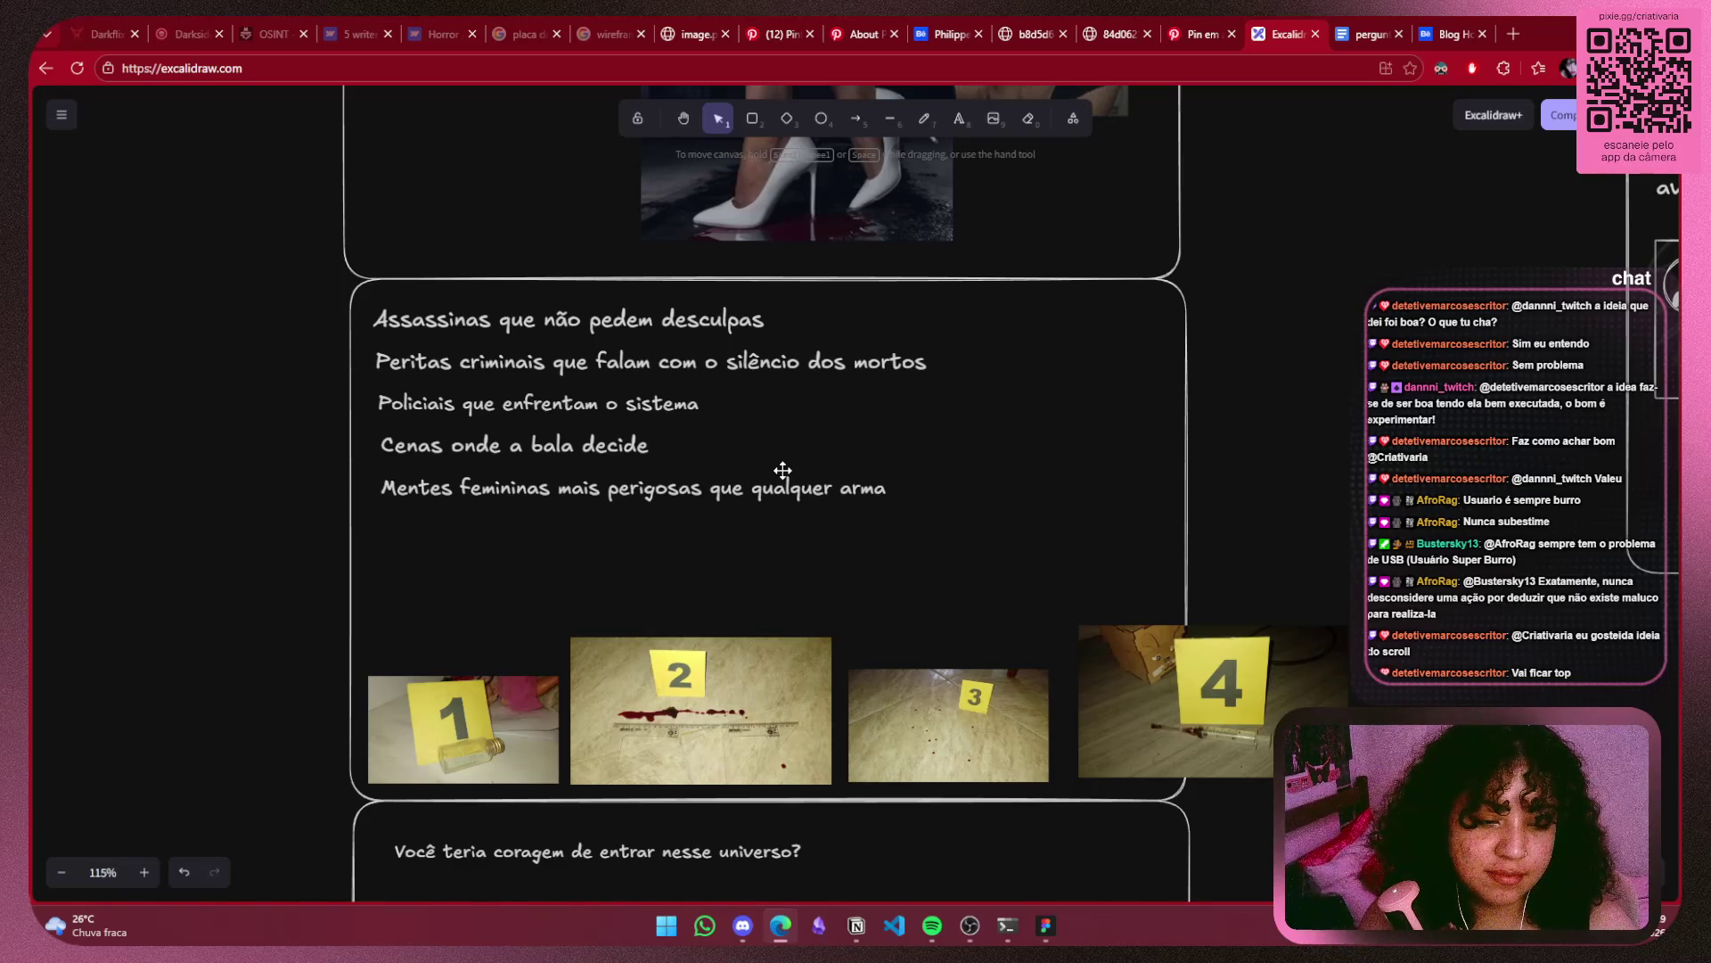
Bring the evidence idea note into view and select it.
{"action": "scroll", "coordinate": [782, 469], "scroll_direction": "left", "scroll_amount": 5}
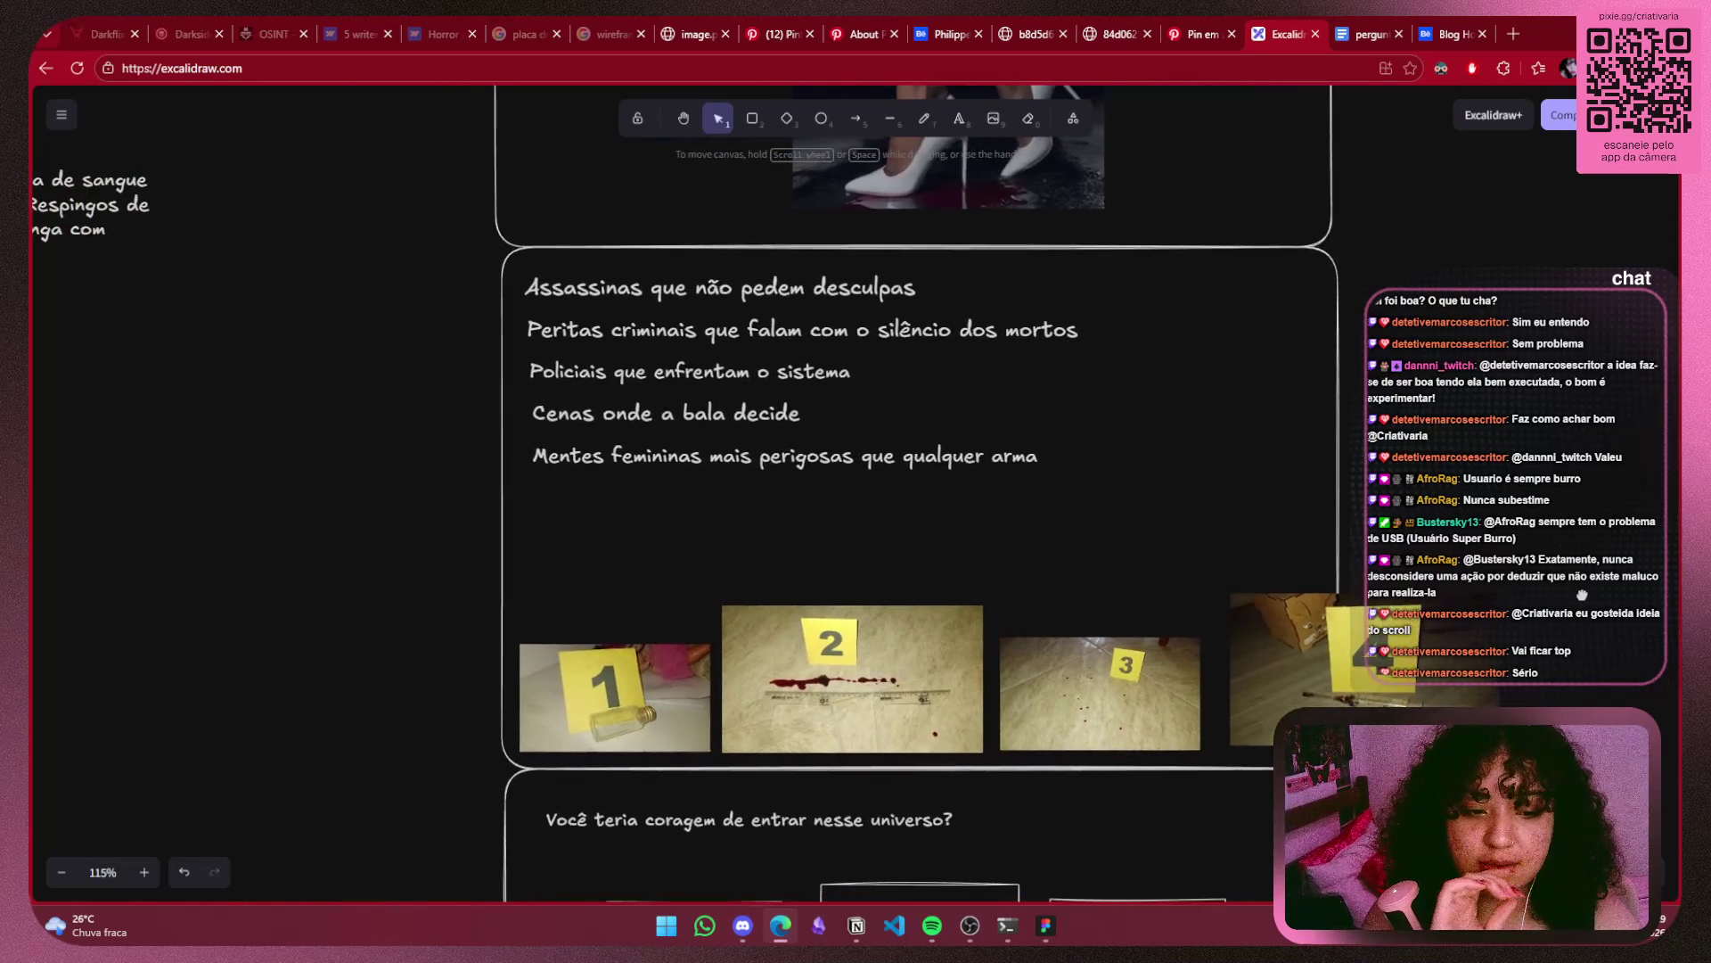
{"action": "left_click_drag", "start_coordinate": [1634, 633], "coordinate": [1635, 633]}
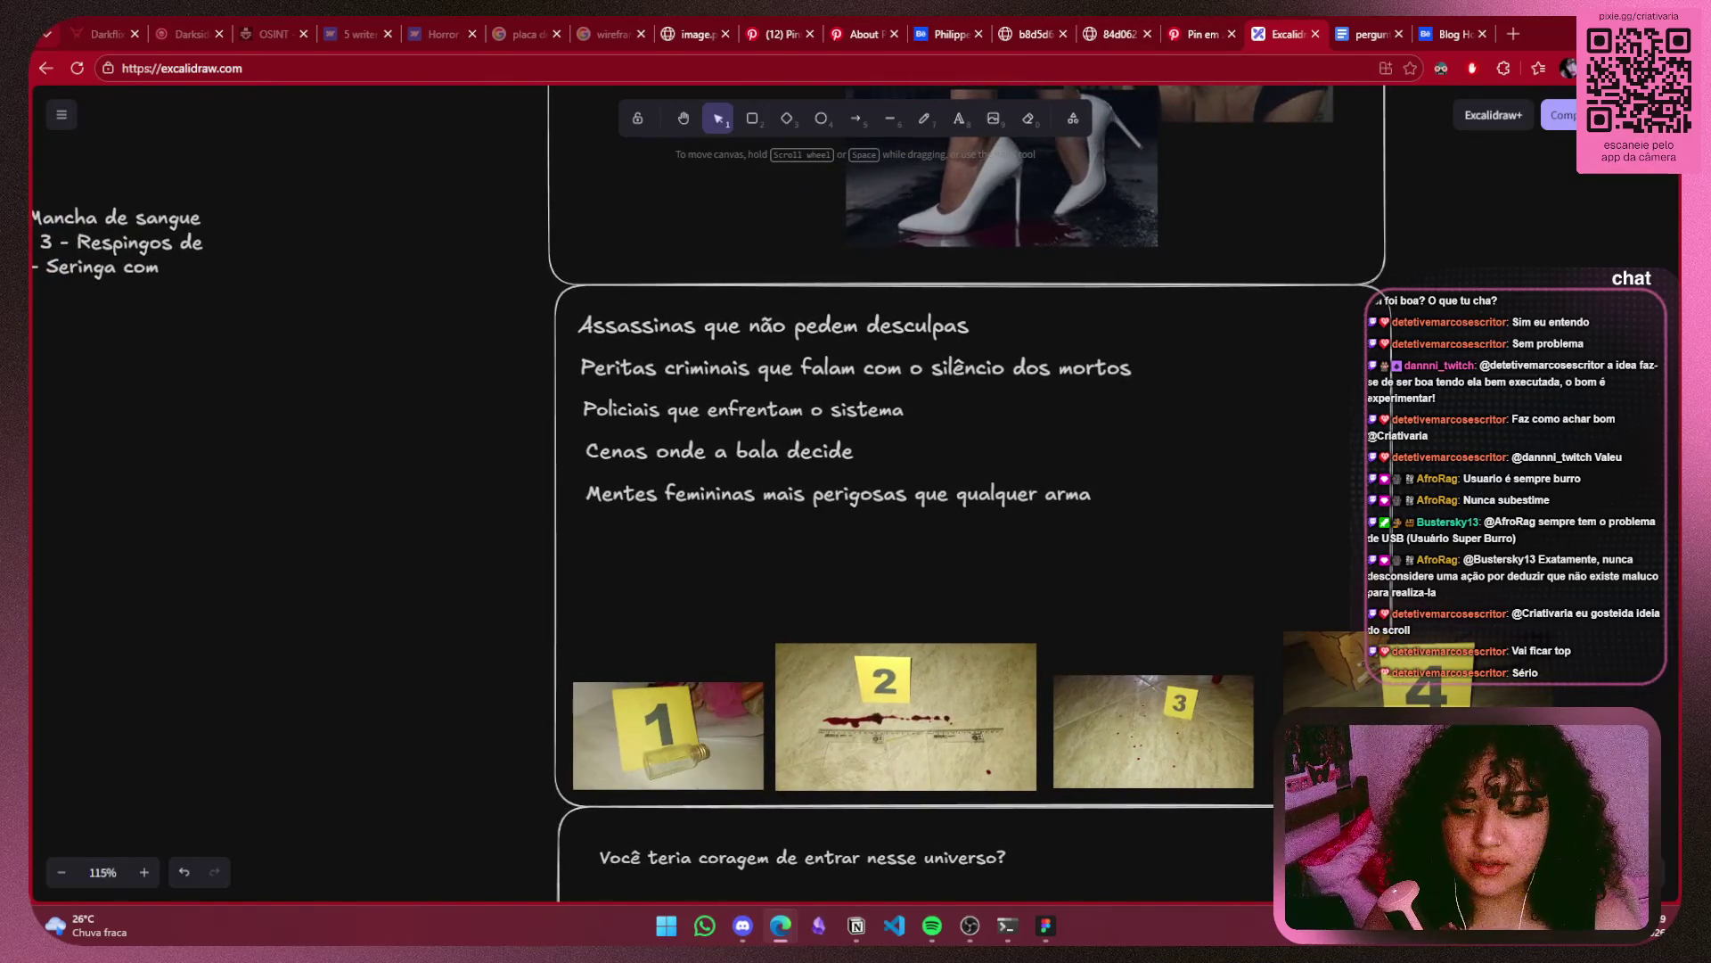
{"action": "scroll", "coordinate": [489, 566], "scroll_direction": "left", "scroll_amount": 3}
{"action": "scroll", "coordinate": [81, 459], "scroll_direction": "right", "scroll_amount": 3}
{"action": "scroll", "coordinate": [81, 459], "scroll_direction": "down", "scroll_amount": 1}
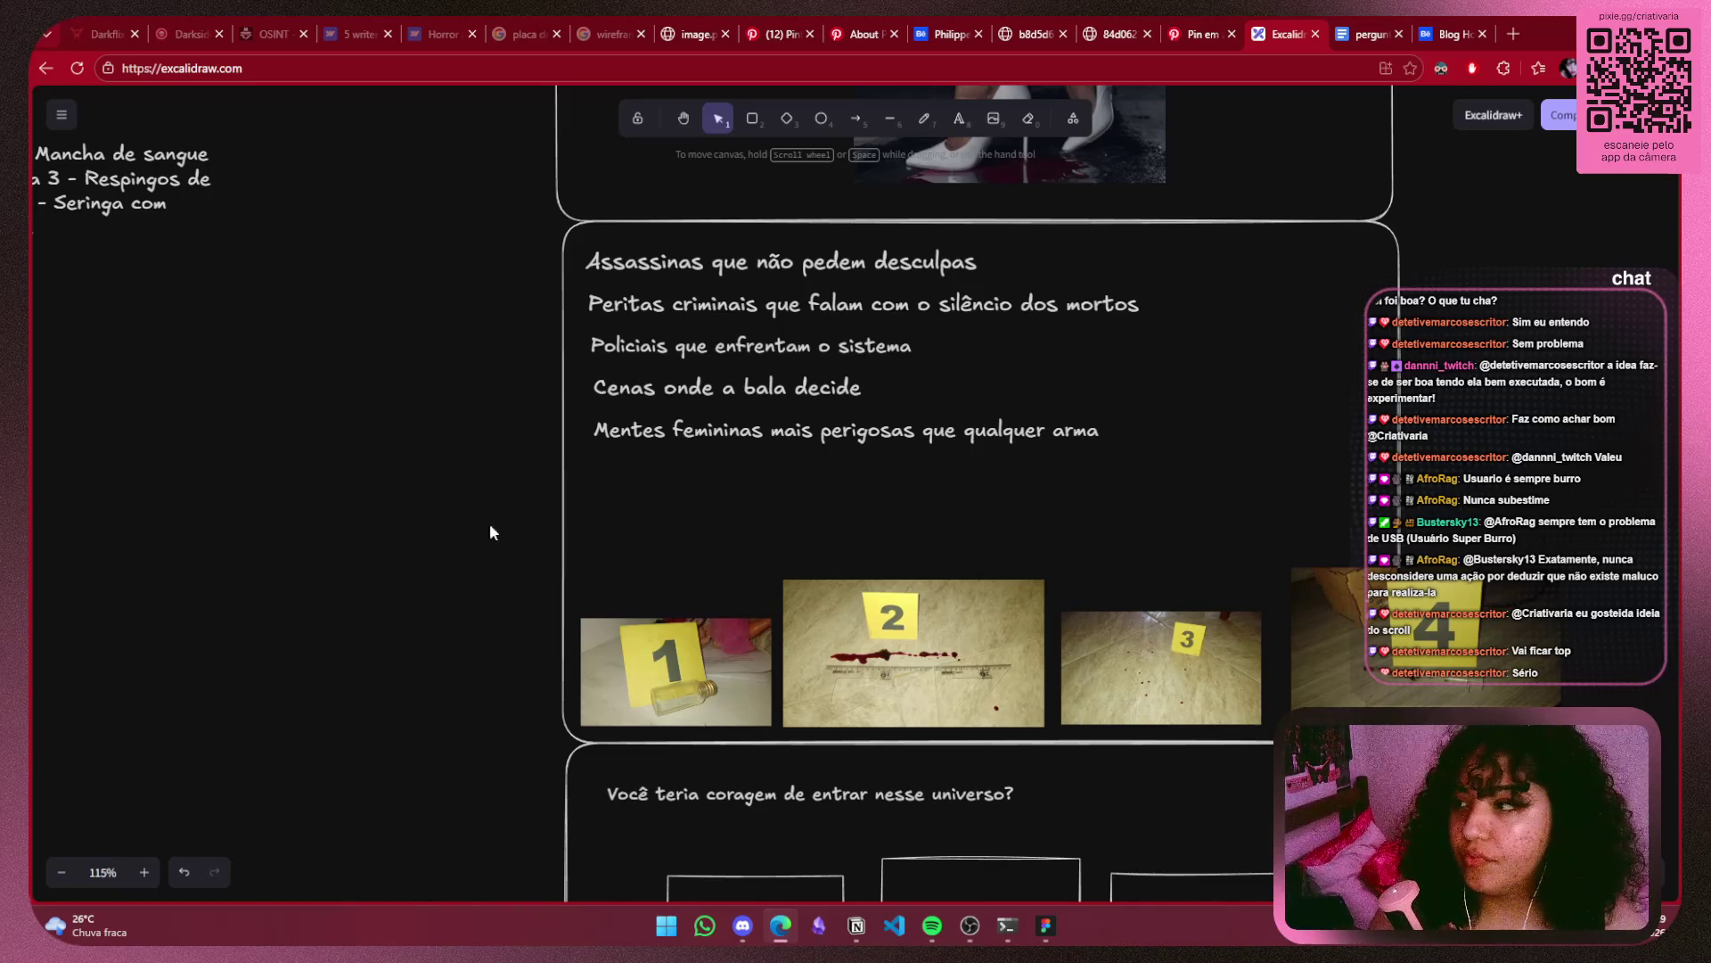
{"action": "left_click_drag", "start_coordinate": [490, 527], "coordinate": [1115, 561]}
{"action": "left_click", "coordinate": [563, 257]}
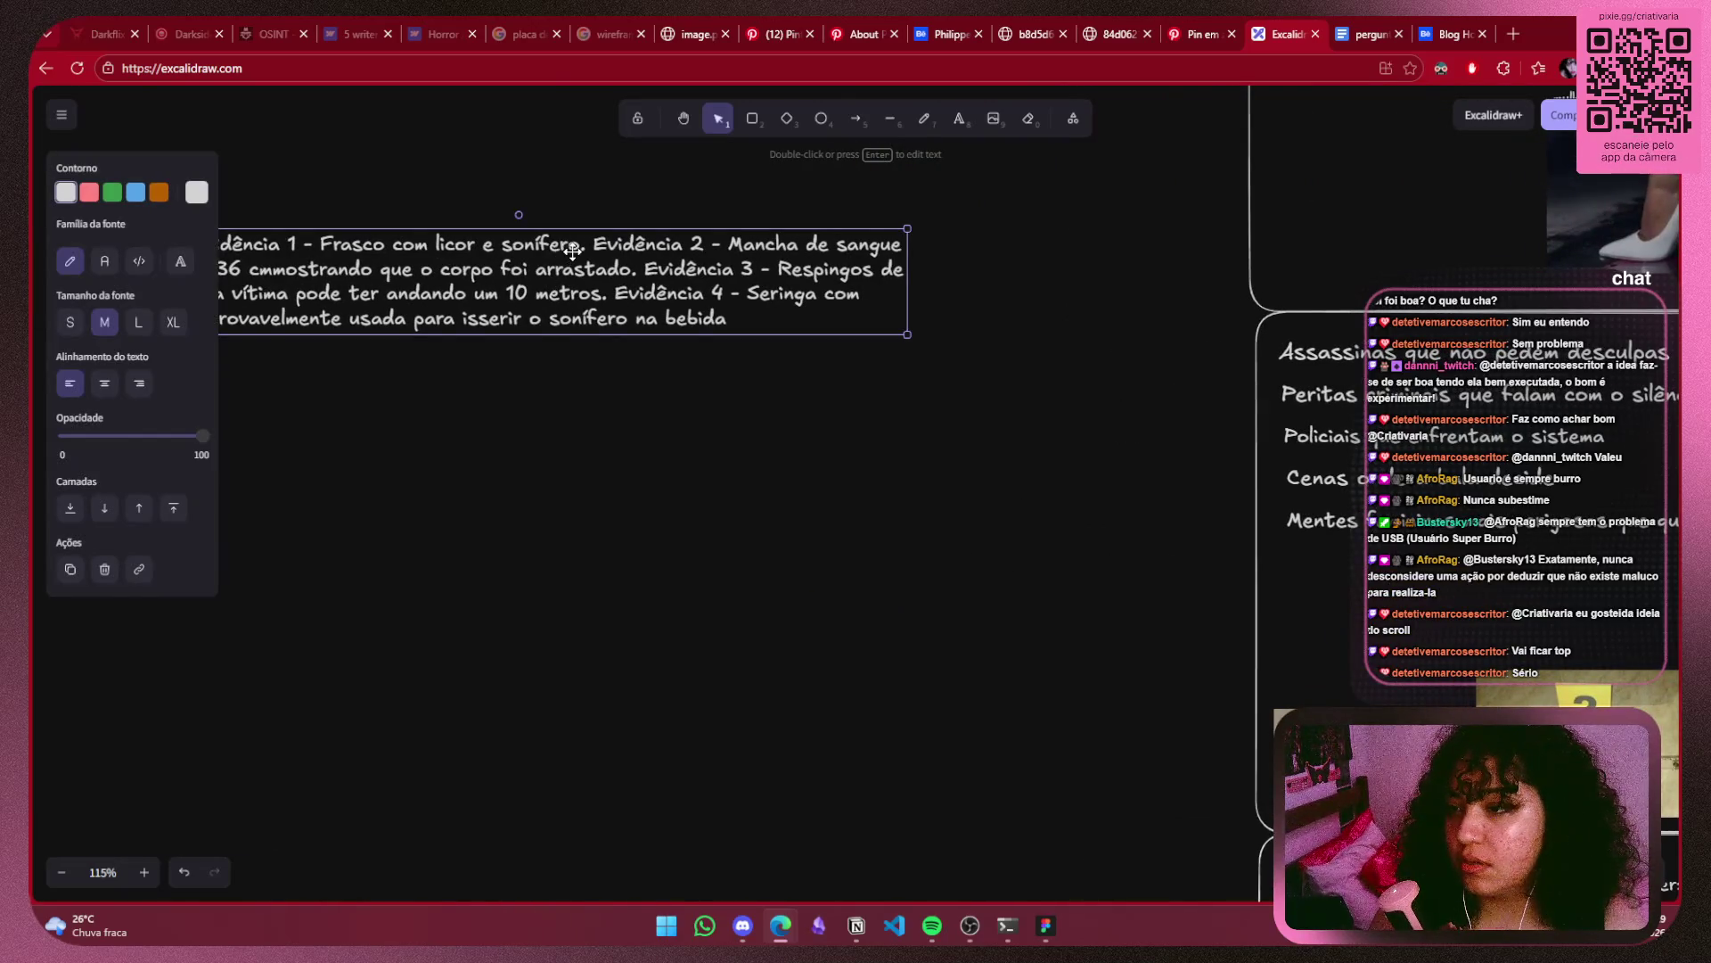
Copy the phrase 'Frasco com licor e sonífero' out of the idea note.
{"action": "scroll", "coordinate": [581, 415], "scroll_direction": "left", "scroll_amount": 3}
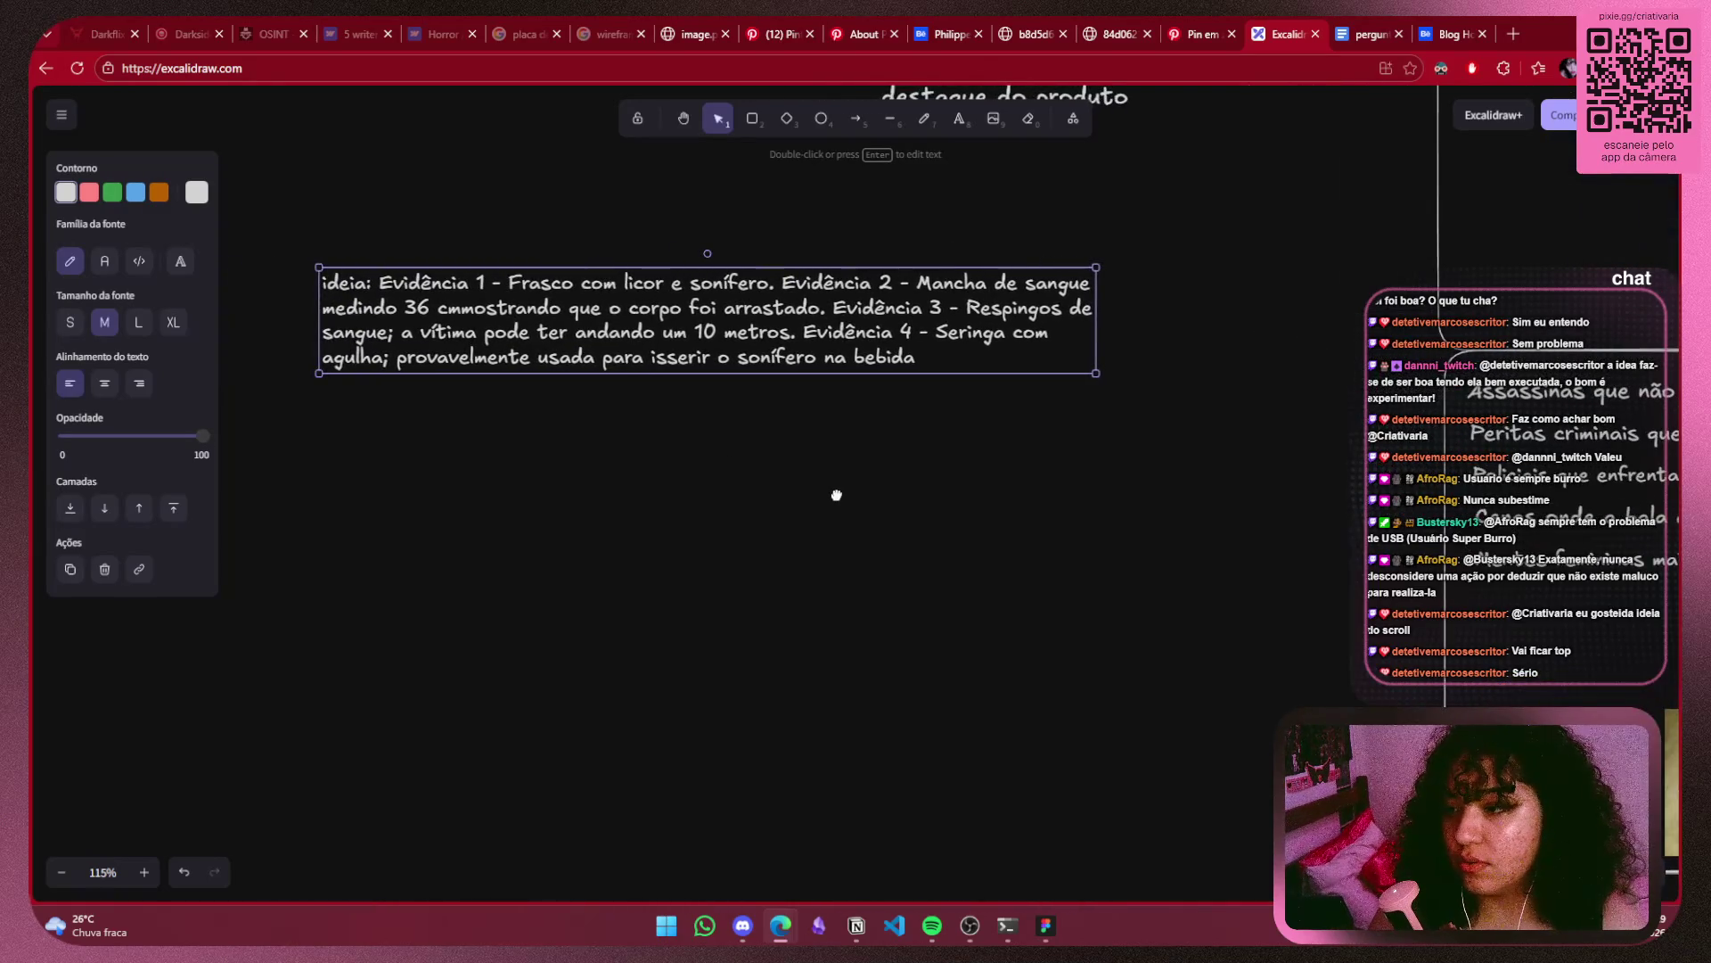
{"action": "scroll", "coordinate": [998, 504], "scroll_direction": "right", "scroll_amount": 10}
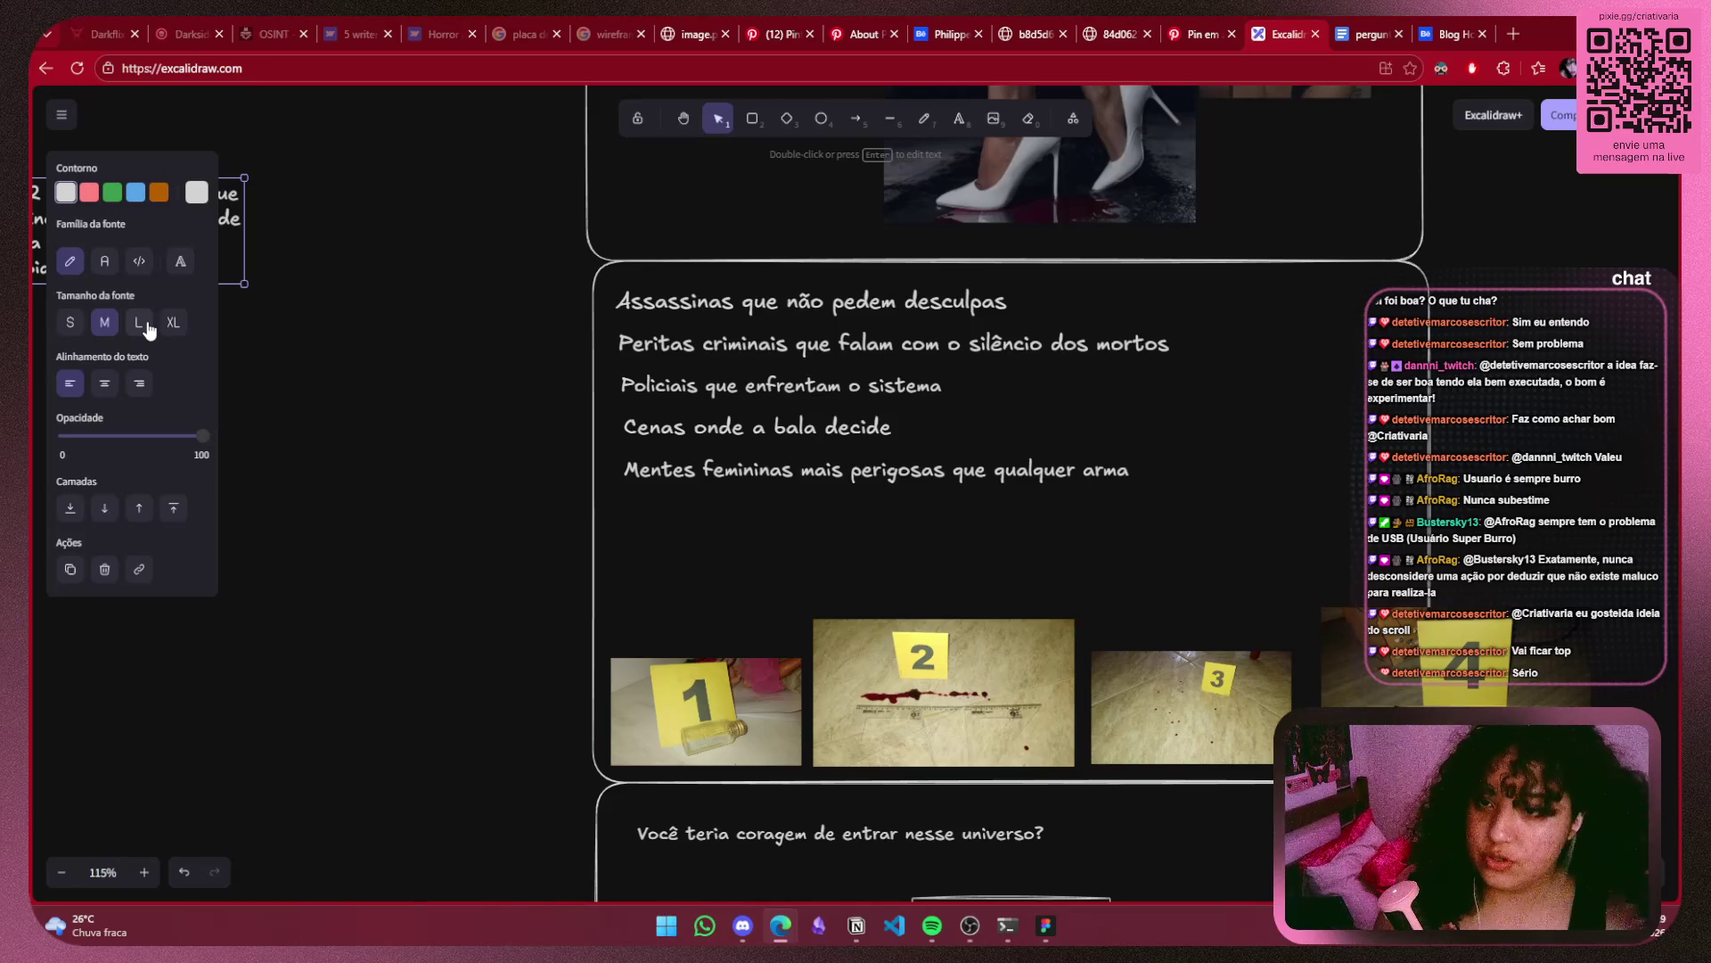
{"action": "scroll", "coordinate": [1105, 428], "scroll_direction": "left", "scroll_amount": 8}
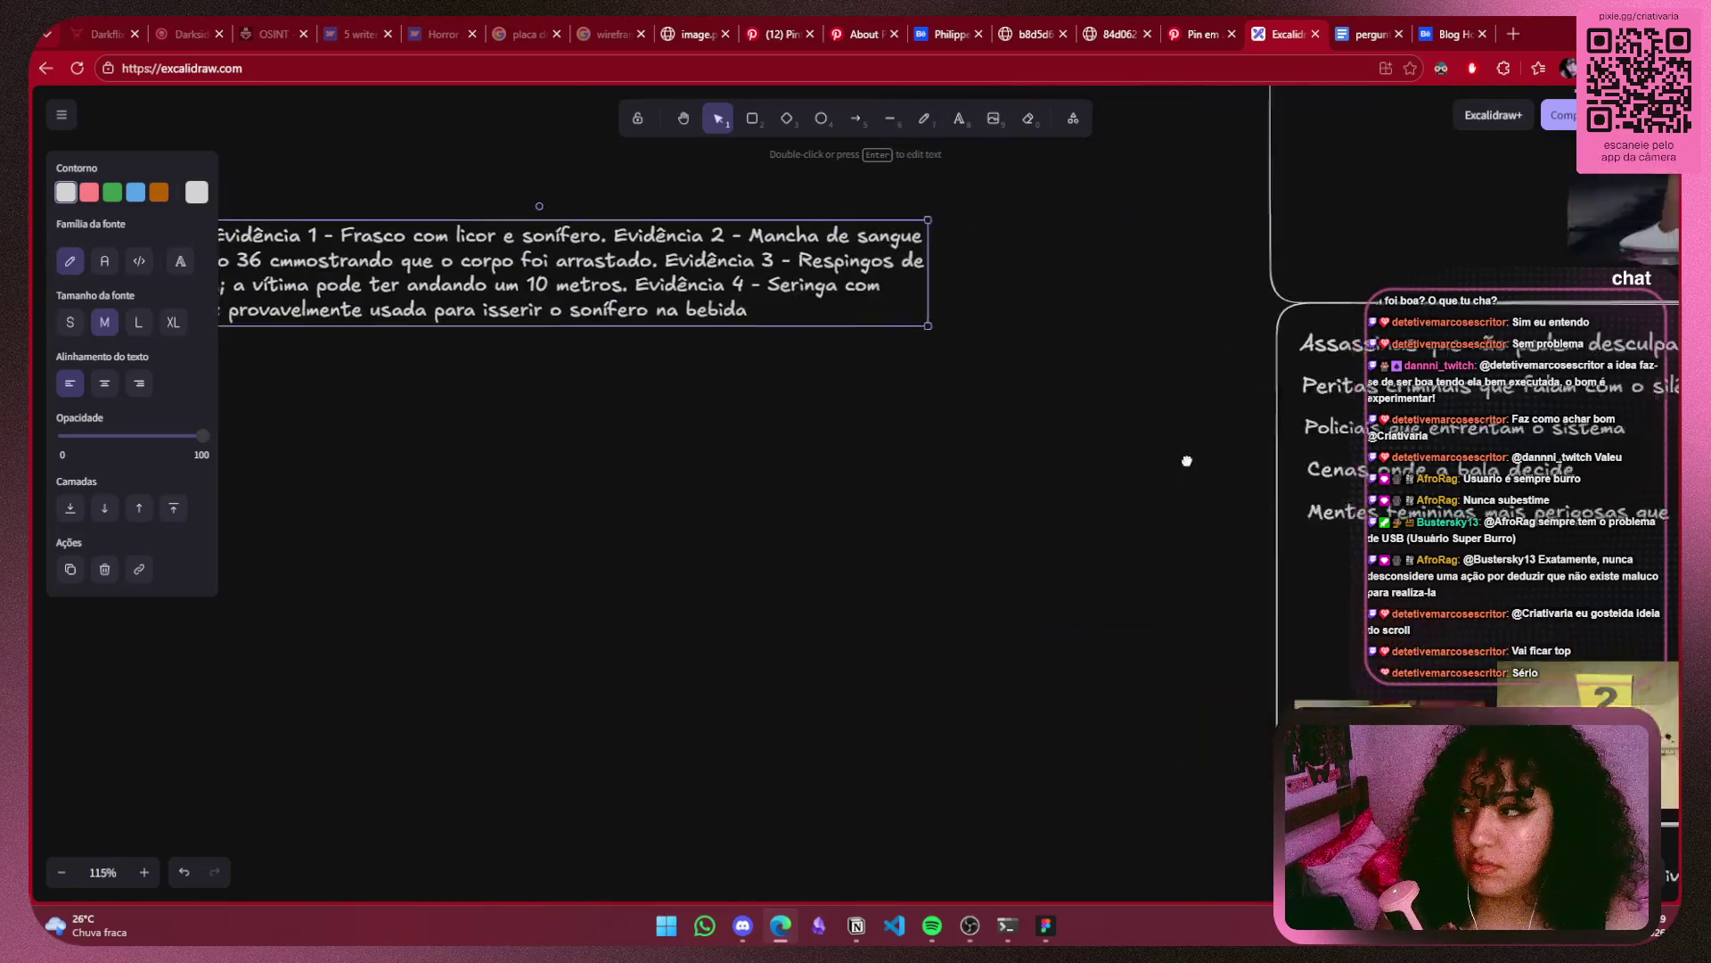
{"action": "scroll", "coordinate": [535, 365], "scroll_direction": "left", "scroll_amount": 2}
{"action": "double_click", "coordinate": [677, 284]}
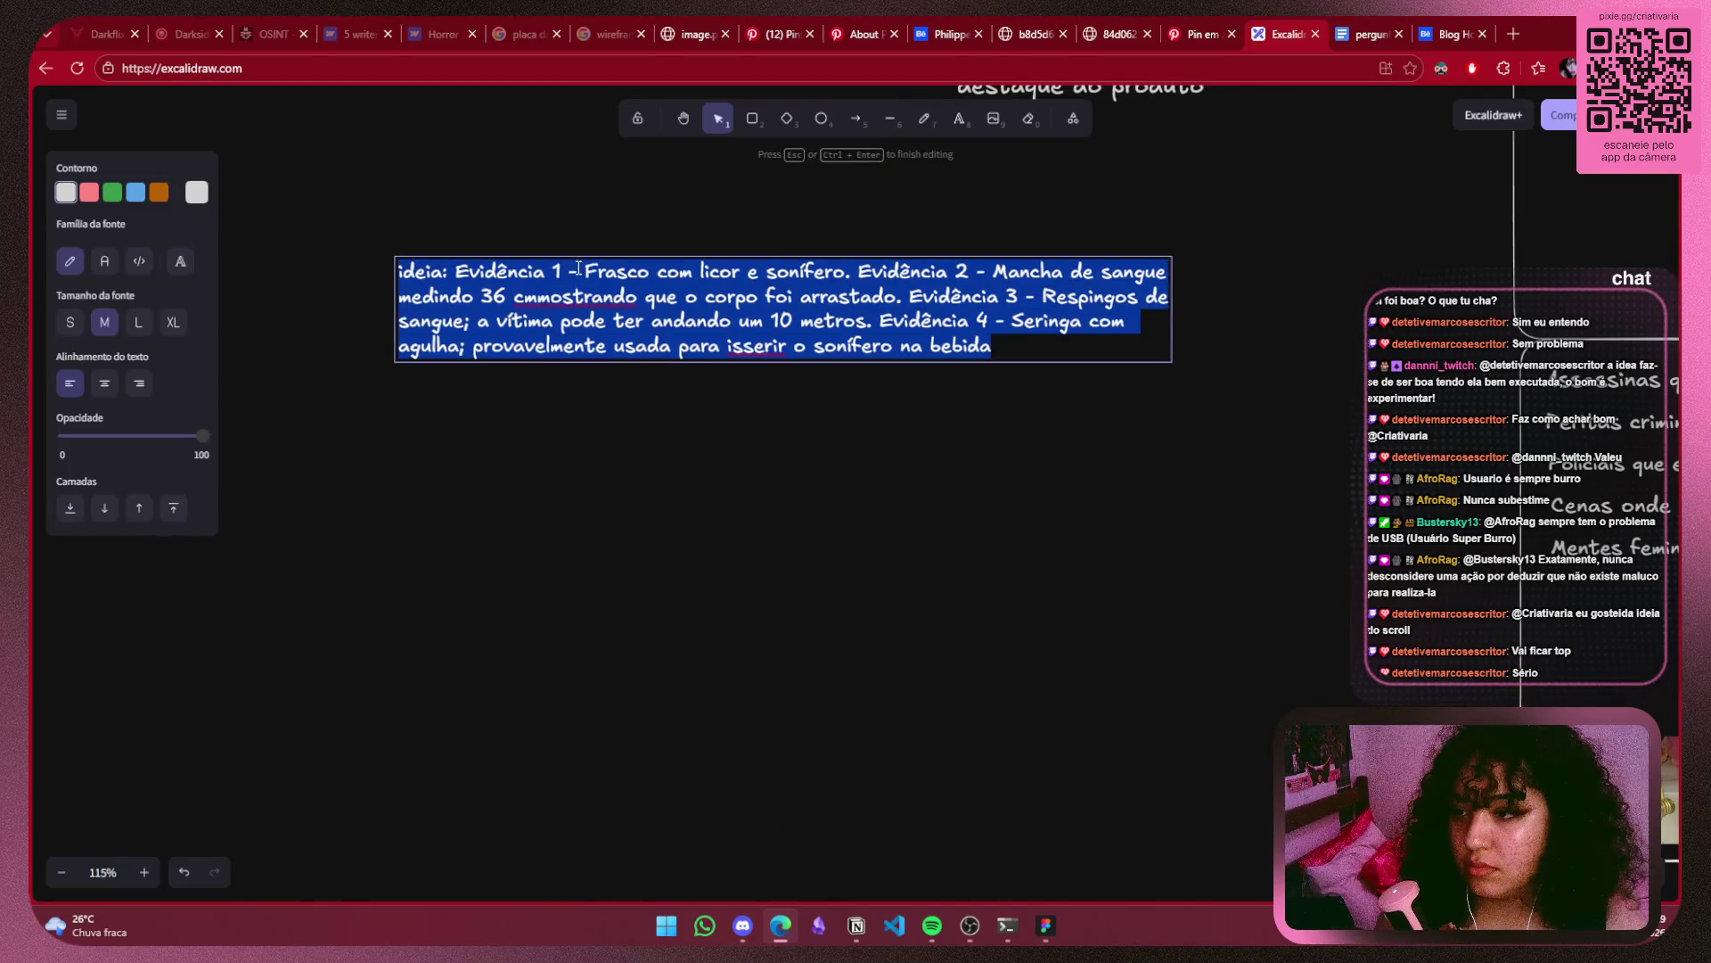
{"action": "left_click", "coordinate": [741, 271]}
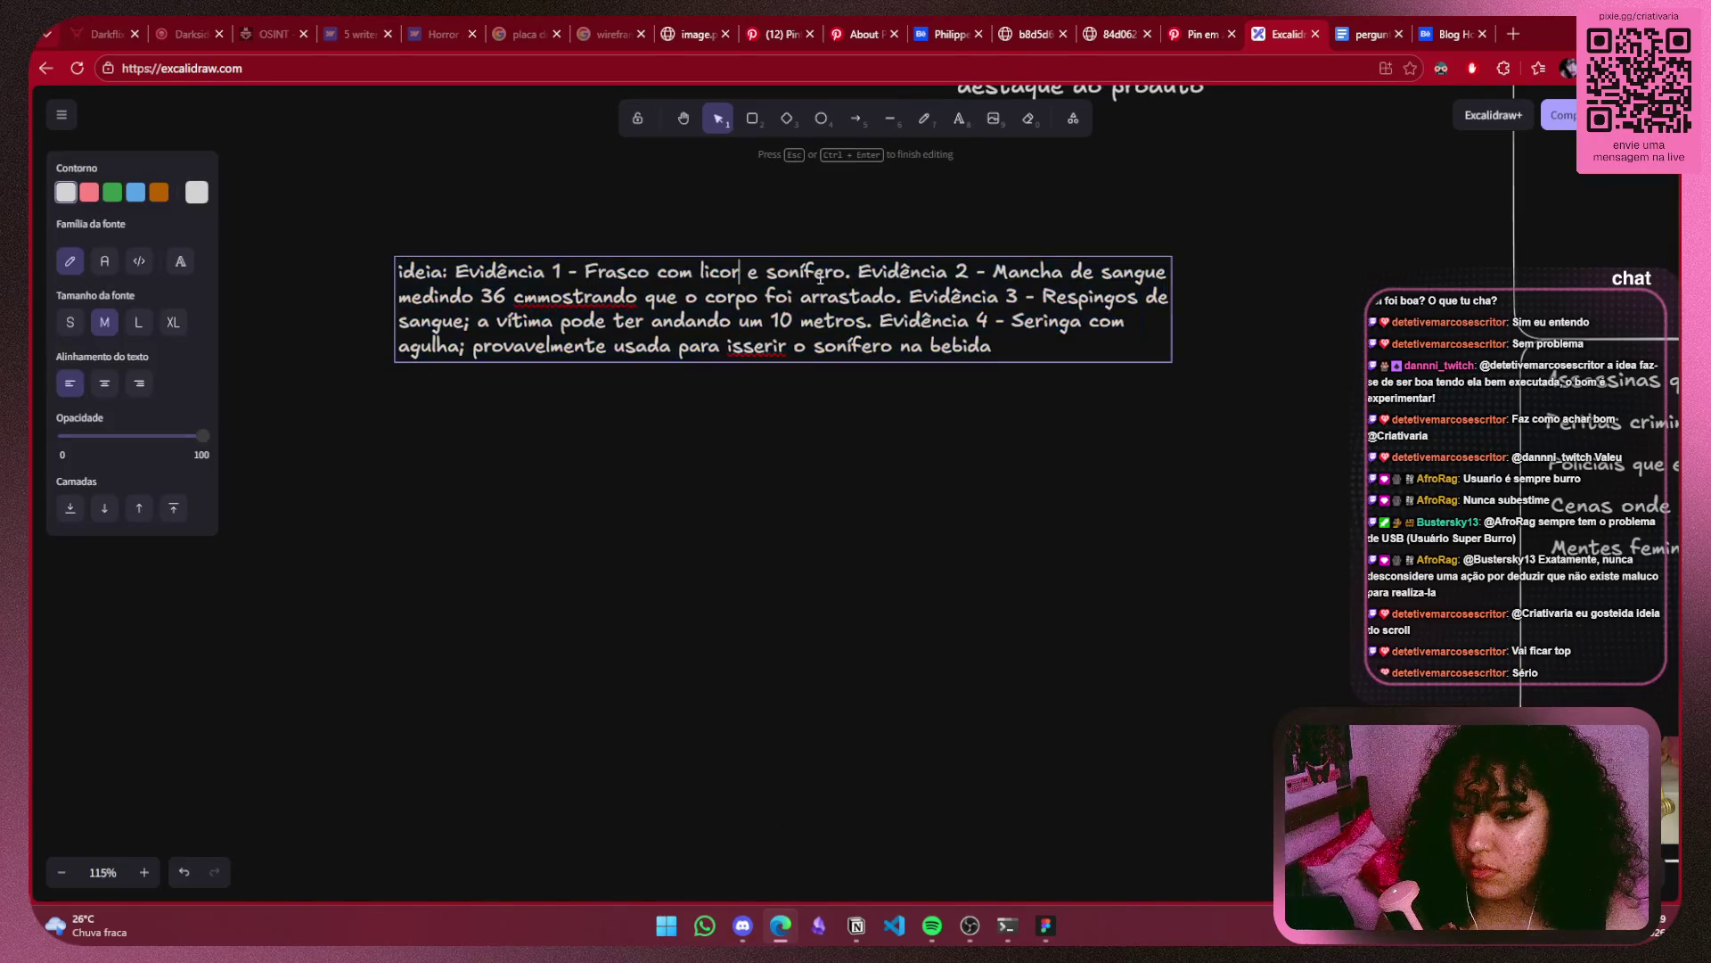
{"action": "left_click_drag", "start_coordinate": [820, 278], "coordinate": [584, 271]}
{"action": "left_click_drag", "start_coordinate": [1096, 699], "coordinate": [356, 267]}
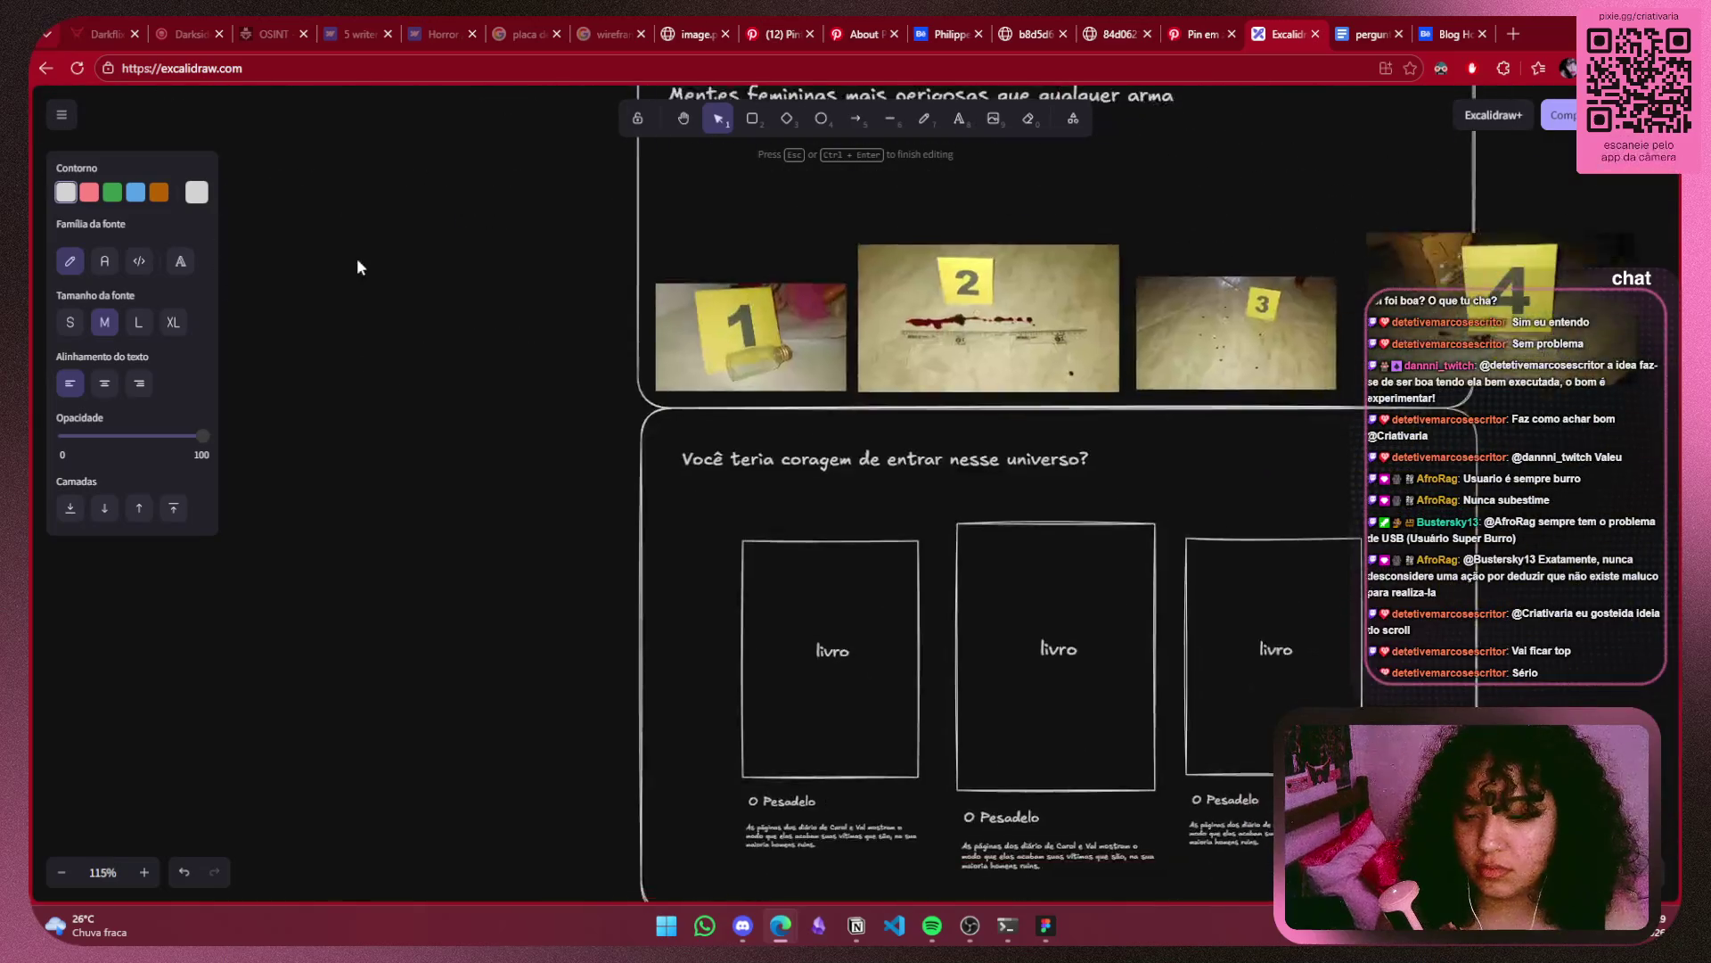
{"action": "key", "text": "Escape"}
Place the 'Frasco com licor e sonífero' caption just above evidence photo 1.
{"action": "mouse_move", "coordinate": [498, 247]}
{"action": "left_mouse_down"}
{"action": "mouse_move", "coordinate": [865, 331]}
{"action": "mouse_move", "coordinate": [782, 342]}
{"action": "left_mouse_up"}
{"action": "left_click_drag", "start_coordinate": [678, 354], "coordinate": [738, 277]}
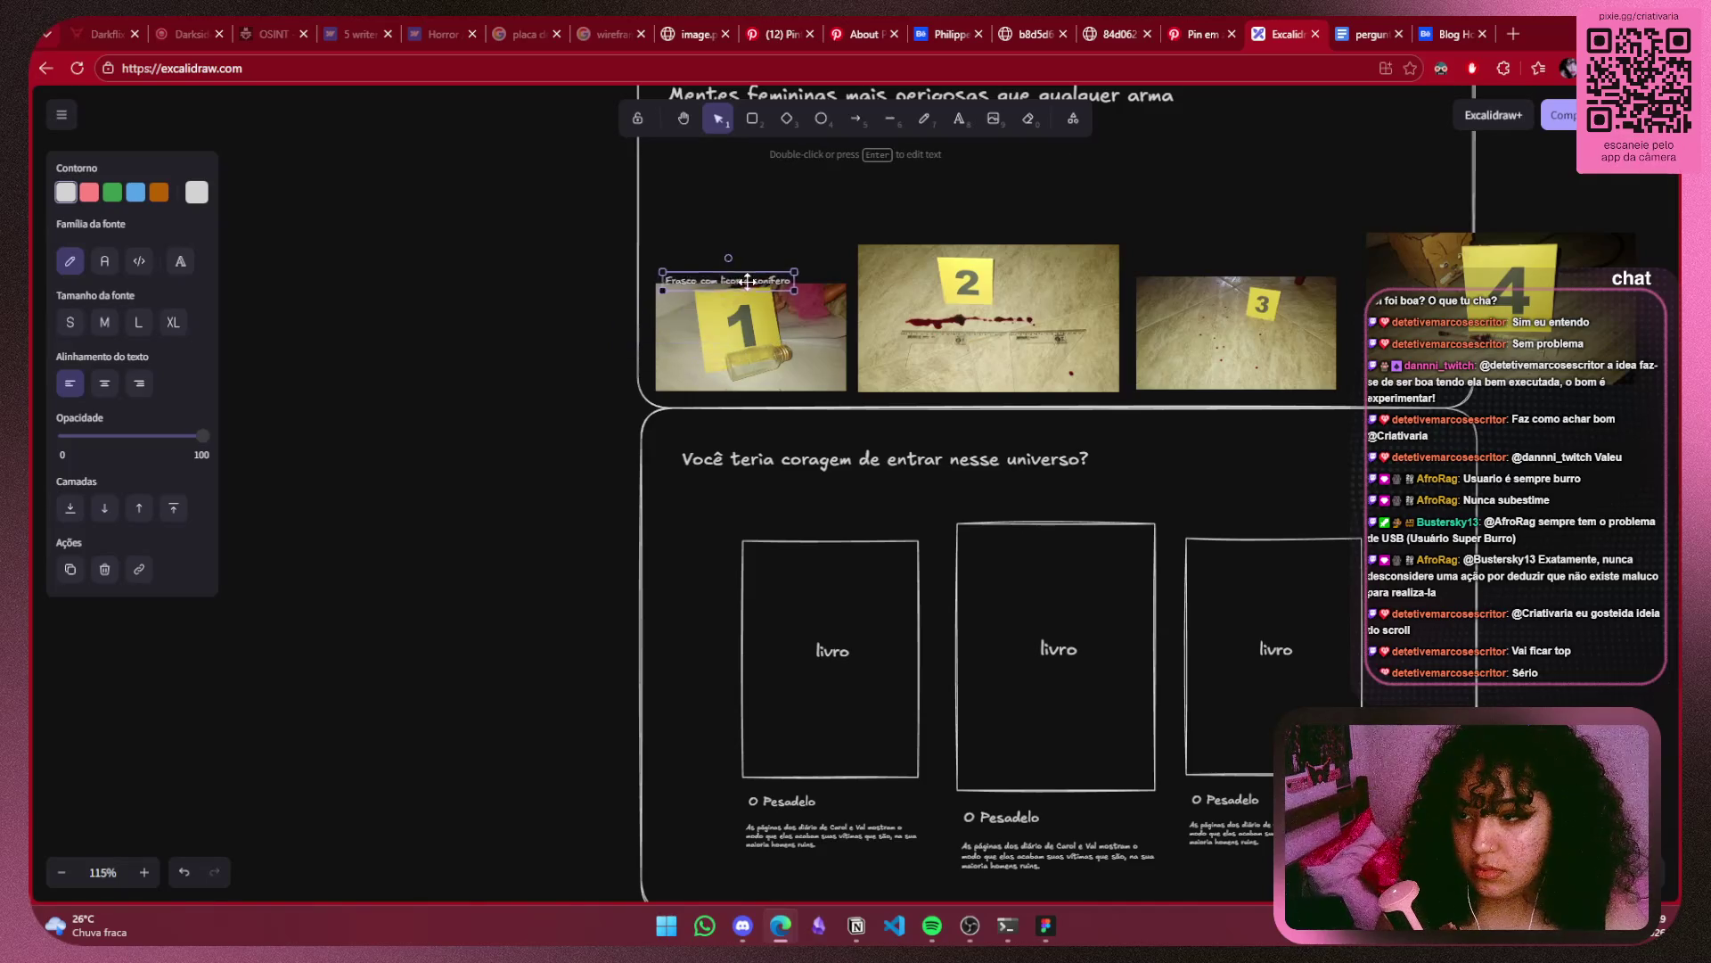
{"action": "left_click", "coordinate": [473, 370]}
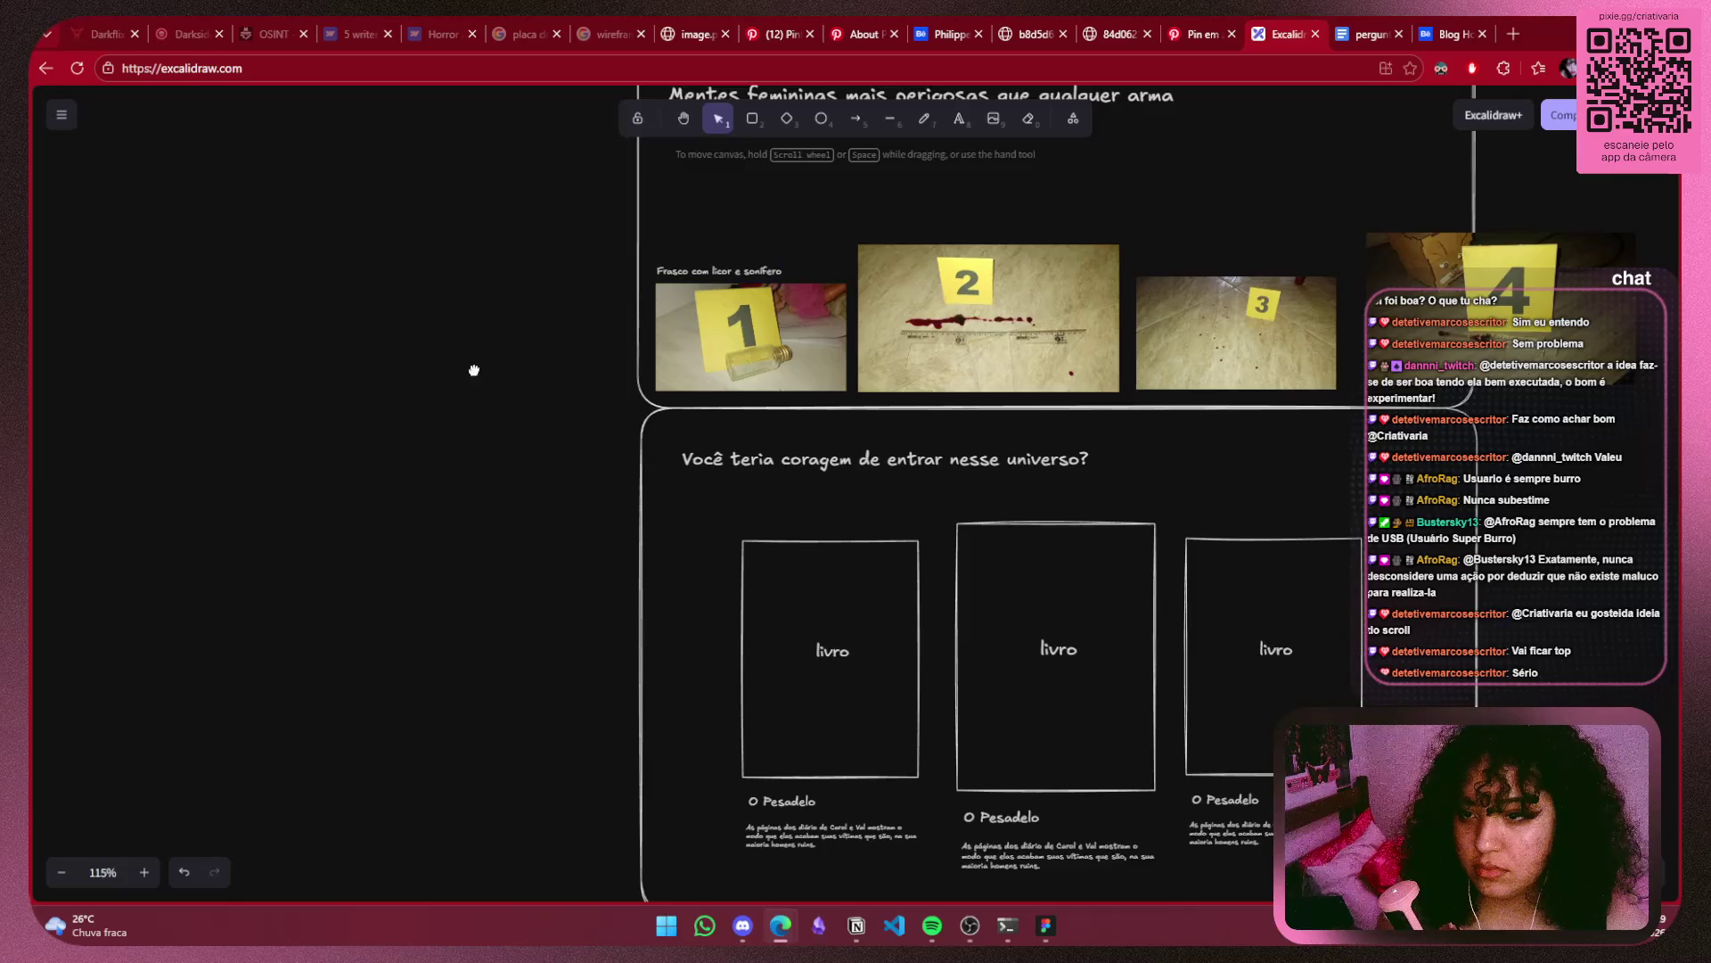
{"action": "left_click_drag", "start_coordinate": [473, 370], "coordinate": [256, 695]}
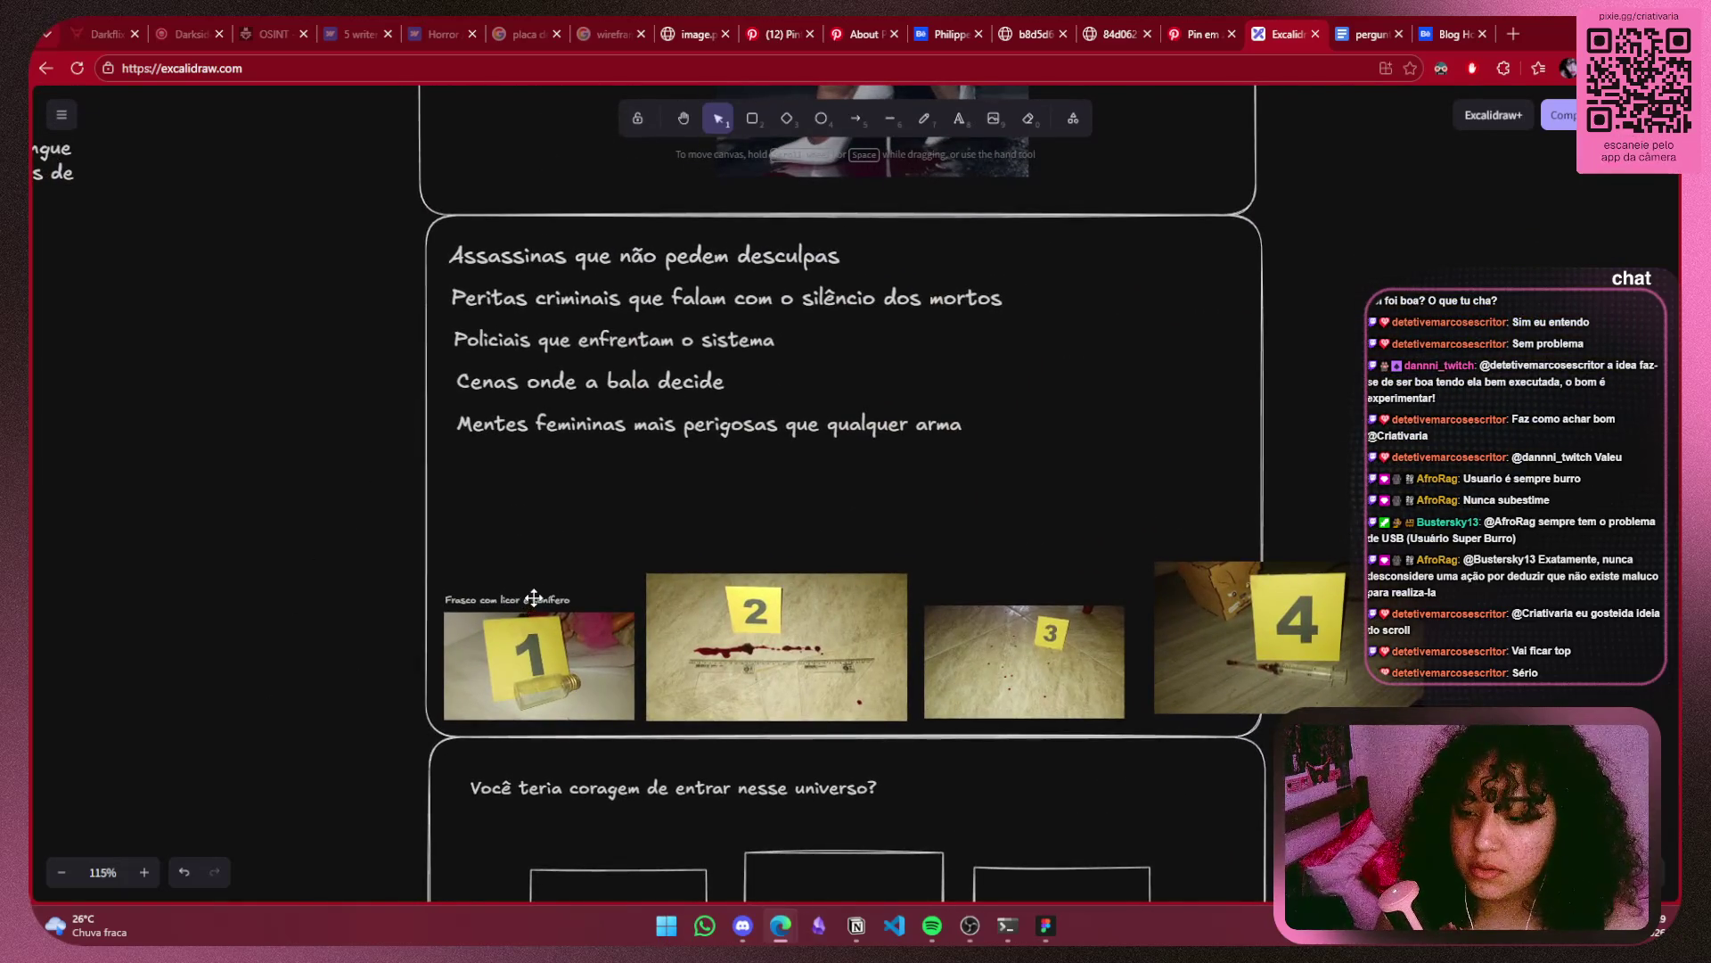
Move evidence photos 2, 3 and 4 out of the row.
{"action": "left_click", "coordinate": [1342, 563]}
{"action": "left_click_drag", "start_coordinate": [1342, 563], "coordinate": [1676, 544]}
{"action": "left_click_drag", "start_coordinate": [1105, 661], "coordinate": [1604, 656]}
{"action": "left_click_drag", "start_coordinate": [776, 646], "coordinate": [1515, 682]}
Enlarge evidence photo 1 together with its caption.
{"action": "left_click", "coordinate": [526, 661]}
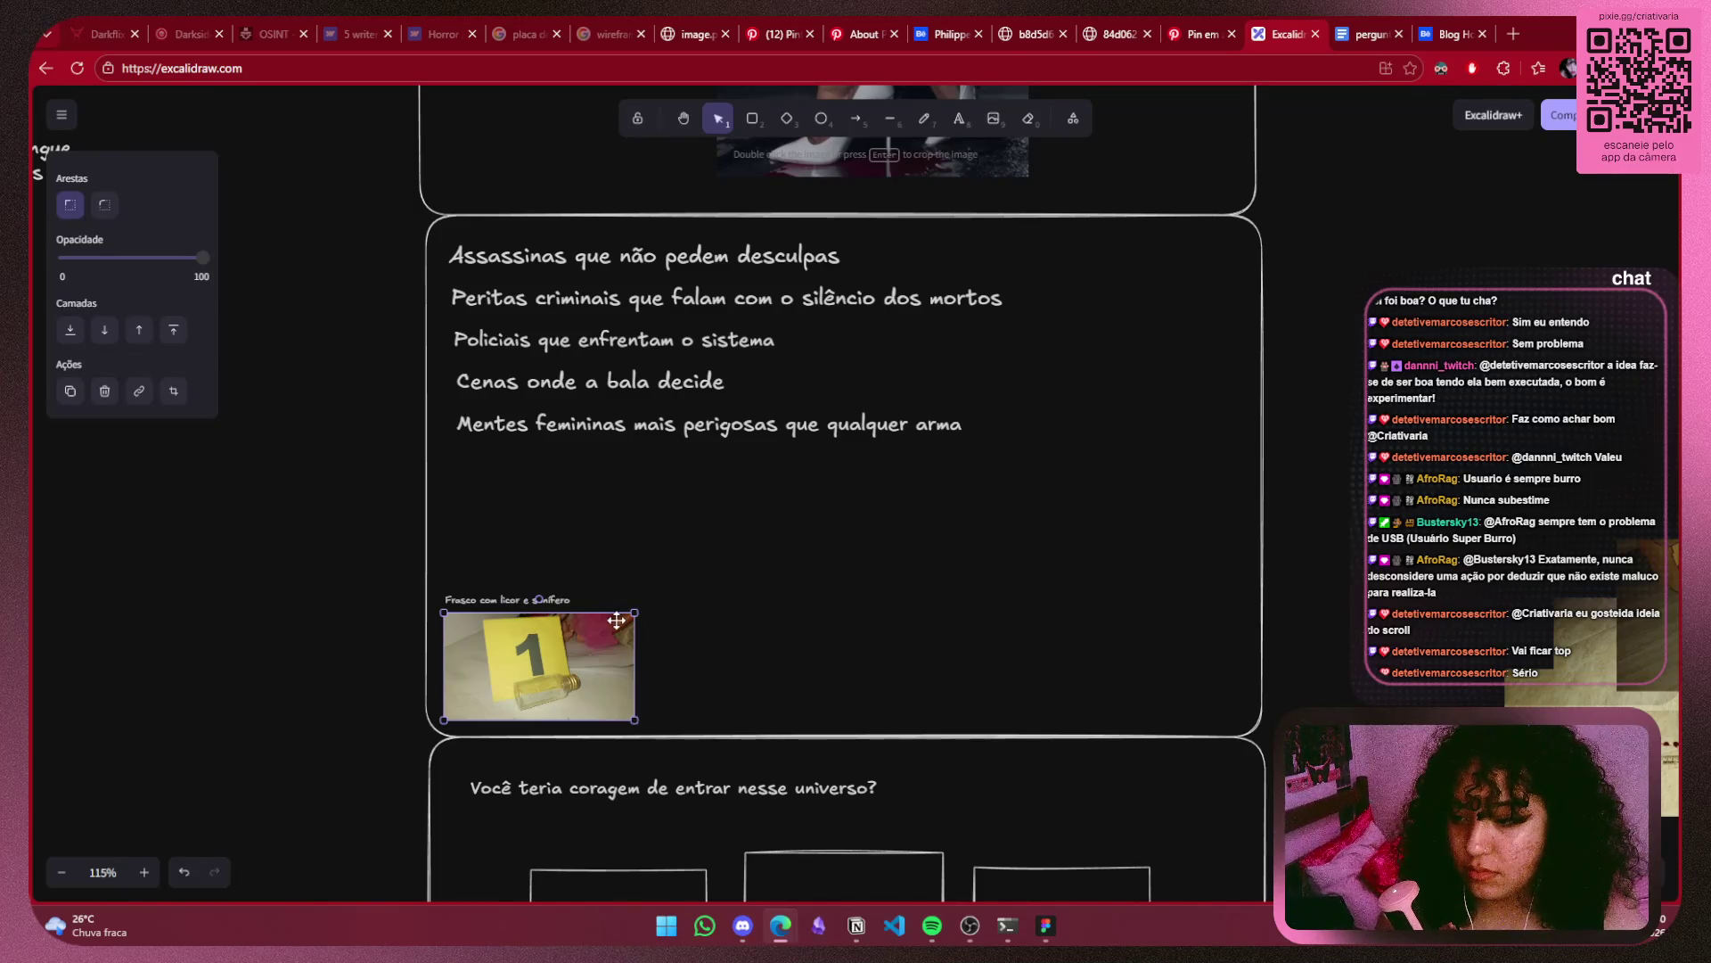
{"action": "left_click", "coordinate": [507, 599]}
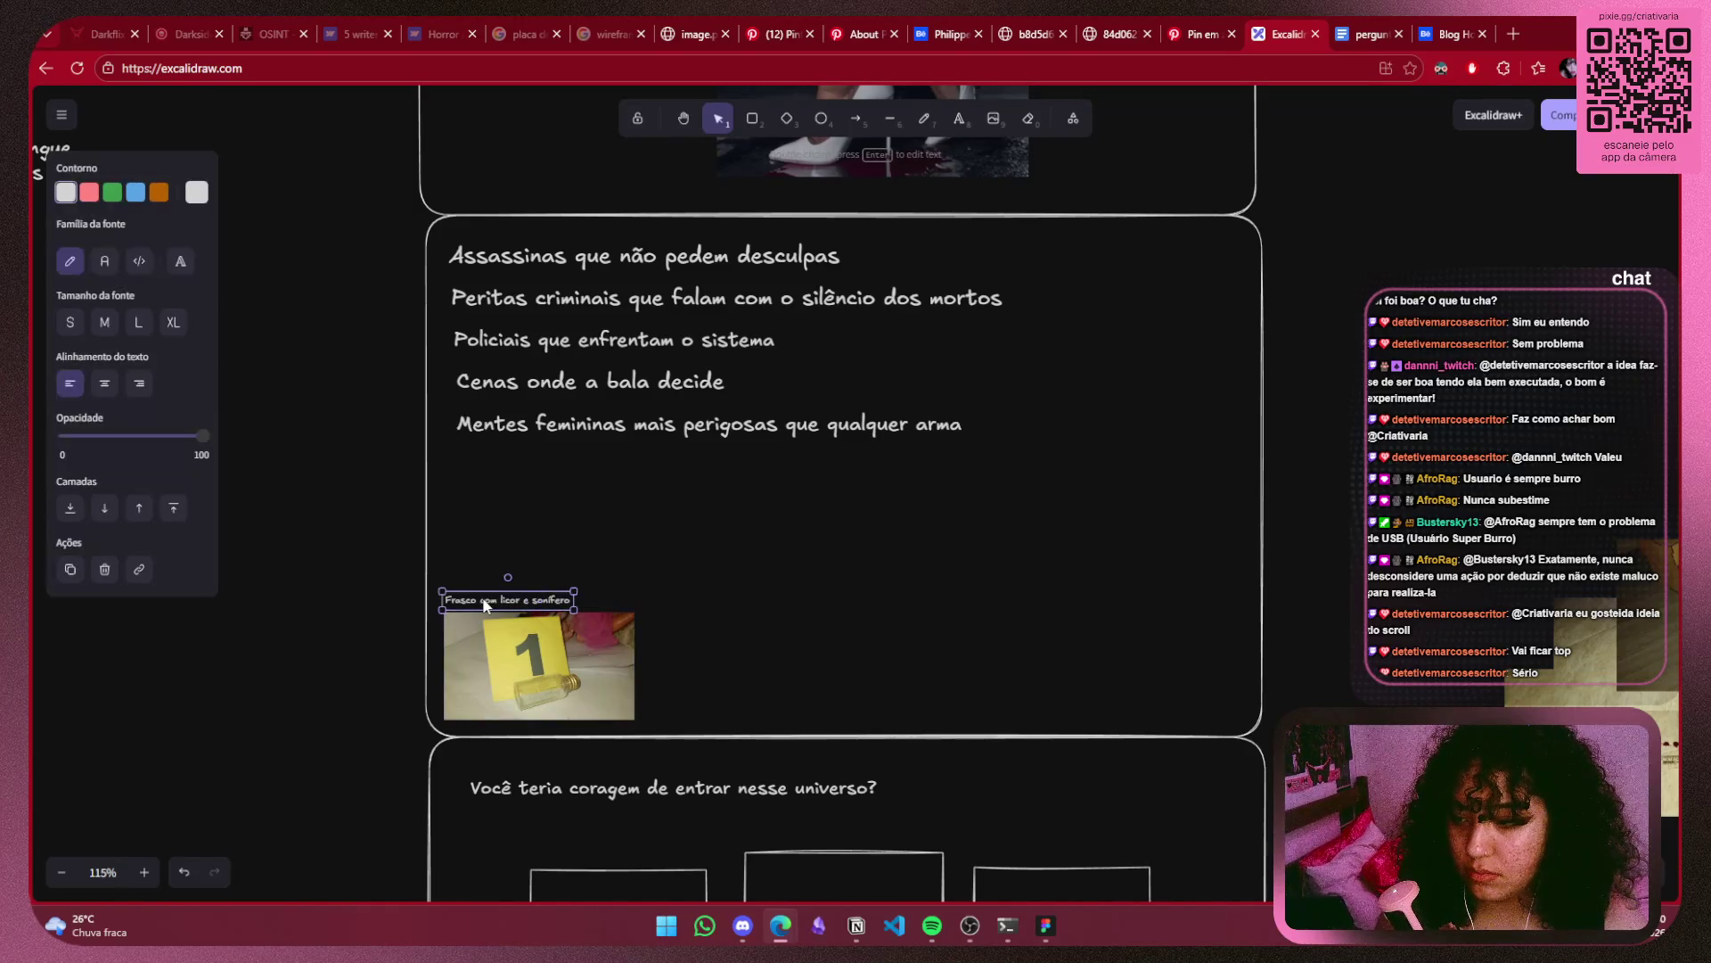
{"action": "left_click", "coordinate": [541, 651], "text": "shift"}
{"action": "left_click_drag", "start_coordinate": [642, 589], "coordinate": [699, 546]}
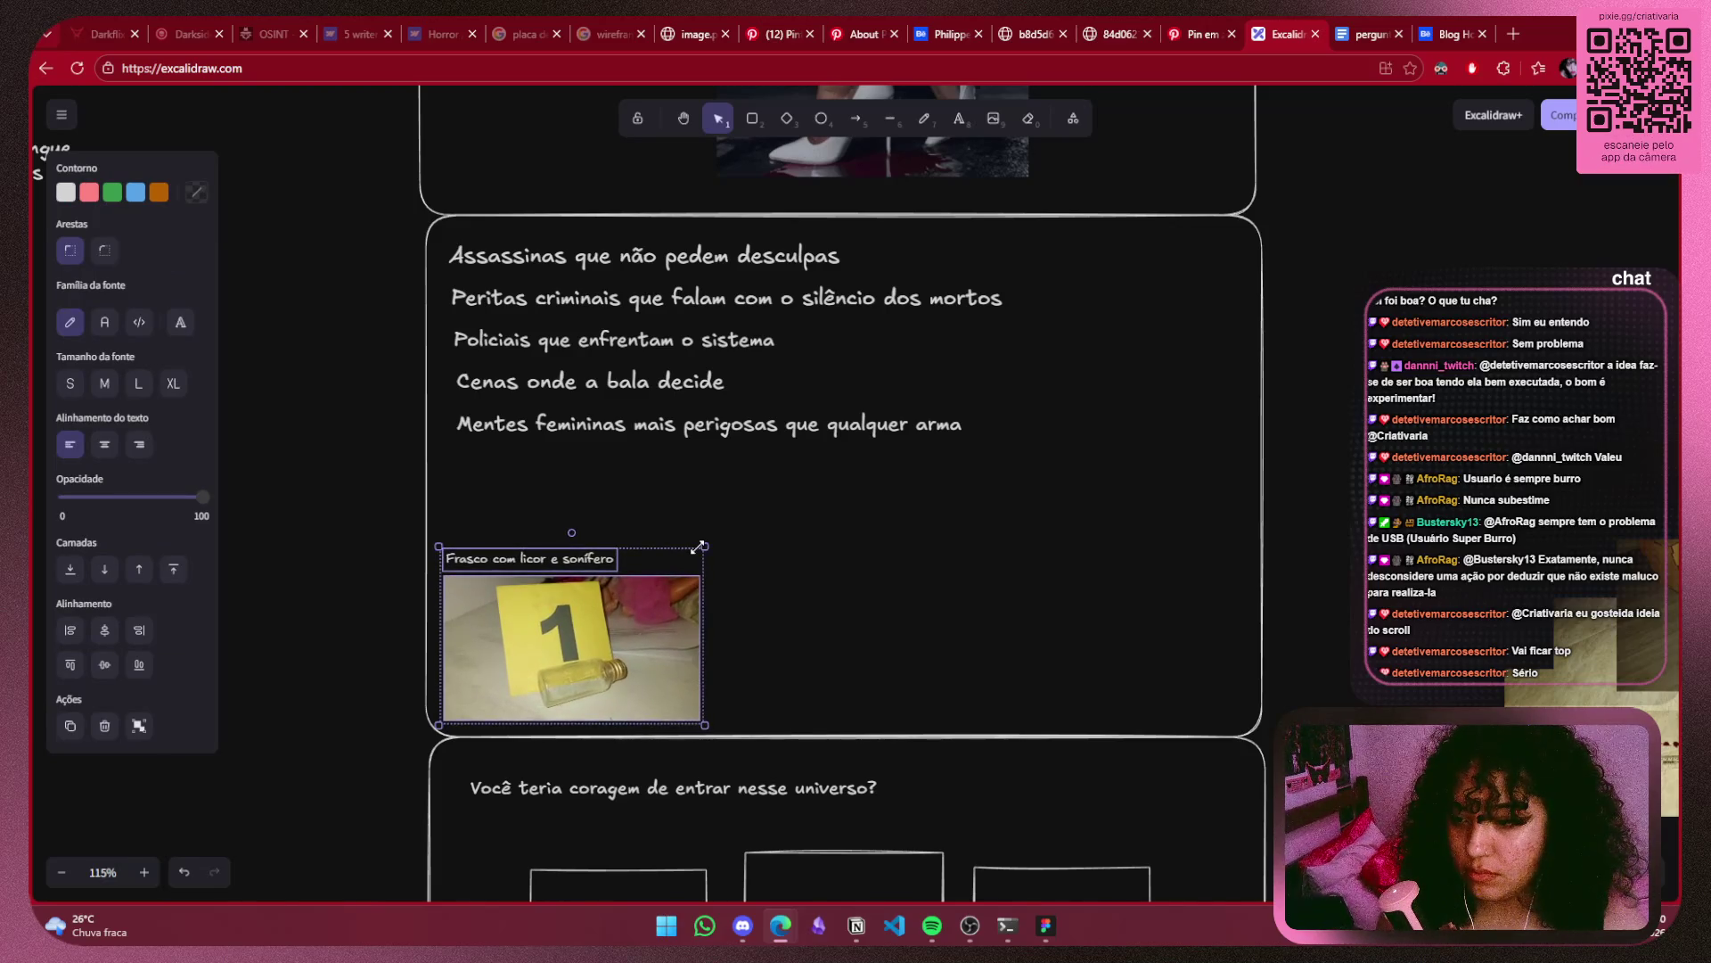
{"action": "left_click", "coordinate": [1368, 581]}
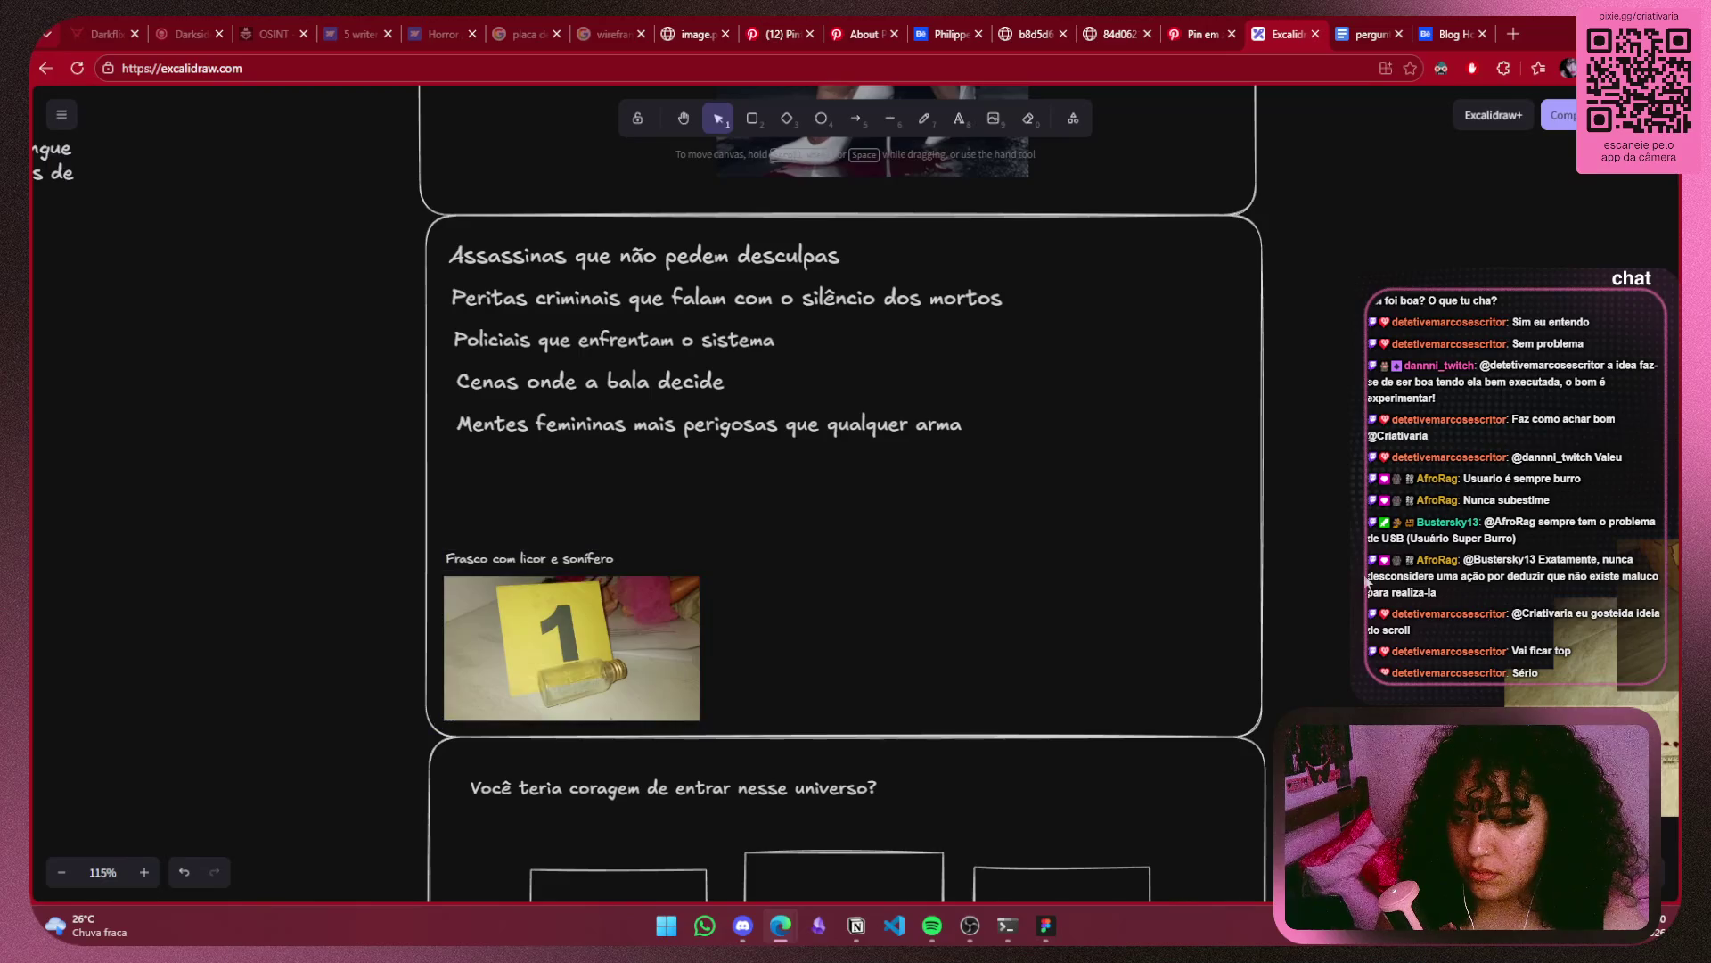
Duplicate the captioned bottle photo to its right and shrink the copy.
{"action": "left_click", "coordinate": [495, 649]}
{"action": "left_click", "coordinate": [504, 559], "text": "shift"}
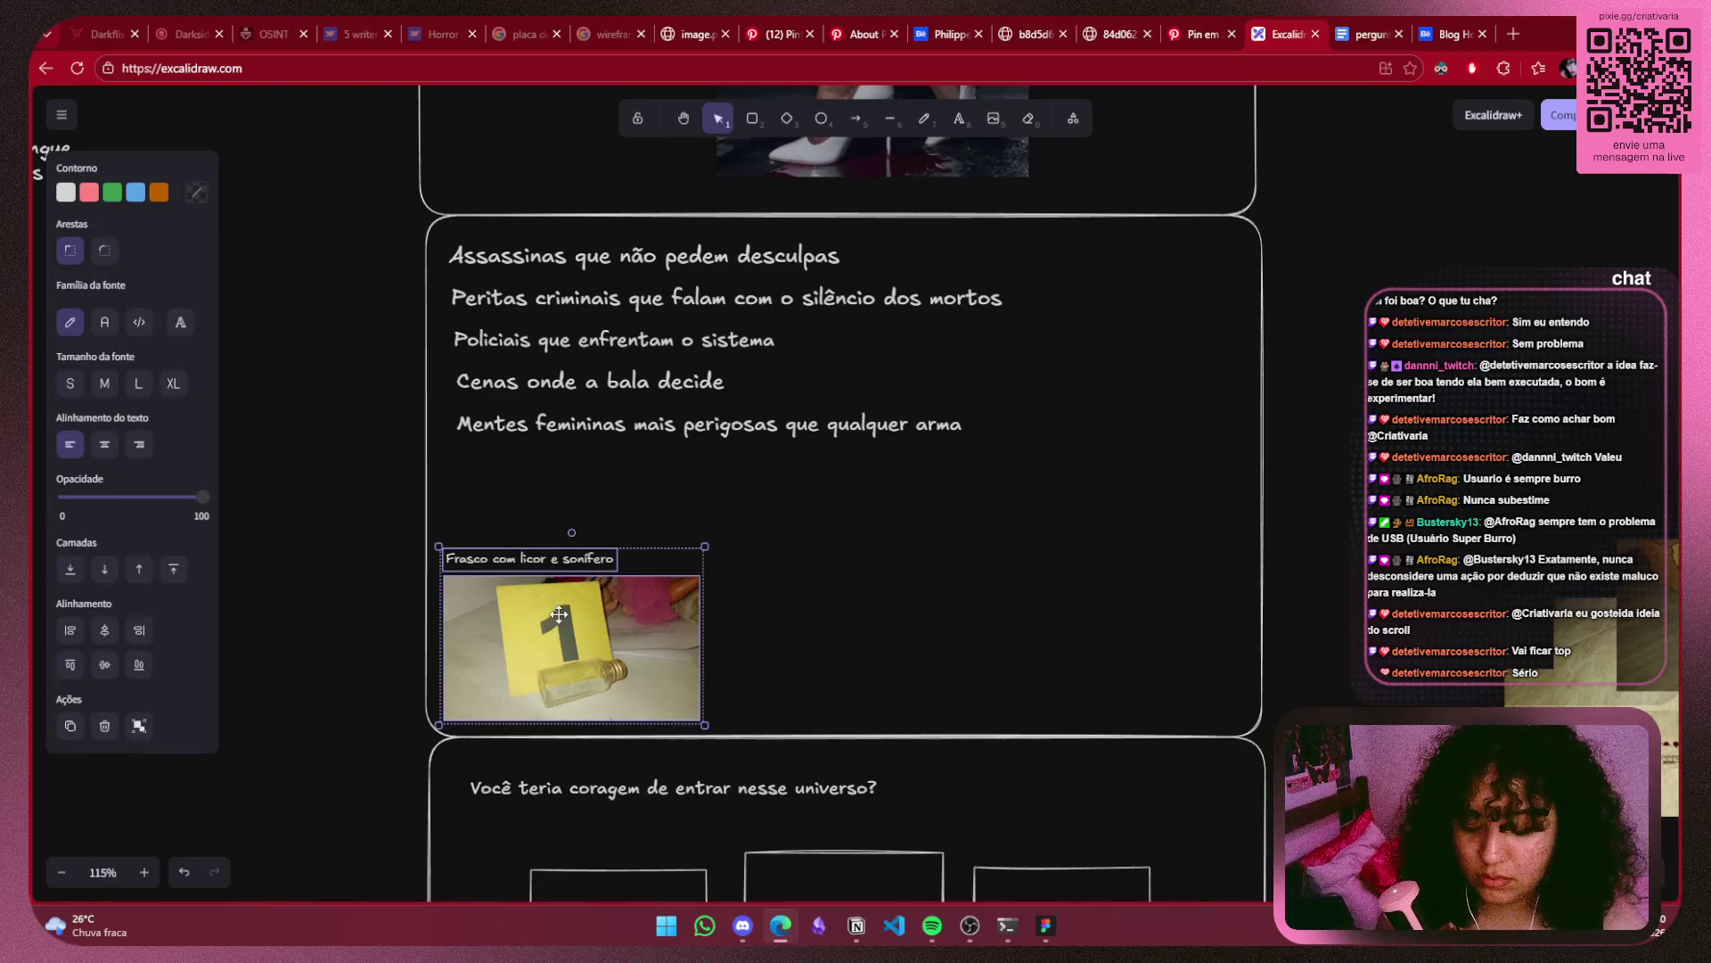
{"action": "left_click_drag", "start_coordinate": [559, 614], "coordinate": [843, 635]}
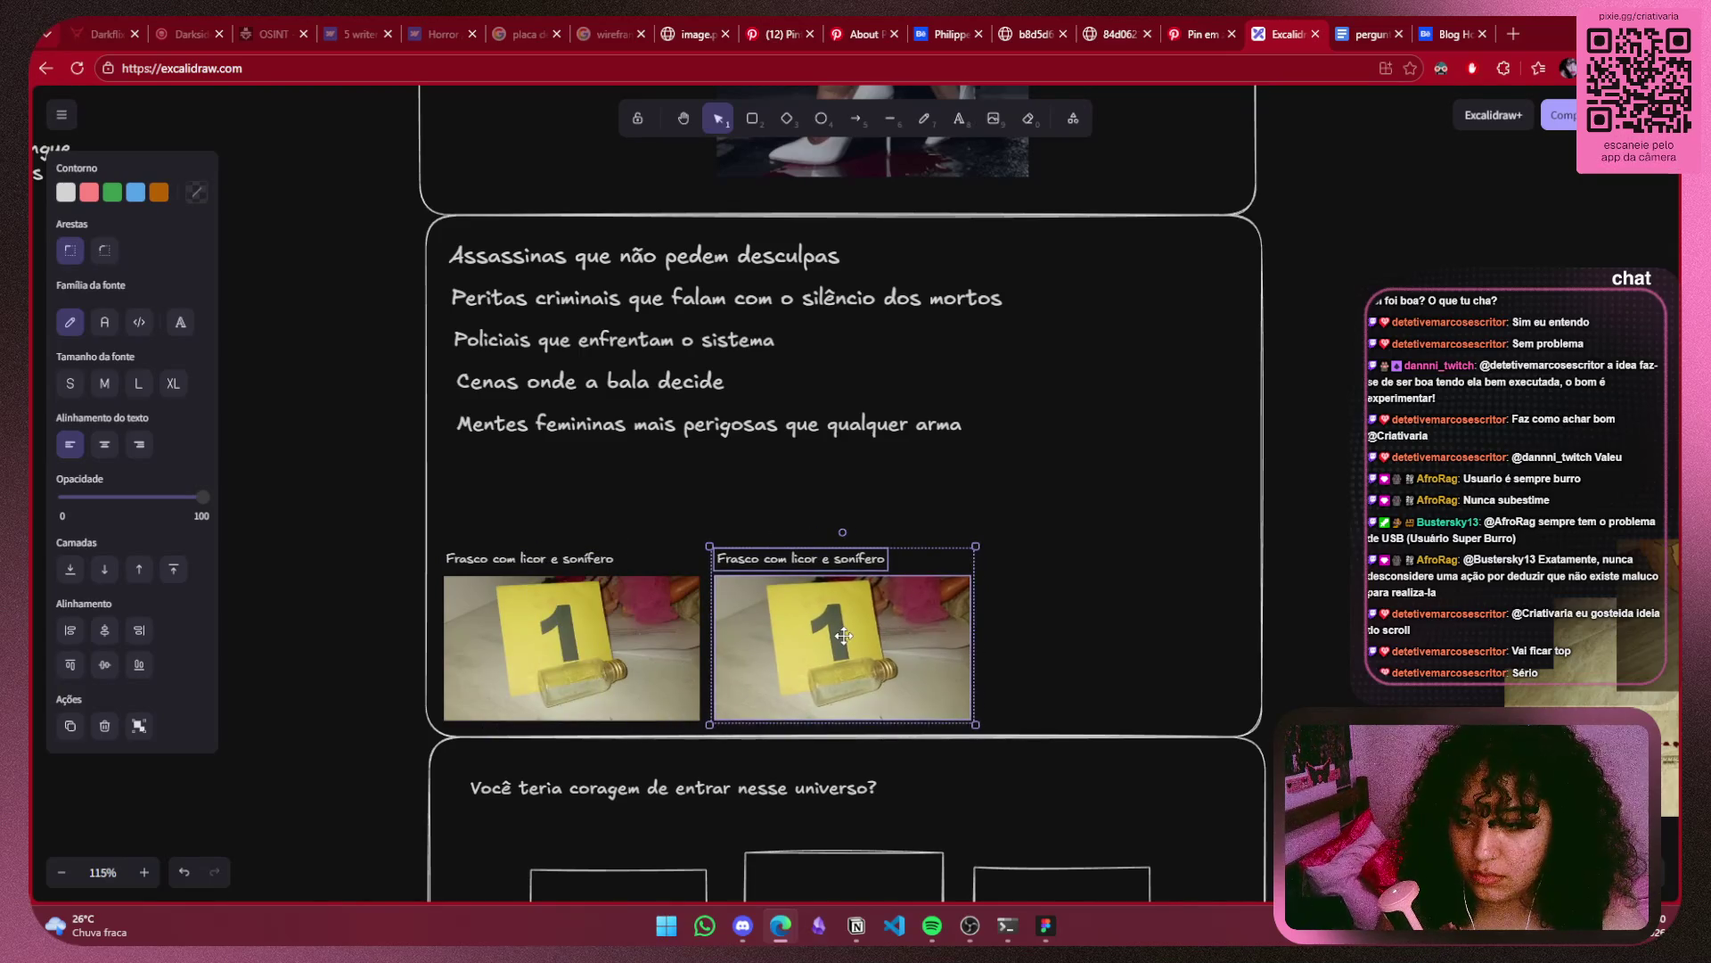
{"action": "left_click_drag", "start_coordinate": [975, 543], "coordinate": [920, 584]}
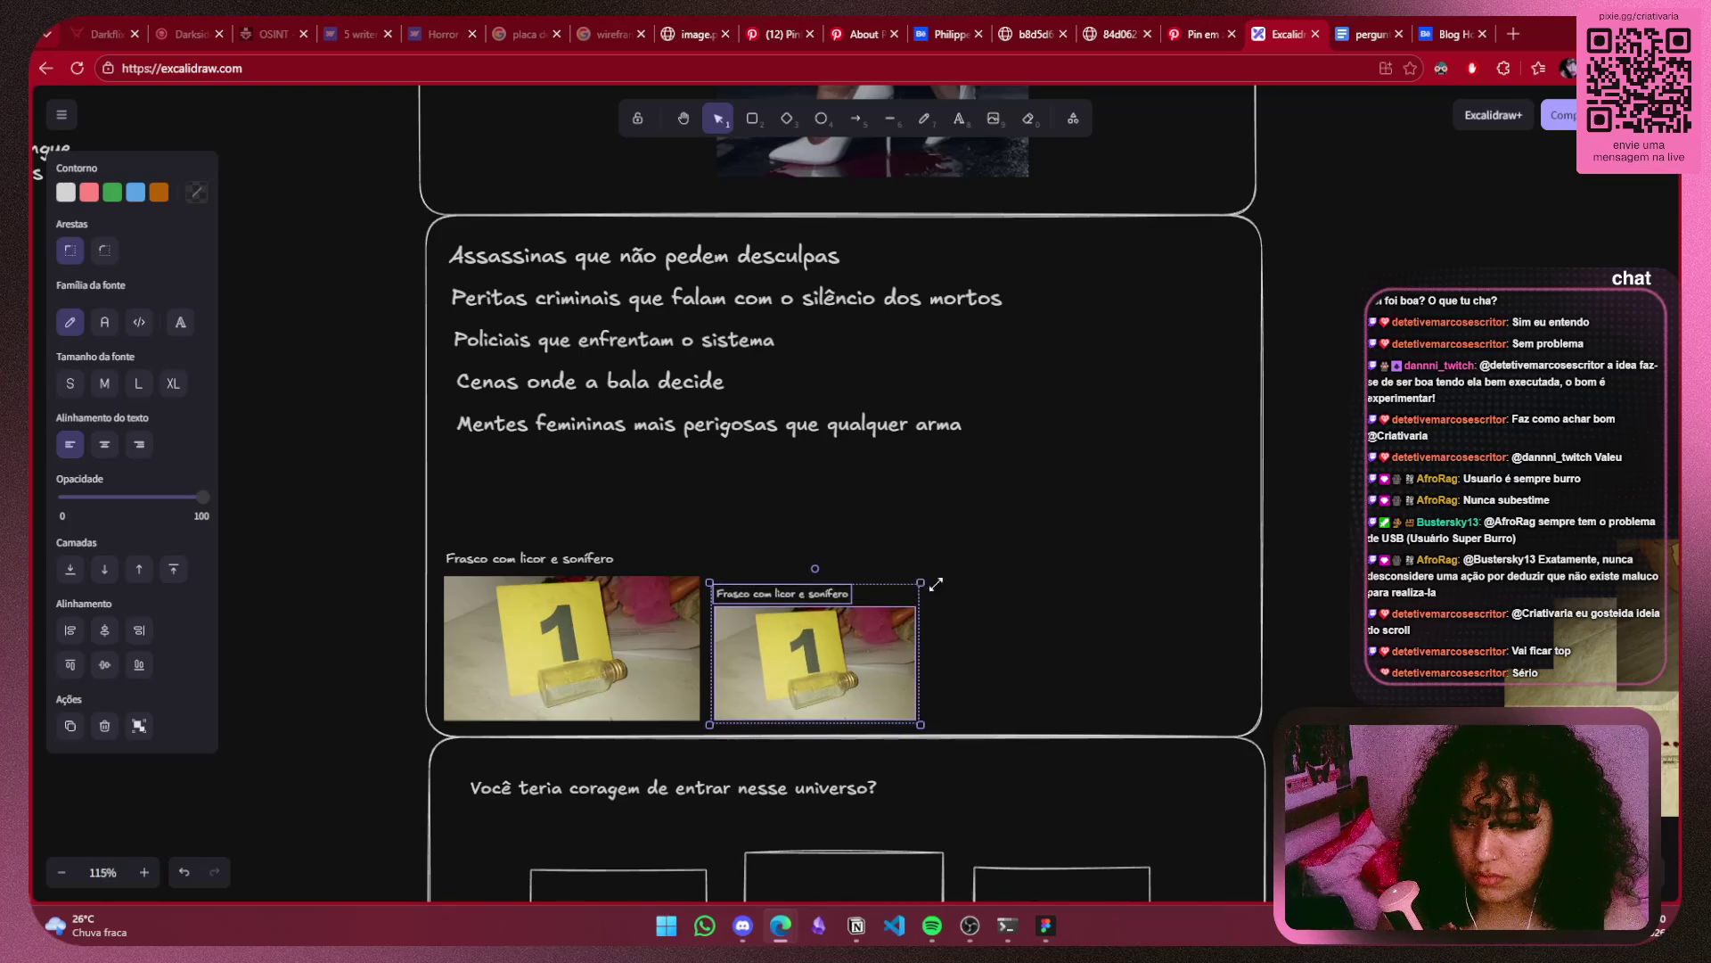
Delete the leftover evidence photos 2, 3 and 4.
{"action": "scroll", "coordinate": [1264, 586], "scroll_direction": "right", "scroll_amount": 10}
{"action": "left_click_drag", "start_coordinate": [1205, 514], "coordinate": [602, 813]}
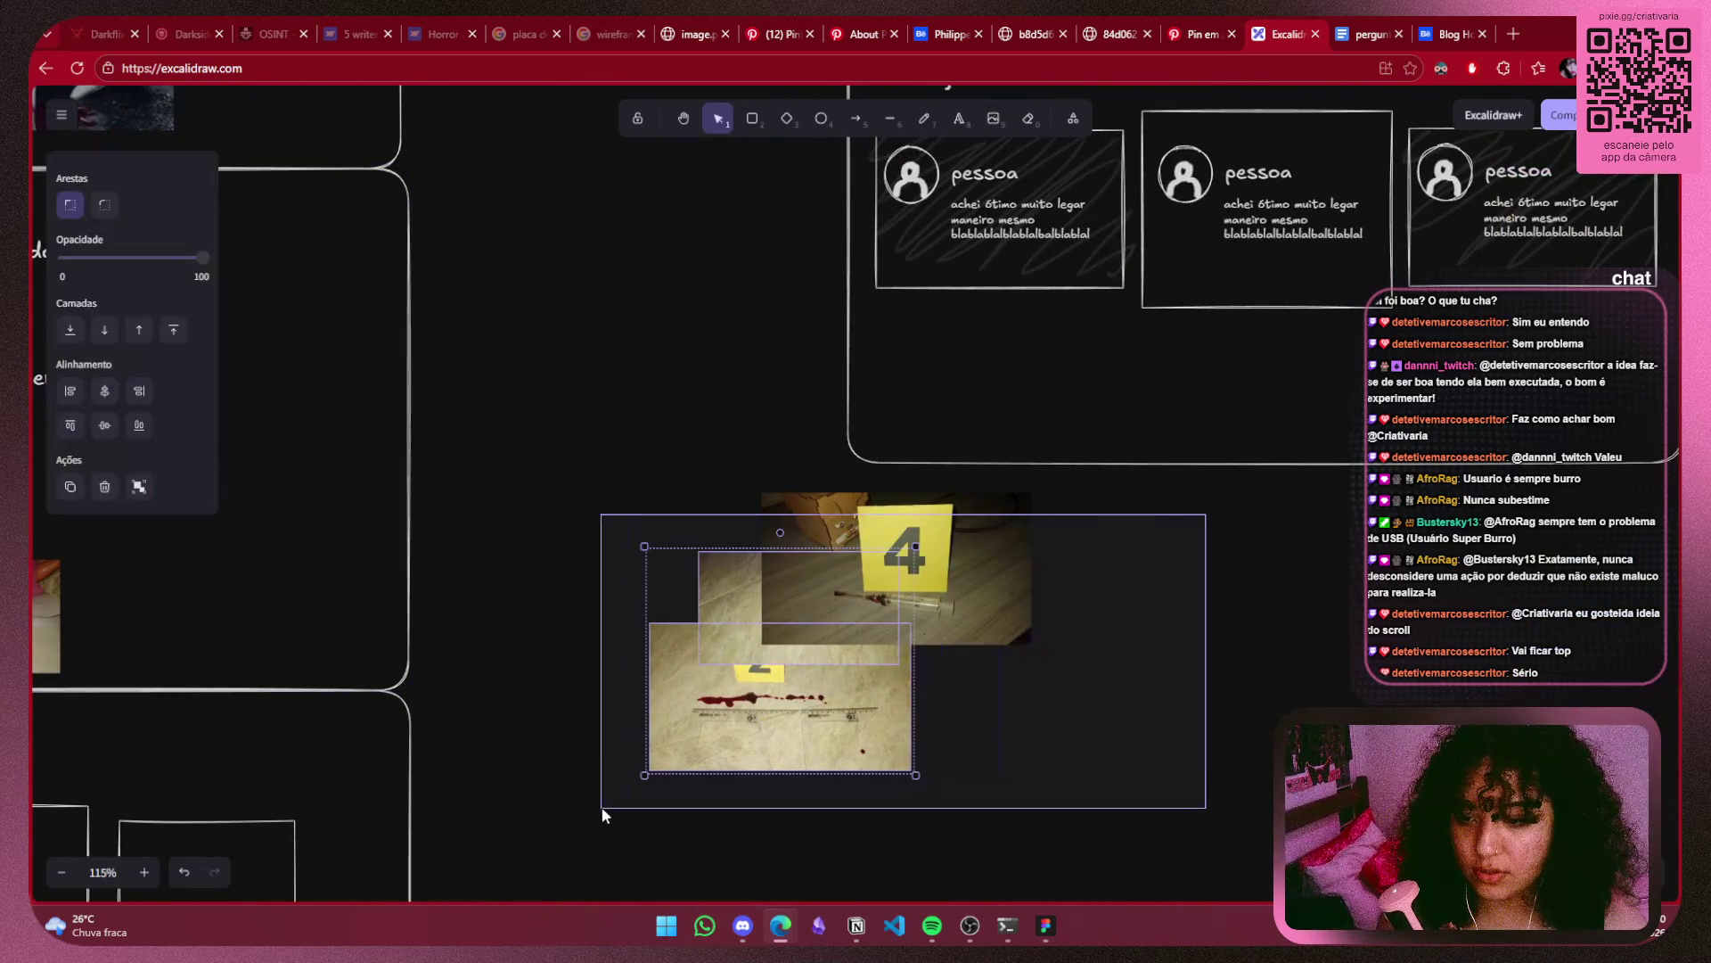
{"action": "left_click_drag", "start_coordinate": [893, 612], "coordinate": [1040, 644]}
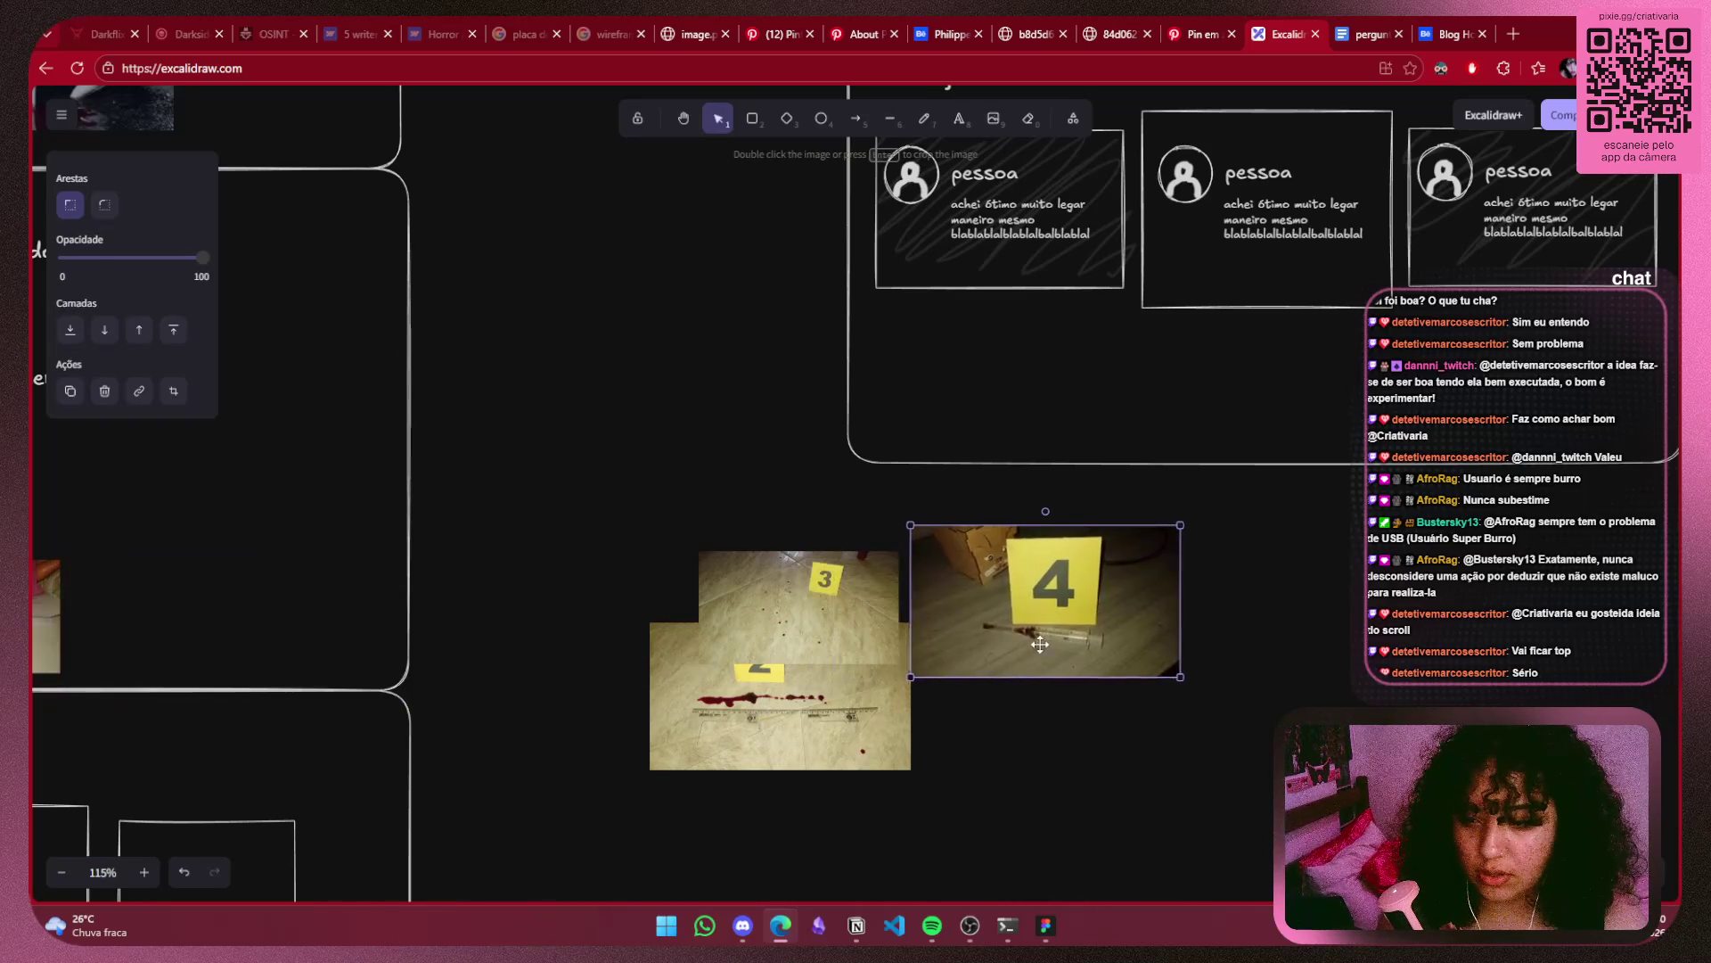
{"action": "left_click_drag", "start_coordinate": [1329, 489], "coordinate": [510, 864]}
{"action": "key", "text": "Delete"}
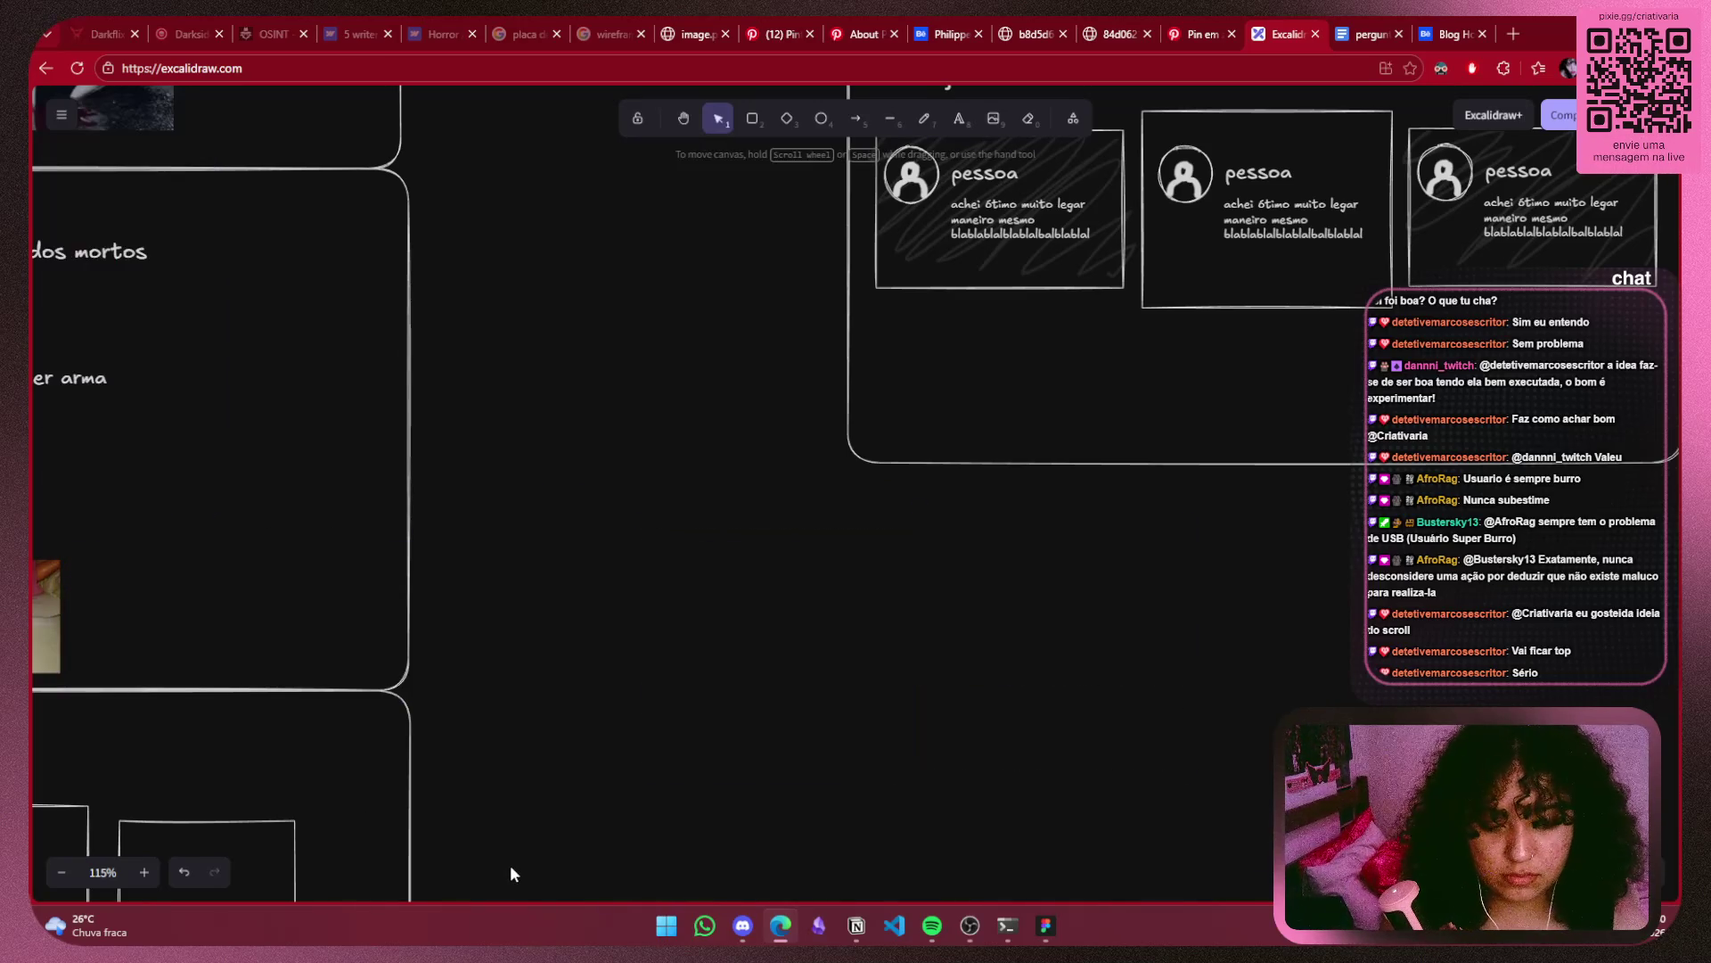
Duplicate the captioned bottle photo, enlarge the copy, and set it at the row's right end.
{"action": "scroll", "coordinate": [253, 777], "scroll_direction": "left", "scroll_amount": 8}
{"action": "scroll", "coordinate": [1142, 703], "scroll_direction": "left", "scroll_amount": 2}
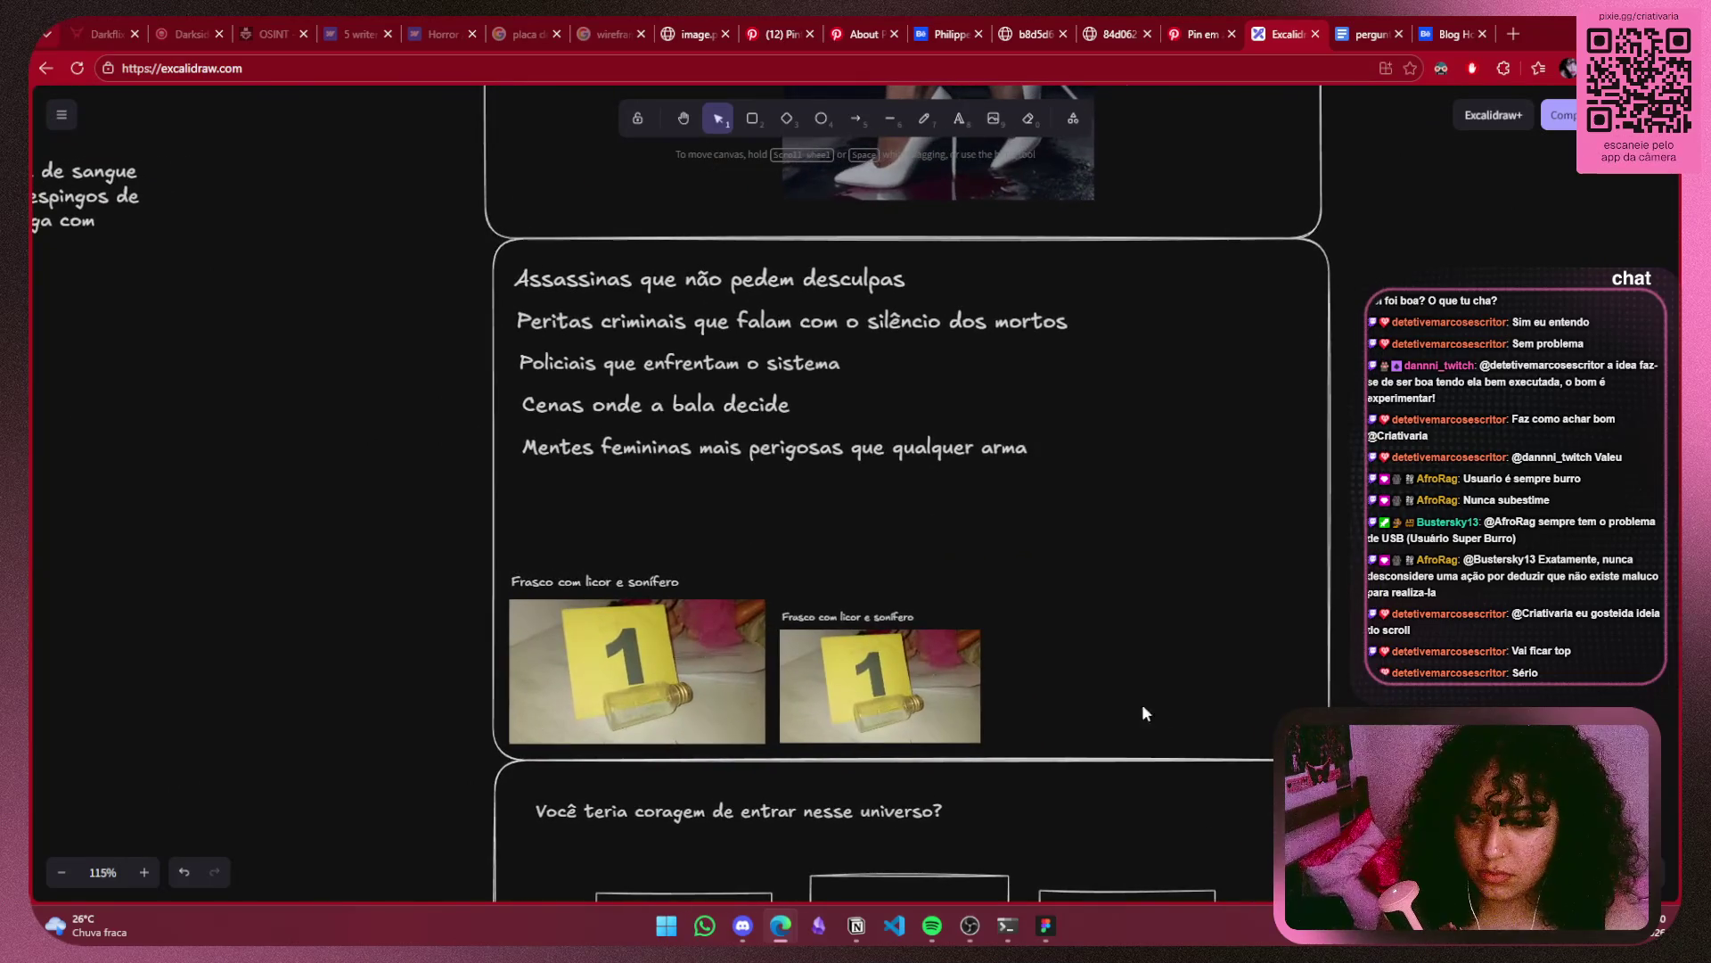
{"action": "left_click_drag", "start_coordinate": [1066, 542], "coordinate": [757, 767]}
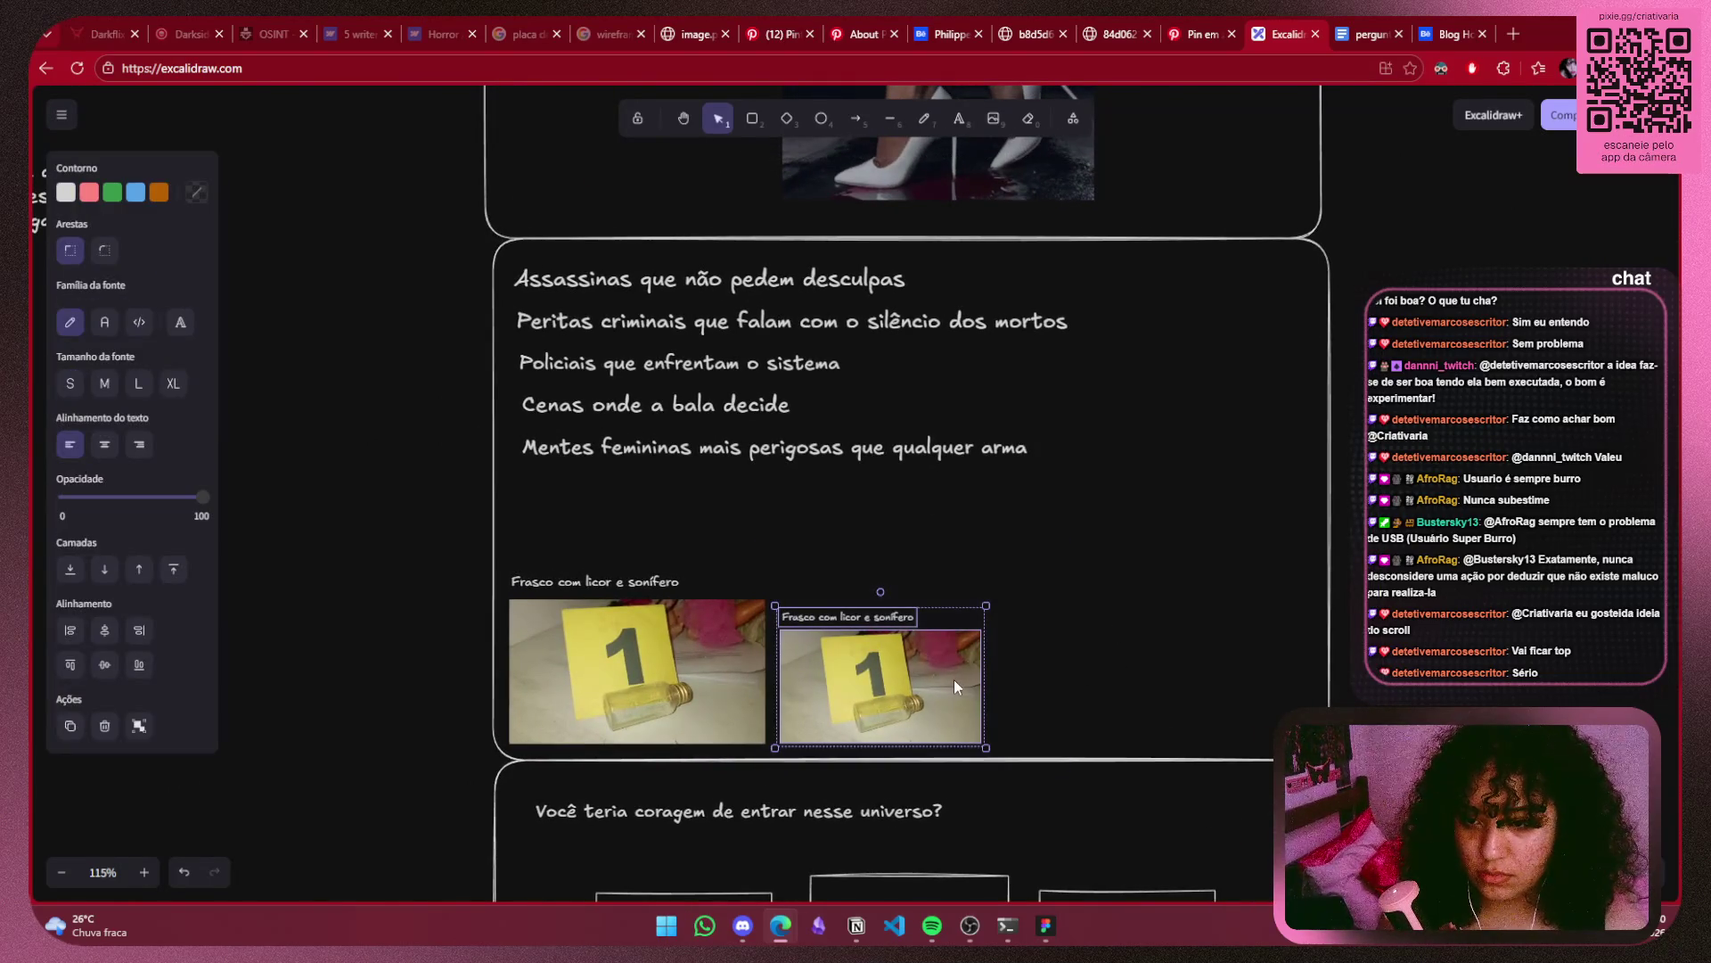
{"action": "left_click_drag", "start_coordinate": [954, 679], "coordinate": [1099, 677]}
{"action": "left_click_drag", "start_coordinate": [1208, 604], "coordinate": [1252, 568]}
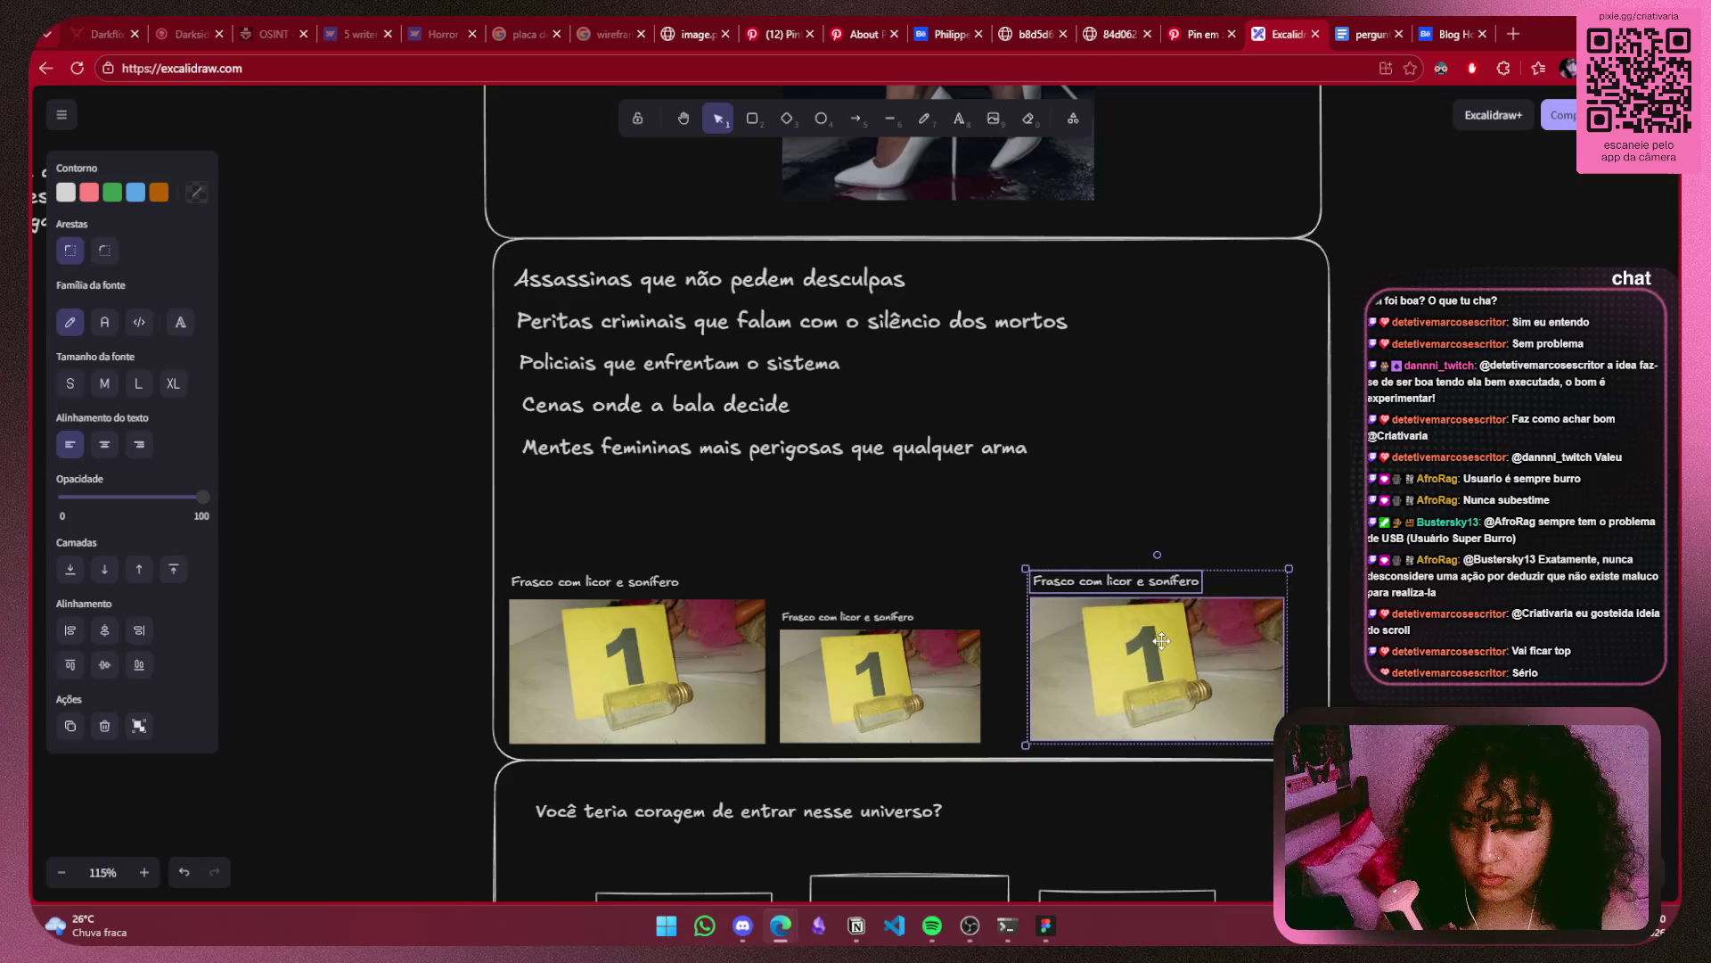
{"action": "left_click_drag", "start_coordinate": [1129, 643], "coordinate": [1175, 642]}
{"action": "left_click", "coordinate": [863, 632]}
{"action": "left_click", "coordinate": [1459, 615]}
{"action": "scroll", "coordinate": [1459, 615], "scroll_direction": "up", "scroll_amount": 1}
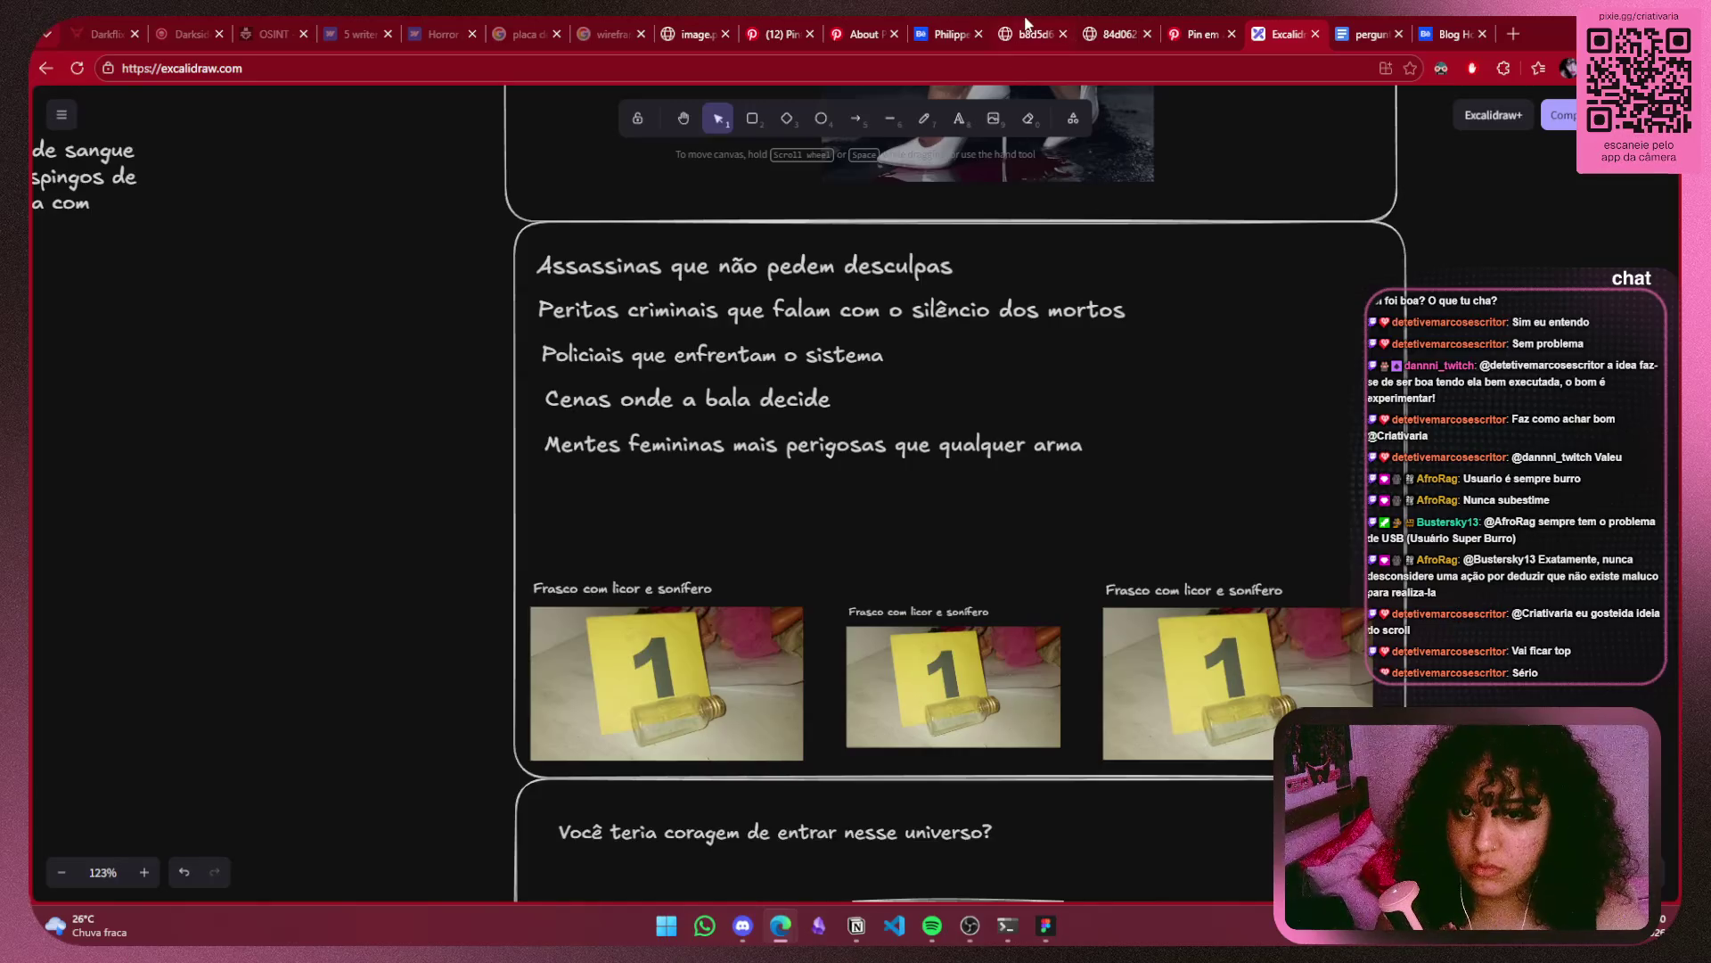
{"action": "scroll", "coordinate": [1148, 294], "scroll_direction": "down", "scroll_amount": 5}
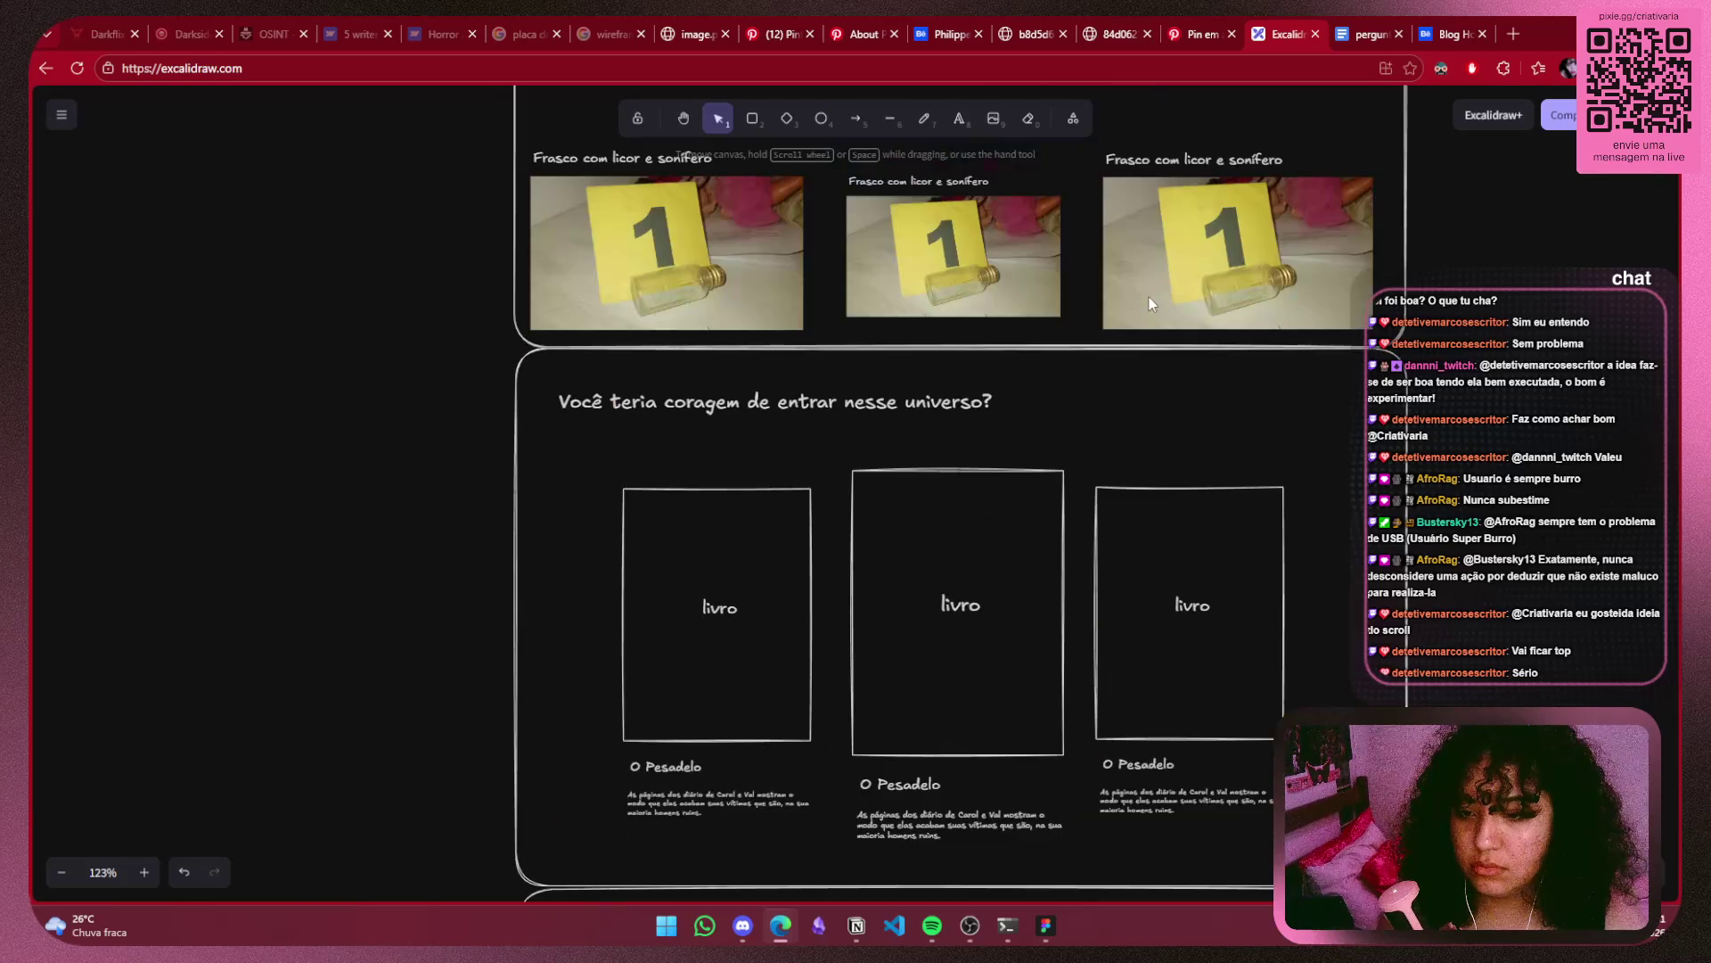
{"action": "scroll", "coordinate": [1132, 357], "scroll_direction": "down", "scroll_amount": 1}
{"action": "scroll", "coordinate": [1120, 430], "scroll_direction": "up", "scroll_amount": 6}
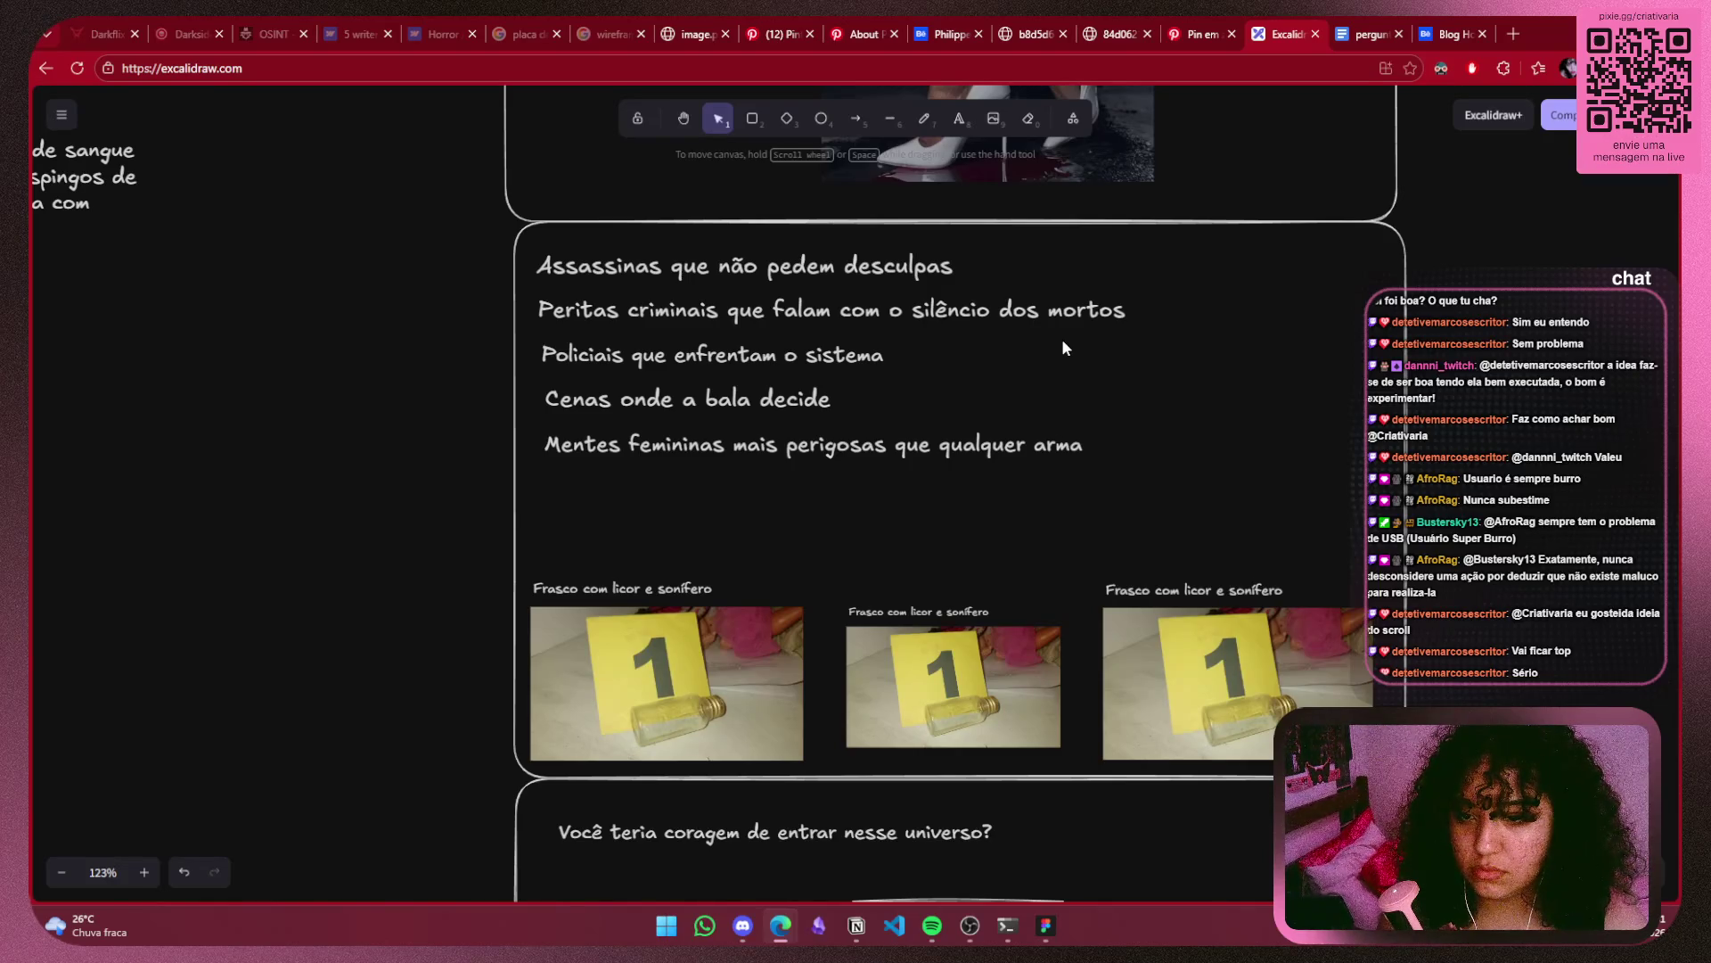
{"action": "left_click", "coordinate": [1200, 34]}
{"action": "key", "text": "ctrl+shift+Tab"}
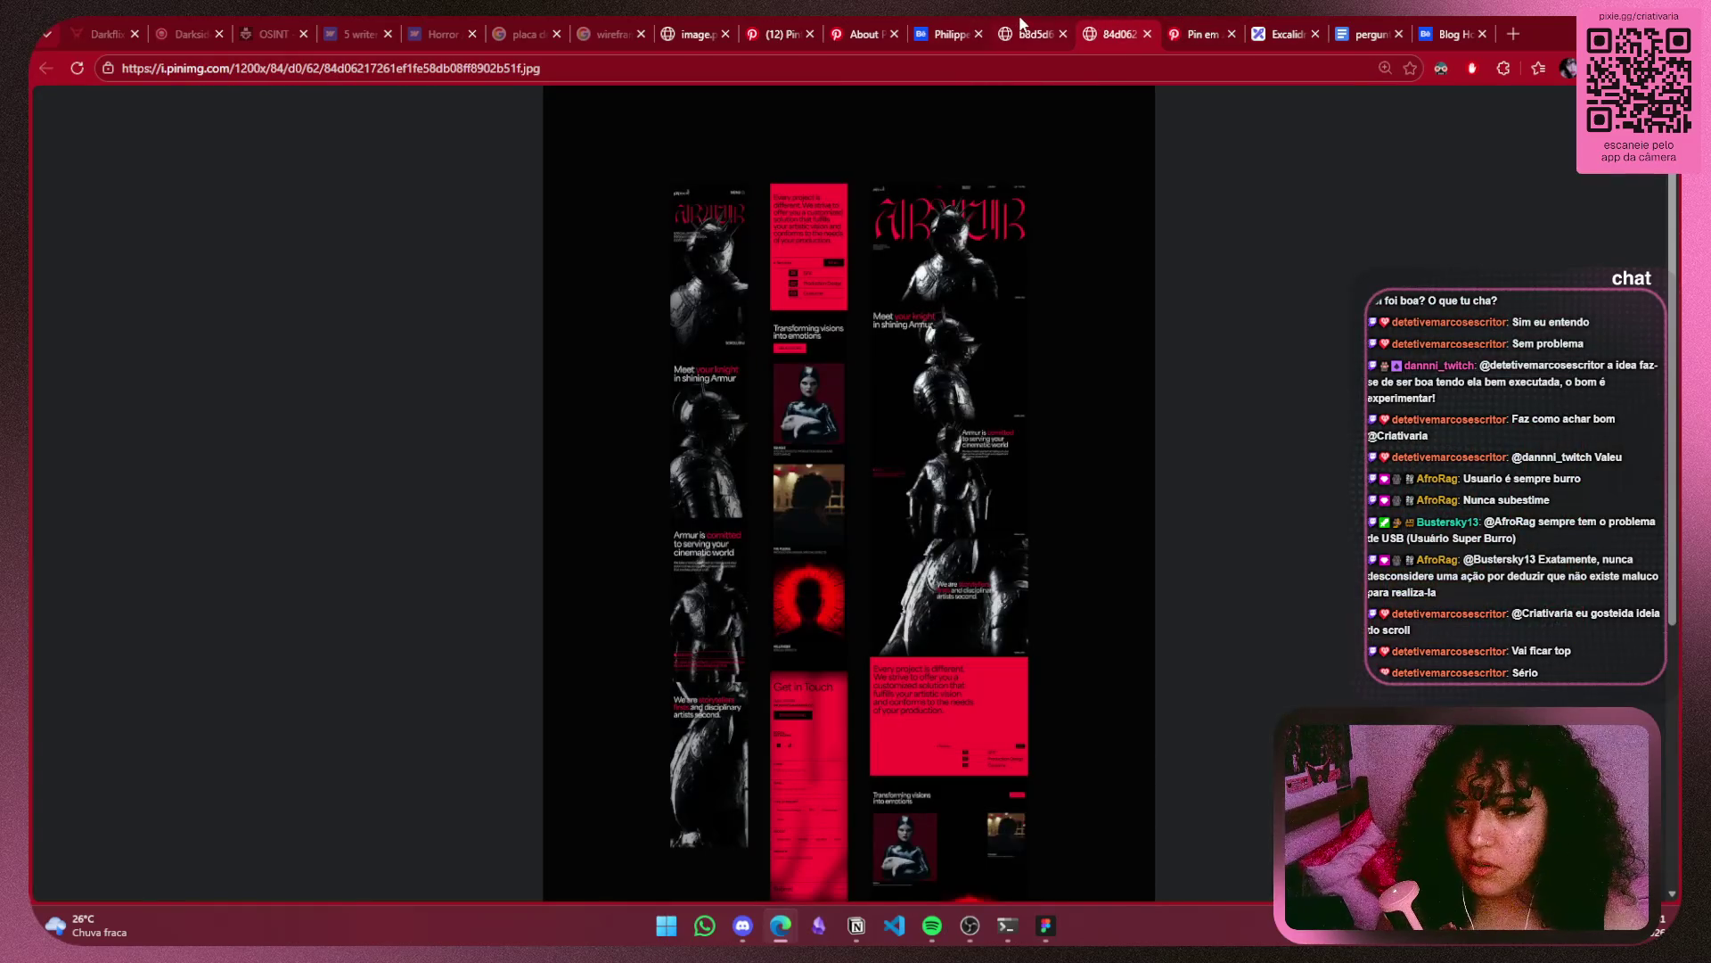
{"action": "left_click", "coordinate": [1022, 25]}
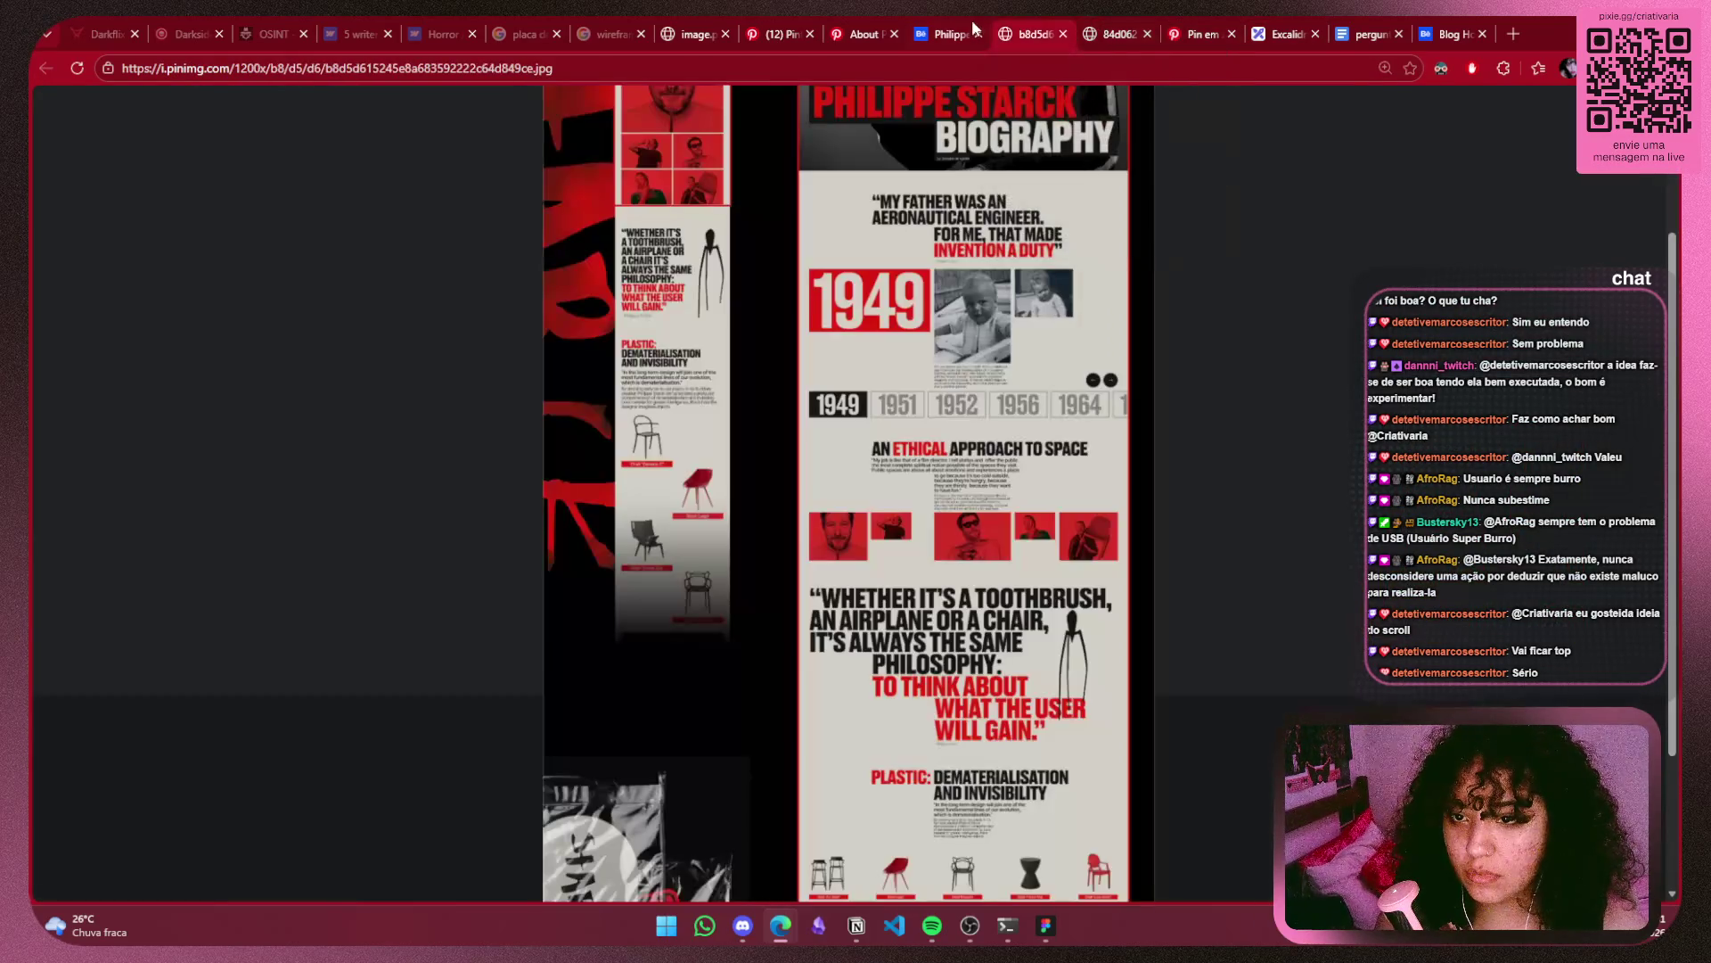
{"action": "left_click", "coordinate": [1280, 43]}
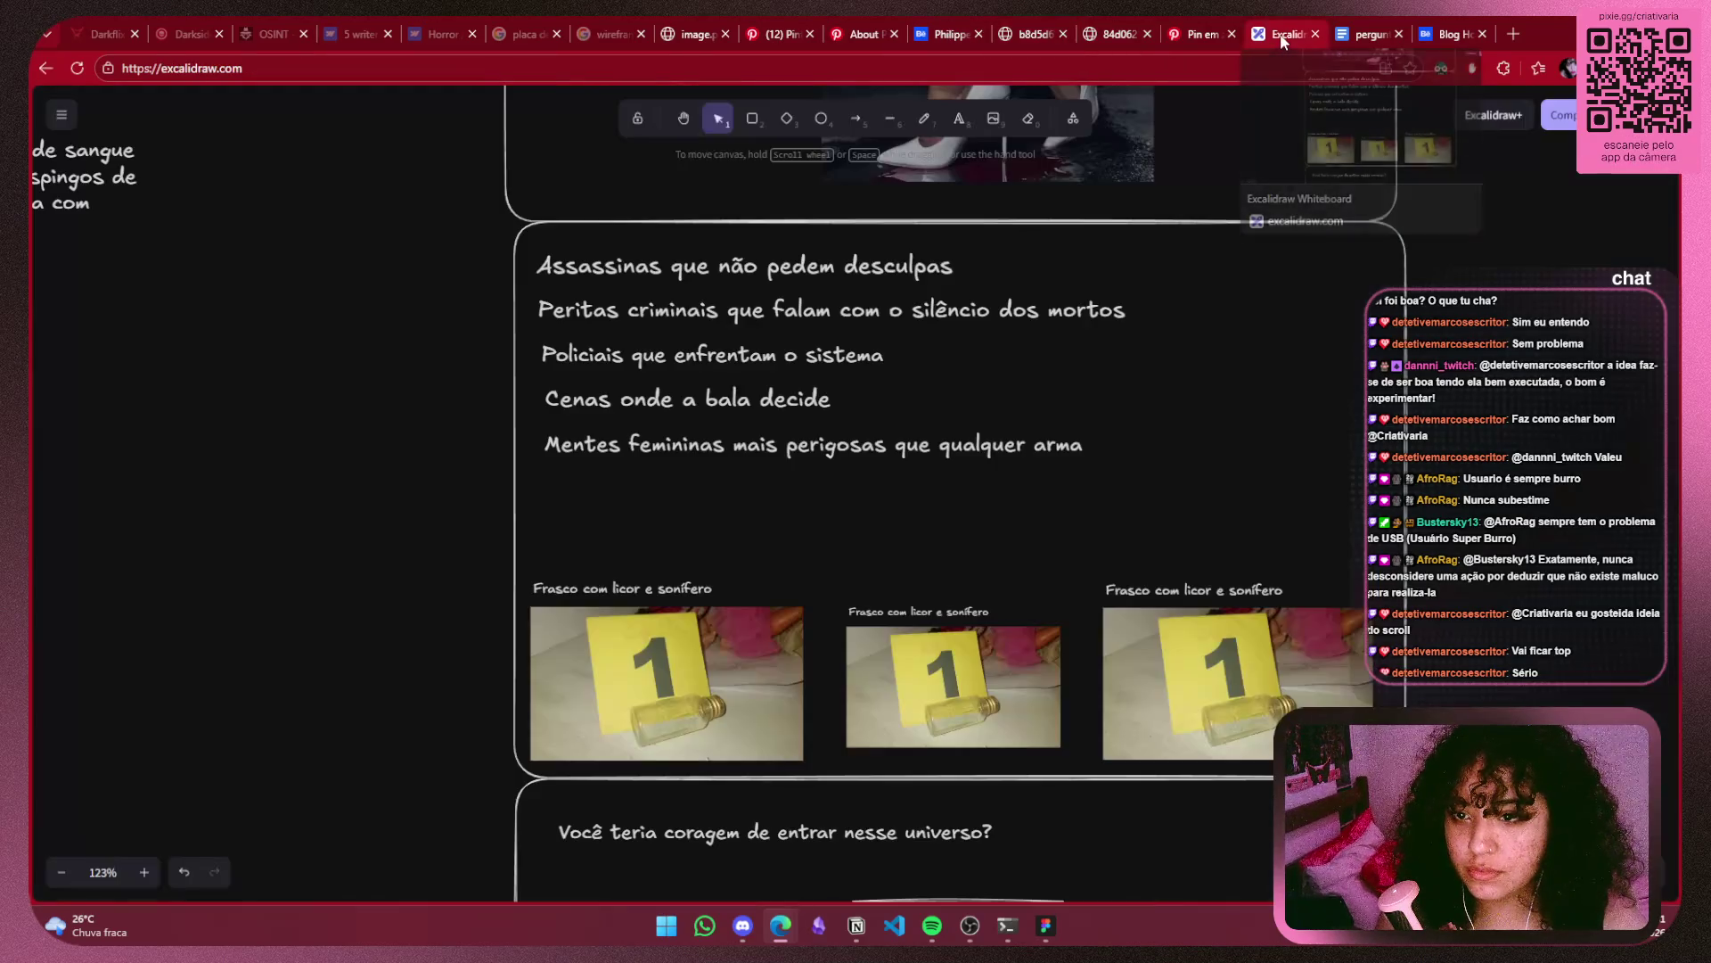
{"action": "left_click", "coordinate": [1182, 23]}
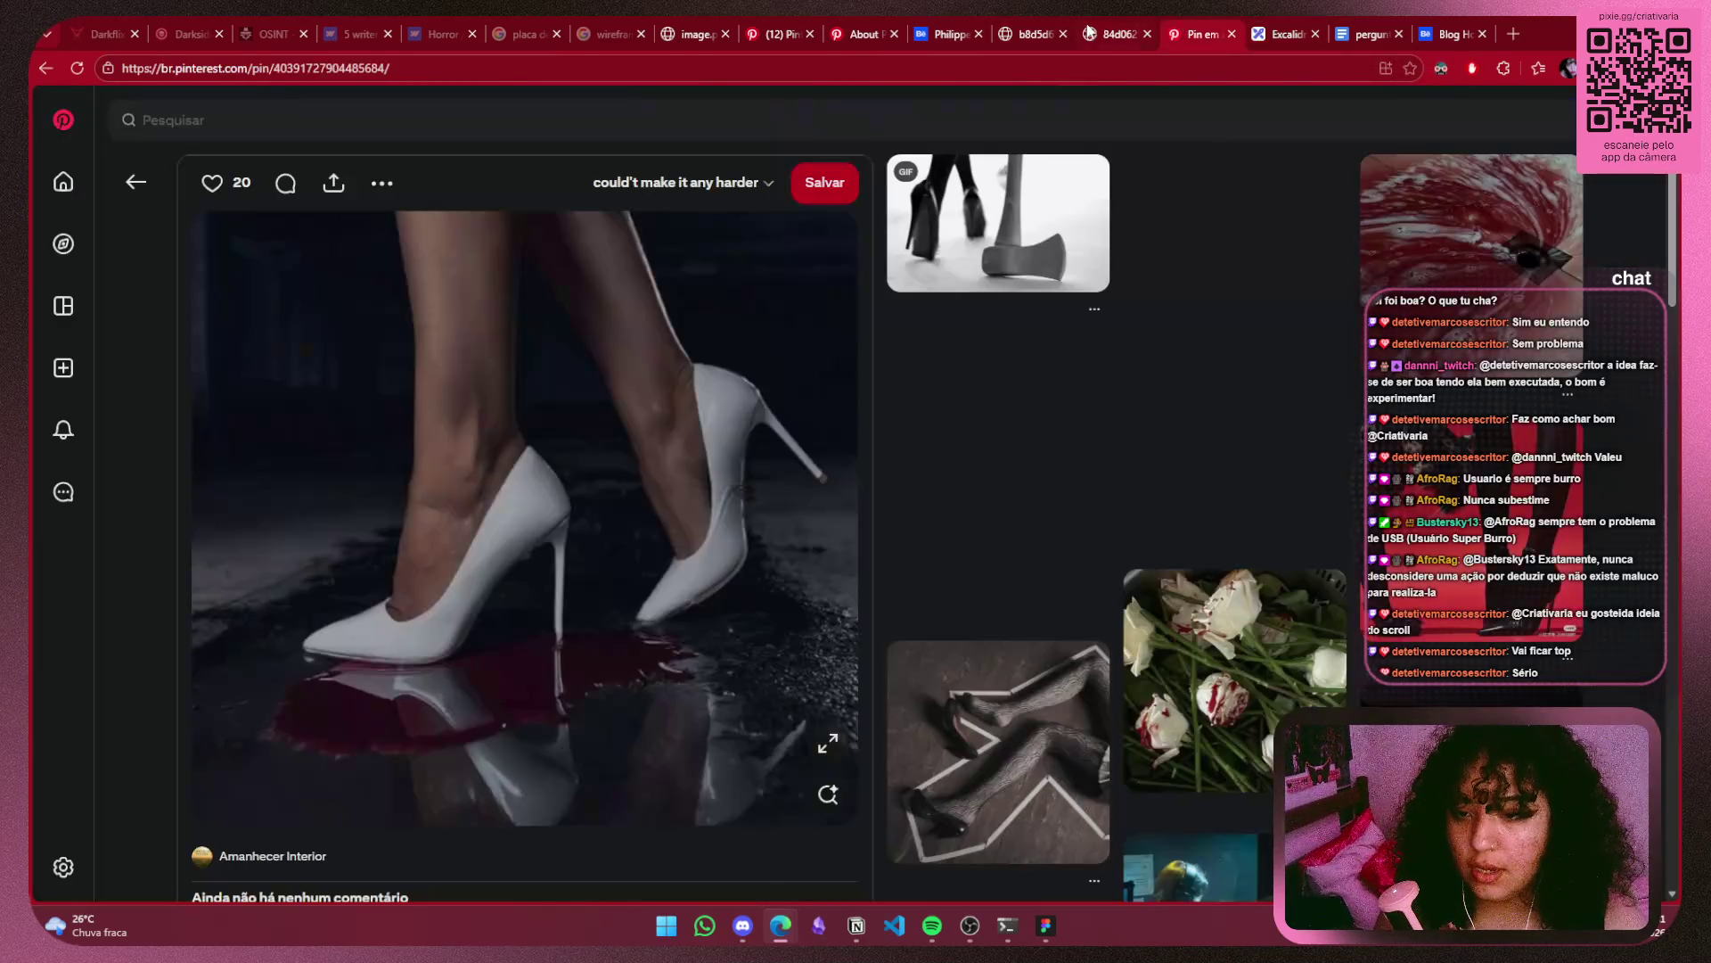
{"action": "left_click", "coordinate": [1089, 30]}
{"action": "left_click", "coordinate": [1035, 34]}
{"action": "left_click", "coordinate": [1103, 32]}
{"action": "left_click", "coordinate": [1024, 32]}
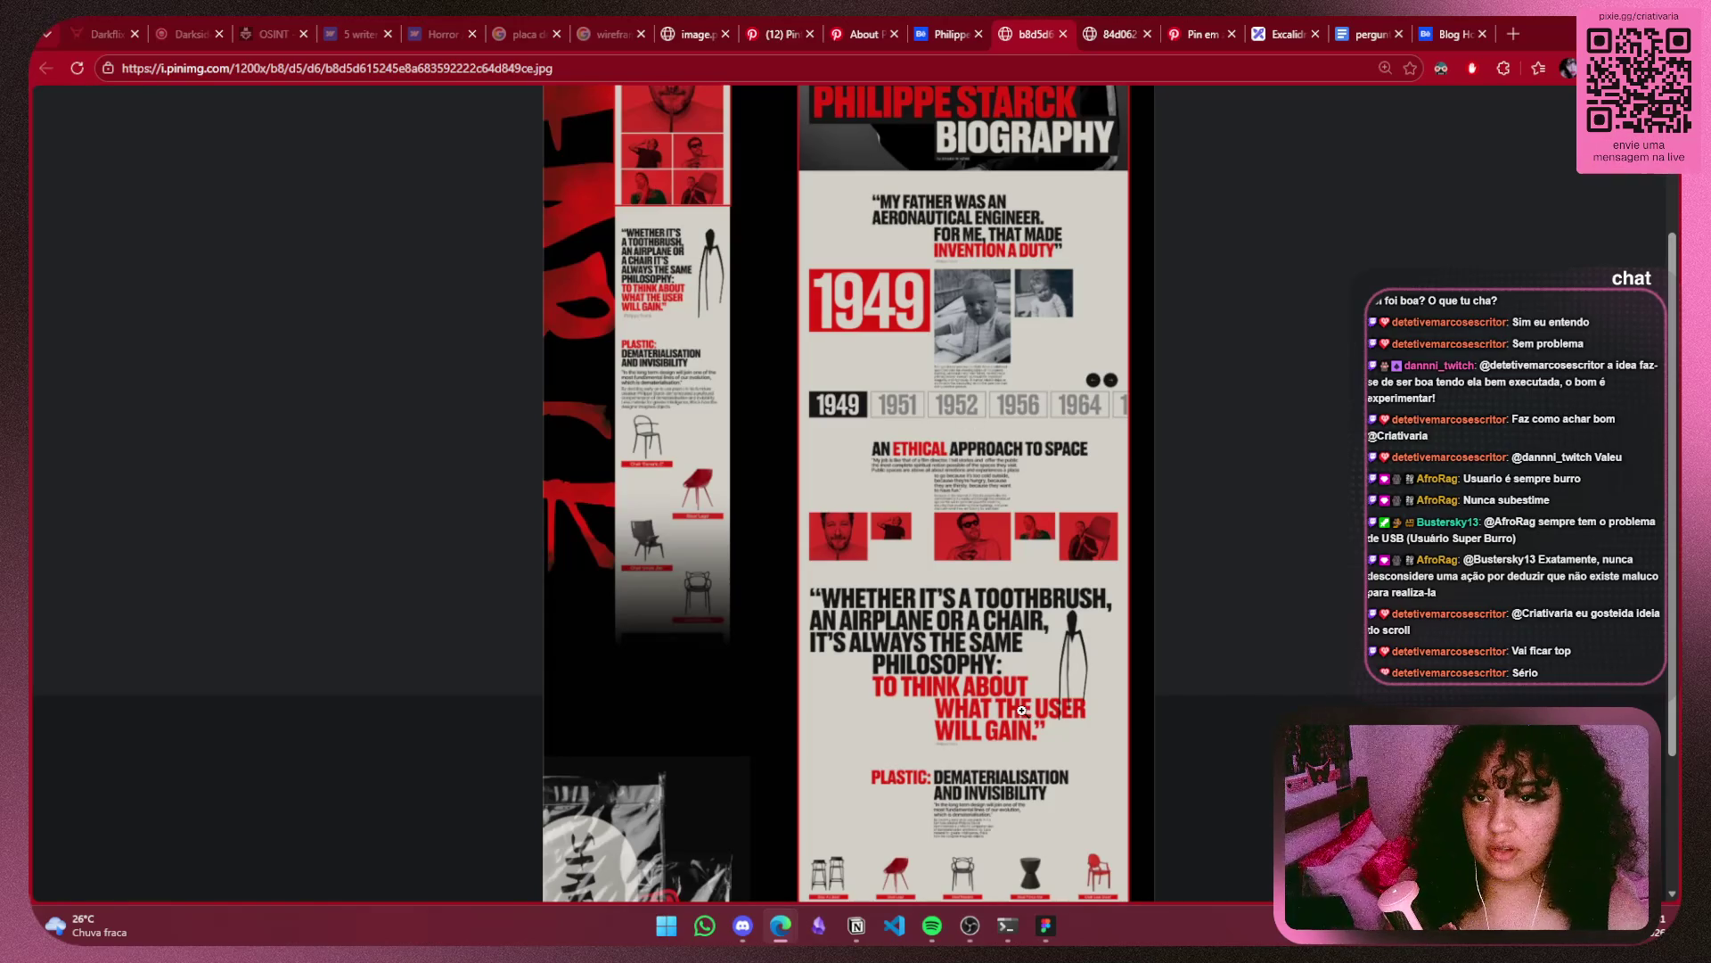
{"action": "left_click", "coordinate": [1098, 34]}
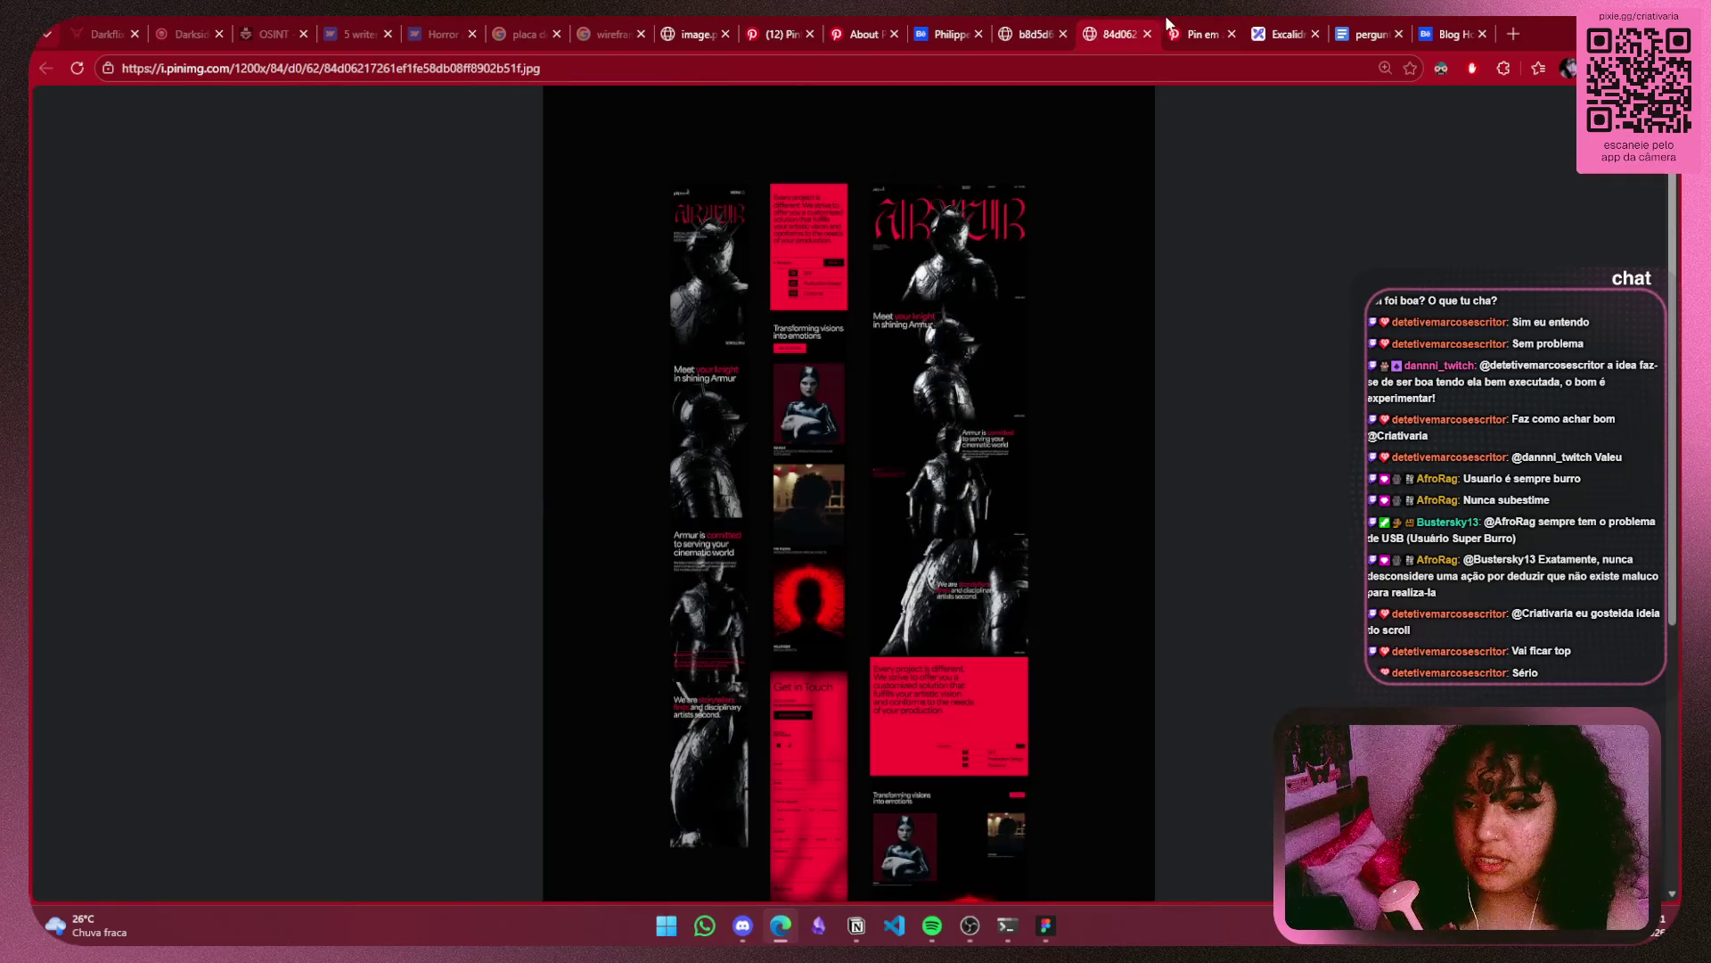
{"action": "left_click", "coordinate": [1178, 34]}
{"action": "left_click", "coordinate": [1280, 34]}
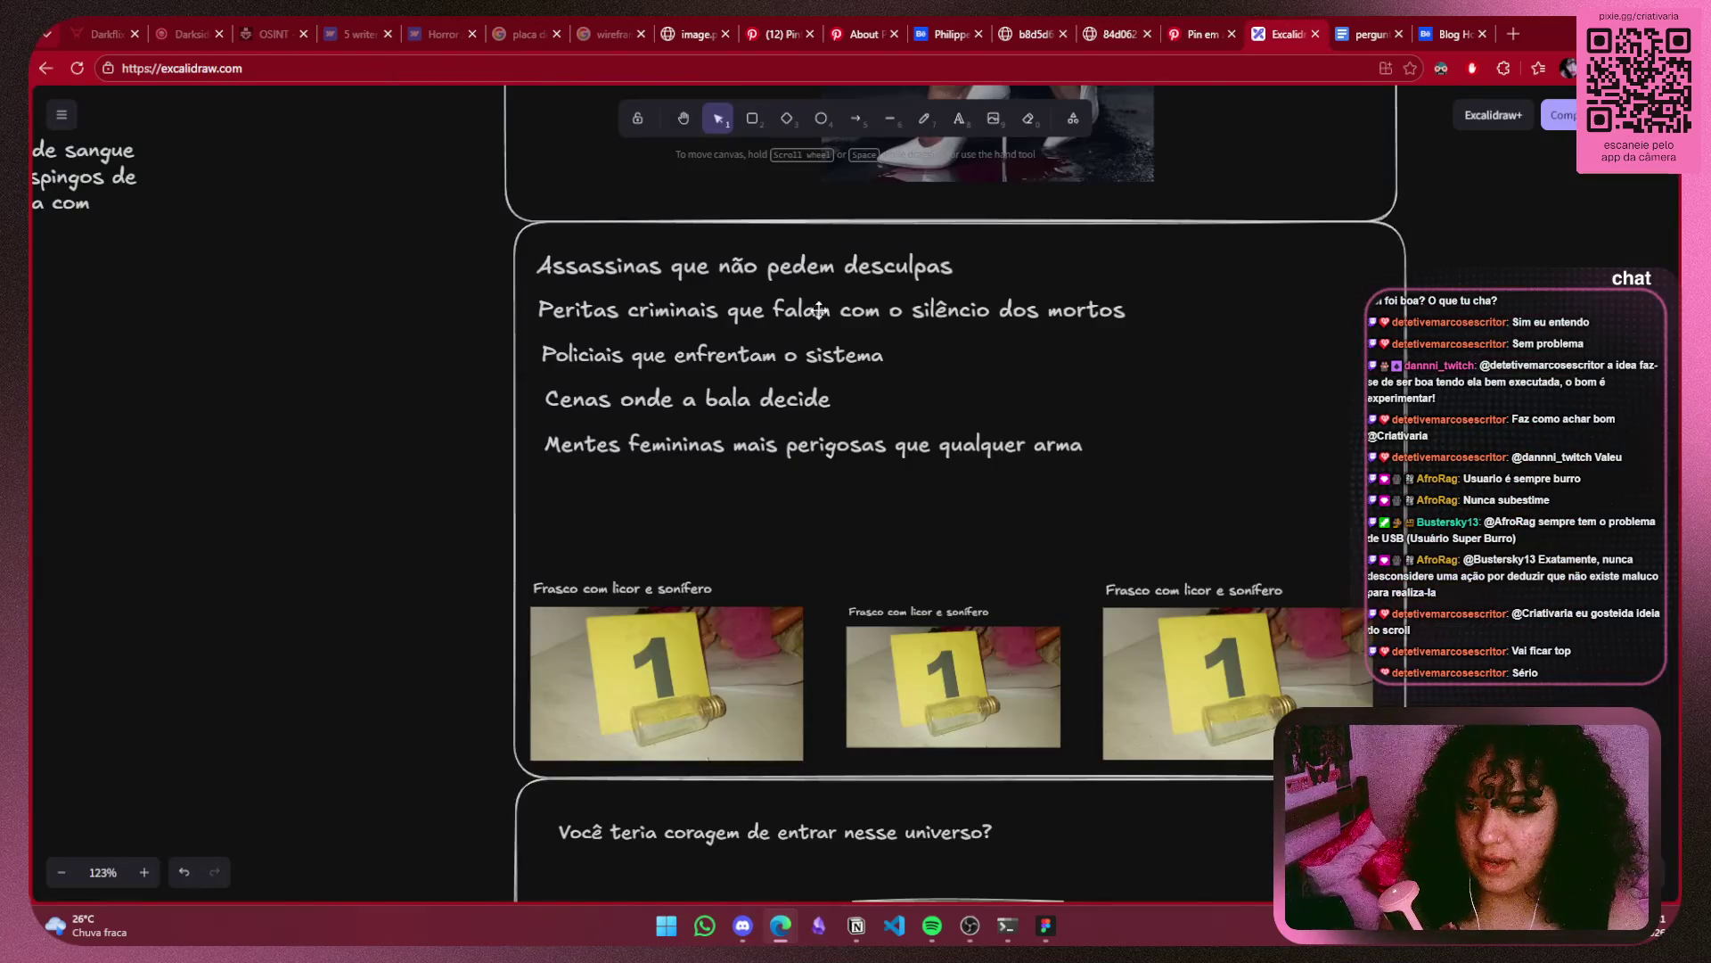
Push the Peritas criminais and Cenas onde a bala decide taglines to the right.
{"action": "left_click_drag", "start_coordinate": [818, 310], "coordinate": [890, 312]}
{"action": "left_click", "coordinate": [803, 352]}
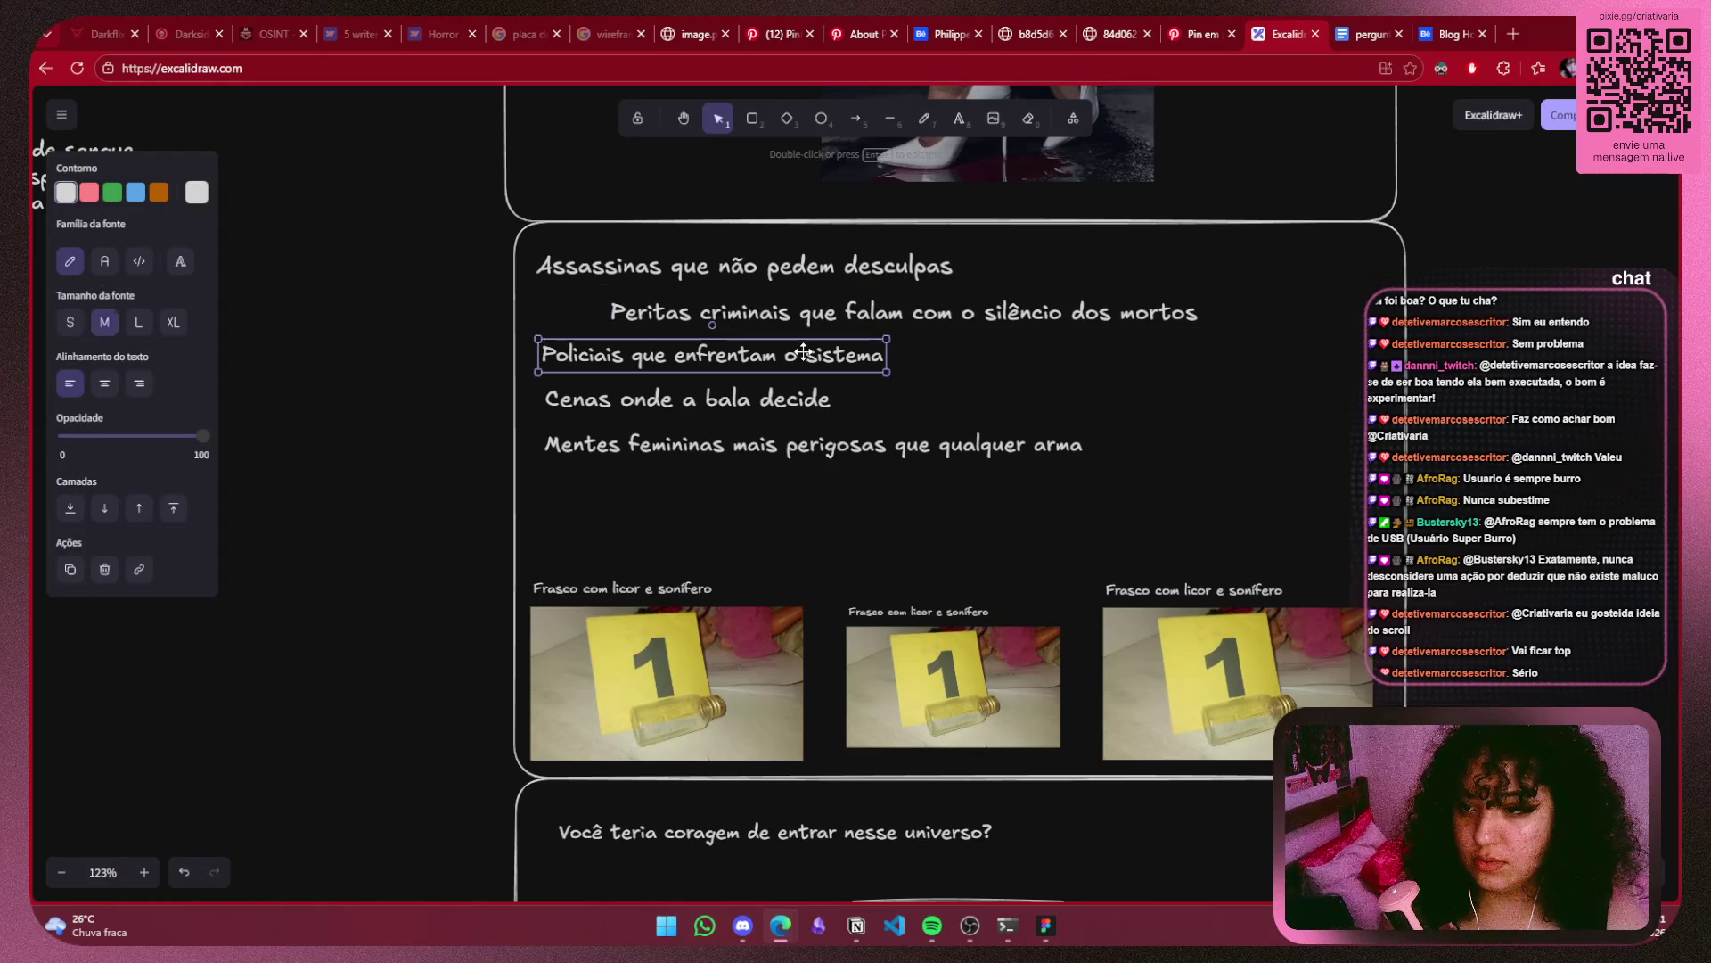
{"action": "mouse_move", "coordinate": [803, 352]}
{"action": "left_mouse_down"}
{"action": "mouse_move", "coordinate": [772, 355]}
{"action": "mouse_move", "coordinate": [829, 358]}
{"action": "left_mouse_up"}
{"action": "left_click_drag", "start_coordinate": [1001, 312], "coordinate": [1181, 312]}
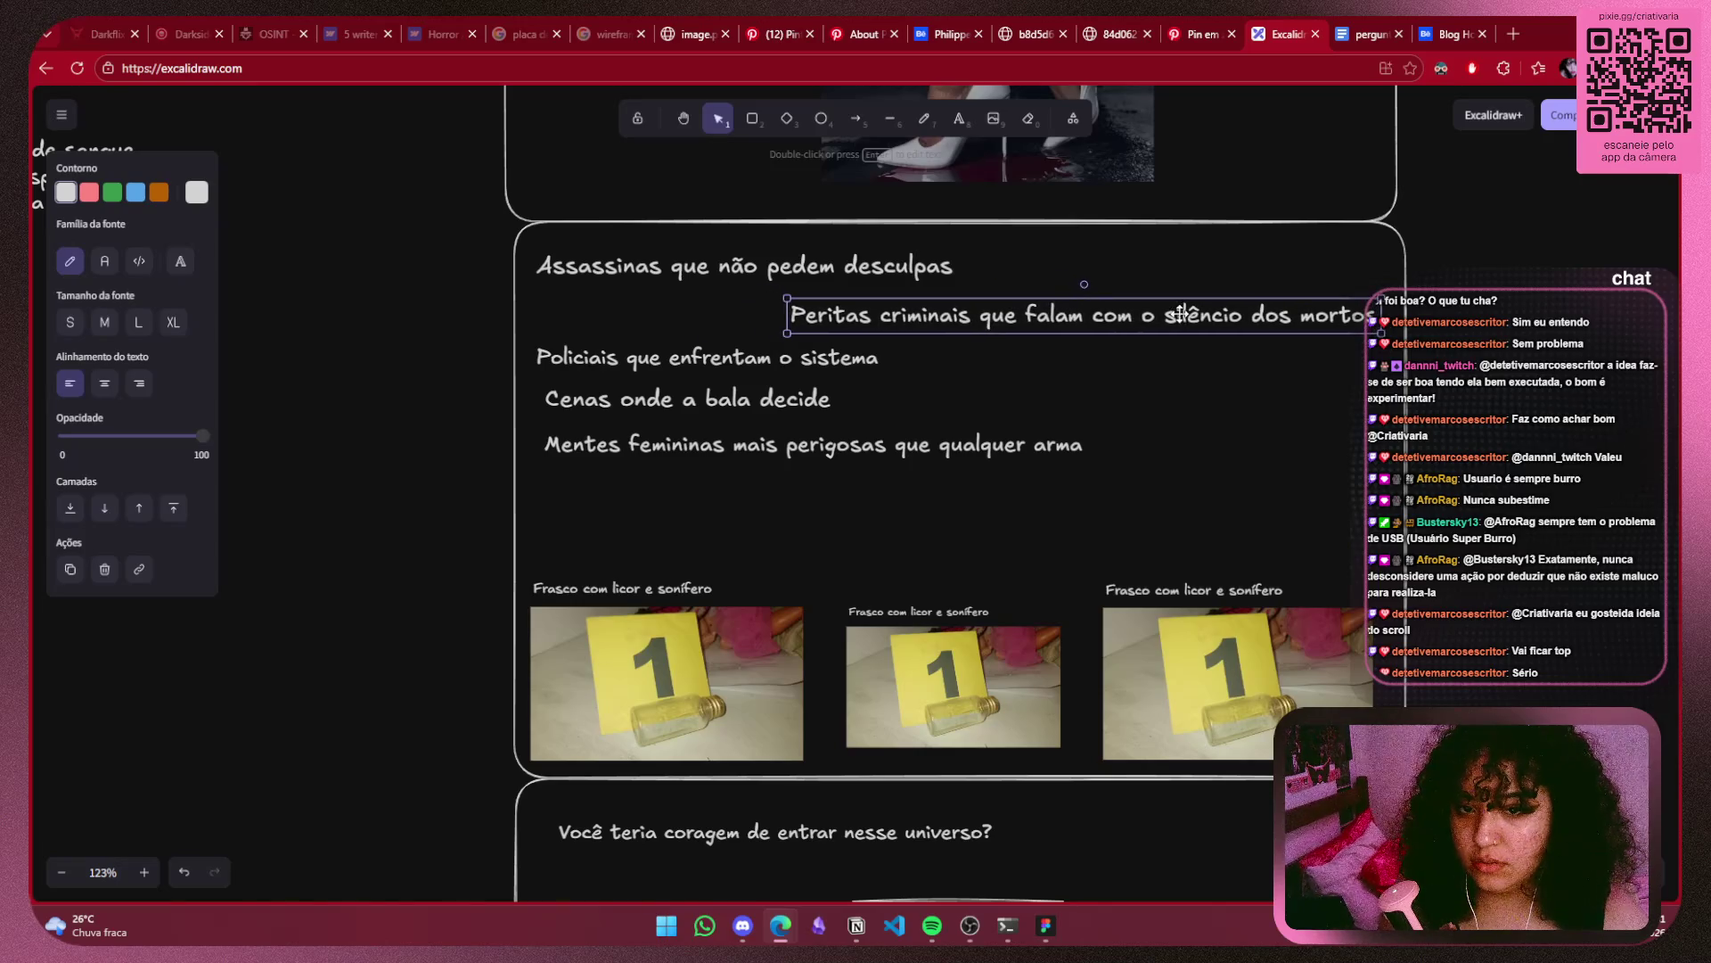
{"action": "left_click", "coordinate": [781, 361]}
{"action": "left_click_drag", "start_coordinate": [781, 361], "coordinate": [780, 356]}
{"action": "left_click", "coordinate": [792, 429]}
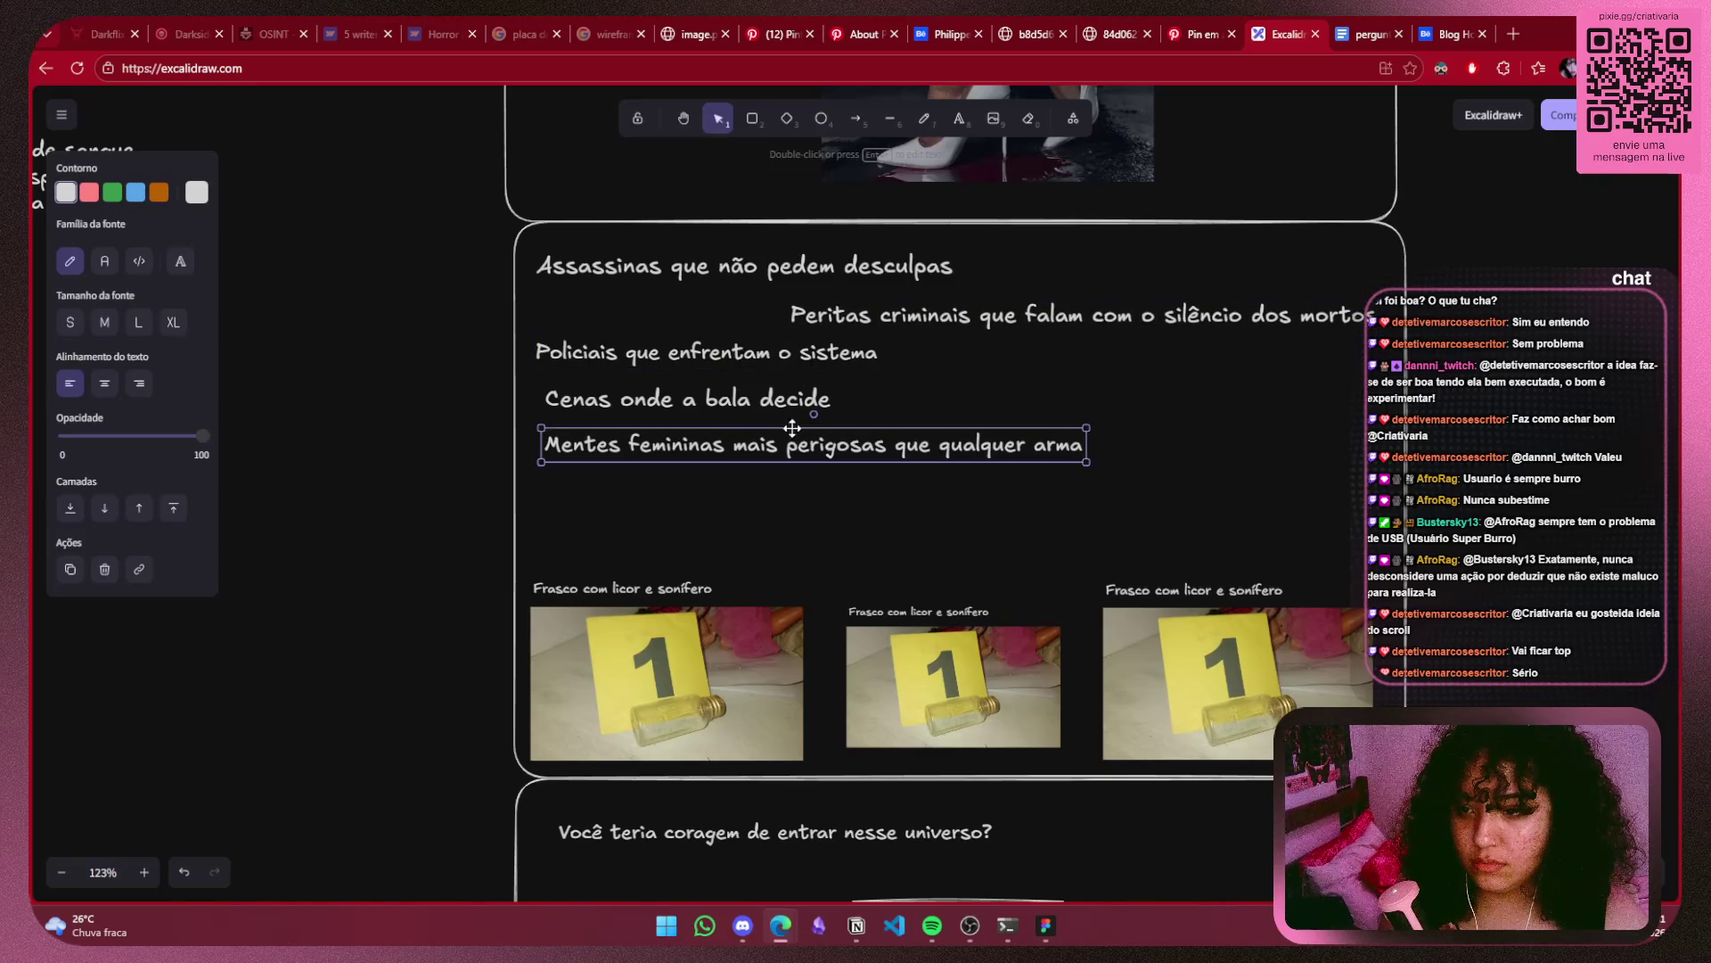
{"action": "left_click_drag", "start_coordinate": [703, 407], "coordinate": [1009, 400]}
Space the taglines apart vertically, lowering Mentes femininas, Cenas and Policiais.
{"action": "left_click", "coordinate": [978, 450]}
{"action": "left_click_drag", "start_coordinate": [976, 454], "coordinate": [984, 500]}
{"action": "left_click", "coordinate": [1033, 392]}
{"action": "left_click_drag", "start_coordinate": [1034, 392], "coordinate": [1038, 431]}
{"action": "left_click", "coordinate": [789, 354]}
{"action": "left_click_drag", "start_coordinate": [789, 354], "coordinate": [778, 386]}
{"action": "left_click", "coordinate": [1036, 304]}
{"action": "left_click_drag", "start_coordinate": [1036, 305], "coordinate": [1032, 314]}
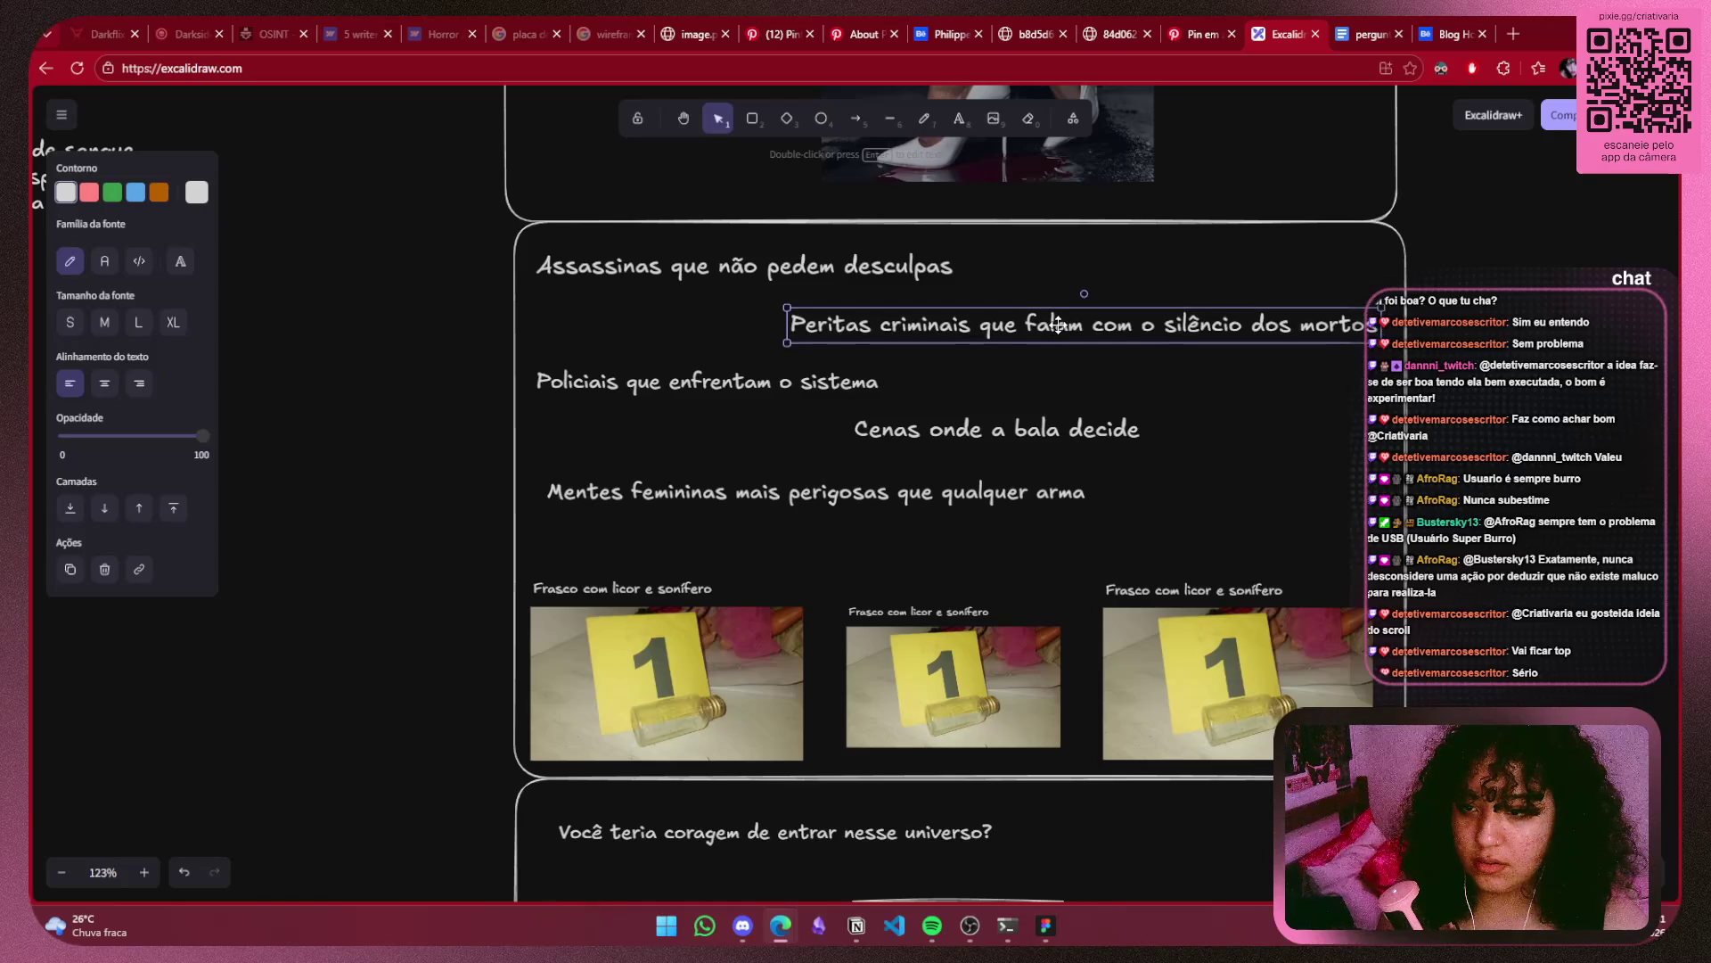
{"action": "key", "text": "Escape"}
{"action": "scroll", "coordinate": [1518, 361], "scroll_direction": "down", "scroll_amount": 3}
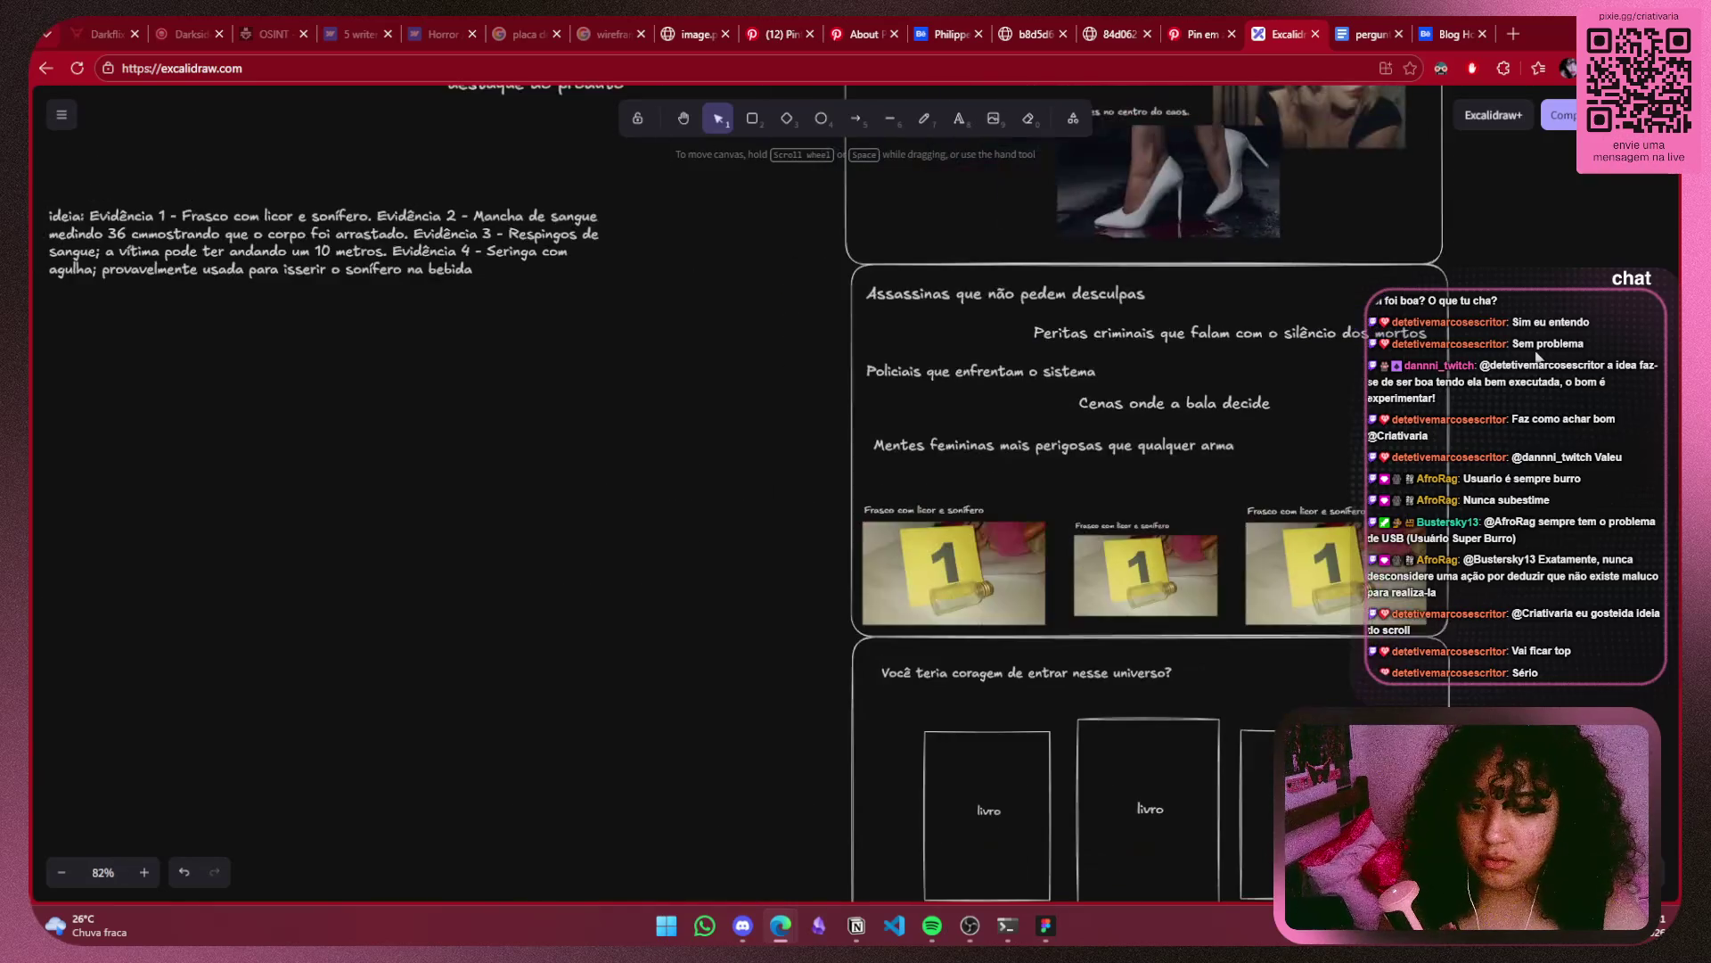
{"action": "scroll", "coordinate": [1518, 361], "scroll_direction": "up", "scroll_amount": 2}
{"action": "left_click_drag", "start_coordinate": [1011, 485], "coordinate": [1007, 500]}
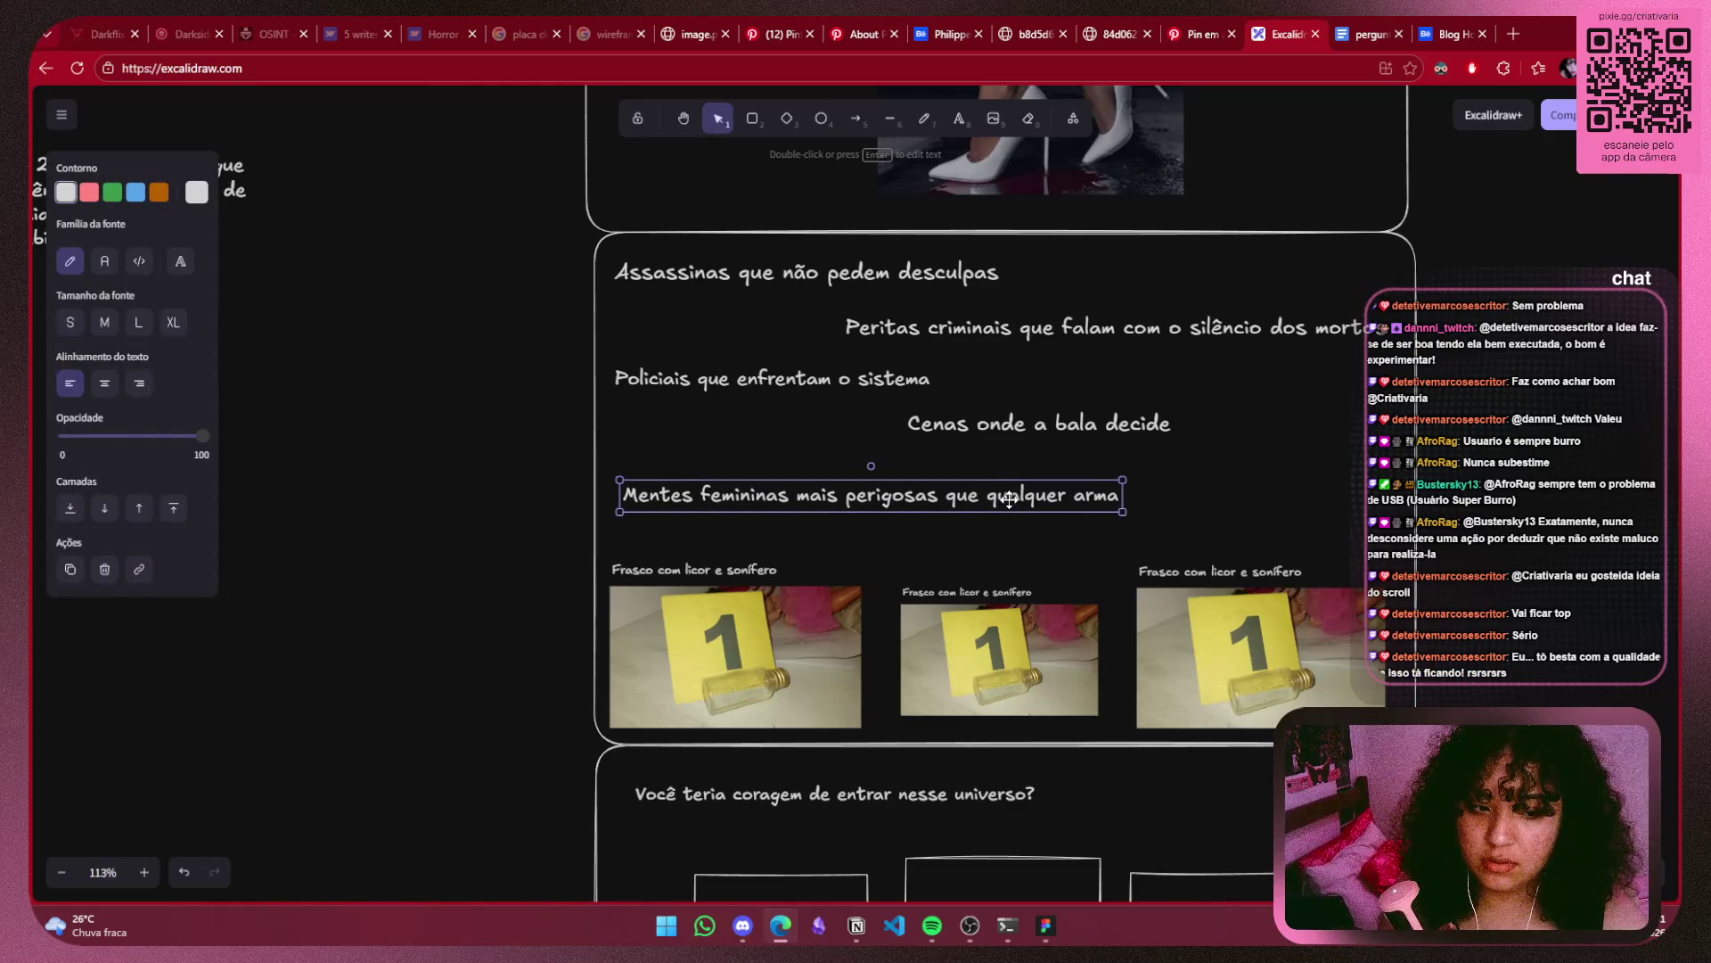
{"action": "key", "text": "Escape"}
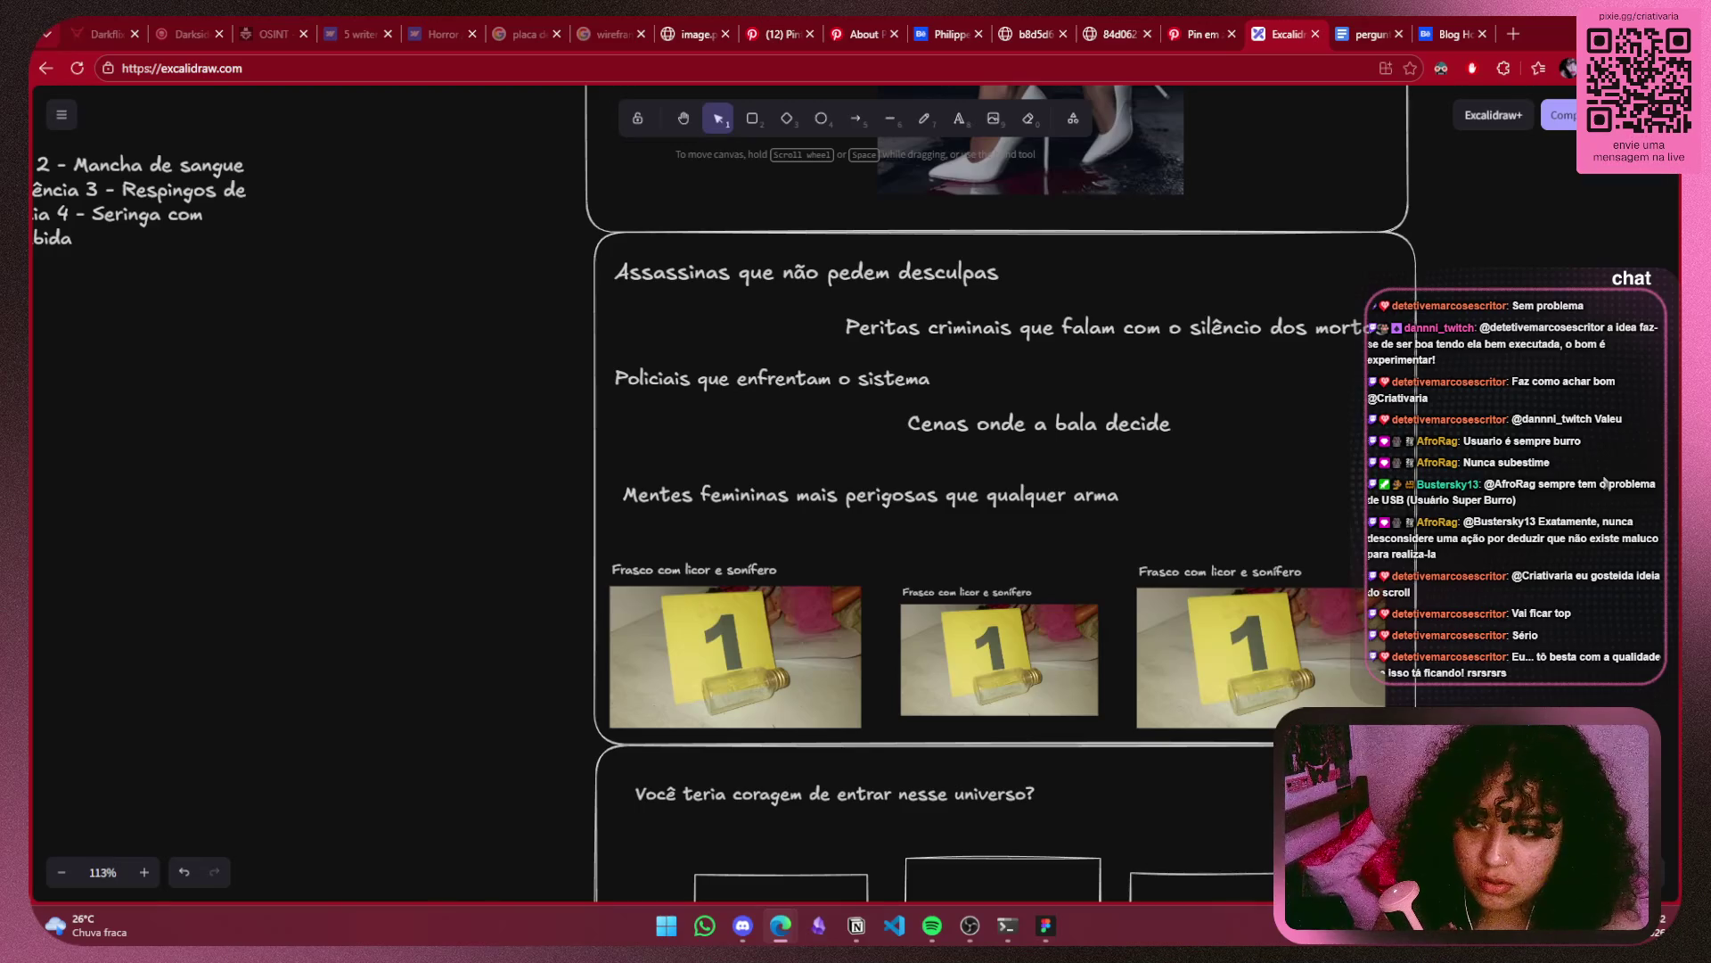
Group the three bottle photos and their captions.
{"action": "left_click", "coordinate": [1212, 616]}
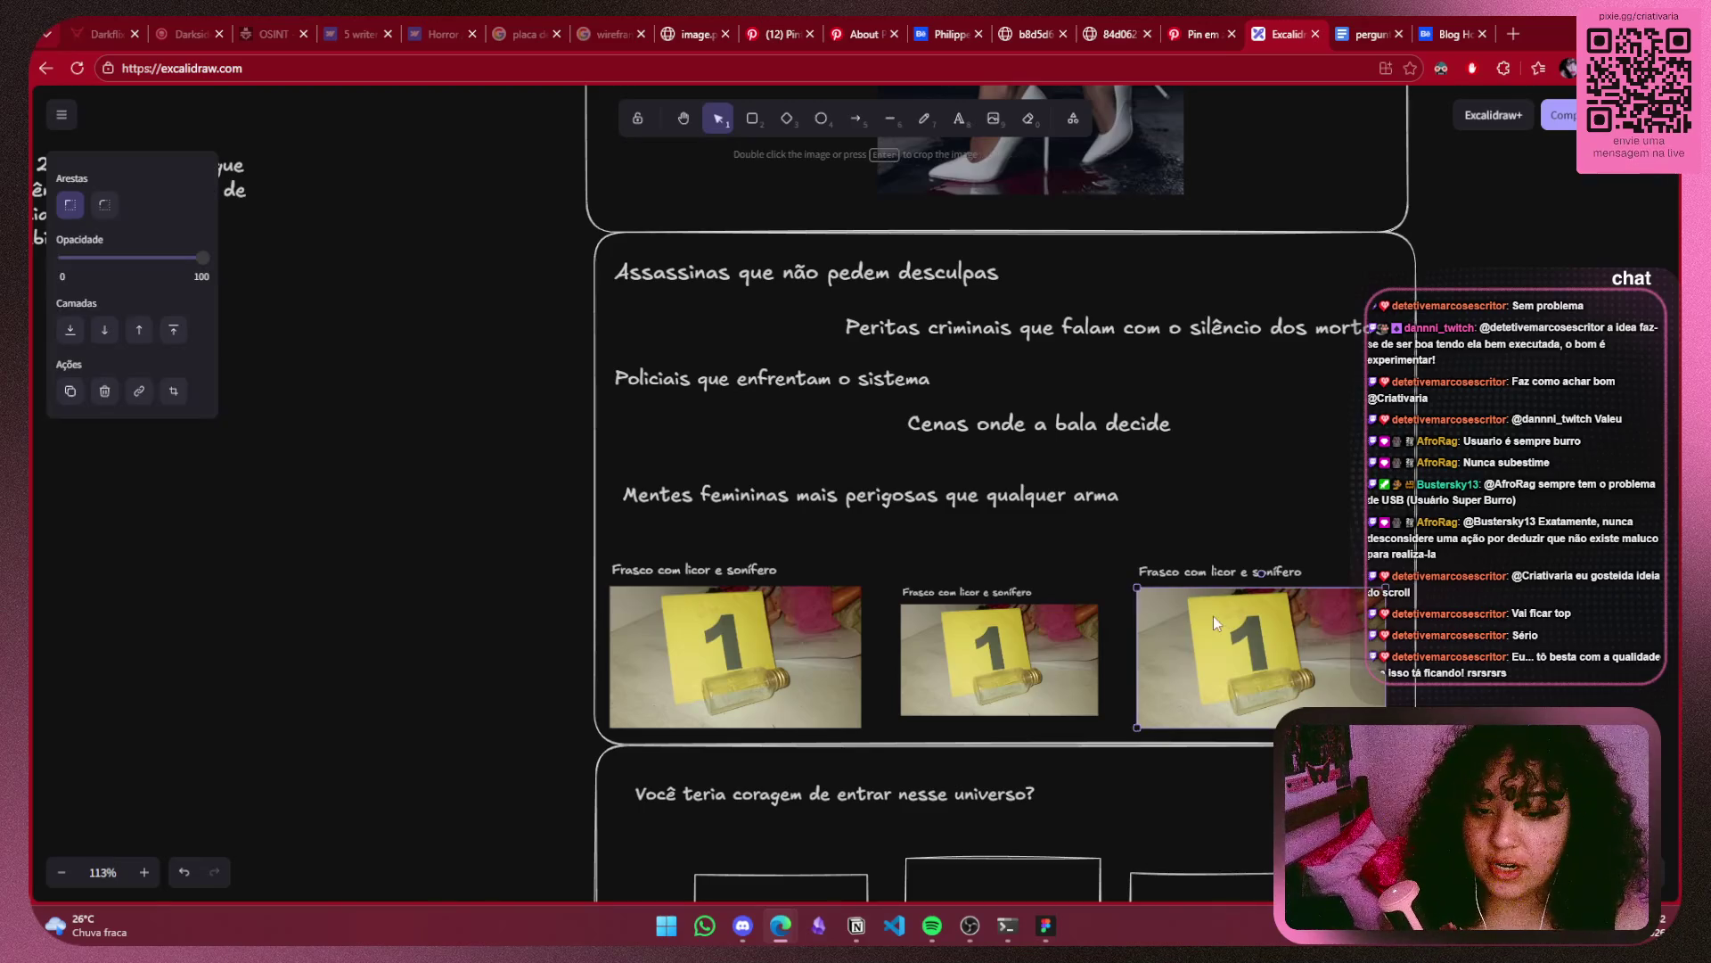
{"action": "left_click", "coordinate": [1150, 571], "text": "shift"}
{"action": "left_click", "coordinate": [980, 651], "text": "shift"}
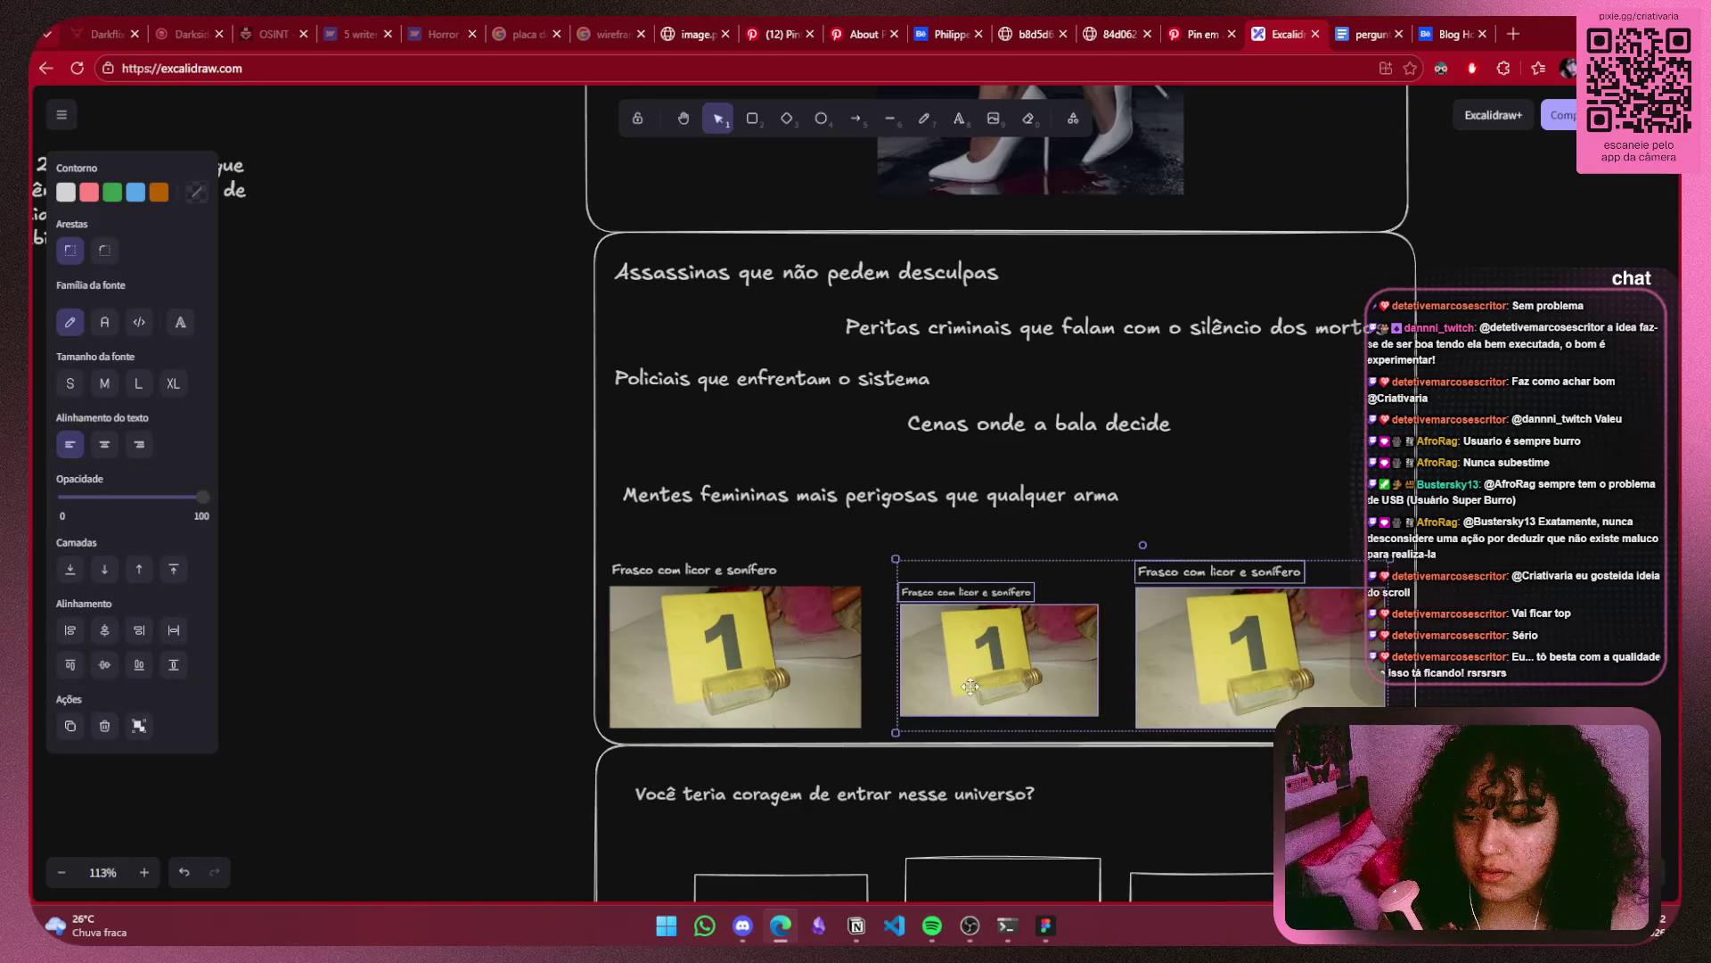
{"action": "left_click", "coordinate": [714, 569], "text": "shift"}
{"action": "left_click", "coordinate": [711, 622], "text": "shift"}
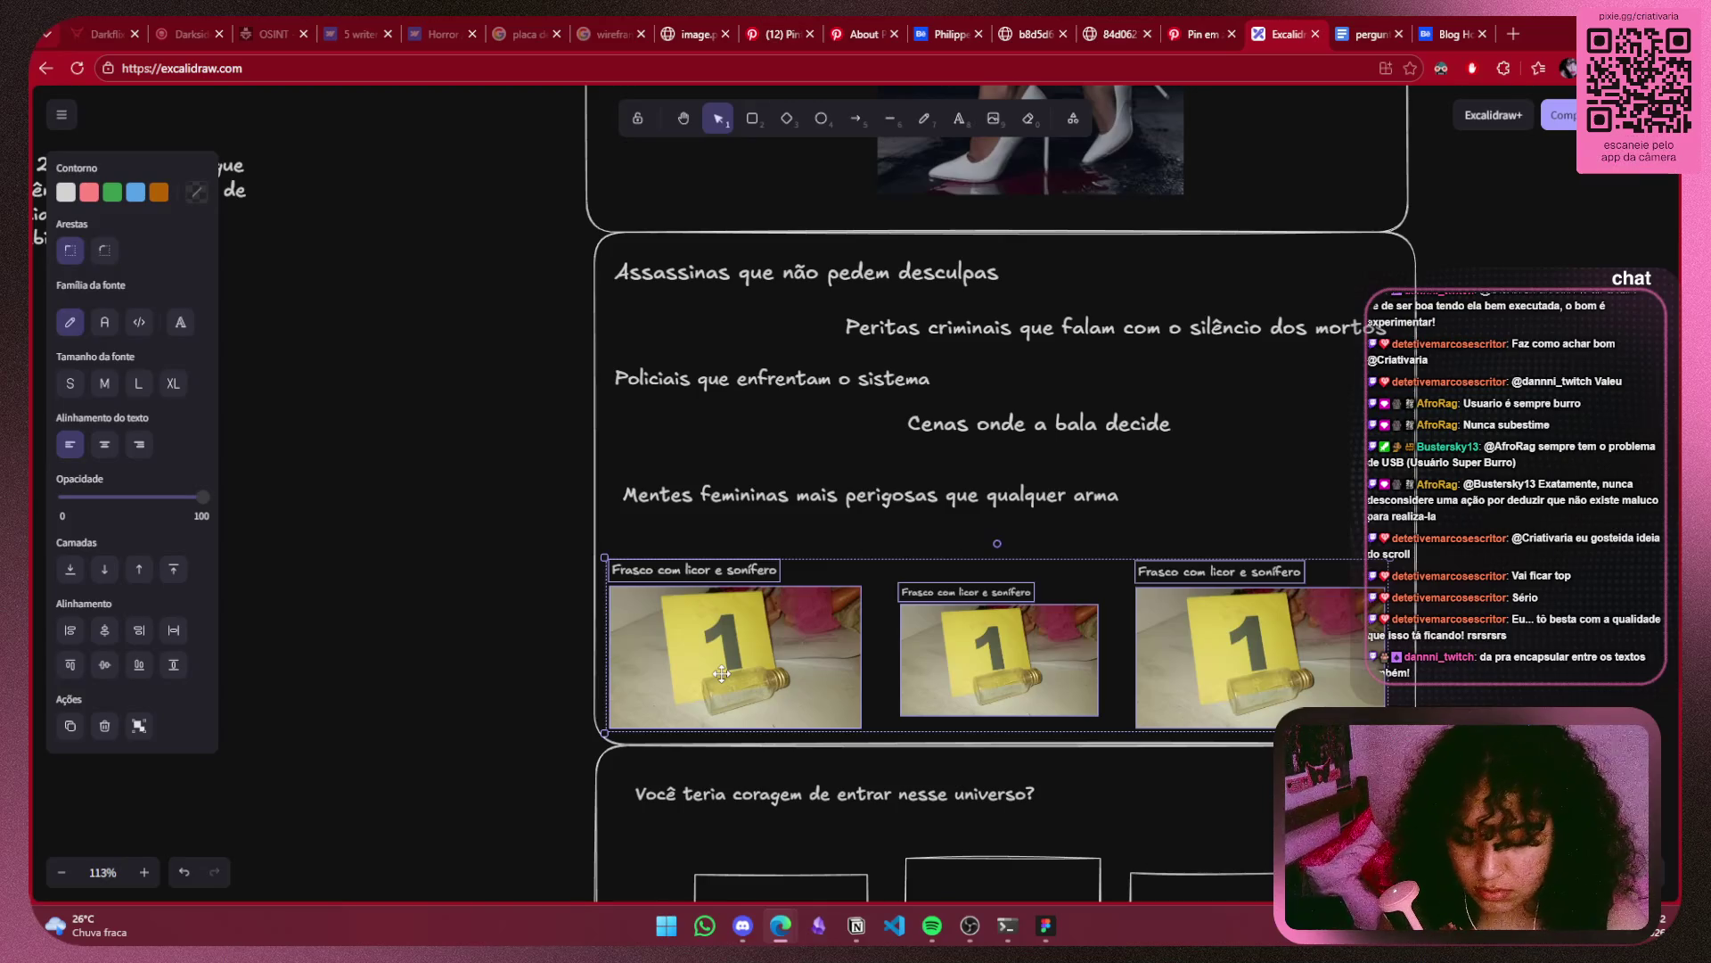
{"action": "key", "text": "ctrl+g"}
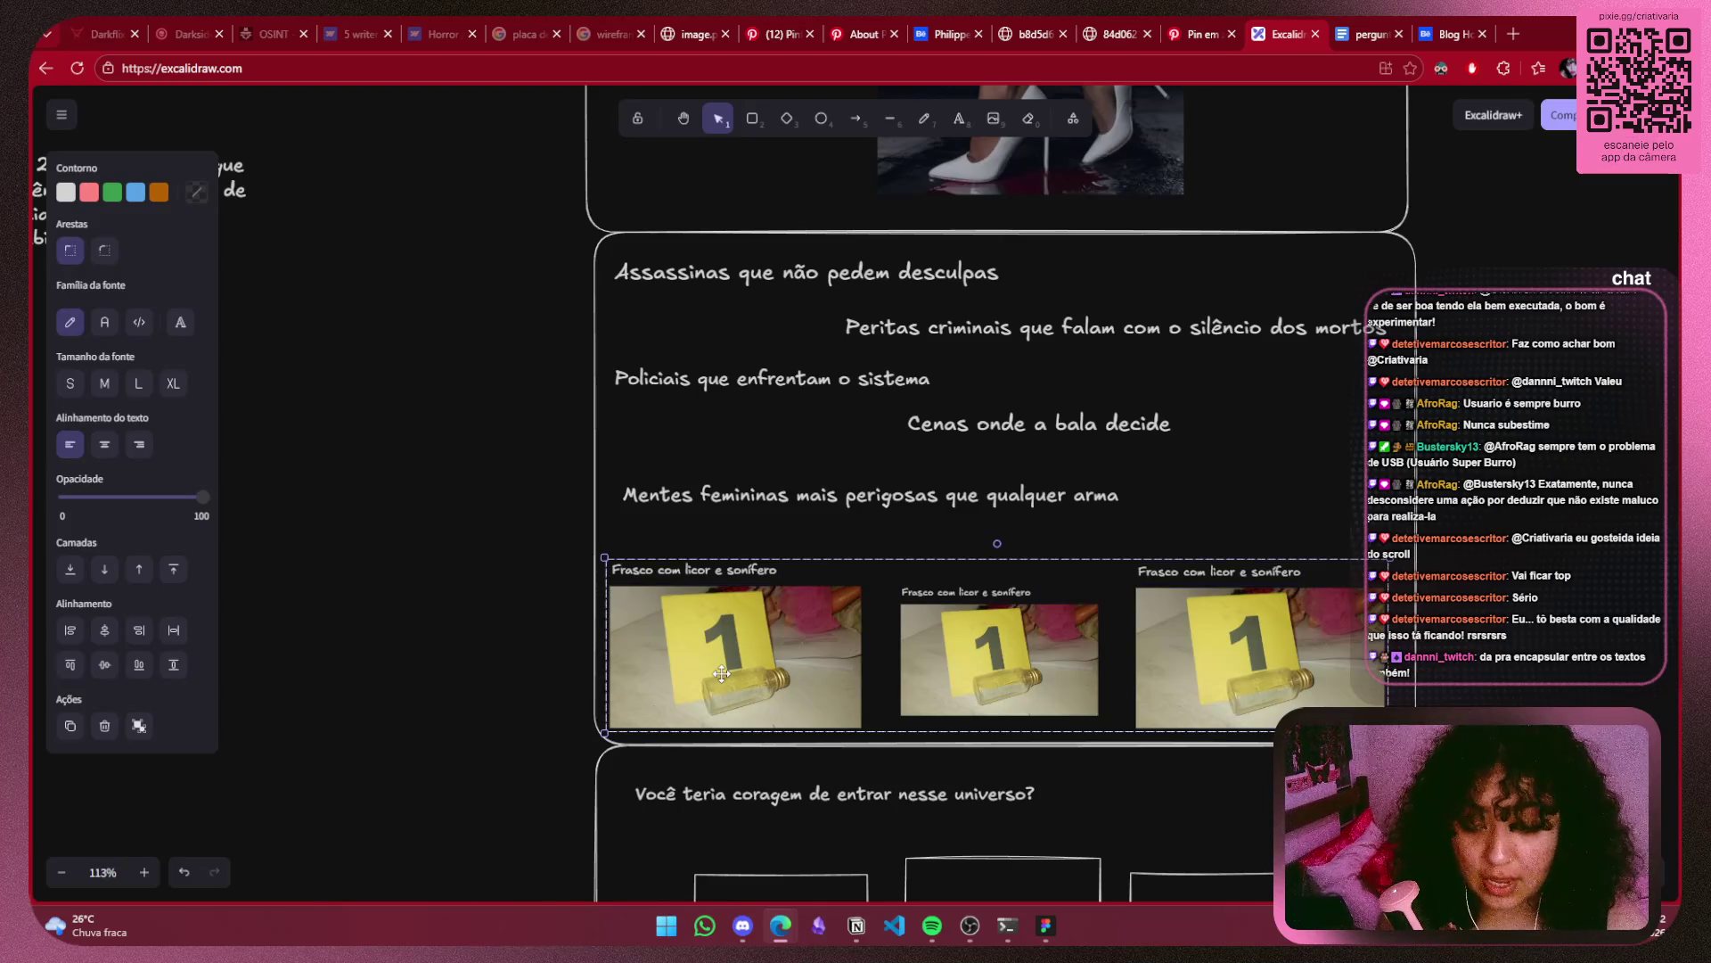
Lower the Cenas and Mentes femininas taglines and delete the Policiais que enfrentam o sistema line.
{"action": "left_click_drag", "start_coordinate": [1183, 689], "coordinate": [116, 451]}
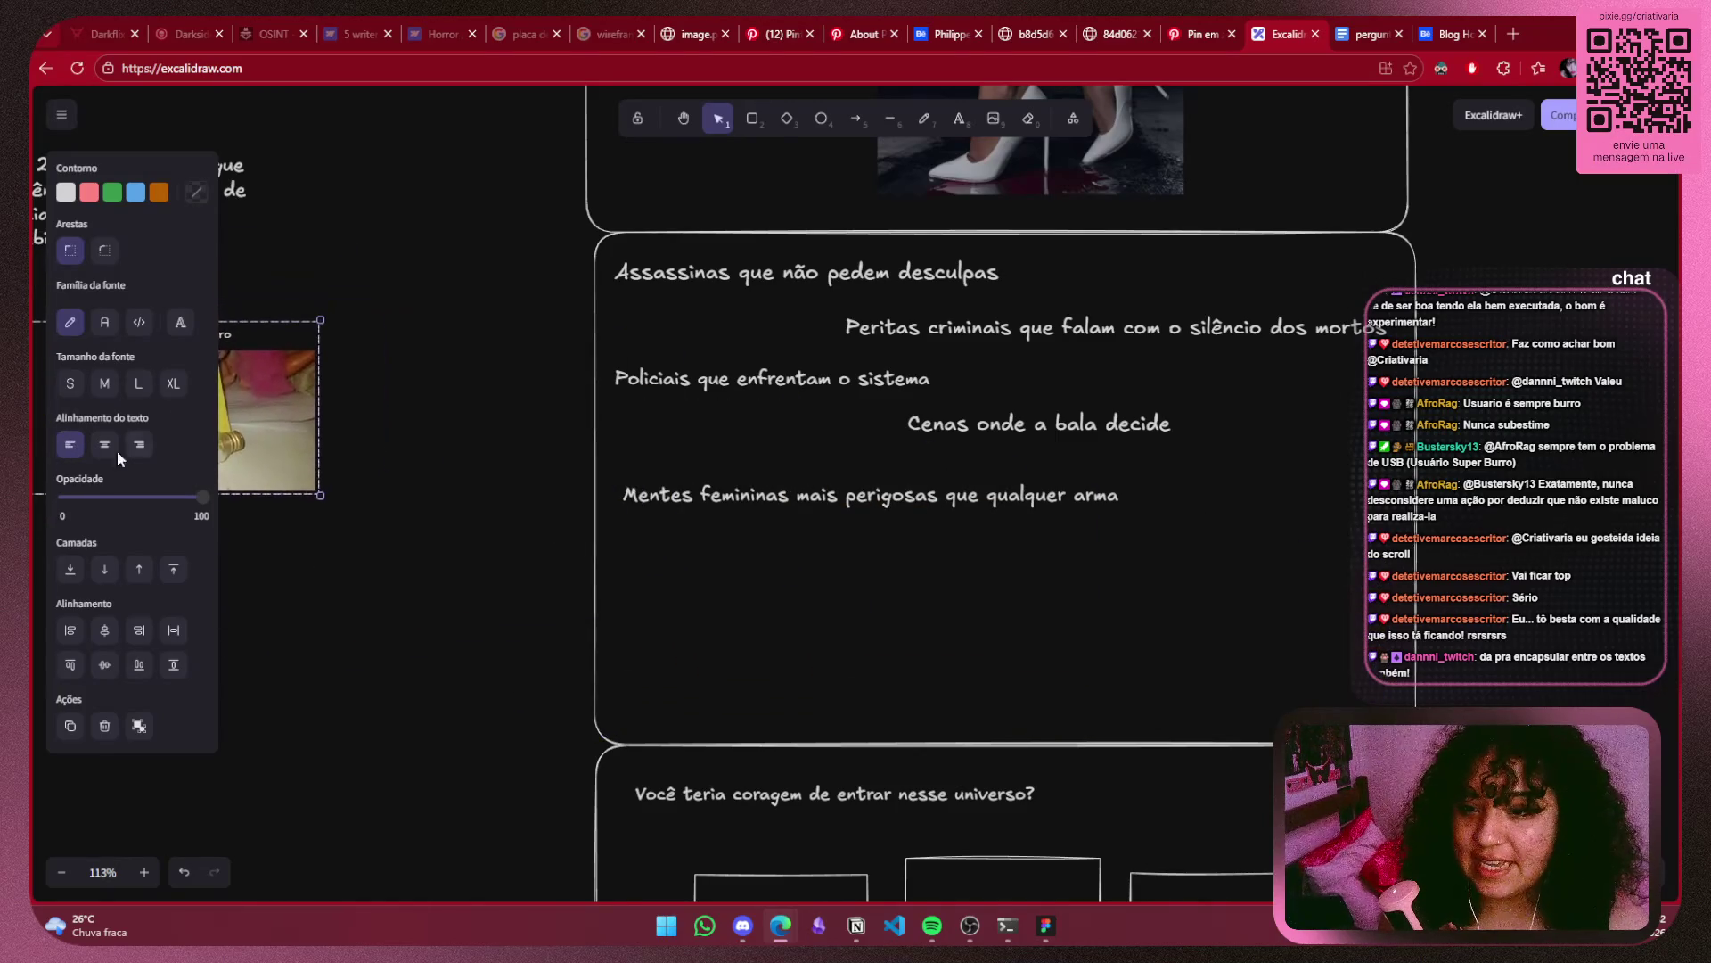
{"action": "left_click", "coordinate": [1021, 499]}
{"action": "left_click", "coordinate": [1070, 426], "text": "shift"}
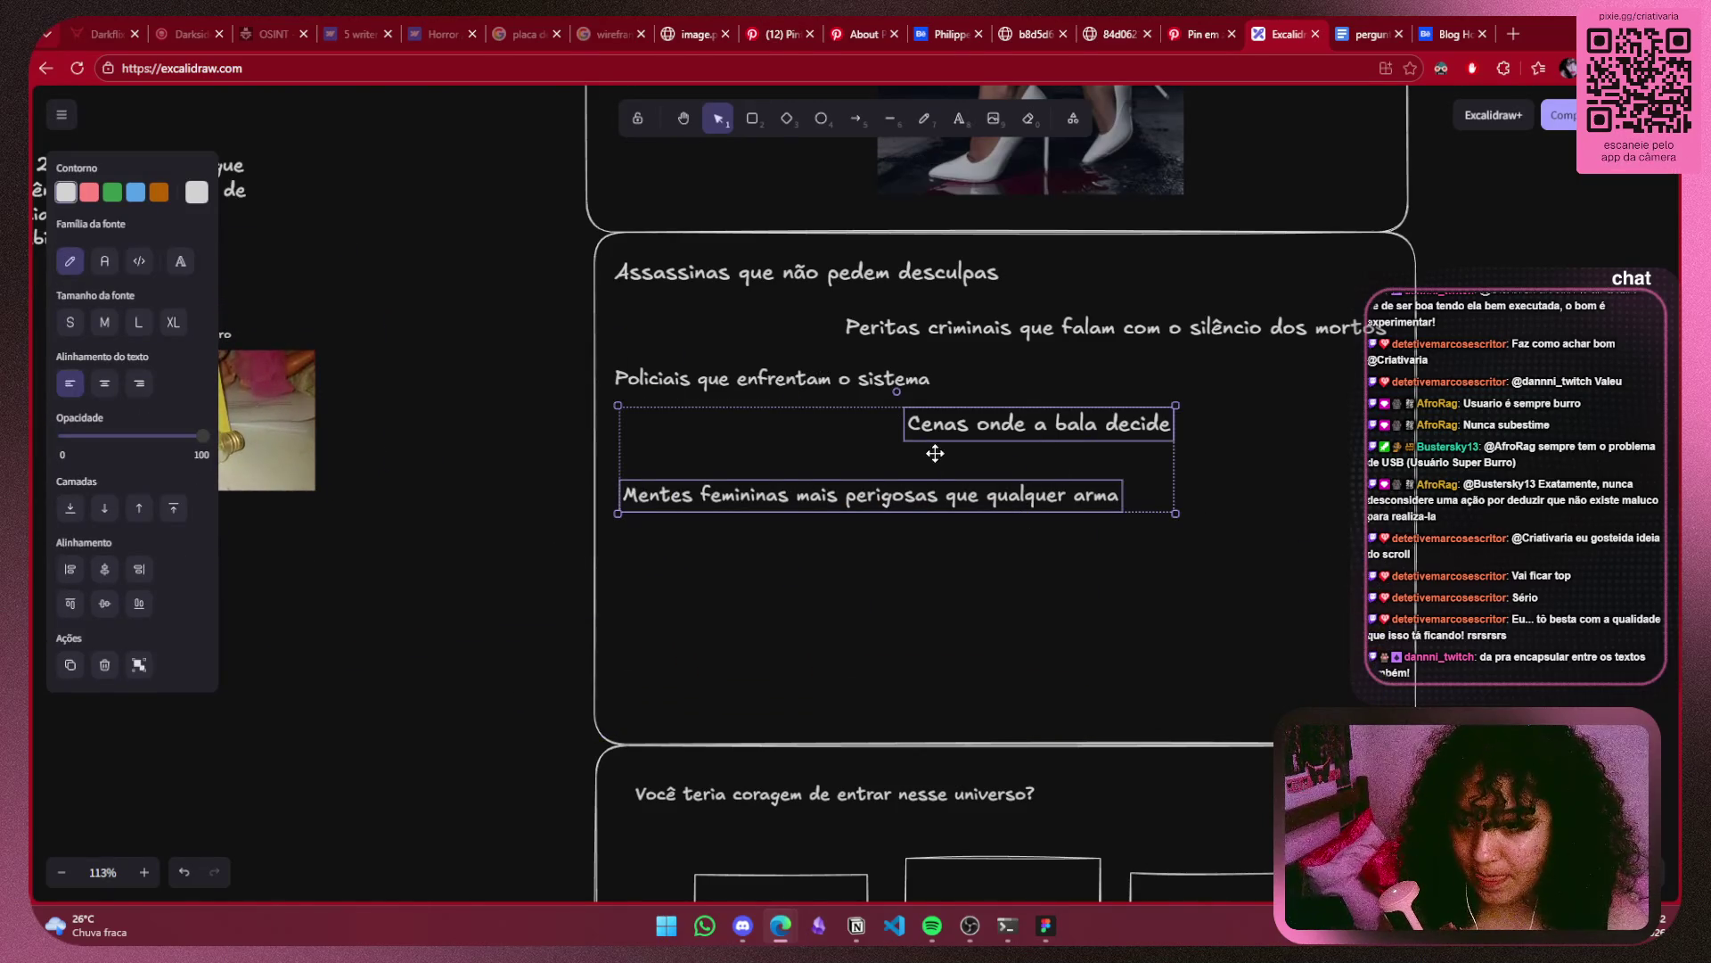
{"action": "left_click_drag", "start_coordinate": [934, 454], "coordinate": [938, 662]}
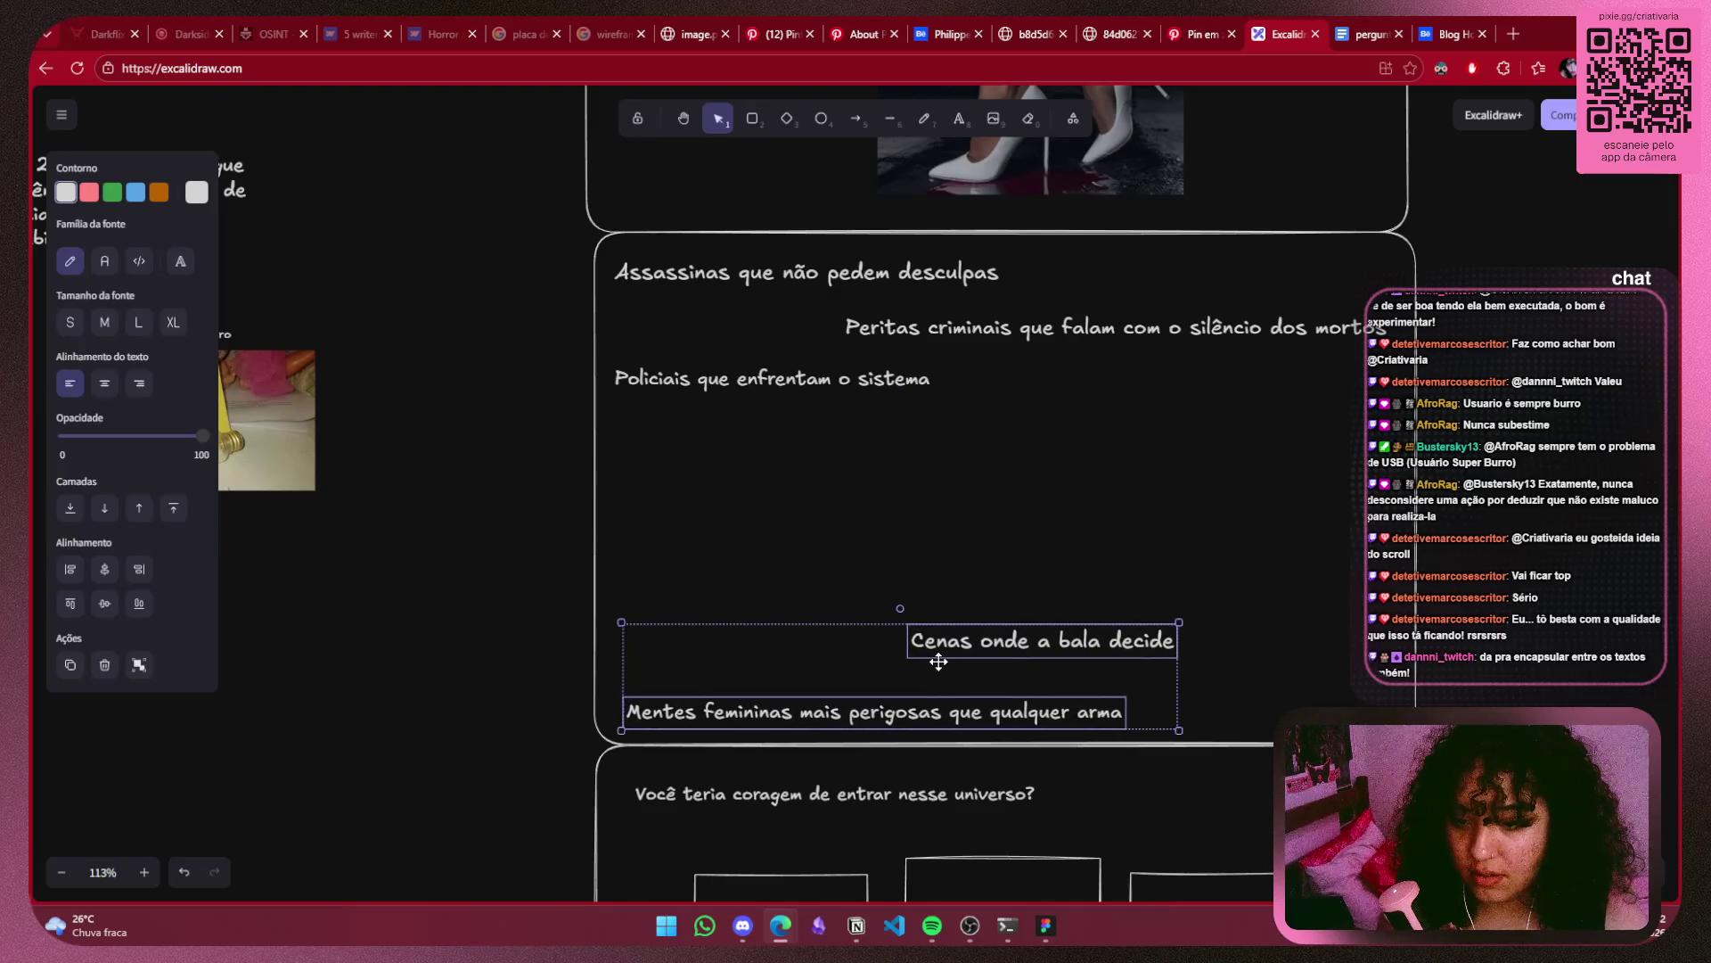
{"action": "left_click", "coordinate": [764, 378]}
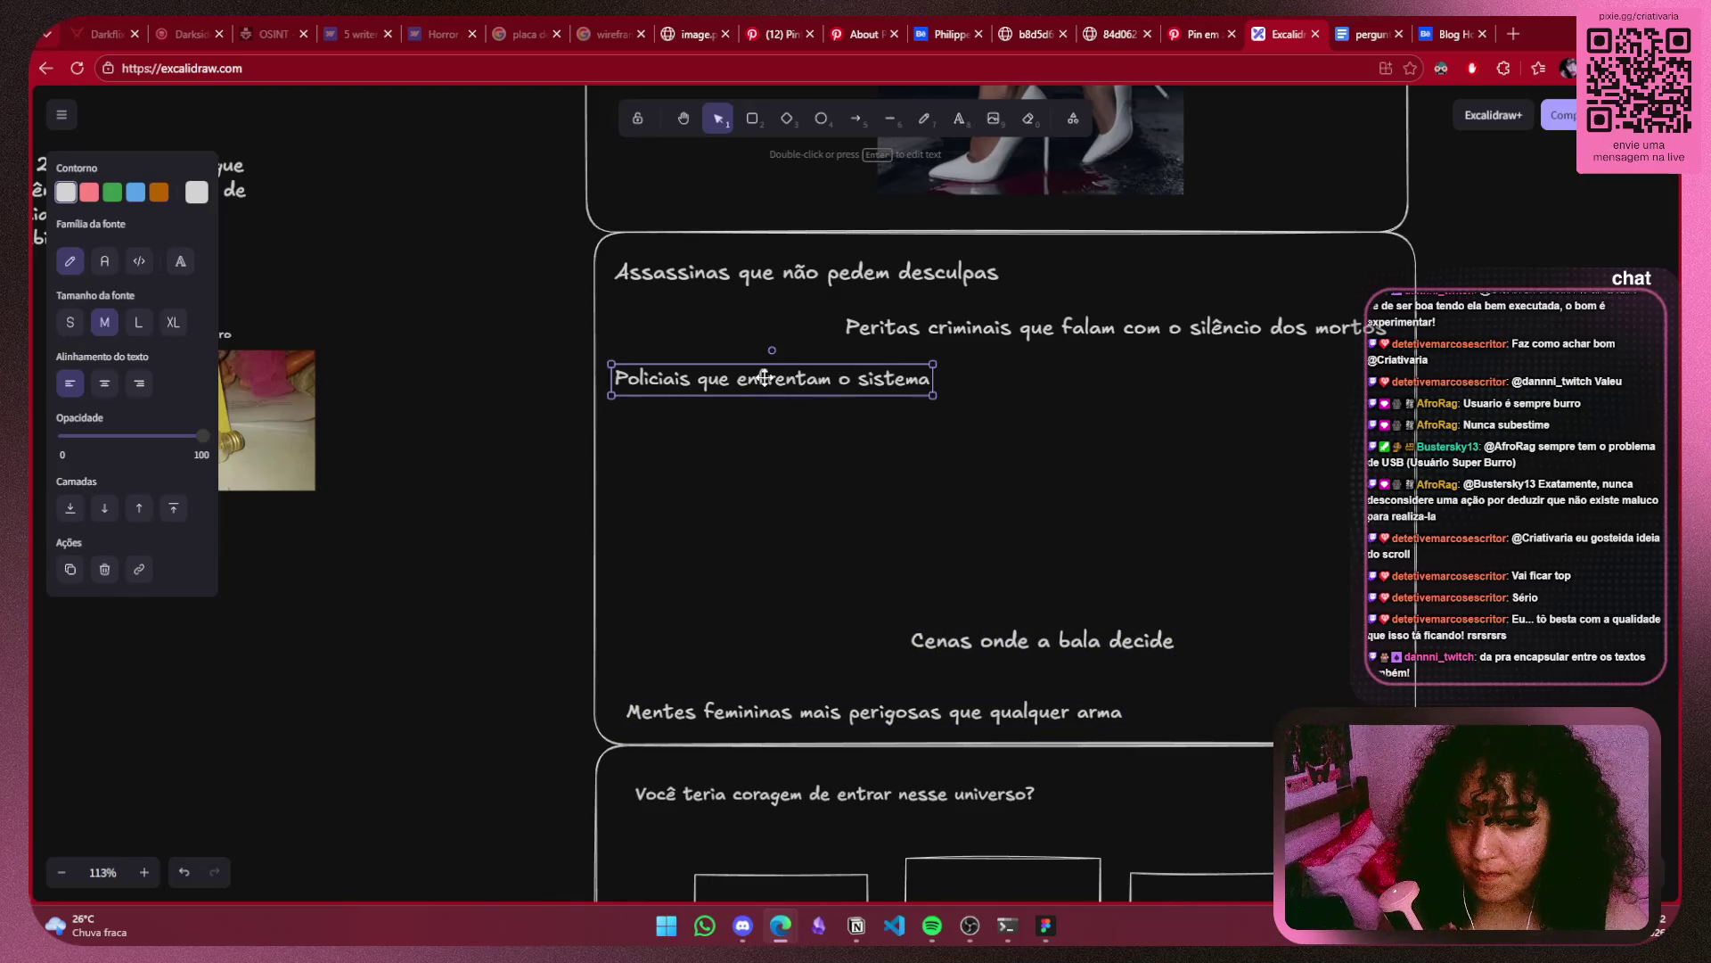
{"action": "key", "text": "Delete"}
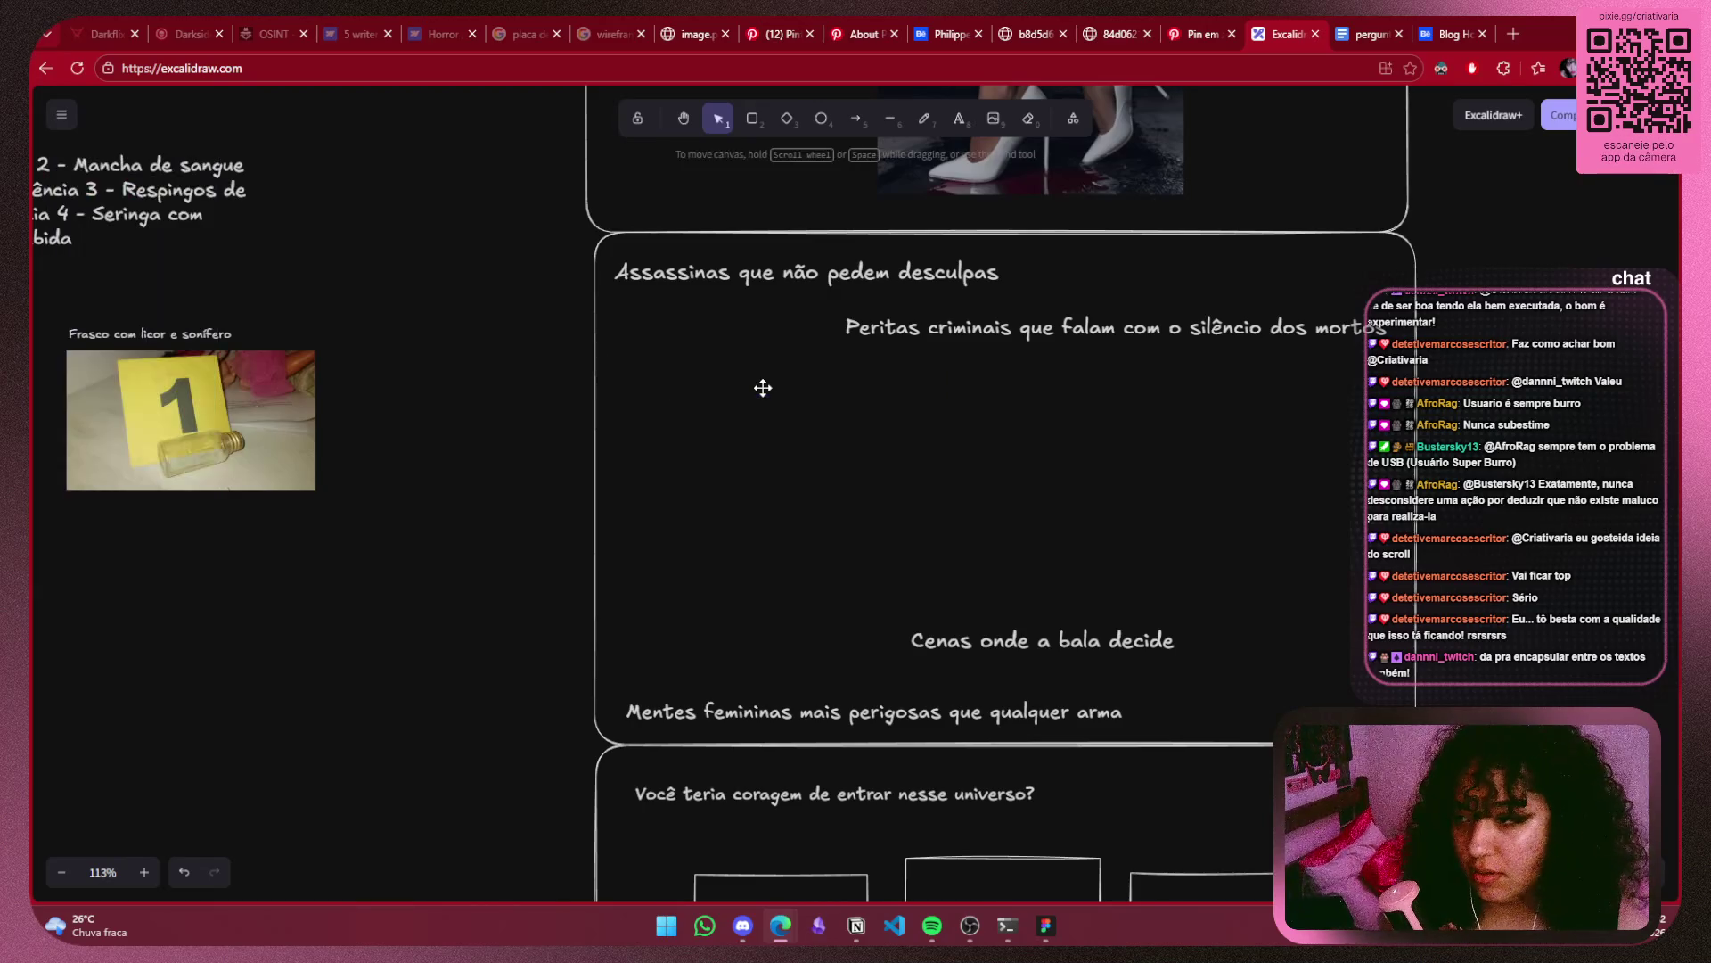
Place the grouped photo row between the Peritas and Cenas taglines.
{"action": "scroll", "coordinate": [157, 590], "scroll_direction": "left", "scroll_amount": 4}
{"action": "left_click_drag", "start_coordinate": [579, 419], "coordinate": [1615, 444]}
{"action": "scroll", "coordinate": [1569, 602], "scroll_direction": "right", "scroll_amount": 5}
{"action": "scroll", "coordinate": [1568, 602], "scroll_direction": "up", "scroll_amount": 1}
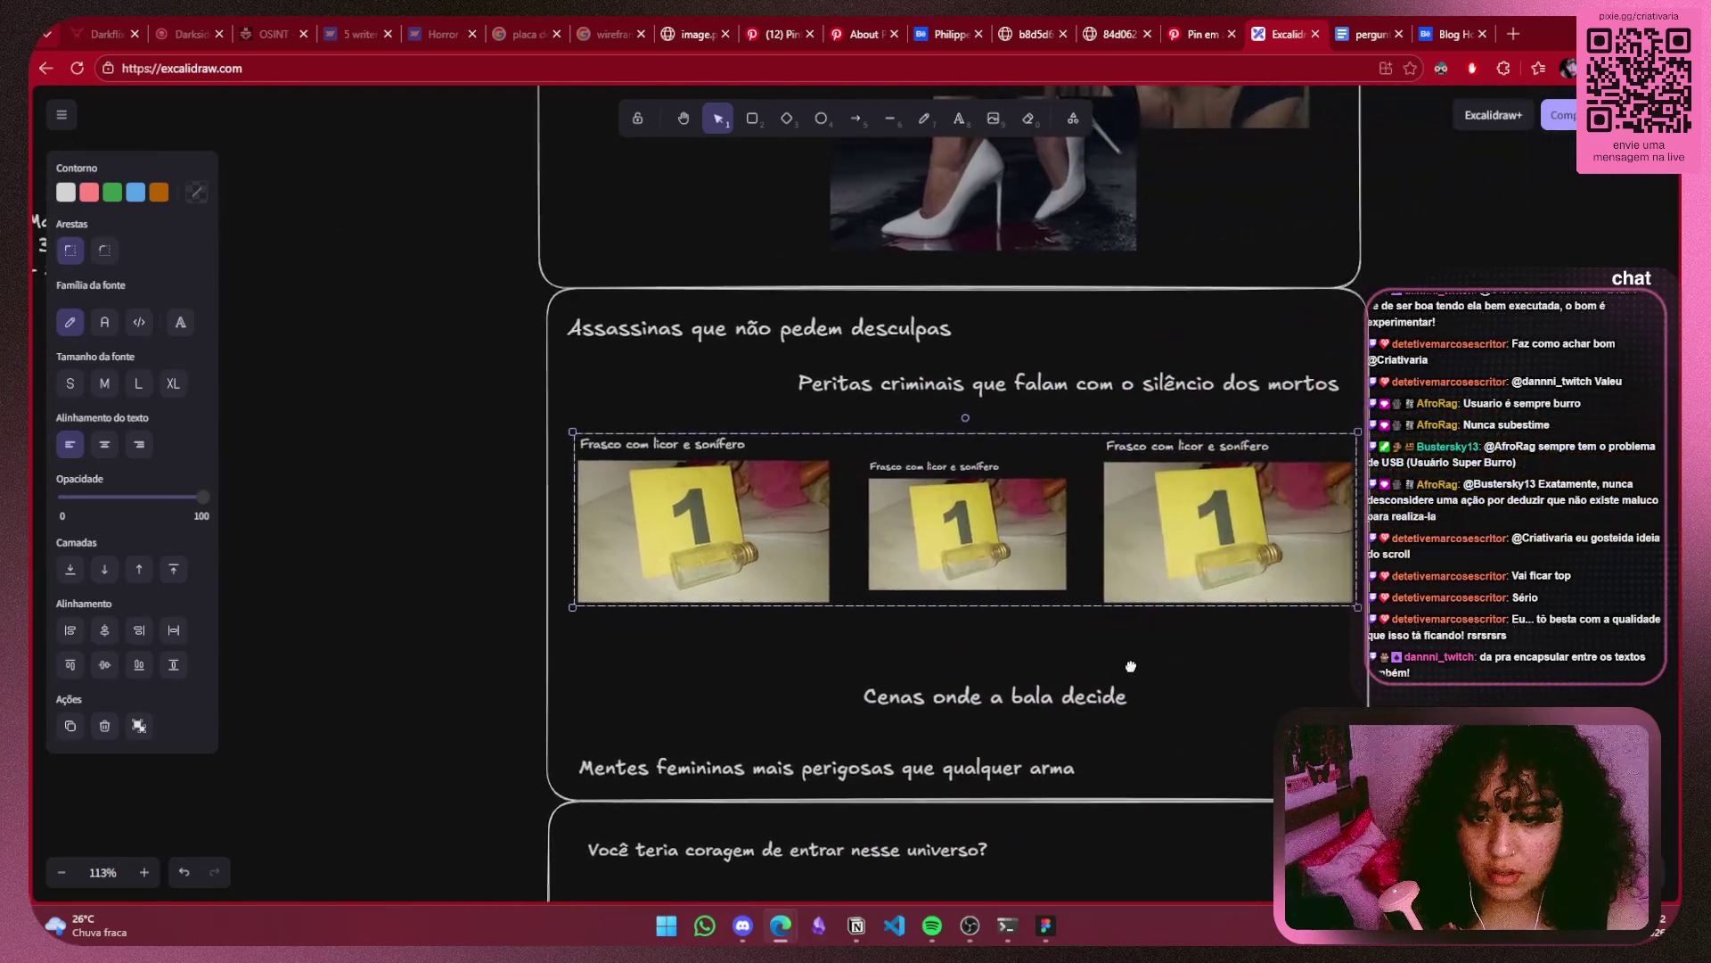
{"action": "left_click_drag", "start_coordinate": [1274, 524], "coordinate": [1266, 533]}
{"action": "left_click", "coordinate": [1590, 521]}
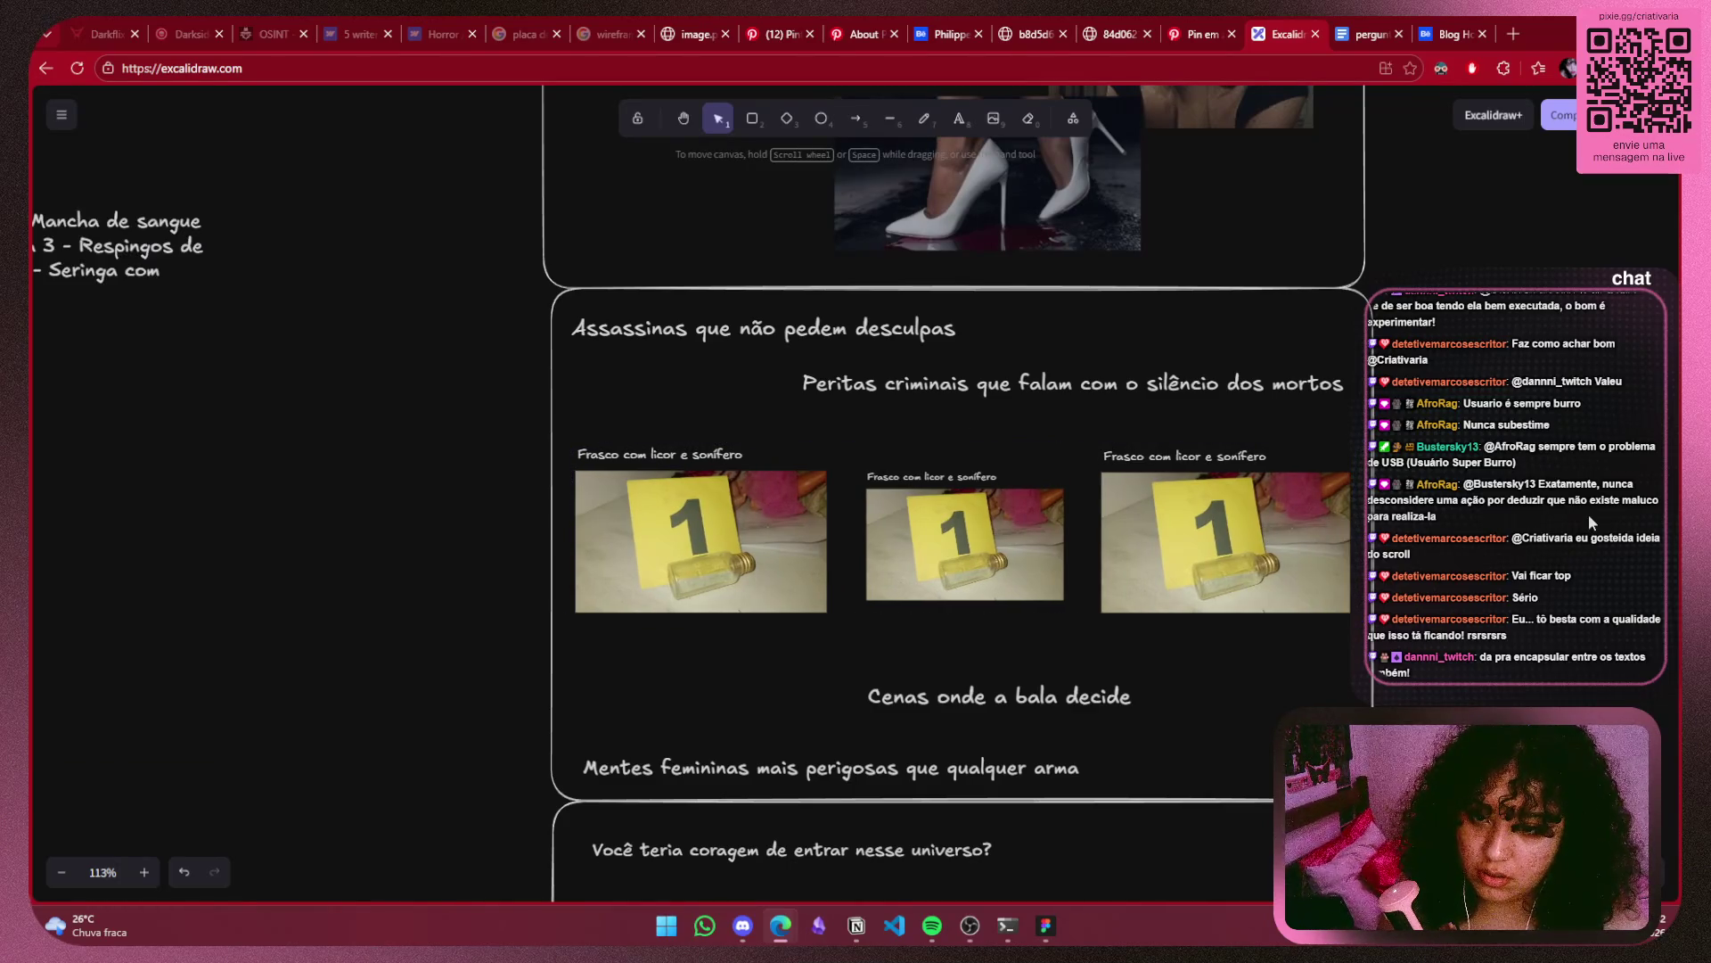
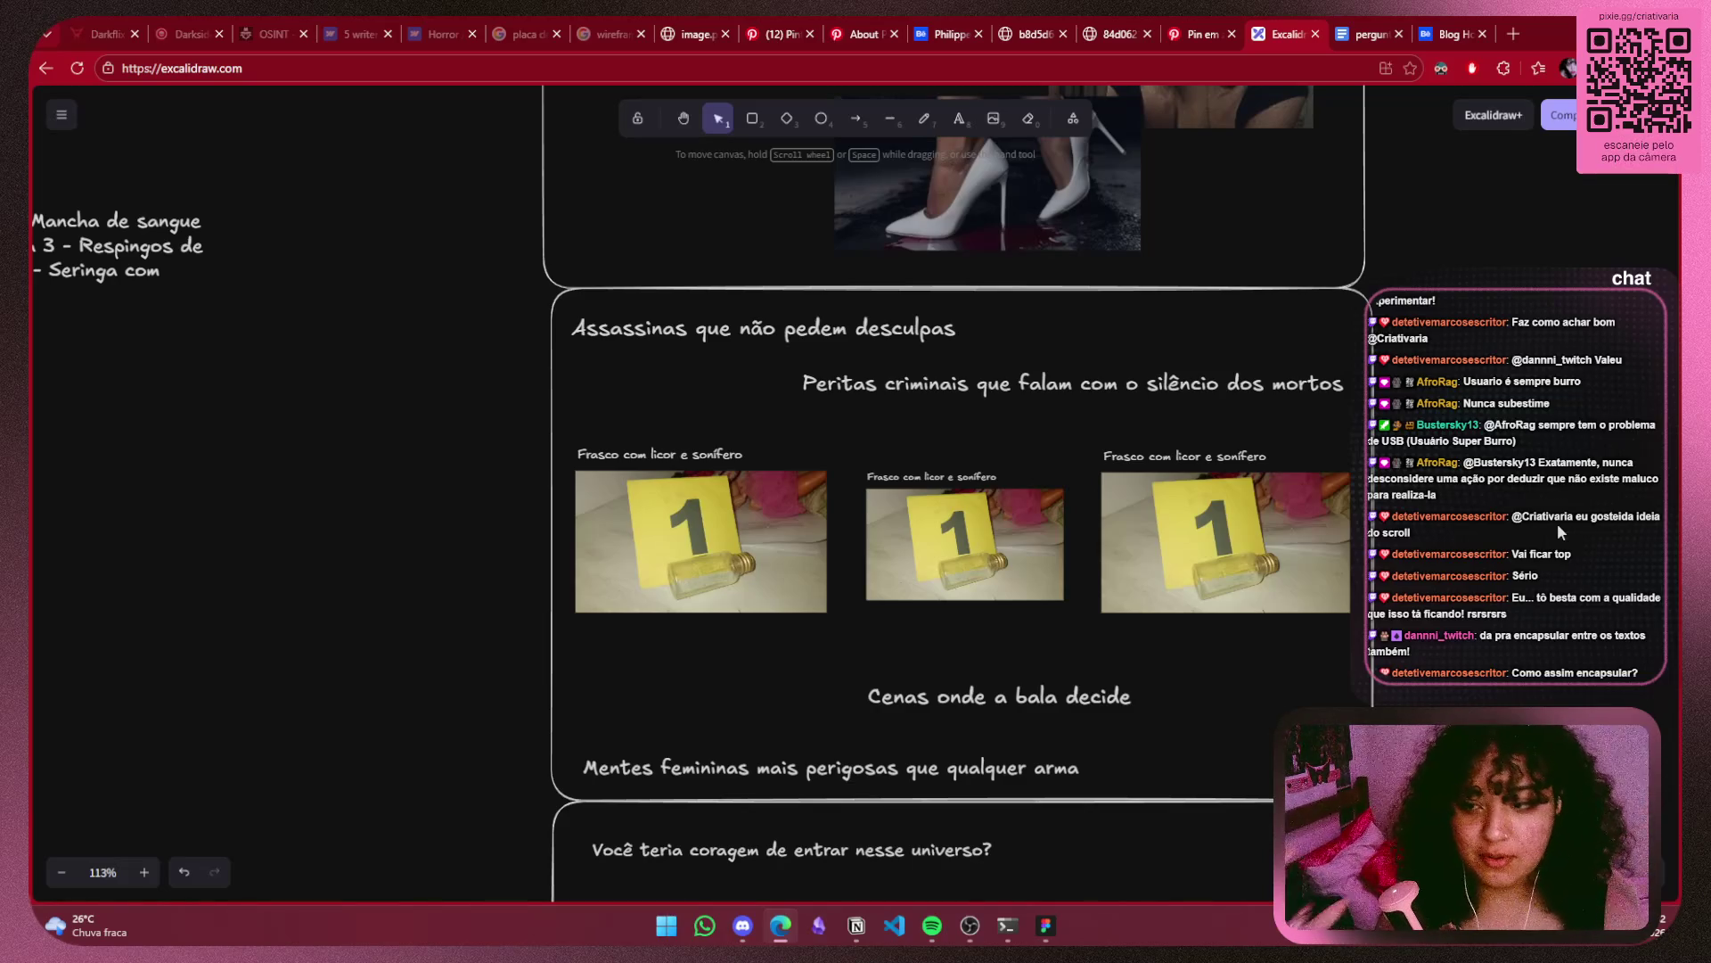
Move 'Cenas onde a bala decide' to the left edge and 'Mentes femininas mais perigosas que qualquer arma' to the right edge.
{"action": "left_click_drag", "start_coordinate": [1025, 695], "coordinate": [1177, 697]}
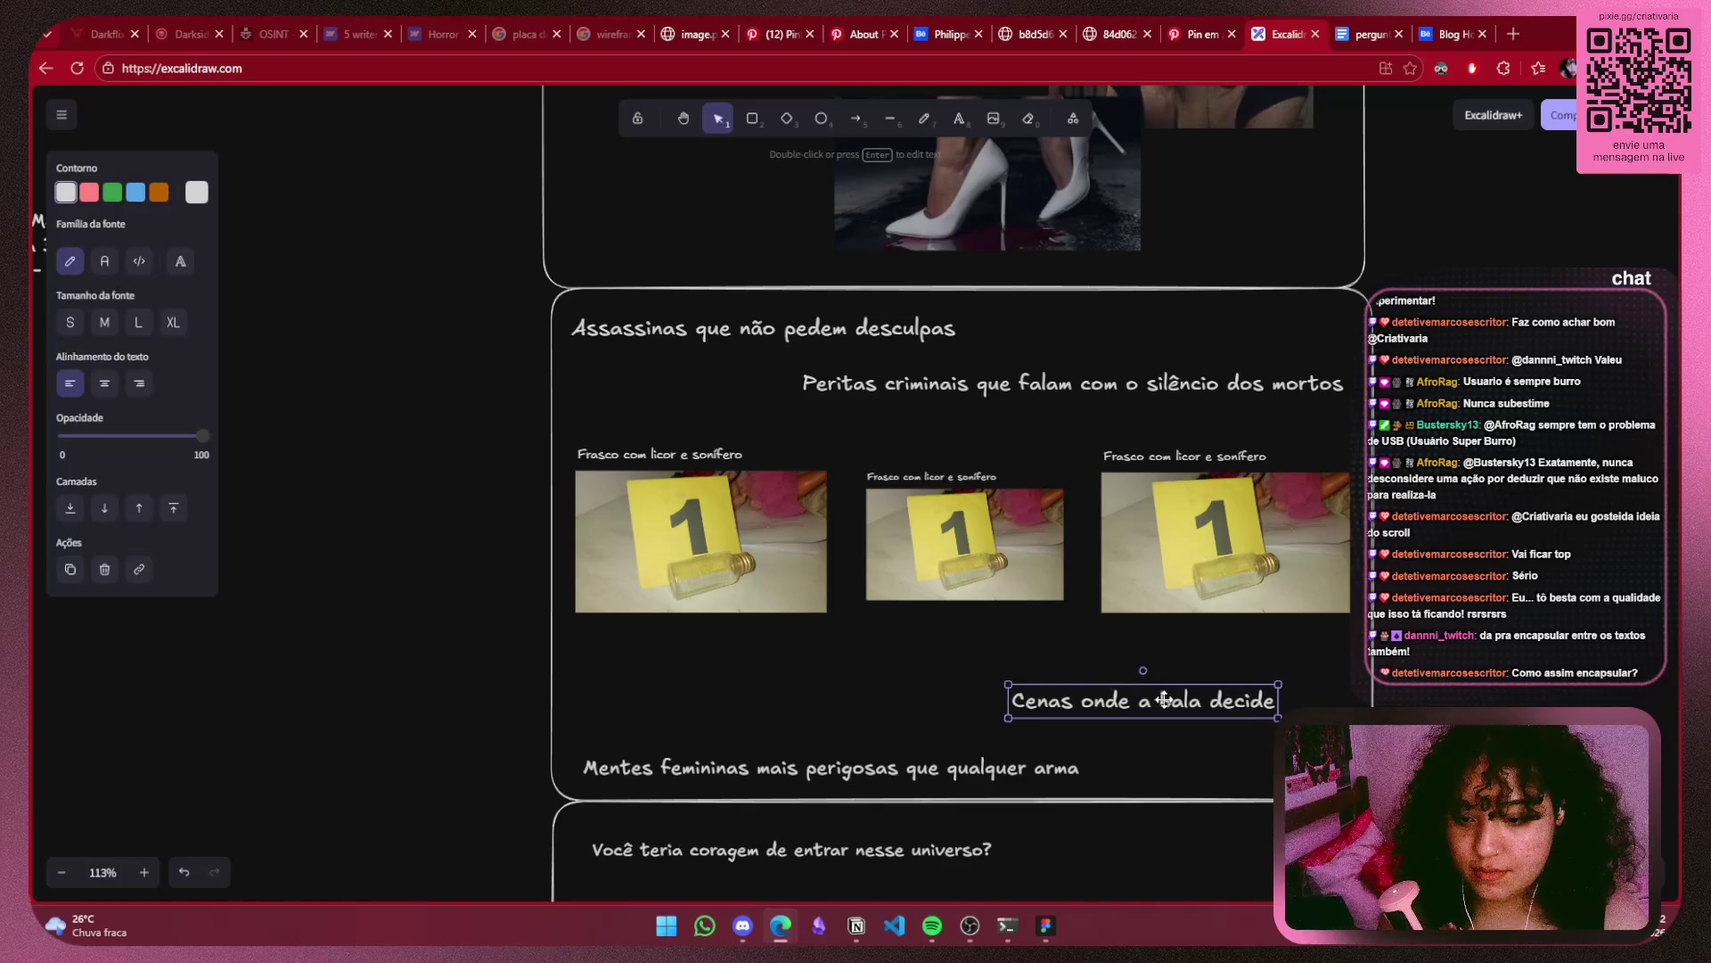
{"action": "left_click_drag", "start_coordinate": [981, 769], "coordinate": [974, 757]}
{"action": "left_click_drag", "start_coordinate": [1160, 698], "coordinate": [731, 693]}
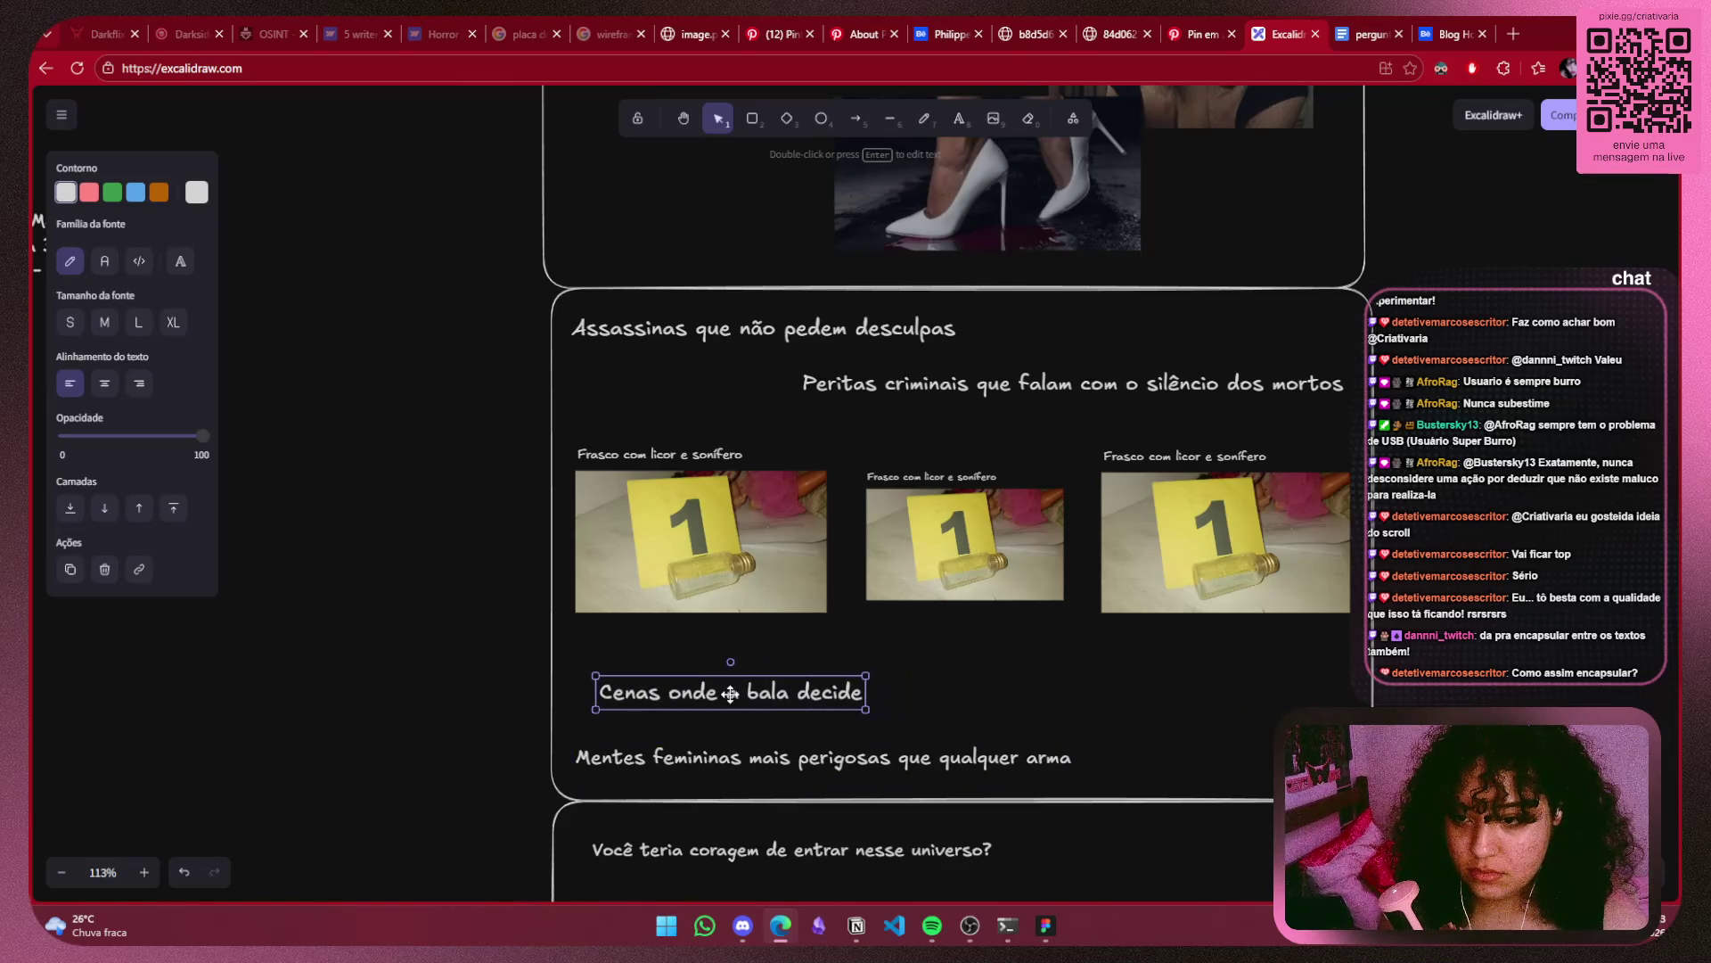
{"action": "left_click", "coordinate": [943, 757]}
{"action": "left_click_drag", "start_coordinate": [943, 757], "coordinate": [1196, 756]}
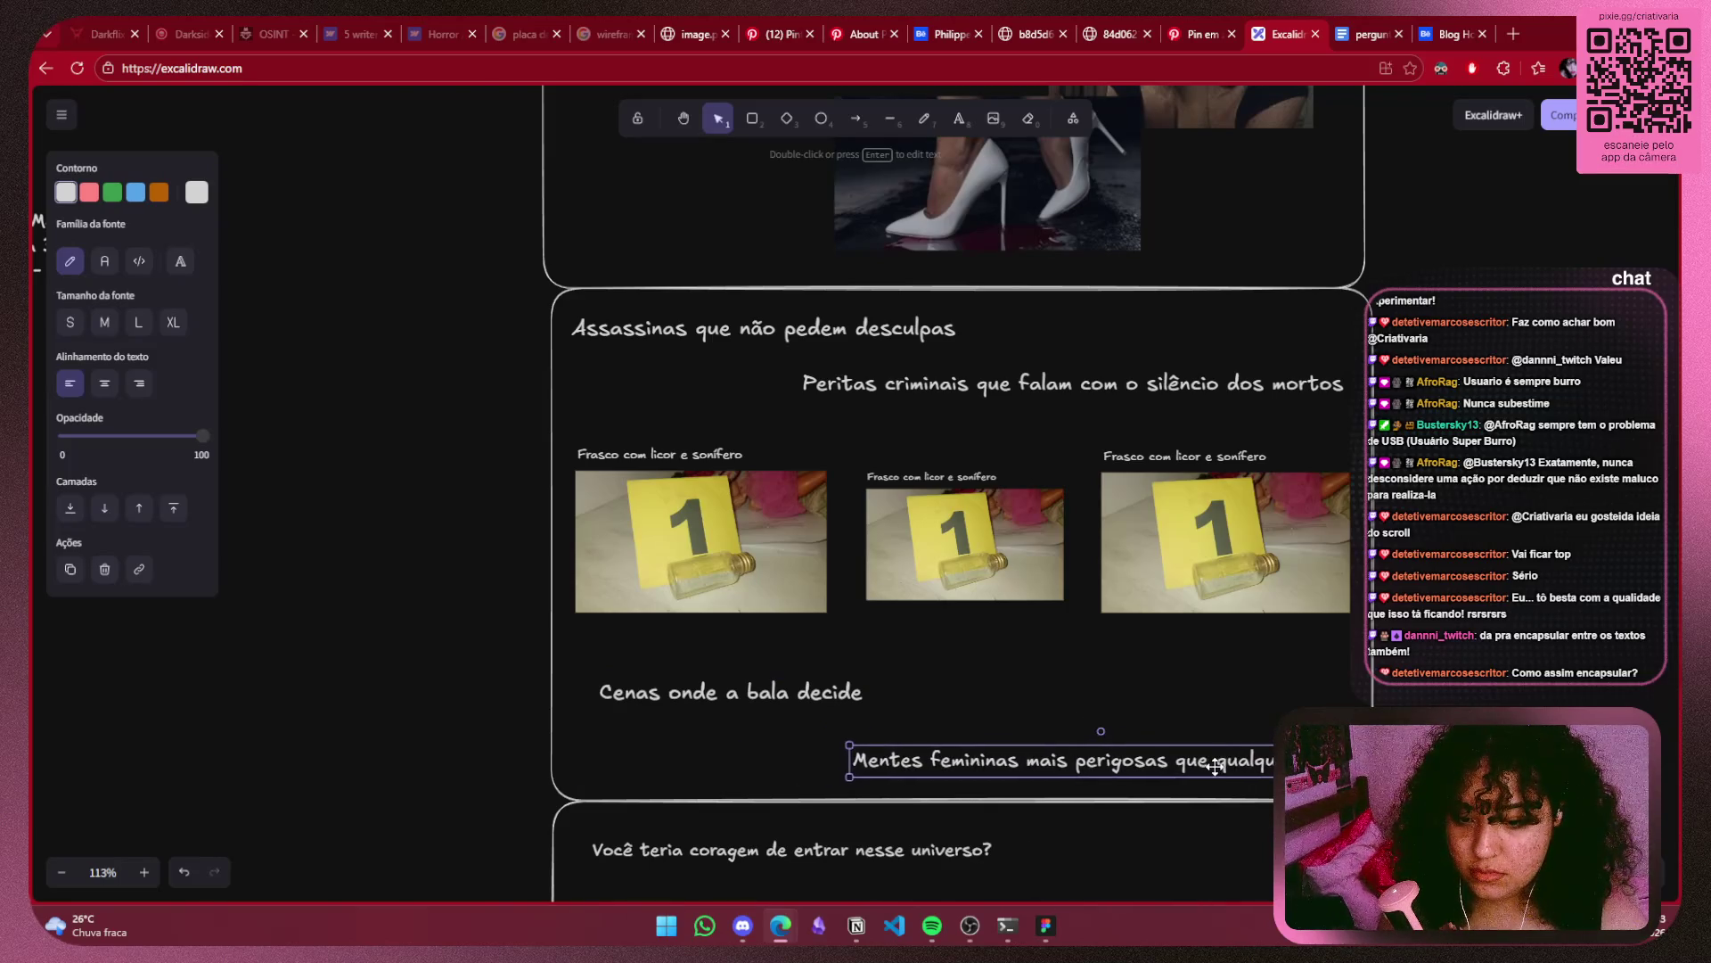
{"action": "left_click_drag", "start_coordinate": [1195, 755], "coordinate": [1222, 772]}
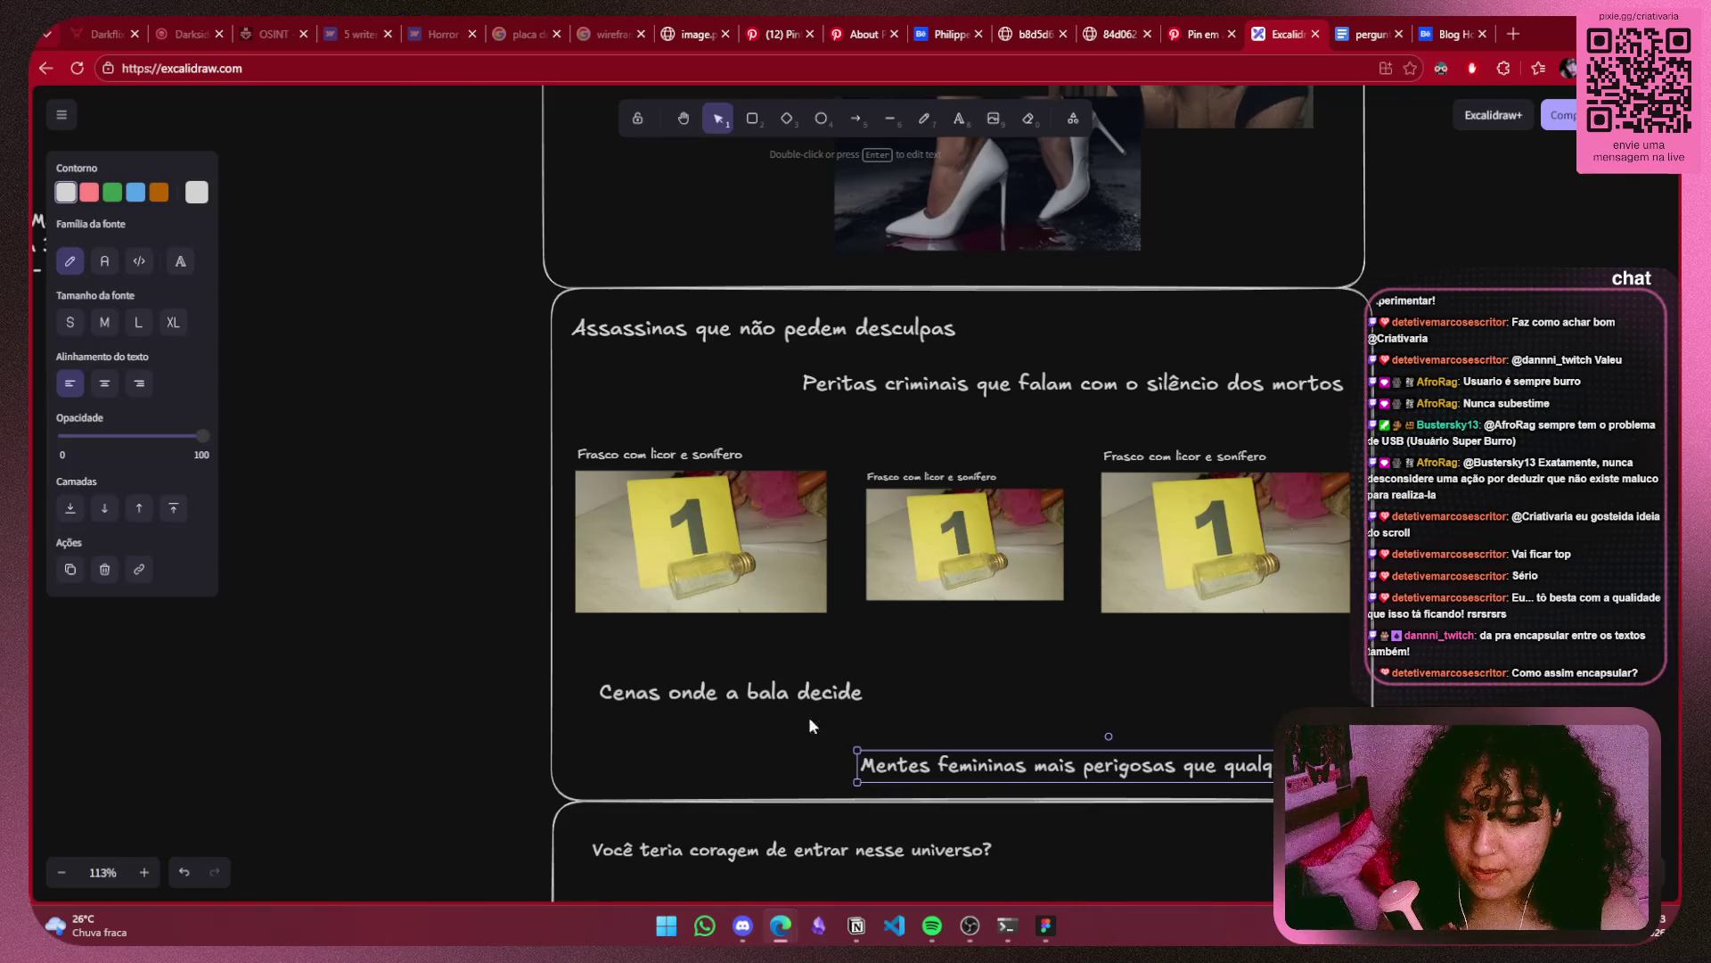
{"action": "left_click_drag", "start_coordinate": [806, 700], "coordinate": [776, 693]}
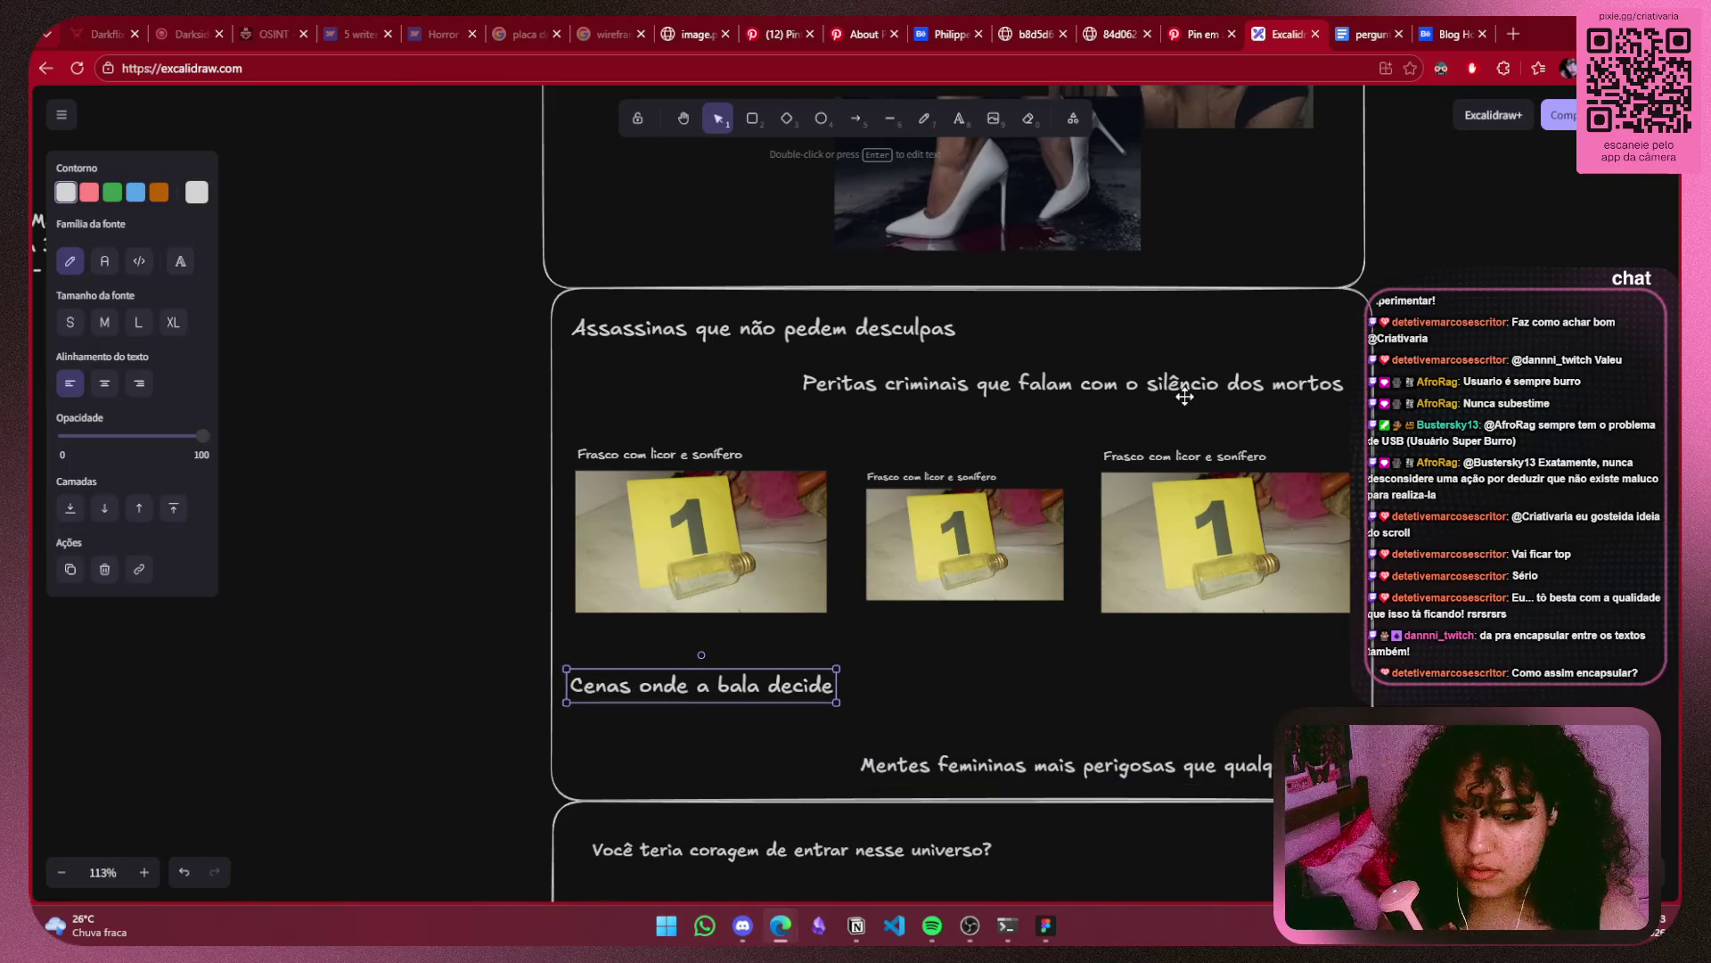
Lower the Peritas criminais heading slightly and nudge 'Assassinas que não pedem desculpas' right.
{"action": "left_click_drag", "start_coordinate": [1184, 397], "coordinate": [1191, 413]}
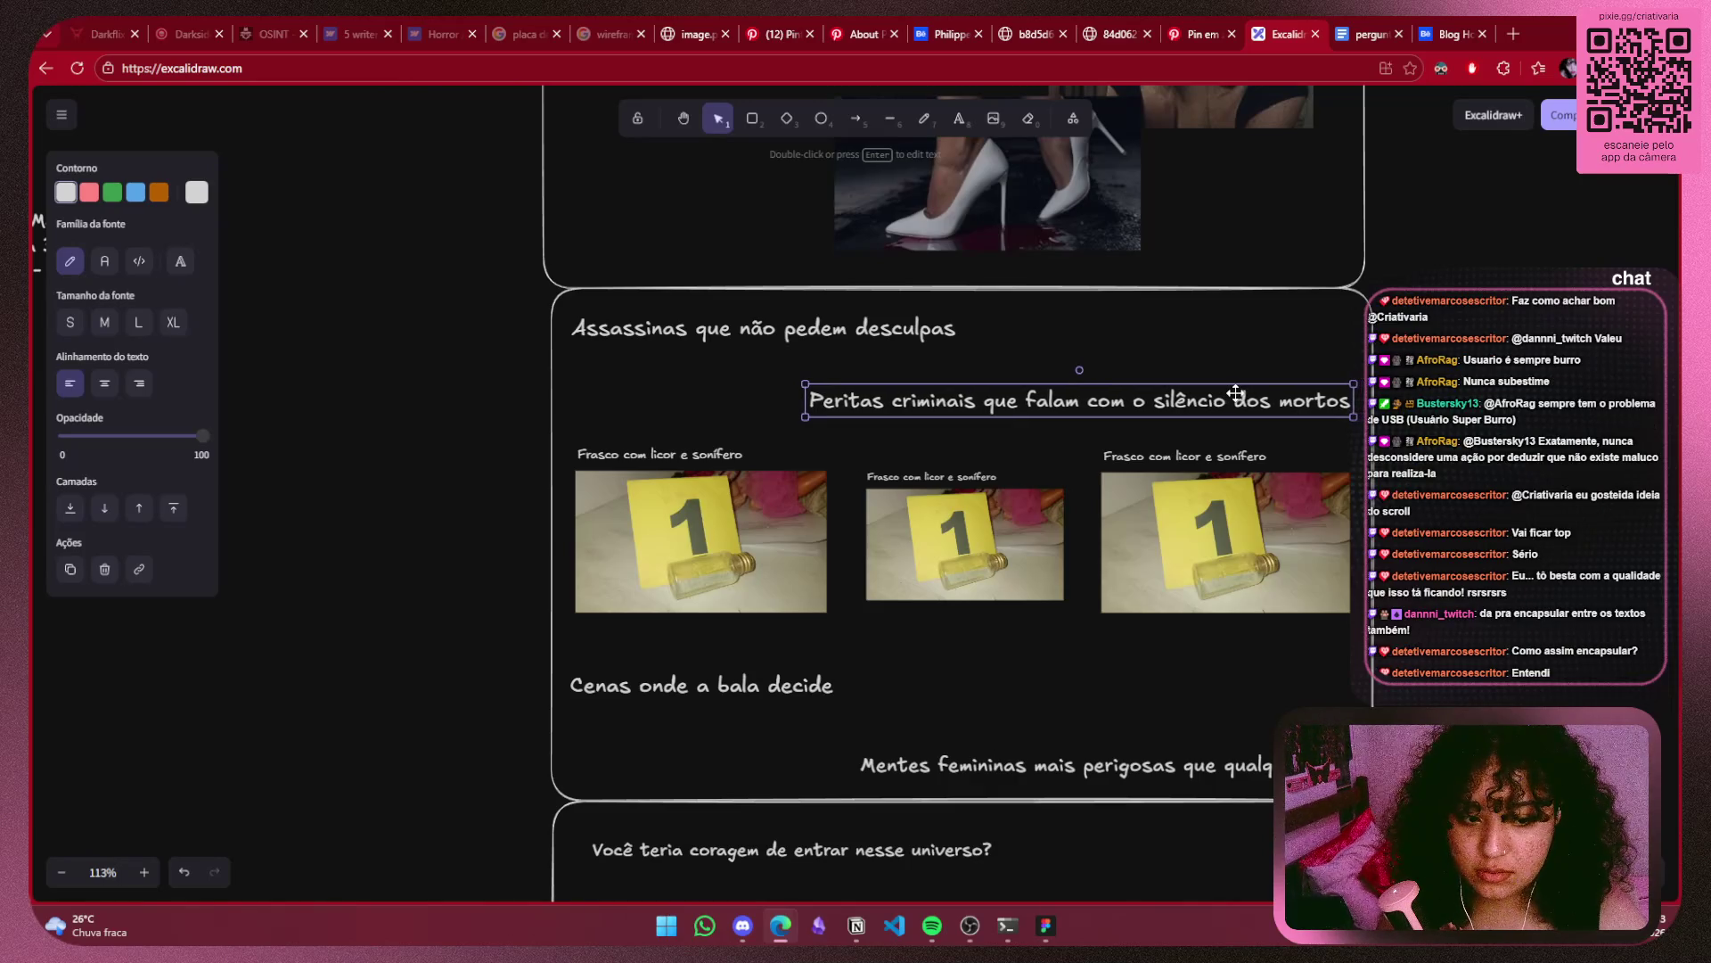
{"action": "left_click_drag", "start_coordinate": [731, 327], "coordinate": [735, 328]}
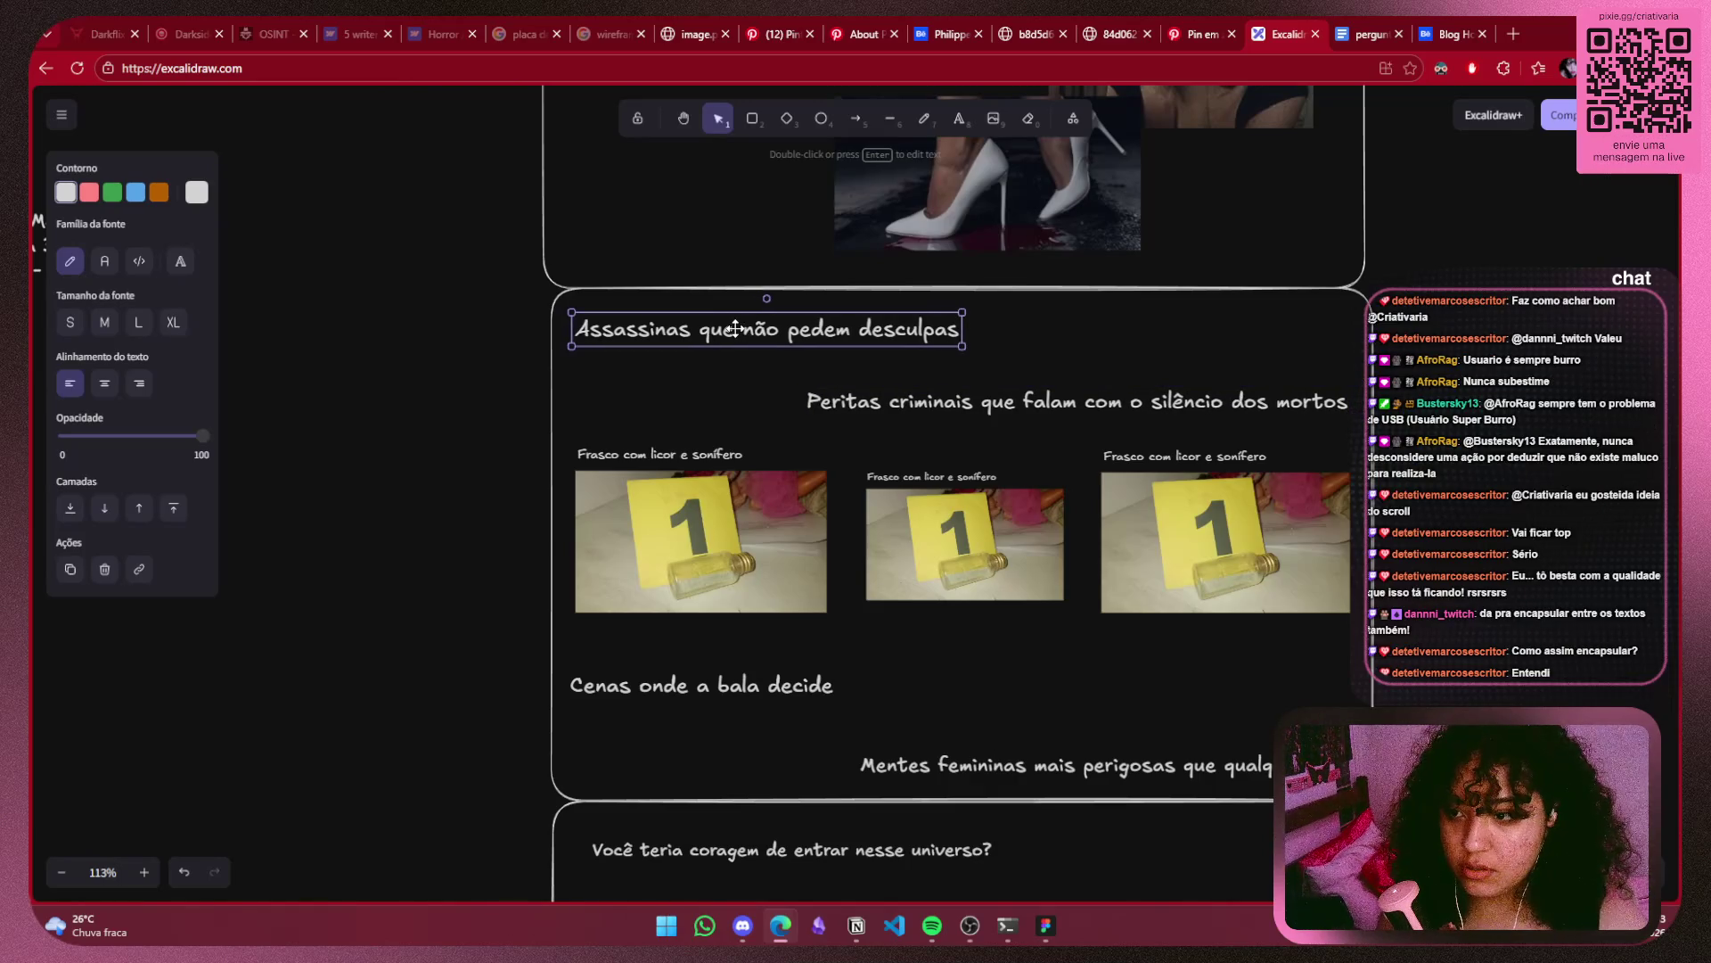
{"action": "key", "text": "Escape"}
{"action": "scroll", "coordinate": [1569, 506], "scroll_direction": "down", "scroll_amount": 4}
{"action": "scroll", "coordinate": [1458, 467], "scroll_direction": "down", "scroll_amount": 2}
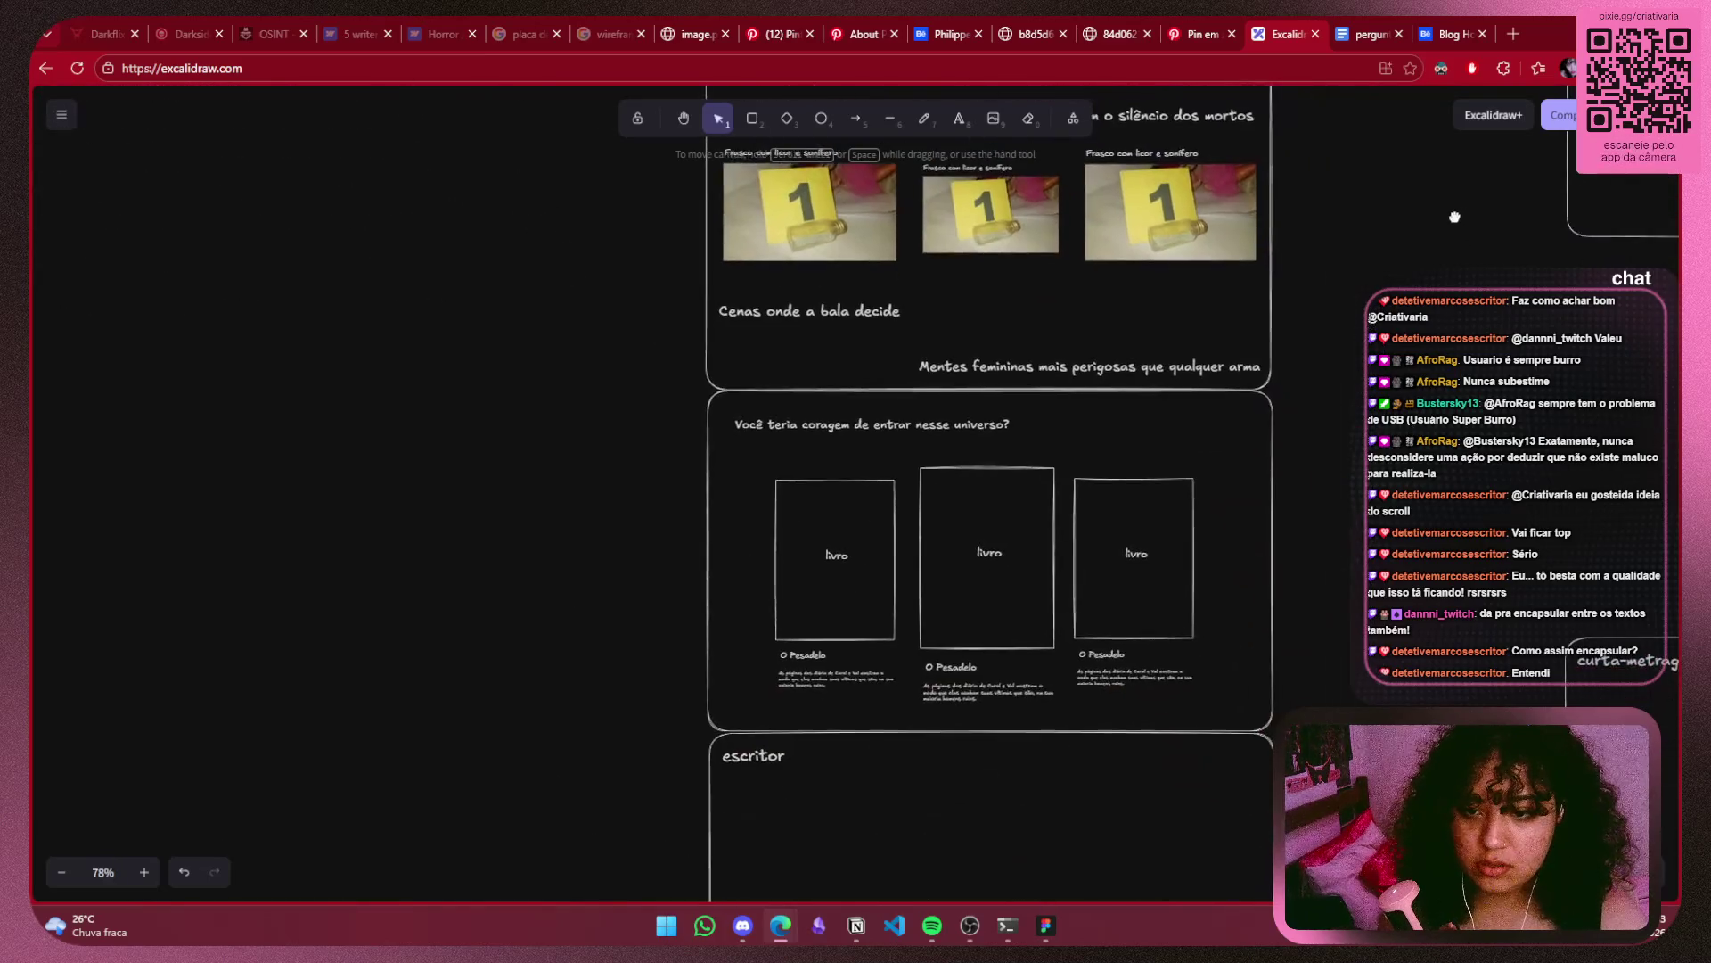
{"action": "scroll", "coordinate": [1458, 467], "scroll_direction": "up", "scroll_amount": 2}
{"action": "scroll", "coordinate": [1114, 695], "scroll_direction": "up", "scroll_amount": 5}
Fine-tune the Mentes femininas heading down and the Cenas heading slightly right.
{"action": "left_click", "coordinate": [1054, 571]}
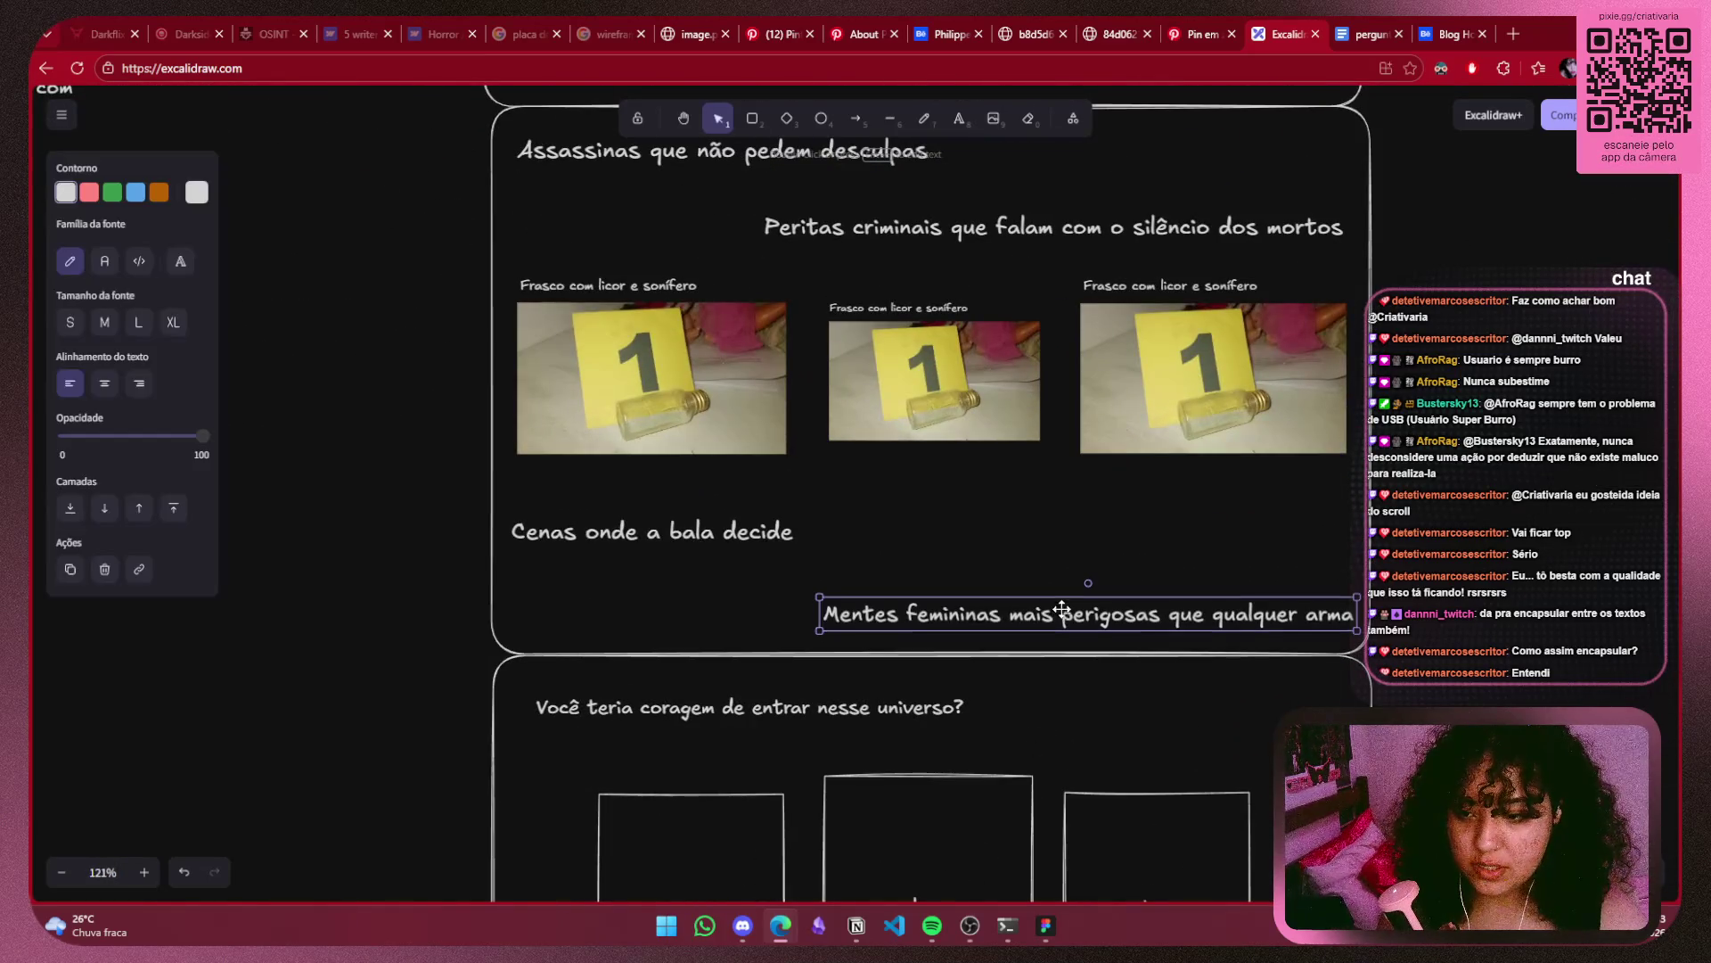
{"action": "left_click_drag", "start_coordinate": [1054, 572], "coordinate": [1057, 578]}
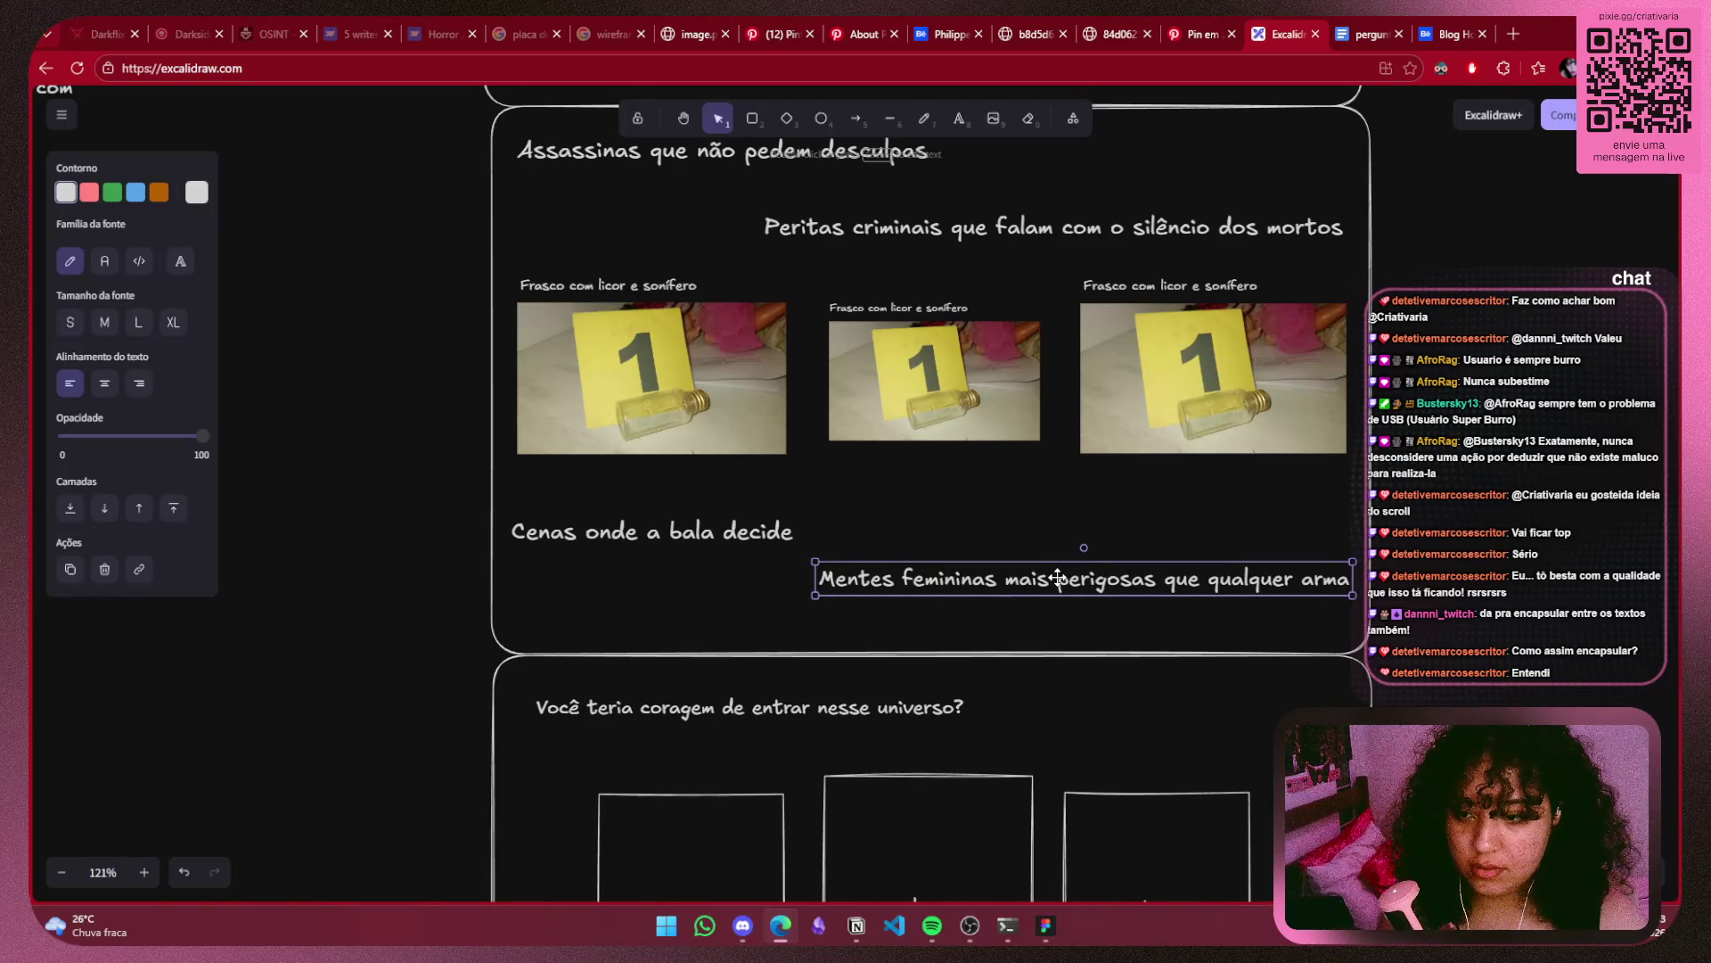
{"action": "left_click", "coordinate": [655, 531]}
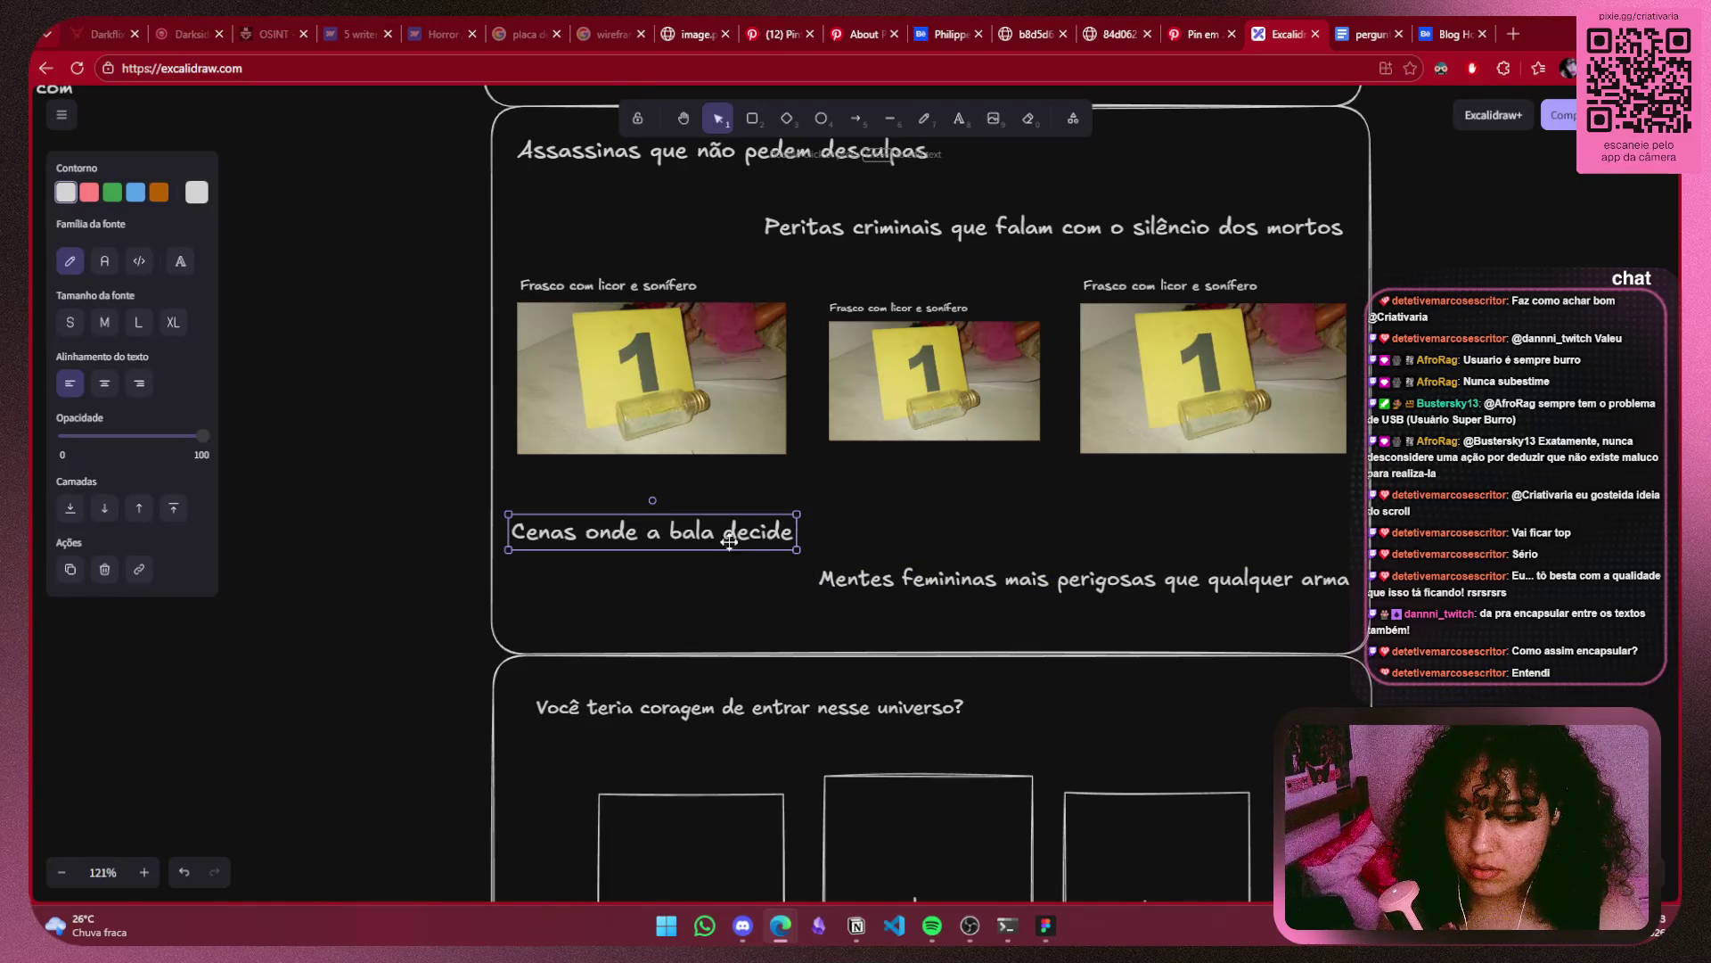
{"action": "left_click_drag", "start_coordinate": [733, 535], "coordinate": [742, 536]}
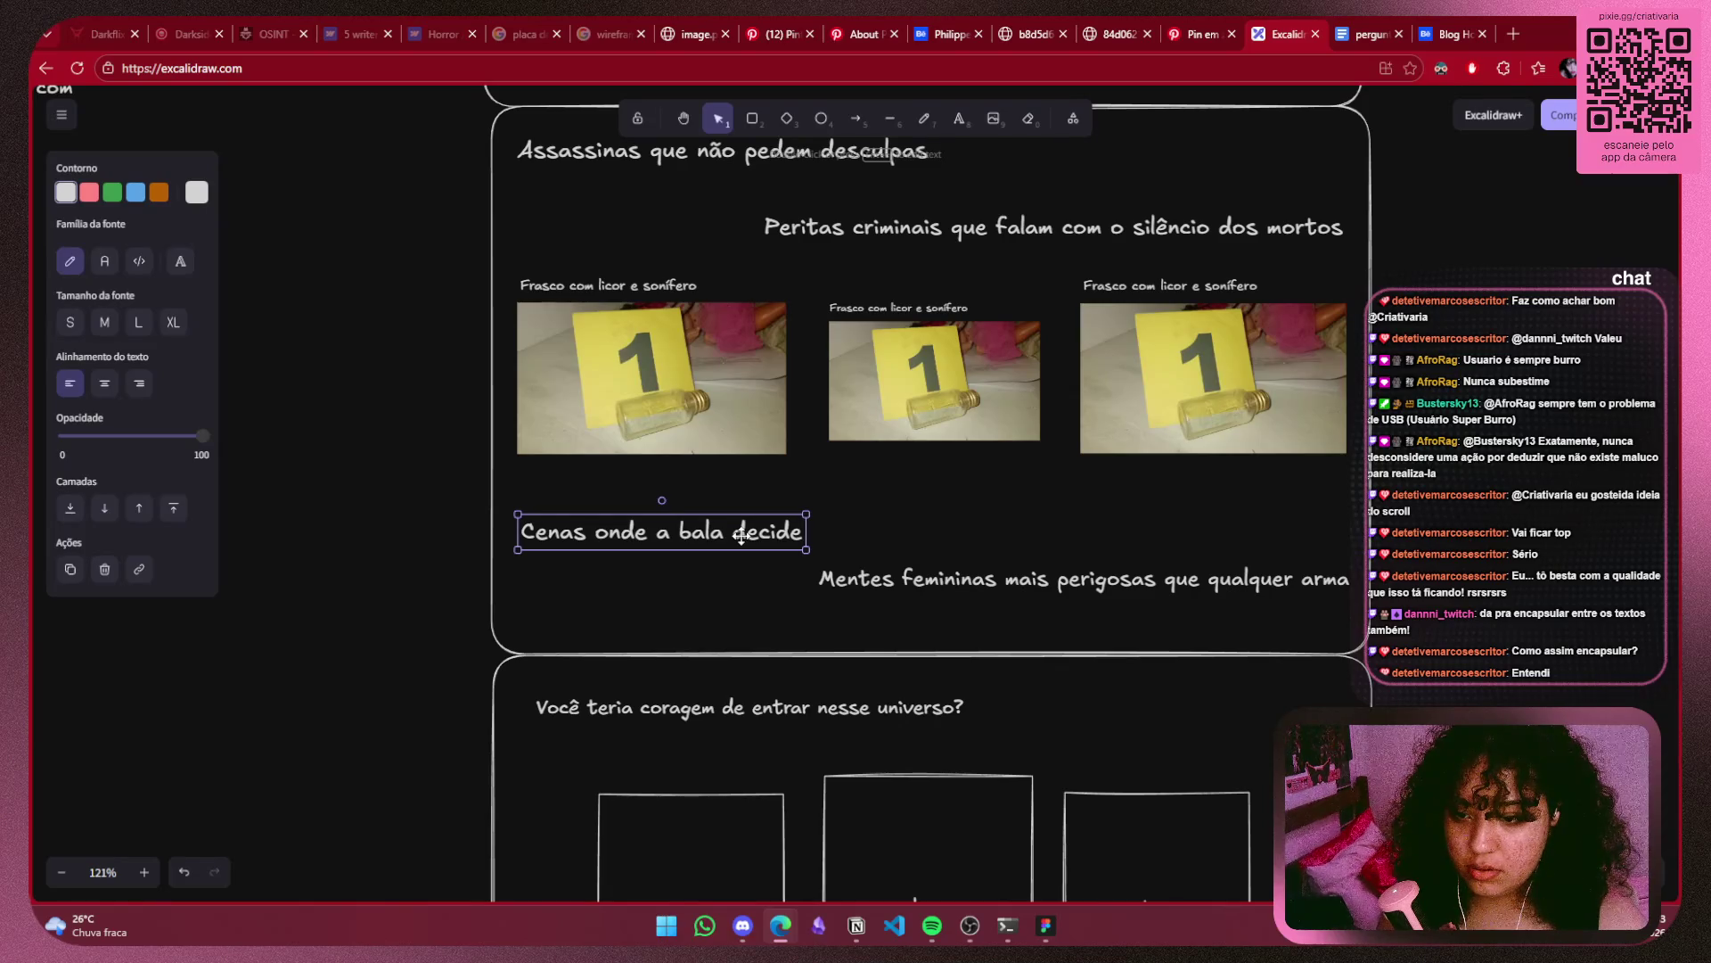
{"action": "scroll", "coordinate": [1308, 443], "scroll_direction": "up", "scroll_amount": 3}
{"action": "left_click", "coordinate": [1114, 355]}
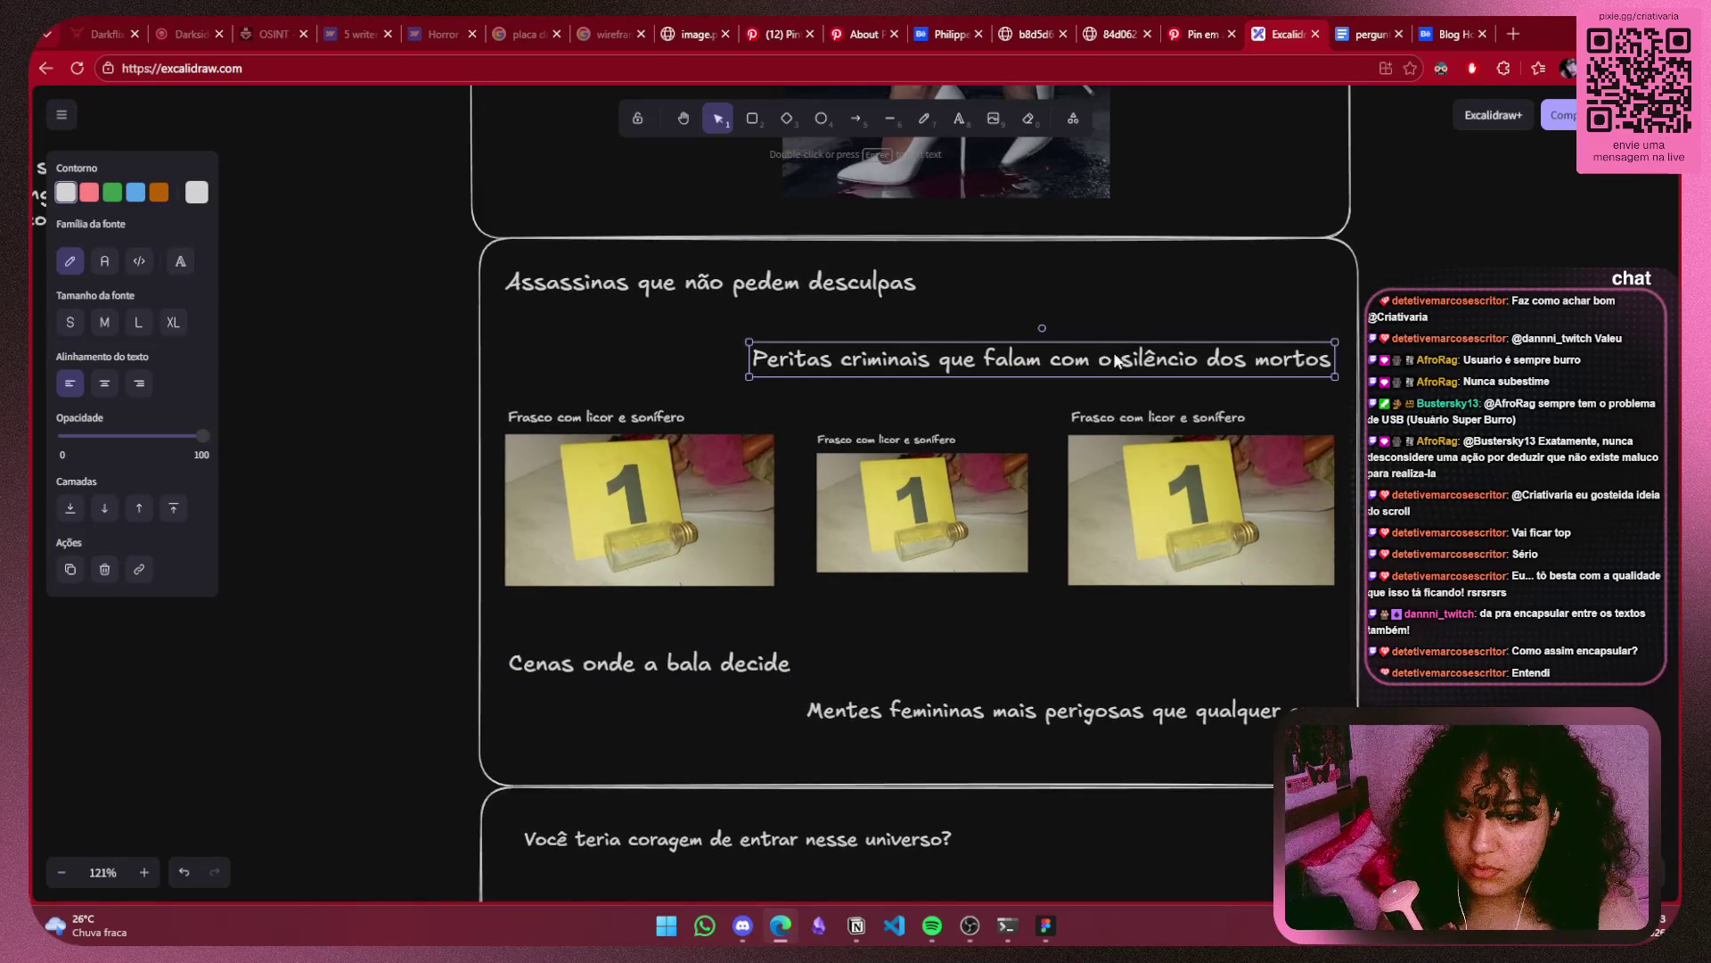
Move Peritas criminais up, then shift it together with the Assassinas heading.
{"action": "left_click_drag", "start_coordinate": [1114, 354], "coordinate": [1119, 325]}
{"action": "left_click", "coordinate": [888, 288], "text": "shift"}
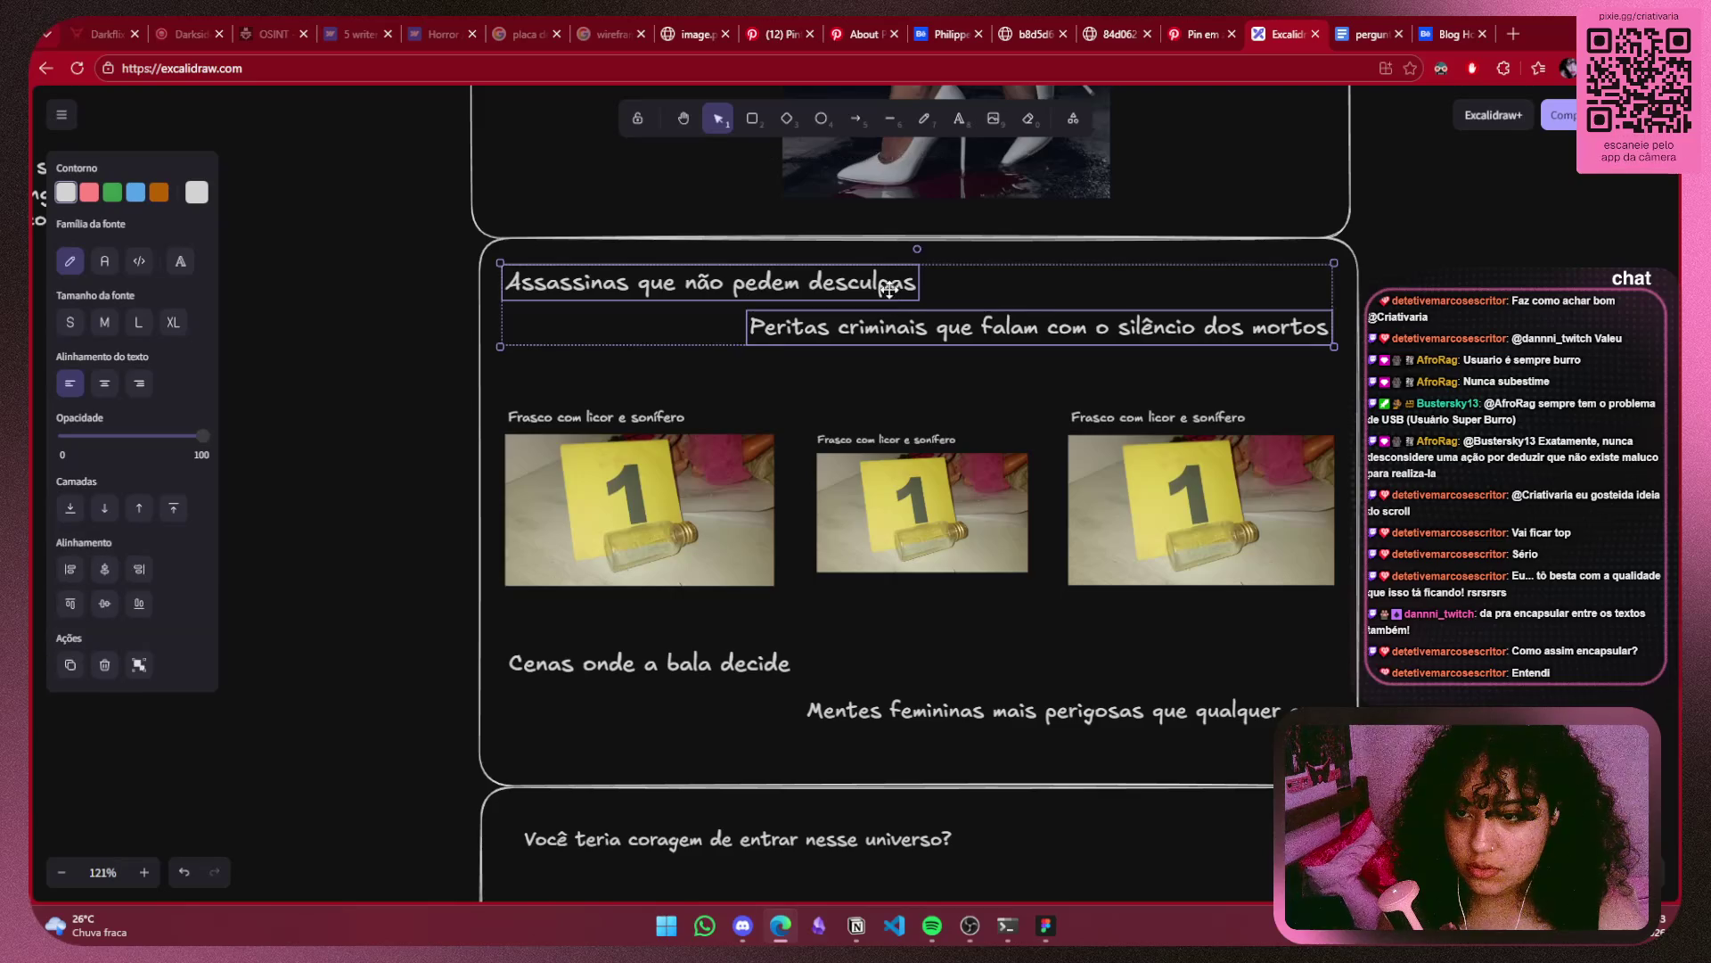
{"action": "left_click_drag", "start_coordinate": [985, 312], "coordinate": [1007, 340]}
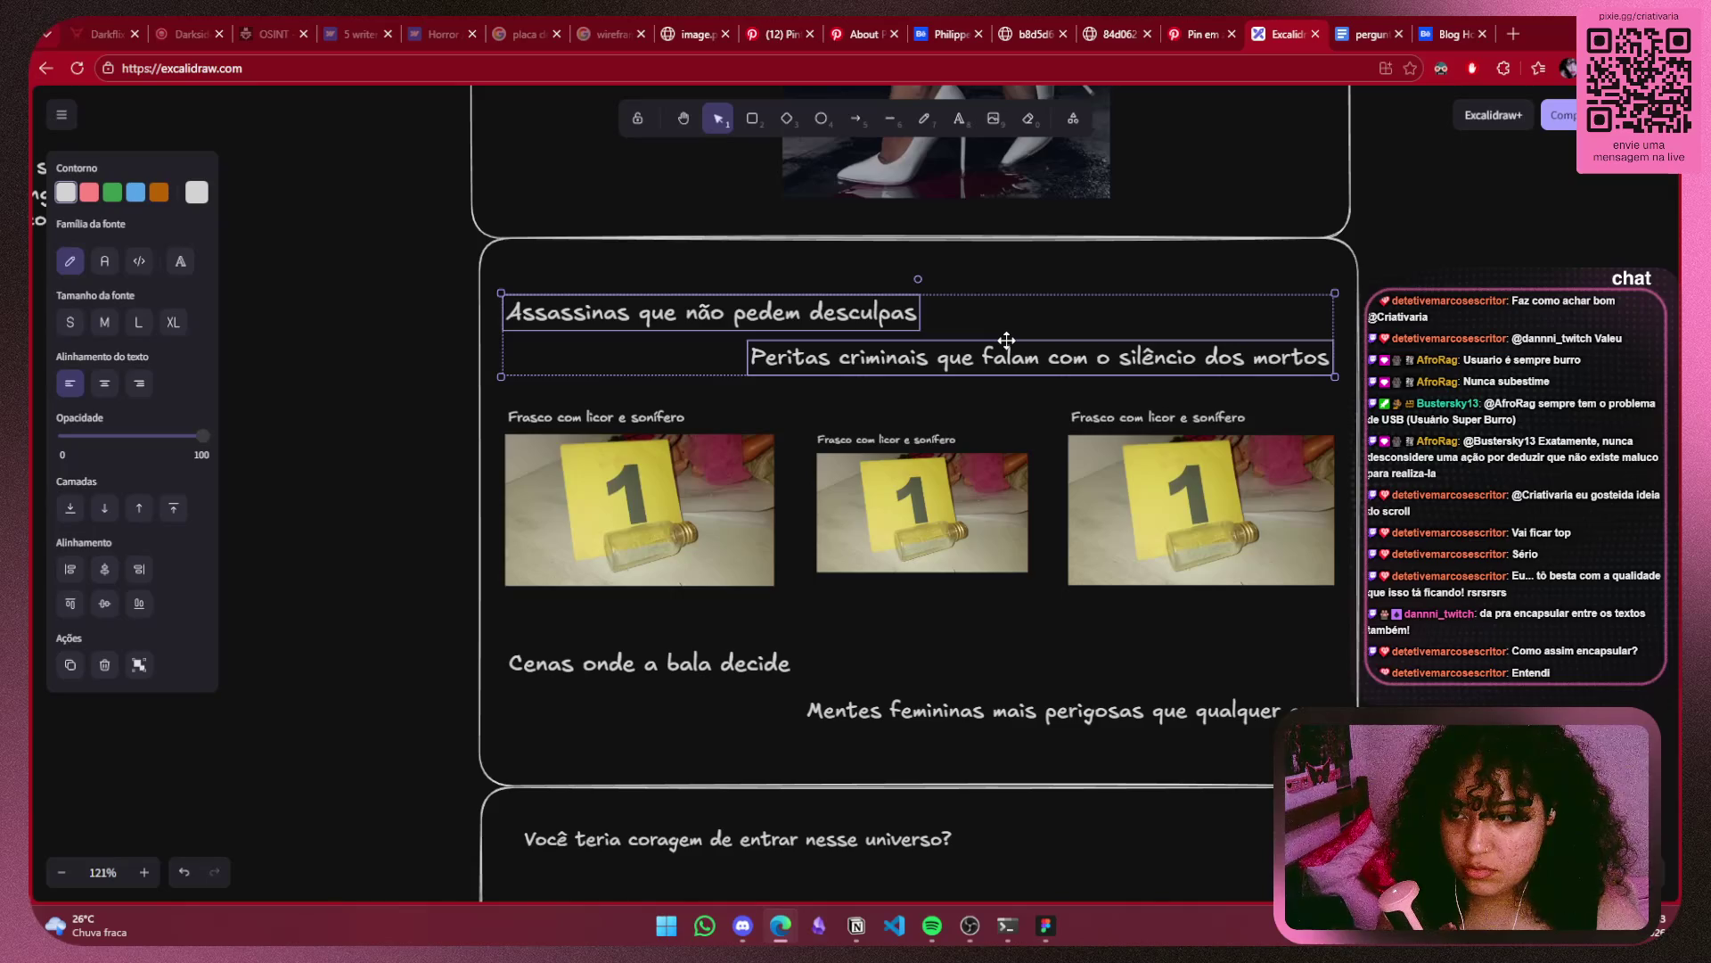
{"action": "left_click_drag", "start_coordinate": [1007, 341], "coordinate": [1009, 334]}
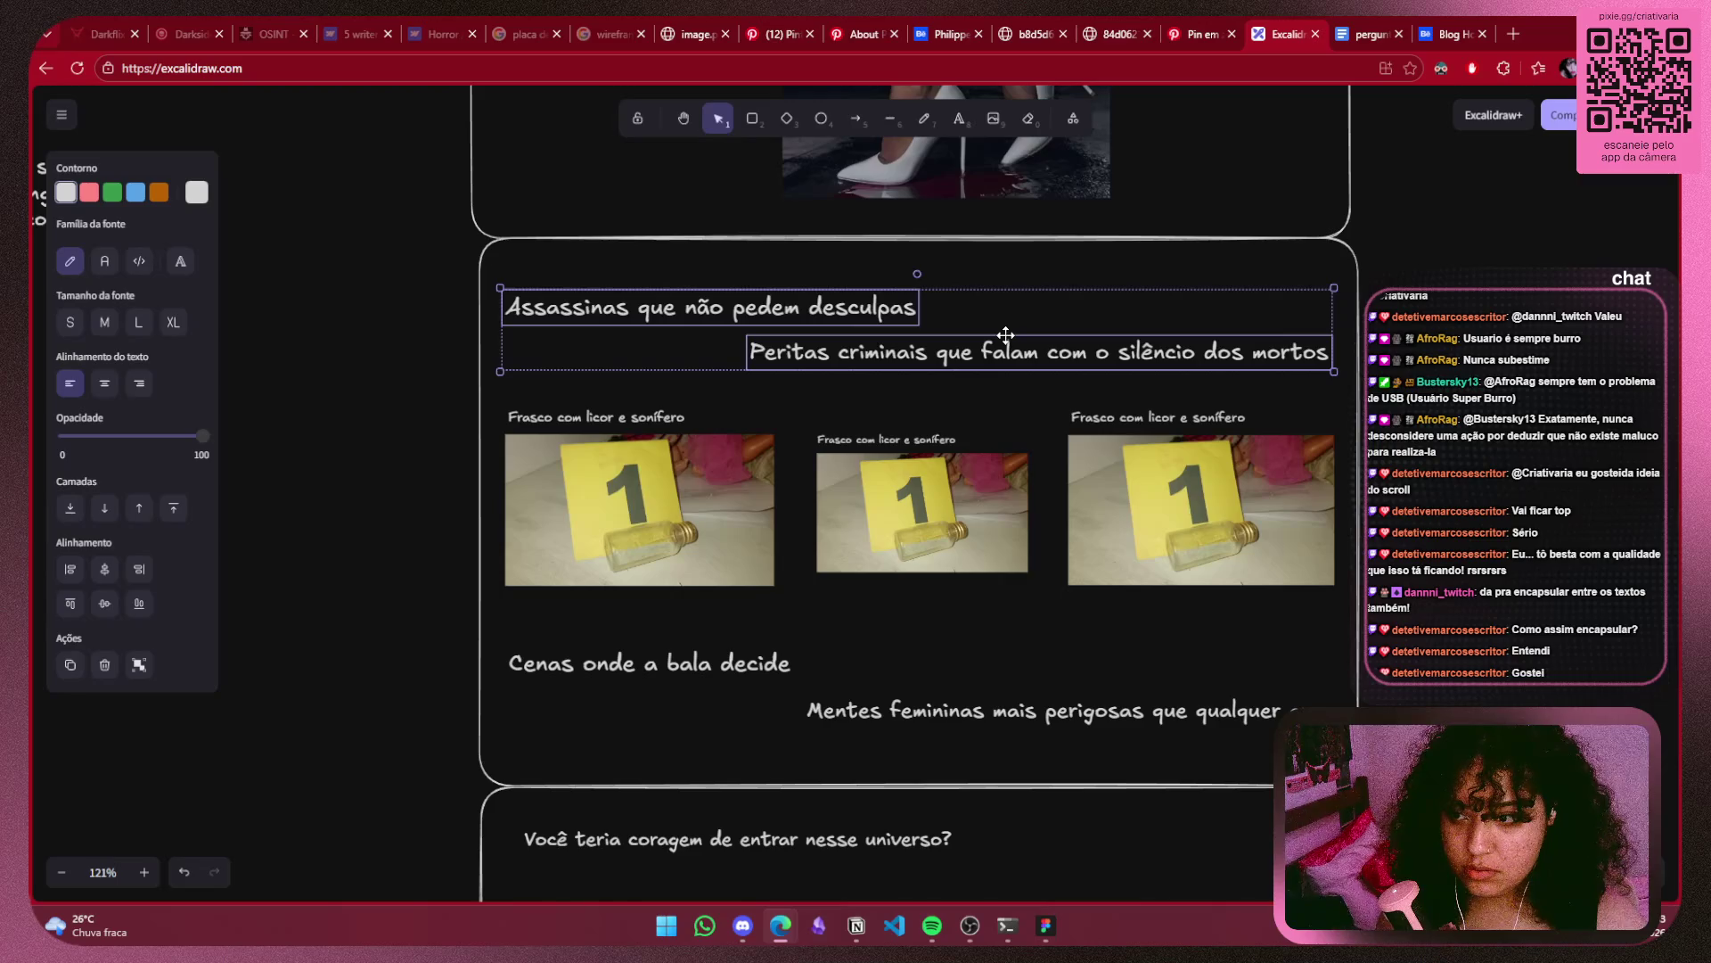
Try repositioning the Cenas and Mentes femininas headings together, then clear the selection.
{"action": "left_click_drag", "start_coordinate": [1350, 740], "coordinate": [763, 698]}
{"action": "left_click", "coordinate": [749, 669], "text": "shift"}
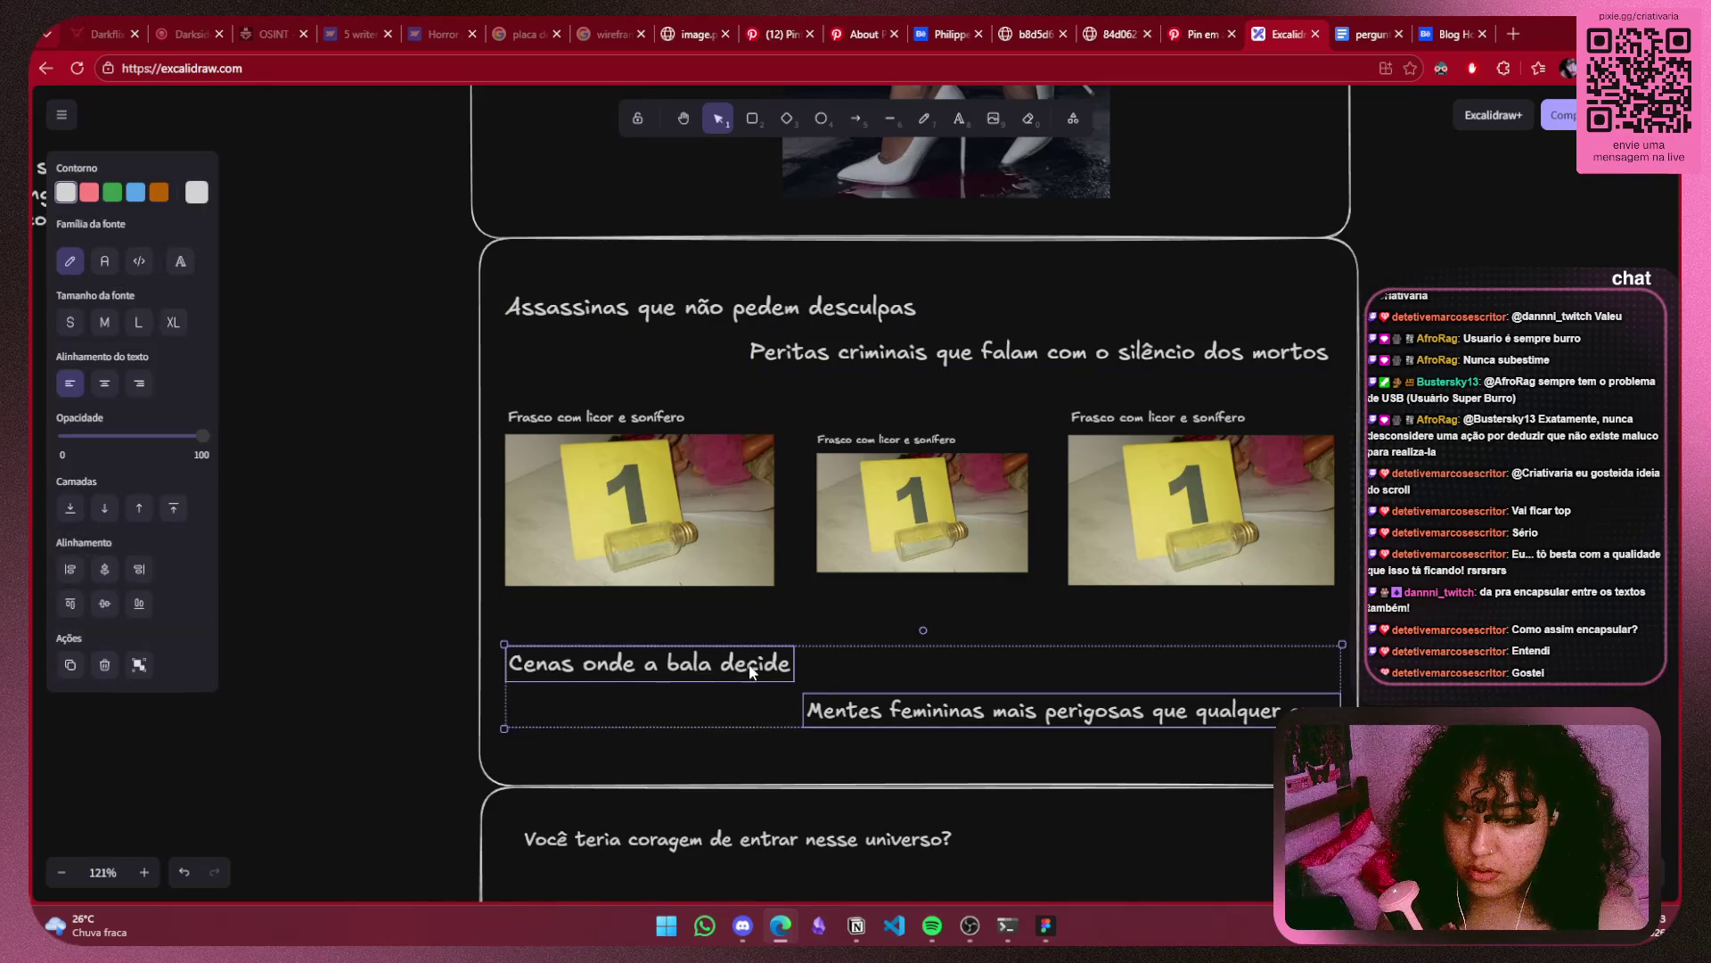
{"action": "left_click_drag", "start_coordinate": [1034, 709], "coordinate": [1042, 708]}
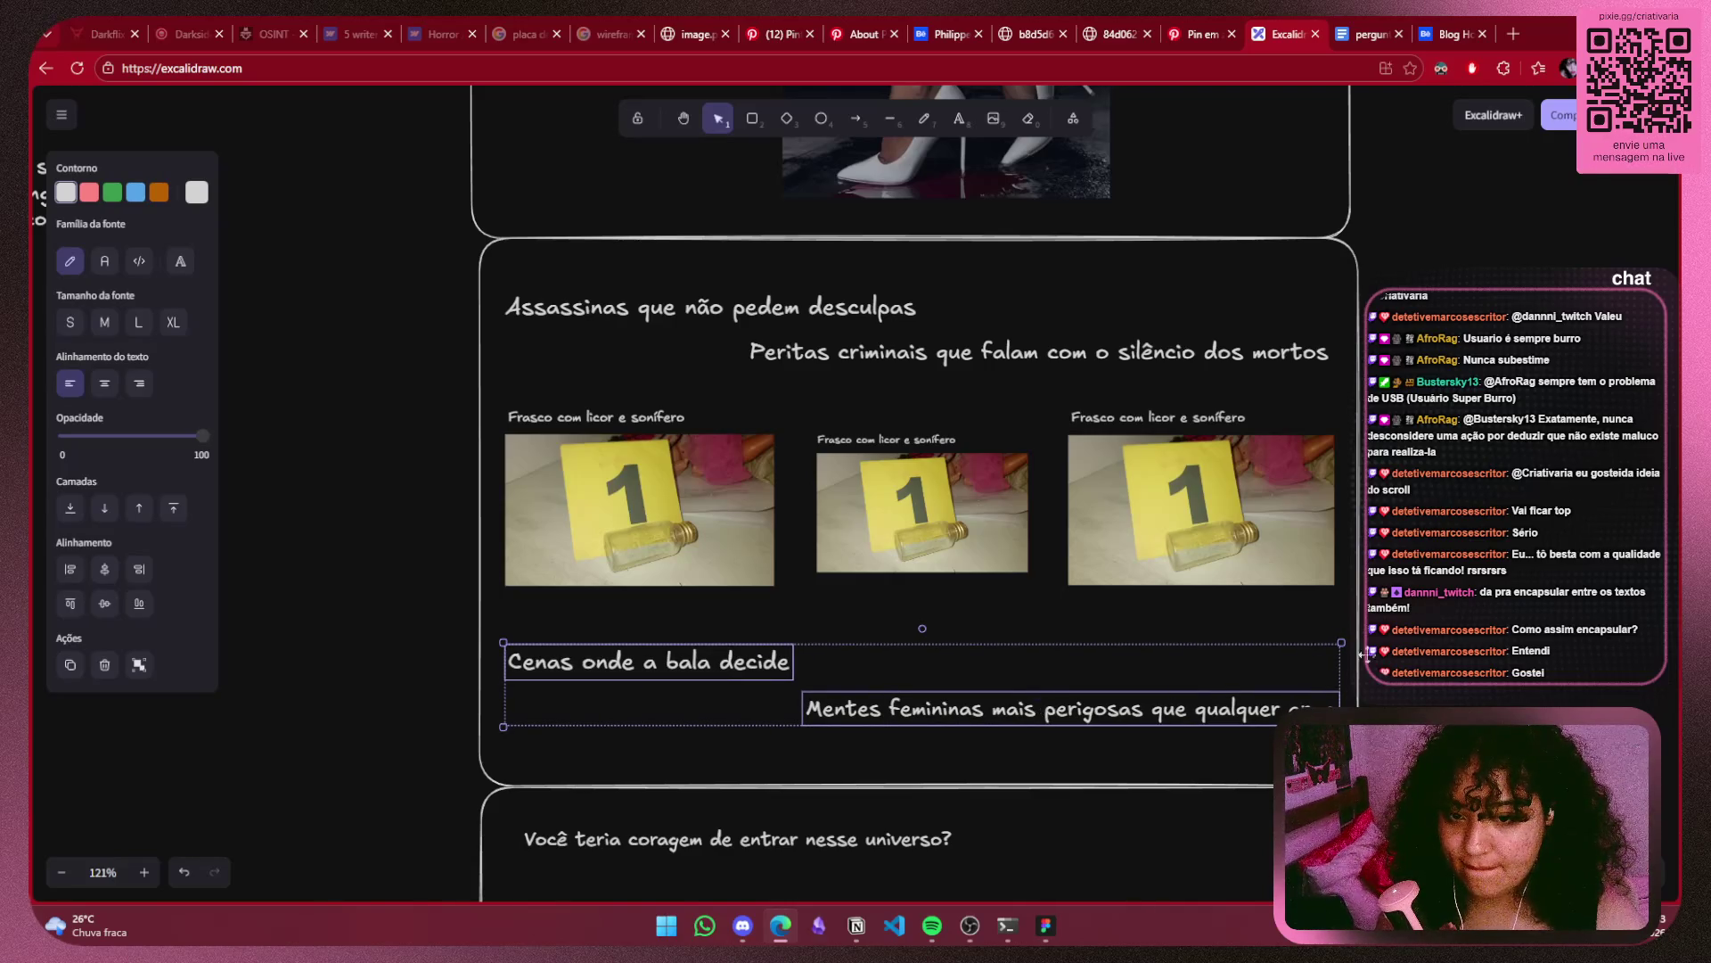
{"action": "left_click", "coordinate": [1363, 656]}
{"action": "scroll", "coordinate": [1364, 655], "scroll_direction": "down", "scroll_amount": 5}
{"action": "scroll", "coordinate": [1364, 655], "scroll_direction": "down", "scroll_amount": 3}
{"action": "scroll", "coordinate": [1364, 655], "scroll_direction": "up", "scroll_amount": 3}
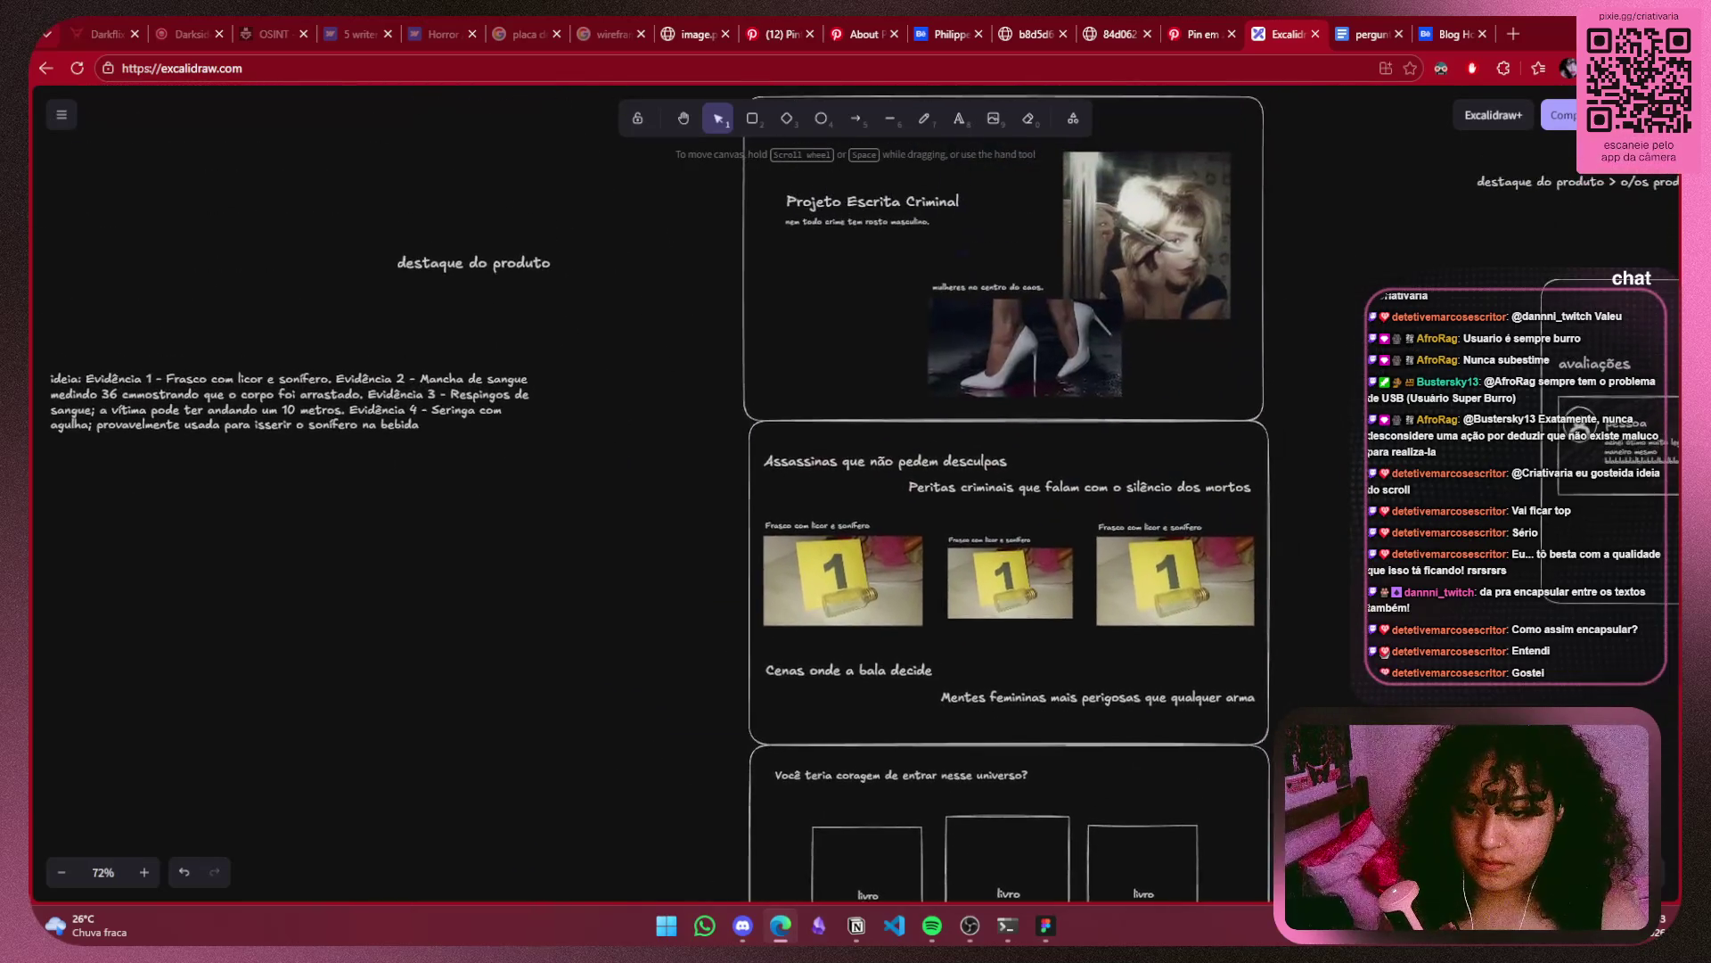
{"action": "scroll", "coordinate": [1384, 655], "scroll_direction": "up", "scroll_amount": 1}
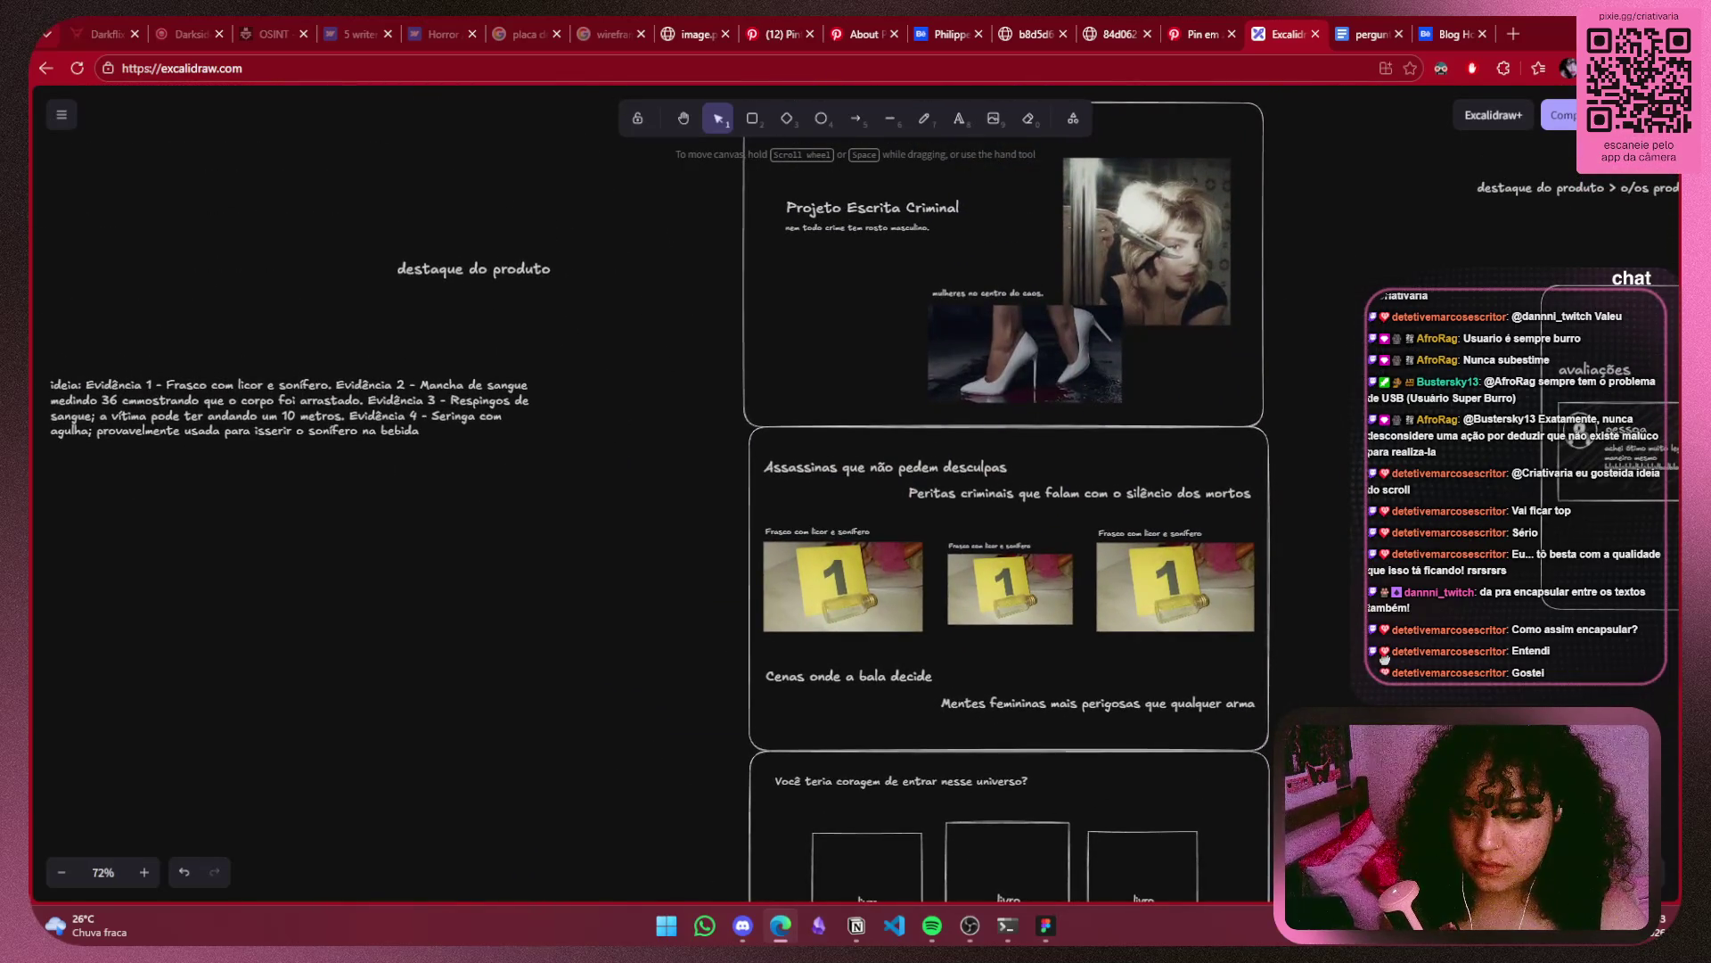
{"action": "left_click", "coordinate": [888, 673]}
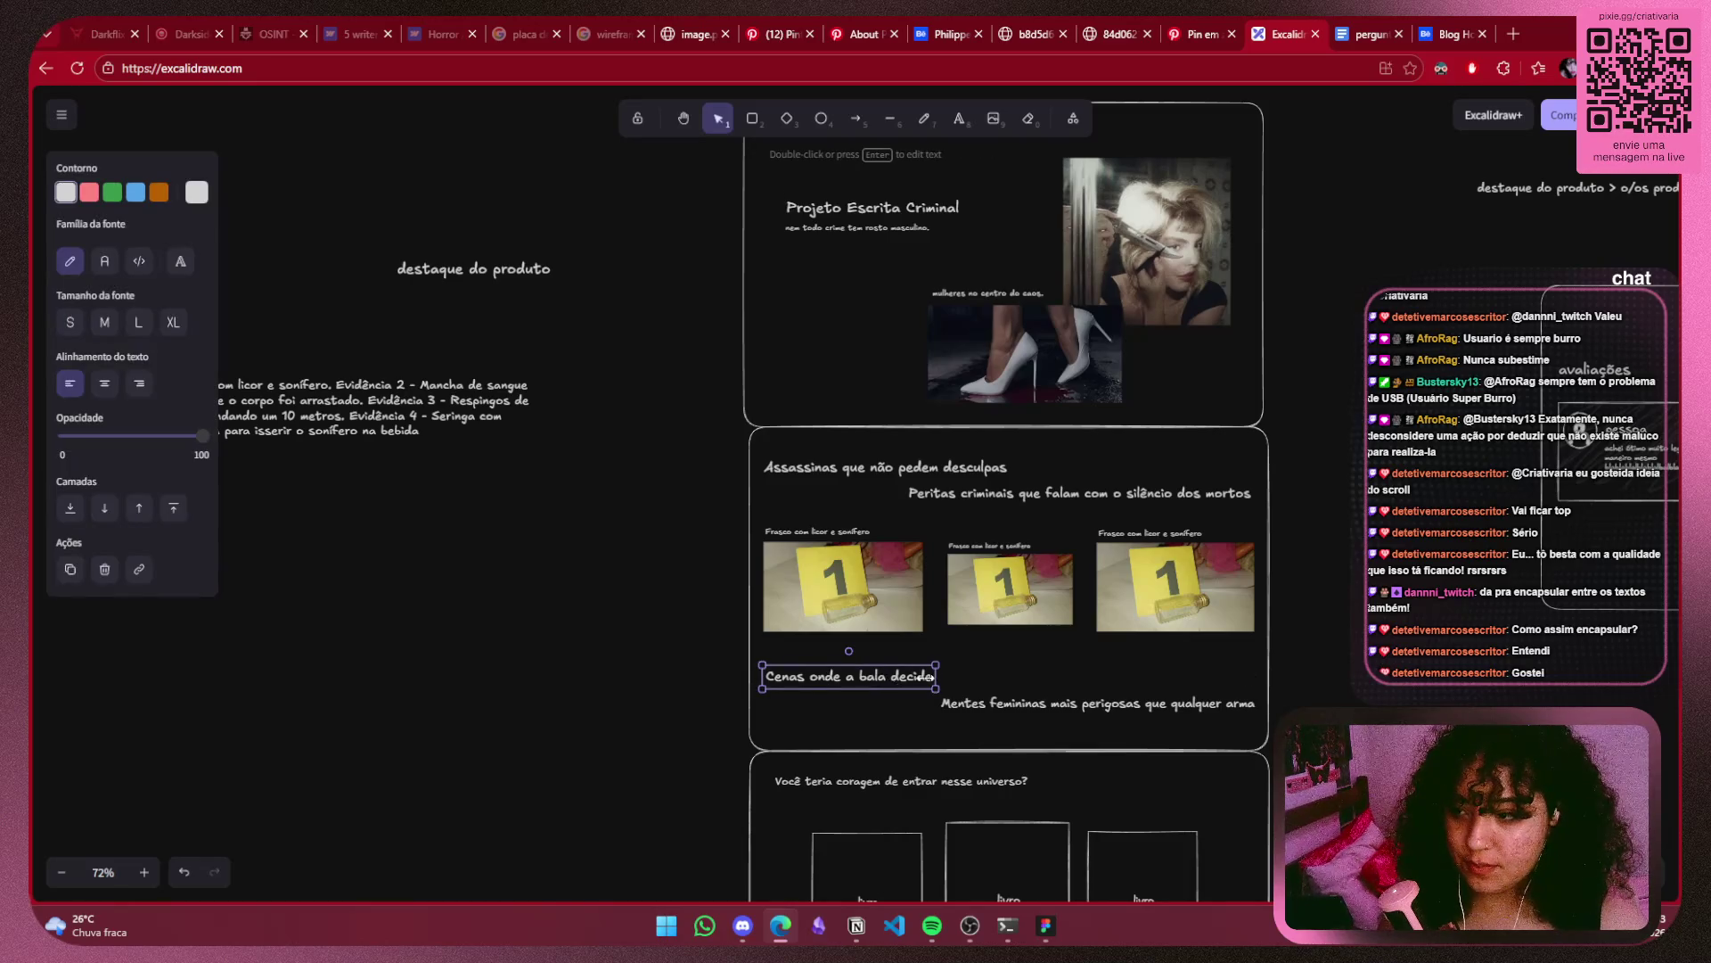
{"action": "scroll", "coordinate": [450, 622], "scroll_direction": "left", "scroll_amount": 2}
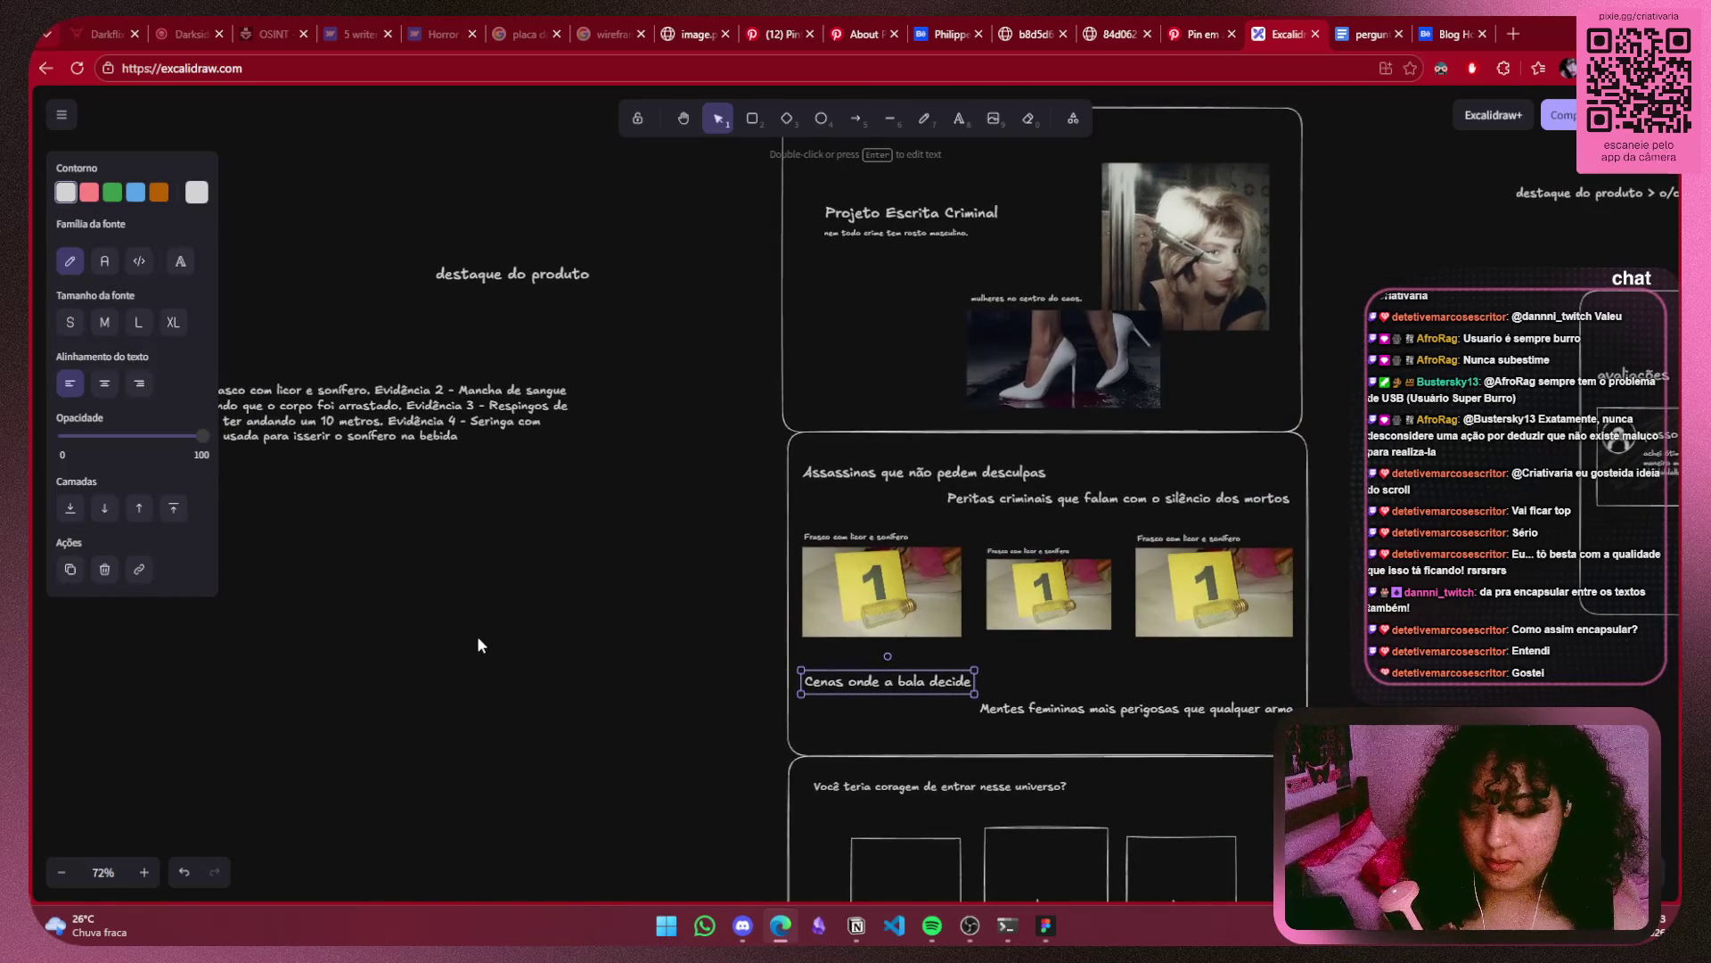
{"action": "left_click", "coordinate": [478, 645]}
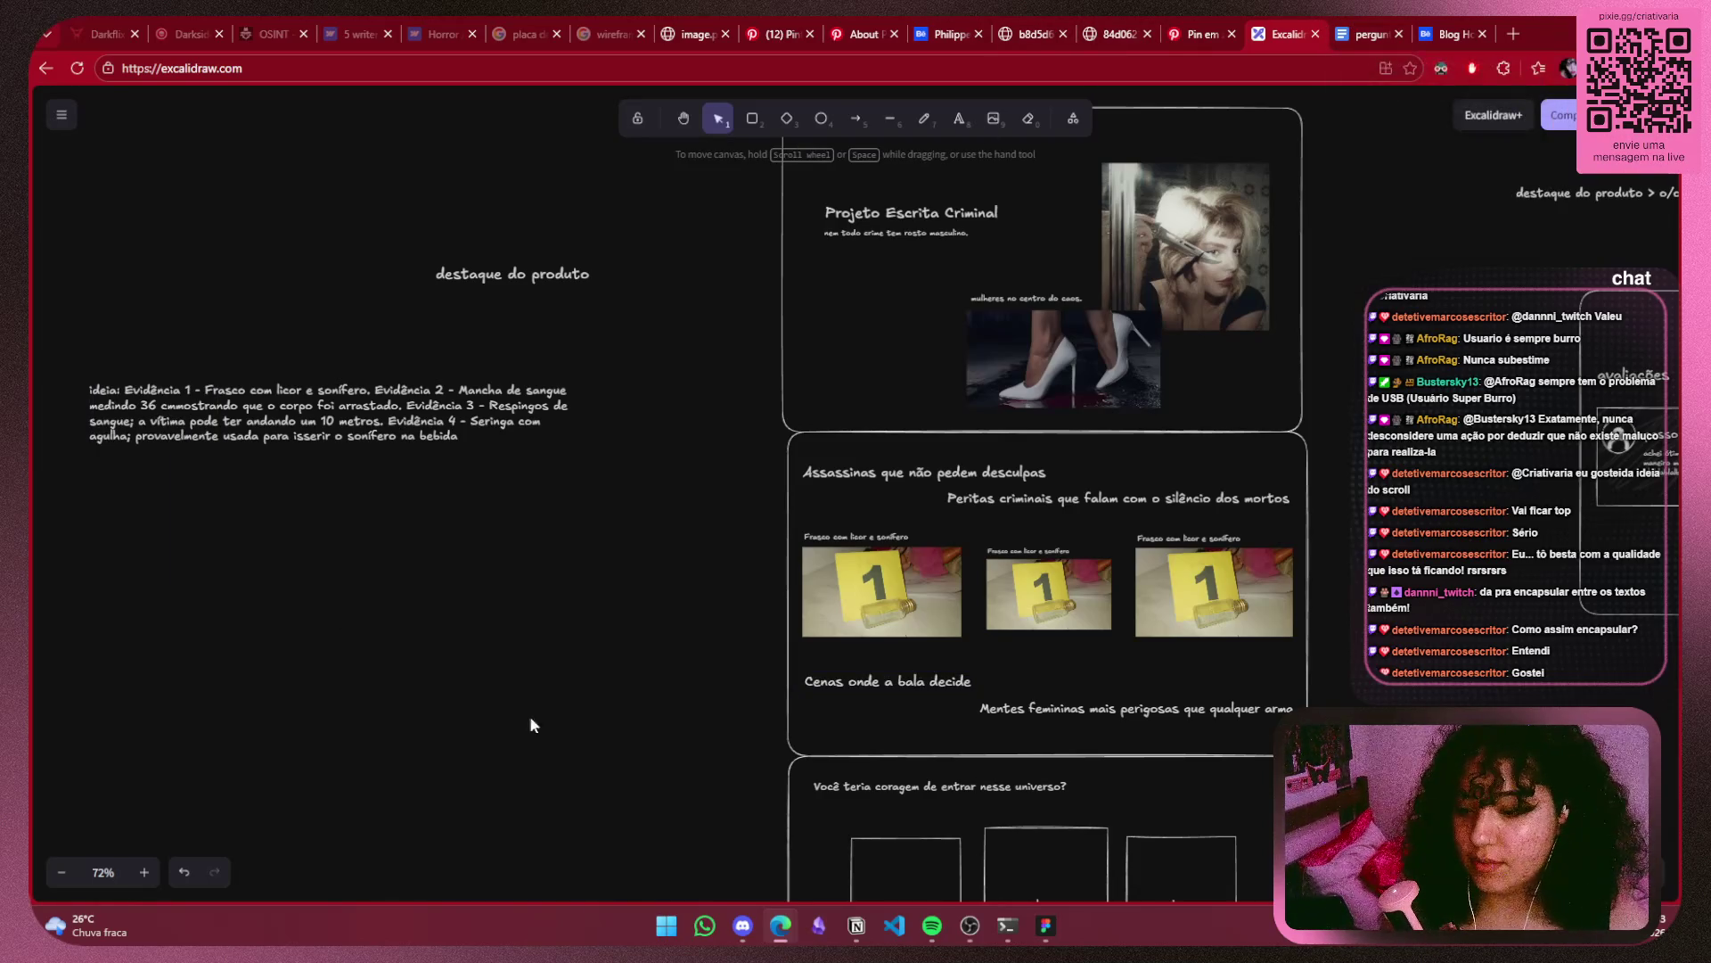
Copy the line 'Policiais que enfrentam o sistema' from the Notion notes and edit the Cenas heading.
{"action": "left_click", "coordinate": [856, 927]}
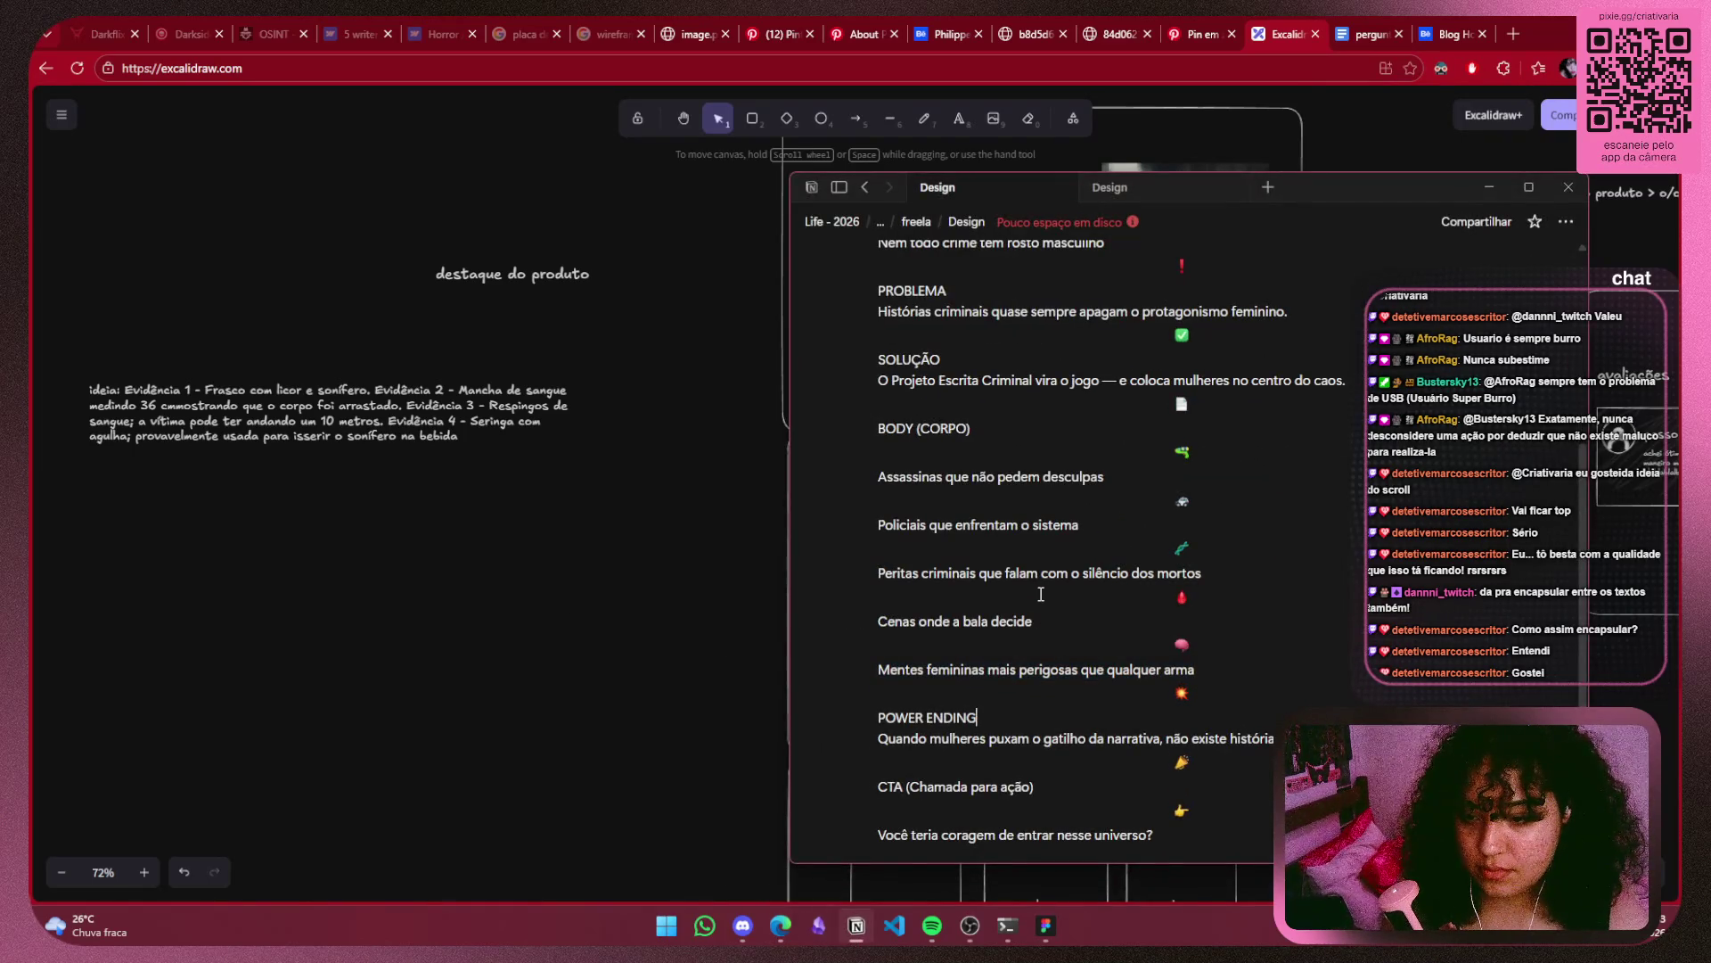
{"action": "left_click_drag", "start_coordinate": [1081, 525], "coordinate": [877, 525]}
{"action": "key", "text": "ctrl+c"}
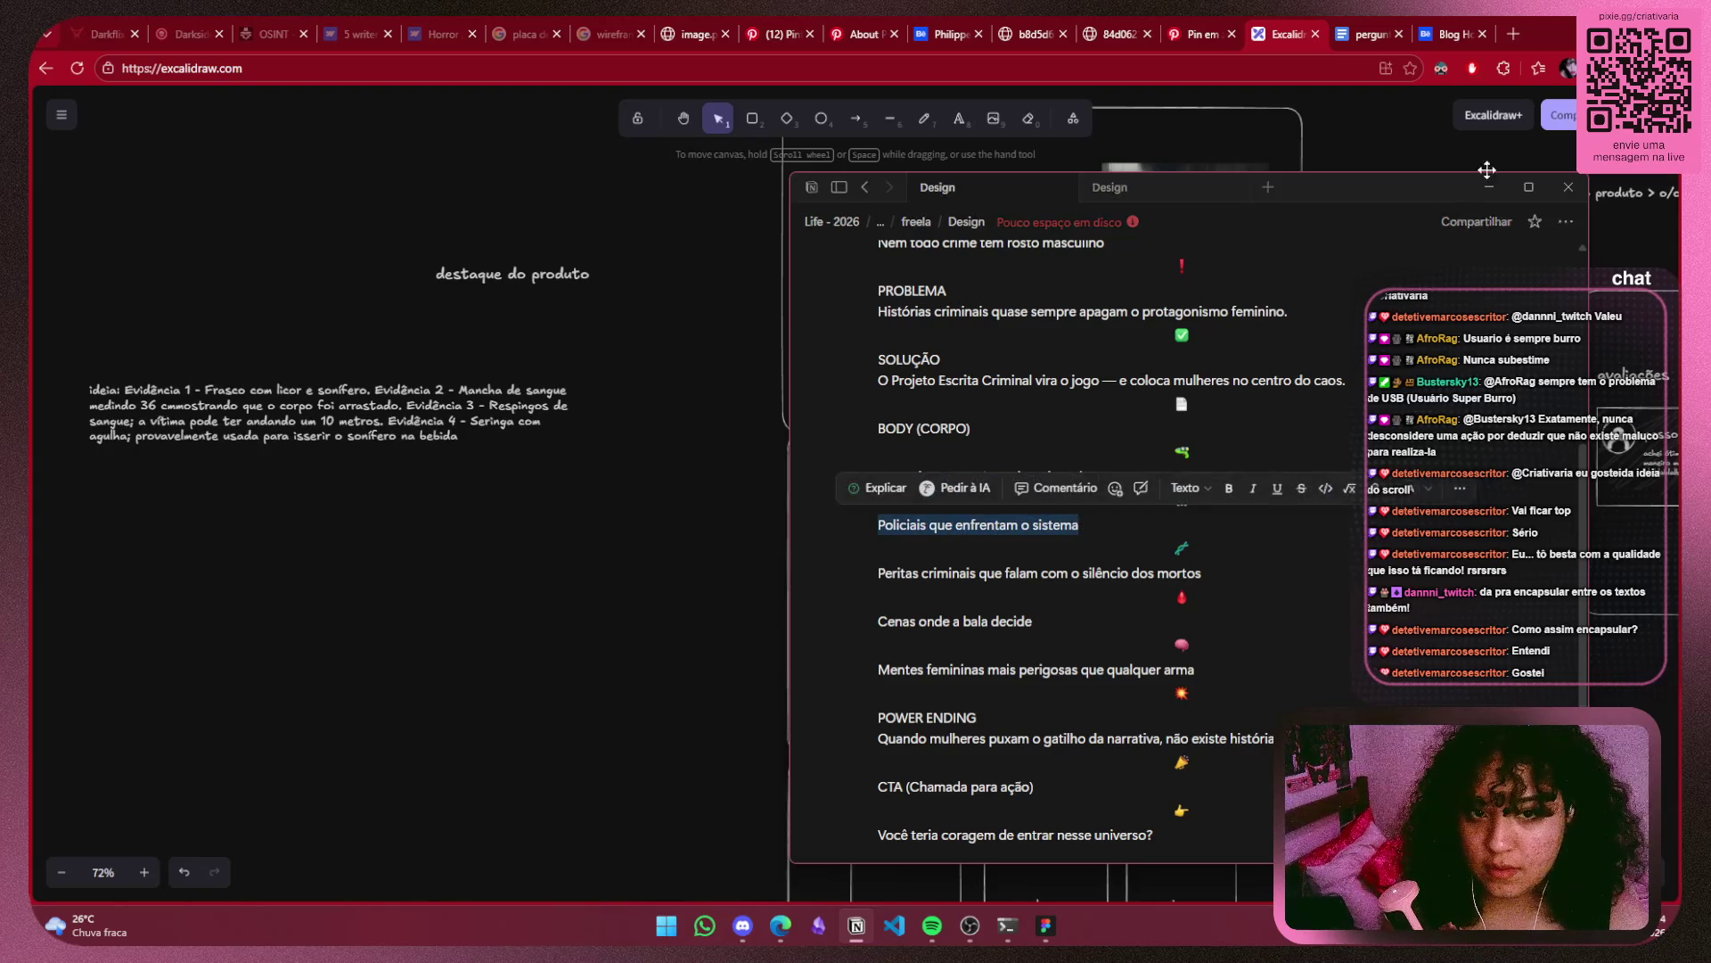
{"action": "left_click", "coordinate": [1489, 187]}
{"action": "scroll", "coordinate": [891, 713], "scroll_direction": "up", "scroll_amount": 5}
{"action": "double_click", "coordinate": [965, 621]}
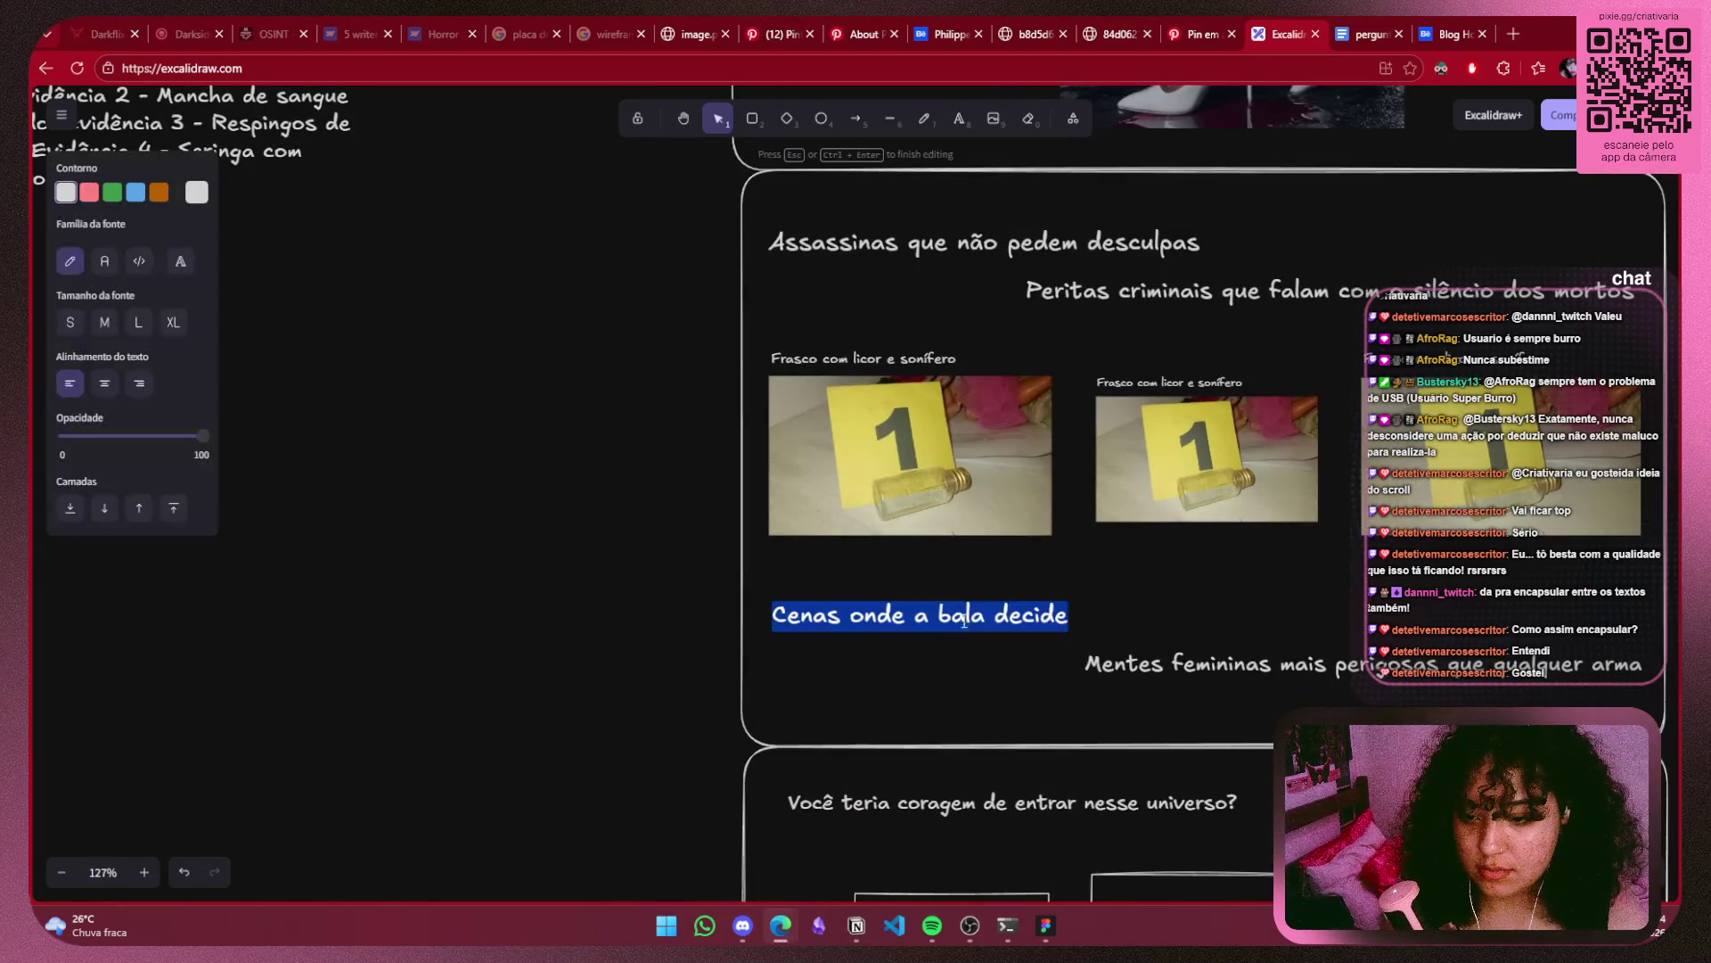
Paste 'Policiais que enfrentam o sistema' over the Cenas heading text.
{"action": "key", "text": "ctrl+v"}
{"action": "left_click", "coordinate": [1148, 686]}
{"action": "scroll", "coordinate": [1069, 678], "scroll_direction": "right", "scroll_amount": 3}
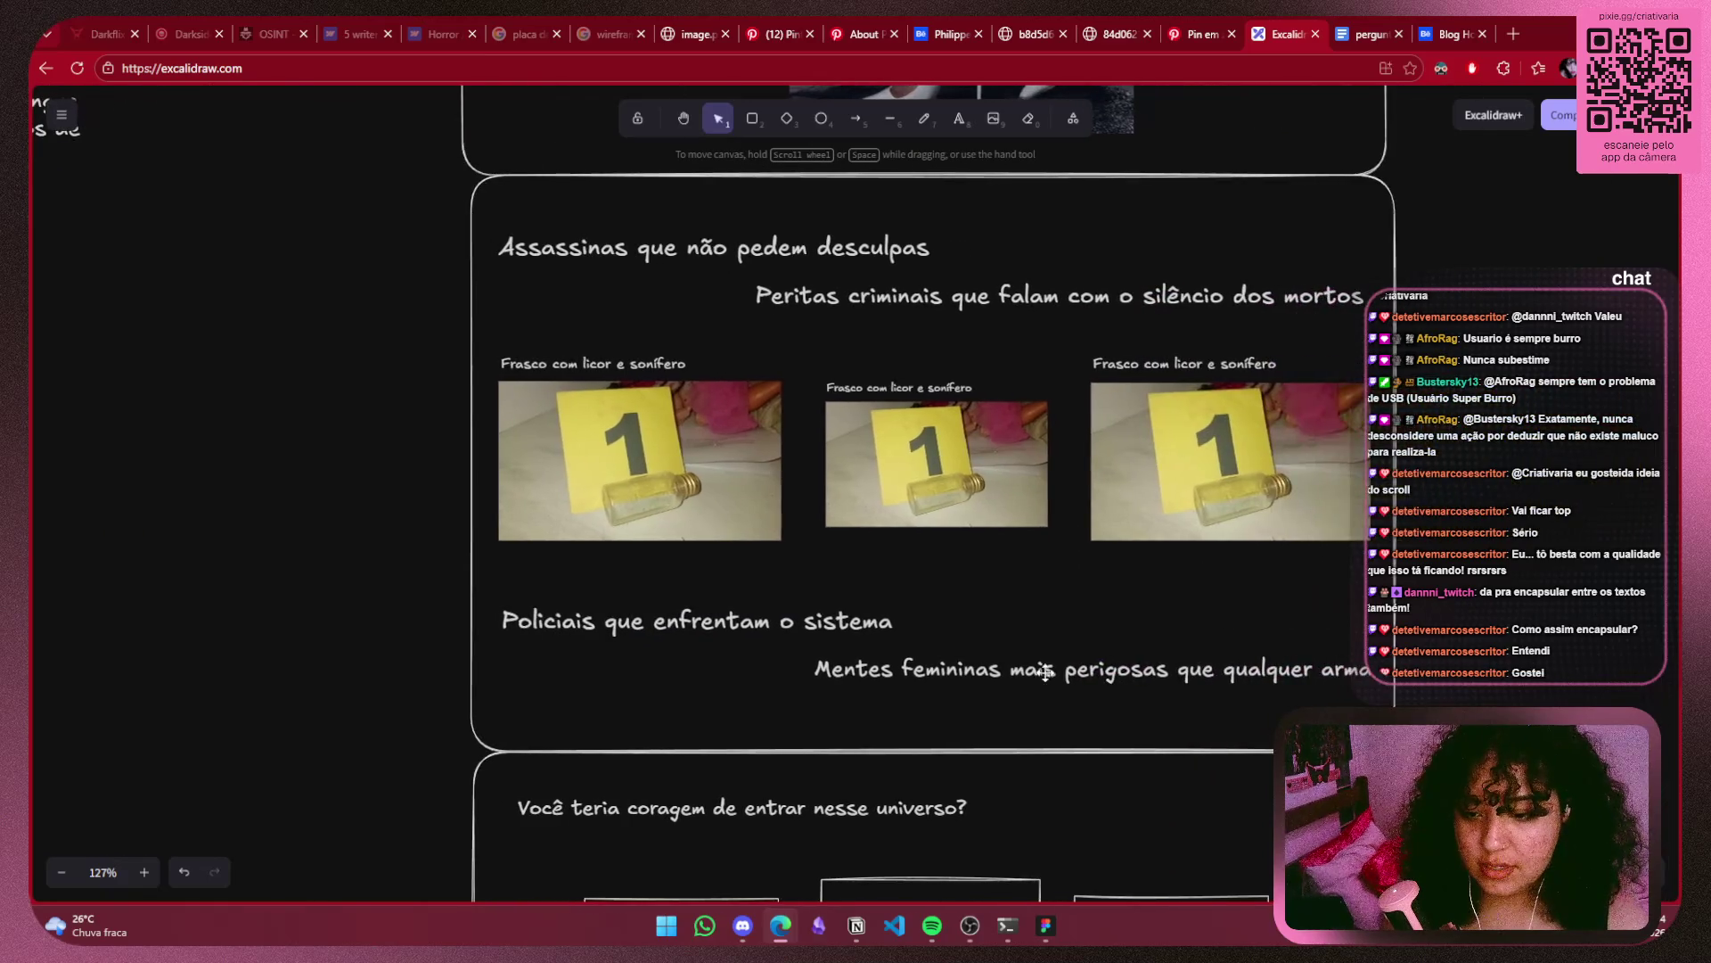
Nudge the Mentes femininas heading slightly up and to the right.
{"action": "left_click", "coordinate": [1046, 673]}
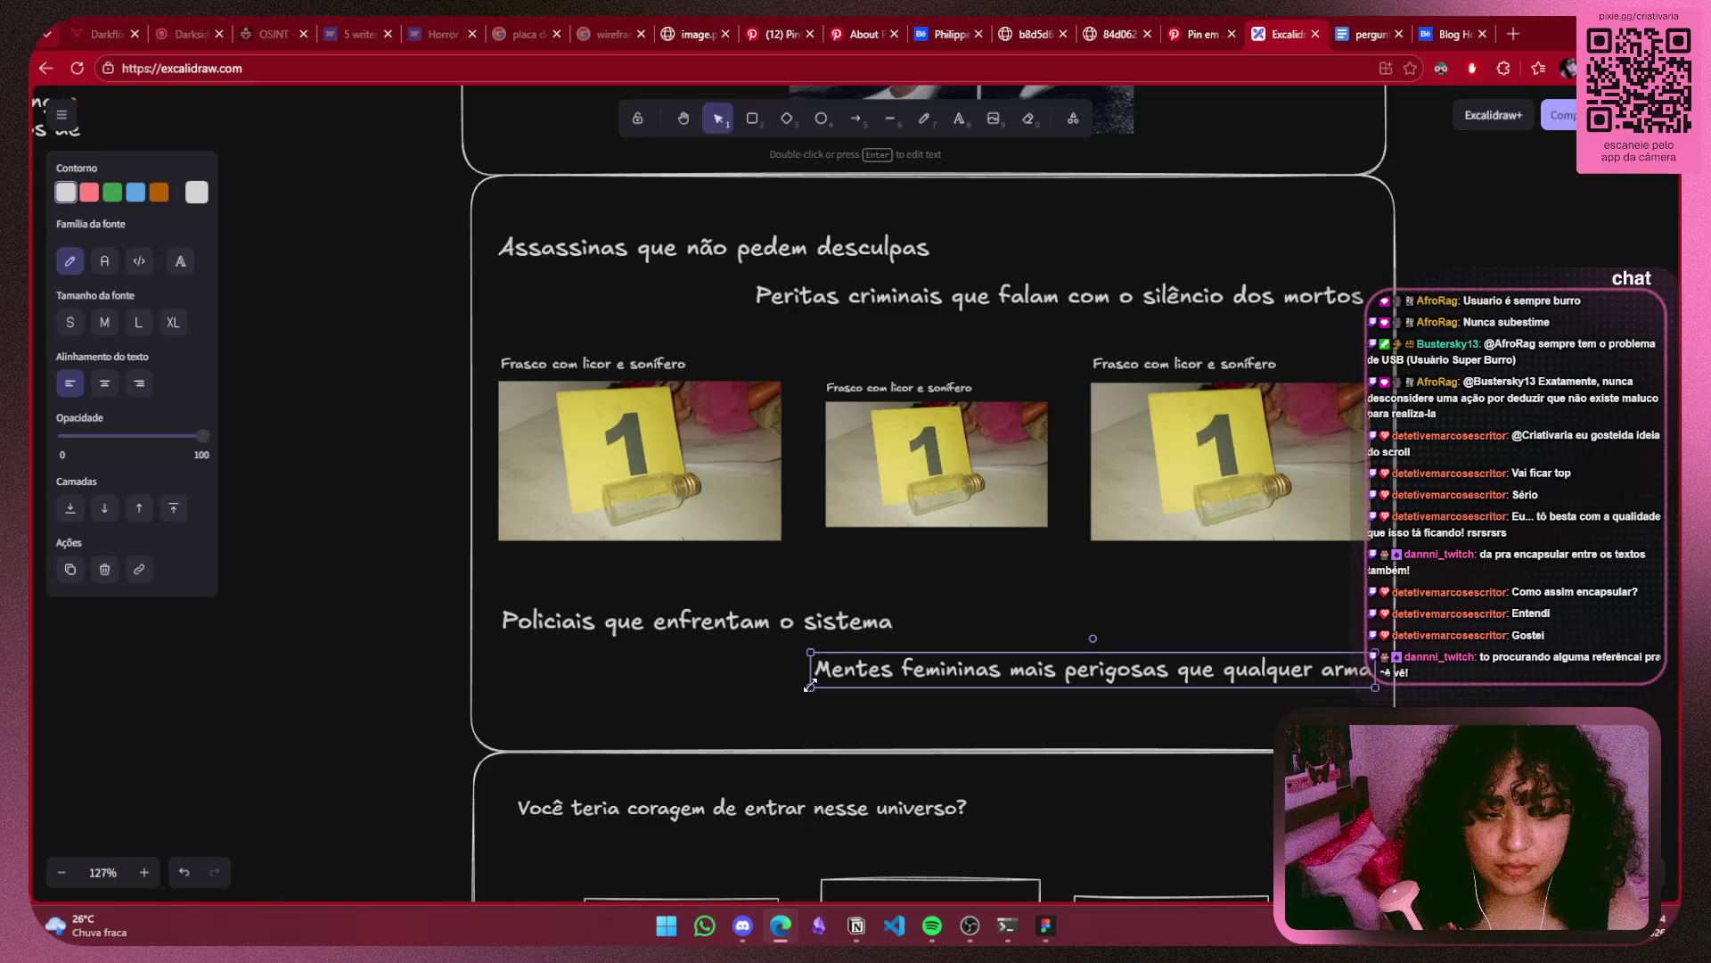
{"action": "left_click", "coordinate": [1491, 649]}
{"action": "left_click_drag", "start_coordinate": [1306, 680], "coordinate": [1318, 670]}
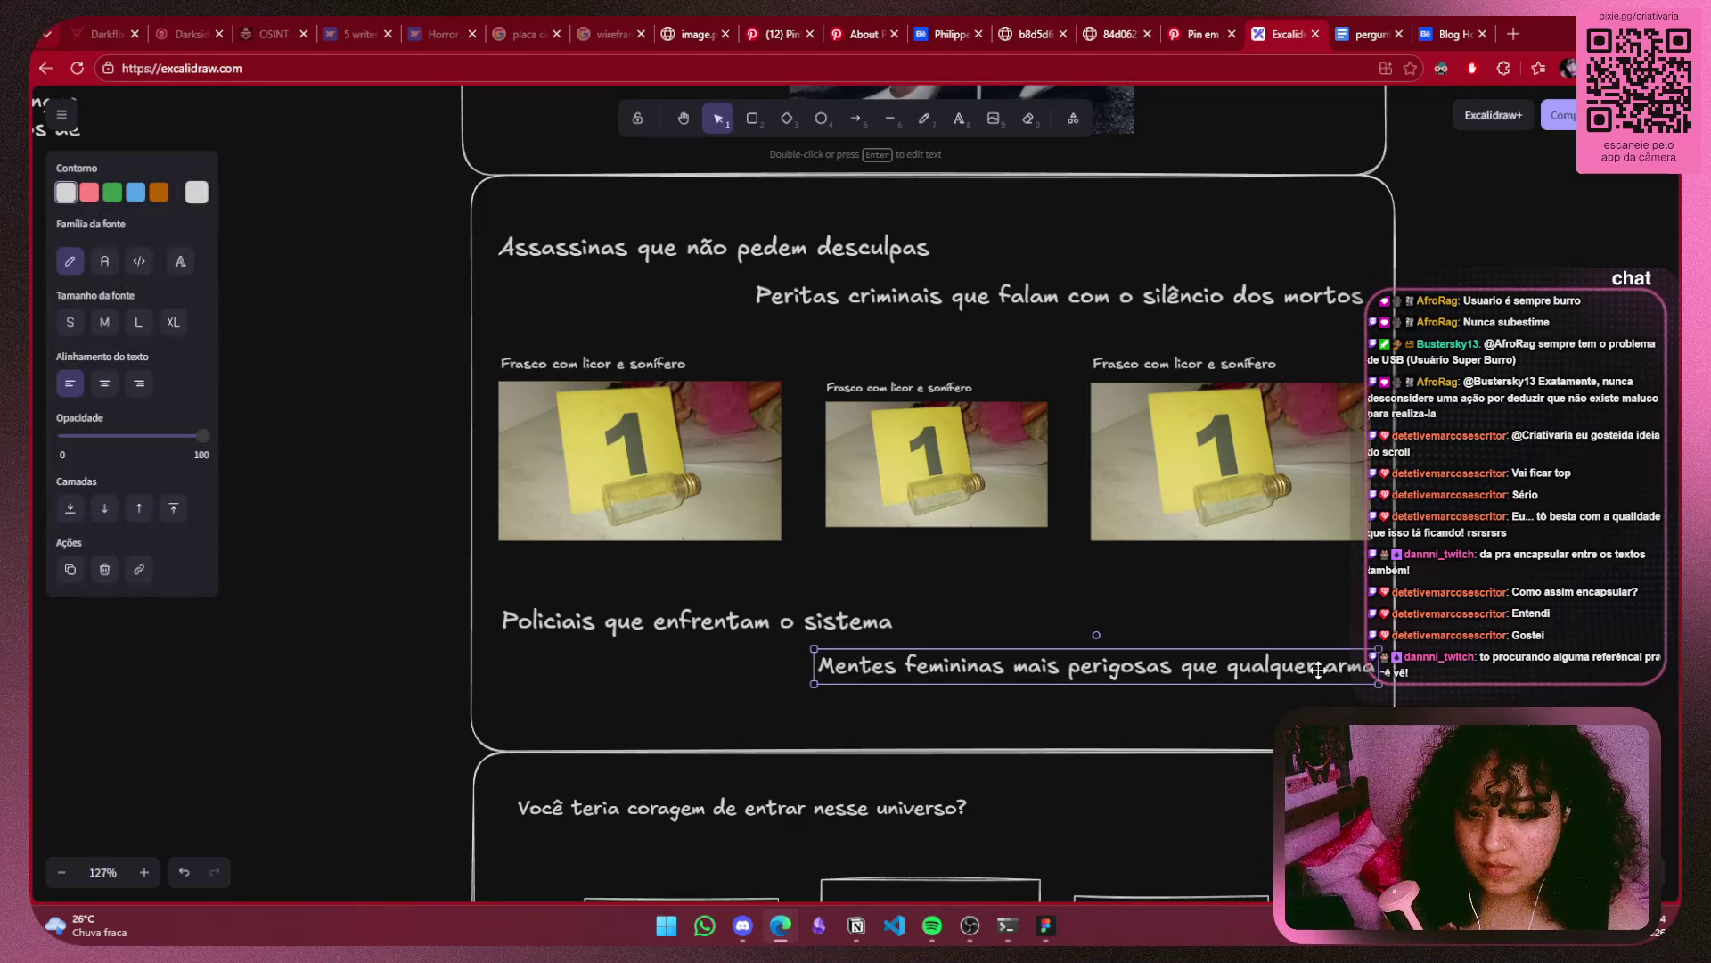
{"action": "left_click", "coordinate": [1503, 530]}
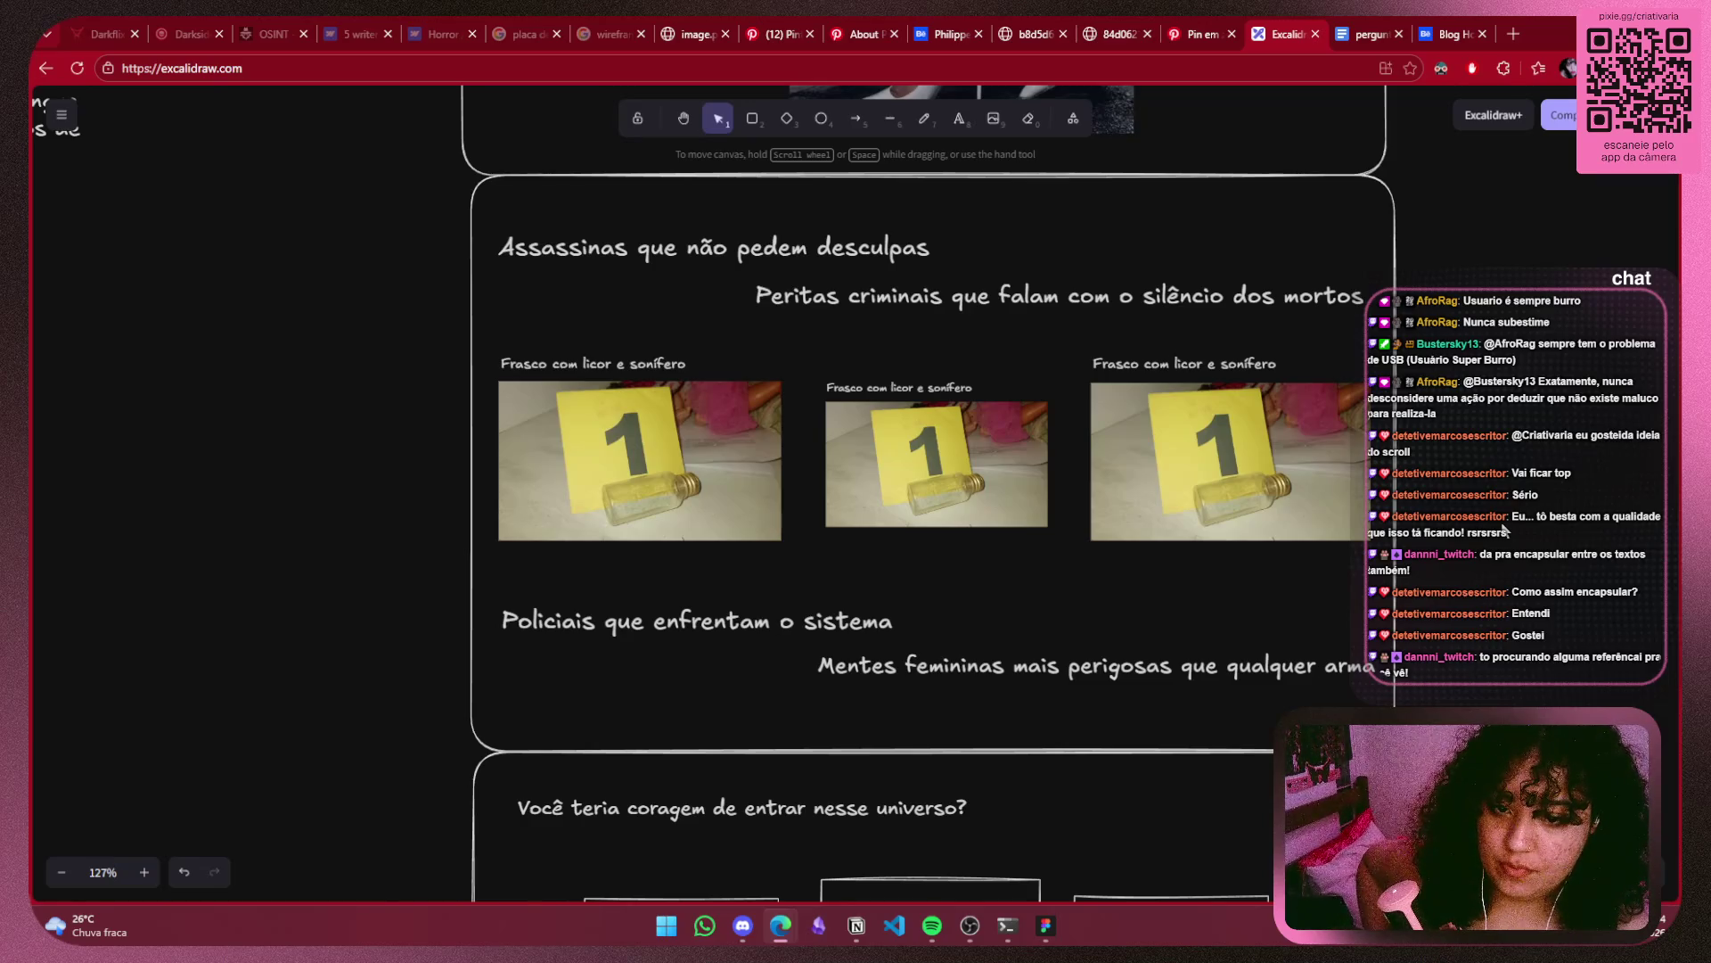
{"action": "scroll", "coordinate": [1480, 434], "scroll_direction": "down", "scroll_amount": 4, "text": "ctrl"}
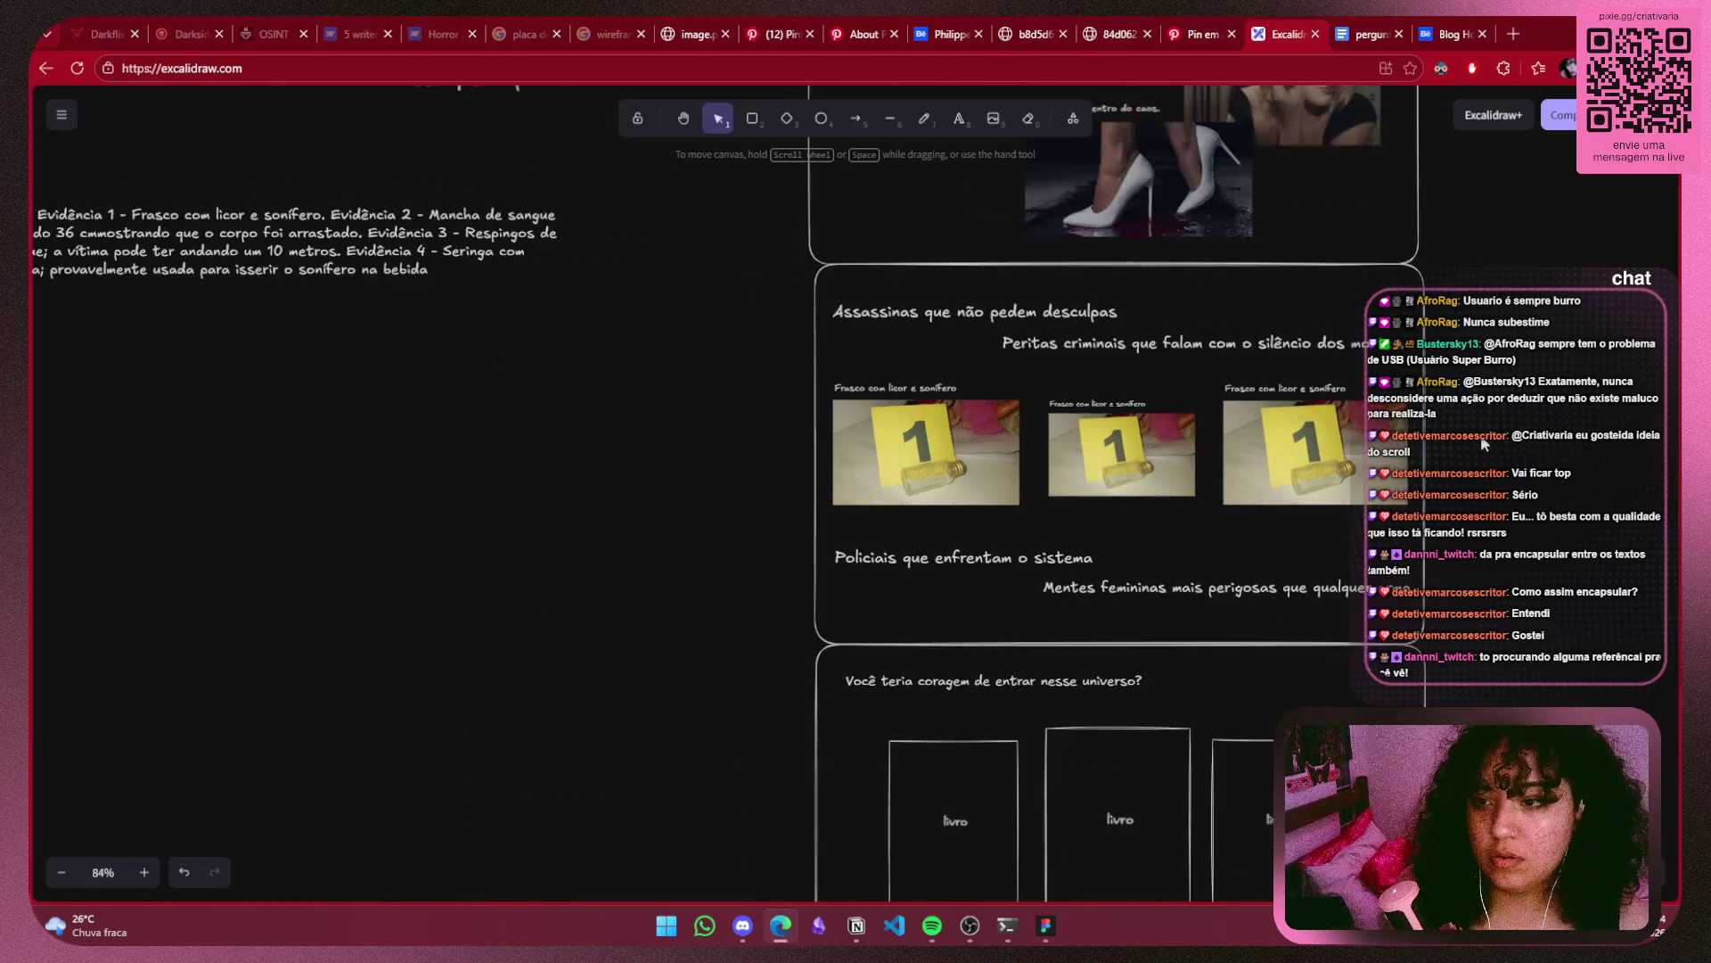
Box-select the stacked landing-page section frames, then clear the selection.
{"action": "scroll", "coordinate": [873, 519], "scroll_direction": "right", "scroll_amount": 5}
{"action": "scroll", "coordinate": [1168, 258], "scroll_direction": "left", "scroll_amount": 4}
{"action": "scroll", "coordinate": [1167, 258], "scroll_direction": "down", "scroll_amount": 3}
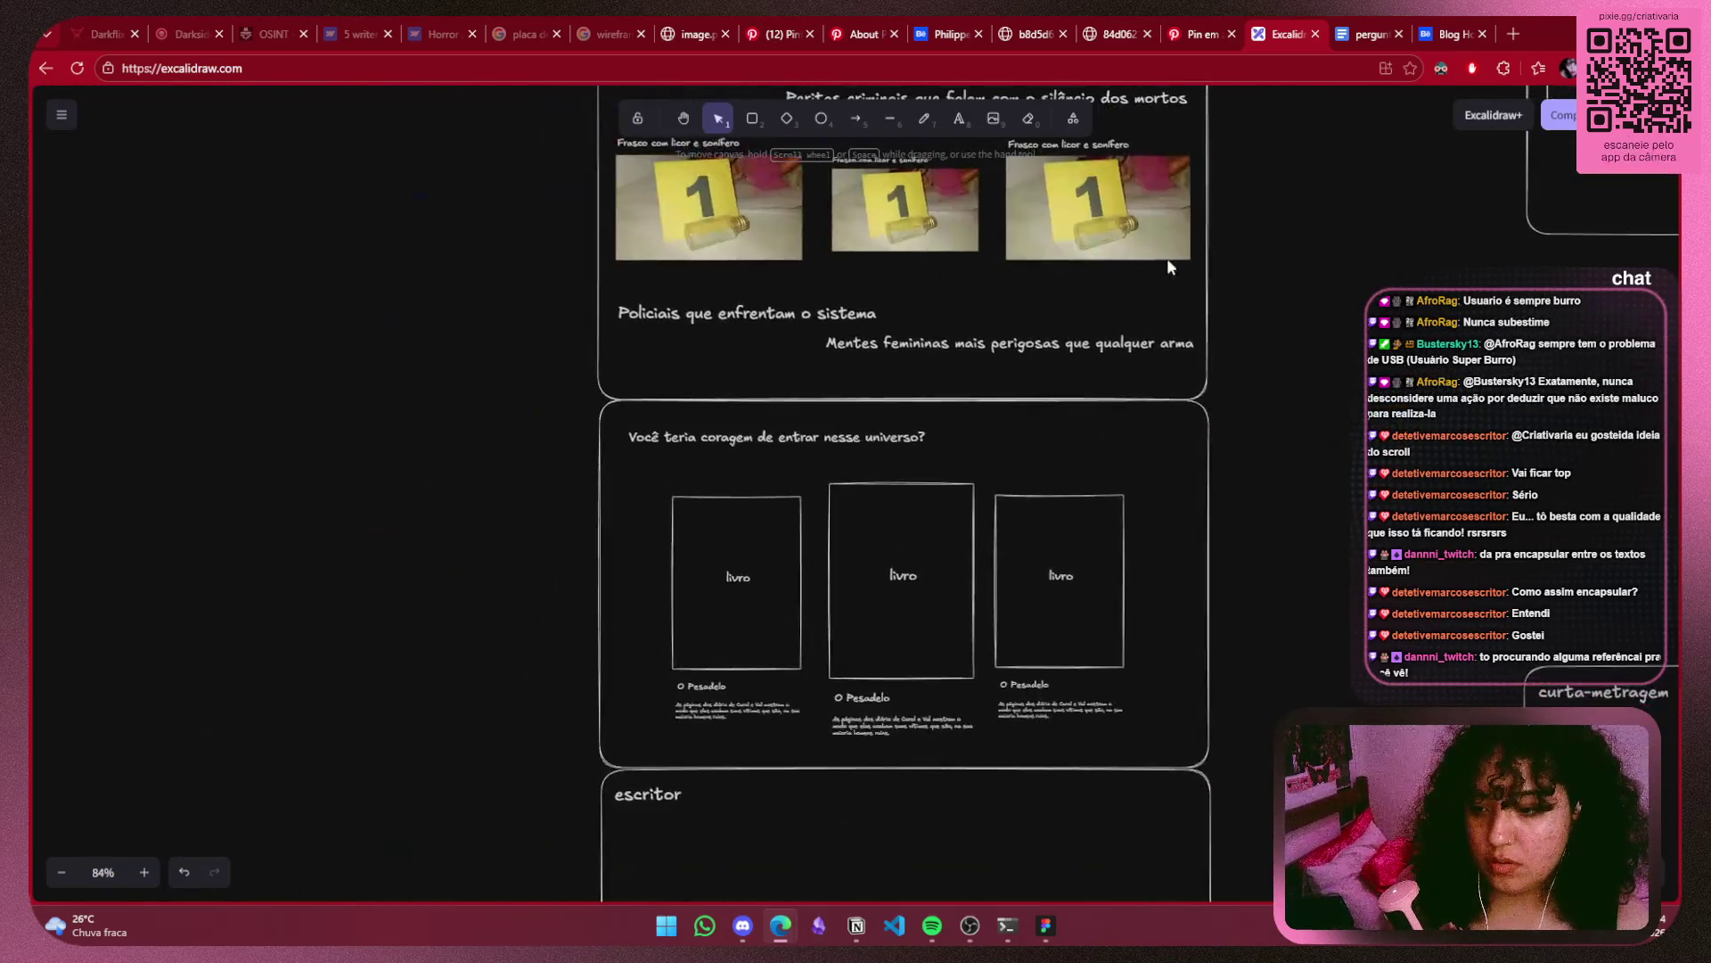
{"action": "scroll", "coordinate": [1167, 258], "scroll_direction": "down", "scroll_amount": 3, "text": "ctrl"}
{"action": "scroll", "coordinate": [1310, 497], "scroll_direction": "down", "scroll_amount": 2}
{"action": "mouse_move", "coordinate": [607, 804]}
{"action": "left_mouse_down"}
{"action": "mouse_move", "coordinate": [1137, 202]}
{"action": "mouse_move", "coordinate": [1144, 229]}
{"action": "left_mouse_up"}
{"action": "scroll", "coordinate": [1135, 394], "scroll_direction": "up", "scroll_amount": 2}
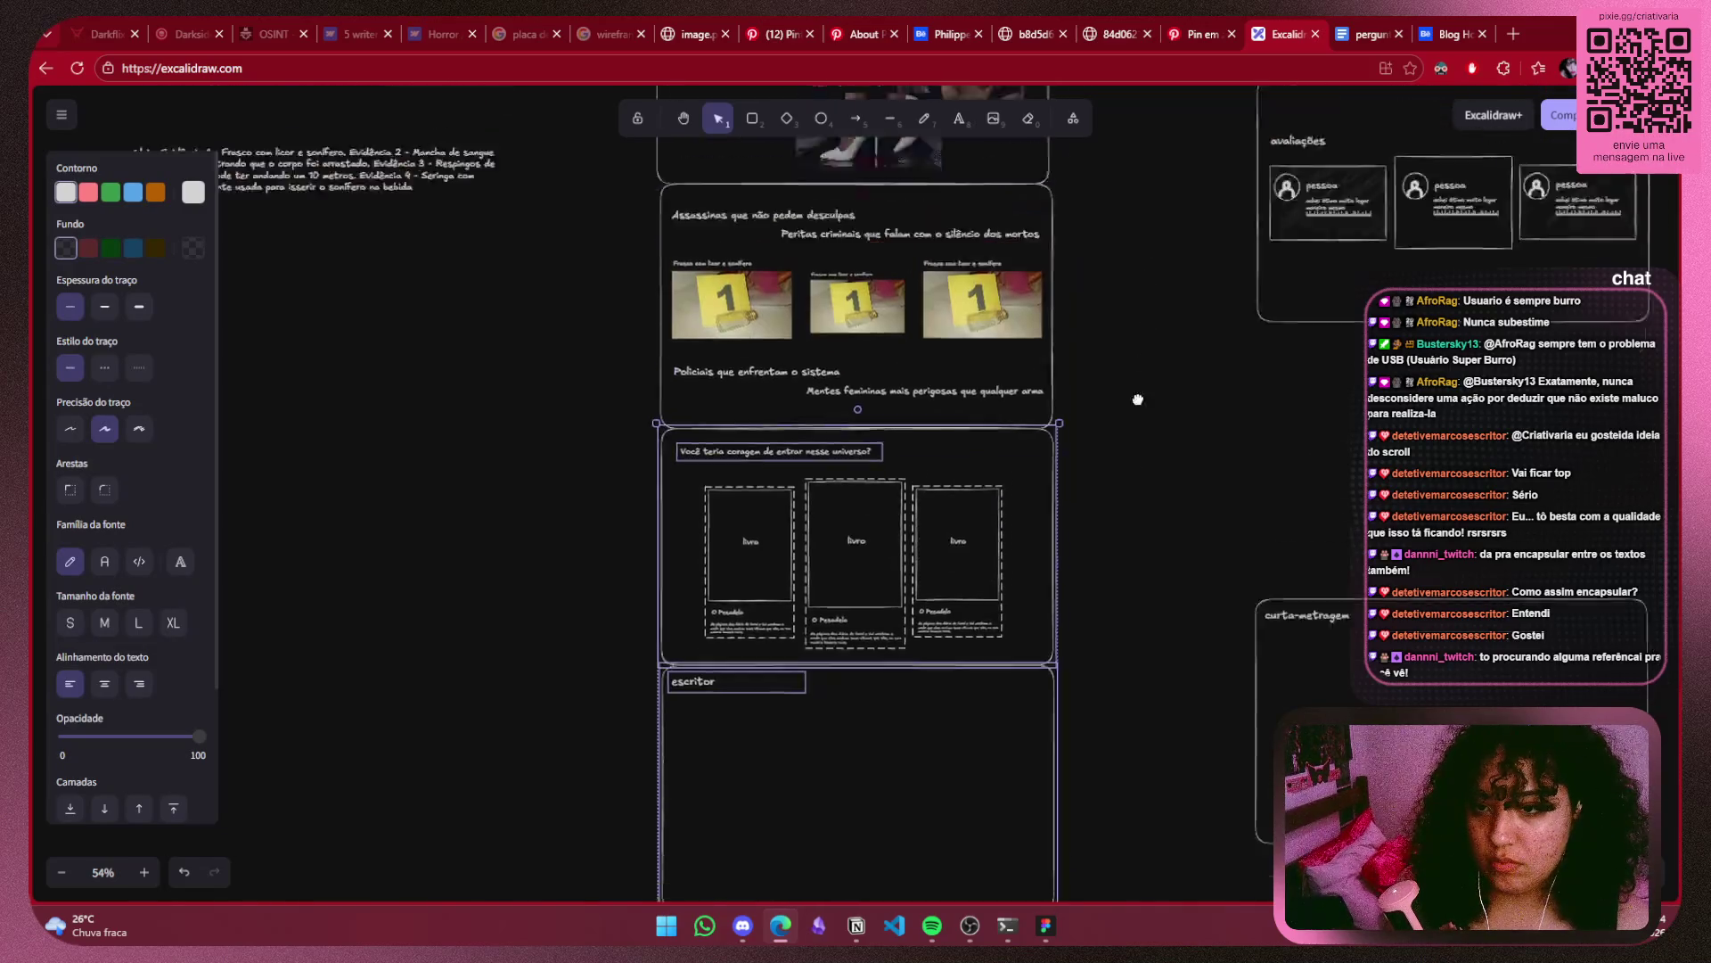
{"action": "scroll", "coordinate": [1154, 542], "scroll_direction": "up", "scroll_amount": 2}
{"action": "scroll", "coordinate": [791, 513], "scroll_direction": "right", "scroll_amount": 4}
{"action": "scroll", "coordinate": [767, 356], "scroll_direction": "right", "scroll_amount": 1}
{"action": "left_click", "coordinate": [740, 210]}
Move the navigation line and avaliações frame right, then the navigation line to the upper left.
{"action": "left_click_drag", "start_coordinate": [740, 210], "coordinate": [1319, 535]}
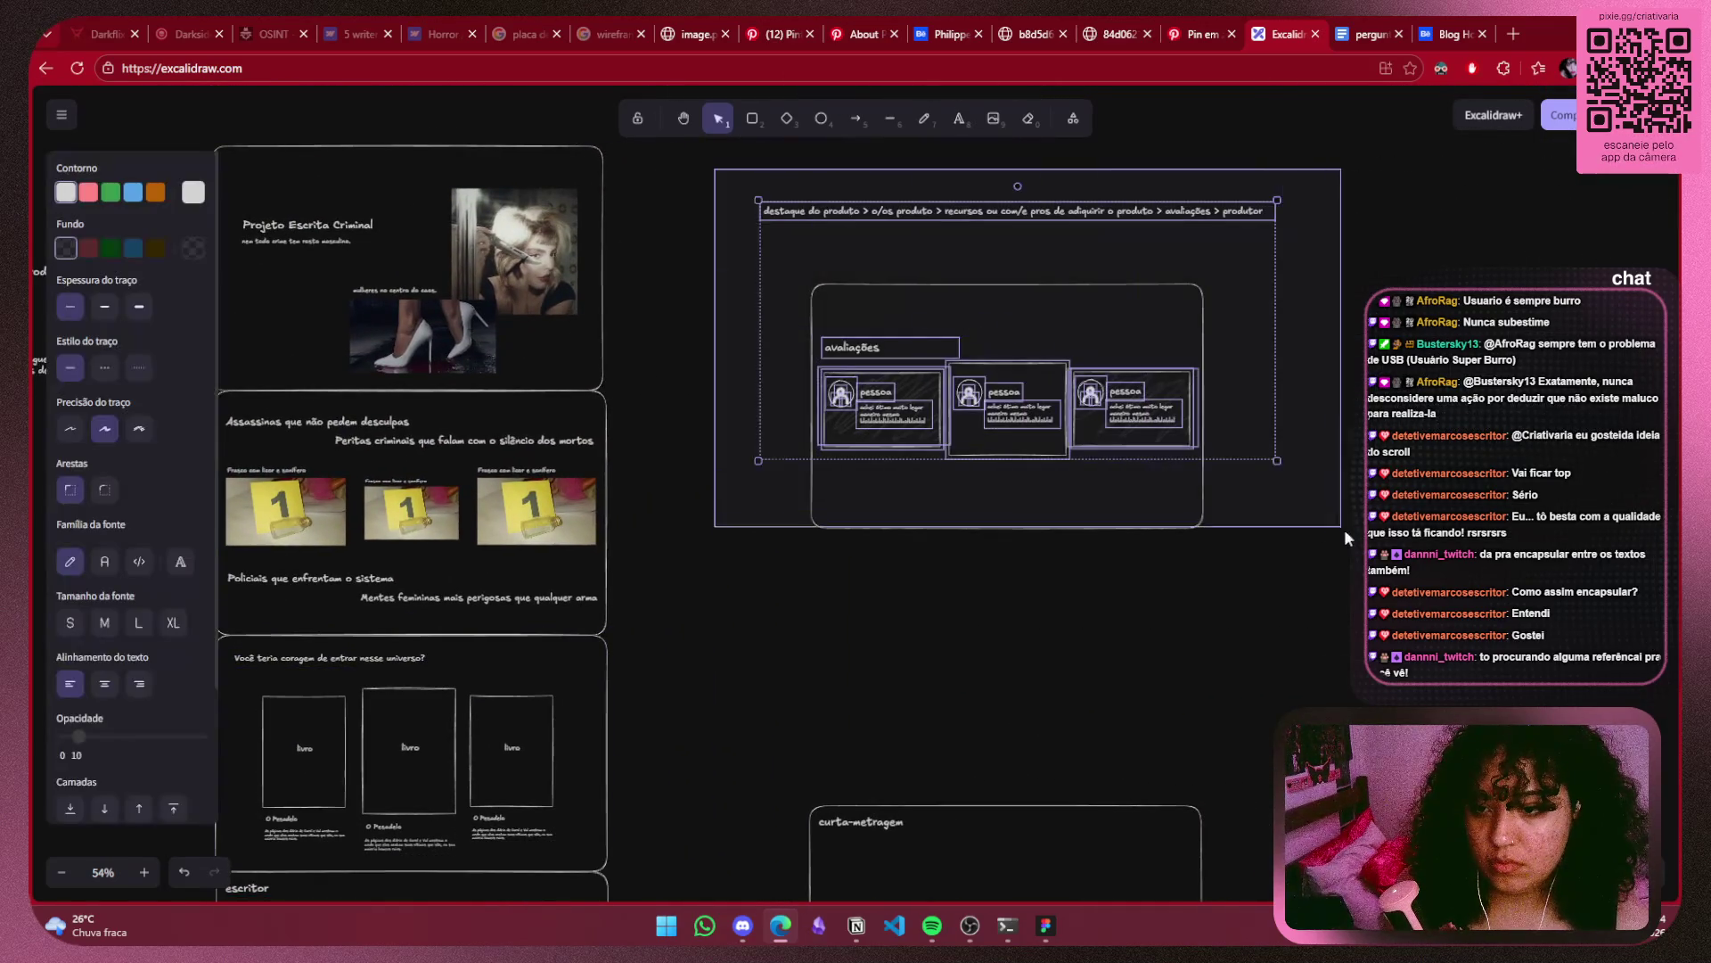
{"action": "left_click_drag", "start_coordinate": [1224, 486], "coordinate": [1661, 490]}
{"action": "left_click", "coordinate": [1260, 632]}
{"action": "scroll", "coordinate": [1062, 745], "scroll_direction": "up", "scroll_amount": 2}
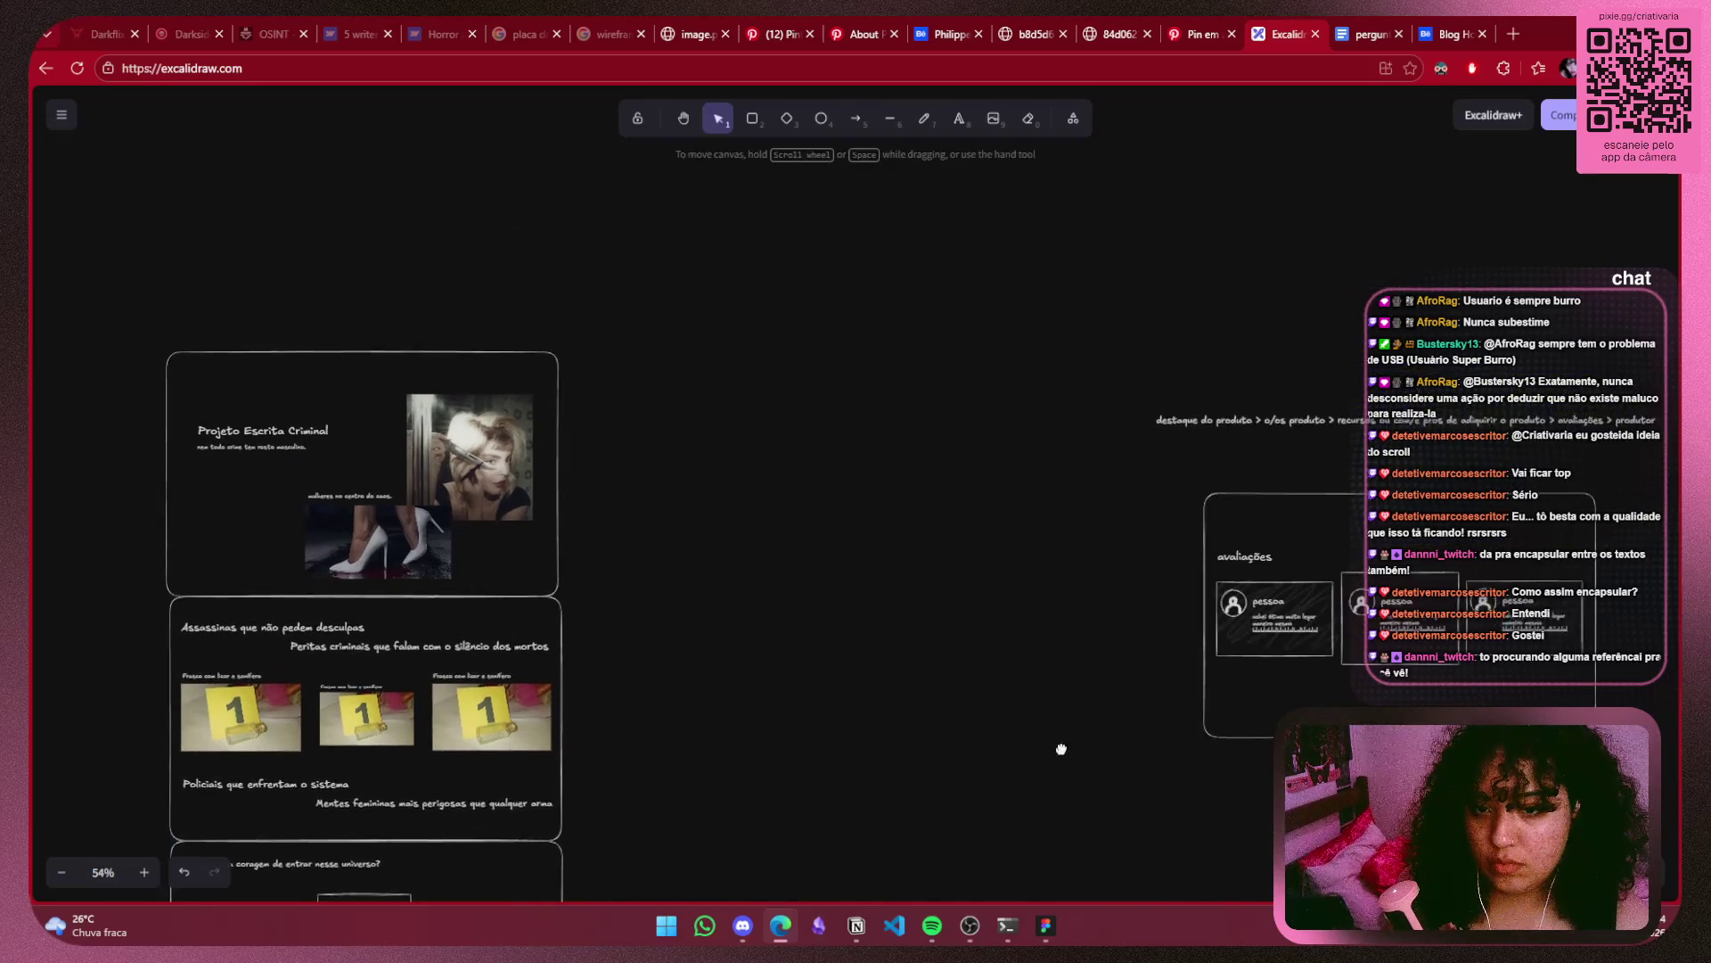
{"action": "left_click_drag", "start_coordinate": [1437, 406], "coordinate": [564, 216]}
{"action": "left_click", "coordinate": [713, 357]}
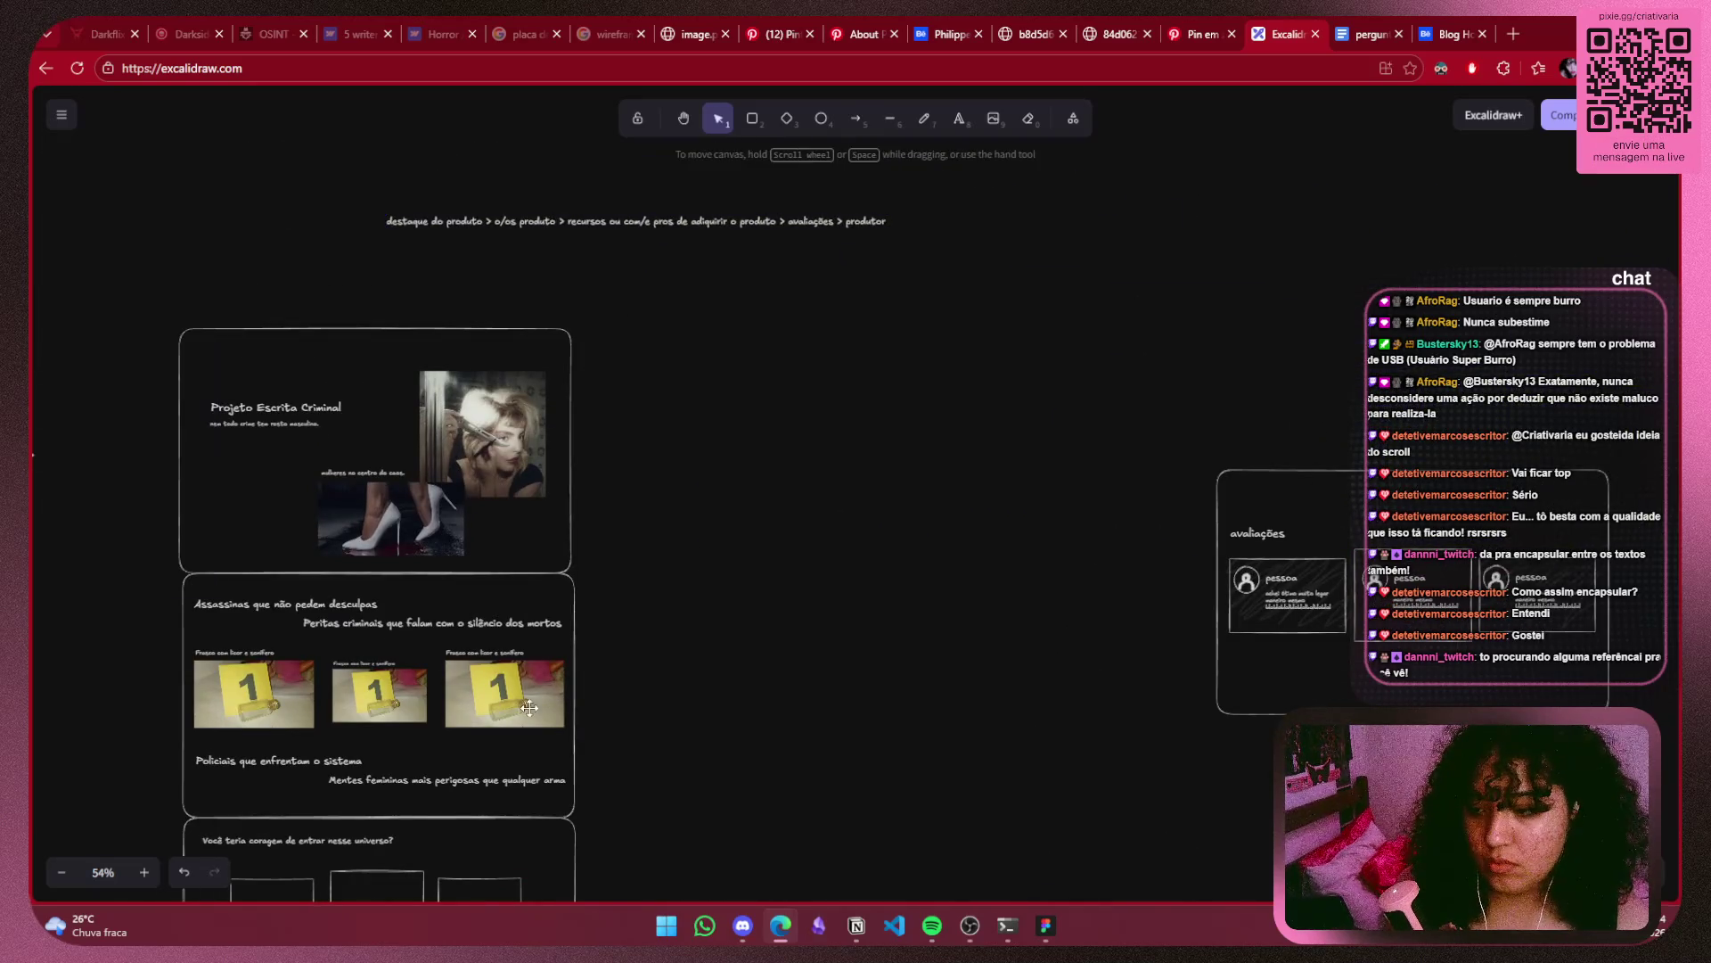
Select and copy the whole evidence-photo section frame.
{"action": "scroll", "coordinate": [1096, 469], "scroll_direction": "down", "scroll_amount": 3}
{"action": "scroll", "coordinate": [1096, 469], "scroll_direction": "left", "scroll_amount": 6}
{"action": "left_click_drag", "start_coordinate": [1176, 331], "coordinate": [707, 597]}
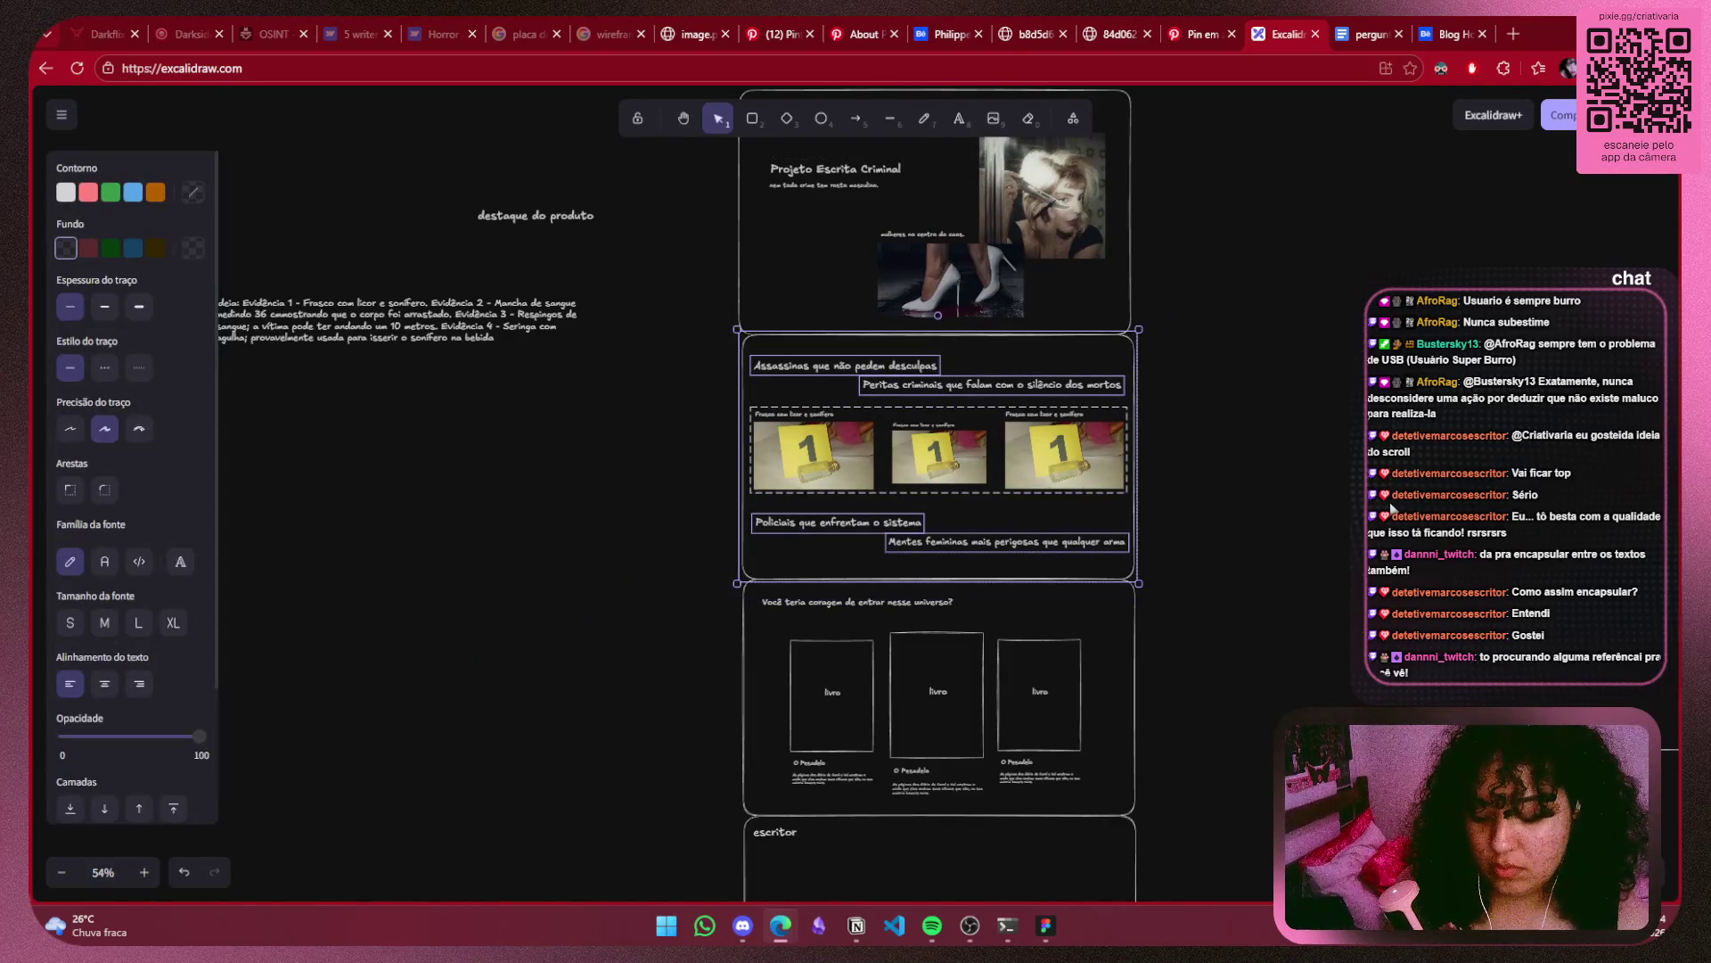
{"action": "key", "text": "ctrl+c"}
{"action": "left_click", "coordinate": [1318, 489]}
Paste a copy of the evidence section and nudge it slightly up and right.
{"action": "scroll", "coordinate": [1317, 489], "scroll_direction": "right", "scroll_amount": 5}
{"action": "key", "text": "ctrl+v"}
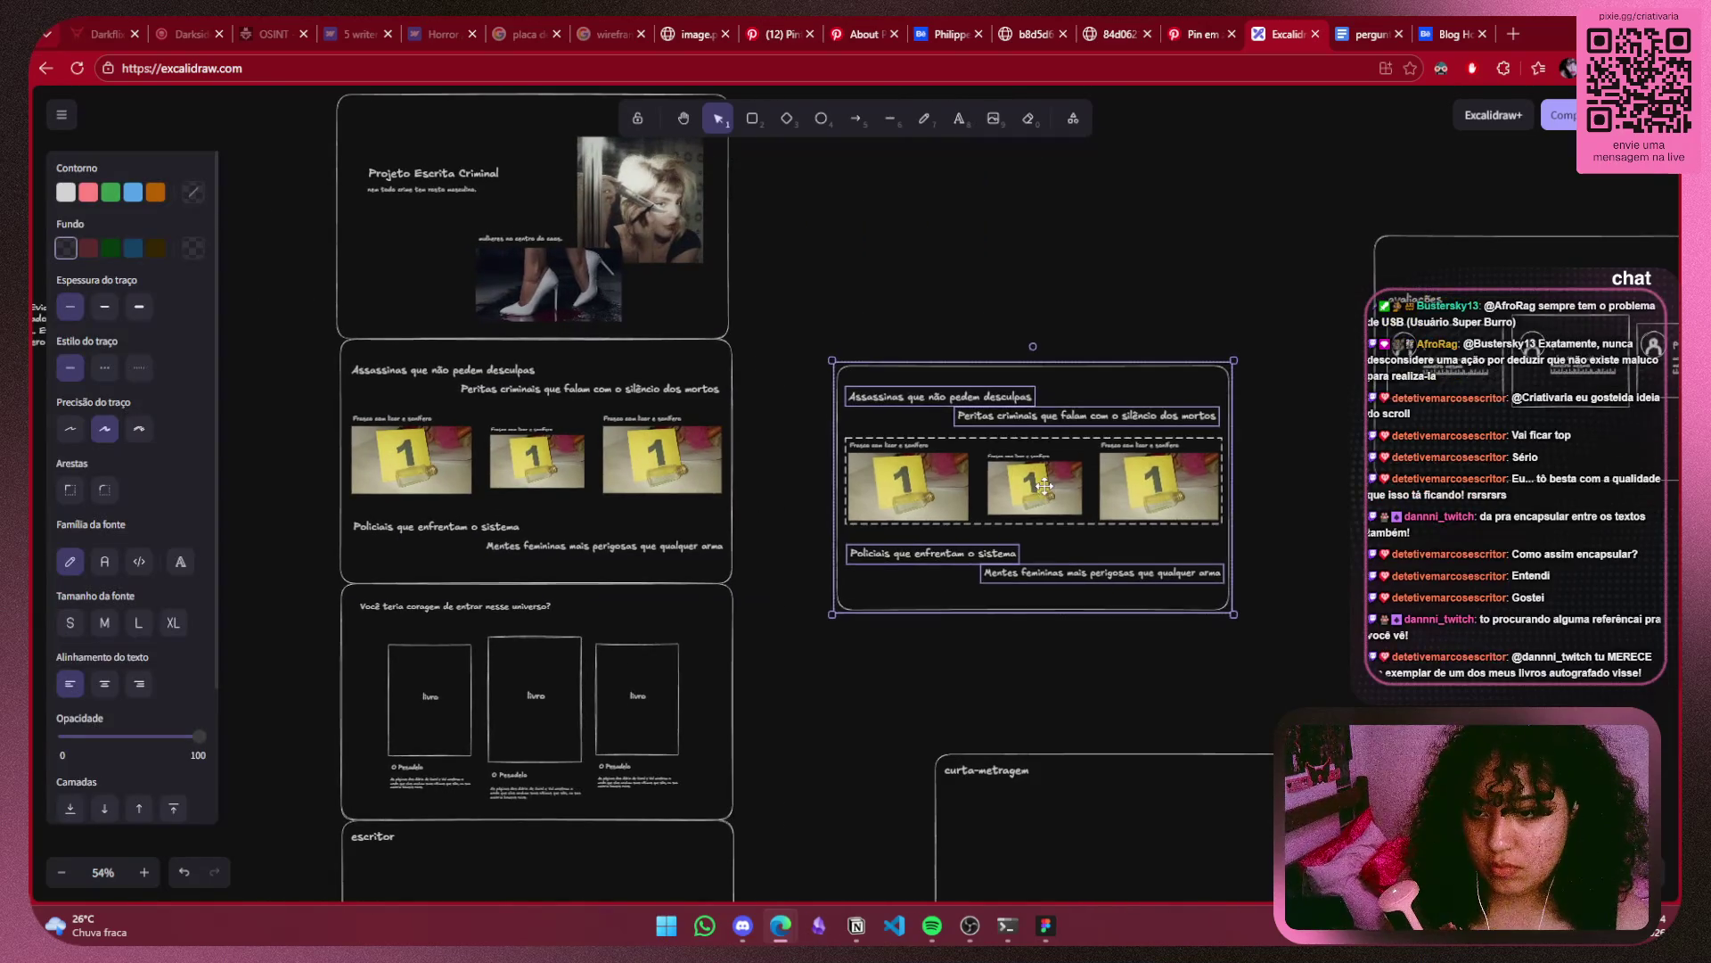
{"action": "left_click_drag", "start_coordinate": [1044, 486], "coordinate": [1052, 472]}
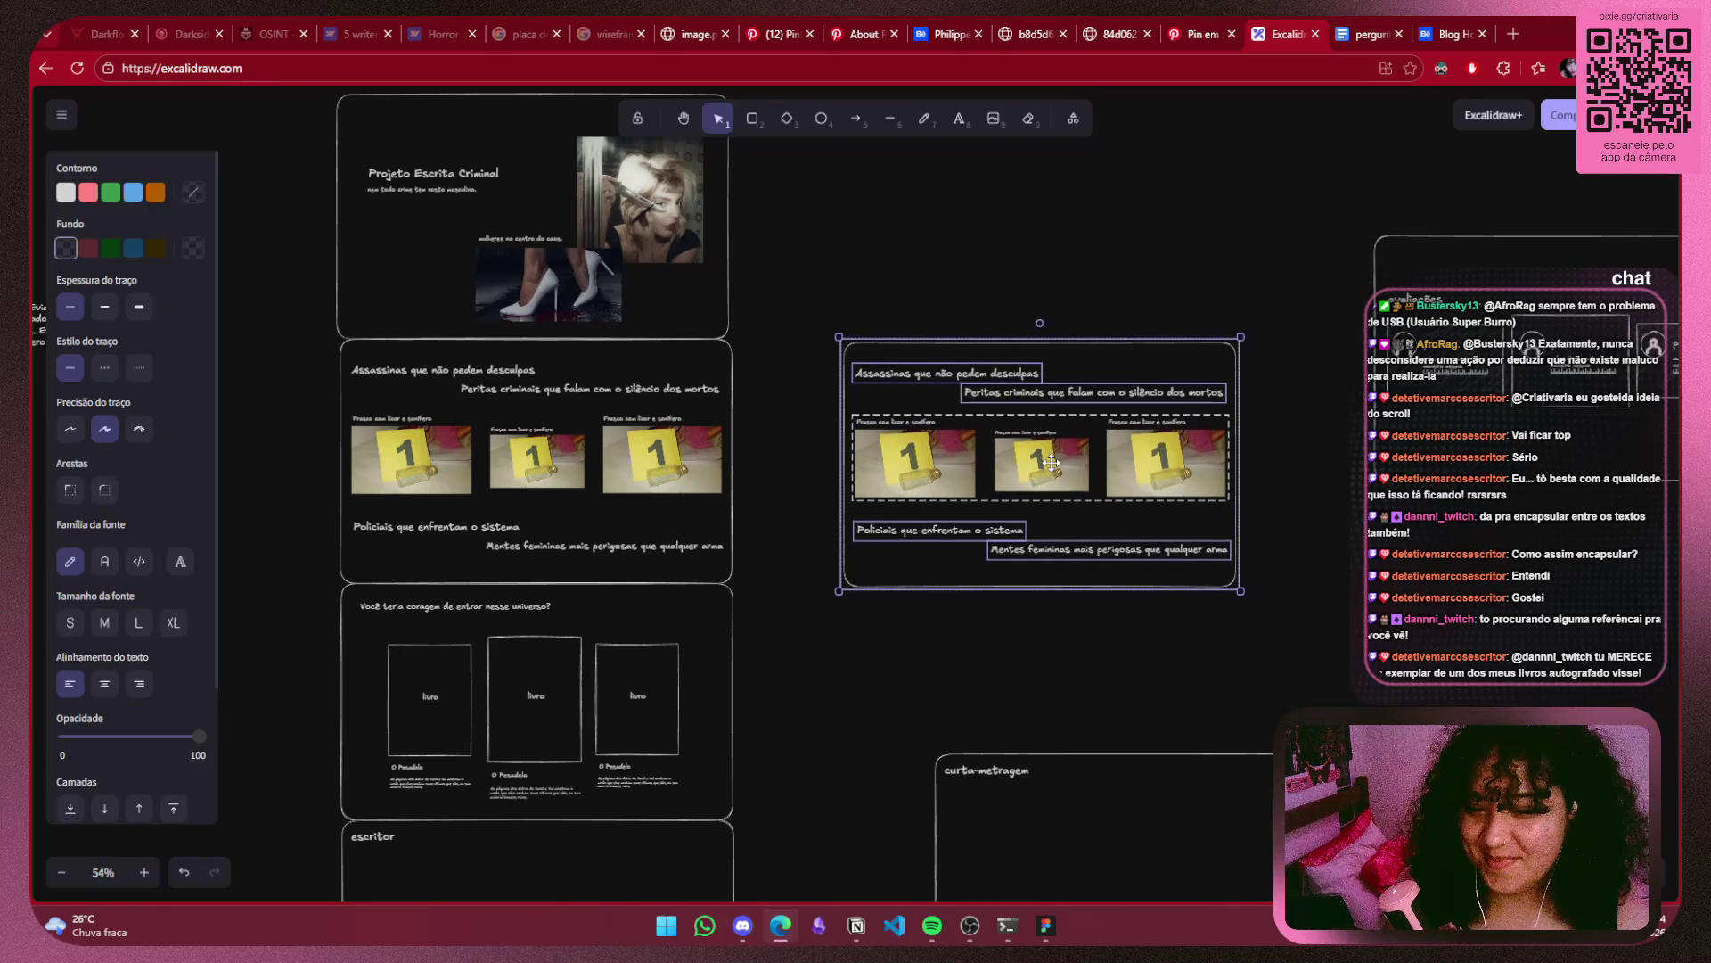
{"action": "left_click", "coordinate": [1165, 597]}
{"action": "scroll", "coordinate": [1190, 517], "scroll_direction": "up", "scroll_amount": 5, "text": "ctrl"}
Delete the Peritas criminais, Mentes femininas and Policiais que enfrentam o sistema headings from the copy.
{"action": "left_click", "coordinate": [1186, 407]}
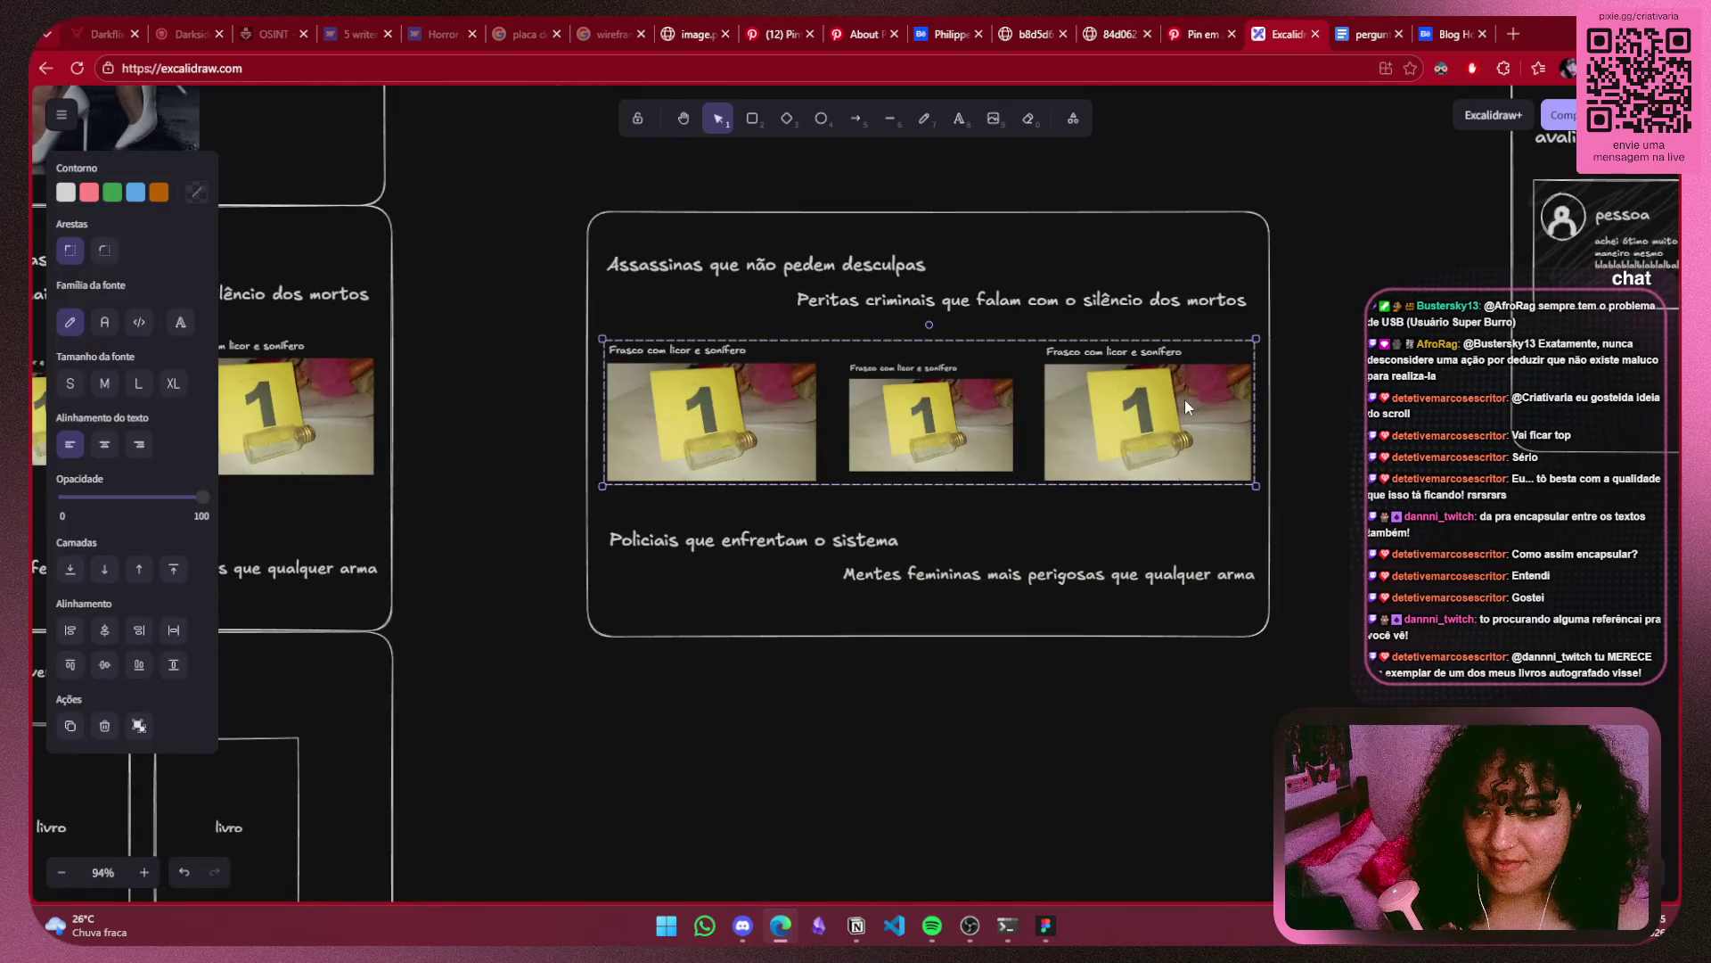
{"action": "left_click", "coordinate": [915, 303]}
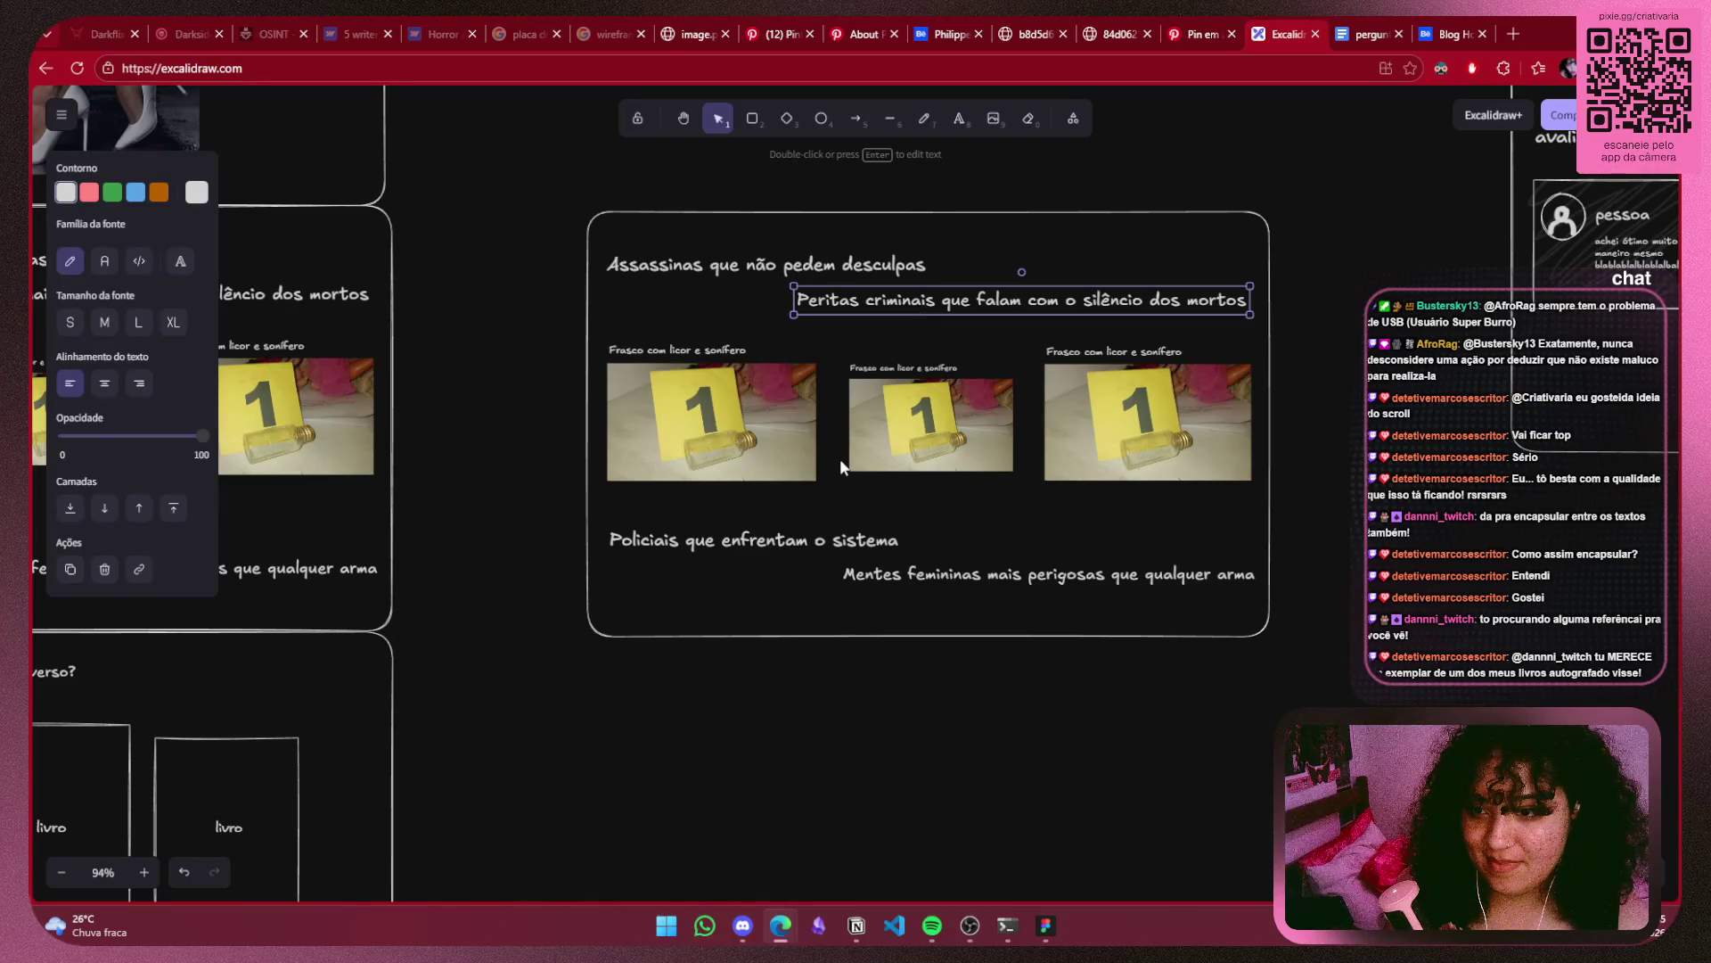
{"action": "key", "text": "Delete"}
{"action": "left_click", "coordinate": [1049, 573]}
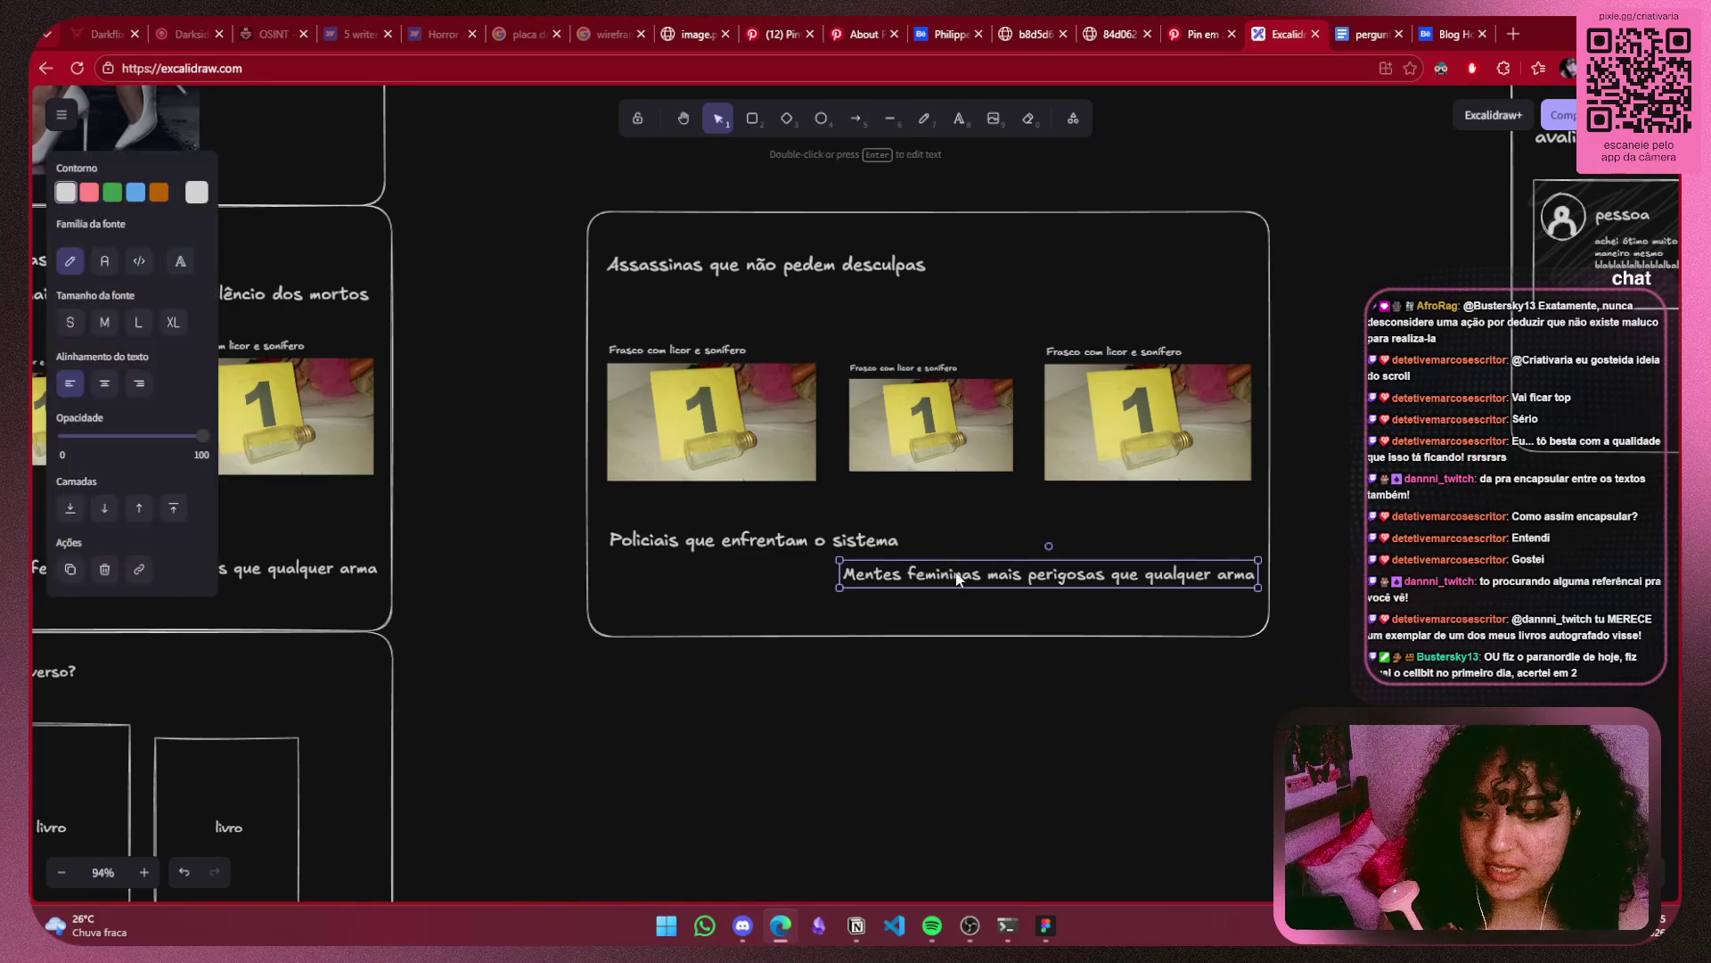
{"action": "key", "text": "Delete"}
{"action": "left_click", "coordinate": [816, 538]}
{"action": "key", "text": "Delete"}
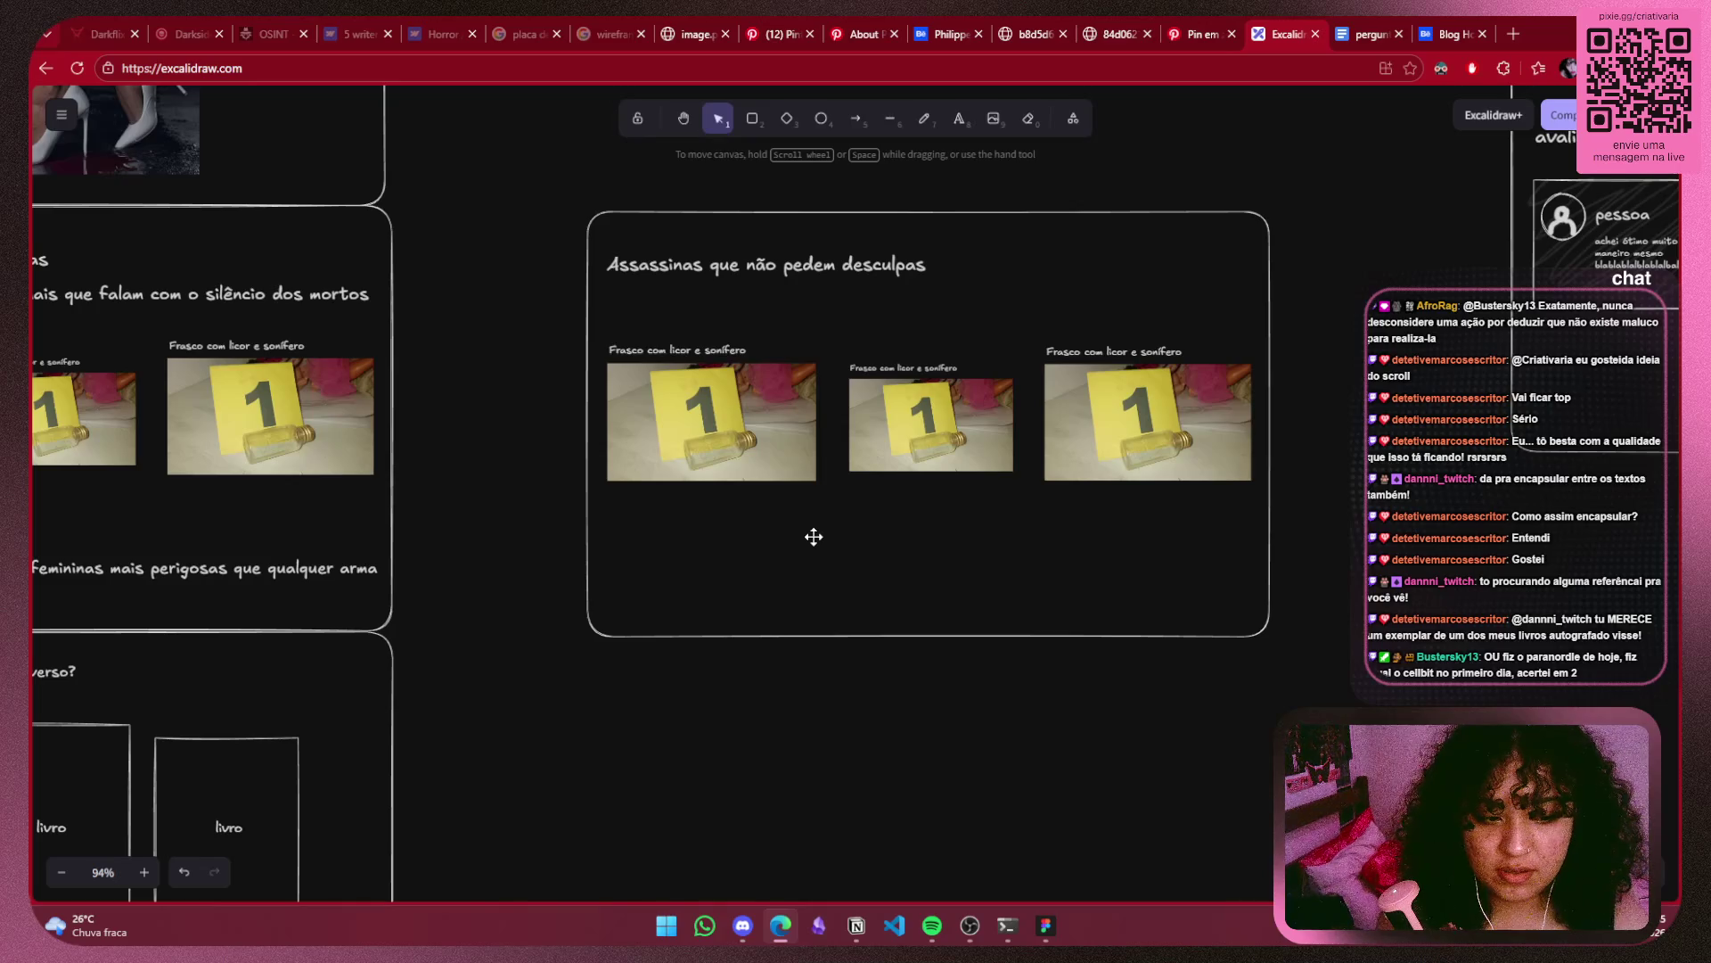
Lower the section title and move the three evidence photos further down the section.
{"action": "left_click_drag", "start_coordinate": [790, 260], "coordinate": [790, 282]}
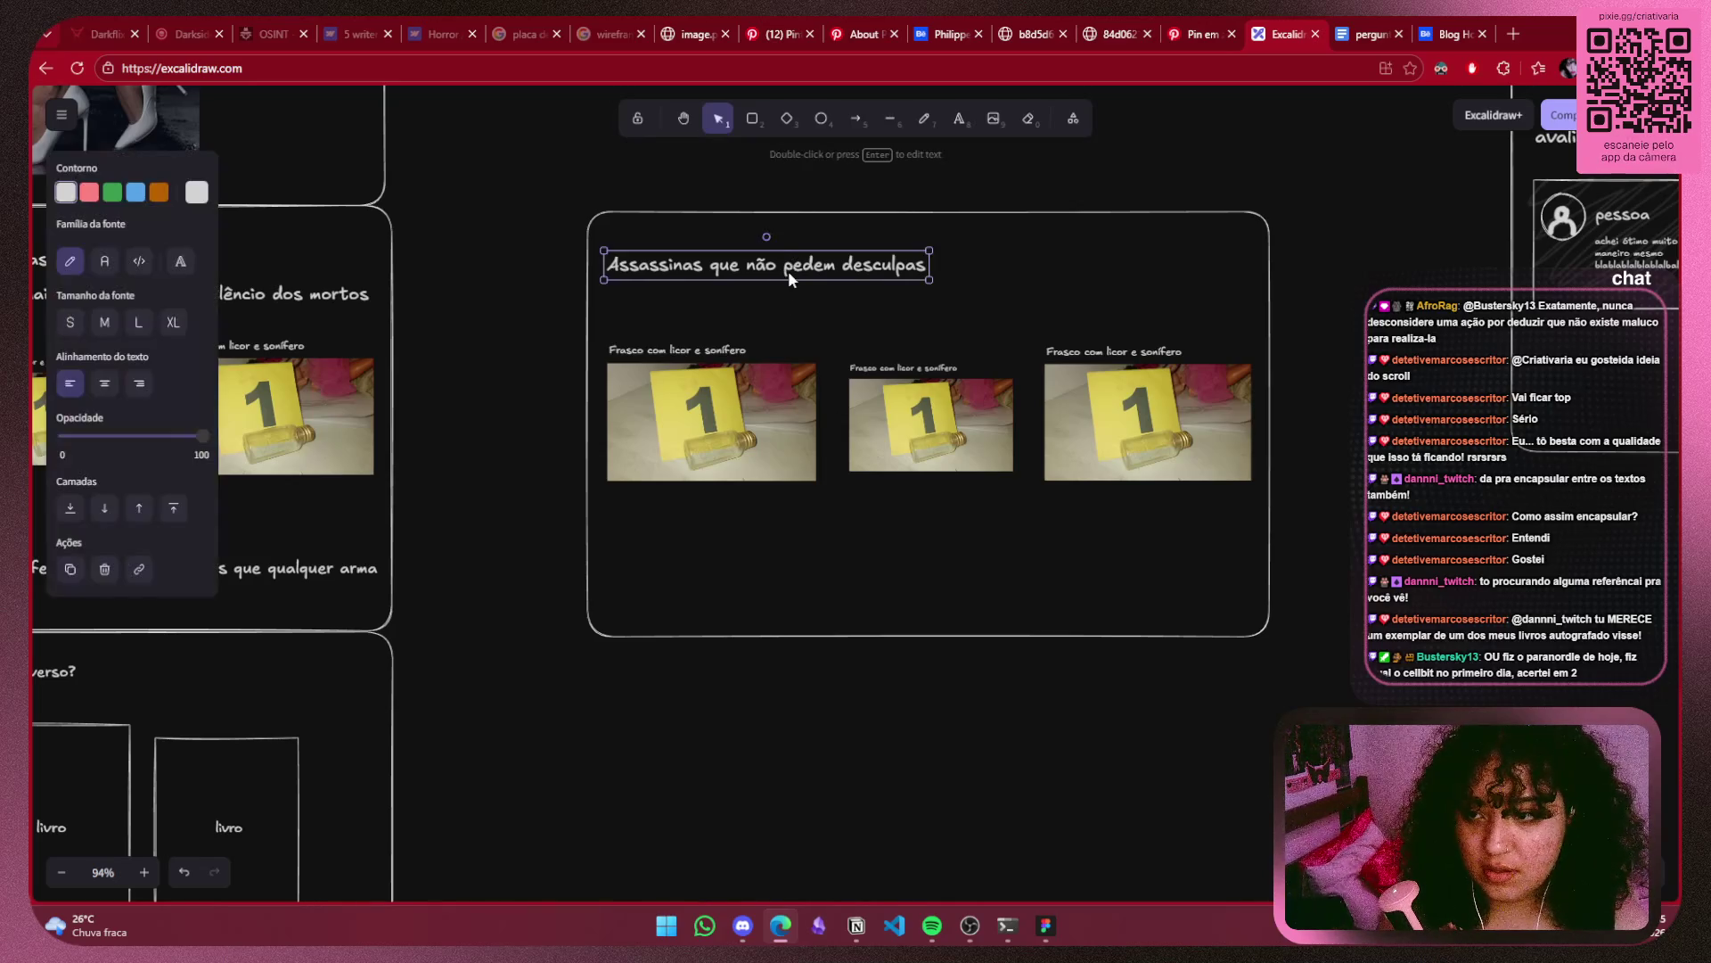
{"action": "left_click", "coordinate": [927, 419]}
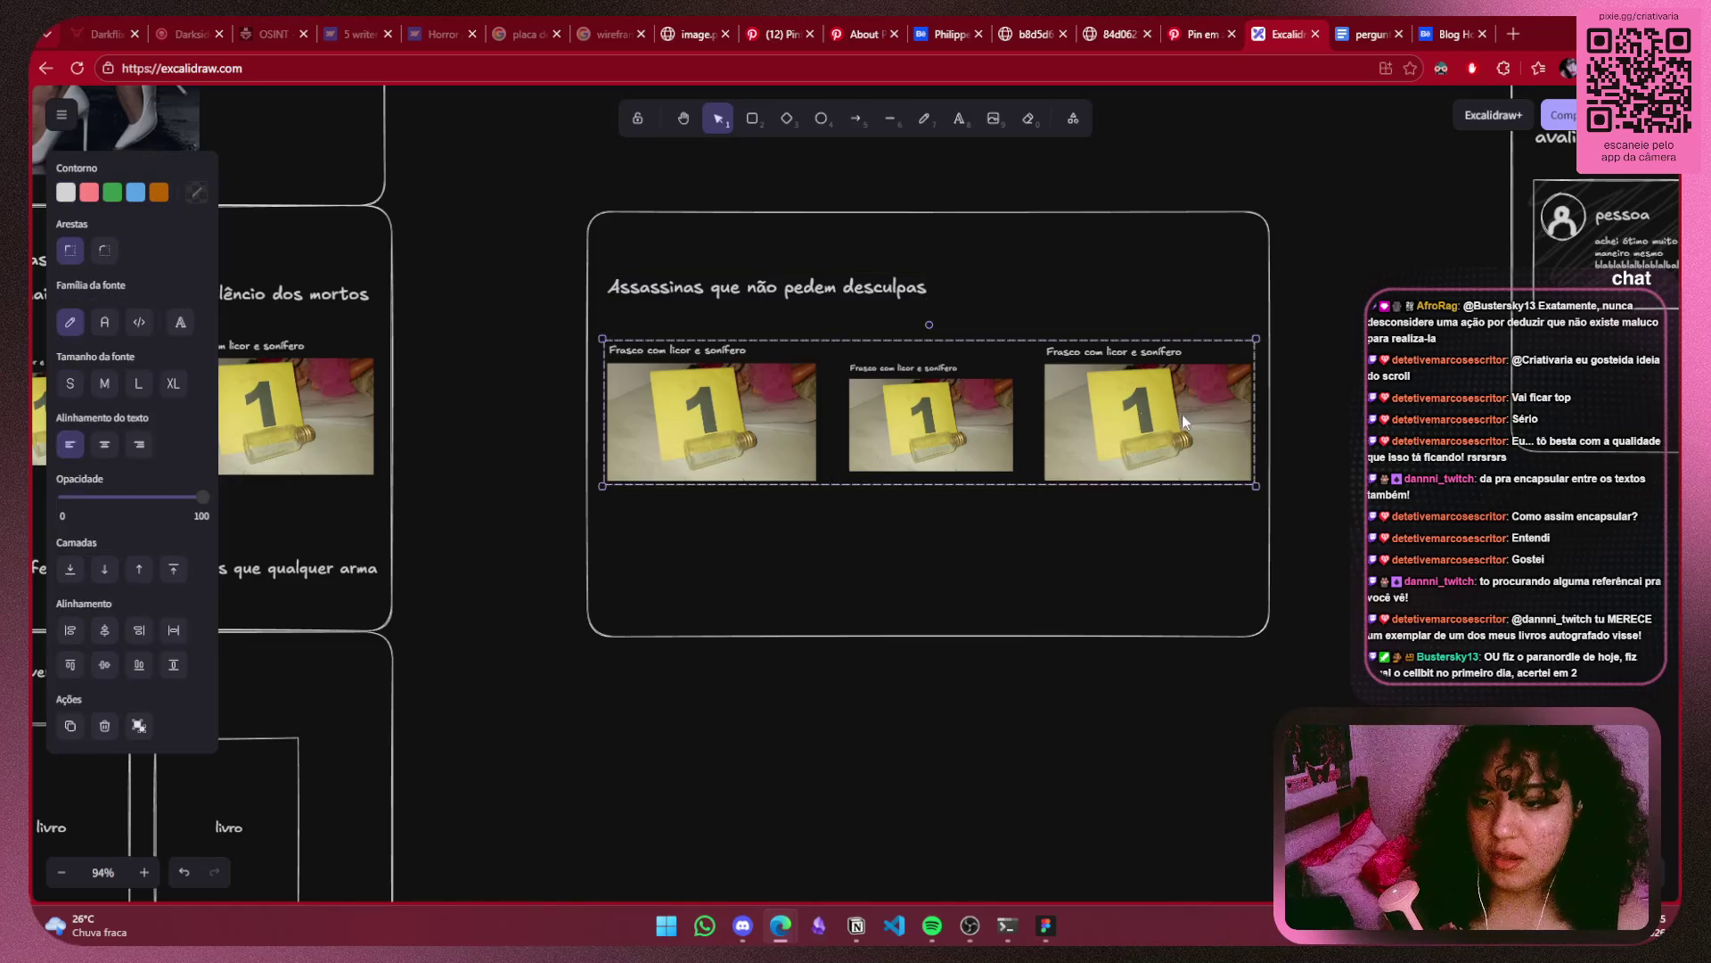
{"action": "left_click_drag", "start_coordinate": [1058, 410], "coordinate": [1057, 493]}
{"action": "left_click", "coordinate": [892, 298]}
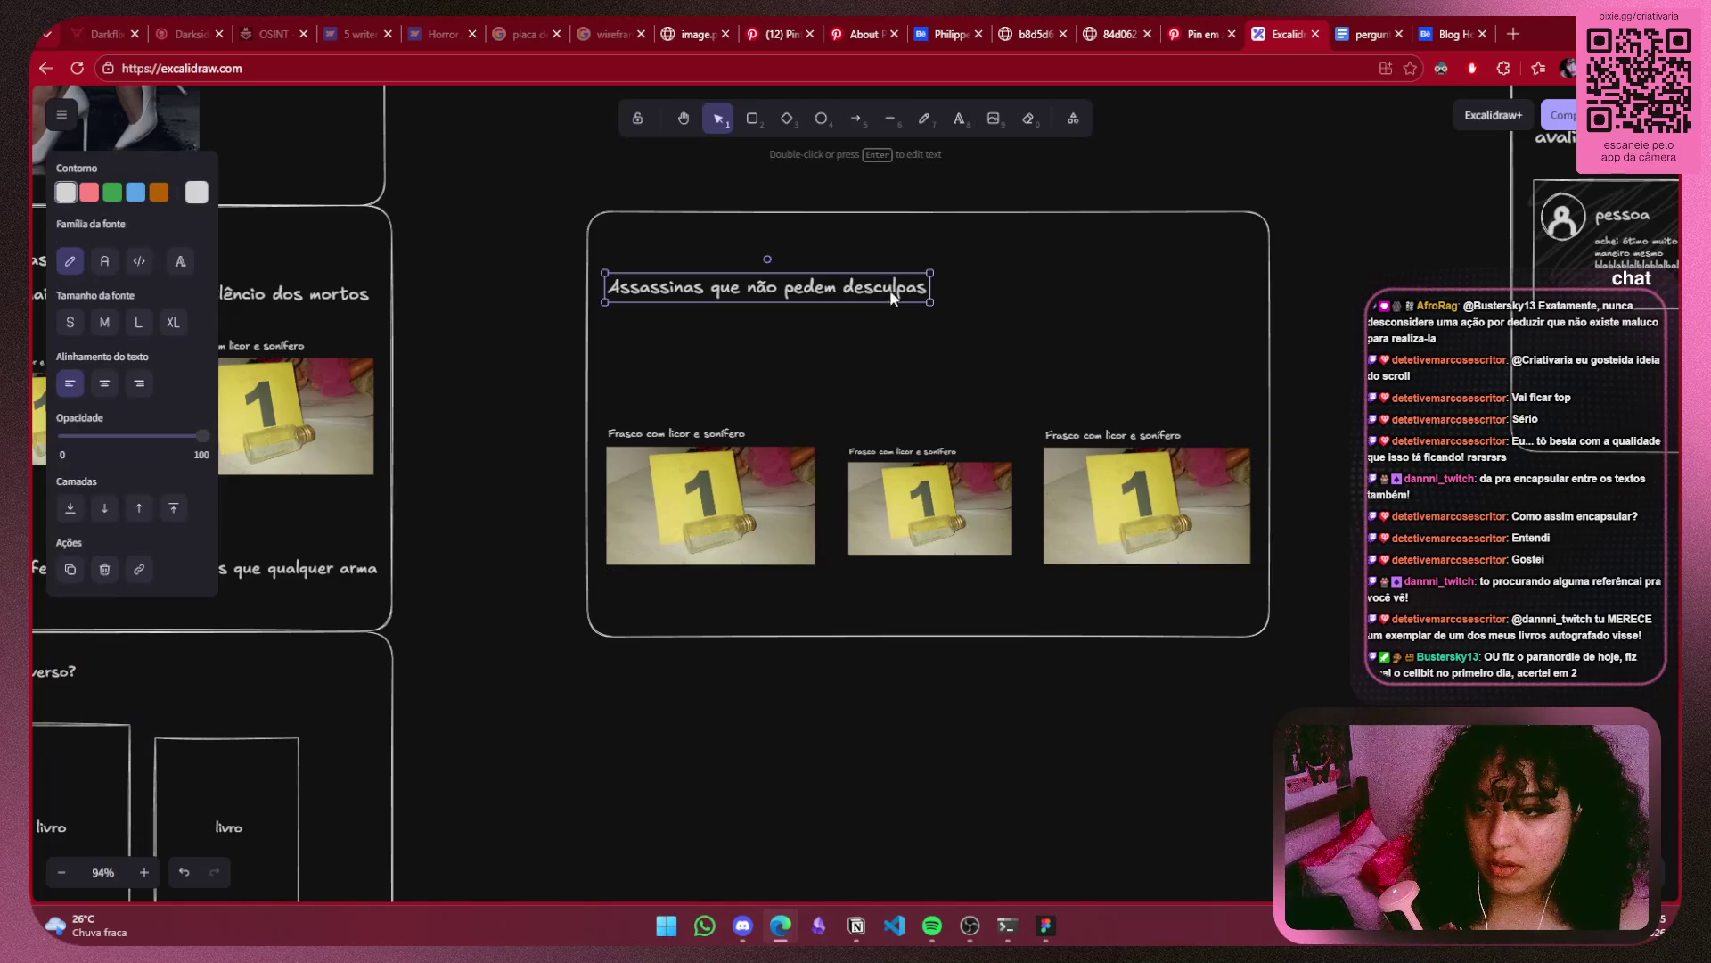
{"action": "left_click_drag", "start_coordinate": [888, 299], "coordinate": [895, 320]}
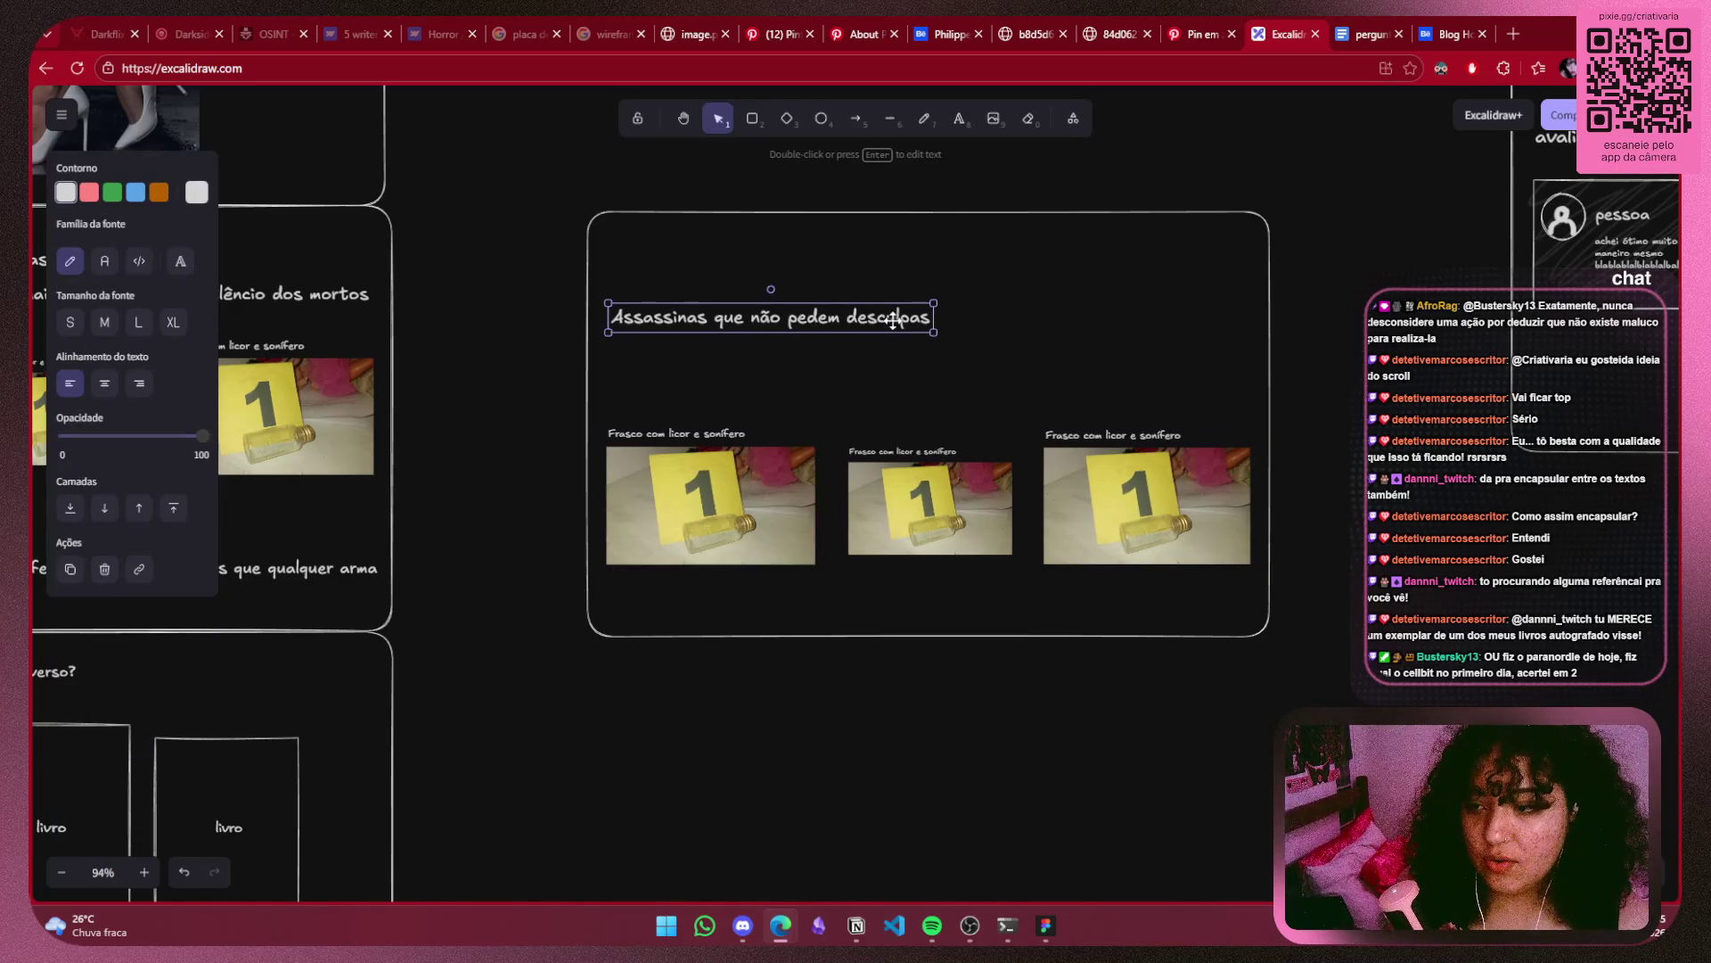
{"action": "left_click", "coordinate": [909, 350]}
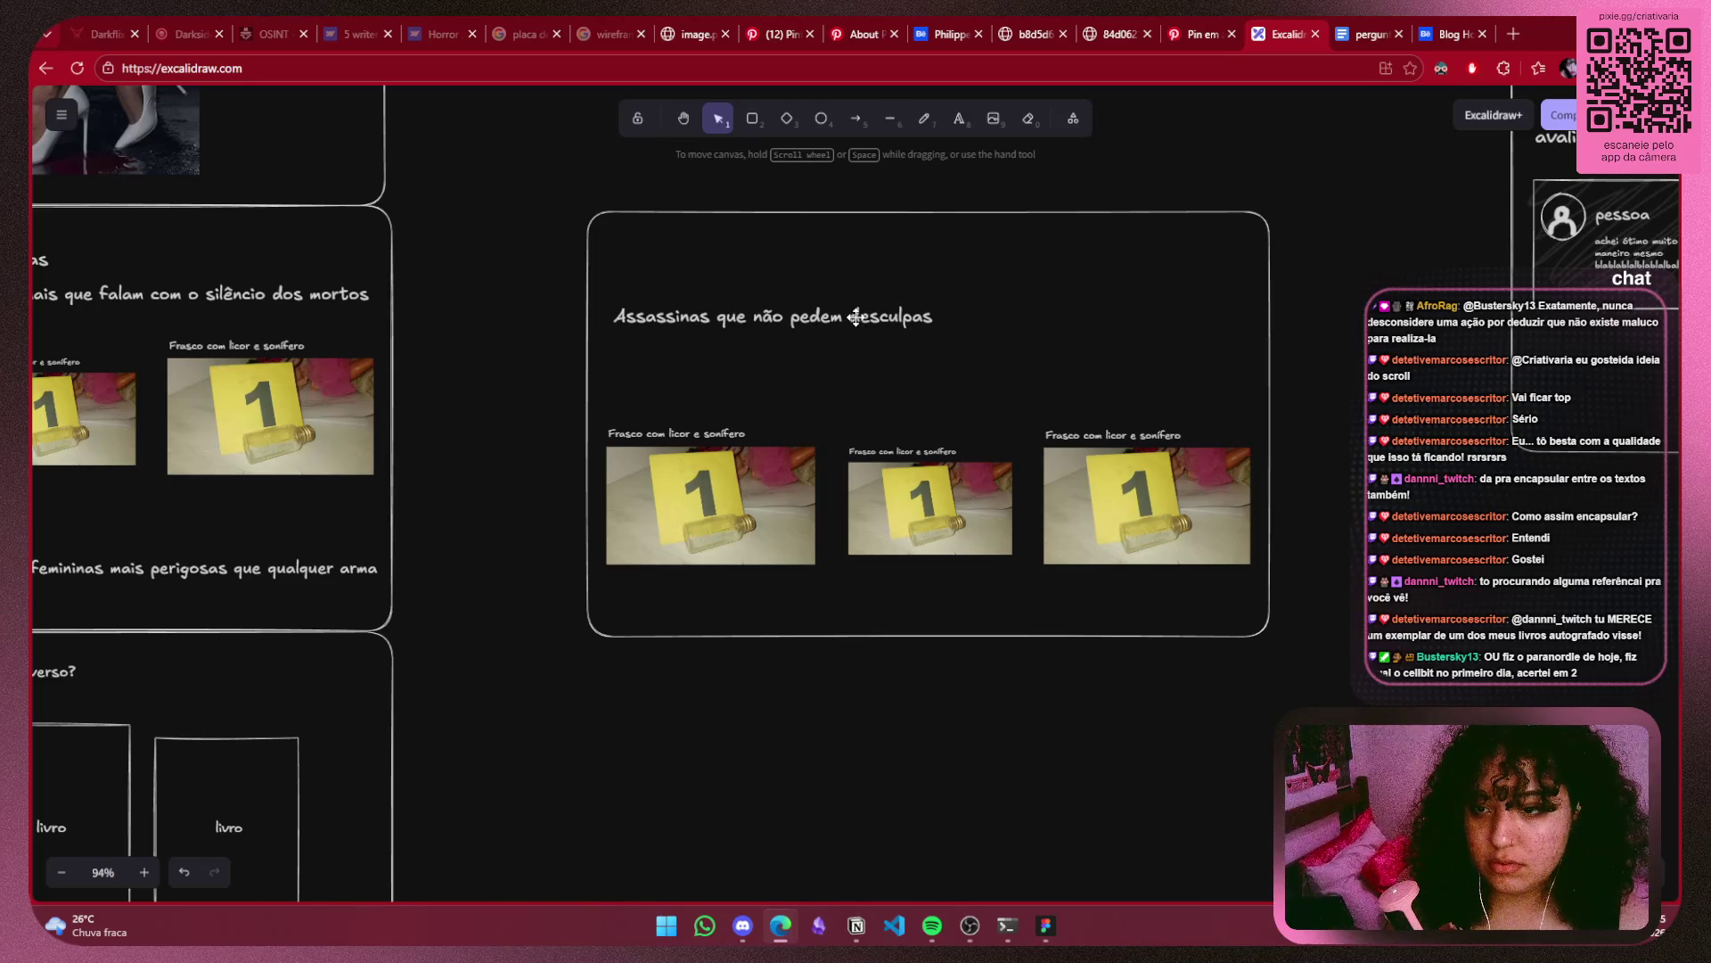
{"action": "left_click", "coordinate": [856, 317]}
{"action": "scroll", "coordinate": [1052, 247], "scroll_direction": "up", "scroll_amount": 5, "text": "ctrl"}
{"action": "left_click_drag", "start_coordinate": [1046, 285], "coordinate": [773, 240]}
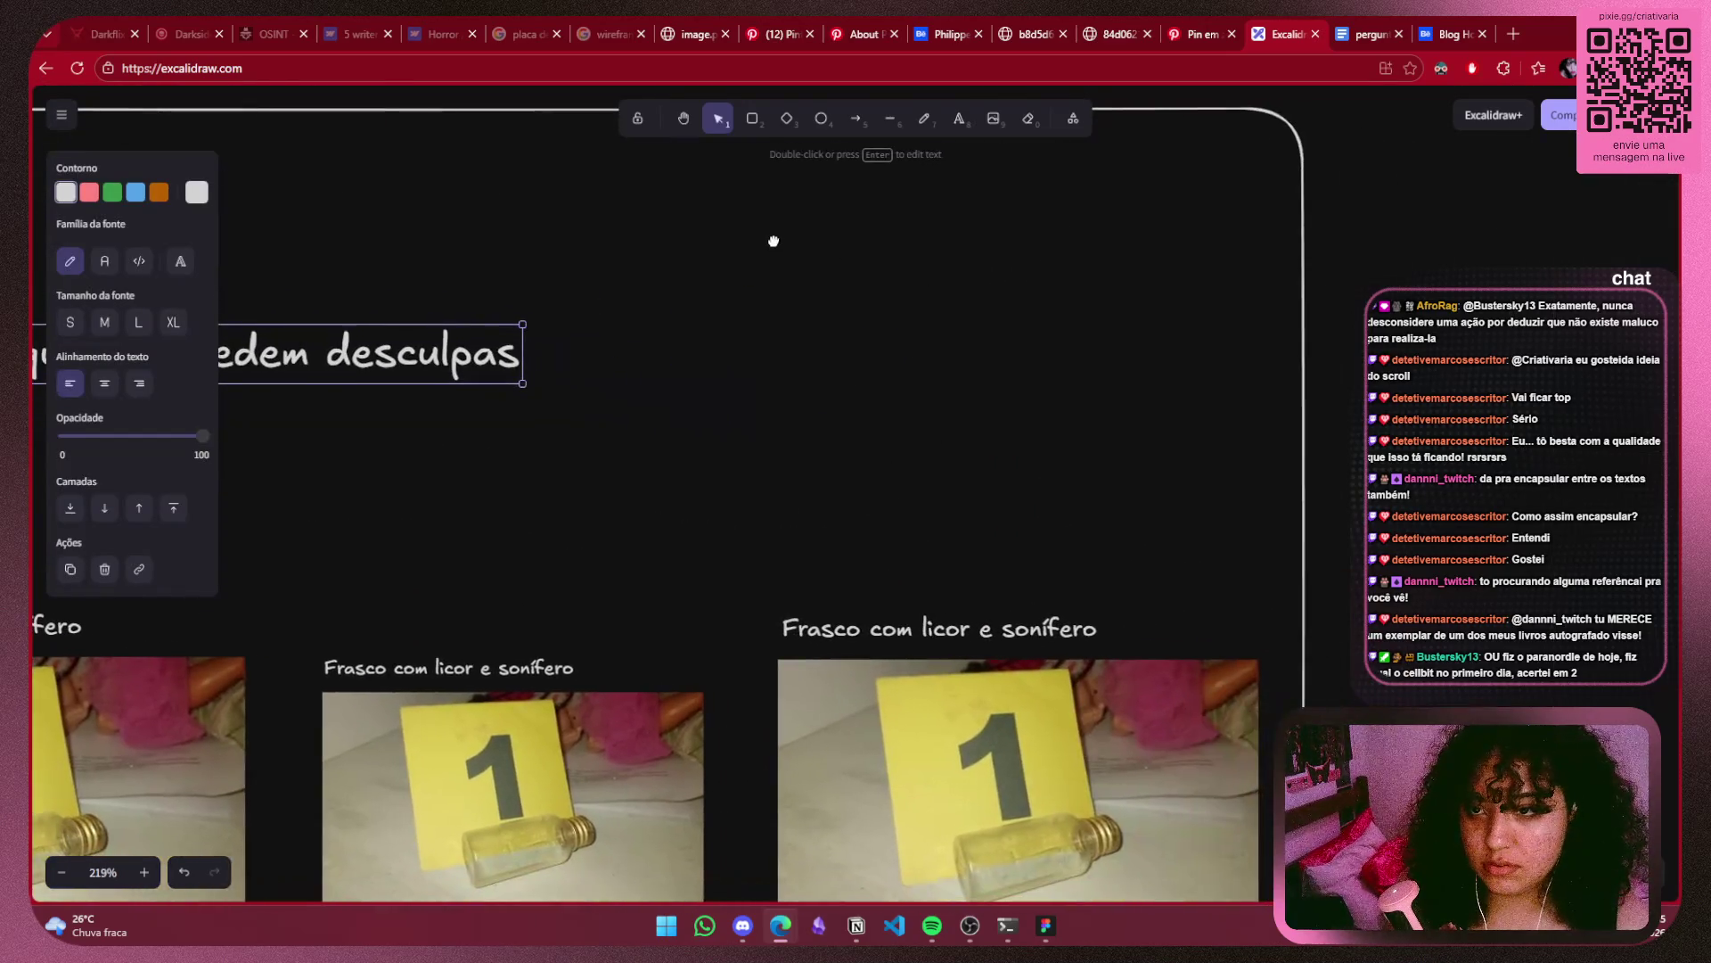
{"action": "scroll", "coordinate": [813, 402], "scroll_direction": "down", "scroll_amount": 5, "text": "ctrl"}
{"action": "left_click_drag", "start_coordinate": [793, 406], "coordinate": [895, 408]}
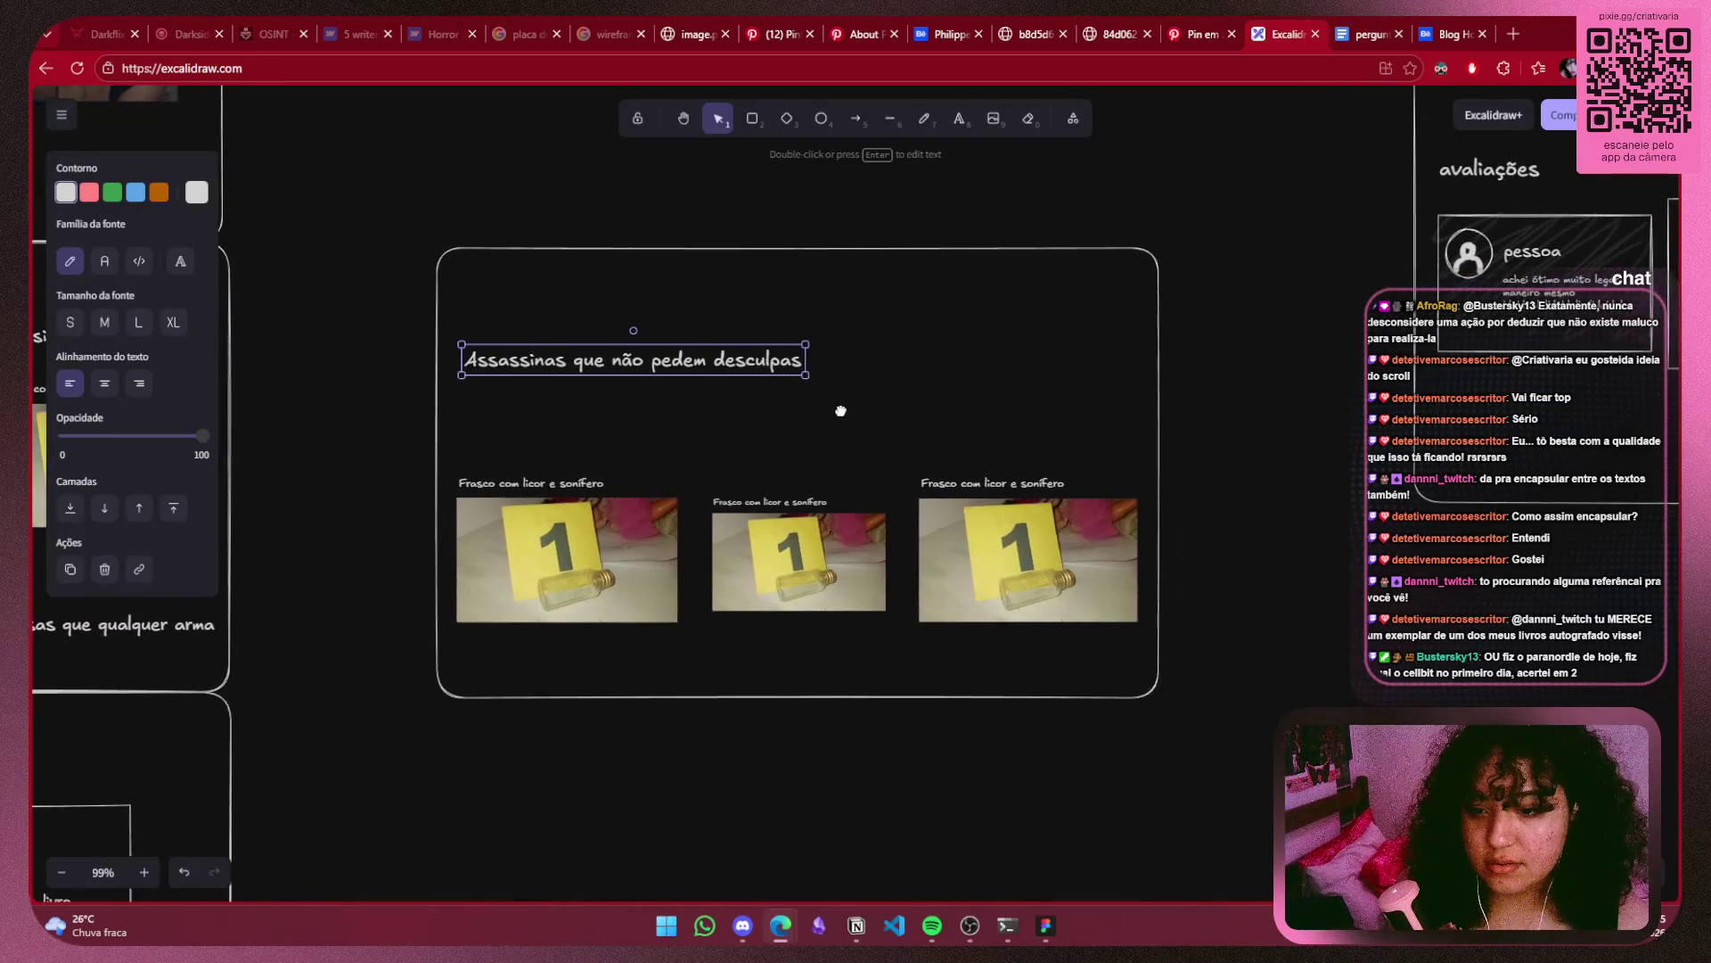
Move the edited evidence section with all its contents to the left.
{"action": "scroll", "coordinate": [894, 408], "scroll_direction": "left", "scroll_amount": 3}
{"action": "scroll", "coordinate": [1048, 381], "scroll_direction": "left", "scroll_amount": 8}
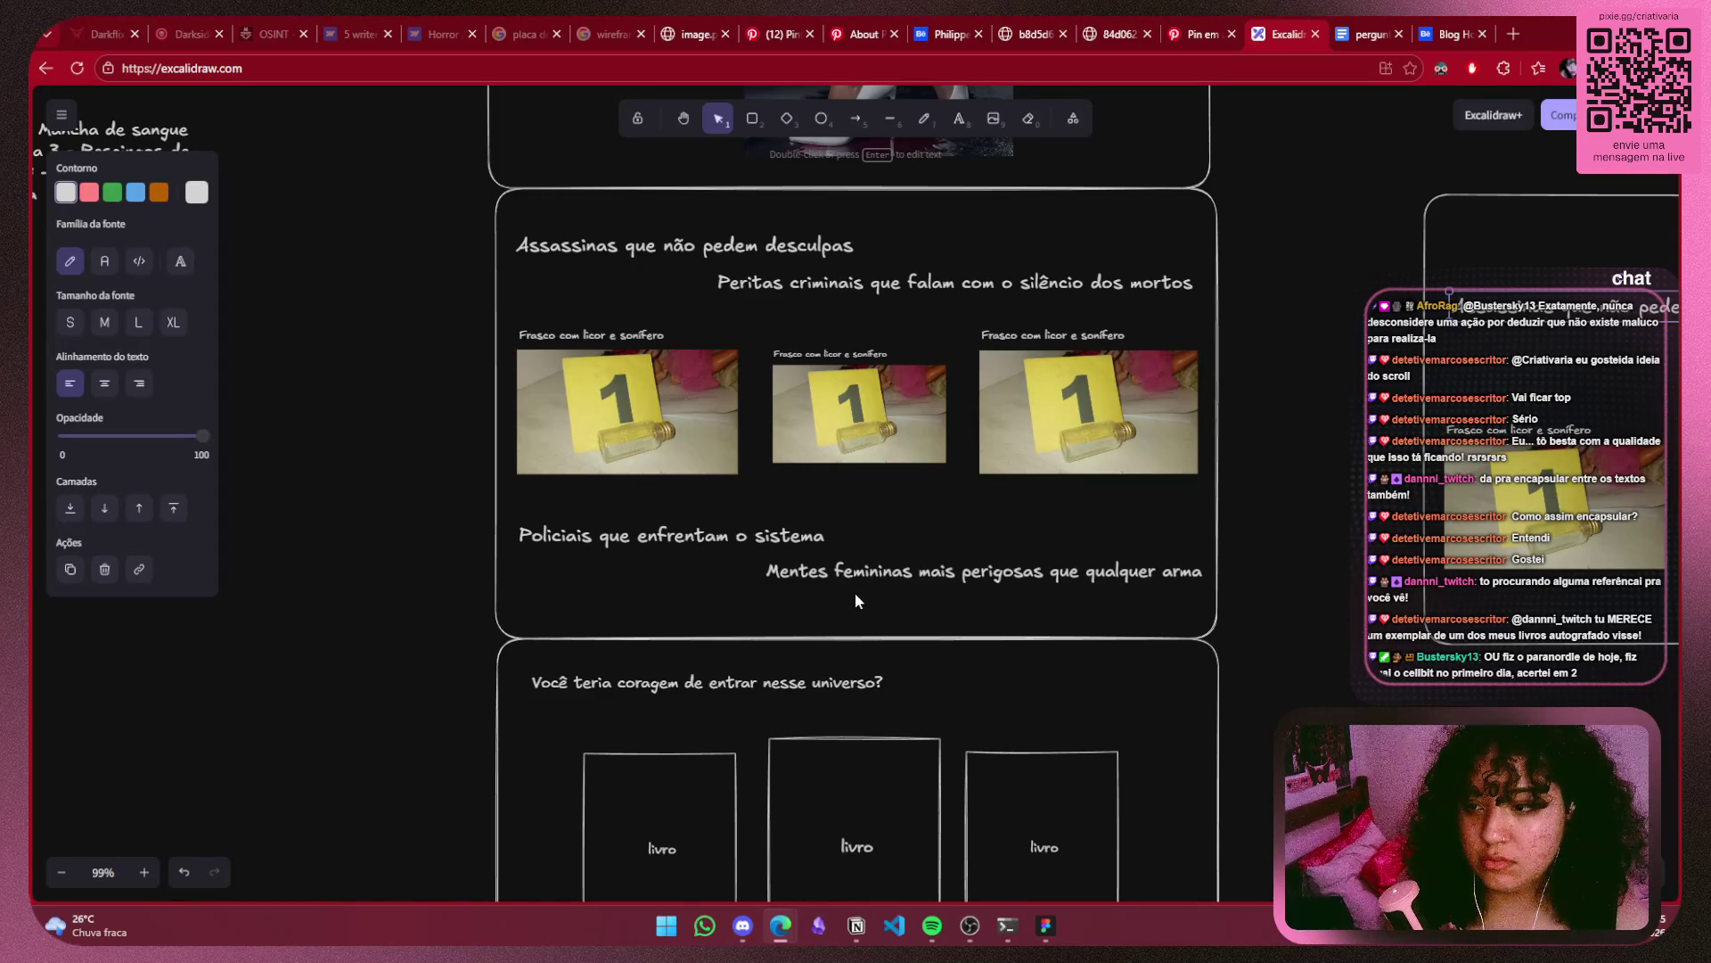
{"action": "scroll", "coordinate": [734, 490], "scroll_direction": "right", "scroll_amount": 3}
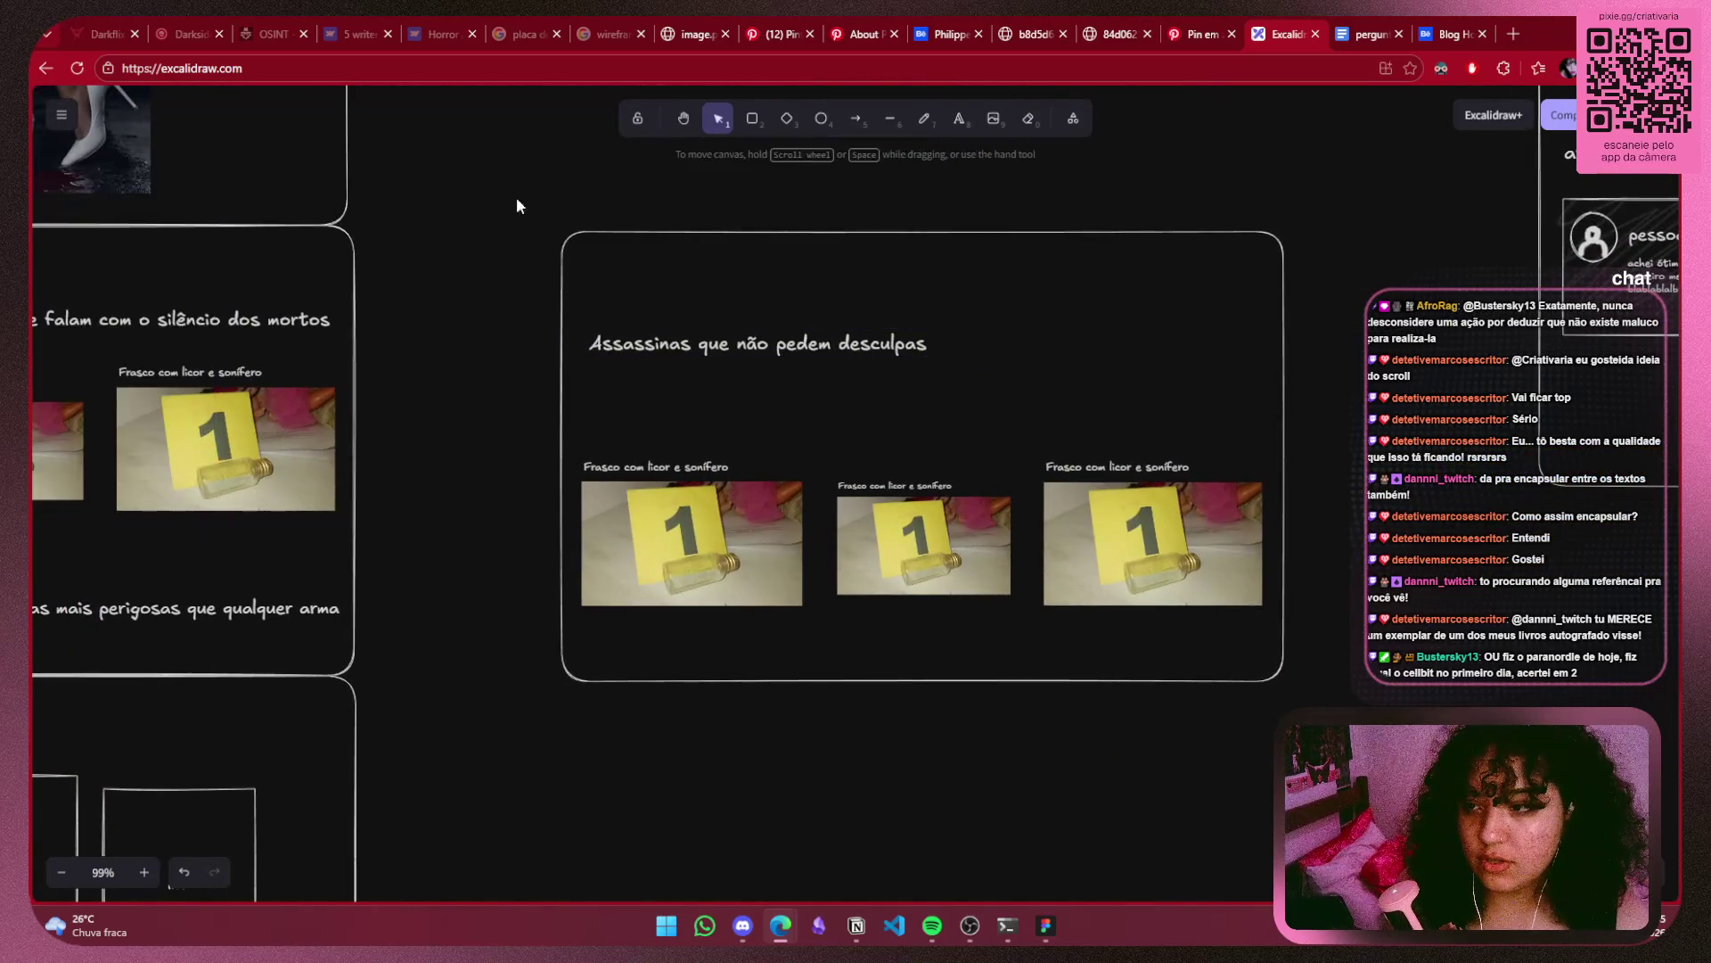
{"action": "left_click_drag", "start_coordinate": [516, 196], "coordinate": [1498, 784]}
{"action": "left_click_drag", "start_coordinate": [1025, 555], "coordinate": [924, 549]}
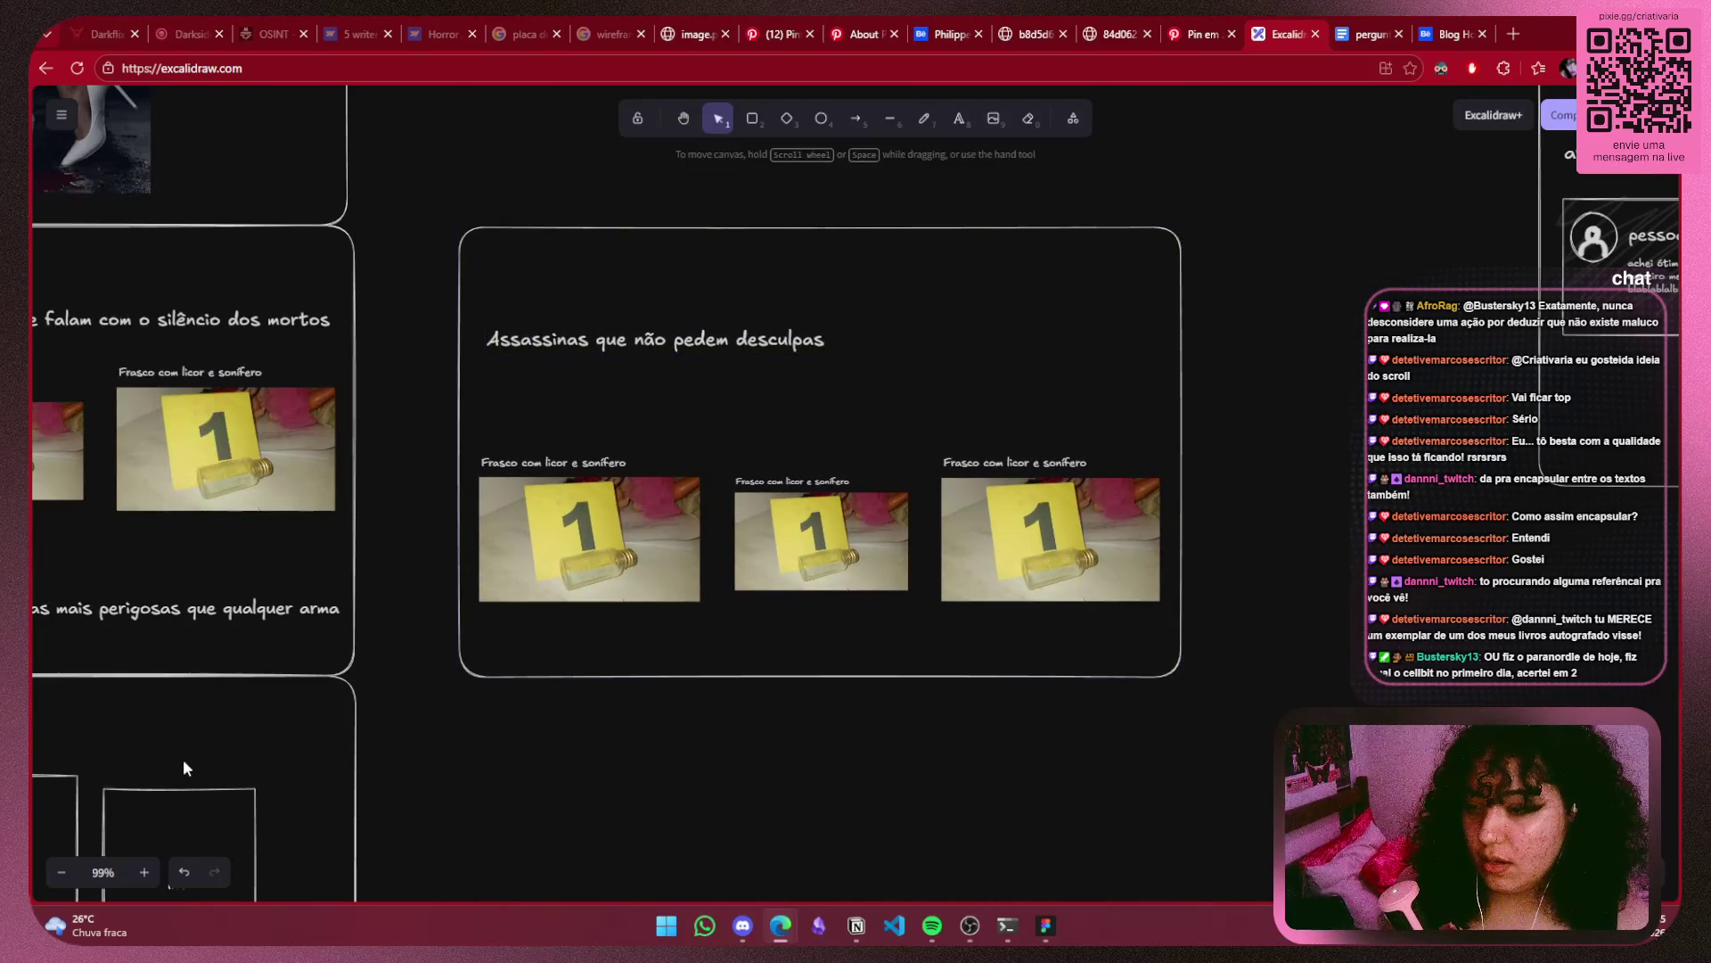
{"action": "left_click_drag", "start_coordinate": [183, 758], "coordinate": [1051, 262]}
{"action": "scroll", "coordinate": [857, 332], "scroll_direction": "up", "scroll_amount": 5, "text": "ctrl"}
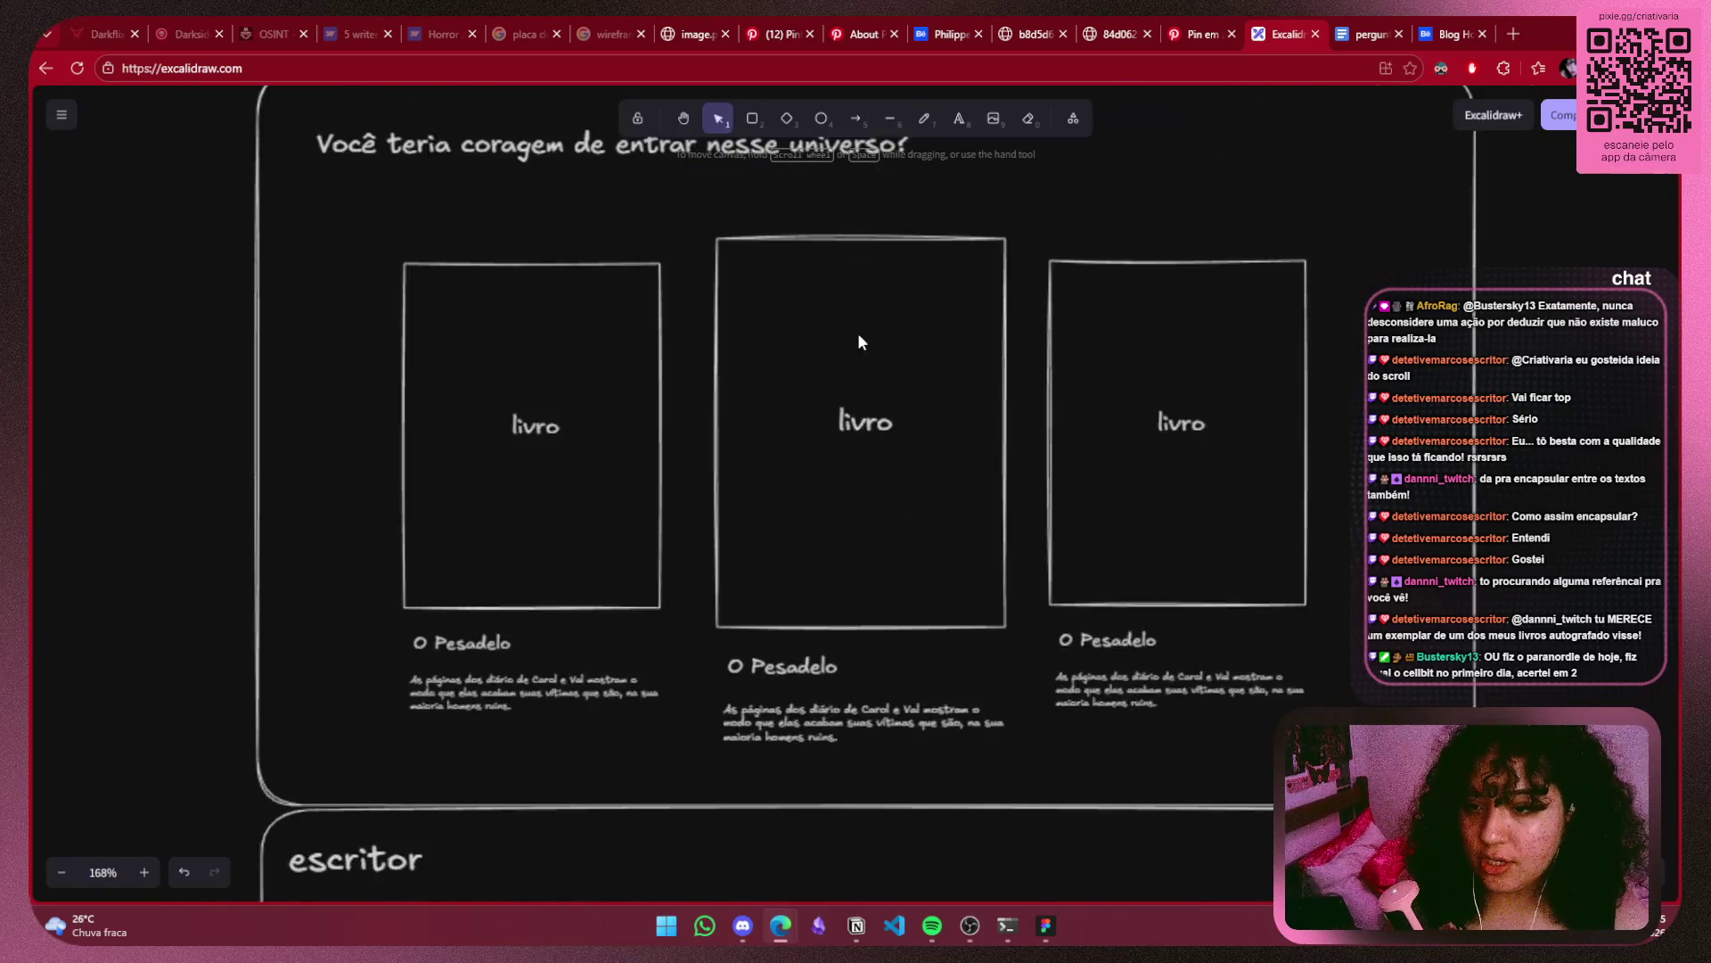
{"action": "scroll", "coordinate": [854, 343], "scroll_direction": "down", "scroll_amount": 5, "text": "ctrl"}
{"action": "scroll", "coordinate": [846, 348], "scroll_direction": "up", "scroll_amount": 4, "text": "ctrl"}
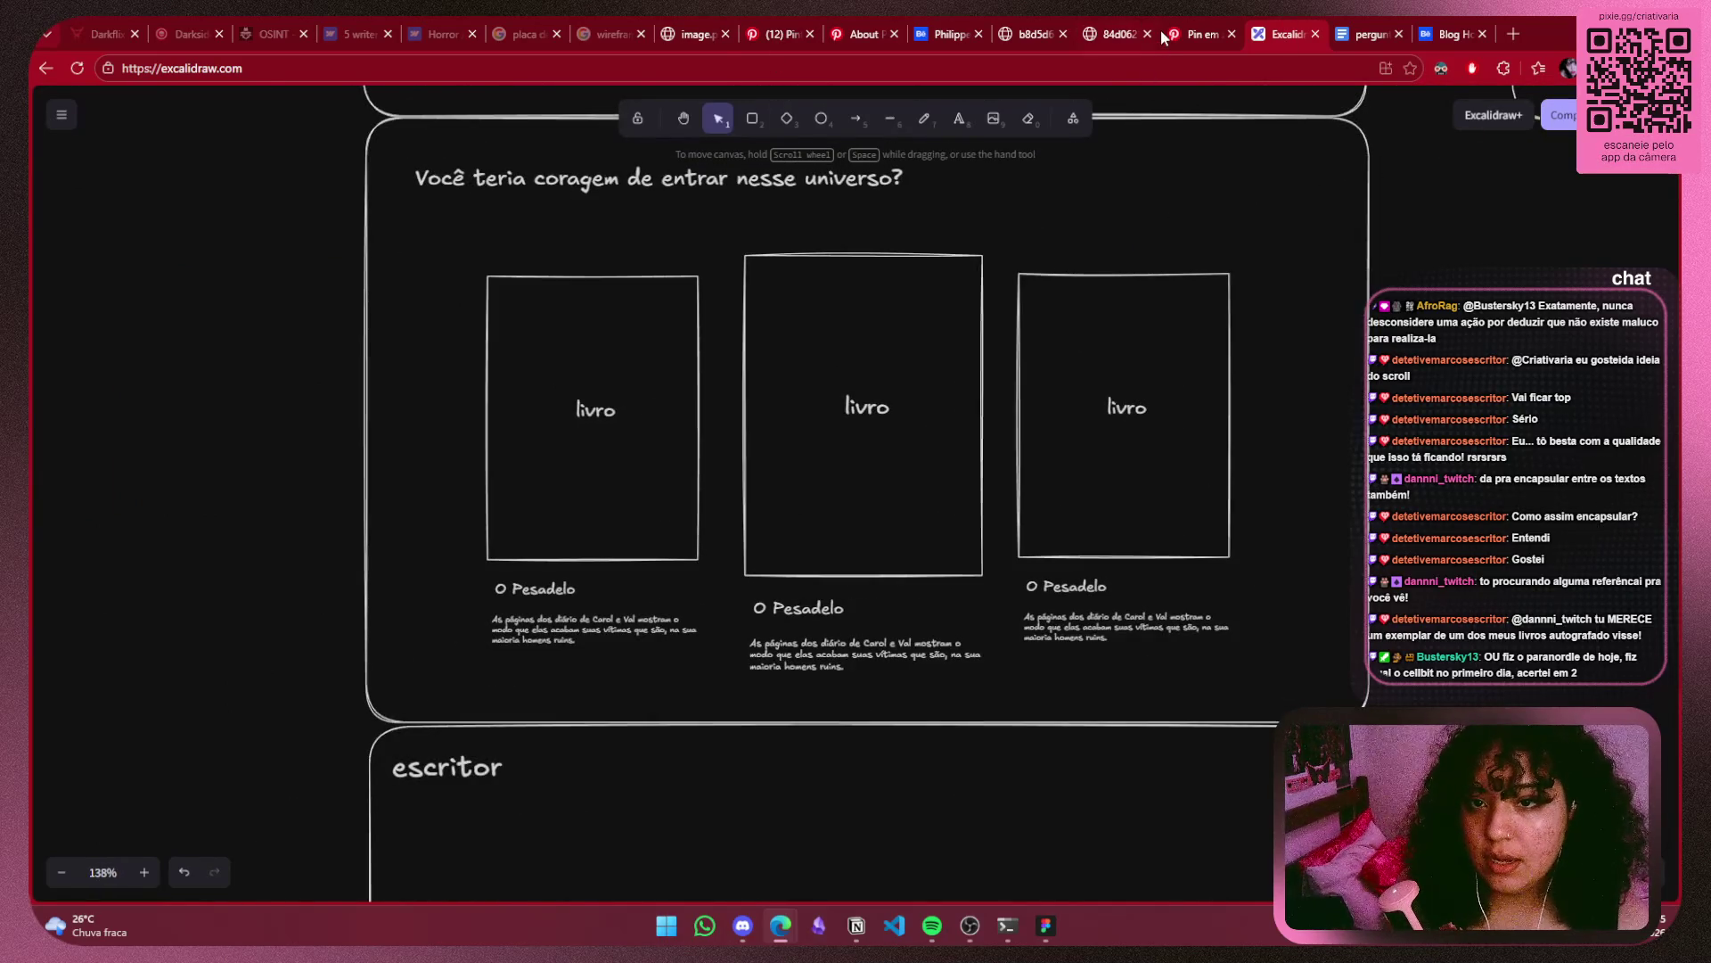
Glance at the white-heels Pinterest pin and reference wireframe, then bring up the escrita criminal Figma file.
{"action": "left_click", "coordinate": [1164, 33]}
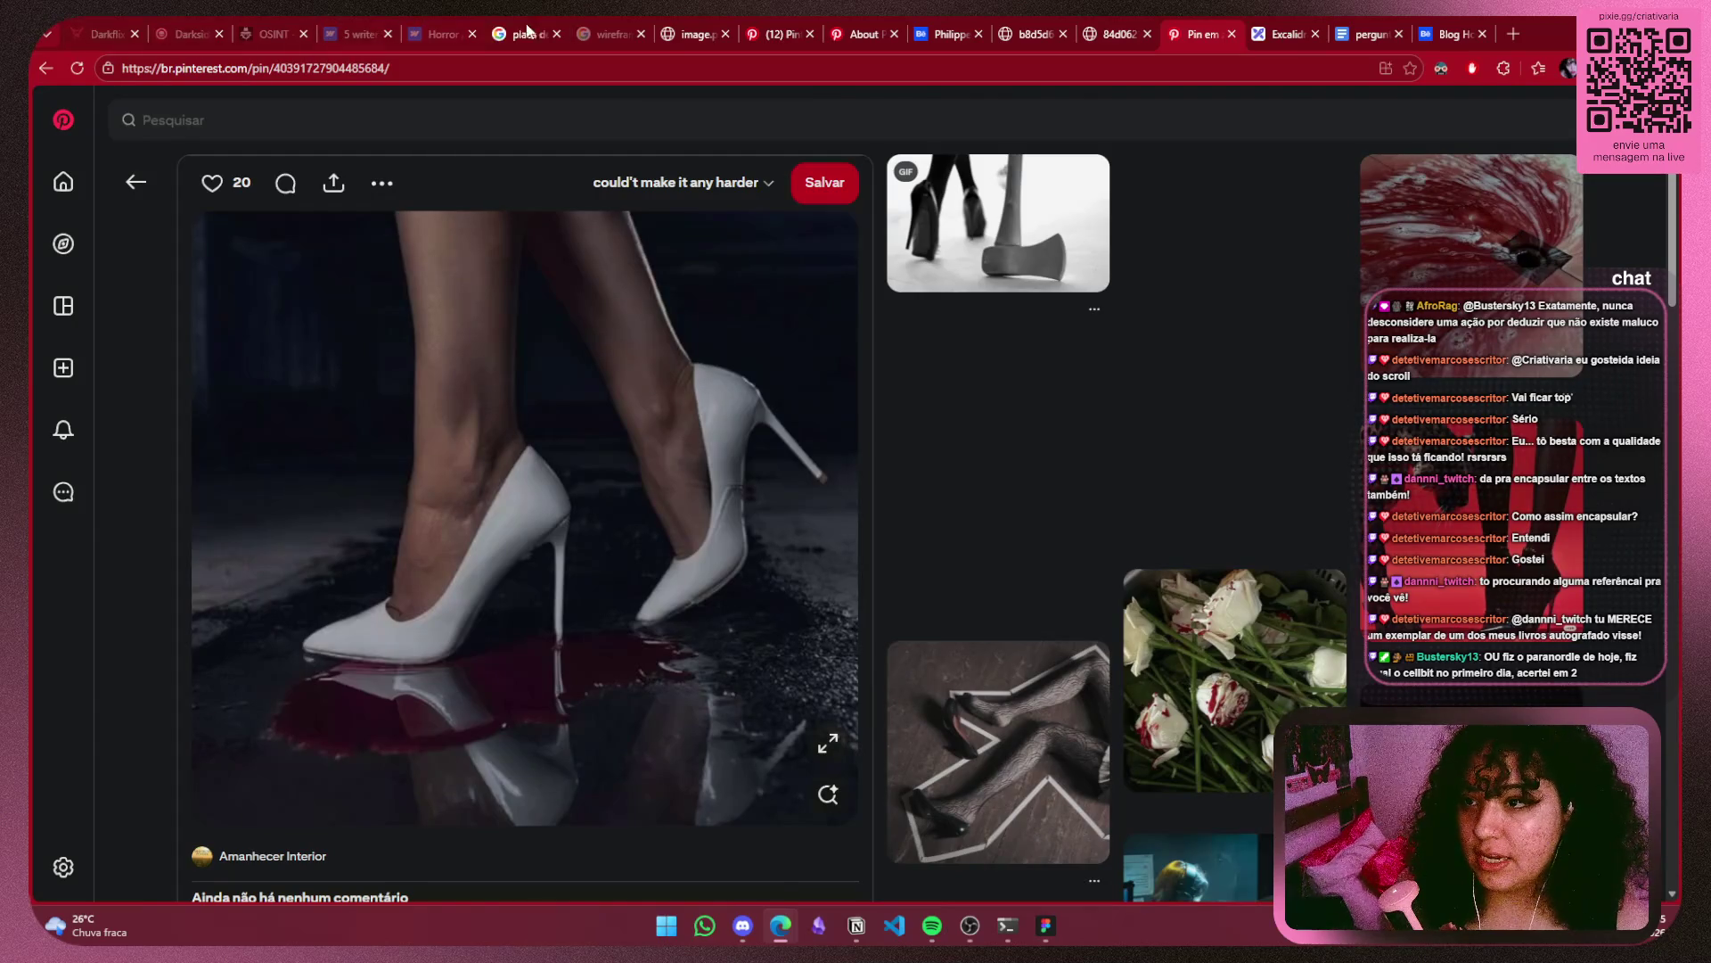
{"action": "left_click", "coordinate": [691, 34]}
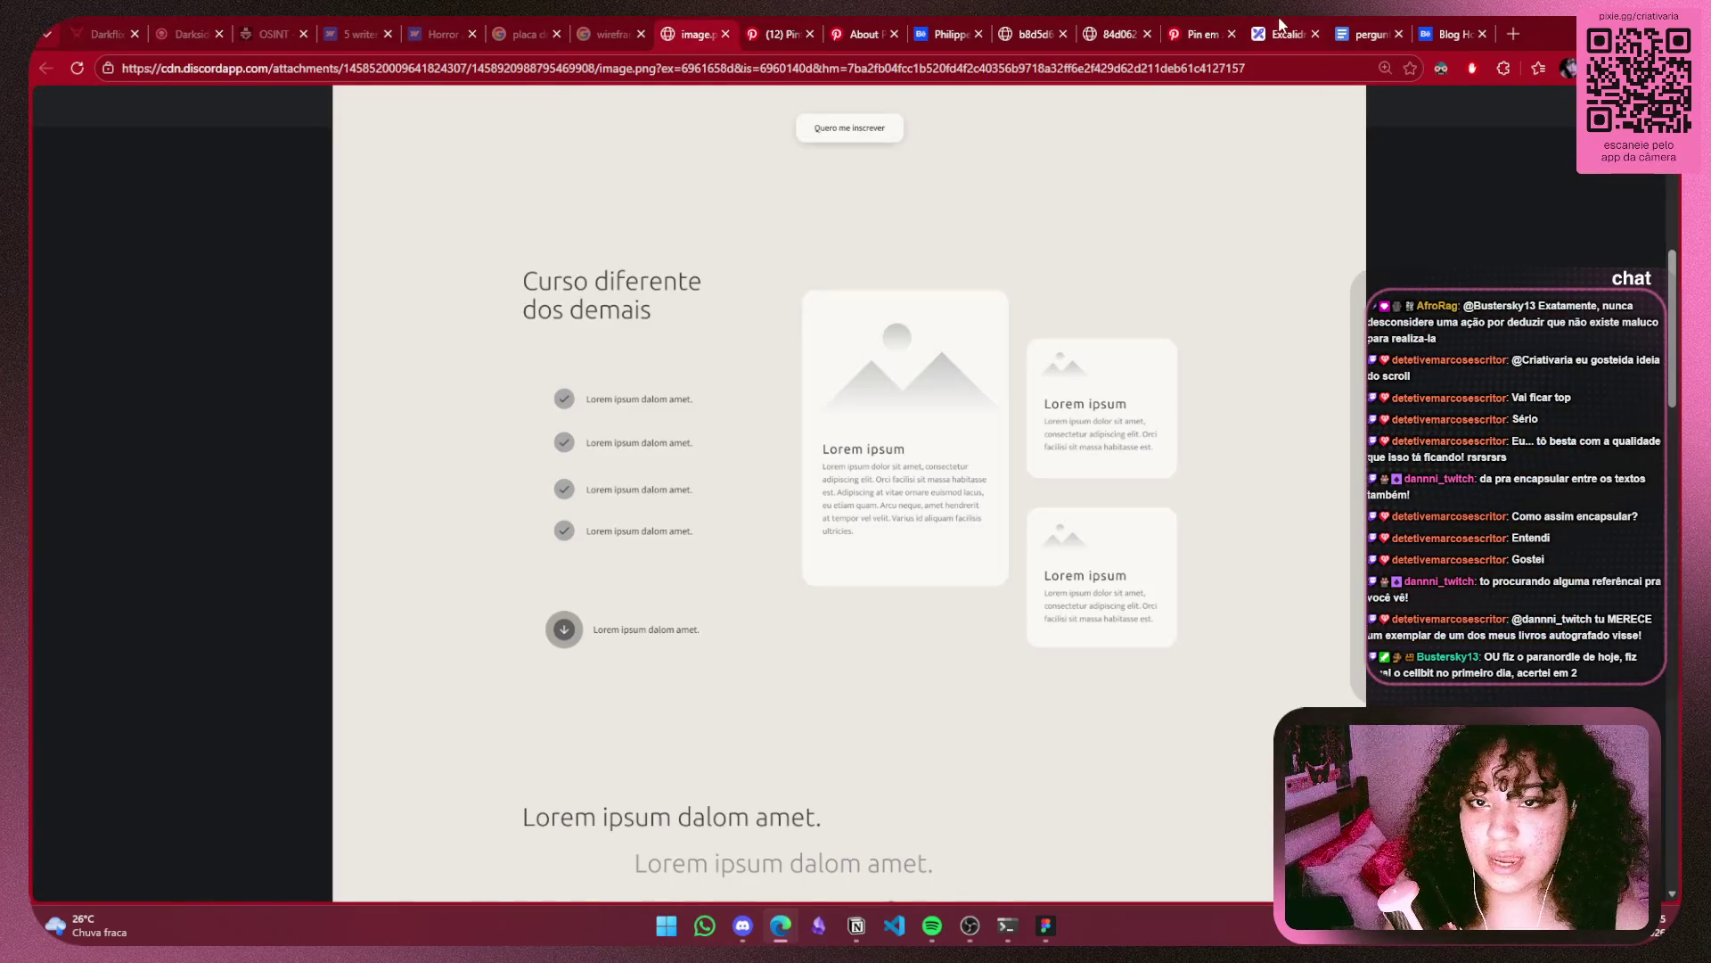
{"action": "left_click", "coordinate": [1284, 34]}
{"action": "left_click", "coordinate": [1045, 931]}
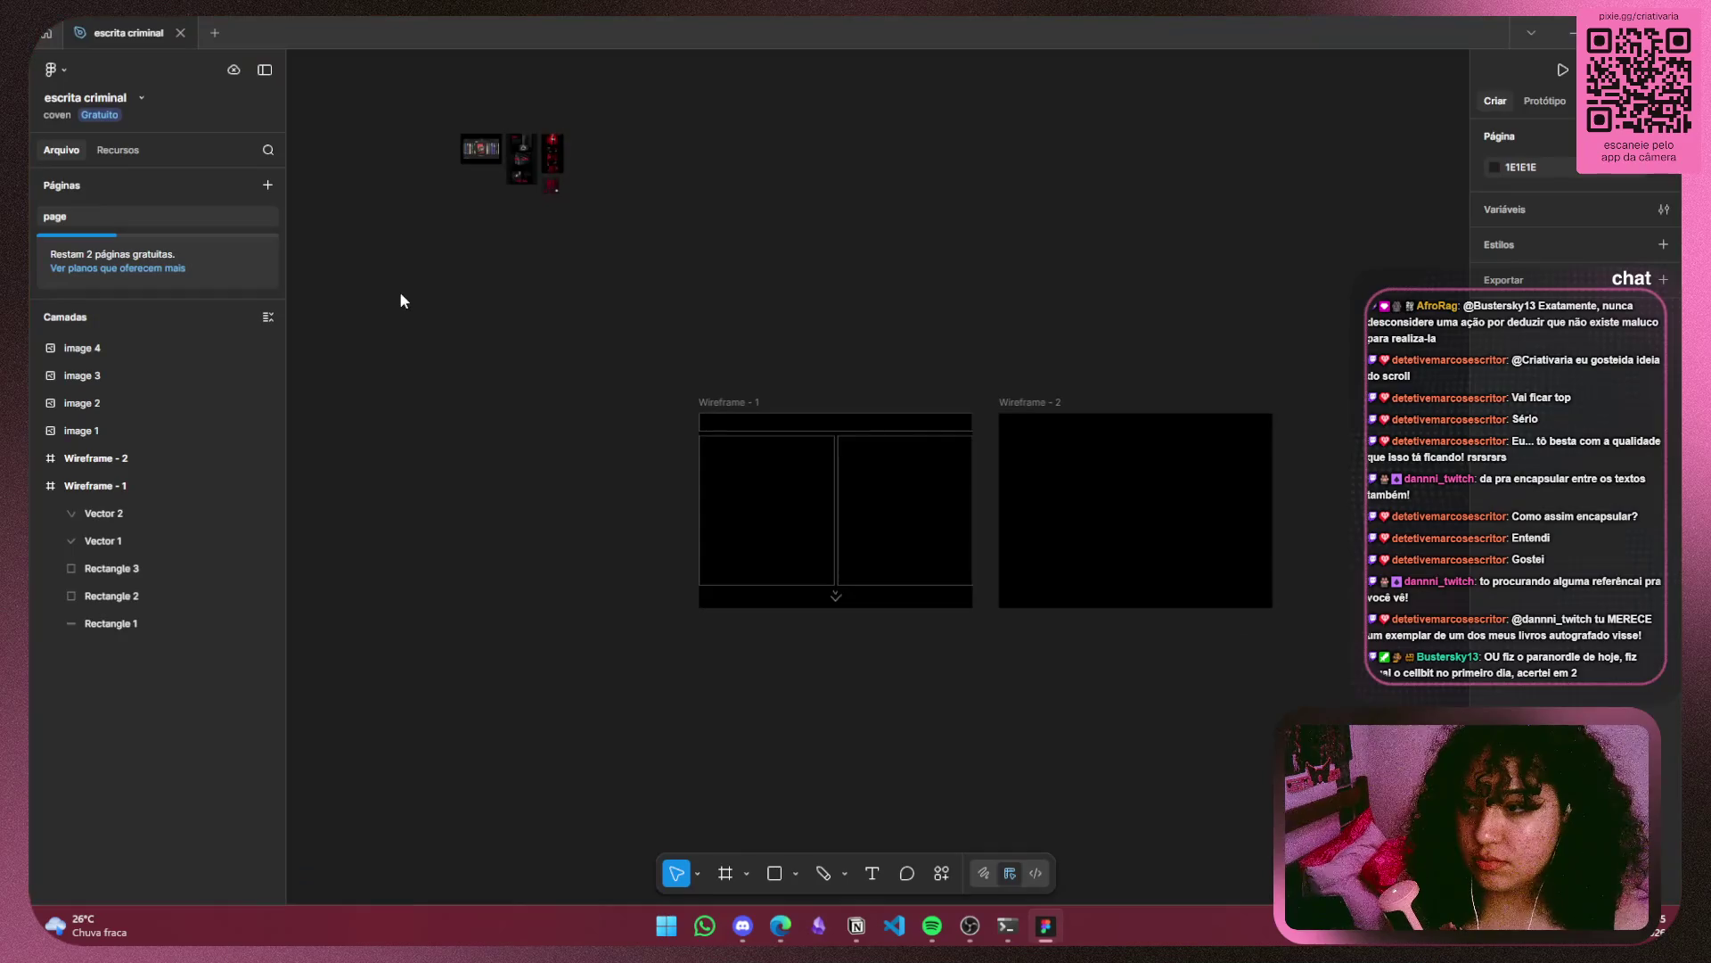
Zoom Figma to fill the view with the image 4 Throne of Blood VHS screenshot, then return to Excalidraw.
{"action": "left_click", "coordinate": [526, 154]}
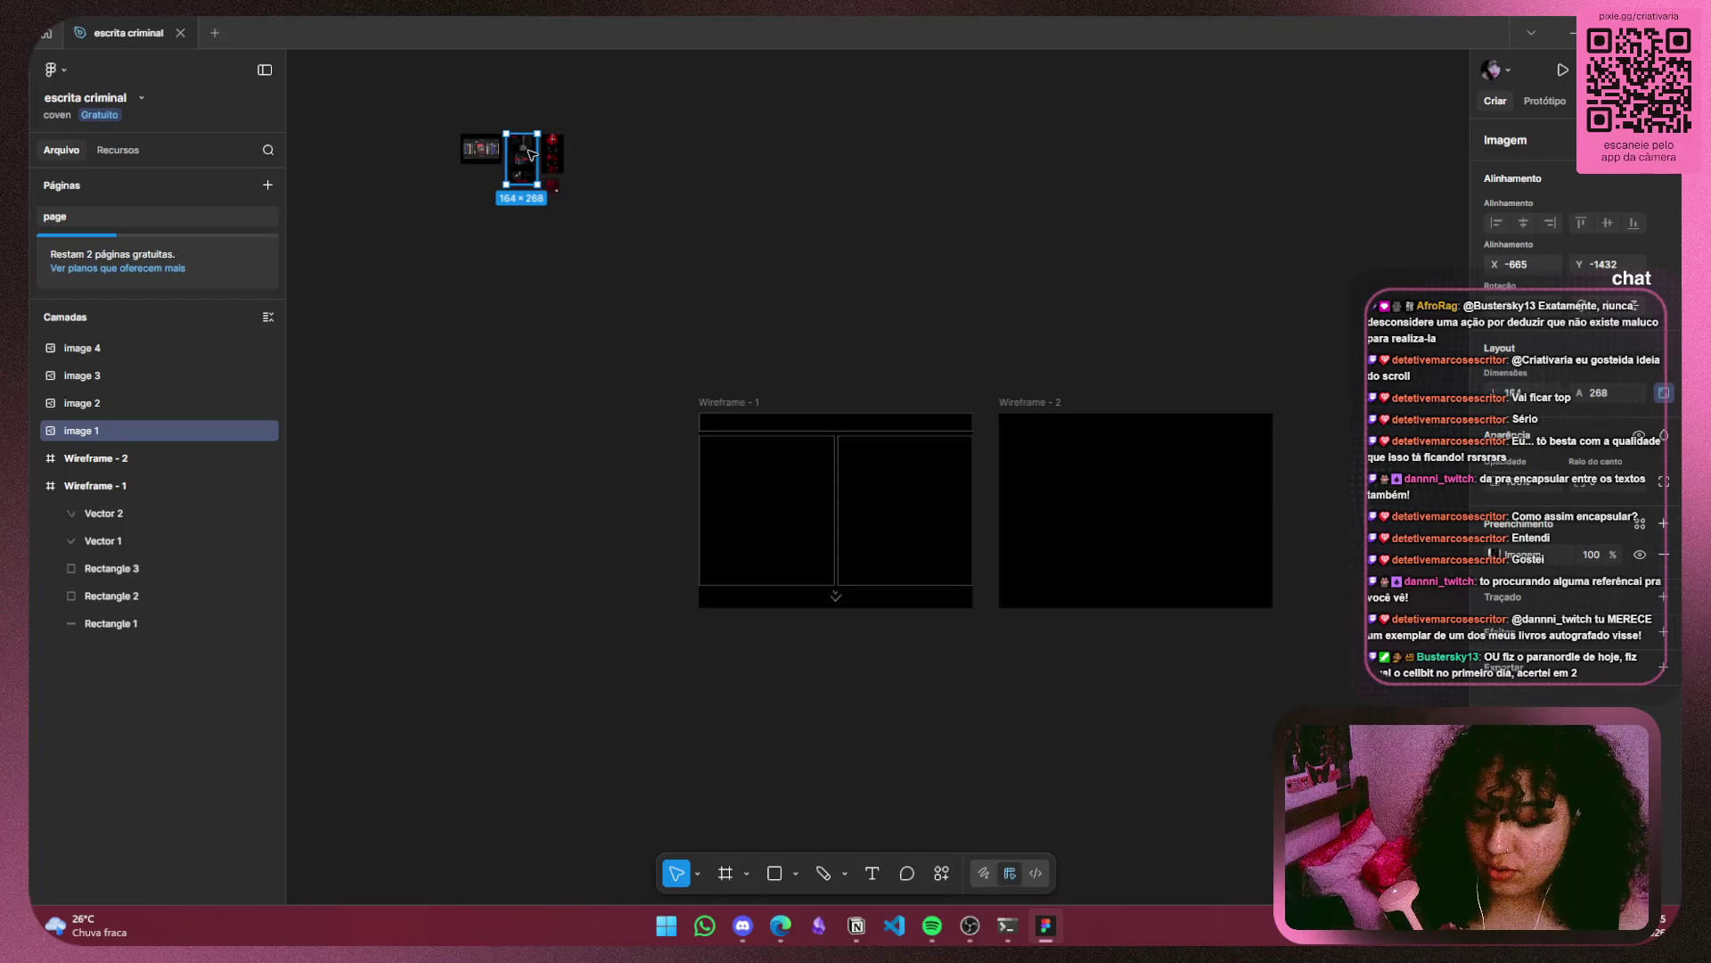
{"action": "key", "text": "shift+2"}
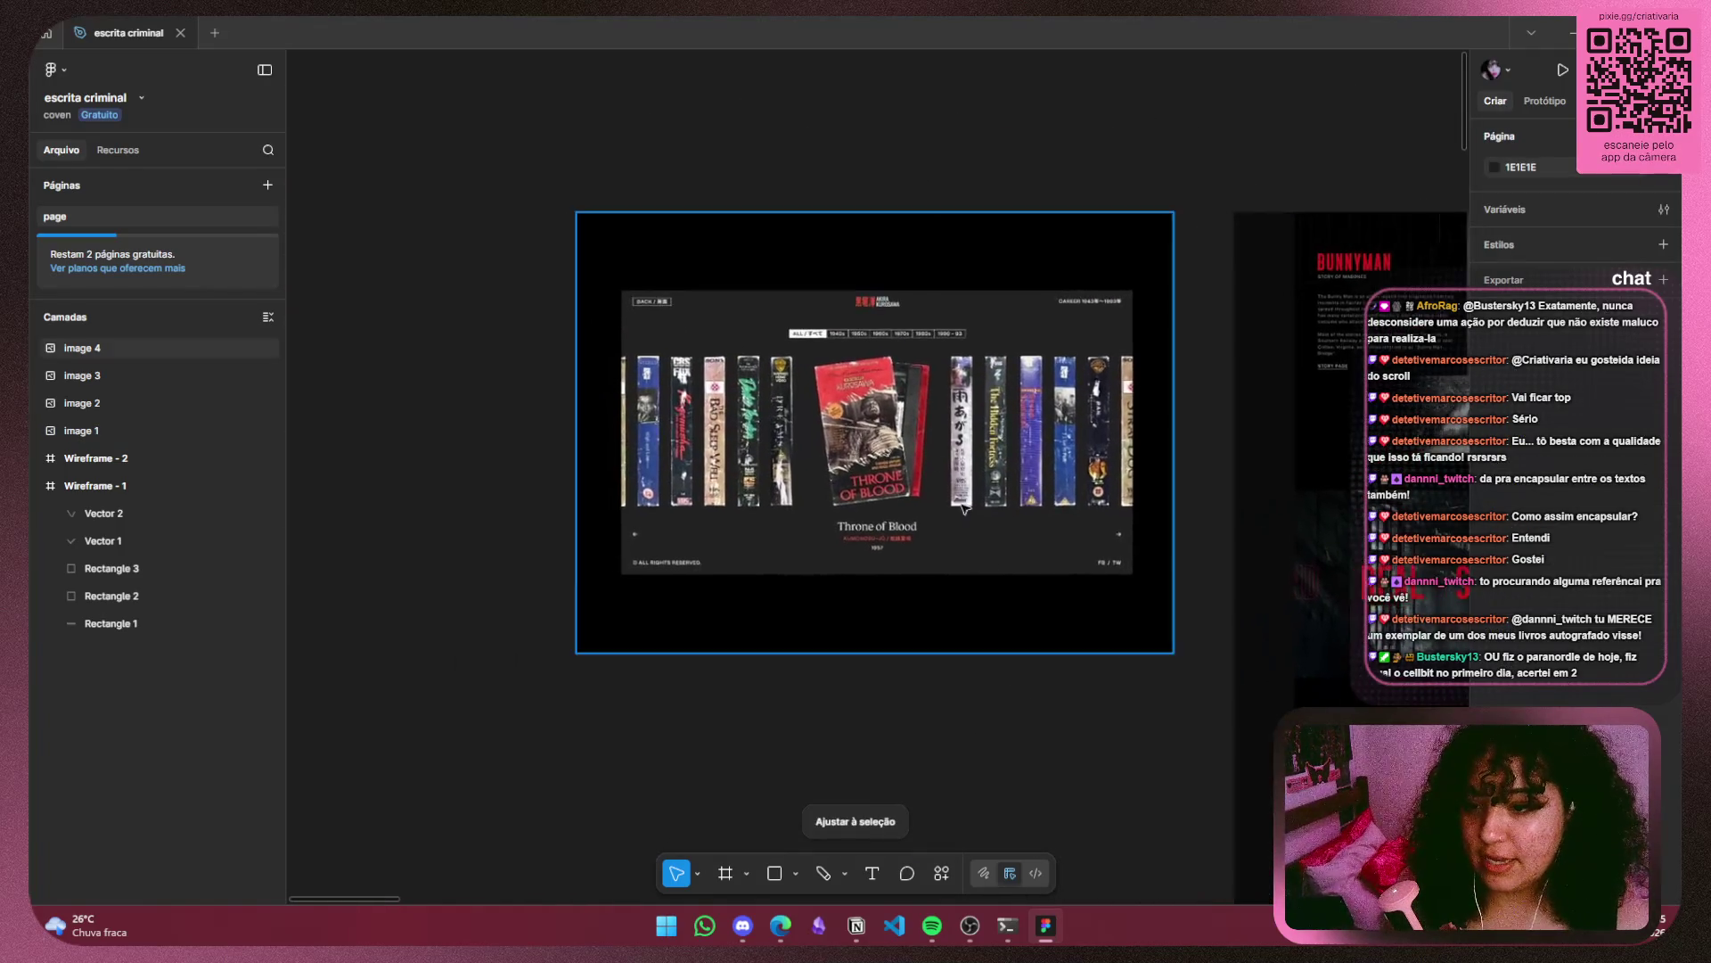
{"action": "key", "text": "shift+2"}
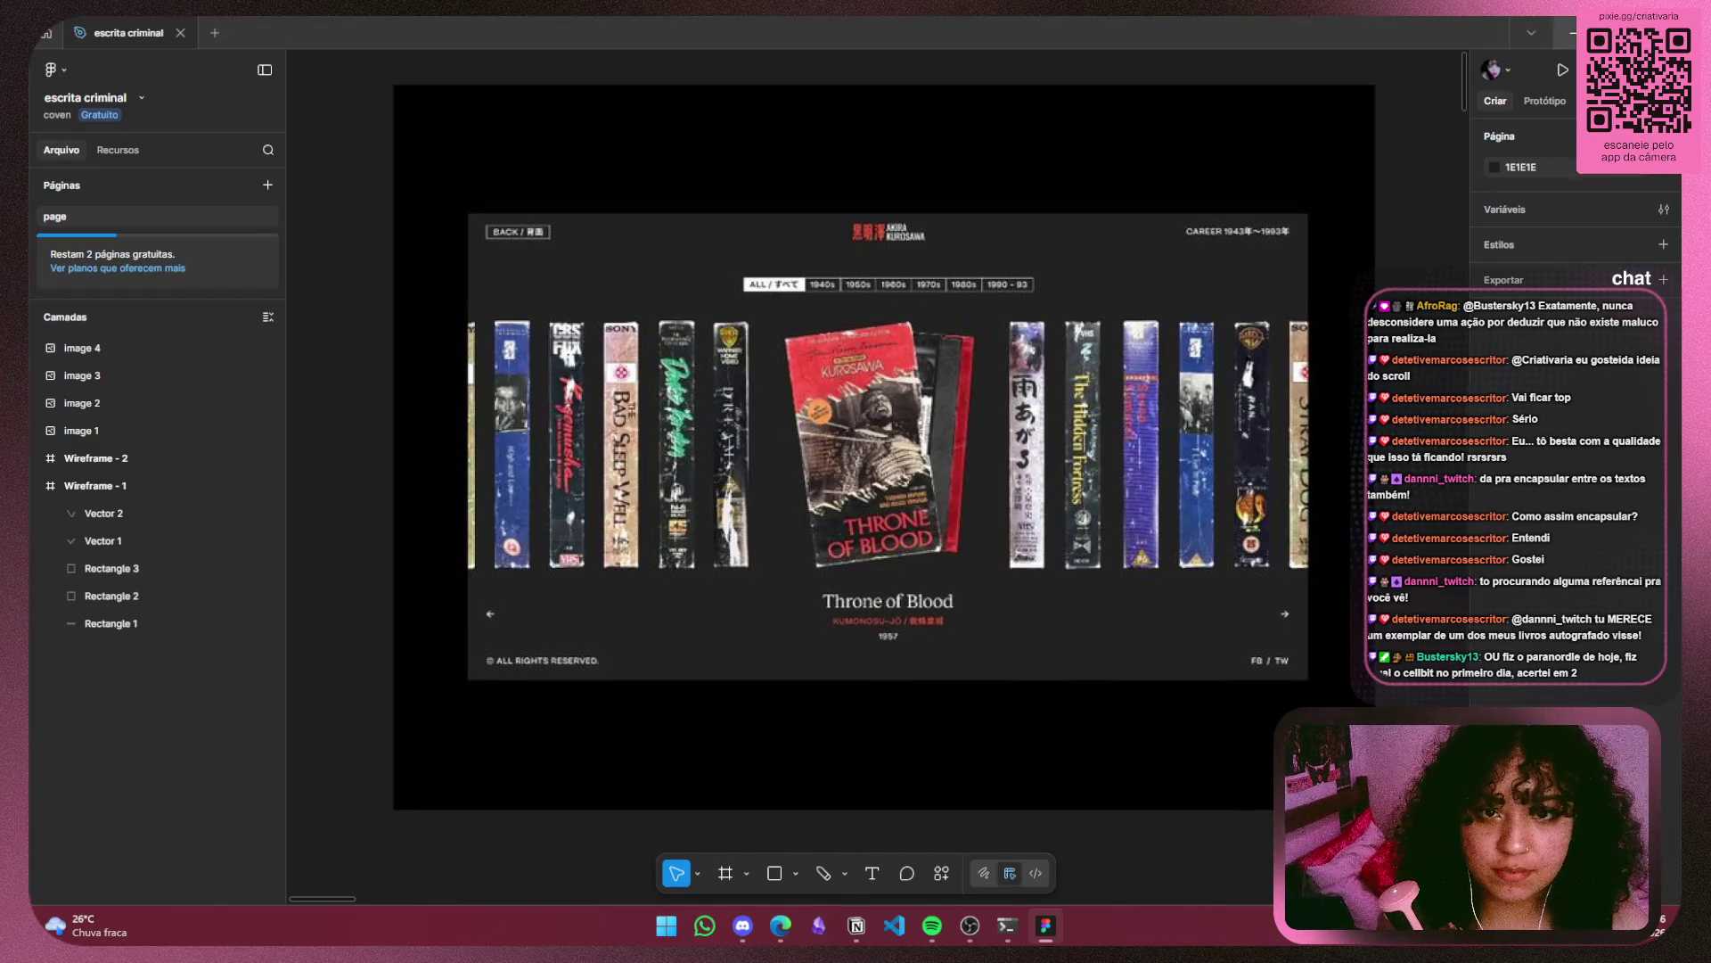
{"action": "key", "text": "alt+Tab"}
{"action": "left_click", "coordinate": [1224, 324]}
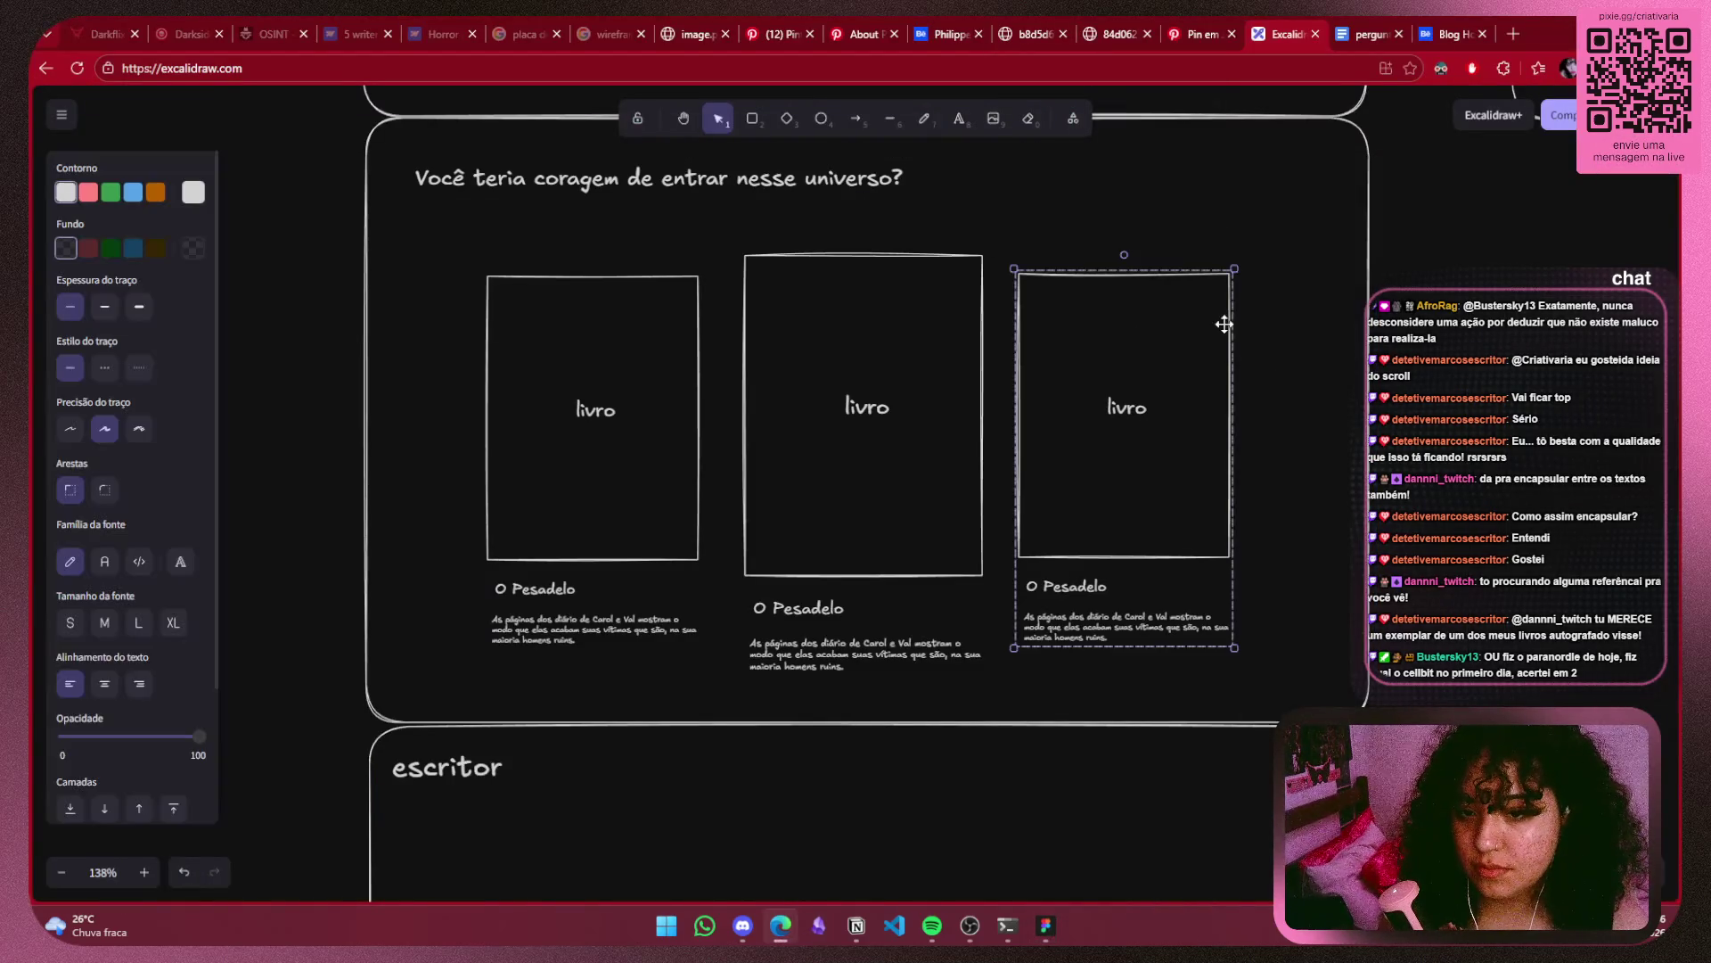
Undo an accidental book move and place the curta-metragem frame below the escritor frame.
{"action": "left_click_drag", "start_coordinate": [1164, 355], "coordinate": [1222, 371]}
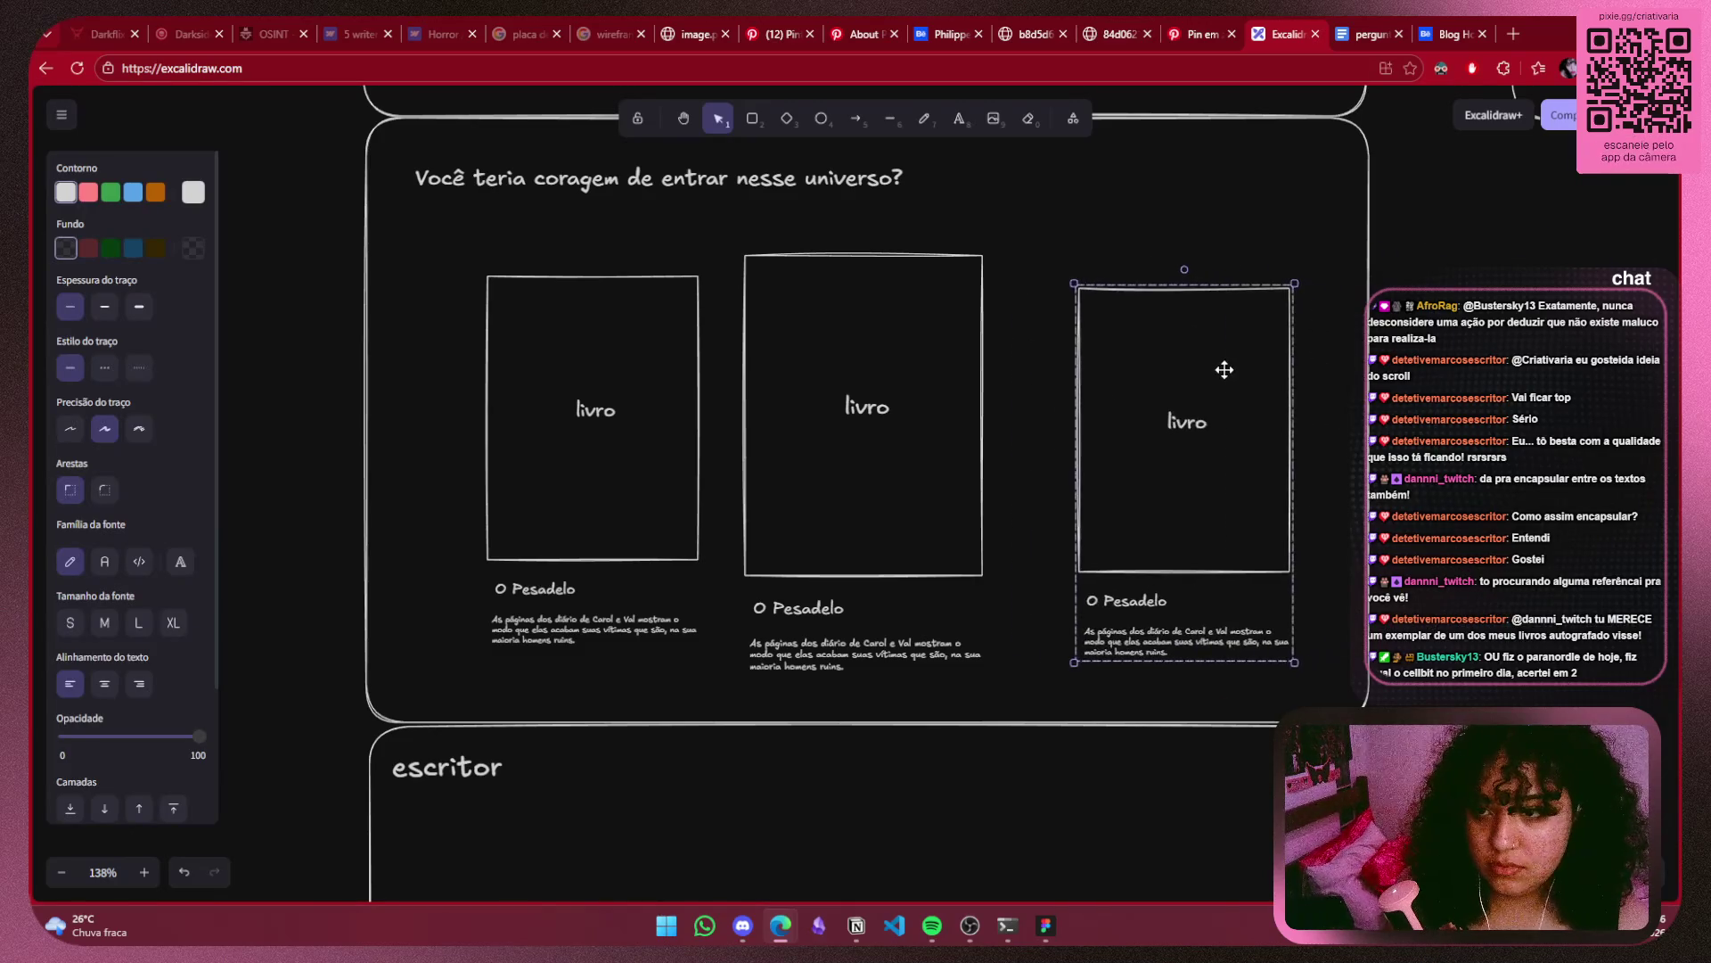
{"action": "scroll", "coordinate": [1222, 370], "scroll_direction": "up", "scroll_amount": 2}
{"action": "scroll", "coordinate": [1222, 371], "scroll_direction": "right", "scroll_amount": 2}
{"action": "key", "text": "ctrl+z"}
{"action": "scroll", "coordinate": [1159, 423], "scroll_direction": "down", "scroll_amount": 3}
{"action": "scroll", "coordinate": [1078, 420], "scroll_direction": "down", "scroll_amount": 2}
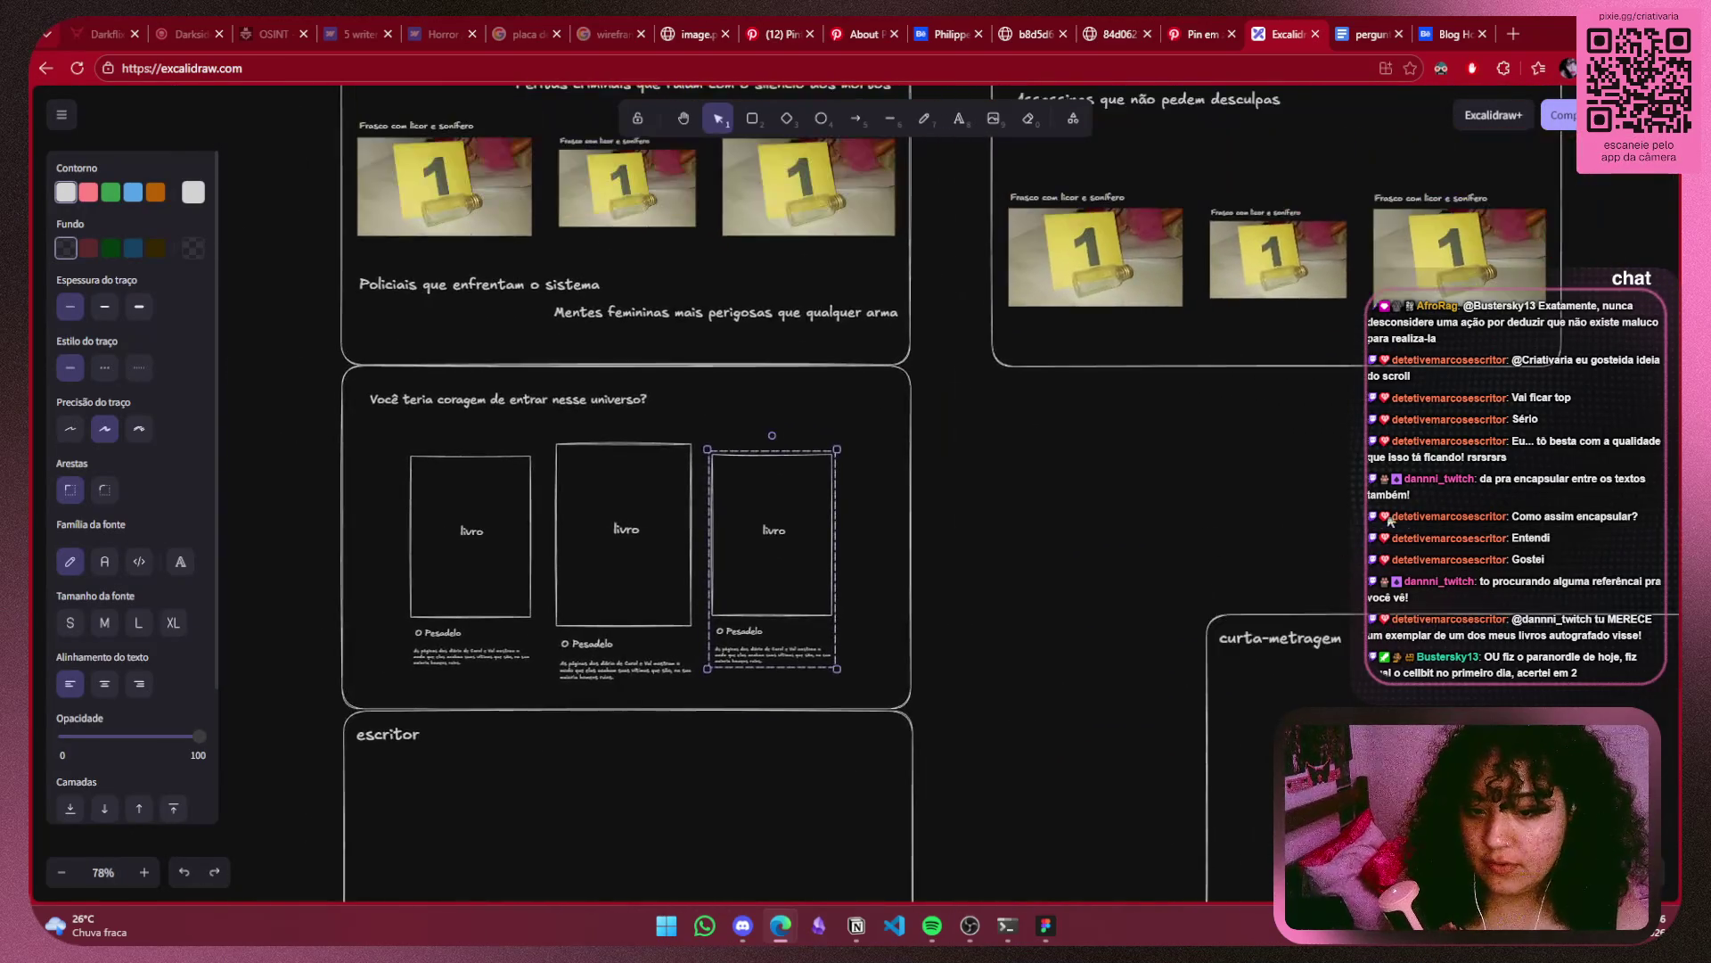
{"action": "scroll", "coordinate": [1079, 406], "scroll_direction": "down", "scroll_amount": 3}
{"action": "scroll", "coordinate": [892, 357], "scroll_direction": "down", "scroll_amount": 2}
{"action": "left_click_drag", "start_coordinate": [829, 328], "coordinate": [1168, 571]}
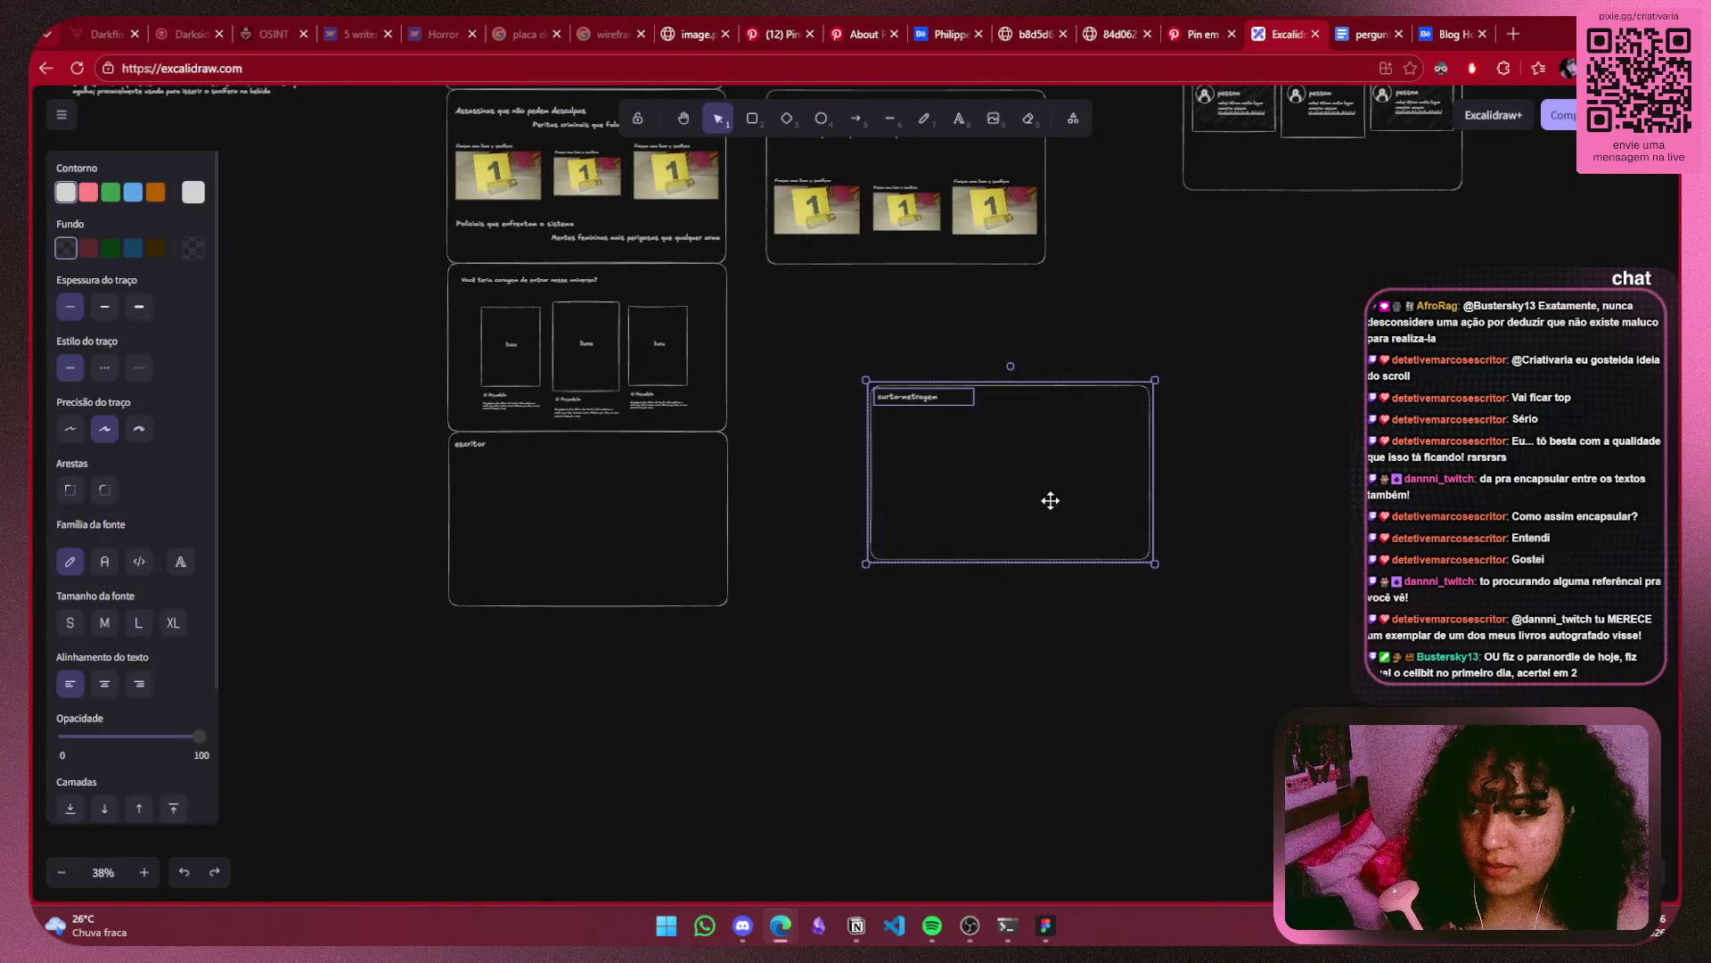
{"action": "mouse_move", "coordinate": [1049, 501]}
{"action": "left_mouse_down"}
{"action": "mouse_move", "coordinate": [626, 746]}
{"action": "mouse_move", "coordinate": [630, 718]}
{"action": "left_mouse_up"}
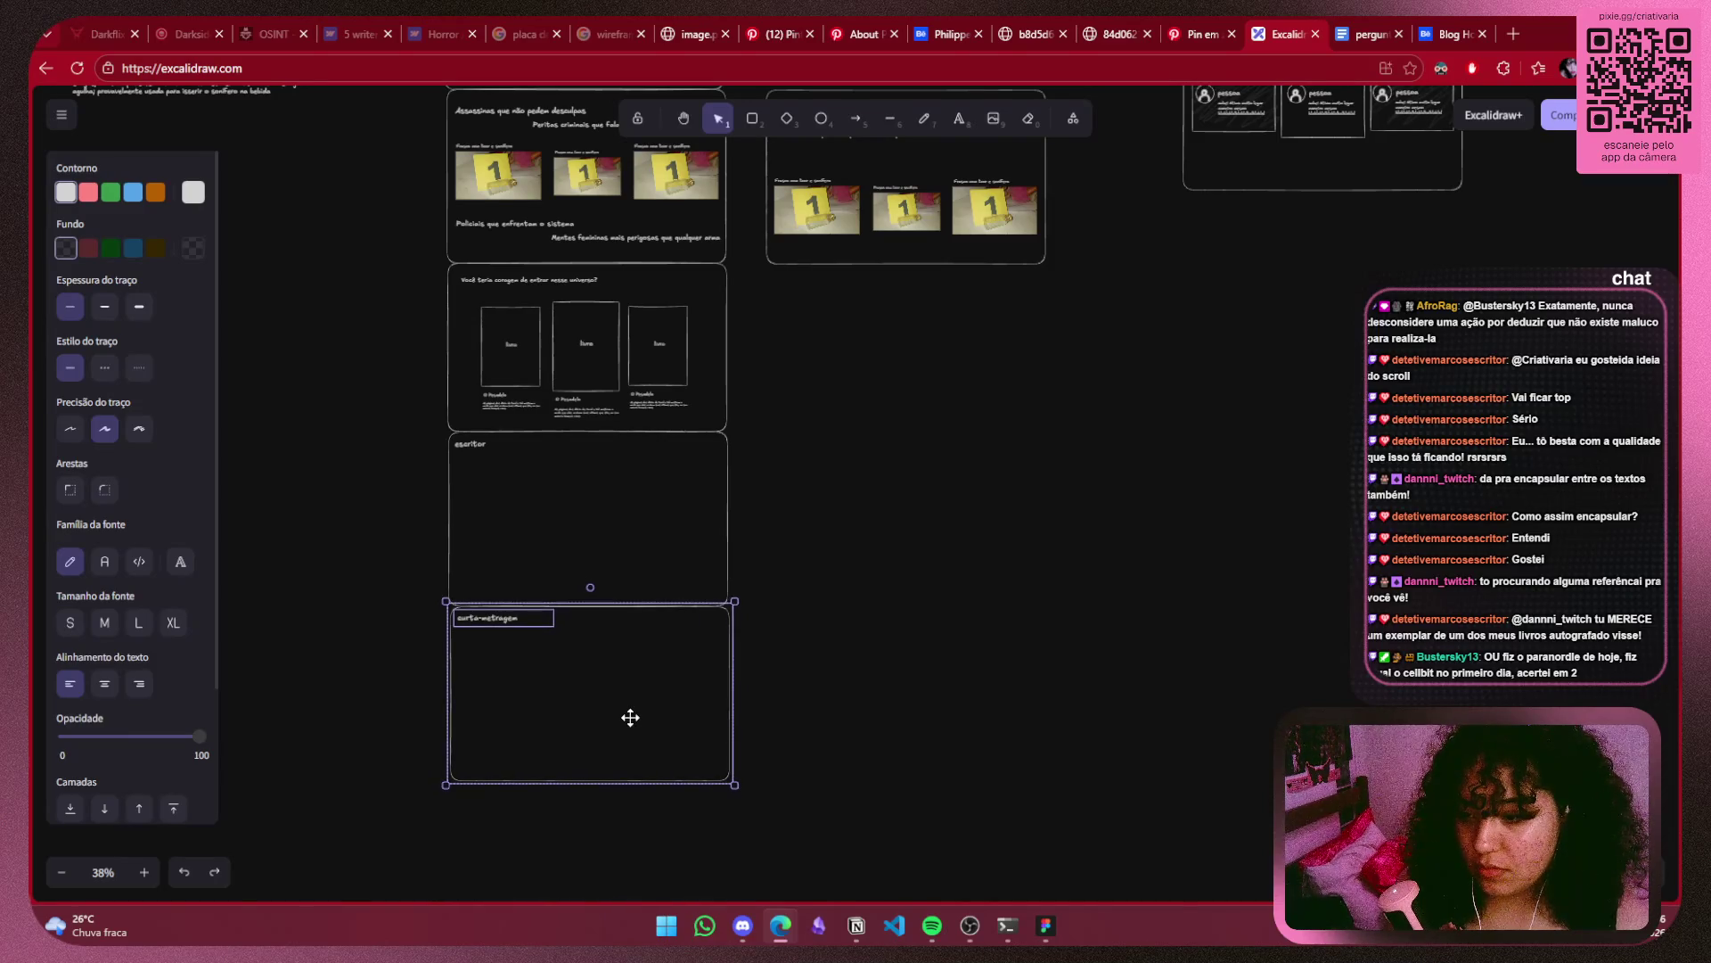
{"action": "left_click_drag", "start_coordinate": [874, 511], "coordinate": [928, 669]}
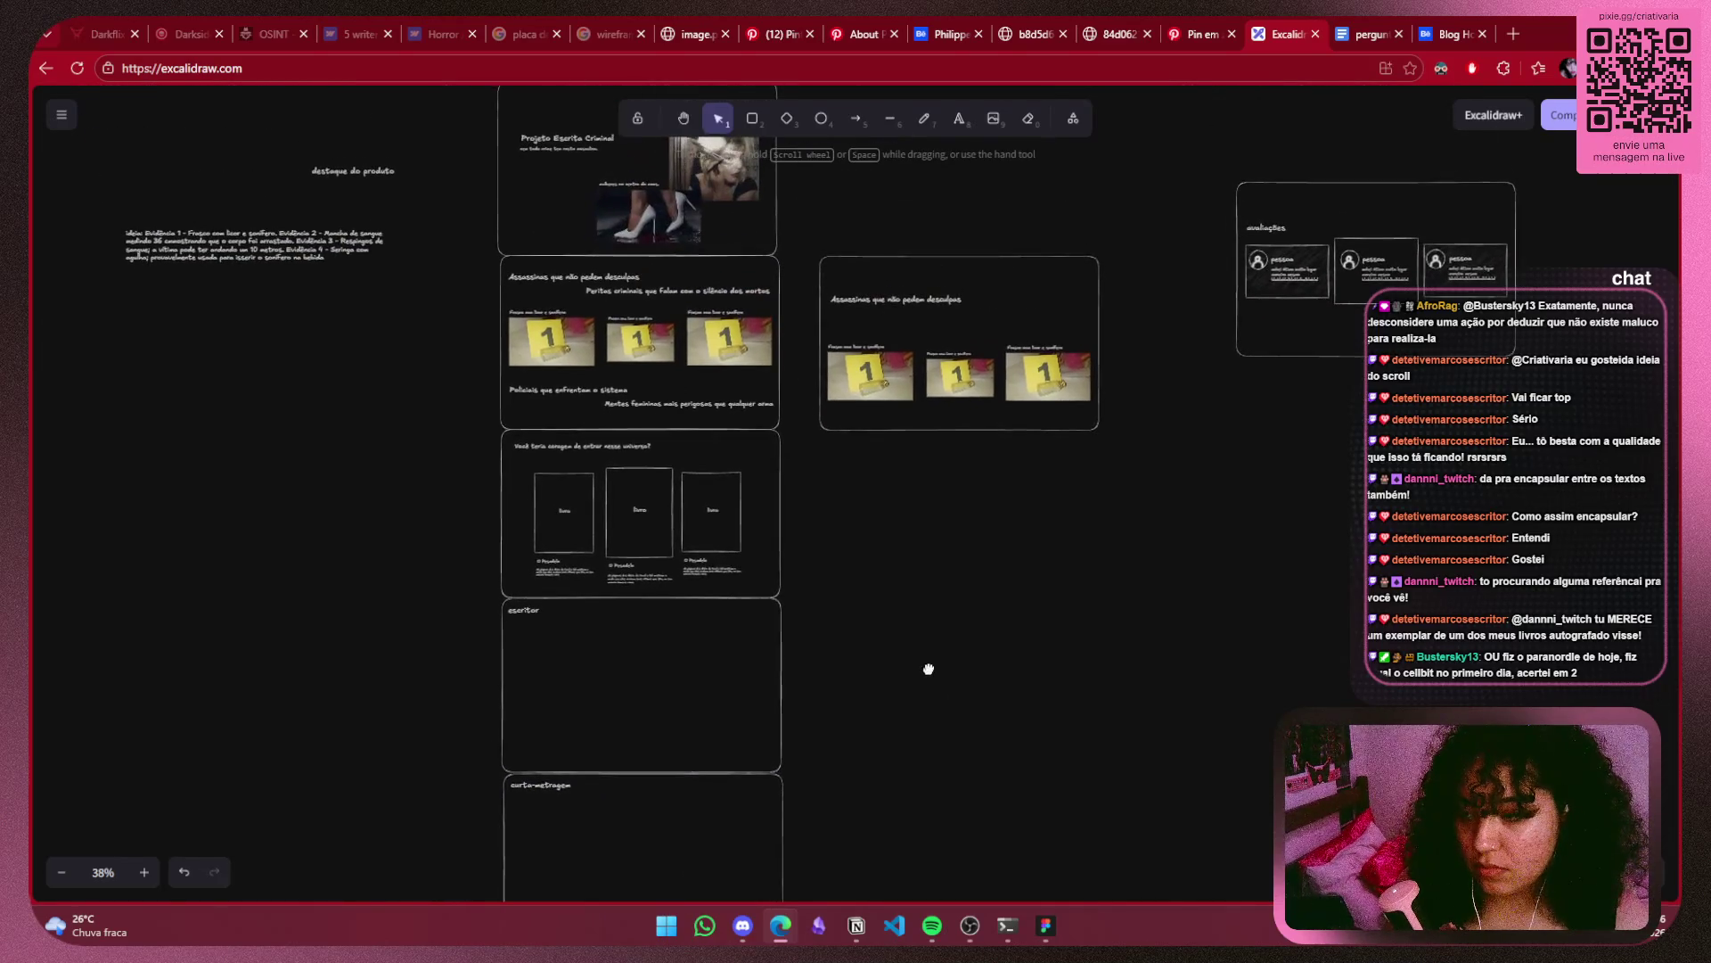
Duplicate the three-book section and place the copy to the right of the original.
{"action": "left_click", "coordinate": [494, 446]}
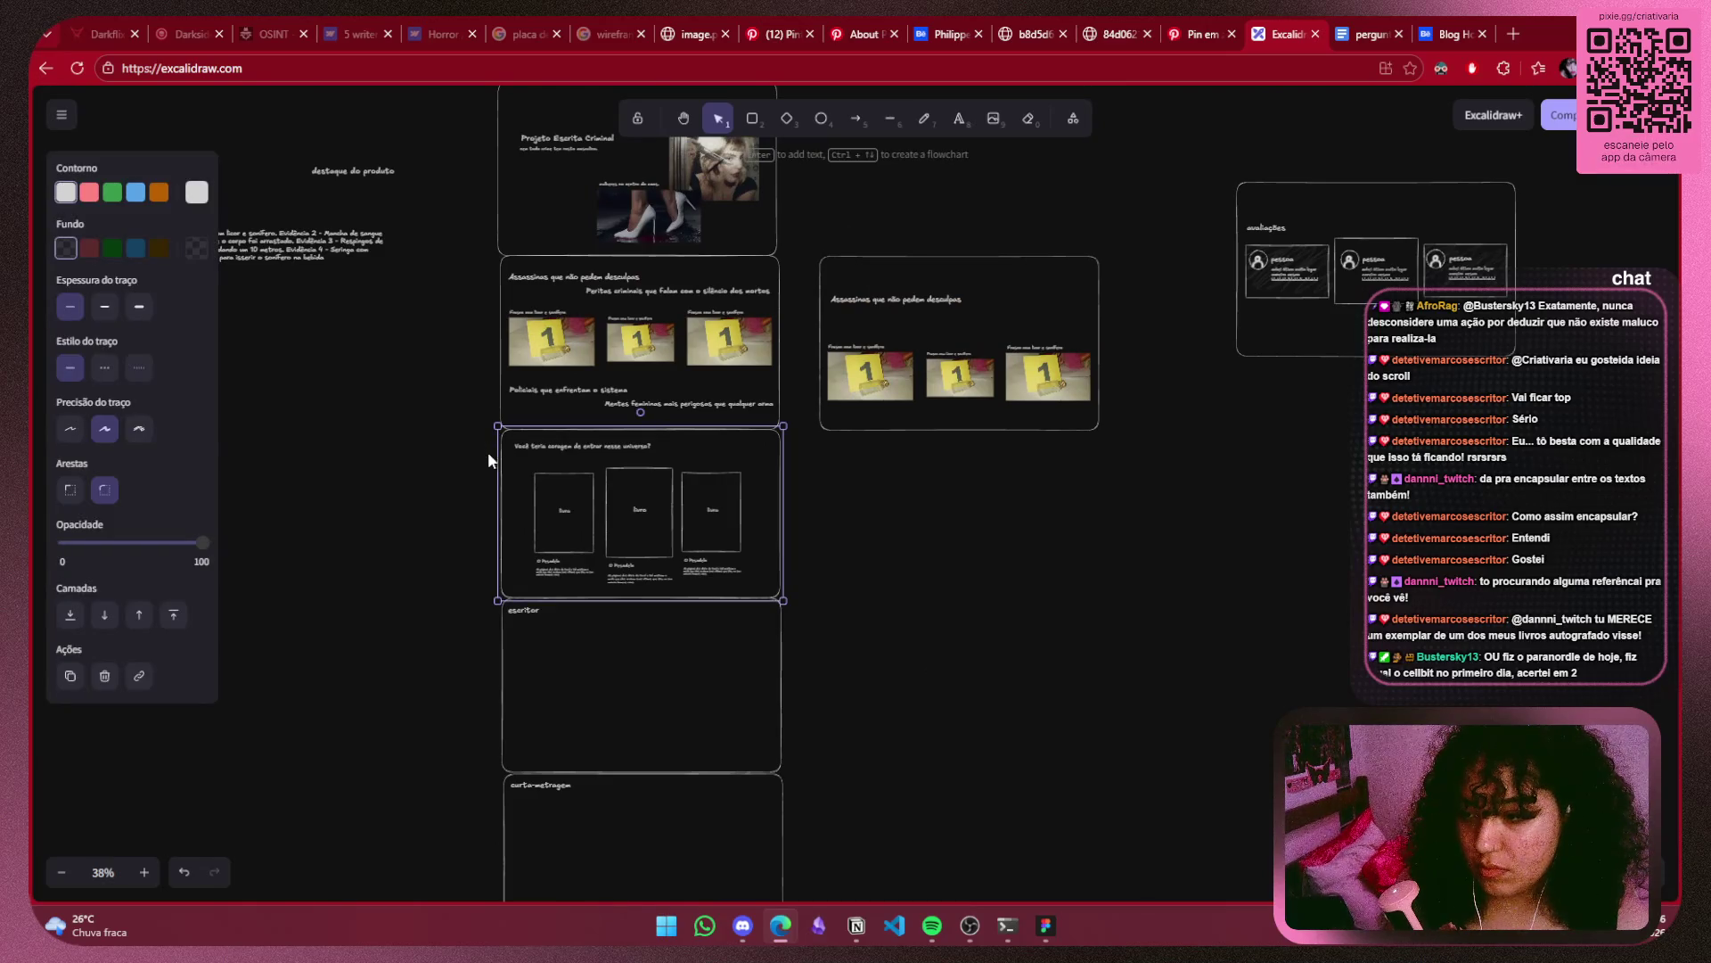
{"action": "scroll", "coordinate": [488, 451], "scroll_direction": "up", "scroll_amount": 5}
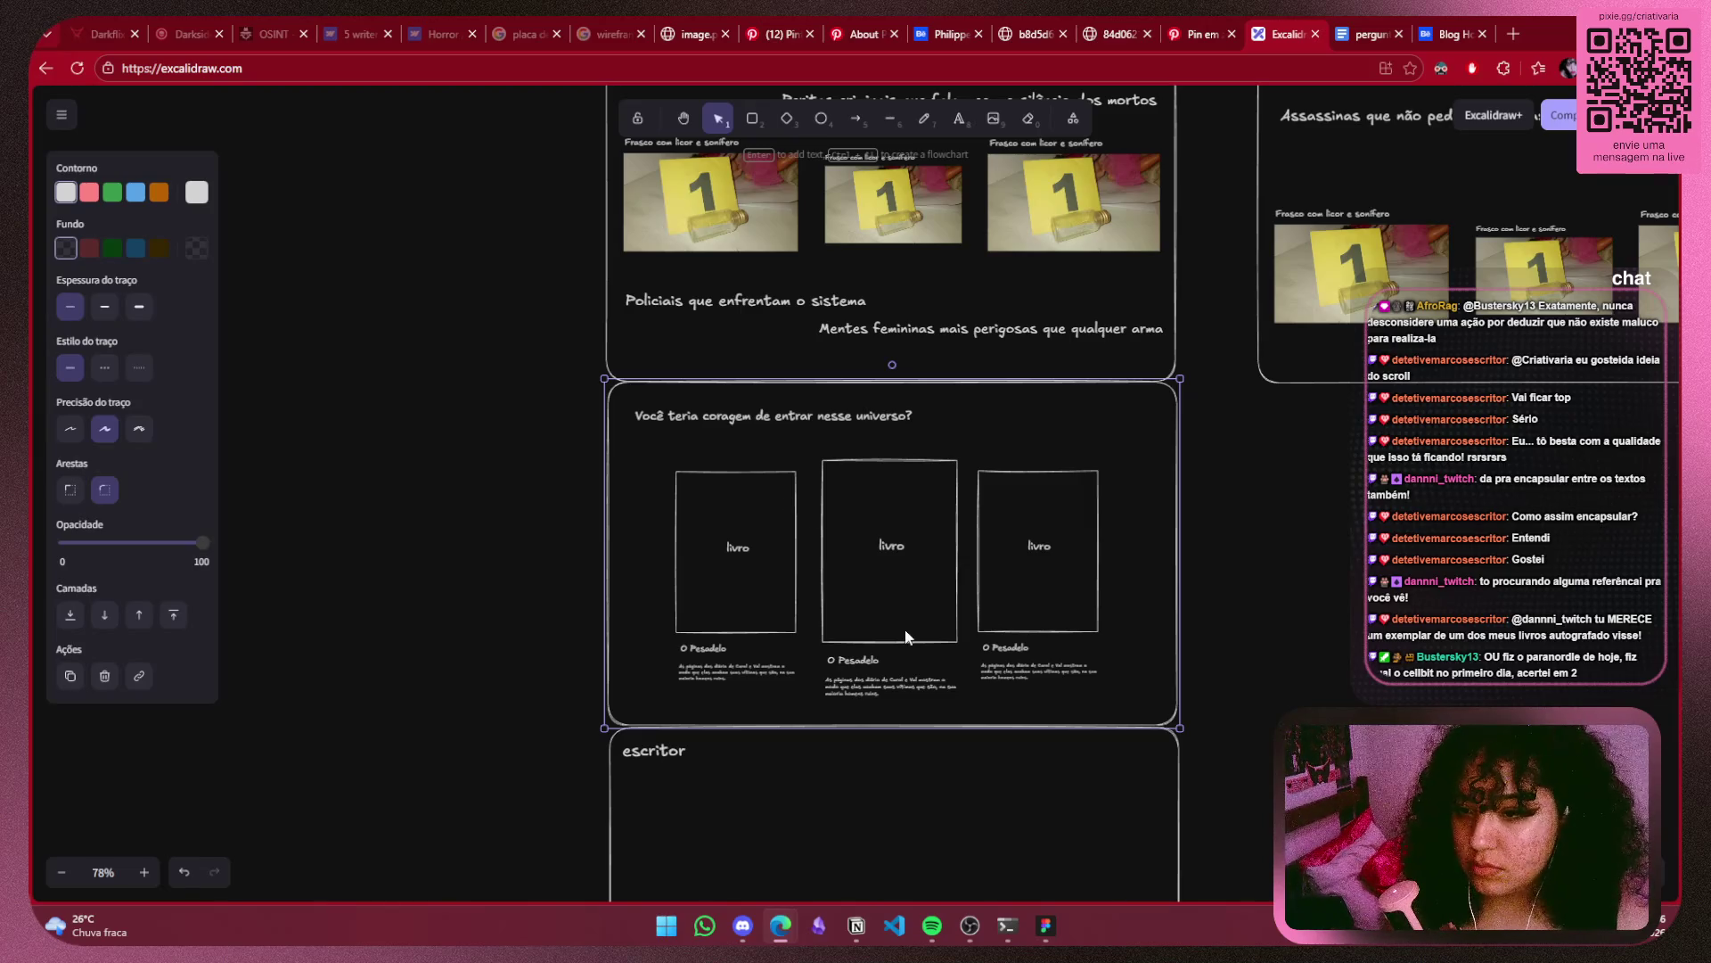
{"action": "left_click", "coordinate": [504, 440]}
{"action": "mouse_move", "coordinate": [524, 365]}
{"action": "left_mouse_down"}
{"action": "mouse_move", "coordinate": [1320, 683]}
{"action": "mouse_move", "coordinate": [768, 640]}
{"action": "left_mouse_up"}
{"action": "key", "text": "ctrl+v"}
{"action": "left_click_drag", "start_coordinate": [960, 568], "coordinate": [1027, 515]}
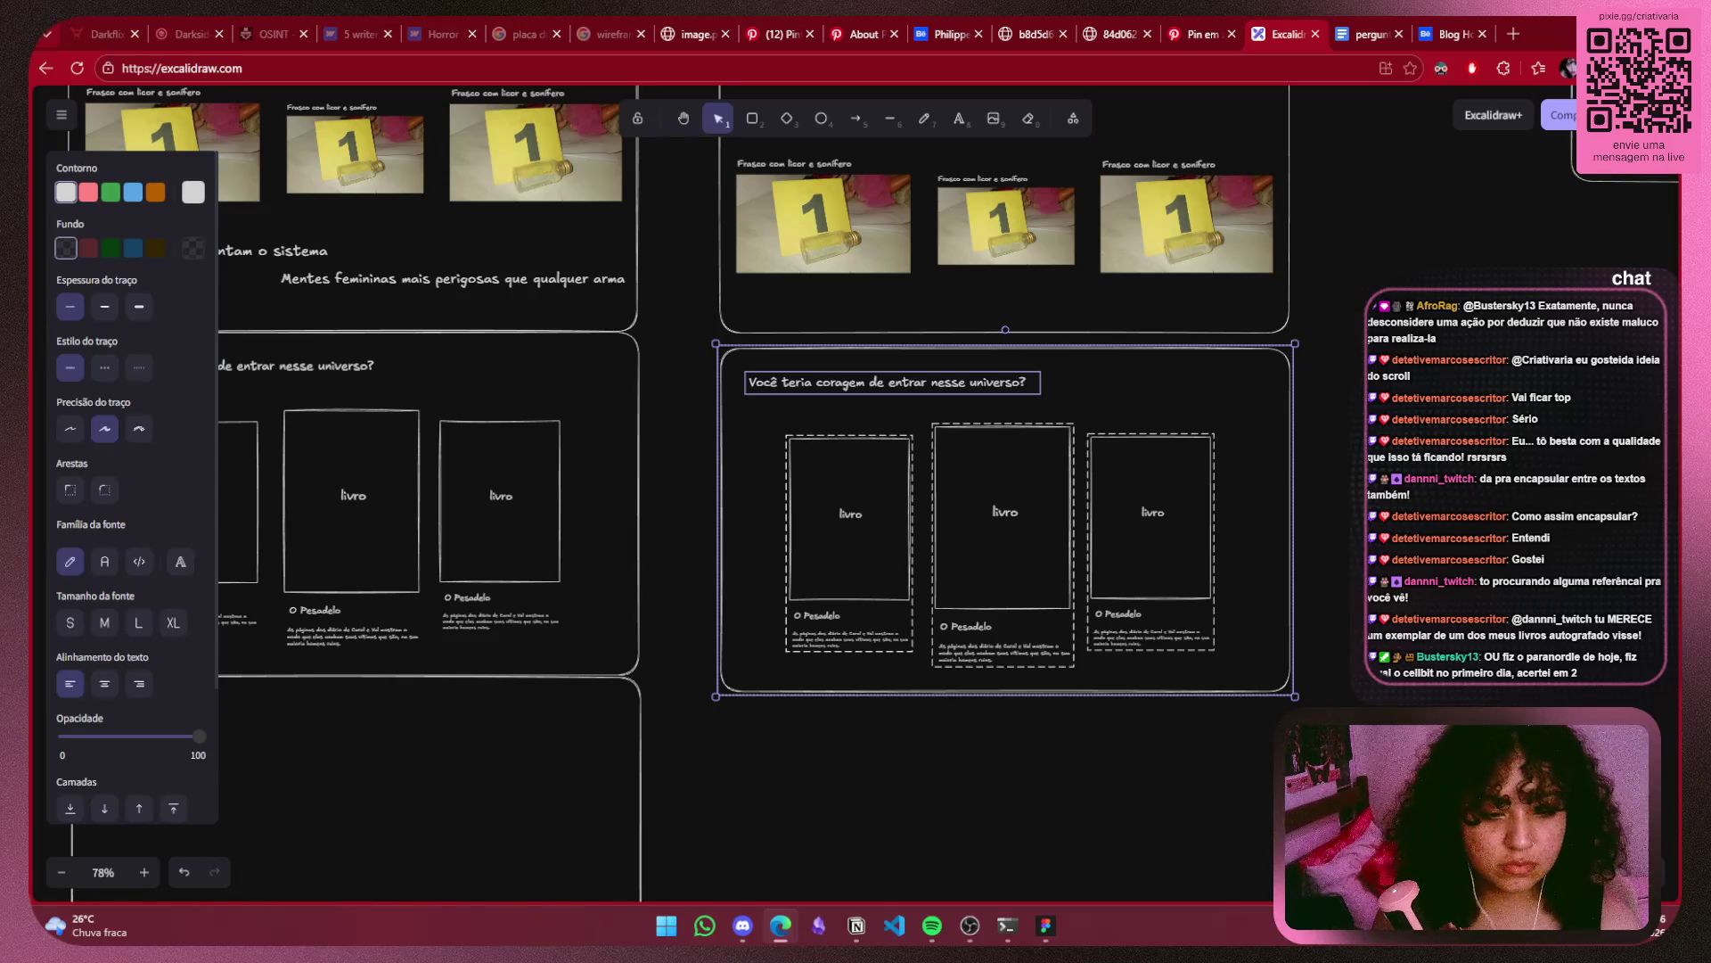
{"action": "left_click", "coordinate": [1163, 420]}
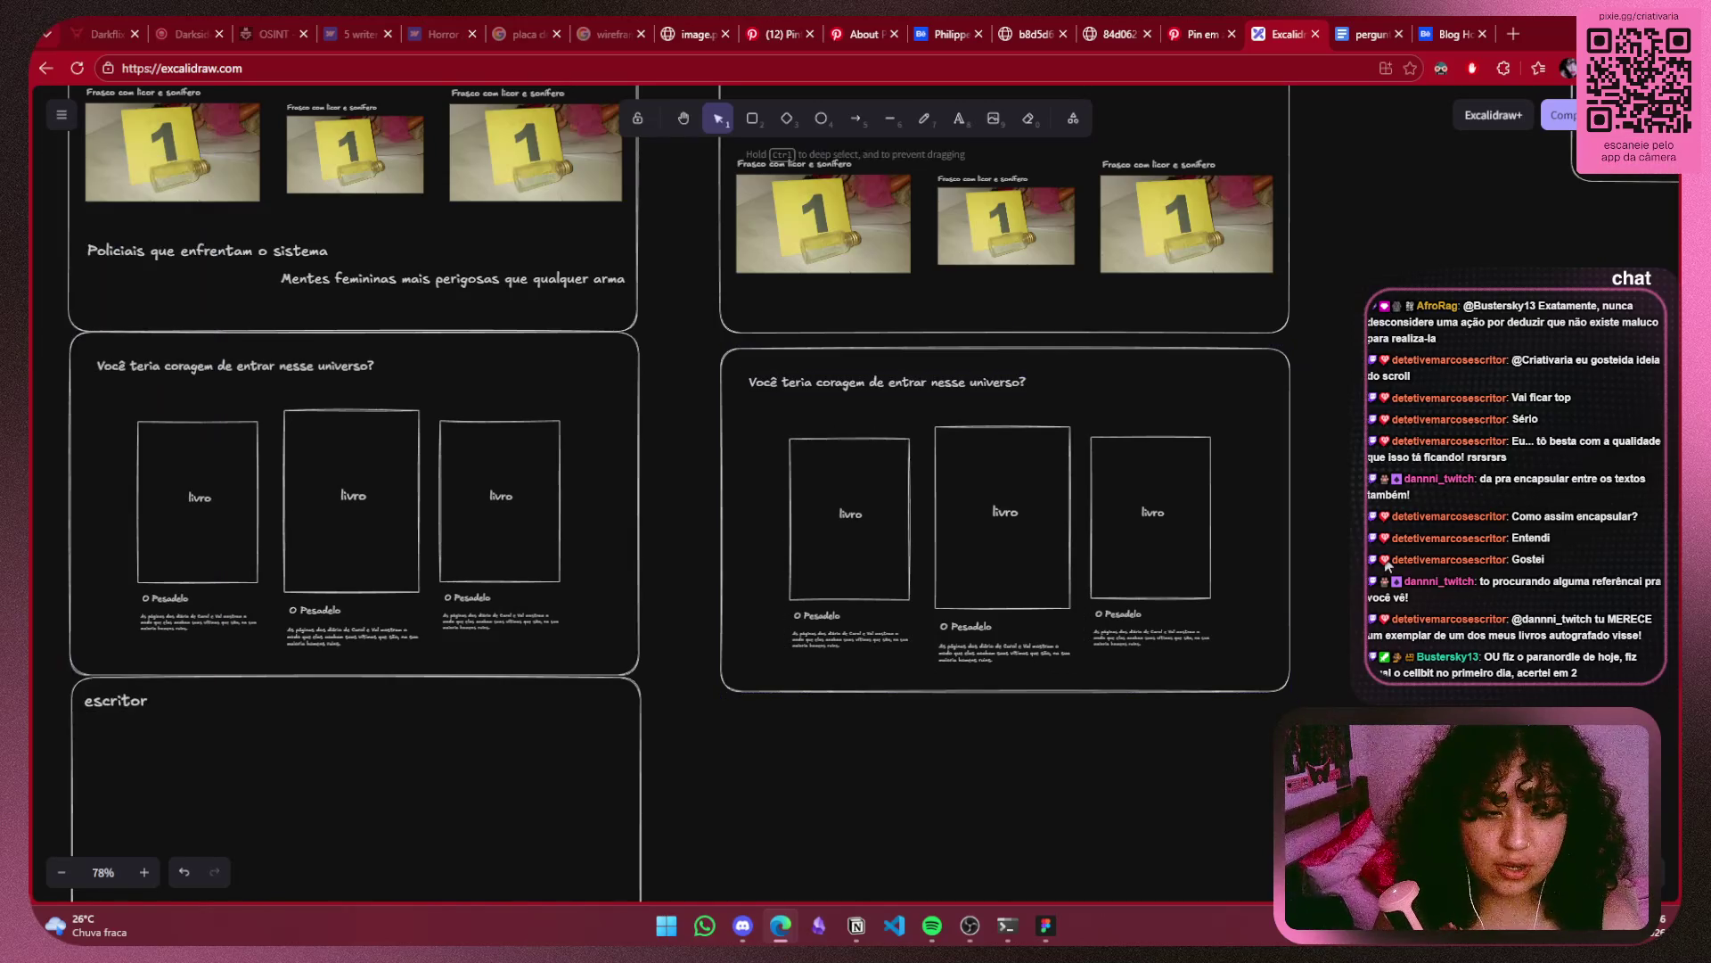
Delete the third, middle and first book placeholders in the duplicated section.
{"action": "scroll", "coordinate": [1163, 419], "scroll_direction": "up", "scroll_amount": 5, "text": "ctrl"}
{"action": "scroll", "coordinate": [1051, 392], "scroll_direction": "down", "scroll_amount": 2}
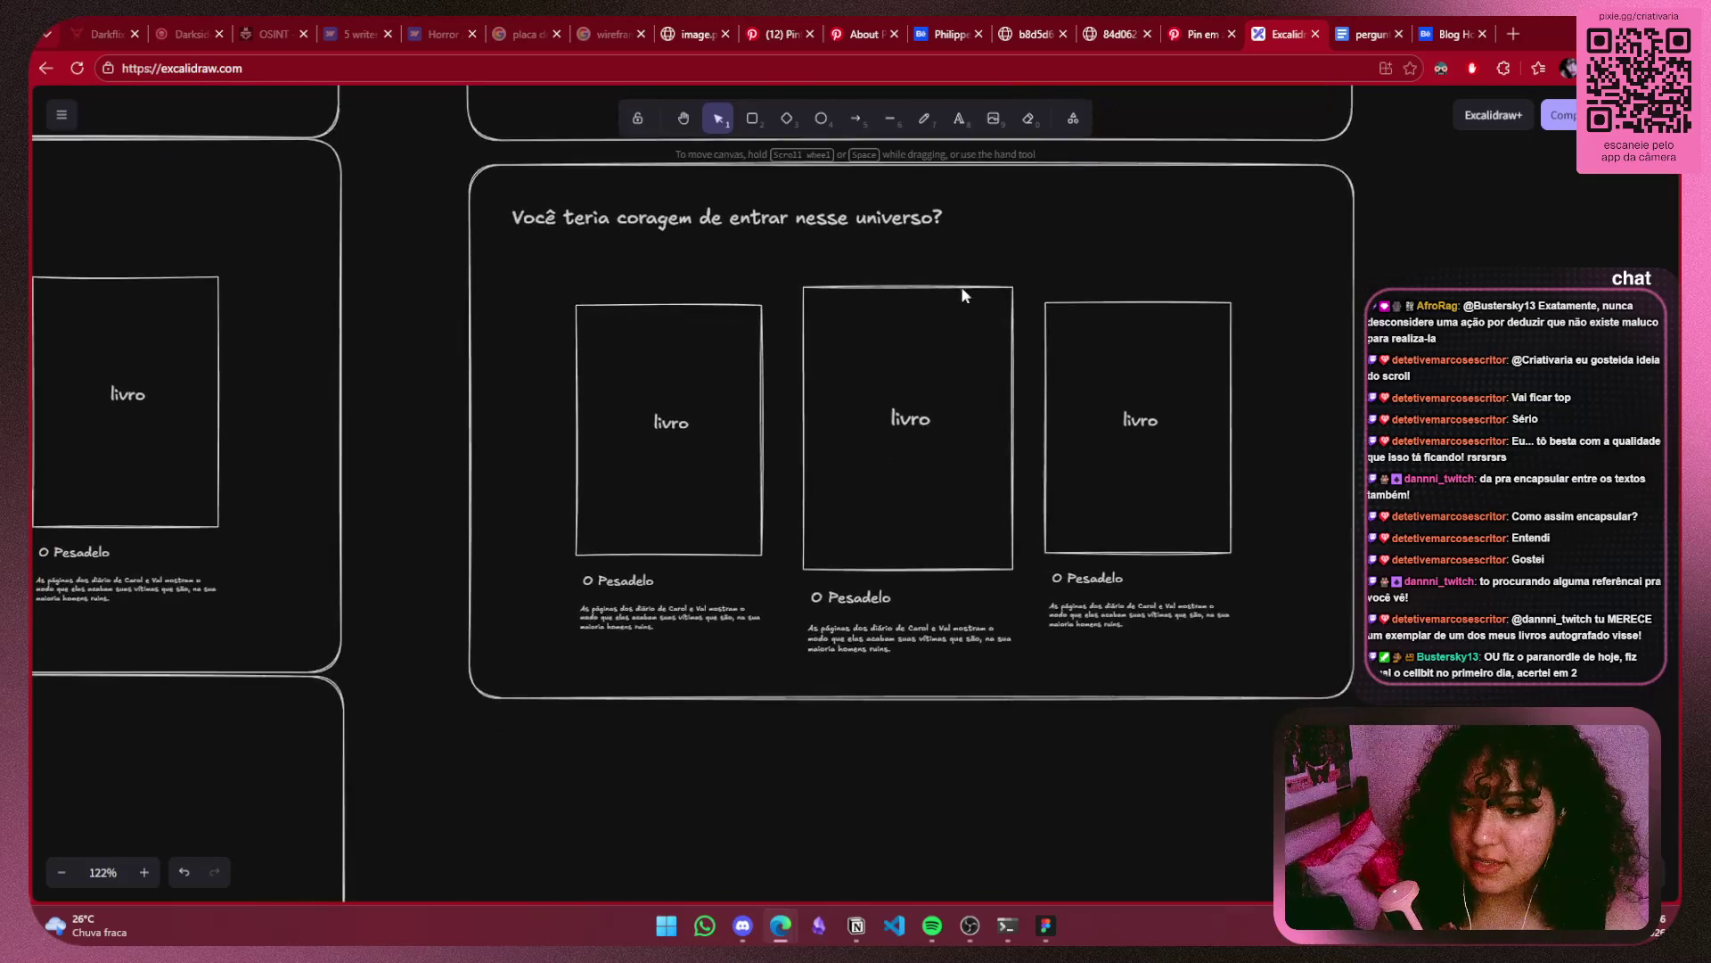
{"action": "scroll", "coordinate": [1016, 370], "scroll_direction": "up", "scroll_amount": 1}
{"action": "left_click", "coordinate": [1229, 537]}
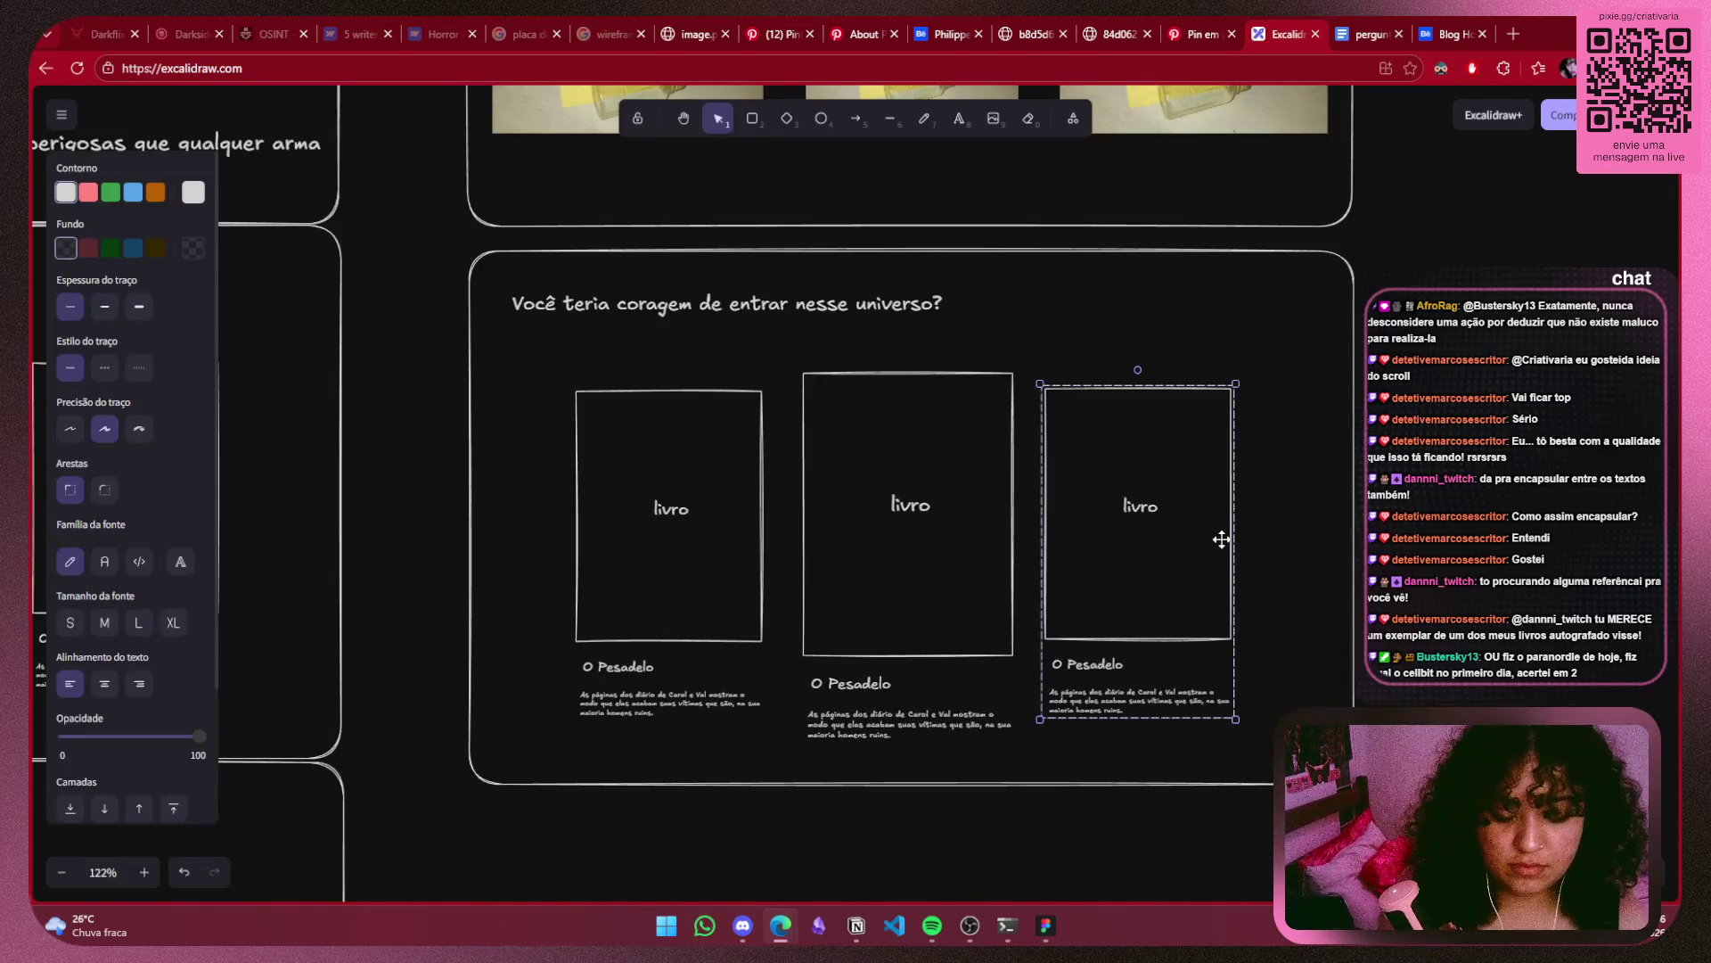
{"action": "key", "text": "Delete"}
{"action": "left_click", "coordinate": [947, 649]}
{"action": "key", "text": "Delete"}
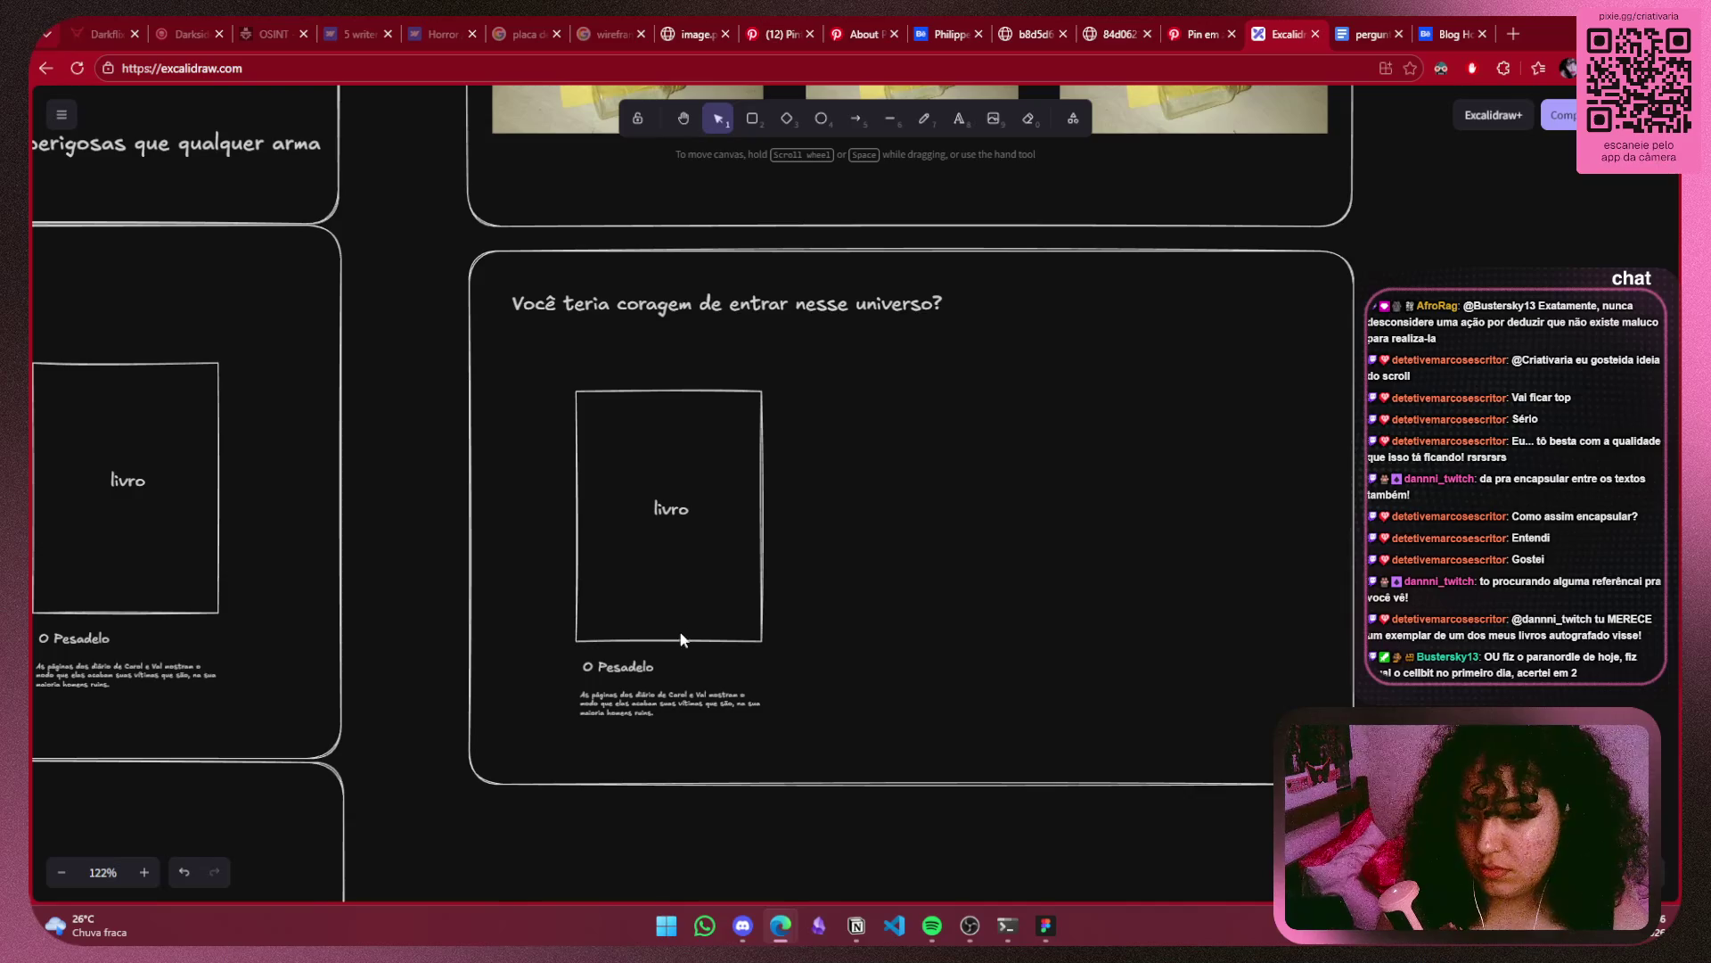
{"action": "left_click", "coordinate": [681, 639]}
{"action": "key", "text": "Delete"}
Nudge the 'Você teria coragem de entrar nesse universo?' heading slightly upward.
{"action": "scroll", "coordinate": [829, 487], "scroll_direction": "up", "scroll_amount": 1}
{"action": "scroll", "coordinate": [821, 561], "scroll_direction": "up", "scroll_amount": 2}
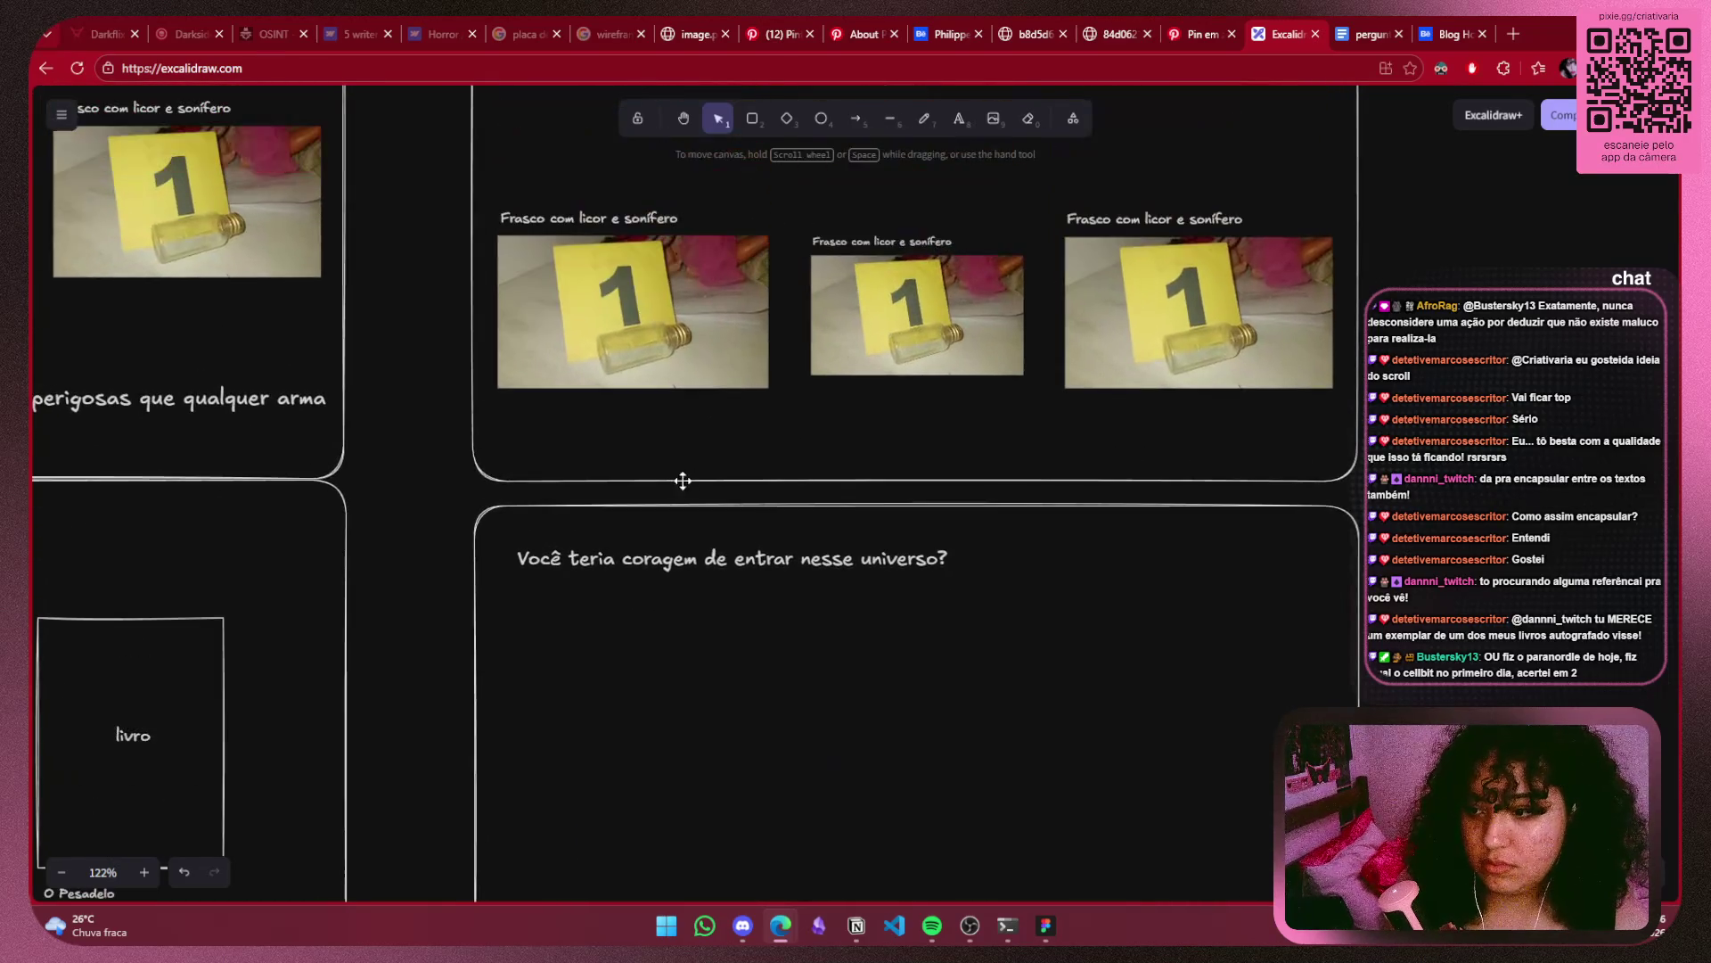
{"action": "left_click", "coordinate": [596, 559]}
{"action": "left_click_drag", "start_coordinate": [596, 560], "coordinate": [595, 548]}
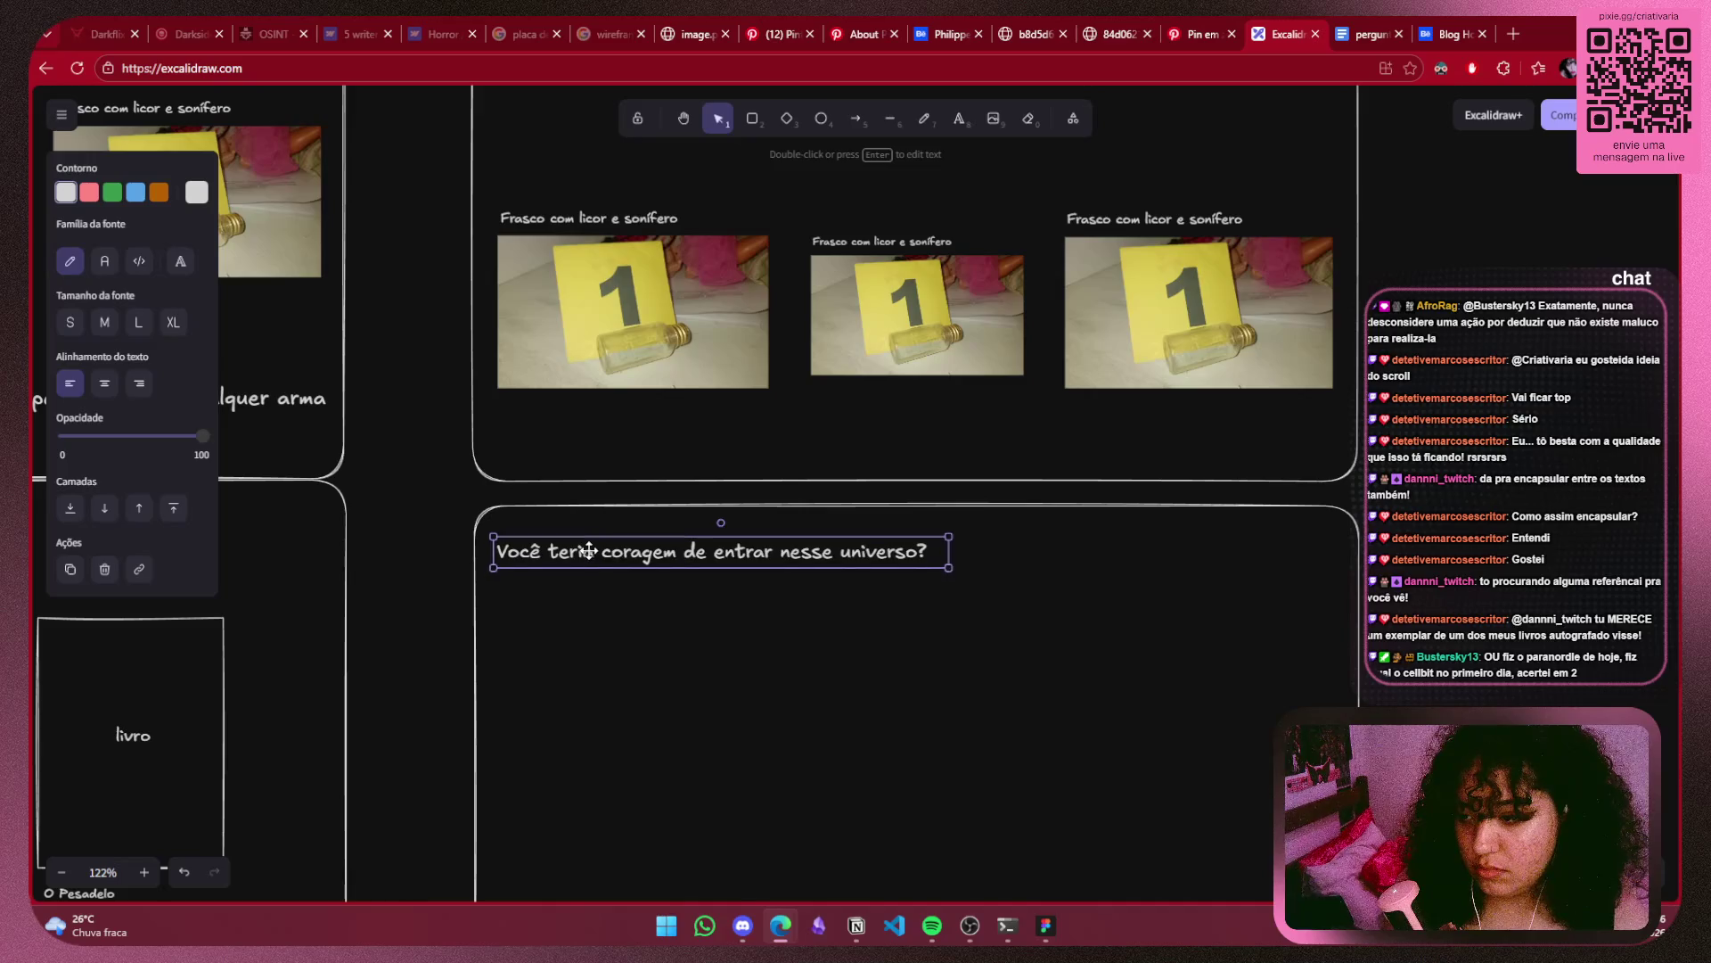
{"action": "left_click", "coordinate": [742, 699]}
{"action": "mouse_move", "coordinate": [741, 699]}
{"action": "left_mouse_down"}
{"action": "mouse_move", "coordinate": [784, 465]}
{"action": "mouse_move", "coordinate": [766, 435]}
{"action": "left_mouse_up"}
{"action": "scroll", "coordinate": [879, 374], "scroll_direction": "up", "scroll_amount": 5}
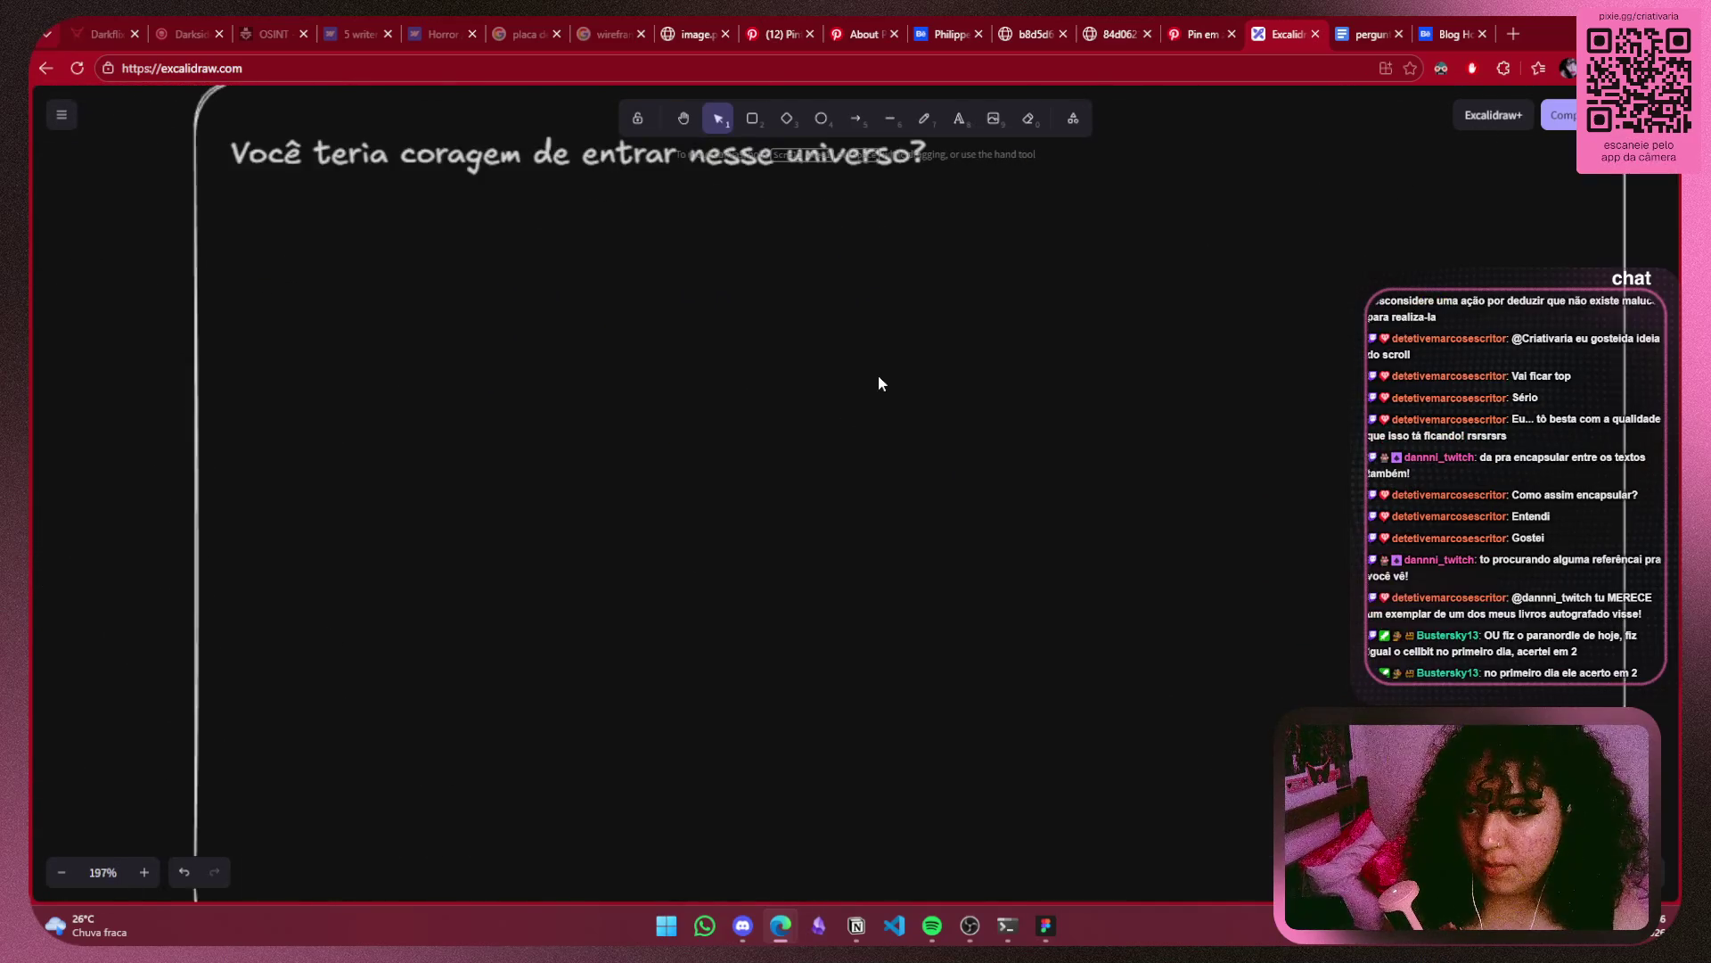
{"action": "scroll", "coordinate": [879, 375], "scroll_direction": "down", "scroll_amount": 4}
{"action": "scroll", "coordinate": [847, 371], "scroll_direction": "up", "scroll_amount": 2}
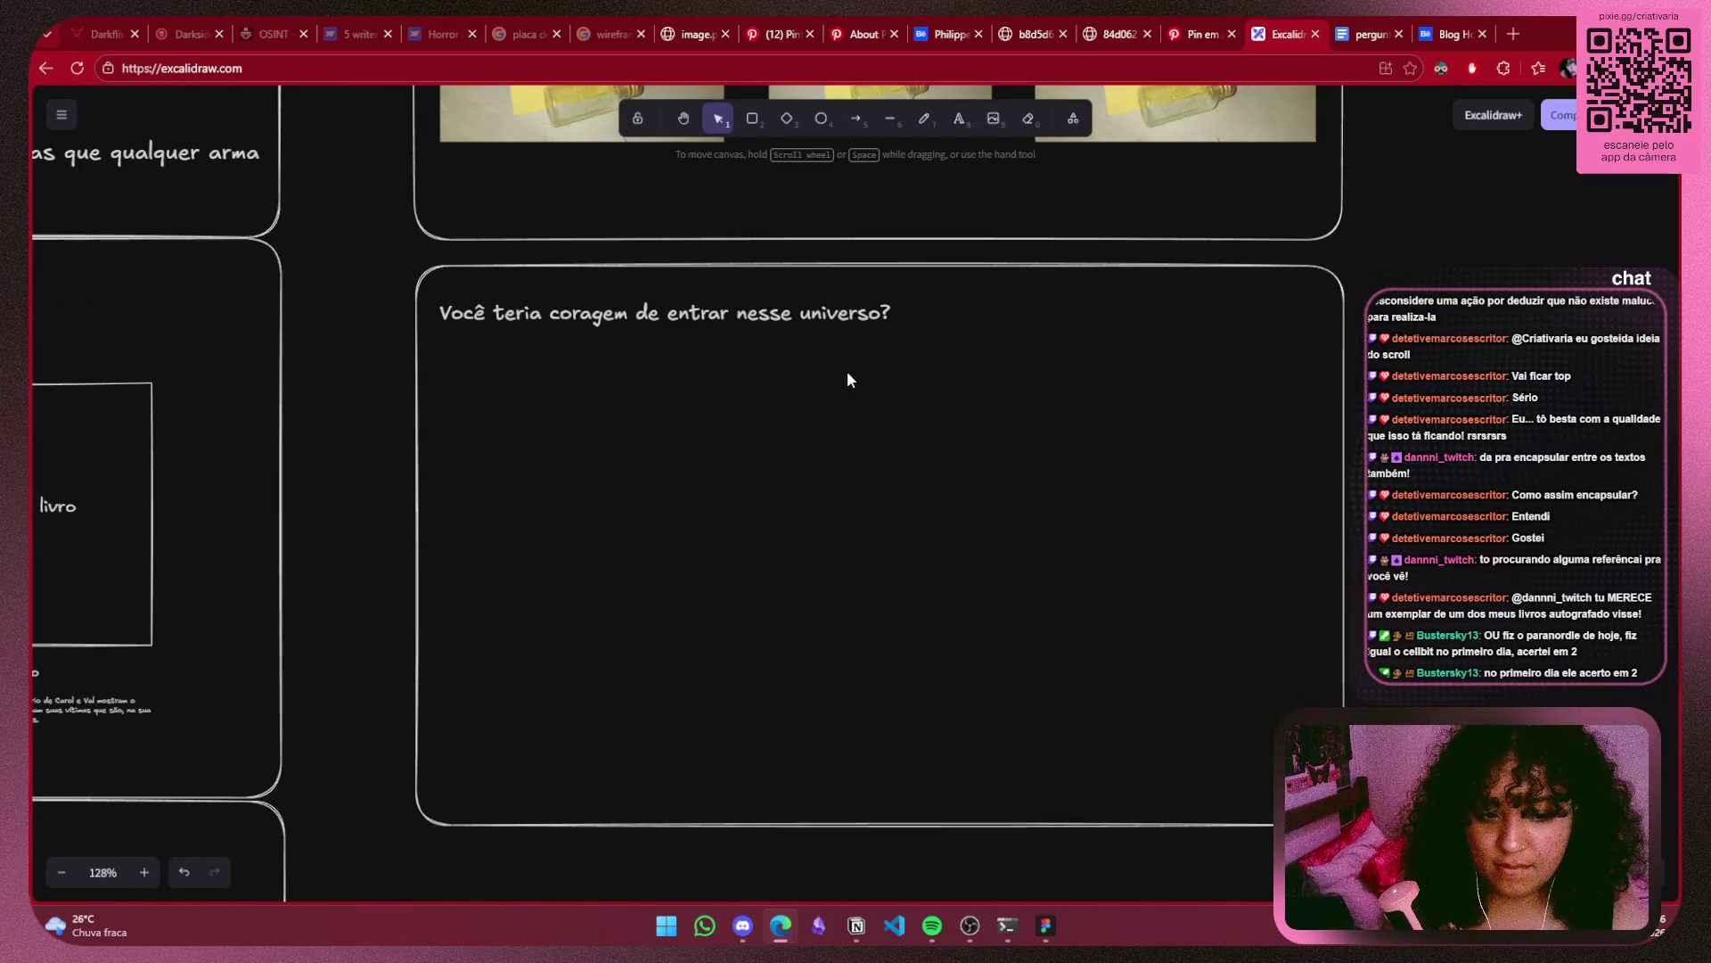
{"action": "scroll", "coordinate": [795, 447], "scroll_direction": "up", "scroll_amount": 3}
{"action": "left_click_drag", "start_coordinate": [829, 522], "coordinate": [828, 450]}
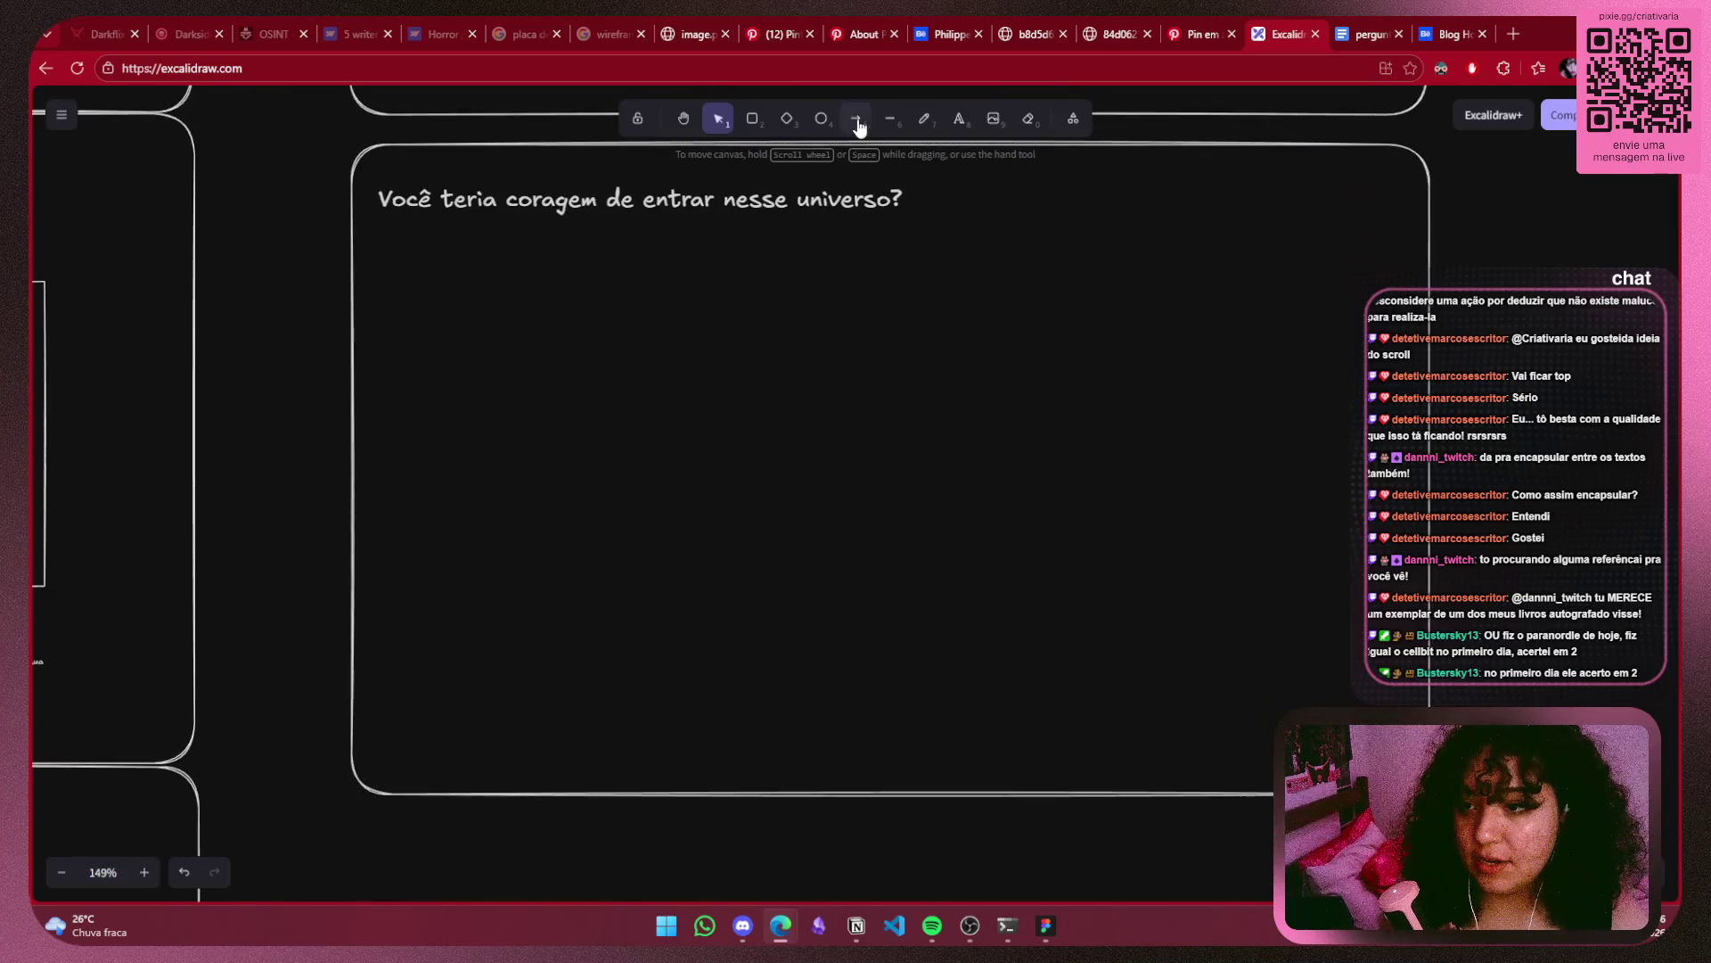
Draw a tall narrow rectangle in the emptied section and move it up and left.
{"action": "left_click", "coordinate": [752, 118]}
{"action": "mouse_move", "coordinate": [820, 321]}
{"action": "left_mouse_down"}
{"action": "mouse_move", "coordinate": [933, 553]}
{"action": "mouse_move", "coordinate": [891, 729]}
{"action": "mouse_move", "coordinate": [863, 745]}
{"action": "mouse_move", "coordinate": [878, 774]}
{"action": "left_mouse_up"}
{"action": "left_click", "coordinate": [924, 751]}
{"action": "left_click", "coordinate": [874, 596]}
{"action": "mouse_move", "coordinate": [873, 596]}
{"action": "left_mouse_down"}
{"action": "mouse_move", "coordinate": [841, 478]}
{"action": "mouse_move", "coordinate": [844, 523]}
{"action": "mouse_move", "coordinate": [904, 496]}
{"action": "left_mouse_up"}
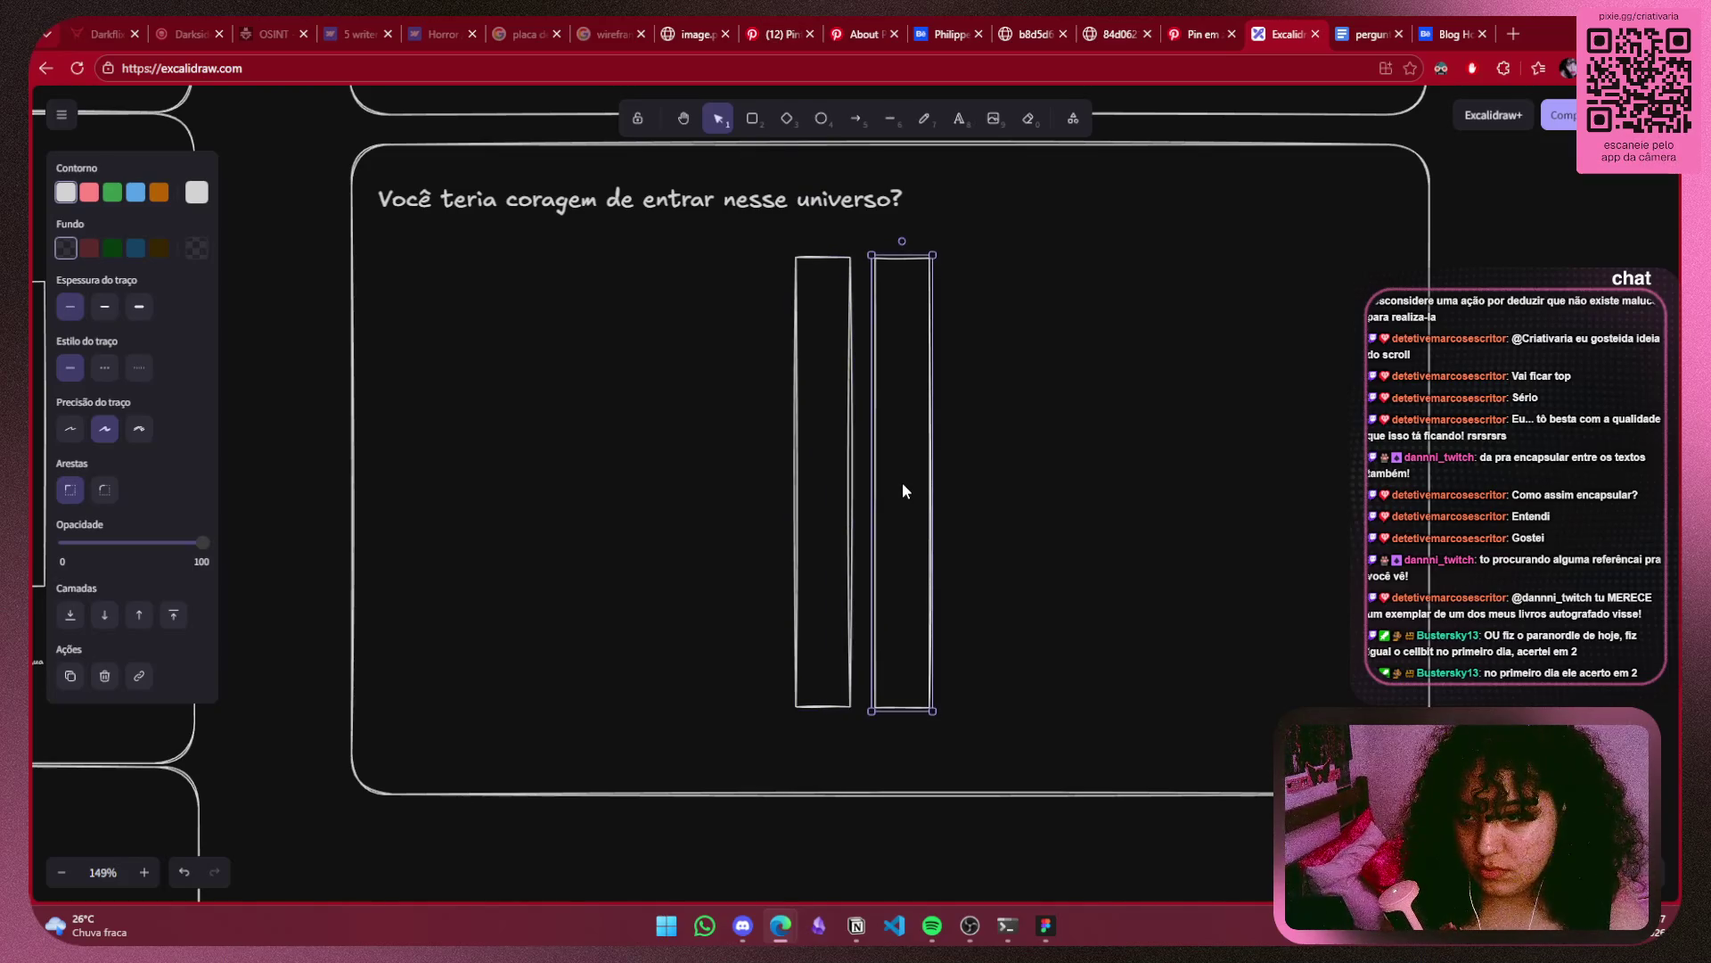
Duplicate it into four side-by-side rectangles and shift the set right.
{"action": "mouse_move", "coordinate": [902, 485]}
{"action": "left_mouse_down"}
{"action": "mouse_move", "coordinate": [1010, 494]}
{"action": "mouse_move", "coordinate": [752, 483]}
{"action": "left_mouse_up"}
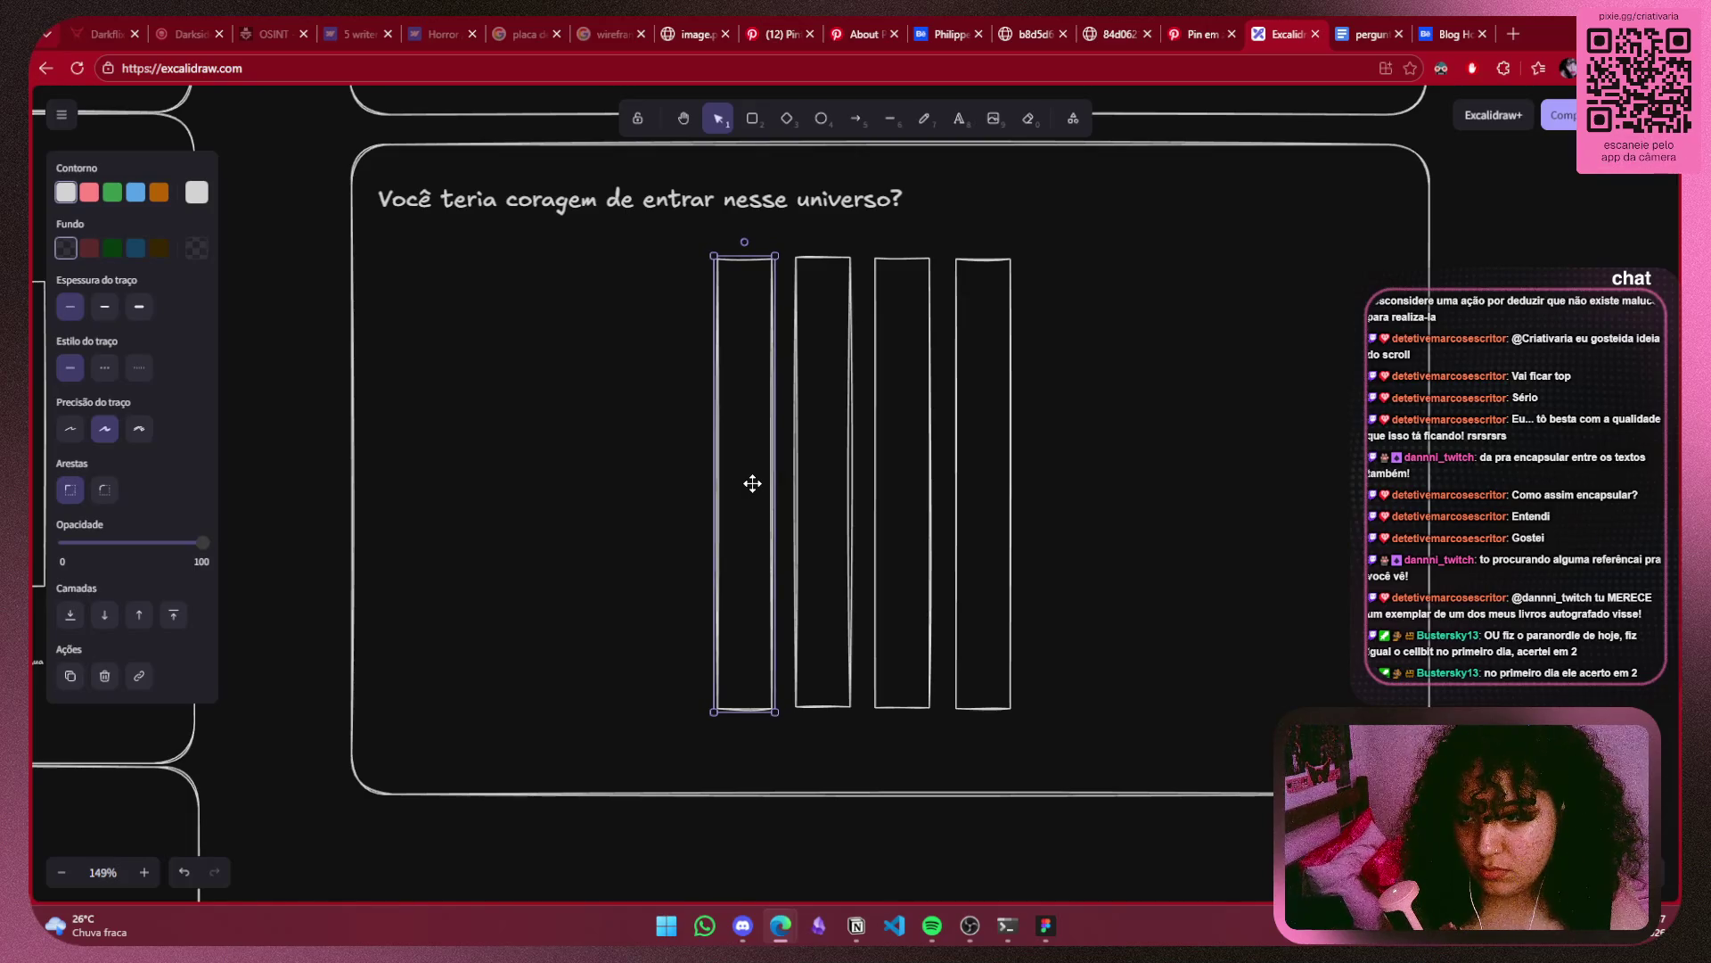
{"action": "left_click", "coordinate": [855, 470]}
{"action": "left_click_drag", "start_coordinate": [1114, 217], "coordinate": [543, 734]}
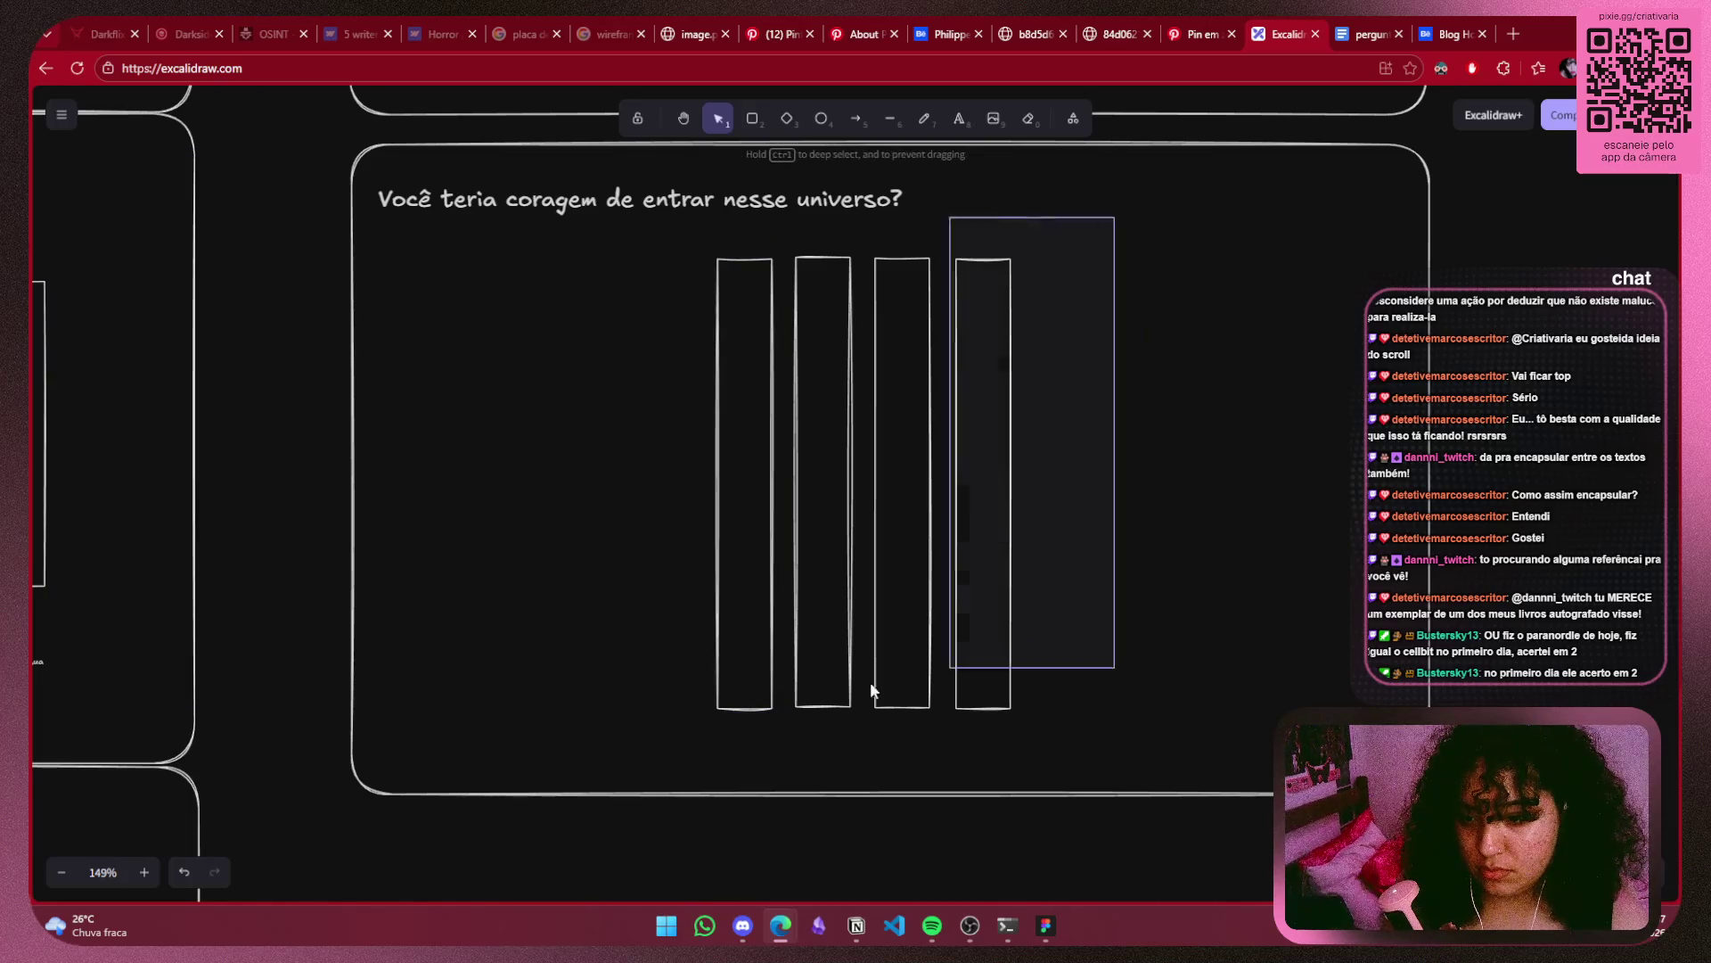
{"action": "left_click_drag", "start_coordinate": [968, 629], "coordinate": [1015, 630]}
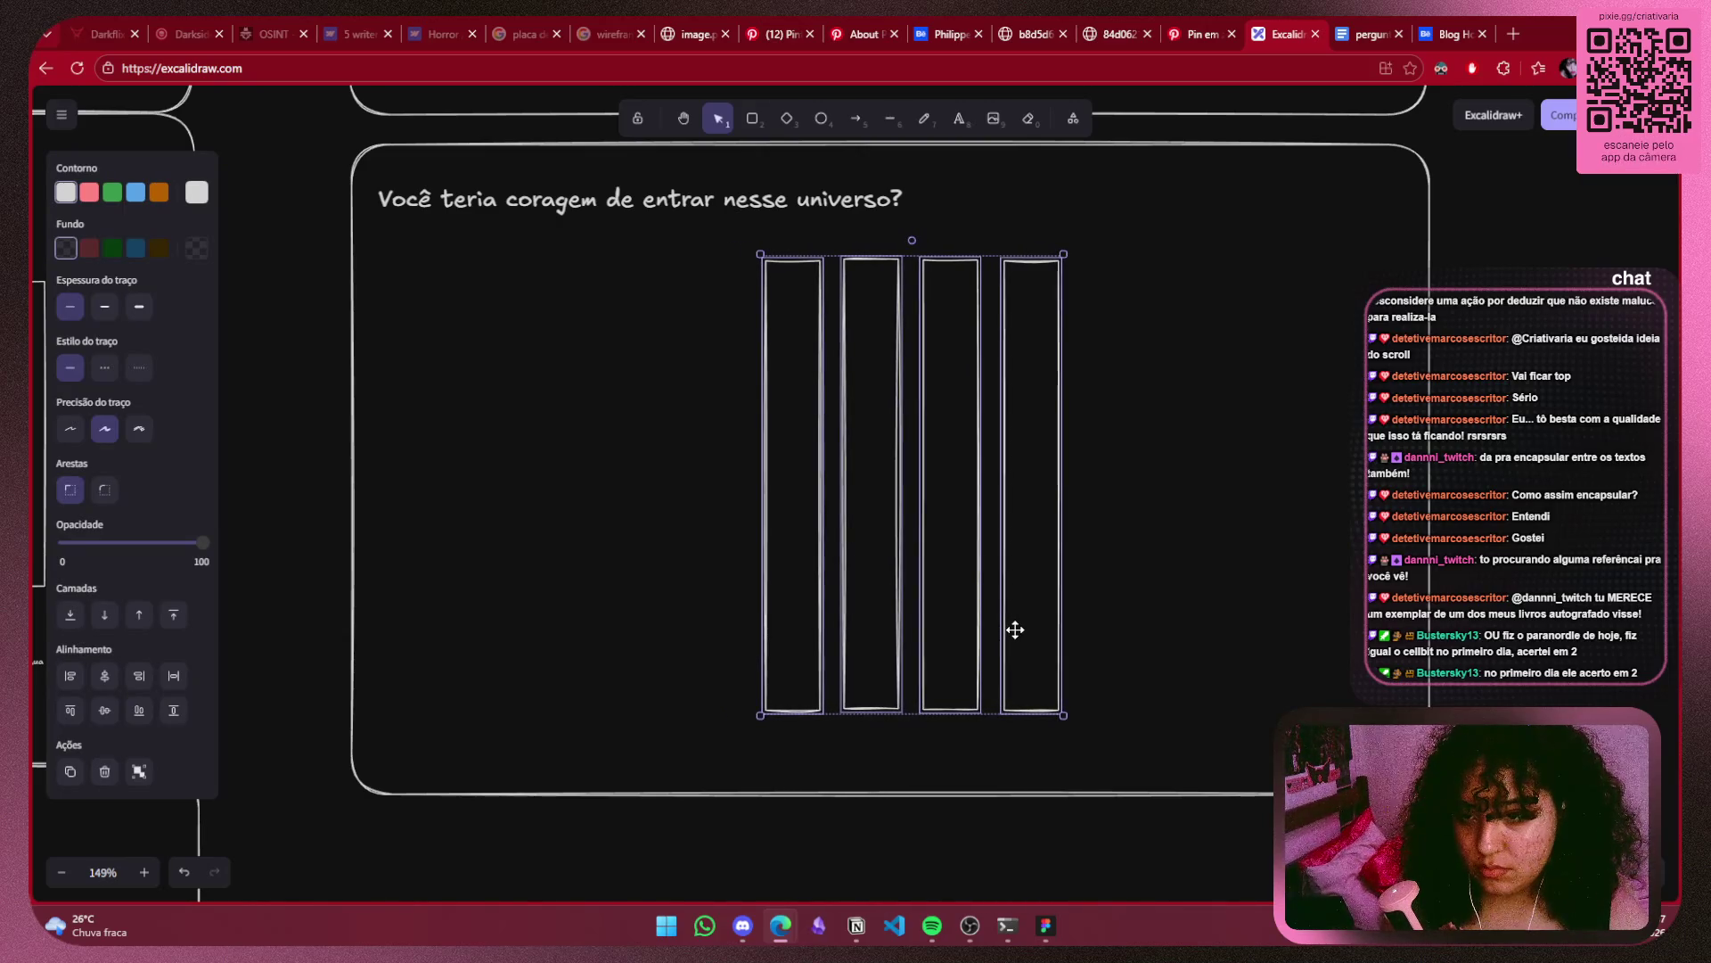
{"action": "left_click", "coordinate": [1305, 554]}
{"action": "left_click_drag", "start_coordinate": [1179, 180], "coordinate": [912, 754]}
Move the leftmost and second rectangles further to the left.
{"action": "left_click", "coordinate": [798, 606]}
{"action": "left_click_drag", "start_coordinate": [814, 585], "coordinate": [592, 587]}
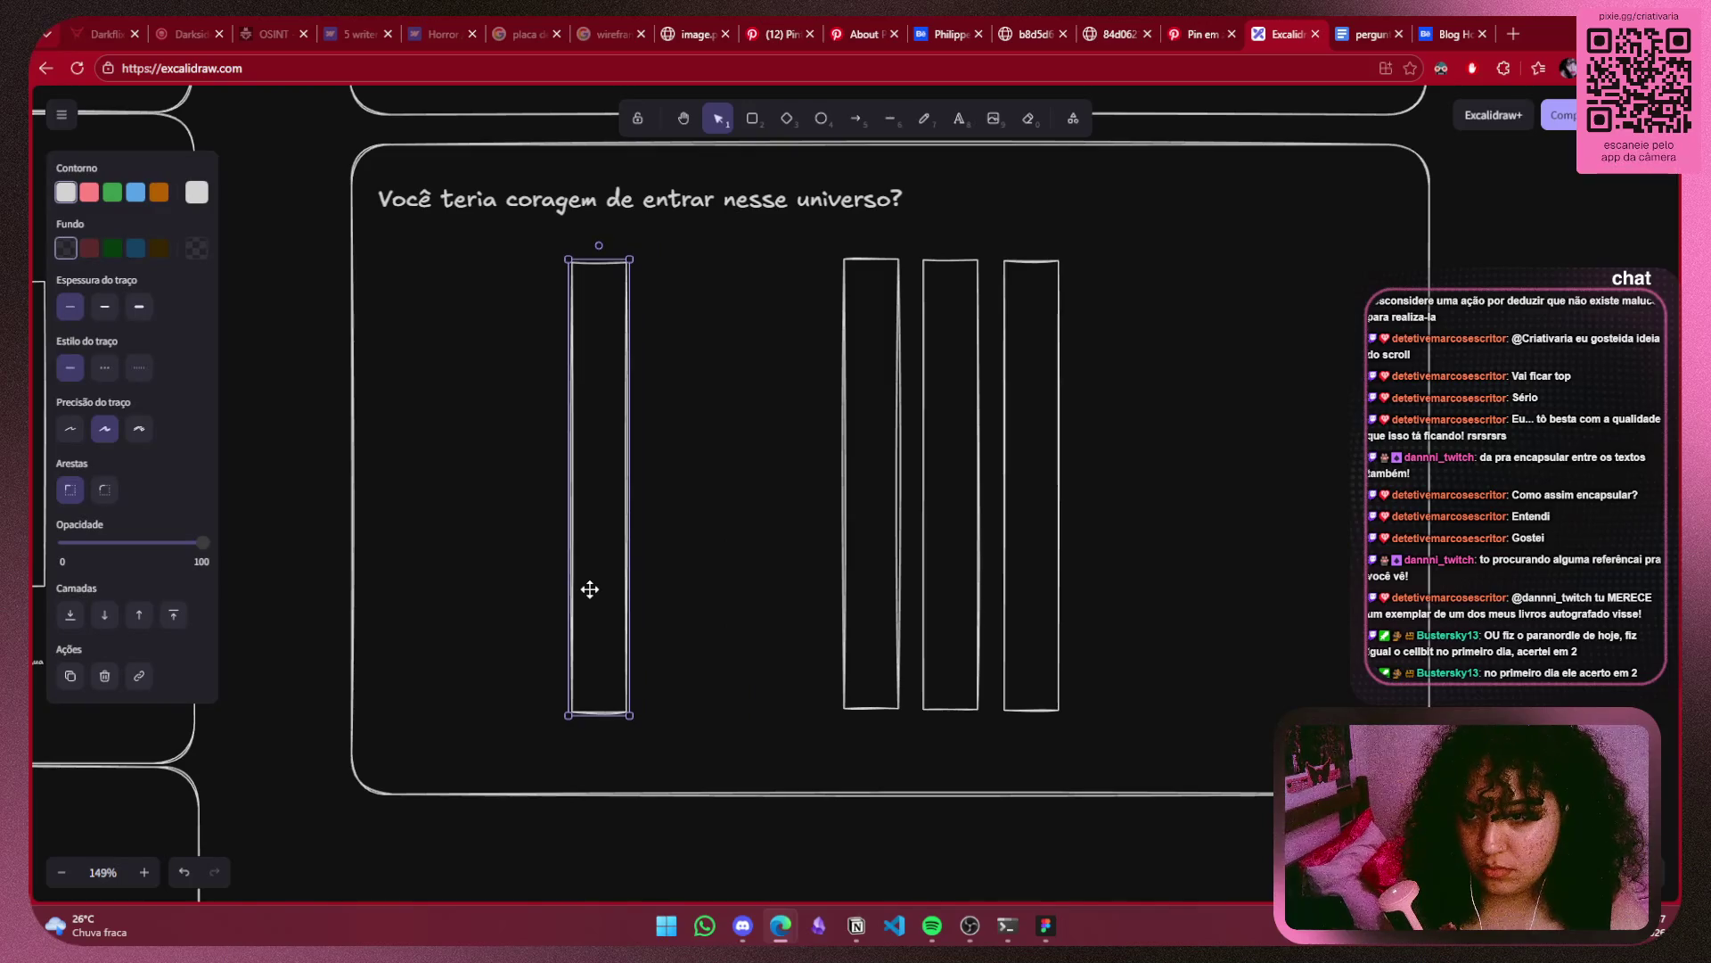
{"action": "left_click", "coordinate": [884, 553]}
{"action": "left_click_drag", "start_coordinate": [884, 552], "coordinate": [775, 555]}
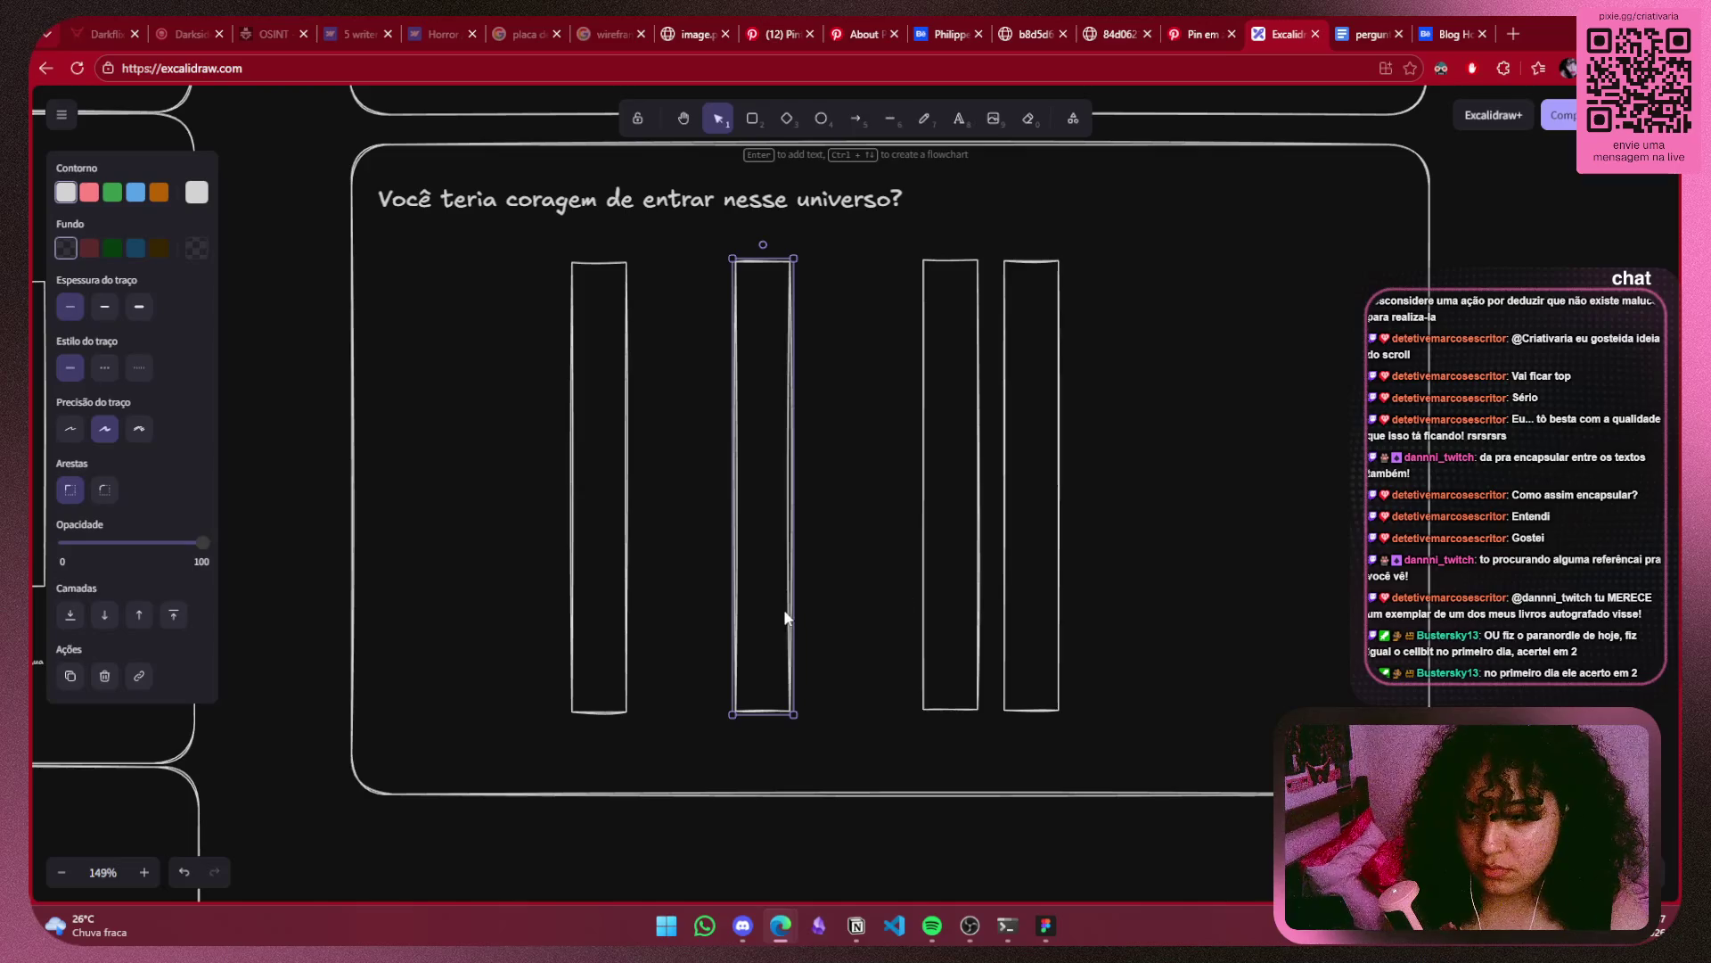
{"action": "left_click_drag", "start_coordinate": [788, 588], "coordinate": [777, 579]}
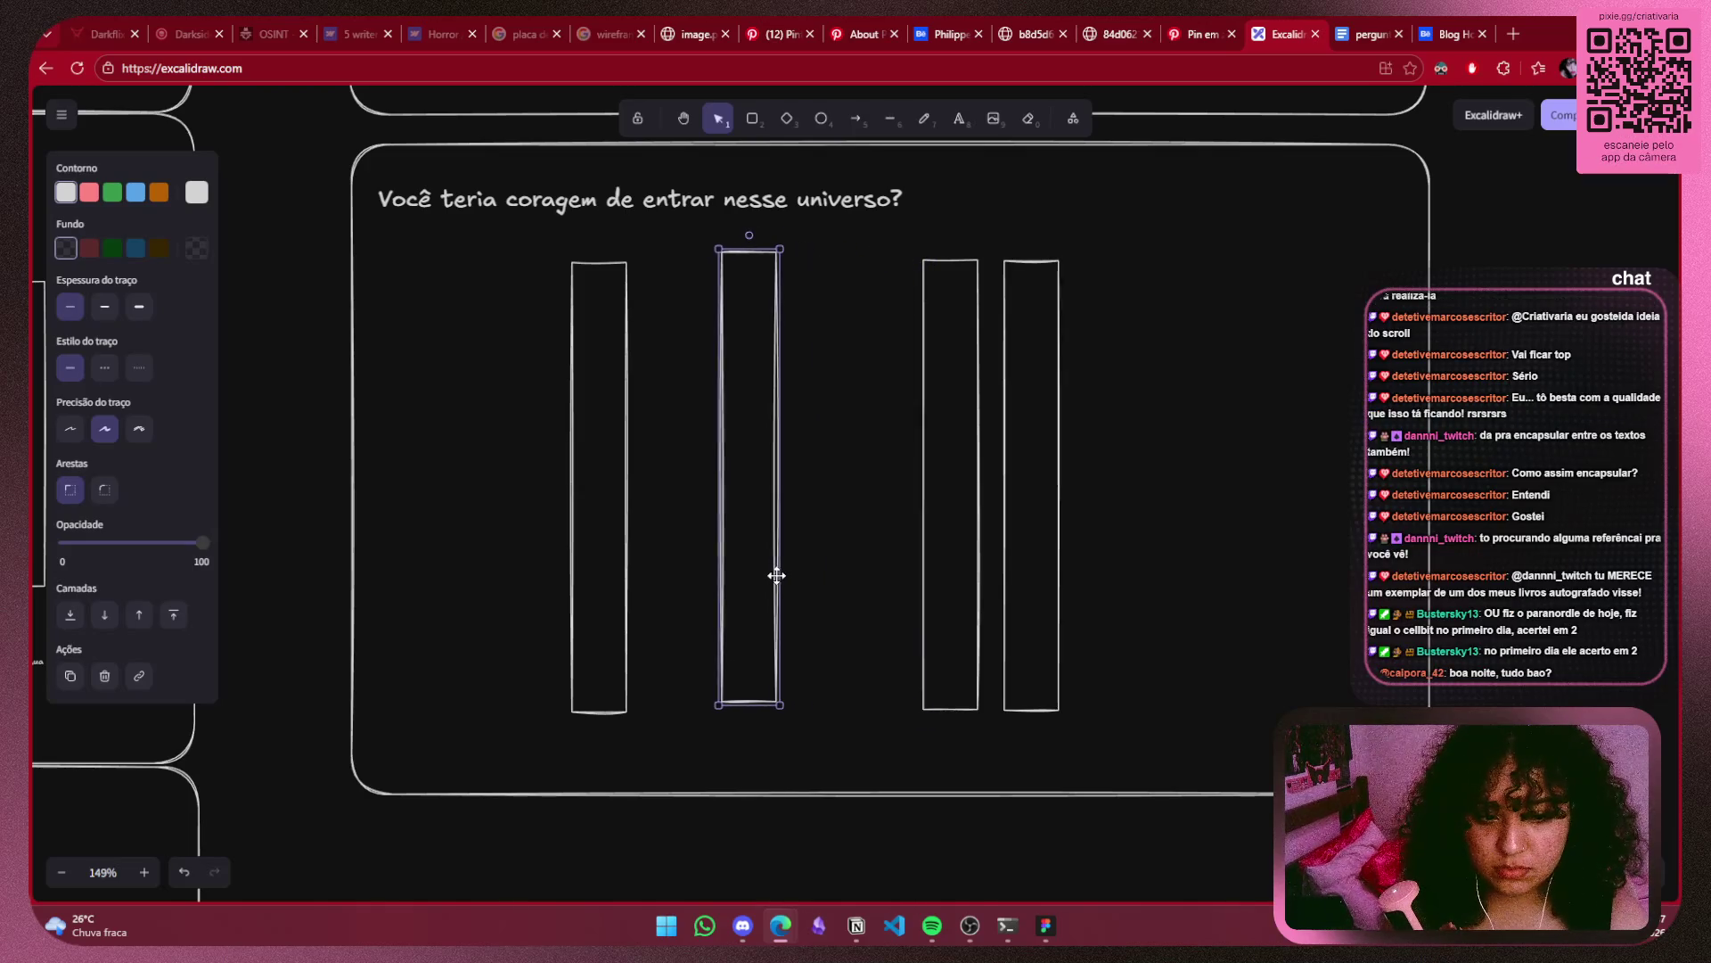
Widen the second rectangle into a large central panel between the narrow pillars.
{"action": "left_click", "coordinate": [818, 577]}
{"action": "left_click", "coordinate": [779, 573]}
{"action": "left_click_drag", "start_coordinate": [781, 575], "coordinate": [980, 591]}
{"action": "left_click_drag", "start_coordinate": [870, 593], "coordinate": [787, 602]}
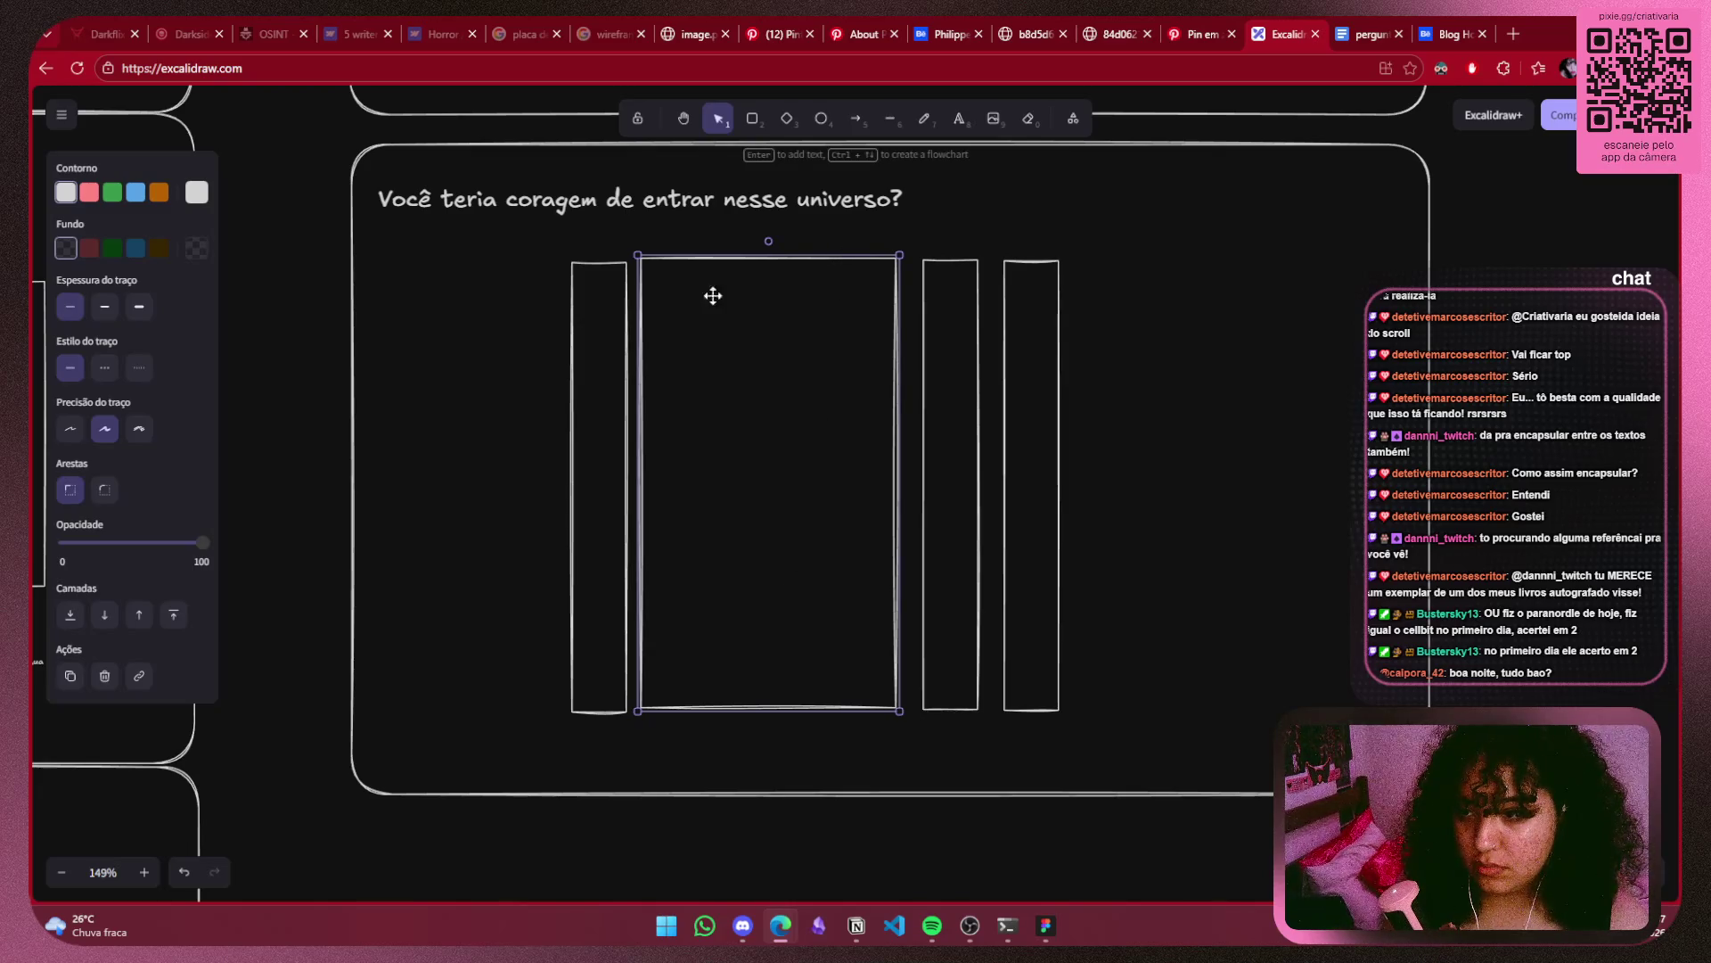
{"action": "left_click_drag", "start_coordinate": [599, 348], "coordinate": [538, 348]}
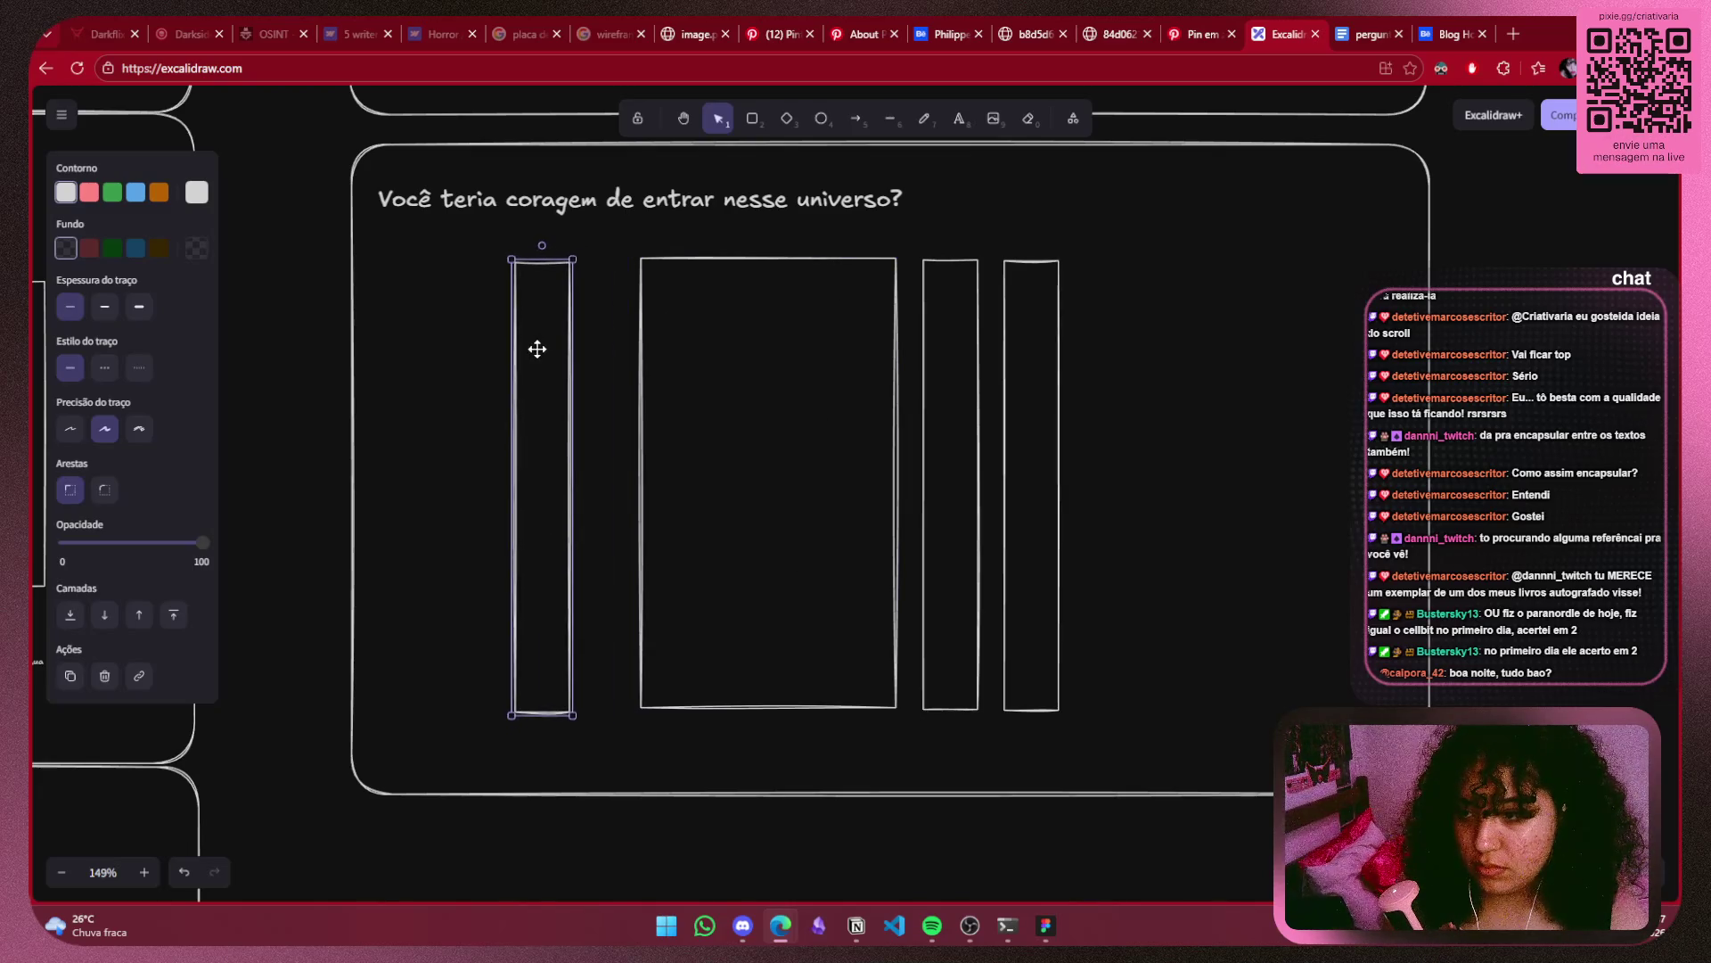
{"action": "left_click", "coordinate": [640, 397]}
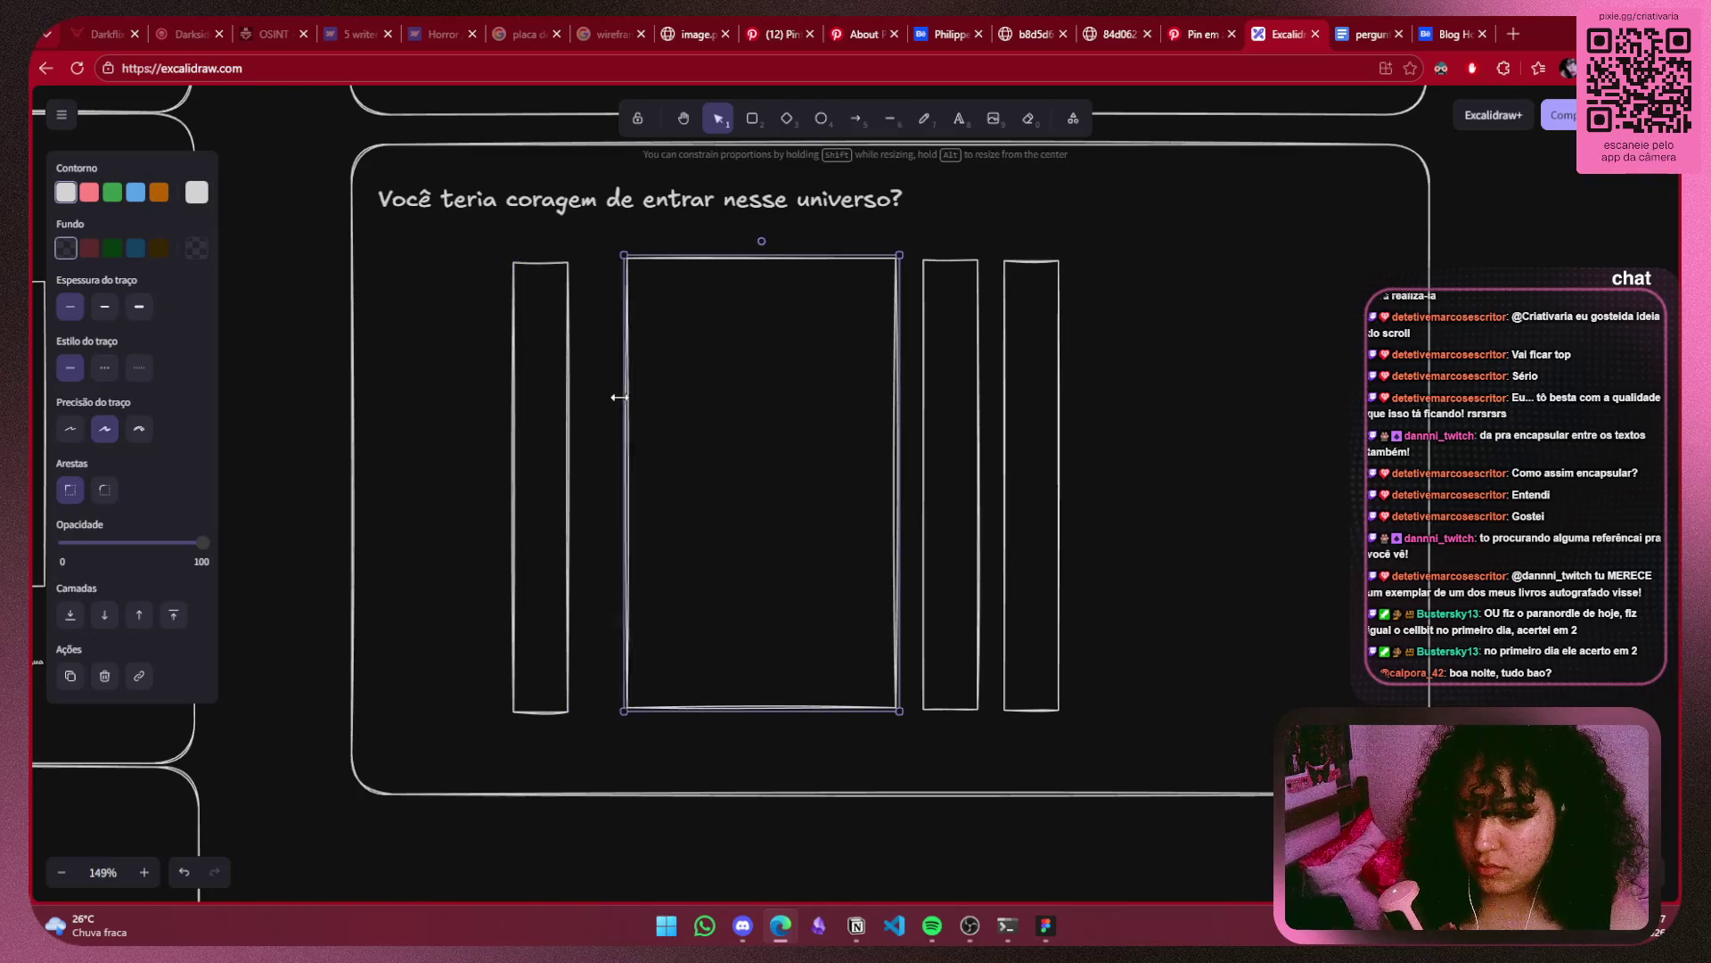
{"action": "left_click_drag", "start_coordinate": [639, 398], "coordinate": [590, 408]}
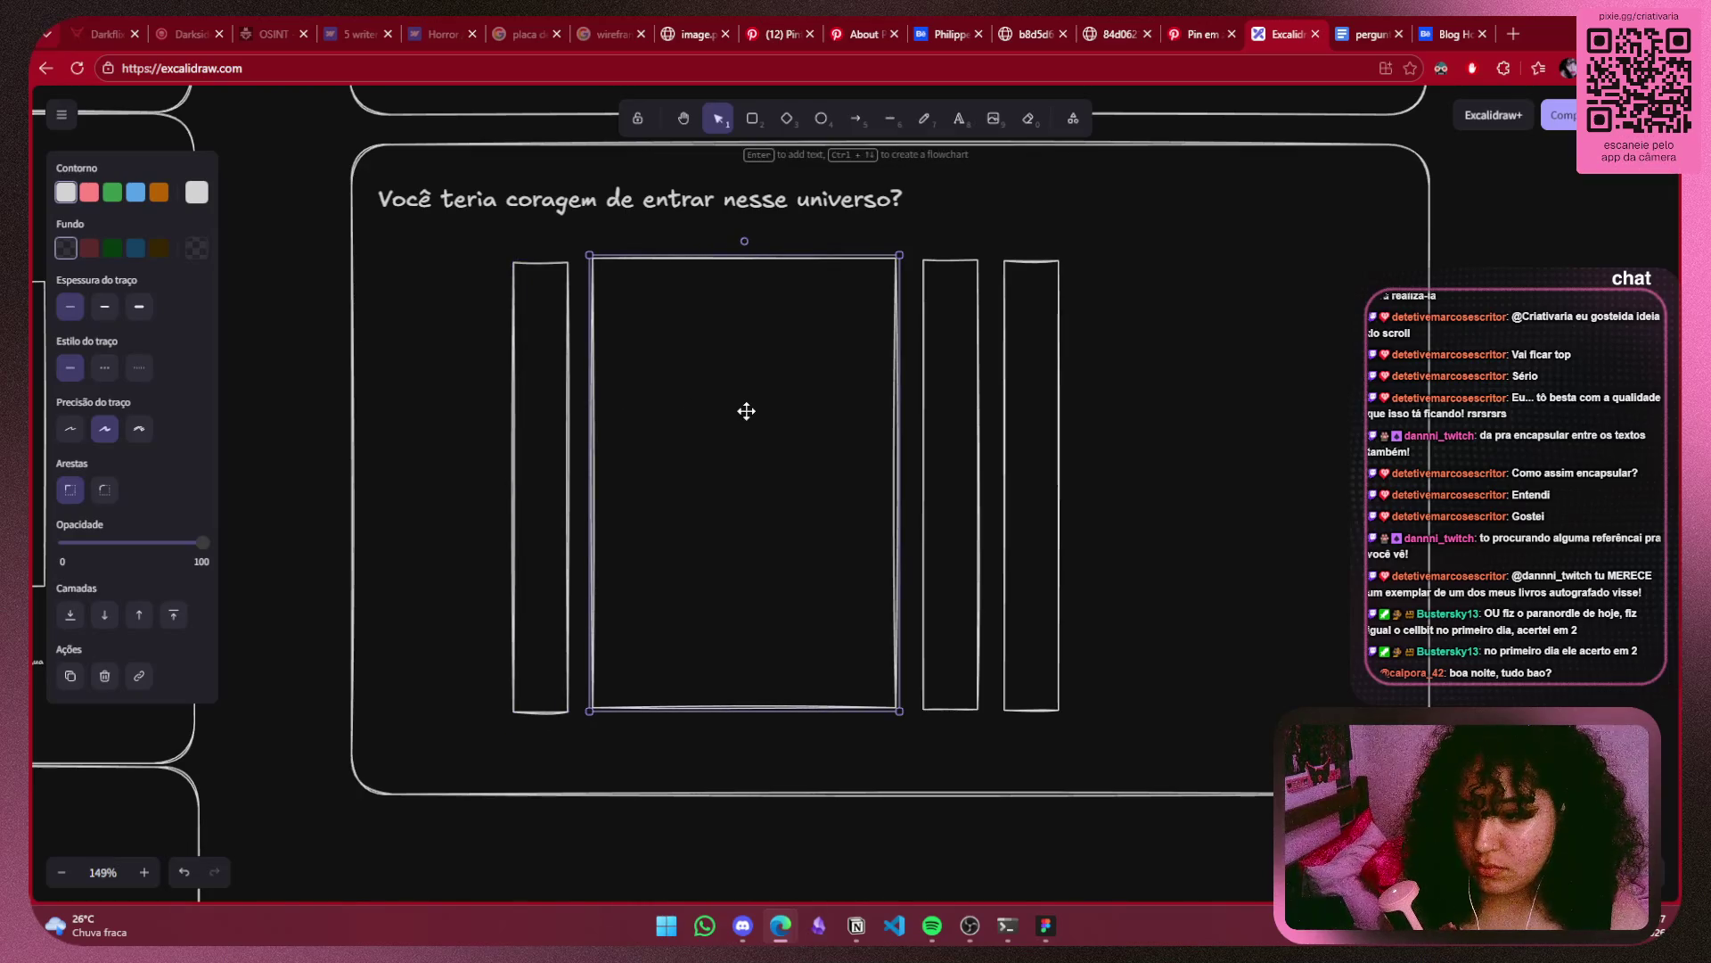
{"action": "left_click_drag", "start_coordinate": [784, 258], "coordinate": [789, 260]}
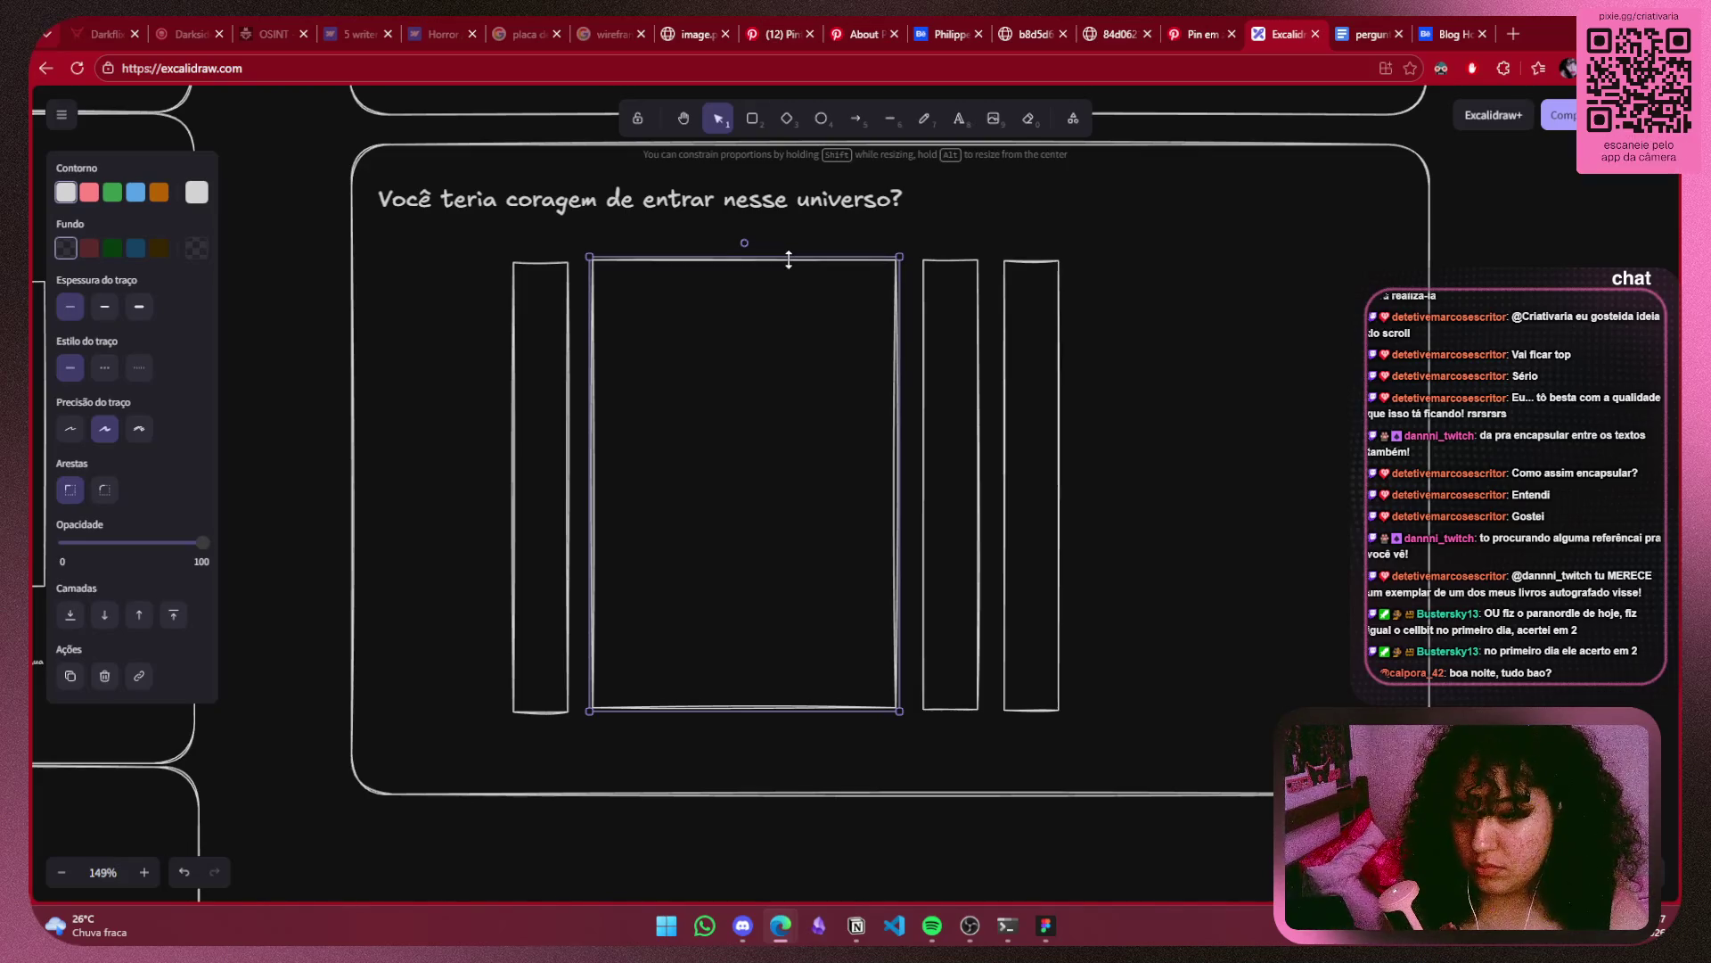
Shift all four shapes together to the right within the question section.
{"action": "left_click_drag", "start_coordinate": [1176, 219], "coordinate": [447, 768]}
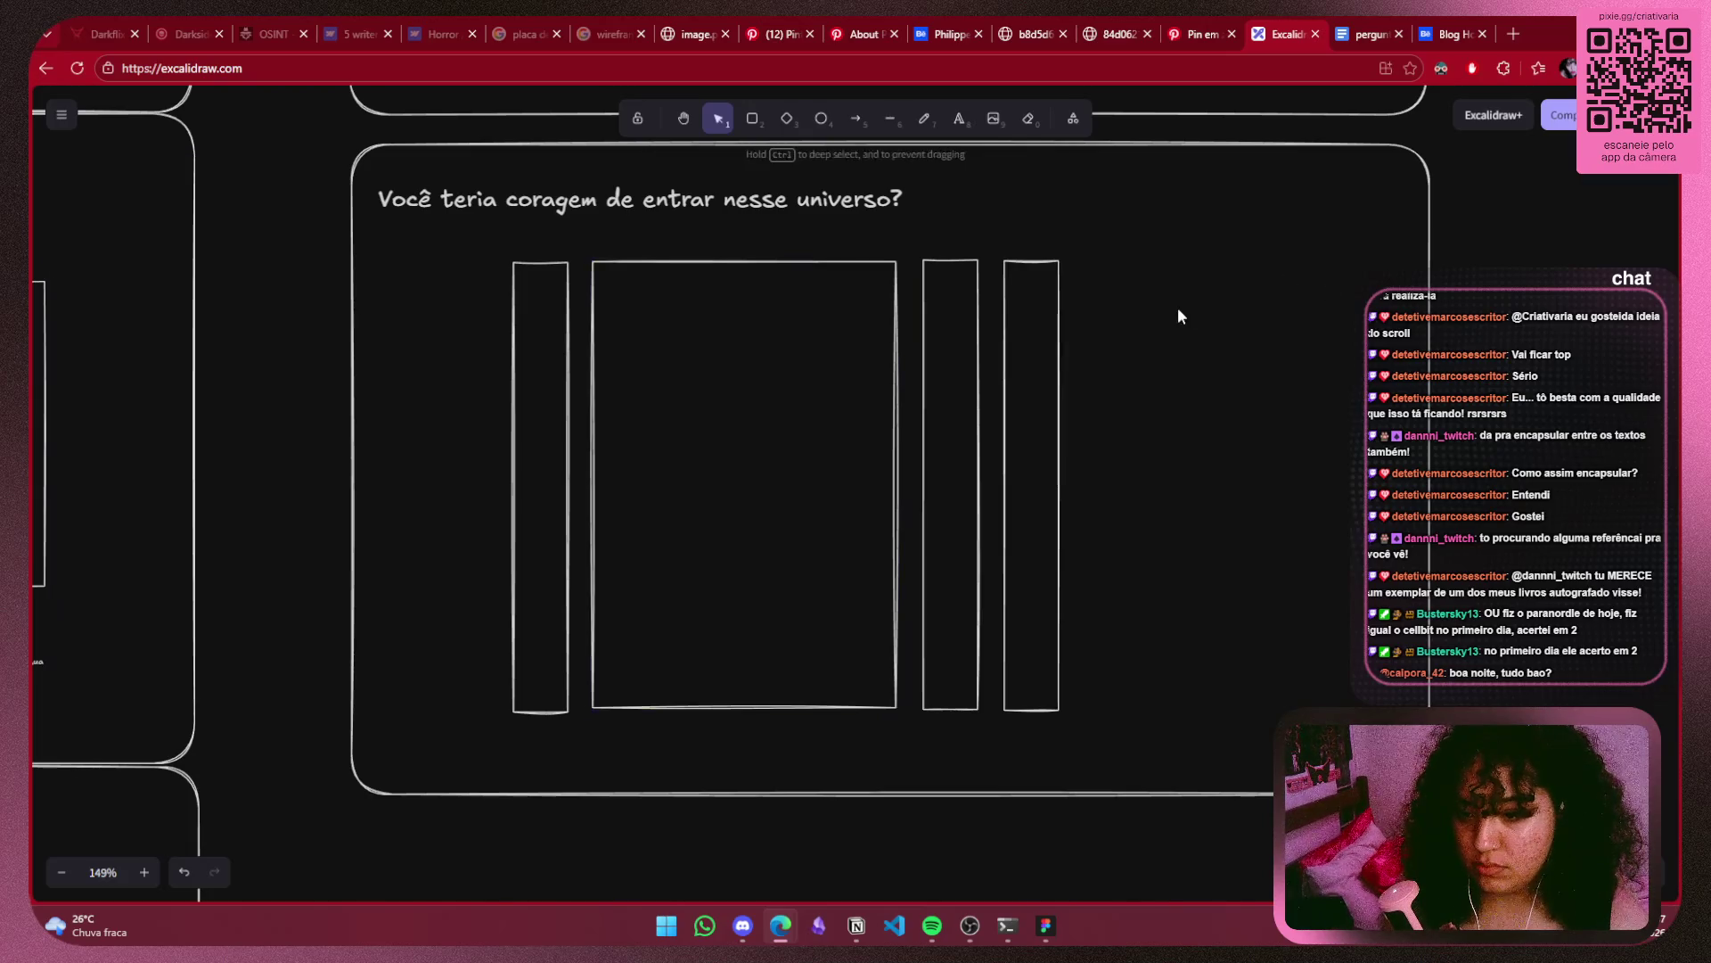
{"action": "mouse_move", "coordinate": [896, 546]}
{"action": "left_mouse_down"}
{"action": "mouse_move", "coordinate": [1087, 544]}
{"action": "mouse_move", "coordinate": [1071, 545]}
{"action": "left_mouse_up"}
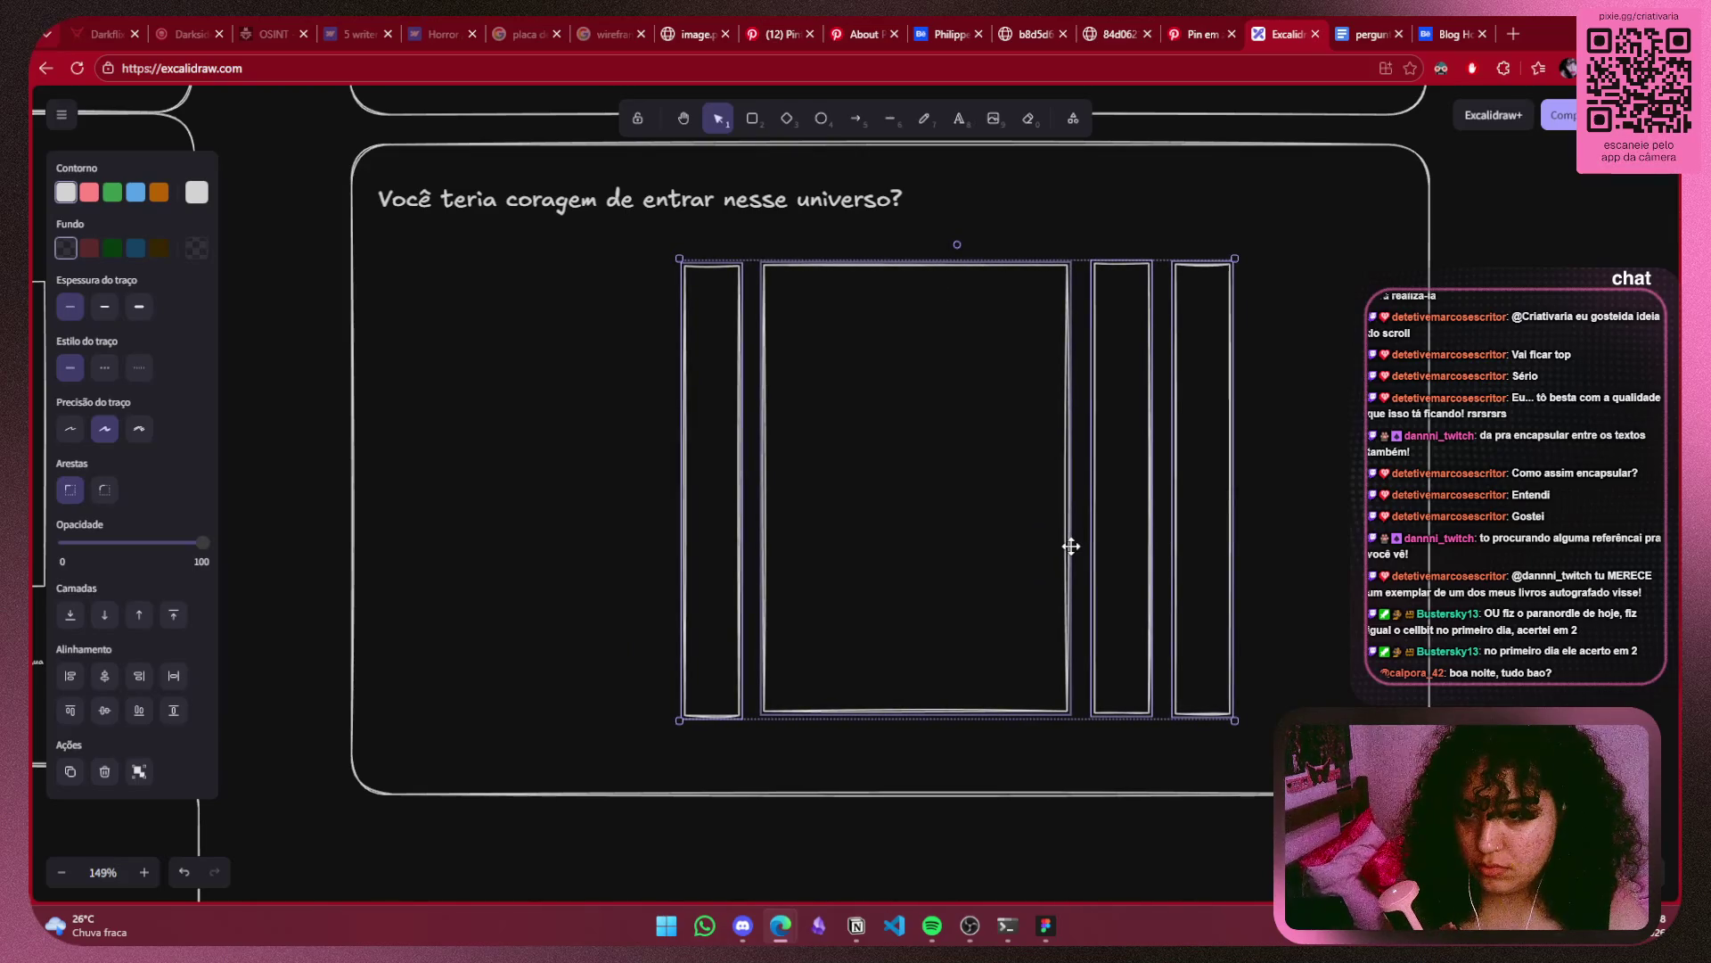
{"action": "left_click_drag", "start_coordinate": [1070, 546], "coordinate": [1074, 545]}
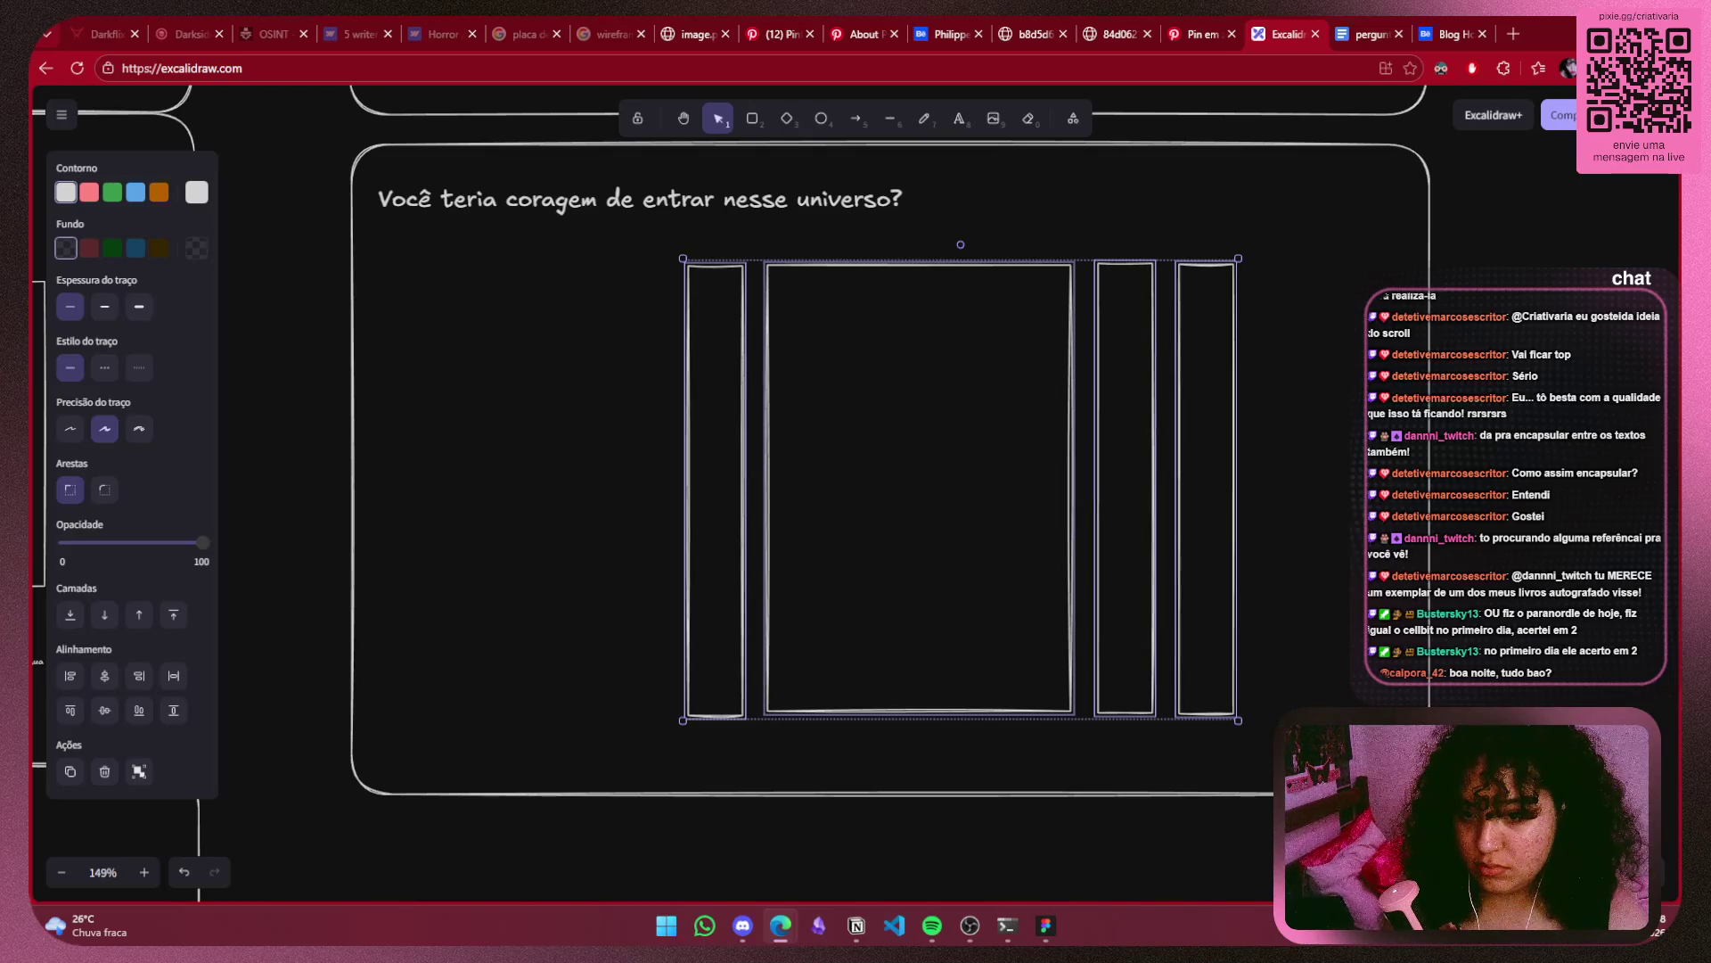
{"action": "left_click", "coordinate": [1529, 548]}
{"action": "scroll", "coordinate": [1530, 548], "scroll_direction": "down", "scroll_amount": 5}
{"action": "scroll", "coordinate": [1530, 548], "scroll_direction": "up", "scroll_amount": 4}
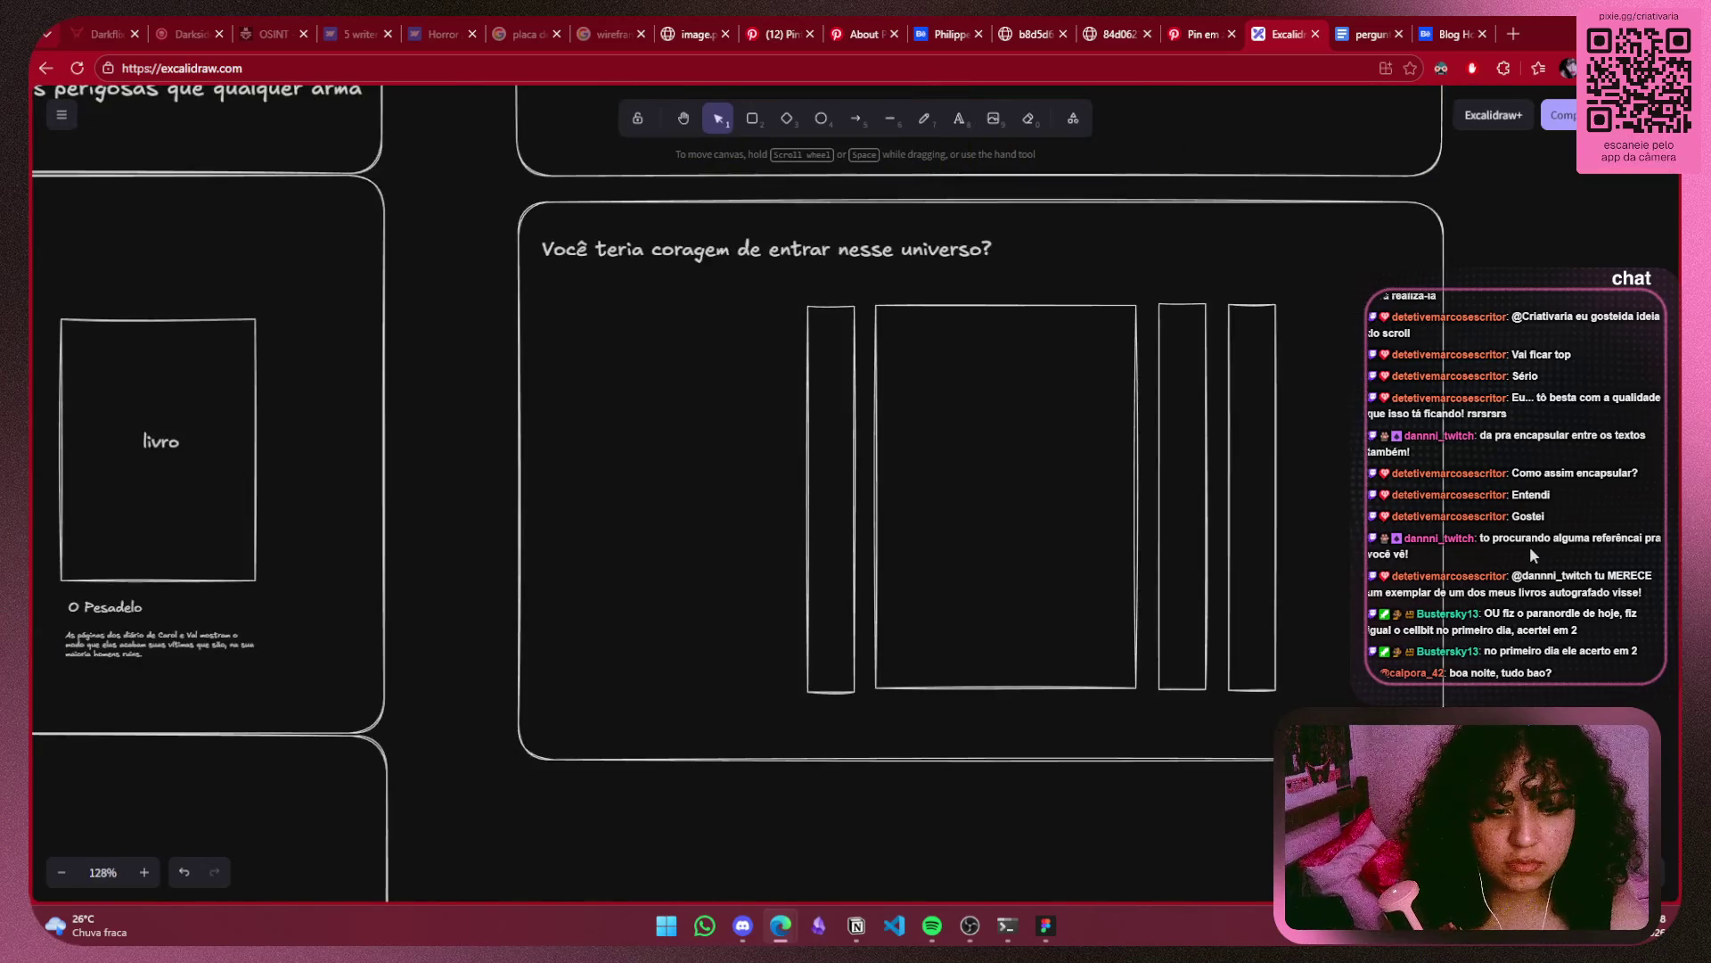
{"action": "scroll", "coordinate": [1544, 544], "scroll_direction": "down", "scroll_amount": 2}
{"action": "left_click_drag", "start_coordinate": [1543, 544], "coordinate": [1481, 532]}
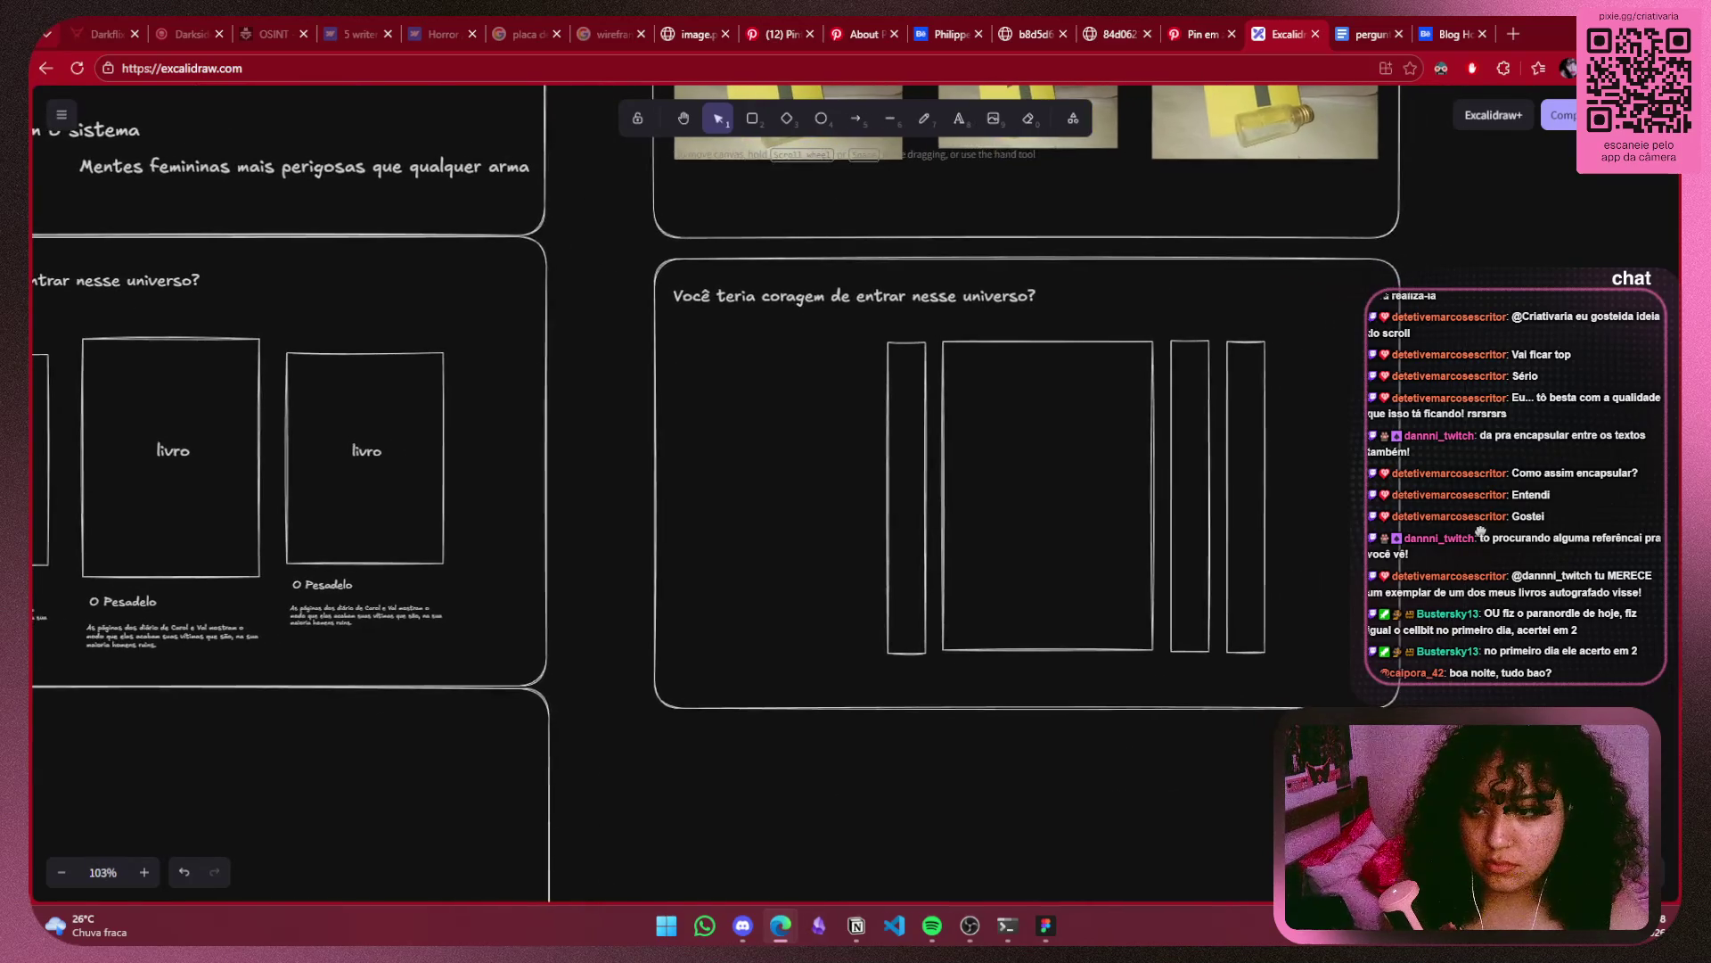
{"action": "left_click", "coordinate": [1194, 34]}
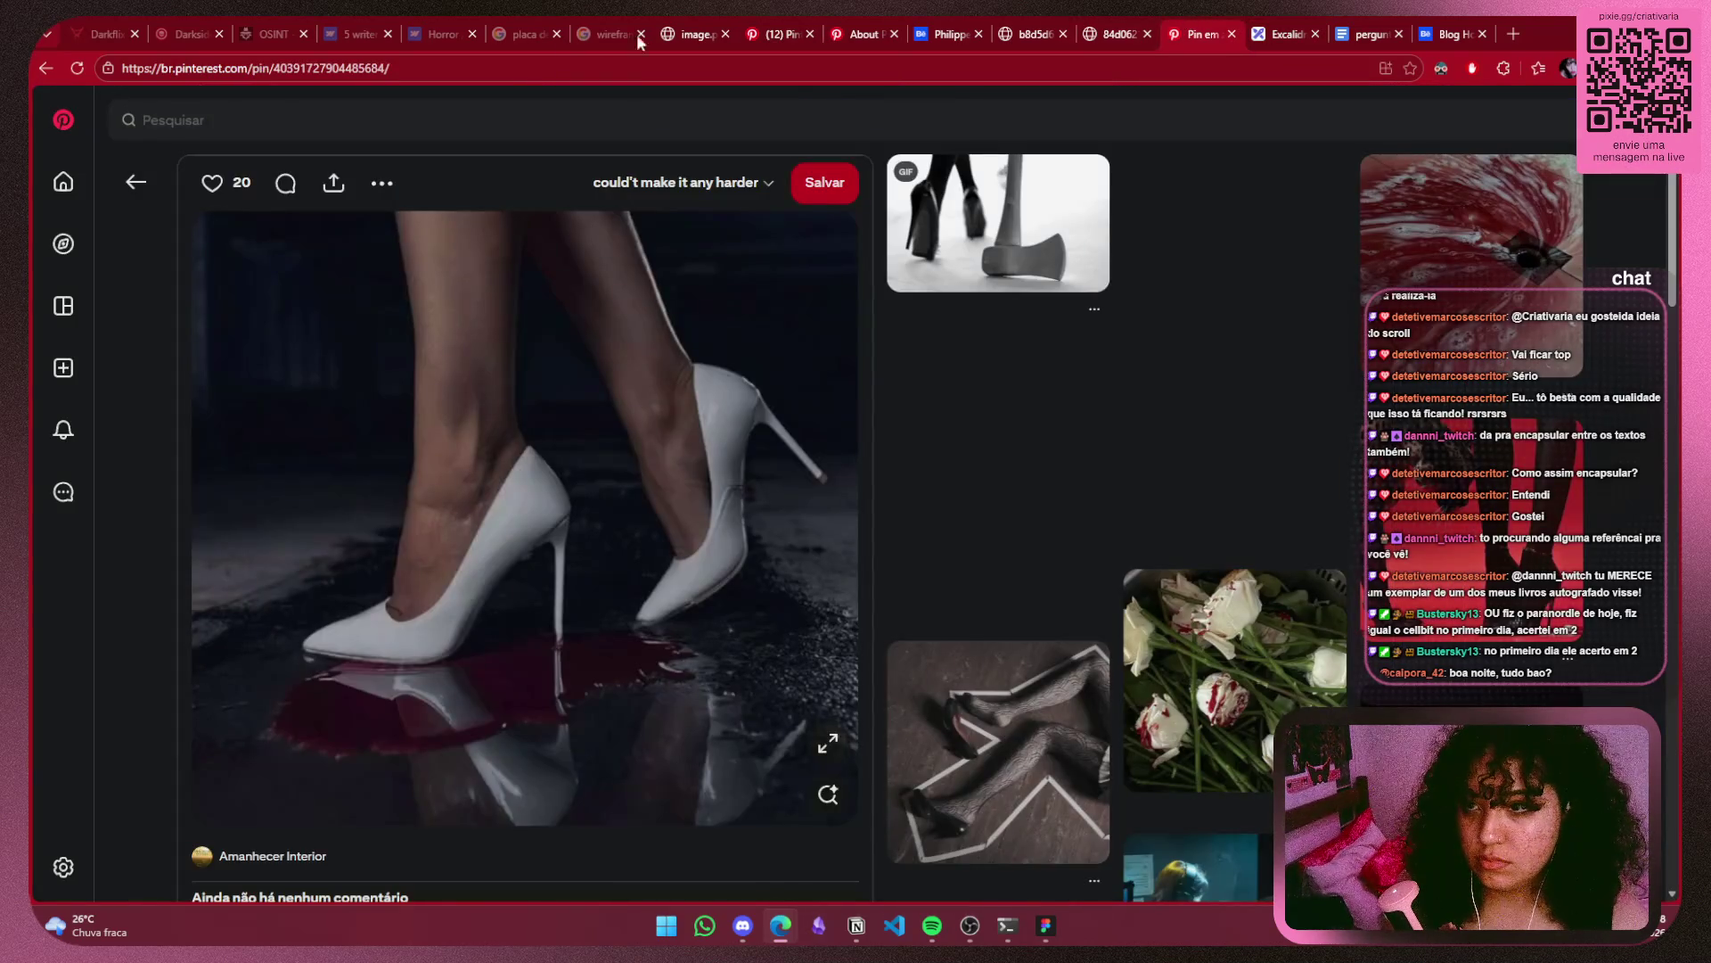
{"action": "left_click", "coordinate": [1283, 34]}
{"action": "left_click", "coordinate": [1045, 925]}
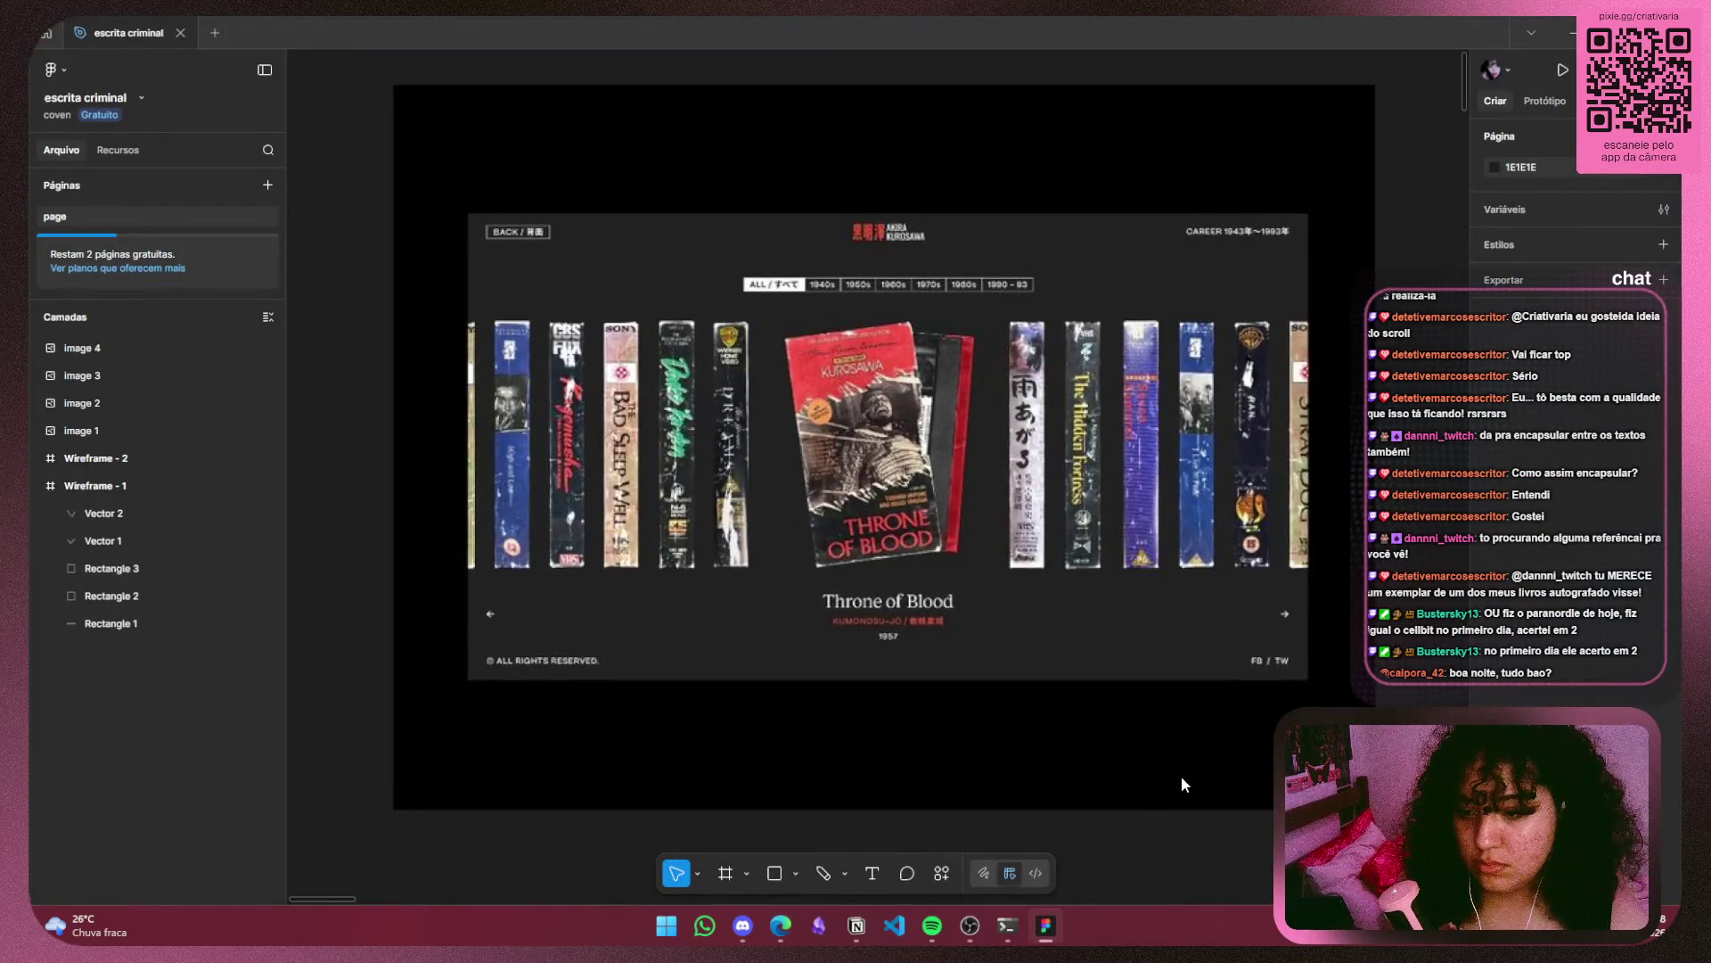
{"action": "key", "text": "alt+Tab"}
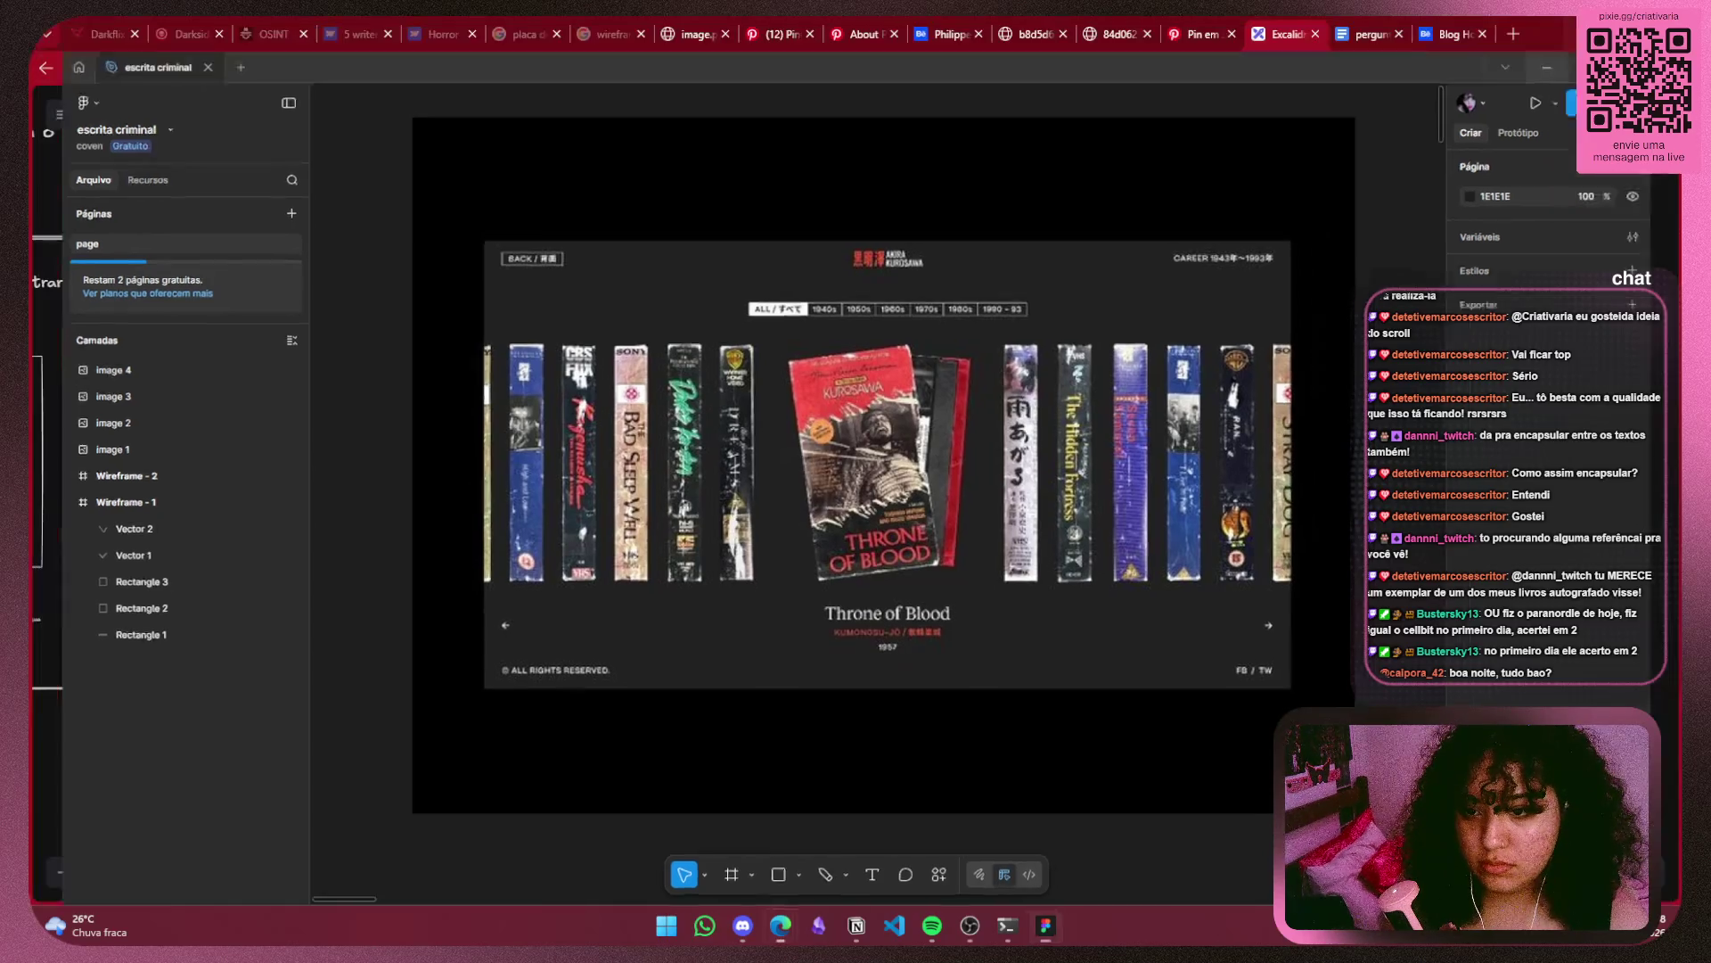
{"action": "scroll", "coordinate": [1164, 455], "scroll_direction": "up", "scroll_amount": 5}
{"action": "left_click", "coordinate": [1144, 327]}
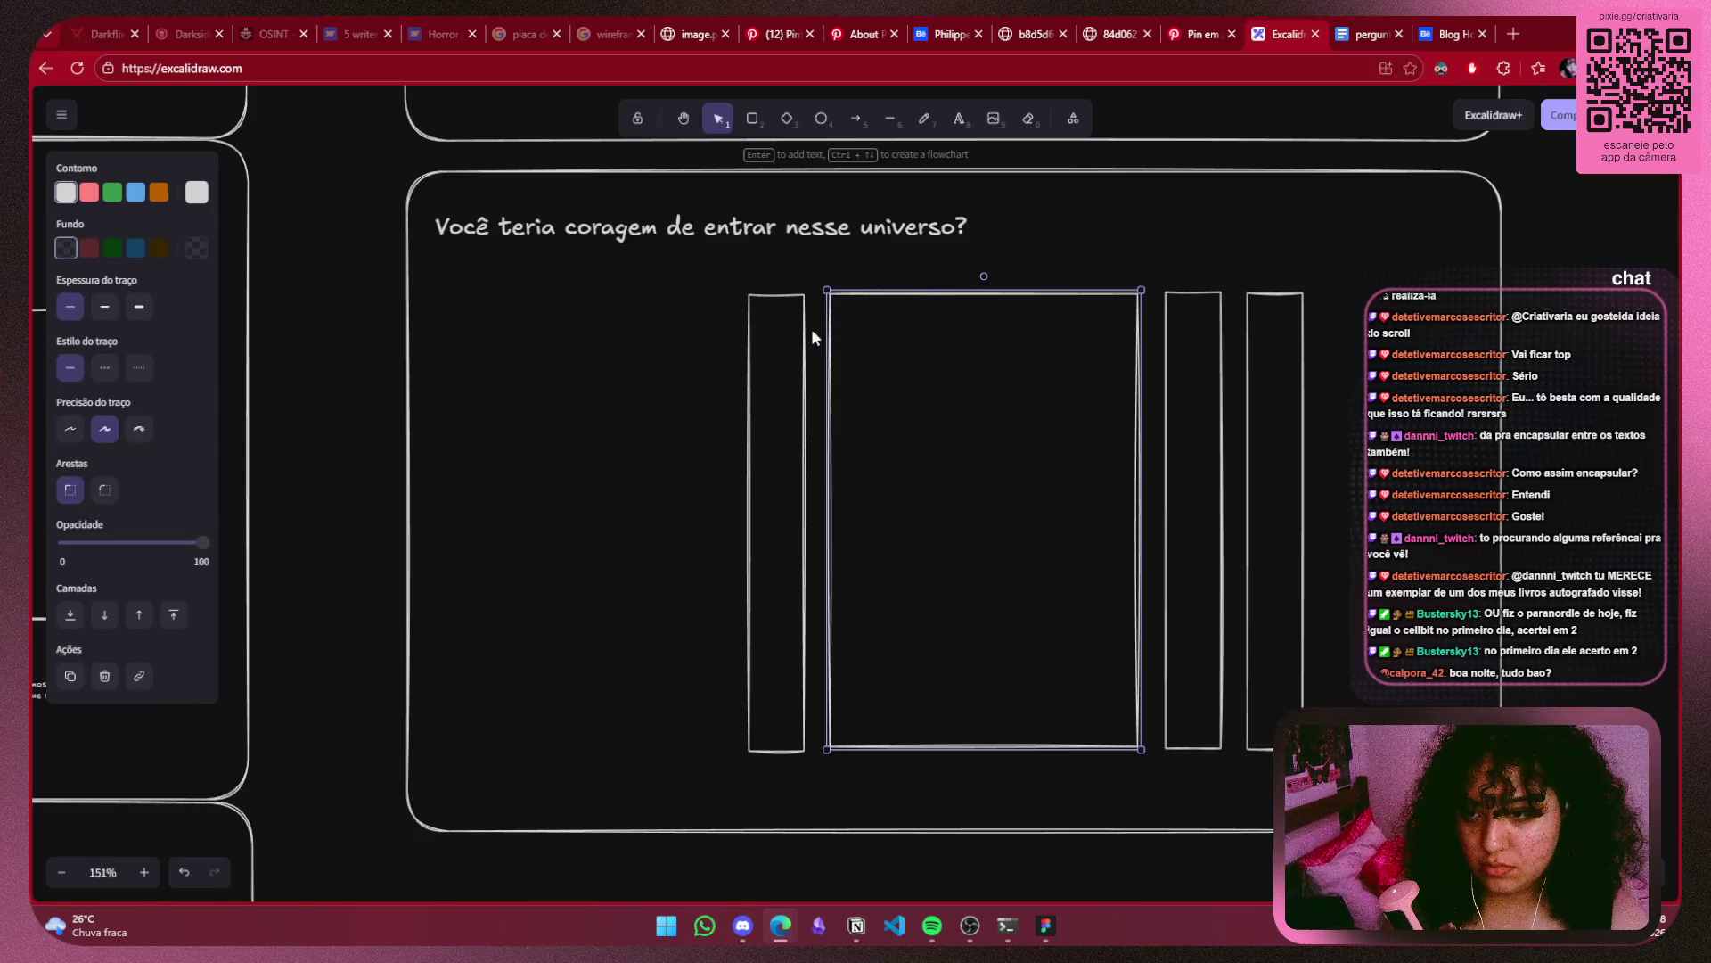
Move the narrow left rectangle and the middle rectangle further left.
{"action": "left_click_drag", "start_coordinate": [802, 336], "coordinate": [712, 350]}
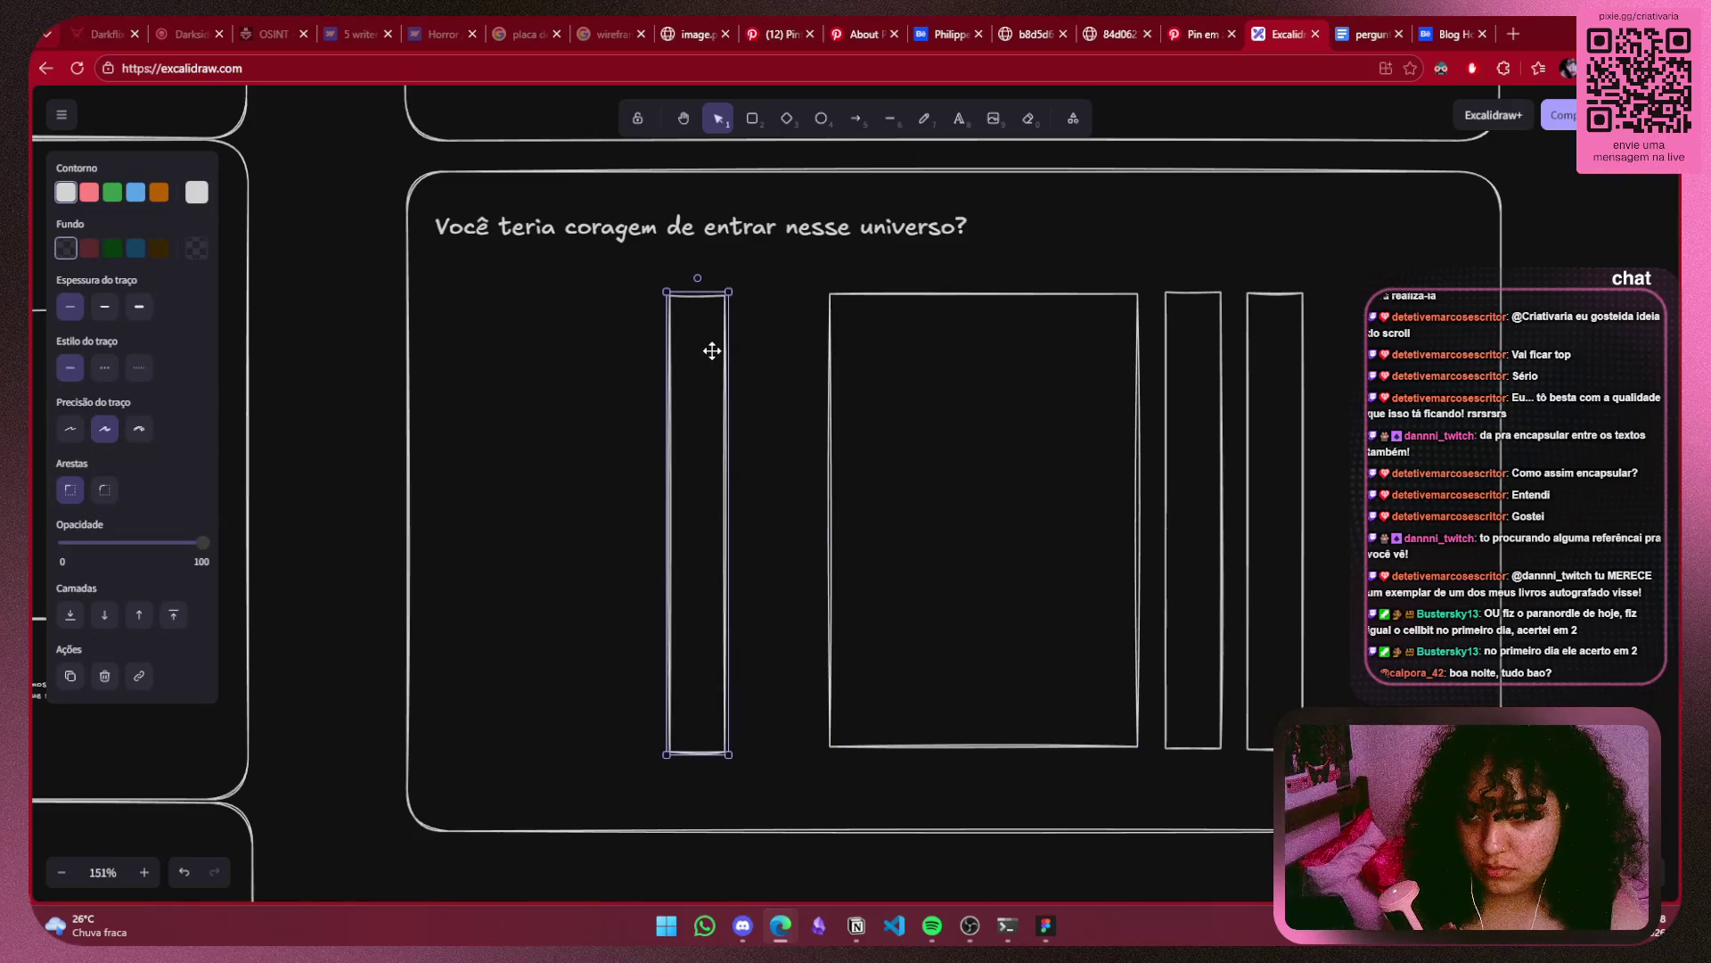
{"action": "left_click", "coordinate": [1030, 343]}
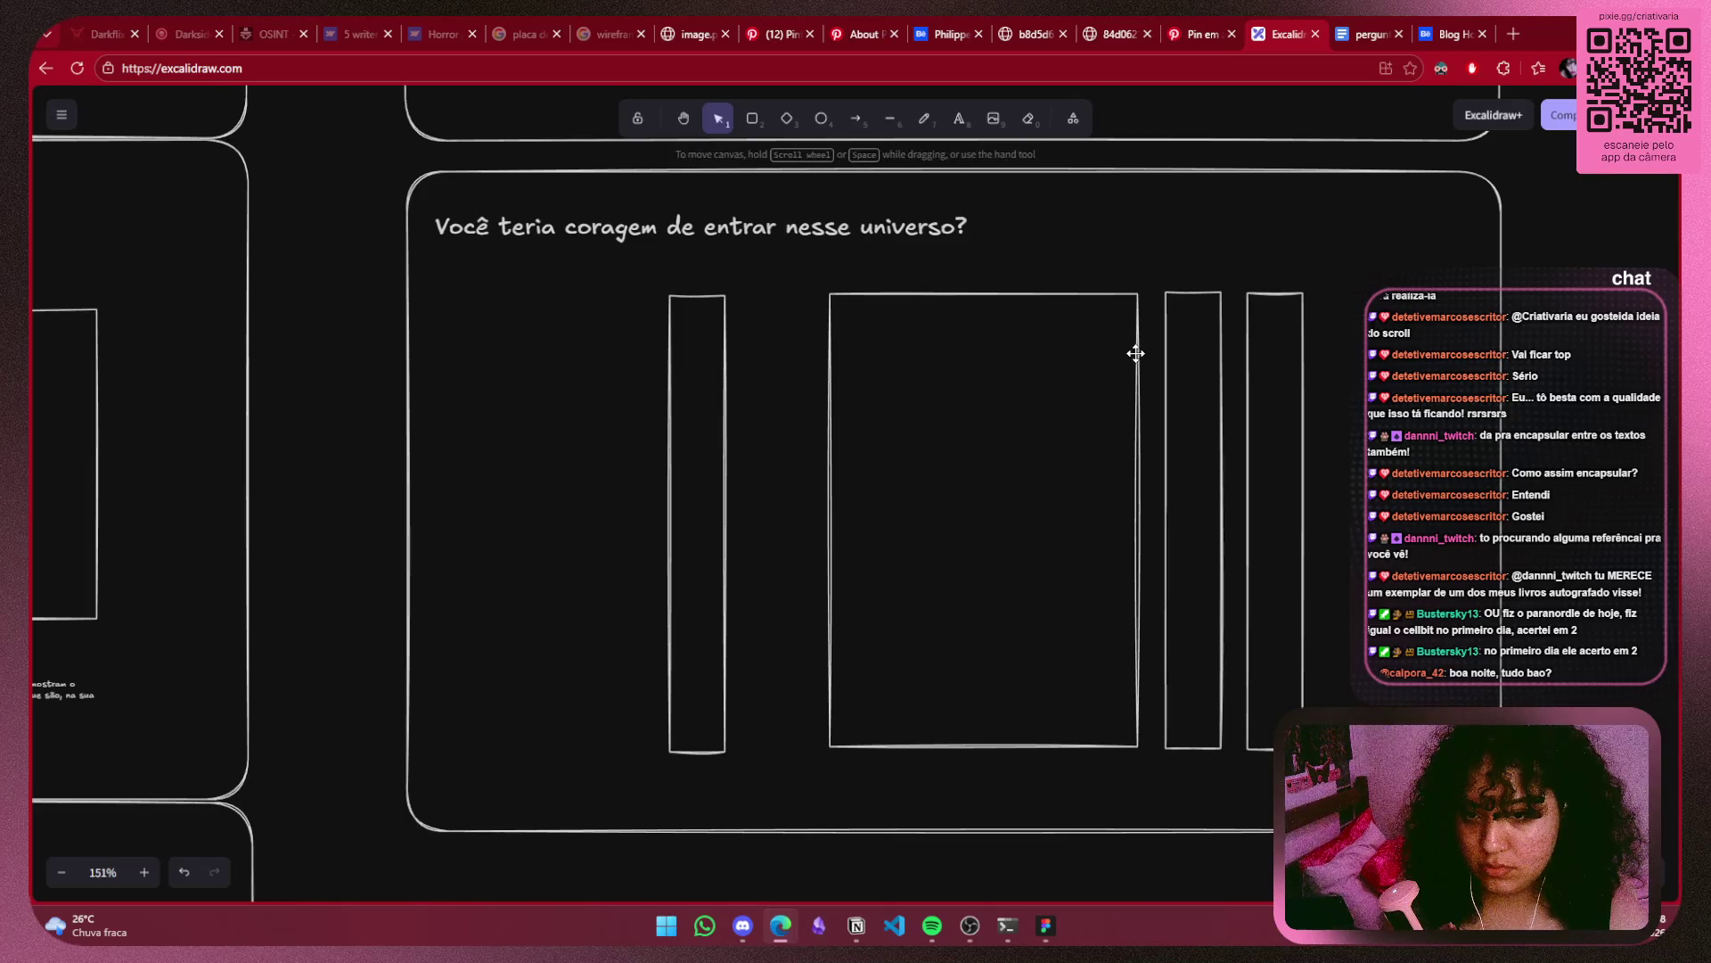
{"action": "left_click_drag", "start_coordinate": [1135, 352], "coordinate": [1049, 372]}
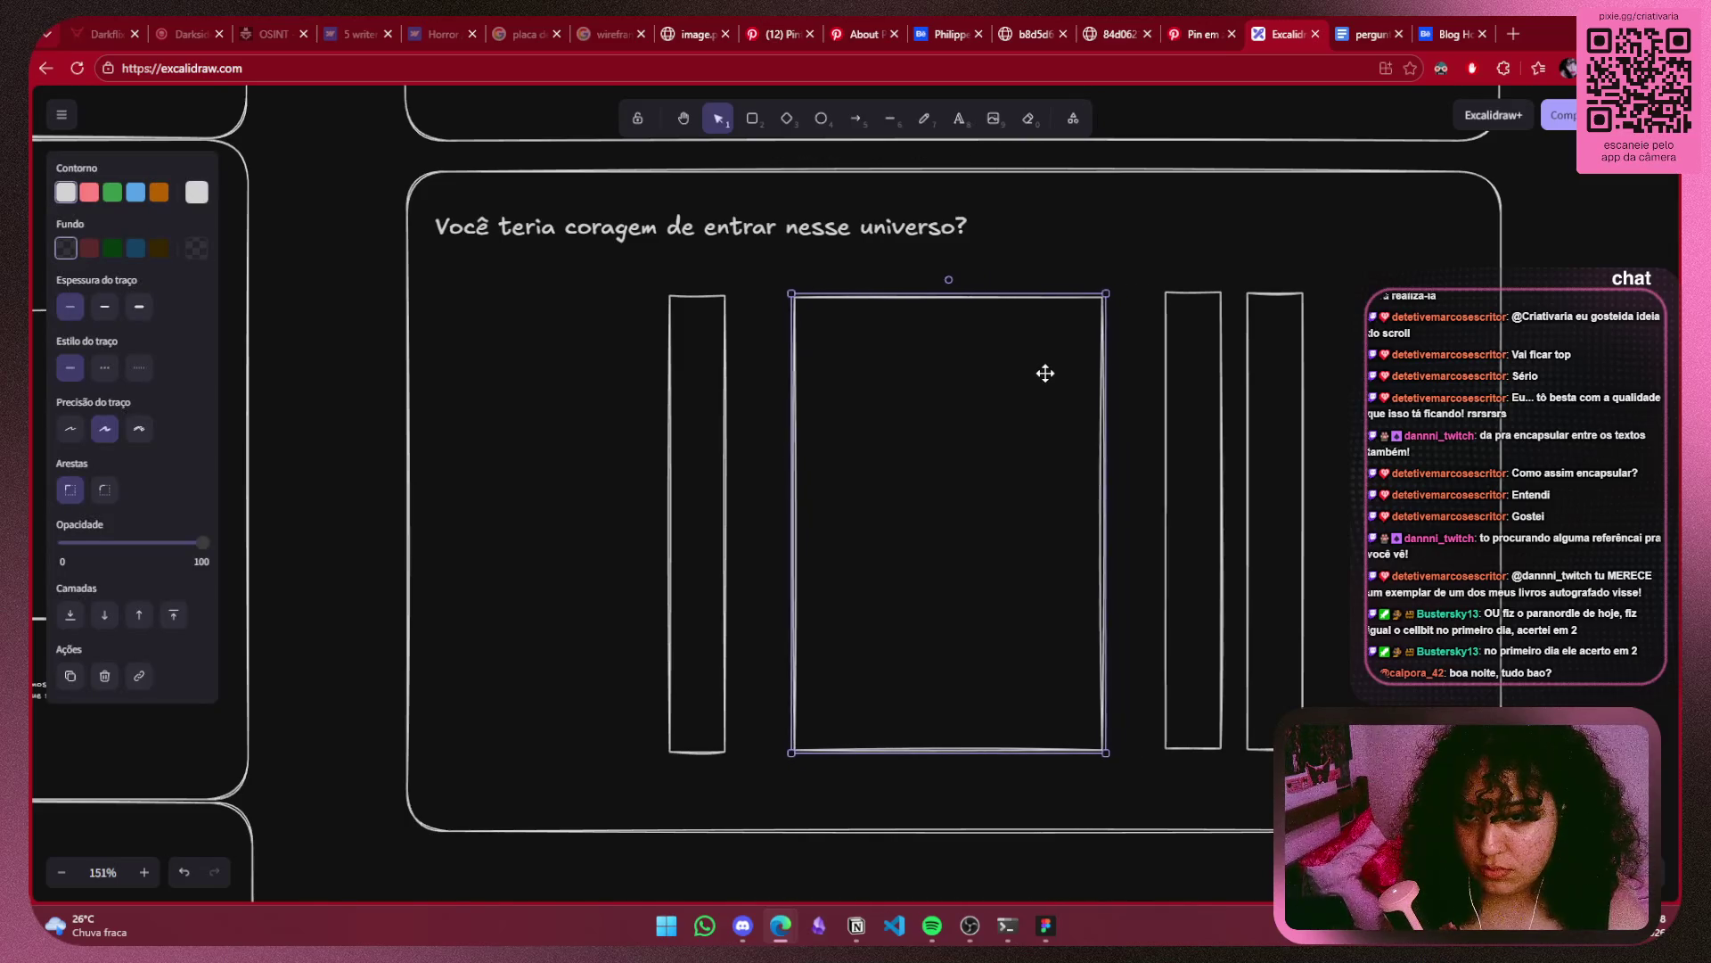
{"action": "left_click_drag", "start_coordinate": [1050, 373], "coordinate": [1045, 373]}
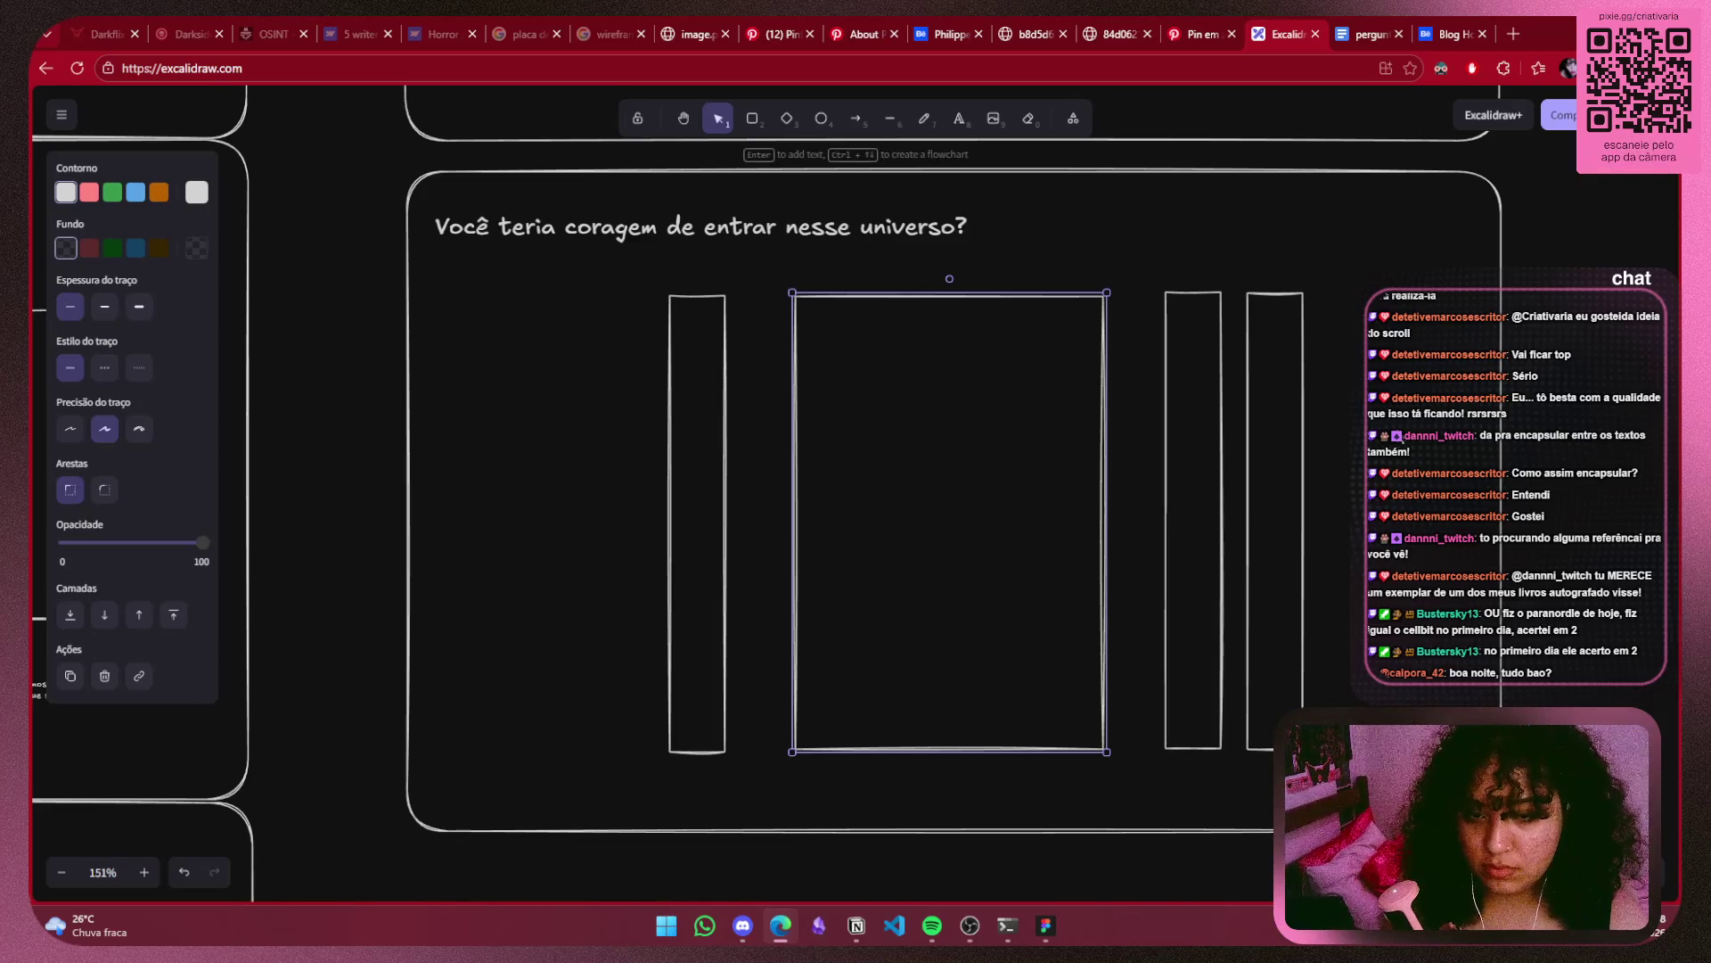
Select all four book rectangles and shrink them together.
{"action": "left_click", "coordinate": [1305, 463]}
{"action": "left_click", "coordinate": [1221, 483], "text": "shift"}
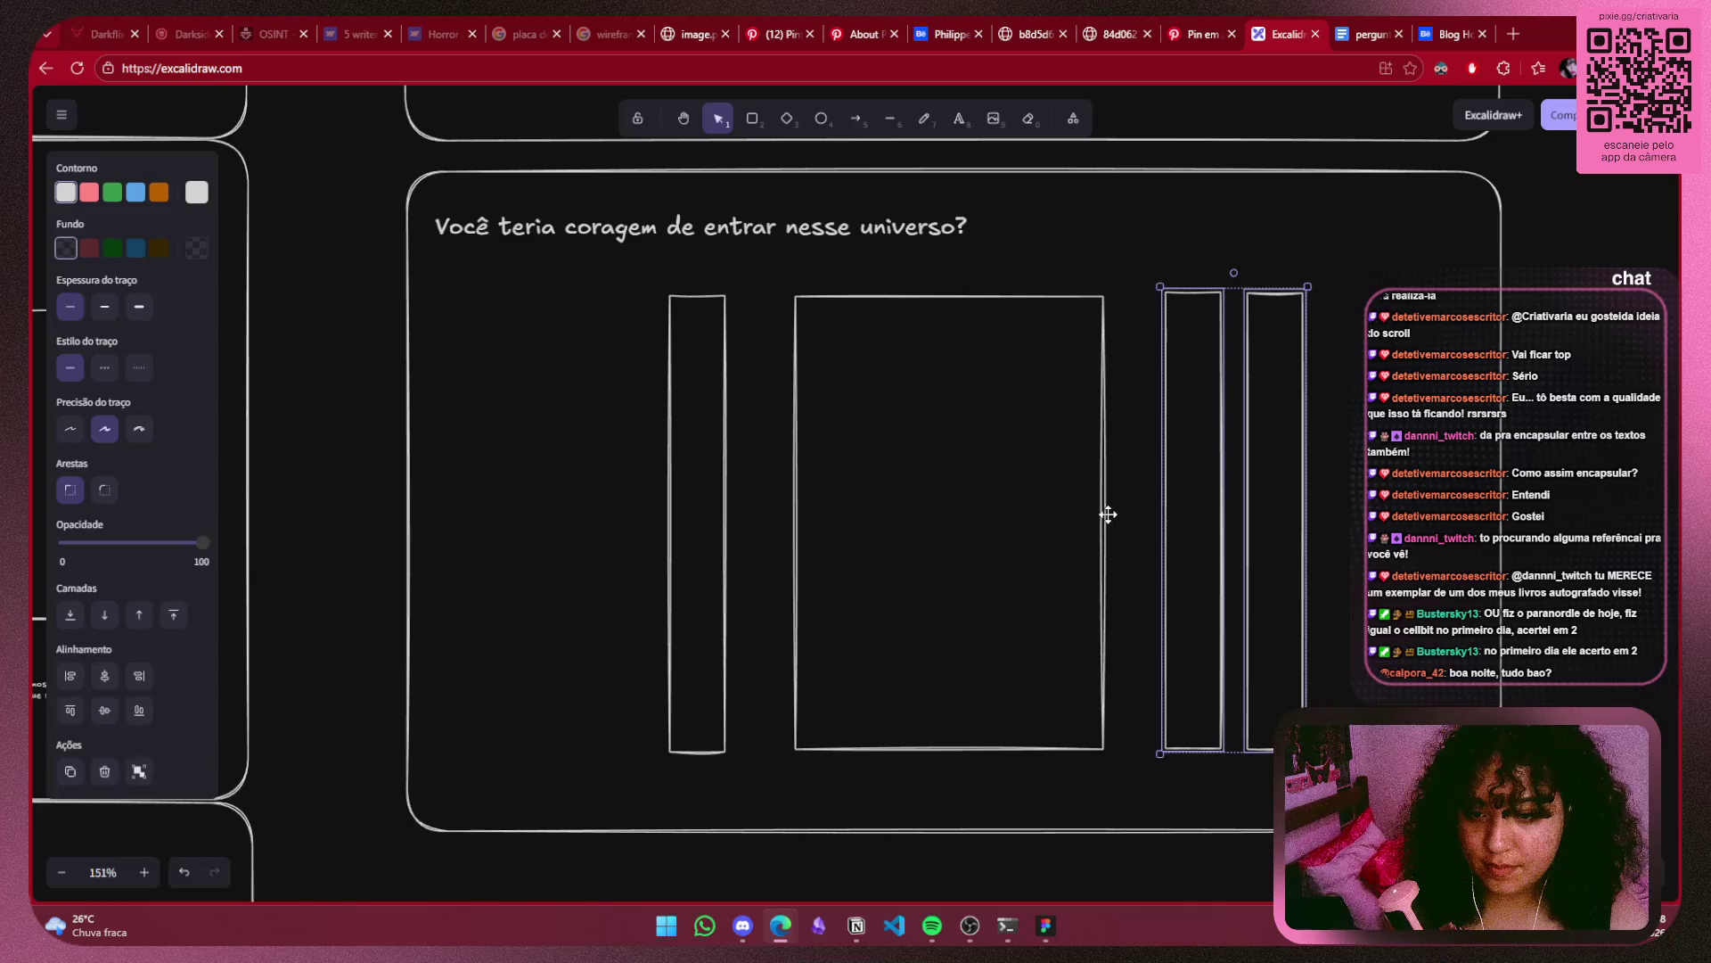
{"action": "left_click", "coordinate": [1104, 511], "text": "shift"}
{"action": "left_click", "coordinate": [724, 664], "text": "shift"}
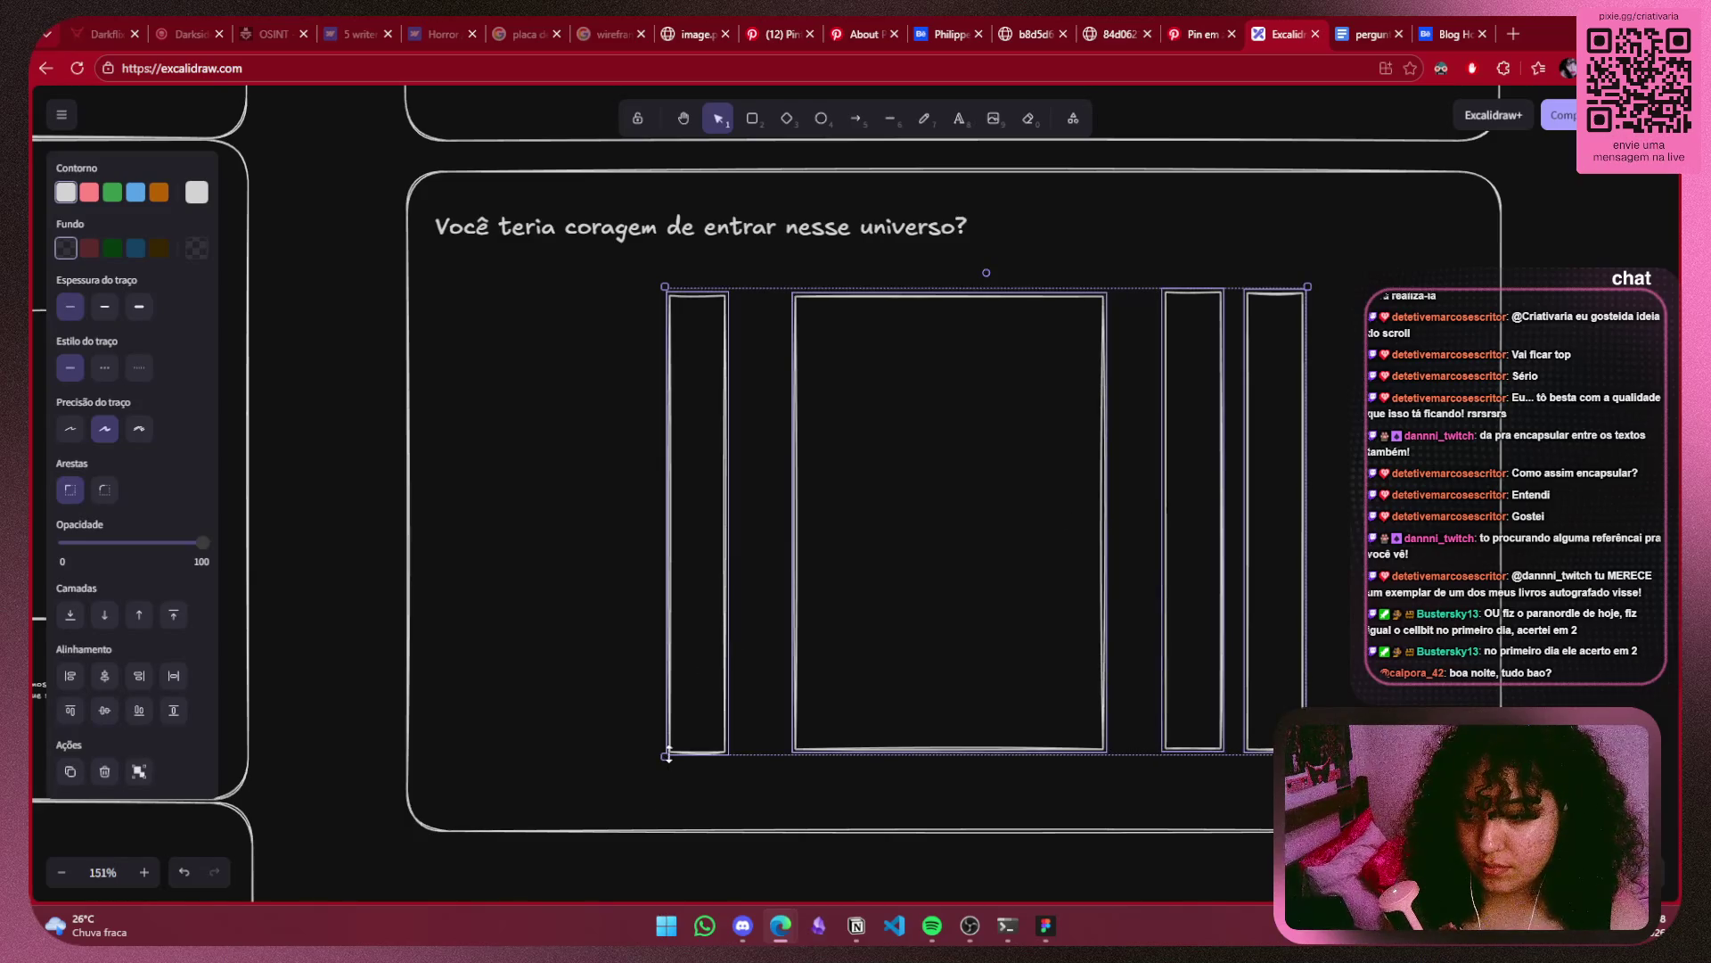
{"action": "left_click_drag", "start_coordinate": [664, 755], "coordinate": [762, 713]}
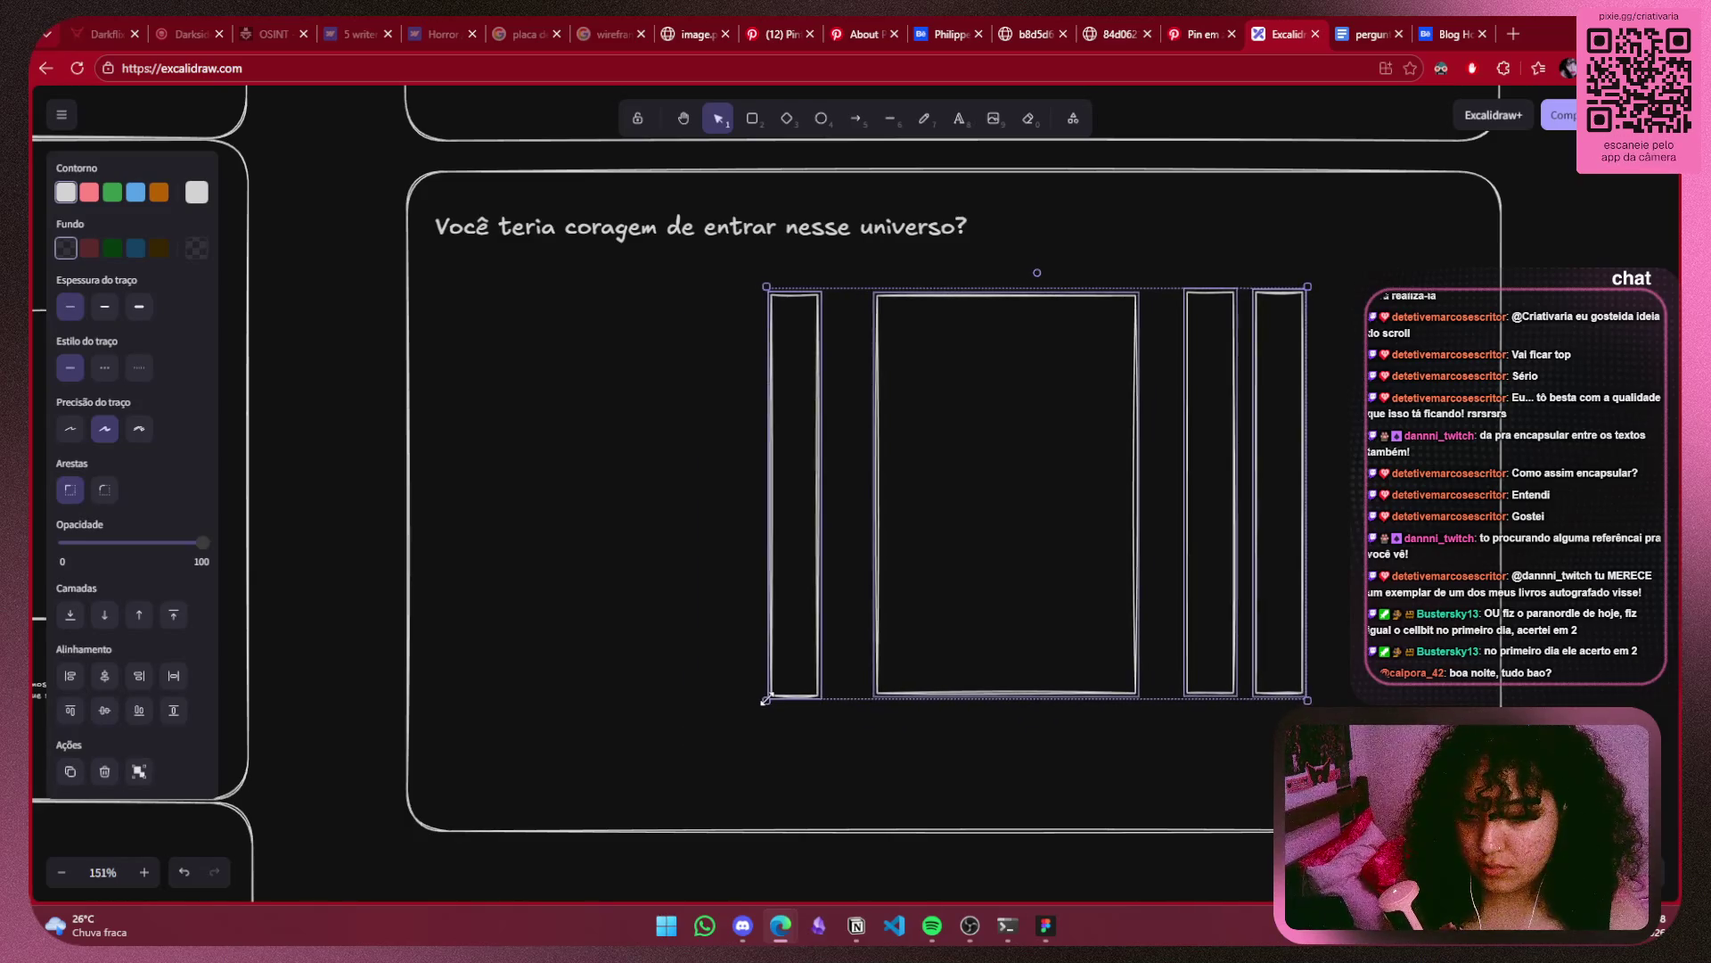
{"action": "key", "text": "ctrl+z"}
{"action": "left_click_drag", "start_coordinate": [664, 758], "coordinate": [788, 690]}
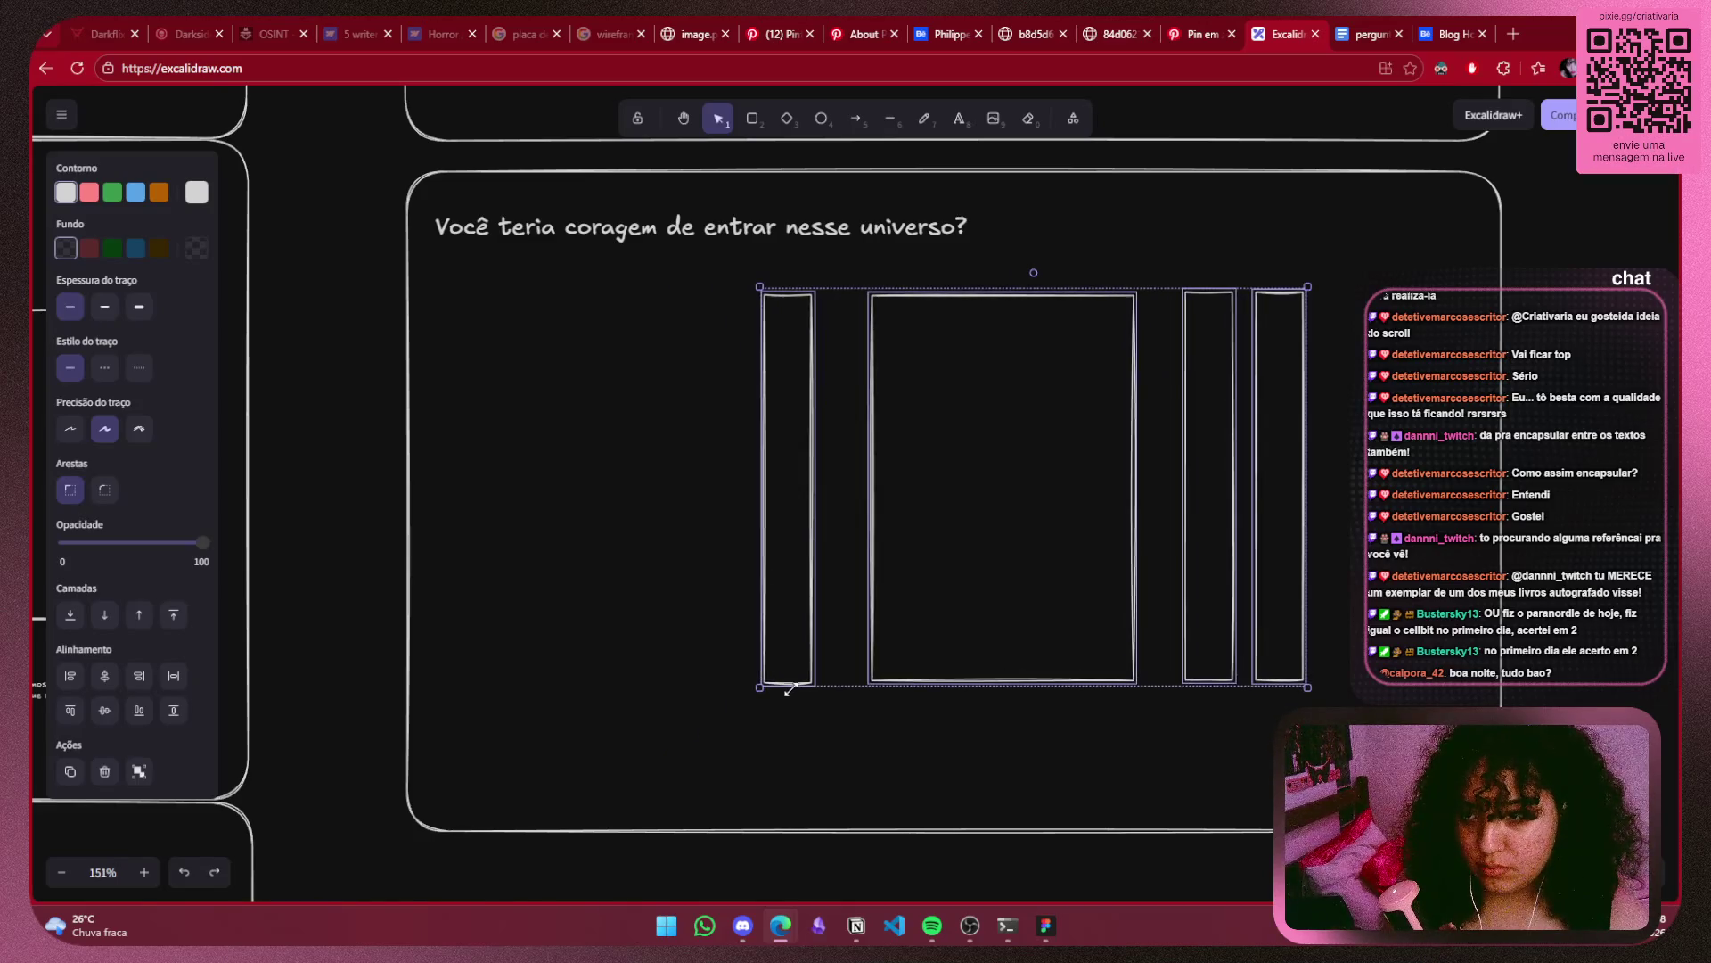
Re-centre the resized set of rectangles under the question heading.
{"action": "left_click_drag", "start_coordinate": [1073, 585], "coordinate": [980, 596]}
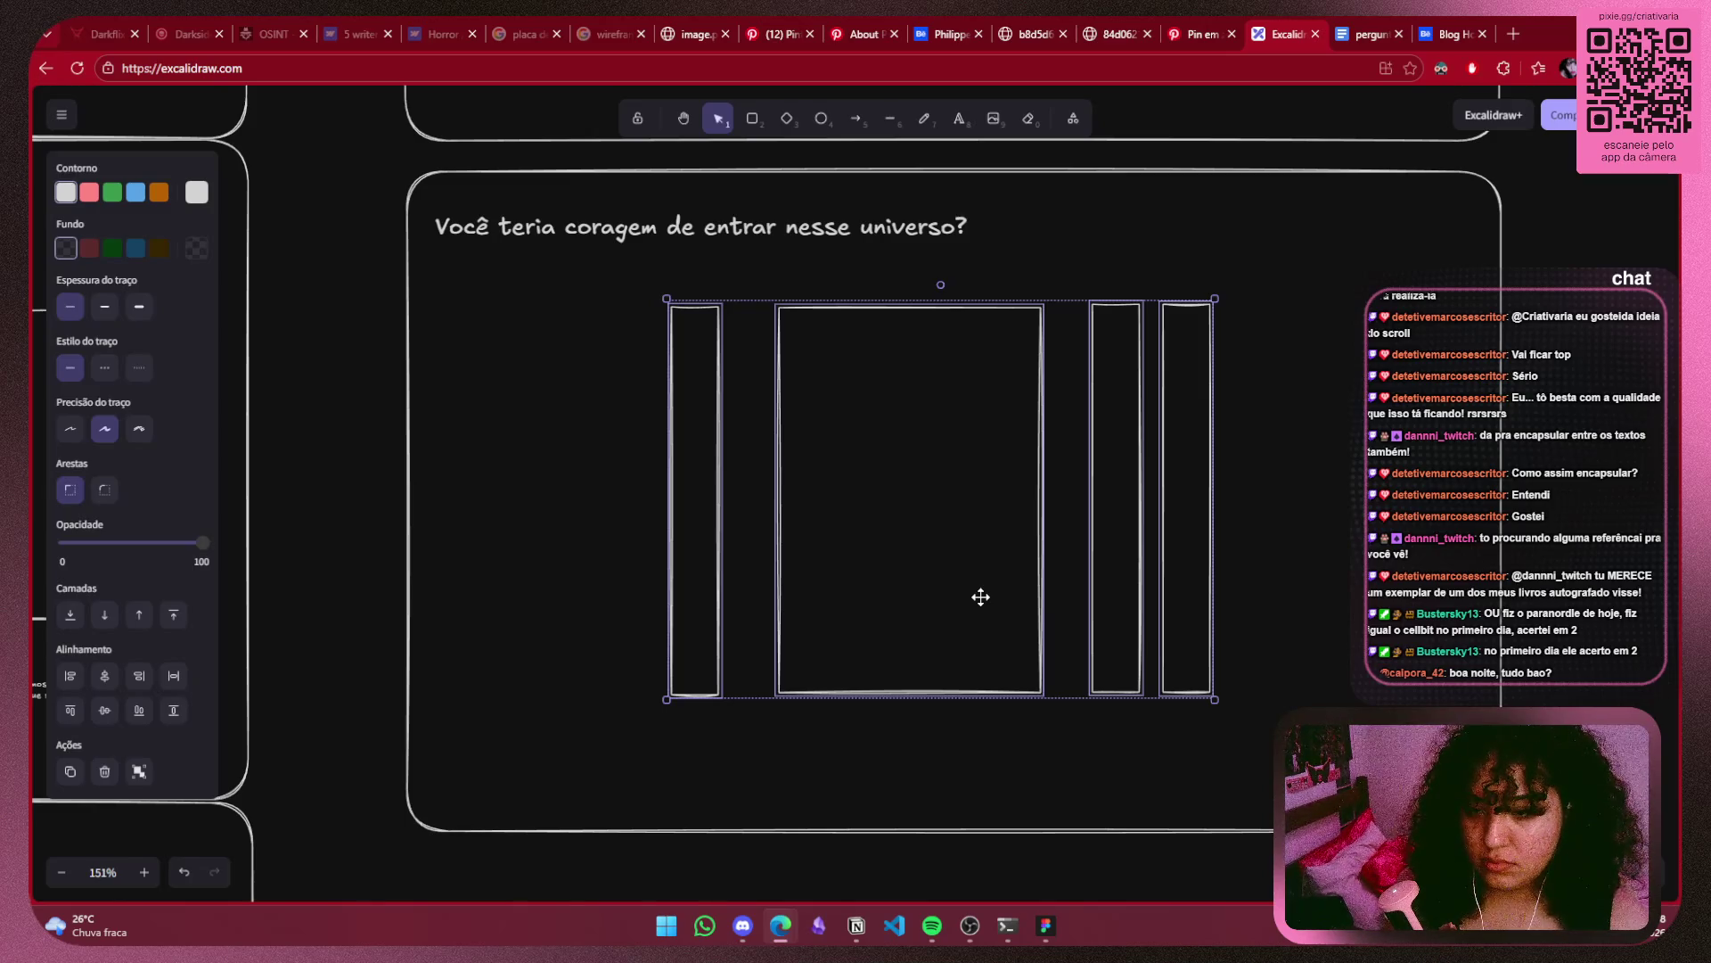
{"action": "left_click_drag", "start_coordinate": [980, 596], "coordinate": [993, 591]}
{"action": "left_click_drag", "start_coordinate": [993, 590], "coordinate": [1025, 601]}
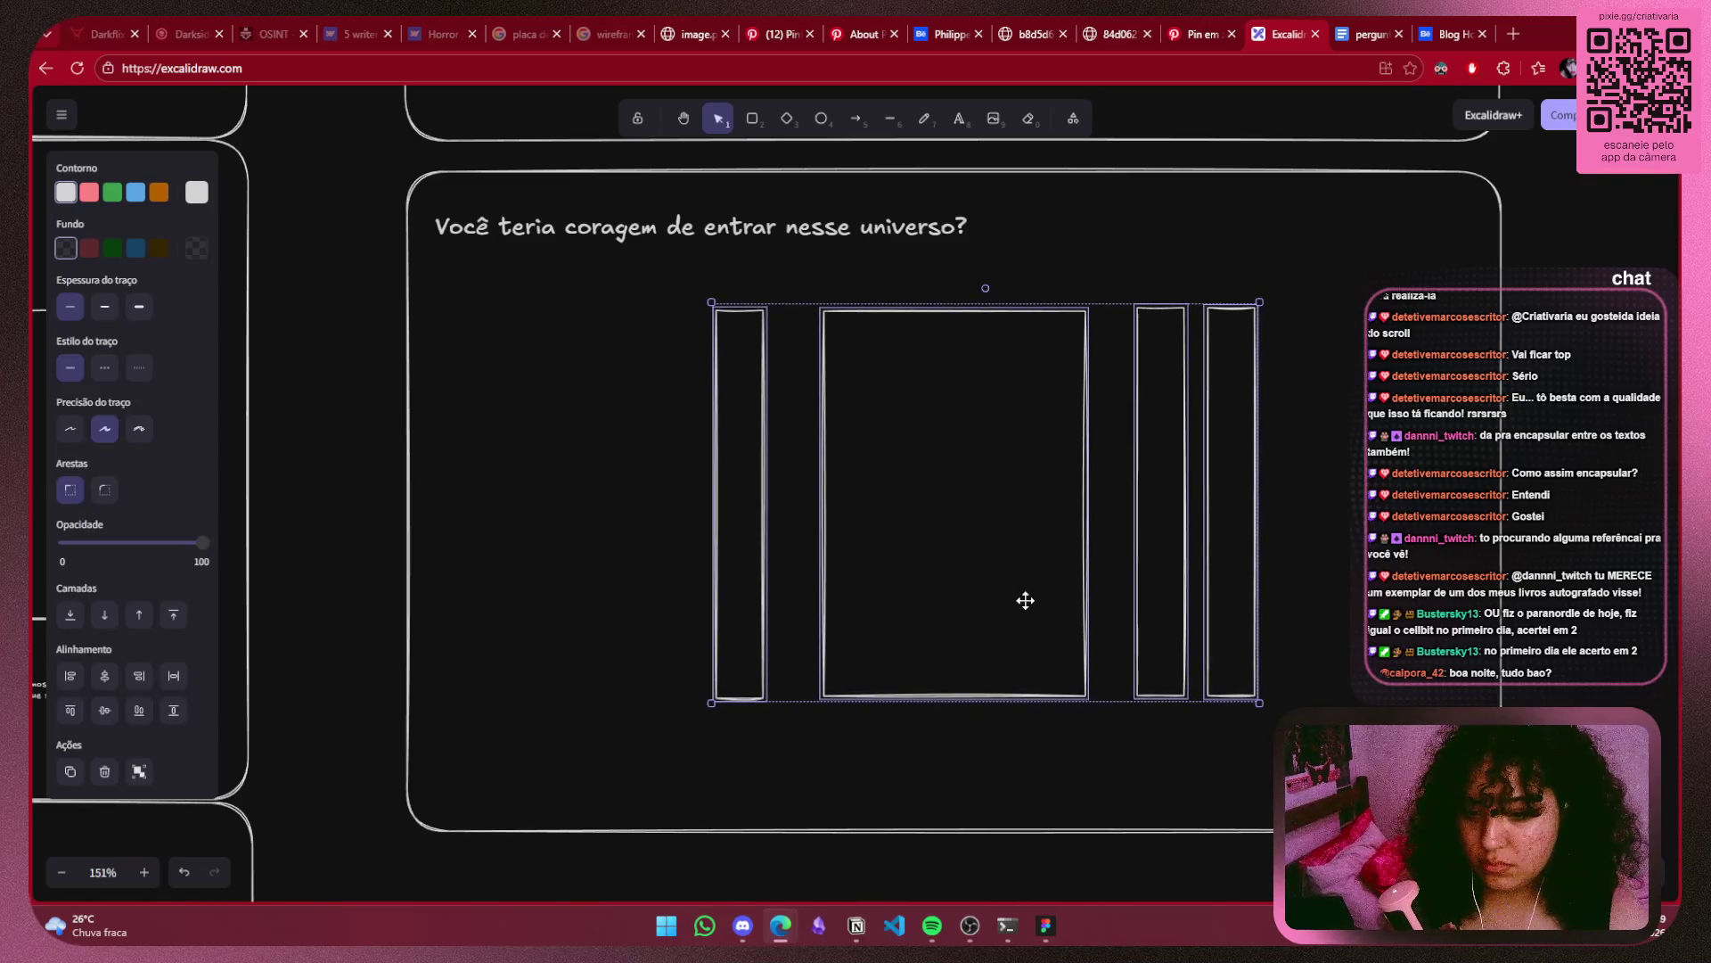
{"action": "left_click", "coordinate": [1072, 758]}
{"action": "scroll", "coordinate": [1072, 758], "scroll_direction": "down", "scroll_amount": 5, "text": "ctrl"}
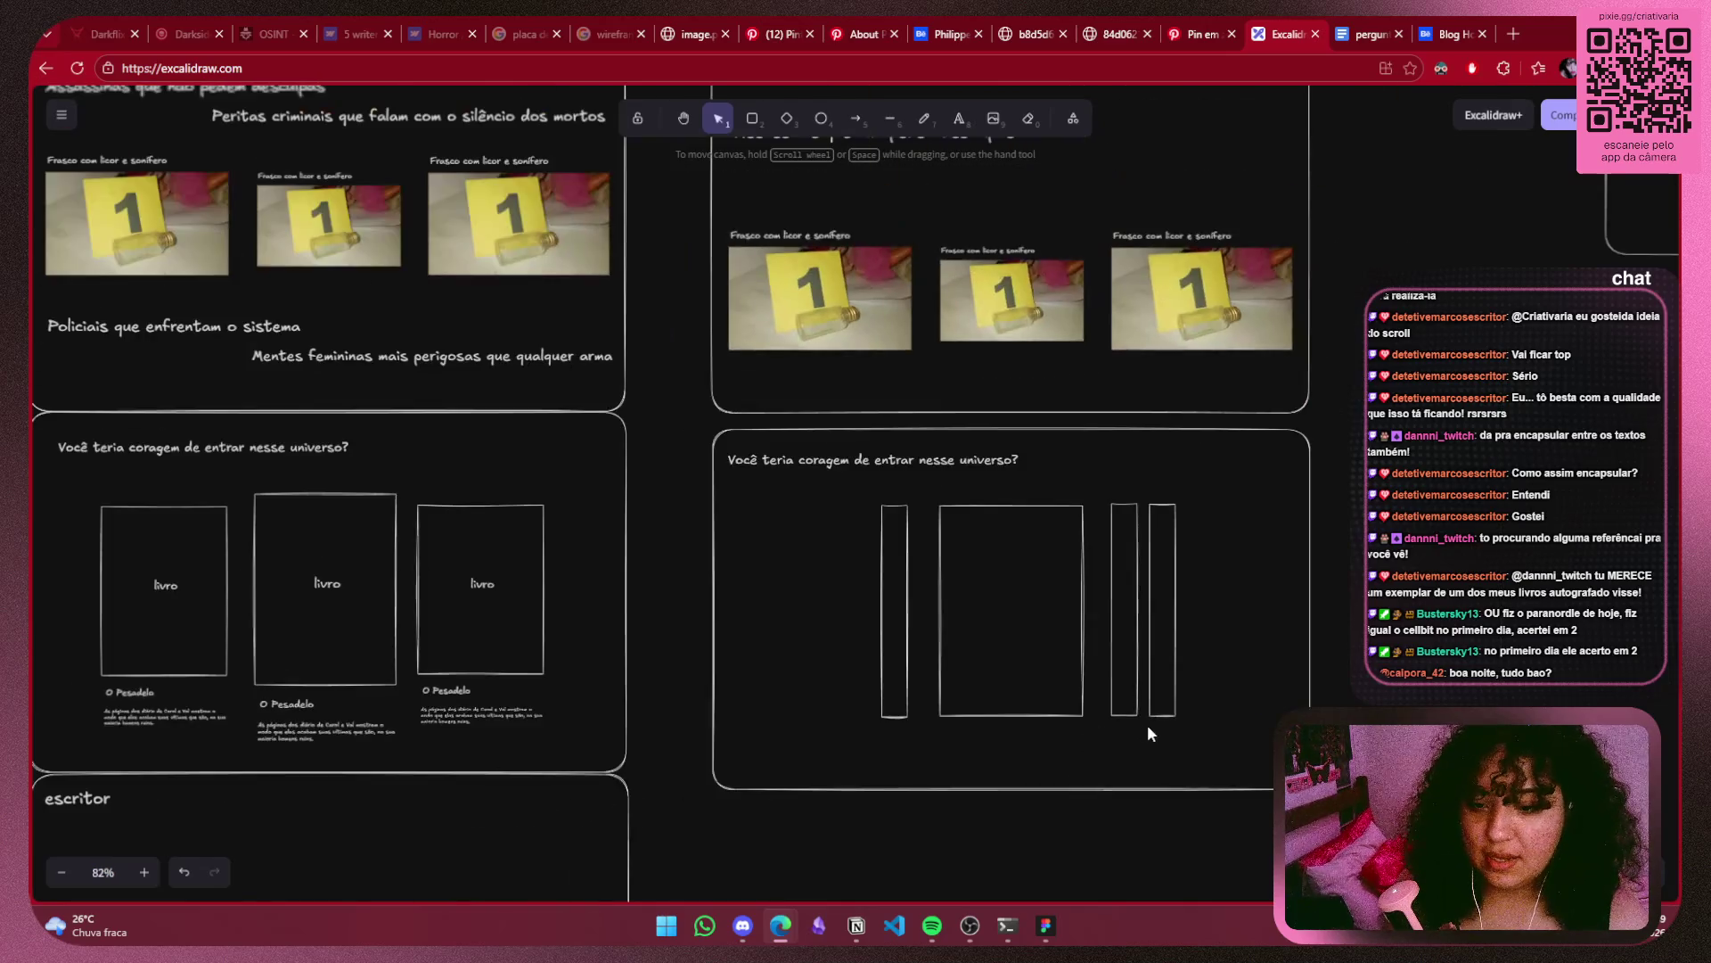
Copy the 'O Pesadelo' title and description beneath the middle book.
{"action": "scroll", "coordinate": [1147, 725], "scroll_direction": "down", "scroll_amount": 2}
{"action": "scroll", "coordinate": [1154, 613], "scroll_direction": "up", "scroll_amount": 2}
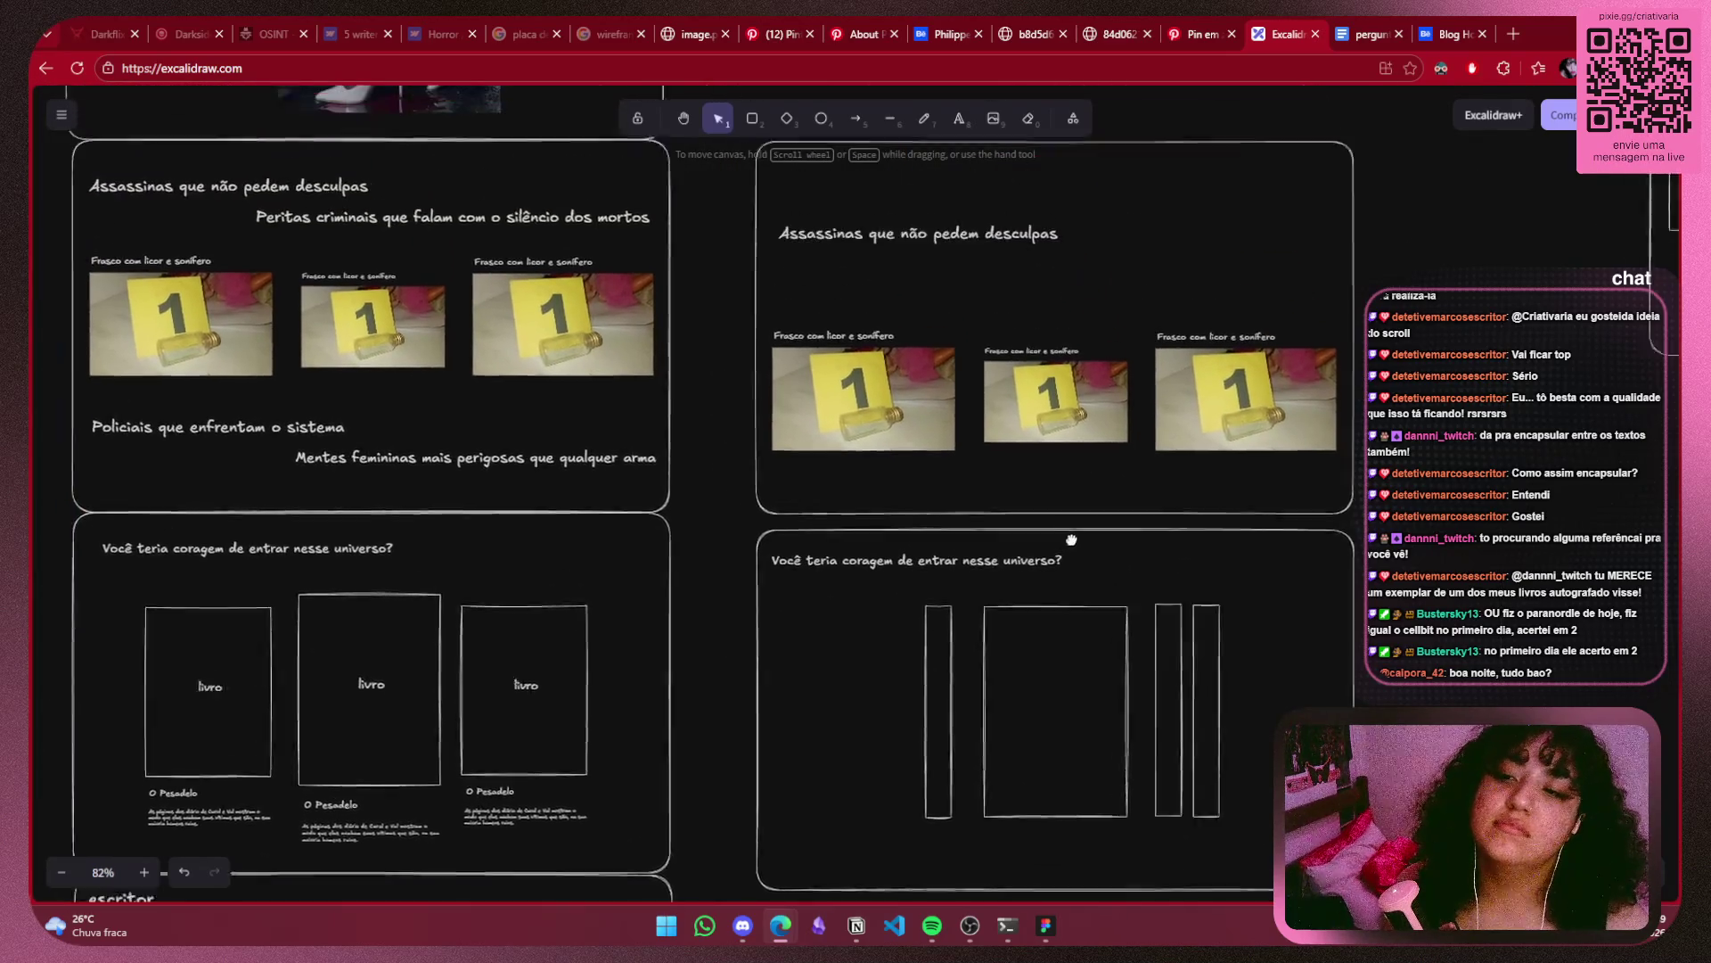
{"action": "left_click_drag", "start_coordinate": [1078, 508], "coordinate": [1640, 597]}
{"action": "scroll", "coordinate": [1070, 517], "scroll_direction": "down", "scroll_amount": 3}
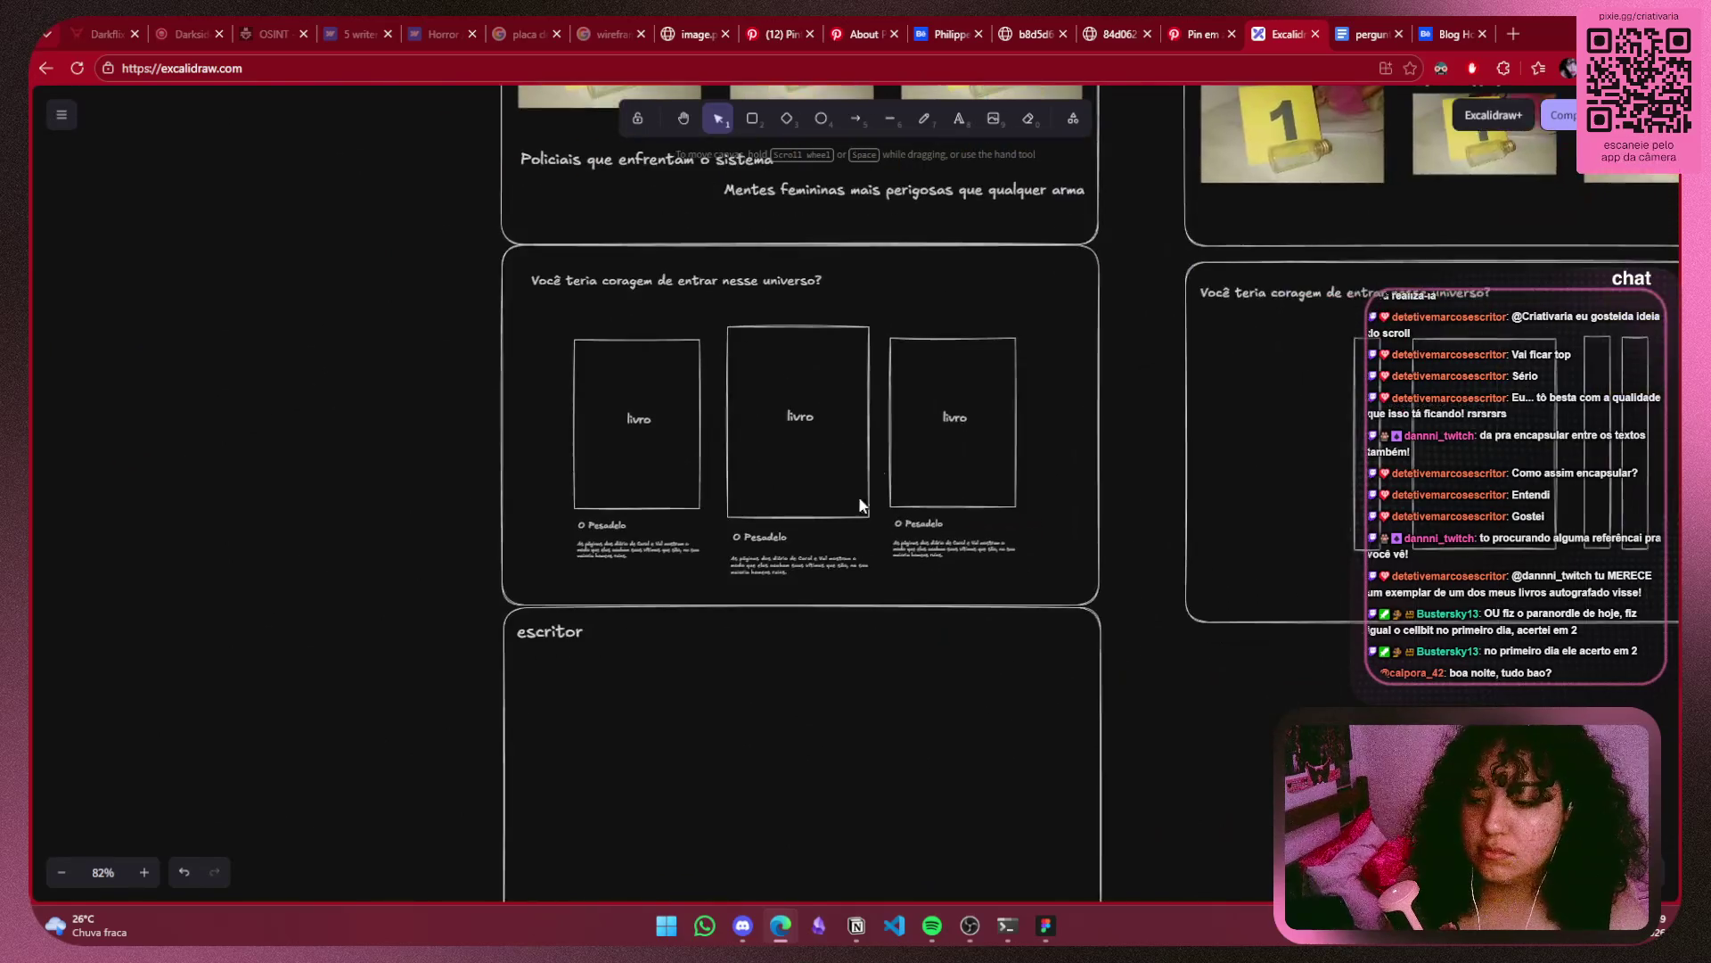
{"action": "scroll", "coordinate": [859, 495], "scroll_direction": "up", "scroll_amount": 5, "text": "ctrl"}
{"action": "left_click", "coordinate": [648, 531]}
{"action": "left_click", "coordinate": [651, 598], "text": "shift"}
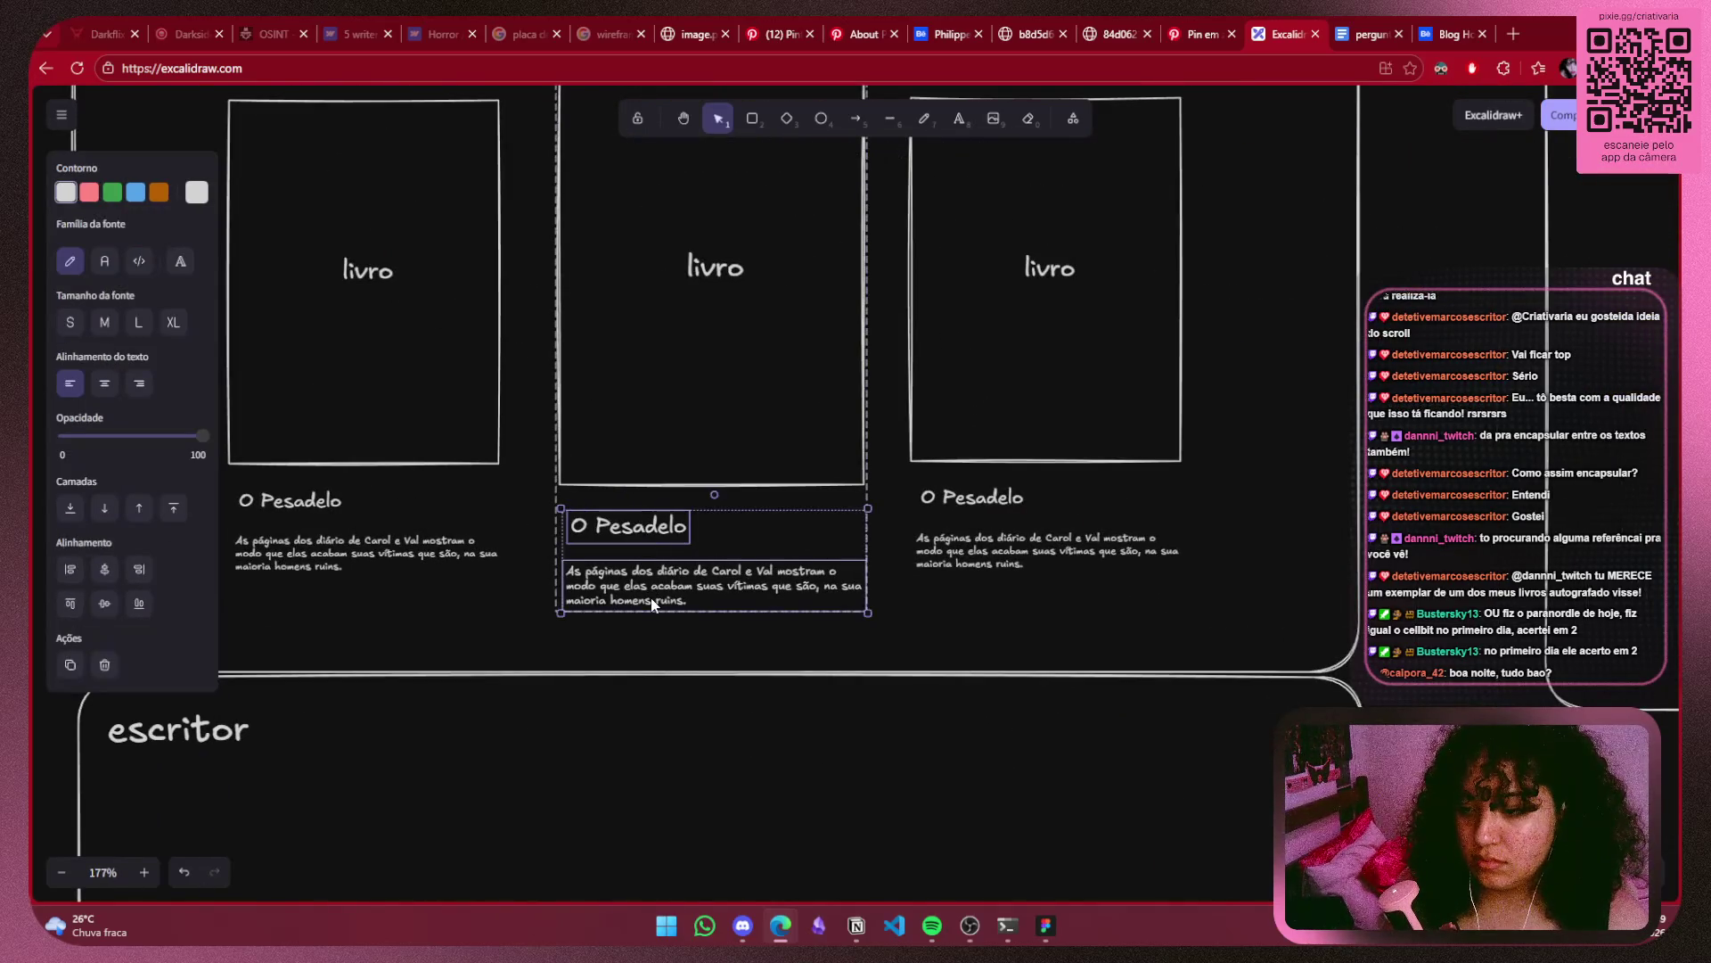
{"action": "mouse_move", "coordinate": [1264, 642]}
{"action": "left_mouse_down"}
{"action": "mouse_move", "coordinate": [108, 535]}
{"action": "mouse_move", "coordinate": [990, 537]}
{"action": "left_mouse_up"}
{"action": "left_click", "coordinate": [1228, 545]}
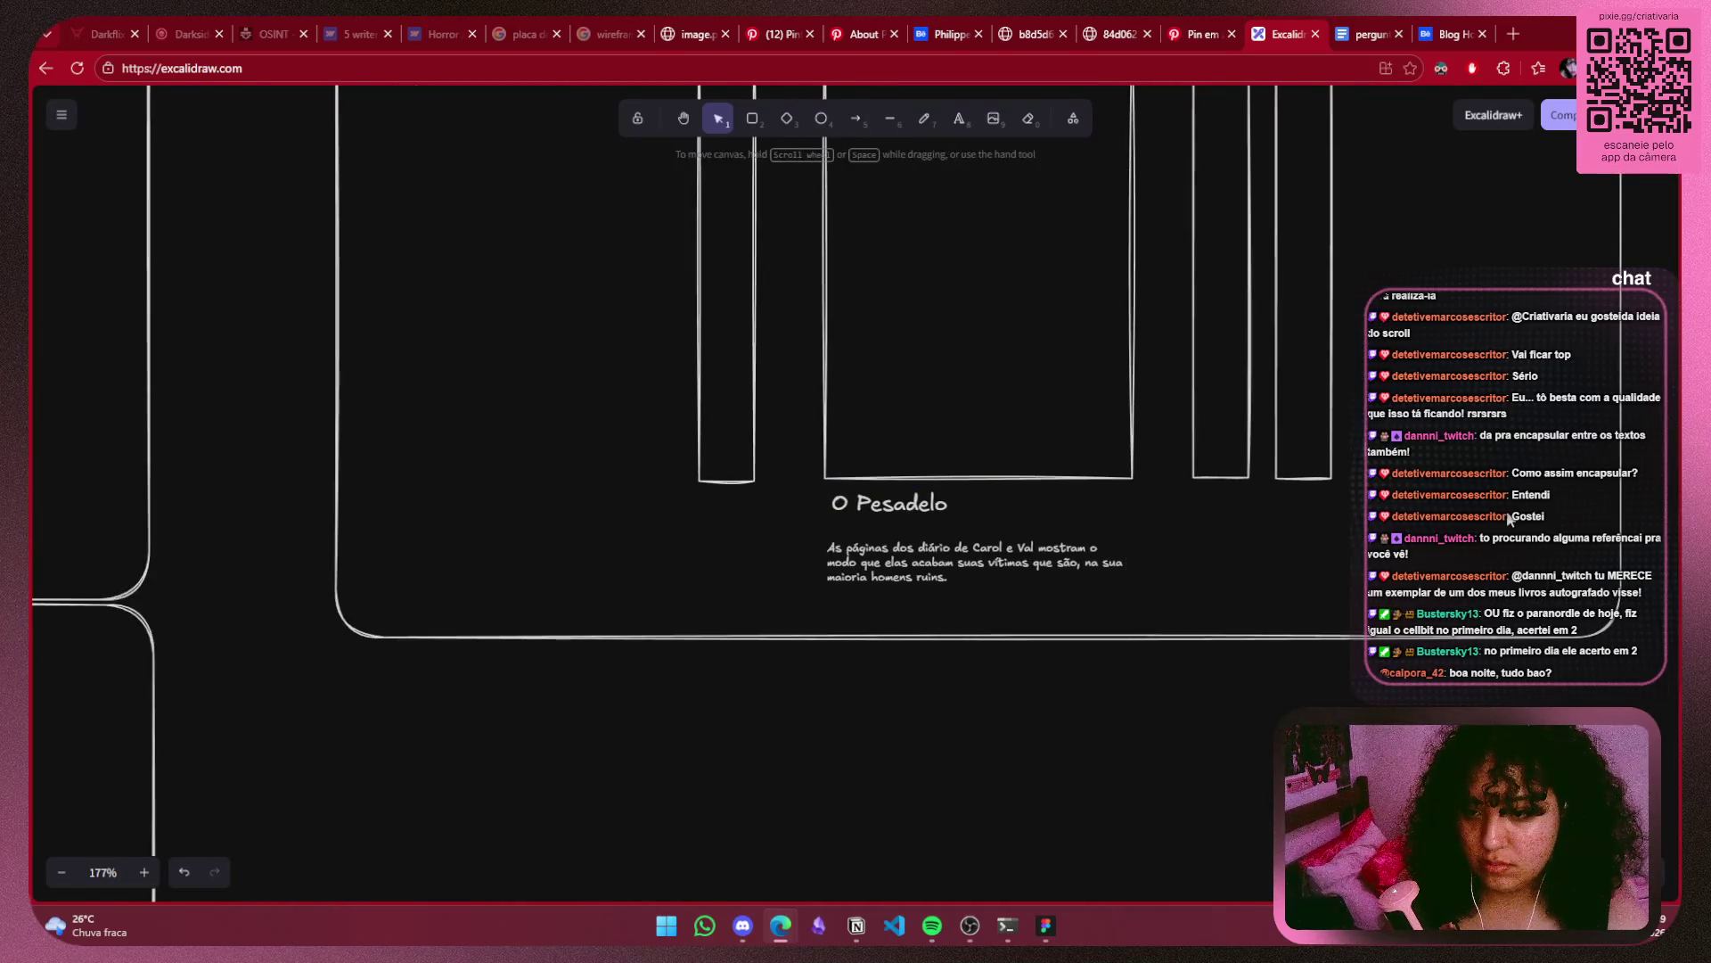
Raise the top-right photo section and line the books section up beside its counterpart.
{"action": "scroll", "coordinate": [1227, 545], "scroll_direction": "down", "scroll_amount": 5, "text": "ctrl"}
{"action": "scroll", "coordinate": [1350, 601], "scroll_direction": "up", "scroll_amount": 3}
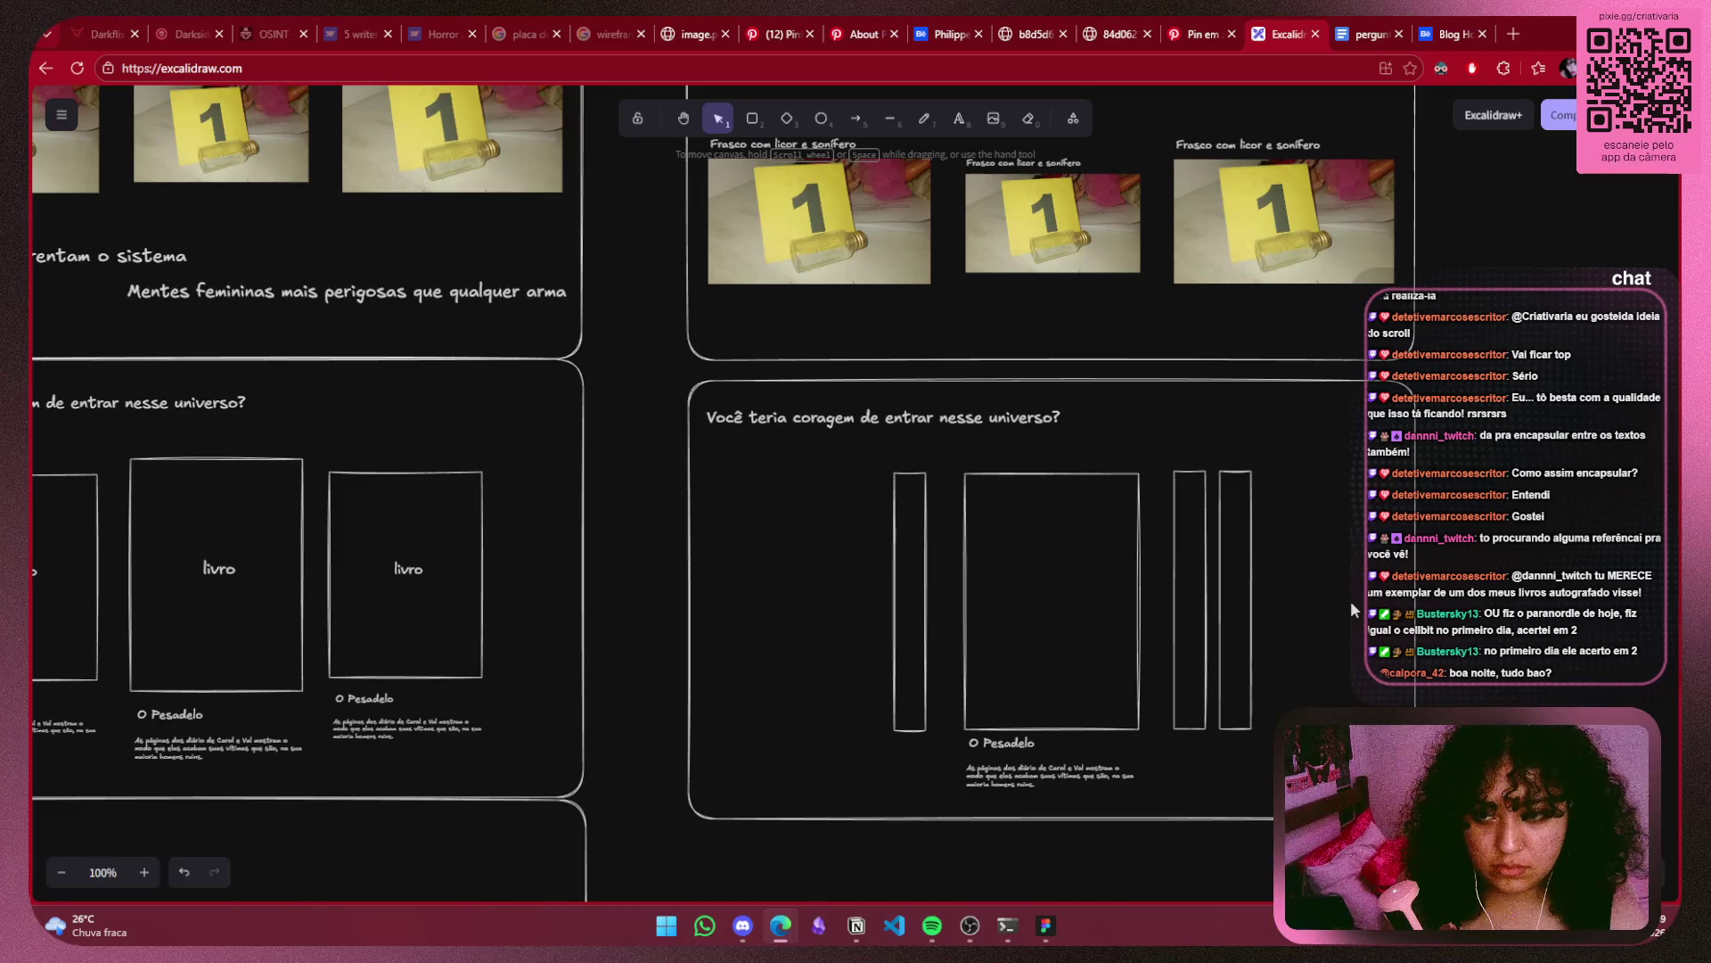
{"action": "scroll", "coordinate": [1339, 594], "scroll_direction": "down", "scroll_amount": 4, "text": "ctrl"}
{"action": "scroll", "coordinate": [1355, 574], "scroll_direction": "right", "scroll_amount": 3}
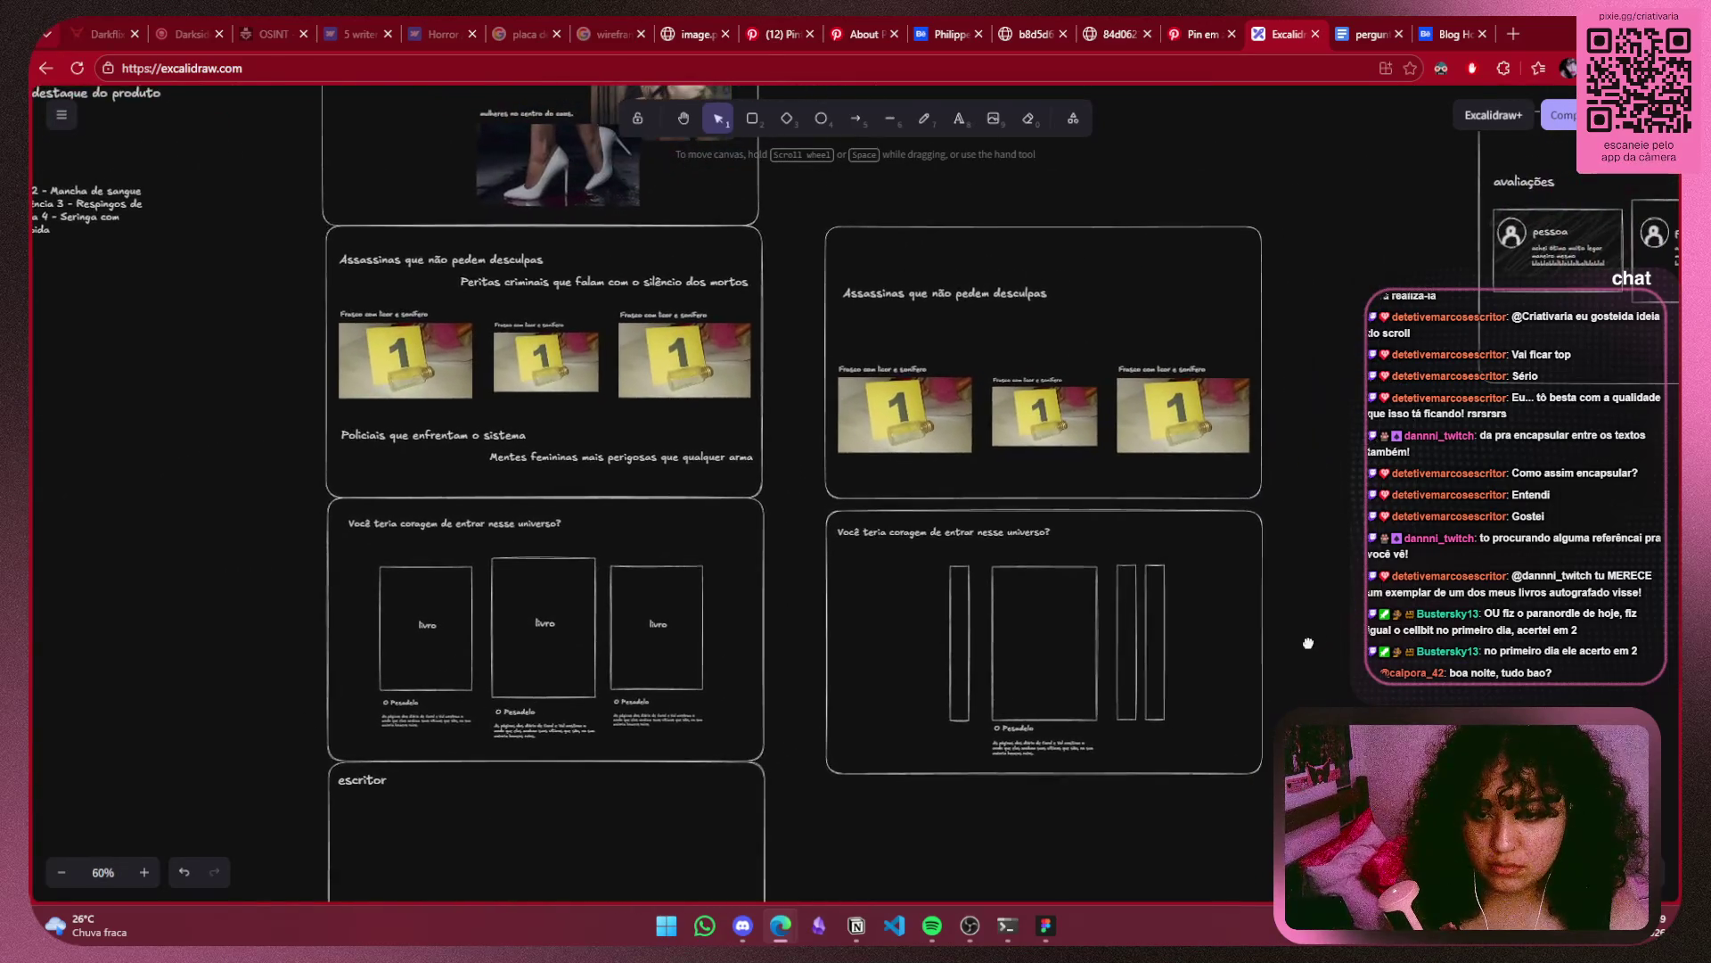
{"action": "left_click_drag", "start_coordinate": [1327, 189], "coordinate": [784, 506]}
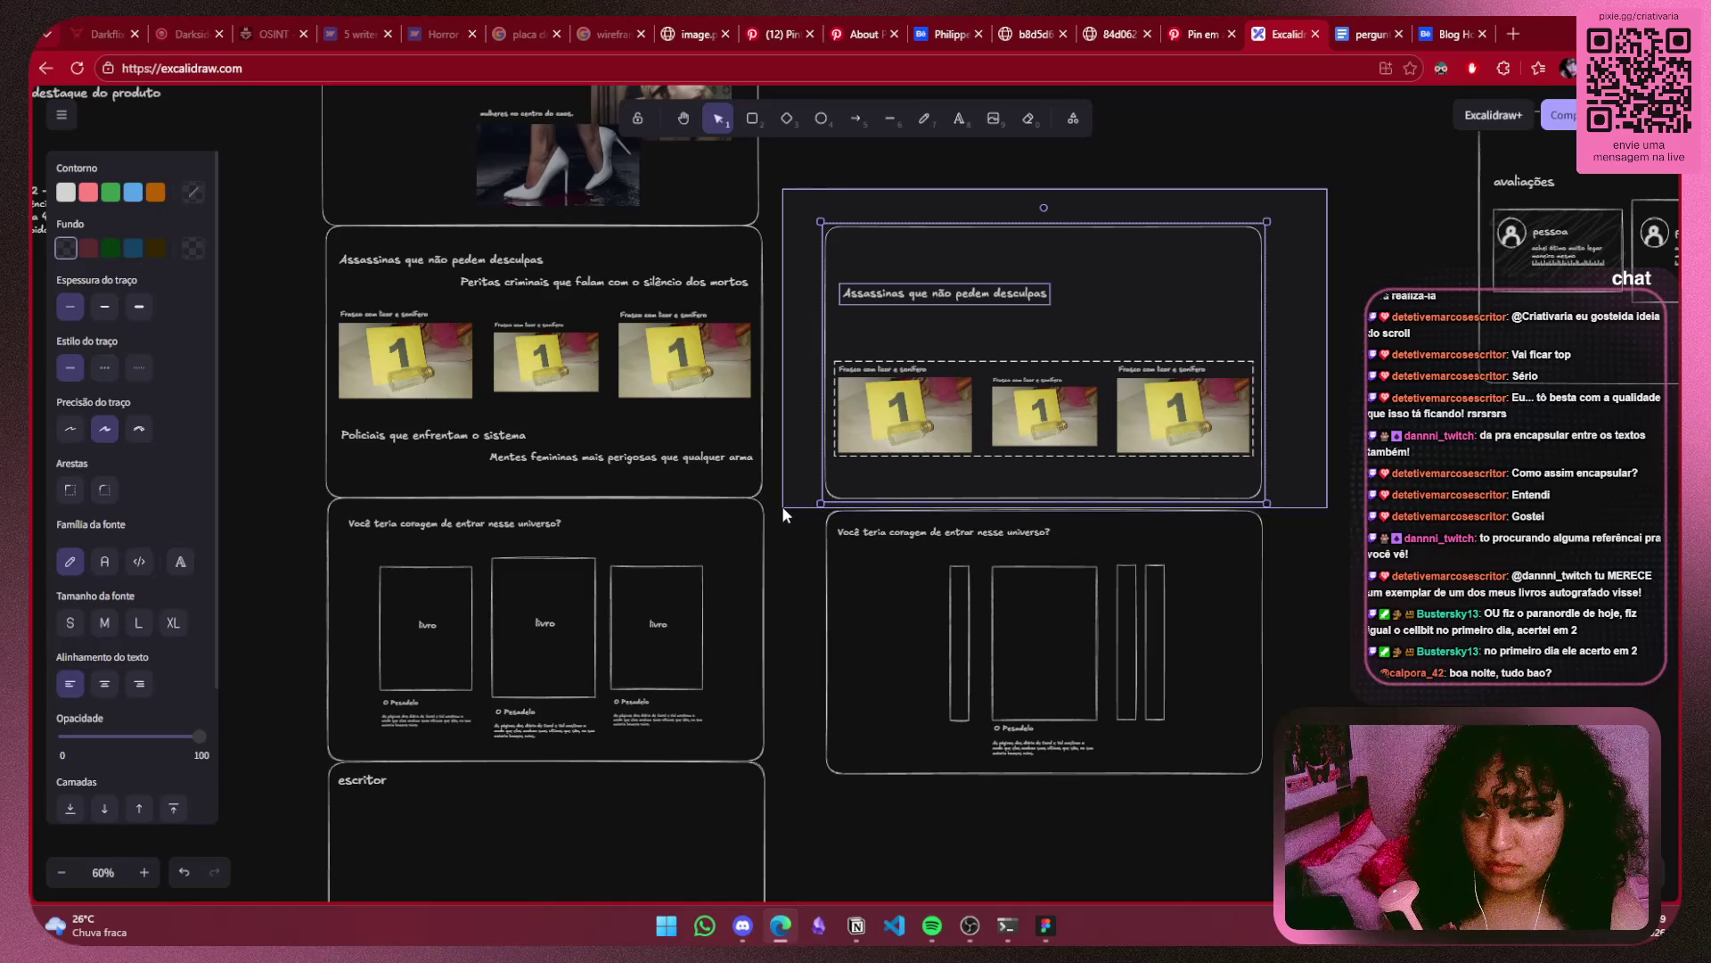
{"action": "left_click_drag", "start_coordinate": [898, 463], "coordinate": [908, 373]}
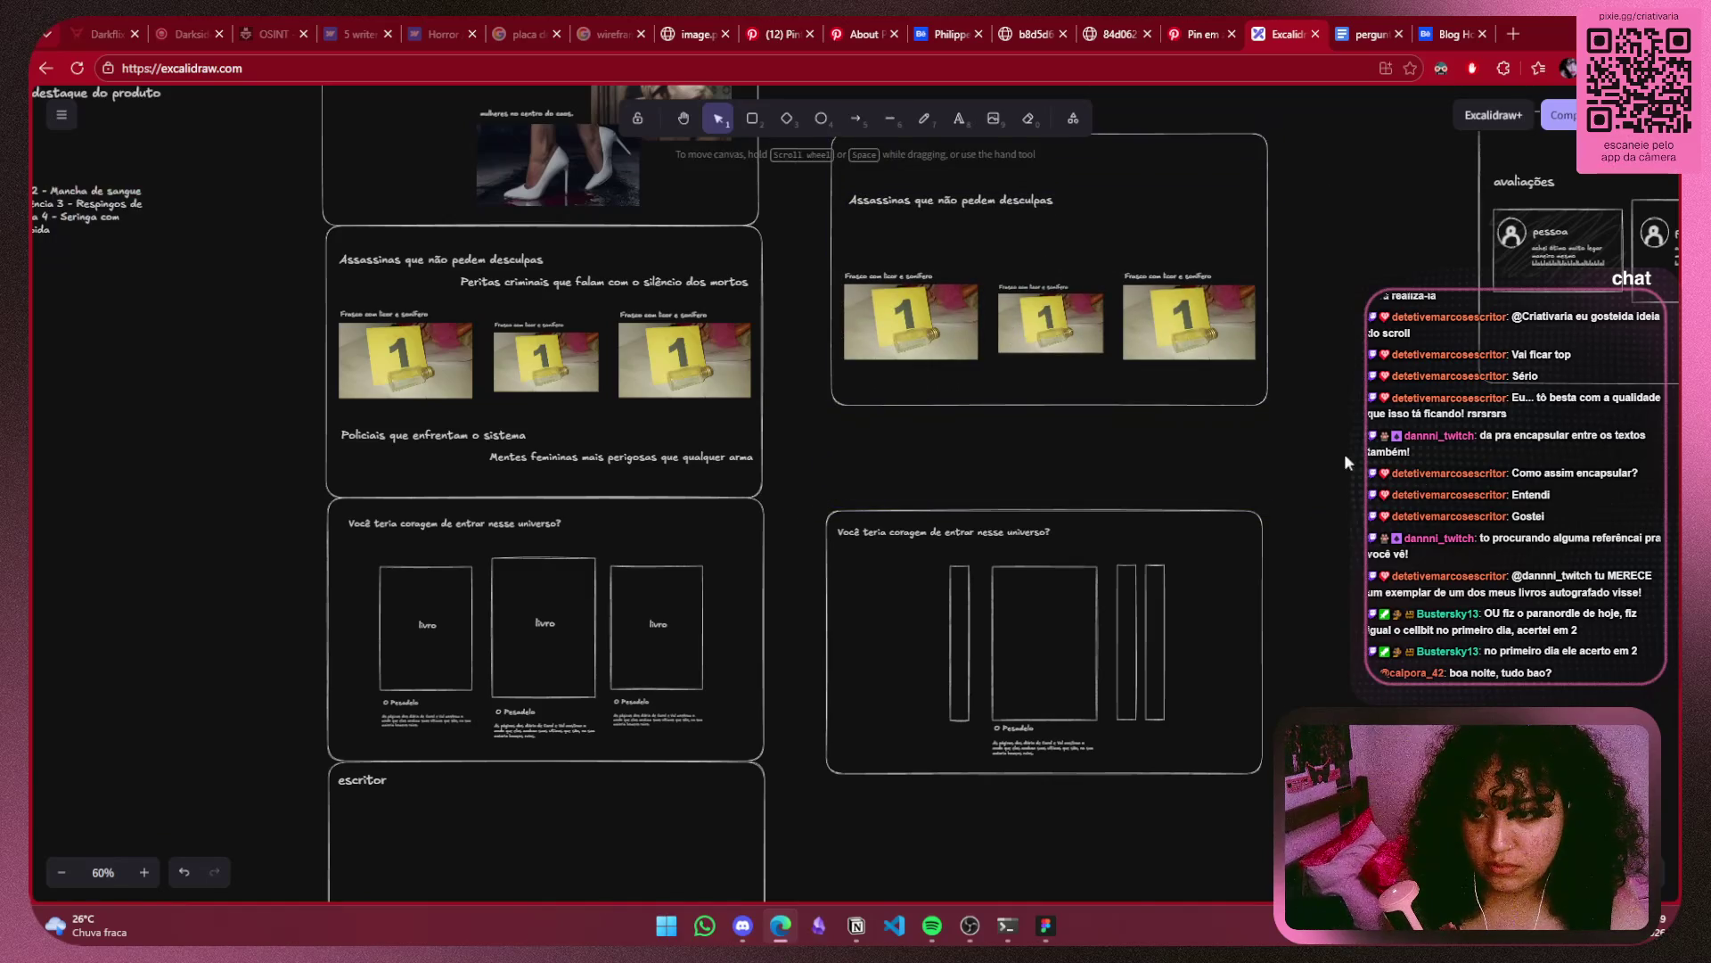
{"action": "left_click_drag", "start_coordinate": [1359, 416], "coordinate": [945, 800]}
{"action": "left_click_drag", "start_coordinate": [925, 714], "coordinate": [887, 699]}
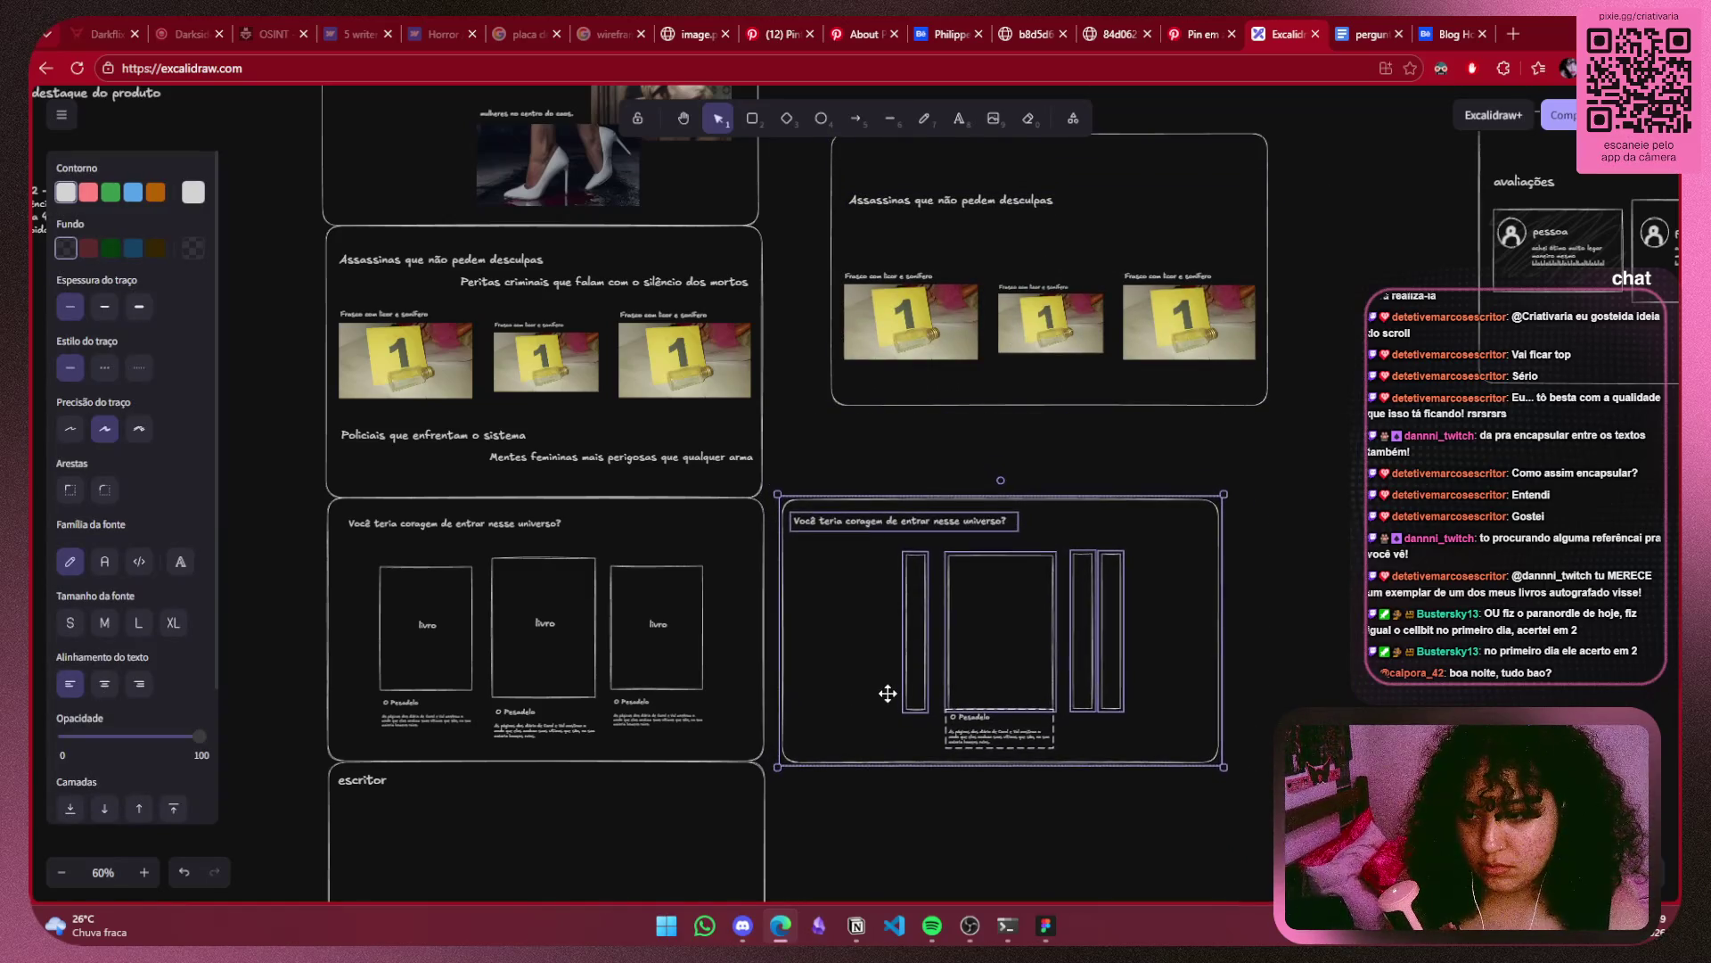
{"action": "left_click", "coordinate": [887, 699]}
Lower the right photo section level with its left-hand counterpart.
{"action": "left_click_drag", "start_coordinate": [1339, 103], "coordinate": [800, 455]}
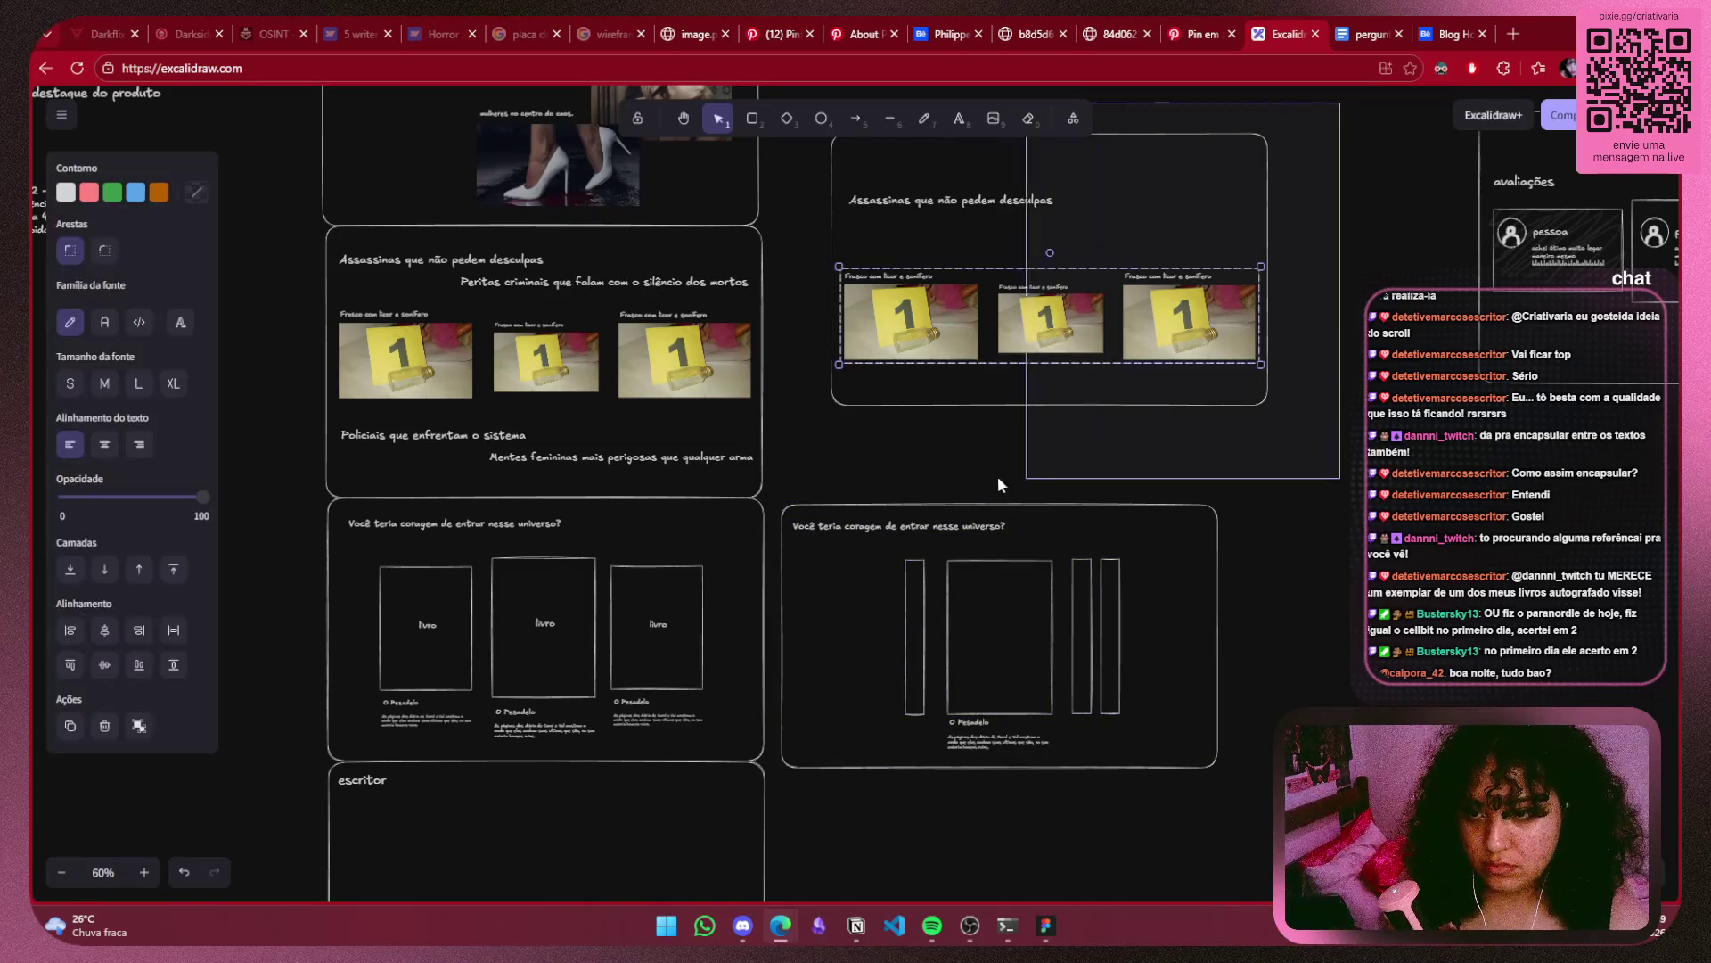
{"action": "left_click_drag", "start_coordinate": [938, 331], "coordinate": [883, 422]}
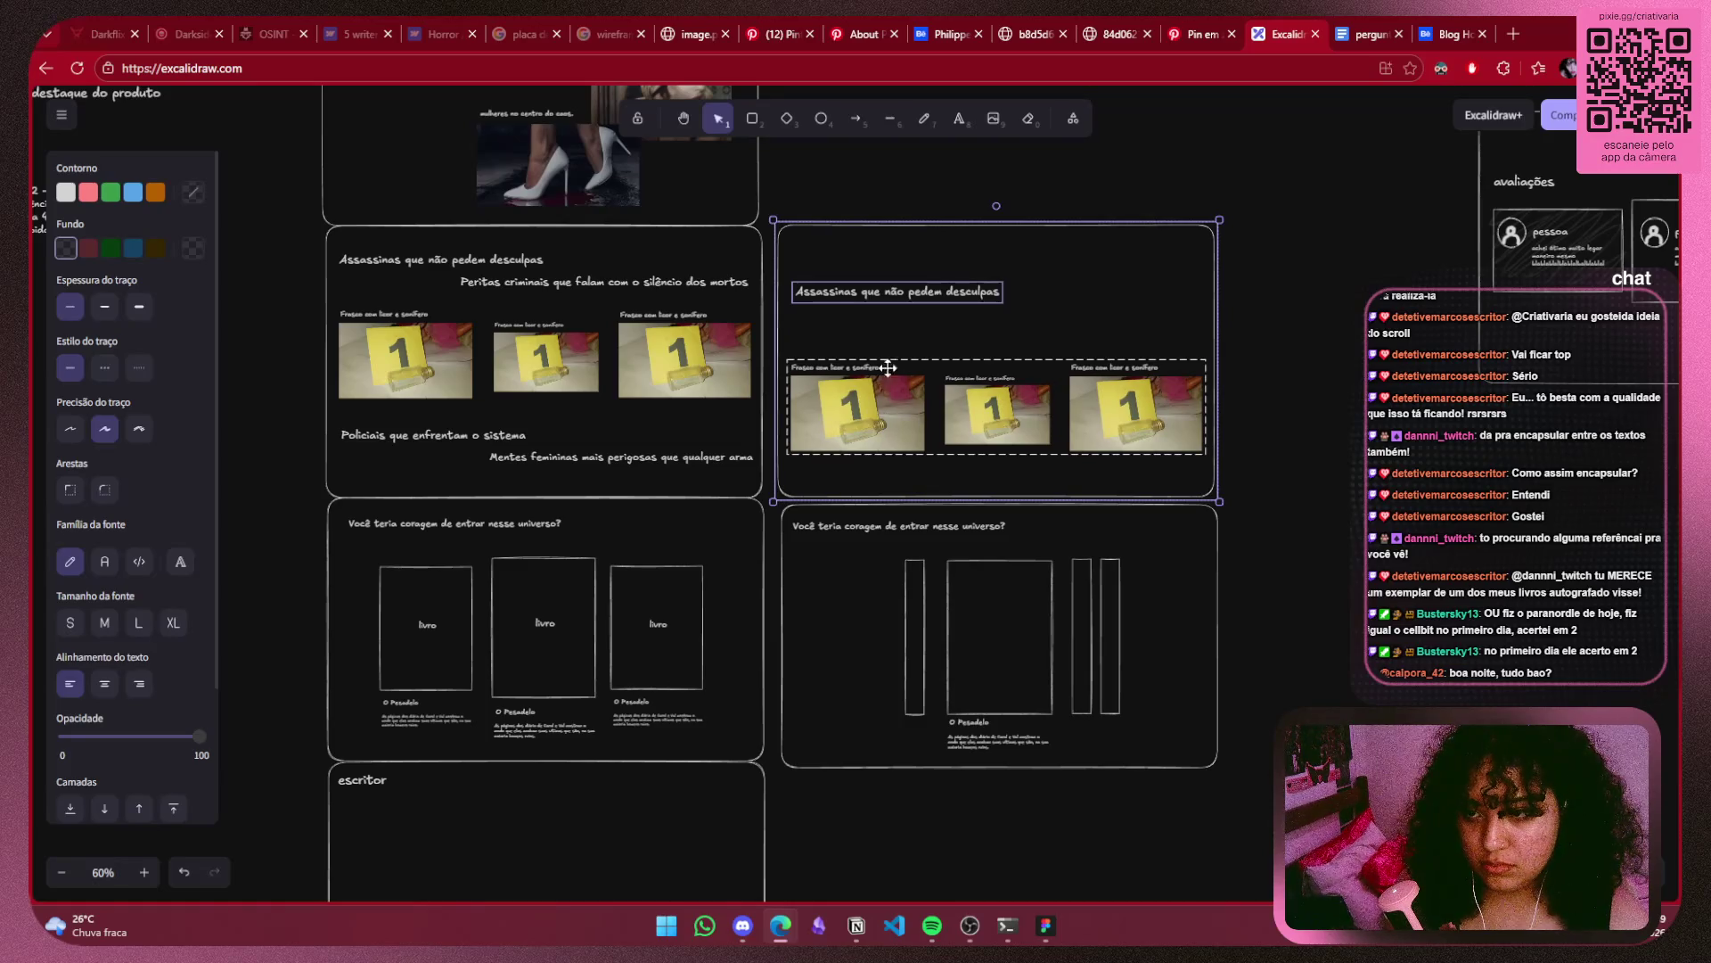
{"action": "left_click", "coordinate": [845, 230]}
{"action": "scroll", "coordinate": [1097, 275], "scroll_direction": "up", "scroll_amount": 10, "text": "ctrl"}
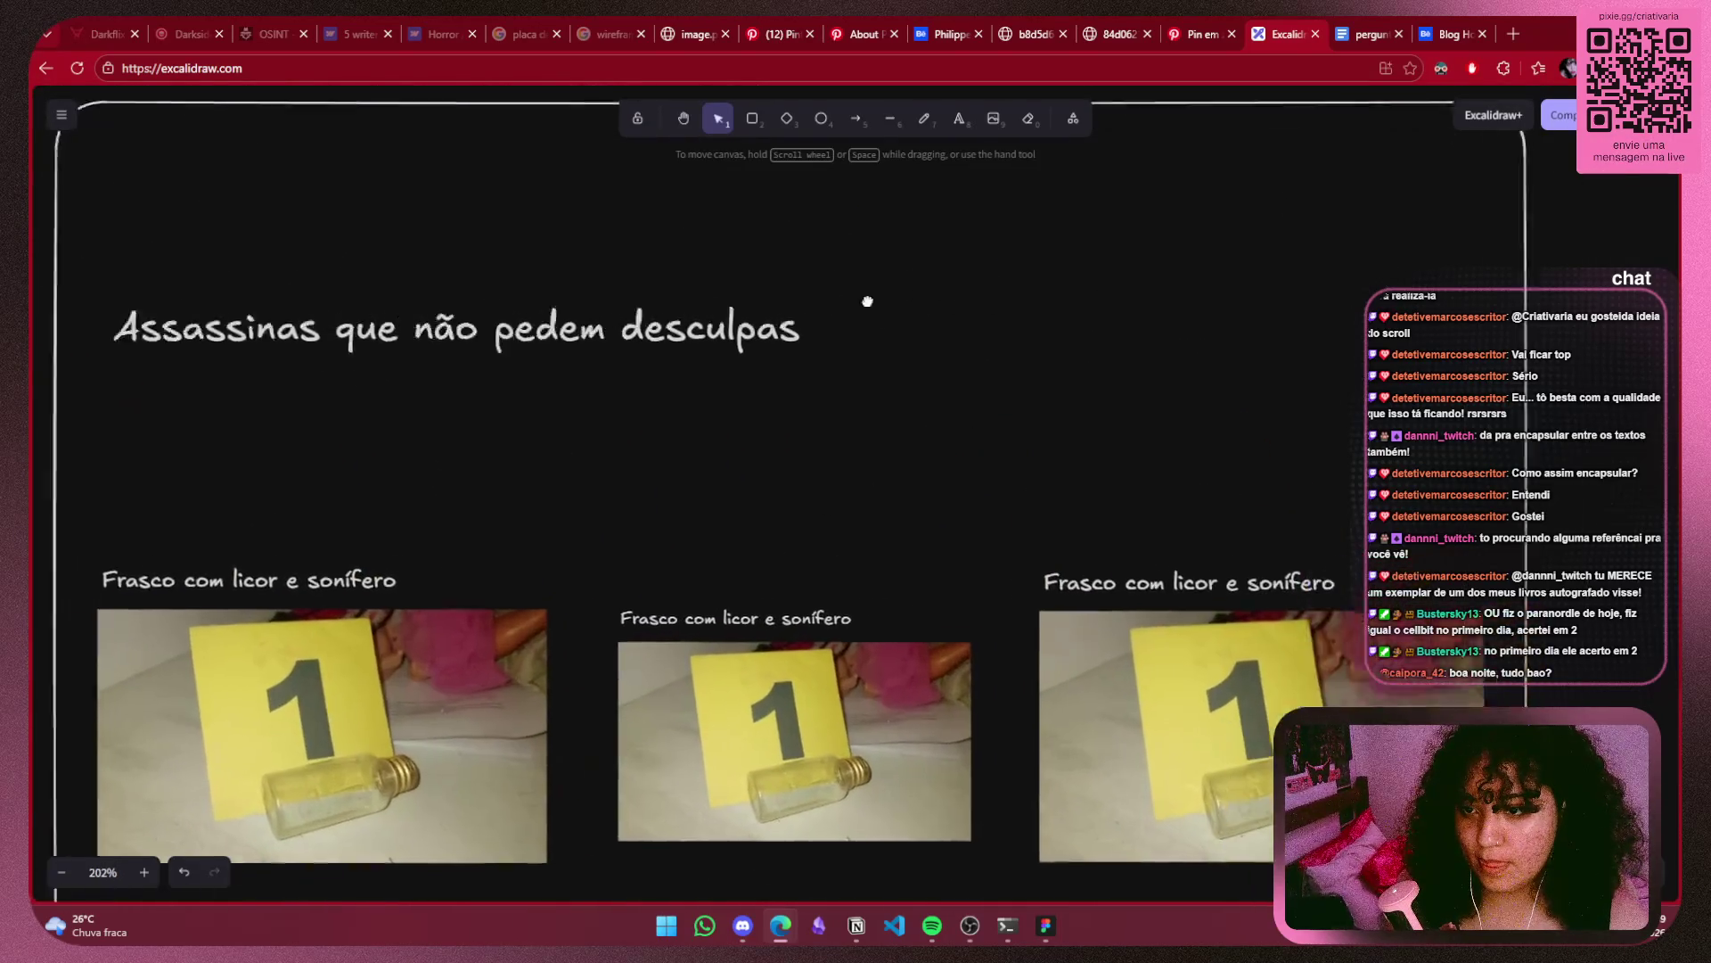
Write 'muda' freehand with the Pencil beside the arrow, then zoom back out.
{"action": "mouse_move", "coordinate": [867, 301]}
{"action": "left_mouse_down"}
{"action": "mouse_move", "coordinate": [672, 325]}
{"action": "mouse_move", "coordinate": [683, 349]}
{"action": "mouse_move", "coordinate": [686, 320]}
{"action": "left_mouse_up"}
{"action": "key", "text": "p"}
{"action": "scroll", "coordinate": [845, 363], "scroll_direction": "up", "scroll_amount": 5, "text": "ctrl"}
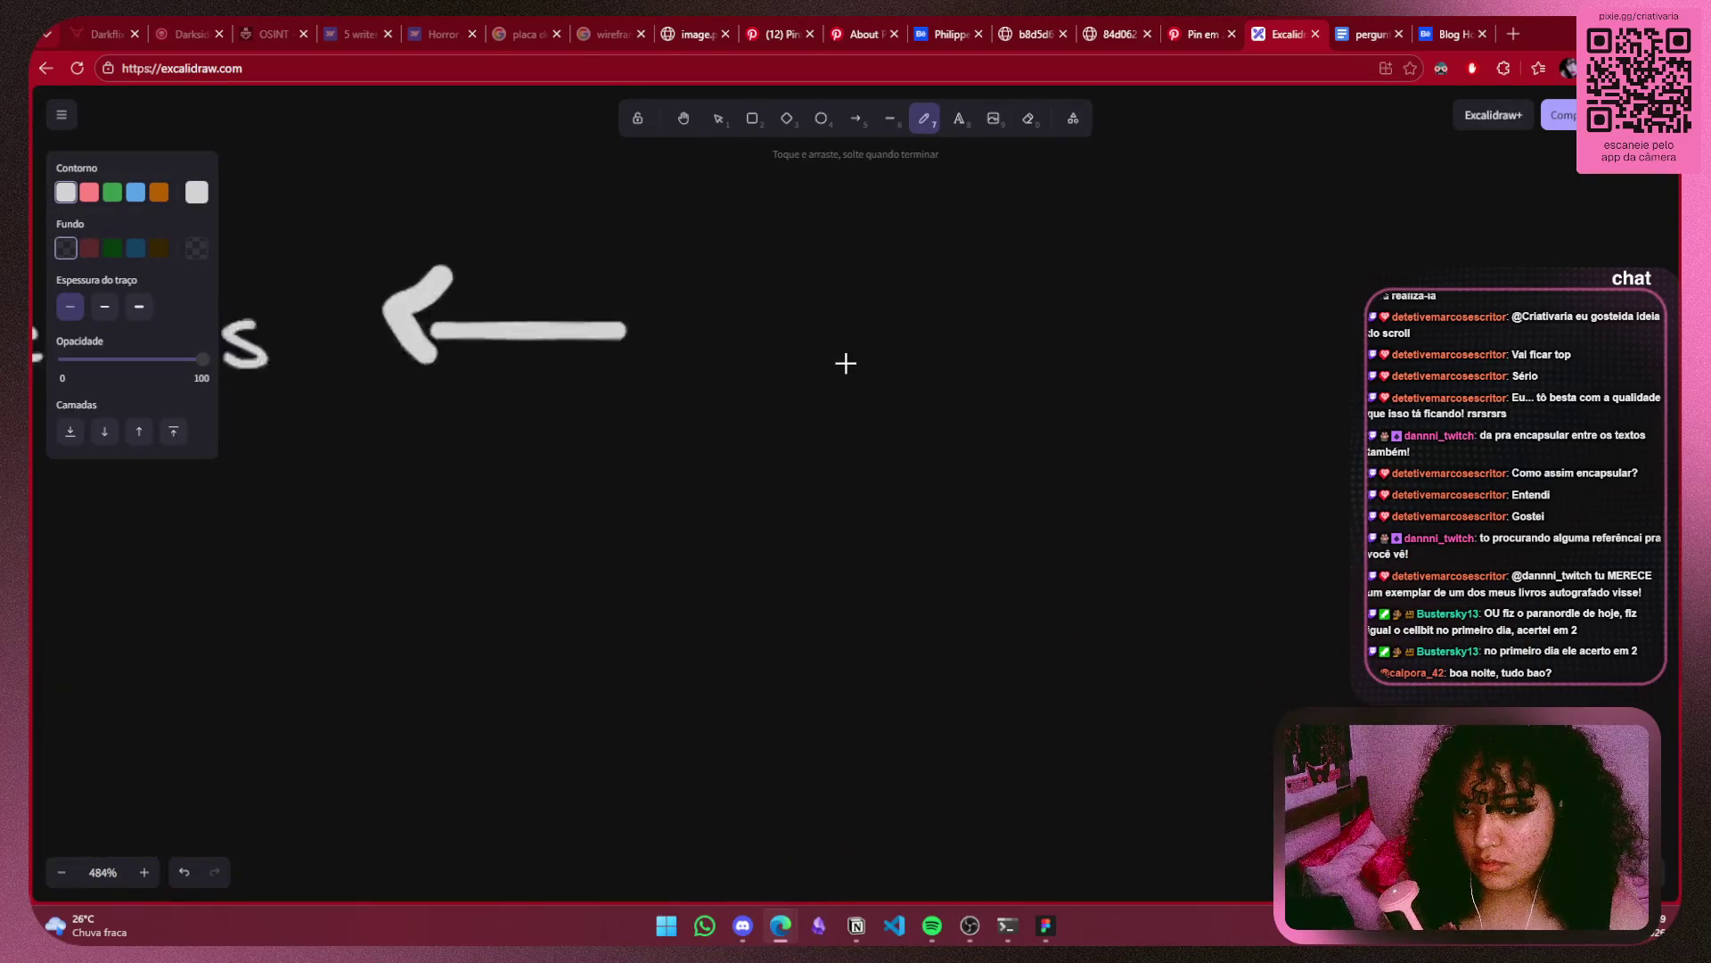
{"action": "scroll", "coordinate": [688, 344], "scroll_direction": "up", "scroll_amount": 3, "text": "ctrl"}
{"action": "scroll", "coordinate": [928, 175], "scroll_direction": "up", "scroll_amount": 2}
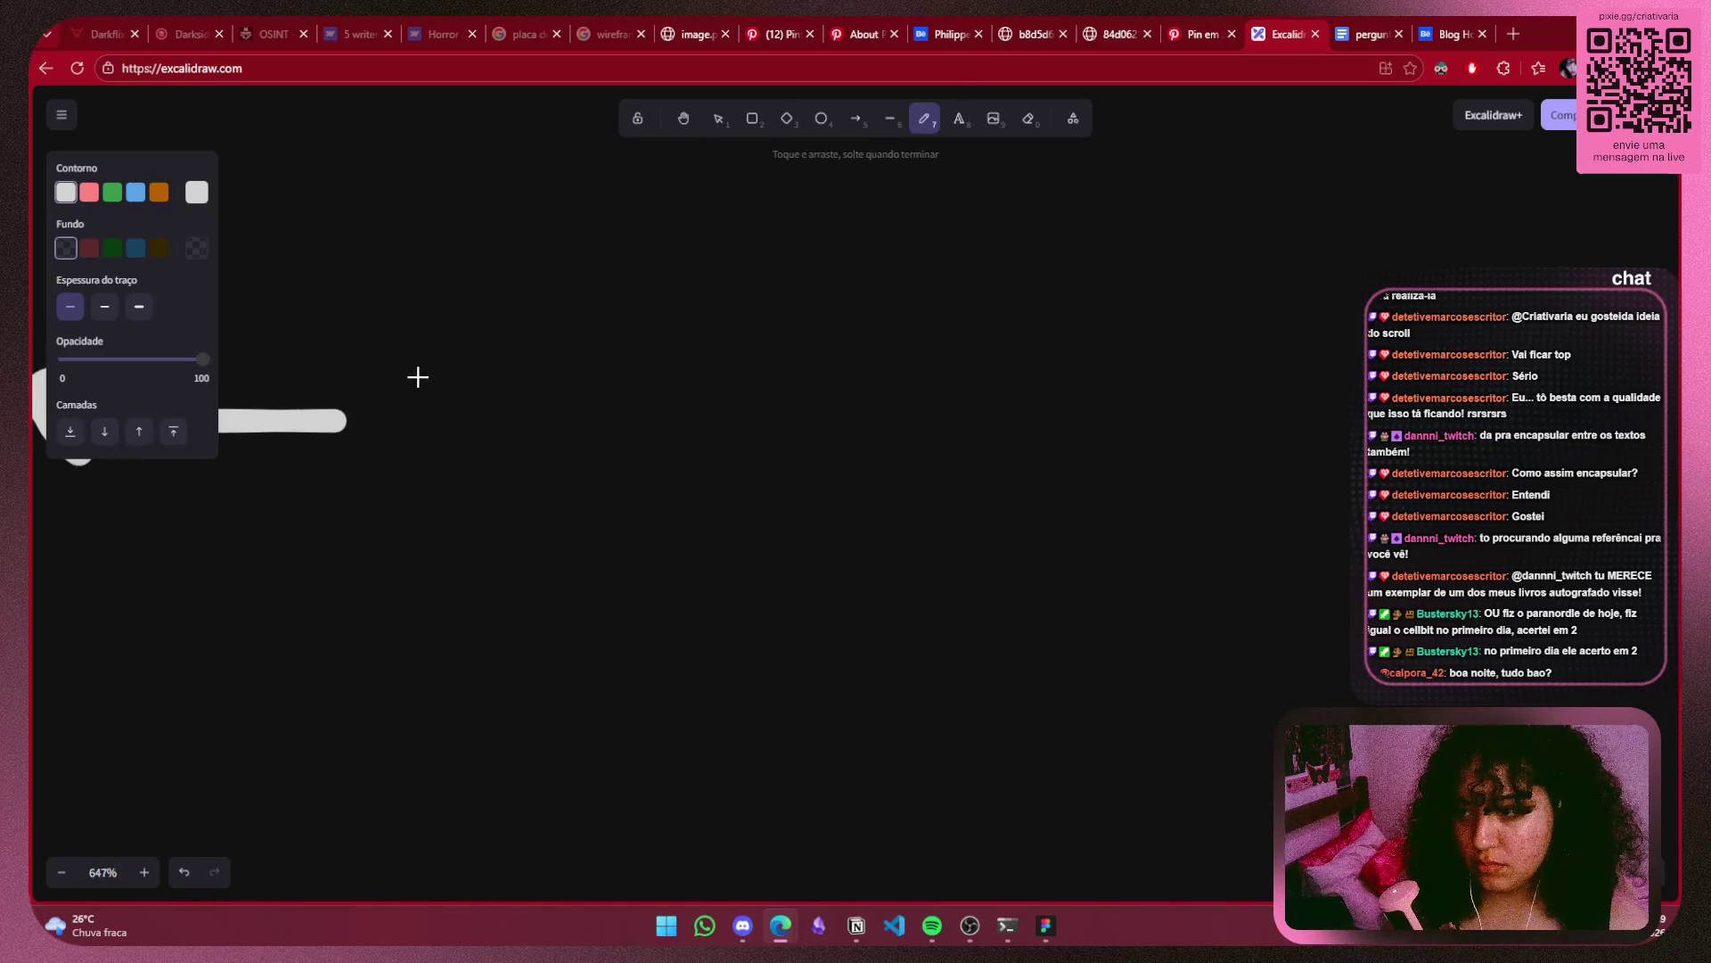
{"action": "mouse_move", "coordinate": [415, 373]}
{"action": "left_mouse_down"}
{"action": "mouse_move", "coordinate": [500, 385]}
{"action": "mouse_move", "coordinate": [560, 499]}
{"action": "left_mouse_up"}
{"action": "mouse_move", "coordinate": [599, 412]}
{"action": "left_mouse_down"}
{"action": "mouse_move", "coordinate": [650, 446]}
{"action": "mouse_move", "coordinate": [671, 396]}
{"action": "left_mouse_up"}
{"action": "mouse_move", "coordinate": [741, 428]}
{"action": "left_mouse_down"}
{"action": "mouse_move", "coordinate": [788, 439]}
{"action": "mouse_move", "coordinate": [859, 504]}
{"action": "left_mouse_up"}
{"action": "mouse_move", "coordinate": [954, 455]}
{"action": "left_mouse_down"}
{"action": "mouse_move", "coordinate": [917, 508]}
{"action": "mouse_move", "coordinate": [1012, 534]}
{"action": "left_mouse_up"}
{"action": "scroll", "coordinate": [1013, 535], "scroll_direction": "down", "scroll_amount": 5, "text": "ctrl"}
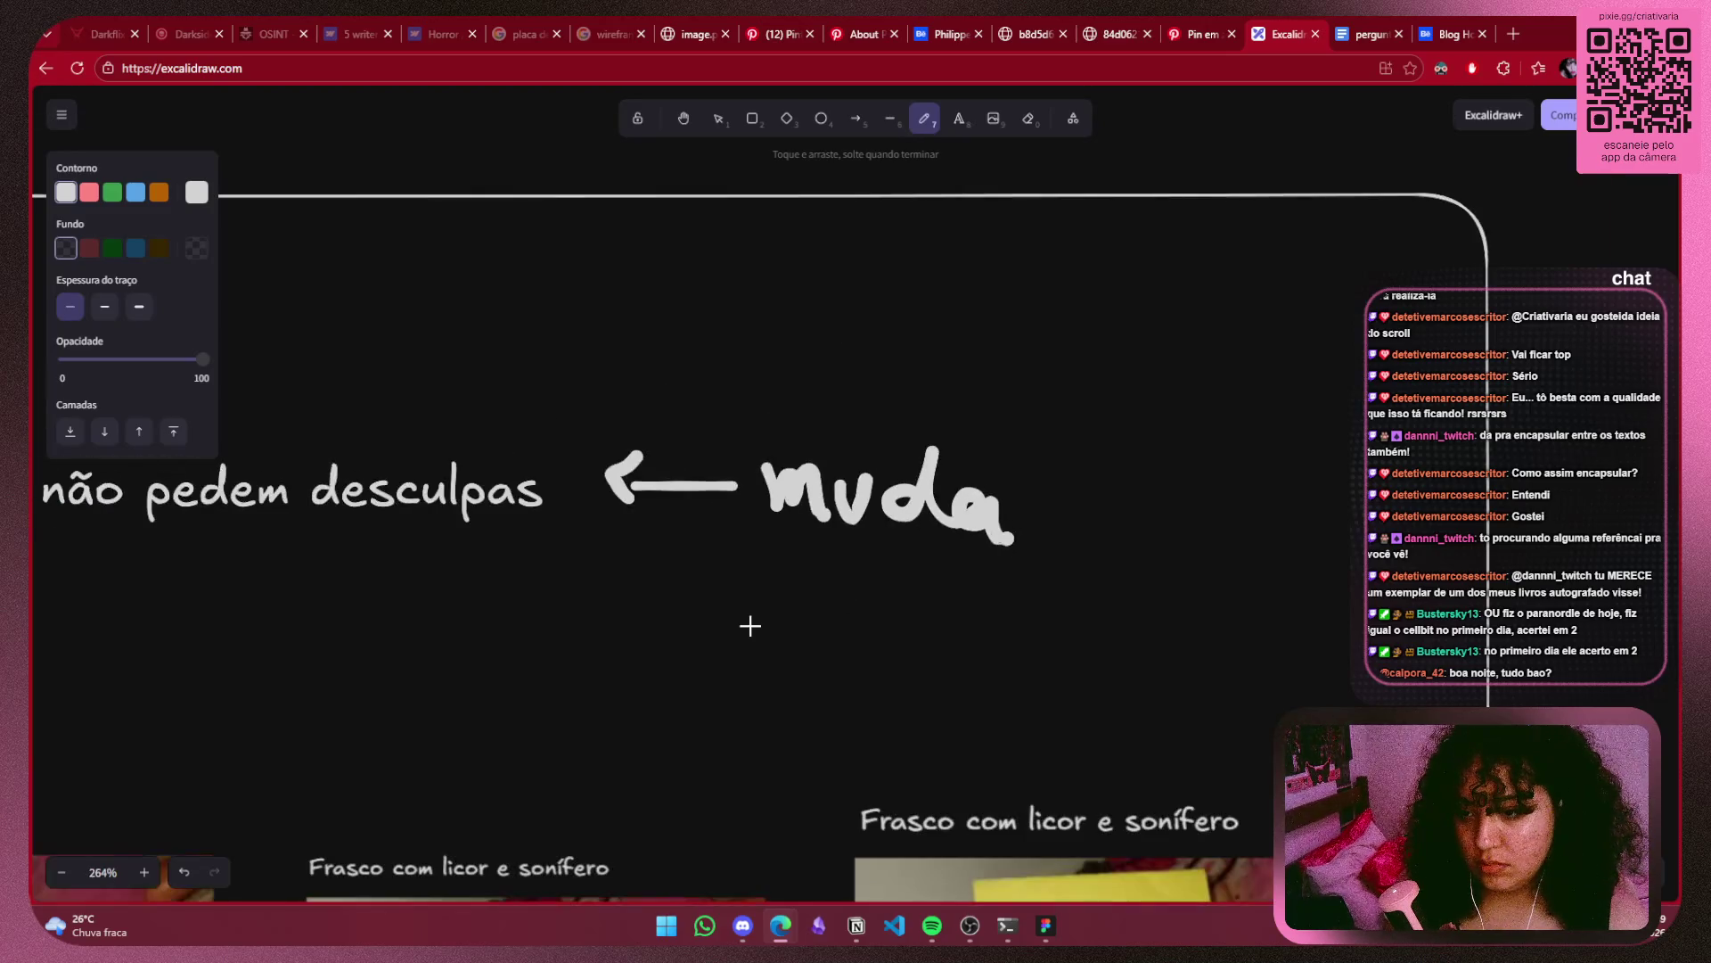
{"action": "scroll", "coordinate": [750, 626], "scroll_direction": "down", "scroll_amount": 5, "text": "ctrl"}
{"action": "scroll", "coordinate": [980, 490], "scroll_direction": "down", "scroll_amount": 3}
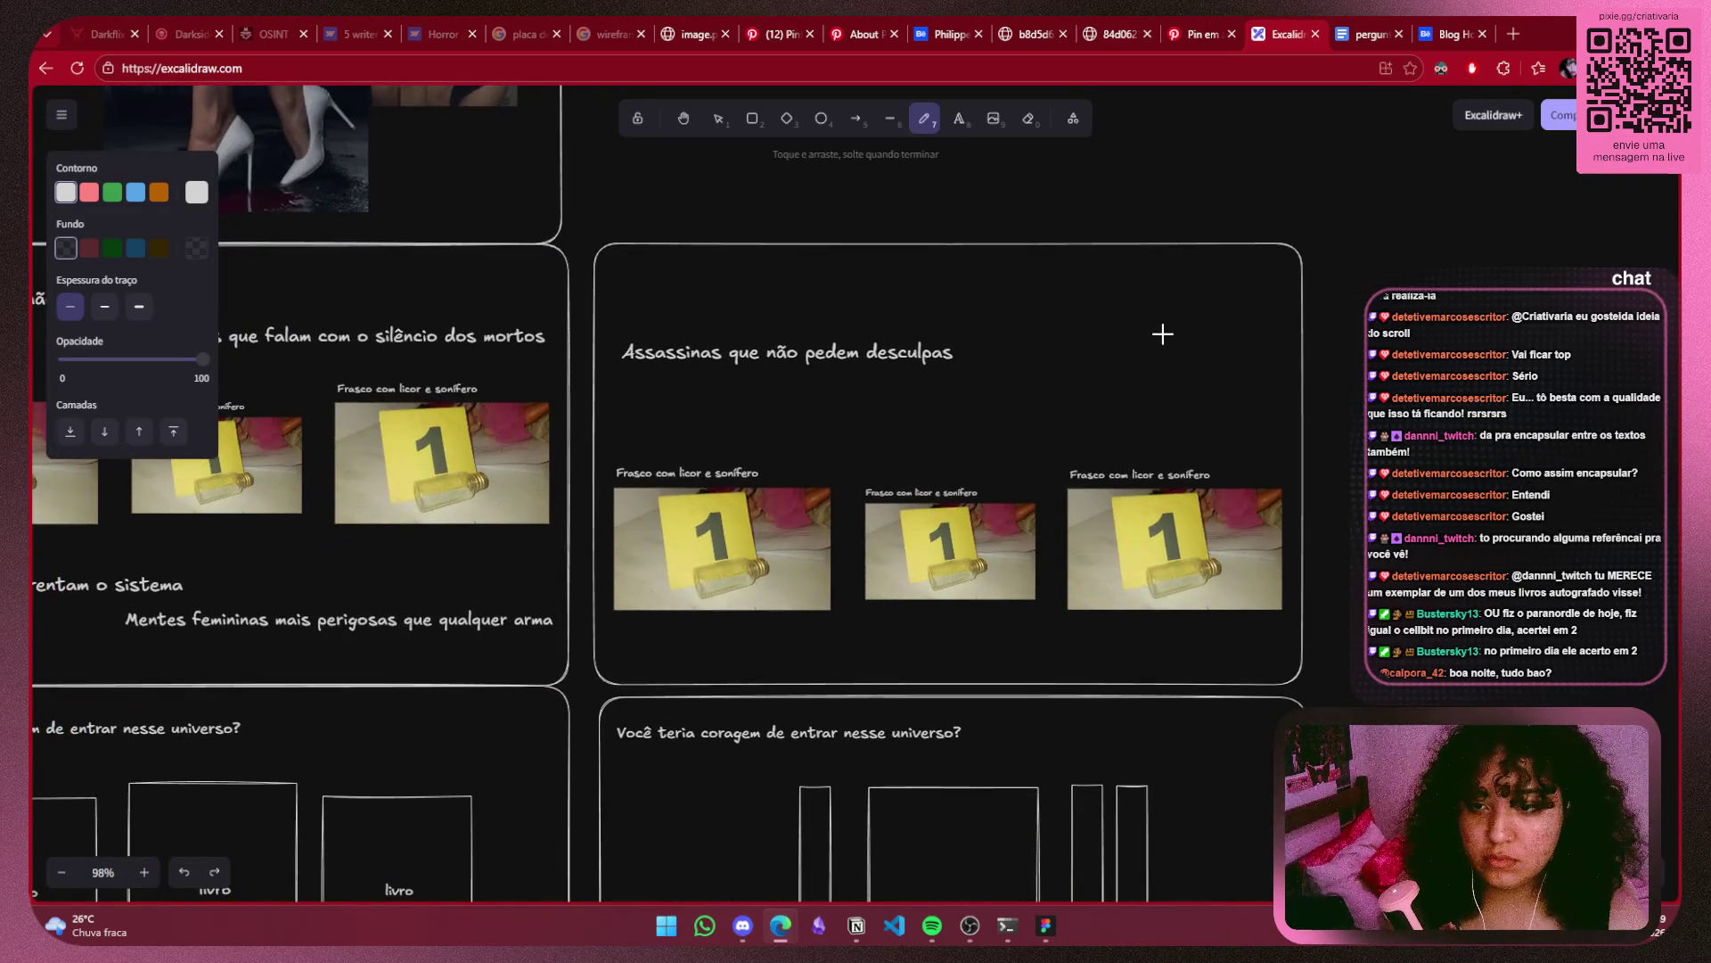
{"action": "scroll", "coordinate": [961, 576], "scroll_direction": "down", "scroll_amount": 5}
{"action": "scroll", "coordinate": [1069, 499], "scroll_direction": "up", "scroll_amount": 2}
{"action": "scroll", "coordinate": [1159, 446], "scroll_direction": "down", "scroll_amount": 1}
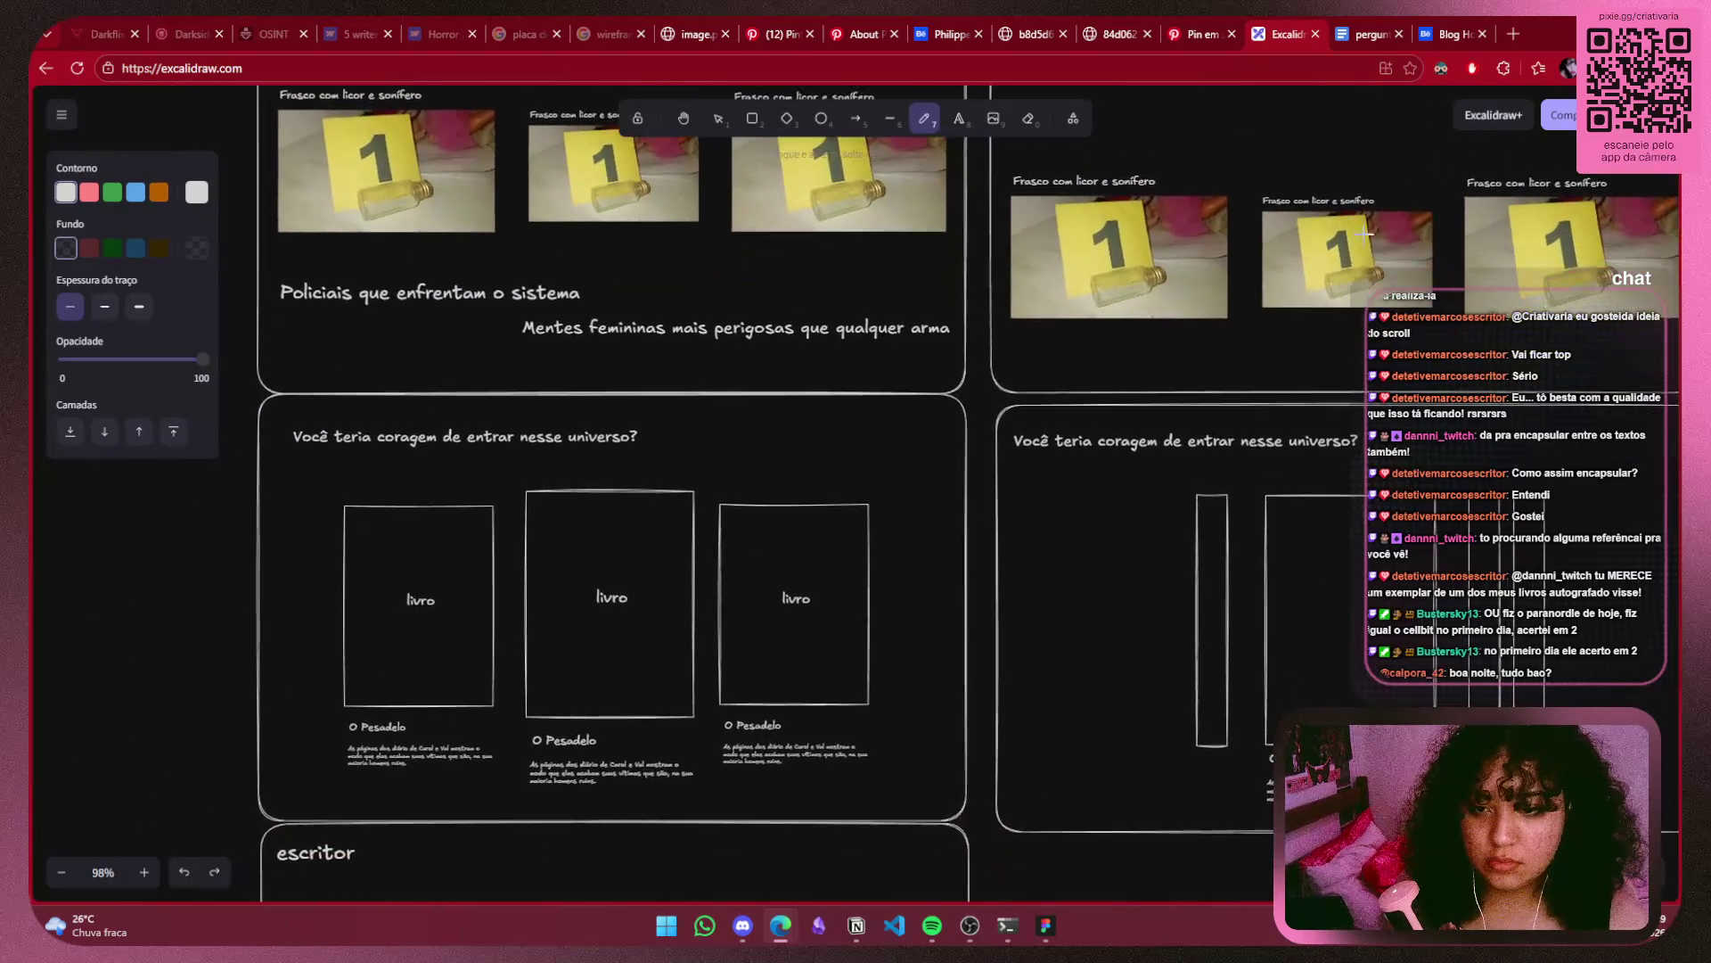
{"action": "scroll", "coordinate": [1319, 396], "scroll_direction": "down", "scroll_amount": 4, "text": "ctrl"}
{"action": "mouse_move", "coordinate": [1318, 396]}
{"action": "left_mouse_down"}
{"action": "mouse_move", "coordinate": [1152, 209]}
{"action": "mouse_move", "coordinate": [1133, 495]}
{"action": "mouse_move", "coordinate": [1144, 820]}
{"action": "mouse_move", "coordinate": [1231, 204]}
{"action": "left_mouse_up"}
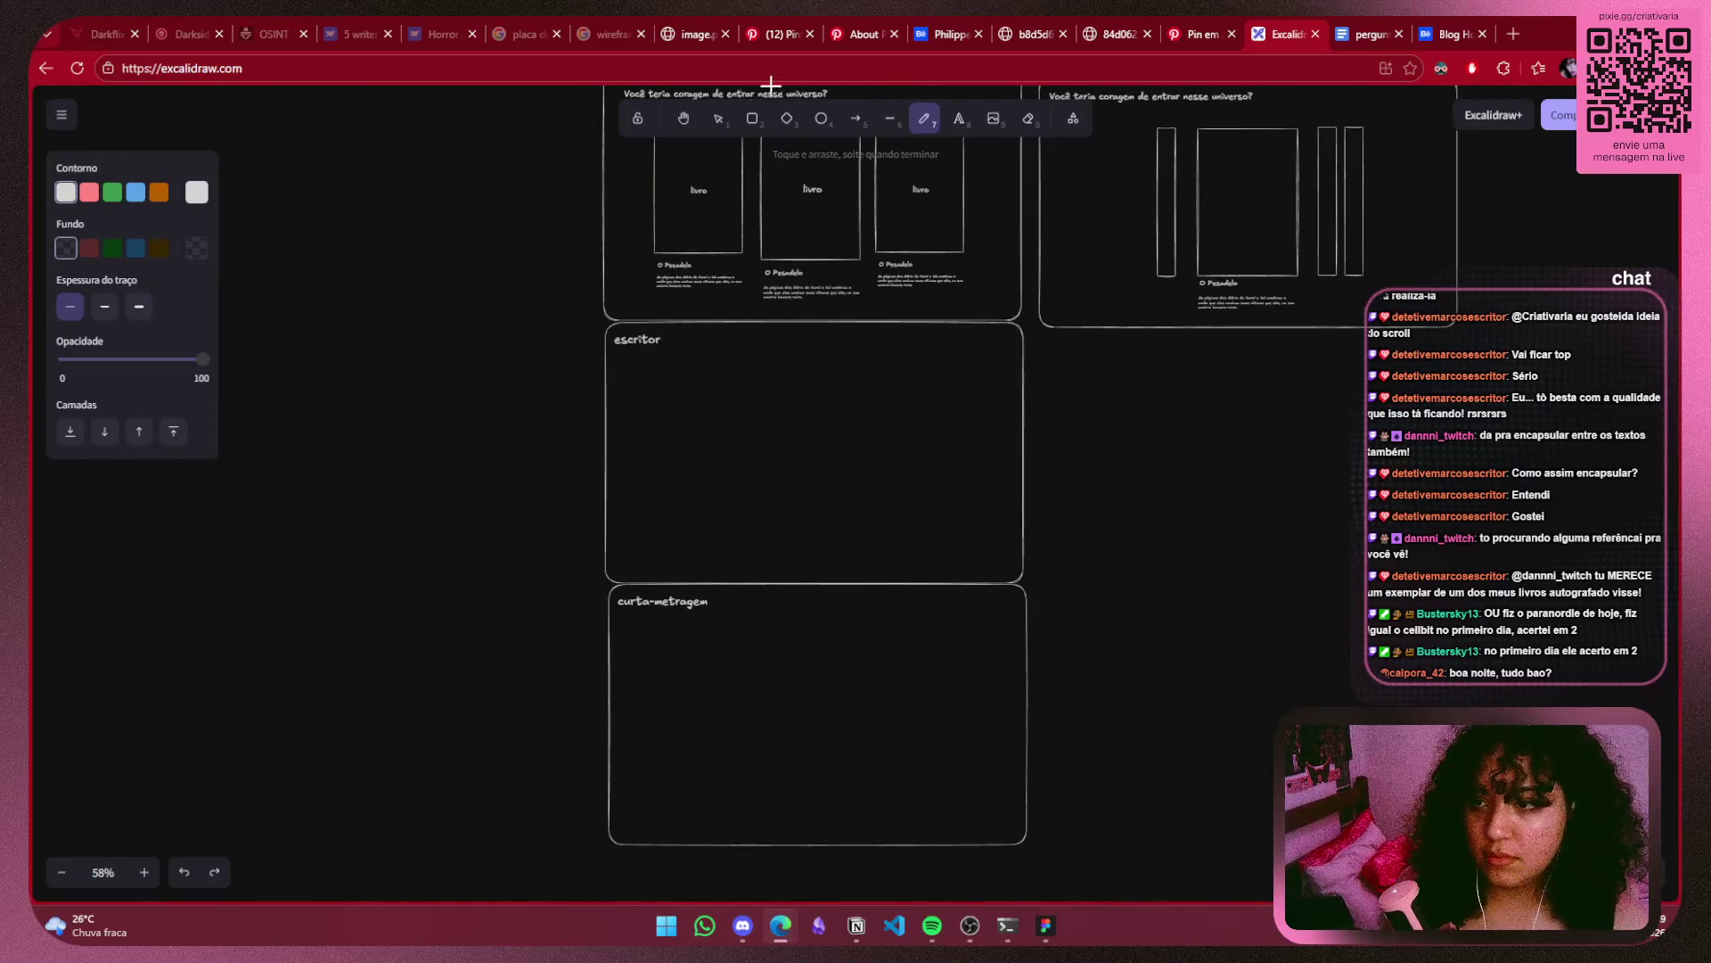
Copy the large book rectangle from the coragem frame and paste it into the escritor frame.
{"action": "left_click", "coordinate": [719, 119]}
{"action": "mouse_move", "coordinate": [585, 324]}
{"action": "left_mouse_down"}
{"action": "mouse_move", "coordinate": [898, 565]}
{"action": "mouse_move", "coordinate": [870, 611]}
{"action": "mouse_move", "coordinate": [655, 314]}
{"action": "mouse_move", "coordinate": [677, 317]}
{"action": "left_mouse_up"}
{"action": "left_click", "coordinate": [1355, 272]}
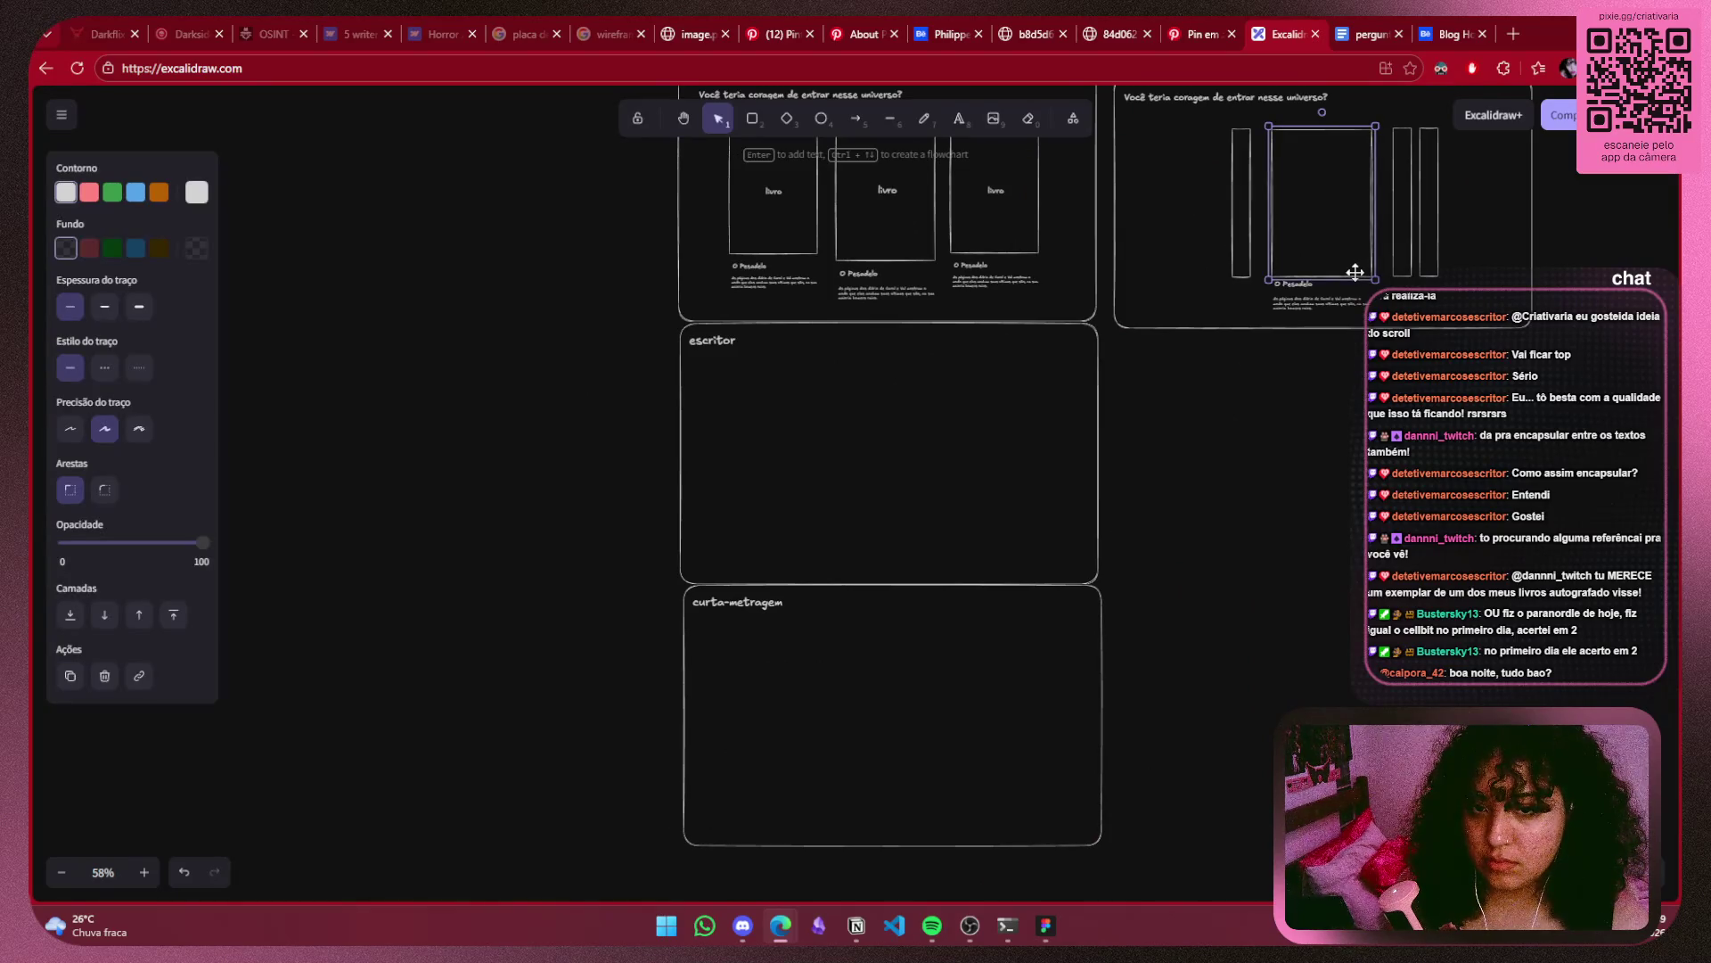
{"action": "left_click", "coordinate": [834, 449]}
{"action": "scroll", "coordinate": [824, 442], "scroll_direction": "up", "scroll_amount": 2, "text": "ctrl"}
{"action": "scroll", "coordinate": [852, 444], "scroll_direction": "down", "scroll_amount": 1, "text": "ctrl"}
{"action": "left_click_drag", "start_coordinate": [852, 444], "coordinate": [995, 697]}
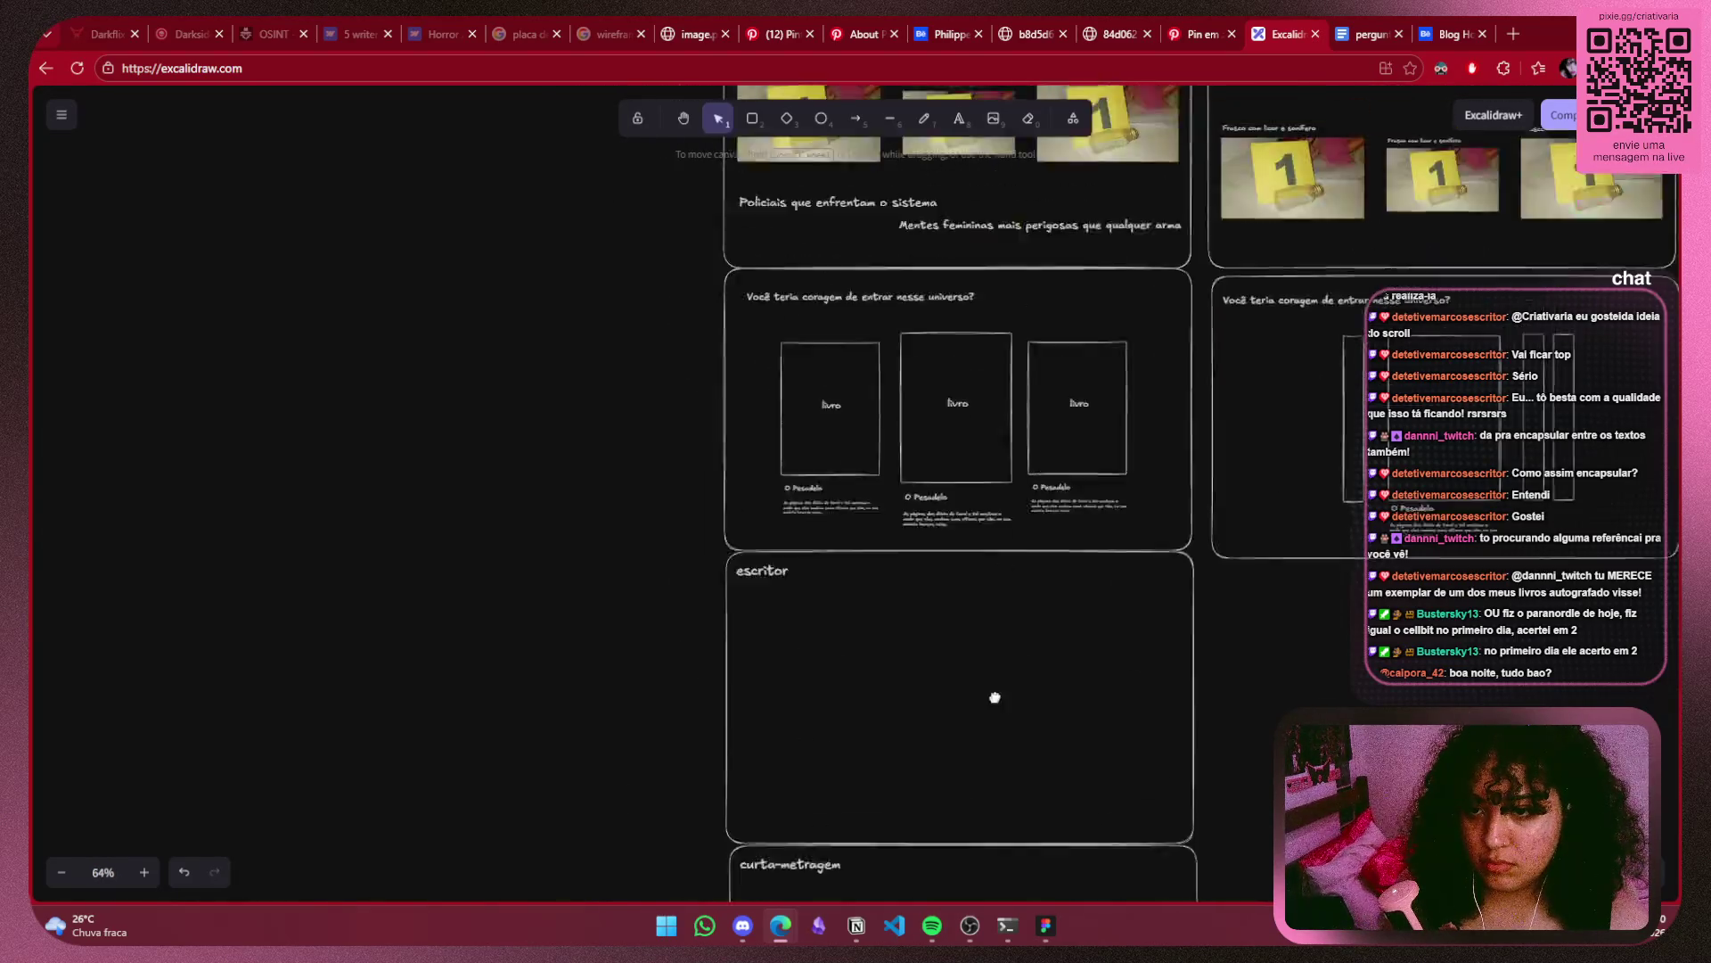
{"action": "scroll", "coordinate": [995, 697], "scroll_direction": "up", "scroll_amount": 3}
{"action": "scroll", "coordinate": [891, 580], "scroll_direction": "up", "scroll_amount": 3}
{"action": "scroll", "coordinate": [826, 517], "scroll_direction": "down", "scroll_amount": 5}
{"action": "scroll", "coordinate": [826, 517], "scroll_direction": "up", "scroll_amount": 3, "text": "ctrl"}
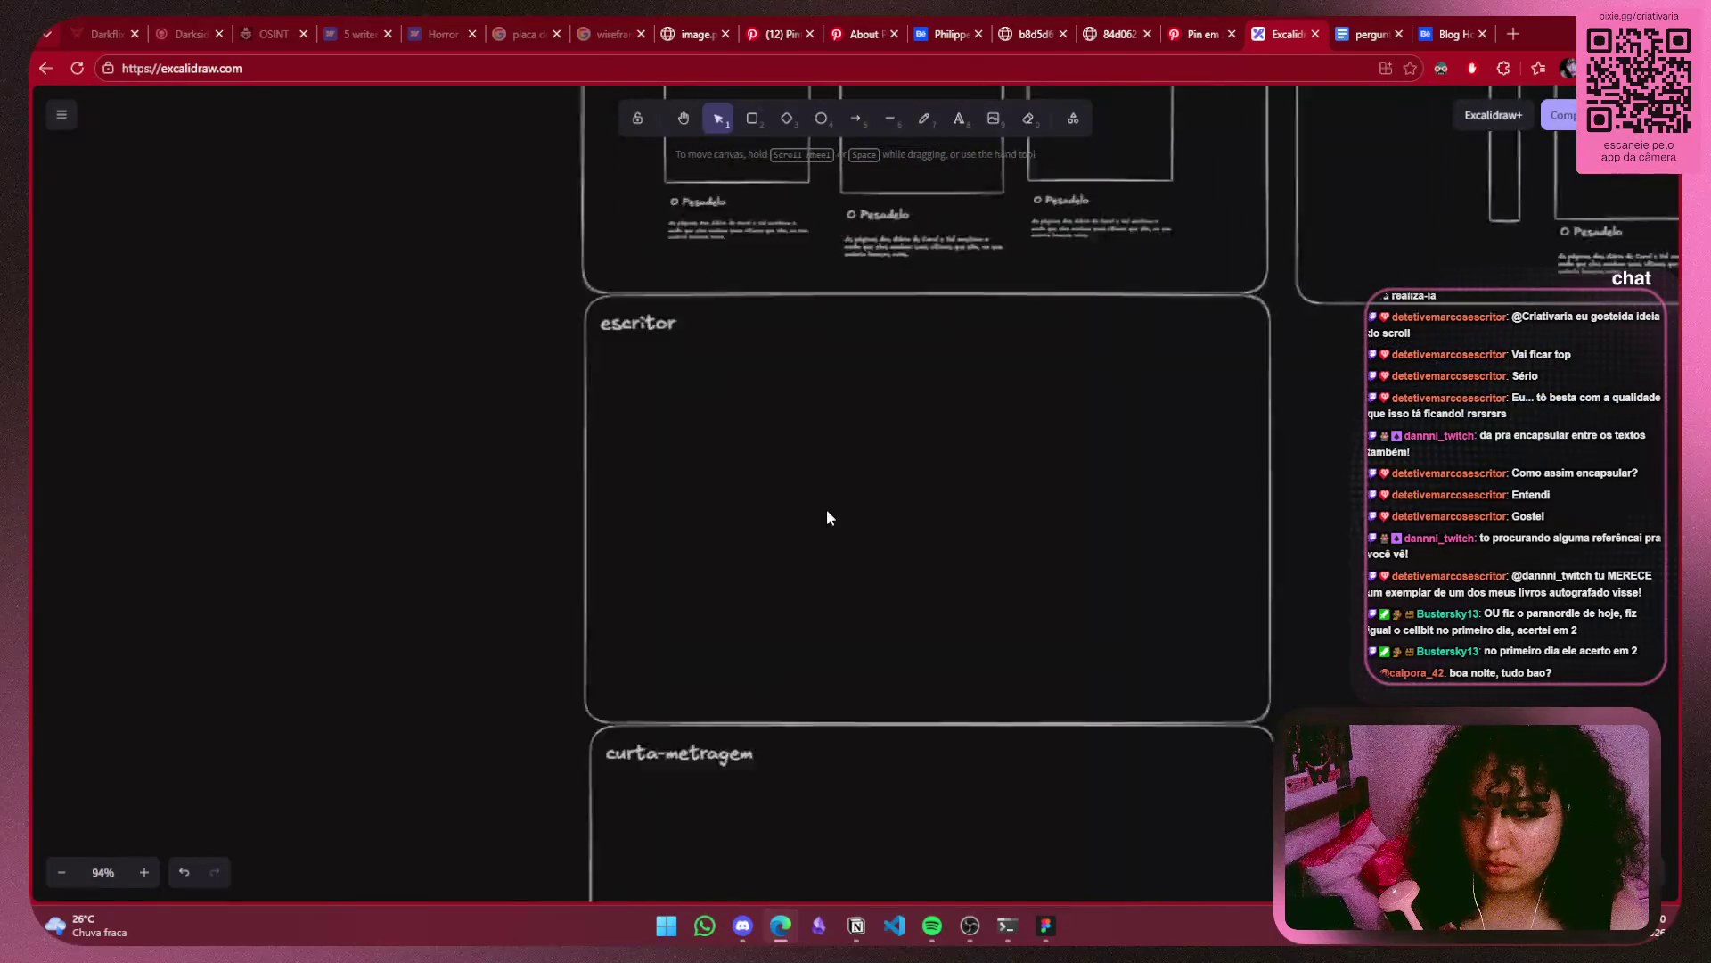
{"action": "scroll", "coordinate": [826, 517], "scroll_direction": "up", "scroll_amount": 2, "text": "ctrl"}
{"action": "key", "text": "ctrl+v"}
{"action": "left_click_drag", "start_coordinate": [738, 532], "coordinate": [867, 502]}
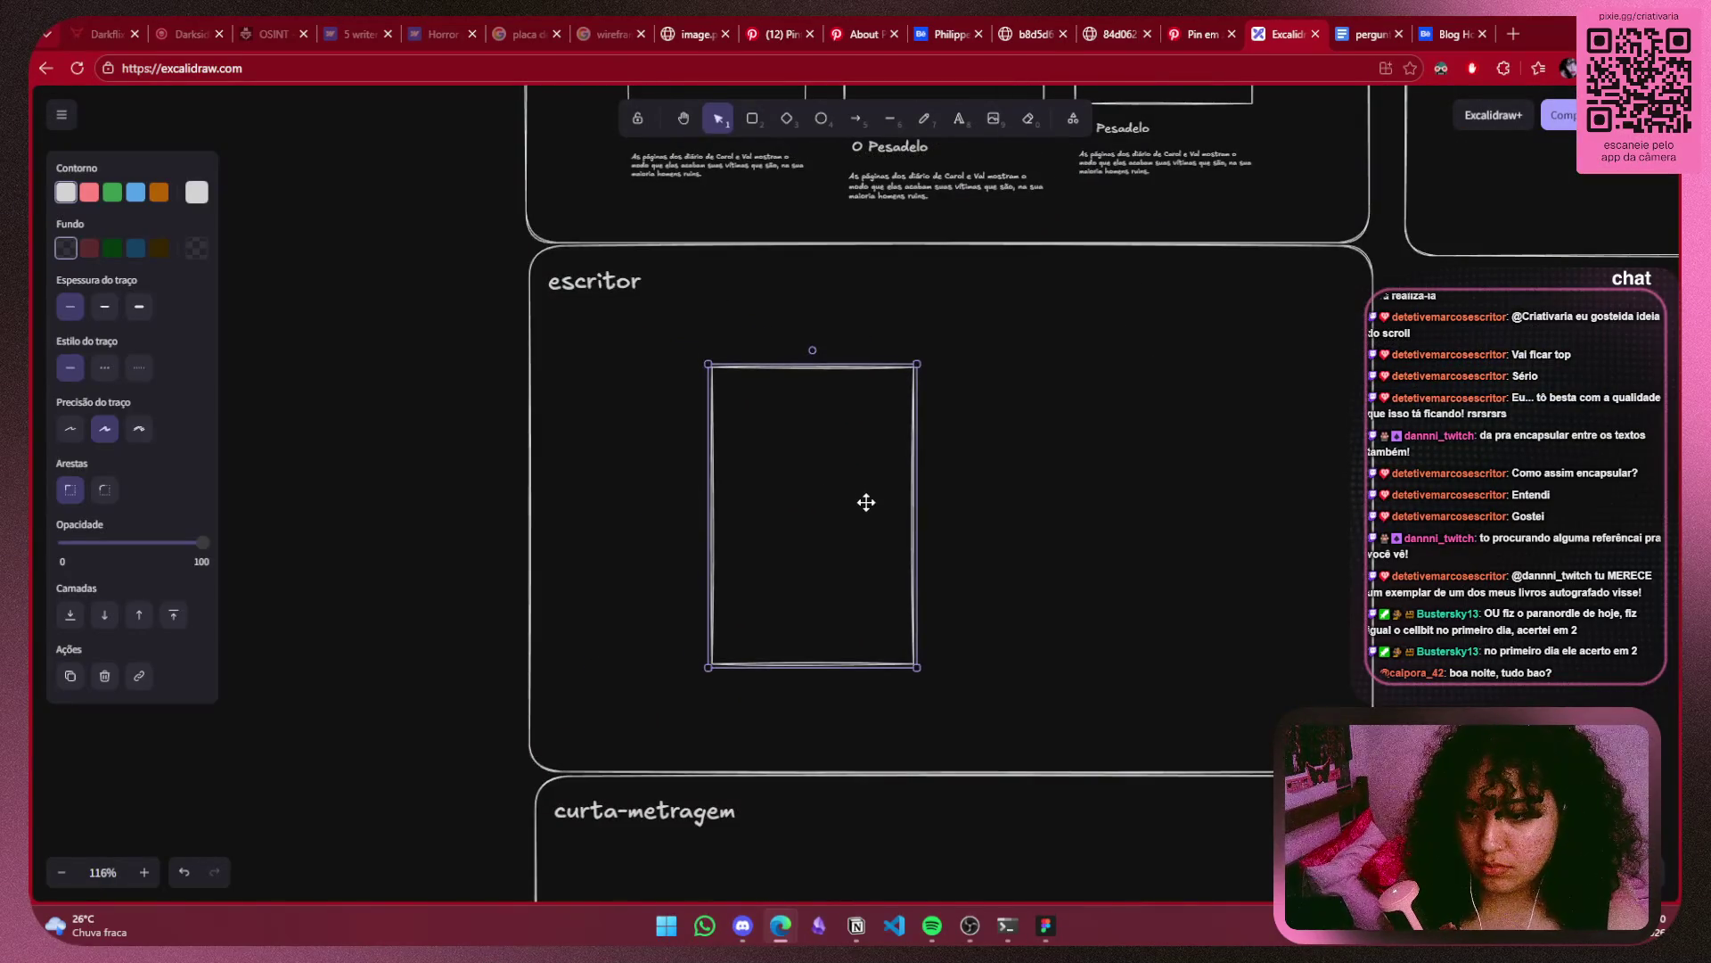
Restore the accidentally deleted 'escritor' heading with undo, keeping it above the rectangle.
{"action": "left_click", "coordinate": [604, 276]}
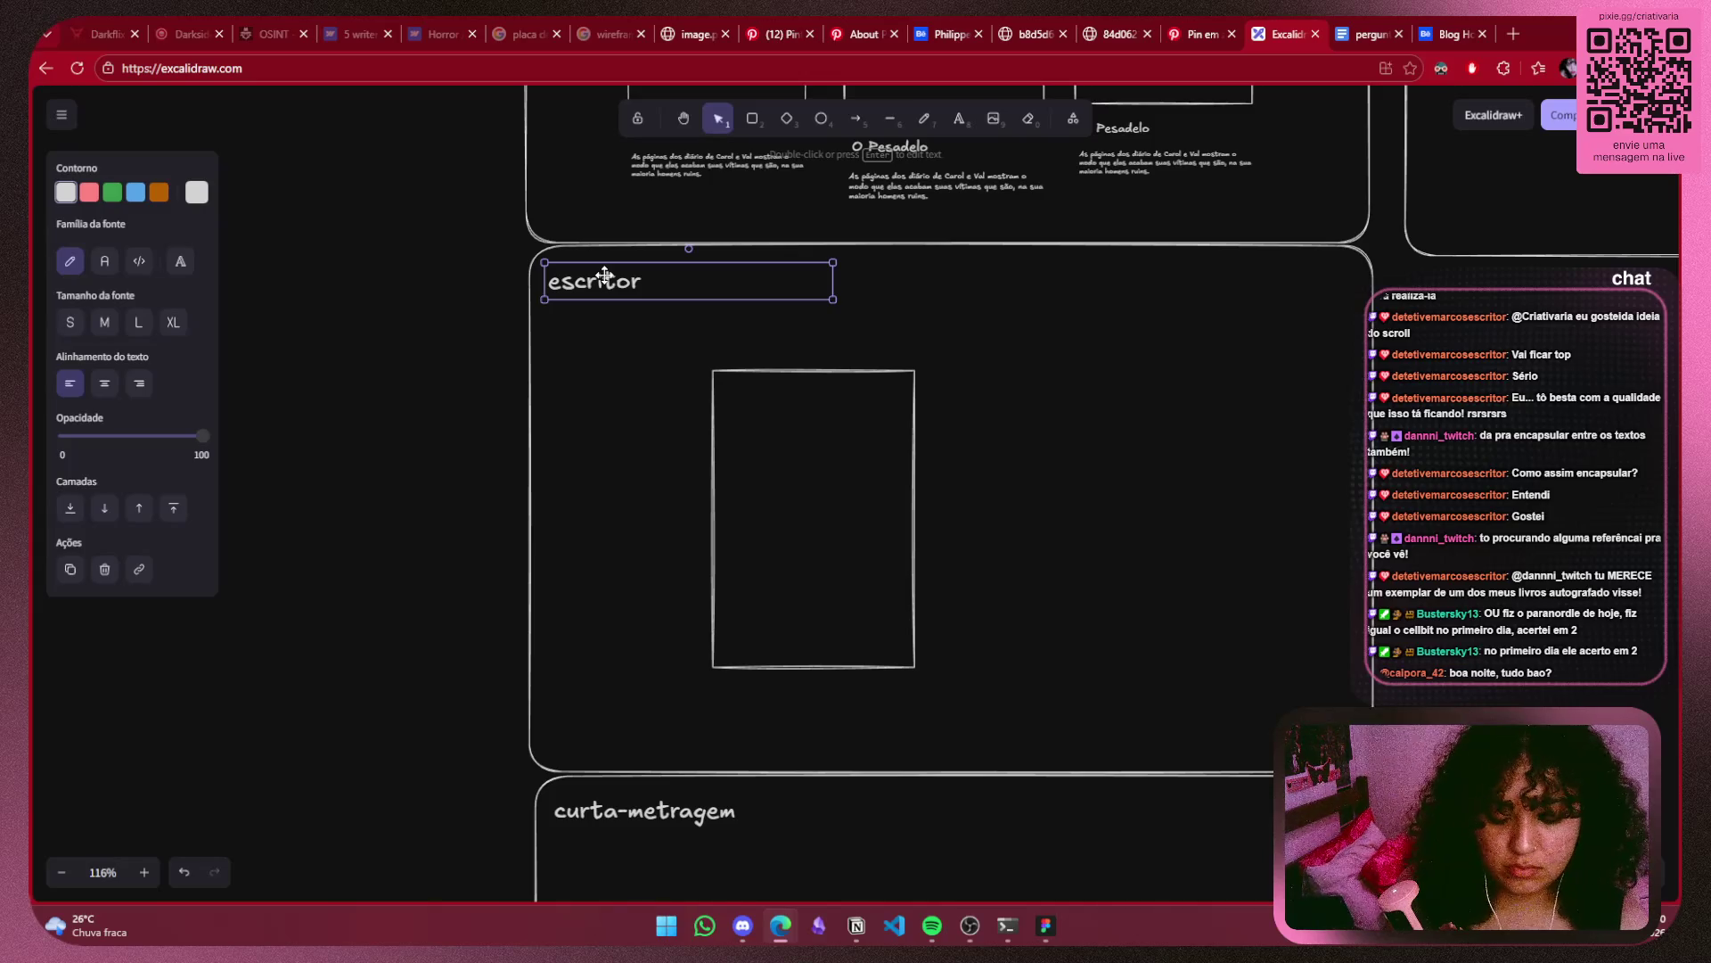
{"action": "key", "text": "Delete"}
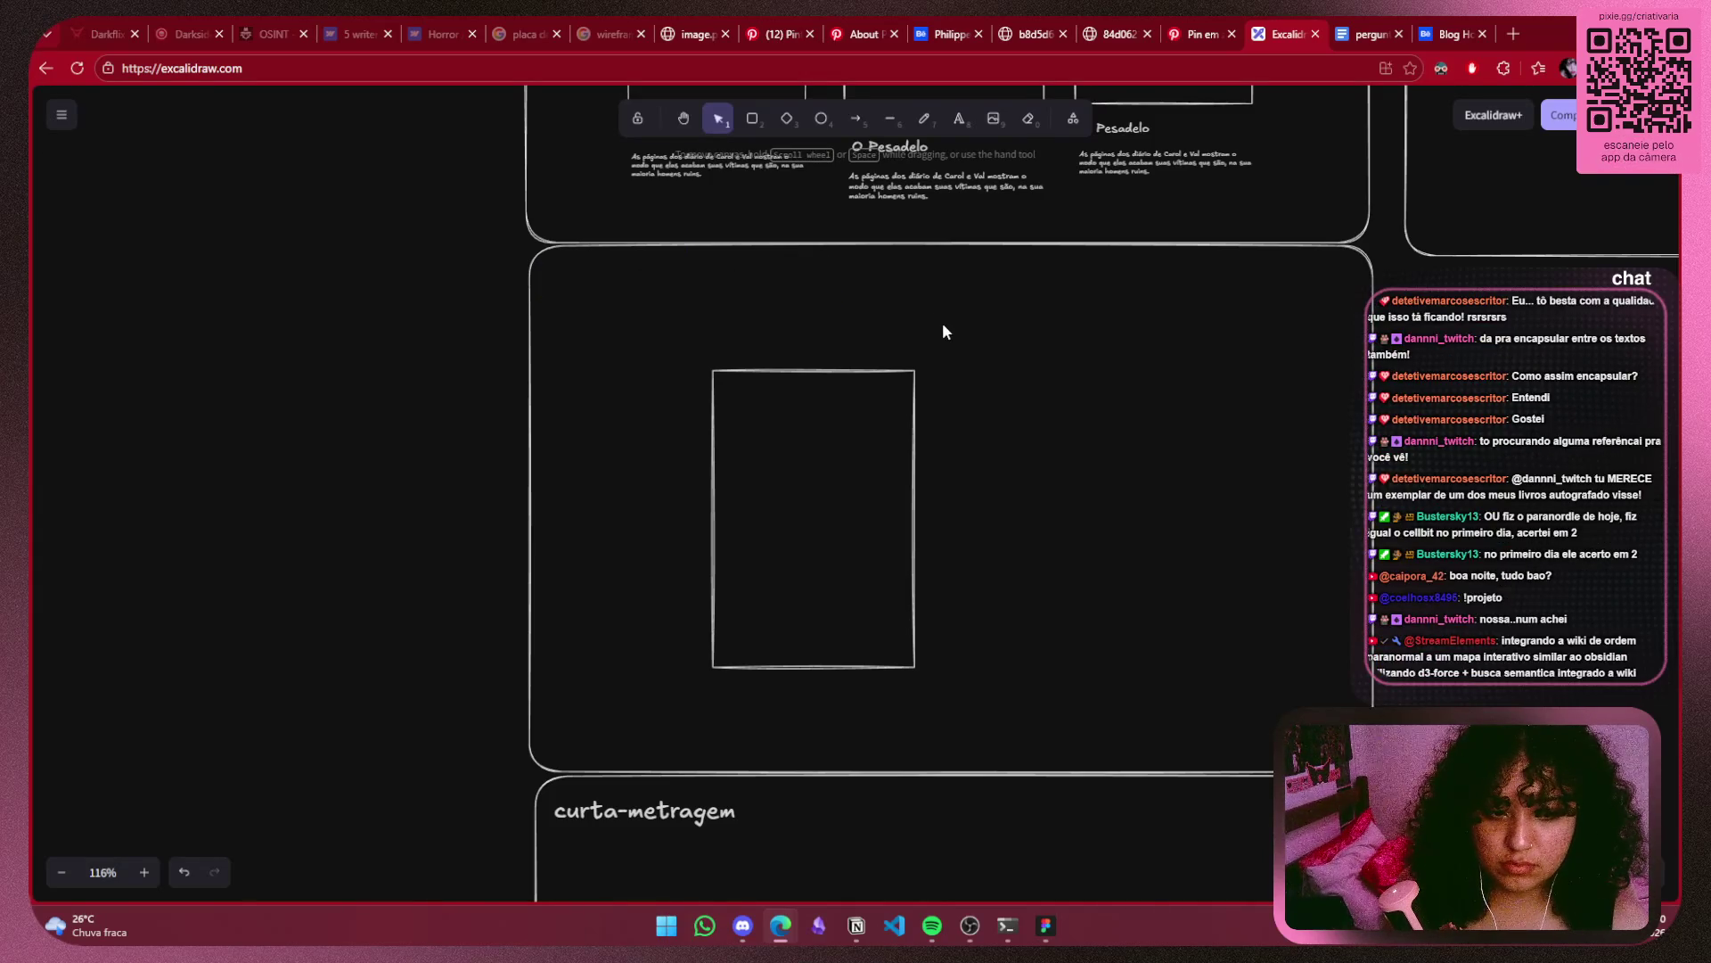
{"action": "key", "text": "ctrl+z"}
{"action": "key", "text": "ctrl+z"}
{"action": "left_click", "coordinate": [989, 310]}
{"action": "left_click", "coordinate": [603, 283]}
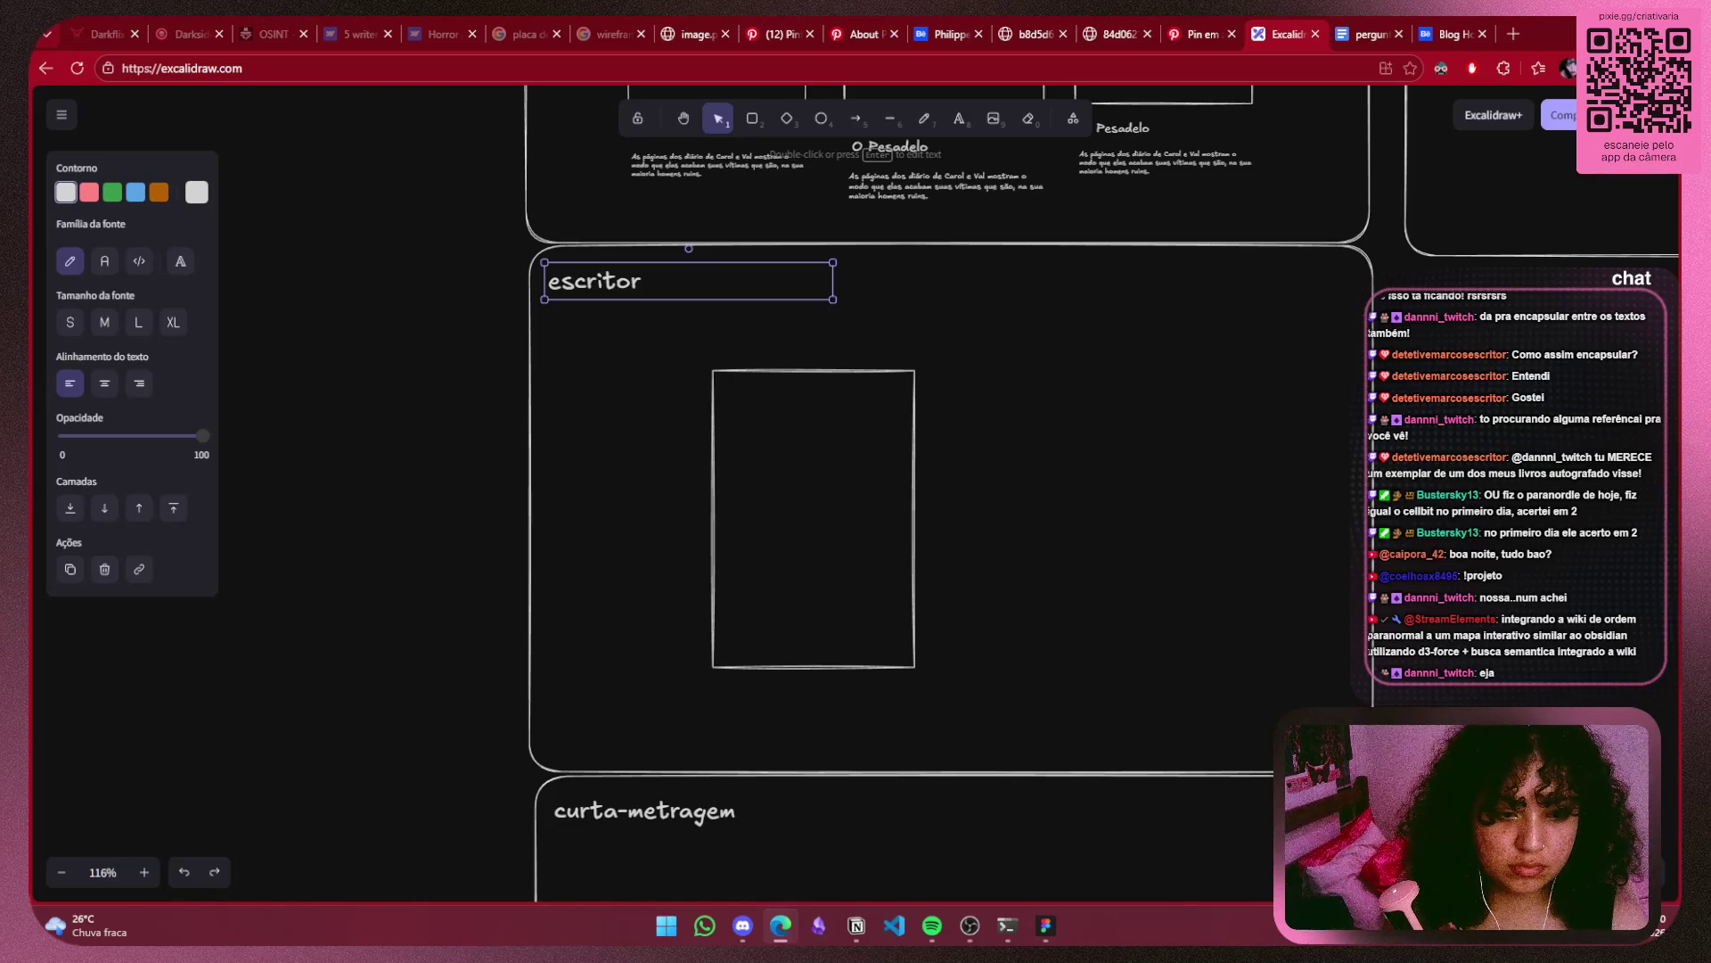
{"action": "left_click", "coordinate": [888, 443]}
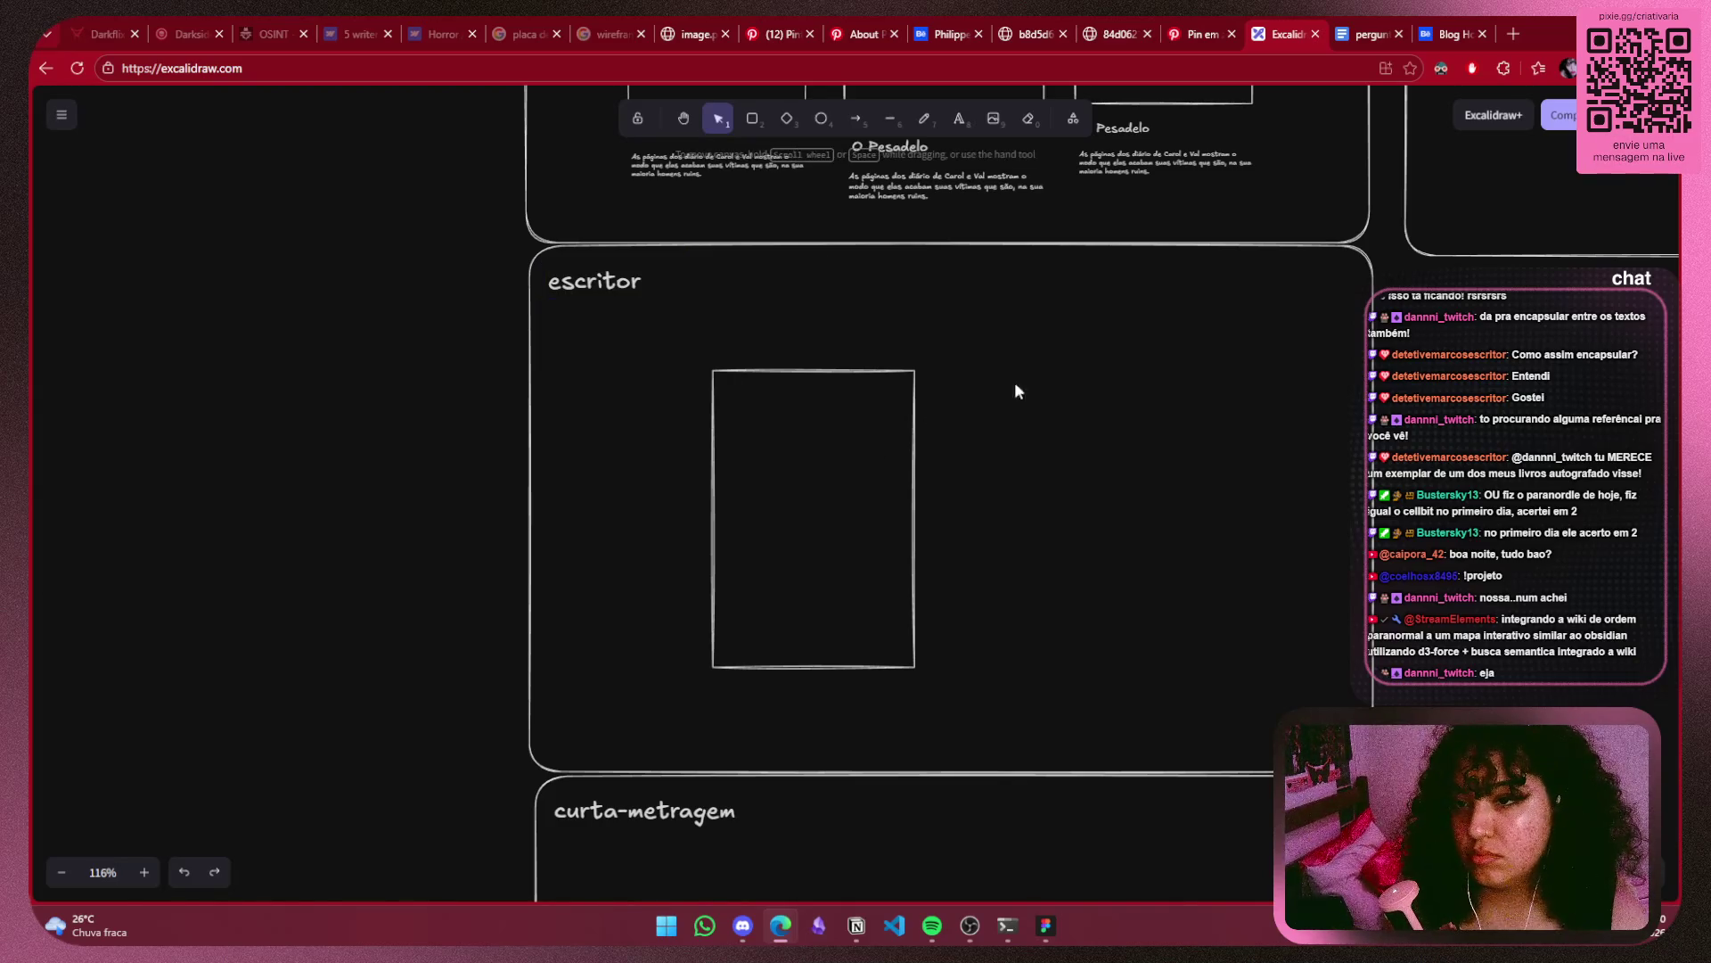
{"action": "scroll", "coordinate": [1057, 361], "scroll_direction": "down", "scroll_amount": 5}
{"action": "scroll", "coordinate": [1057, 361], "scroll_direction": "up", "scroll_amount": 3}
{"action": "scroll", "coordinate": [1110, 477], "scroll_direction": "up", "scroll_amount": 1}
{"action": "scroll", "coordinate": [1110, 477], "scroll_direction": "up", "scroll_amount": 2}
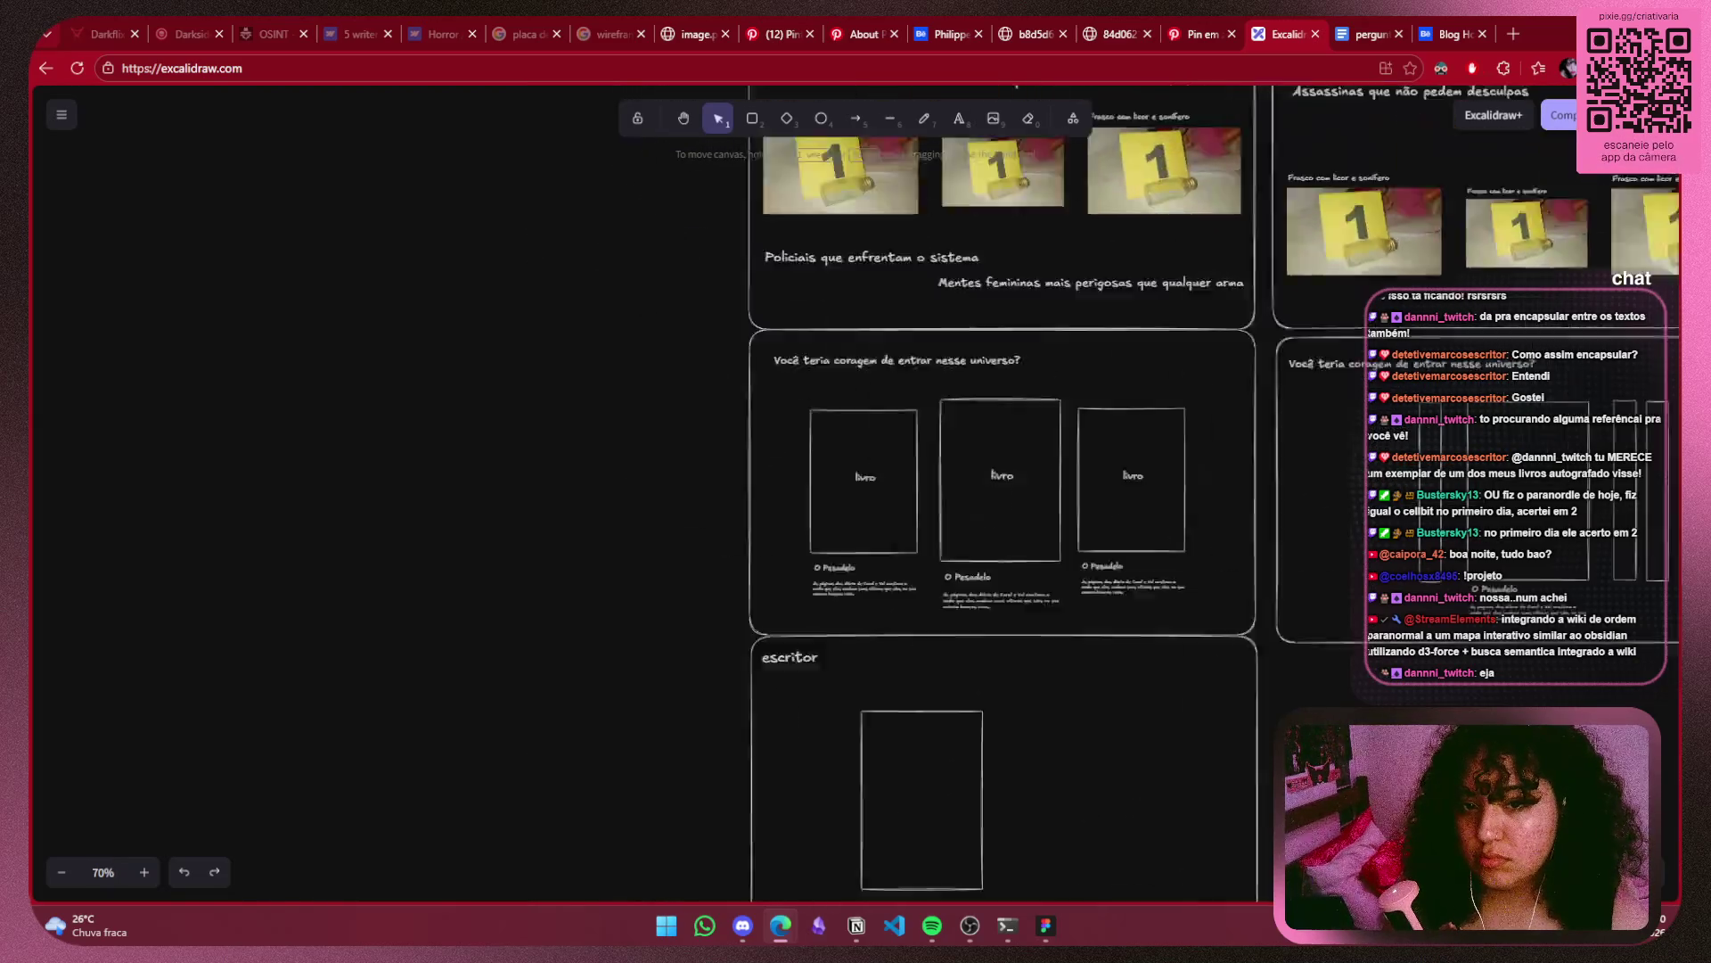
{"action": "scroll", "coordinate": [1045, 372], "scroll_direction": "left", "scroll_amount": 3}
{"action": "scroll", "coordinate": [1045, 373], "scroll_direction": "up", "scroll_amount": 5}
{"action": "scroll", "coordinate": [720, 203], "scroll_direction": "down", "scroll_amount": 6}
{"action": "scroll", "coordinate": [720, 204], "scroll_direction": "right", "scroll_amount": 4}
{"action": "scroll", "coordinate": [720, 203], "scroll_direction": "right", "scroll_amount": 2}
{"action": "scroll", "coordinate": [720, 203], "scroll_direction": "down", "scroll_amount": 2}
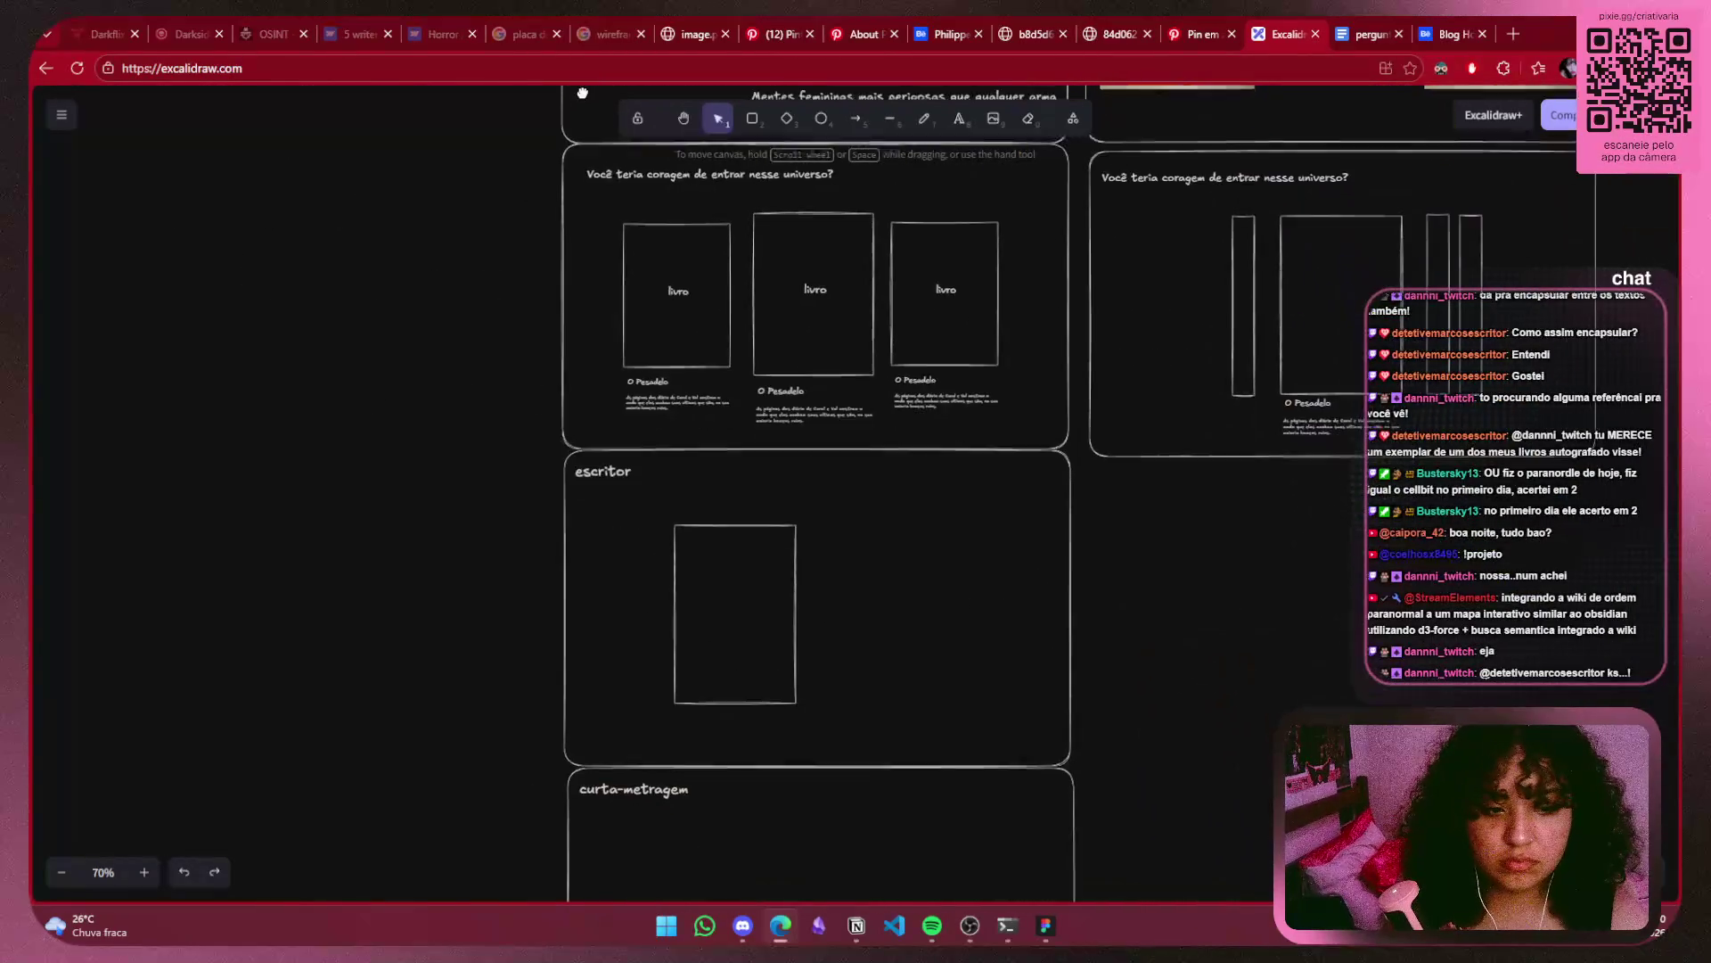
Paste the long author-biography paragraph into the escritor frame over its book rectangle.
{"action": "scroll", "coordinate": [720, 203], "scroll_direction": "down", "scroll_amount": 1}
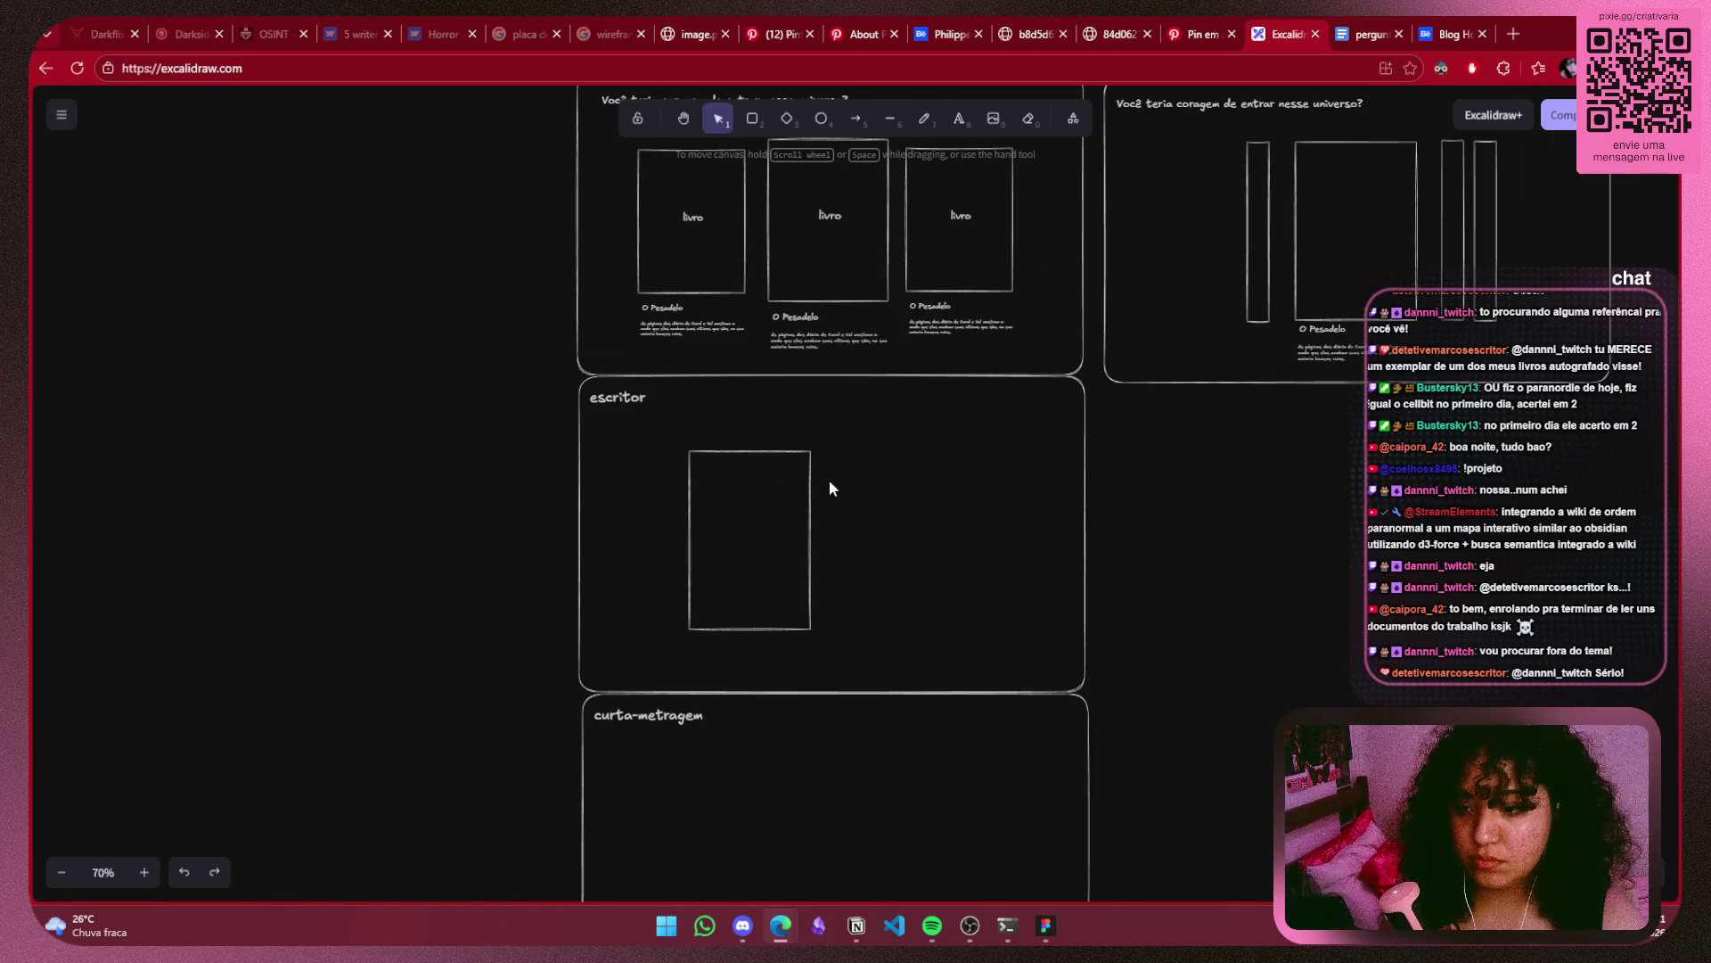
{"action": "scroll", "coordinate": [826, 485], "scroll_direction": "up", "scroll_amount": 3}
{"action": "key", "text": "ctrl+v"}
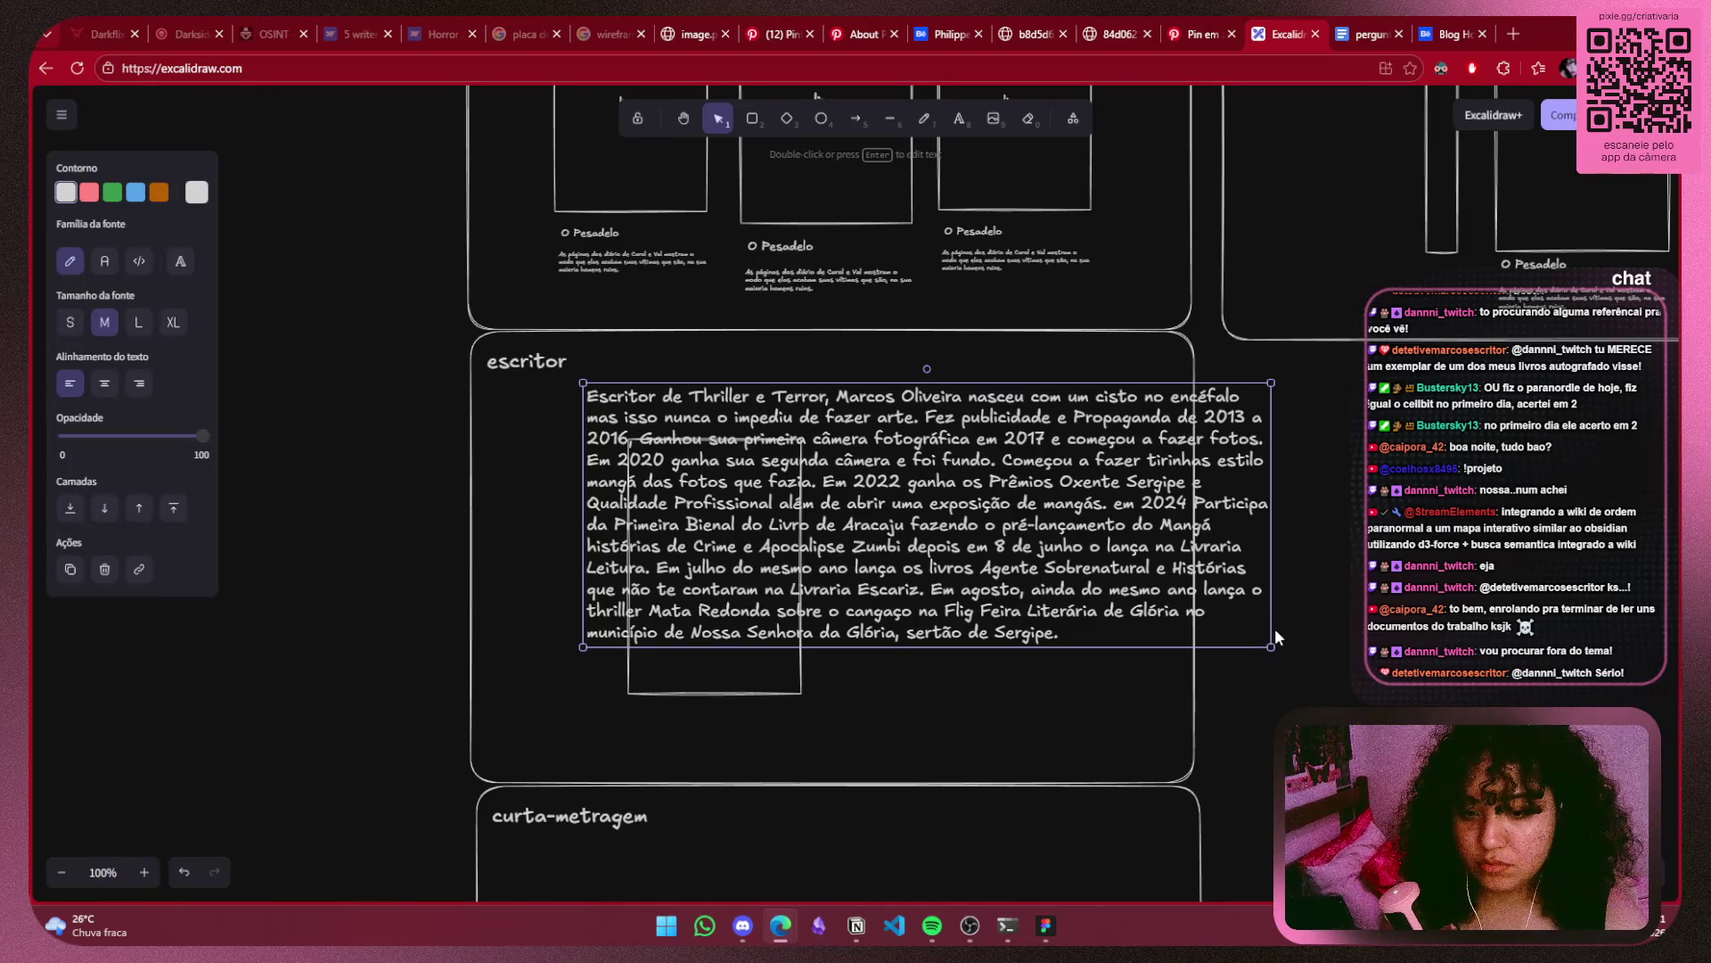
Shrink the biography text into a narrow small-text column and place it right of the empty rectangle.
{"action": "left_click_drag", "start_coordinate": [1273, 628], "coordinate": [1108, 628]}
{"action": "left_click_drag", "start_coordinate": [1108, 797], "coordinate": [1096, 572]}
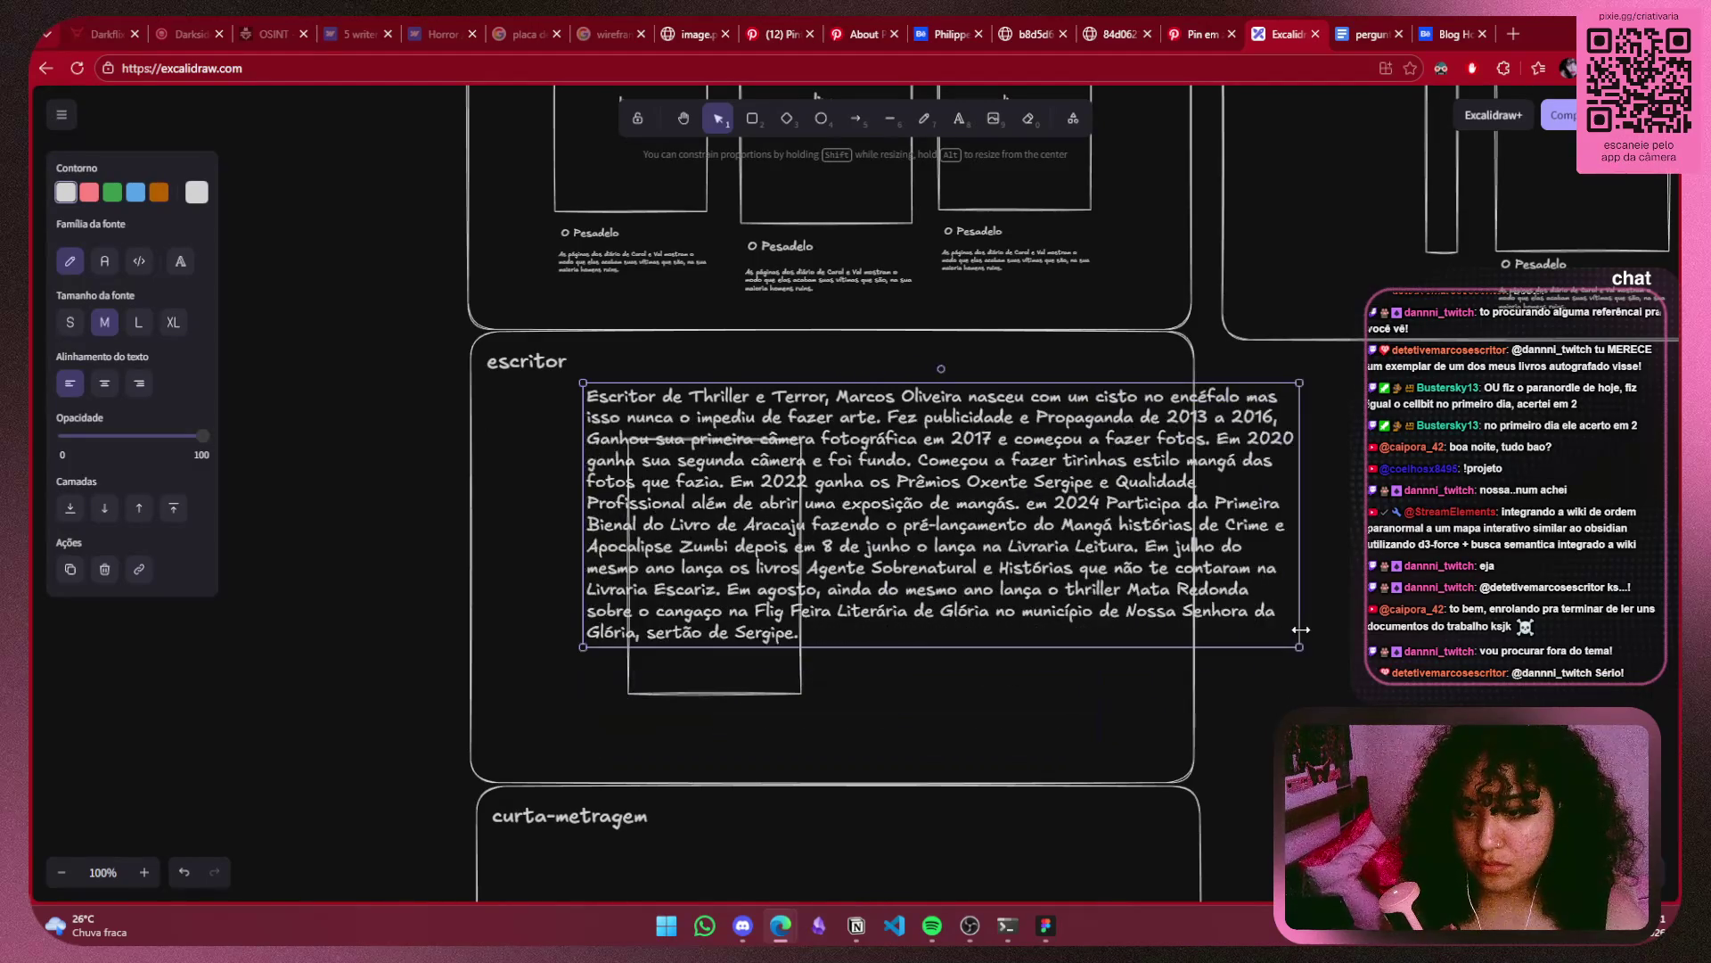
{"action": "left_click_drag", "start_coordinate": [963, 566], "coordinate": [891, 499]}
{"action": "left_click_drag", "start_coordinate": [702, 418], "coordinate": [951, 494]}
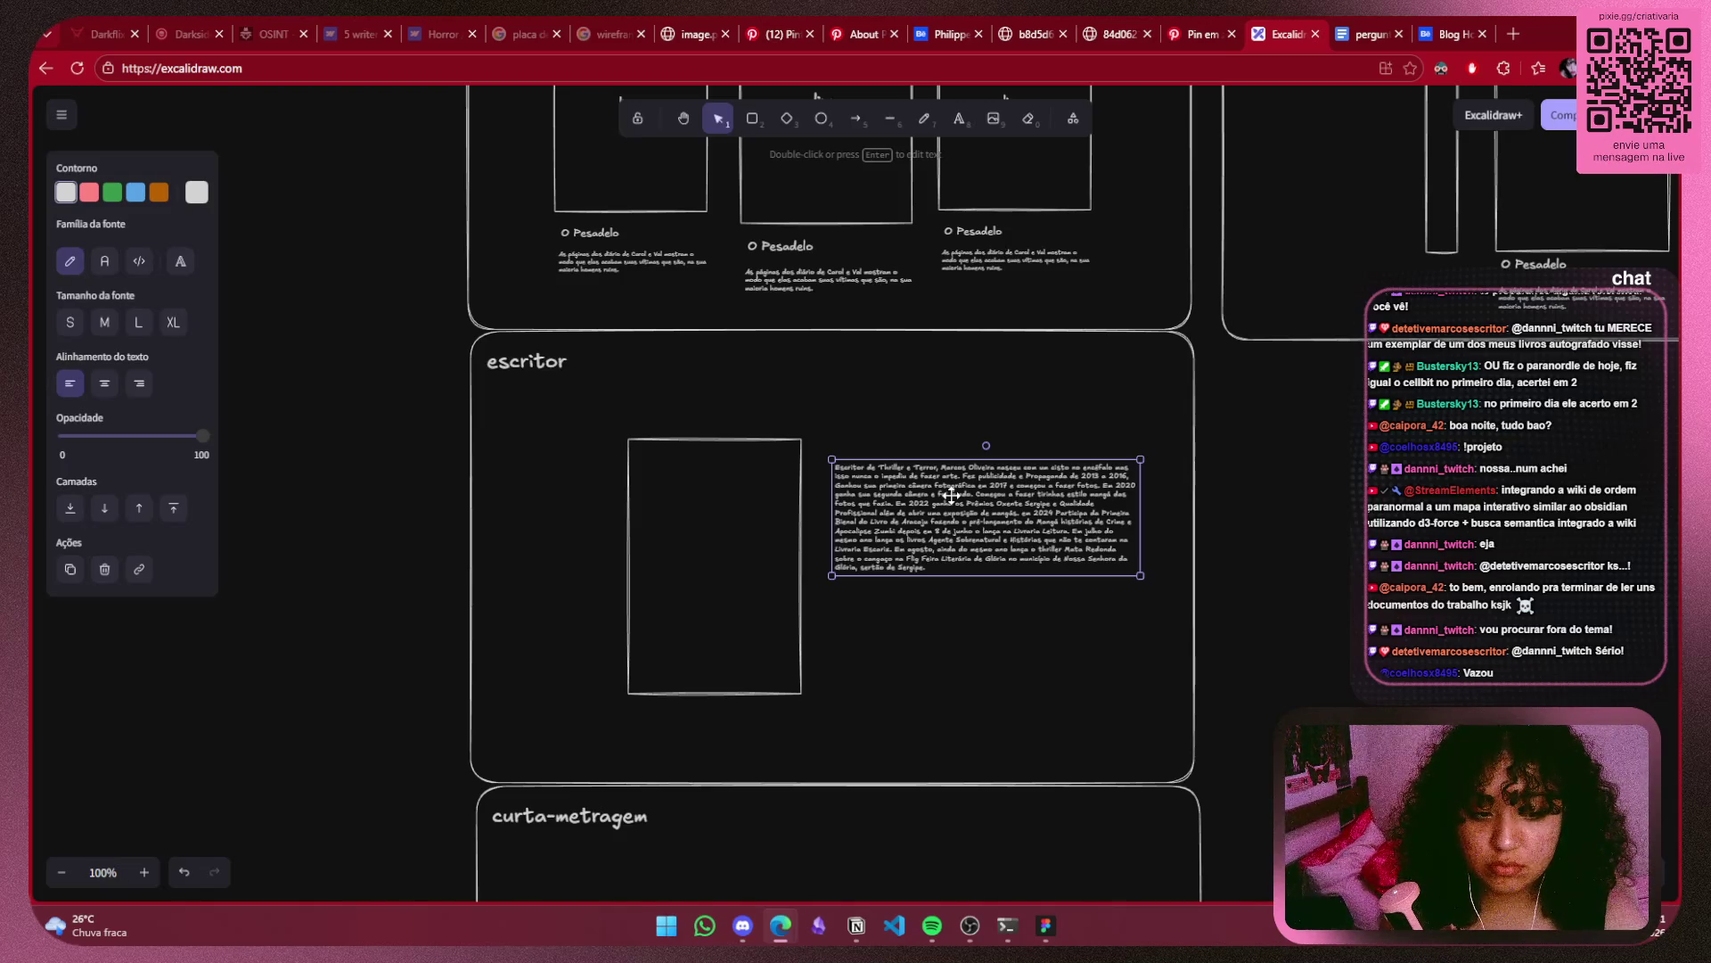
{"action": "left_click_drag", "start_coordinate": [951, 495], "coordinate": [951, 539]}
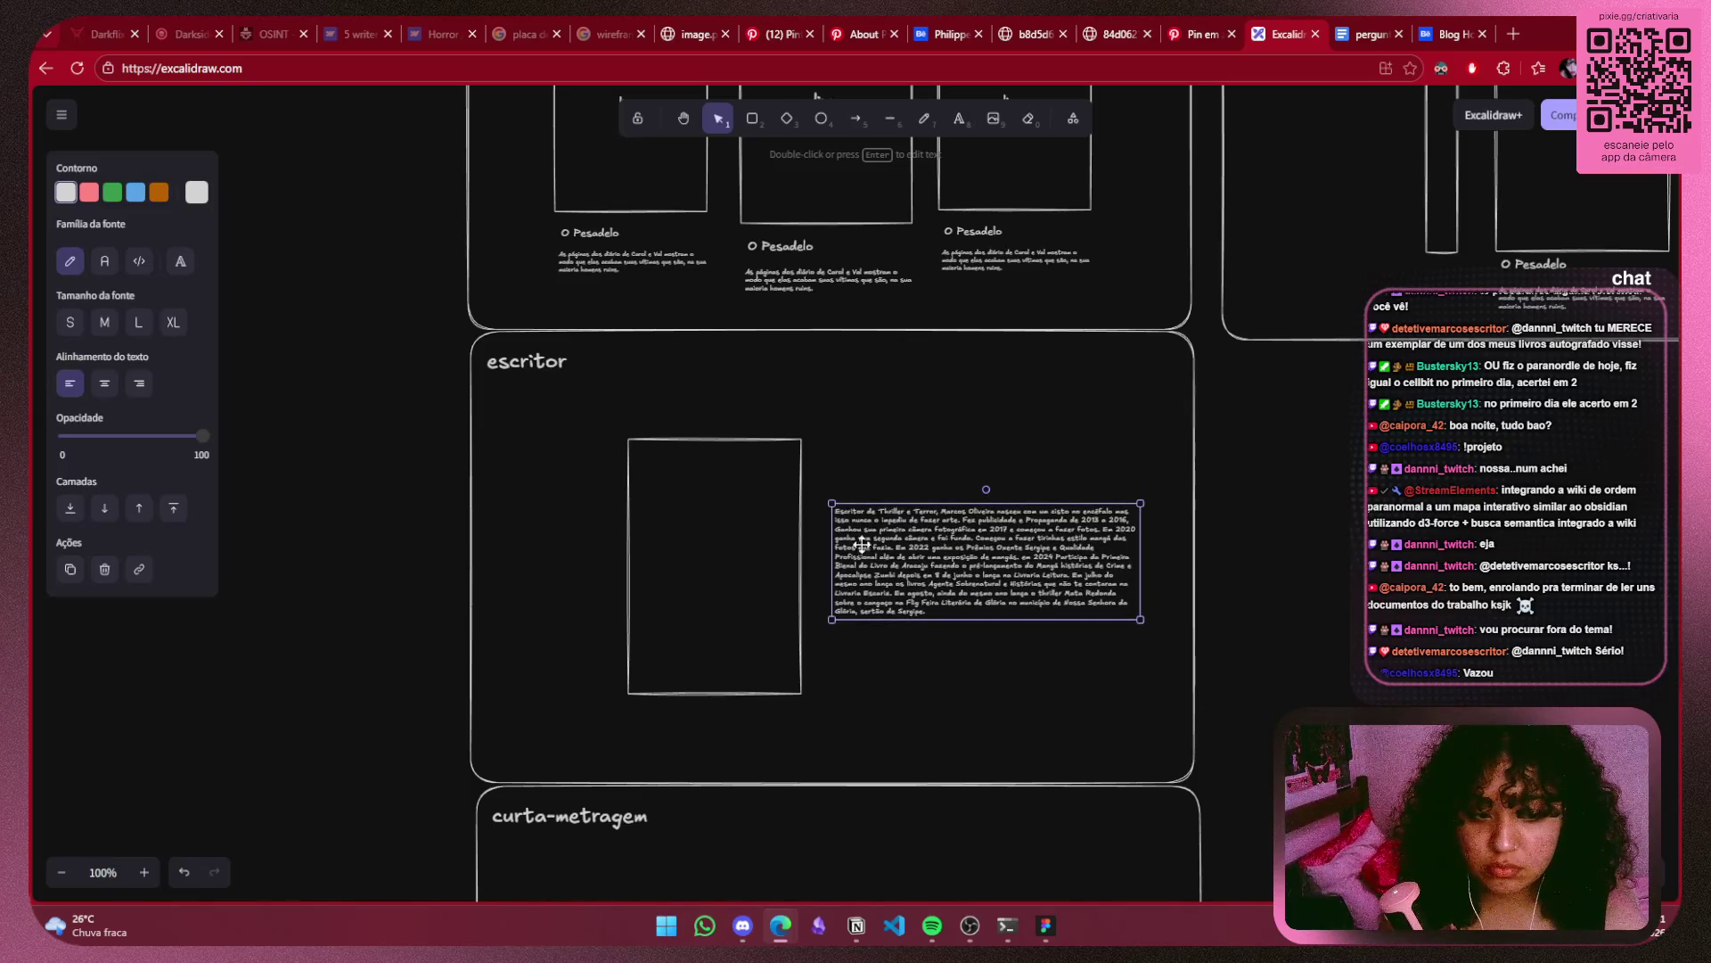
{"action": "scroll", "coordinate": [862, 543], "scroll_direction": "up", "scroll_amount": 5, "text": "ctrl"}
{"action": "scroll", "coordinate": [822, 511], "scroll_direction": "down", "scroll_amount": 3, "text": "ctrl"}
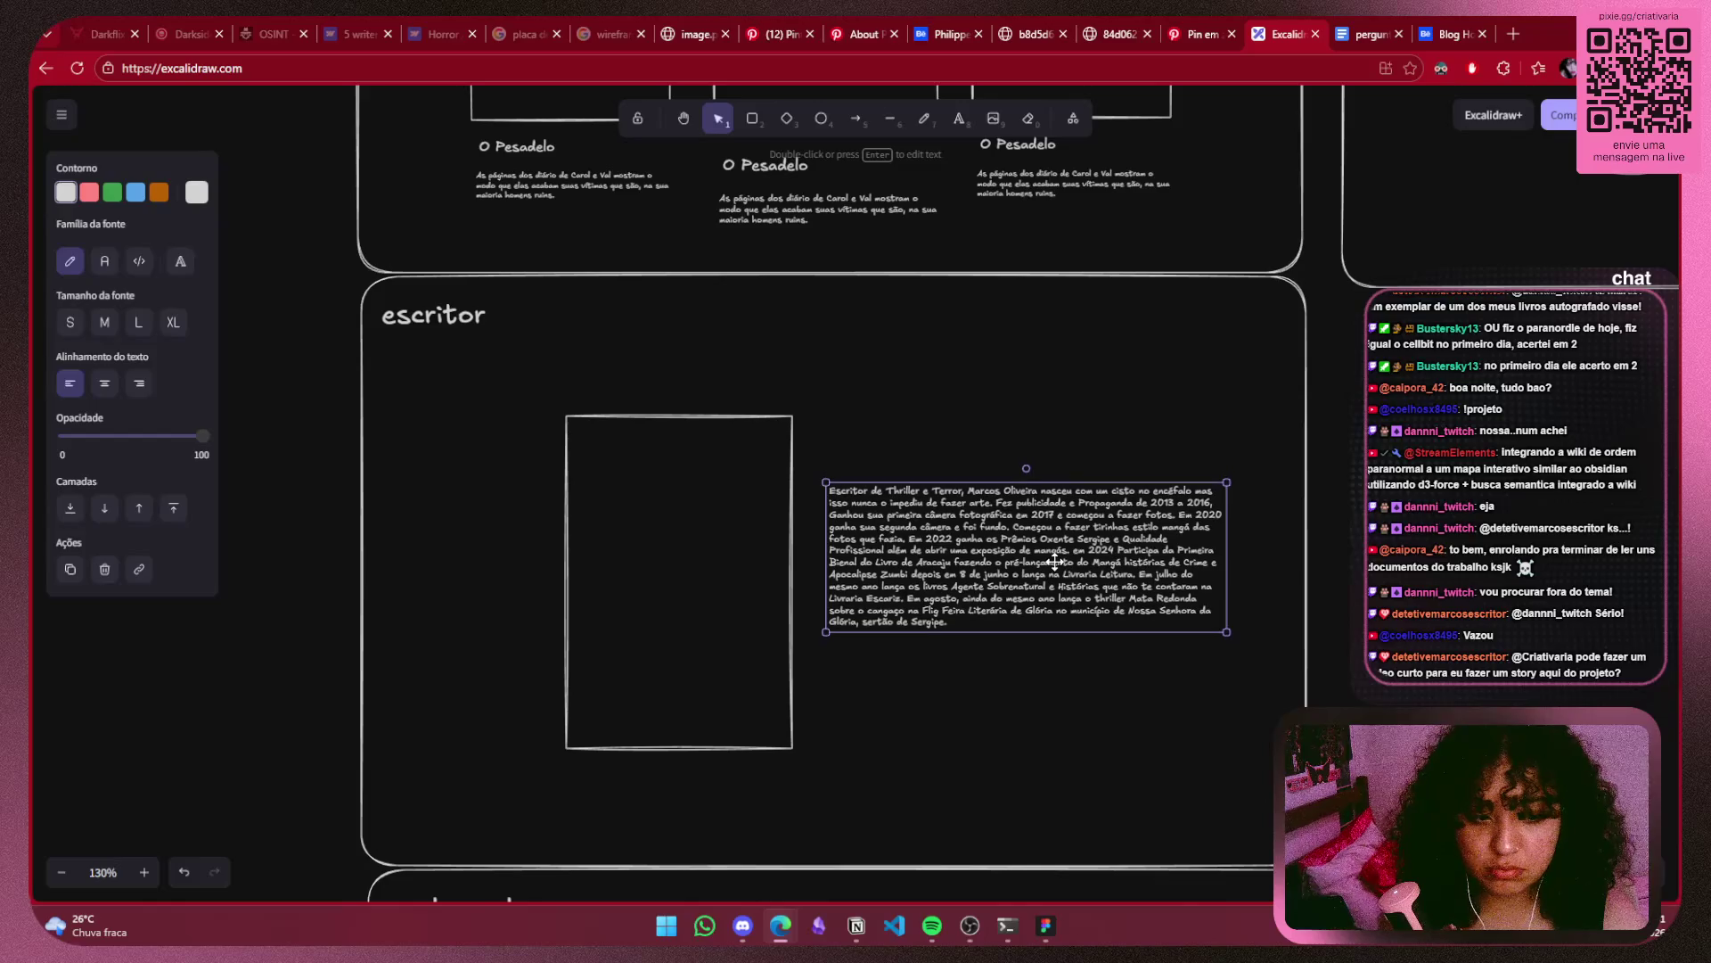
{"action": "left_click_drag", "start_coordinate": [1055, 562], "coordinate": [1054, 566]}
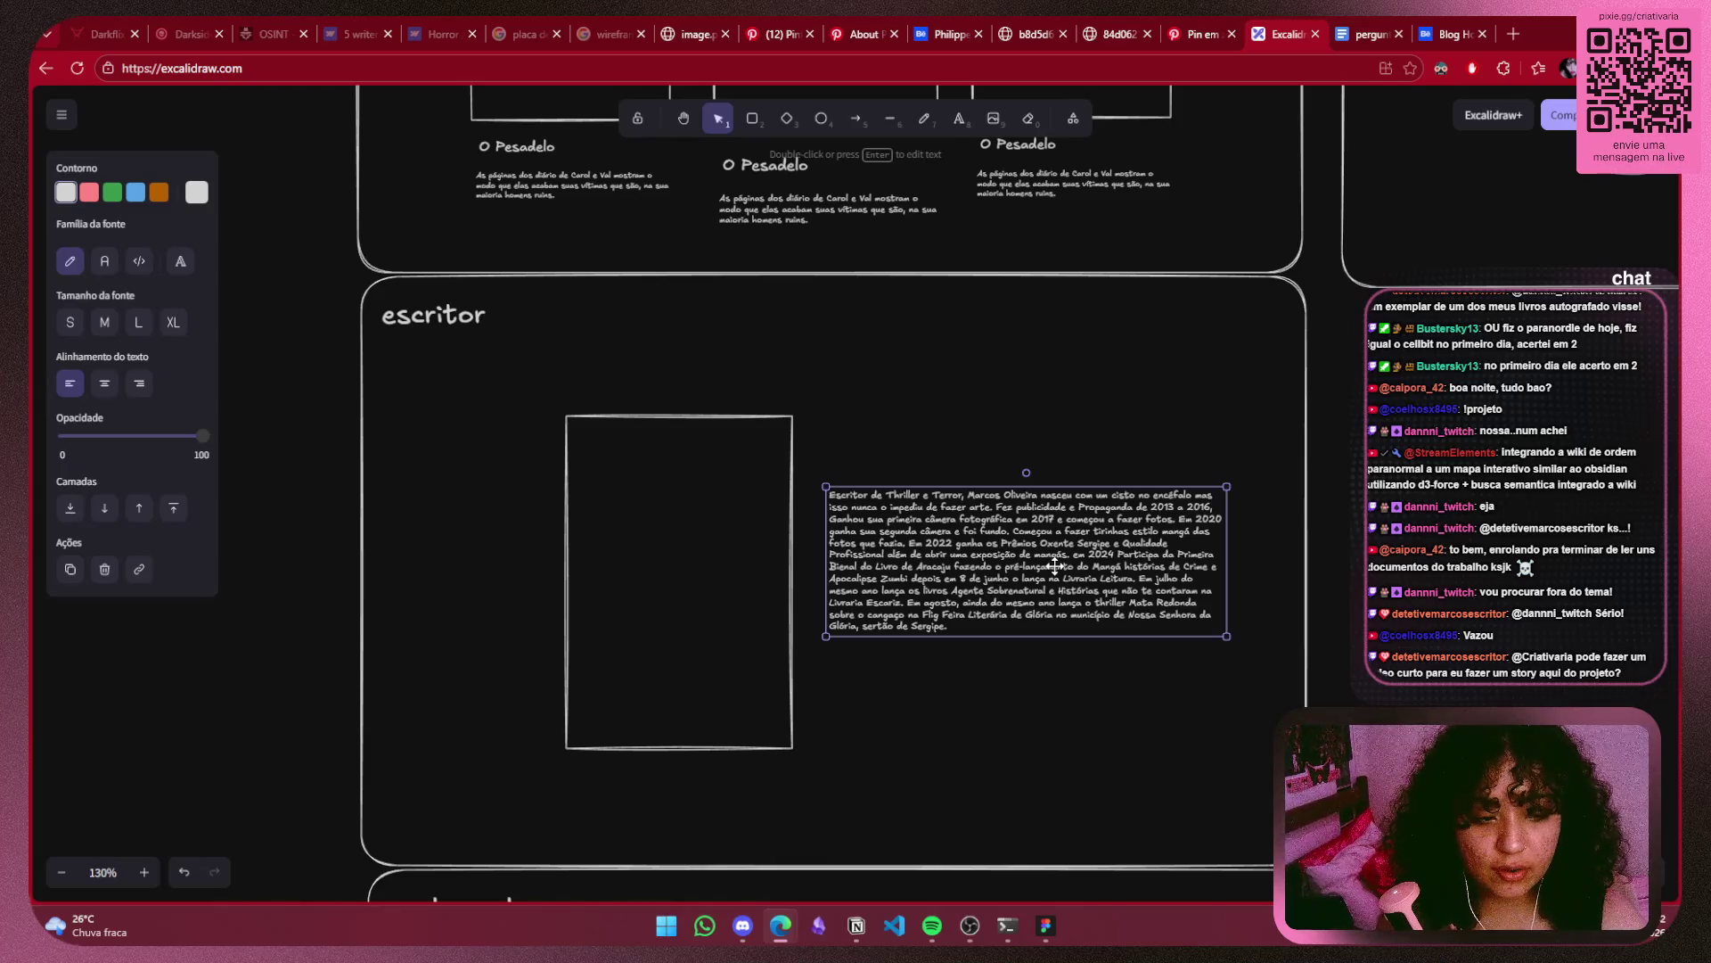
{"action": "left_click_drag", "start_coordinate": [1227, 561], "coordinate": [1083, 570]}
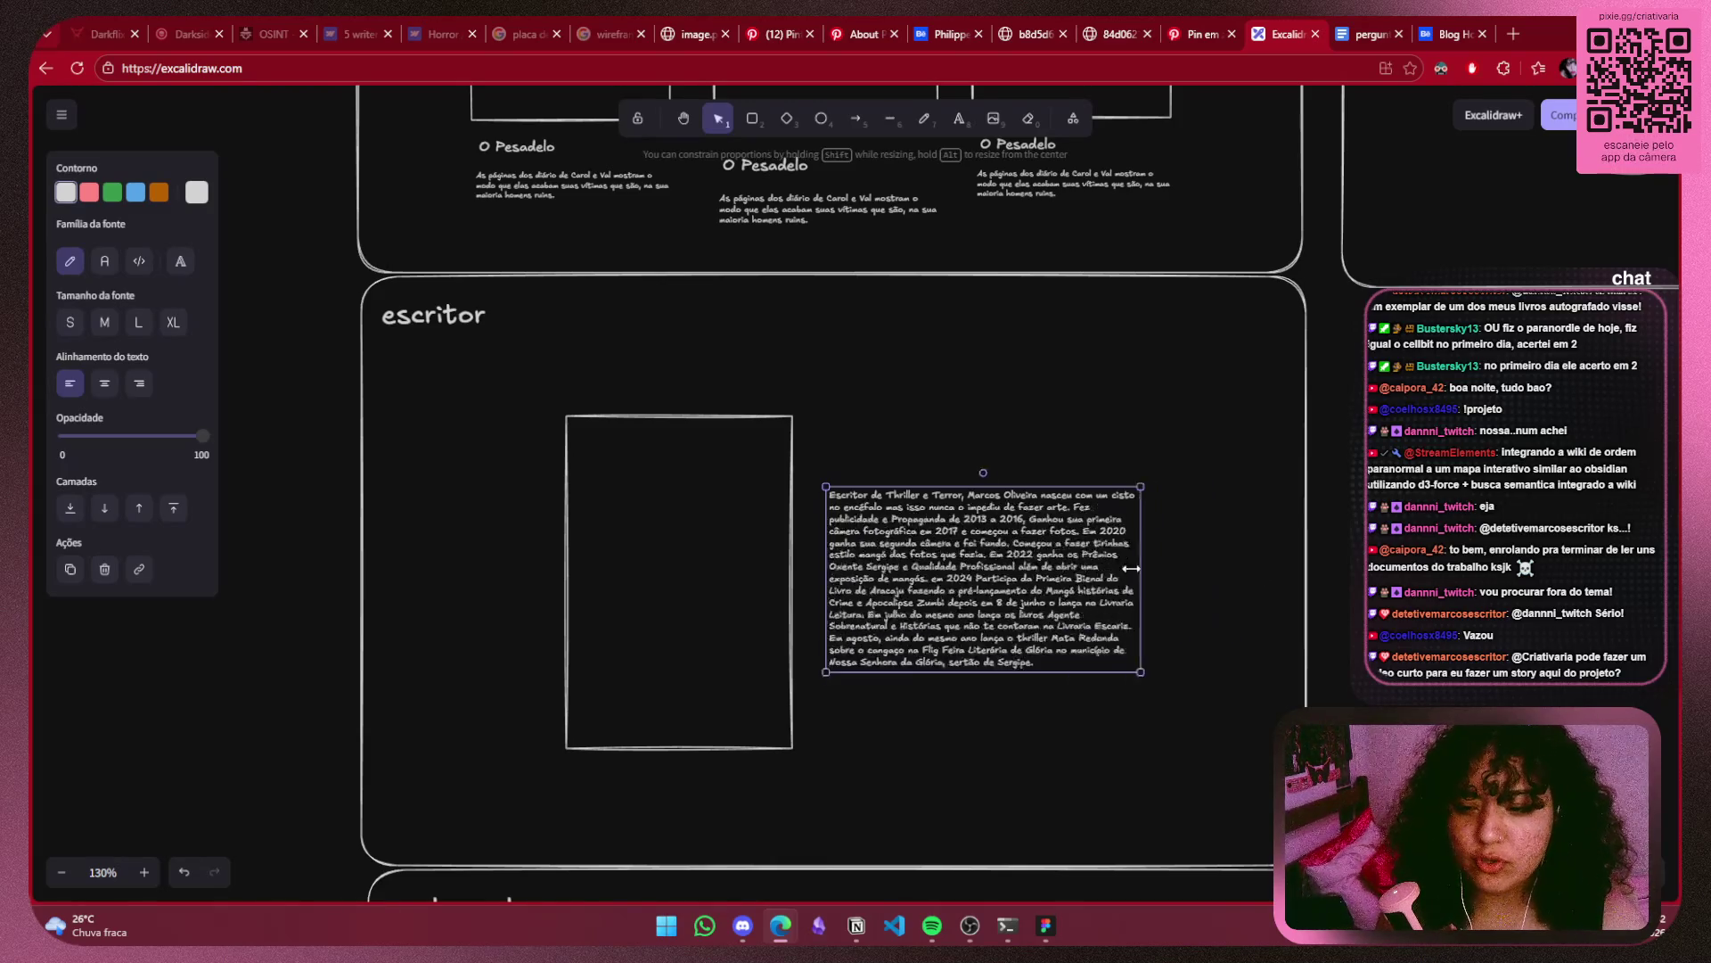
{"action": "left_click_drag", "start_coordinate": [926, 570], "coordinate": [970, 553]}
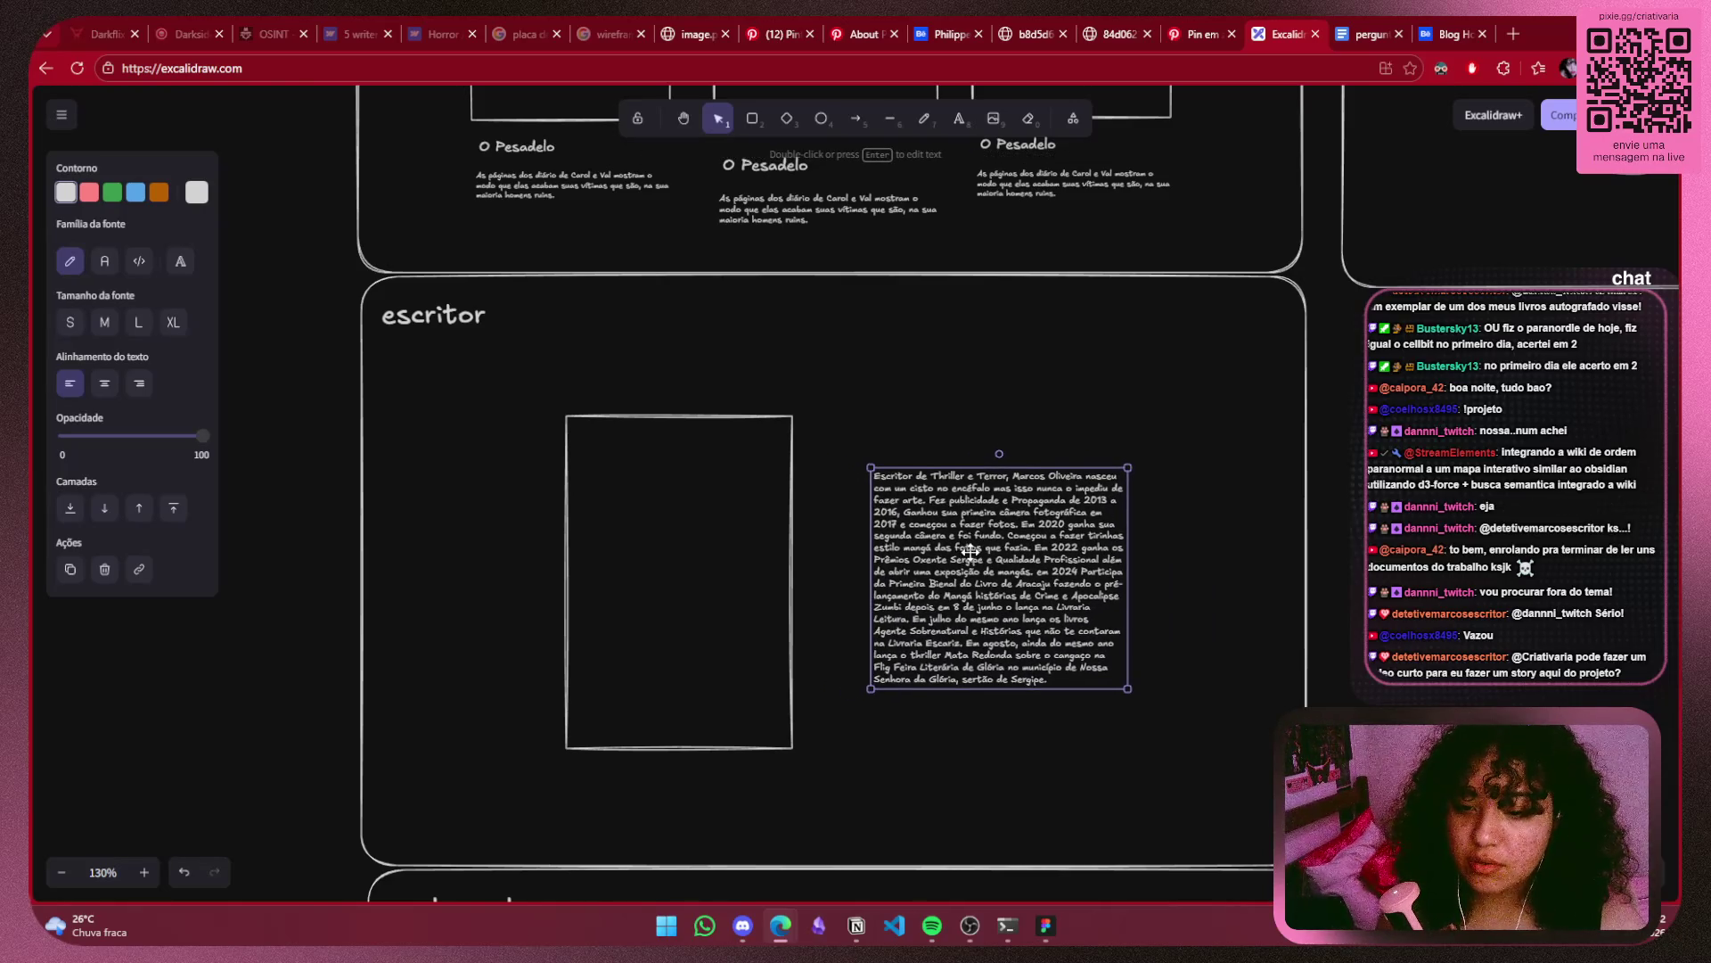
Nudge the empty placeholder rectangle slightly to the right.
{"action": "left_click", "coordinate": [792, 570]}
{"action": "left_click_drag", "start_coordinate": [748, 570], "coordinate": [776, 570]}
{"action": "left_click", "coordinate": [1164, 593]}
{"action": "scroll", "coordinate": [1164, 594], "scroll_direction": "down", "scroll_amount": 5, "text": "ctrl"}
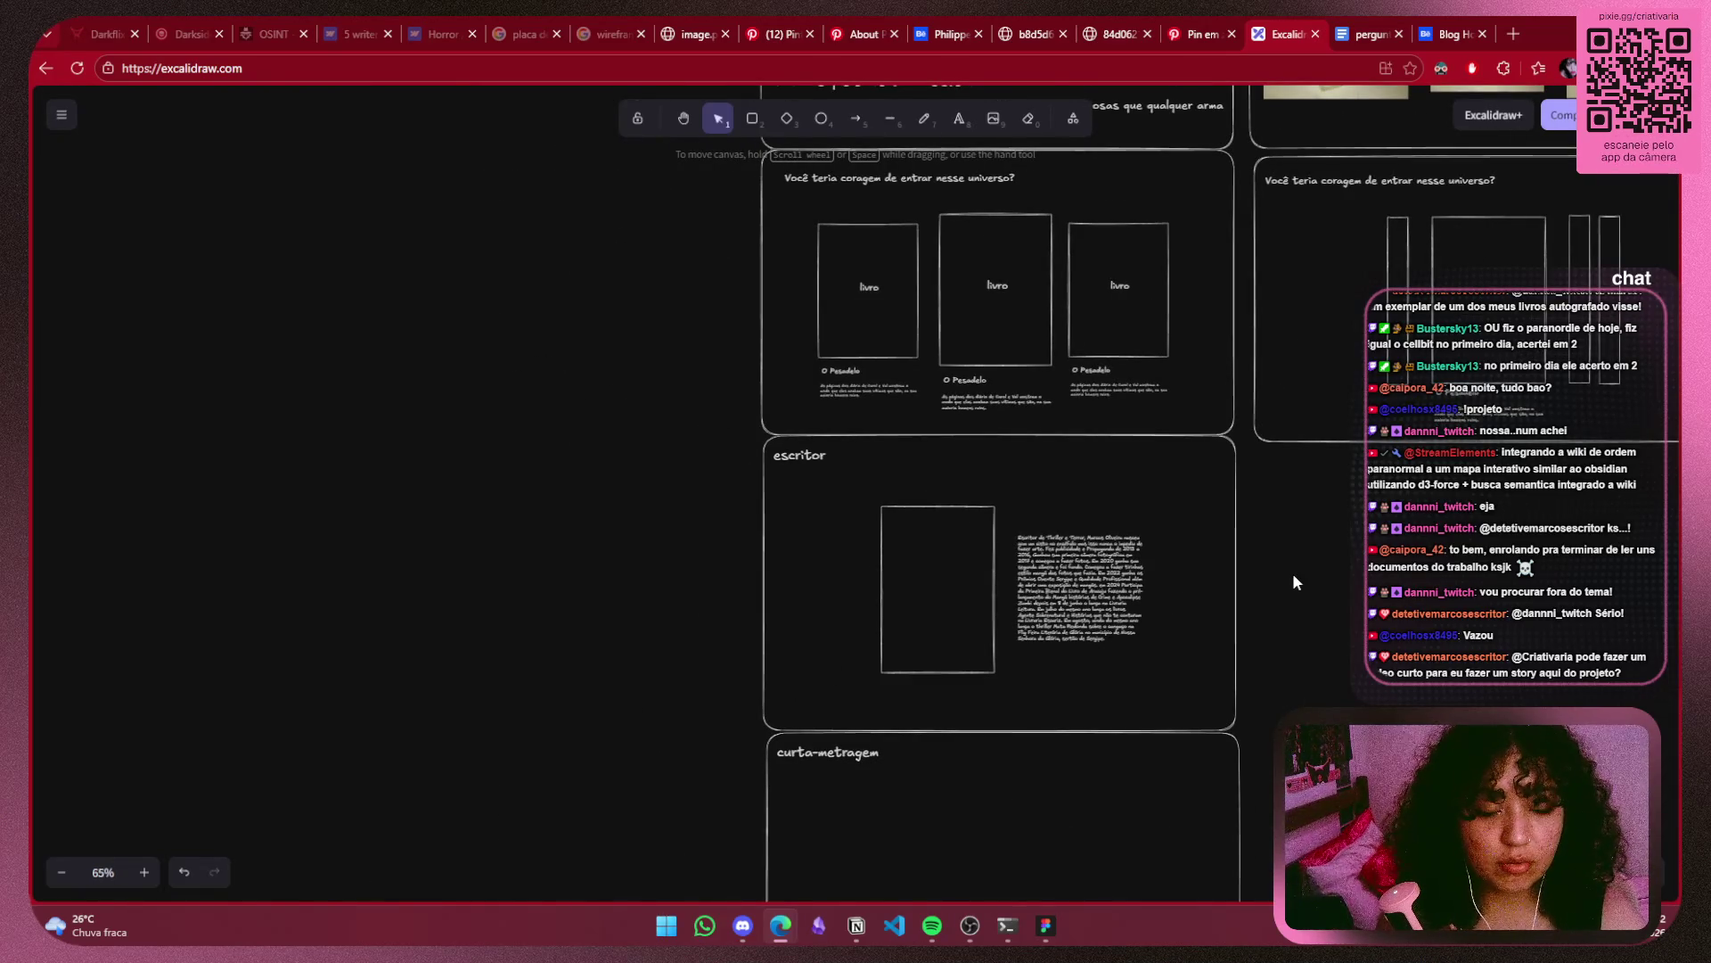
{"action": "scroll", "coordinate": [1294, 581], "scroll_direction": "up", "scroll_amount": 2}
{"action": "left_click_drag", "start_coordinate": [1294, 581], "coordinate": [898, 546]}
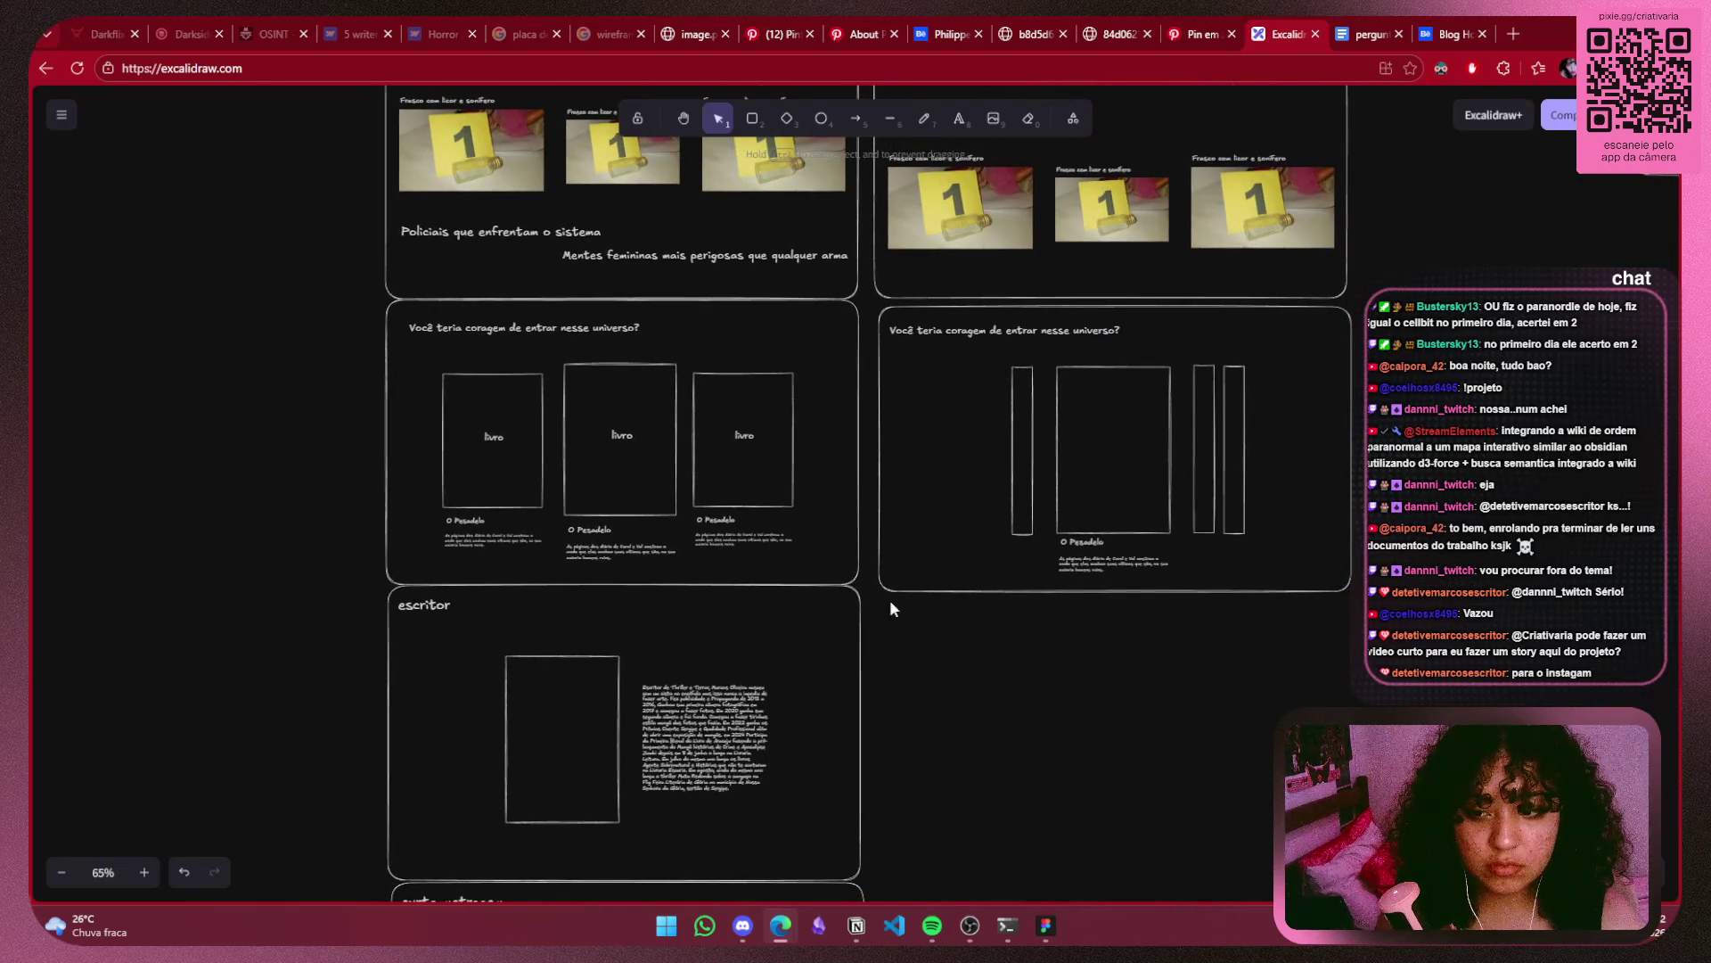
{"action": "left_click", "coordinate": [890, 595]}
{"action": "left_click_drag", "start_coordinate": [1236, 400], "coordinate": [1236, 391]}
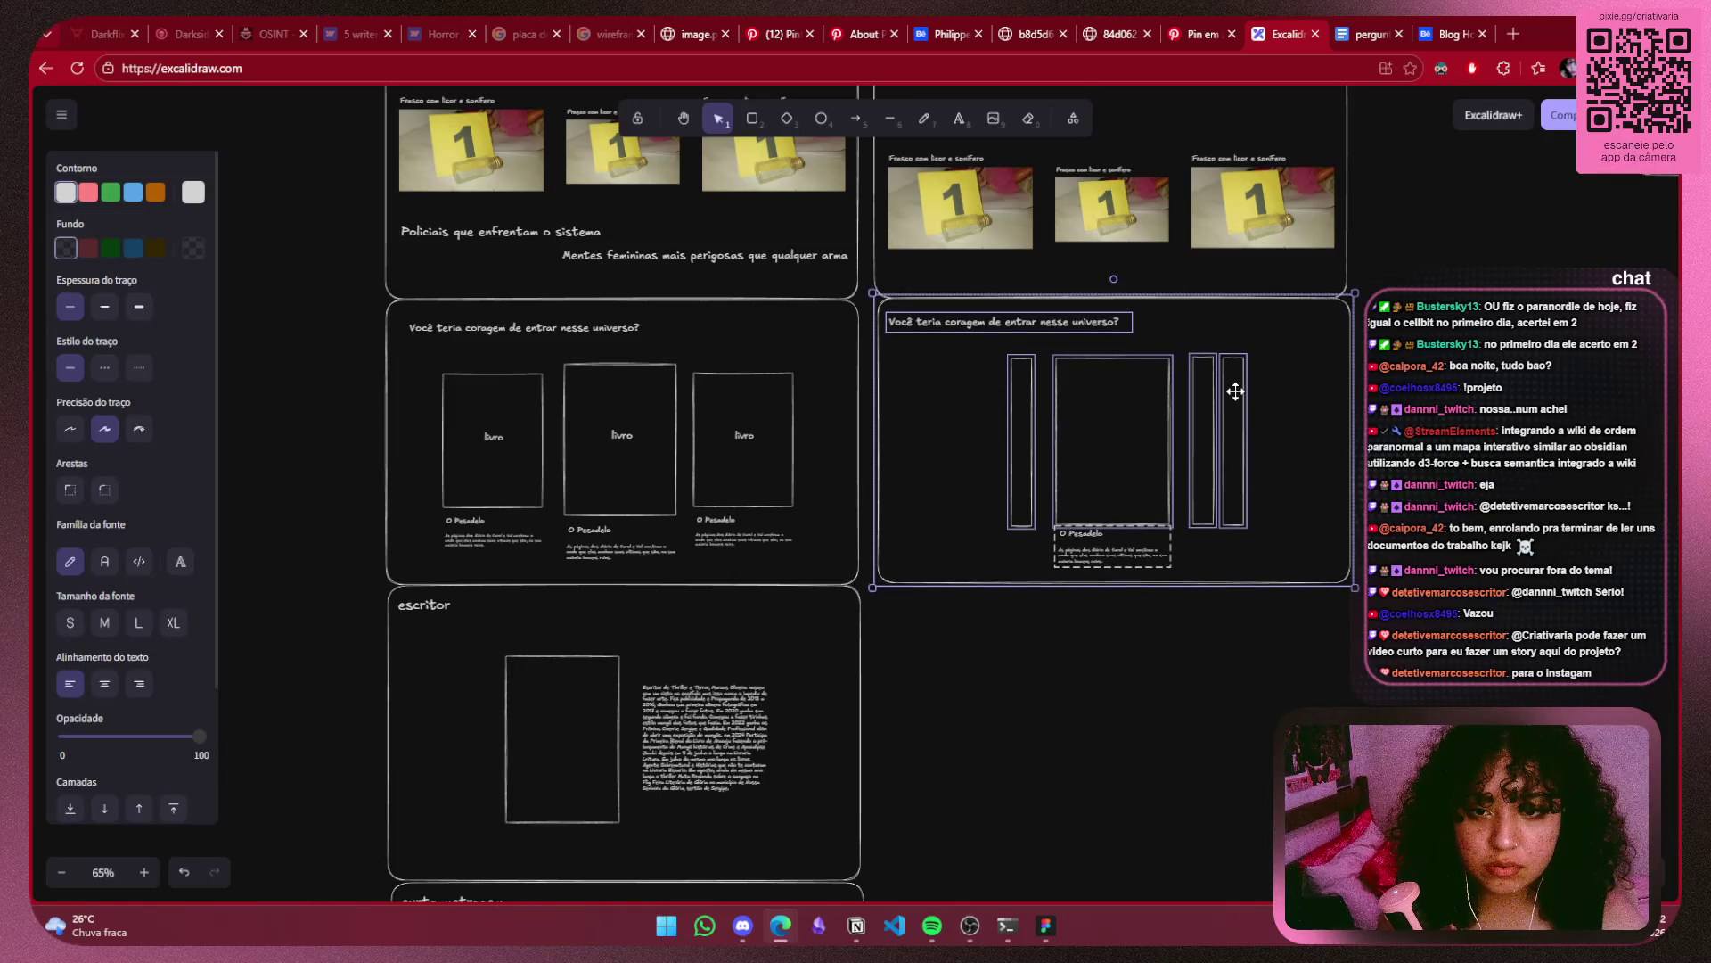
{"action": "left_click", "coordinate": [1469, 434]}
{"action": "mouse_move", "coordinate": [1084, 642]}
{"action": "left_mouse_down"}
{"action": "mouse_move", "coordinate": [1325, 386]}
{"action": "mouse_move", "coordinate": [1348, 262]}
{"action": "mouse_move", "coordinate": [1373, 689]}
{"action": "left_mouse_up"}
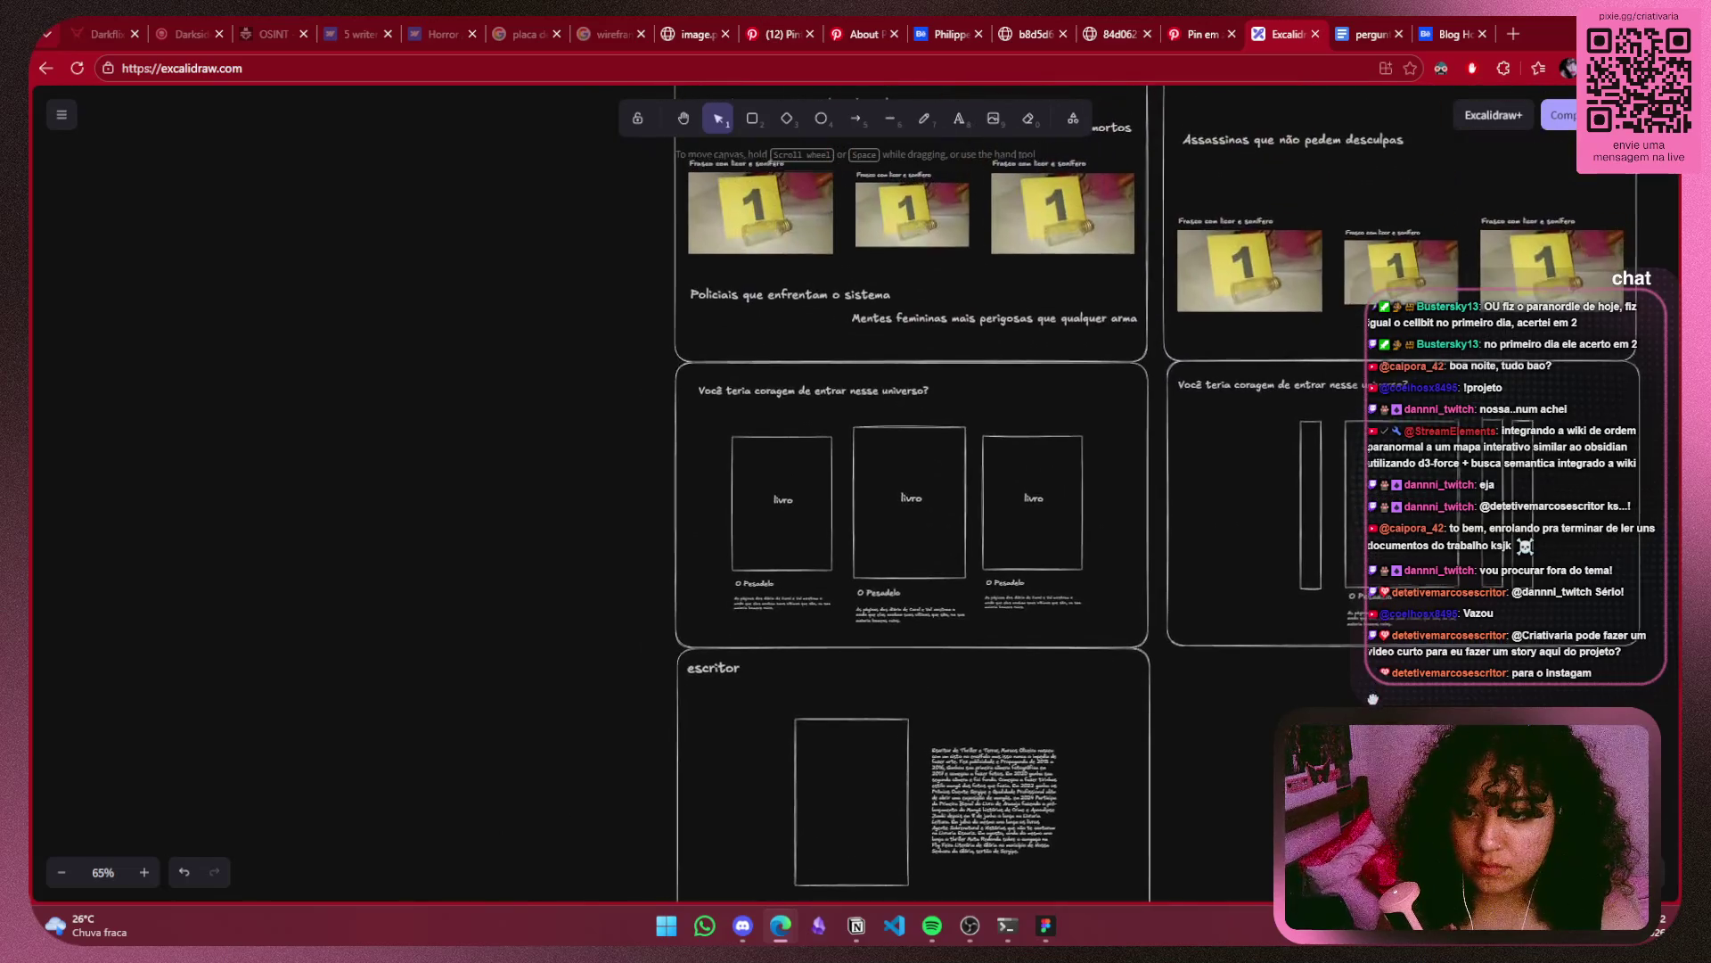
{"action": "left_click_drag", "start_coordinate": [1088, 374], "coordinate": [1089, 781]}
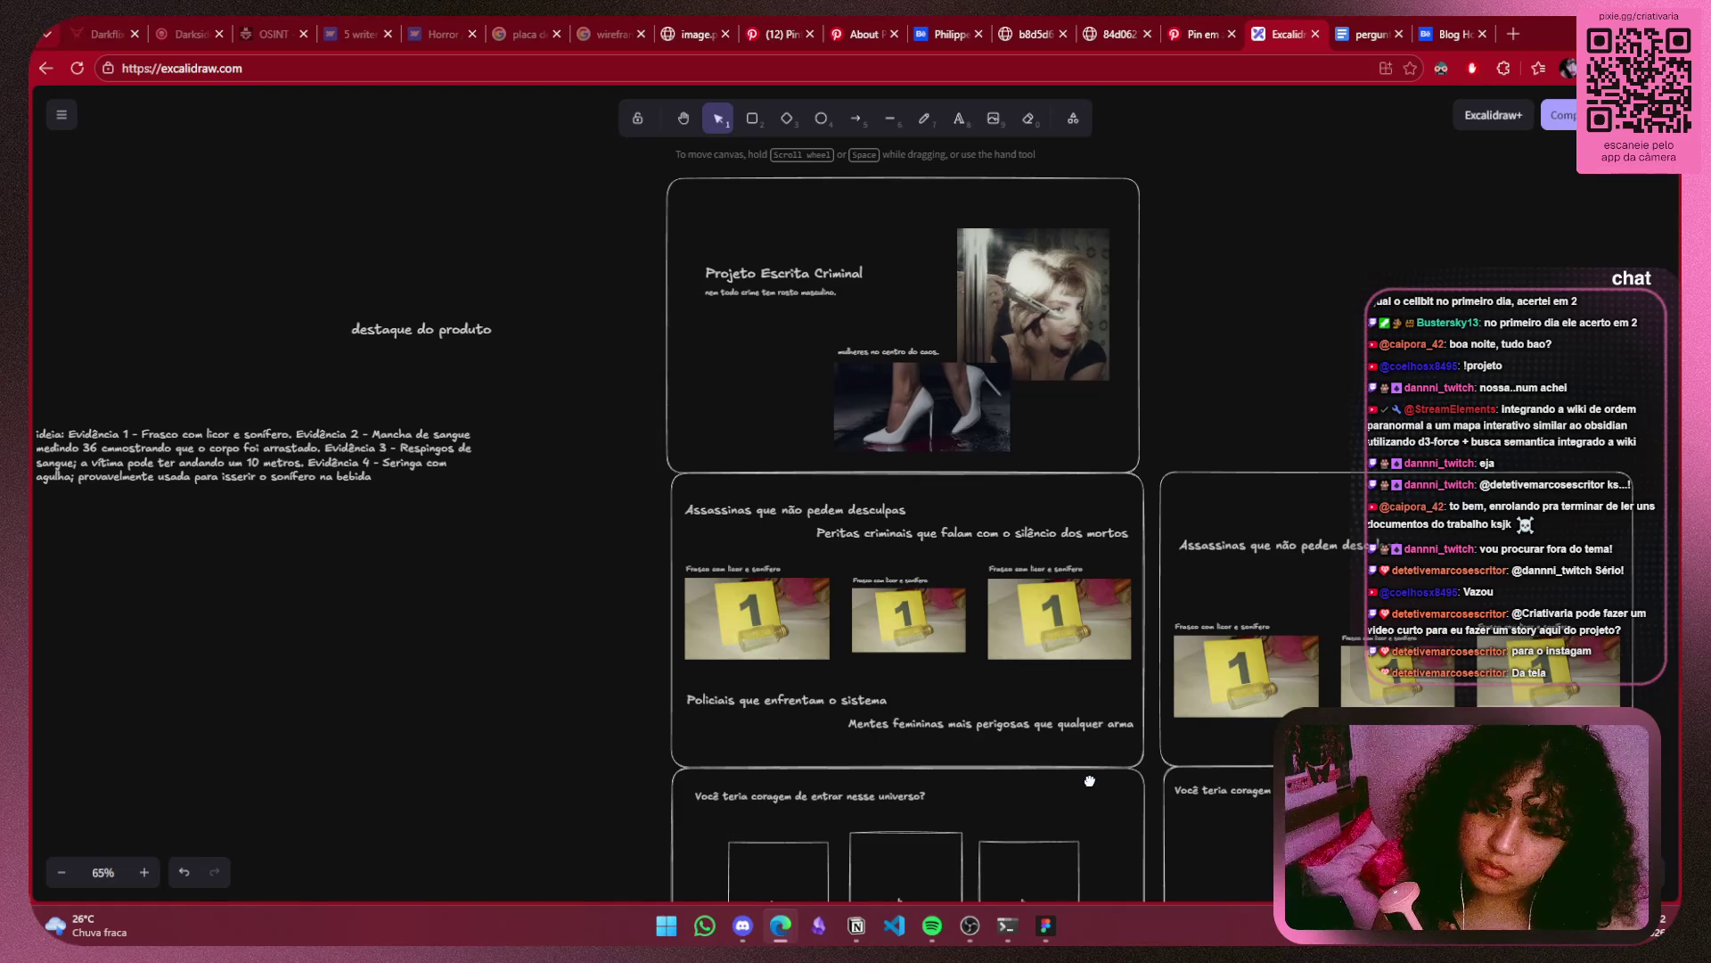
{"action": "left_click_drag", "start_coordinate": [1090, 781], "coordinate": [1059, 279]}
{"action": "scroll", "coordinate": [1001, 428], "scroll_direction": "down", "scroll_amount": 3}
{"action": "scroll", "coordinate": [1001, 336], "scroll_direction": "down", "scroll_amount": 2}
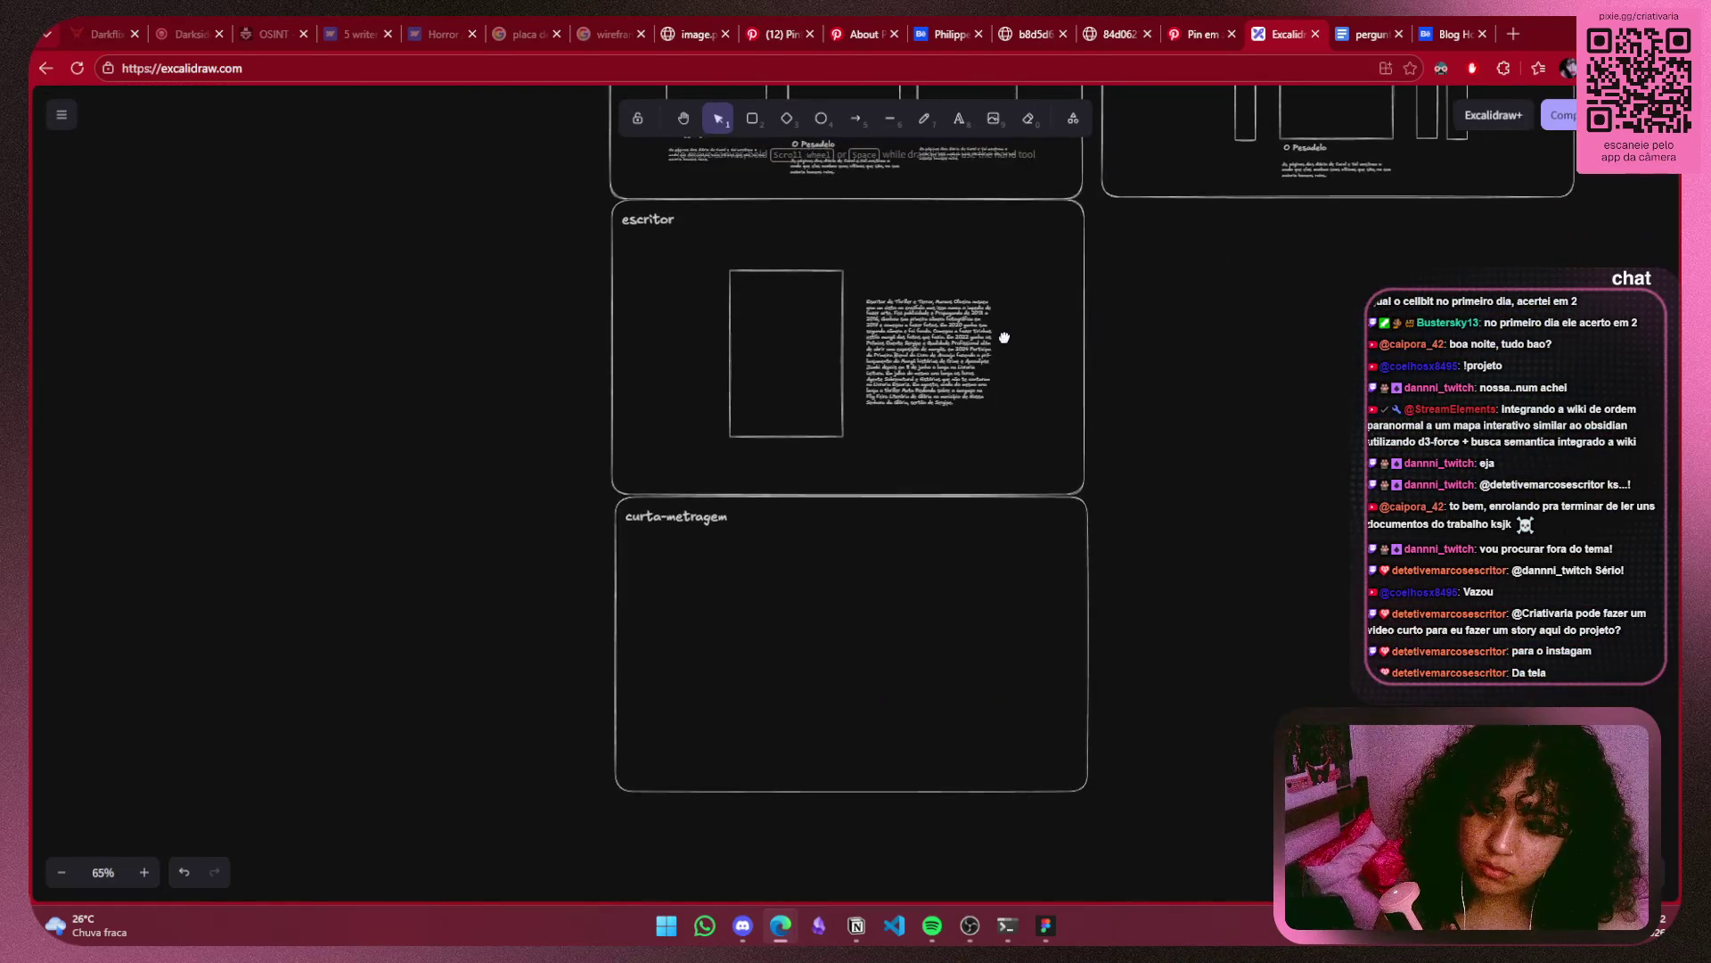
{"action": "scroll", "coordinate": [966, 609], "scroll_direction": "up", "scroll_amount": 7}
{"action": "mouse_move", "coordinate": [966, 608]}
{"action": "left_mouse_down"}
{"action": "mouse_move", "coordinate": [692, 595]}
{"action": "mouse_move", "coordinate": [749, 657]}
{"action": "mouse_move", "coordinate": [1025, 624]}
{"action": "left_mouse_up"}
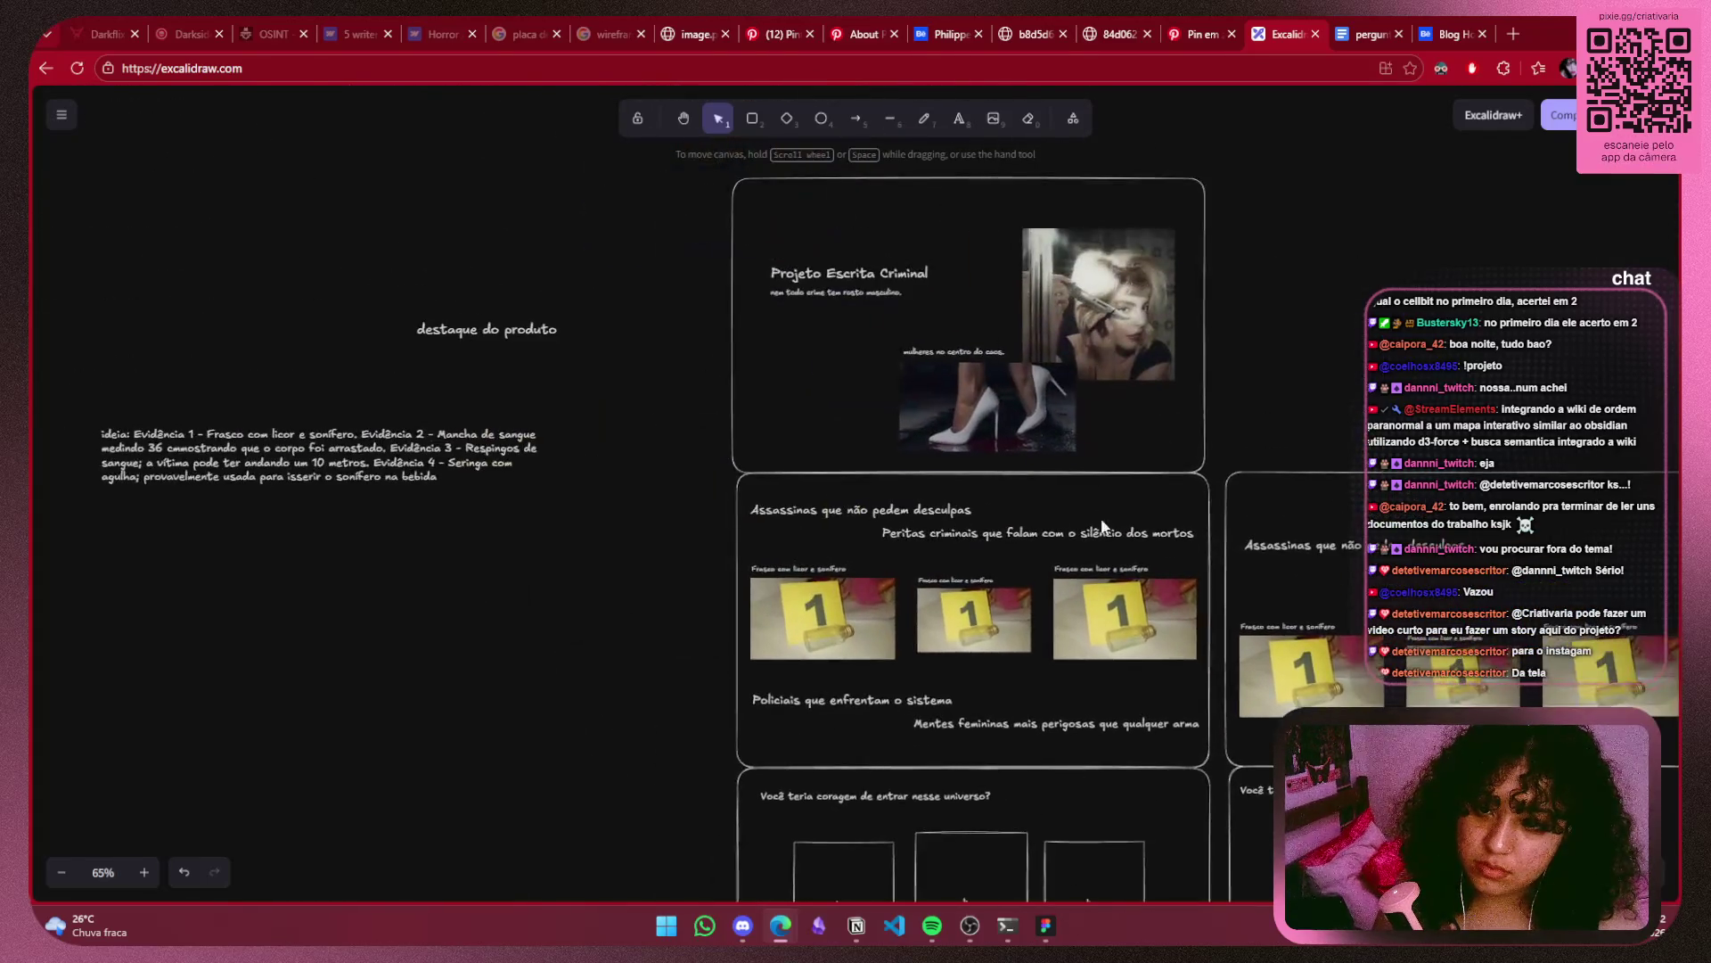
{"action": "scroll", "coordinate": [1069, 580], "scroll_direction": "up", "scroll_amount": 4}
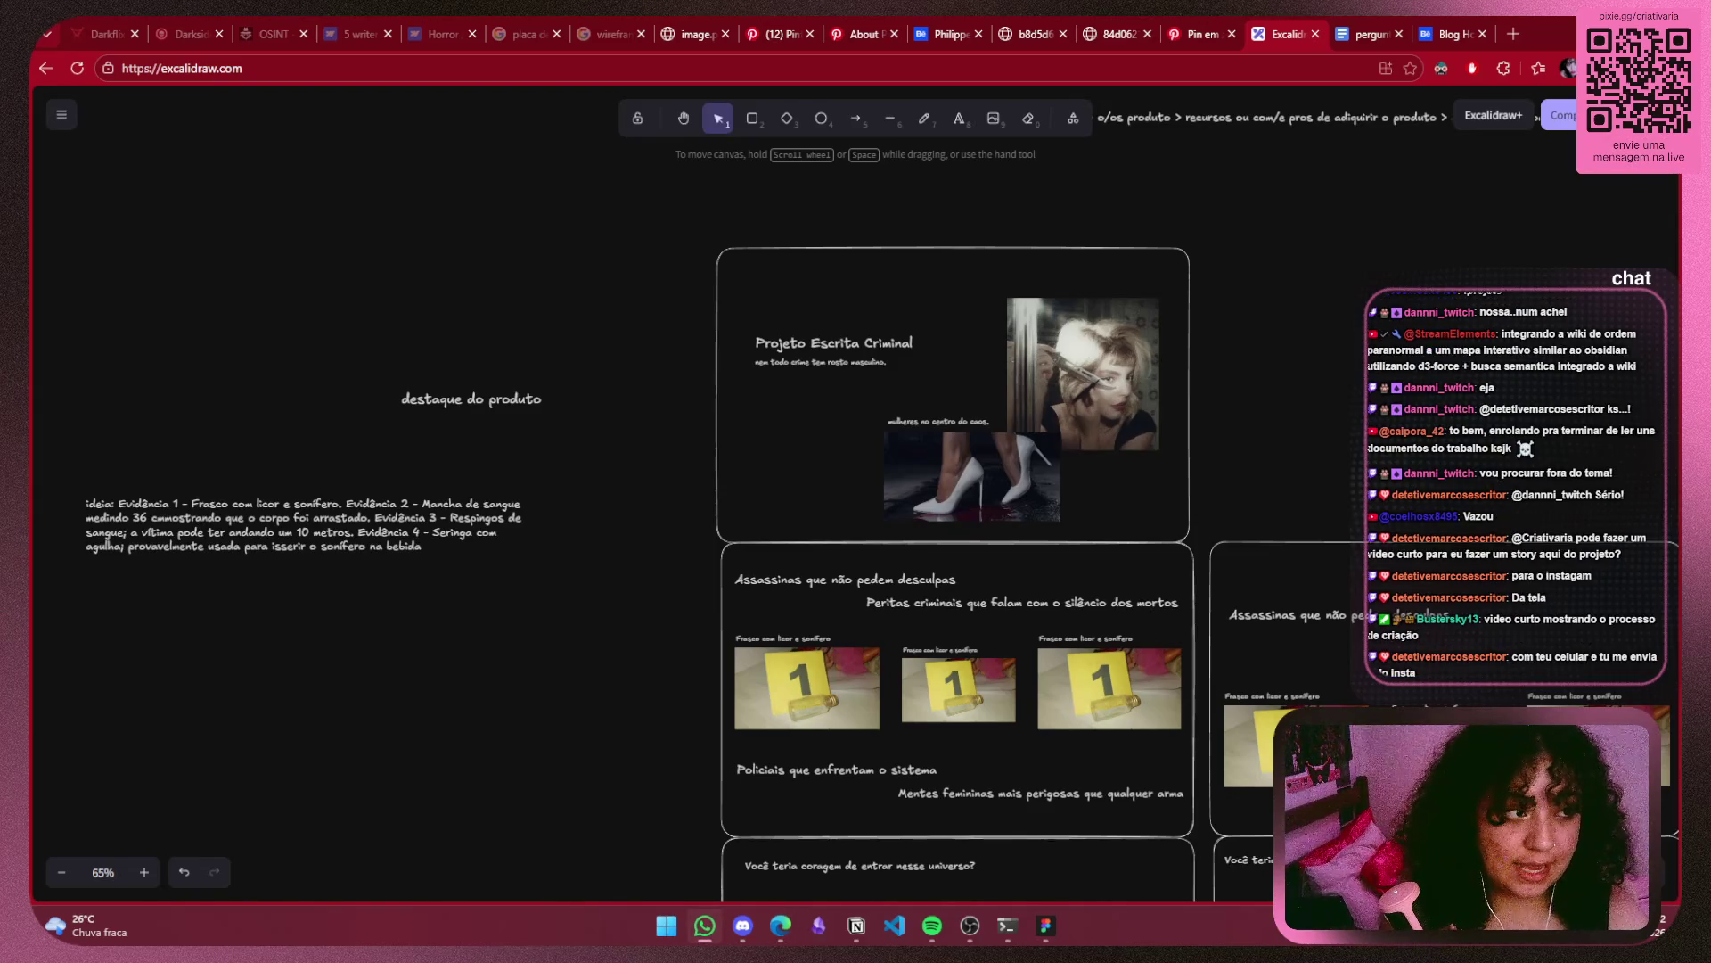
{"action": "scroll", "coordinate": [1301, 384], "scroll_direction": "down", "scroll_amount": 1}
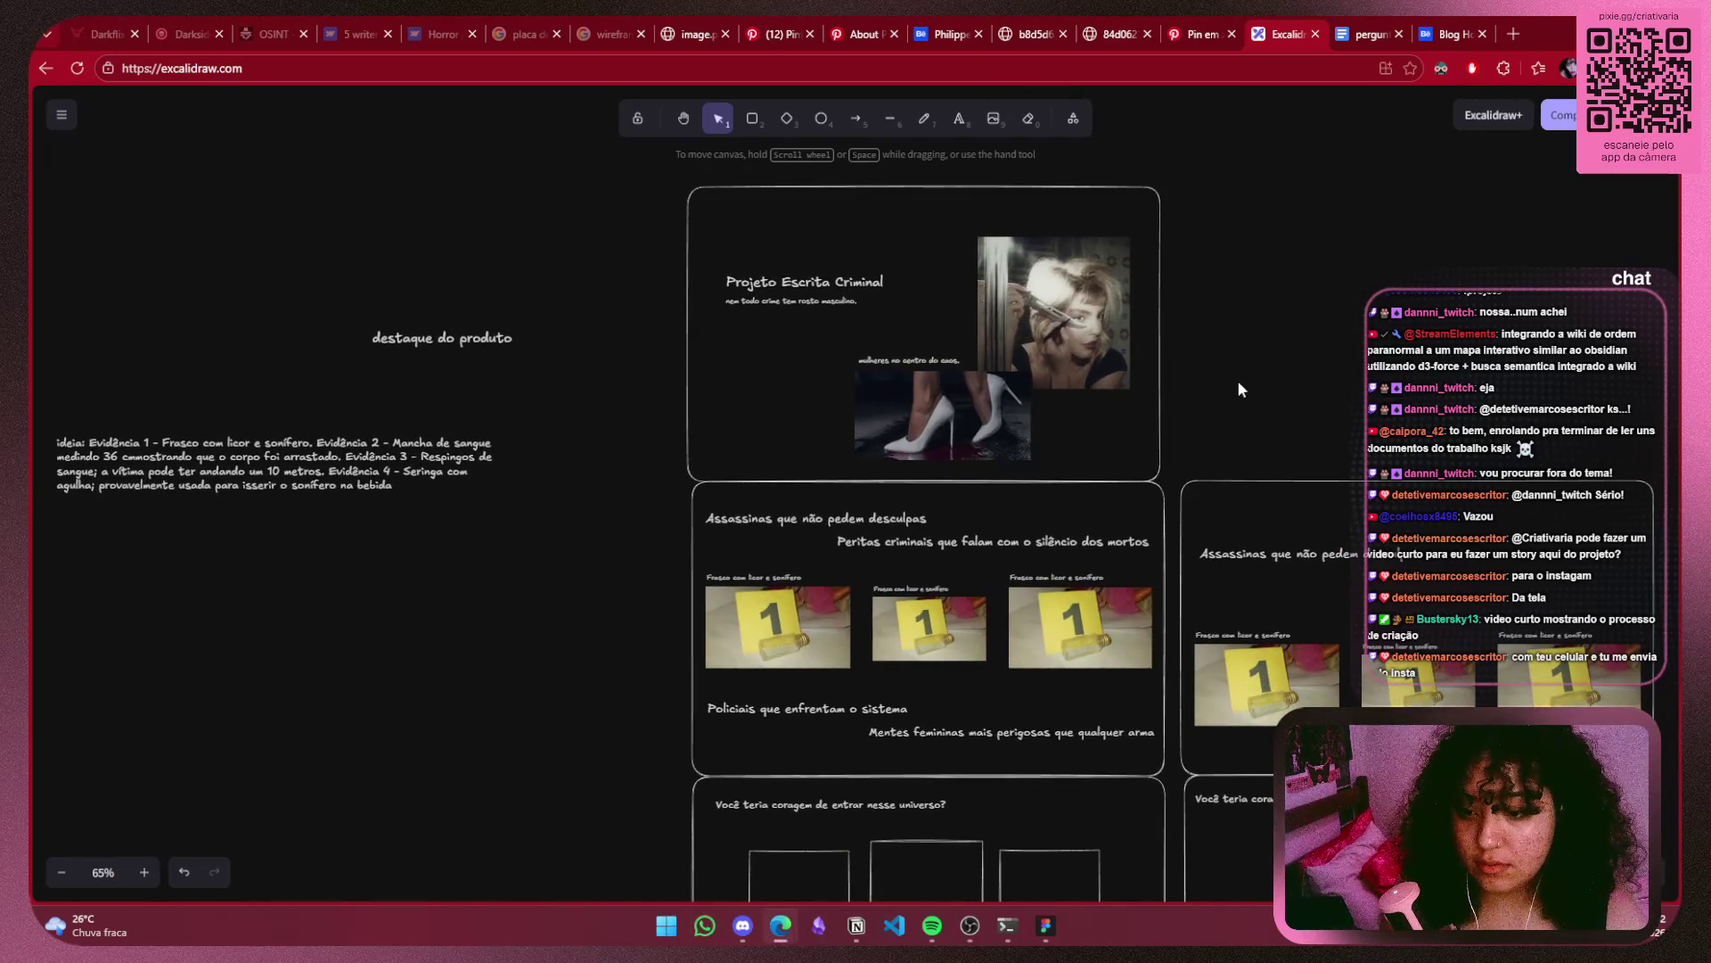
{"action": "scroll", "coordinate": [1237, 380], "scroll_direction": "up", "scroll_amount": 3}
{"action": "scroll", "coordinate": [1222, 394], "scroll_direction": "down", "scroll_amount": 1}
{"action": "scroll", "coordinate": [1190, 356], "scroll_direction": "down", "scroll_amount": 2}
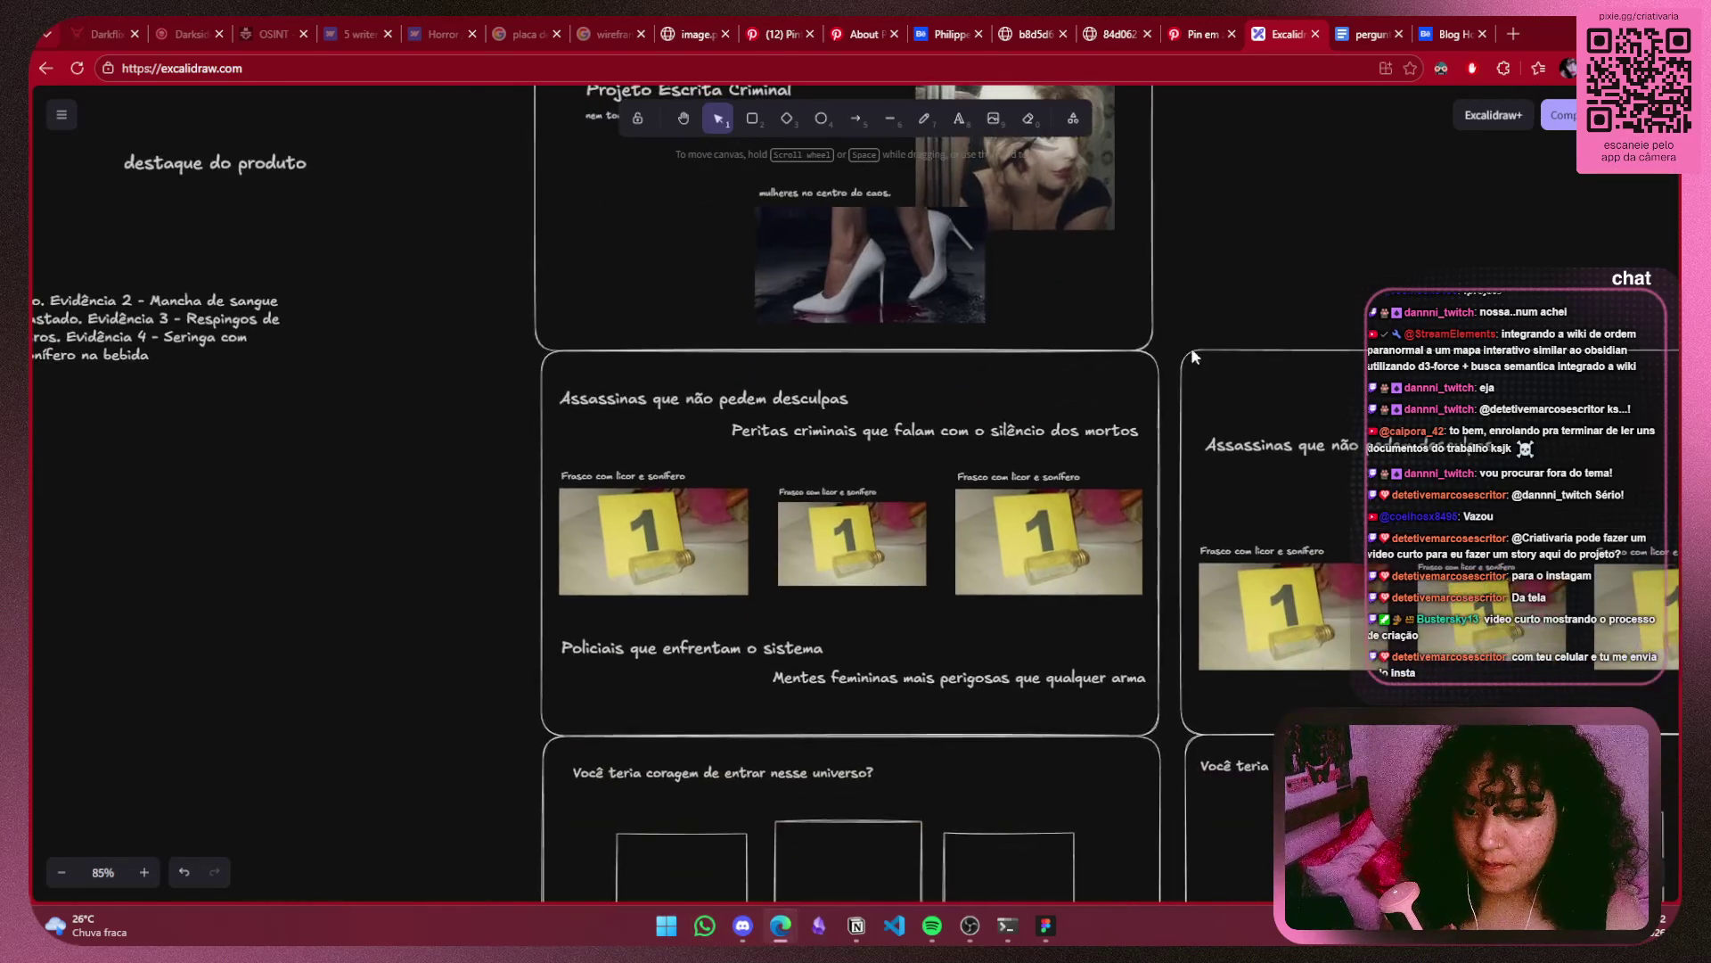
{"action": "mouse_move", "coordinate": [1173, 327]}
{"action": "left_mouse_down"}
{"action": "mouse_move", "coordinate": [1153, 753]}
{"action": "mouse_move", "coordinate": [476, 748]}
{"action": "left_mouse_up"}
{"action": "left_click_drag", "start_coordinate": [810, 647], "coordinate": [808, 645]}
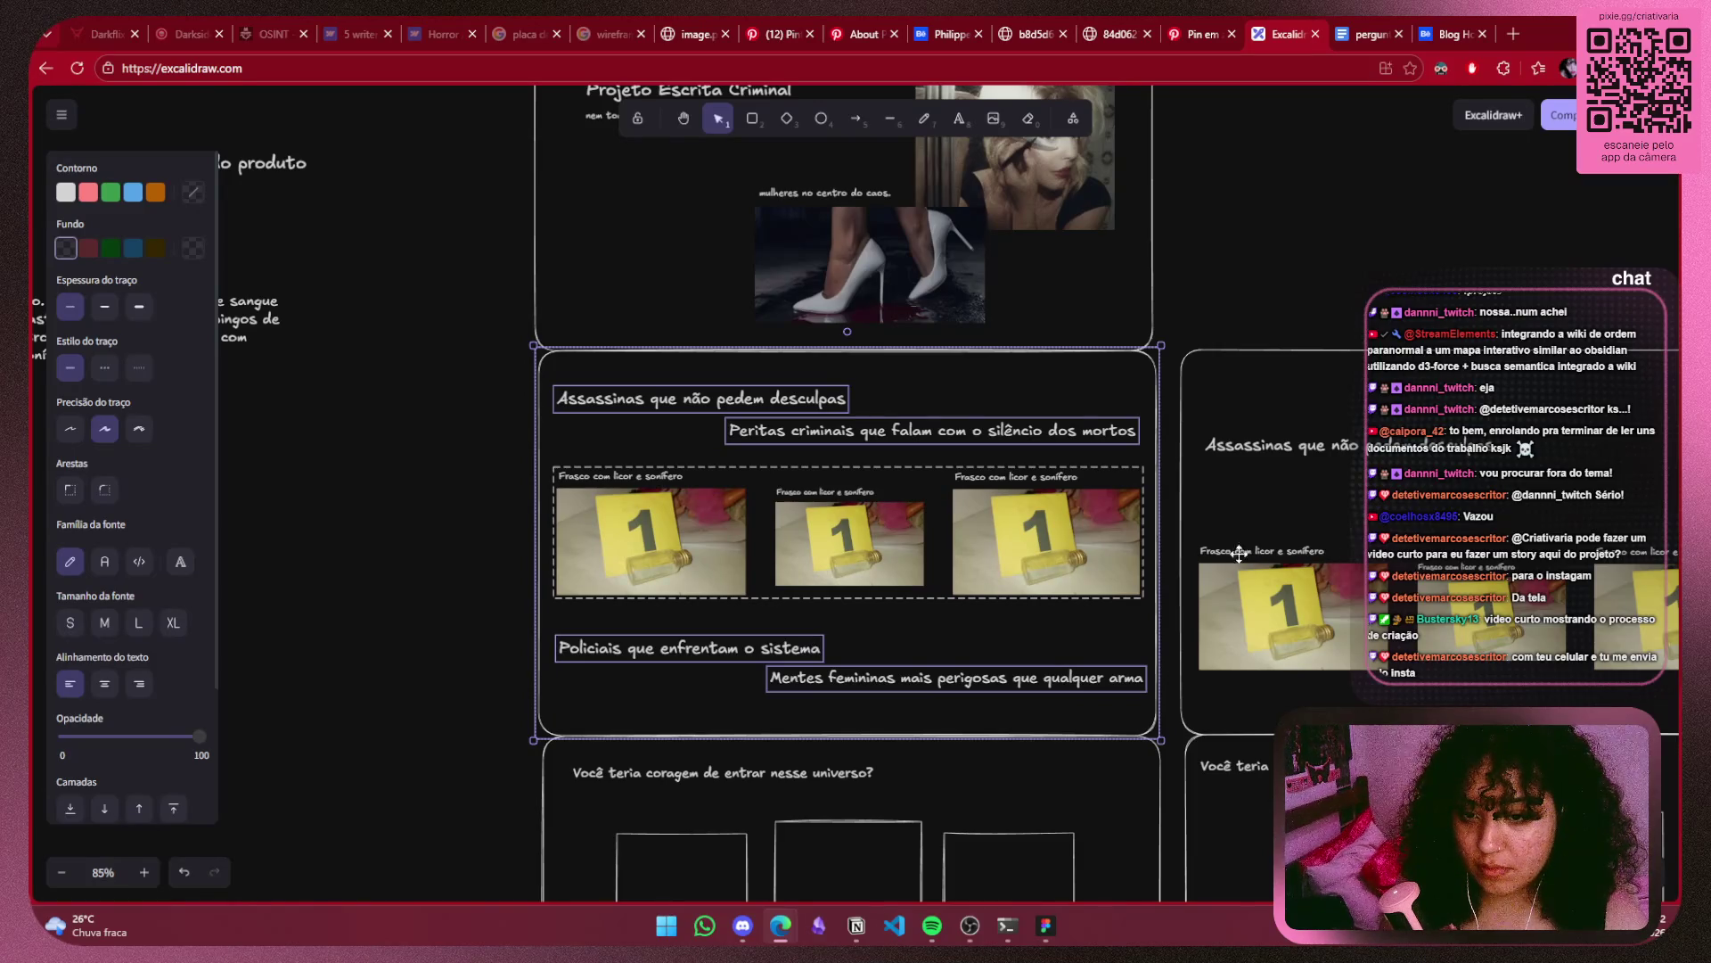
{"action": "key", "text": "Escape"}
{"action": "scroll", "coordinate": [1194, 227], "scroll_direction": "up", "scroll_amount": 1}
{"action": "scroll", "coordinate": [1194, 228], "scroll_direction": "up", "scroll_amount": 1}
{"action": "scroll", "coordinate": [1194, 227], "scroll_direction": "up", "scroll_amount": 1}
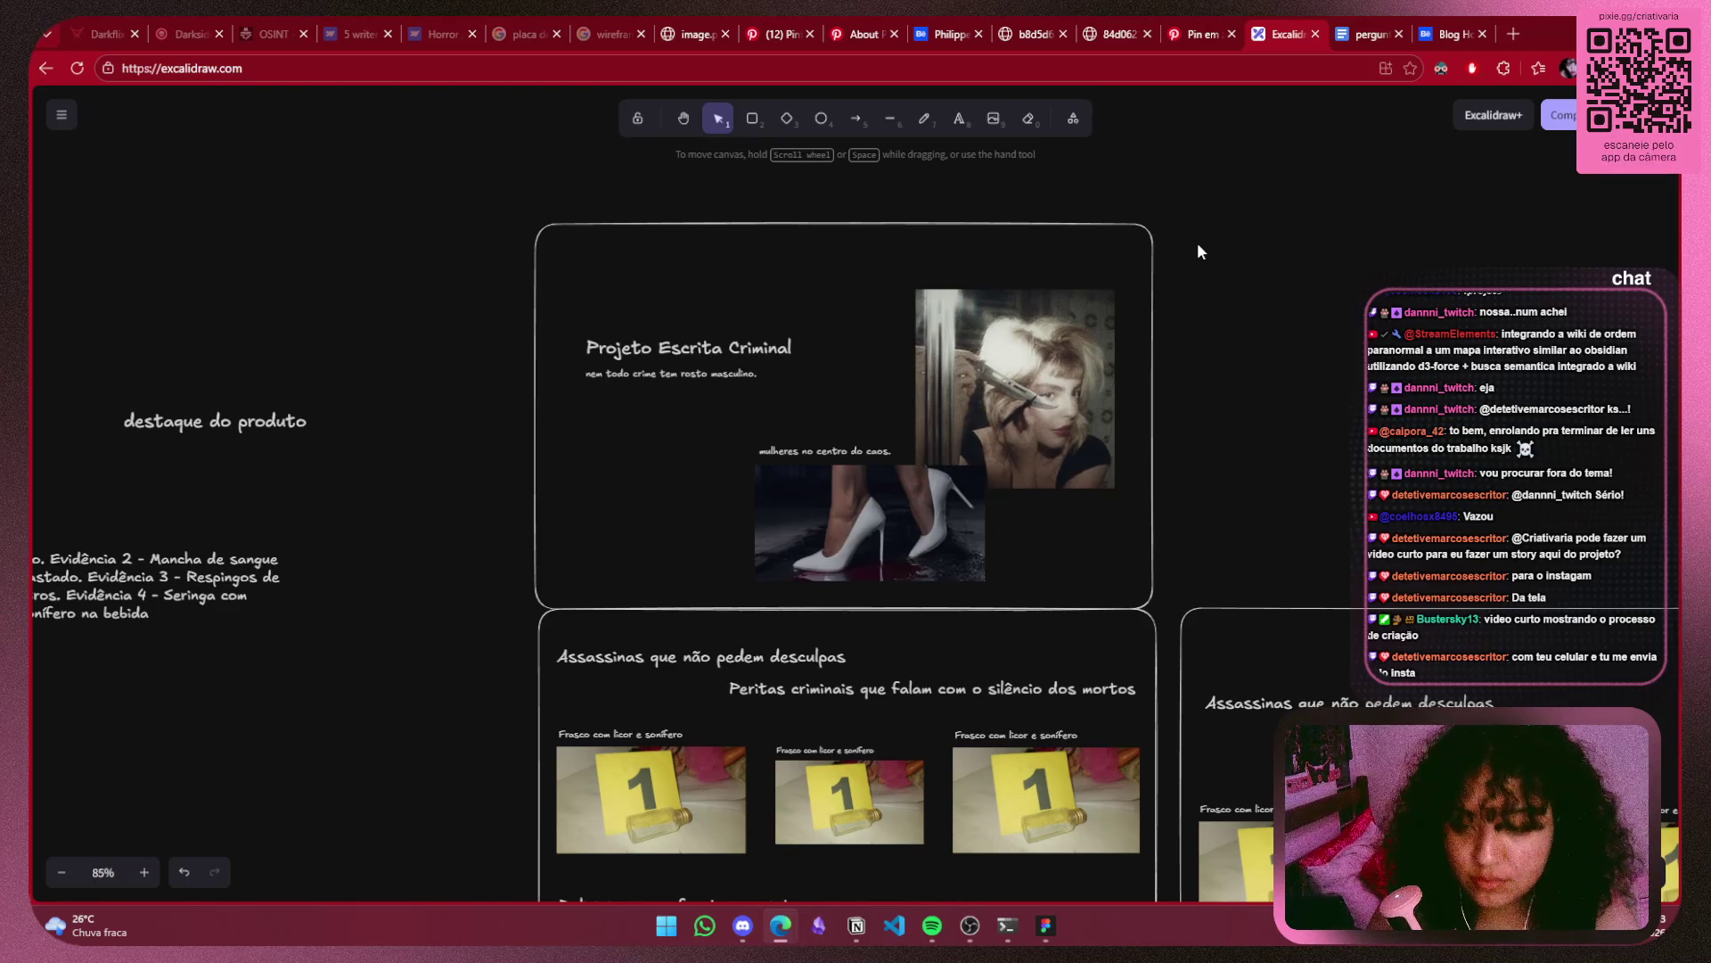
{"action": "scroll", "coordinate": [1198, 246], "scroll_direction": "down", "scroll_amount": 3}
{"action": "scroll", "coordinate": [1192, 246], "scroll_direction": "down", "scroll_amount": 3}
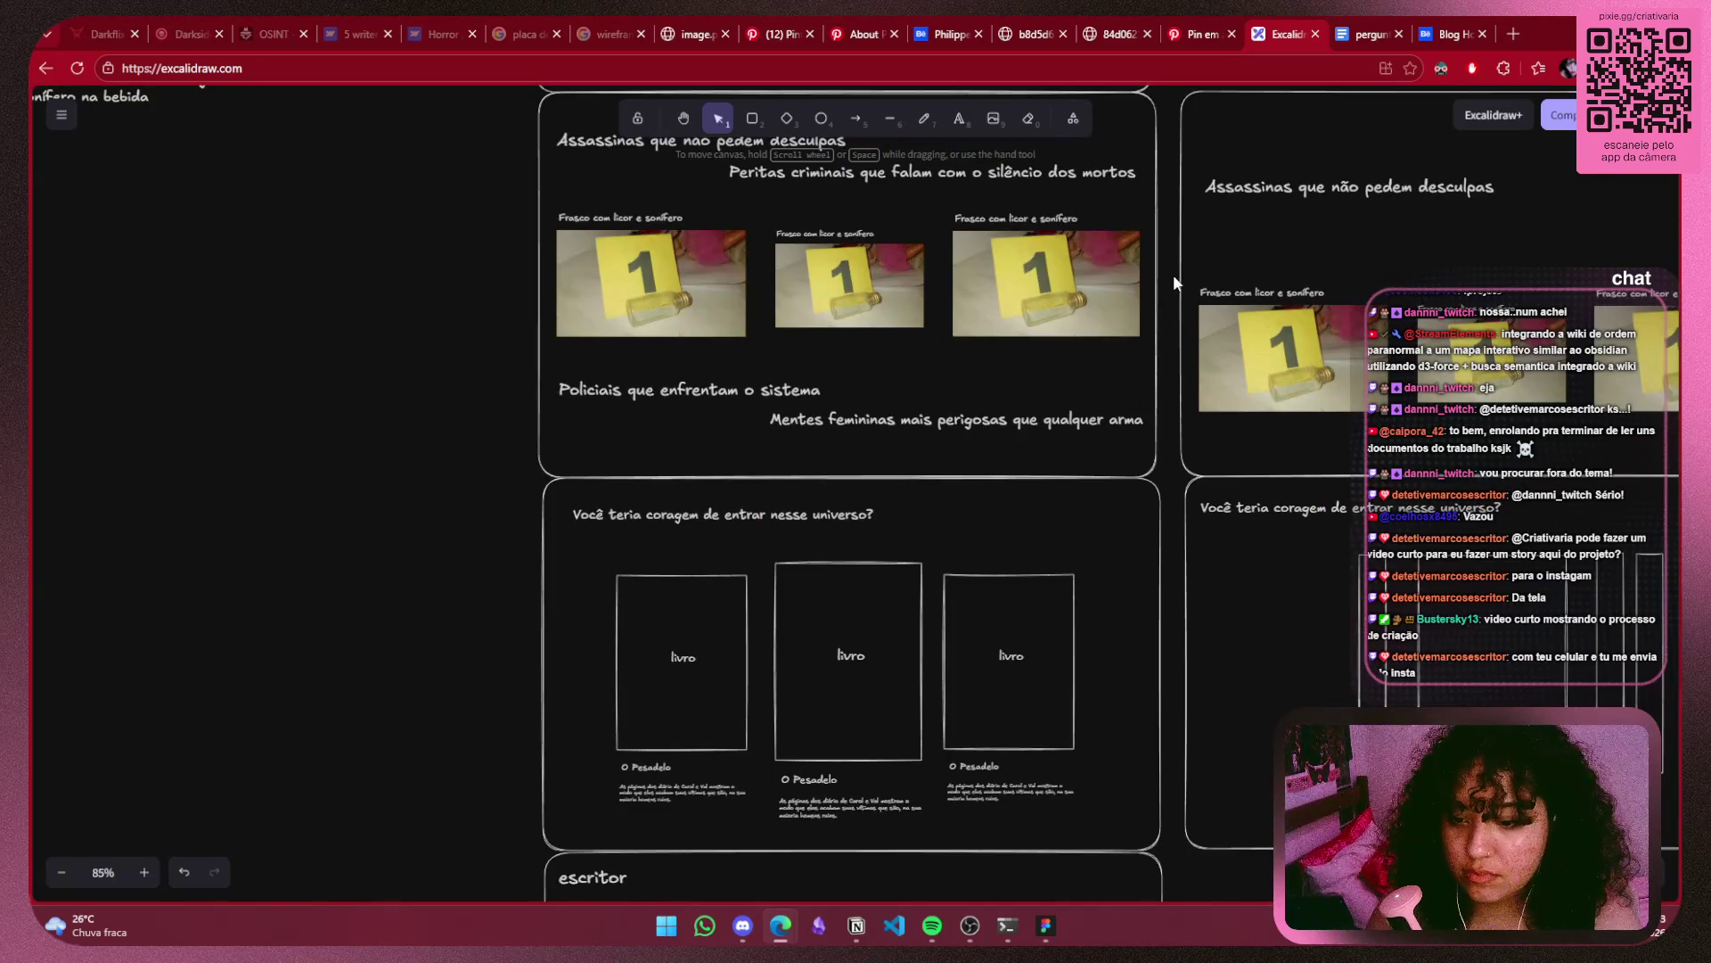
{"action": "scroll", "coordinate": [1174, 277], "scroll_direction": "down", "scroll_amount": 4}
{"action": "scroll", "coordinate": [1173, 276], "scroll_direction": "down", "scroll_amount": 1}
{"action": "scroll", "coordinate": [1172, 276], "scroll_direction": "down", "scroll_amount": 3}
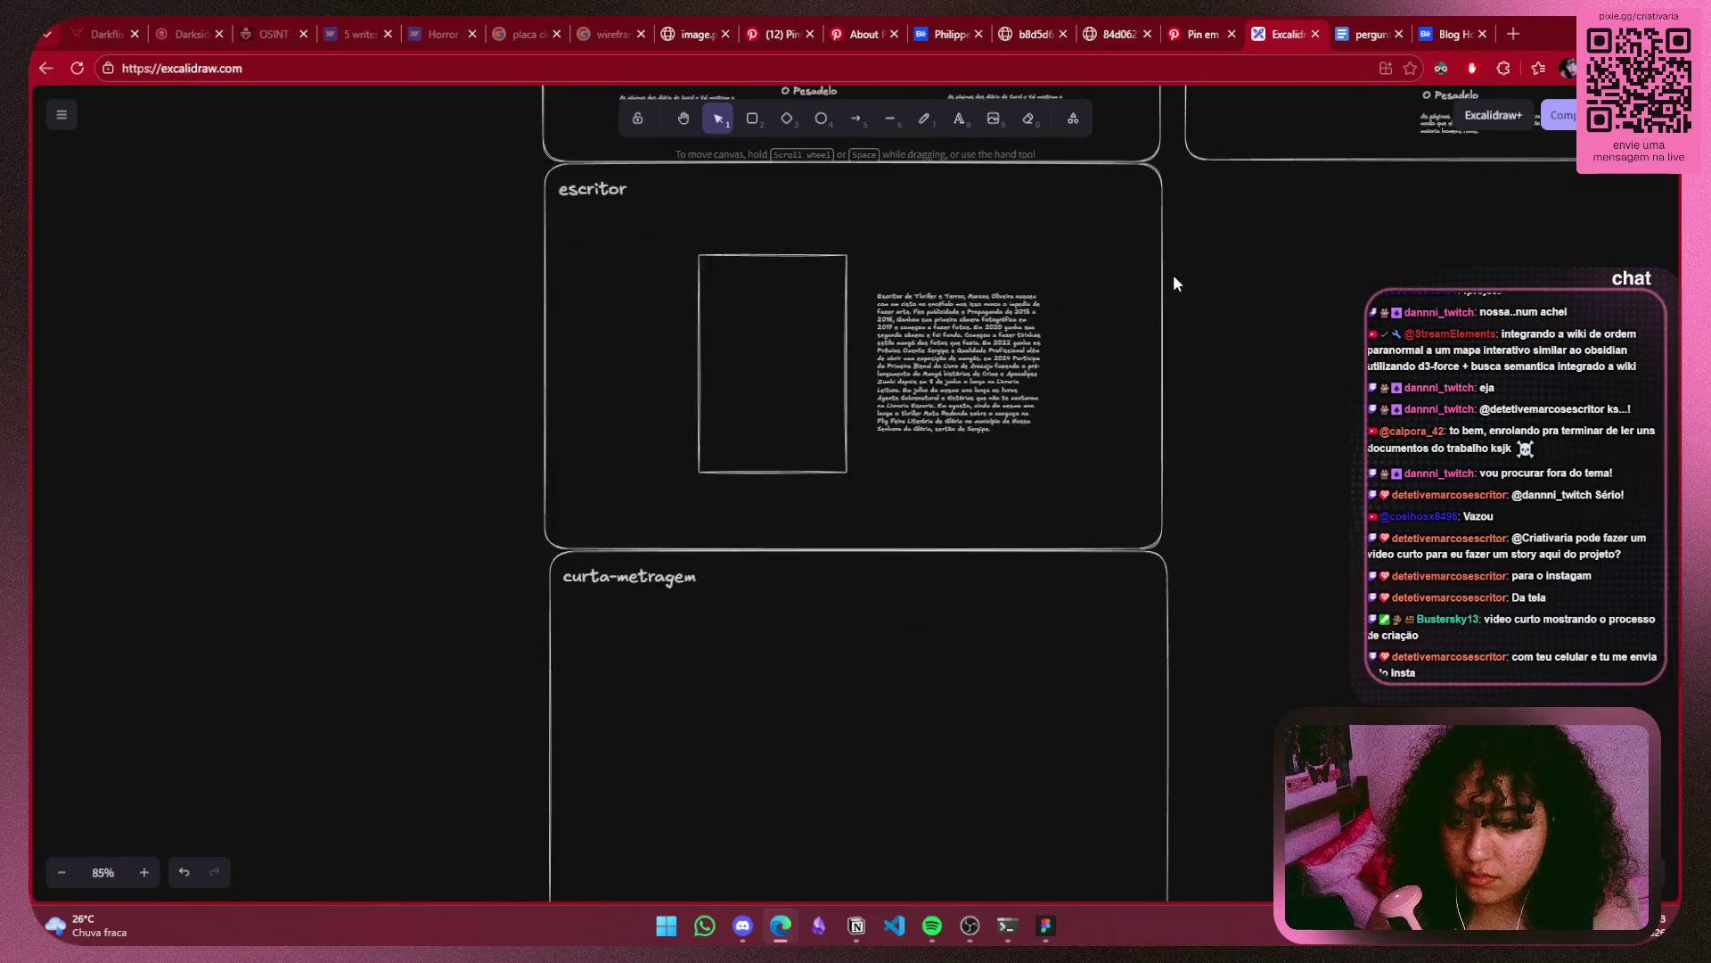
{"action": "scroll", "coordinate": [1173, 276], "scroll_direction": "down", "scroll_amount": 2}
{"action": "scroll", "coordinate": [1173, 284], "scroll_direction": "up", "scroll_amount": 2}
{"action": "scroll", "coordinate": [1173, 284], "scroll_direction": "down", "scroll_amount": 1}
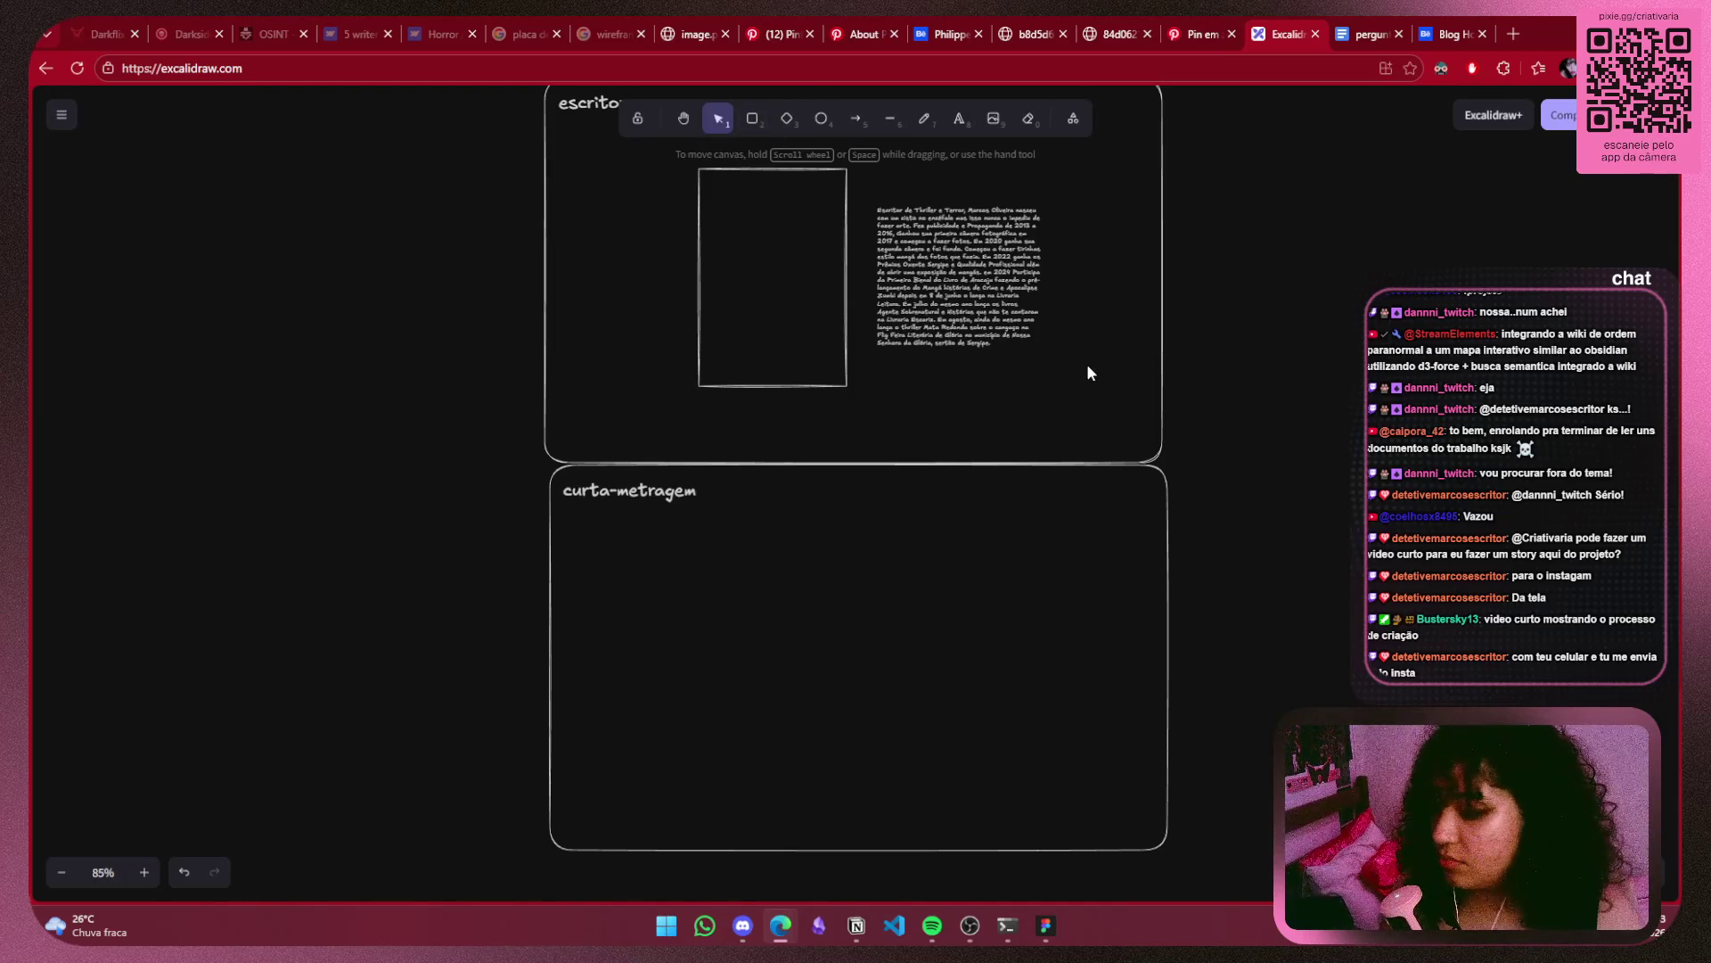
{"action": "scroll", "coordinate": [1110, 419], "scroll_direction": "up", "scroll_amount": 5}
{"action": "scroll", "coordinate": [1110, 409], "scroll_direction": "up", "scroll_amount": 2}
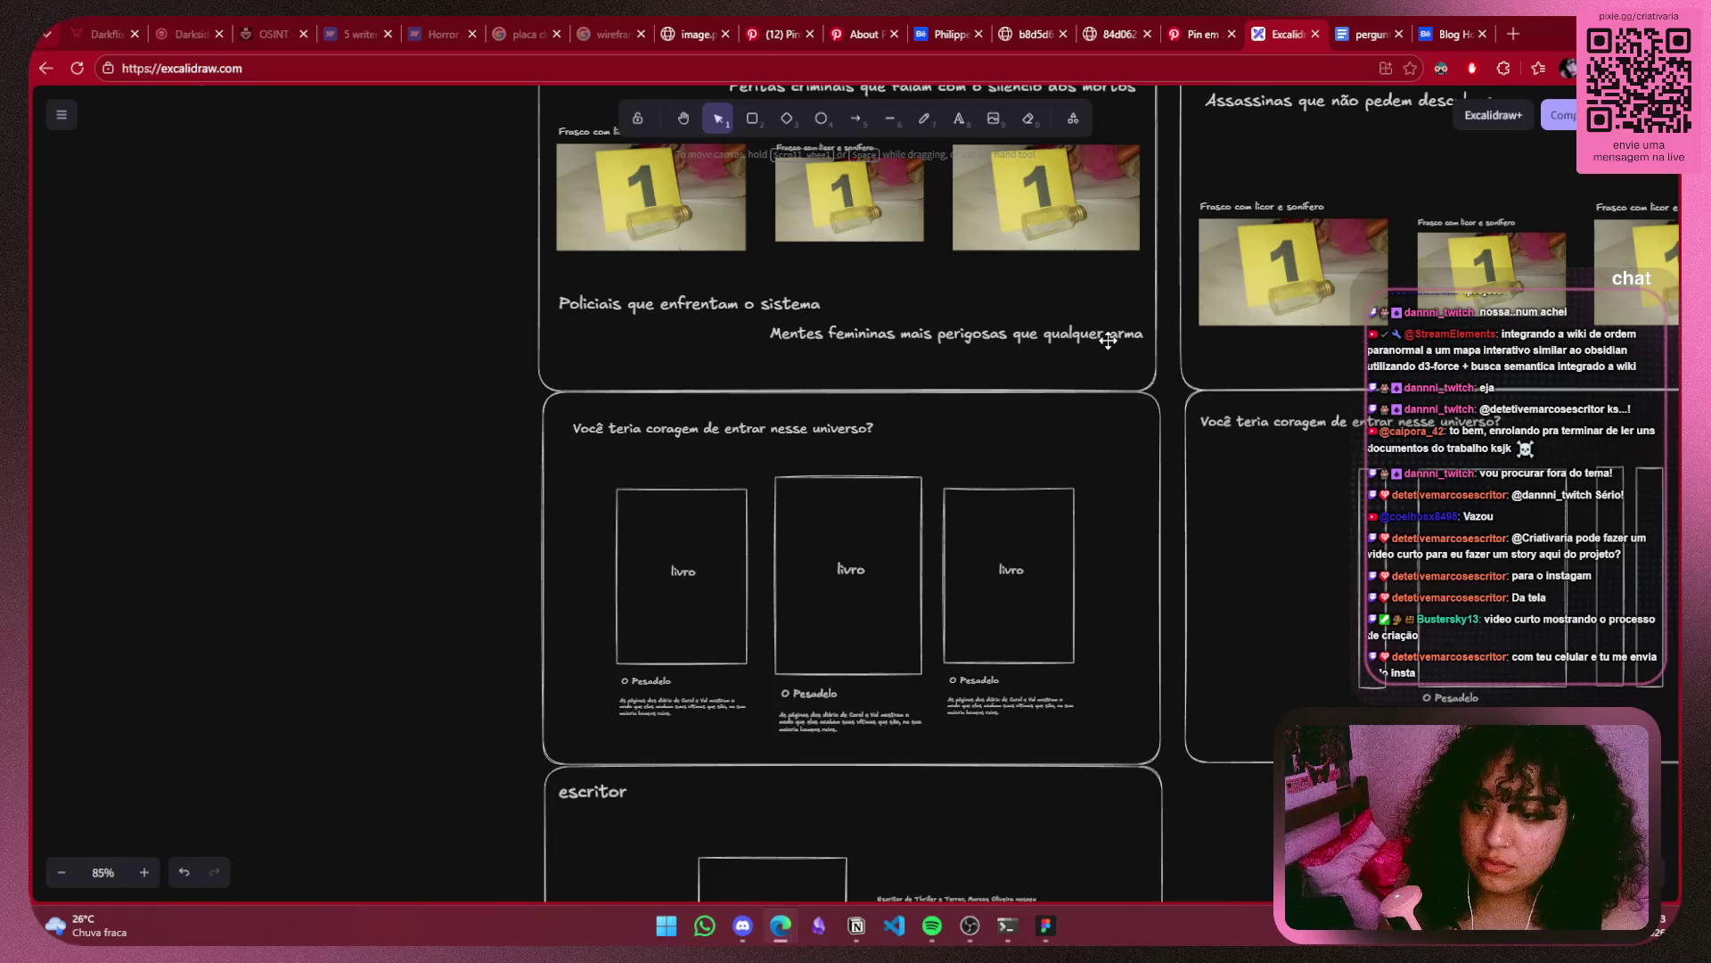
{"action": "scroll", "coordinate": [1108, 357], "scroll_direction": "up", "scroll_amount": 4}
{"action": "scroll", "coordinate": [1108, 340], "scroll_direction": "up", "scroll_amount": 4}
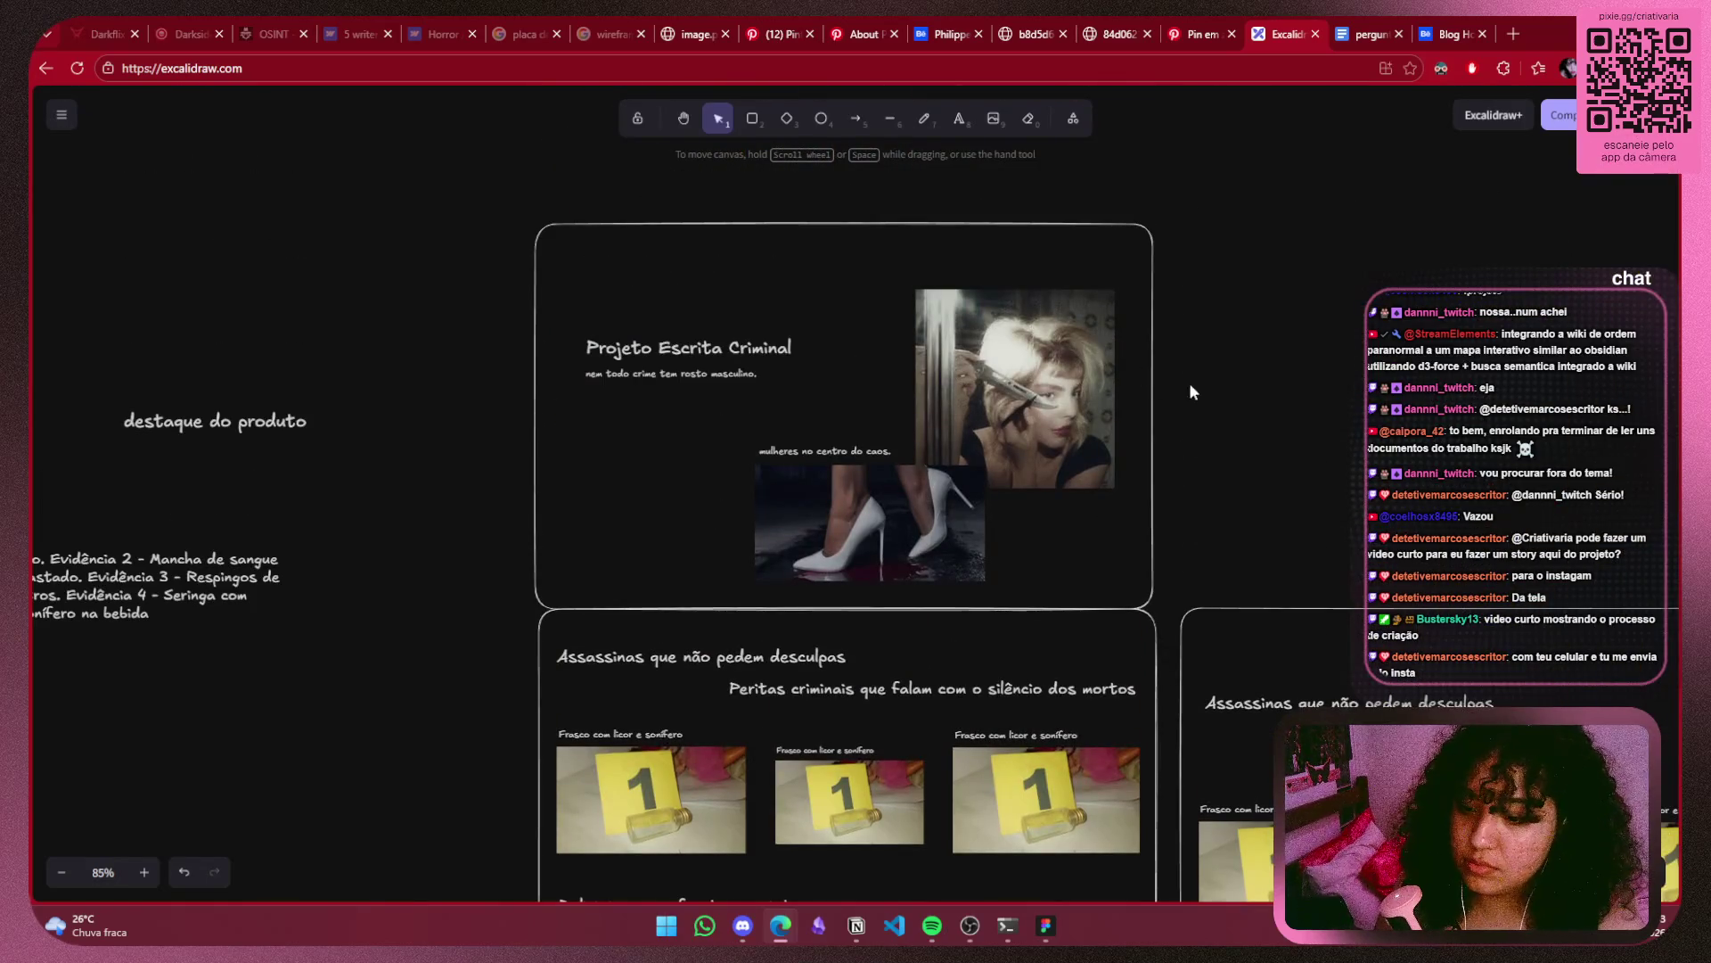
{"action": "left_click_drag", "start_coordinate": [1193, 386], "coordinate": [1168, 74]}
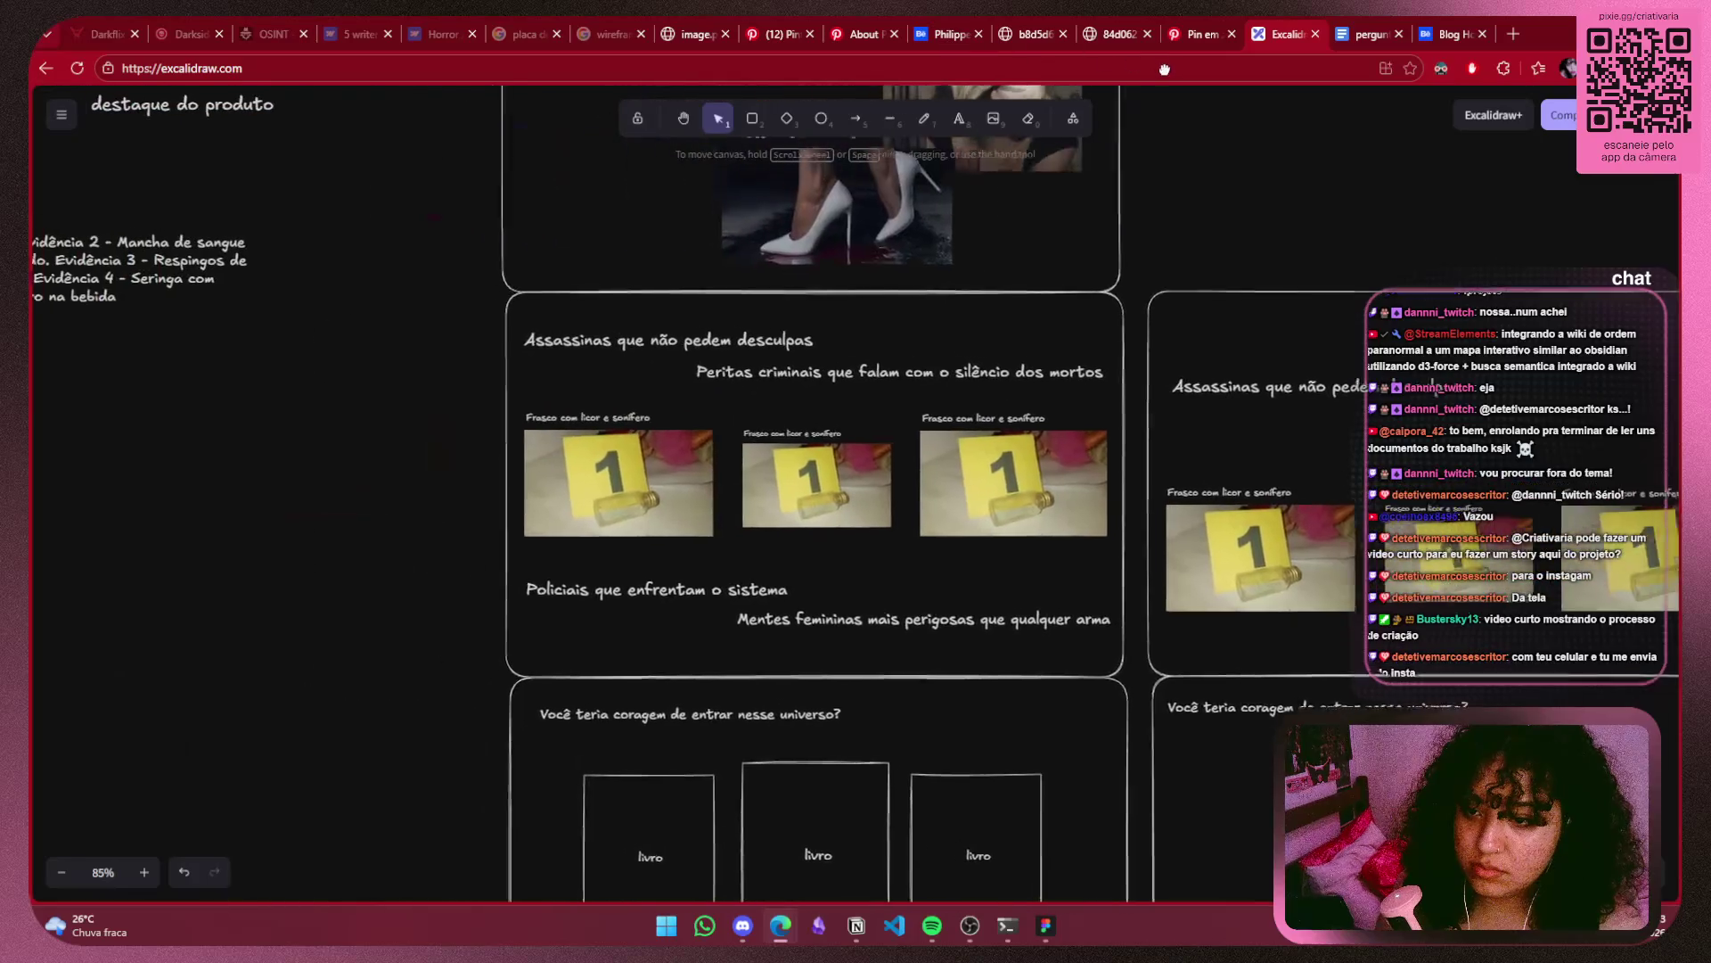
{"action": "left_click", "coordinate": [980, 489]}
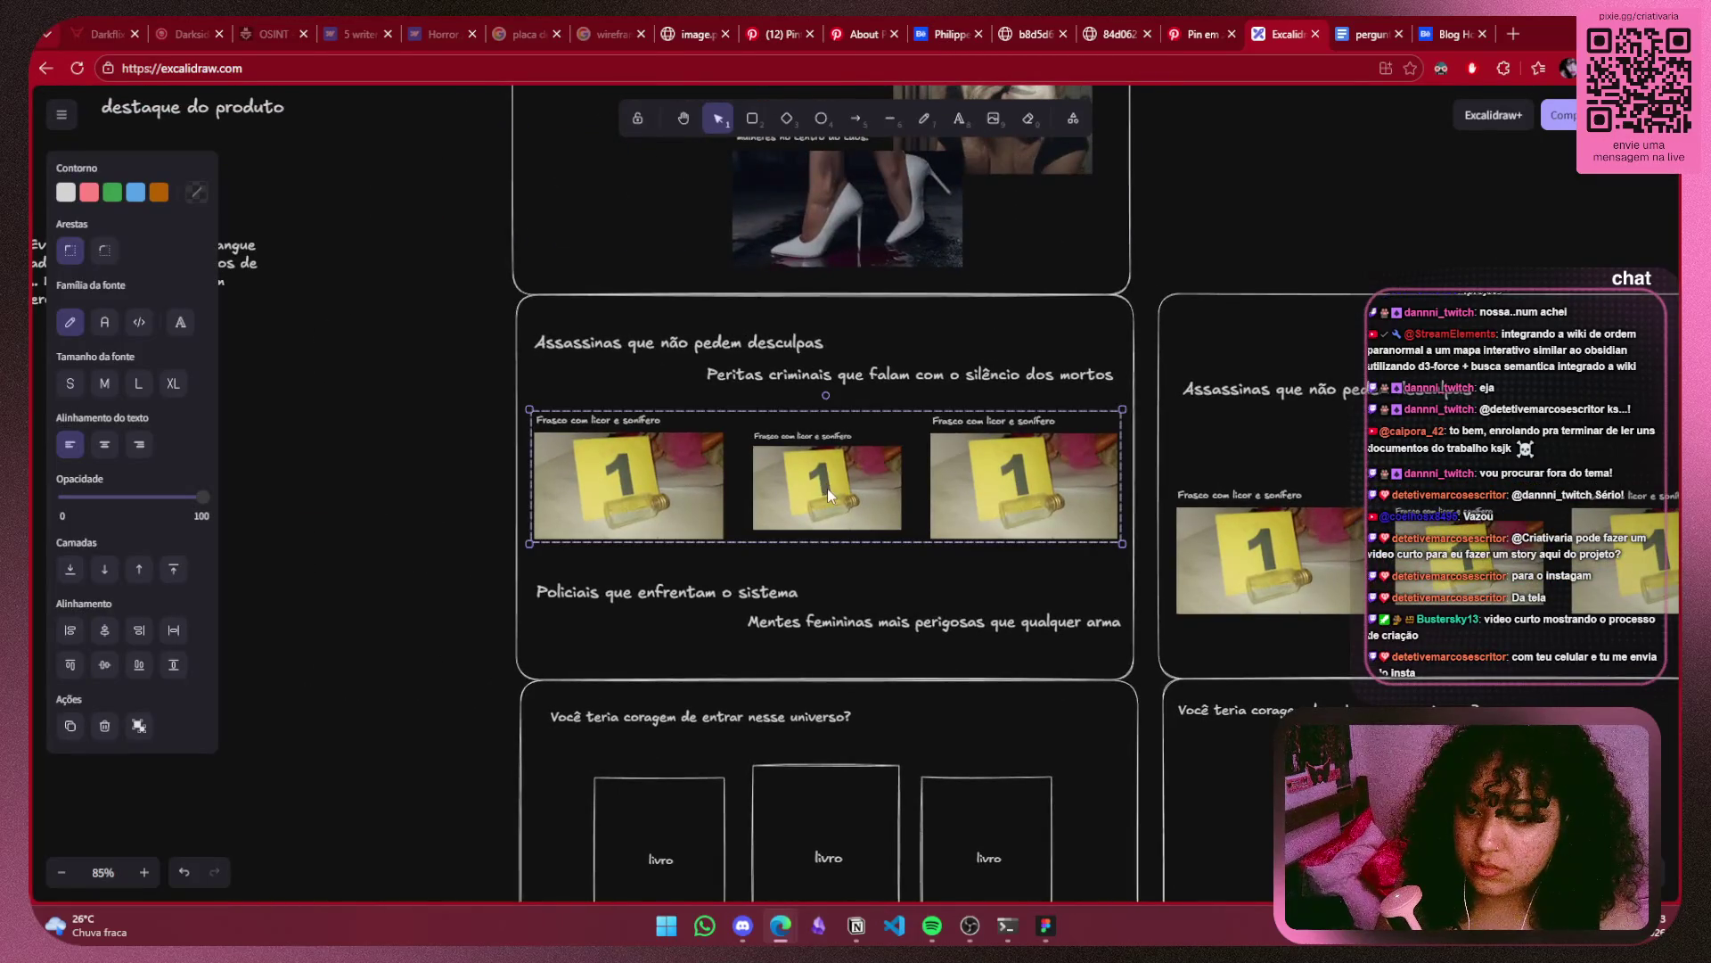
{"action": "left_click", "coordinate": [980, 571]}
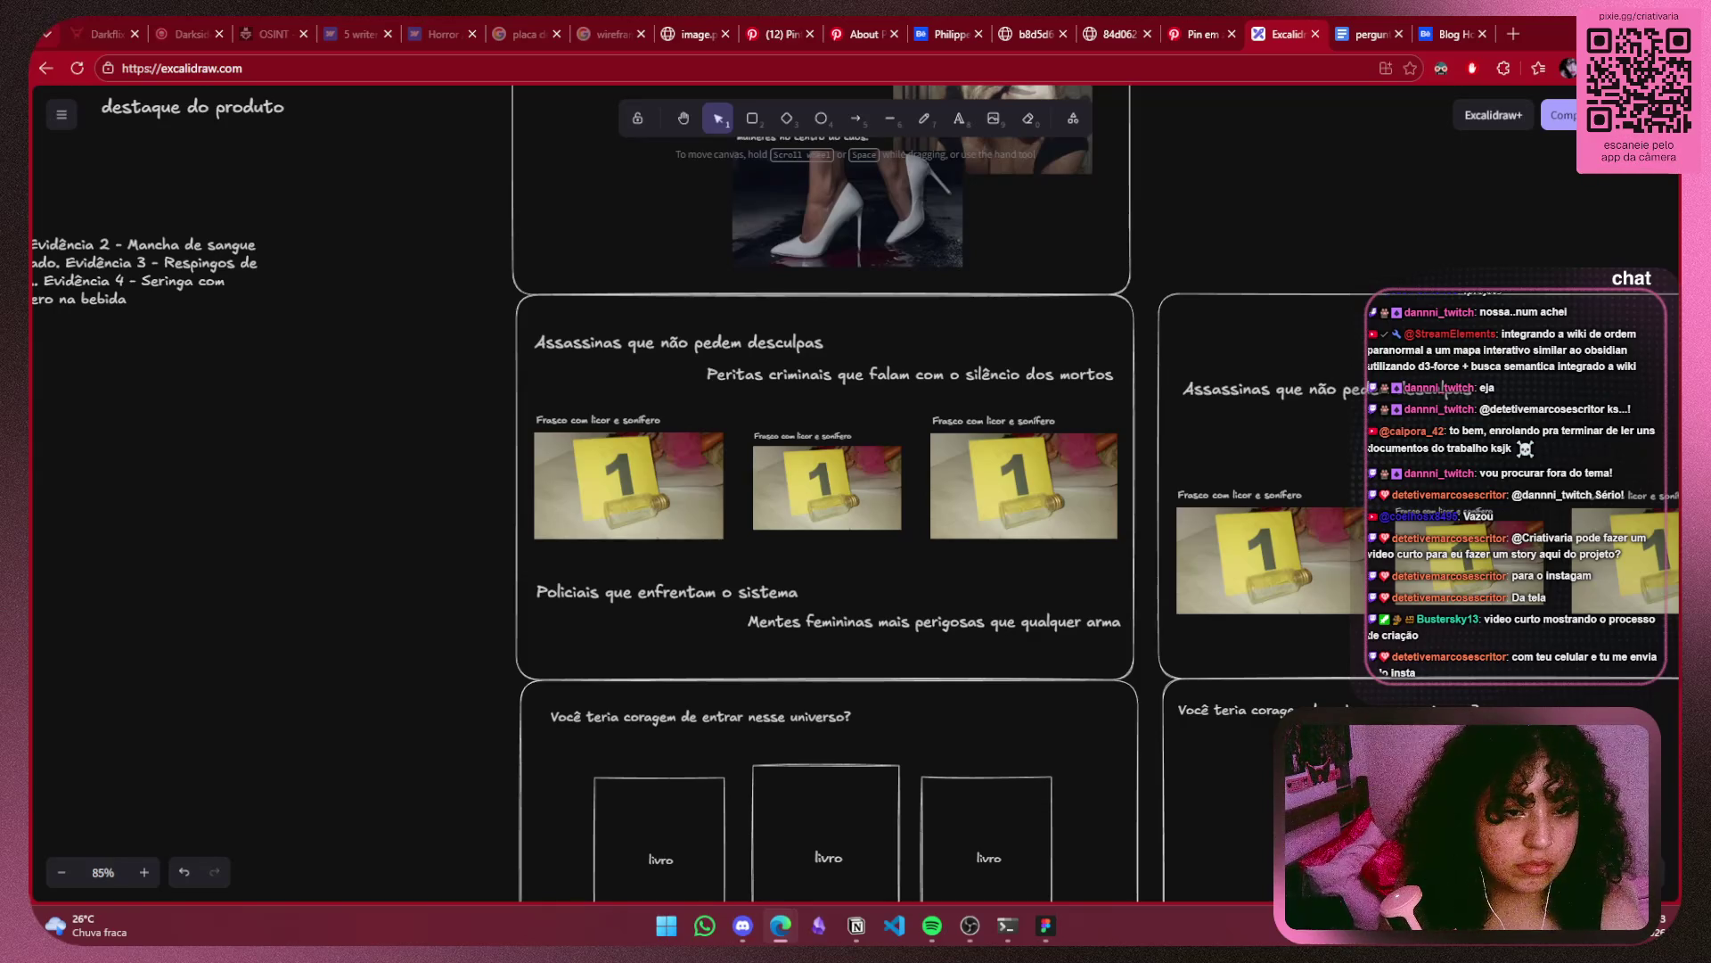
{"action": "left_click", "coordinate": [856, 482]}
Paste the evidence 2 photo and undo it, restoring the middle photo after a trial delete.
{"action": "key", "text": "ctrl+v"}
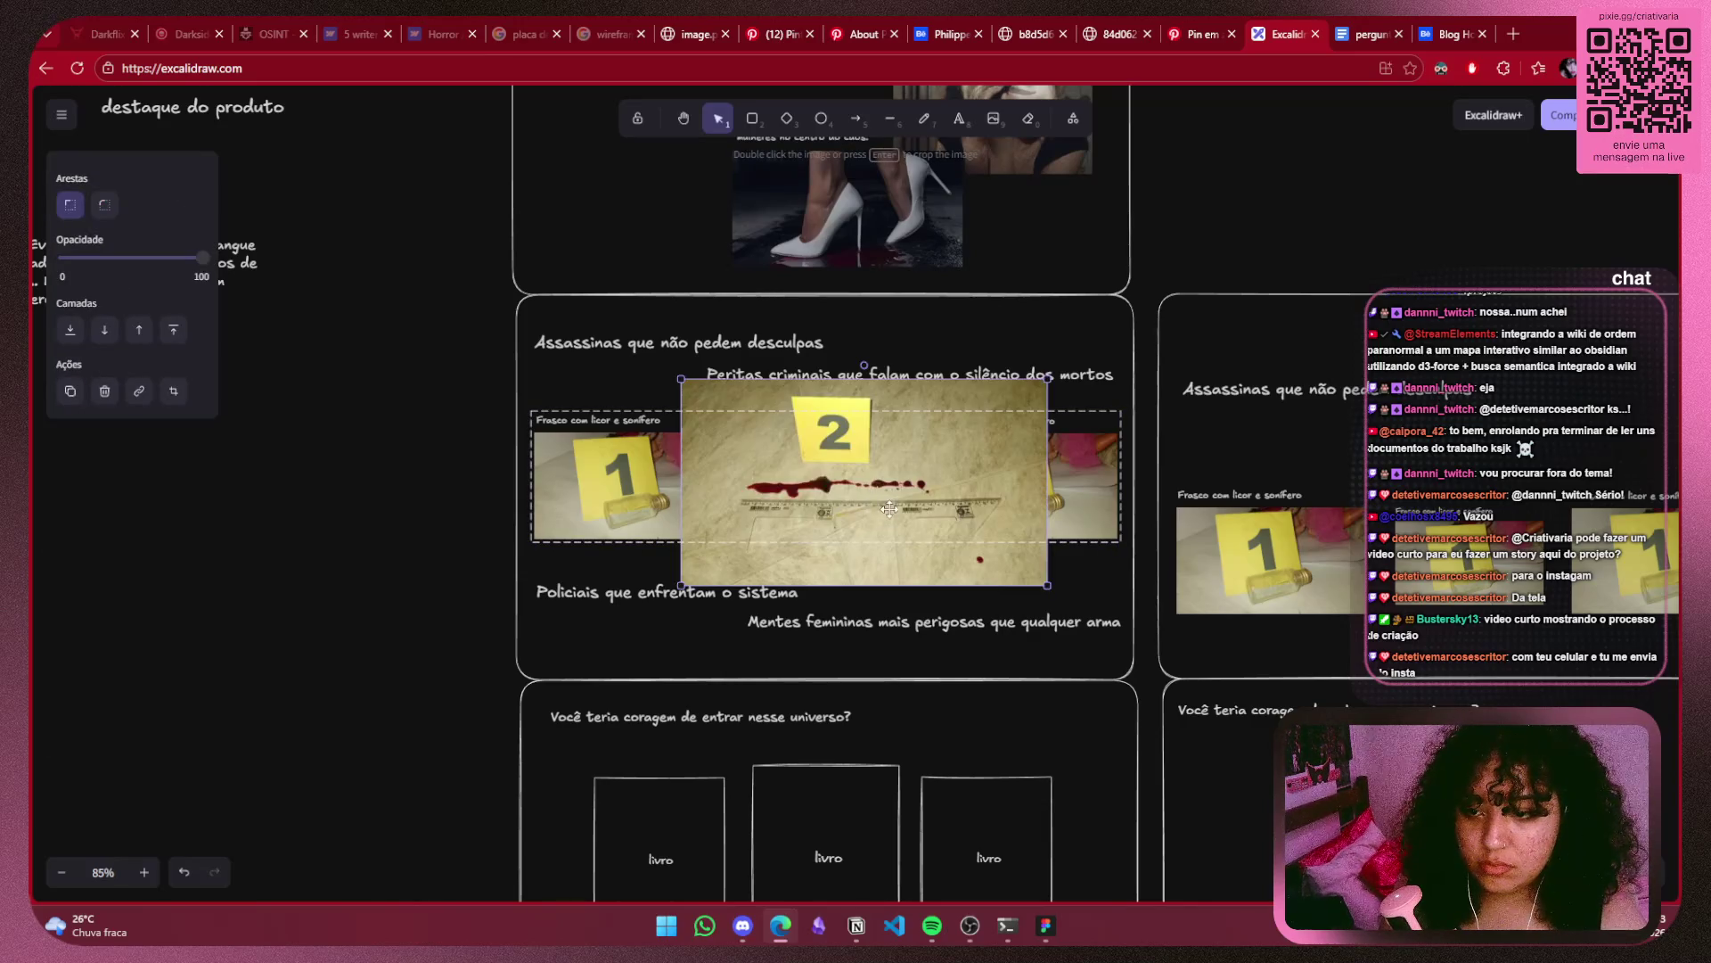
{"action": "key", "text": "ctrl+z"}
{"action": "key", "text": "ctrl+shift+z"}
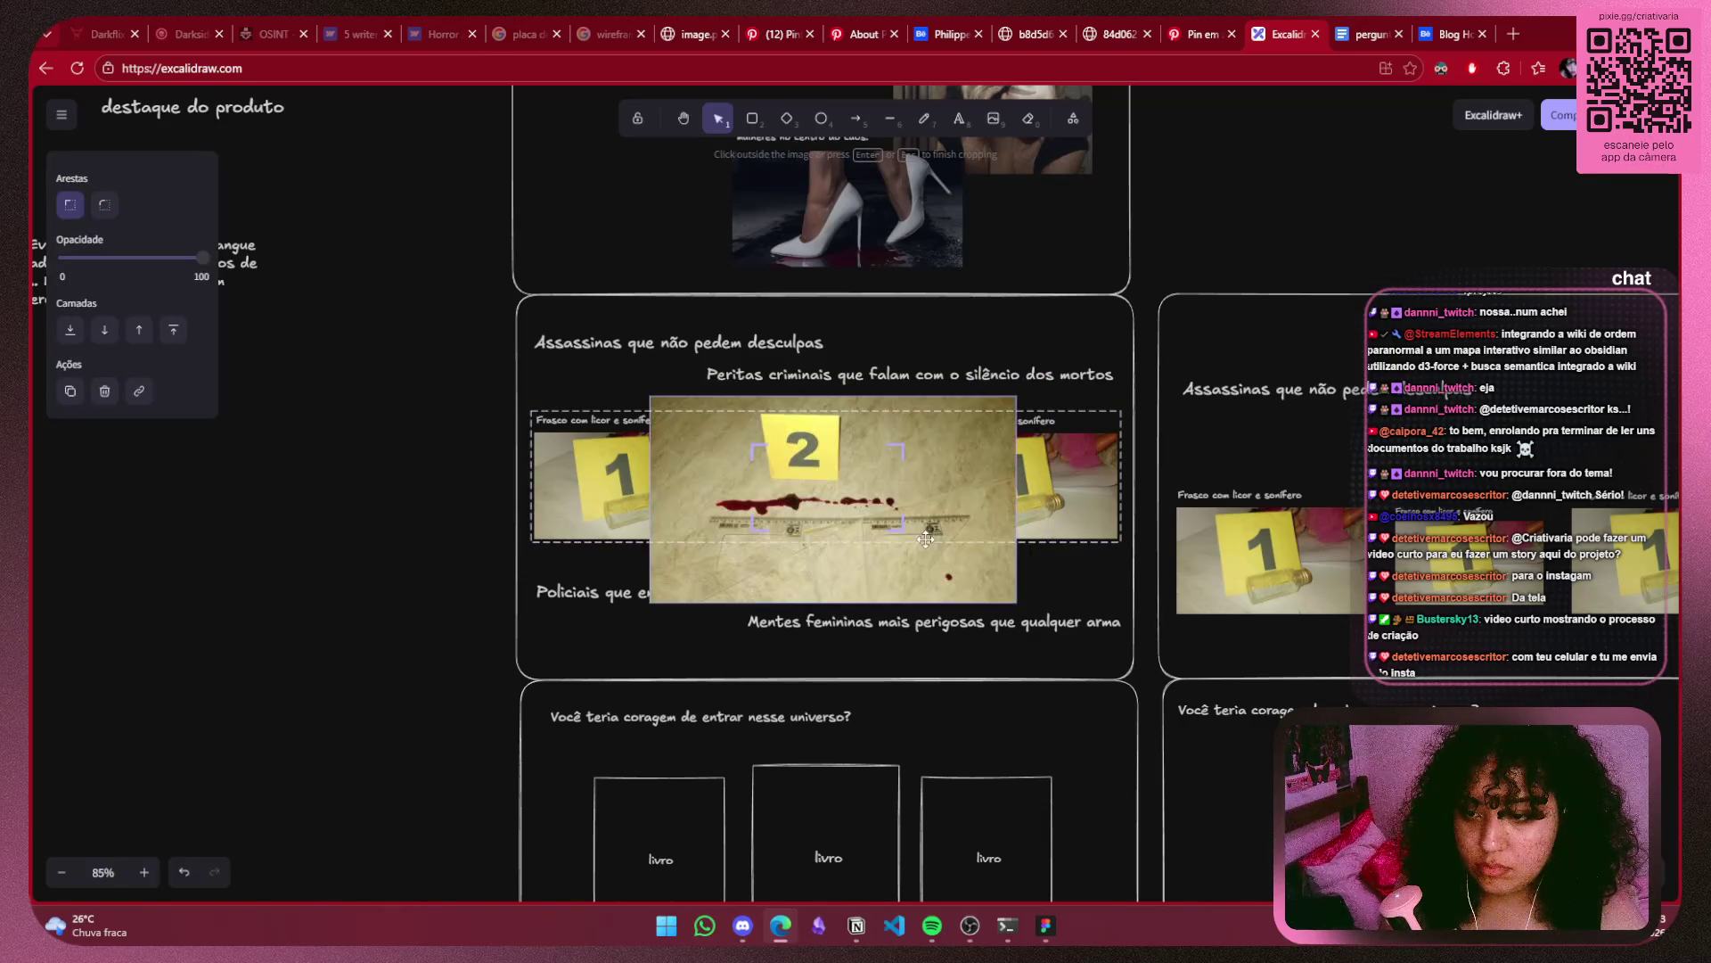
{"action": "key", "text": "ctrl+z"}
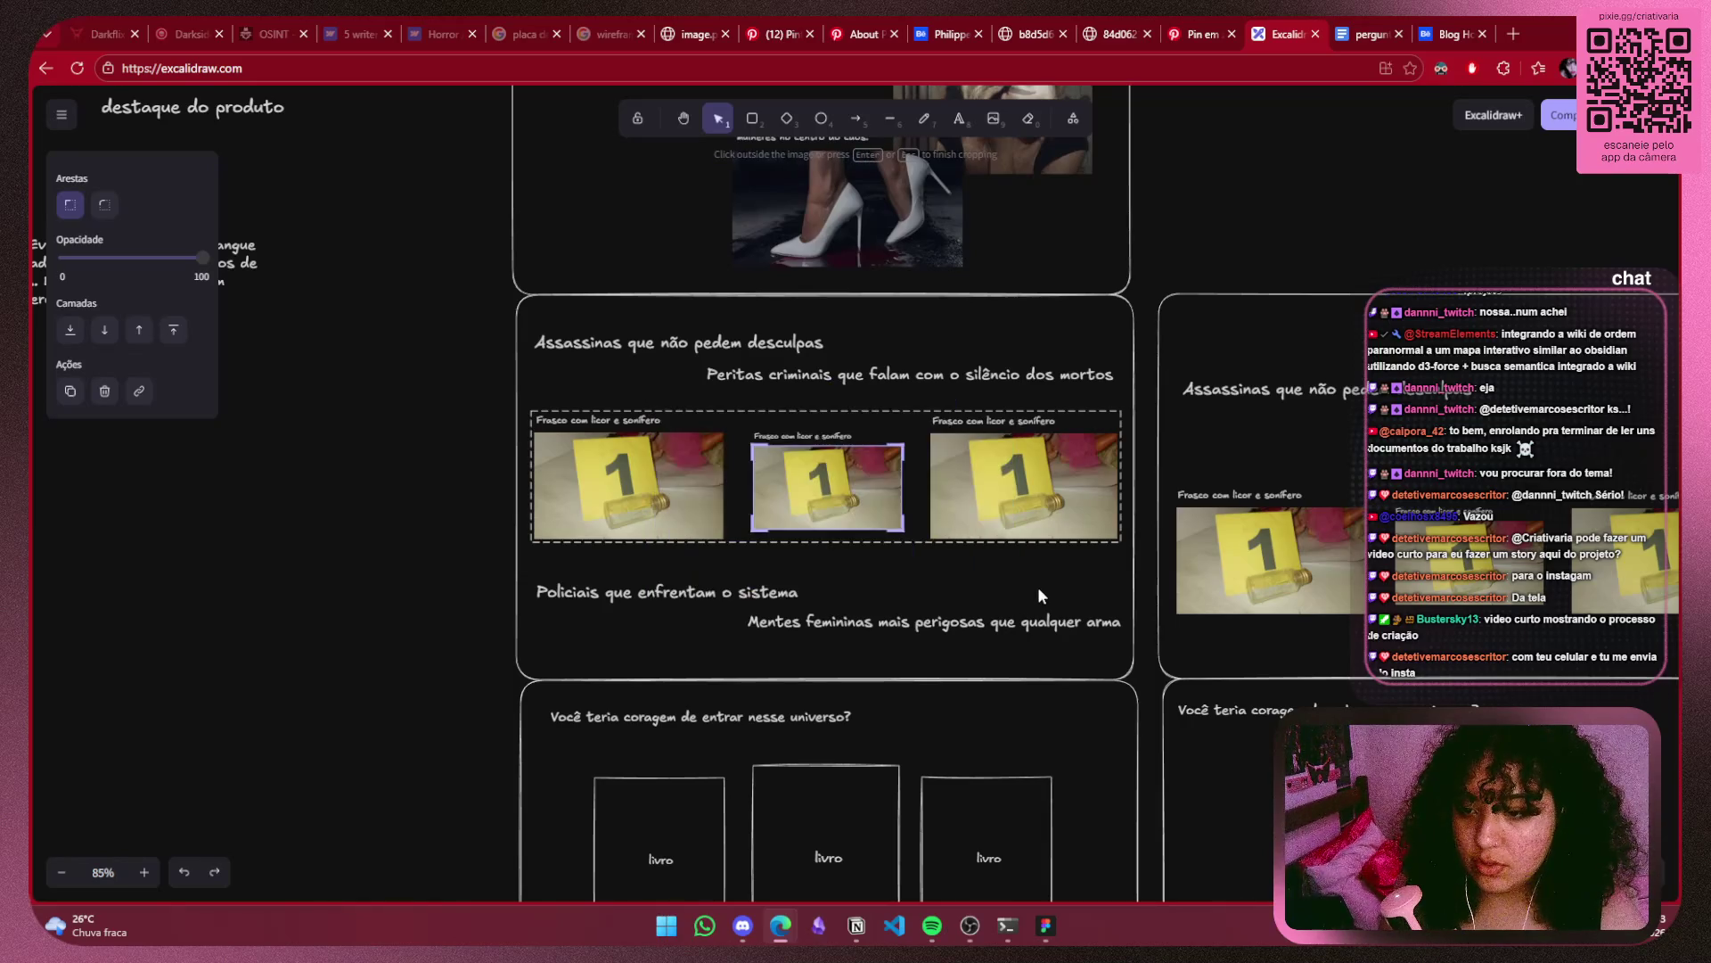
{"action": "scroll", "coordinate": [891, 508], "scroll_direction": "up", "scroll_amount": 5}
{"action": "double_click", "coordinate": [922, 513]}
{"action": "key", "text": "Delete"}
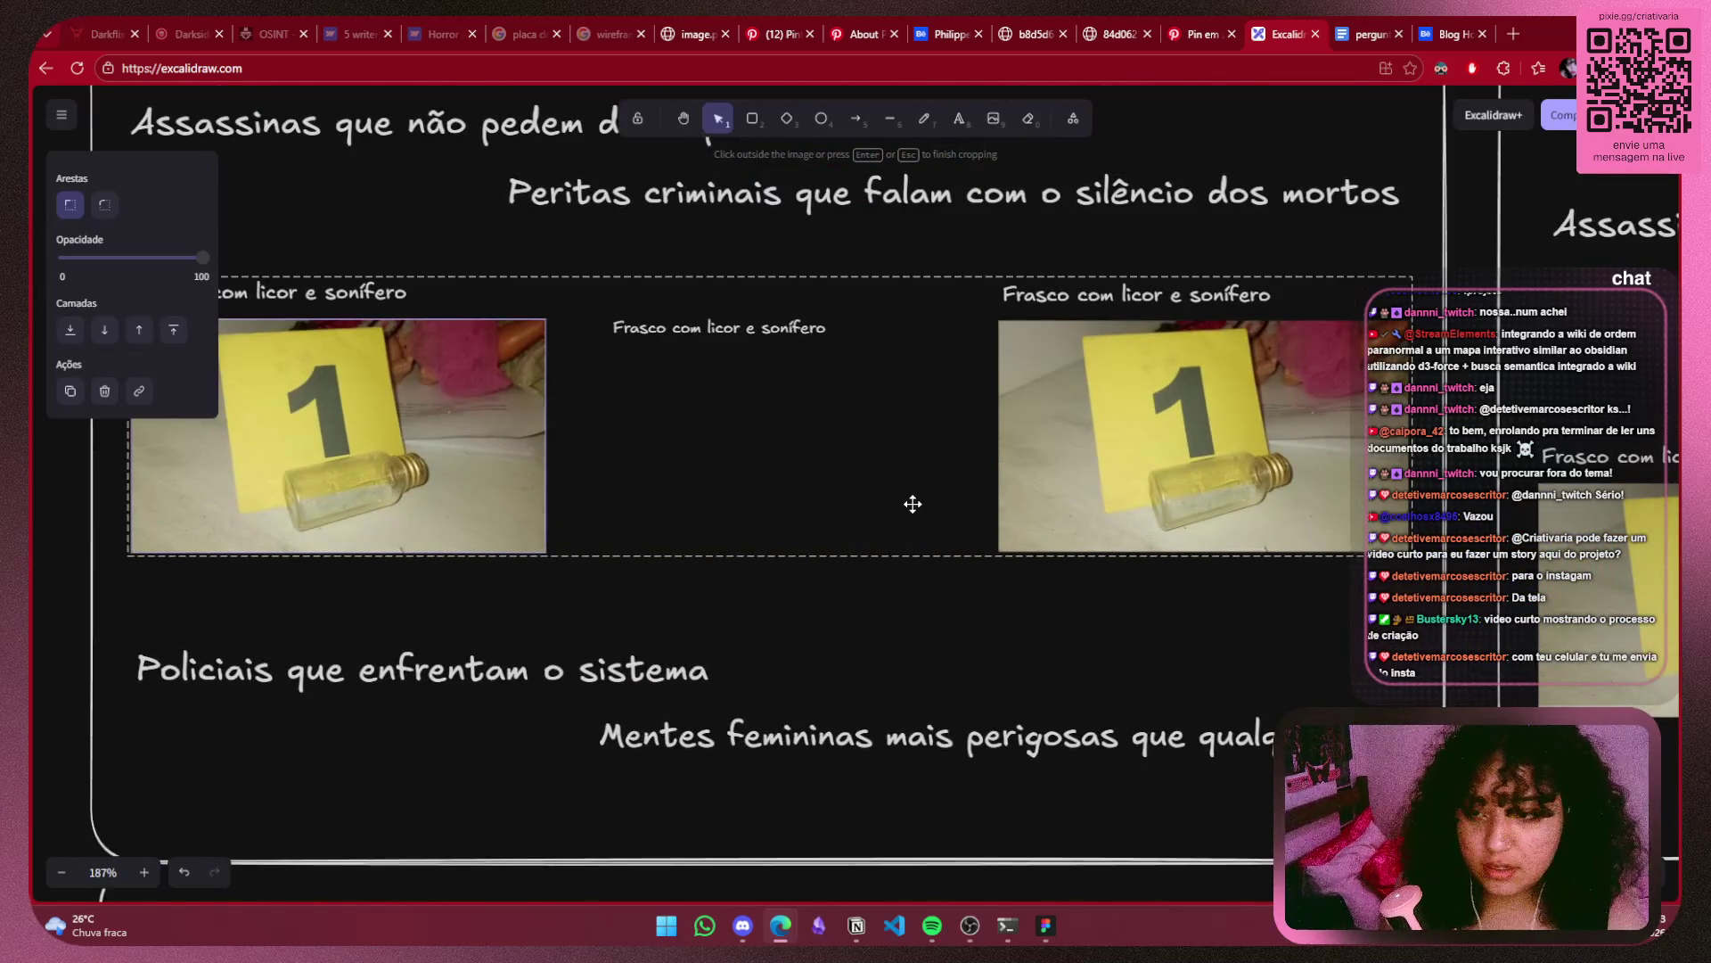
{"action": "key", "text": "ctrl+z"}
{"action": "left_click", "coordinate": [909, 630]}
Paste the marker 2 blood-trail photo again, shrink it, and fit it over the middle slot.
{"action": "key", "text": "ctrl+v"}
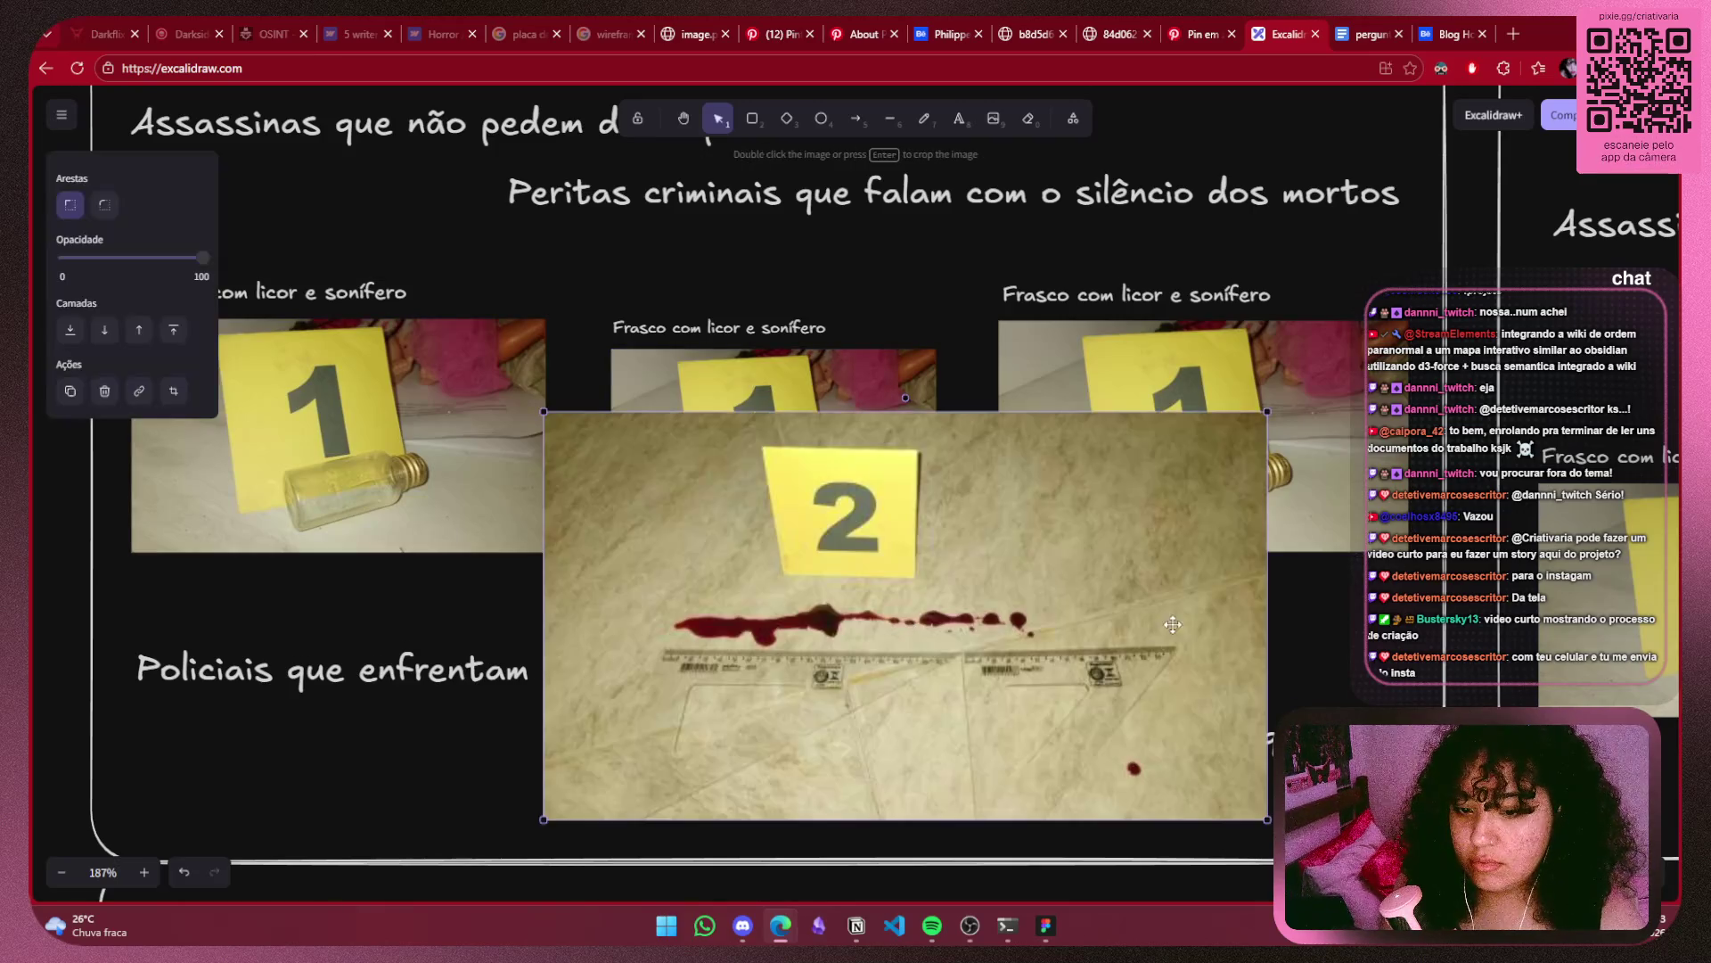
{"action": "left_click_drag", "start_coordinate": [1254, 727], "coordinate": [1107, 607]}
{"action": "left_click_drag", "start_coordinate": [1114, 697], "coordinate": [643, 431]}
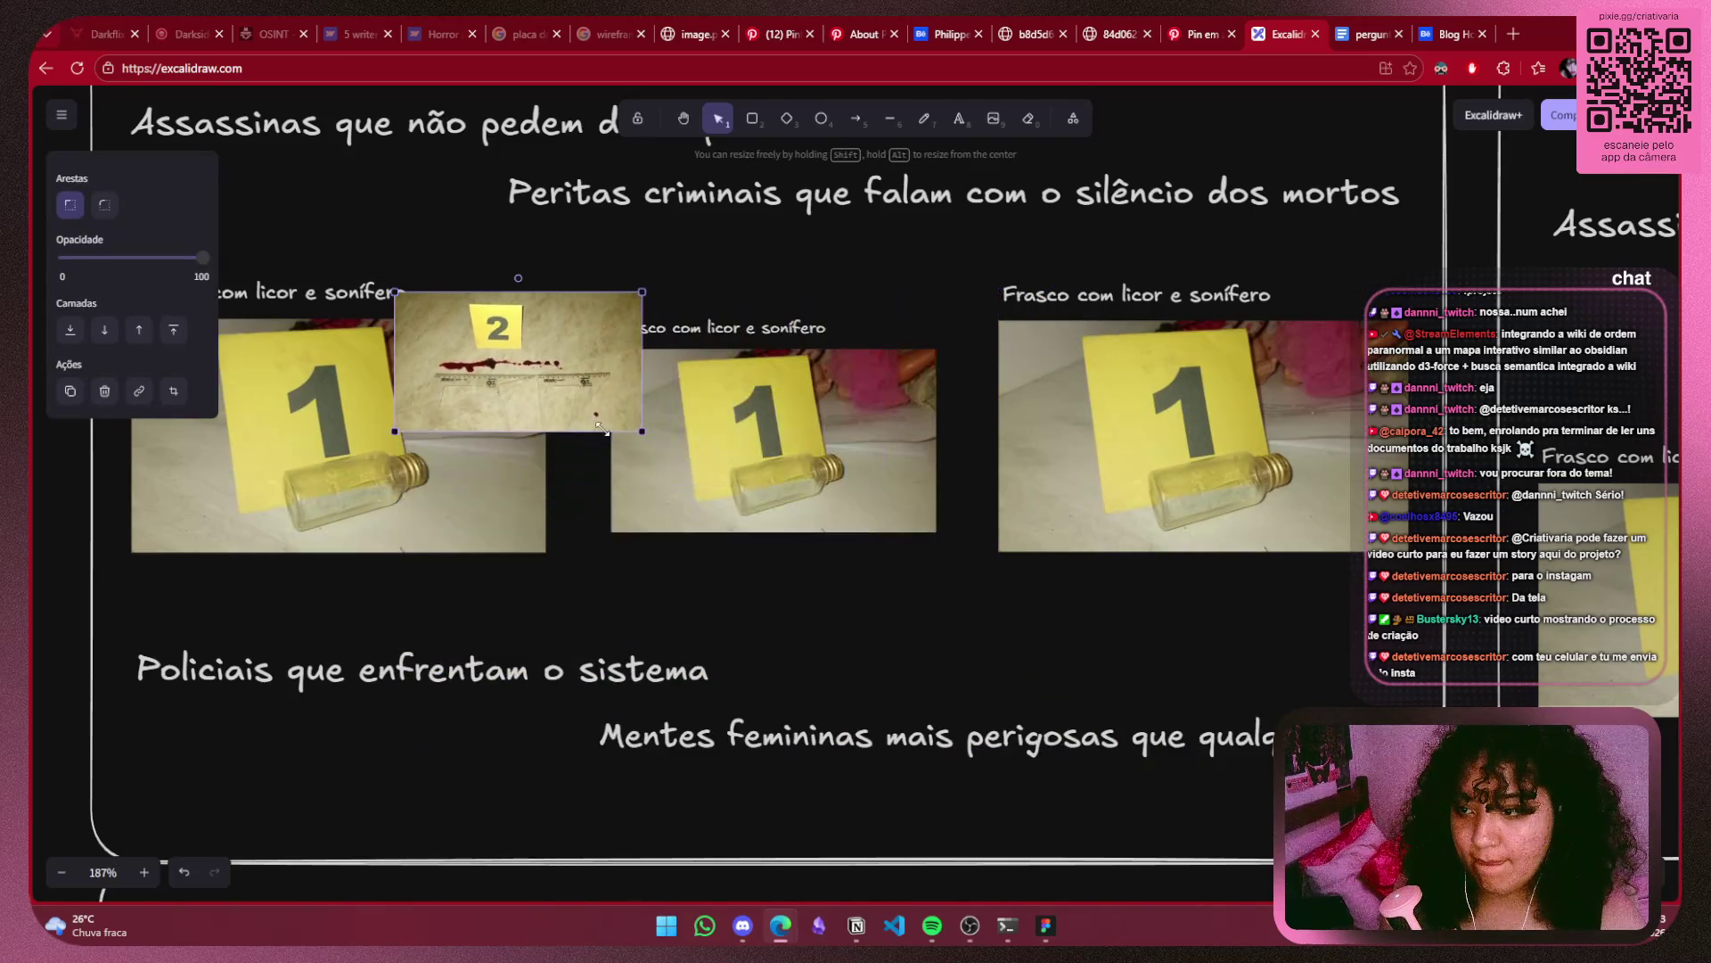
{"action": "left_click_drag", "start_coordinate": [523, 363], "coordinate": [738, 418]}
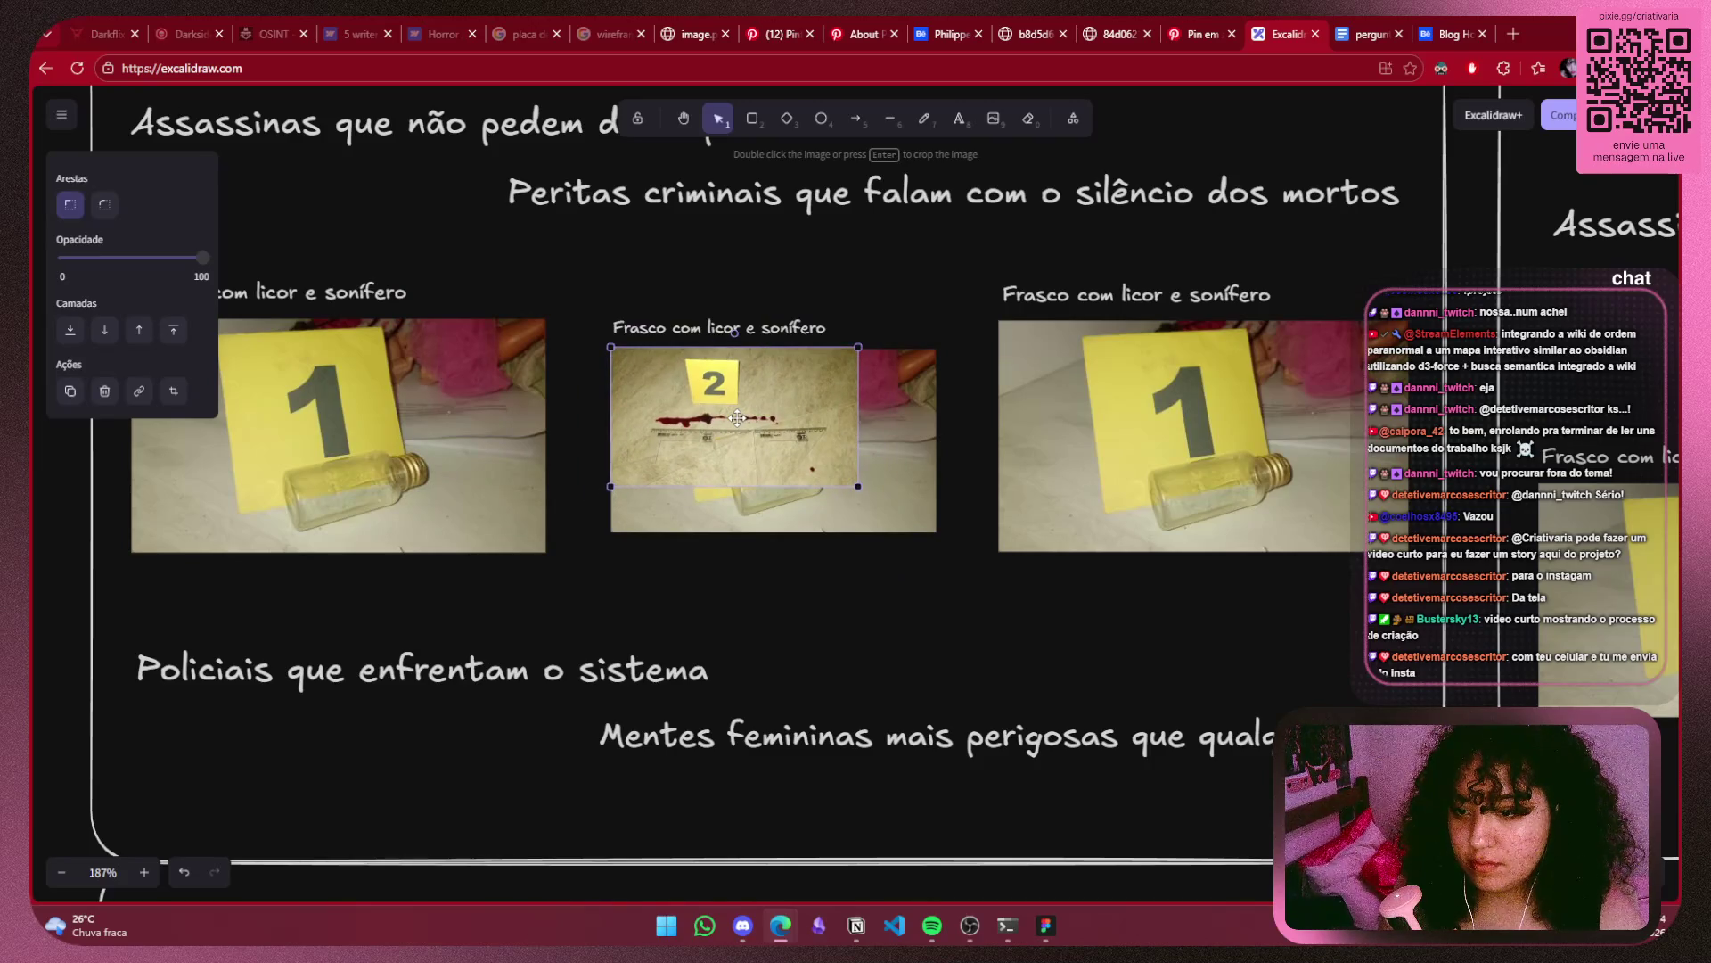
{"action": "left_click_drag", "start_coordinate": [857, 484], "coordinate": [935, 529]}
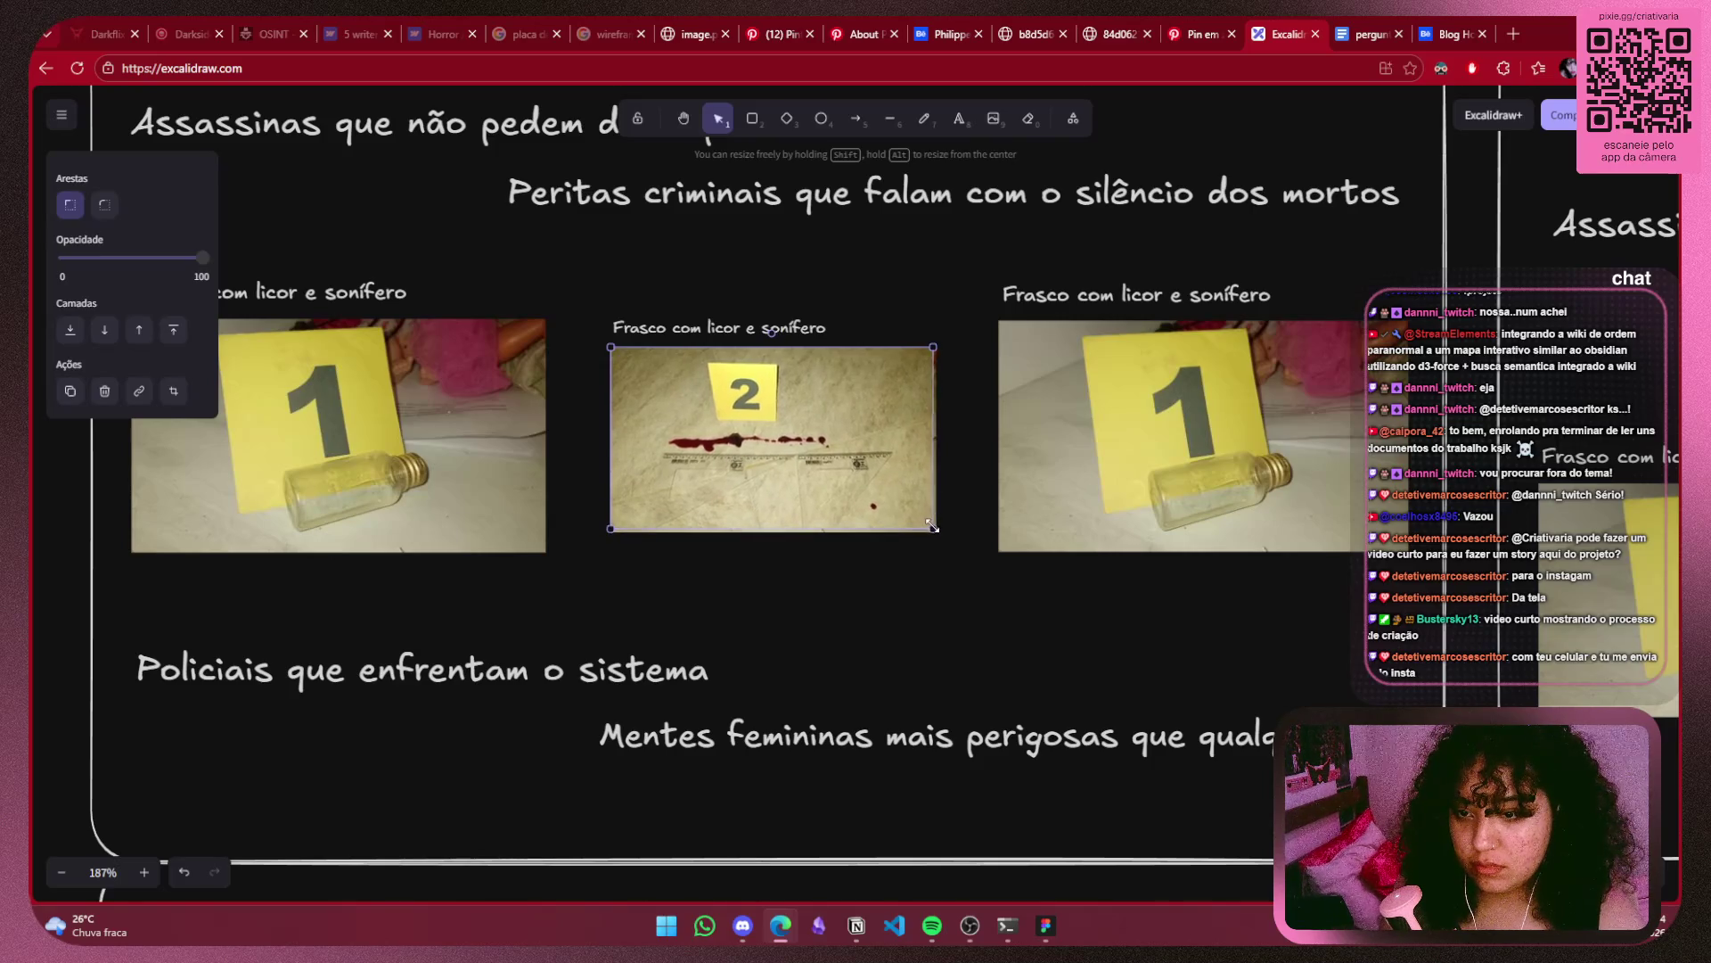
{"action": "left_click", "coordinate": [1010, 631]}
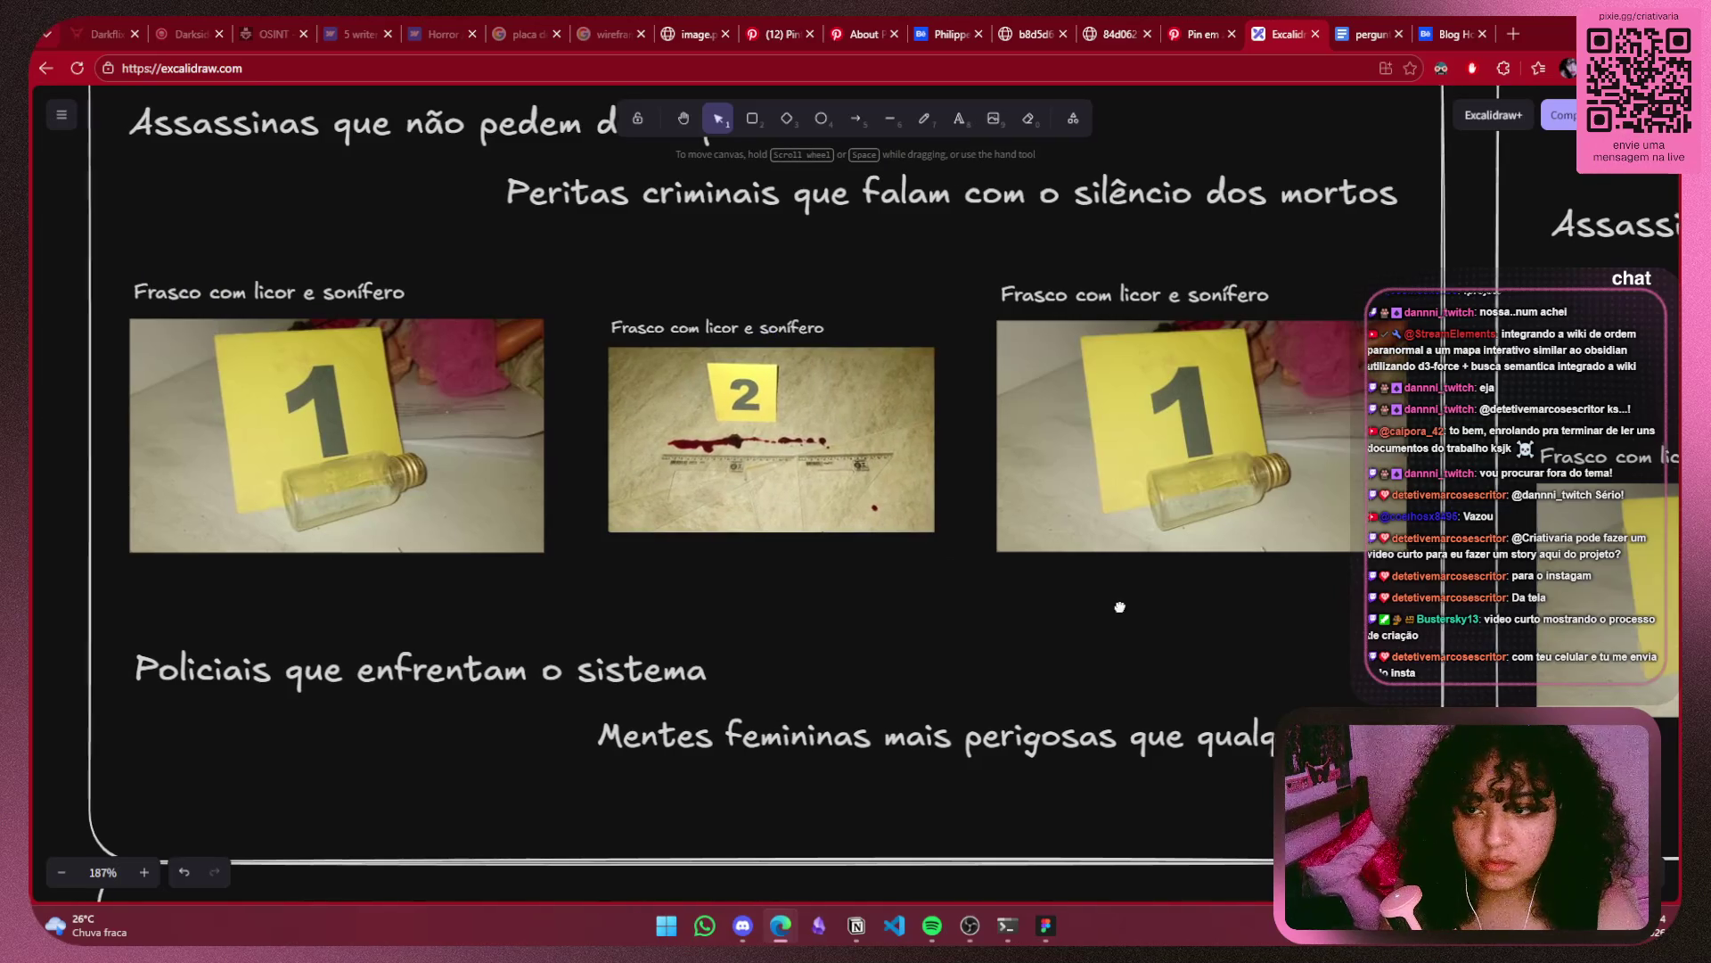
{"action": "scroll", "coordinate": [1319, 633], "scroll_direction": "right", "scroll_amount": 1}
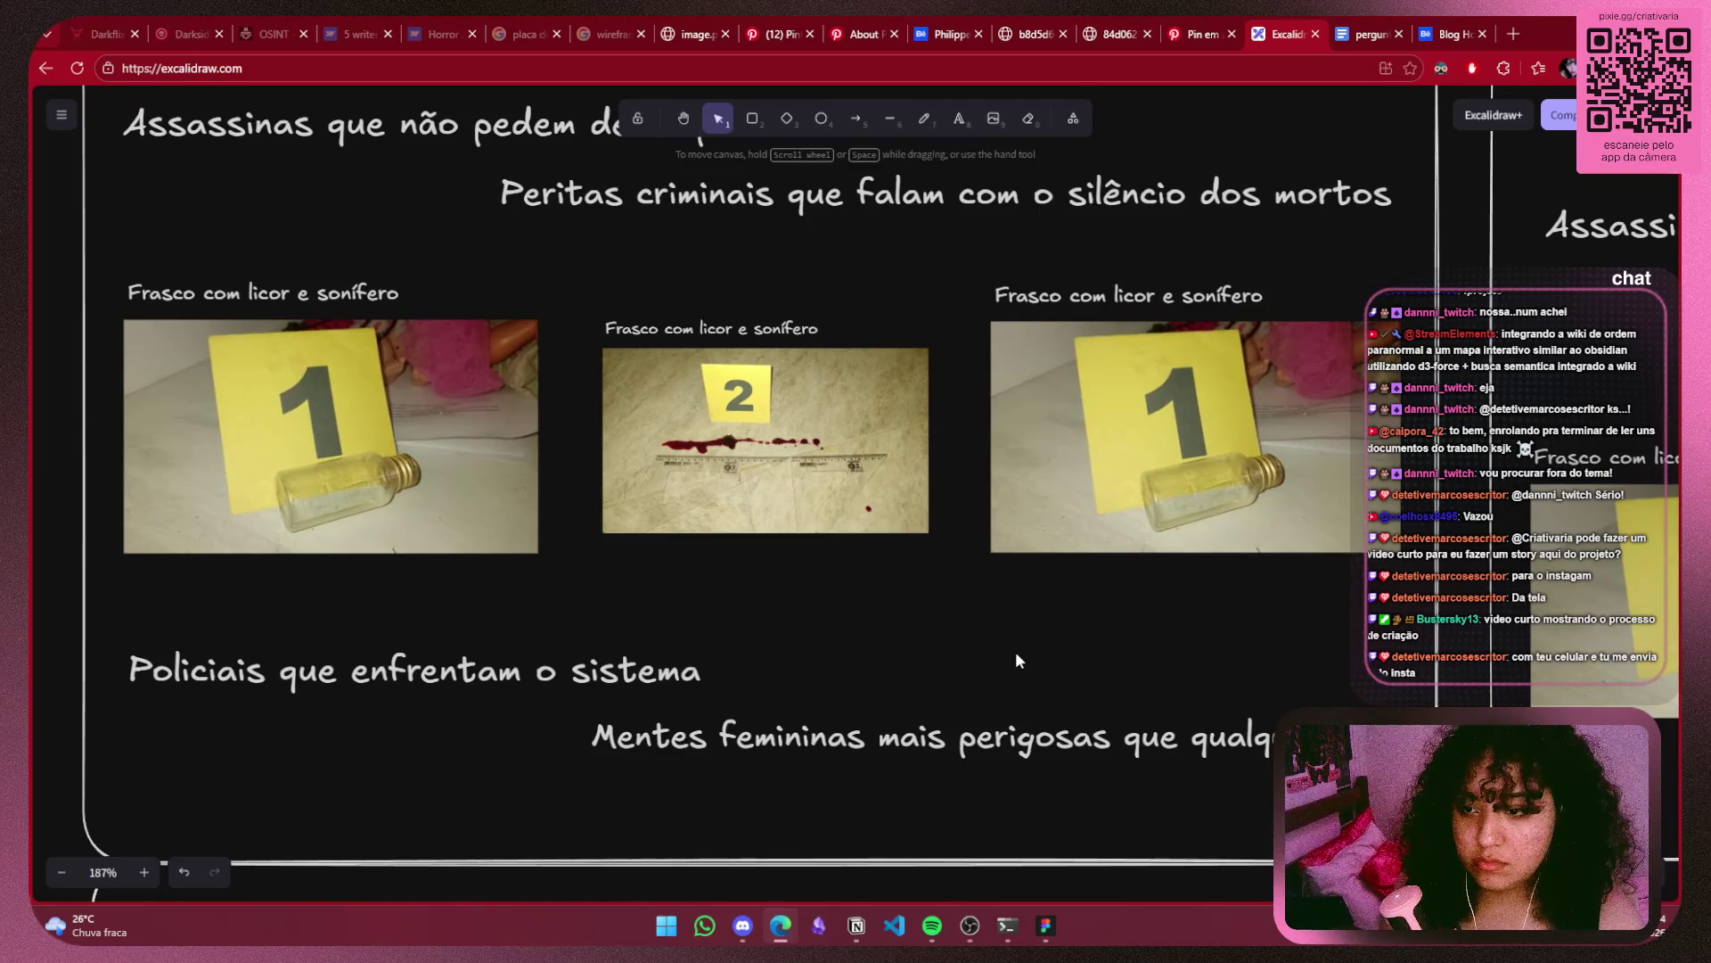
{"action": "key", "text": "ctrl+v"}
Shrink the pasted marker 3 blood-drops photo and resize it to cover the right Frasco slot.
{"action": "left_click_drag", "start_coordinate": [1373, 450], "coordinate": [1017, 652]}
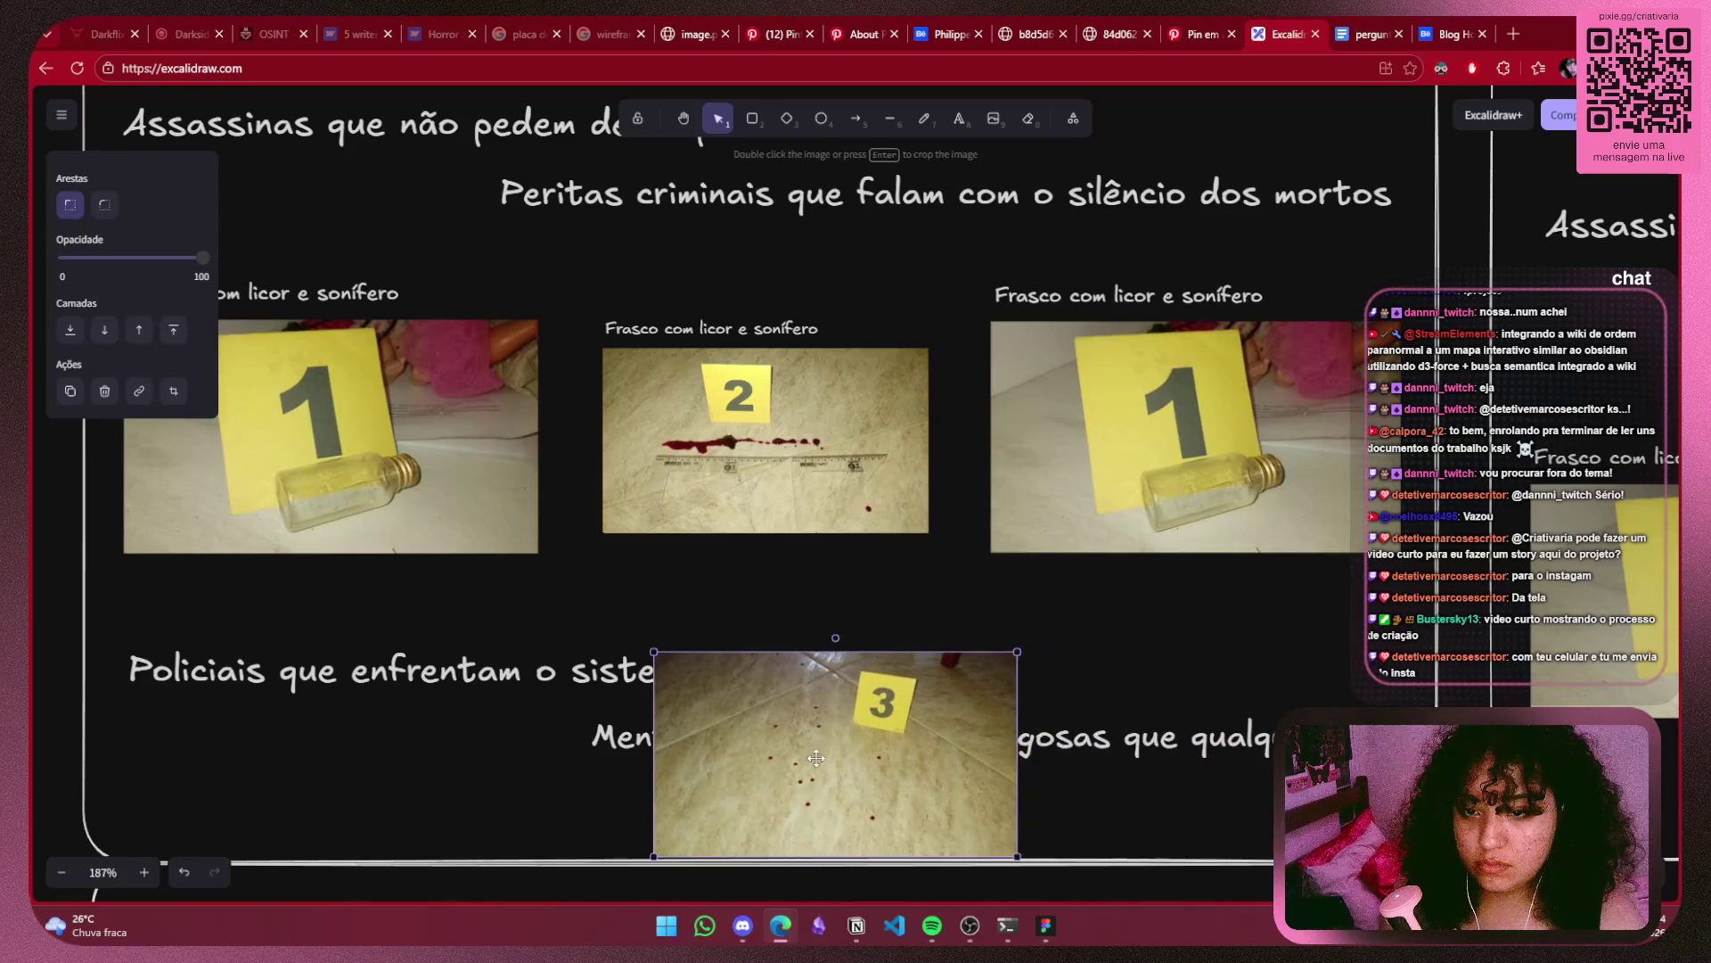
{"action": "left_click_drag", "start_coordinate": [817, 758], "coordinate": [1147, 414]}
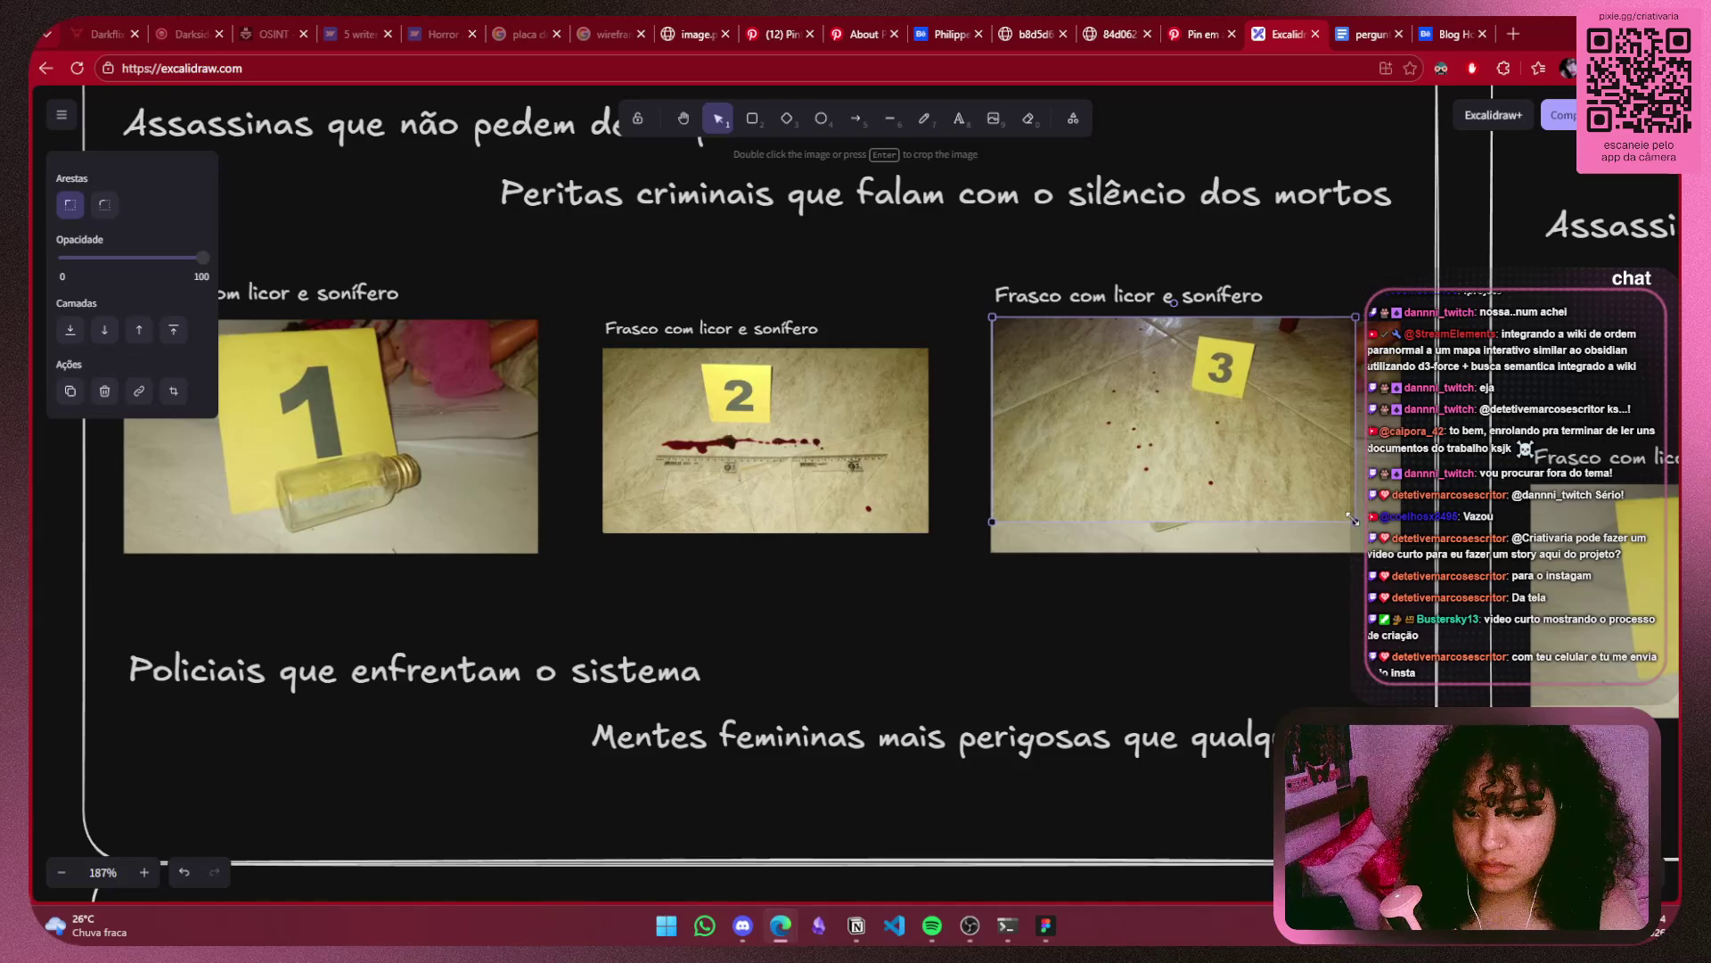
{"action": "left_click_drag", "start_coordinate": [1352, 519], "coordinate": [1404, 548]}
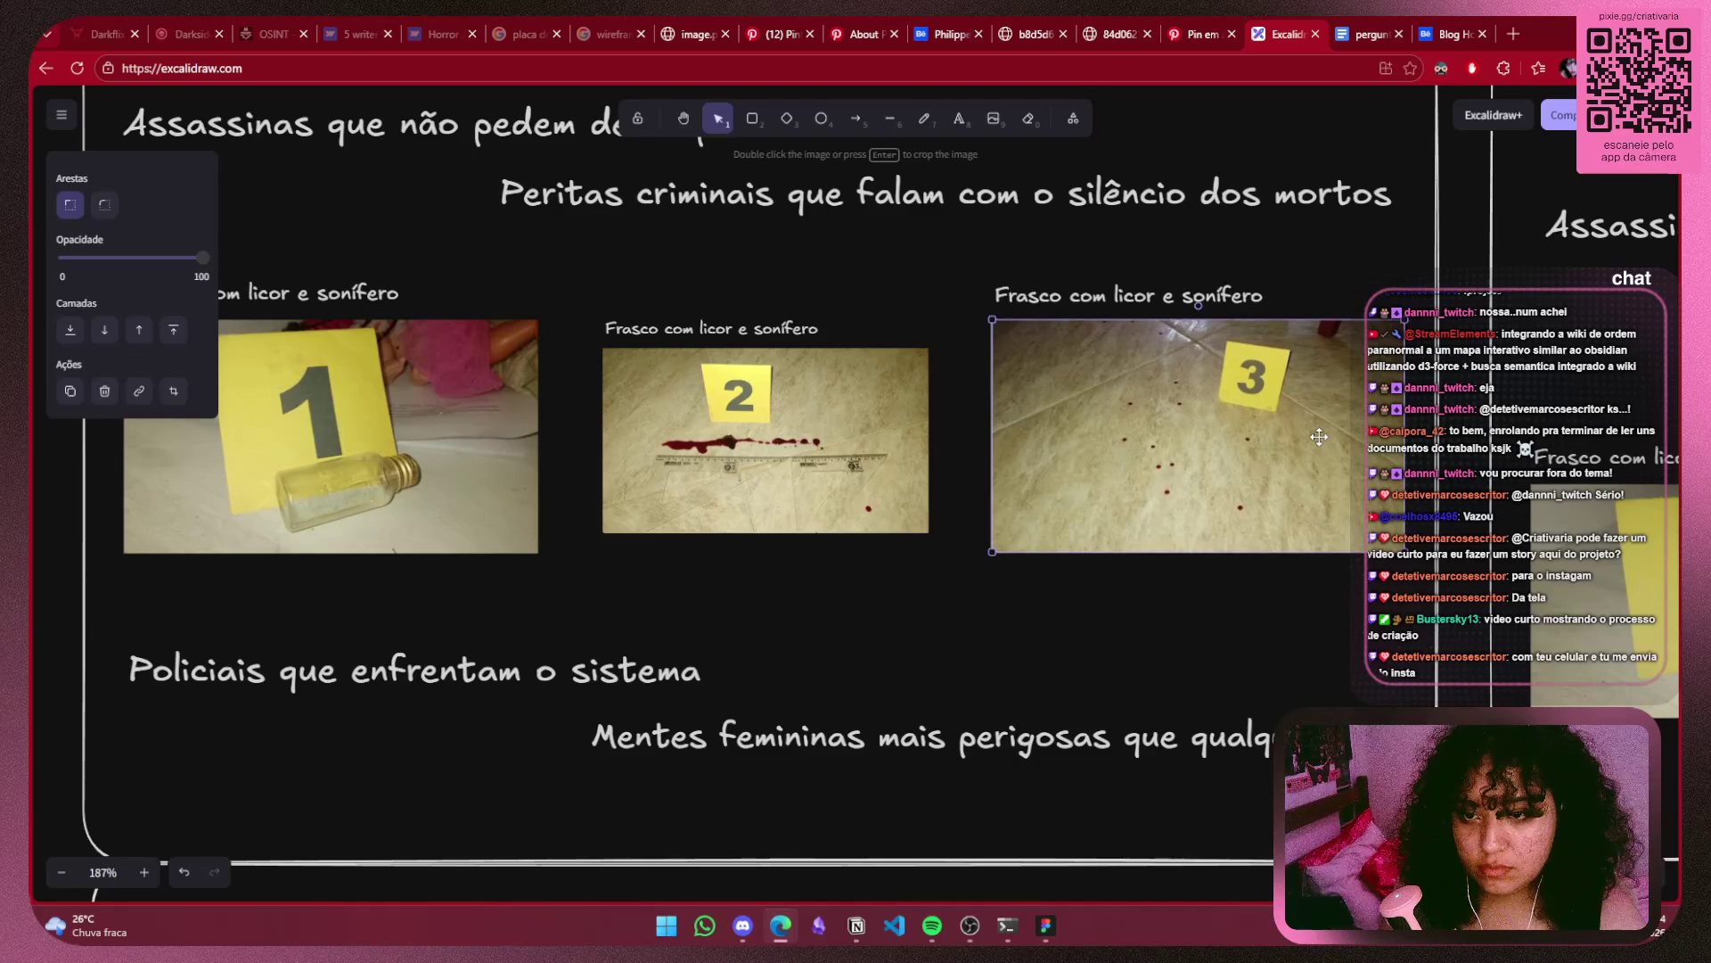
{"action": "left_click", "coordinate": [1148, 622]}
{"action": "left_click", "coordinate": [1153, 470]}
{"action": "left_click", "coordinate": [1020, 622]}
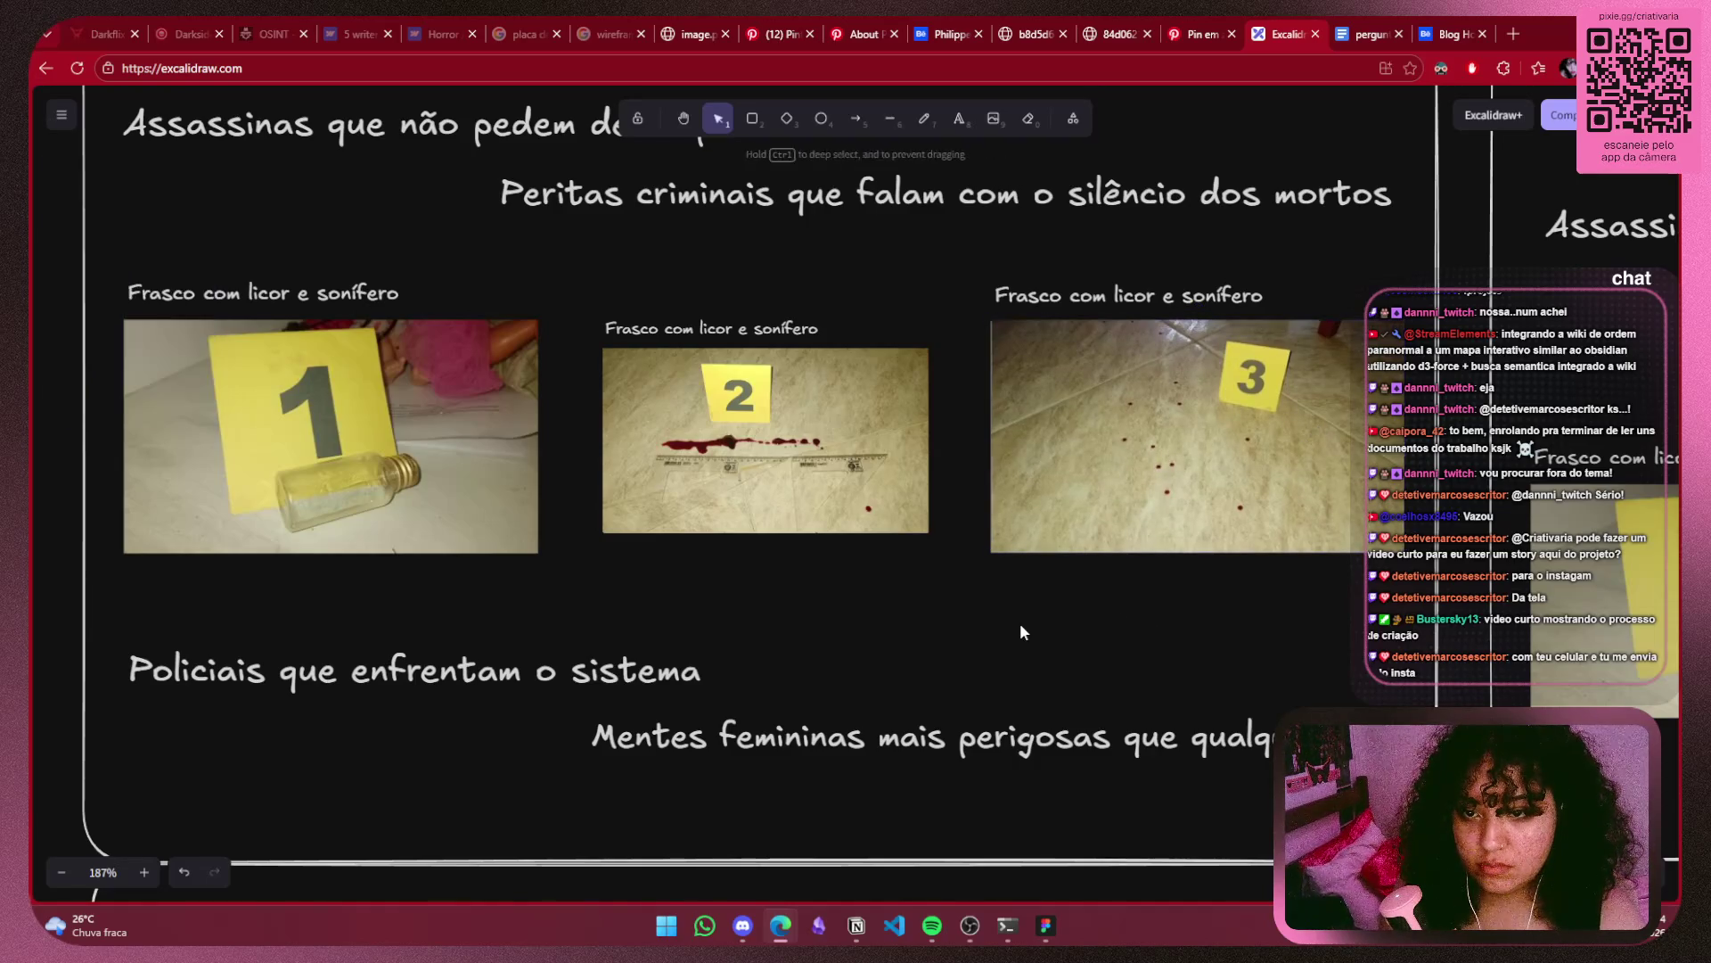
{"action": "scroll", "coordinate": [1038, 615], "scroll_direction": "down", "scroll_amount": 8}
{"action": "left_click_drag", "start_coordinate": [956, 617], "coordinate": [1288, 616]}
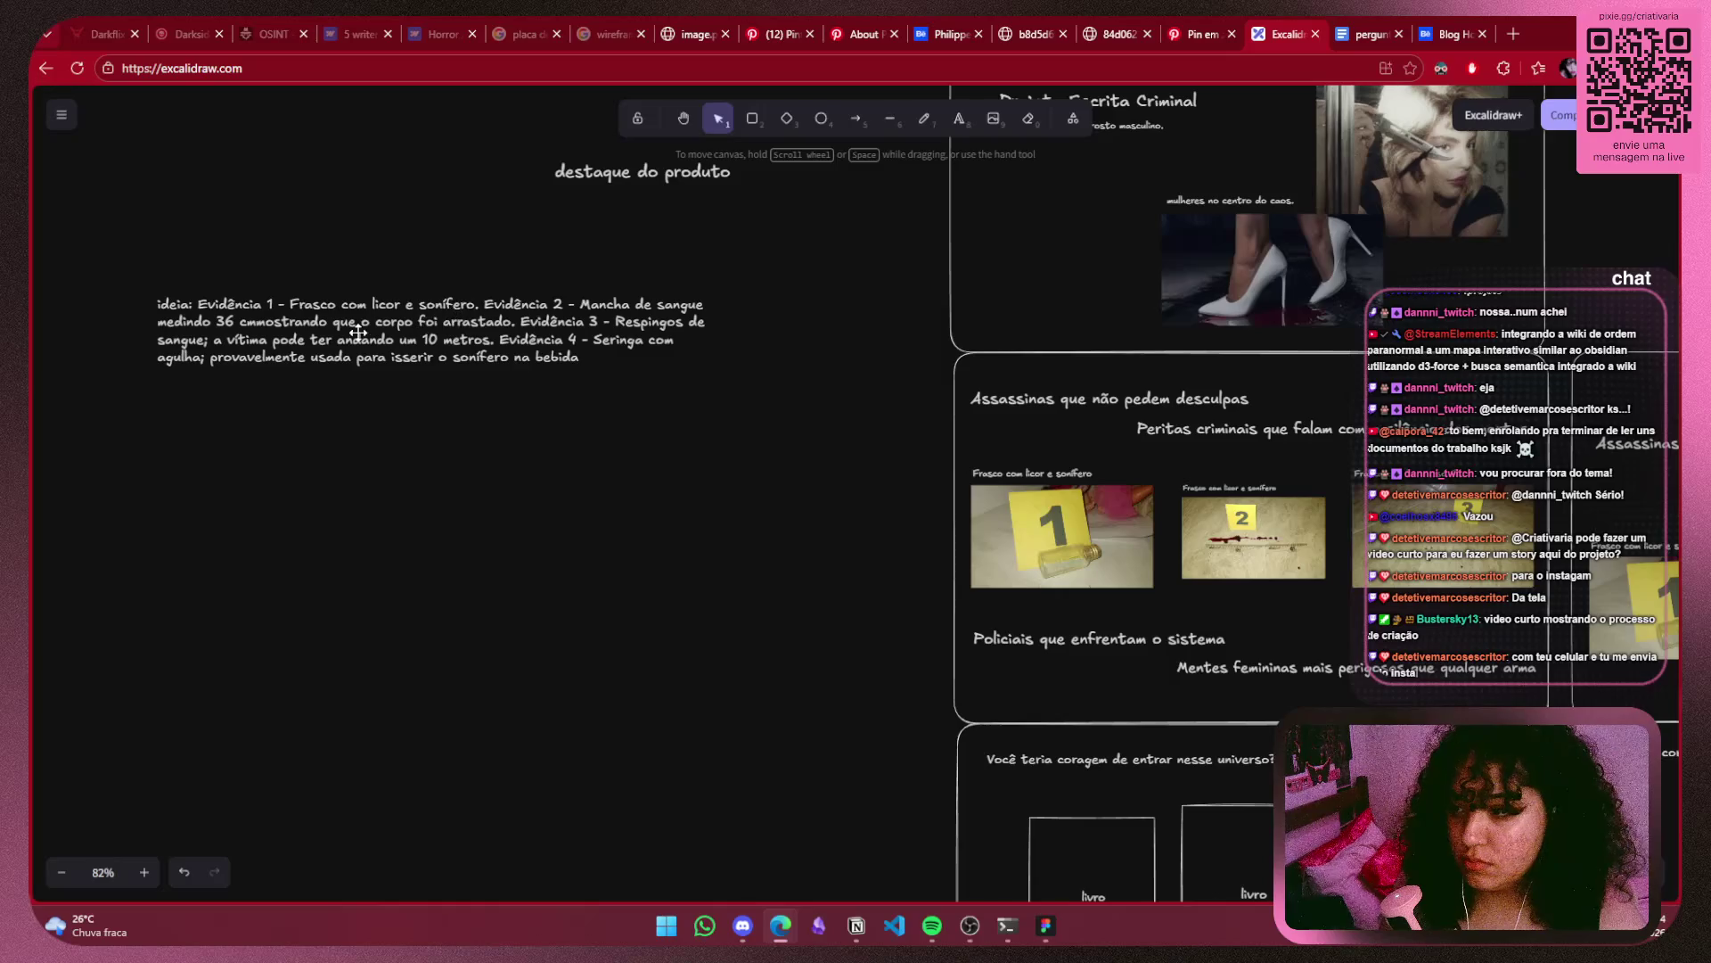
Select the Evidence 2 bloodstain sentence in the ideia notes, then return to the three evidence photos.
{"action": "double_click", "coordinate": [516, 308]}
{"action": "left_click", "coordinate": [380, 457]}
{"action": "left_click_drag", "start_coordinate": [380, 457], "coordinate": [473, 490]}
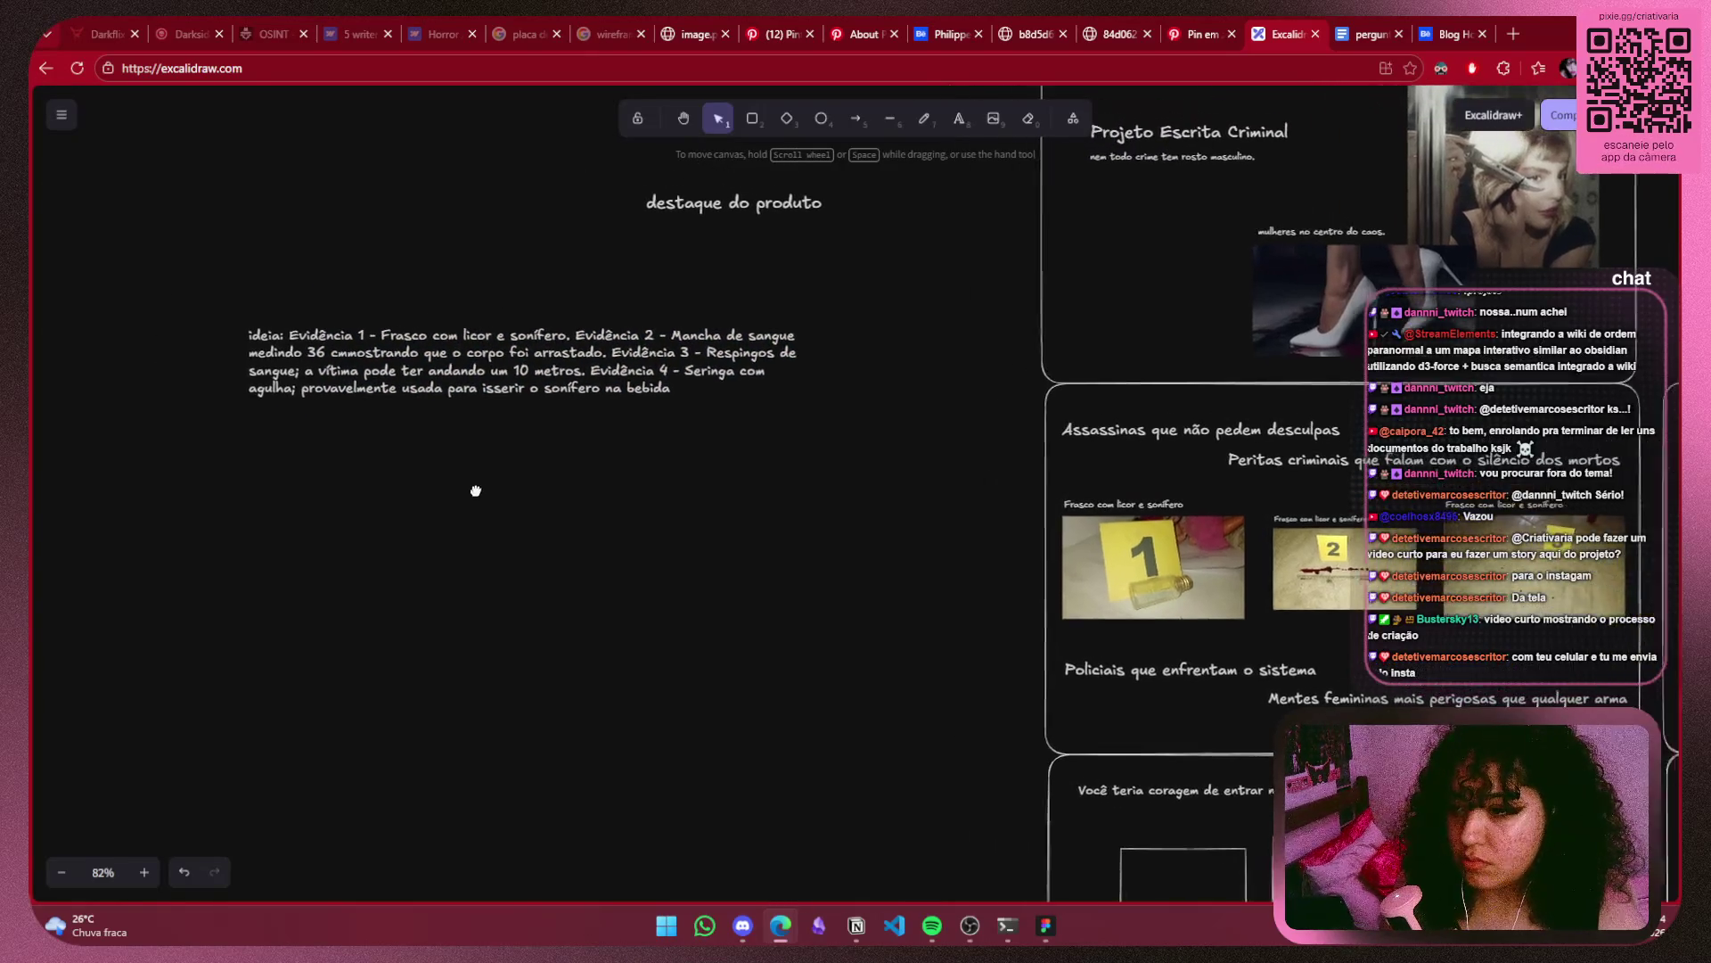
{"action": "left_click", "coordinate": [675, 340]}
{"action": "double_click", "coordinate": [675, 340]}
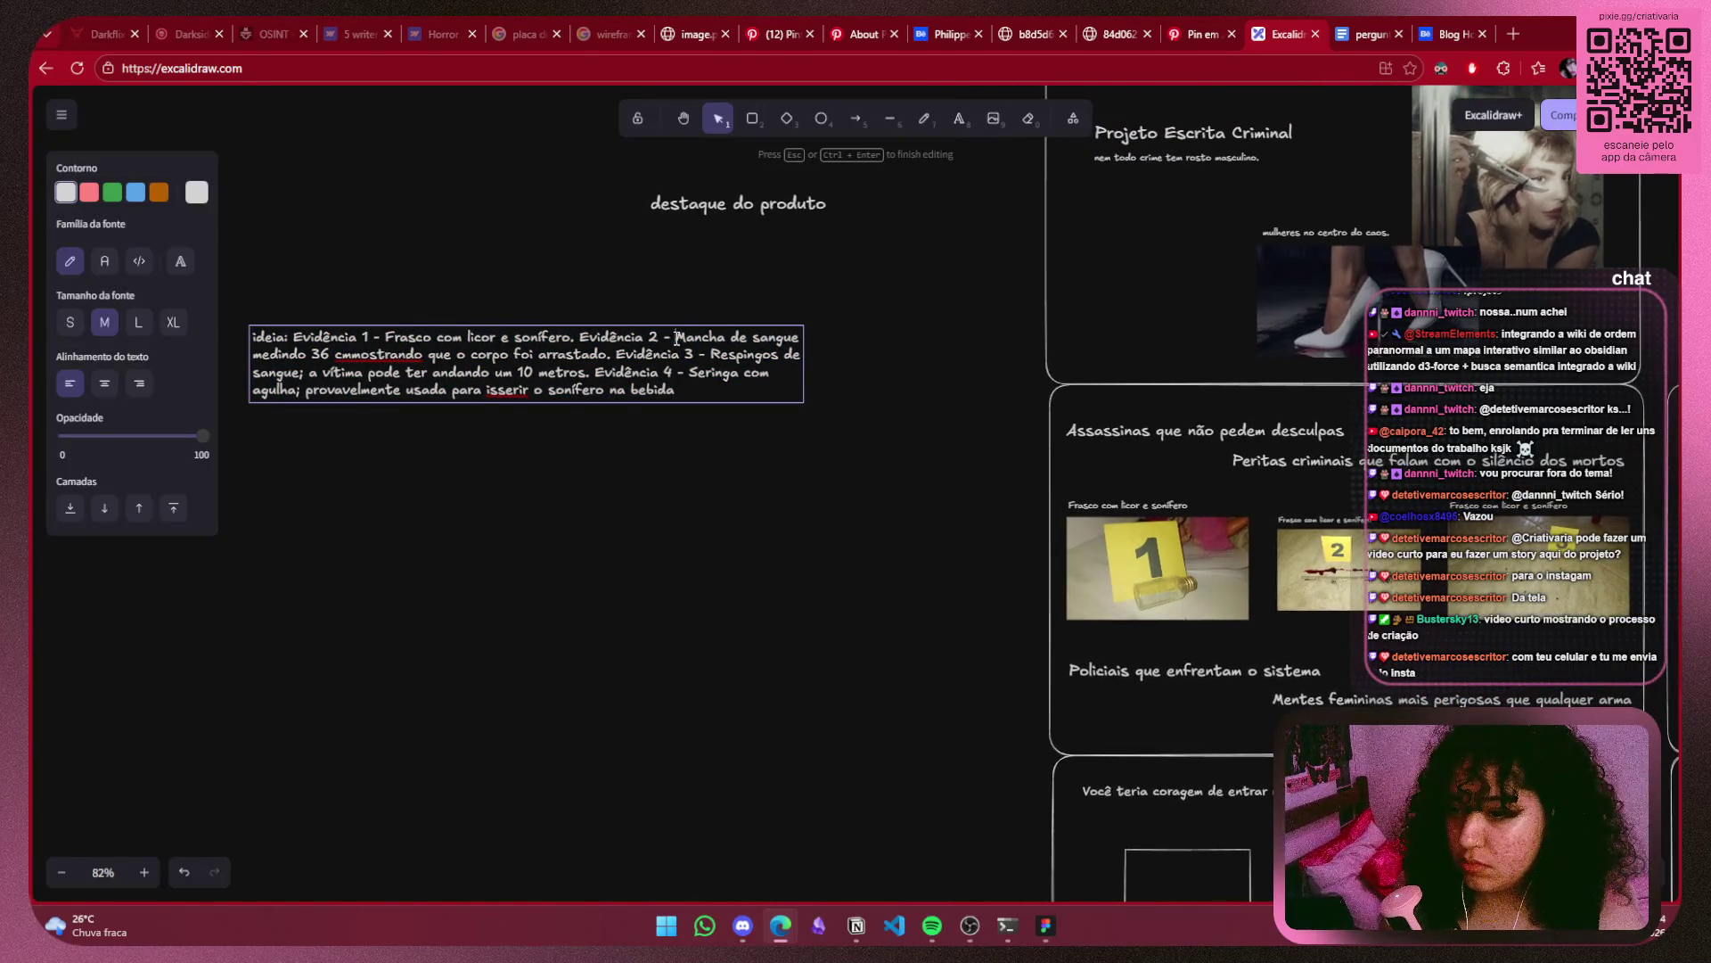
{"action": "left_click_drag", "start_coordinate": [677, 340], "coordinate": [366, 373]}
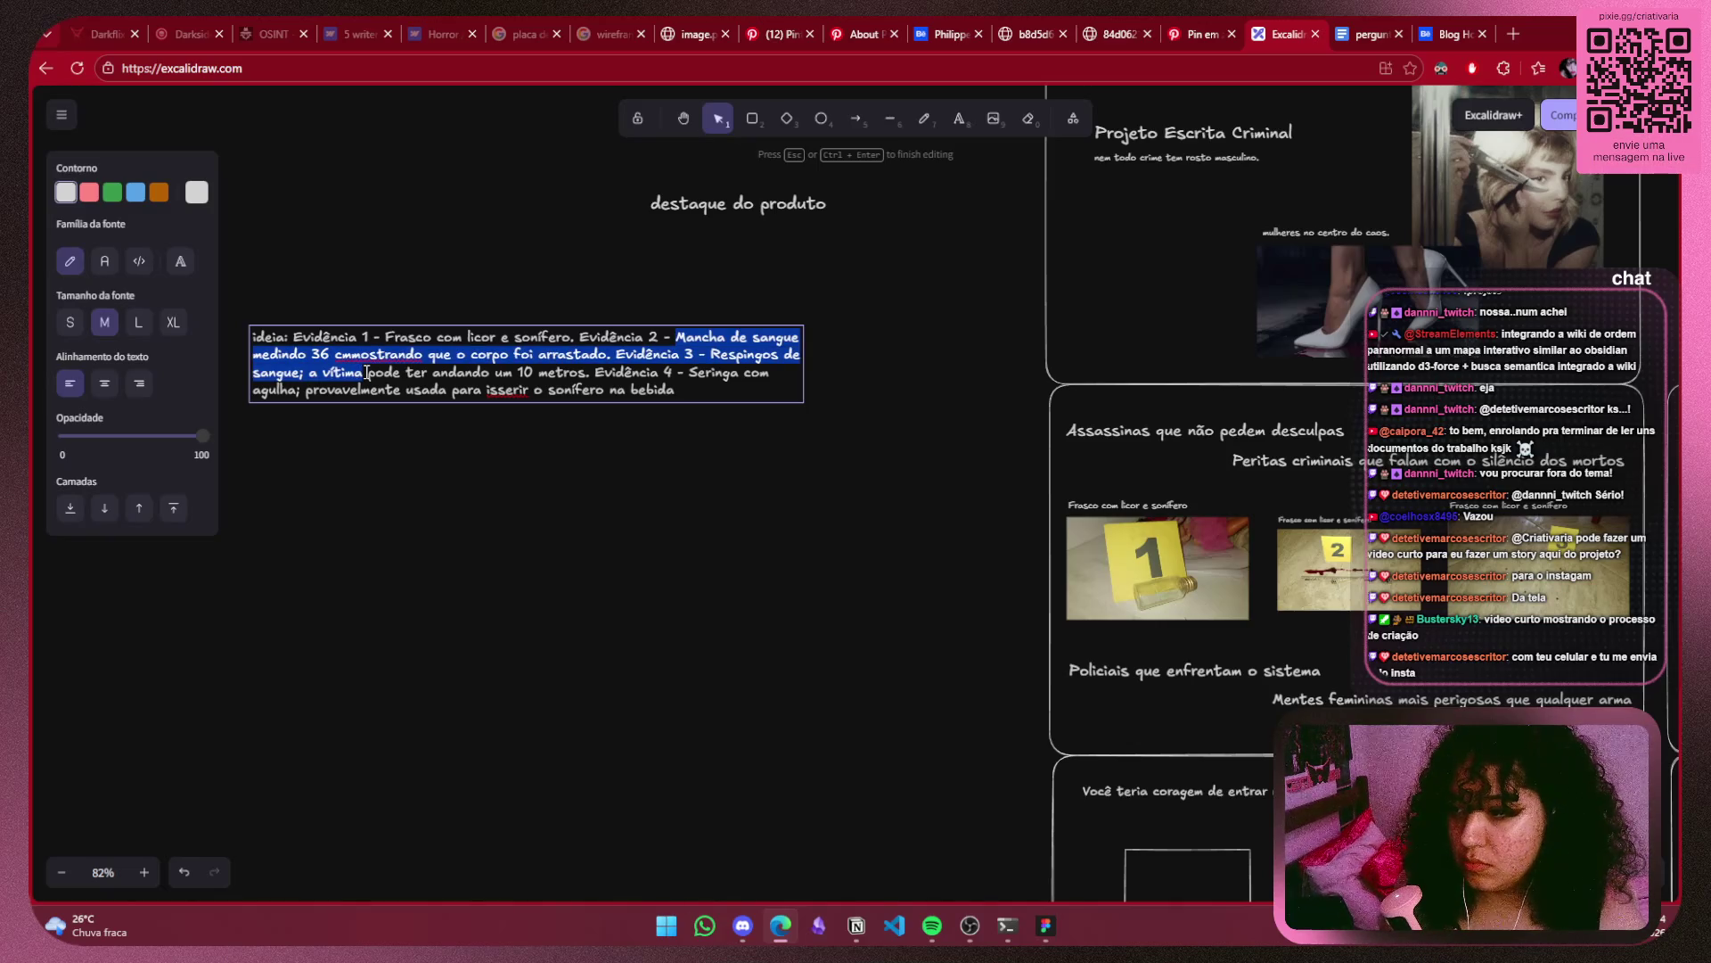
{"action": "mouse_move", "coordinate": [364, 372]}
{"action": "left_mouse_down"}
{"action": "mouse_move", "coordinate": [420, 355]}
{"action": "mouse_move", "coordinate": [601, 356]}
{"action": "left_mouse_up"}
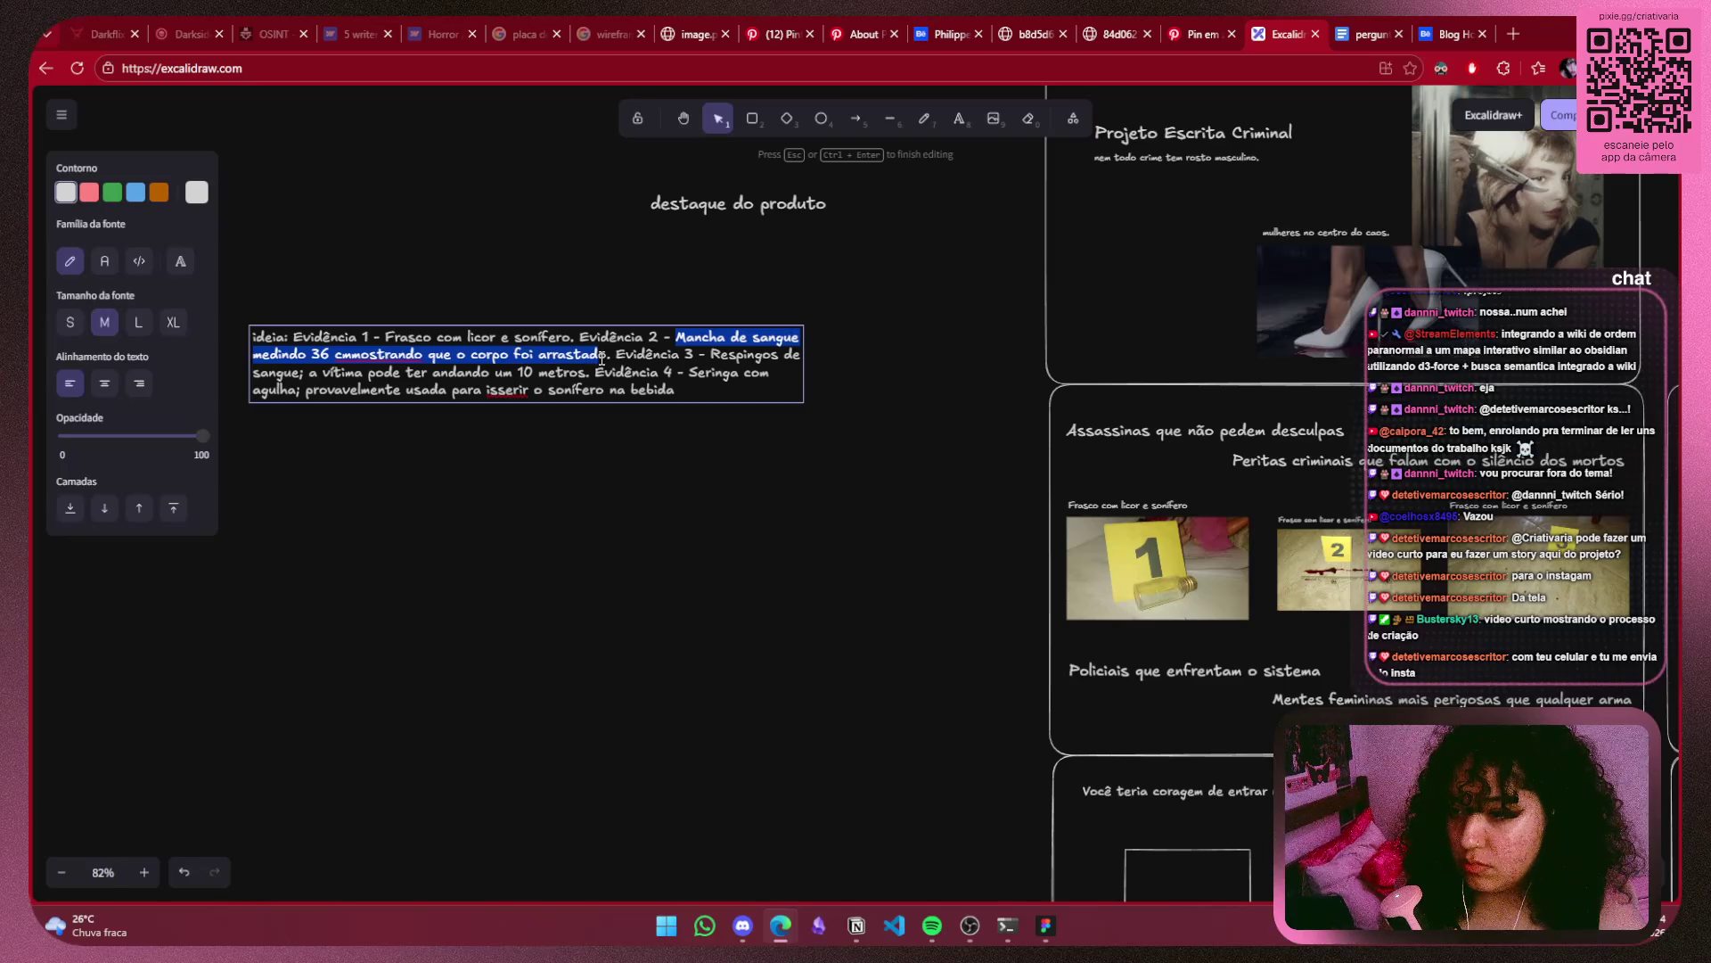
{"action": "left_click", "coordinate": [830, 493]}
{"action": "scroll", "coordinate": [846, 428], "scroll_direction": "right", "scroll_amount": 5}
{"action": "scroll", "coordinate": [864, 392], "scroll_direction": "up", "scroll_amount": 5}
{"action": "left_click", "coordinate": [753, 421]}
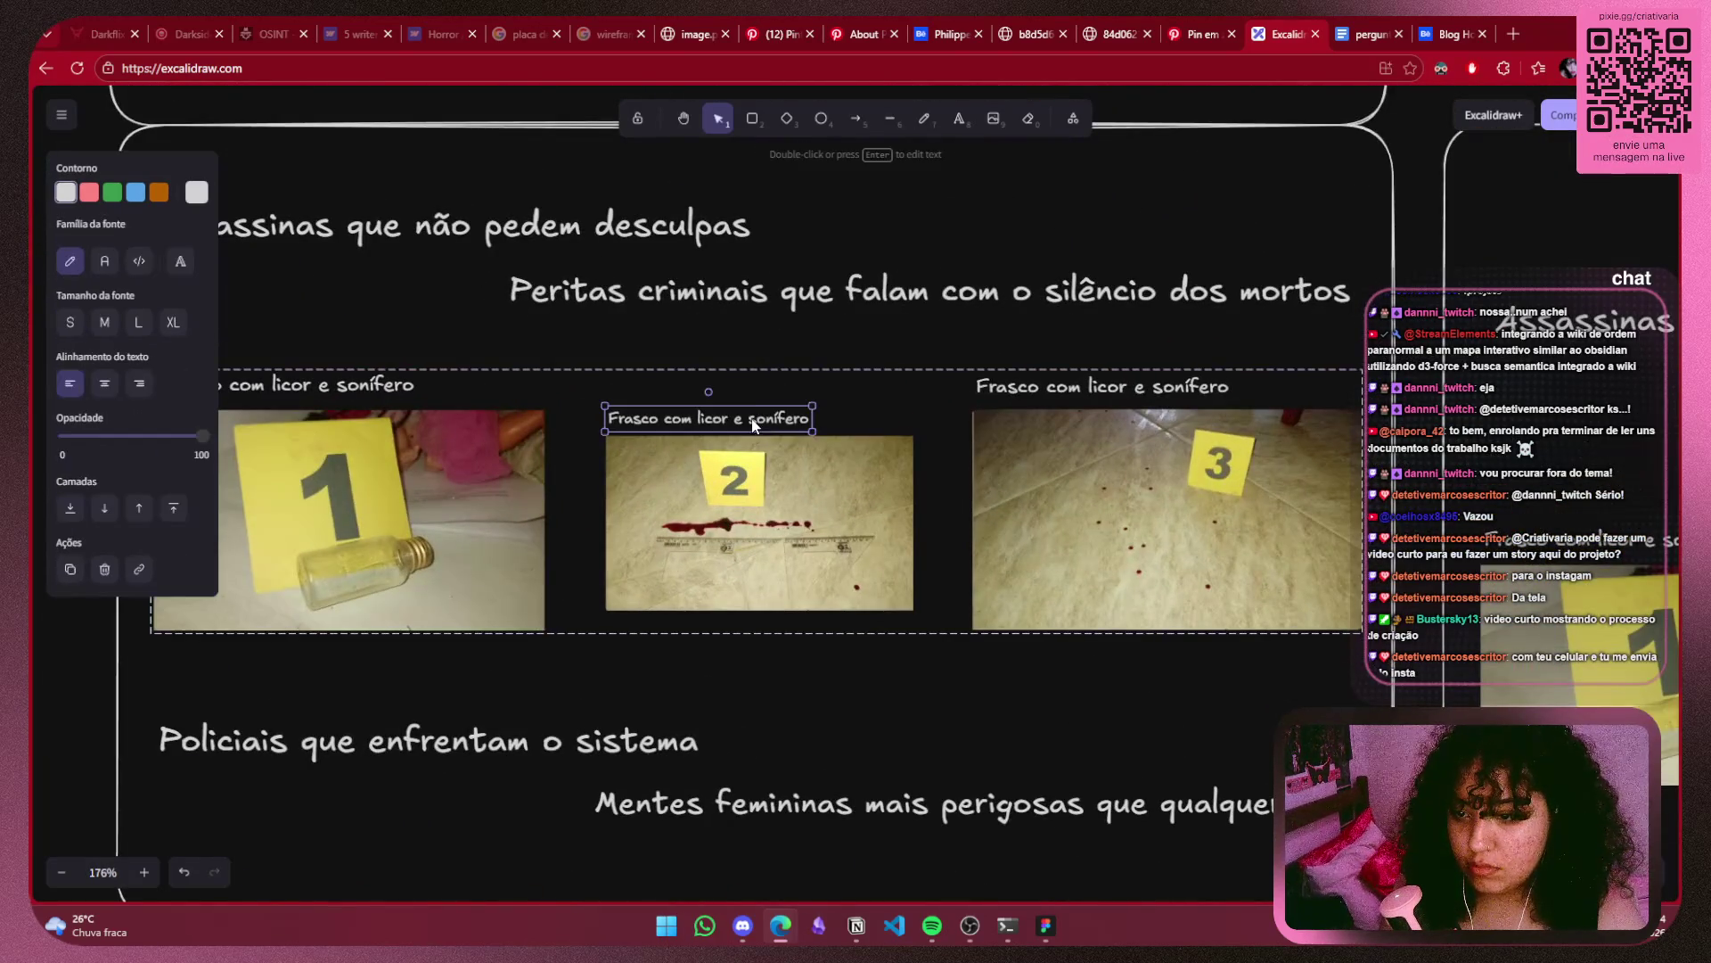
Ungroup the evidence photos and captions, keeping the second photo in line with the others.
{"action": "key", "text": "ctrl+v"}
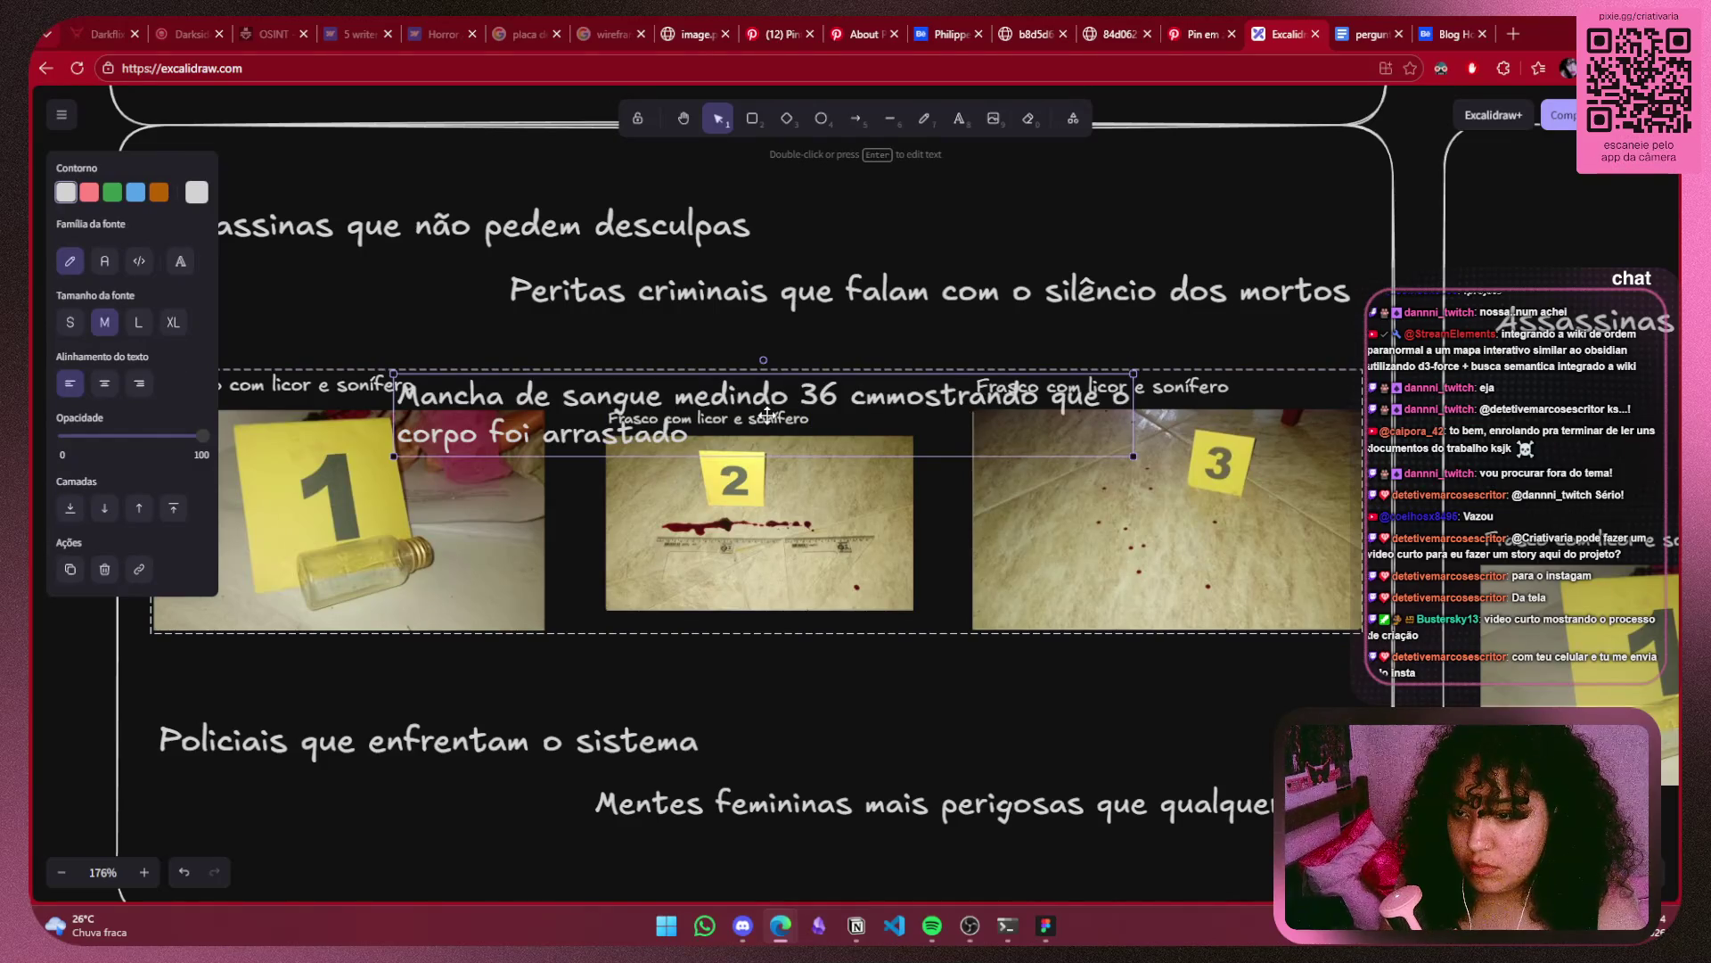
{"action": "key", "text": "ctrl+z"}
{"action": "right_click", "coordinate": [935, 563]}
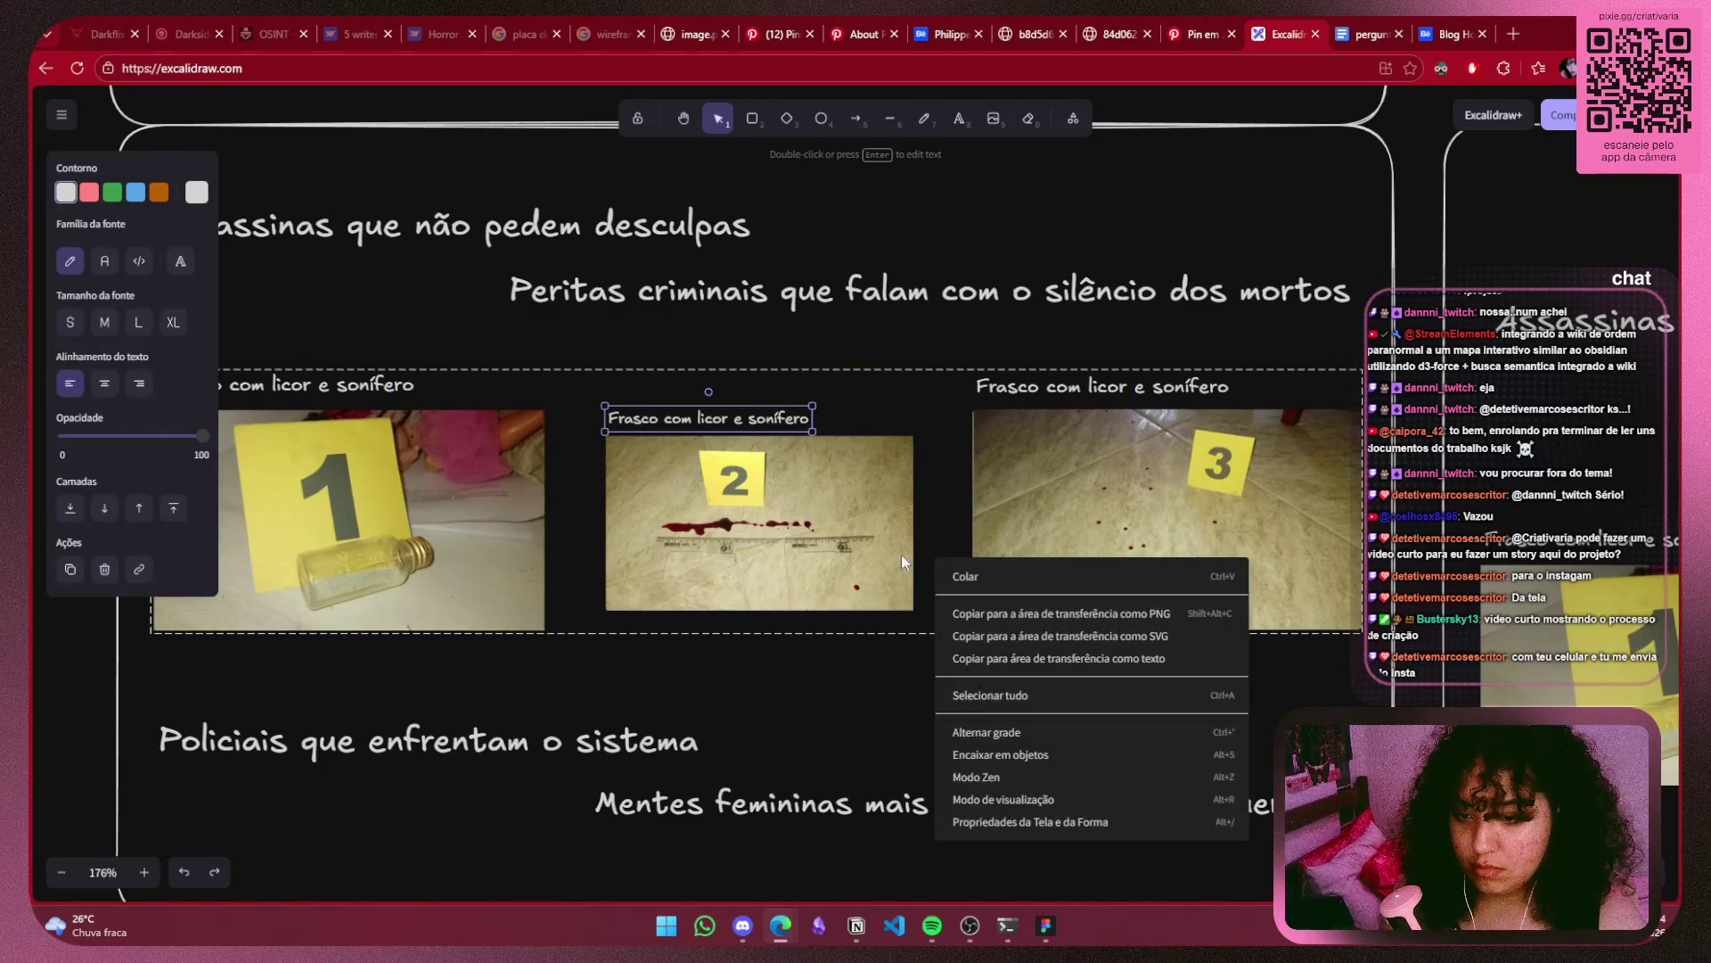
{"action": "left_click", "coordinate": [901, 554]}
{"action": "left_click", "coordinate": [941, 574]}
{"action": "left_click", "coordinate": [712, 411]}
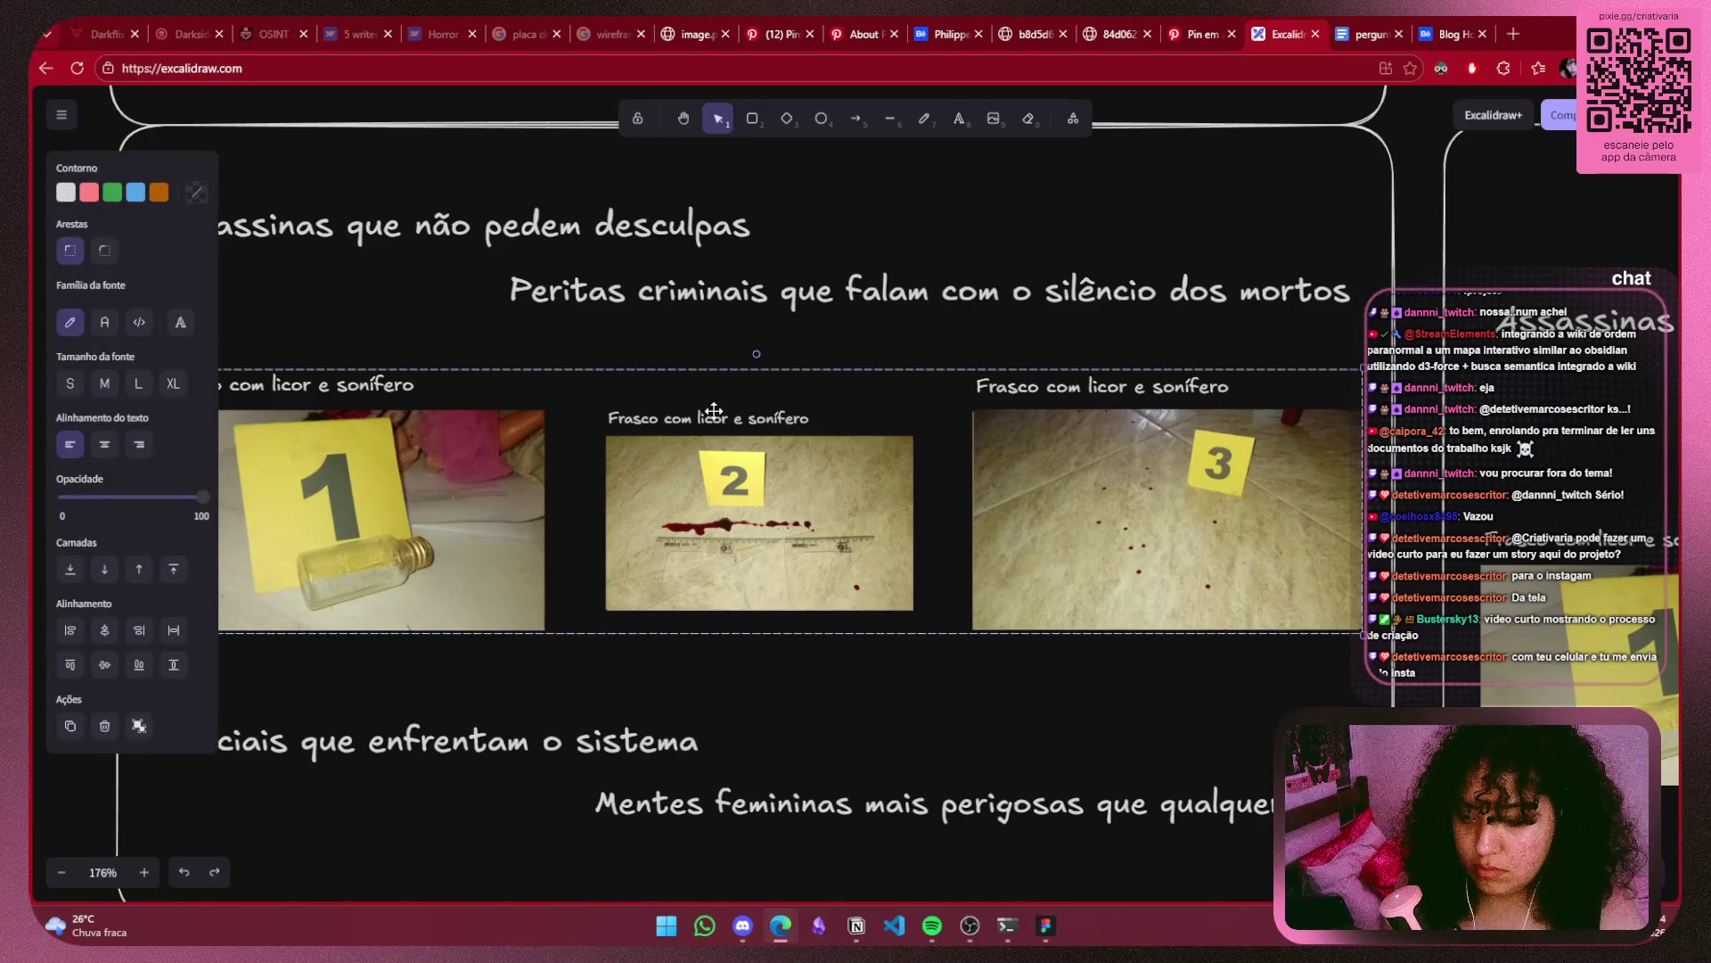
{"action": "right_click", "coordinate": [816, 413]}
{"action": "left_click", "coordinate": [882, 545]}
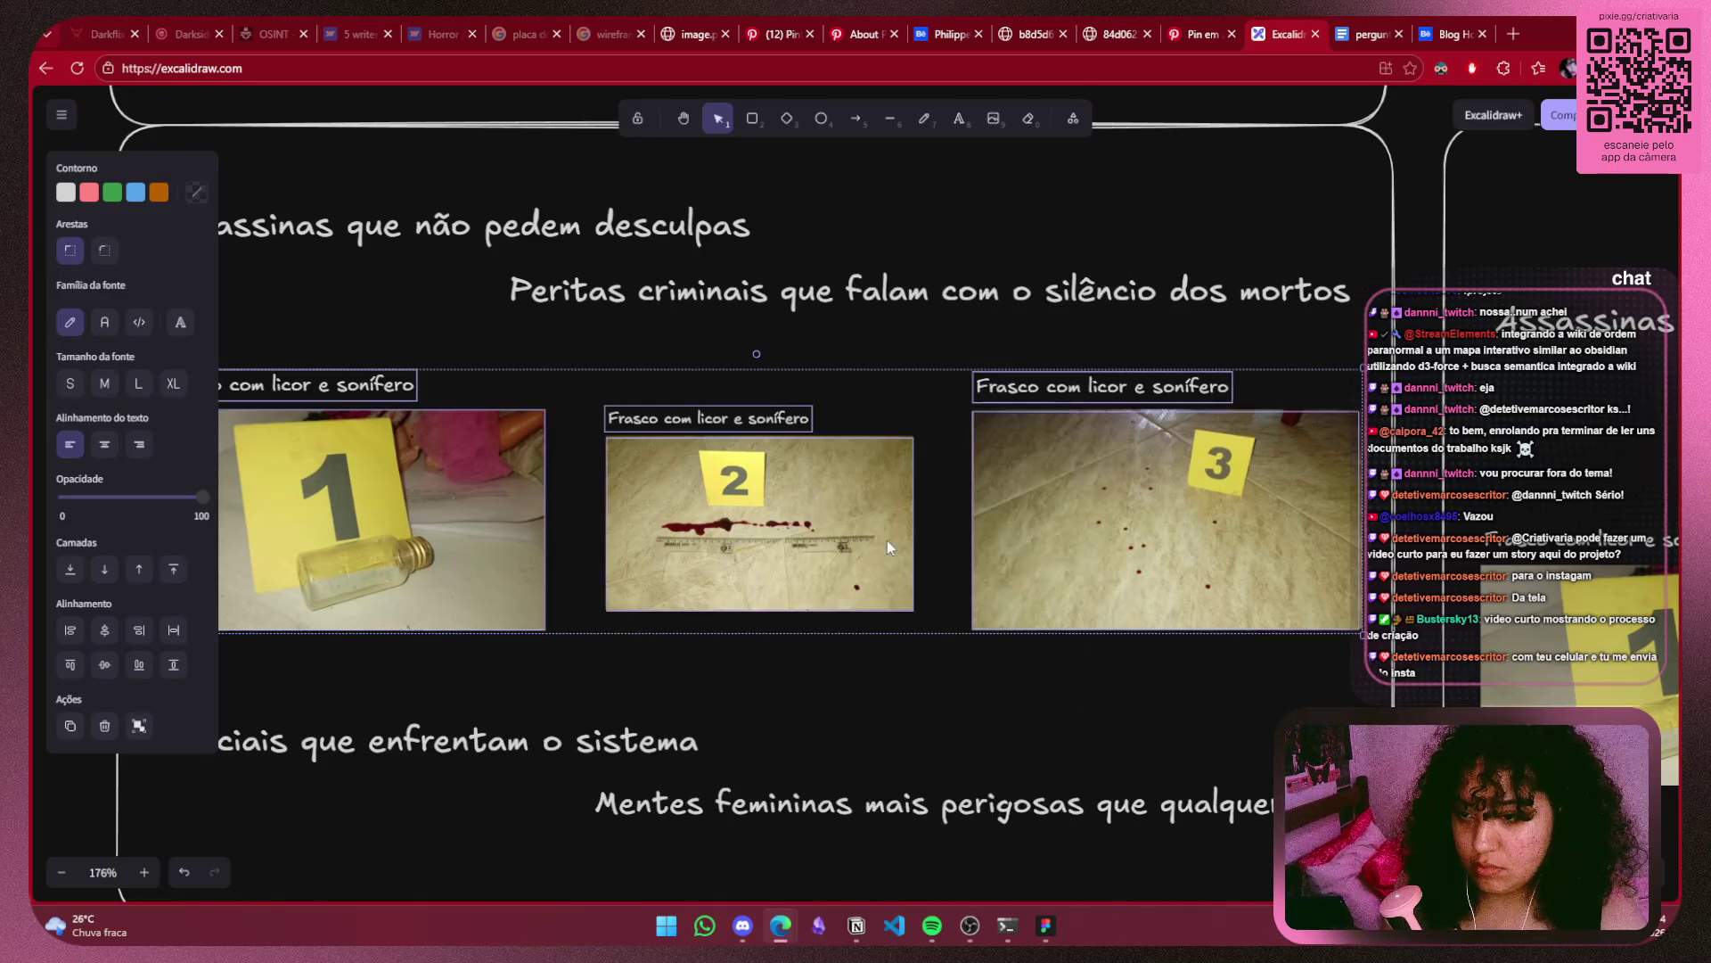
{"action": "left_click", "coordinate": [881, 556]}
{"action": "left_click_drag", "start_coordinate": [861, 524], "coordinate": [861, 569]}
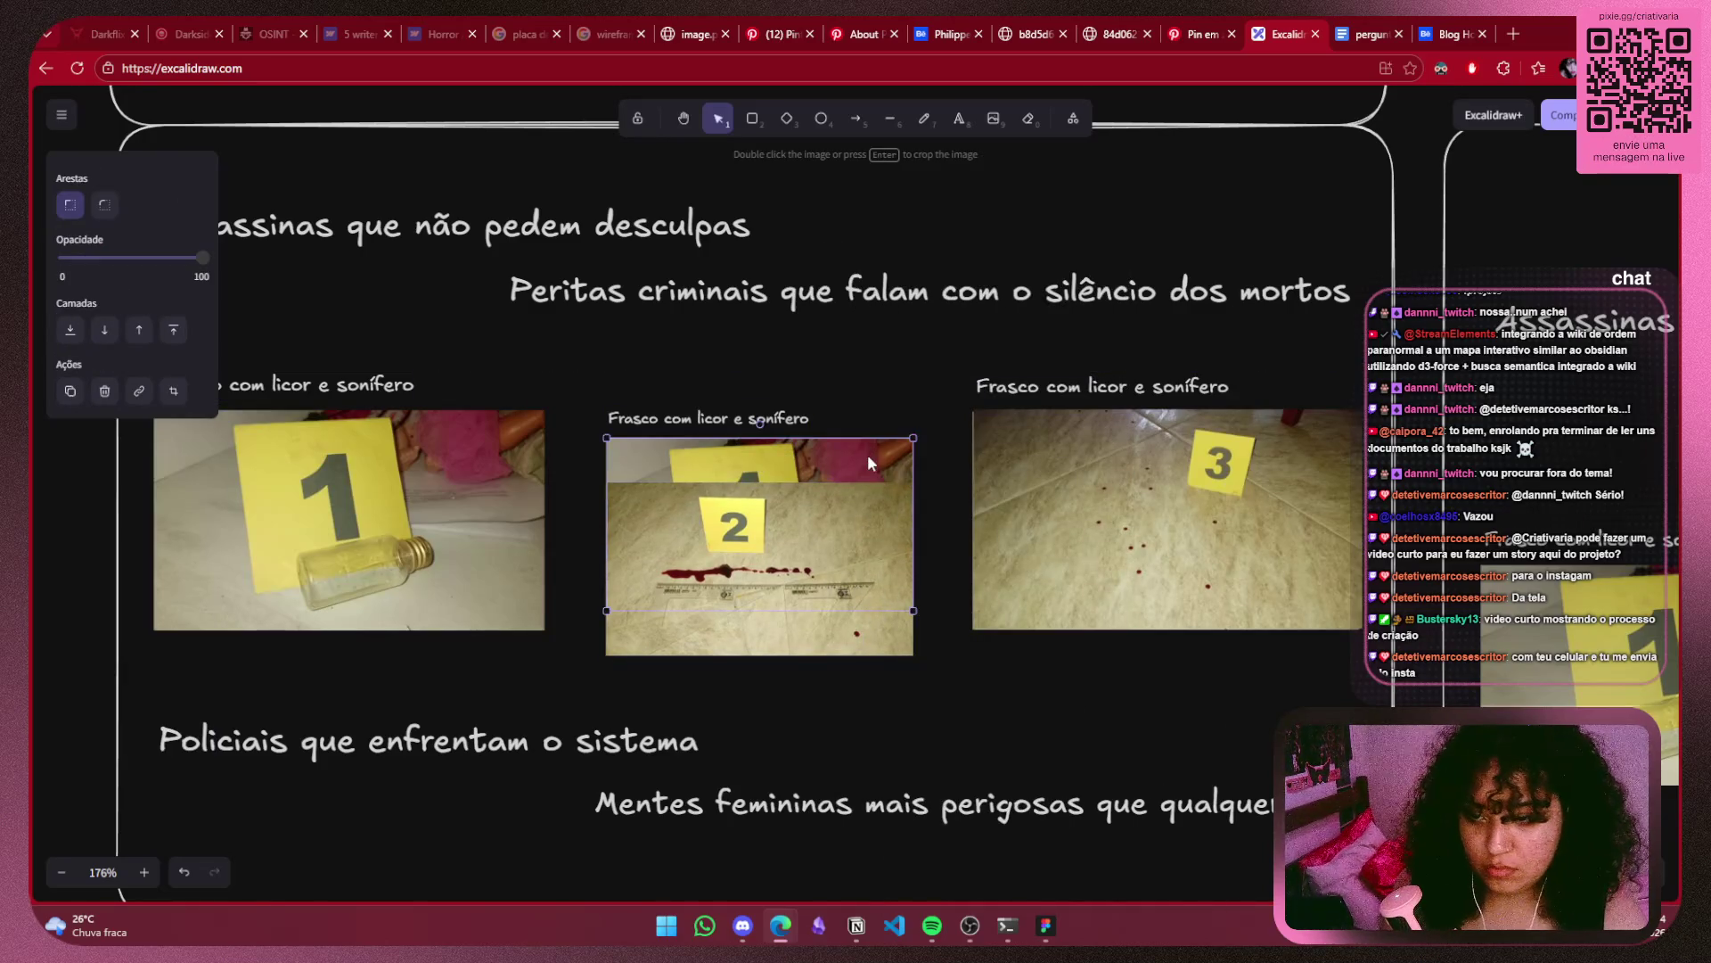
{"action": "left_click_drag", "start_coordinate": [709, 553], "coordinate": [700, 505]}
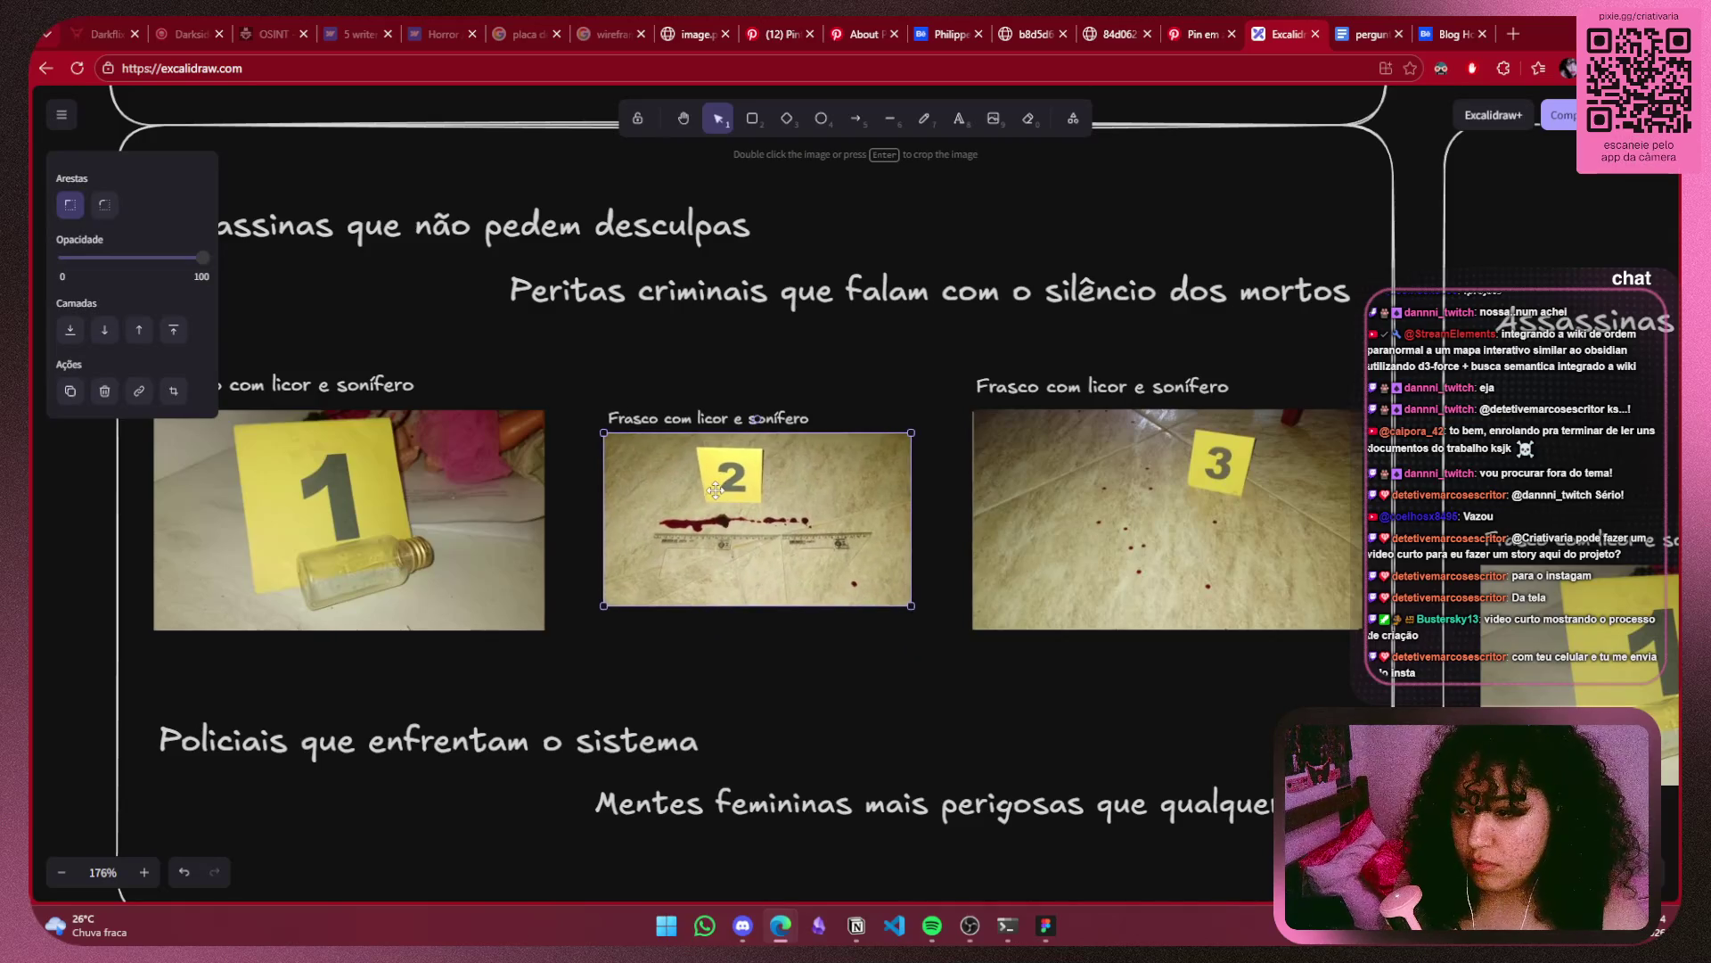
{"action": "key", "text": "Escape"}
Replace the second caption with 'Mancha de sangue medindo 36 cm mostrando que o corpo foi arrastado', wrapped to two lines.
{"action": "double_click", "coordinate": [682, 423]}
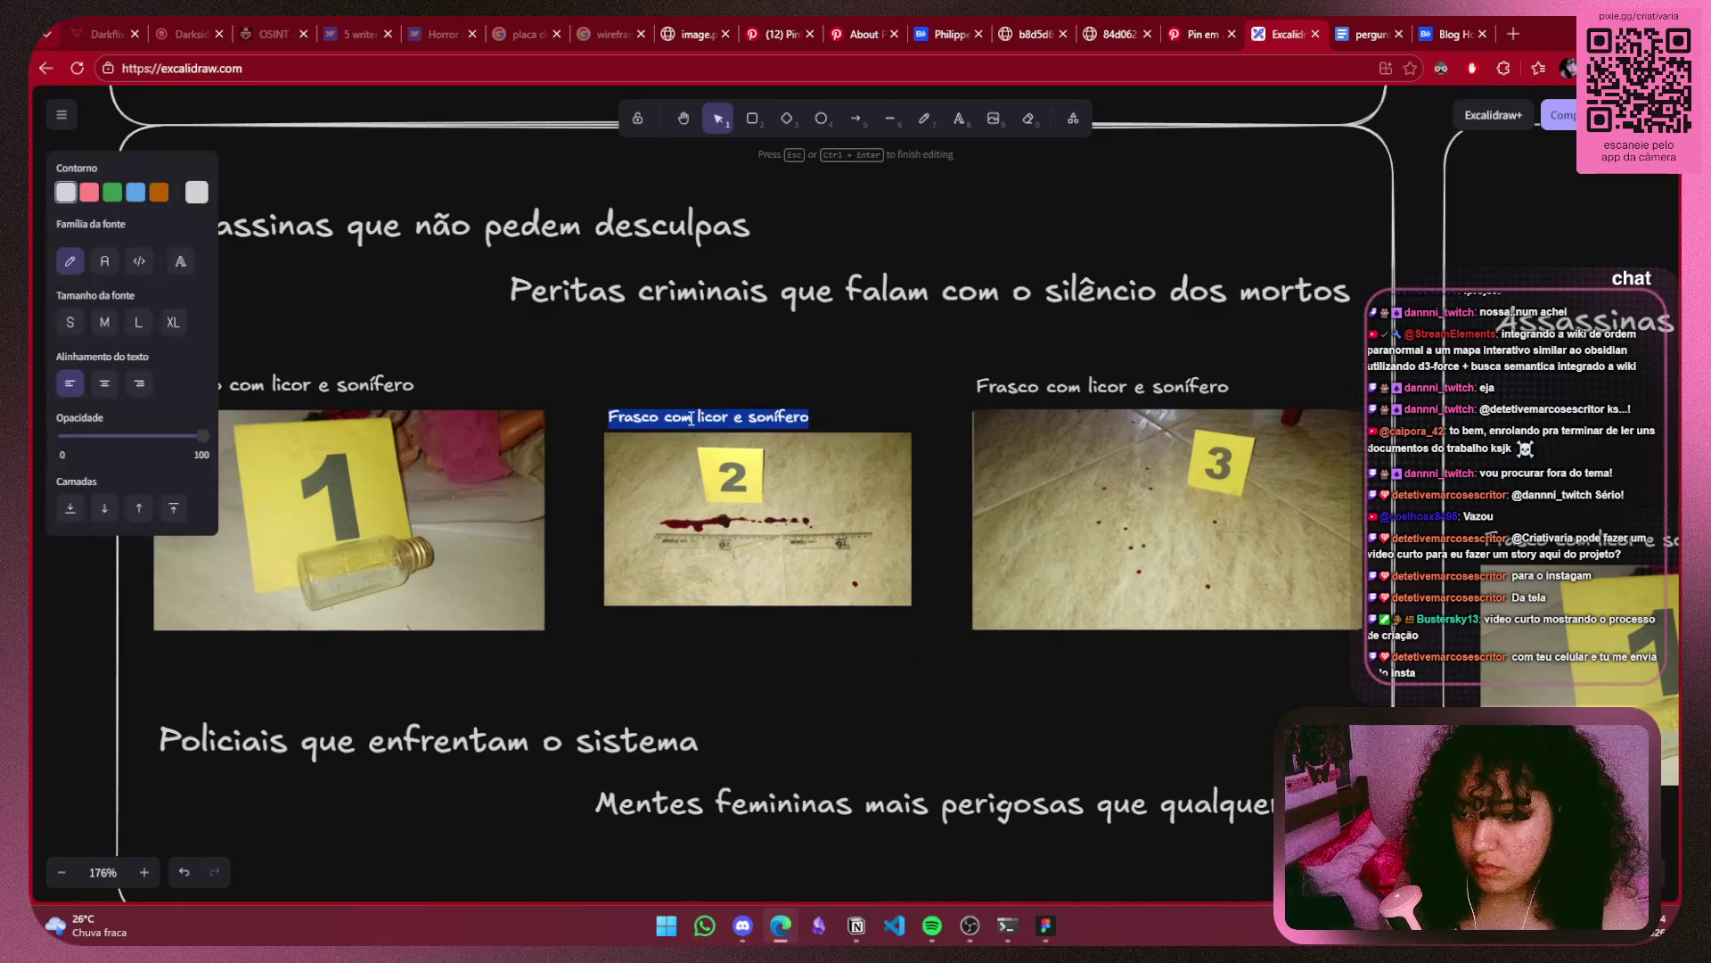
{"action": "type", "text": "Mancha de sangue medindo 36 cmmostrando que o corpo foi arrastado"}
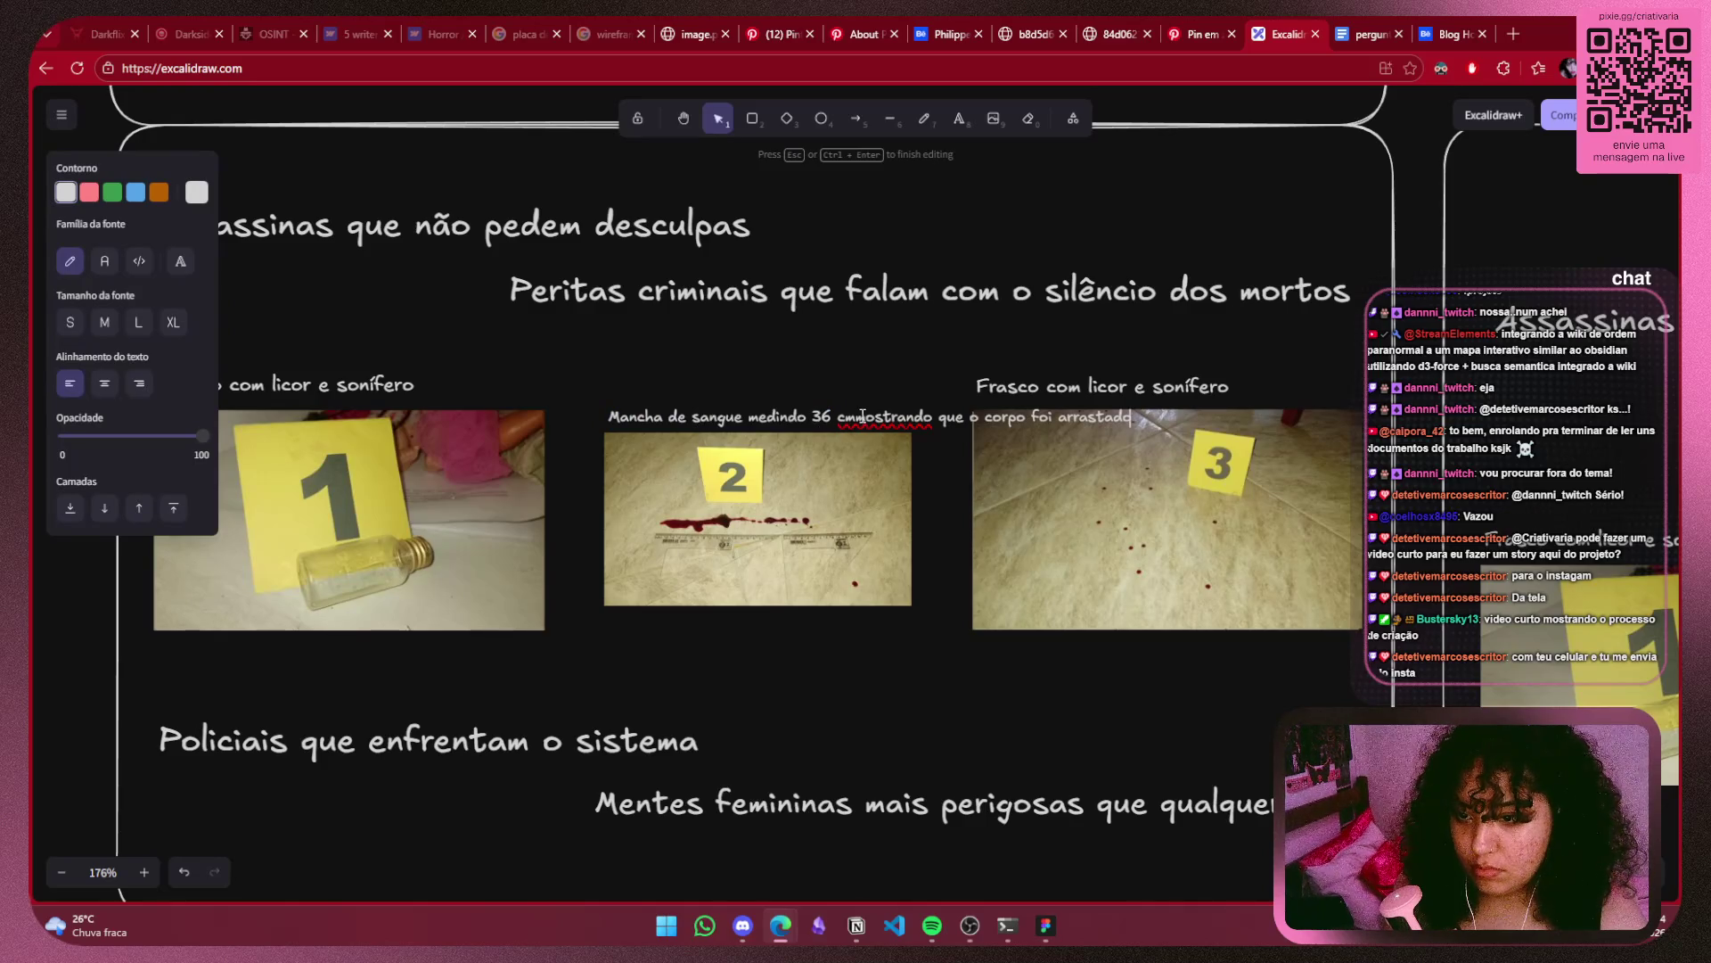
{"action": "key", "text": "Escape"}
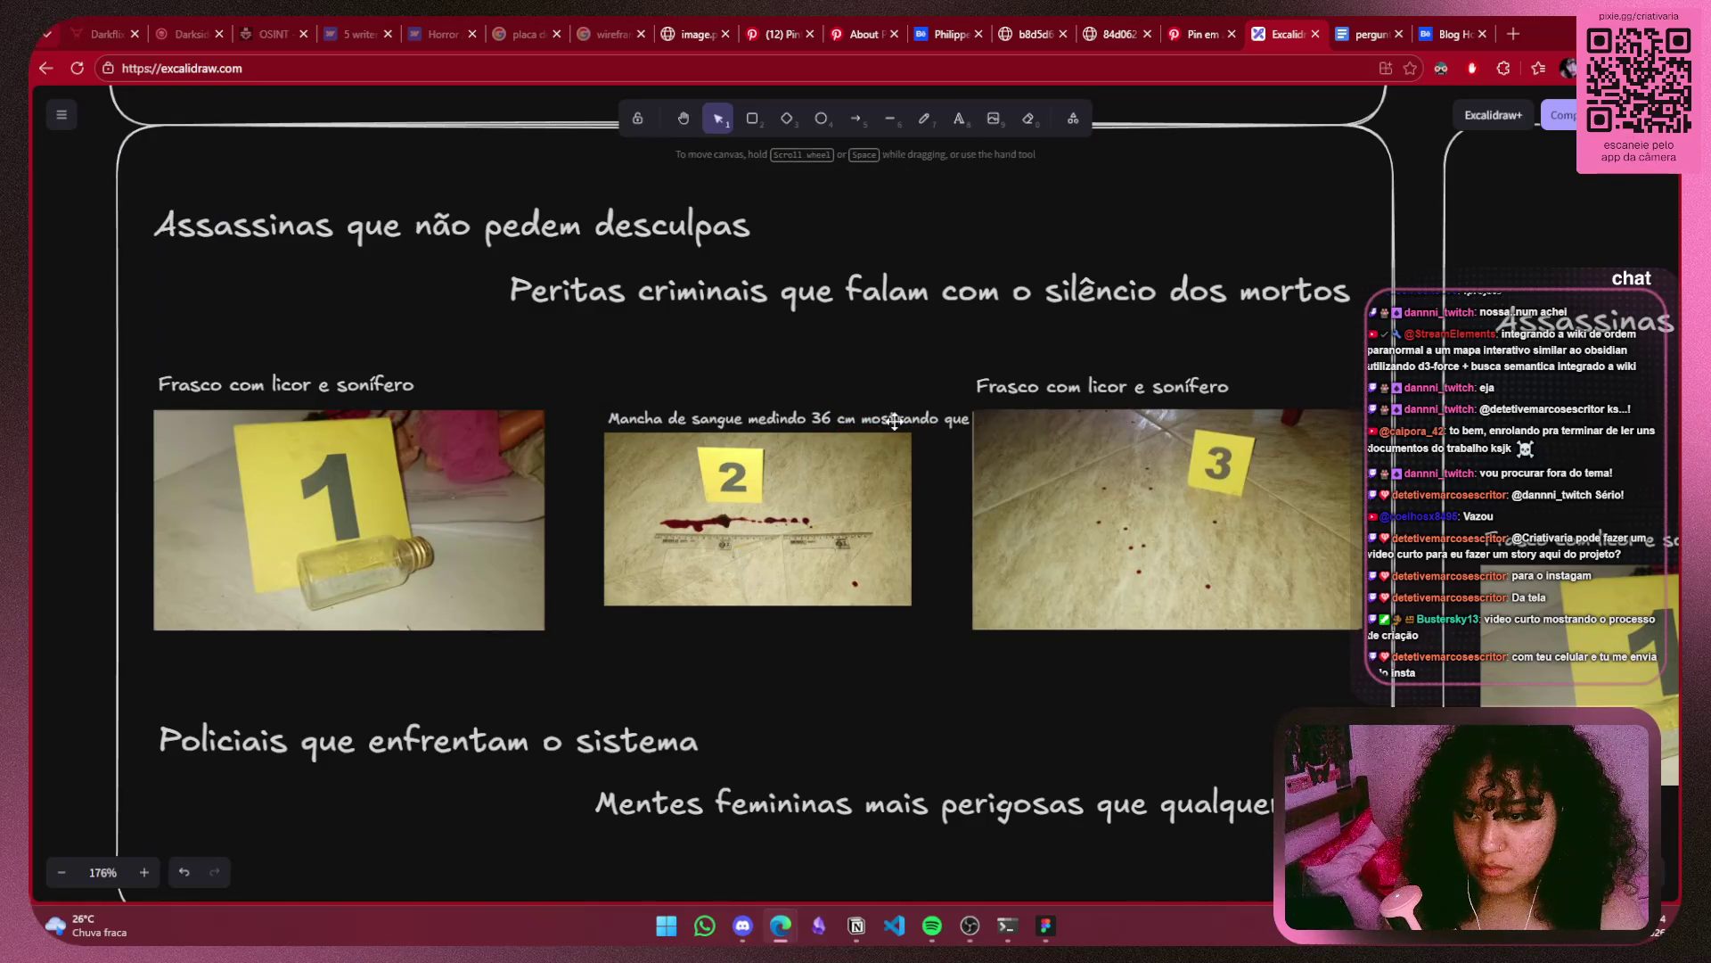
{"action": "left_click_drag", "start_coordinate": [1146, 419], "coordinate": [911, 437]}
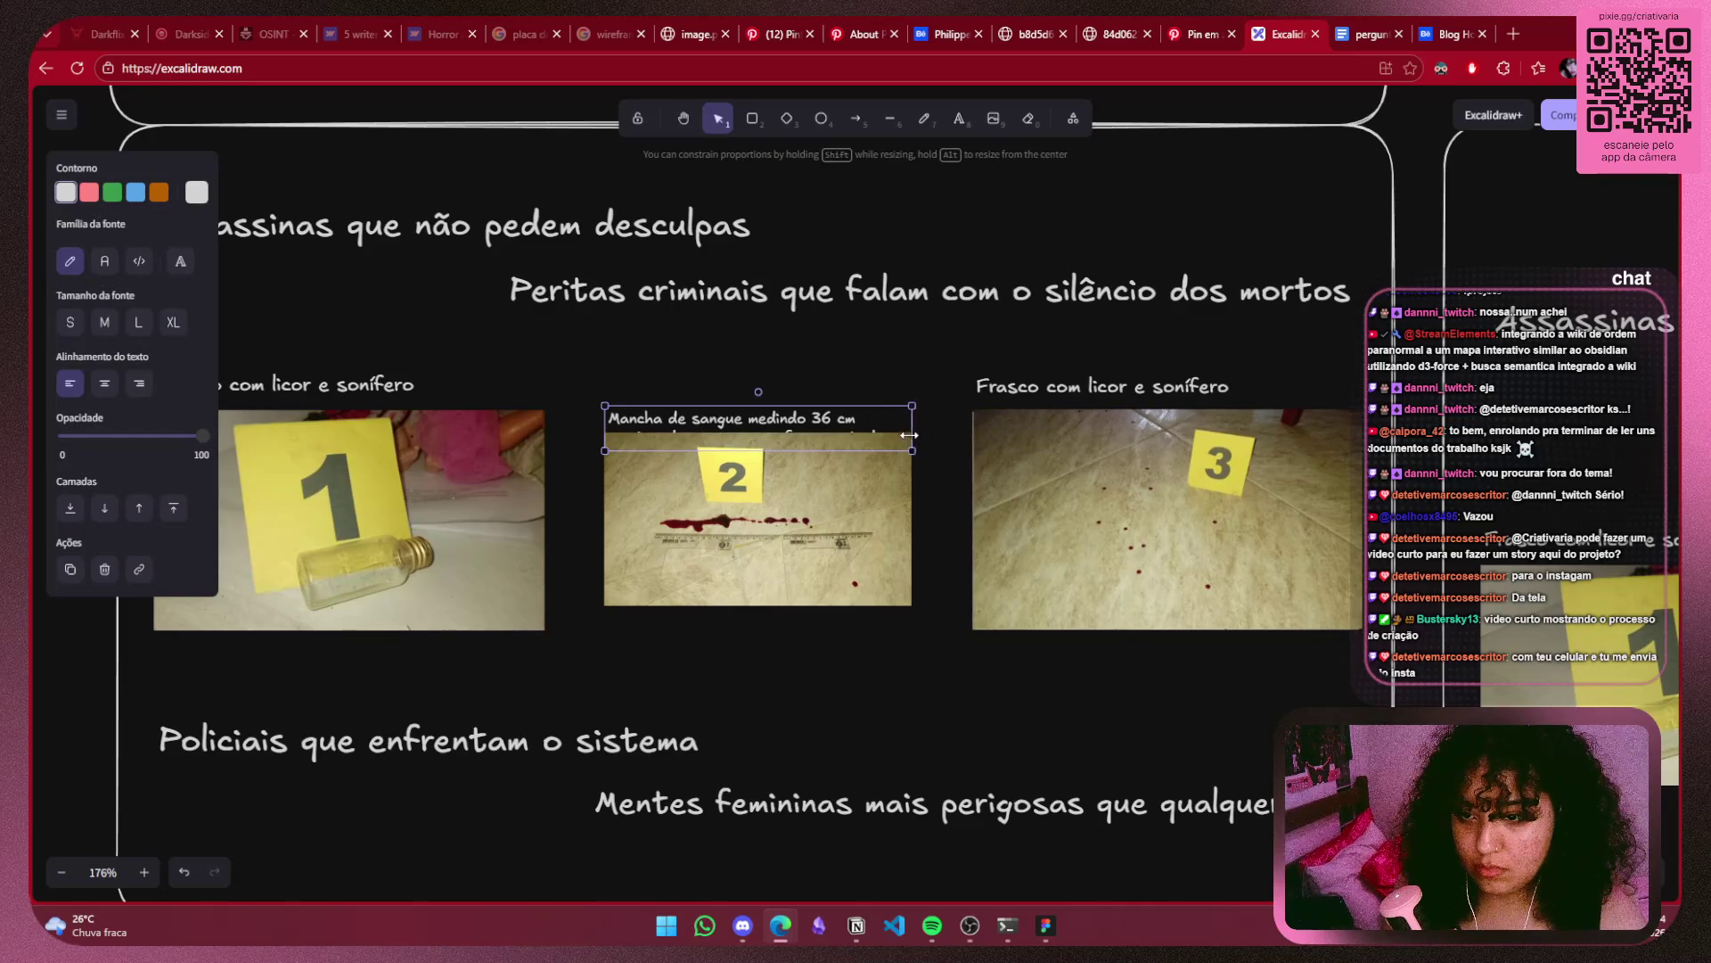
{"action": "right_click", "coordinate": [832, 427]}
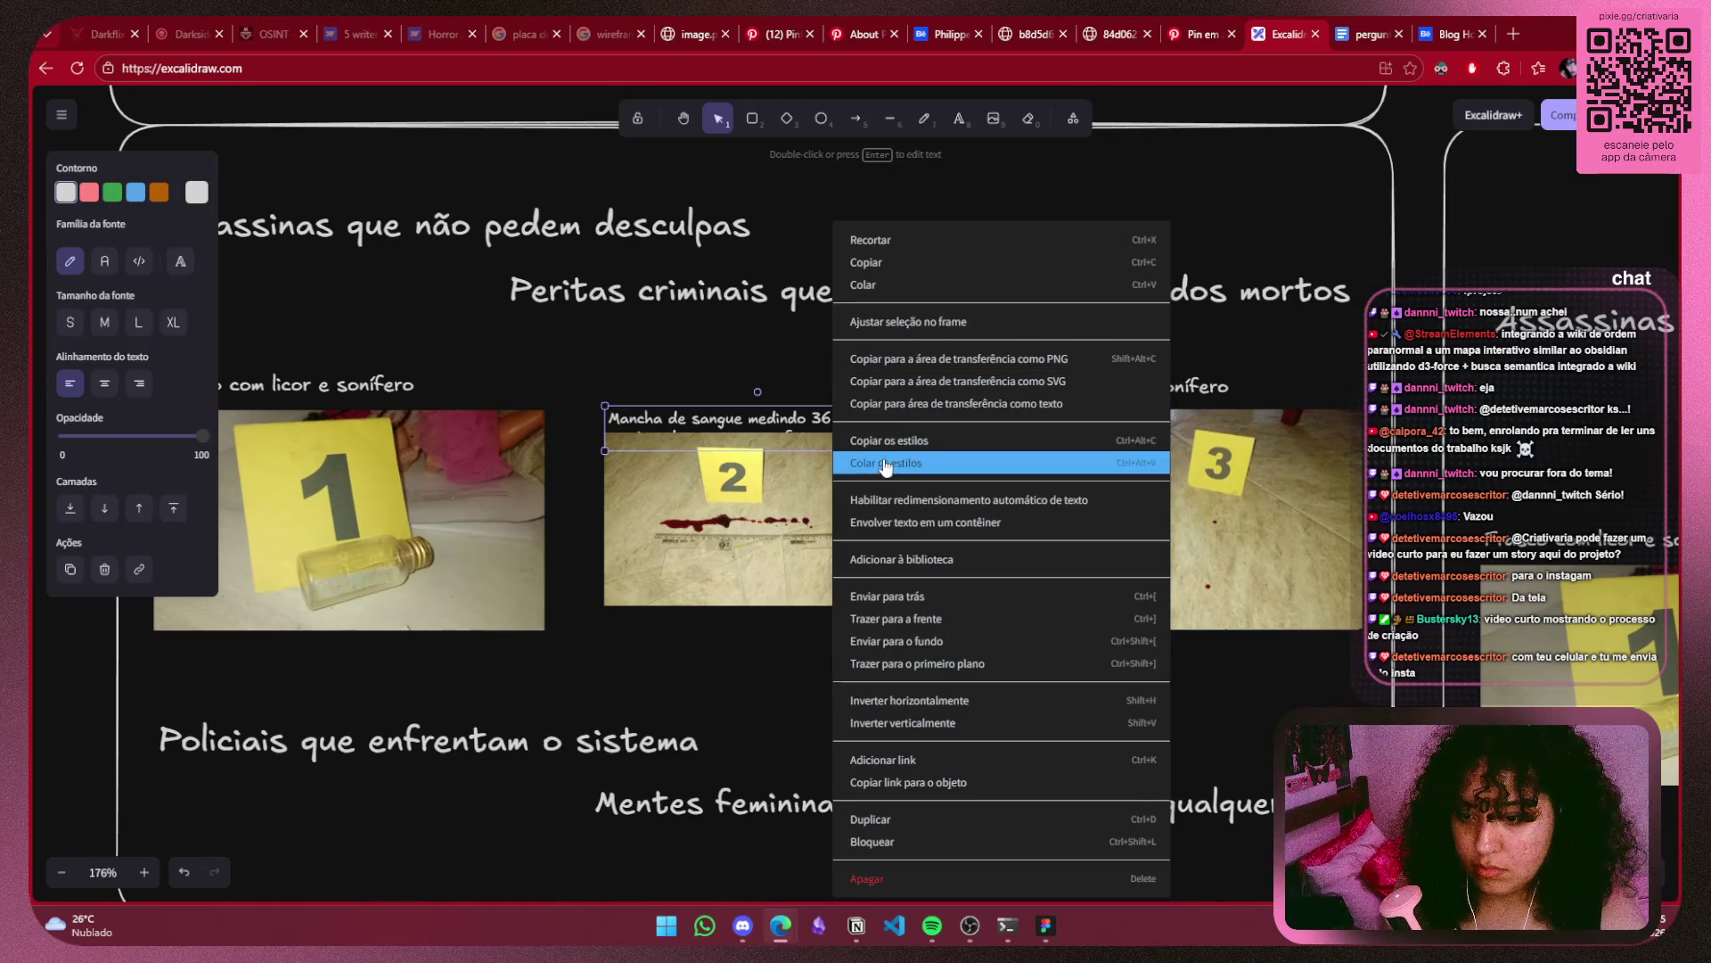
{"action": "left_click", "coordinate": [895, 622]}
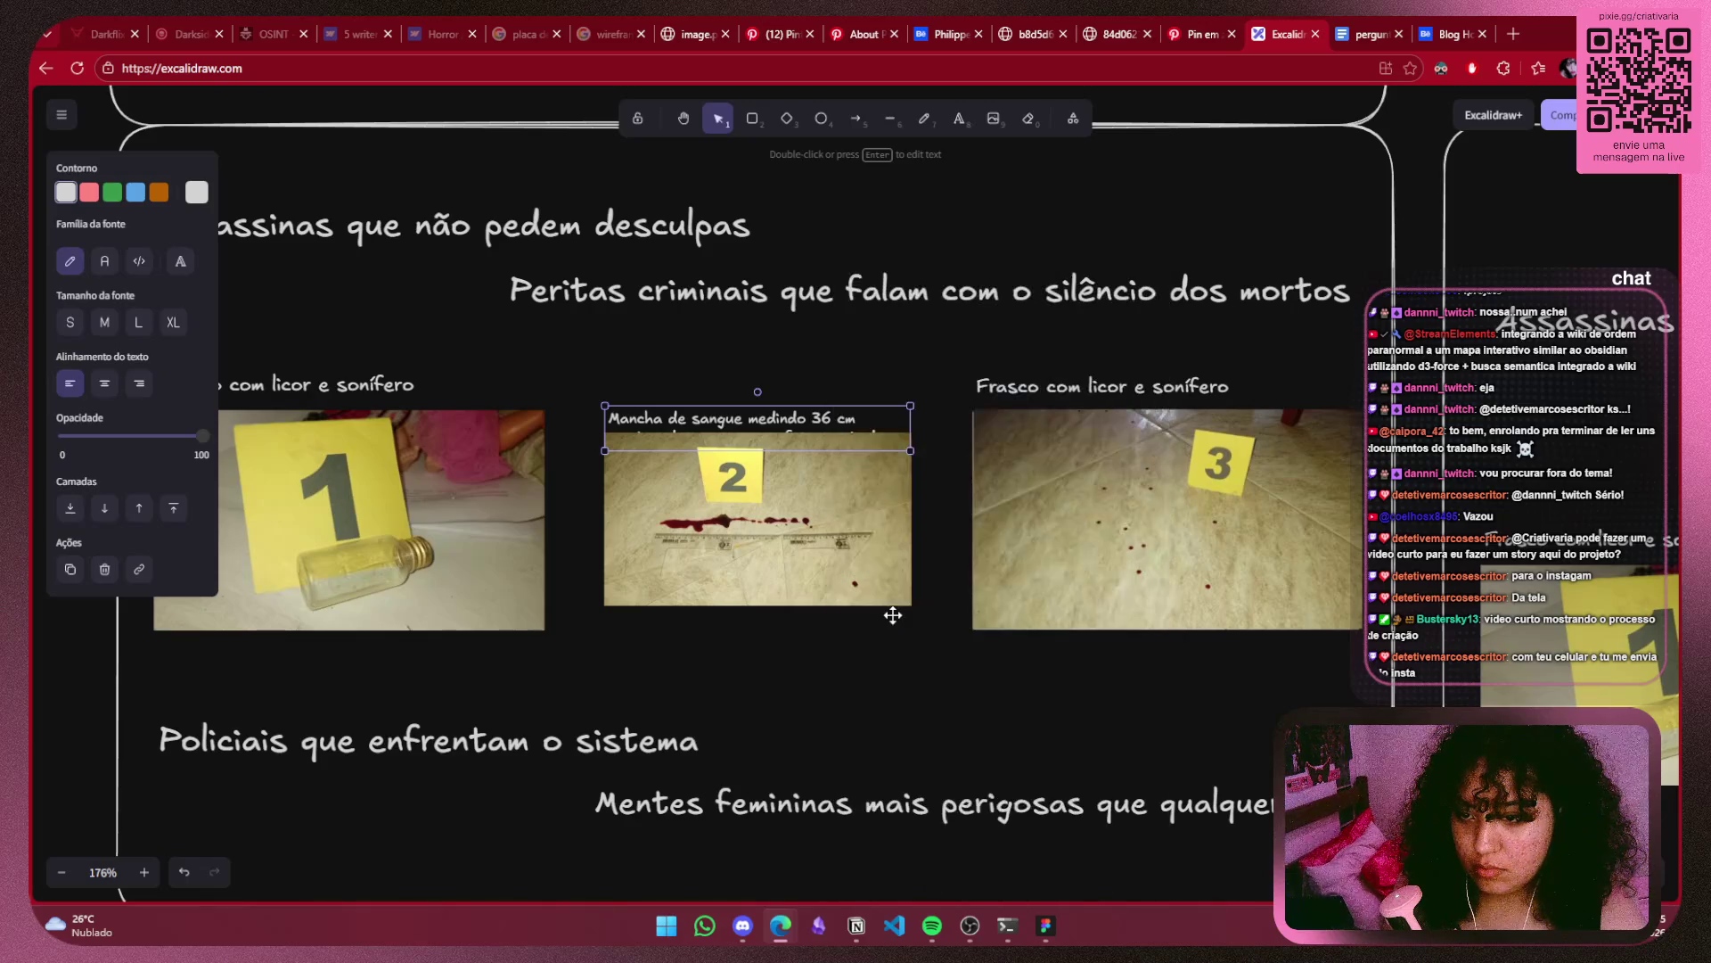
Send the second photo behind its caption and move the caption just above it.
{"action": "left_click", "coordinate": [824, 517]}
{"action": "right_click", "coordinate": [818, 535]}
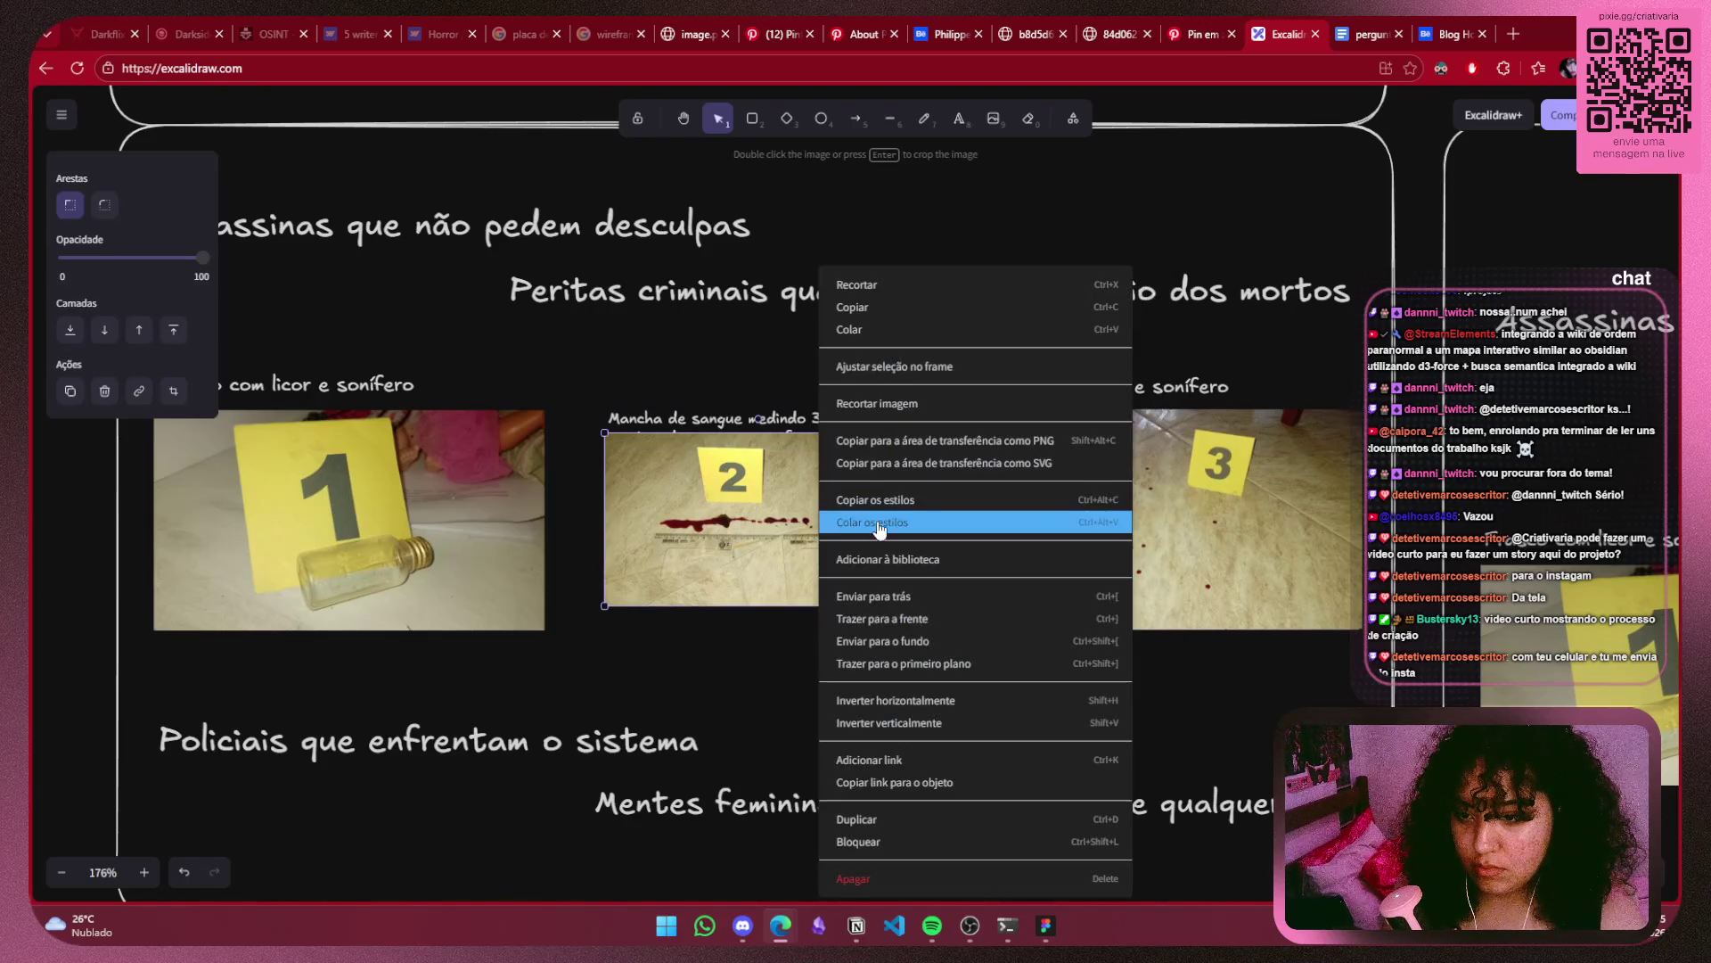
{"action": "left_click", "coordinate": [887, 642]}
{"action": "left_click", "coordinate": [890, 640]}
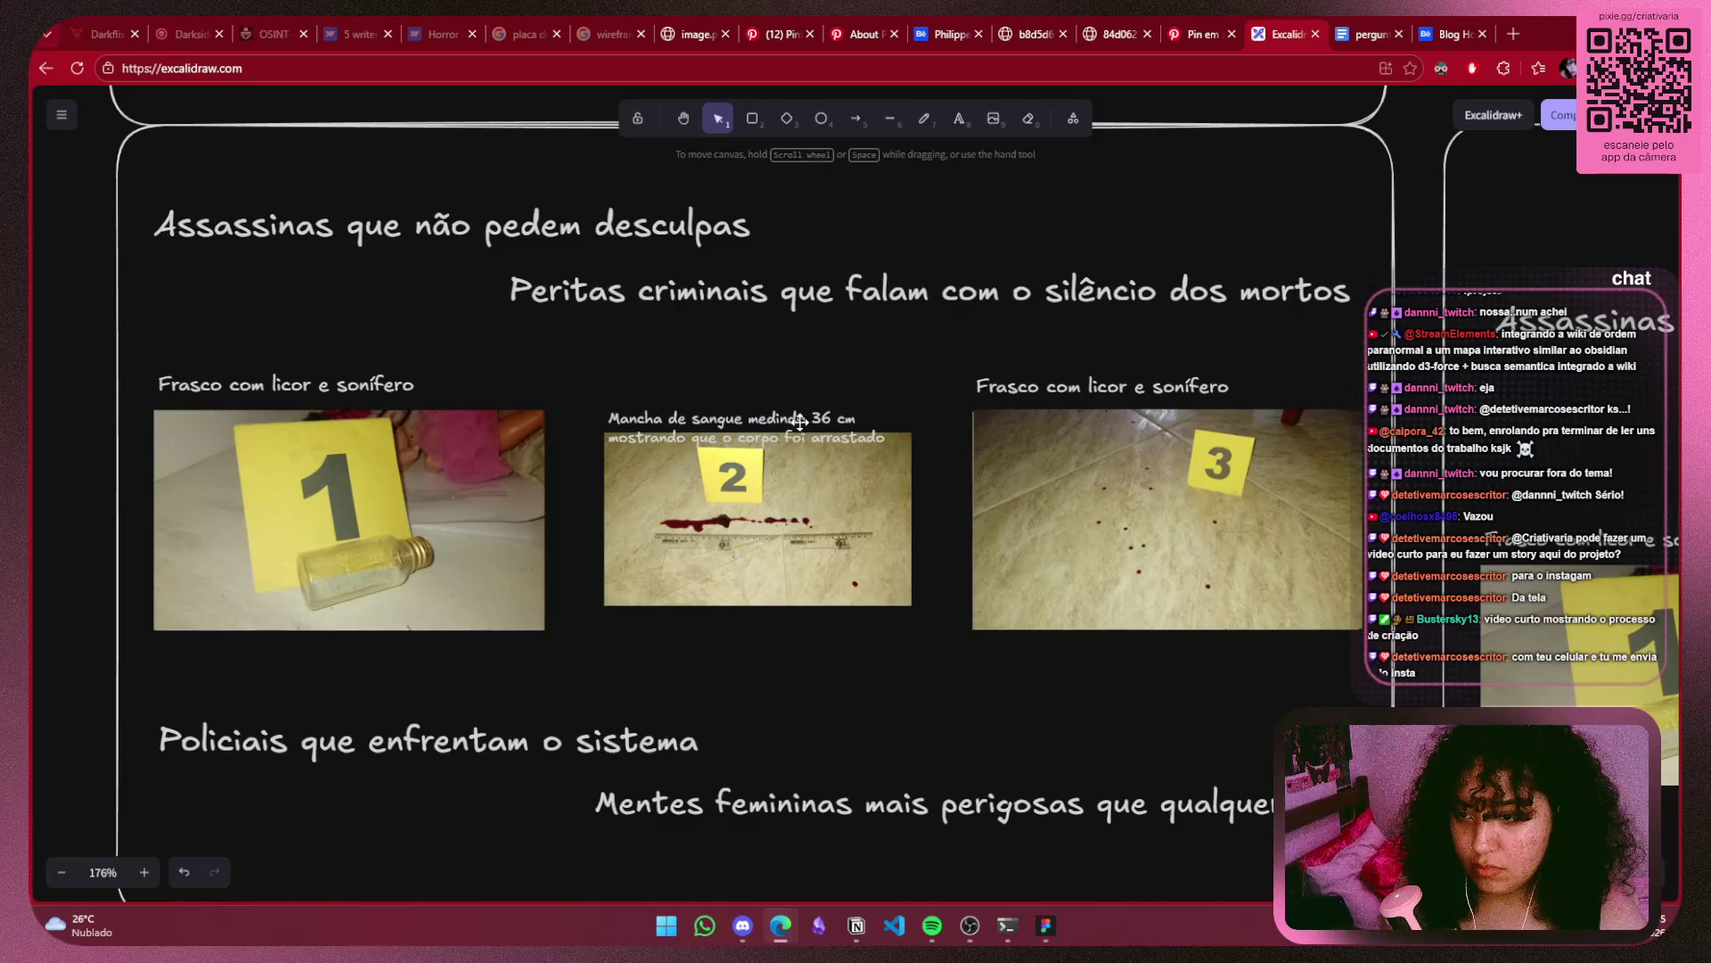
{"action": "left_click", "coordinate": [788, 417]}
{"action": "mouse_move", "coordinate": [787, 416]}
{"action": "left_mouse_down"}
{"action": "mouse_move", "coordinate": [773, 394]}
{"action": "mouse_move", "coordinate": [775, 417]}
{"action": "left_mouse_up"}
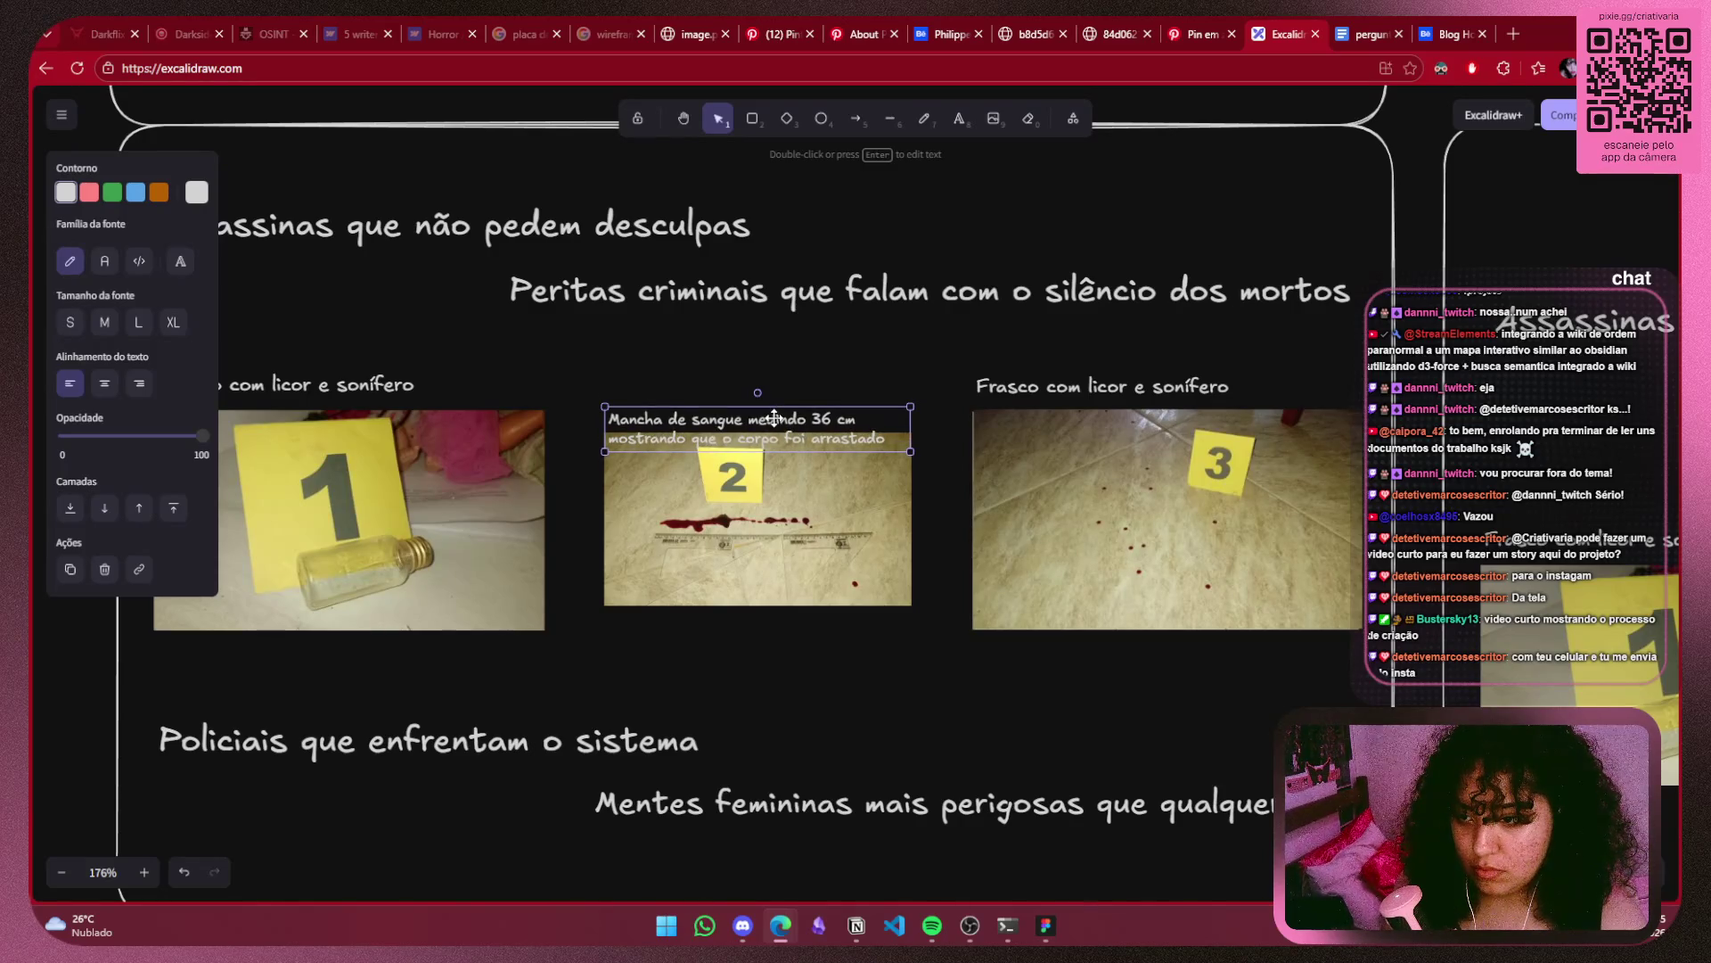
{"action": "left_click", "coordinate": [948, 498]}
Realign the third photo directly under its caption.
{"action": "mouse_move", "coordinate": [949, 488]}
{"action": "left_mouse_down"}
{"action": "mouse_move", "coordinate": [888, 490]}
{"action": "mouse_move", "coordinate": [737, 569]}
{"action": "left_mouse_up"}
{"action": "left_click_drag", "start_coordinate": [922, 499], "coordinate": [923, 541]}
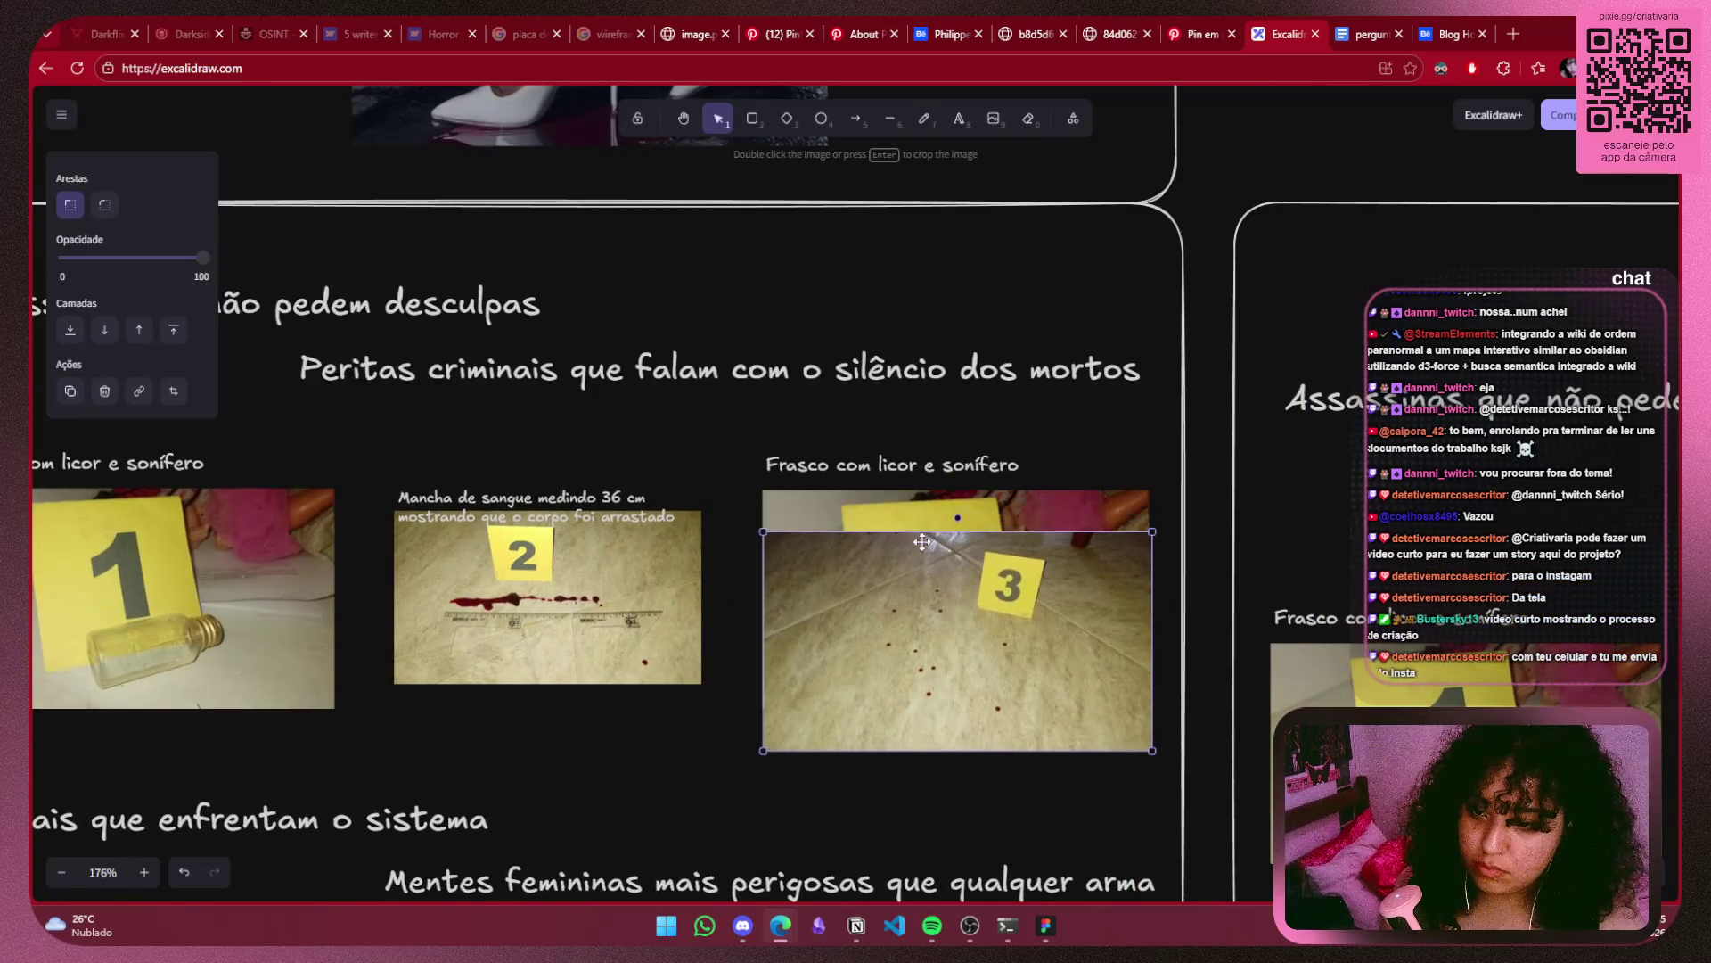
{"action": "left_click", "coordinate": [950, 535]}
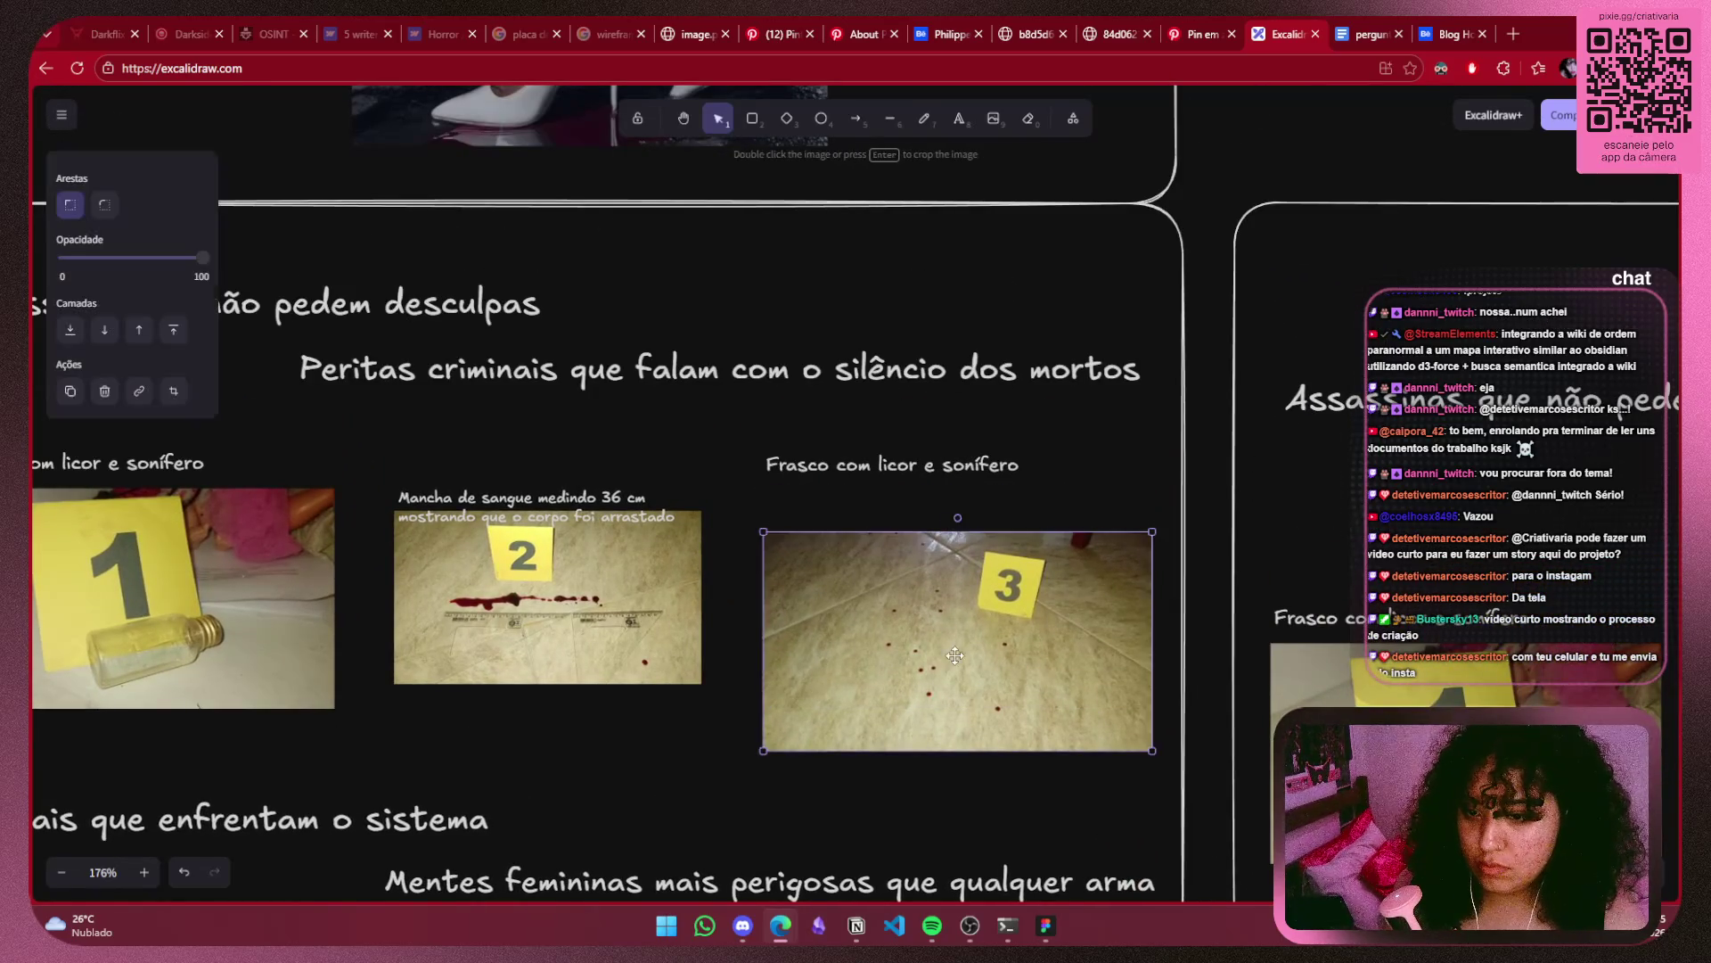
{"action": "left_click_drag", "start_coordinate": [955, 655], "coordinate": [951, 595]}
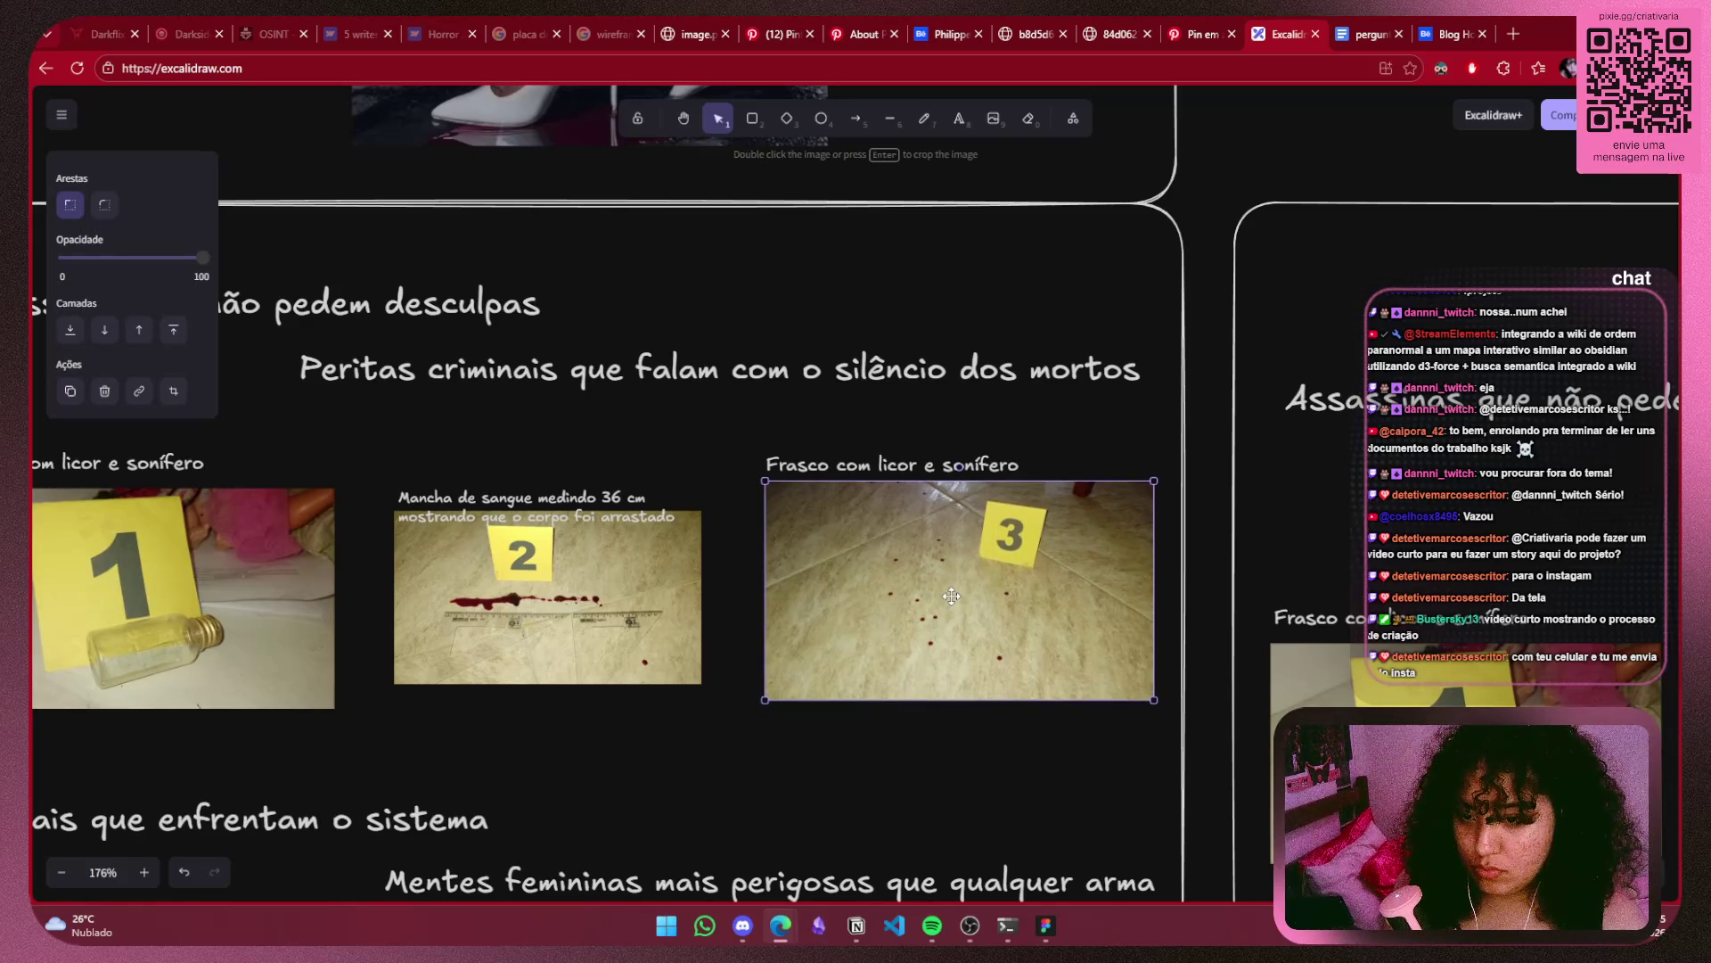
{"action": "left_click", "coordinate": [864, 794]}
{"action": "scroll", "coordinate": [645, 697], "scroll_direction": "down", "scroll_amount": 5}
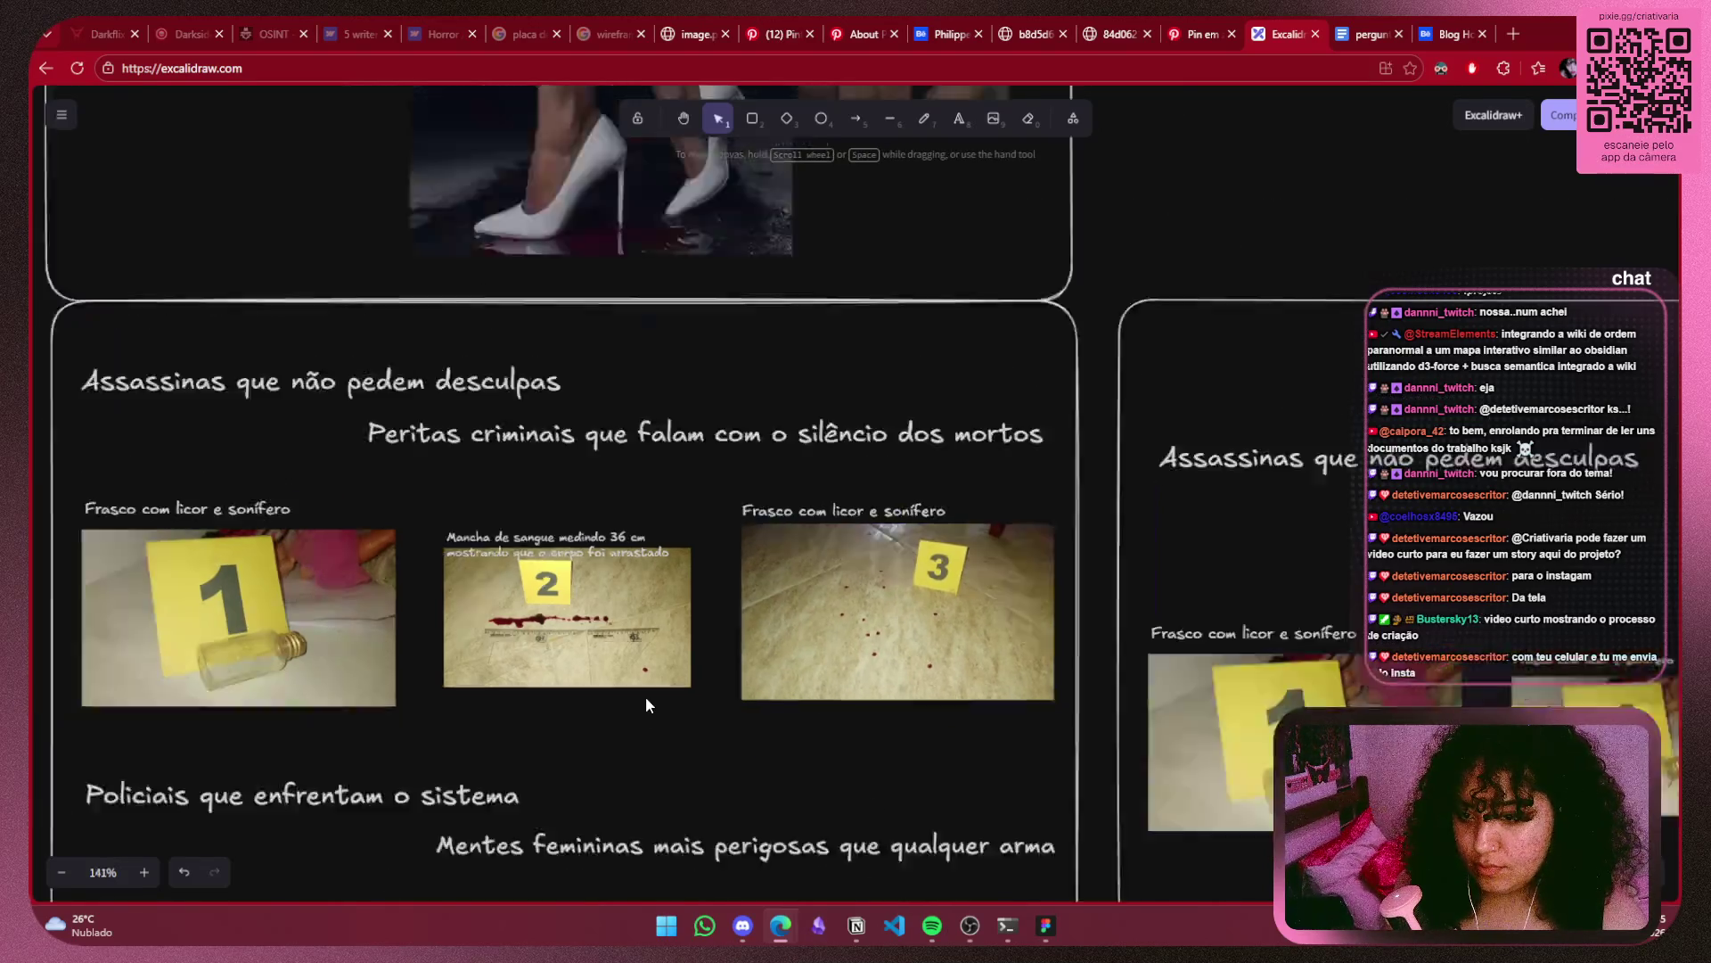
Select the Evidence 3 blood-spatter description in the ideia notes.
{"action": "scroll", "coordinate": [1160, 555], "scroll_direction": "left", "scroll_amount": 5}
{"action": "double_click", "coordinate": [898, 395]}
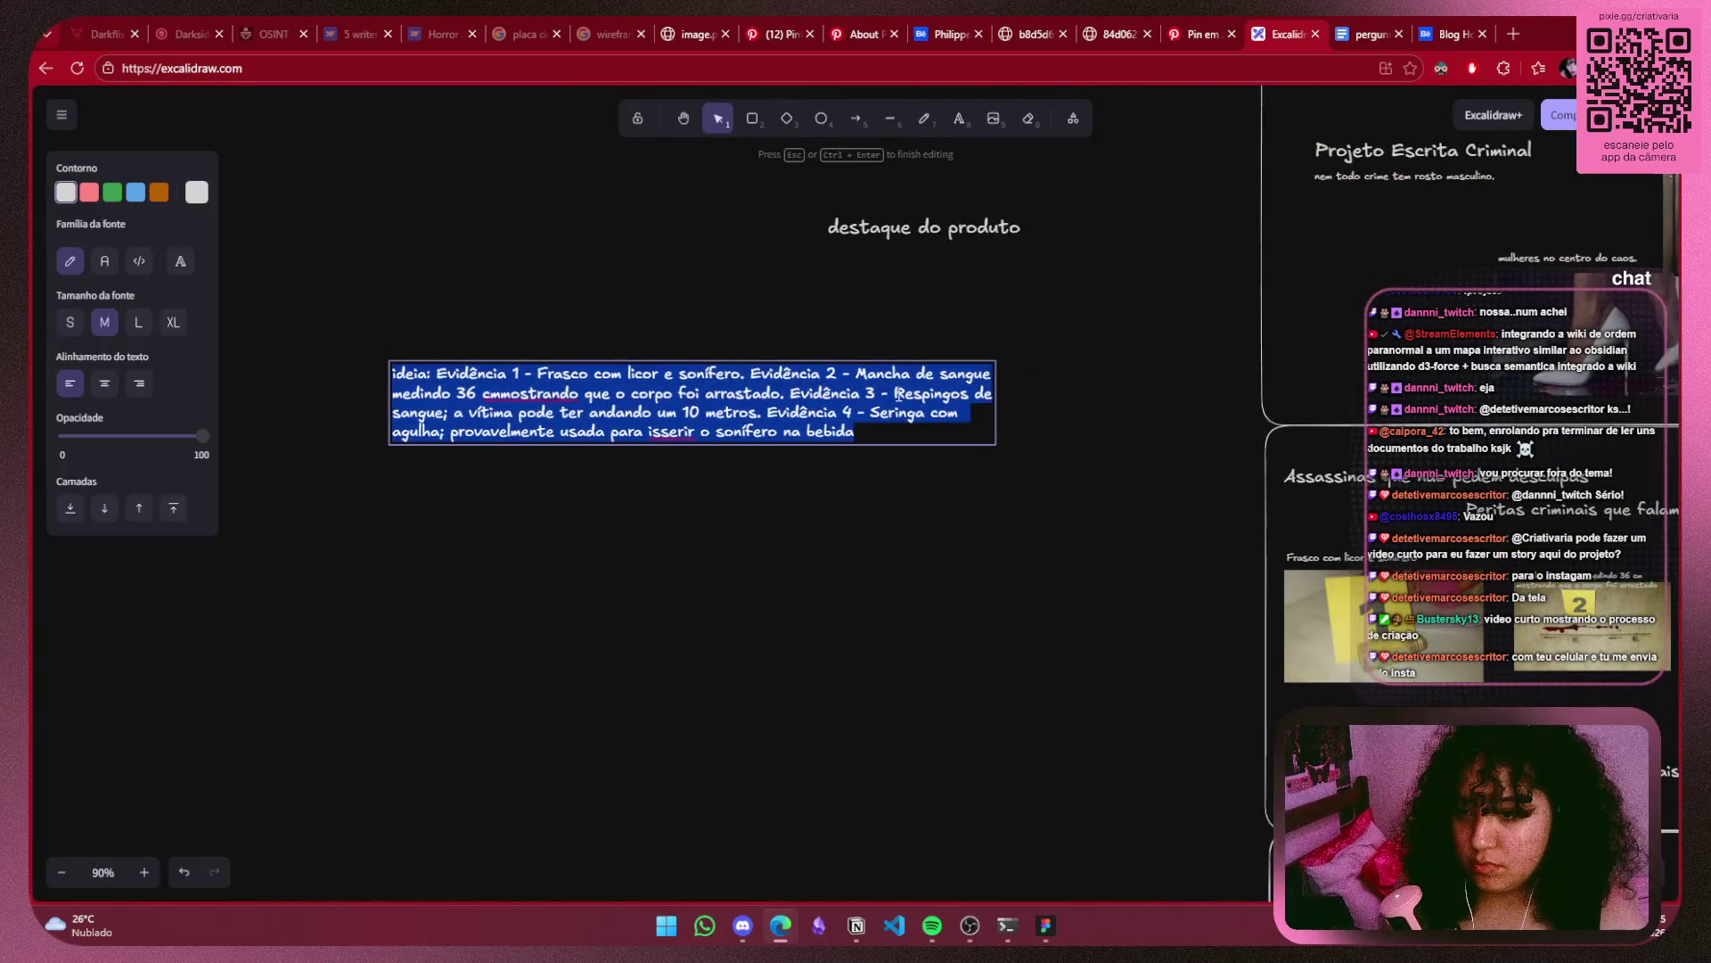
{"action": "mouse_move", "coordinate": [894, 393]}
{"action": "left_mouse_down"}
{"action": "mouse_move", "coordinate": [441, 428]}
{"action": "mouse_move", "coordinate": [742, 414]}
{"action": "left_mouse_up"}
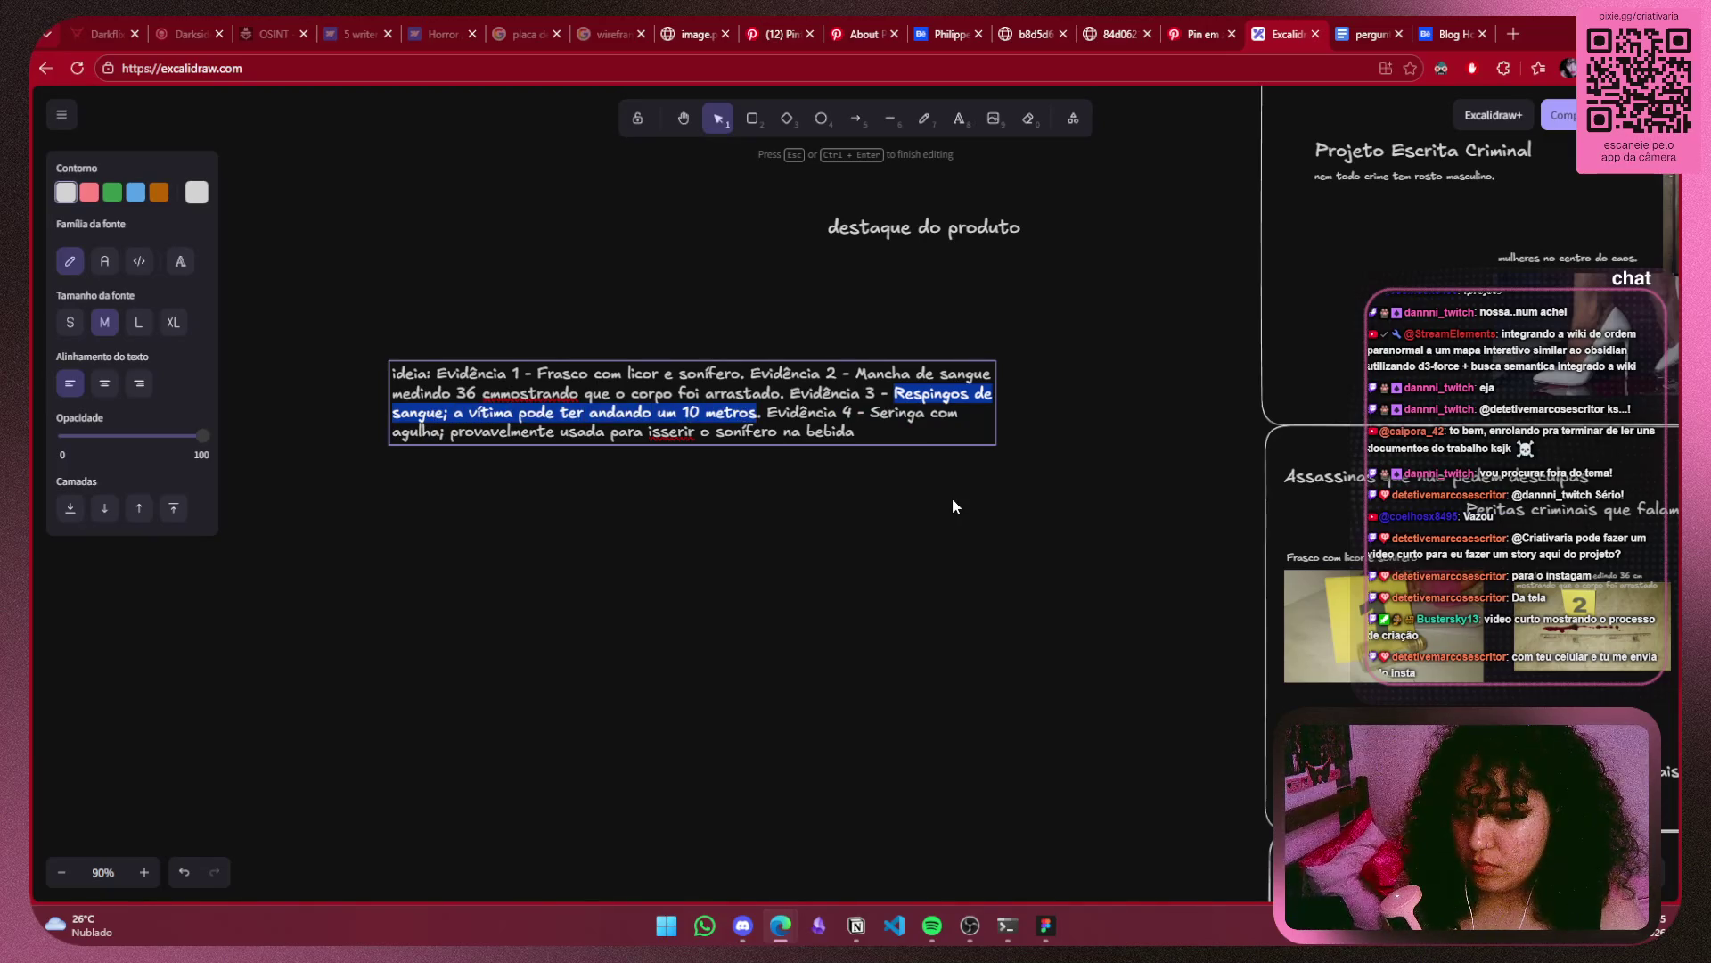
{"action": "left_click", "coordinate": [810, 481]}
{"action": "left_click", "coordinate": [898, 390]}
{"action": "left_click", "coordinate": [897, 389]}
{"action": "mouse_move", "coordinate": [896, 393]}
{"action": "left_mouse_down"}
{"action": "mouse_move", "coordinate": [973, 398]}
{"action": "mouse_move", "coordinate": [757, 424]}
{"action": "left_mouse_up"}
{"action": "key", "text": "ctrl+c"}
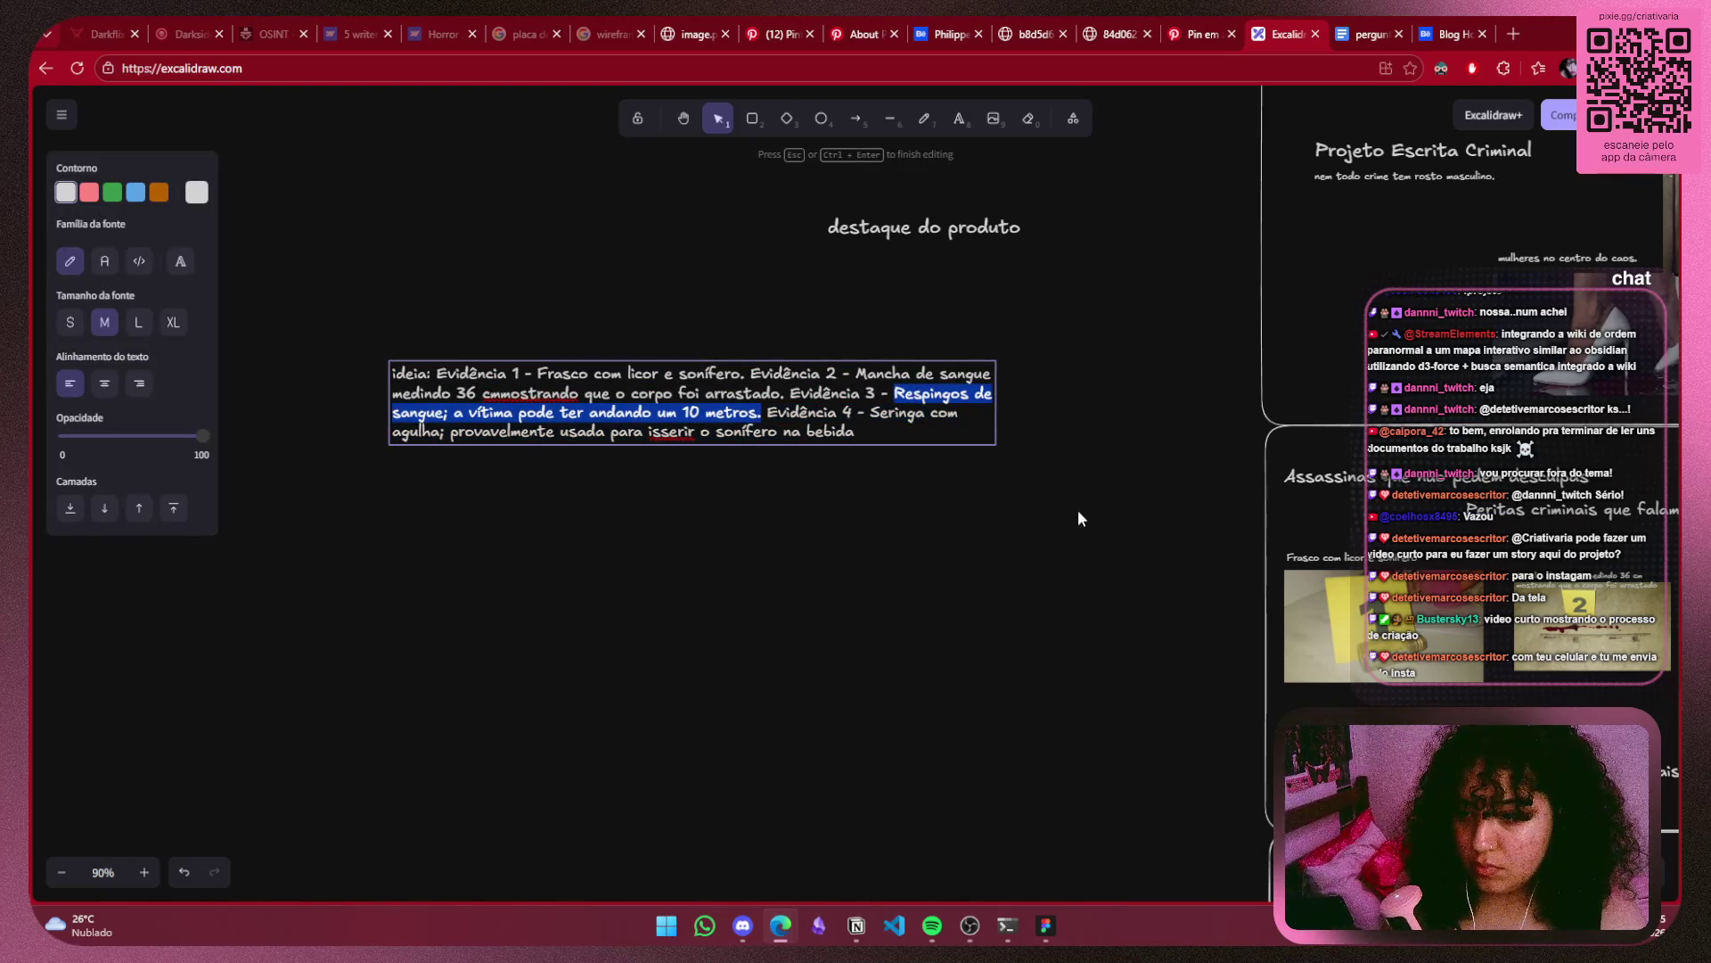
{"action": "scroll", "coordinate": [1077, 509], "scroll_direction": "right", "scroll_amount": 8}
{"action": "scroll", "coordinate": [1037, 457], "scroll_direction": "up", "scroll_amount": 5}
Replace the third caption with 'Respingos de sangue; a vítima pode ter andando um 10 metros.'.
{"action": "key", "text": "ctrl+a"}
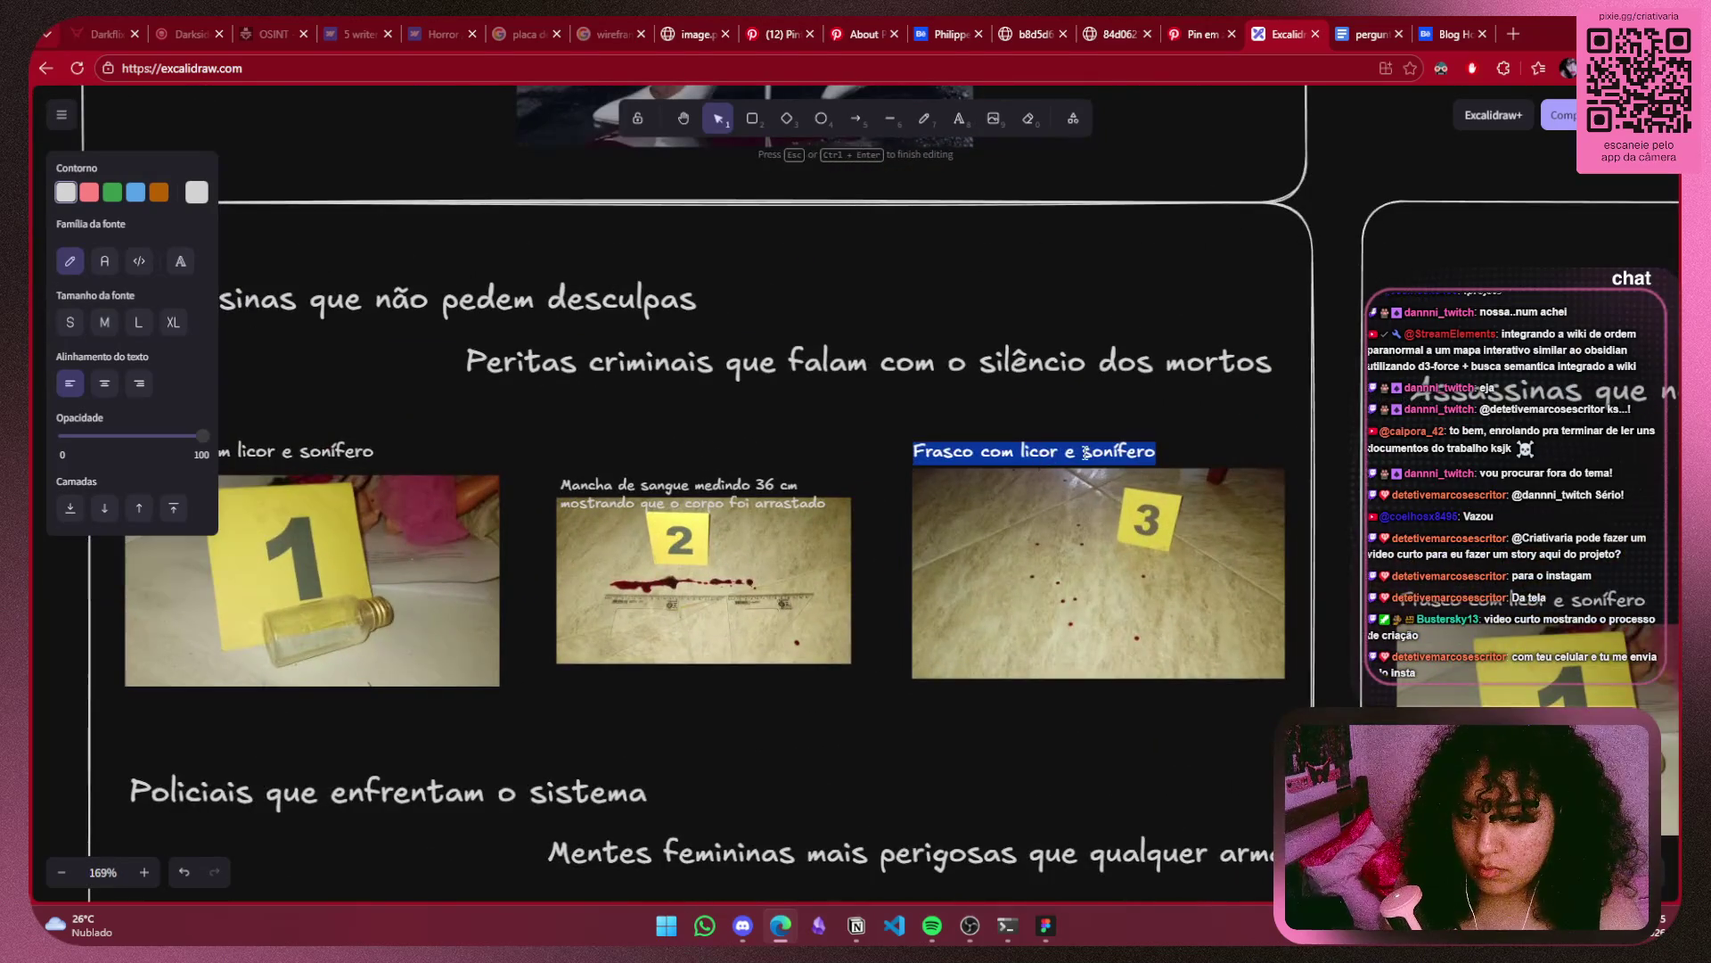
{"action": "key", "text": "ctrl+v"}
{"action": "key", "text": "Escape"}
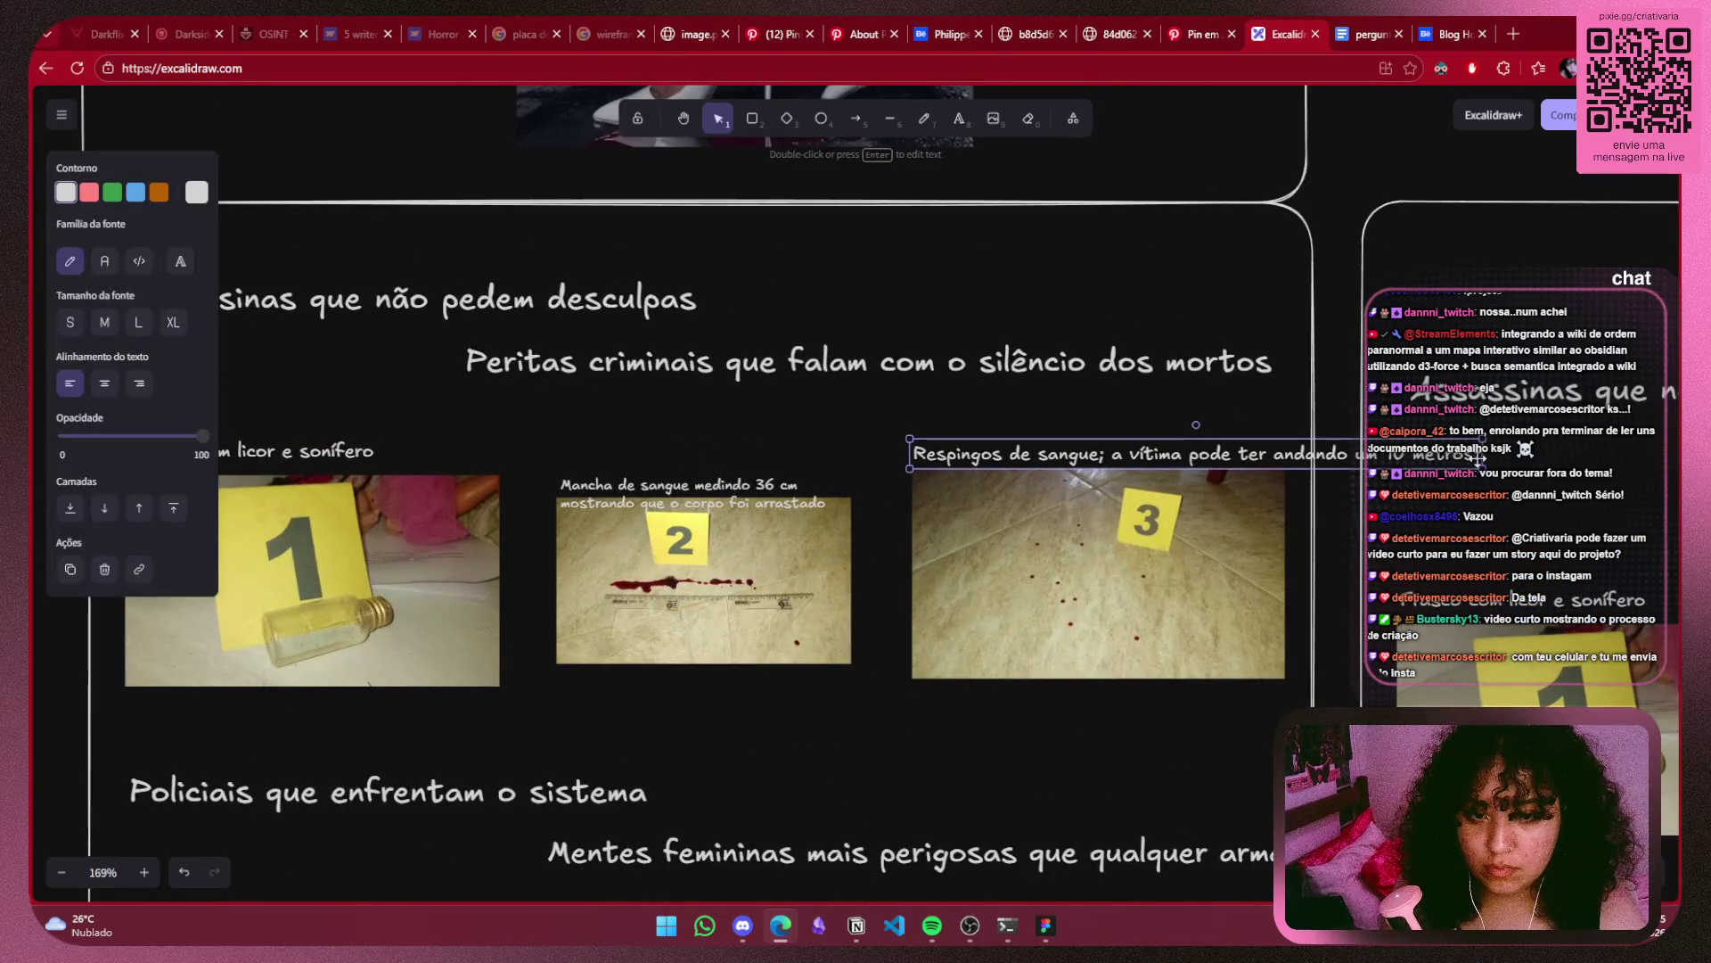
{"action": "mouse_move", "coordinate": [1481, 455]}
{"action": "left_mouse_down"}
{"action": "mouse_move", "coordinate": [1105, 475]}
{"action": "mouse_move", "coordinate": [1275, 469]}
{"action": "left_mouse_up"}
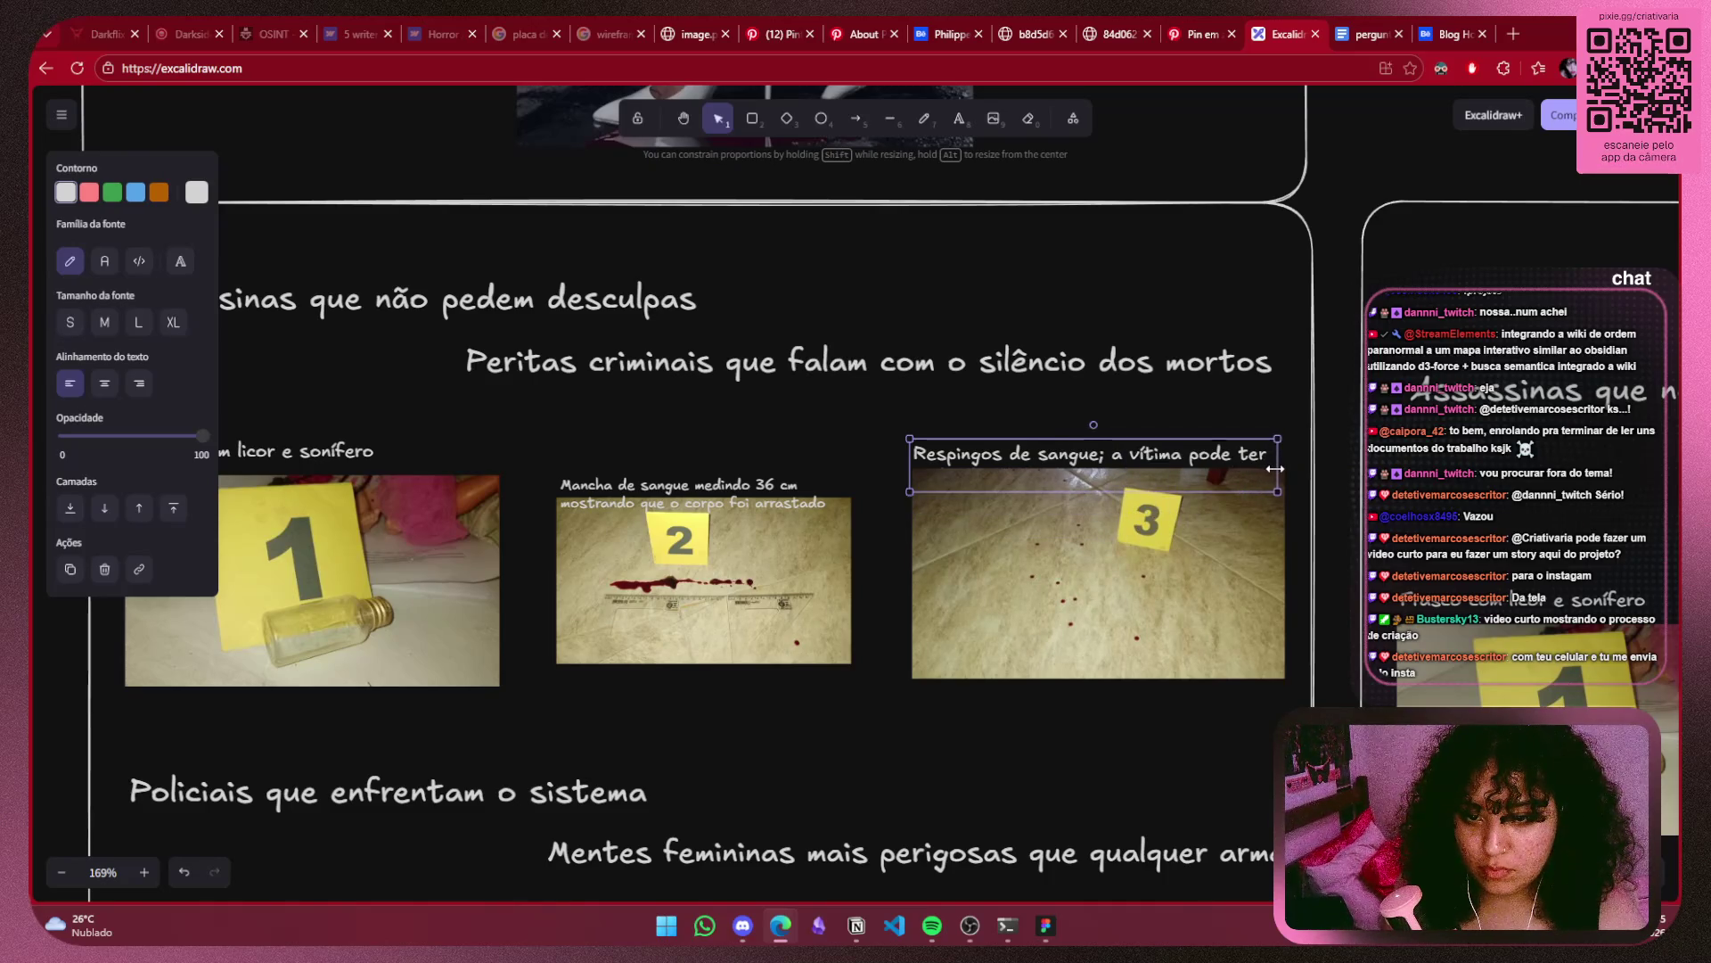
{"action": "mouse_move", "coordinate": [1275, 469]}
{"action": "left_mouse_down"}
{"action": "mouse_move", "coordinate": [1123, 466]}
{"action": "mouse_move", "coordinate": [1206, 463]}
{"action": "left_mouse_up"}
{"action": "double_click", "coordinate": [1116, 458]}
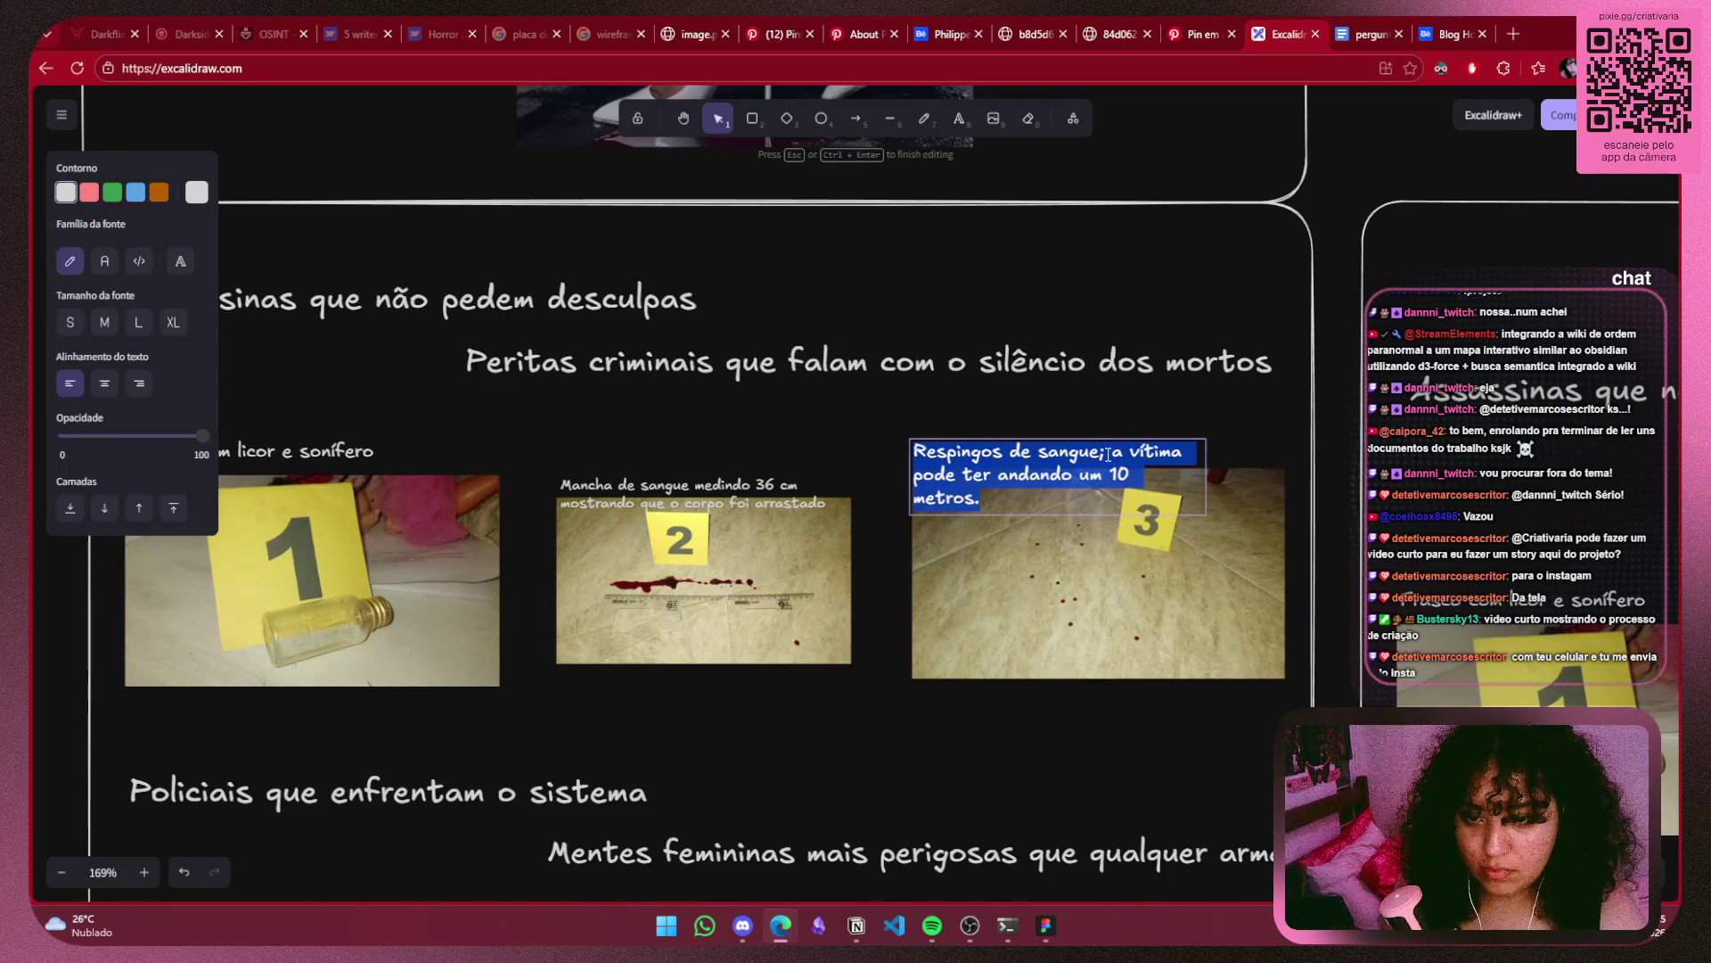
{"action": "left_click", "coordinate": [1116, 458]}
{"action": "key", "text": "Return"}
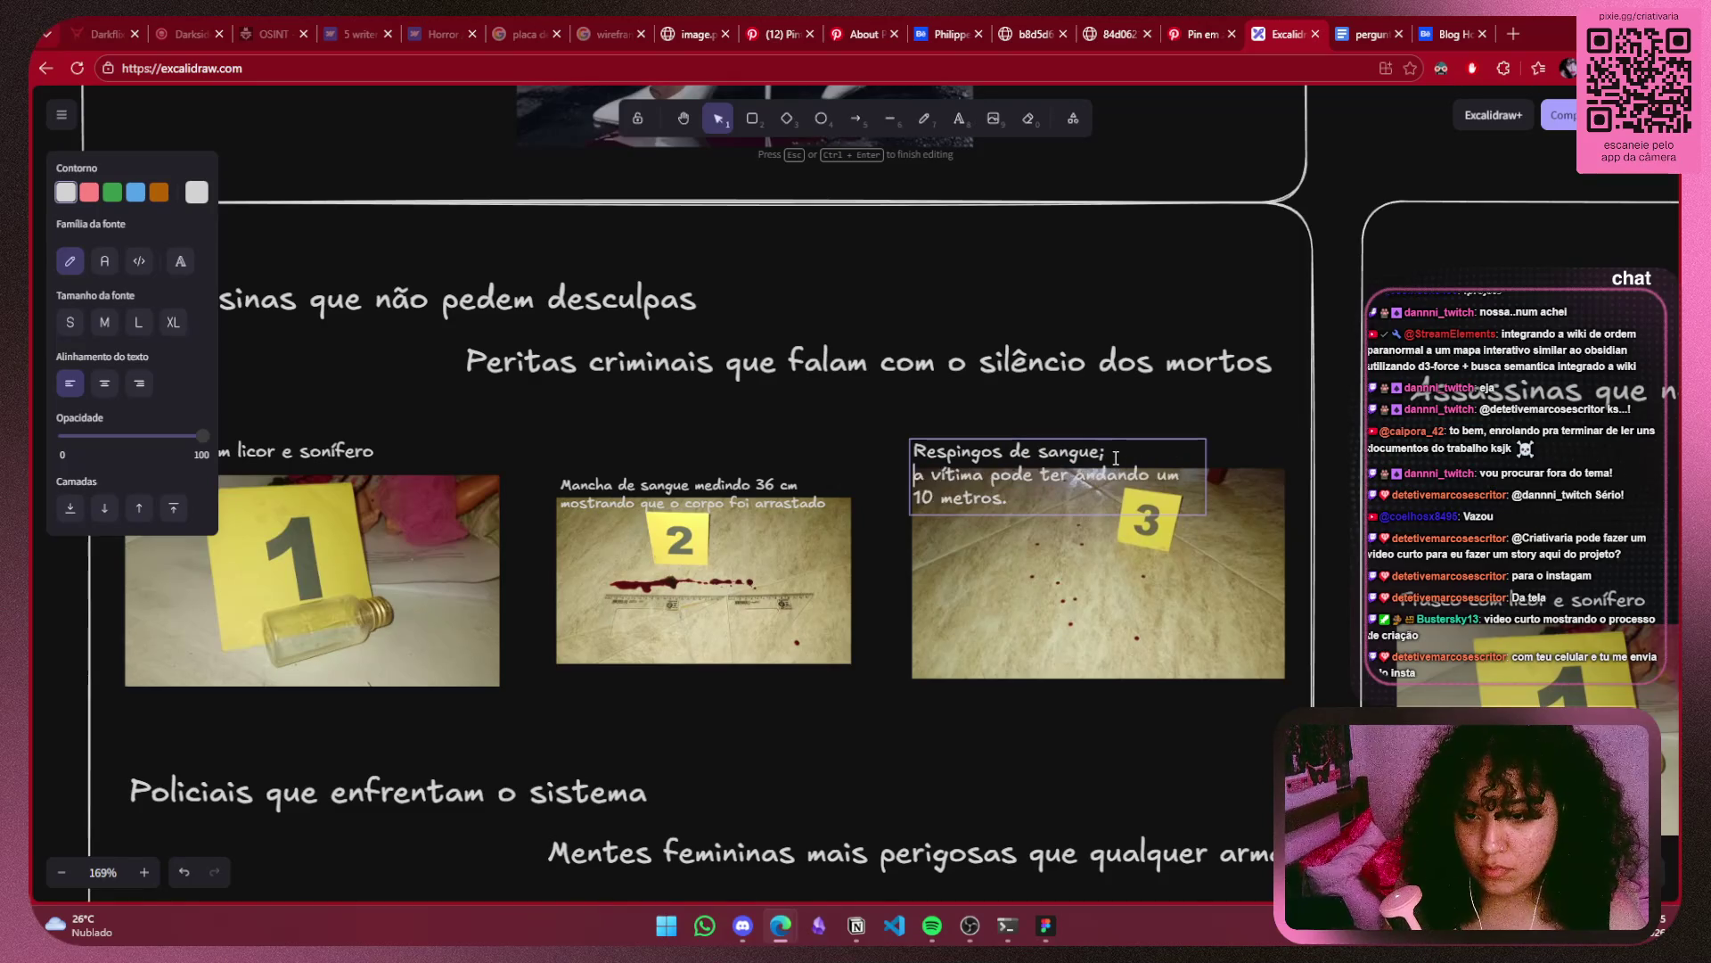
{"action": "left_click", "coordinate": [1216, 457]}
{"action": "left_click", "coordinate": [1132, 459]}
Send the blood-spatter photo behind its caption and widen the caption to a single line.
{"action": "left_click", "coordinate": [1175, 595]}
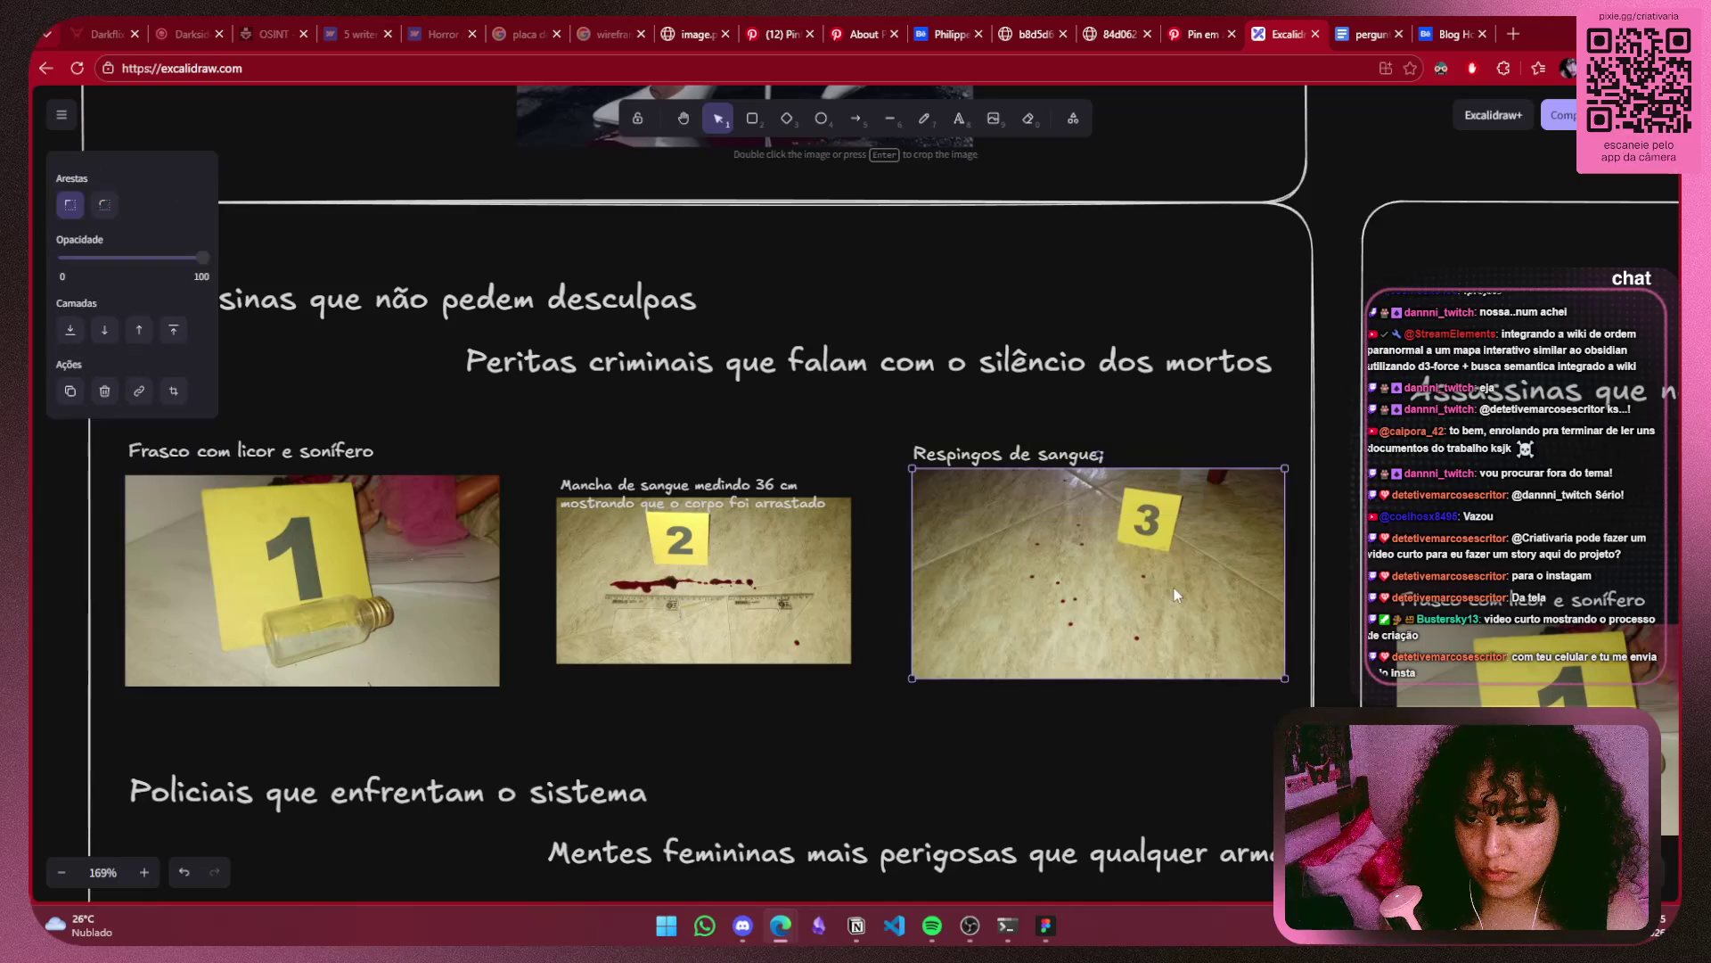
{"action": "right_click", "coordinate": [1174, 596]}
{"action": "left_click", "coordinate": [1255, 660]}
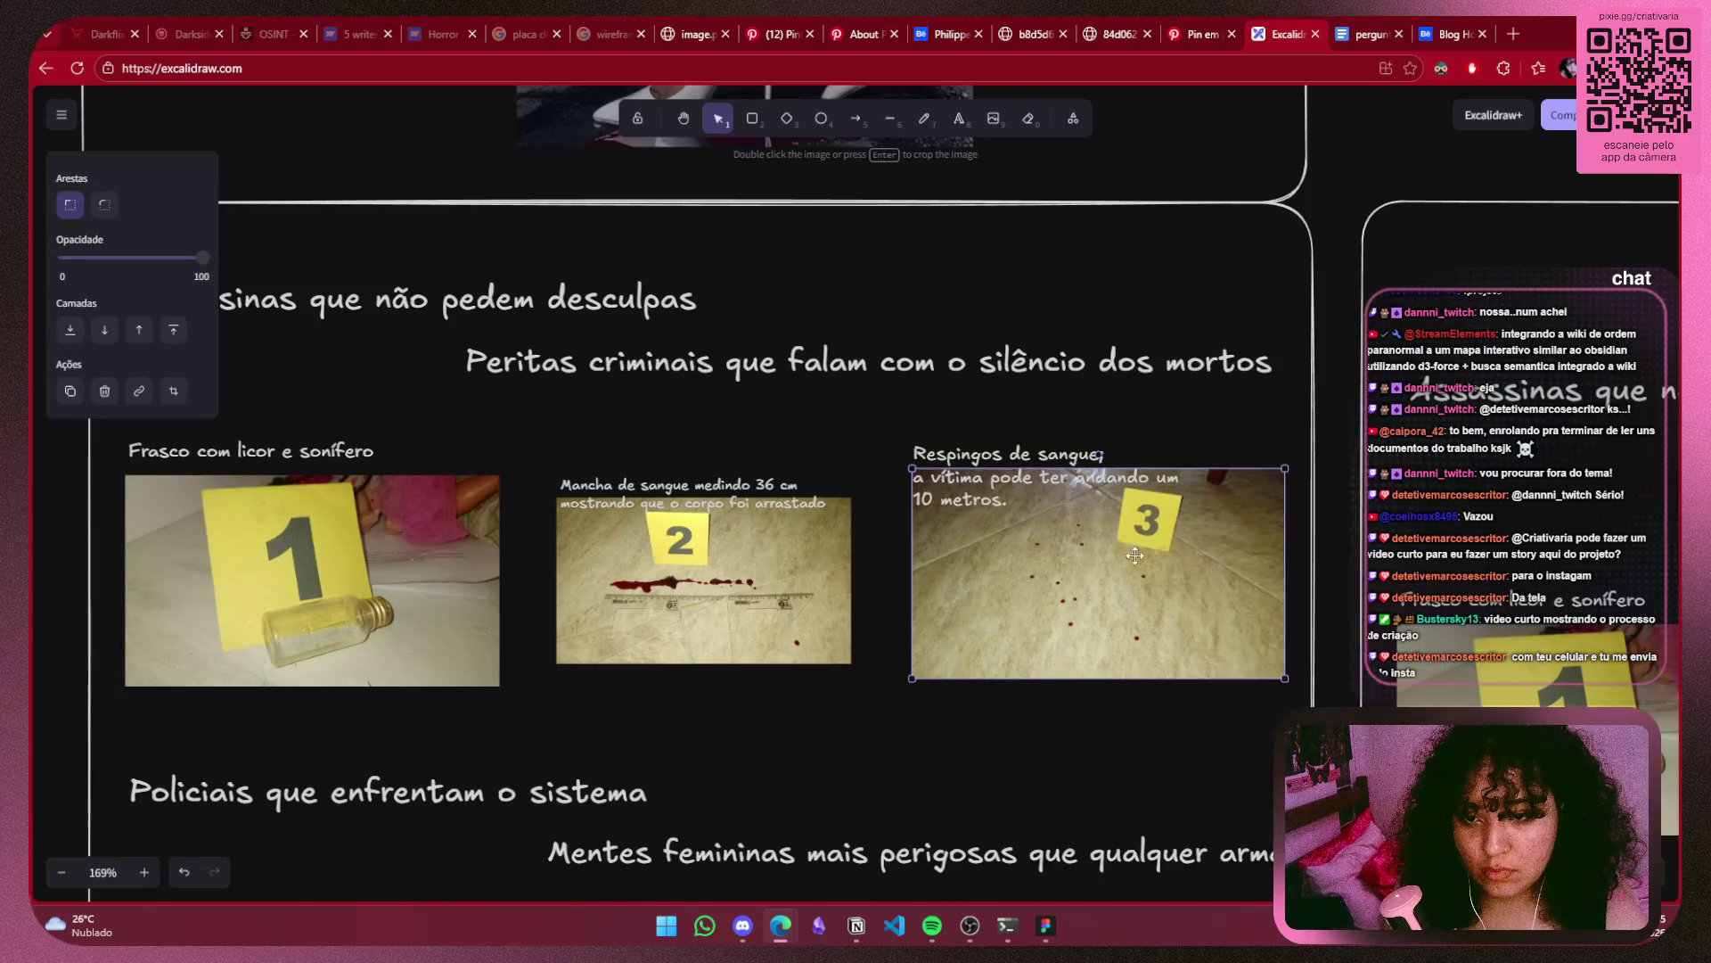
{"action": "left_click", "coordinate": [1097, 481]}
{"action": "left_click_drag", "start_coordinate": [1190, 465], "coordinate": [1288, 464]}
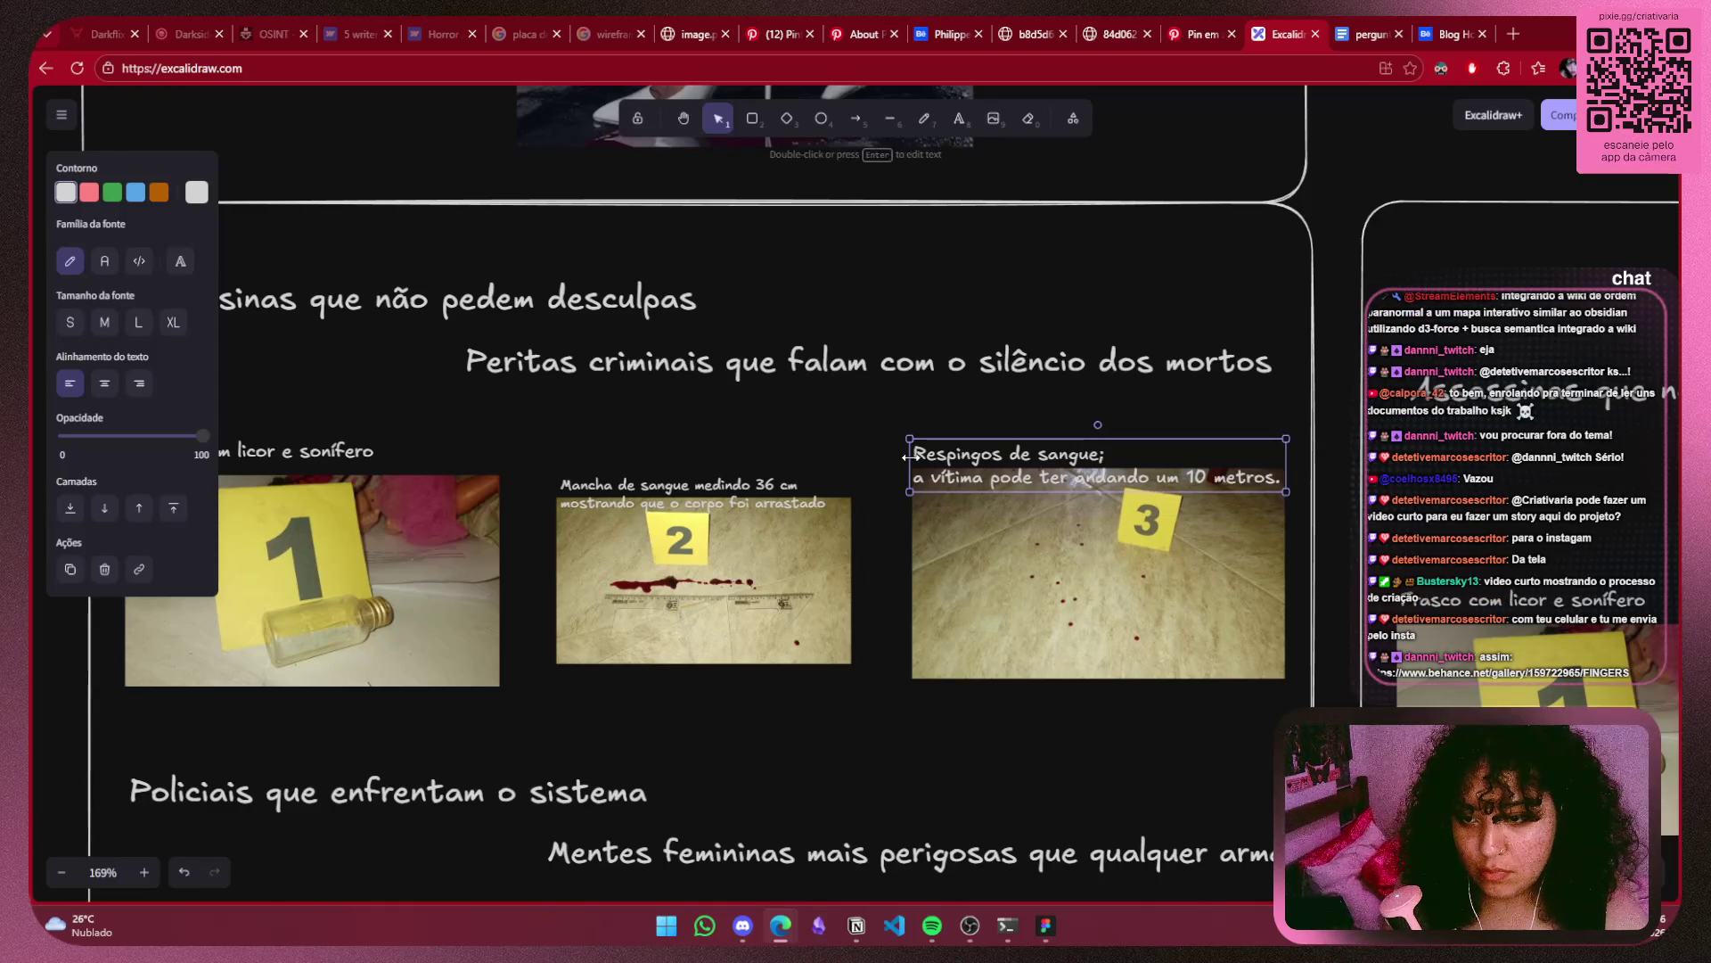
{"action": "left_click_drag", "start_coordinate": [909, 458], "coordinate": [908, 458]}
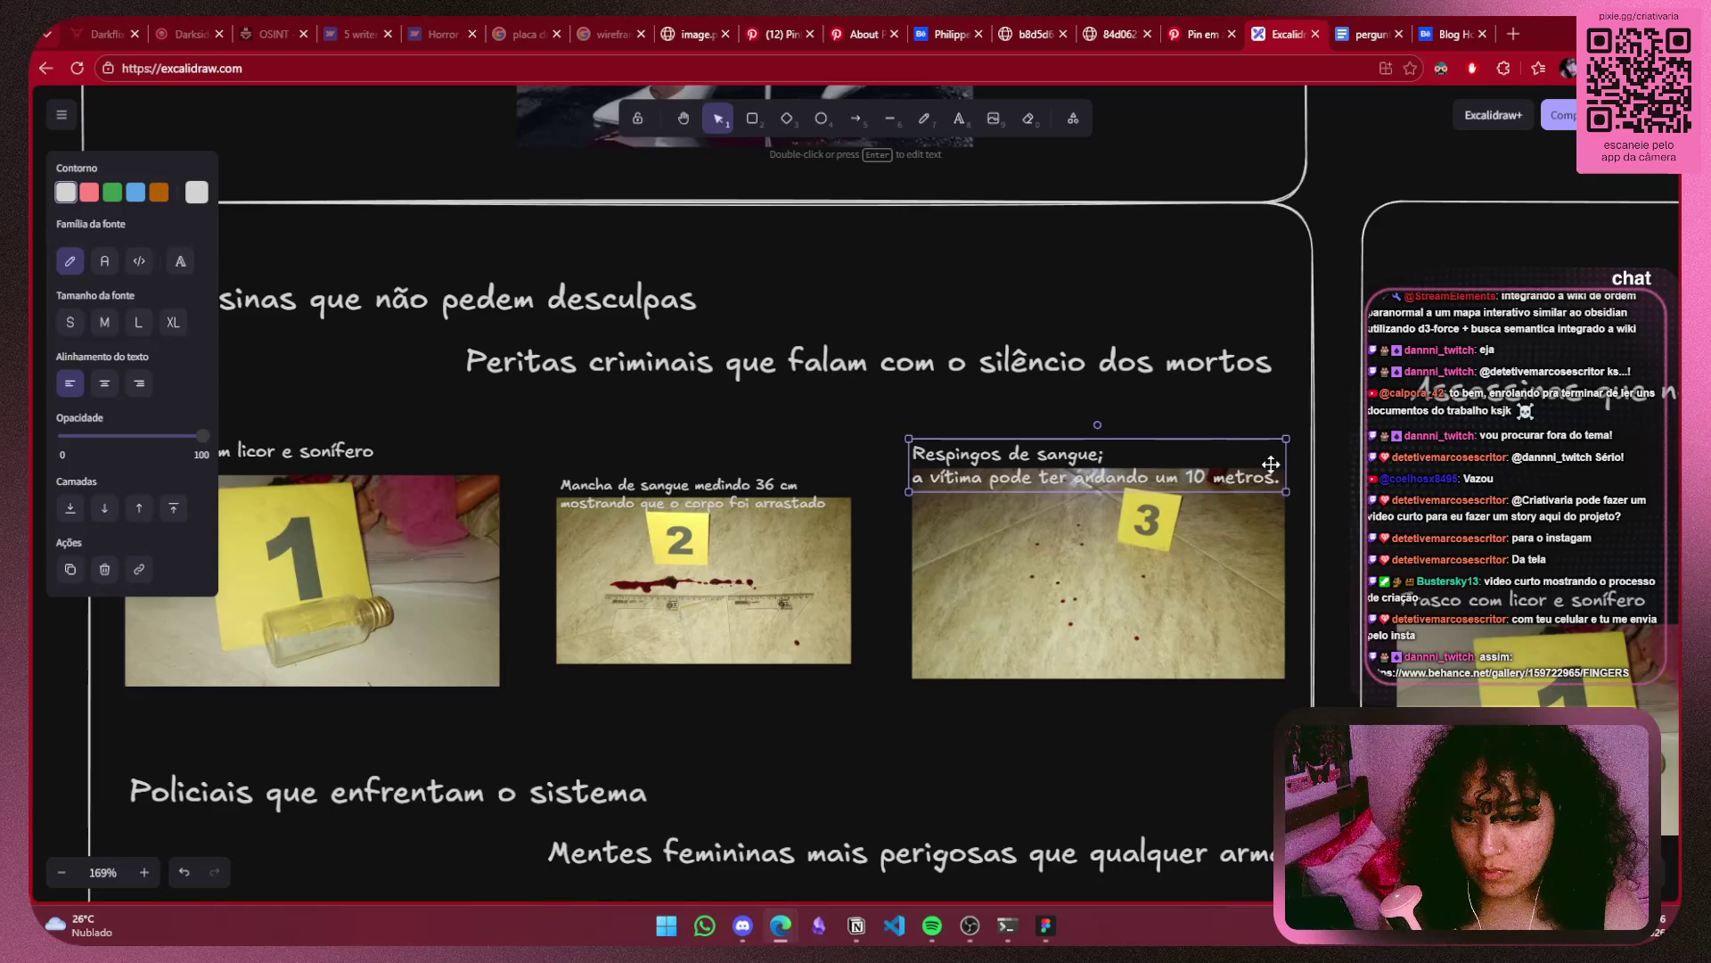
{"action": "left_click_drag", "start_coordinate": [1275, 465], "coordinate": [1278, 464]}
{"action": "key", "text": "Escape"}
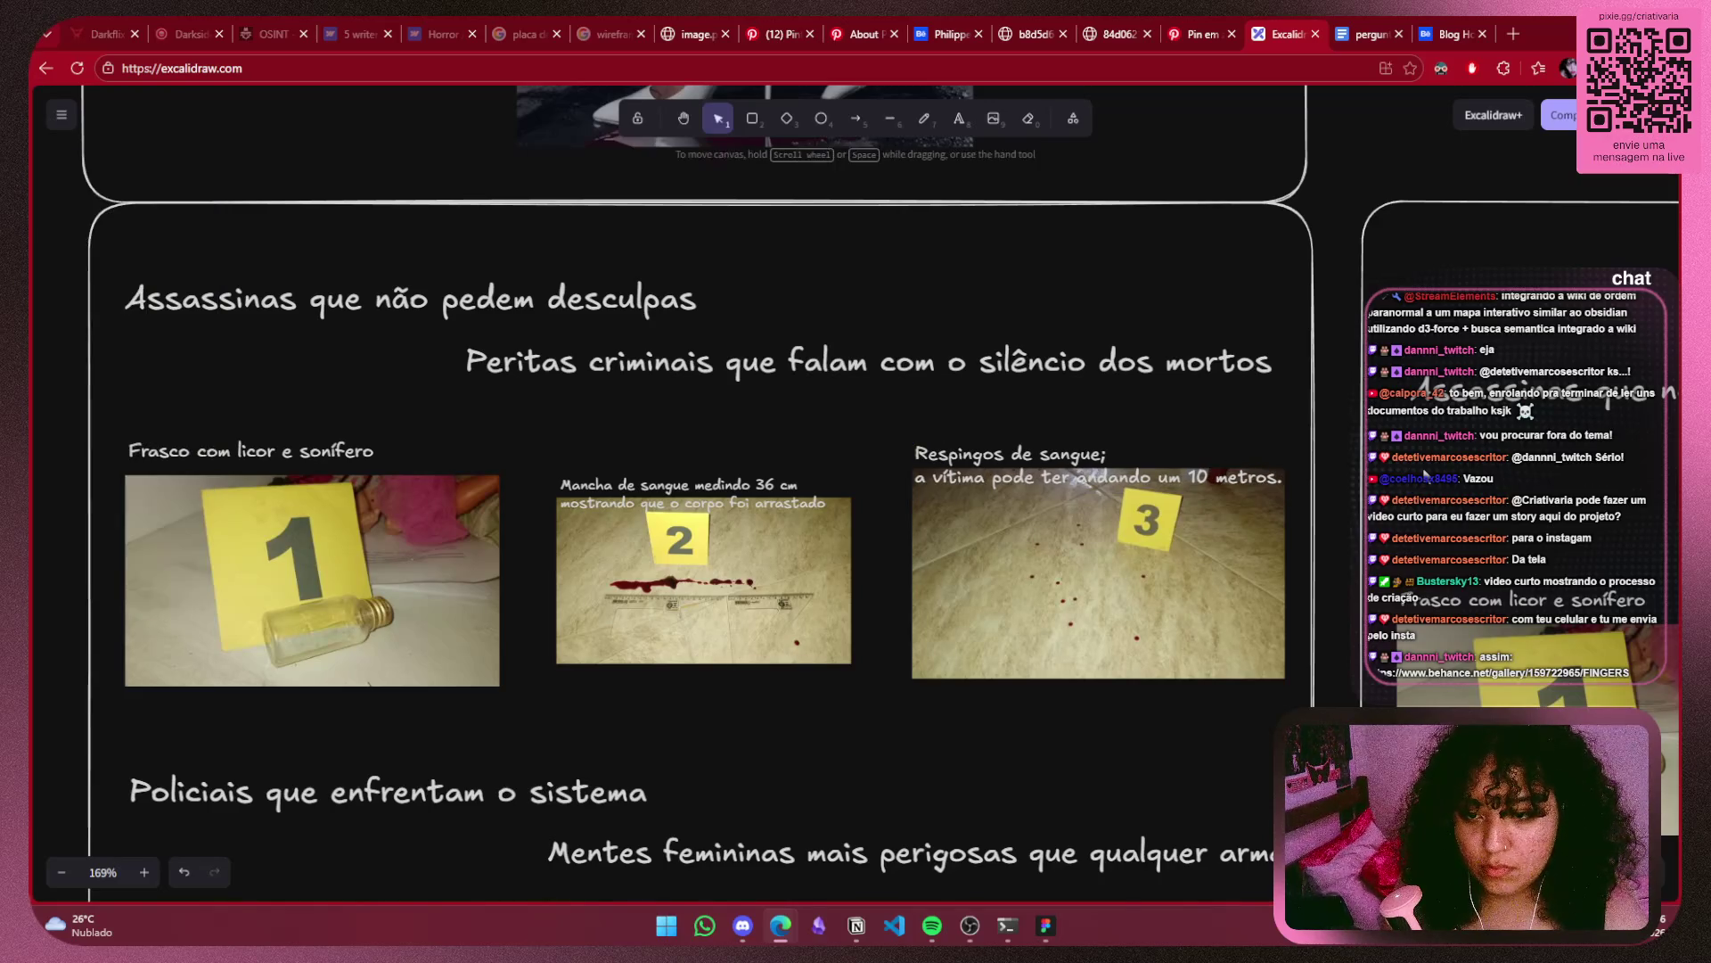
{"action": "scroll", "coordinate": [1417, 468], "scroll_direction": "down", "scroll_amount": 5}
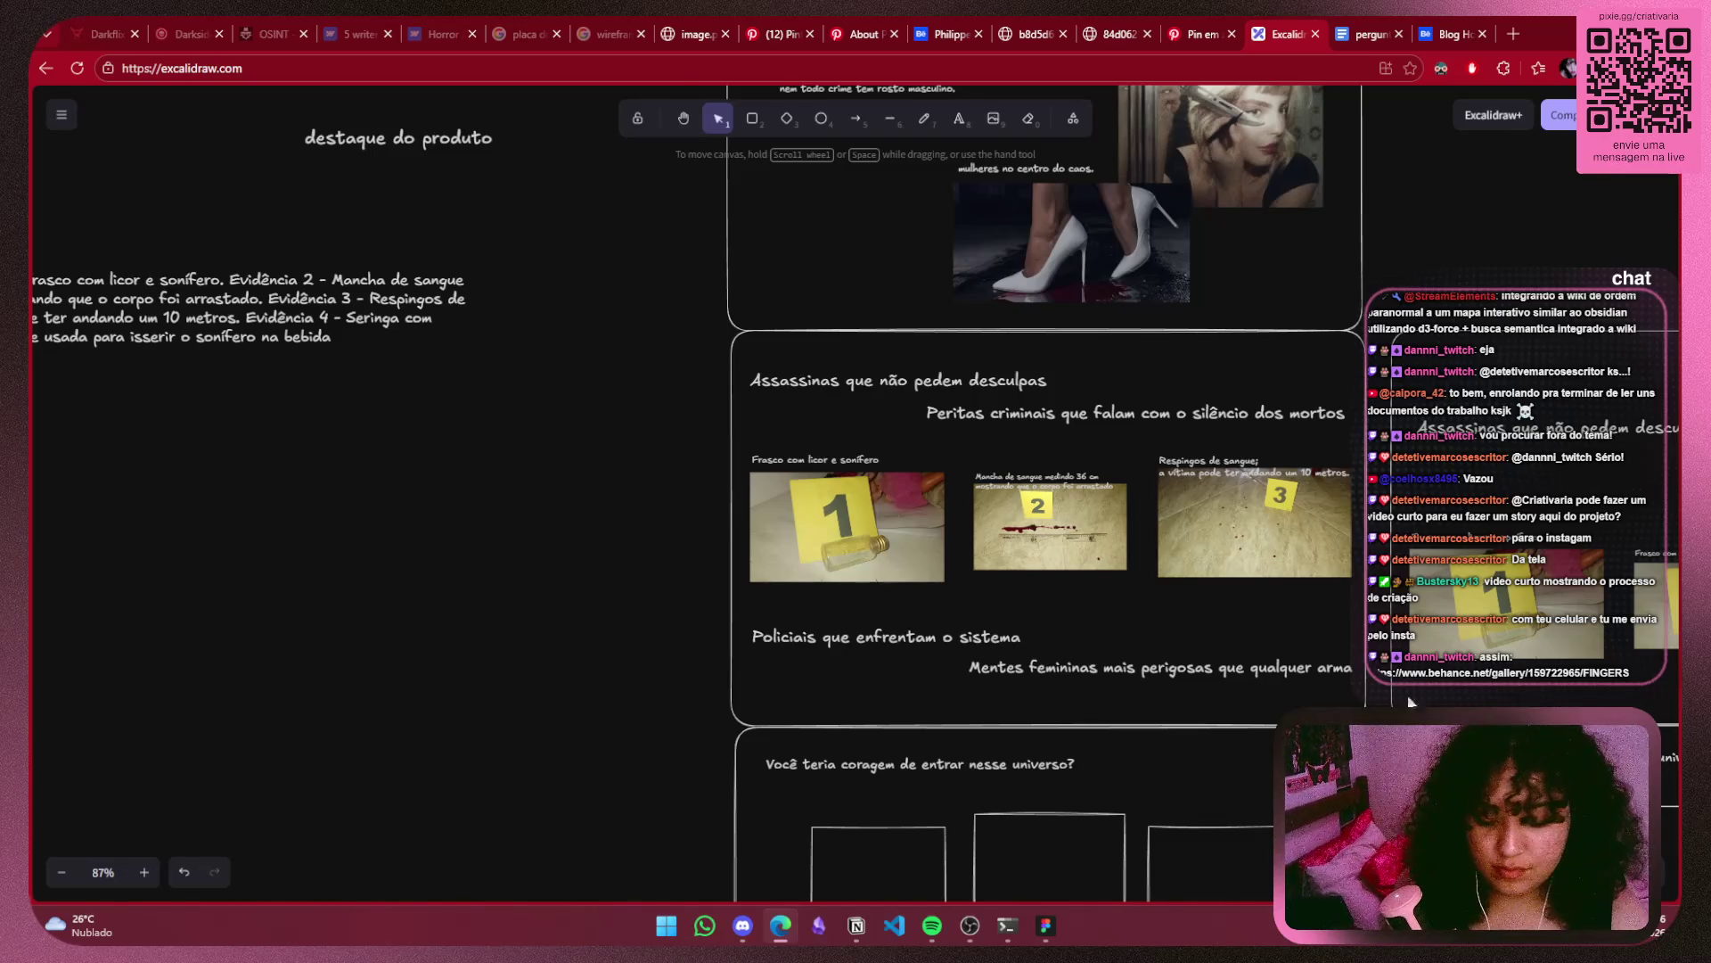
Load the Behance FINGERS gallery in a new tab and scroll down through its posters.
{"action": "left_click", "coordinate": [1510, 37]}
{"action": "type", "text": "https://www.behance.net/gallery/159722965/FINGERS"}
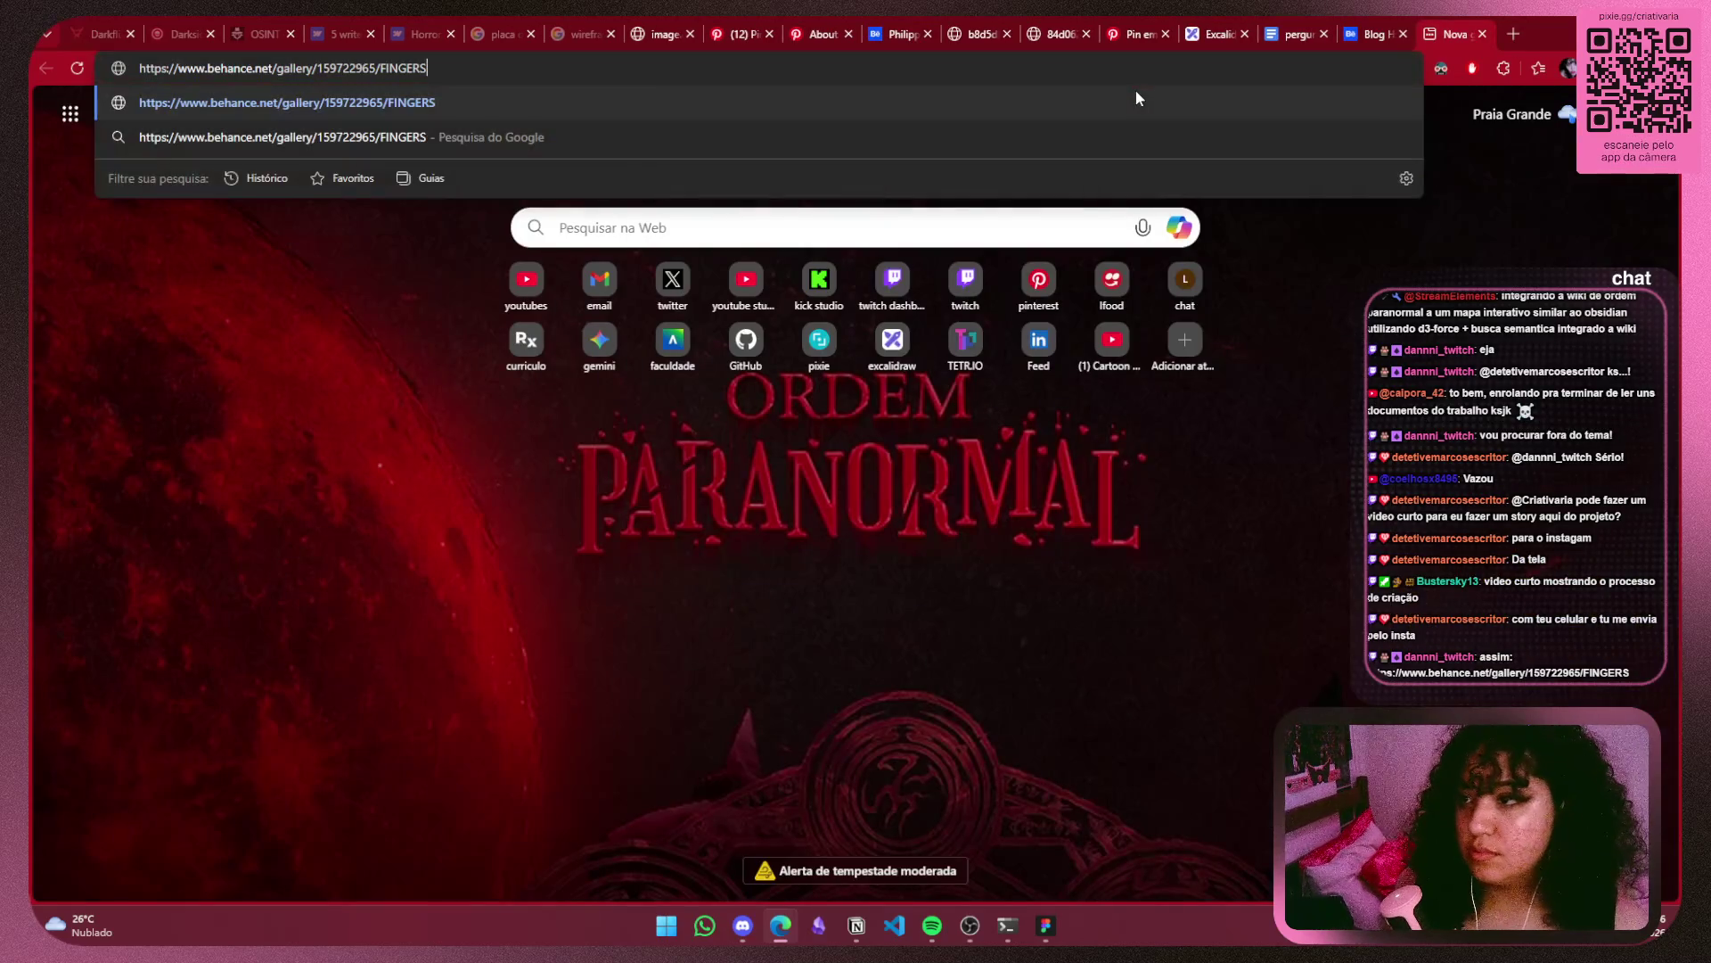
{"action": "key", "text": "Return"}
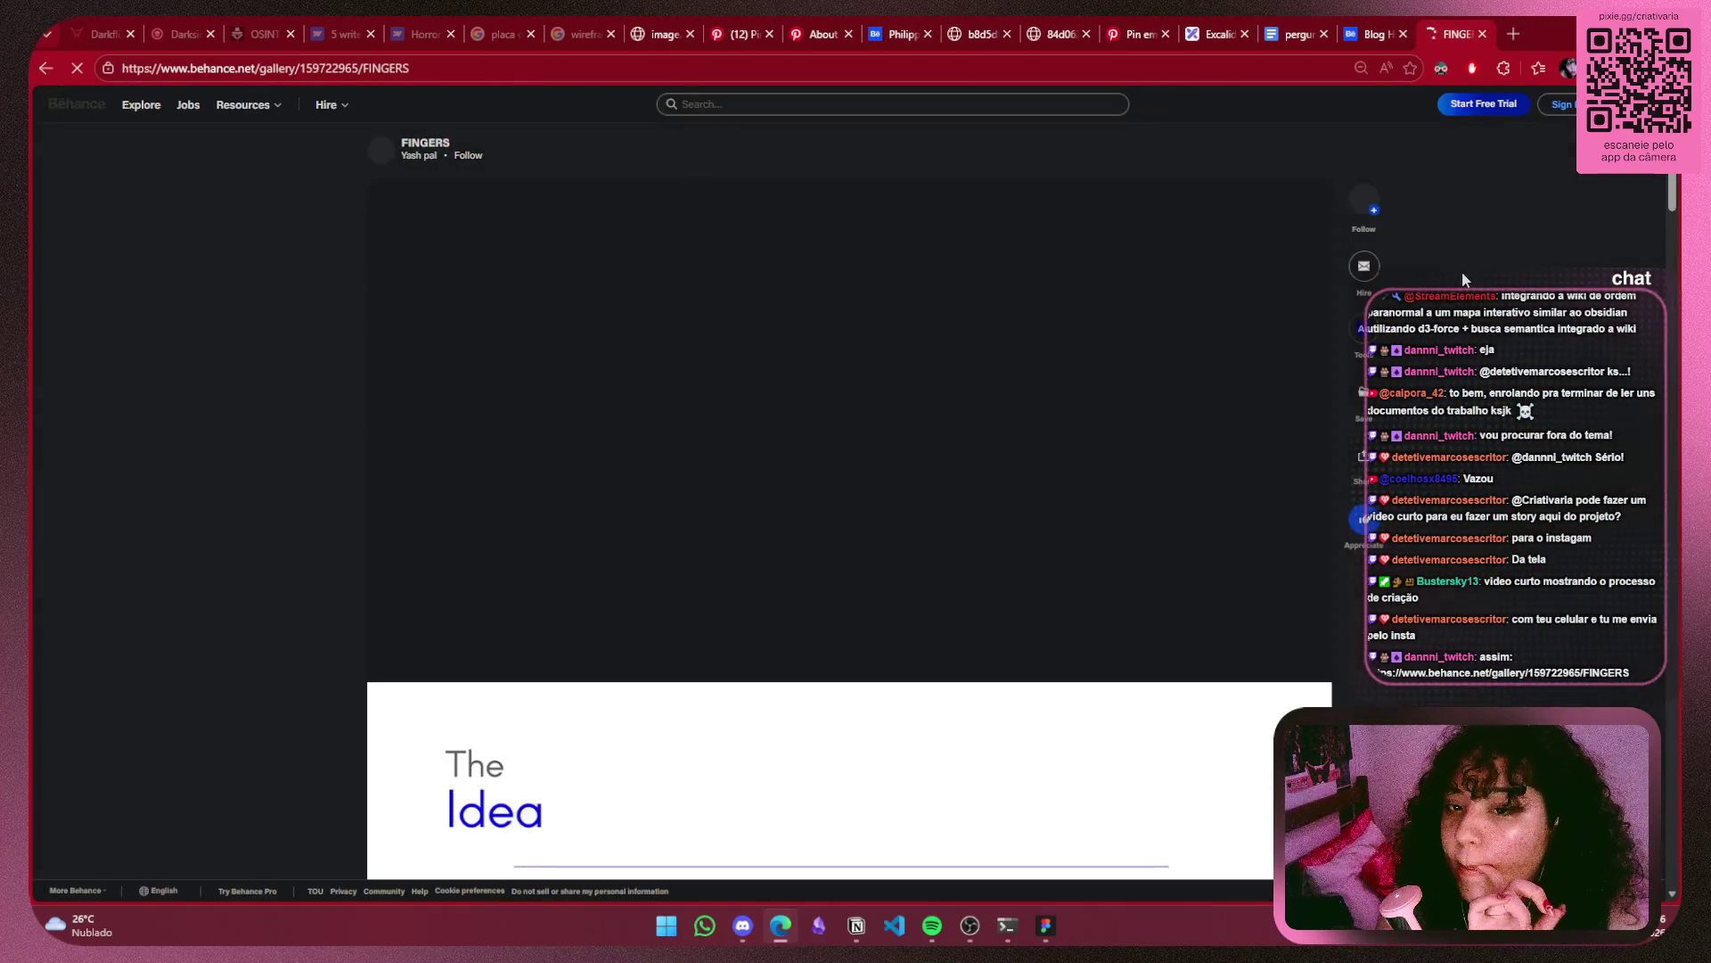
{"action": "scroll", "coordinate": [950, 445], "scroll_direction": "down", "scroll_amount": 5}
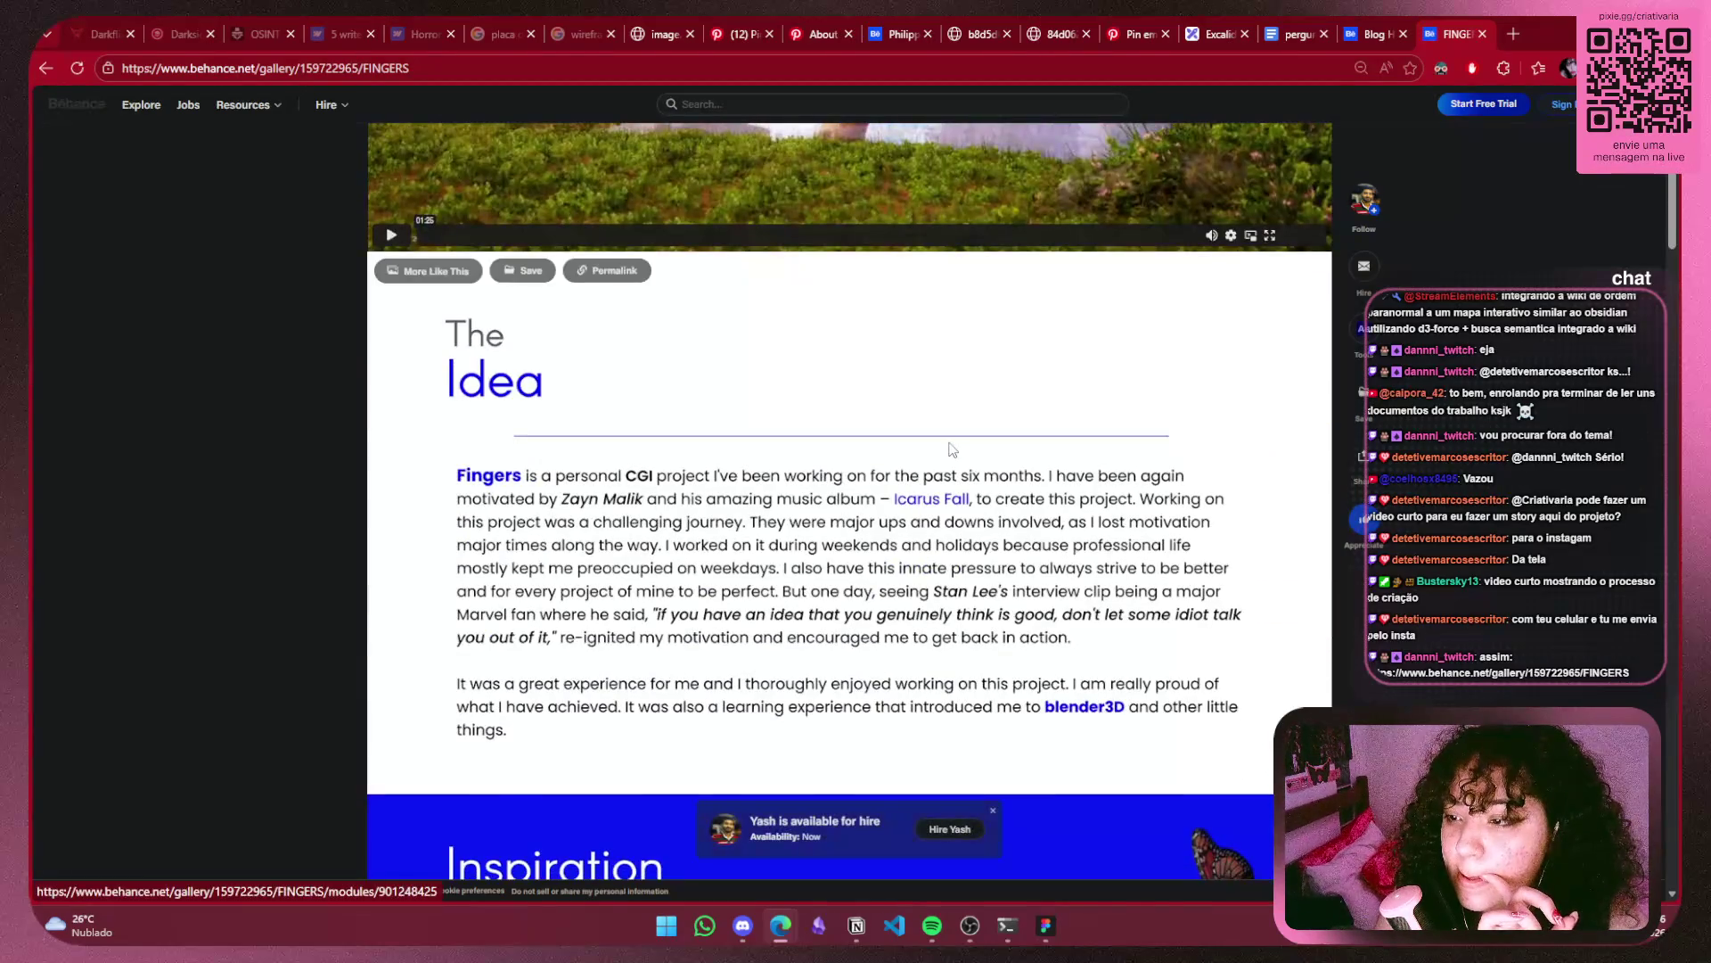
{"action": "scroll", "coordinate": [952, 446], "scroll_direction": "down", "scroll_amount": 5}
{"action": "scroll", "coordinate": [951, 436], "scroll_direction": "down", "scroll_amount": 2}
{"action": "scroll", "coordinate": [951, 433], "scroll_direction": "down", "scroll_amount": 4}
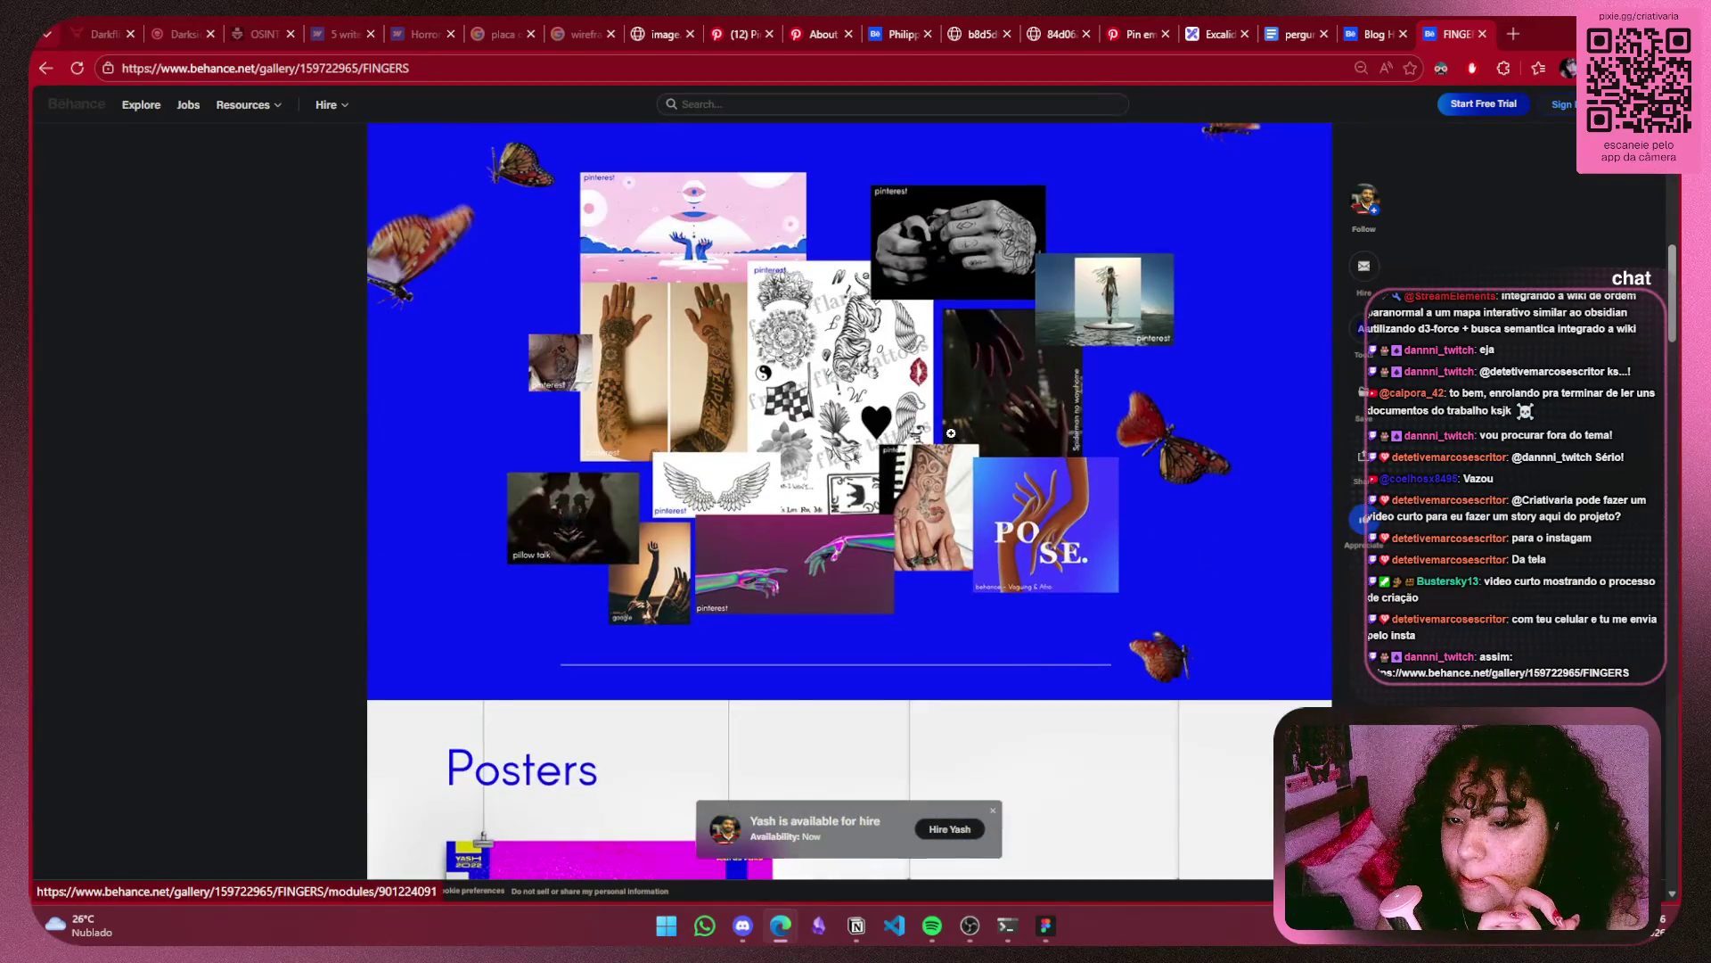
{"action": "scroll", "coordinate": [951, 433], "scroll_direction": "down", "scroll_amount": 5}
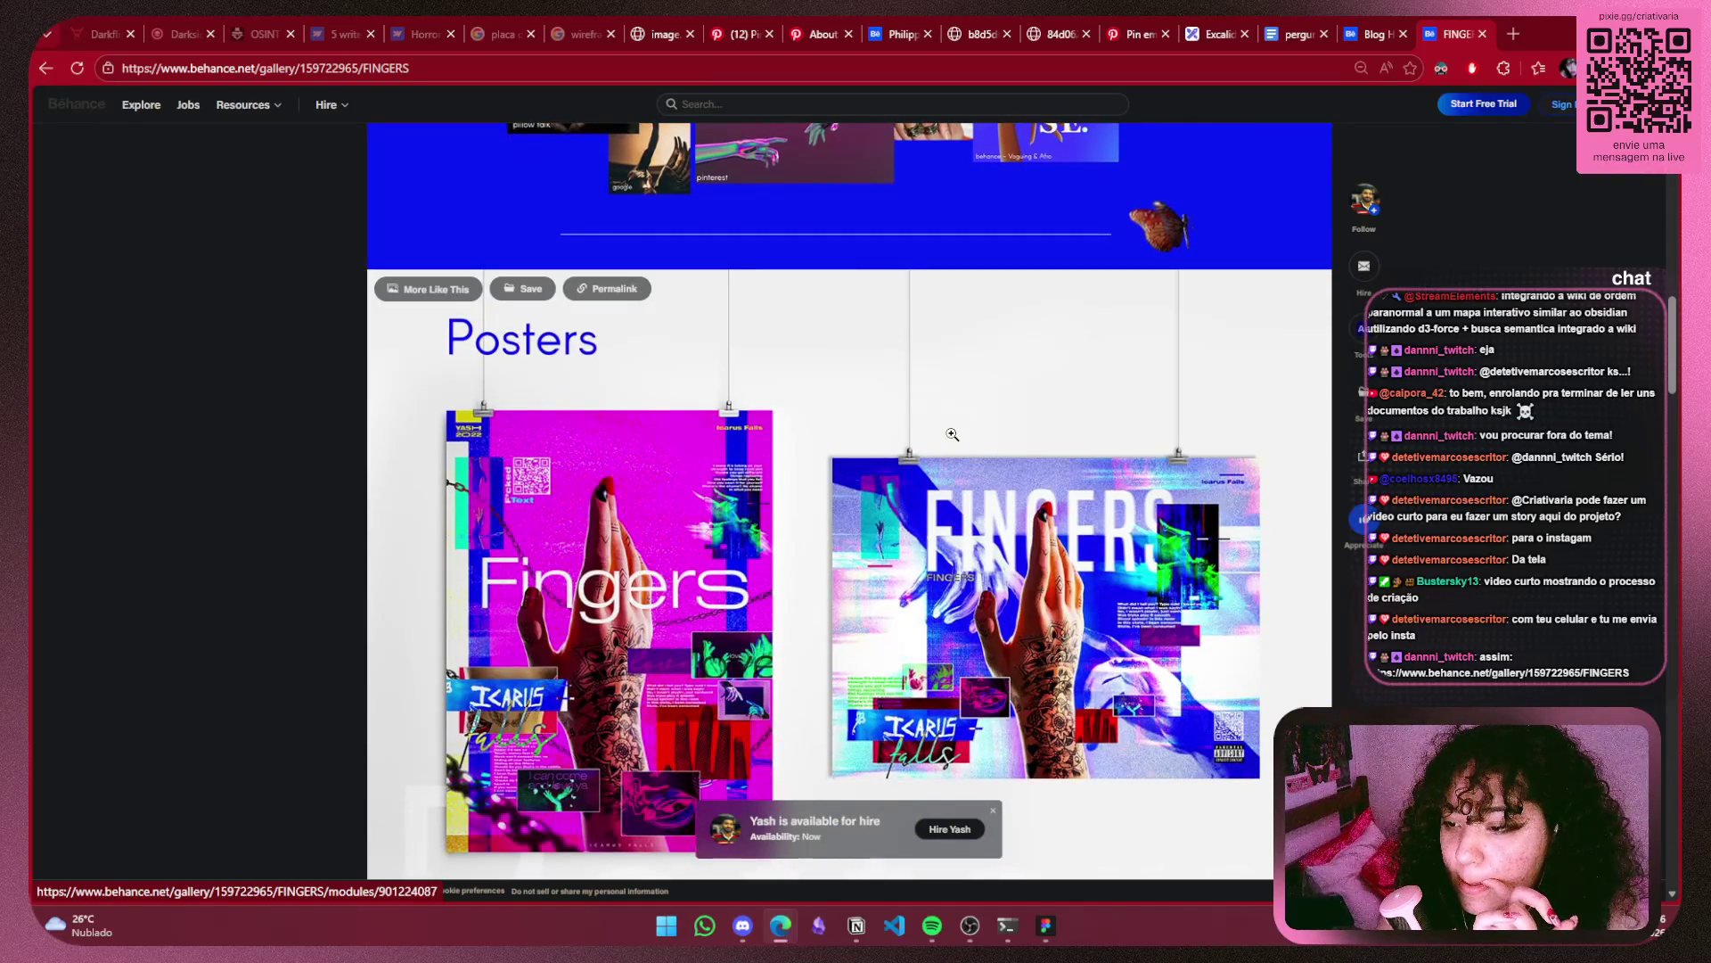
{"action": "scroll", "coordinate": [951, 434], "scroll_direction": "down", "scroll_amount": 2}
{"action": "scroll", "coordinate": [954, 432], "scroll_direction": "down", "scroll_amount": 6}
{"action": "scroll", "coordinate": [962, 426], "scroll_direction": "down", "scroll_amount": 5}
{"action": "scroll", "coordinate": [977, 415], "scroll_direction": "down", "scroll_amount": 6}
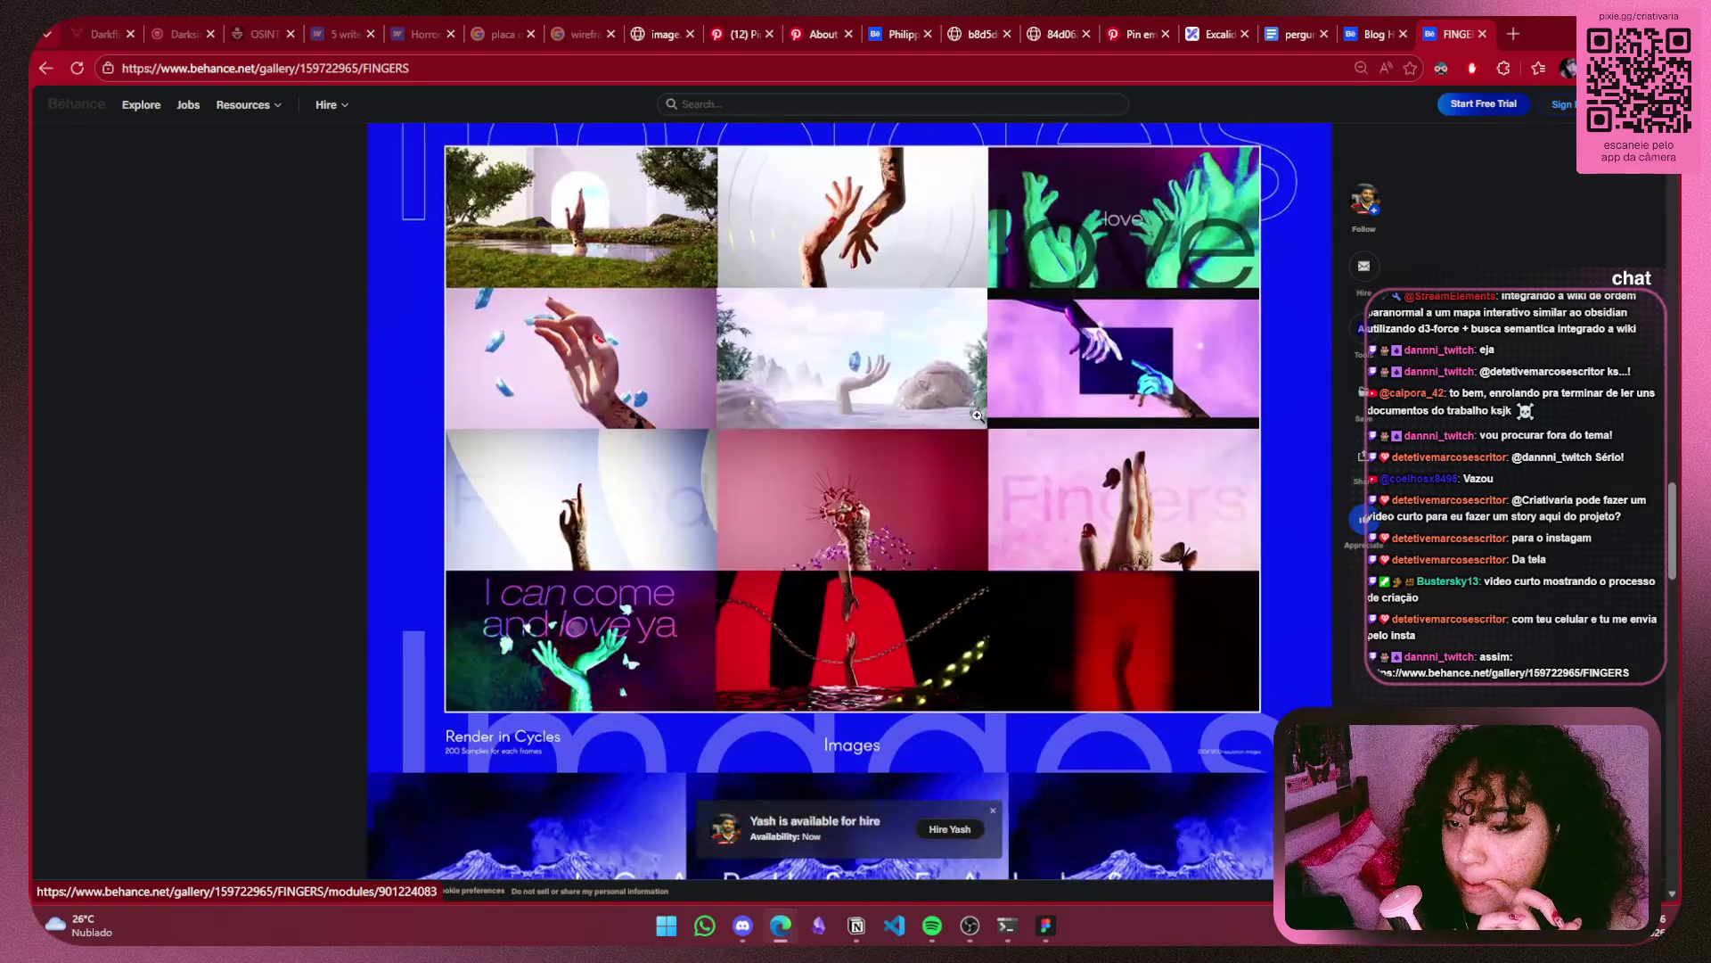
{"action": "scroll", "coordinate": [977, 415], "scroll_direction": "down", "scroll_amount": 4}
{"action": "scroll", "coordinate": [973, 416], "scroll_direction": "down", "scroll_amount": 4}
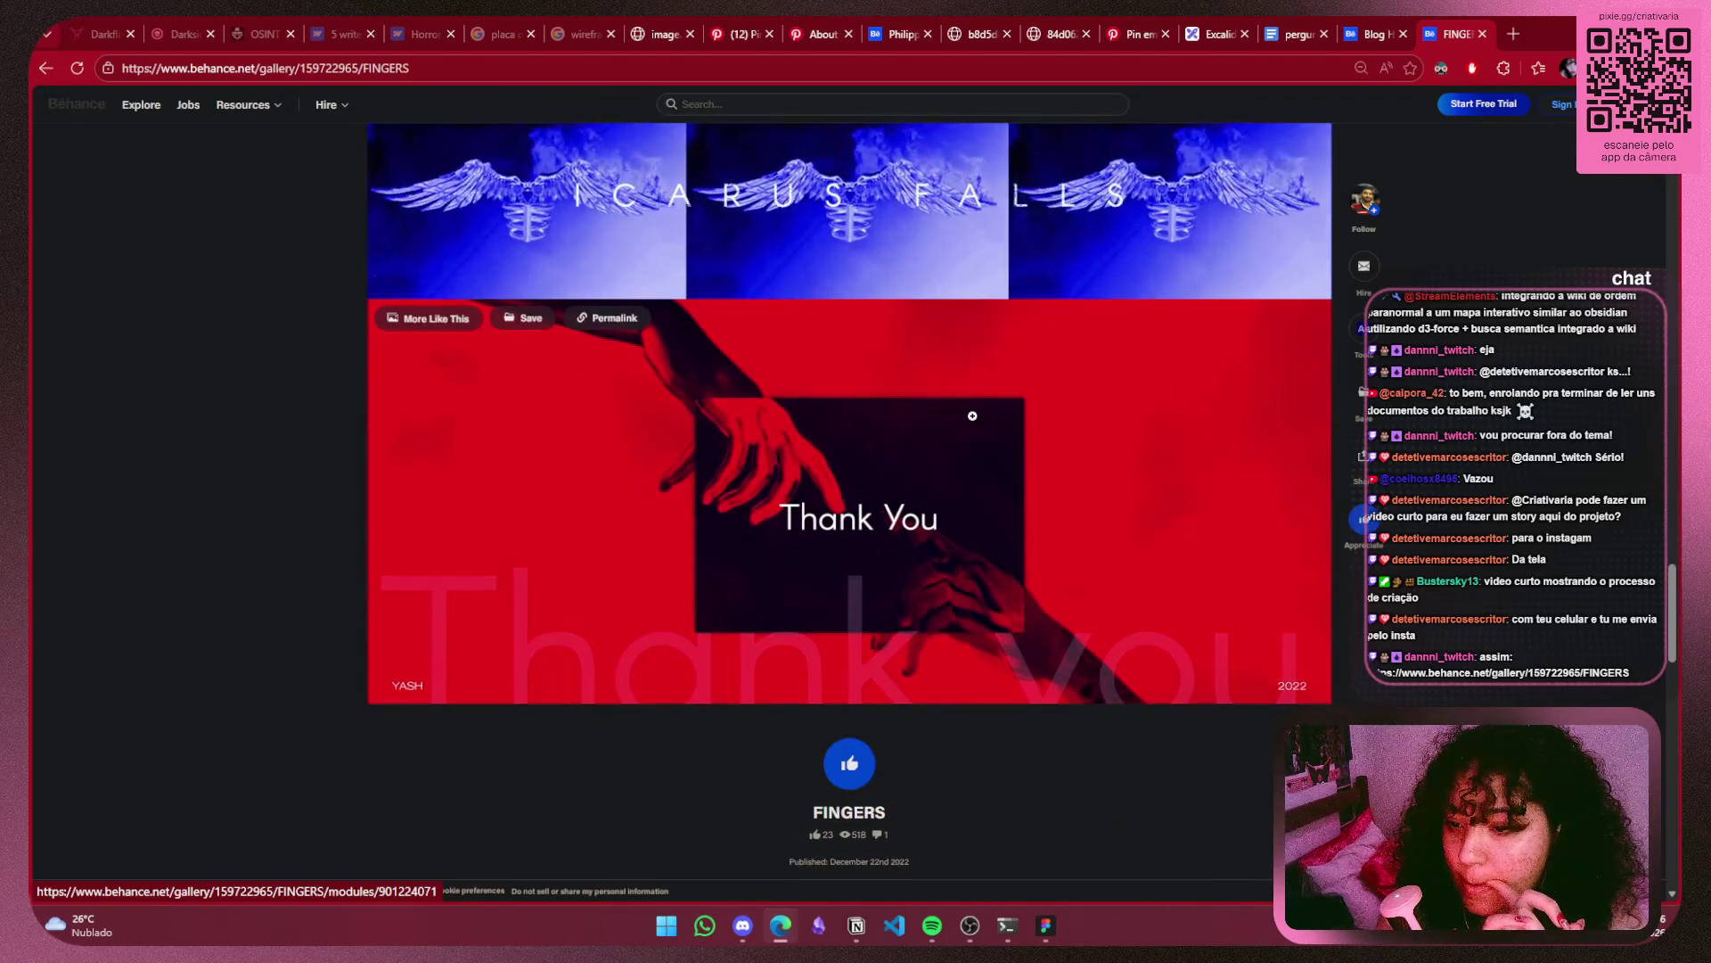
{"action": "scroll", "coordinate": [972, 415], "scroll_direction": "down", "scroll_amount": 3}
Scroll back up to review the FINGERS gallery layout, then return to the Excalidraw wireframe.
{"action": "scroll", "coordinate": [981, 417], "scroll_direction": "up", "scroll_amount": 7}
{"action": "scroll", "coordinate": [985, 419], "scroll_direction": "up", "scroll_amount": 1}
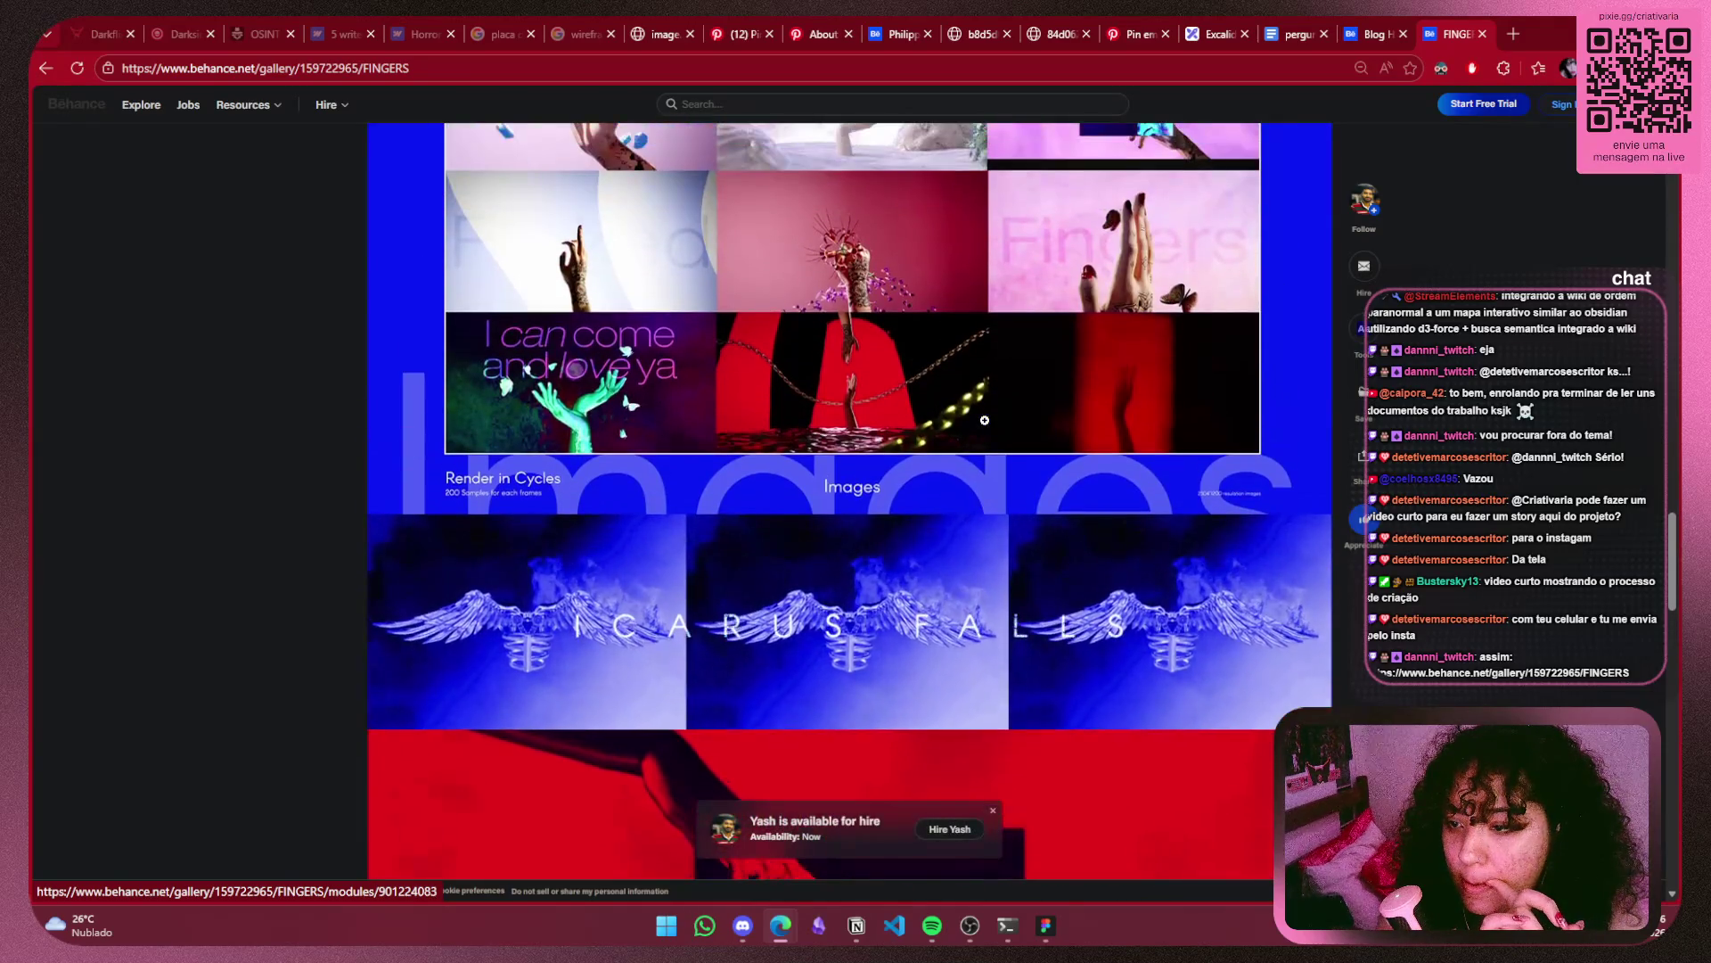
{"action": "scroll", "coordinate": [985, 419], "scroll_direction": "up", "scroll_amount": 1}
{"action": "scroll", "coordinate": [988, 419], "scroll_direction": "up", "scroll_amount": 3}
{"action": "scroll", "coordinate": [991, 418], "scroll_direction": "up", "scroll_amount": 3}
{"action": "scroll", "coordinate": [995, 416], "scroll_direction": "up", "scroll_amount": 2}
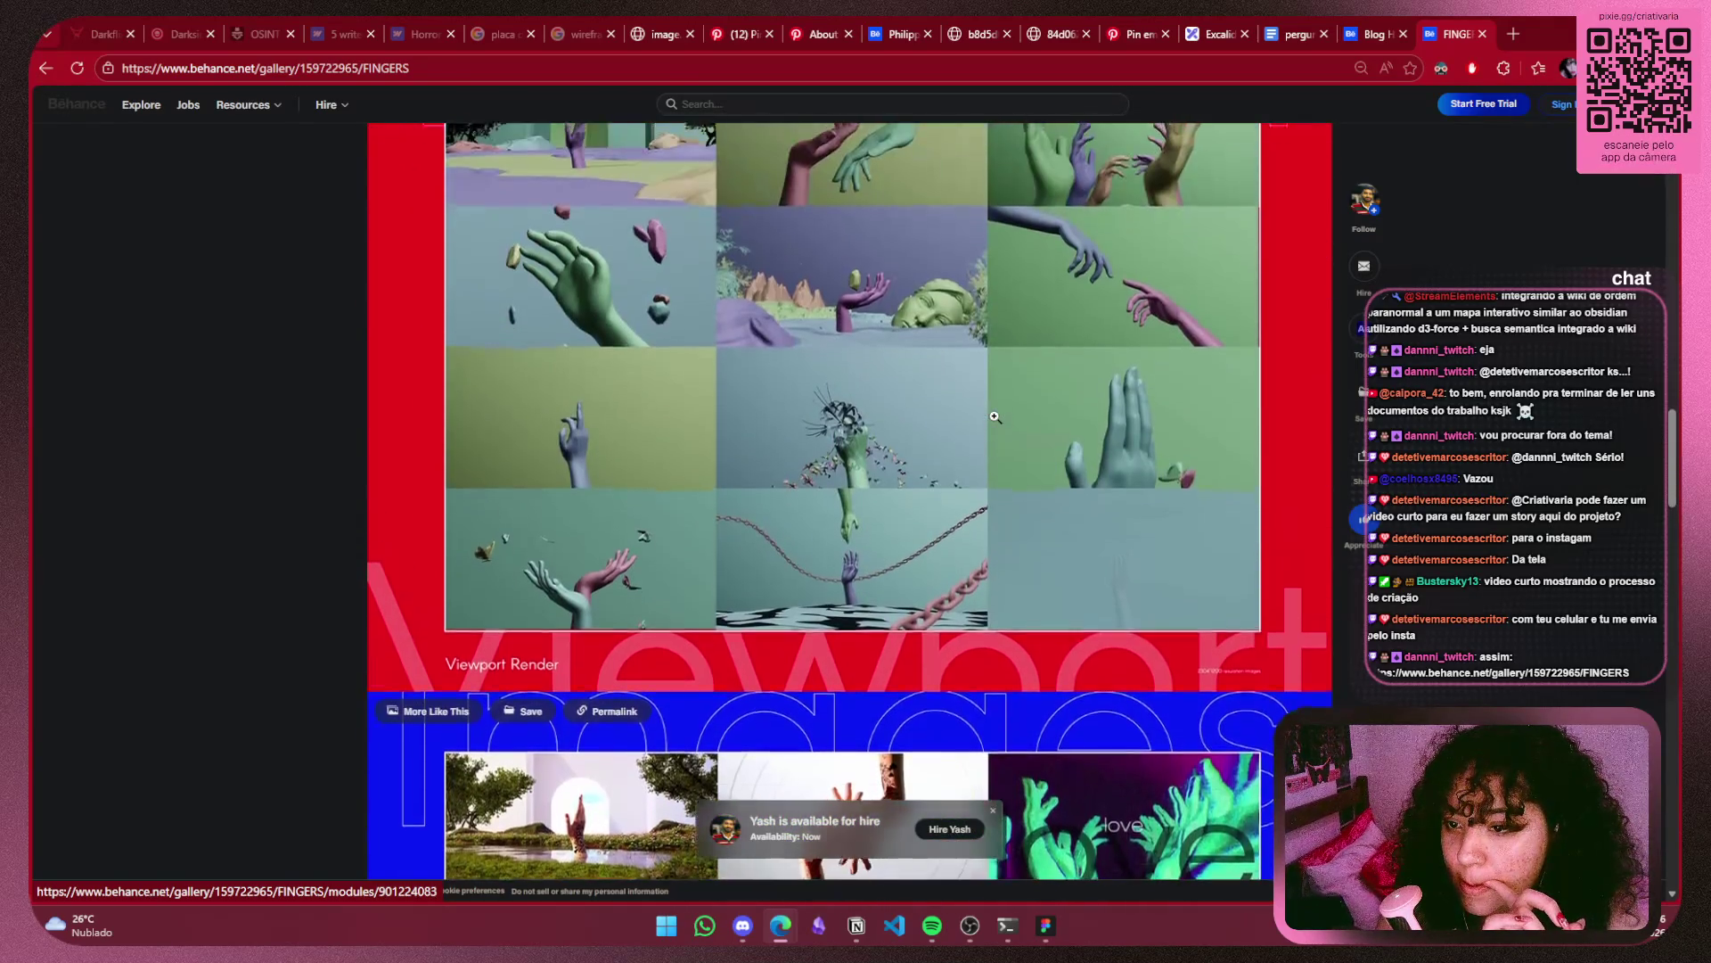
{"action": "scroll", "coordinate": [997, 410], "scroll_direction": "up", "scroll_amount": 6}
{"action": "scroll", "coordinate": [998, 404], "scroll_direction": "up", "scroll_amount": 5}
{"action": "scroll", "coordinate": [997, 405], "scroll_direction": "up", "scroll_amount": 1}
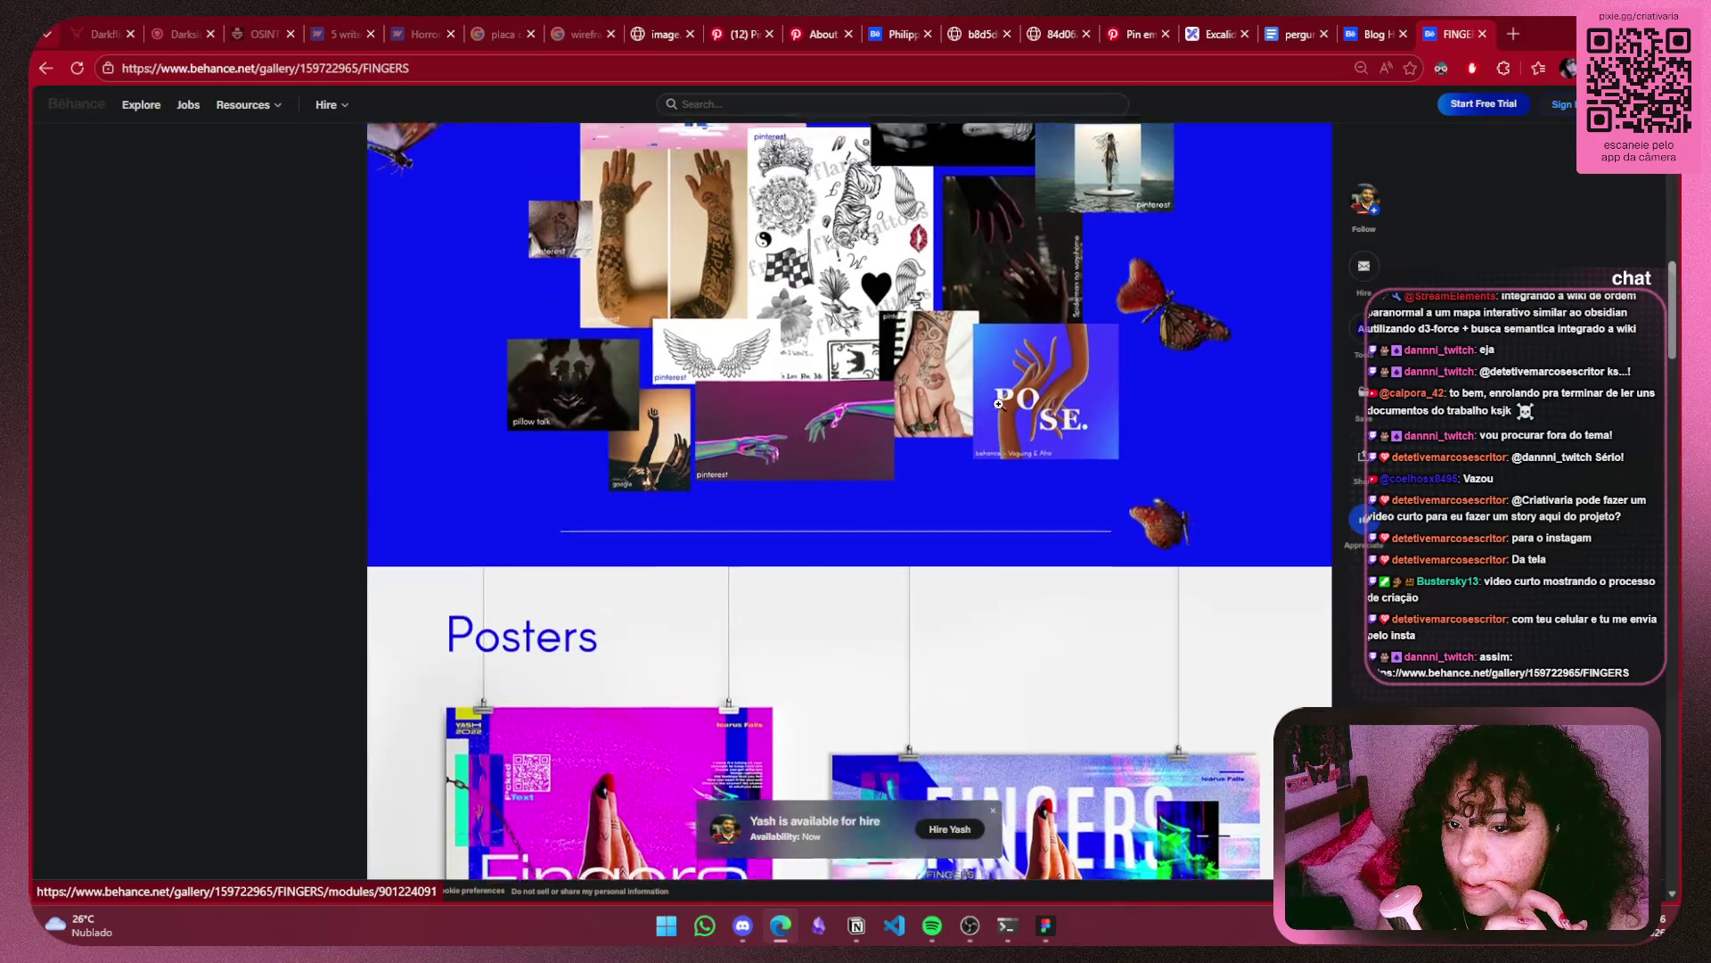
{"action": "scroll", "coordinate": [995, 407], "scroll_direction": "up", "scroll_amount": 1}
{"action": "scroll", "coordinate": [991, 409], "scroll_direction": "up", "scroll_amount": 3}
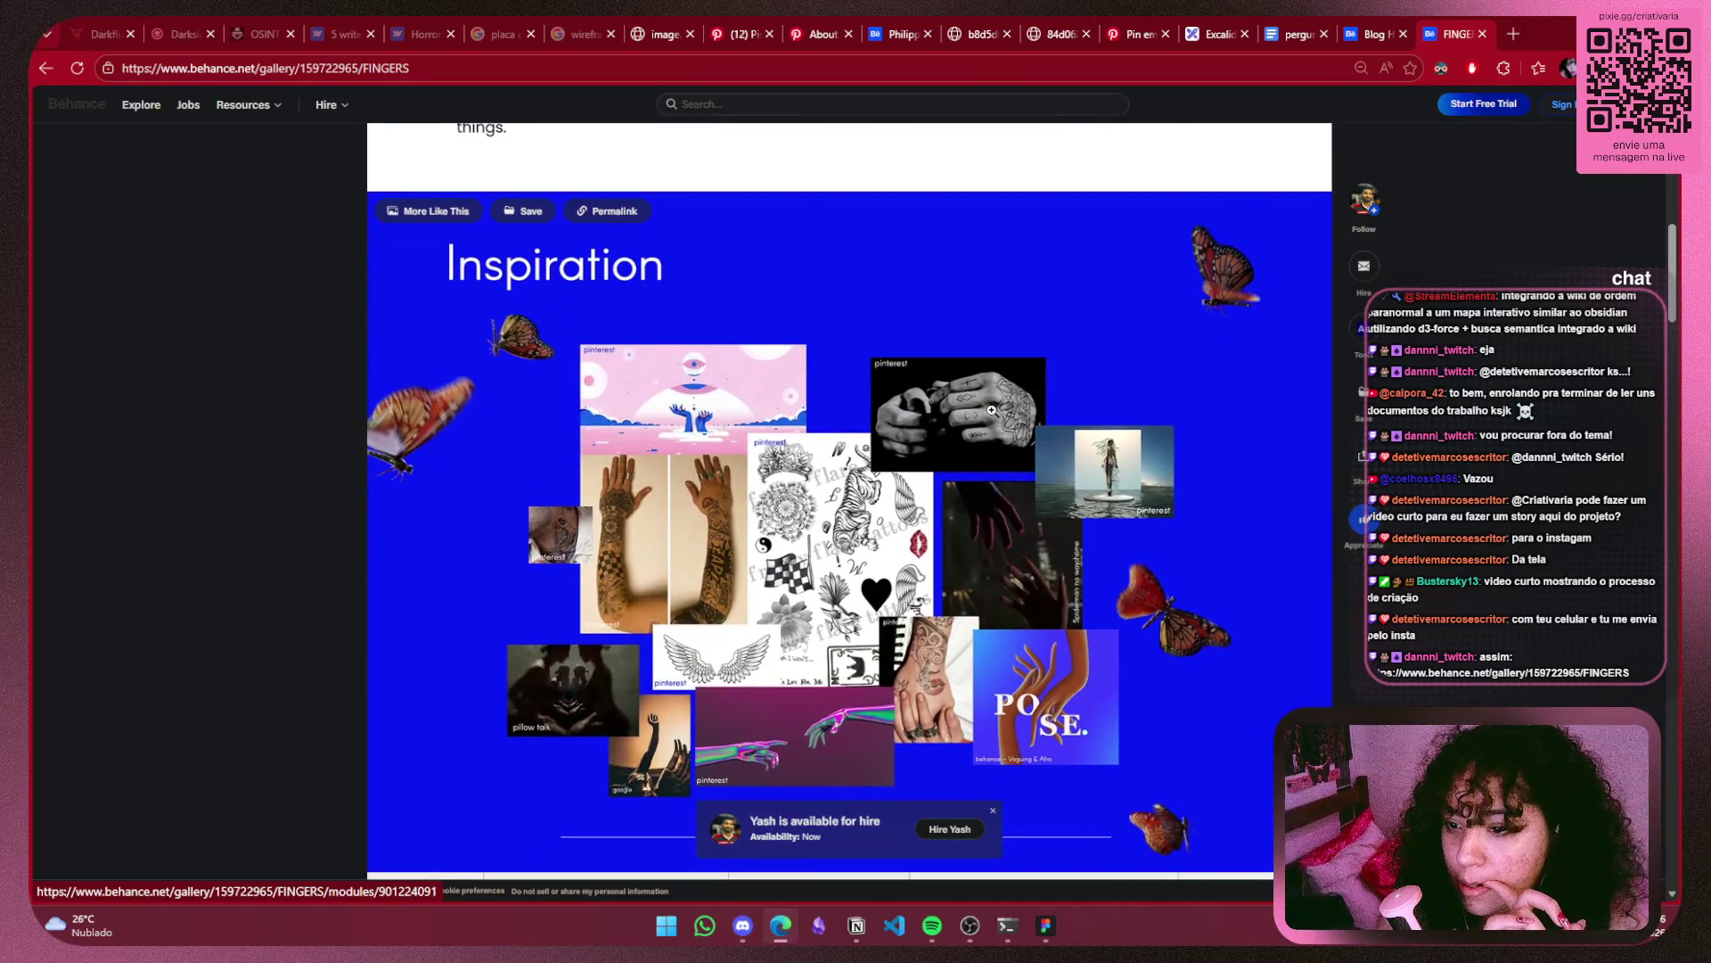
{"action": "scroll", "coordinate": [991, 409], "scroll_direction": "up", "scroll_amount": 5}
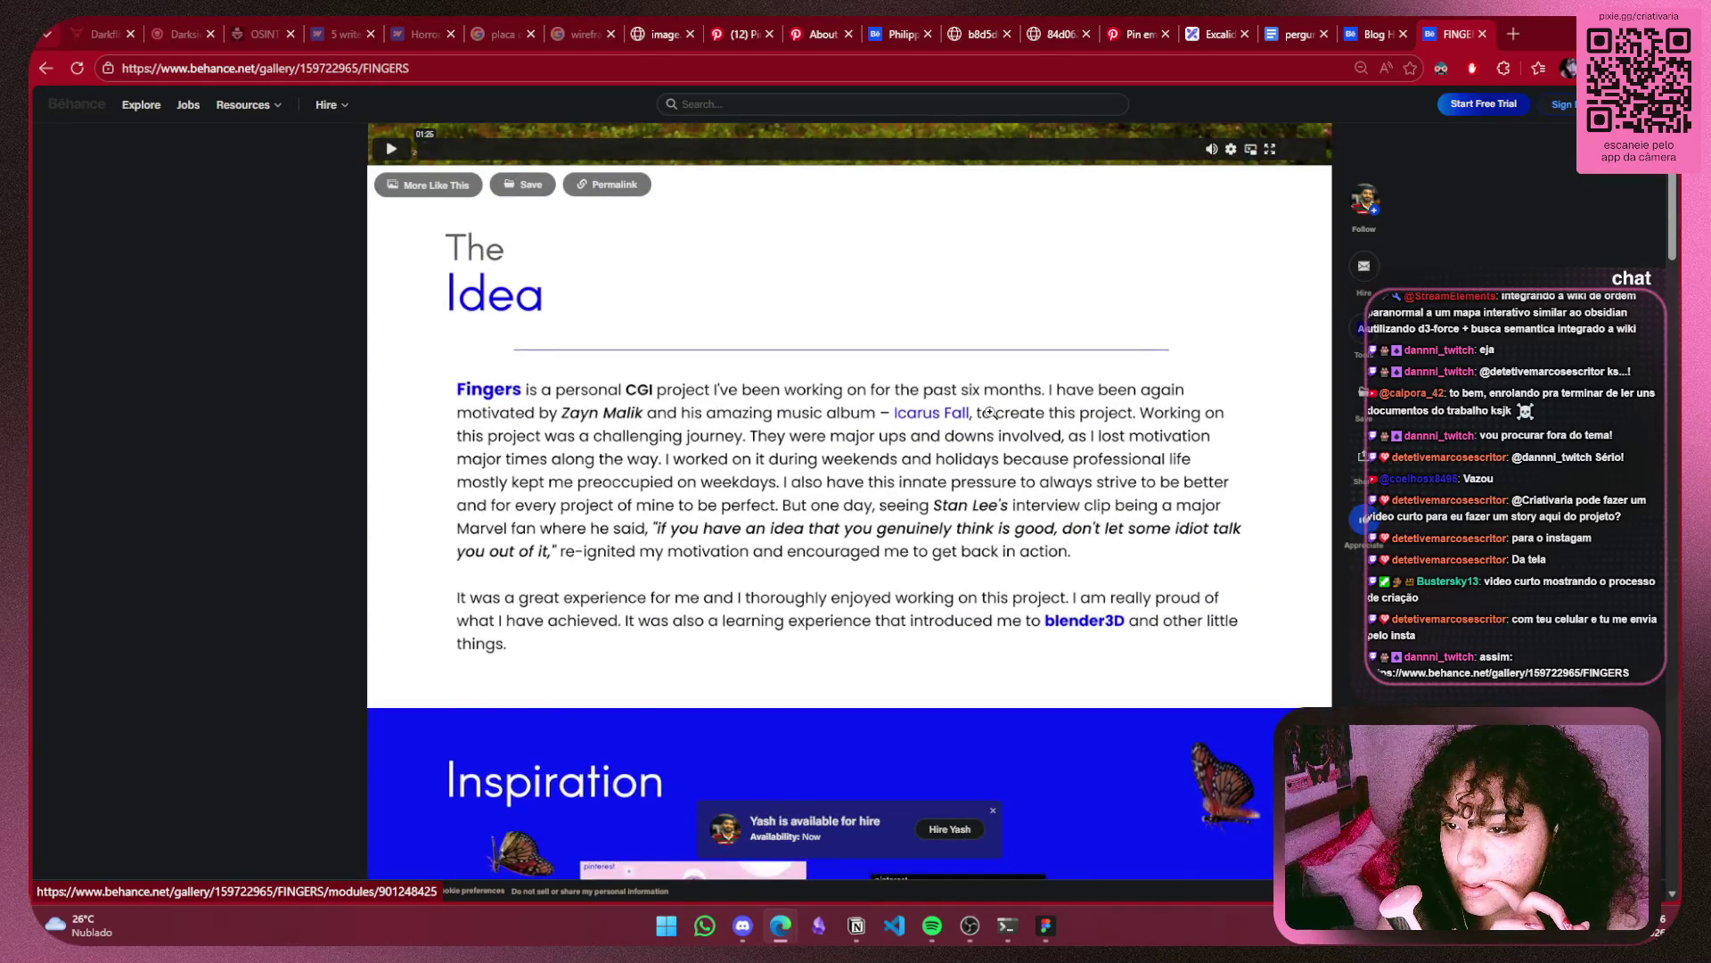
{"action": "scroll", "coordinate": [989, 412], "scroll_direction": "up", "scroll_amount": 5}
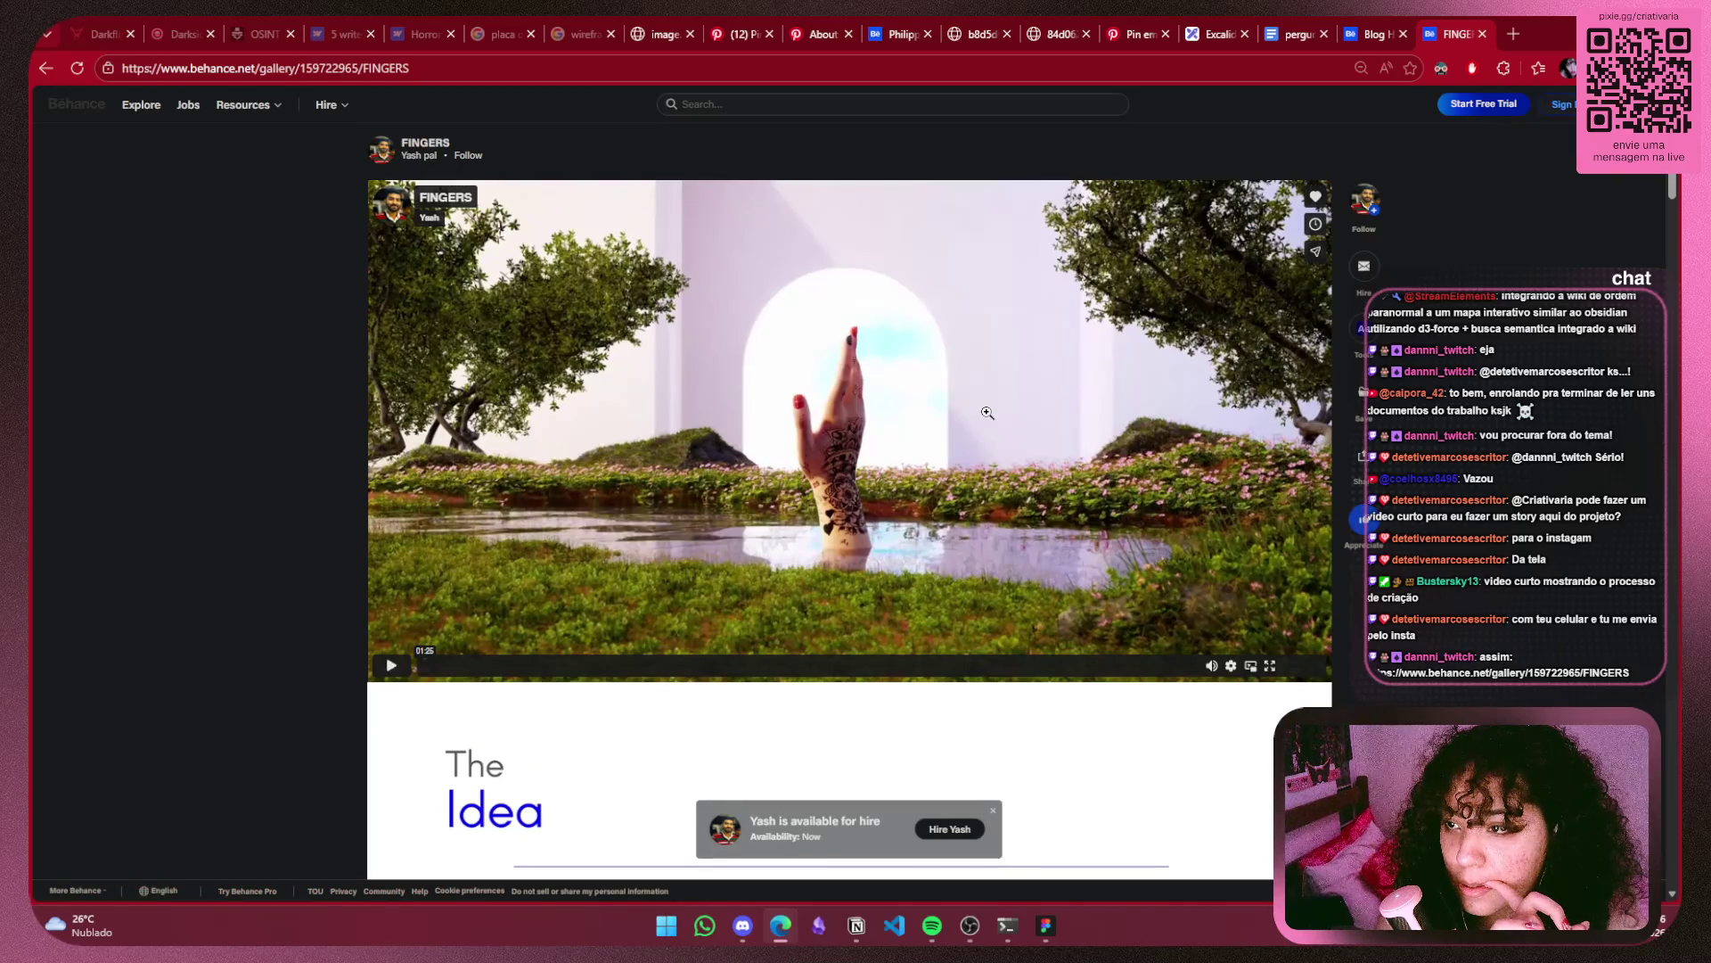
{"action": "scroll", "coordinate": [988, 413], "scroll_direction": "down", "scroll_amount": 4}
{"action": "scroll", "coordinate": [988, 413], "scroll_direction": "down", "scroll_amount": 2}
{"action": "scroll", "coordinate": [986, 413], "scroll_direction": "up", "scroll_amount": 1}
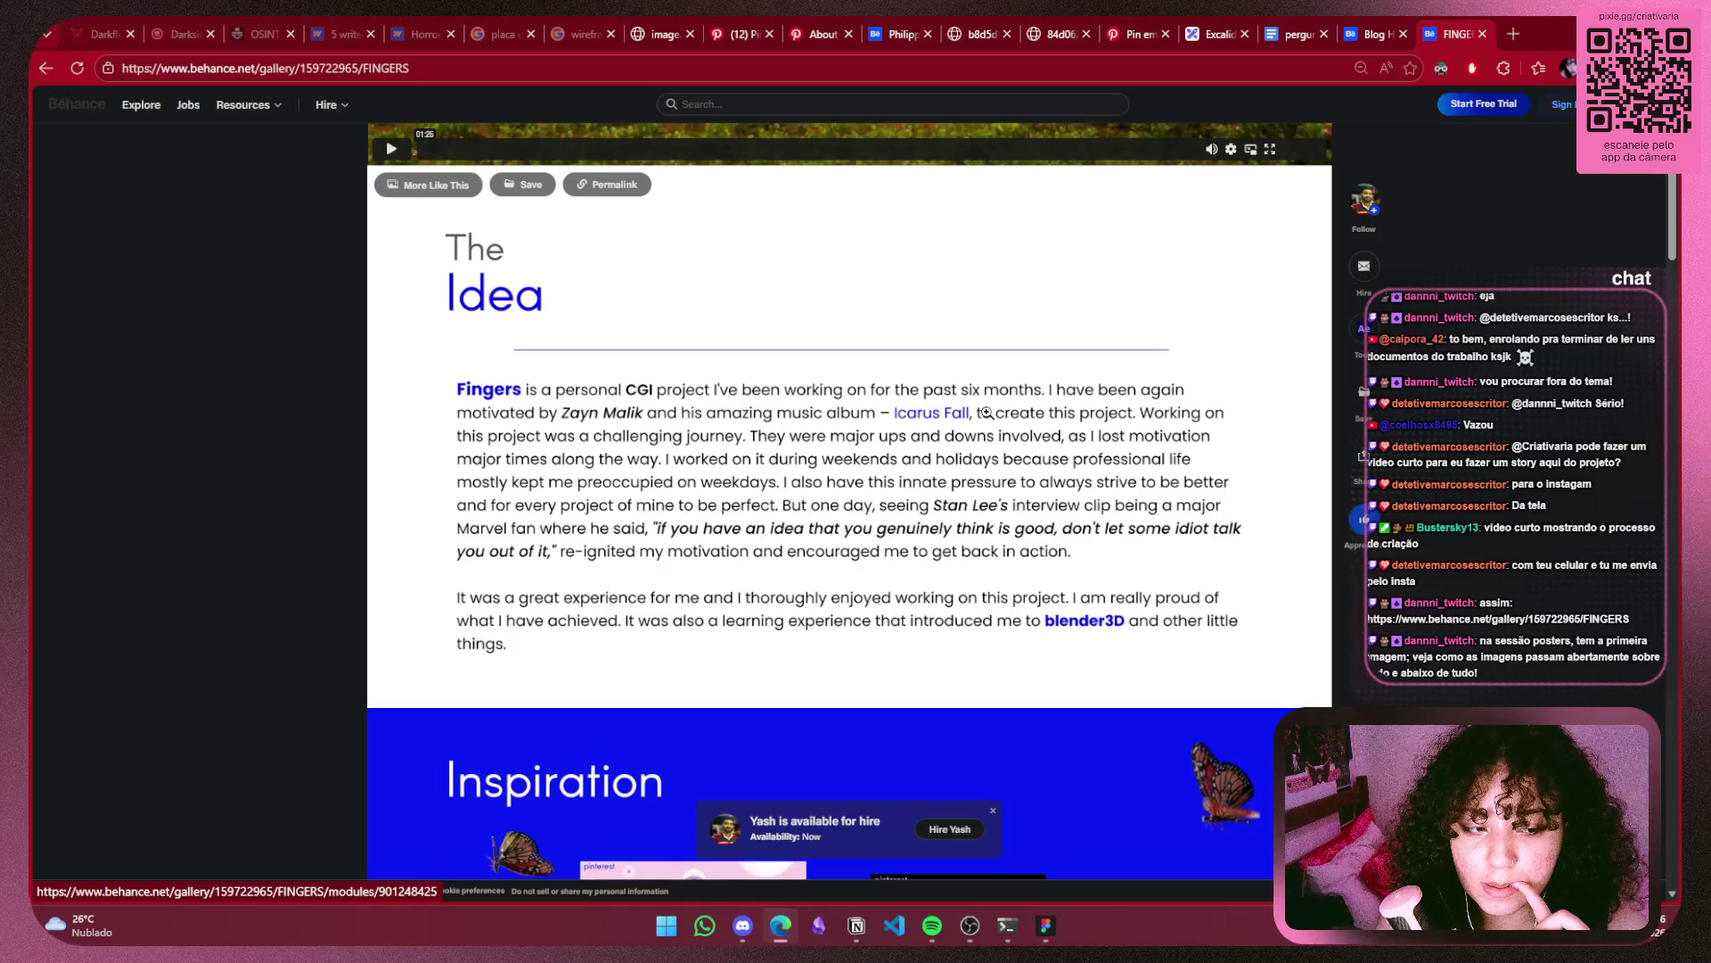
{"action": "scroll", "coordinate": [985, 412], "scroll_direction": "down", "scroll_amount": 5}
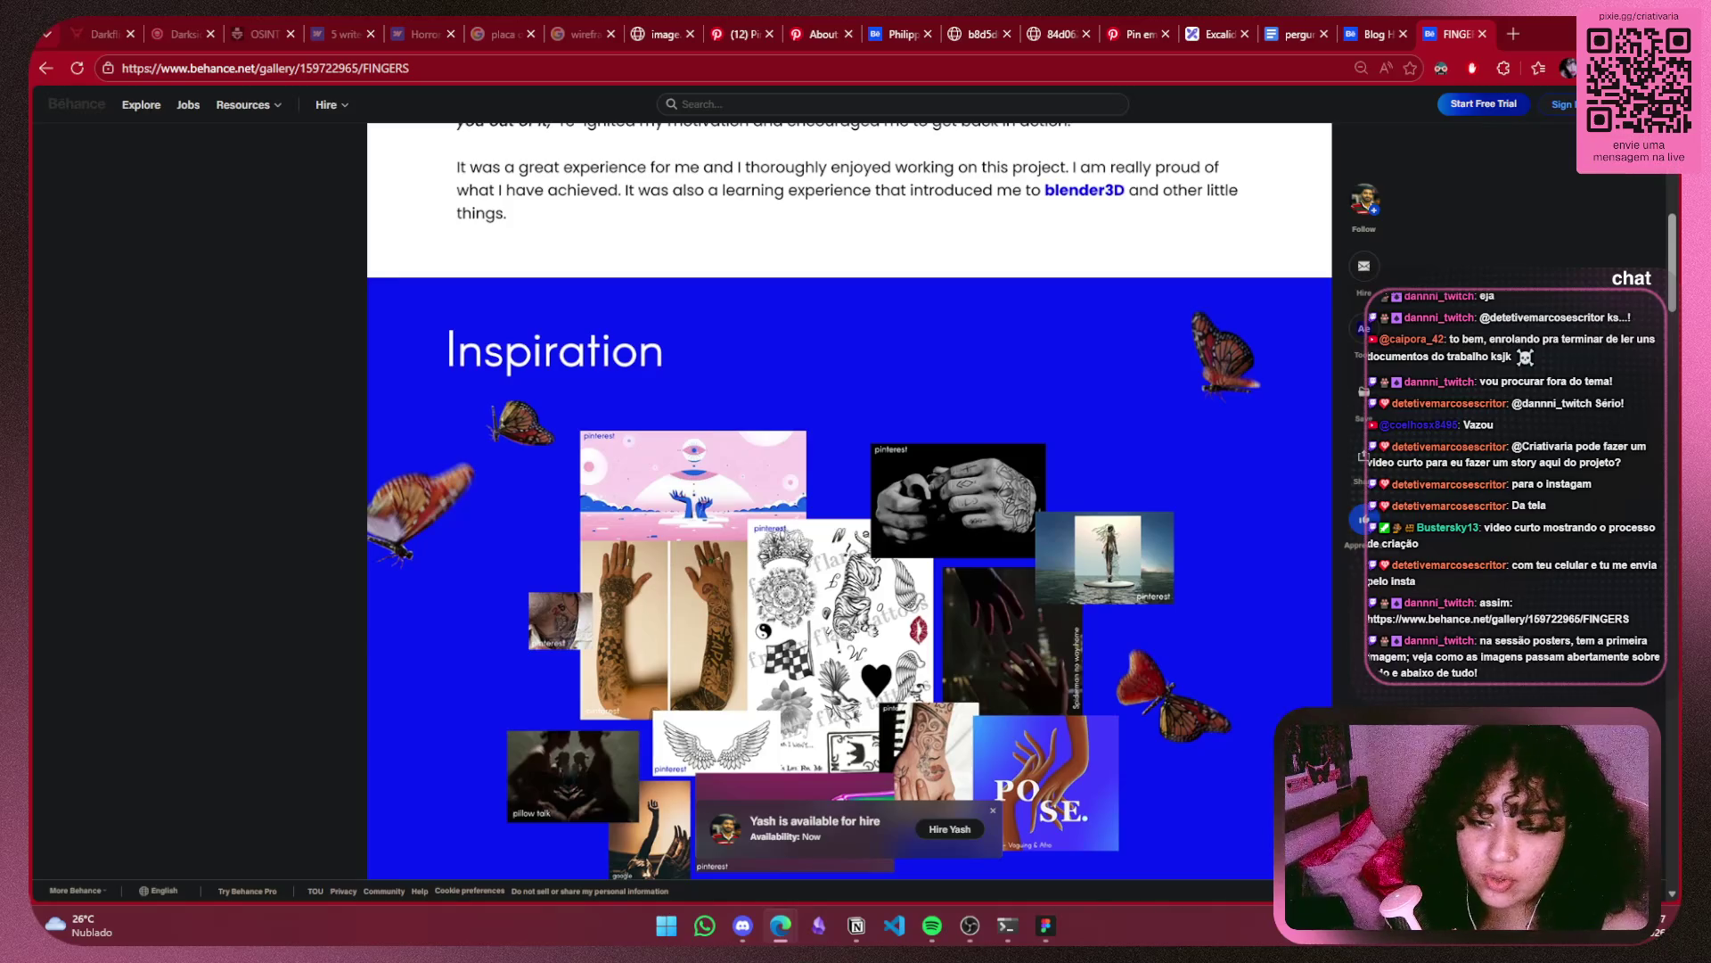
{"action": "scroll", "coordinate": [889, 436], "scroll_direction": "down", "scroll_amount": 5}
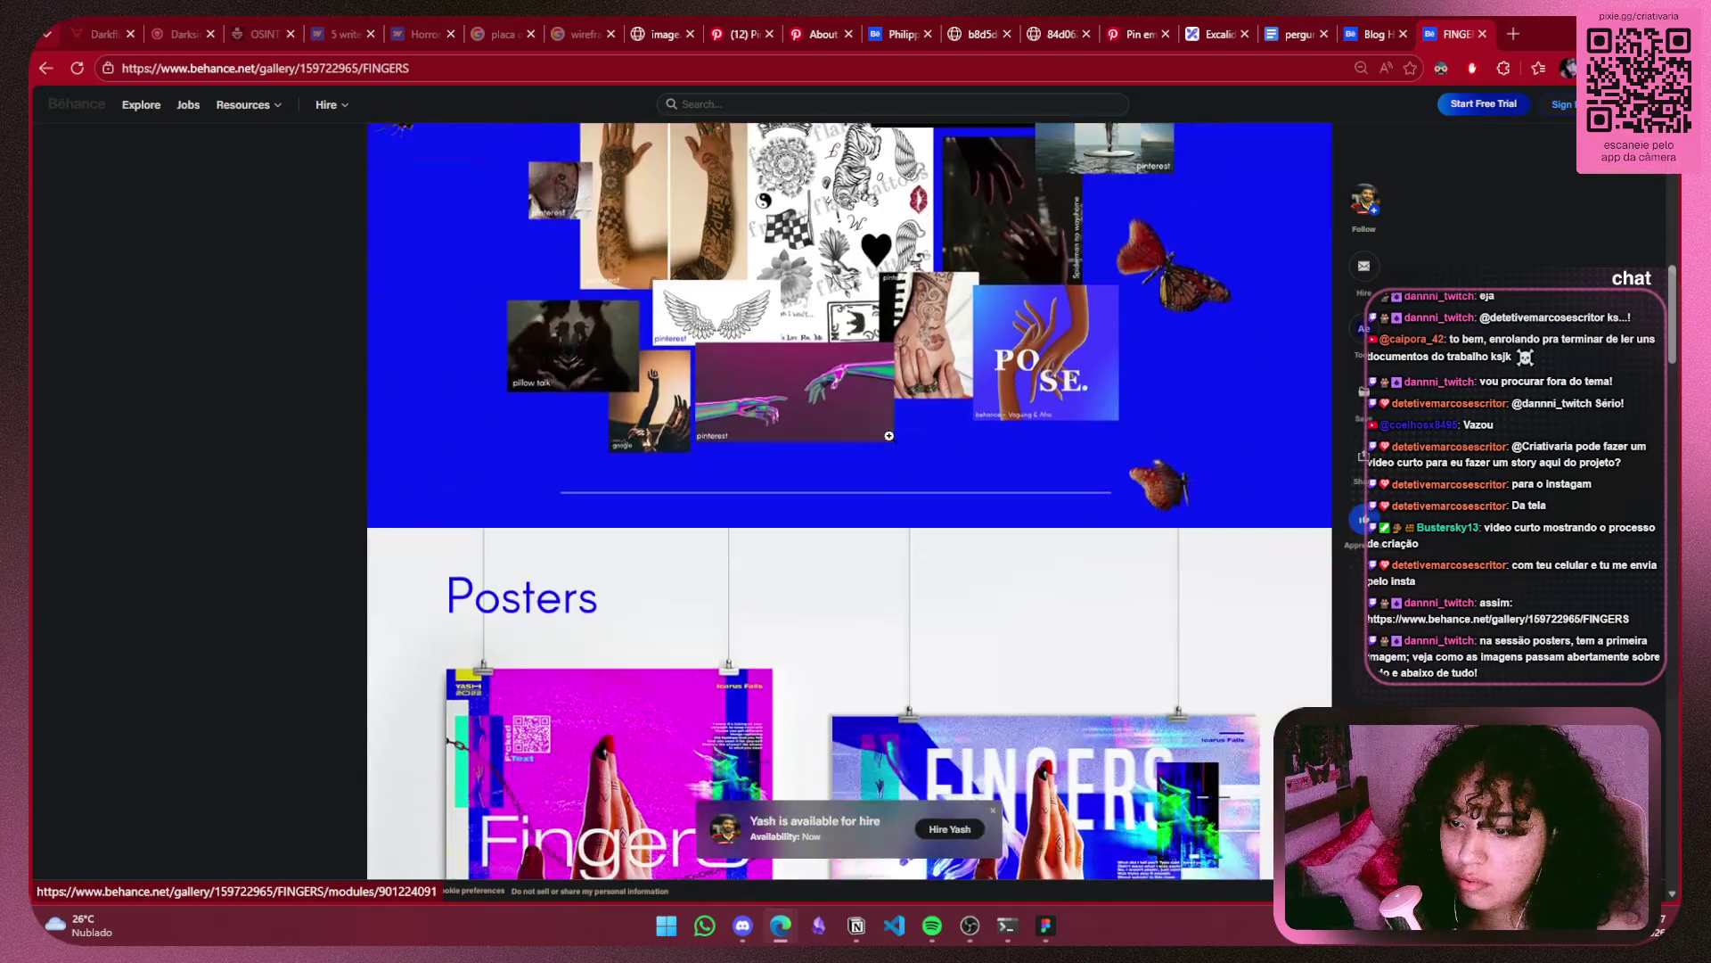
{"action": "scroll", "coordinate": [883, 418], "scroll_direction": "up", "scroll_amount": 4}
{"action": "scroll", "coordinate": [884, 414], "scroll_direction": "down", "scroll_amount": 6}
{"action": "scroll", "coordinate": [883, 405], "scroll_direction": "down", "scroll_amount": 4}
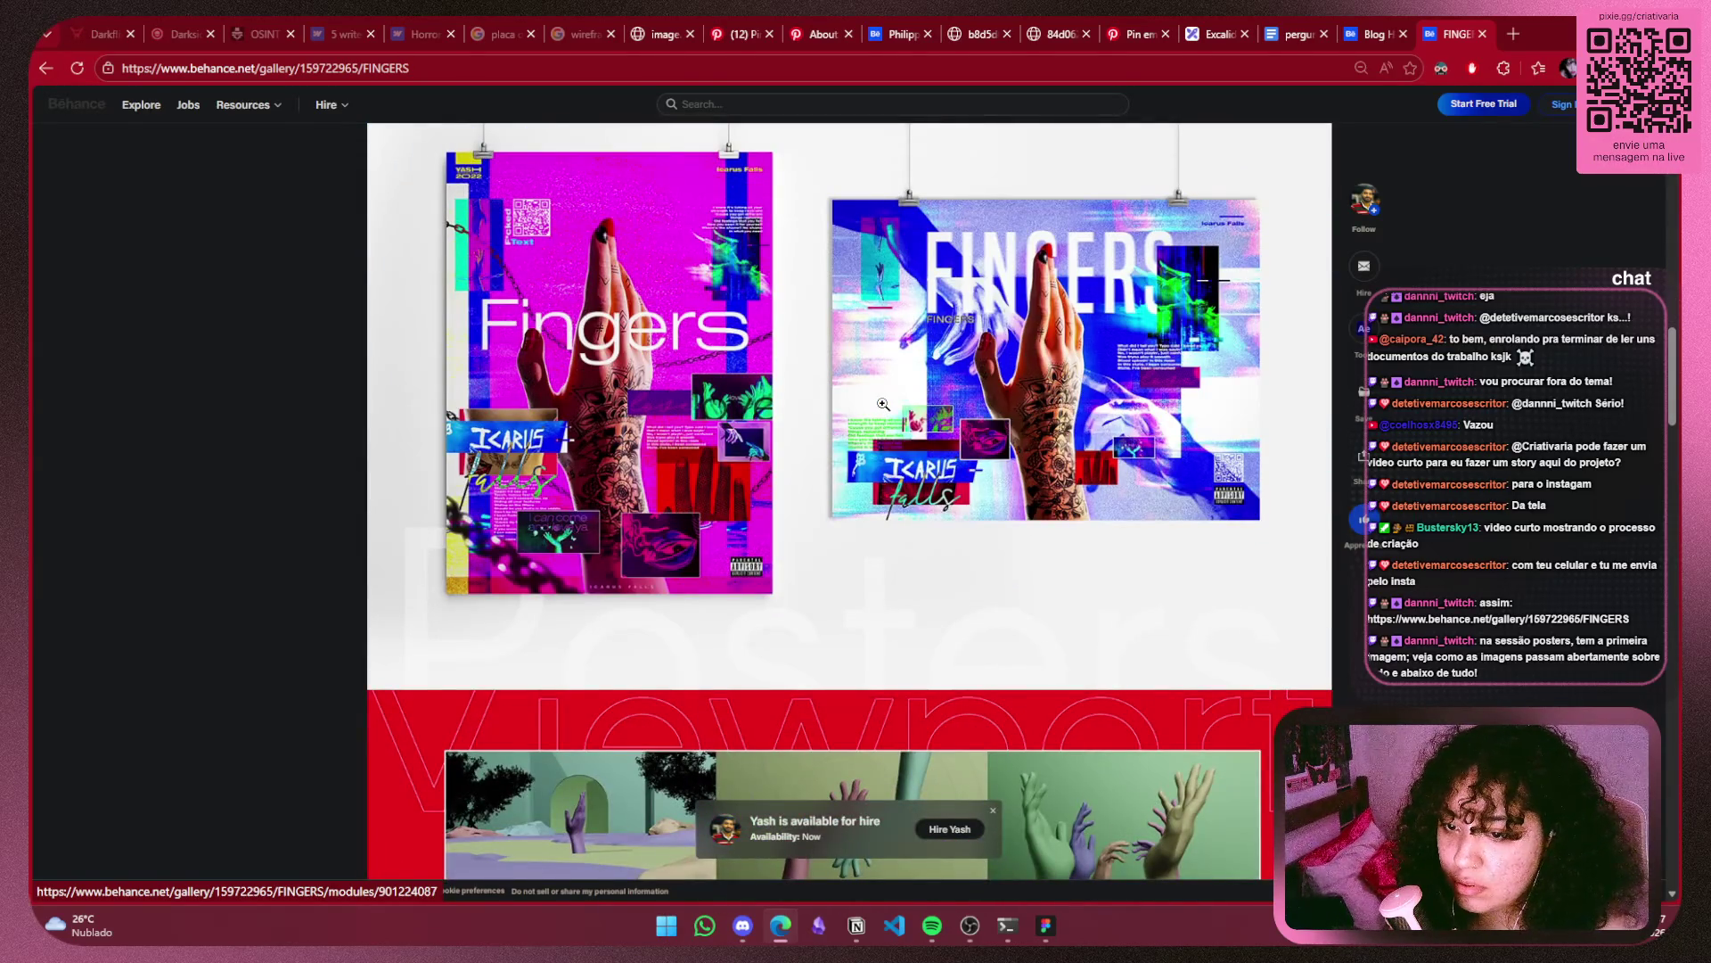
{"action": "scroll", "coordinate": [884, 404], "scroll_direction": "up", "scroll_amount": 2}
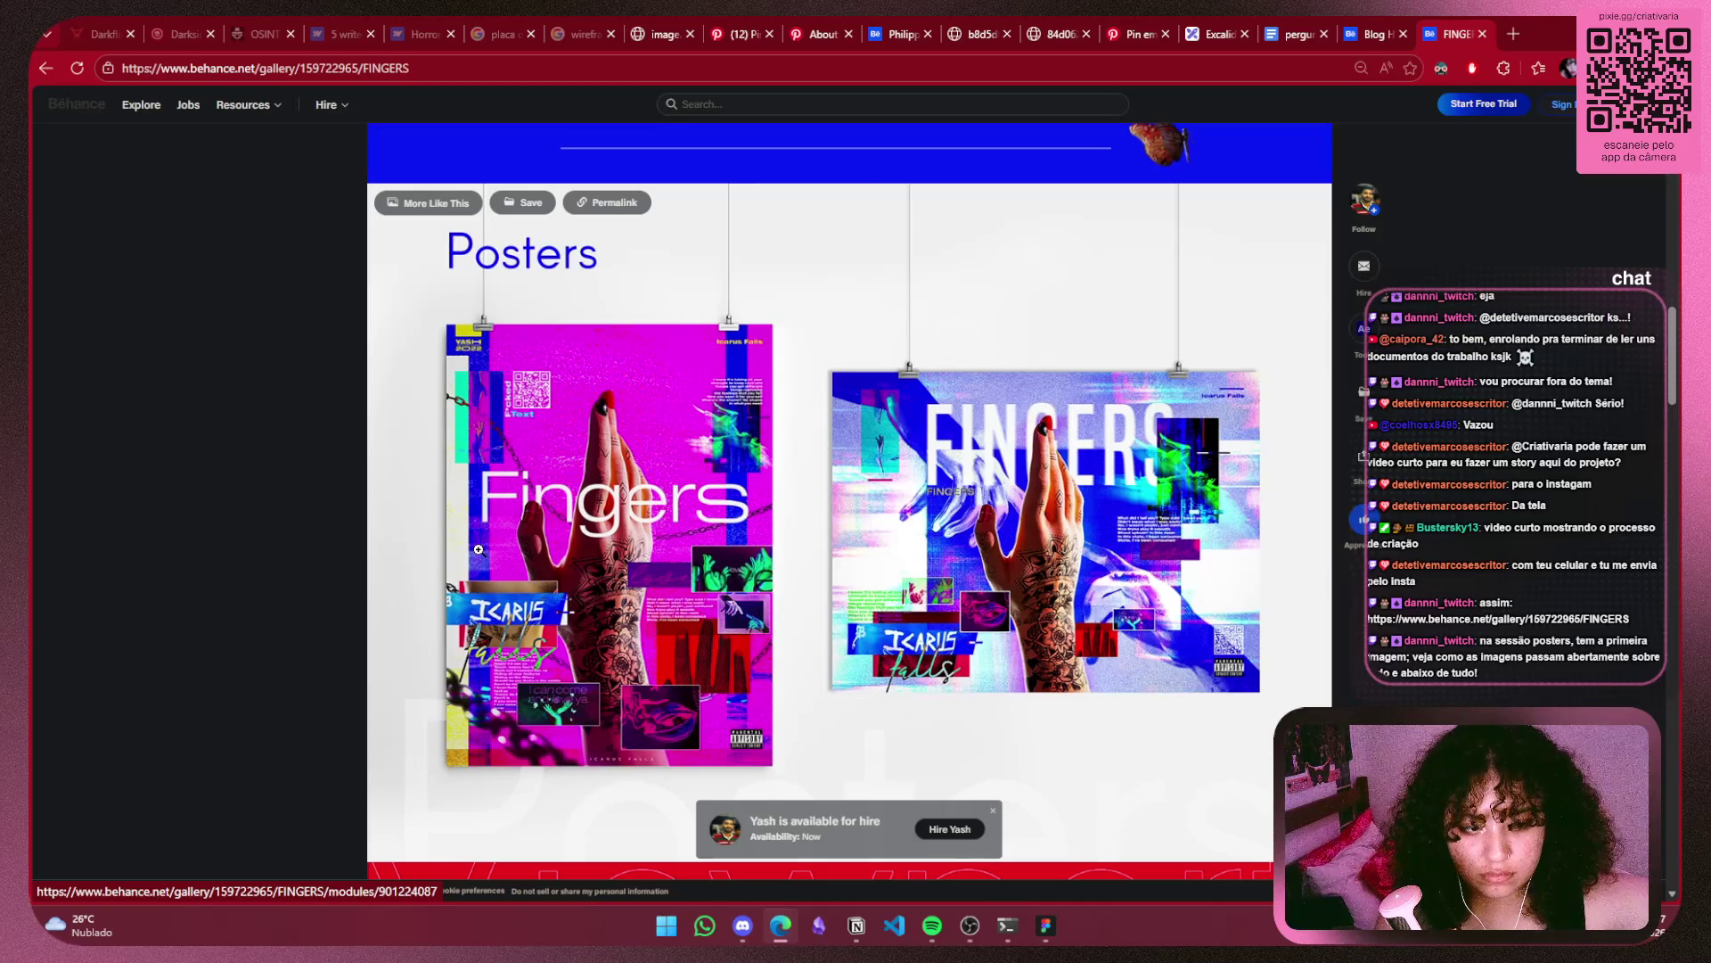
{"action": "key", "text": "ctrl+shift+Tab"}
{"action": "key", "text": "ctrl+shift+Tab"}
{"action": "key", "text": "ctrl+shift+Tab"}
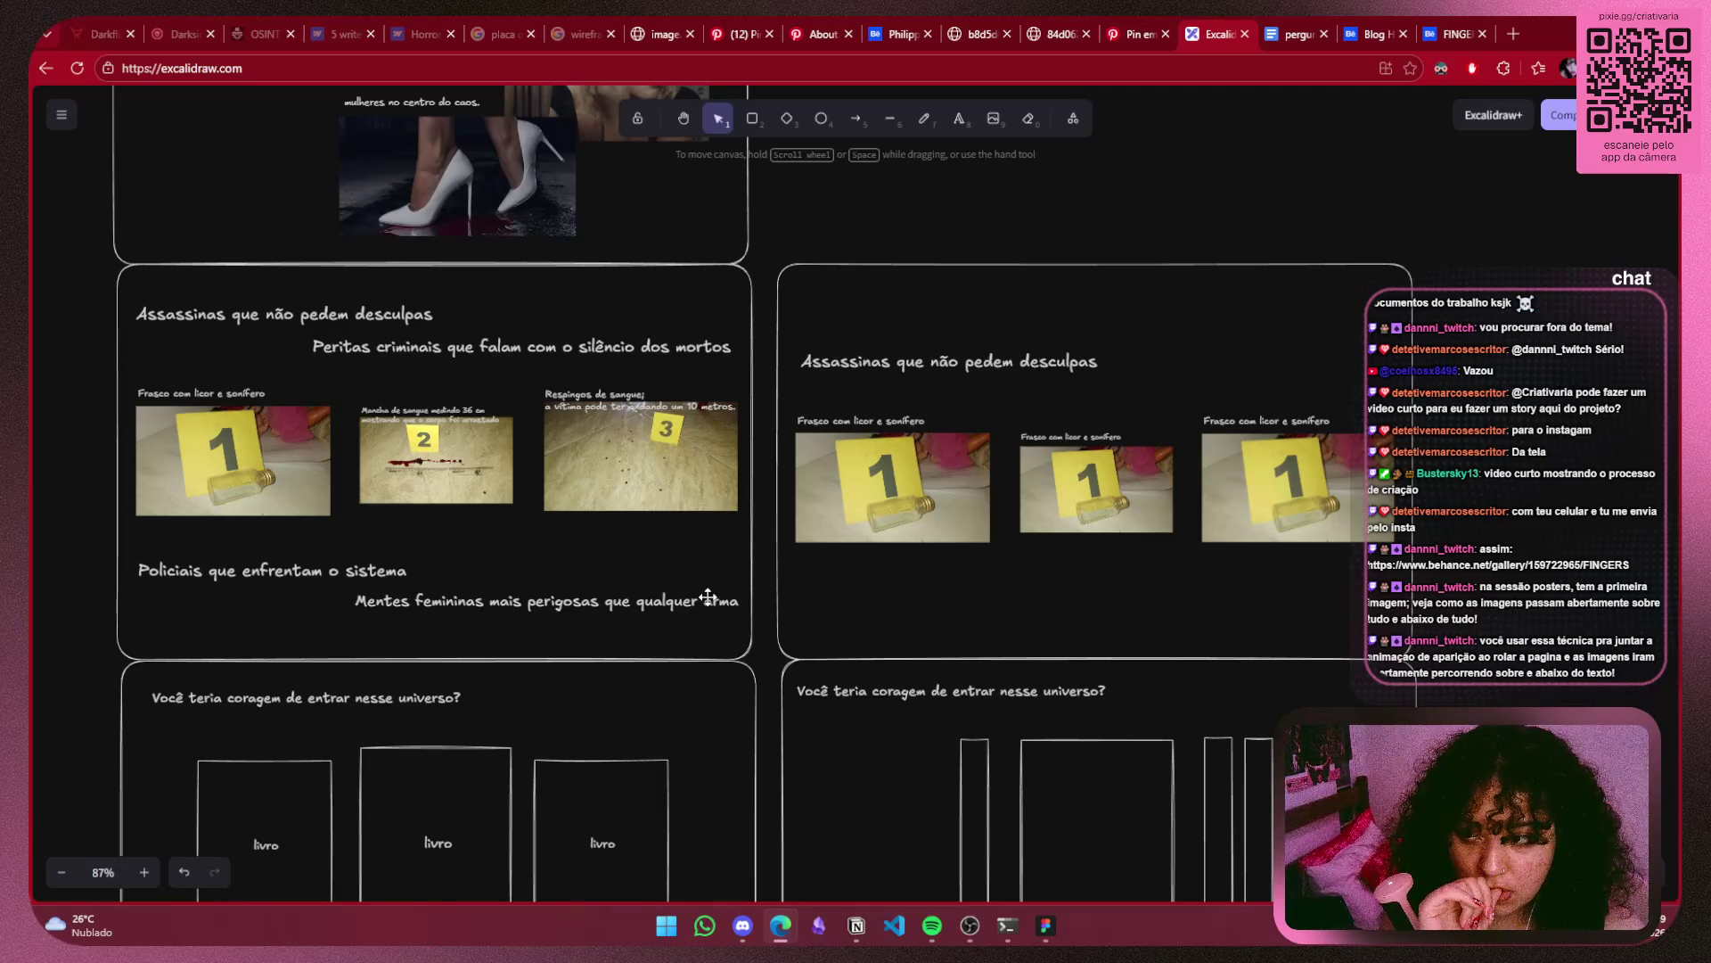
Pan to the evidence card and try nudging the 'Assassinas que não pedem desculpas' heading, keeping it in place.
{"action": "left_click_drag", "start_coordinate": [709, 593], "coordinate": [1009, 593]}
{"action": "scroll", "coordinate": [991, 583], "scroll_direction": "up", "scroll_amount": 1}
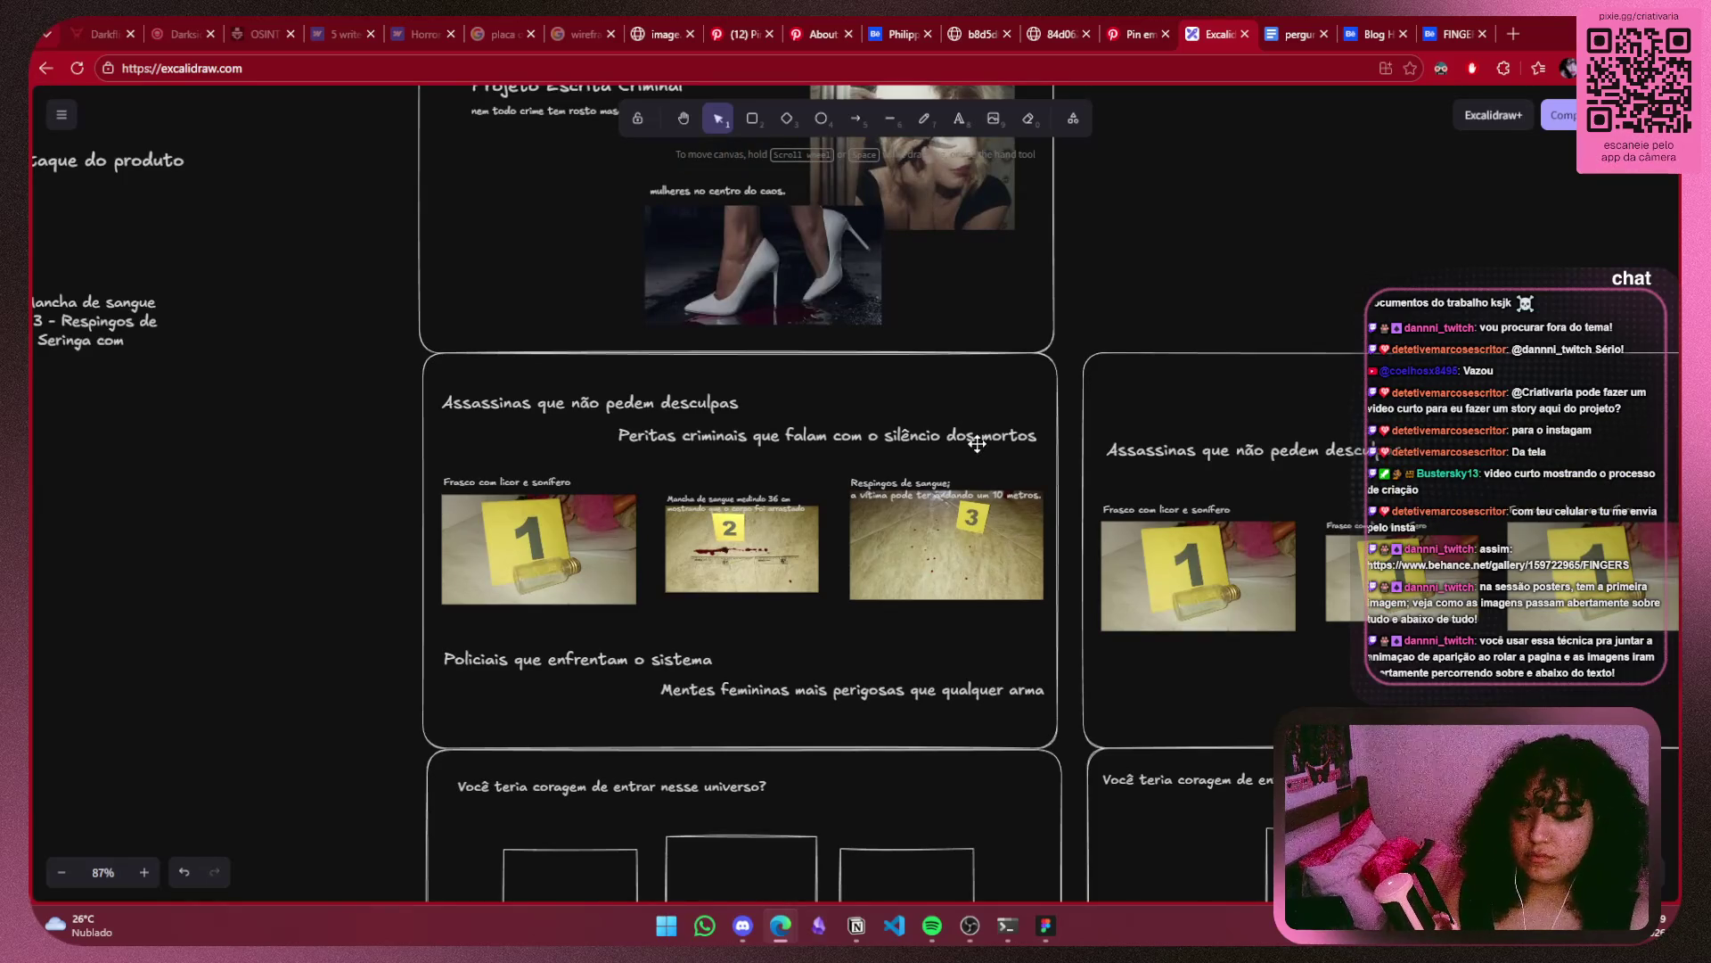
{"action": "left_click", "coordinate": [626, 400]}
{"action": "left_click_drag", "start_coordinate": [626, 398], "coordinate": [625, 392]}
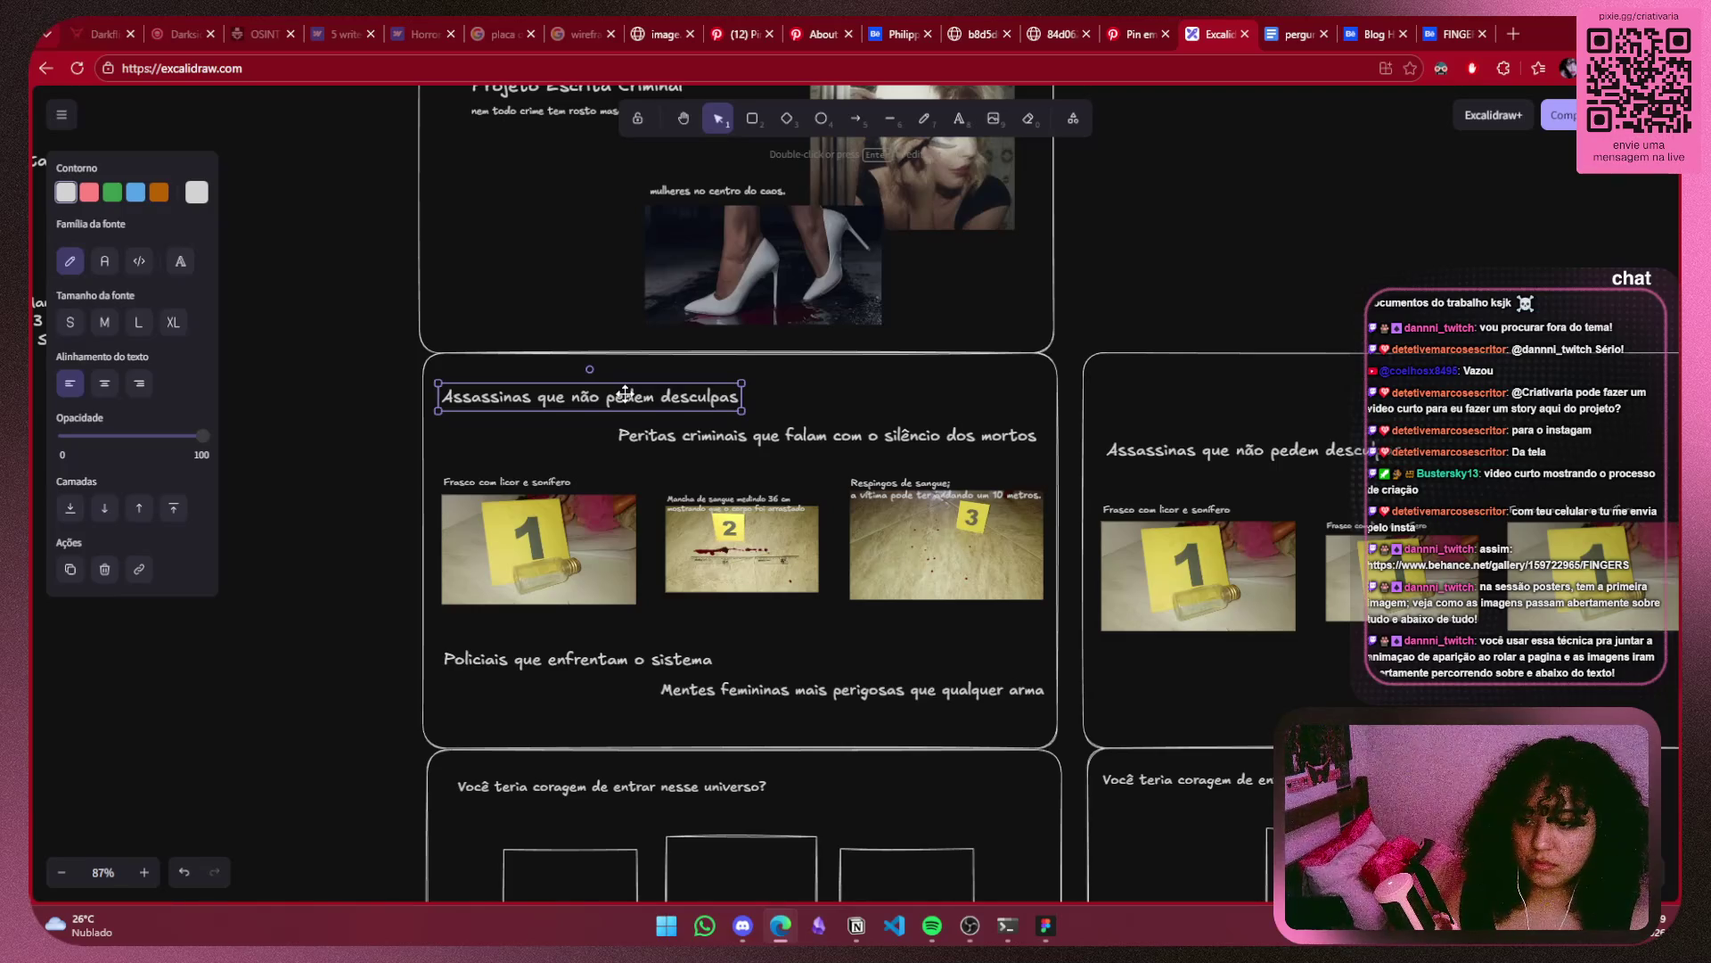
{"action": "left_click_drag", "start_coordinate": [626, 393], "coordinate": [628, 406]}
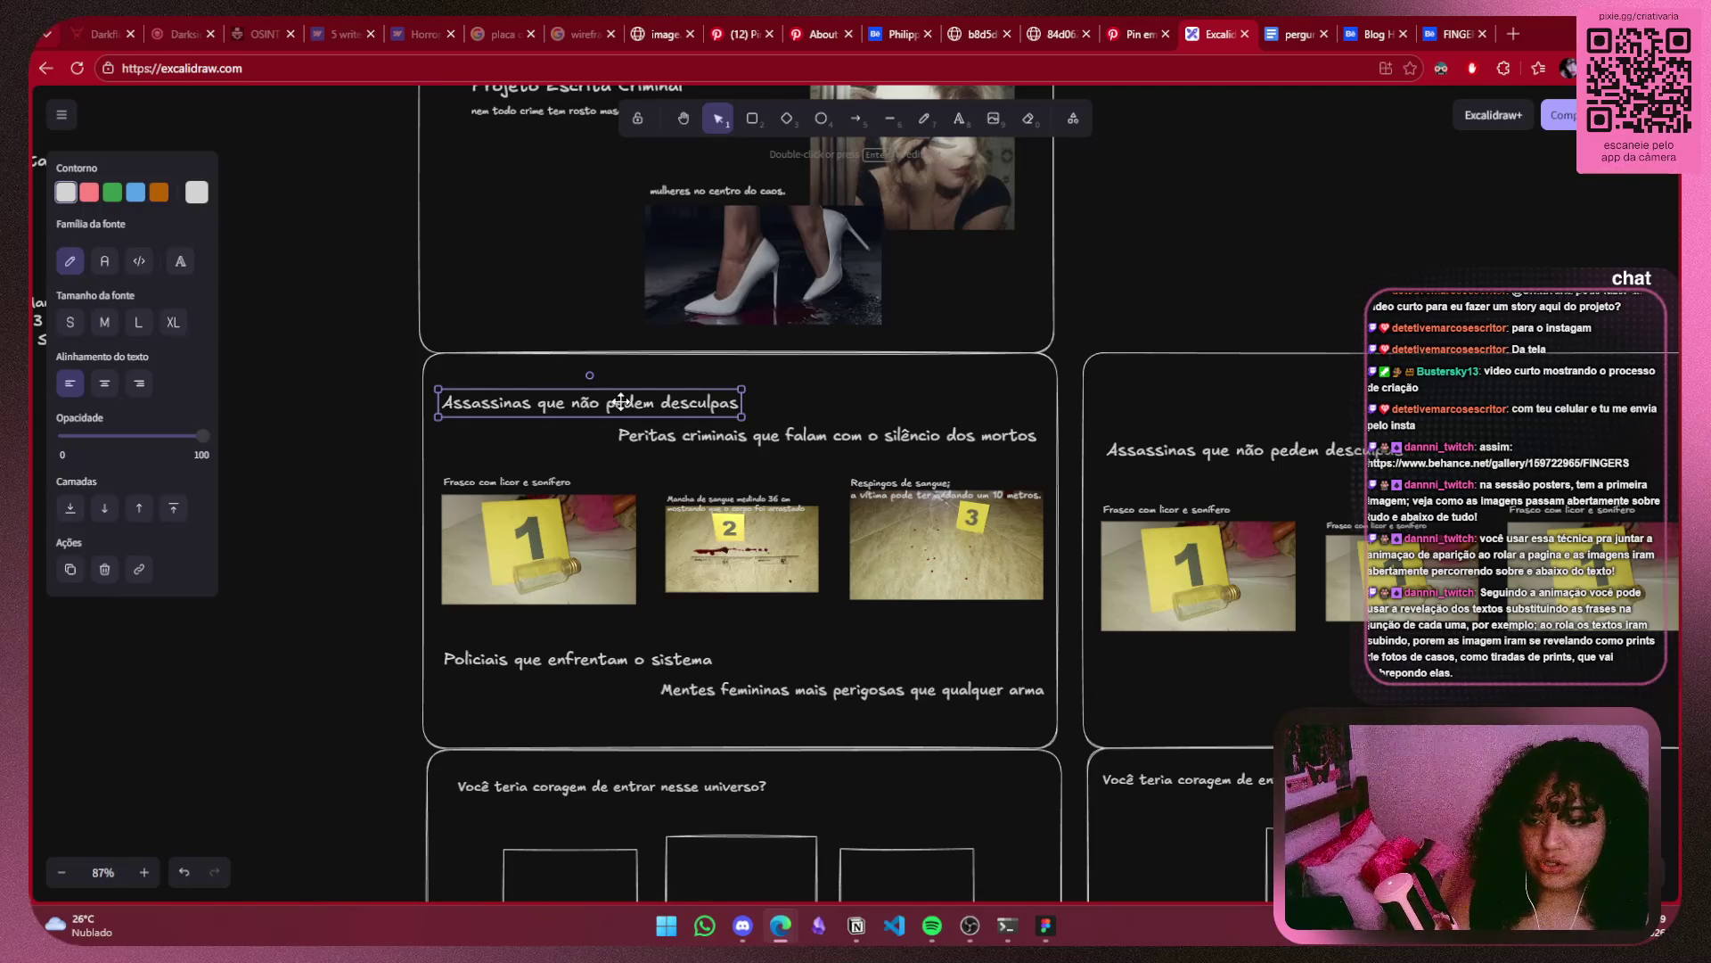
{"action": "left_click", "coordinate": [1119, 313]}
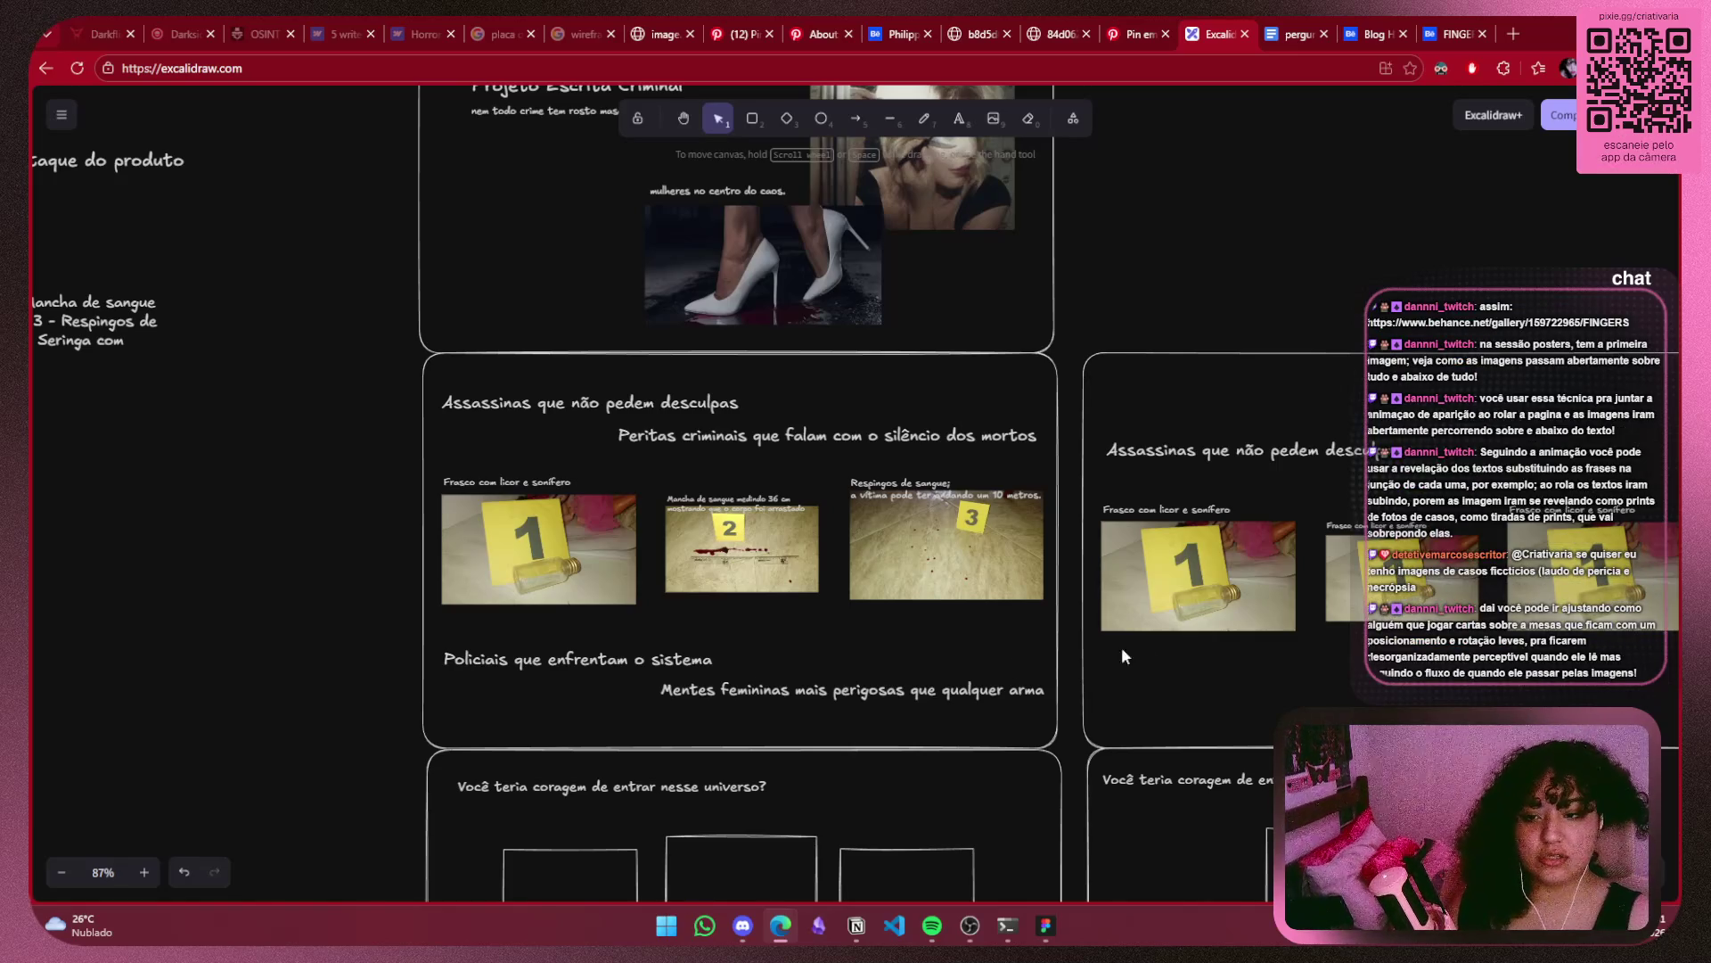
{"action": "scroll", "coordinate": [1122, 647], "scroll_direction": "down", "scroll_amount": 5}
{"action": "scroll", "coordinate": [975, 581], "scroll_direction": "down", "scroll_amount": 5}
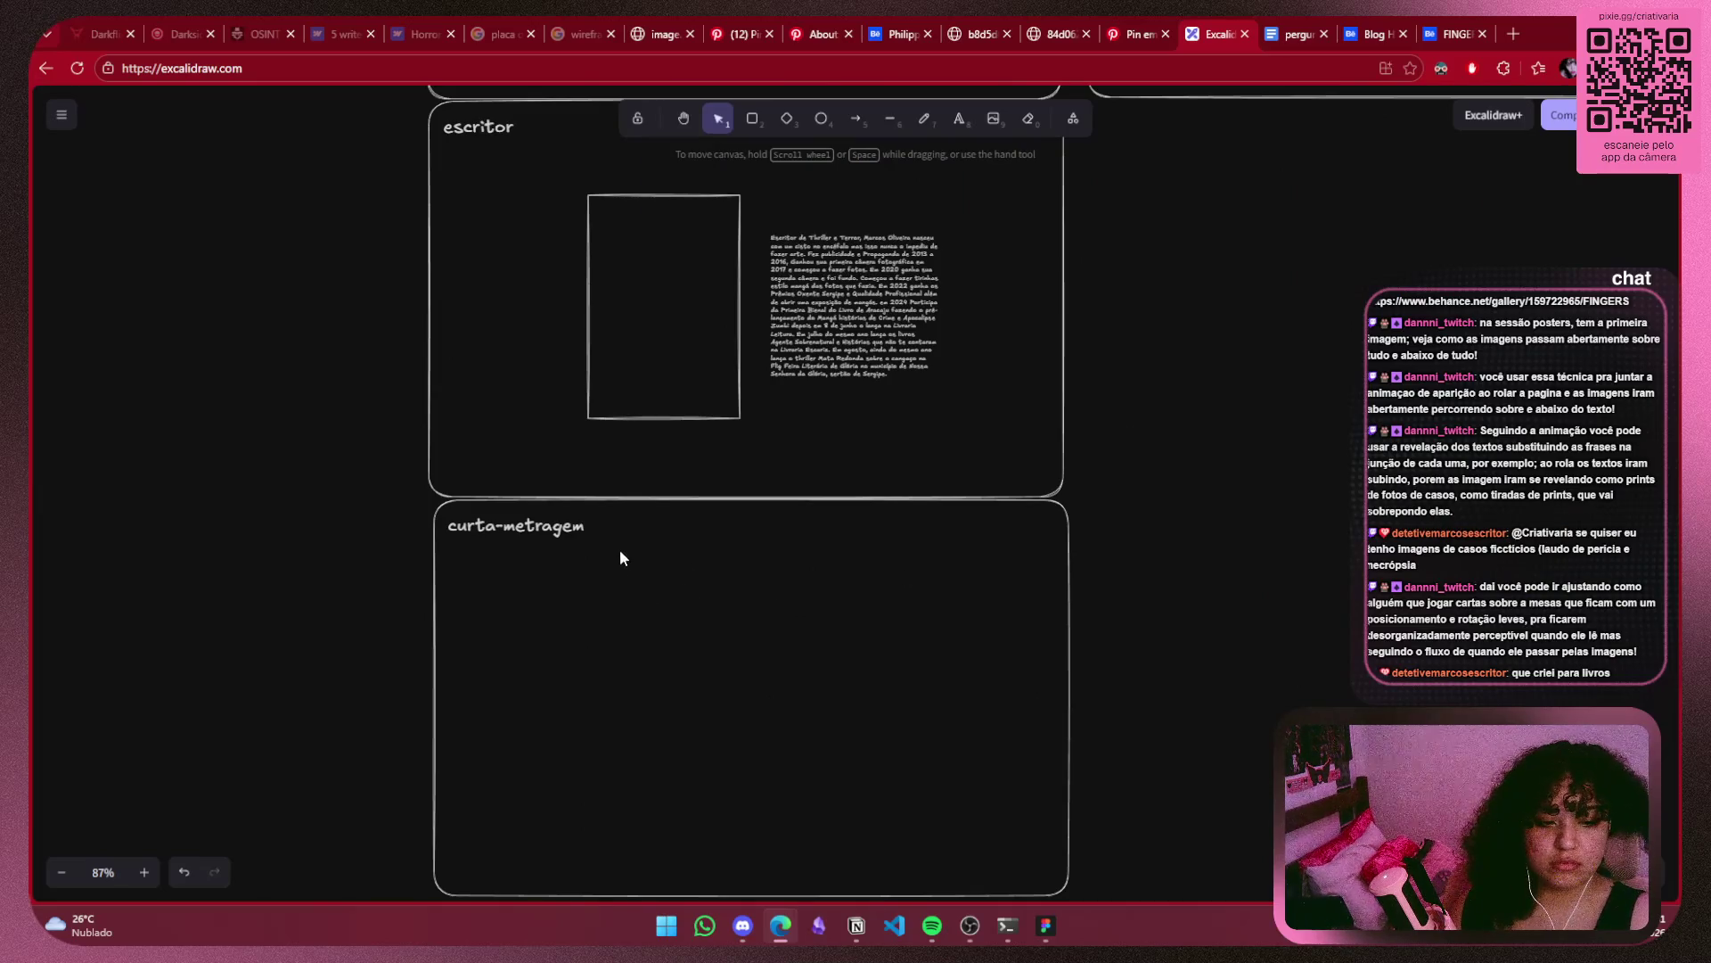
{"action": "scroll", "coordinate": [621, 557], "scroll_direction": "up", "scroll_amount": 5}
{"action": "scroll", "coordinate": [628, 528], "scroll_direction": "up", "scroll_amount": 4}
{"action": "scroll", "coordinate": [627, 528], "scroll_direction": "up", "scroll_amount": 1}
{"action": "scroll", "coordinate": [791, 510], "scroll_direction": "up", "scroll_amount": 2}
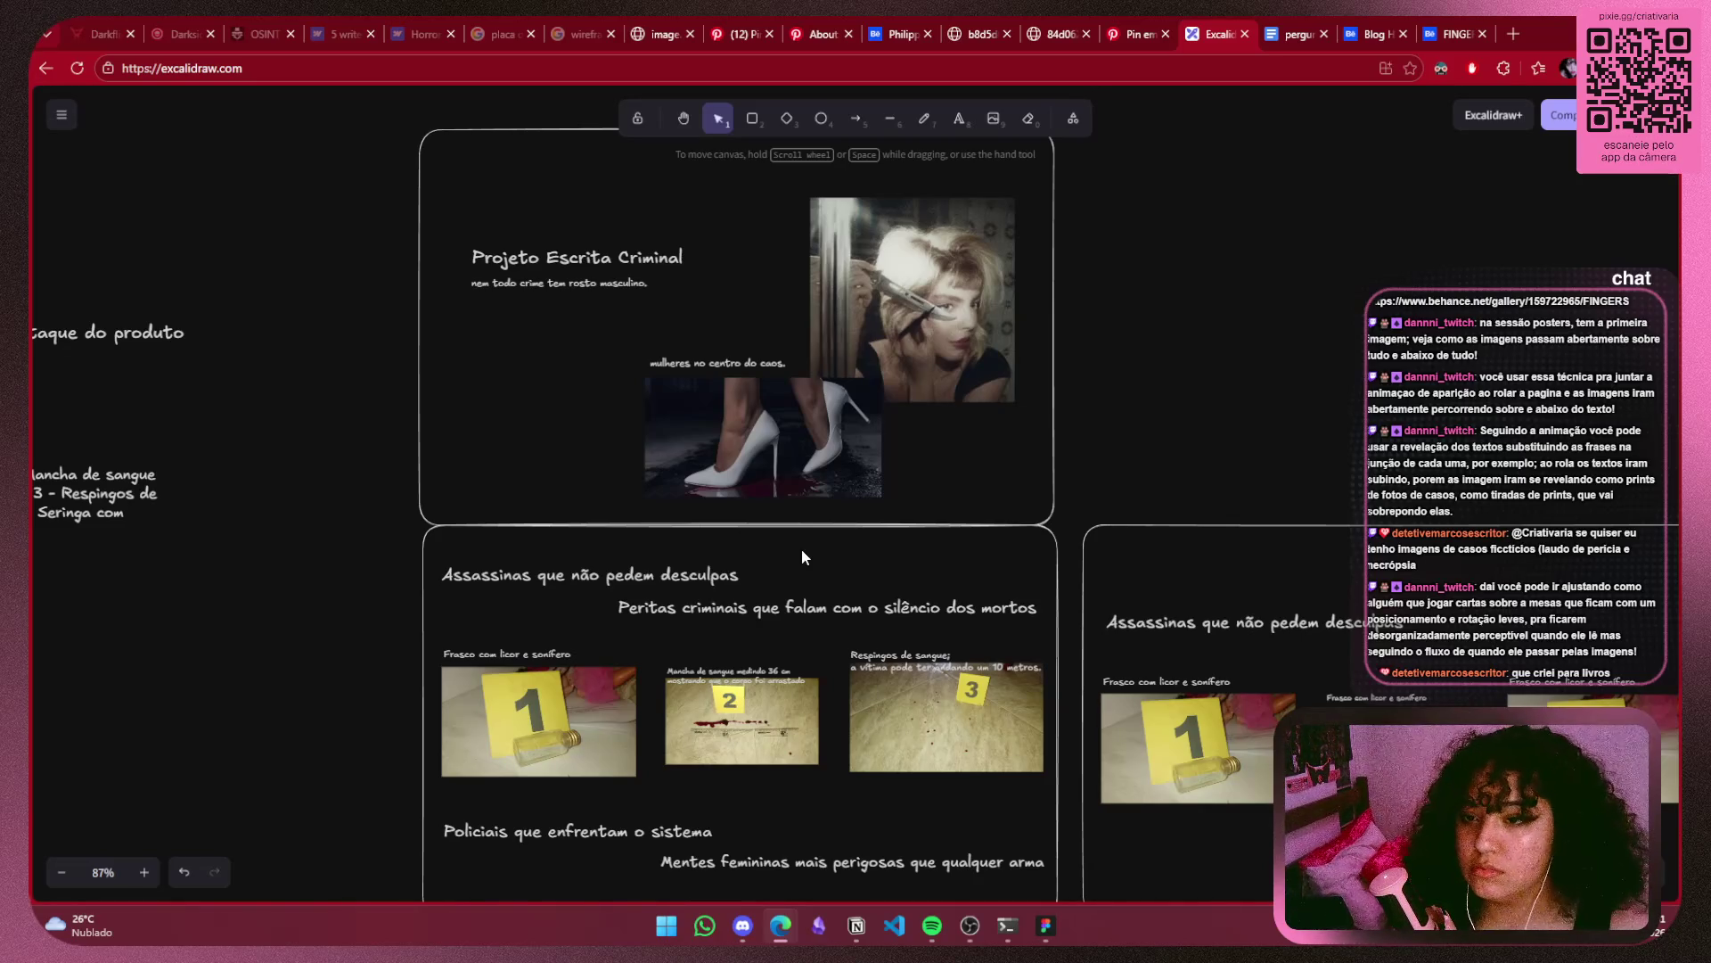
{"action": "left_click", "coordinate": [885, 385]}
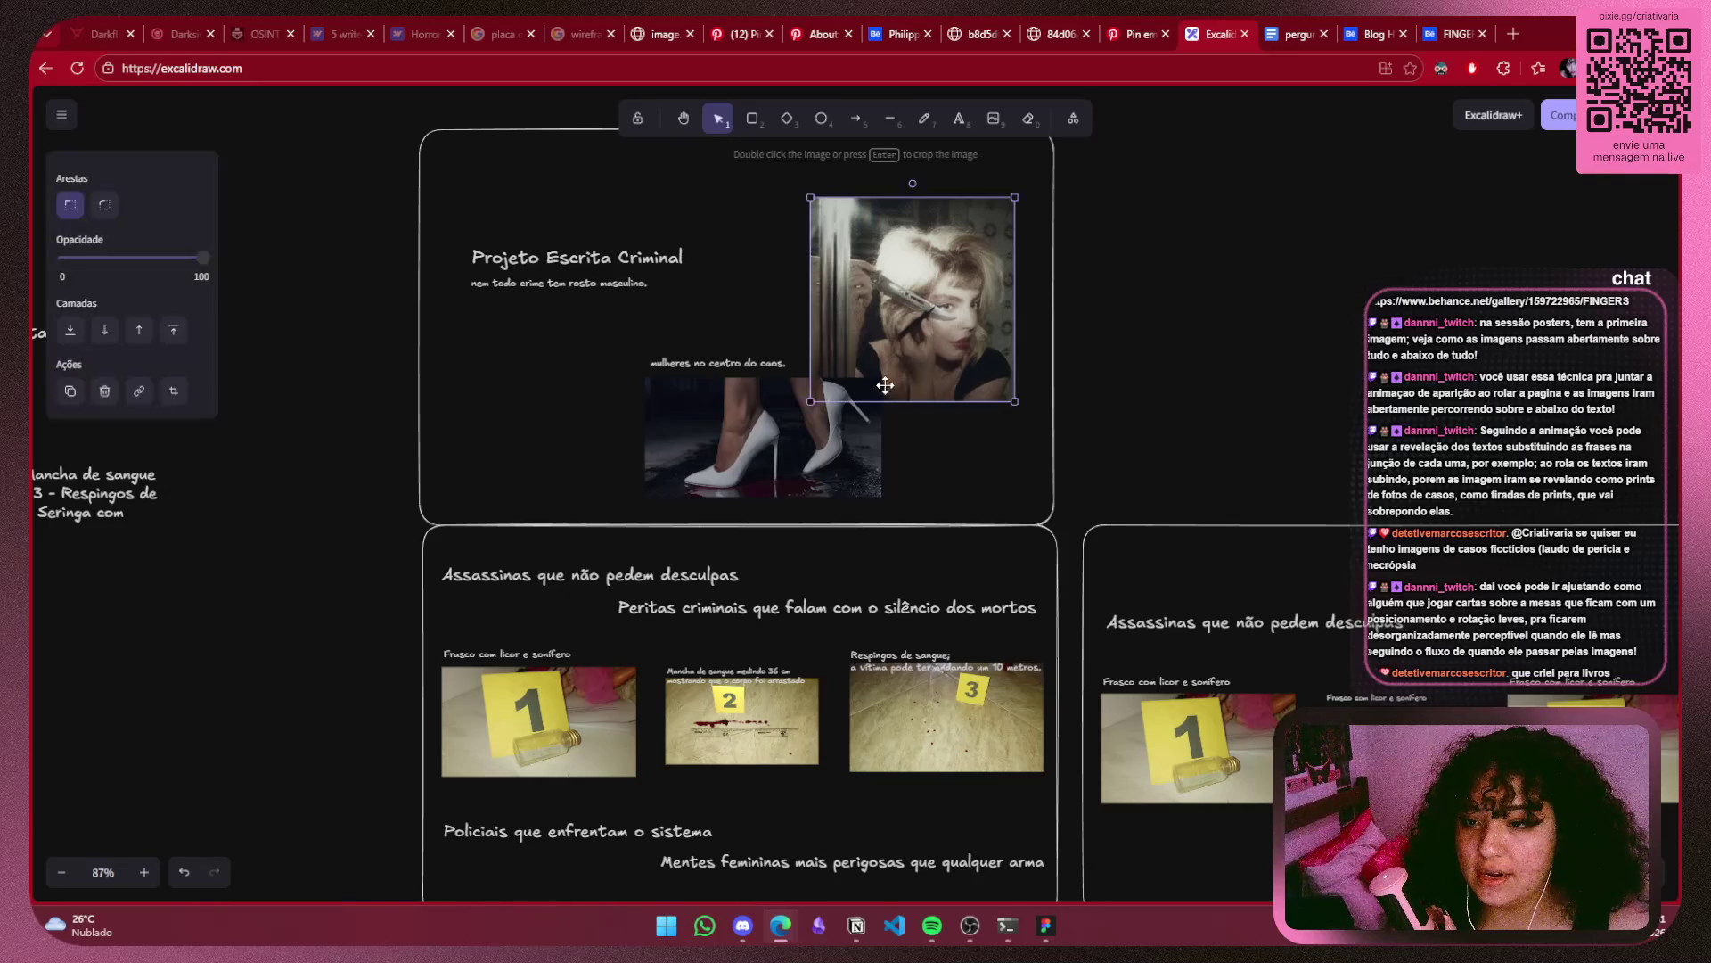
{"action": "left_click", "coordinate": [820, 474]}
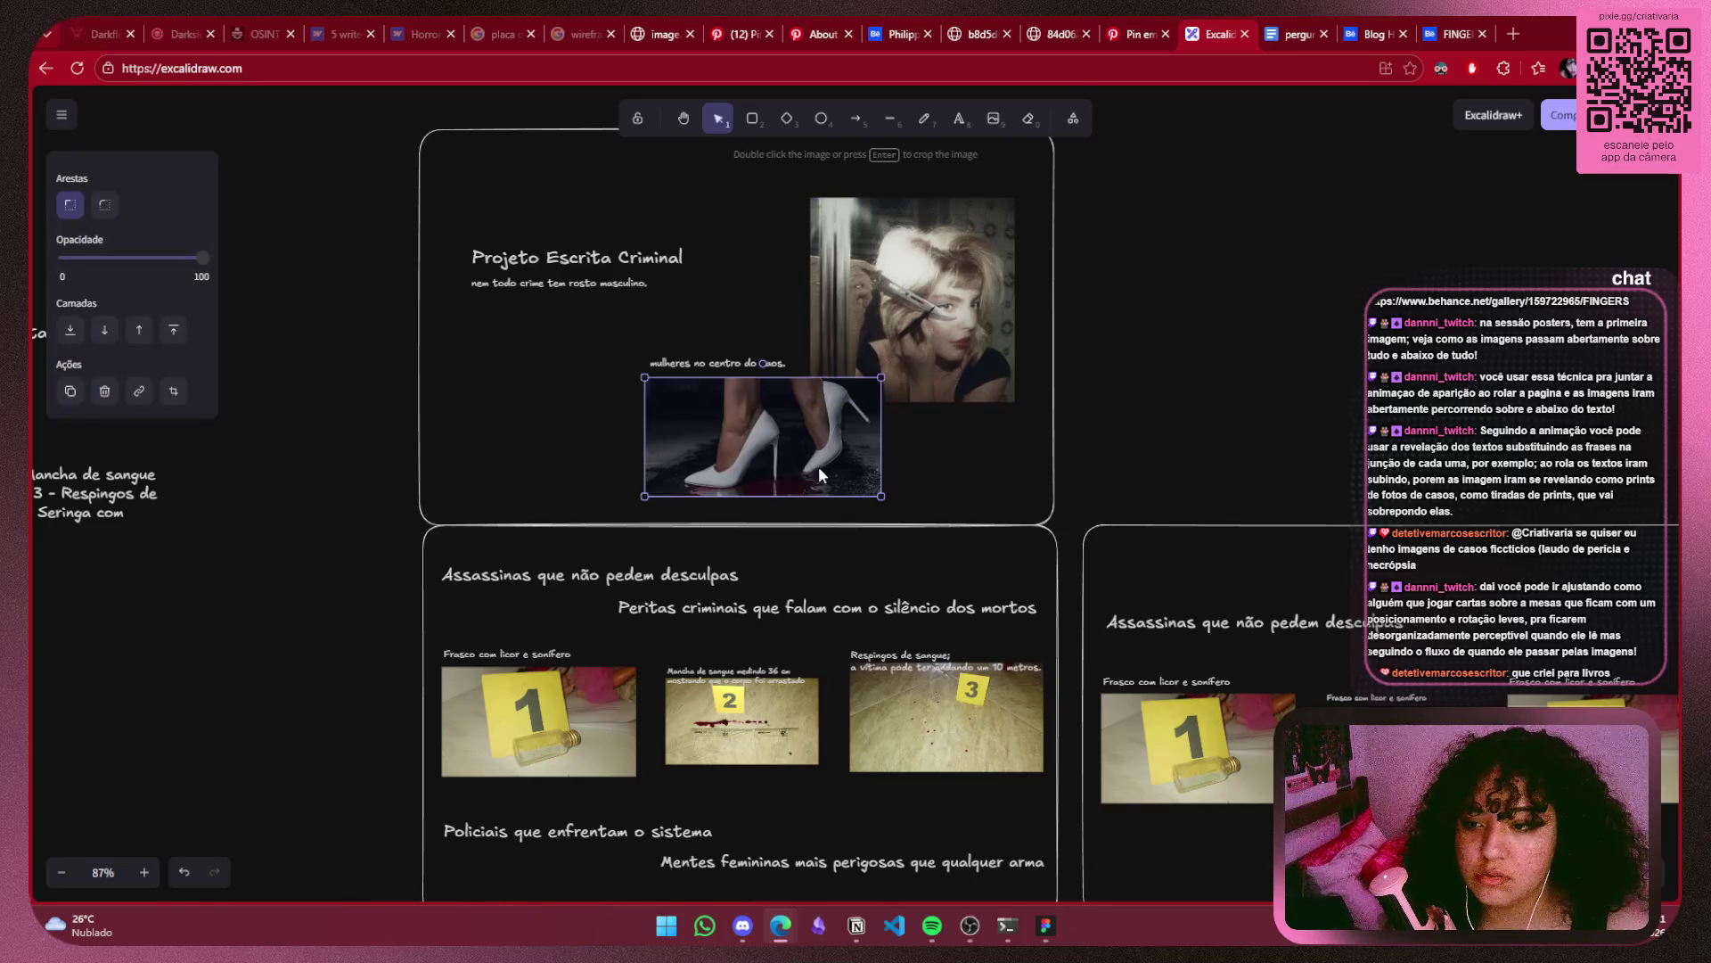
{"action": "left_click", "coordinate": [1134, 402]}
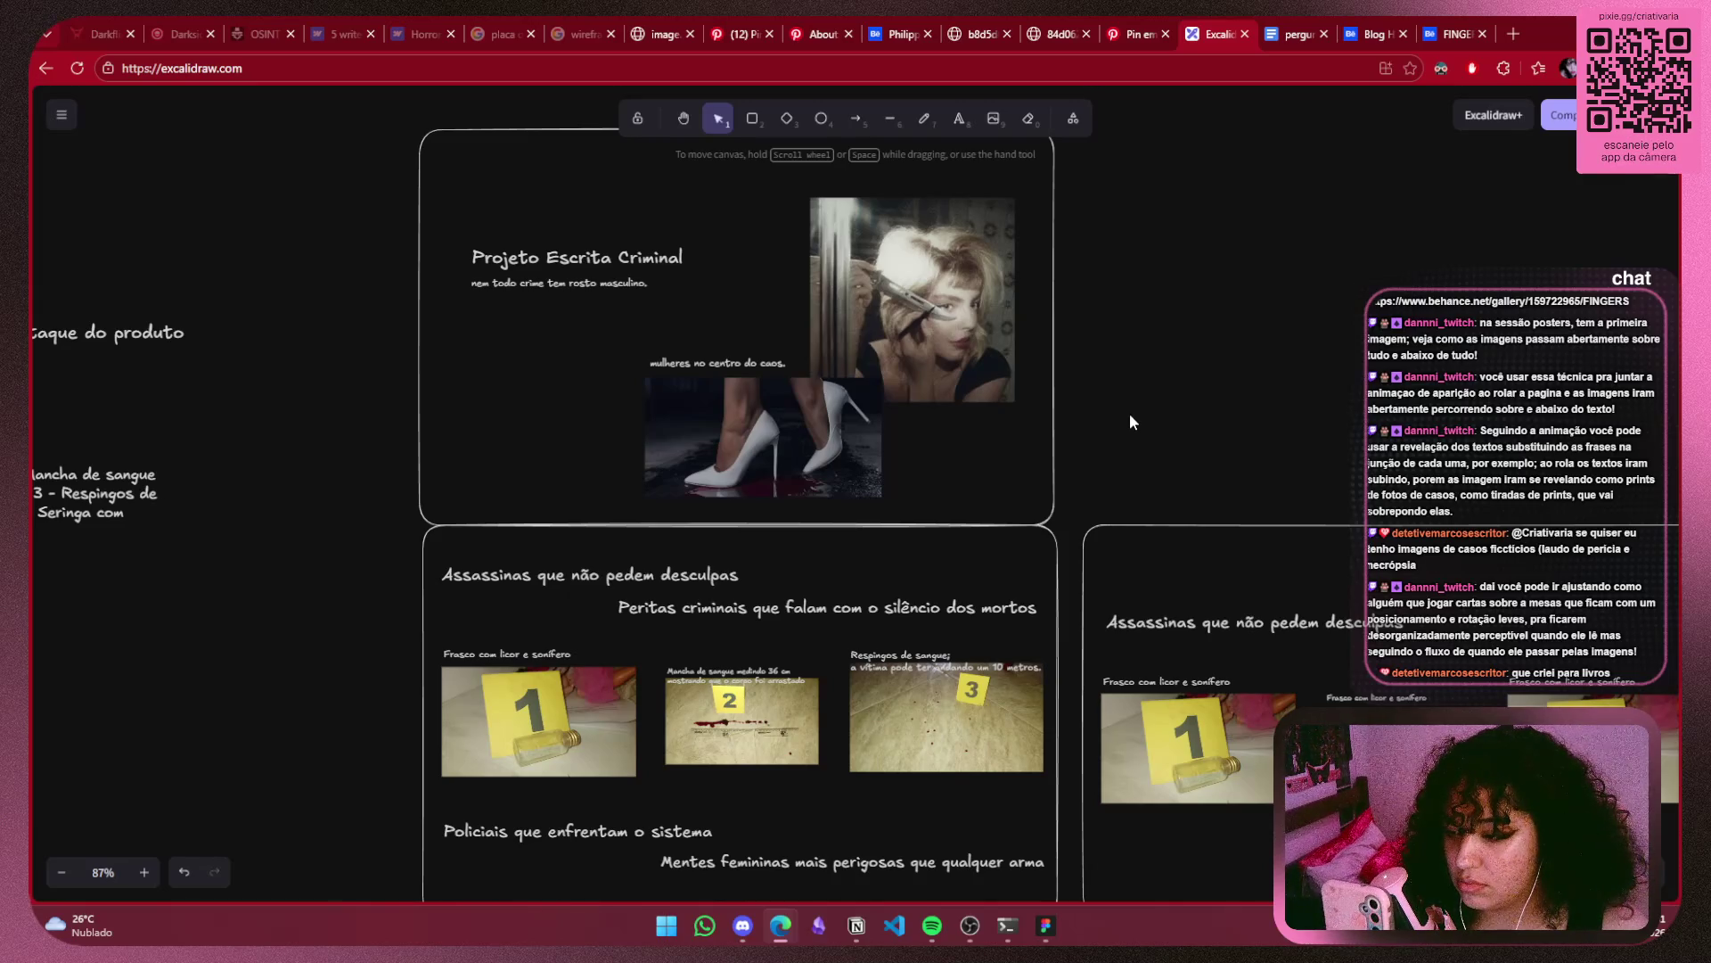
{"action": "scroll", "coordinate": [1130, 415], "scroll_direction": "down", "scroll_amount": 4}
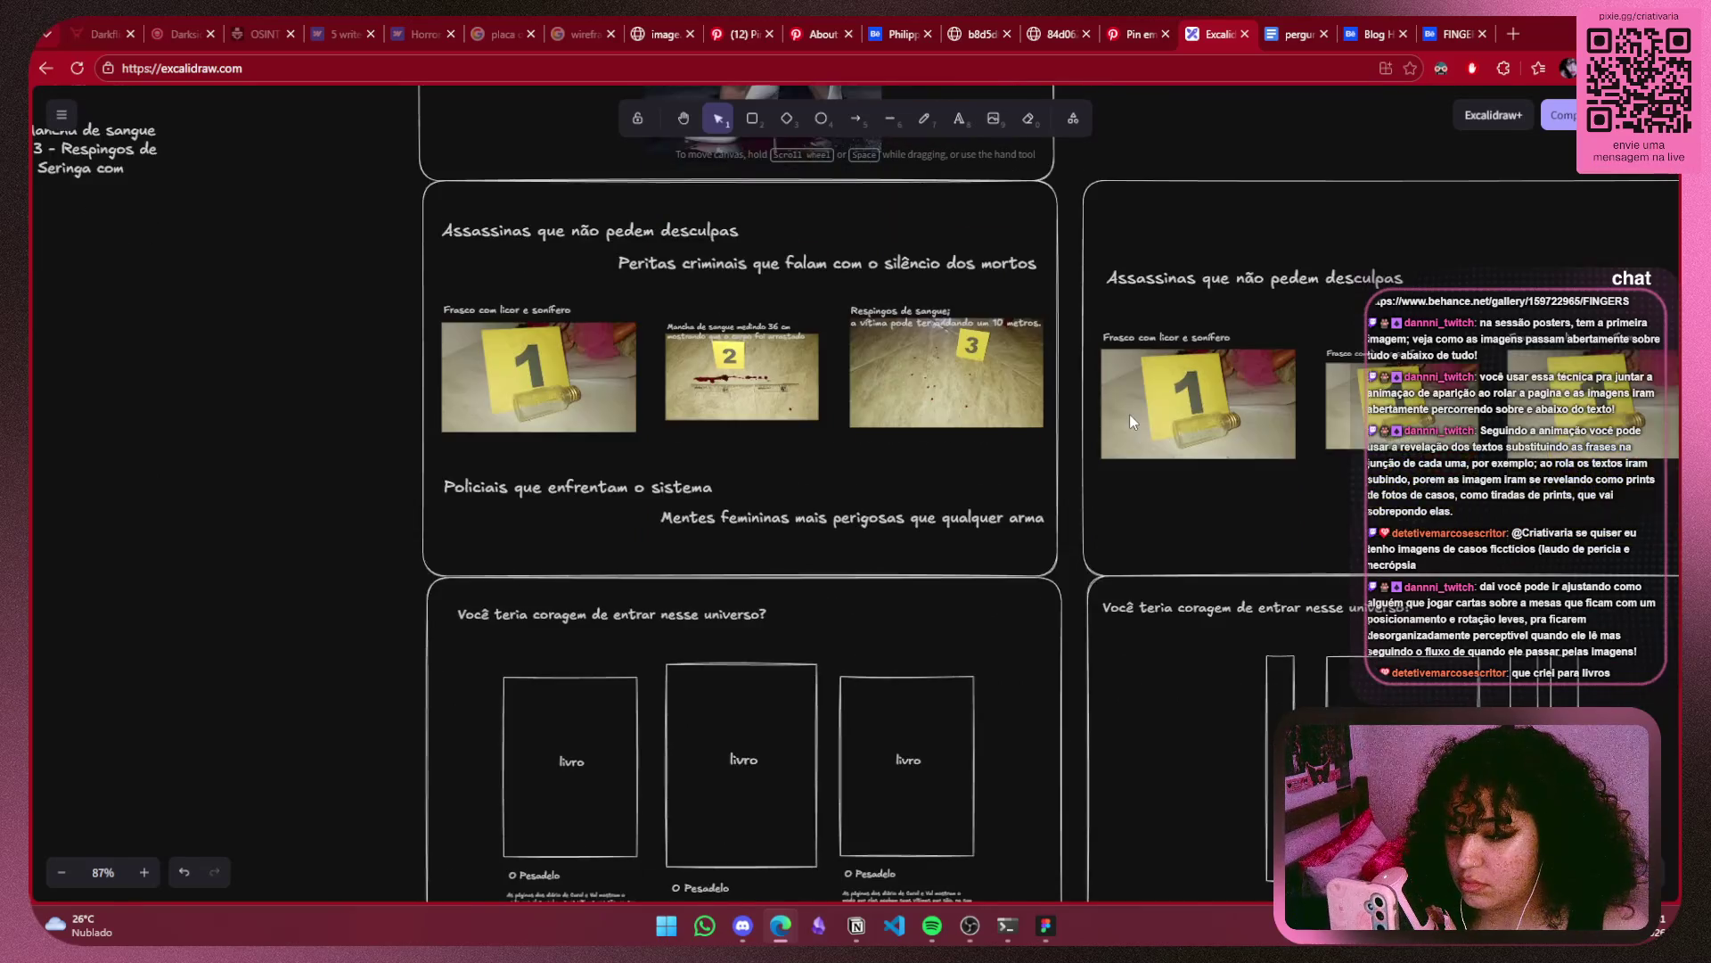
{"action": "scroll", "coordinate": [1131, 413], "scroll_direction": "down", "scroll_amount": 3}
{"action": "scroll", "coordinate": [1130, 413], "scroll_direction": "down", "scroll_amount": 1}
{"action": "scroll", "coordinate": [1130, 414], "scroll_direction": "down", "scroll_amount": 1}
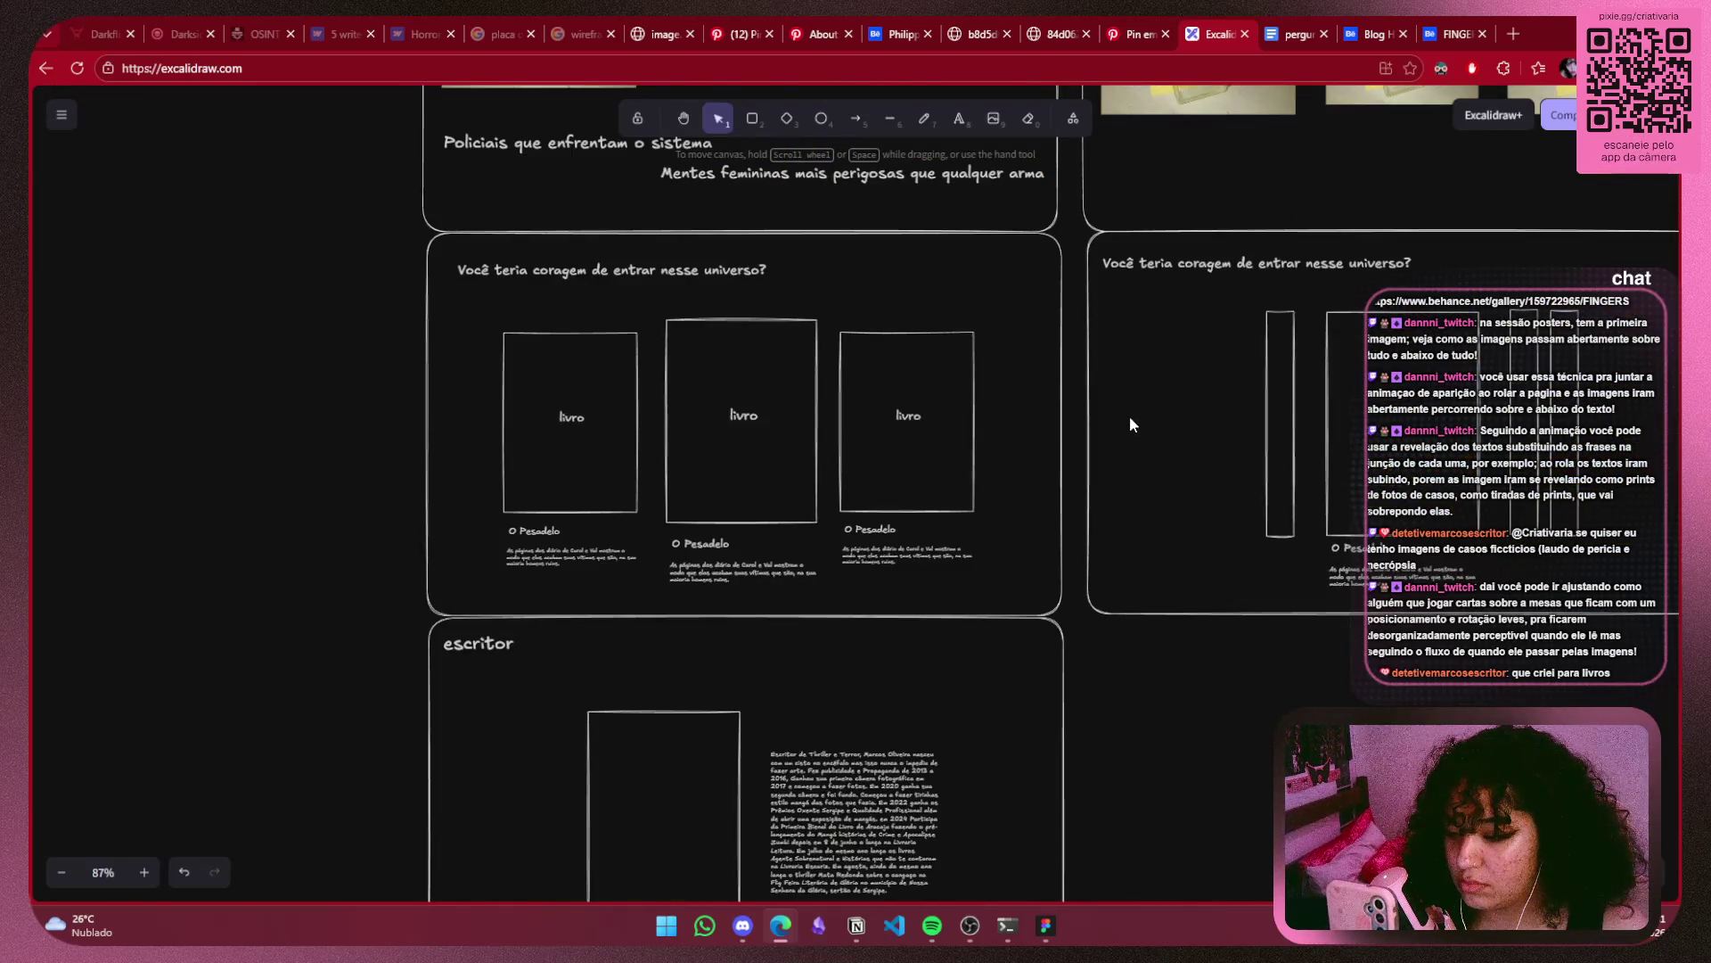
{"action": "scroll", "coordinate": [1130, 415], "scroll_direction": "down", "scroll_amount": 1}
{"action": "scroll", "coordinate": [1130, 415], "scroll_direction": "down", "scroll_amount": 1}
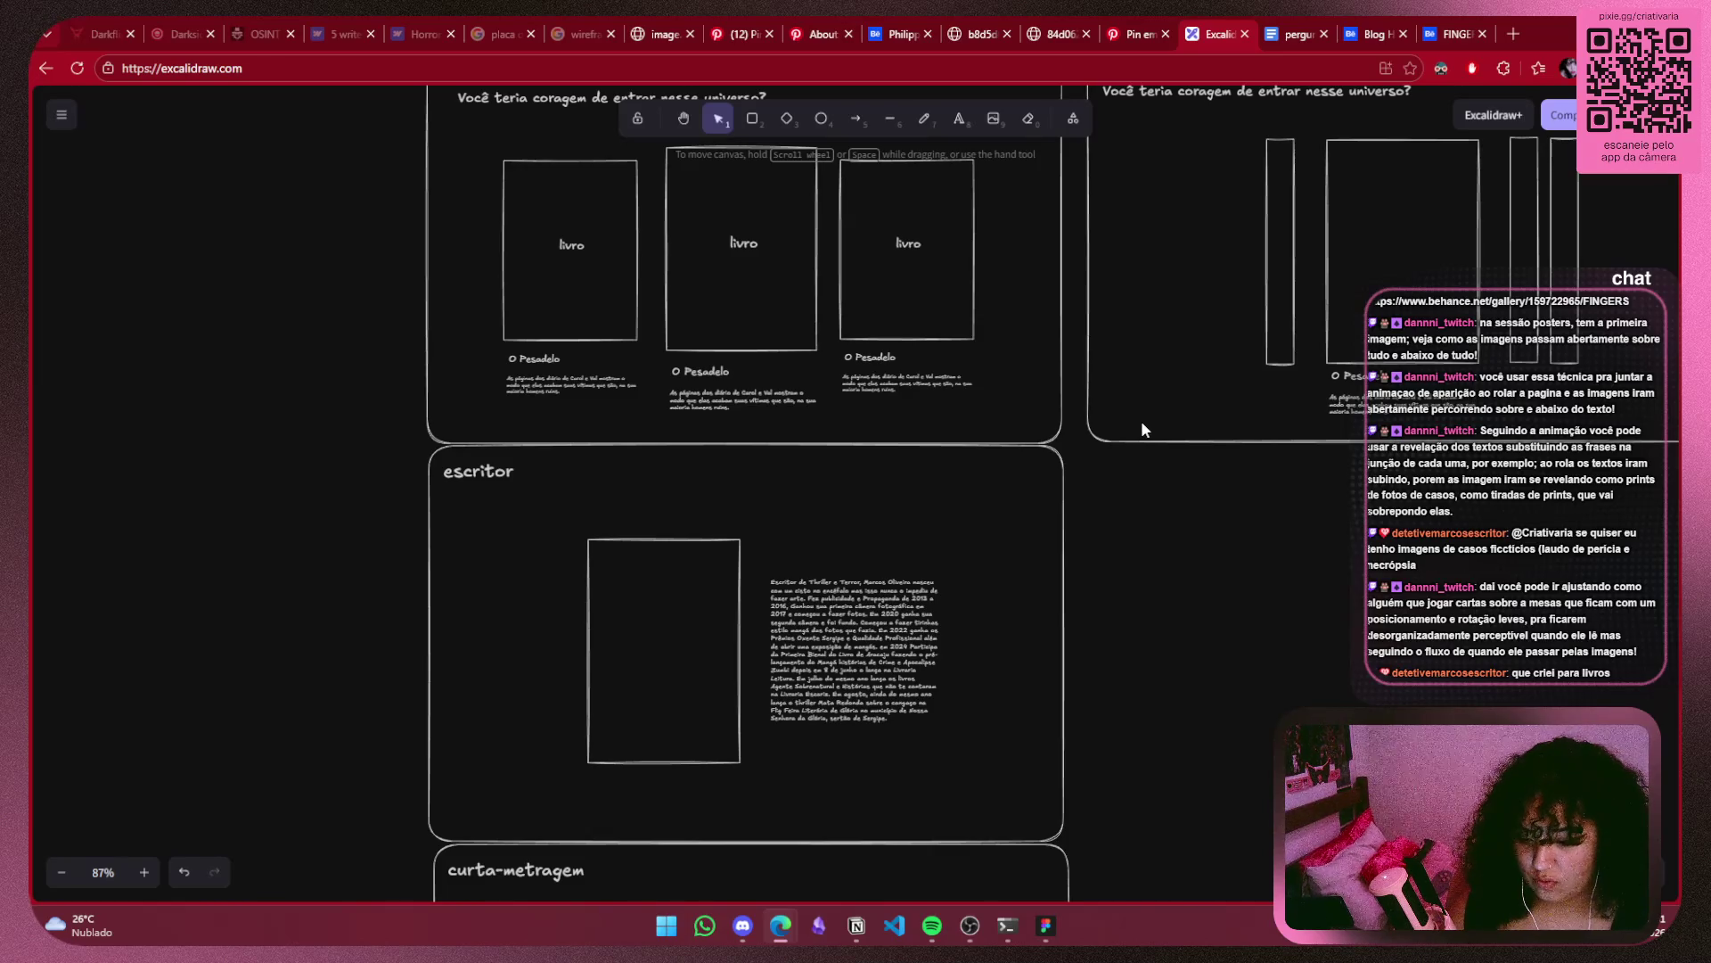
{"action": "scroll", "coordinate": [1075, 428], "scroll_direction": "up", "scroll_amount": 5}
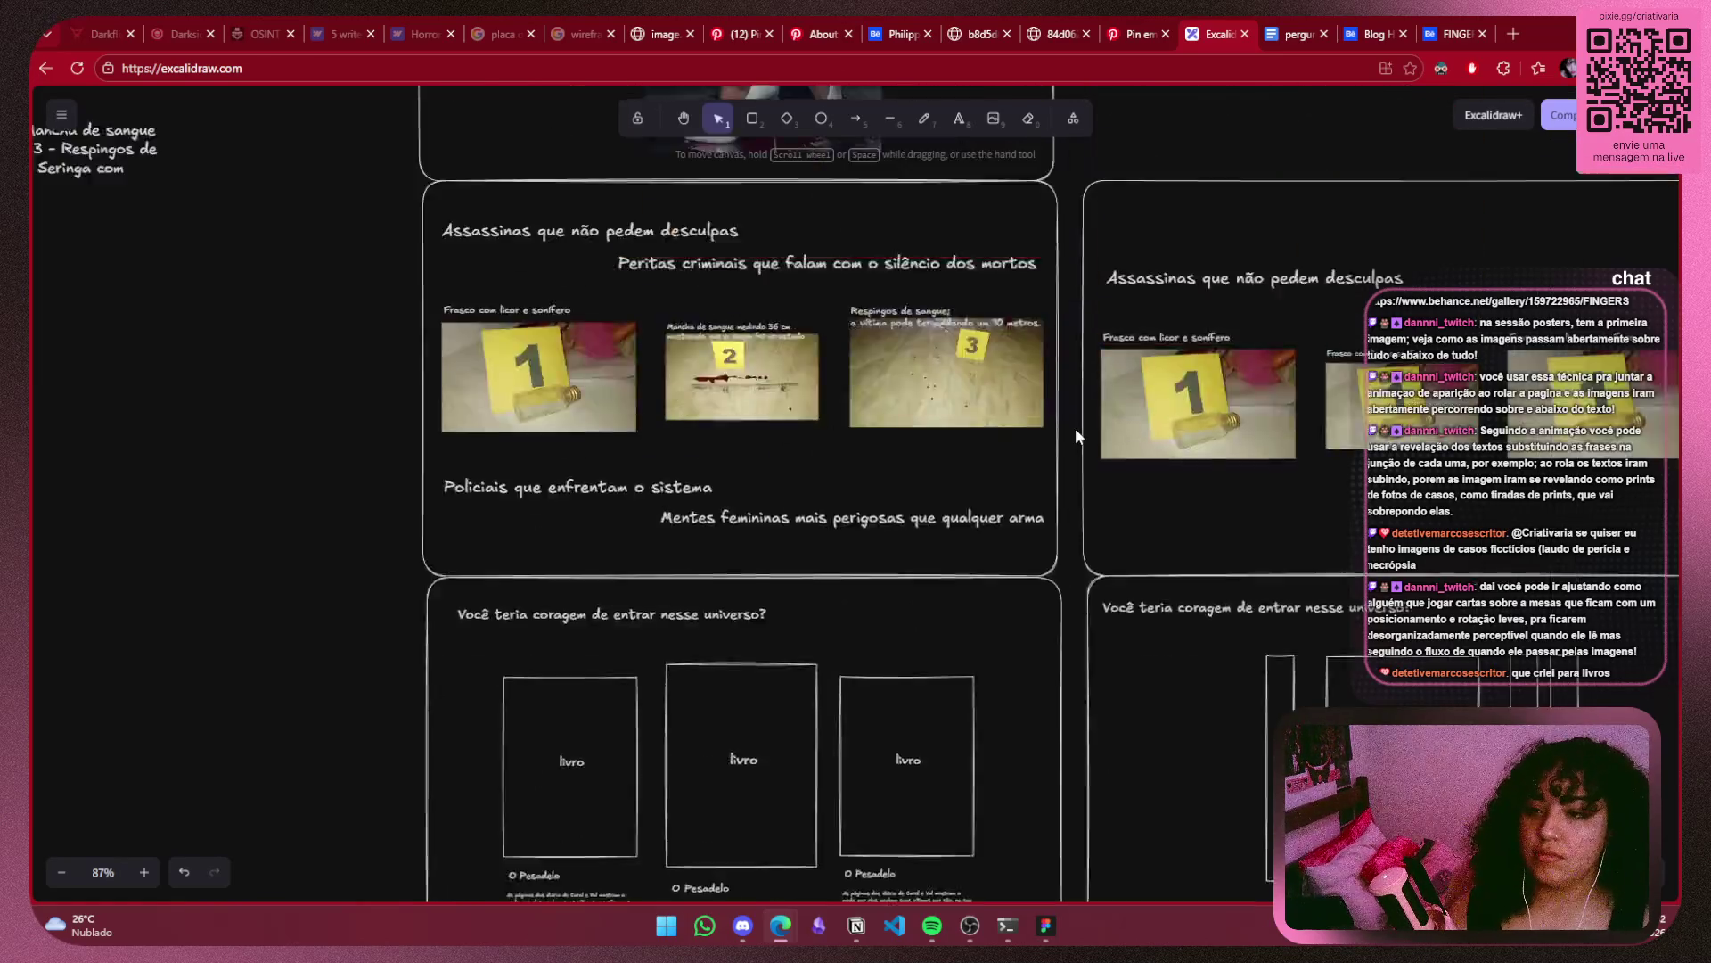
{"action": "scroll", "coordinate": [1079, 446], "scroll_direction": "up", "scroll_amount": 3}
{"action": "scroll", "coordinate": [1083, 472], "scroll_direction": "up", "scroll_amount": 6}
{"action": "scroll", "coordinate": [1092, 487], "scroll_direction": "down", "scroll_amount": 4}
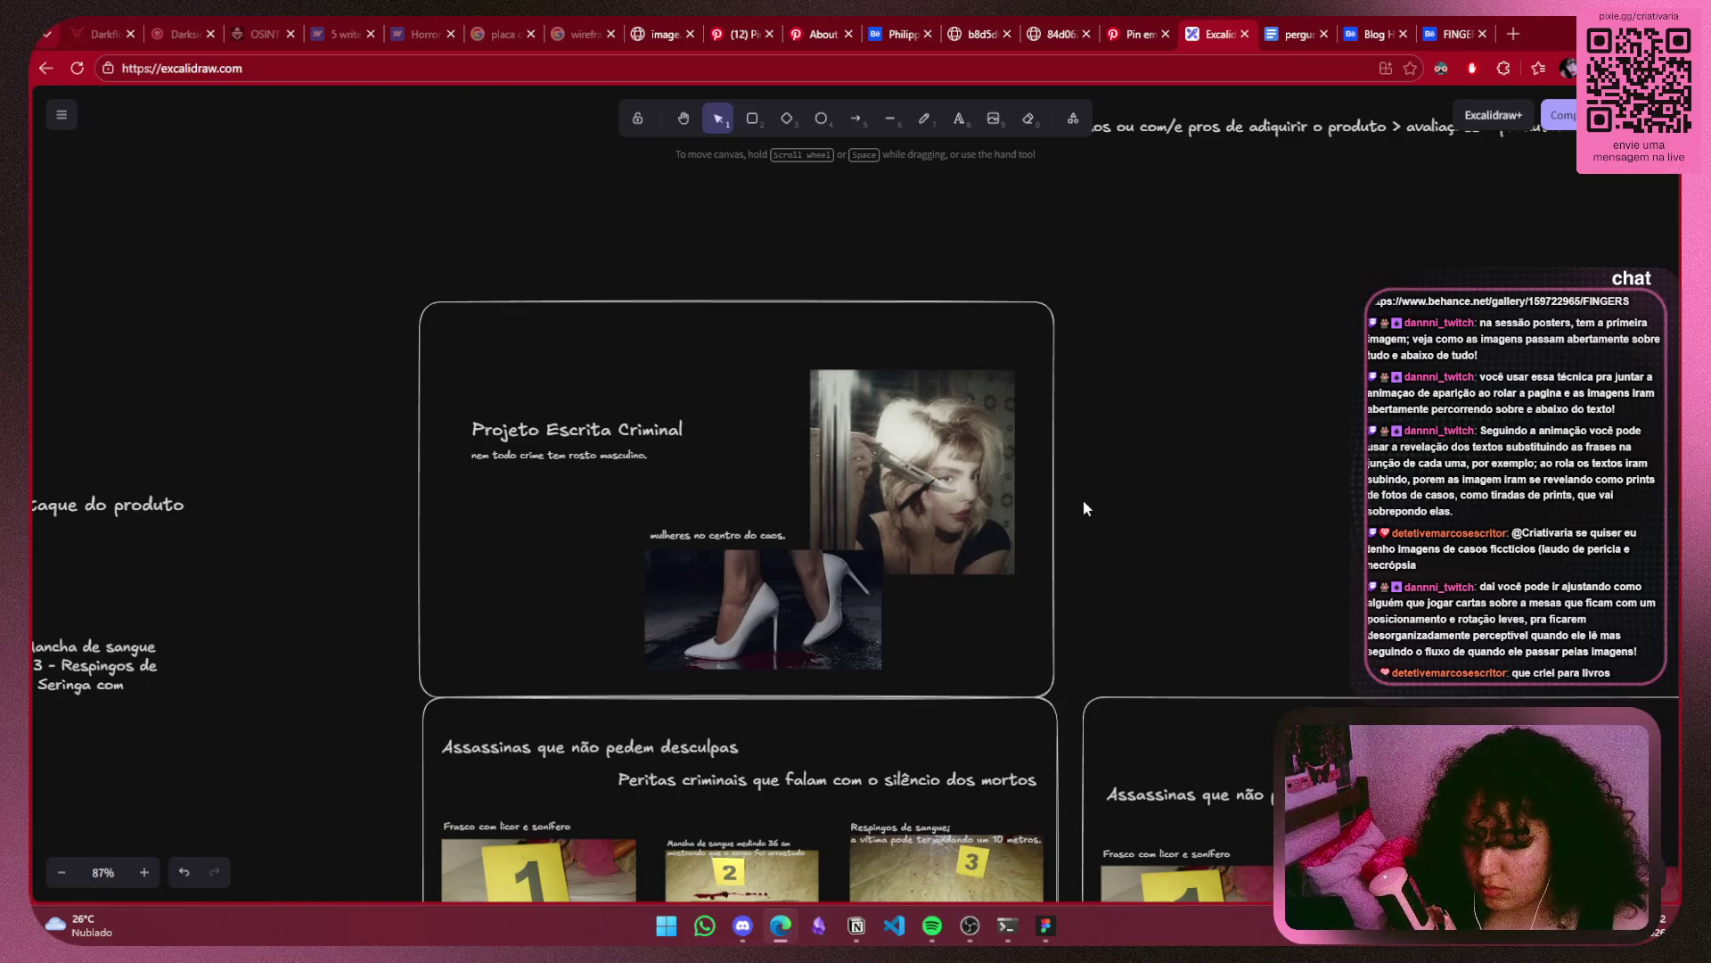
{"action": "scroll", "coordinate": [996, 517], "scroll_direction": "down", "scroll_amount": 2}
{"action": "scroll", "coordinate": [996, 517], "scroll_direction": "down", "scroll_amount": 2}
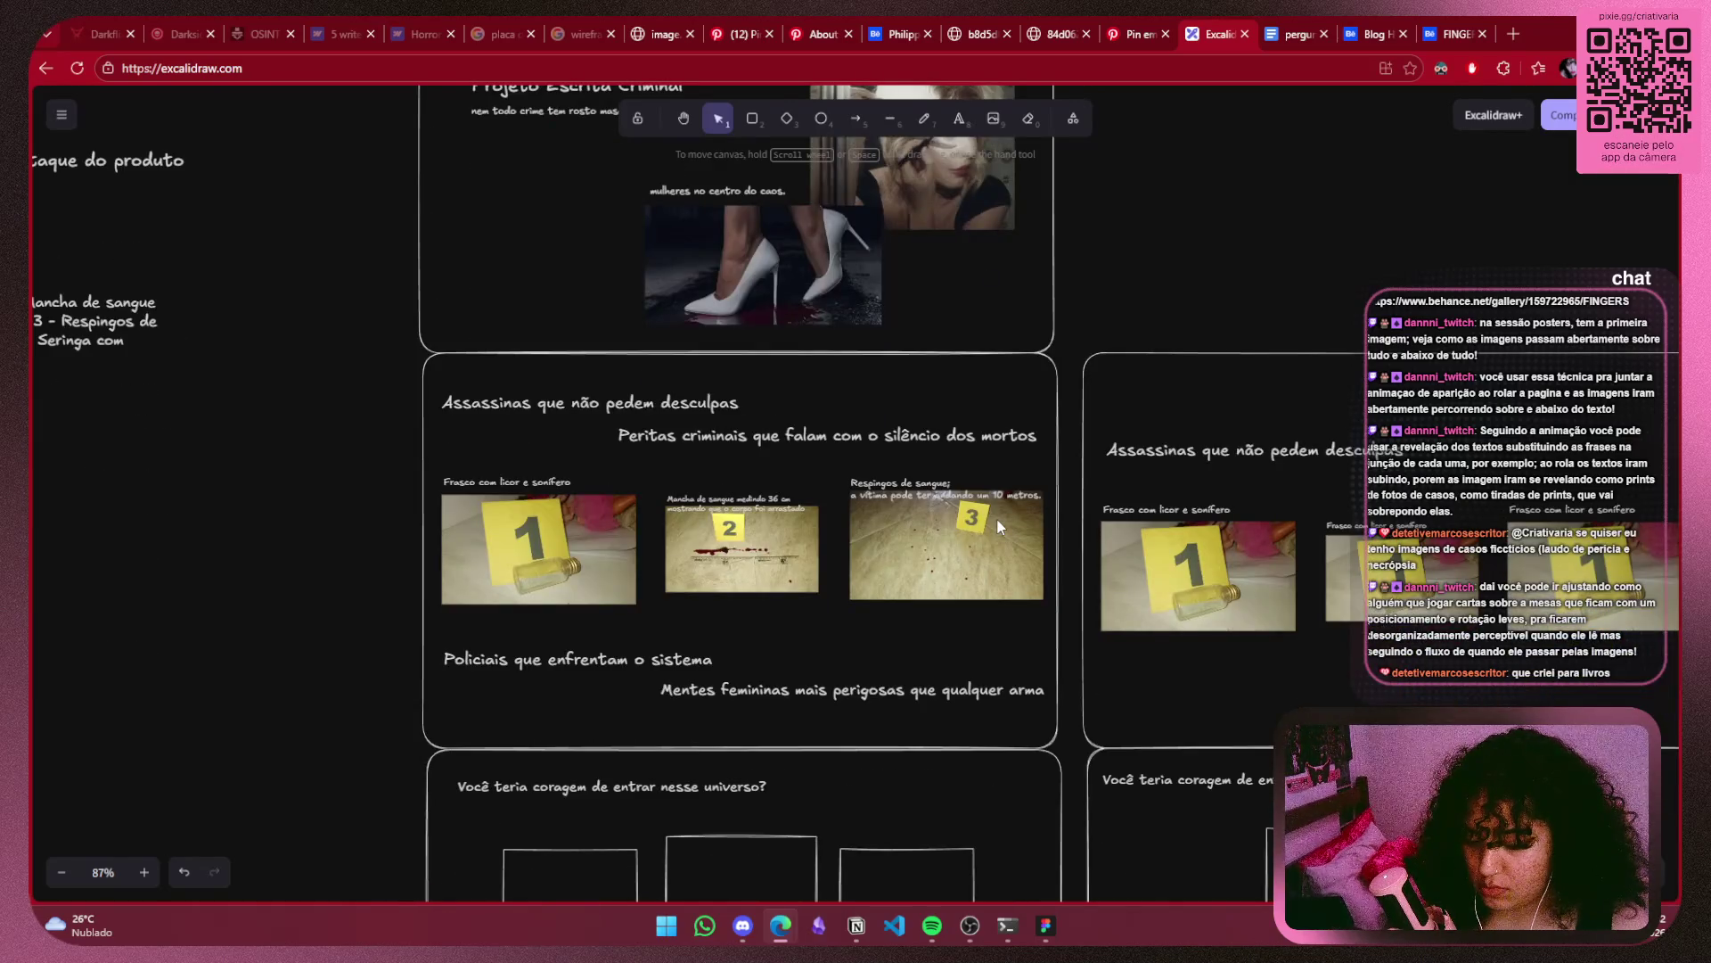
{"action": "scroll", "coordinate": [997, 517], "scroll_direction": "down", "scroll_amount": 2}
{"action": "scroll", "coordinate": [1030, 525], "scroll_direction": "down", "scroll_amount": 2}
{"action": "scroll", "coordinate": [1029, 524], "scroll_direction": "down", "scroll_amount": 2}
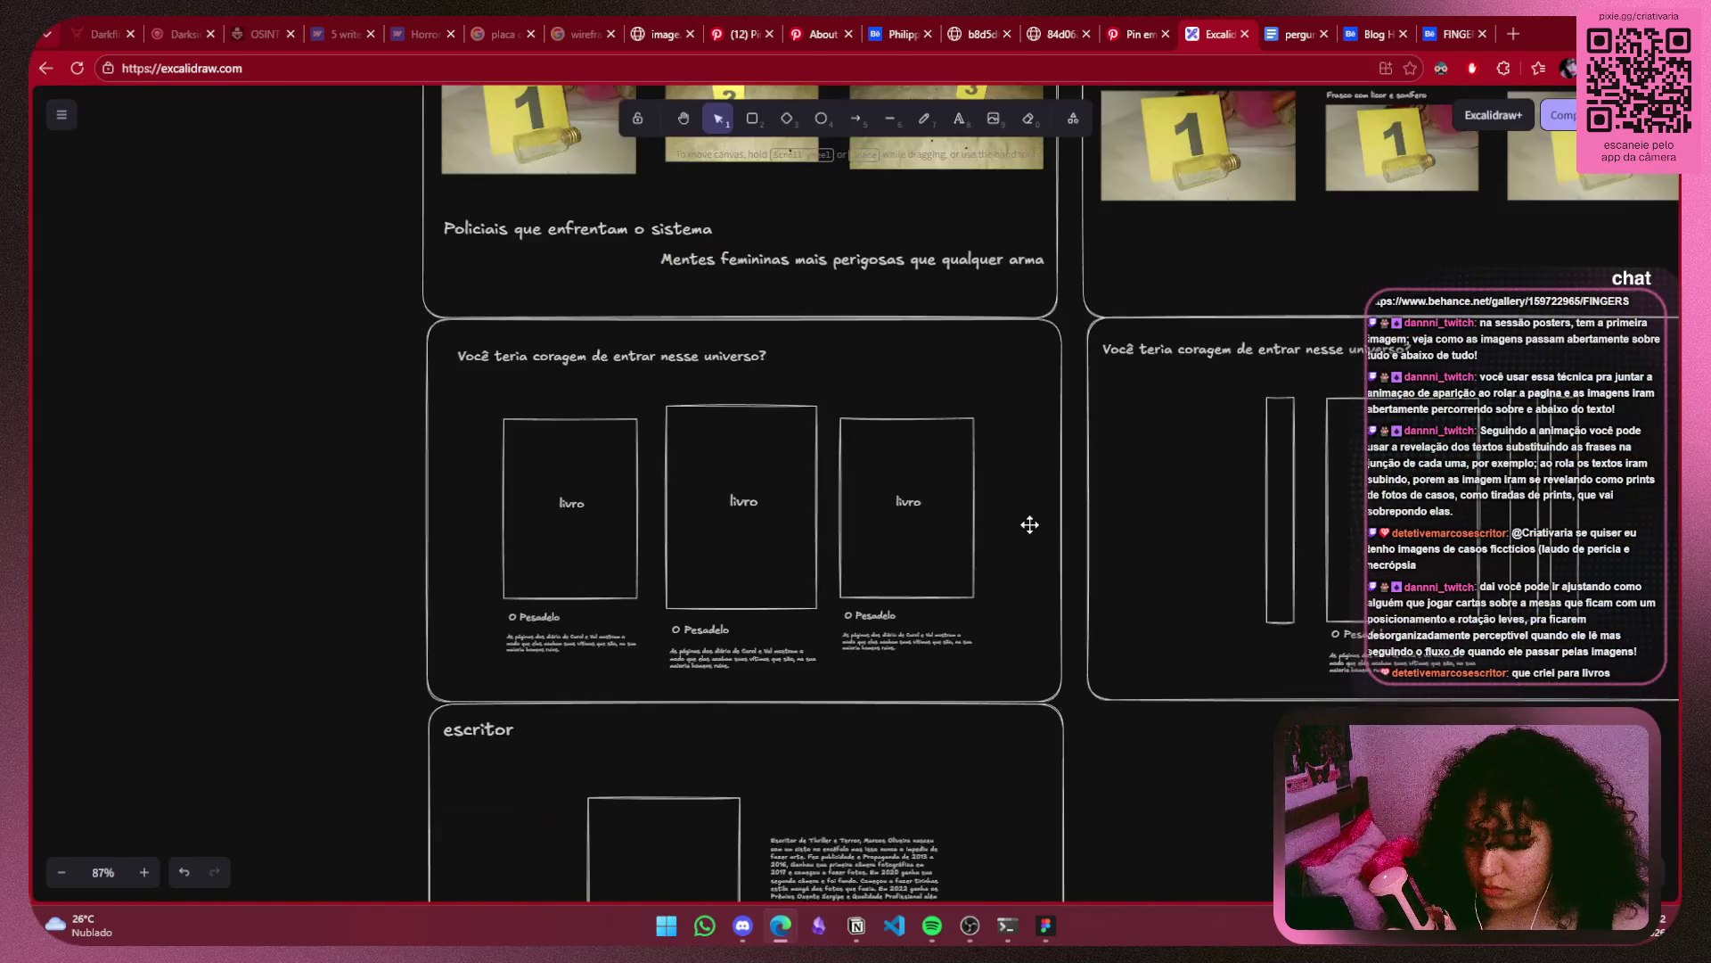
{"action": "scroll", "coordinate": [1030, 524], "scroll_direction": "down", "scroll_amount": 2}
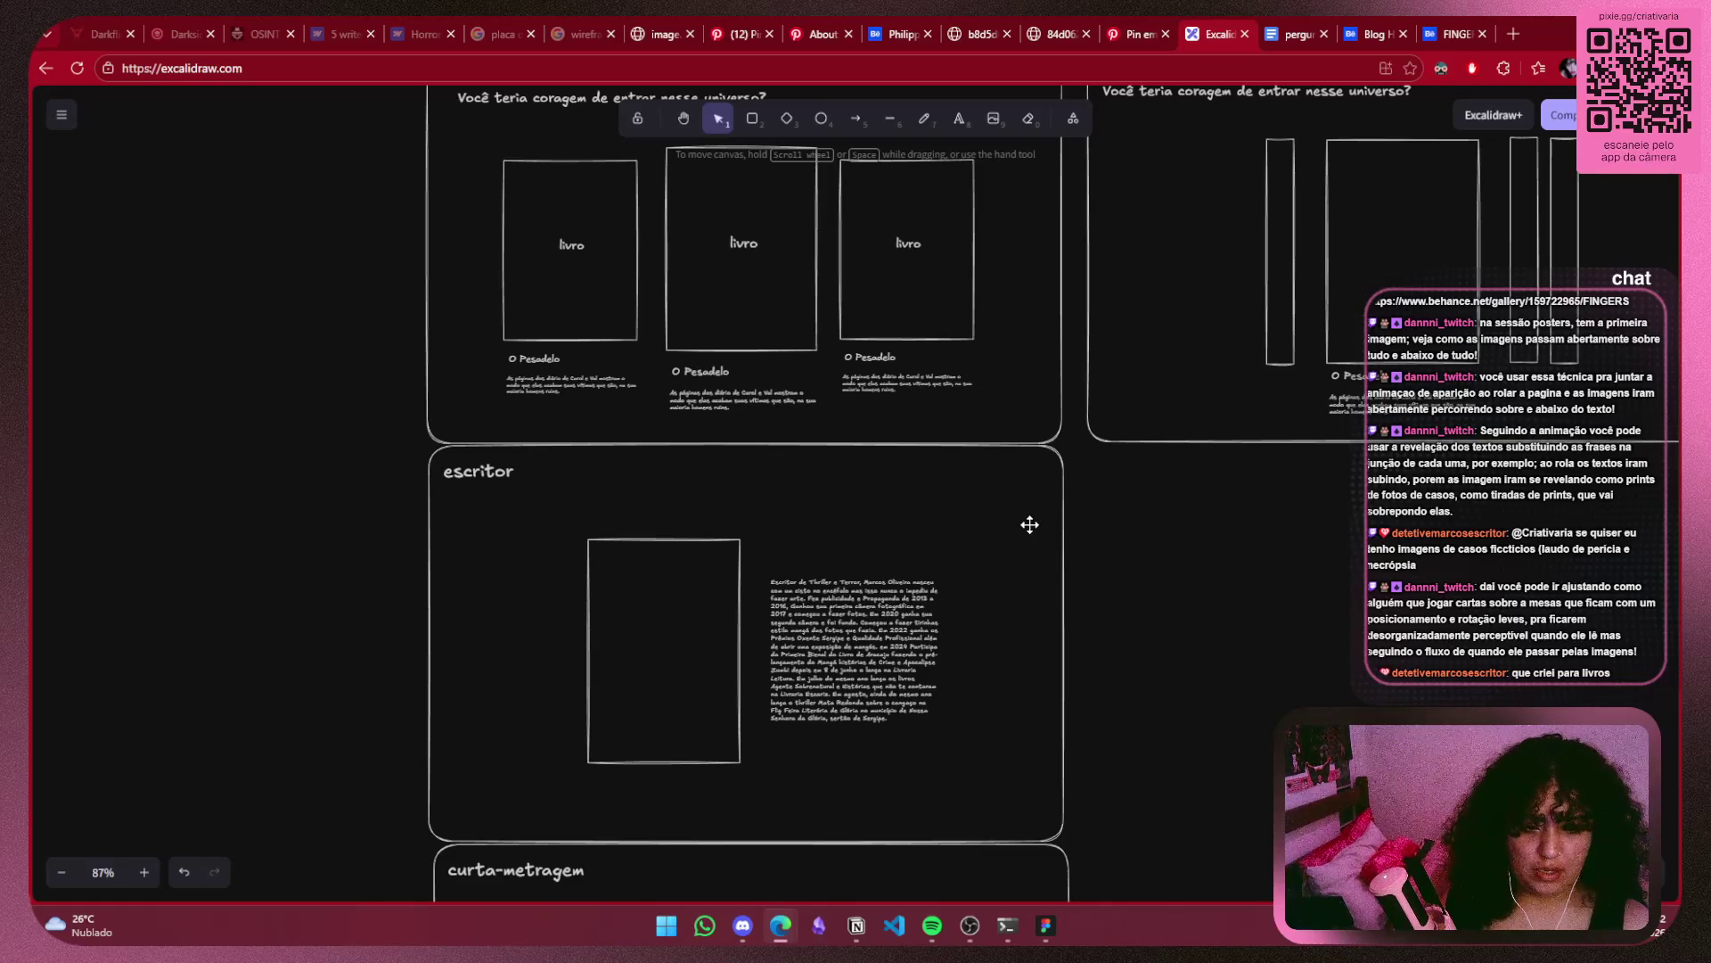
{"action": "scroll", "coordinate": [890, 649], "scroll_direction": "up", "scroll_amount": 5}
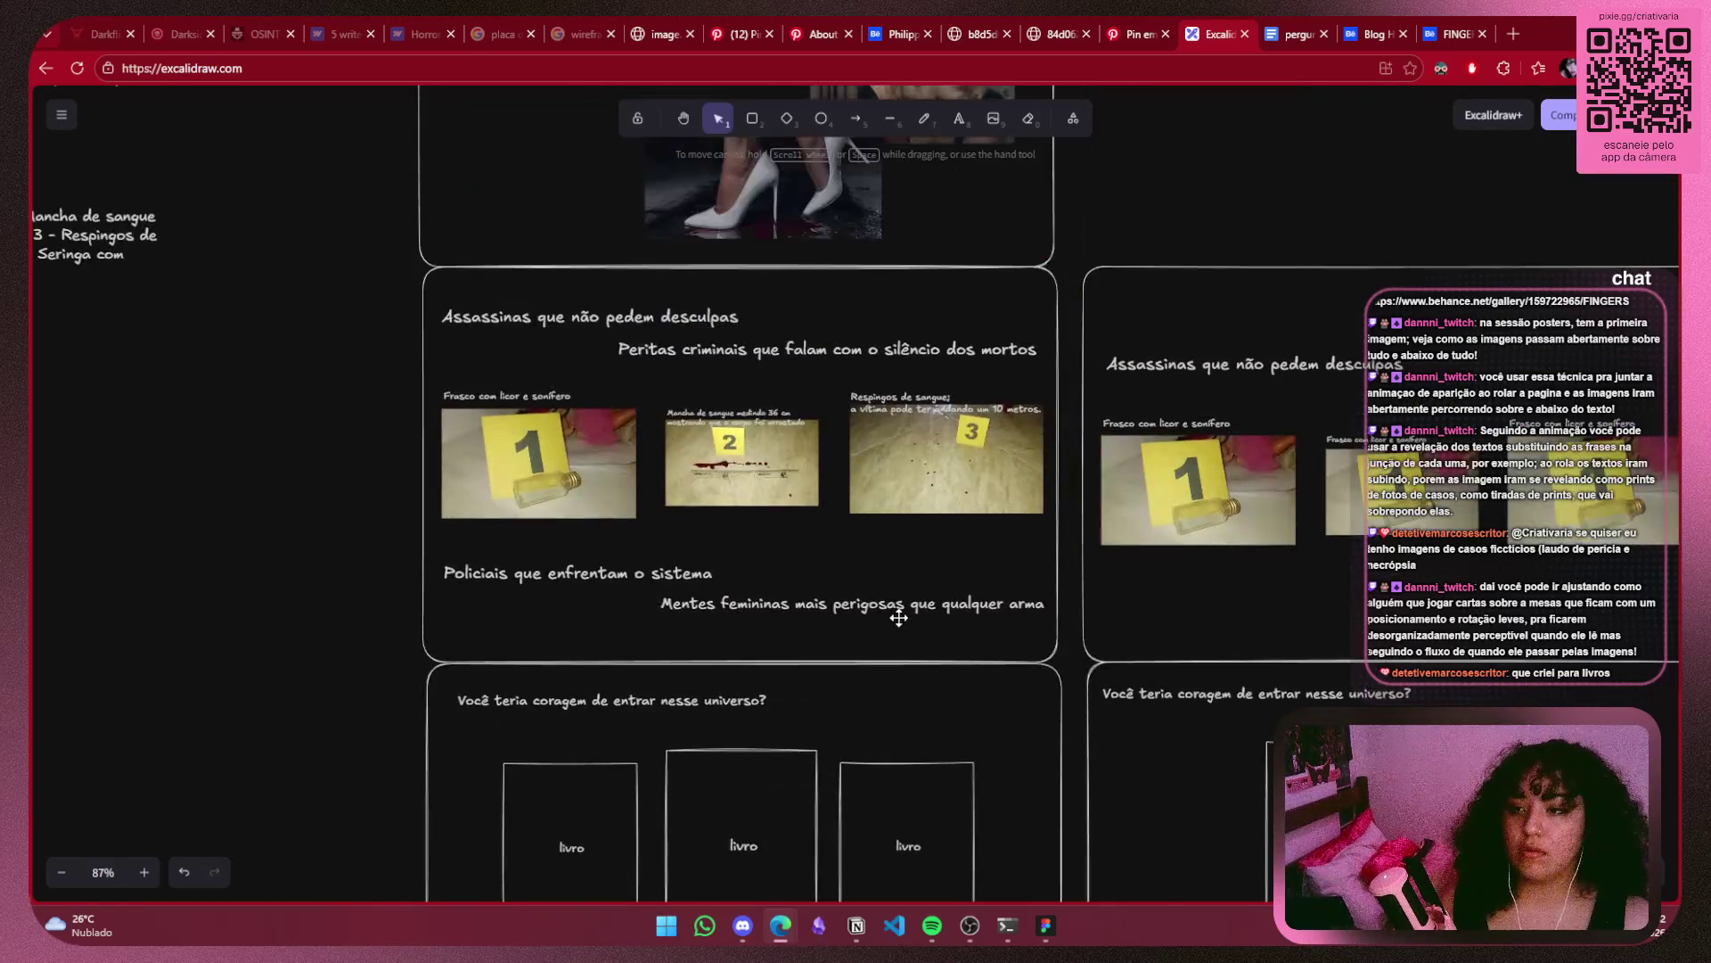
{"action": "scroll", "coordinate": [892, 612], "scroll_direction": "up", "scroll_amount": 4}
{"action": "scroll", "coordinate": [885, 562], "scroll_direction": "up", "scroll_amount": 3}
{"action": "scroll", "coordinate": [888, 560], "scroll_direction": "down", "scroll_amount": 3}
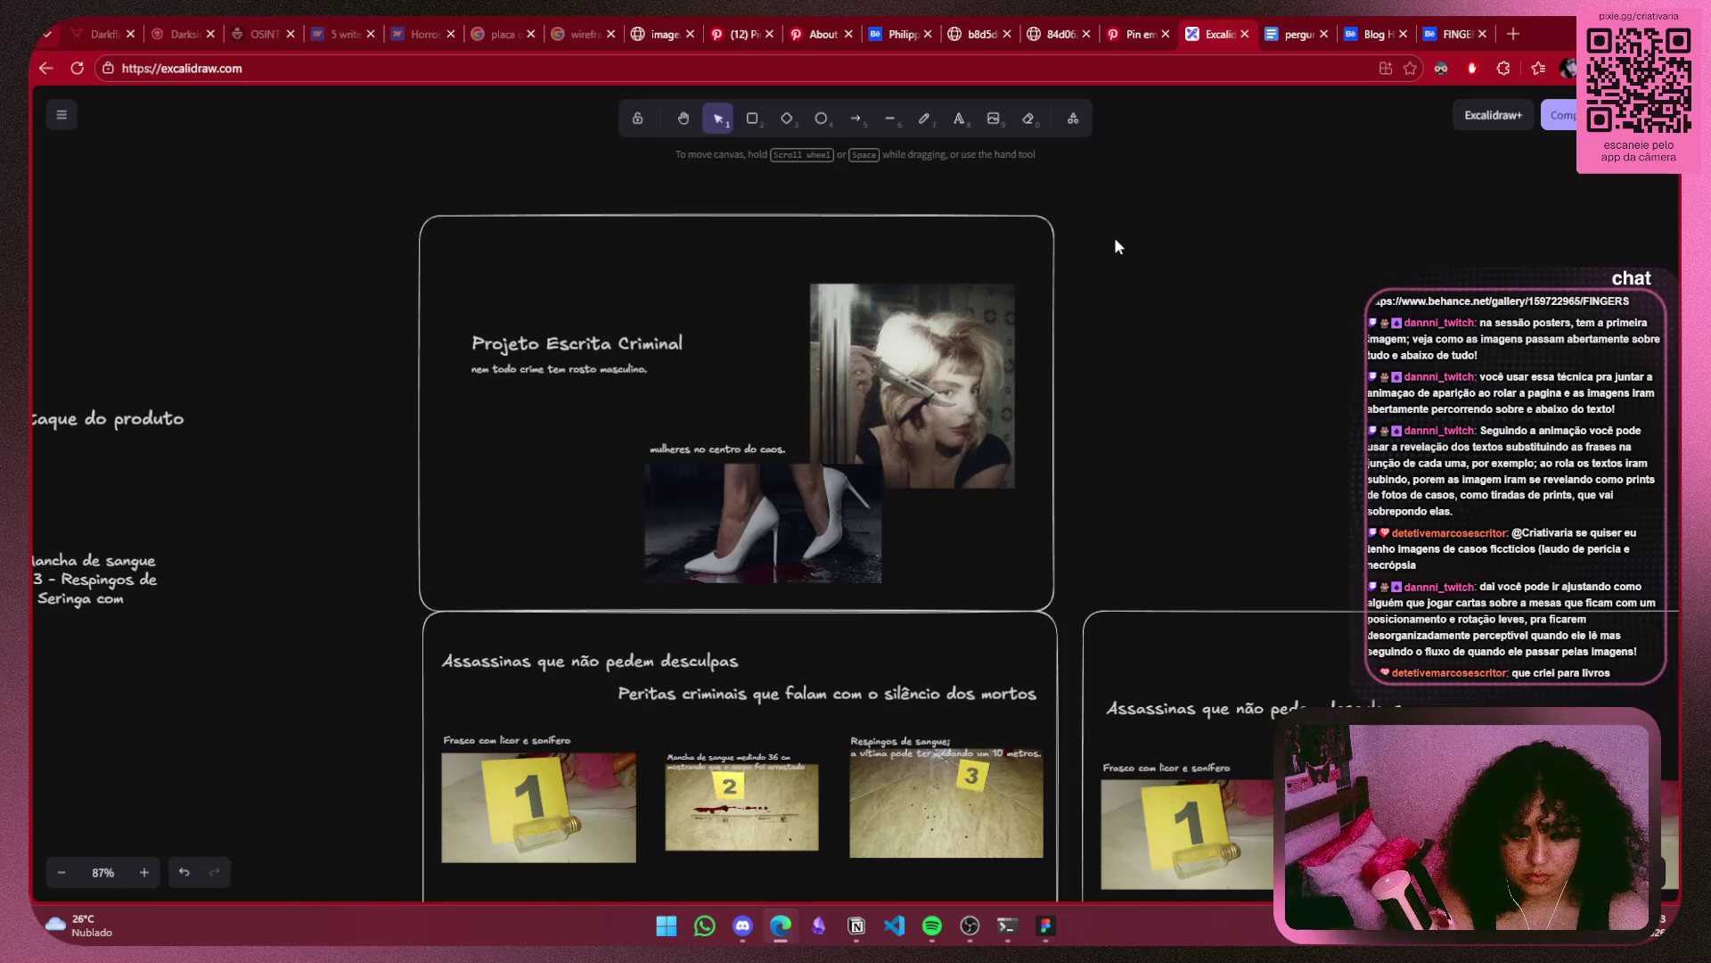
{"action": "scroll", "coordinate": [1110, 267], "scroll_direction": "down", "scroll_amount": 3}
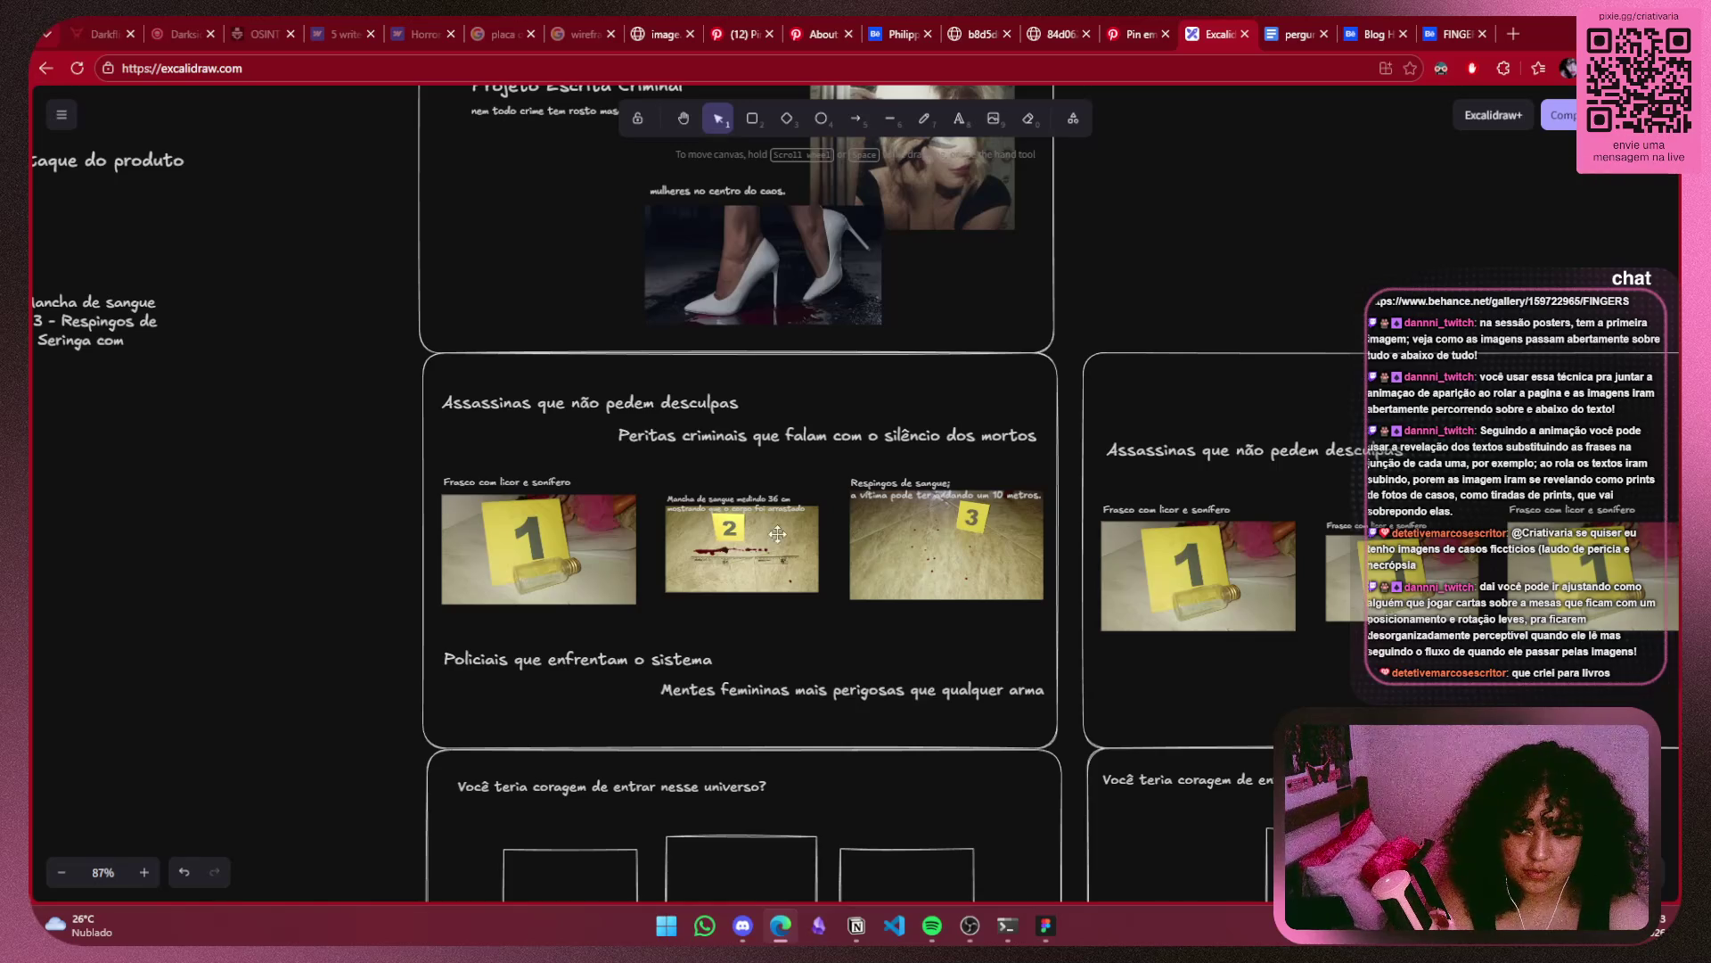
{"action": "key", "text": "ctrl+z"}
{"action": "key", "text": "ctrl+z"}
Select the left evidence card frame with its title, photos, captions and text lines.
{"action": "left_click_drag", "start_coordinate": [1335, 403], "coordinate": [983, 330]}
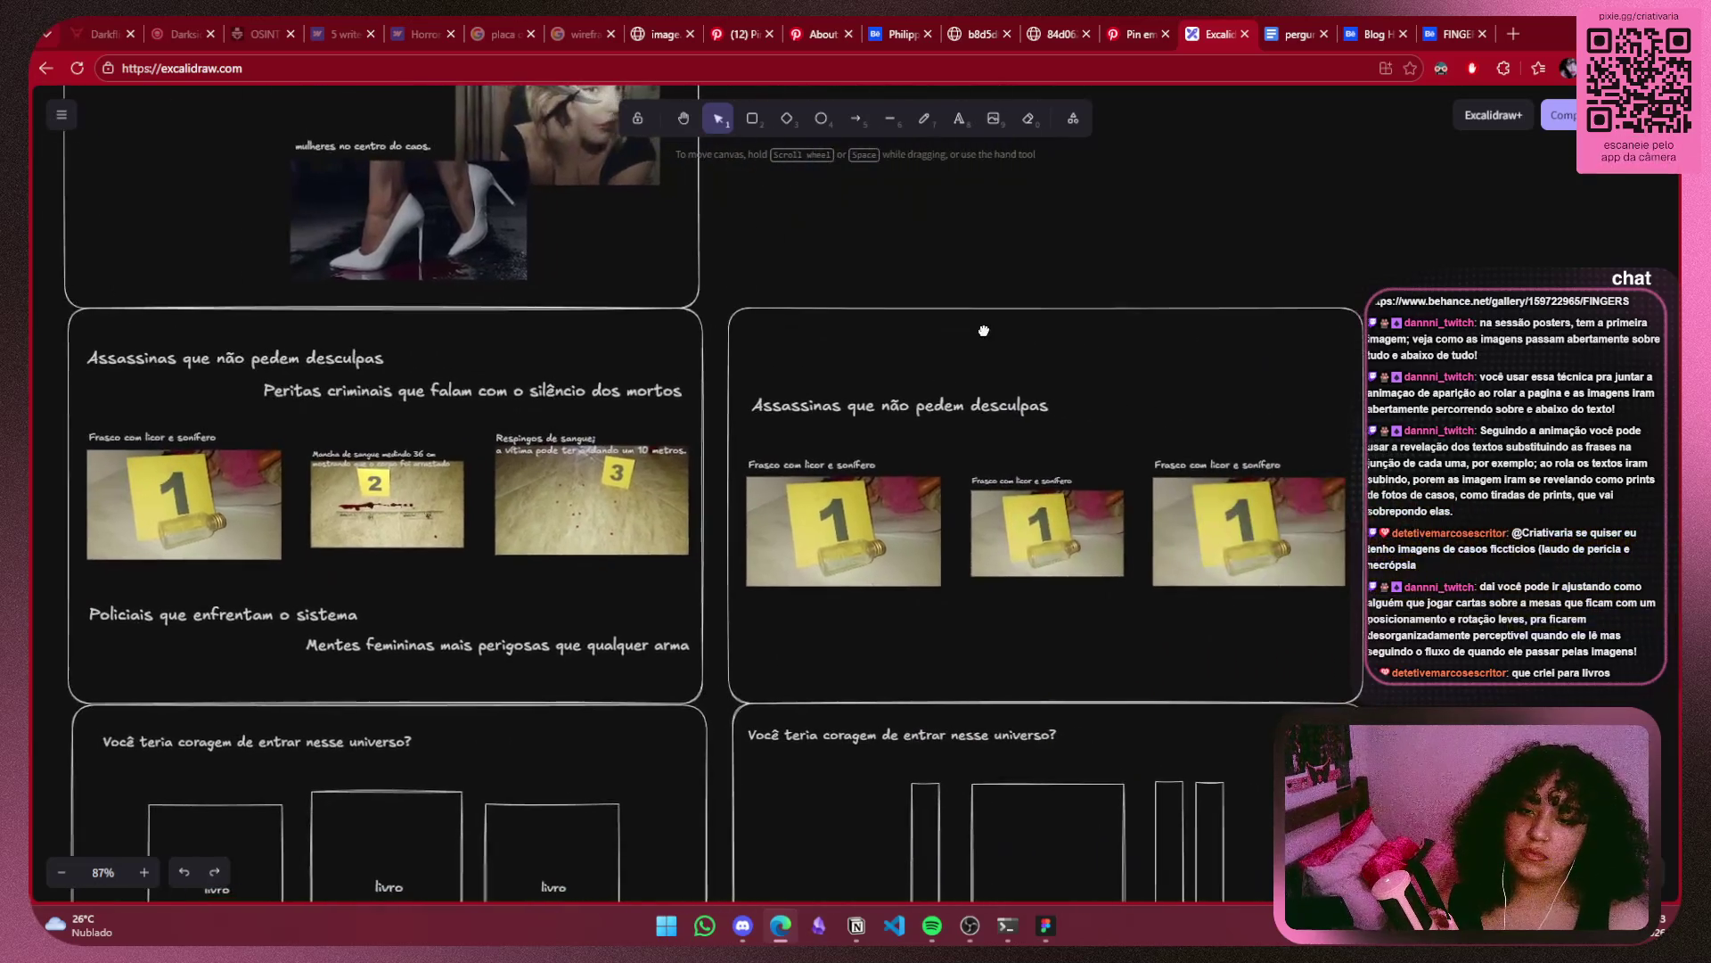
{"action": "scroll", "coordinate": [919, 451], "scroll_direction": "down", "scroll_amount": 3}
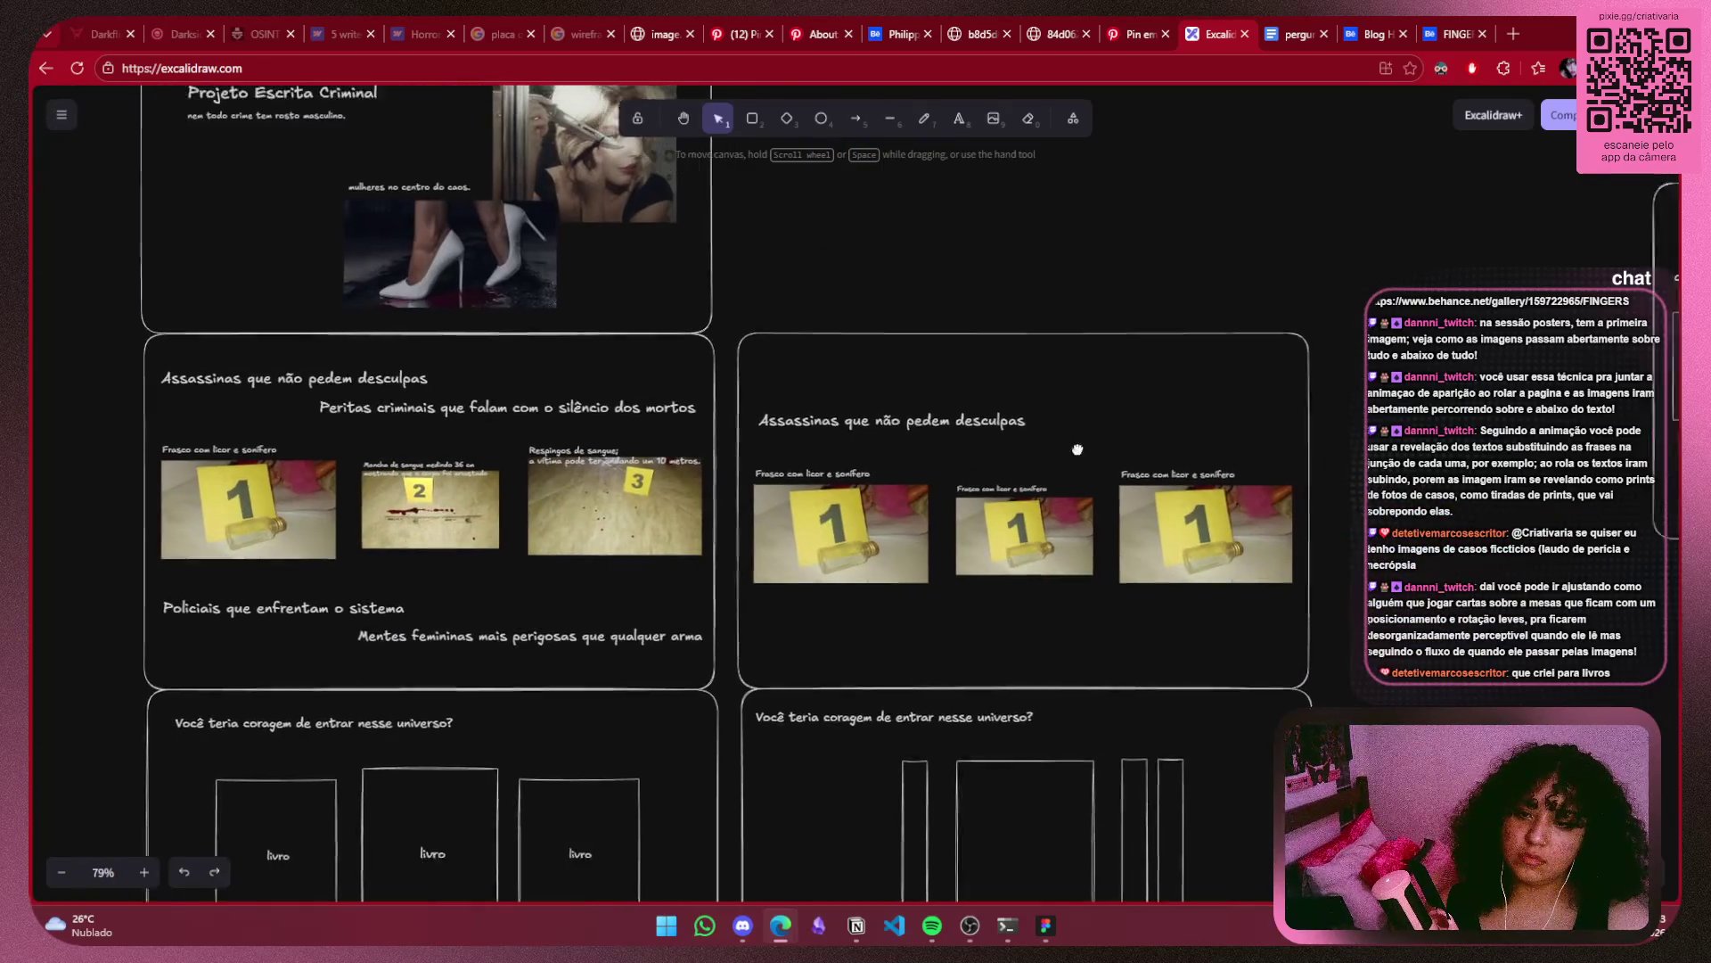
{"action": "scroll", "coordinate": [1069, 330], "scroll_direction": "down", "scroll_amount": 1}
{"action": "scroll", "coordinate": [1069, 330], "scroll_direction": "left", "scroll_amount": 2}
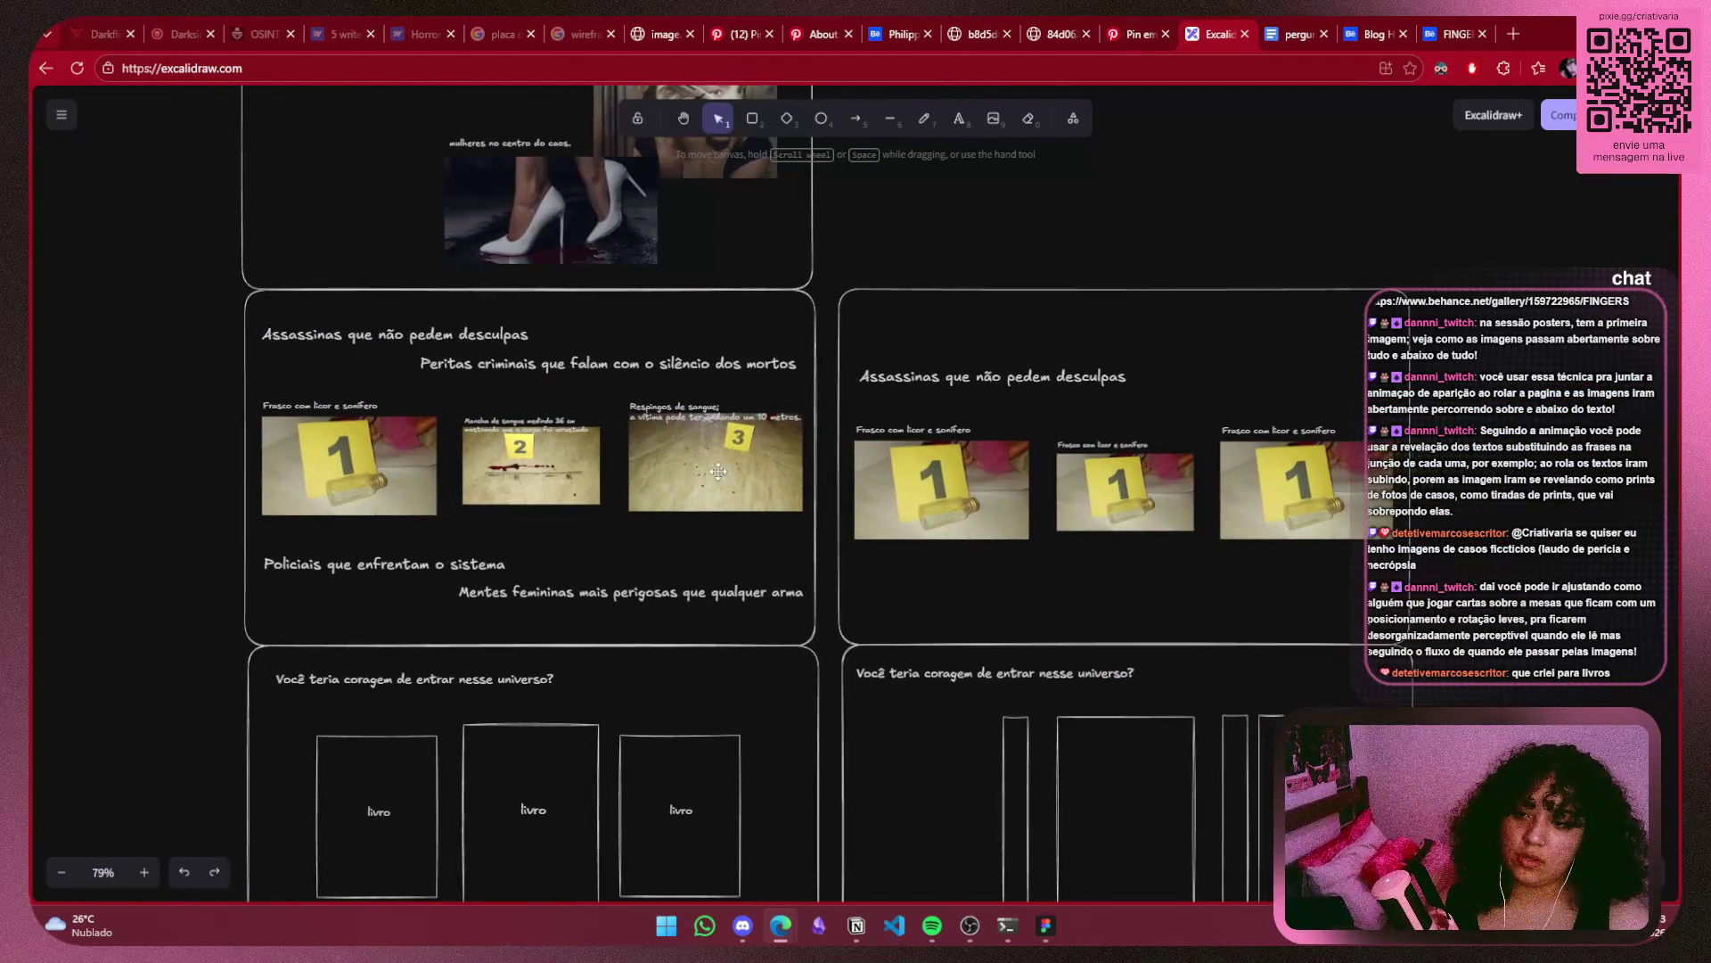
{"action": "left_click", "coordinate": [830, 308]}
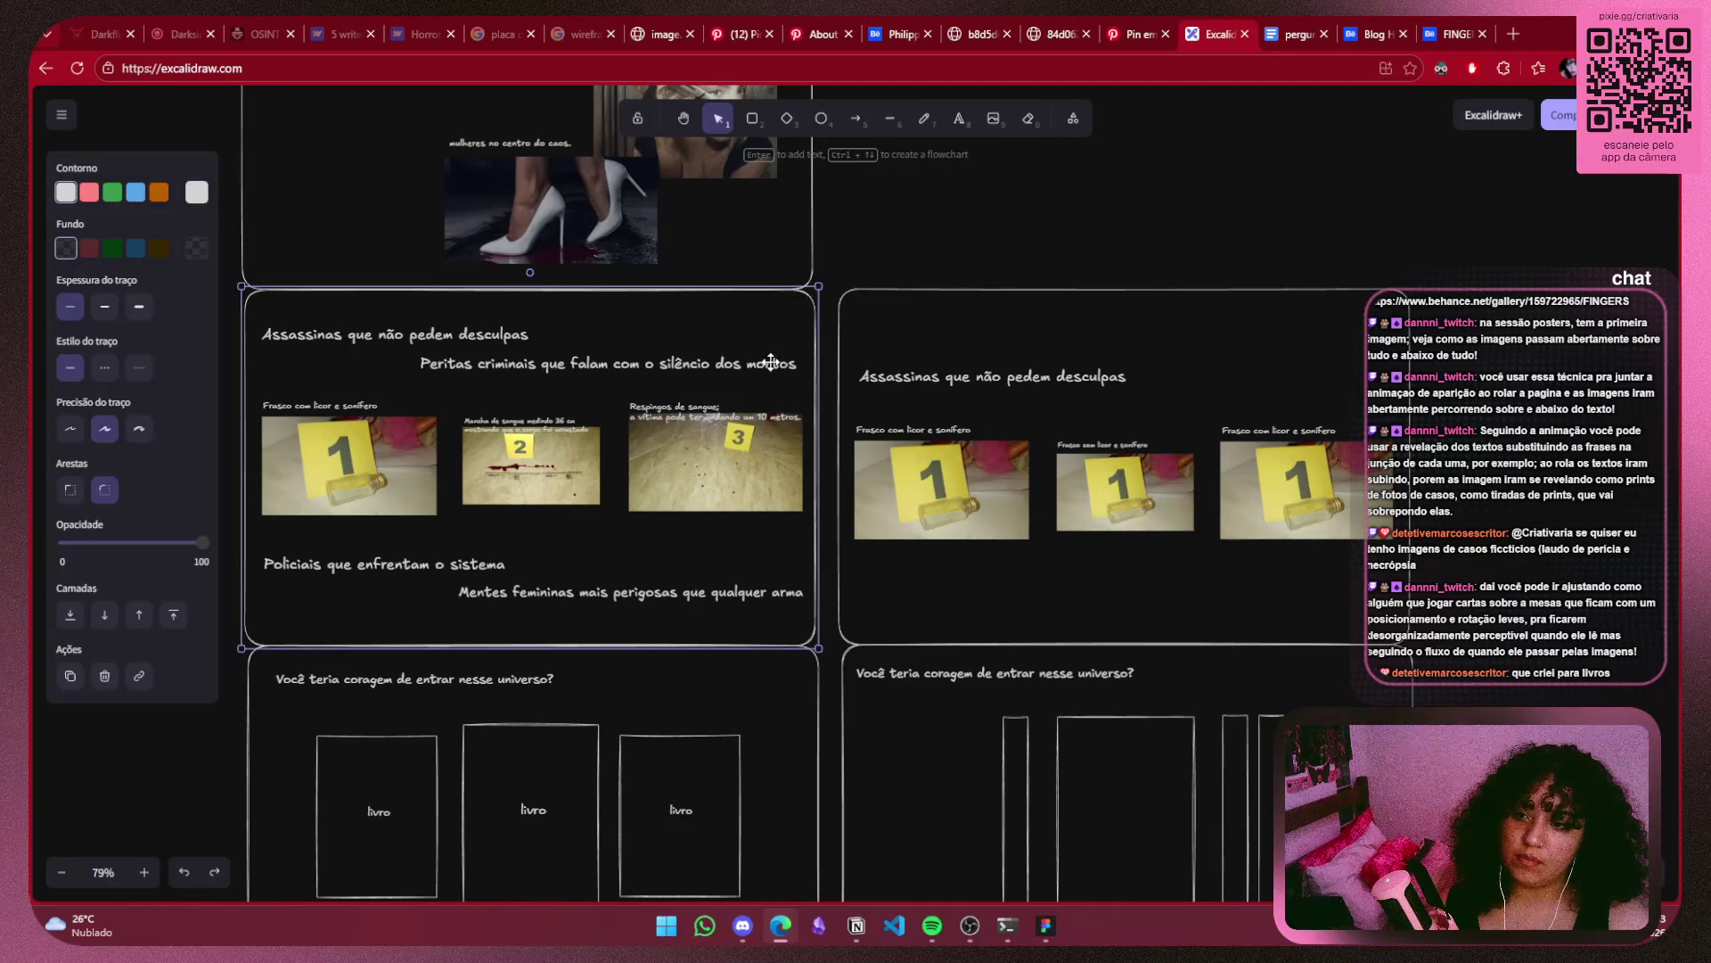
{"action": "left_click", "coordinate": [426, 330], "text": "shift"}
{"action": "left_click", "coordinate": [367, 459], "text": "shift"}
{"action": "left_click", "coordinate": [347, 409], "text": "shift"}
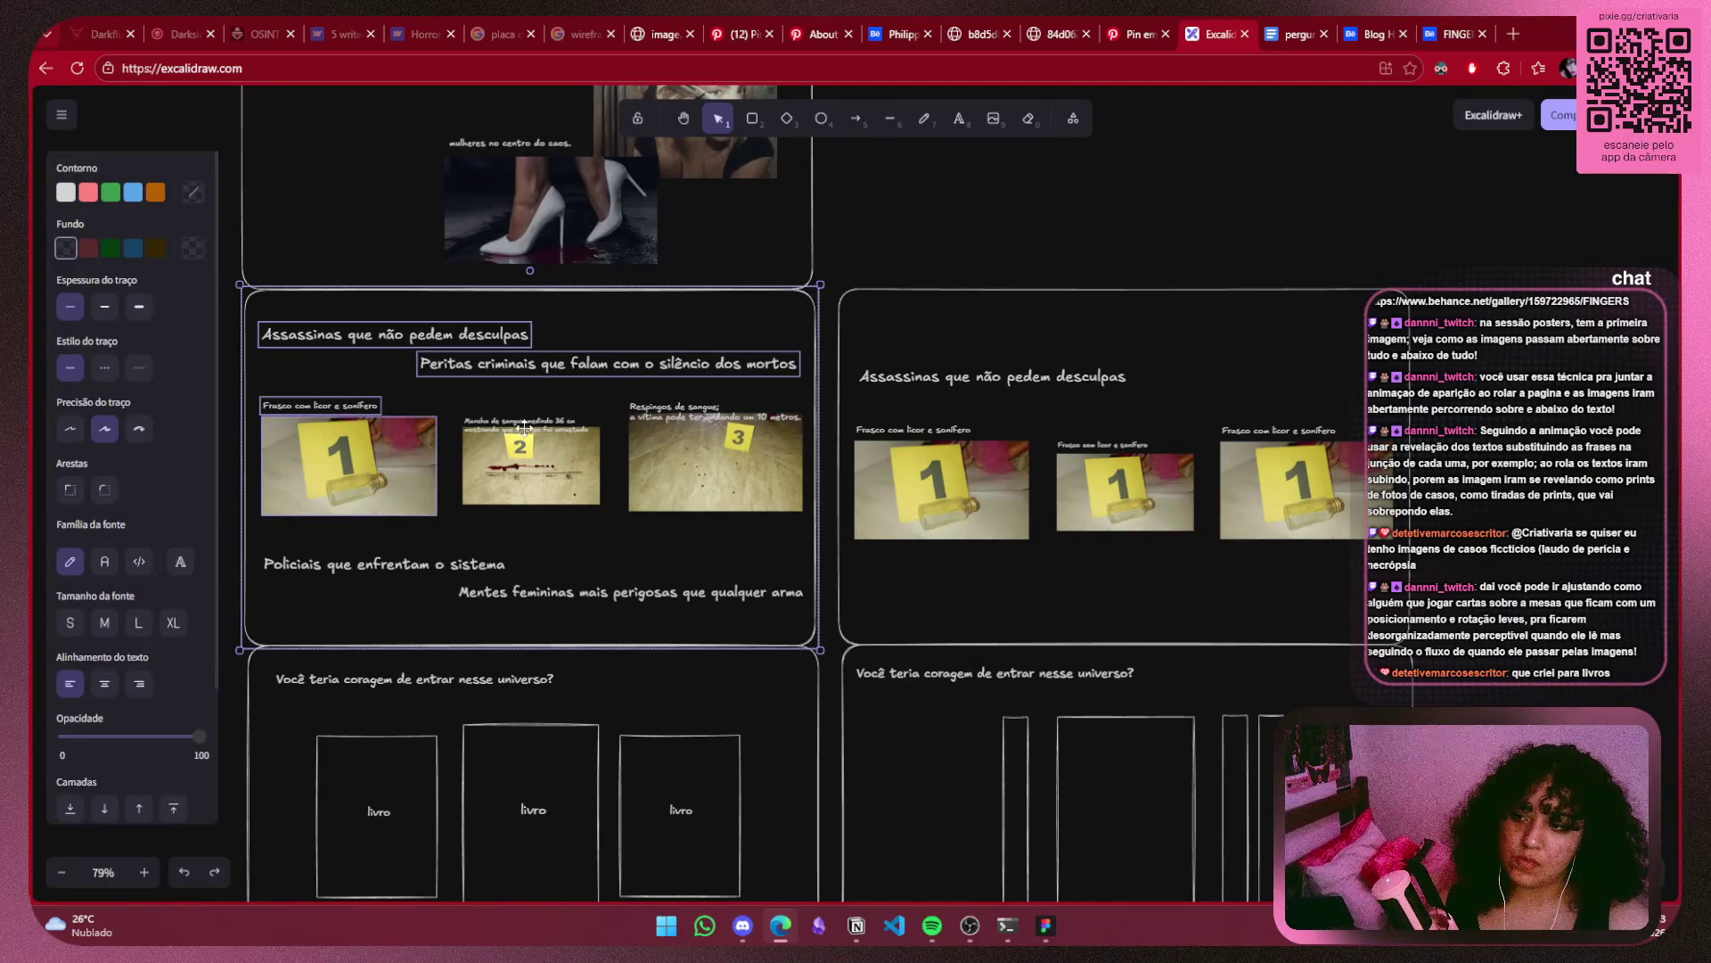
{"action": "left_click", "coordinate": [711, 410], "text": "shift"}
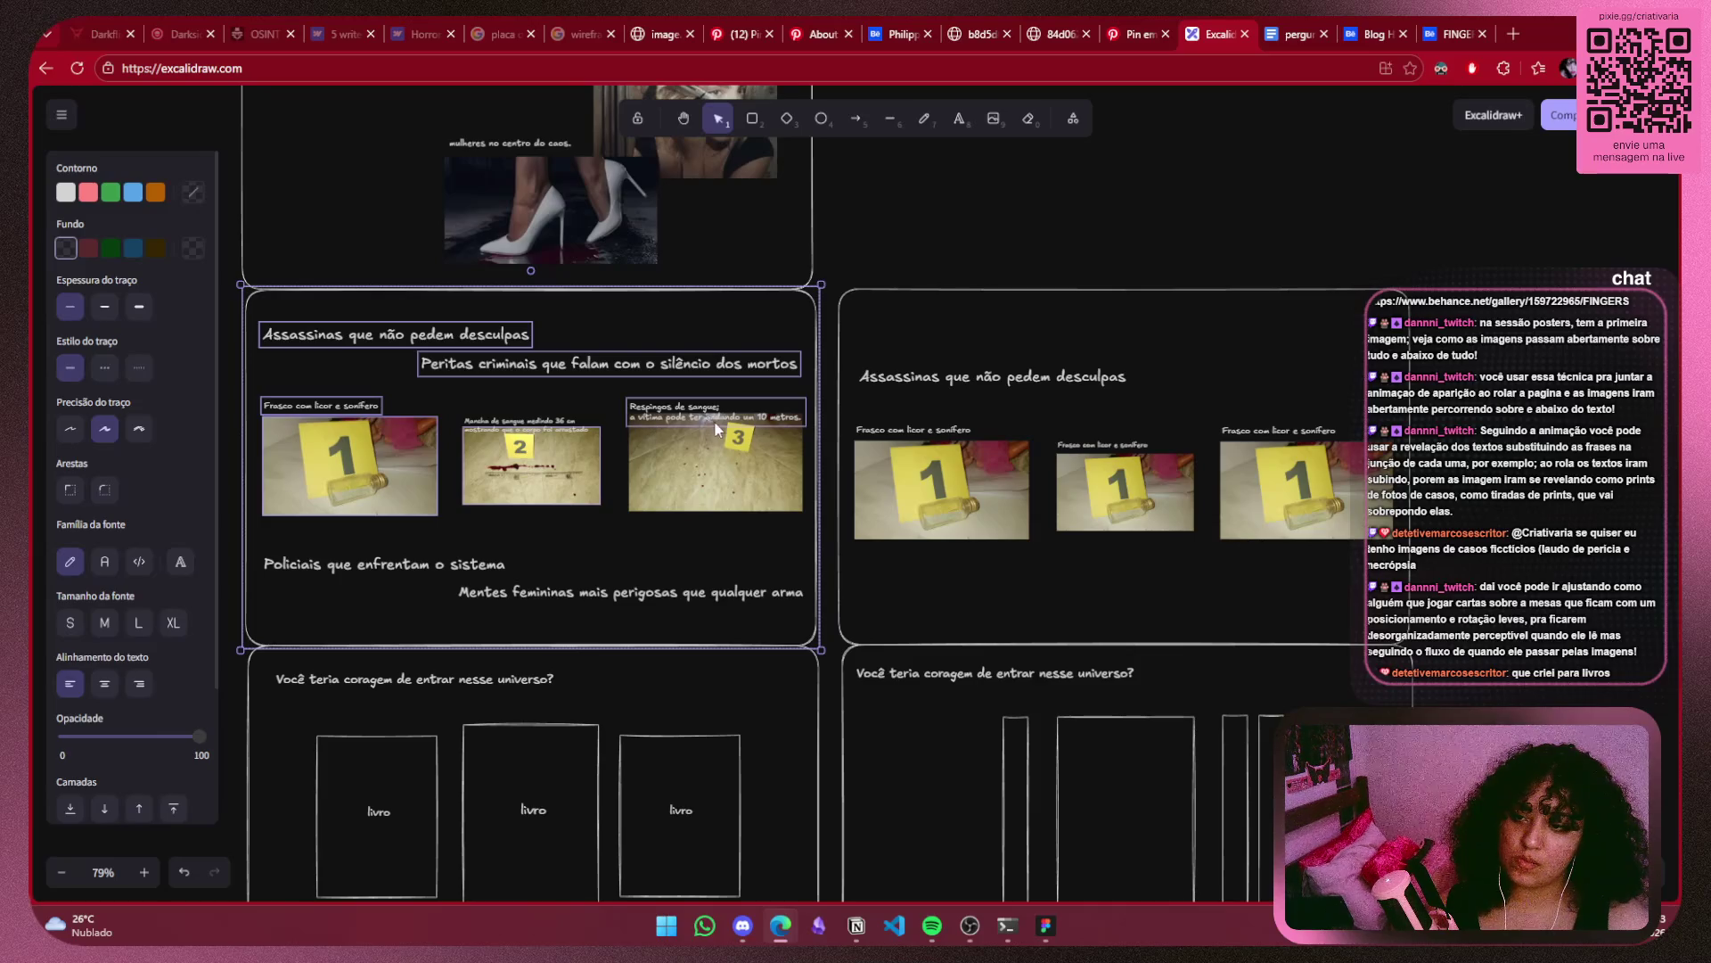
{"action": "left_click", "coordinate": [559, 421], "text": "shift"}
{"action": "left_click", "coordinate": [706, 471], "text": "shift"}
{"action": "left_click", "coordinate": [717, 593], "text": "shift"}
{"action": "left_click", "coordinate": [417, 567], "text": "shift"}
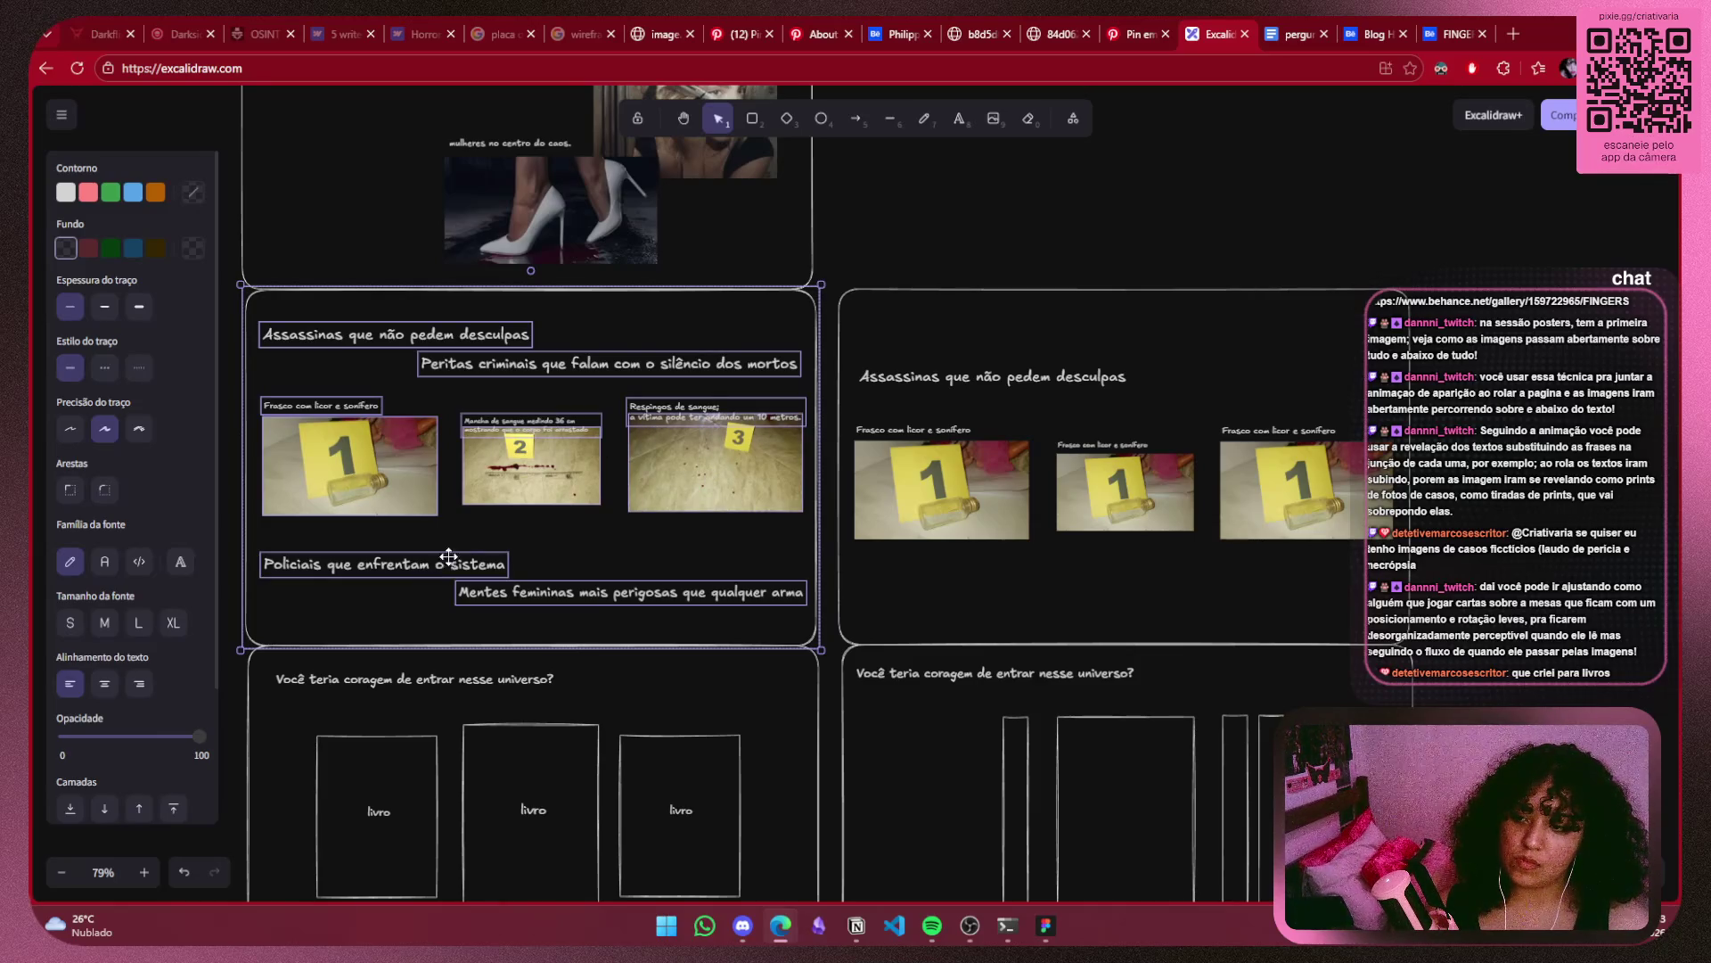
Paste the evidence card directly beneath the ideia note.
{"action": "scroll", "coordinate": [444, 602], "scroll_direction": "left", "scroll_amount": 10}
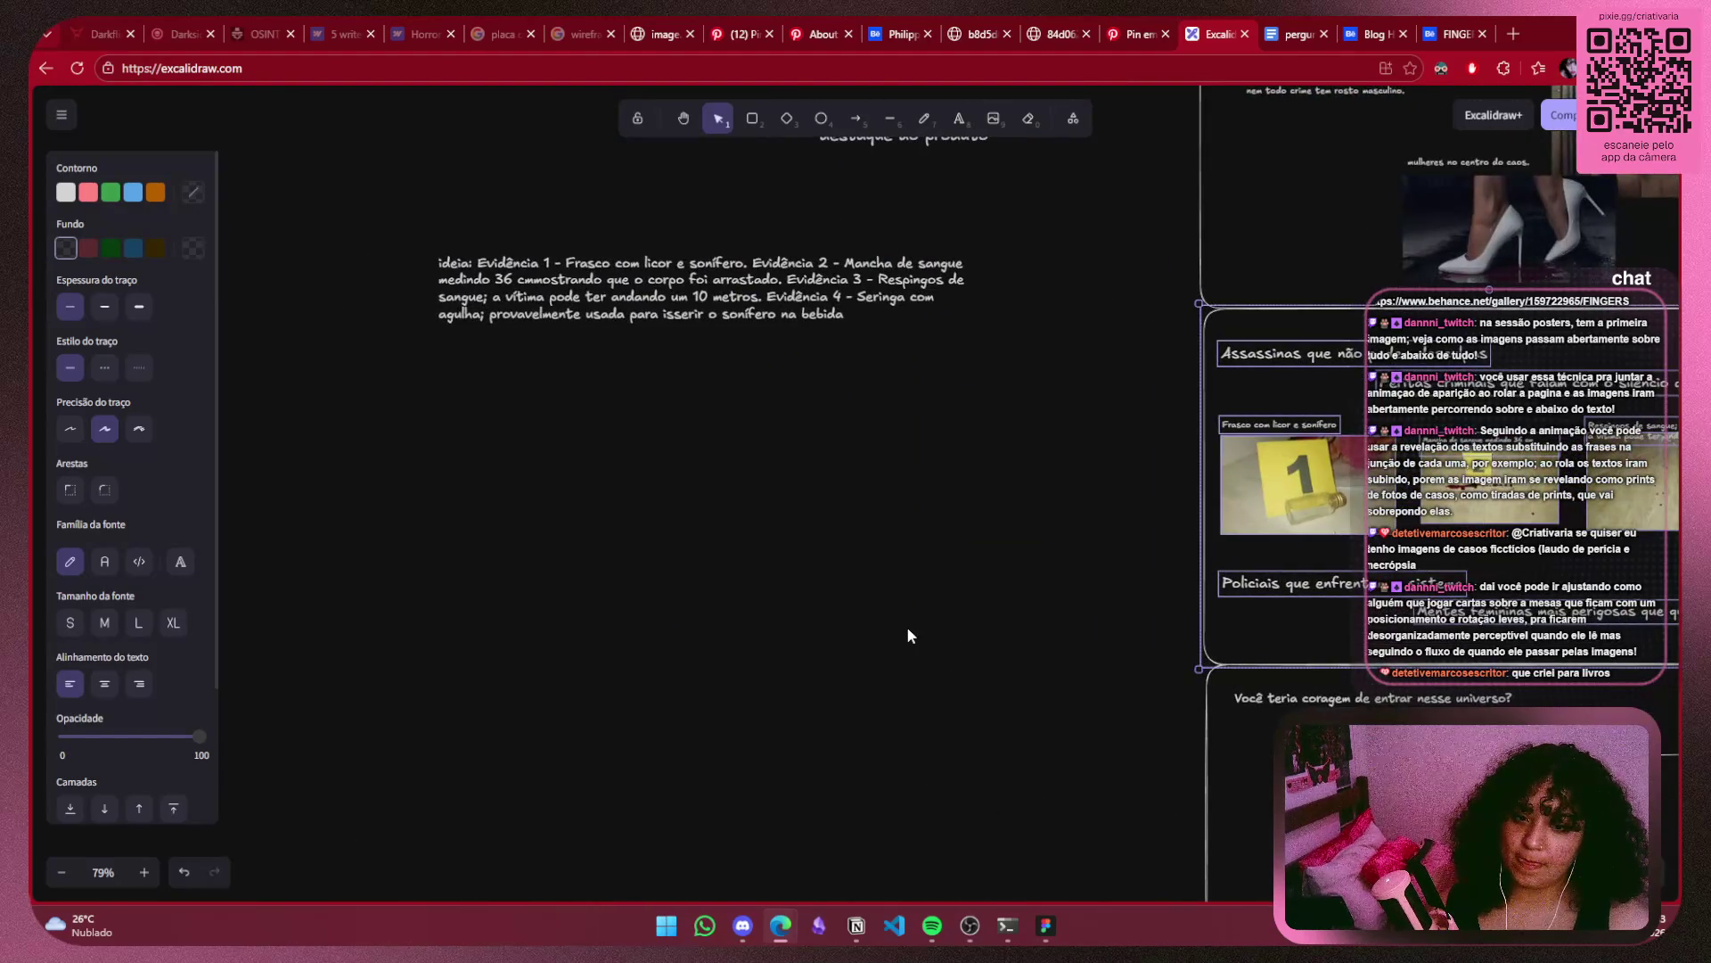
{"action": "scroll", "coordinate": [1050, 560], "scroll_direction": "up", "scroll_amount": 1, "text": "ctrl"}
{"action": "key", "text": "ctrl+x"}
{"action": "key", "text": "ctrl+v"}
{"action": "left_click_drag", "start_coordinate": [1313, 531], "coordinate": [1203, 531]}
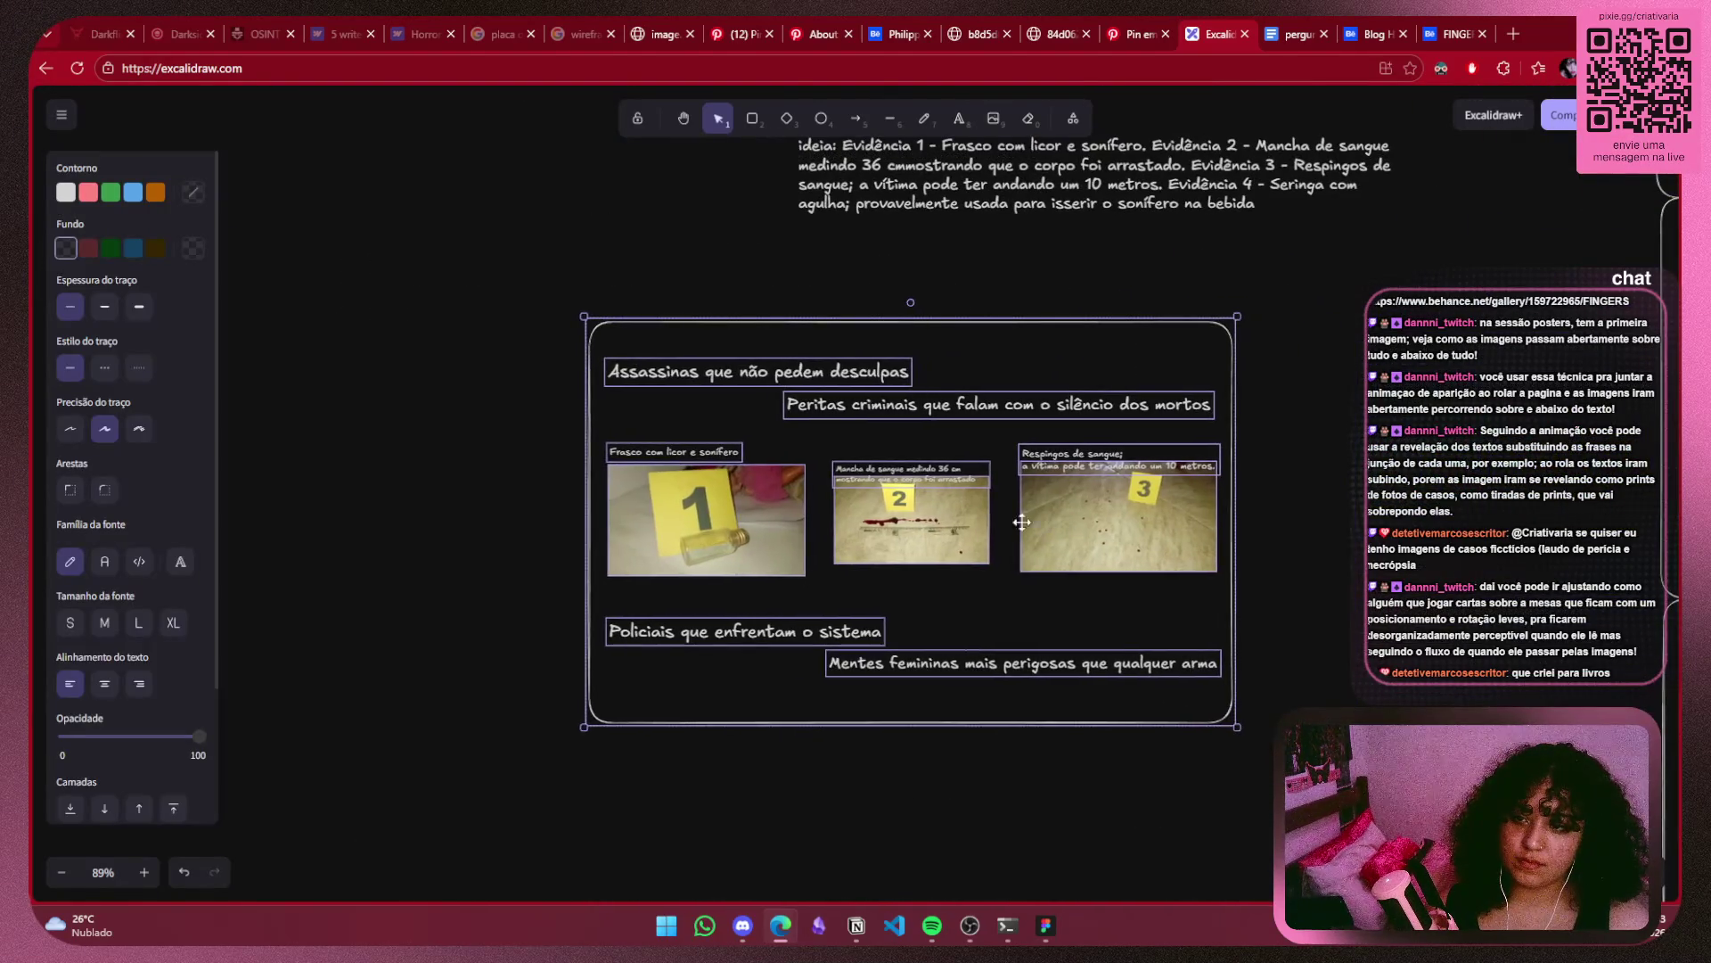
{"action": "key", "text": "Escape"}
Delete evidence photo 3 from the pasted card.
{"action": "scroll", "coordinate": [1203, 531], "scroll_direction": "up", "scroll_amount": 3, "text": "ctrl"}
{"action": "left_click", "coordinate": [1088, 511]}
{"action": "key", "text": "Delete"}
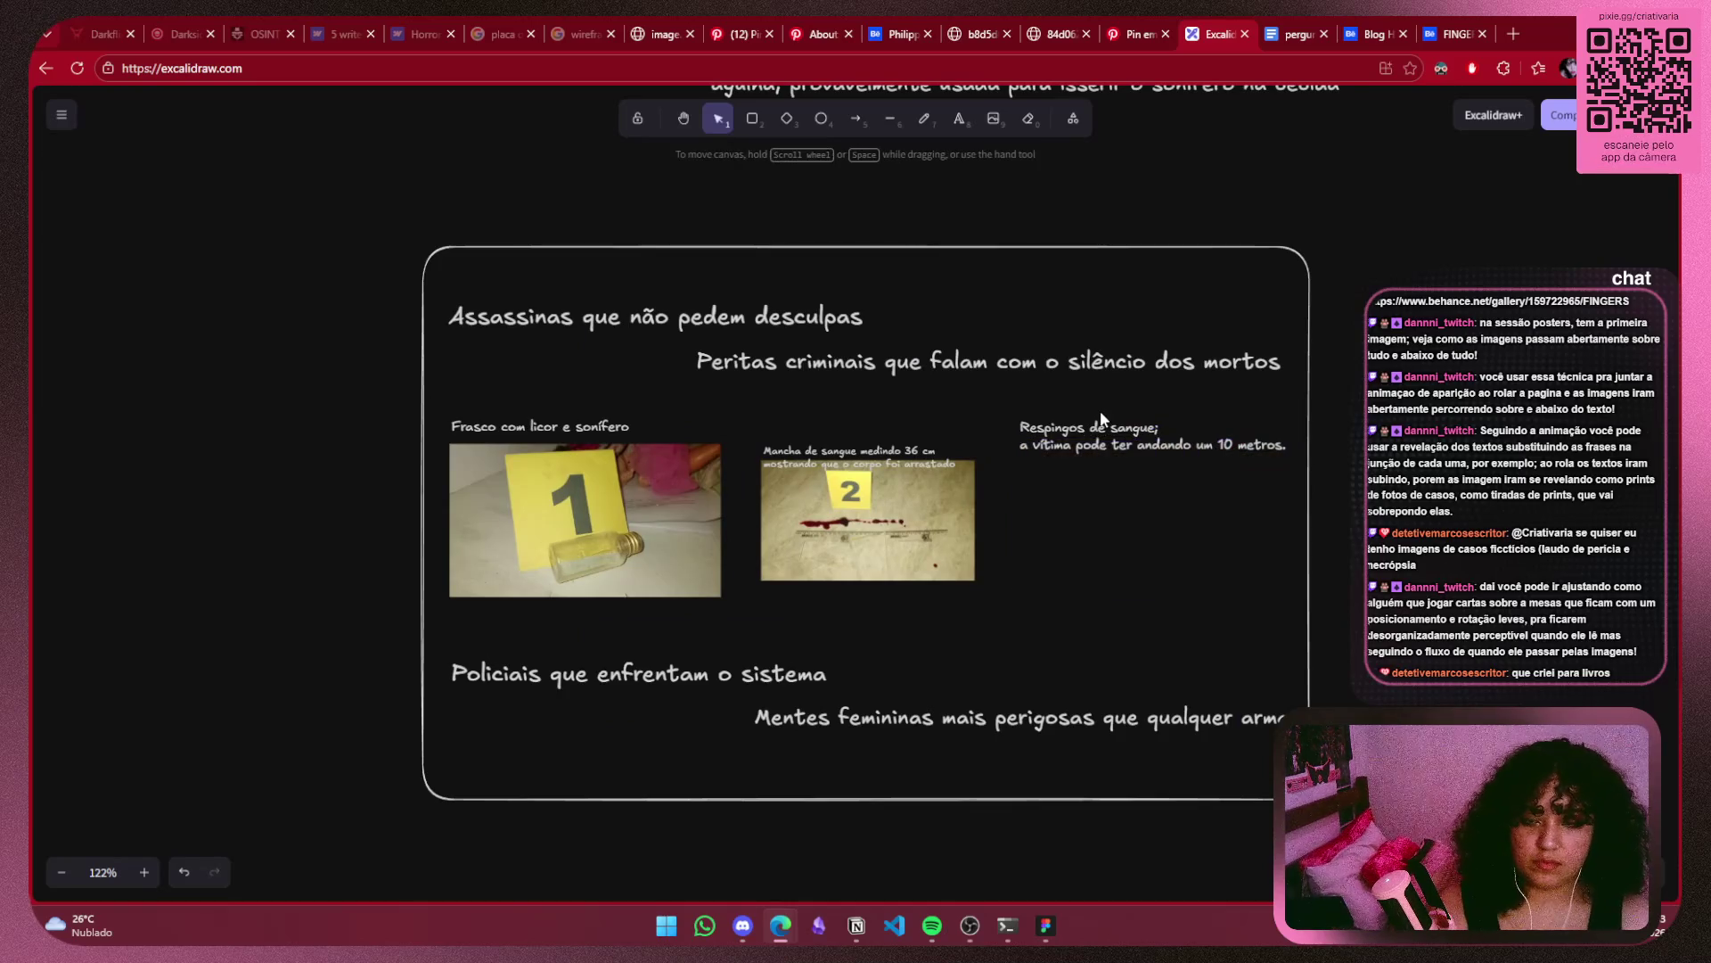
Delete the copied card's photos, captions, and the Policiais and Mentes femininas lines.
{"action": "left_click", "coordinate": [1084, 434]}
{"action": "key", "text": "Delete"}
{"action": "left_click", "coordinate": [864, 517]}
{"action": "key", "text": "Delete"}
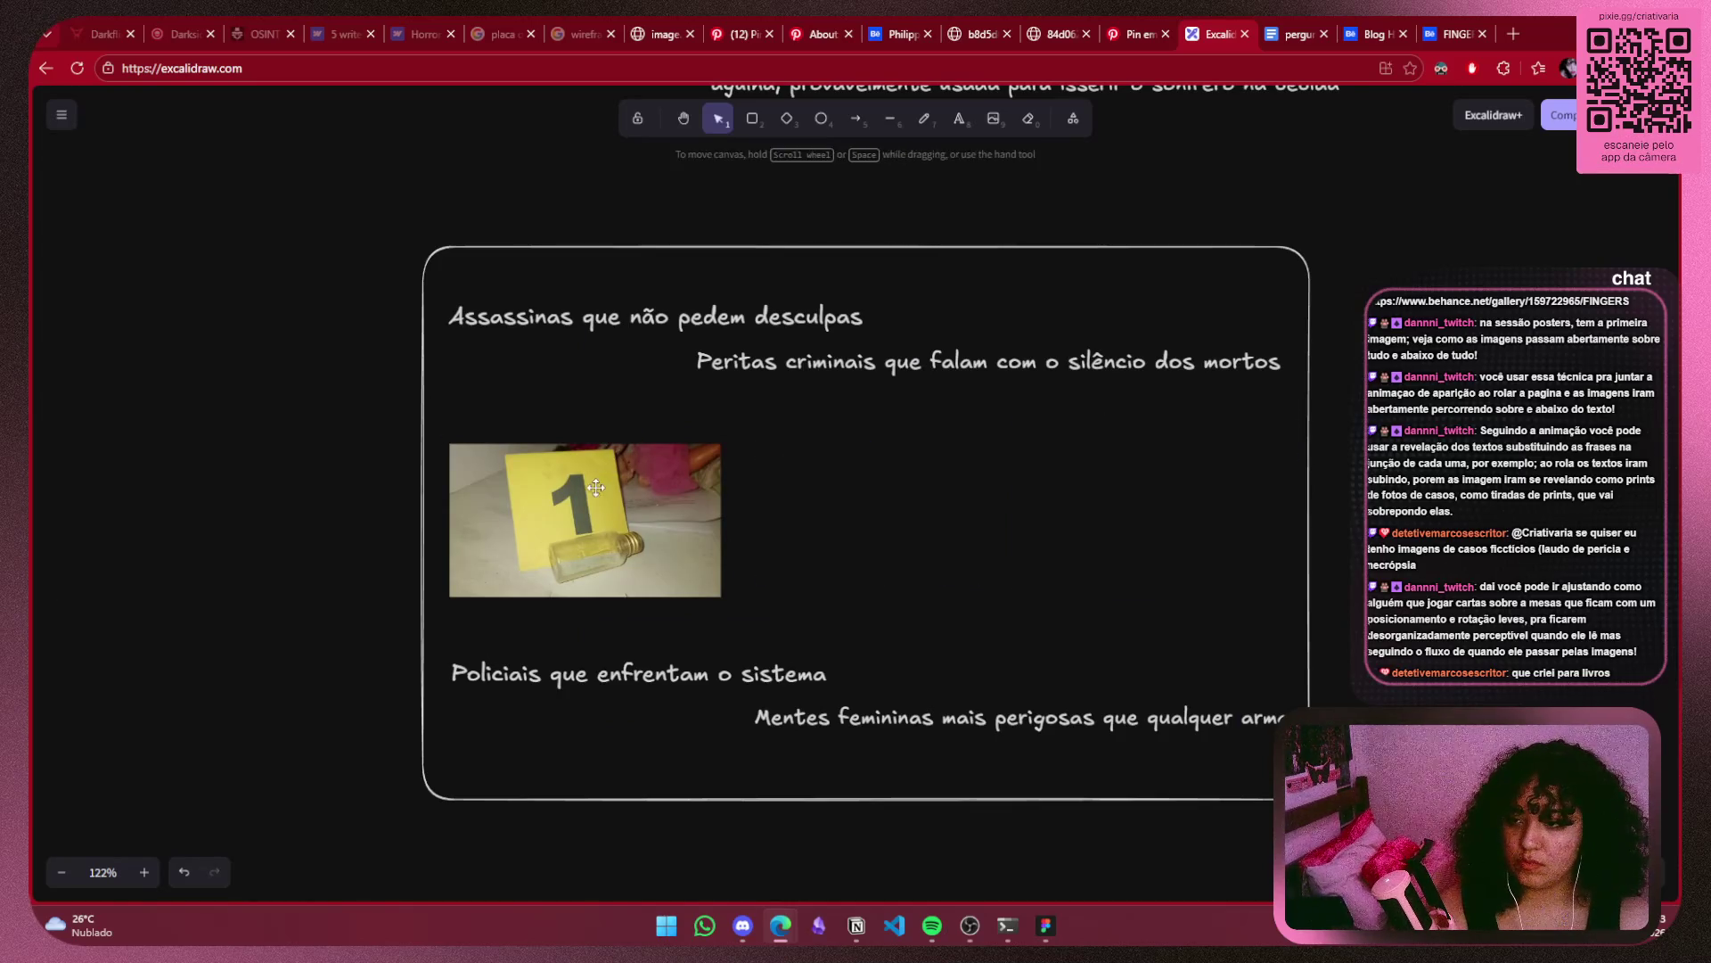
{"action": "left_click", "coordinate": [584, 522]}
{"action": "key", "text": "Delete"}
{"action": "left_click", "coordinate": [692, 677]}
{"action": "key", "text": "Delete"}
{"action": "left_click", "coordinate": [936, 718]}
{"action": "key", "text": "Delete"}
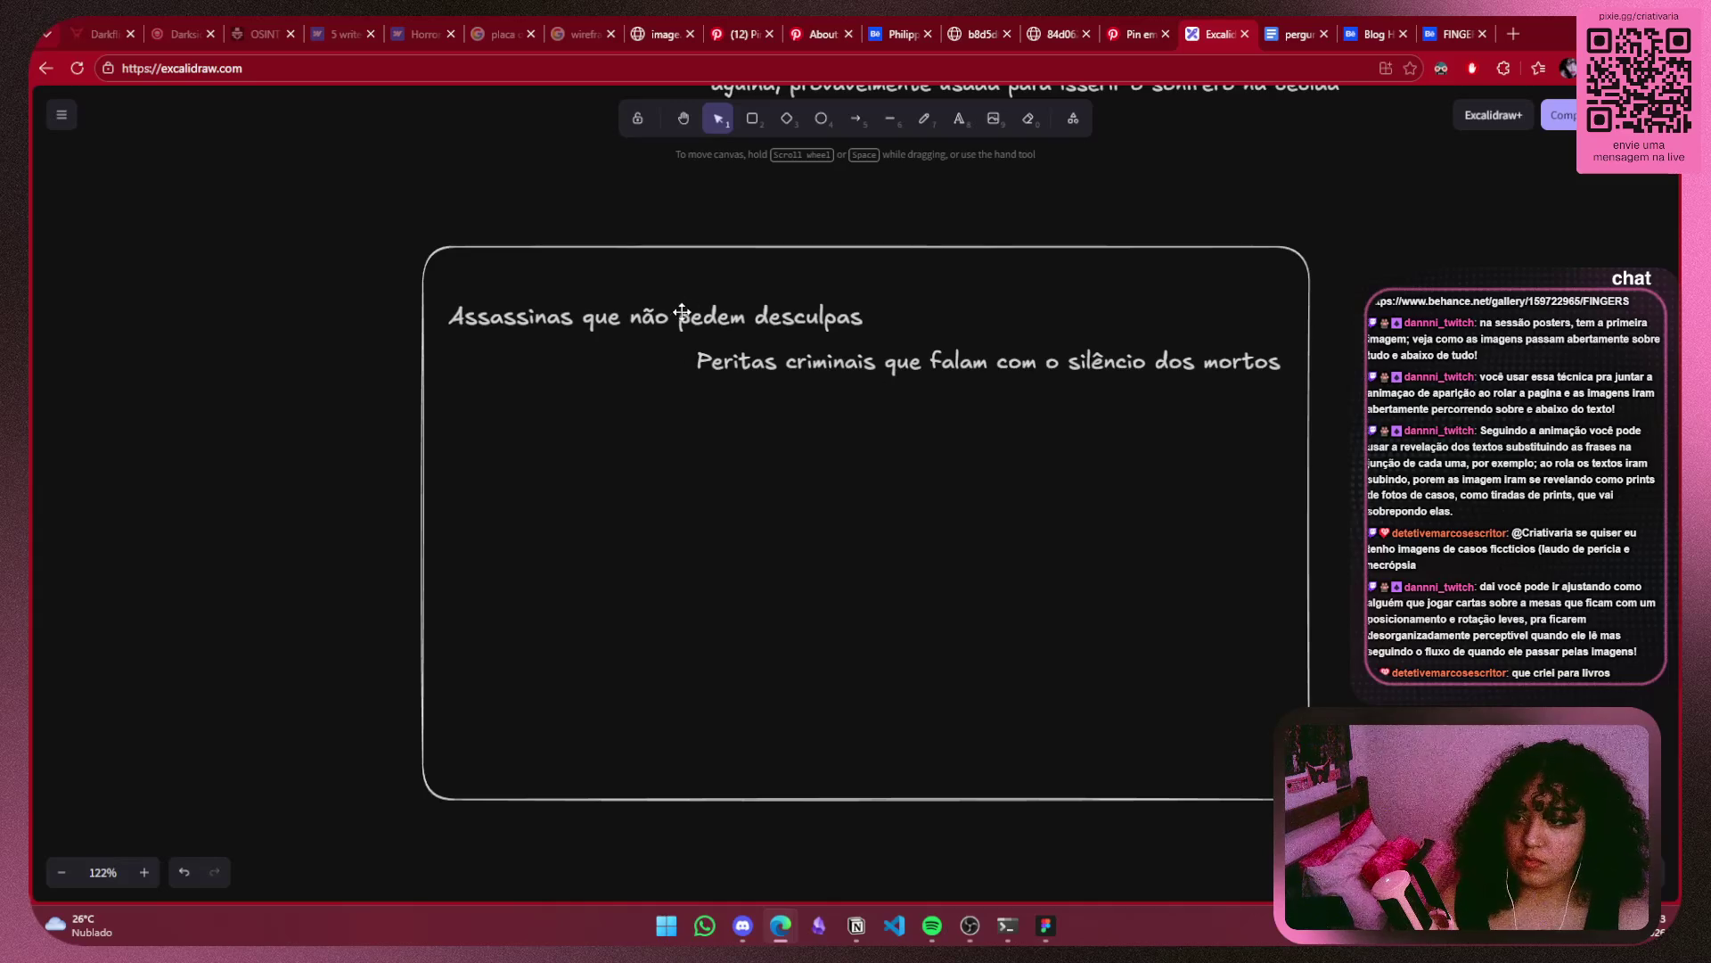
Keep the Assassinas title at the card's top and move the Peritas criminais line lower.
{"action": "left_click", "coordinate": [711, 325]}
{"action": "left_click_drag", "start_coordinate": [712, 325], "coordinate": [709, 294]}
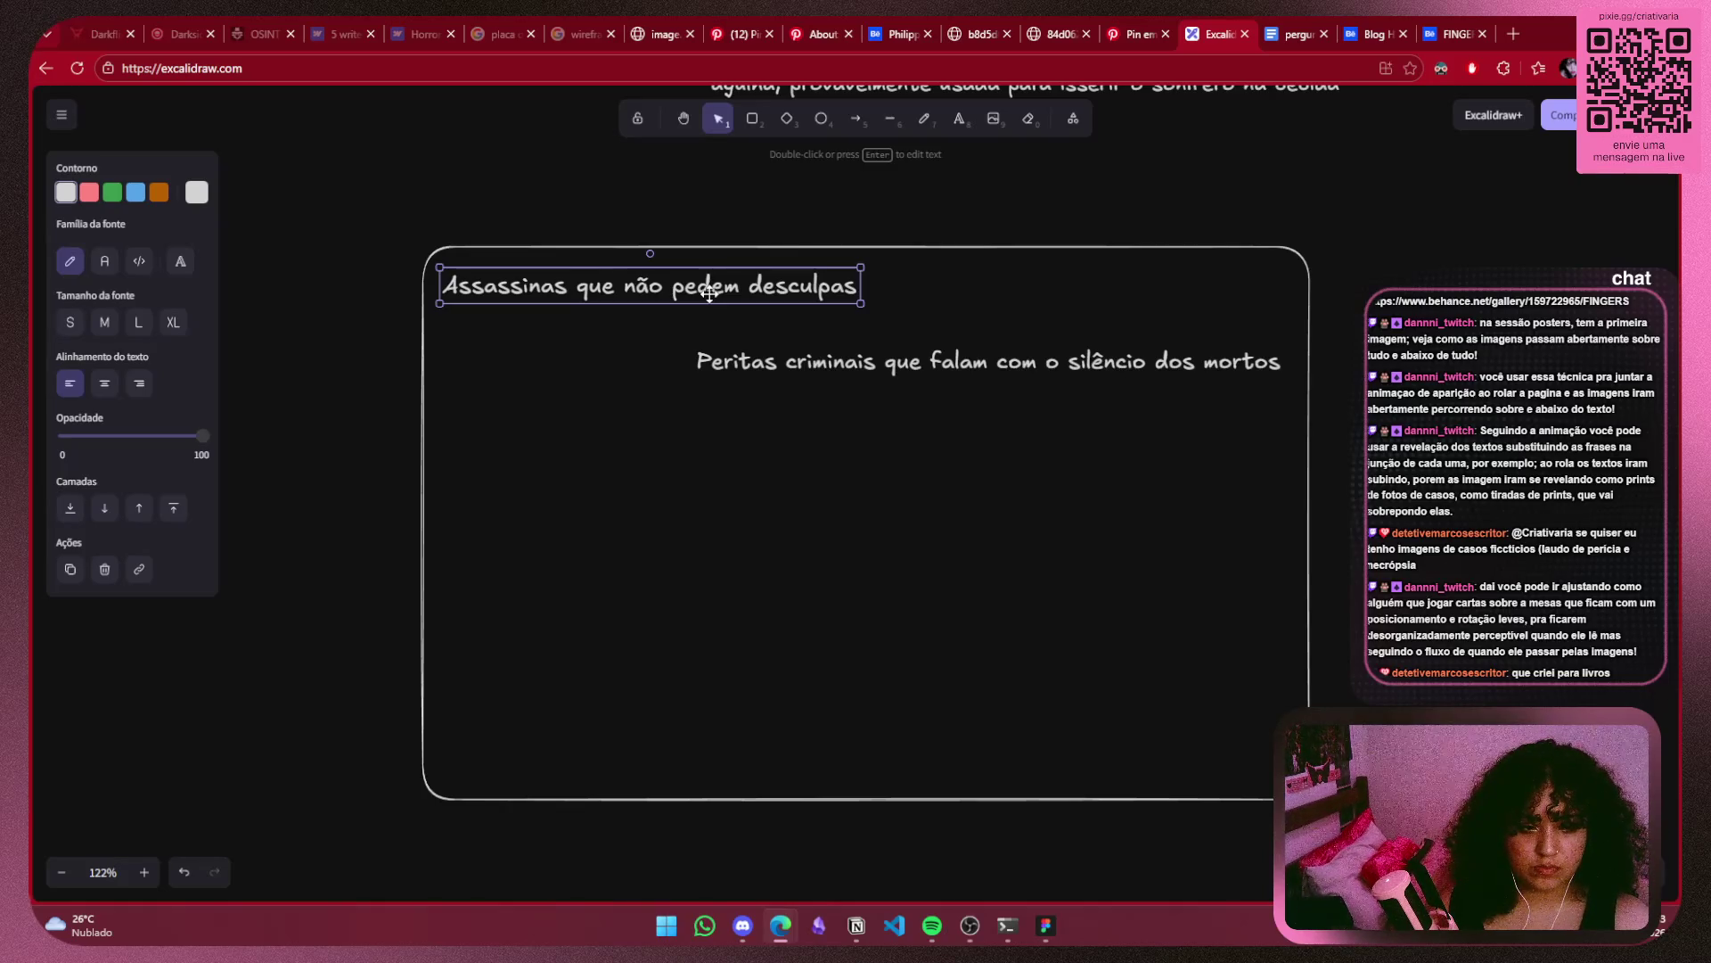
{"action": "left_click_drag", "start_coordinate": [997, 362], "coordinate": [1006, 402]}
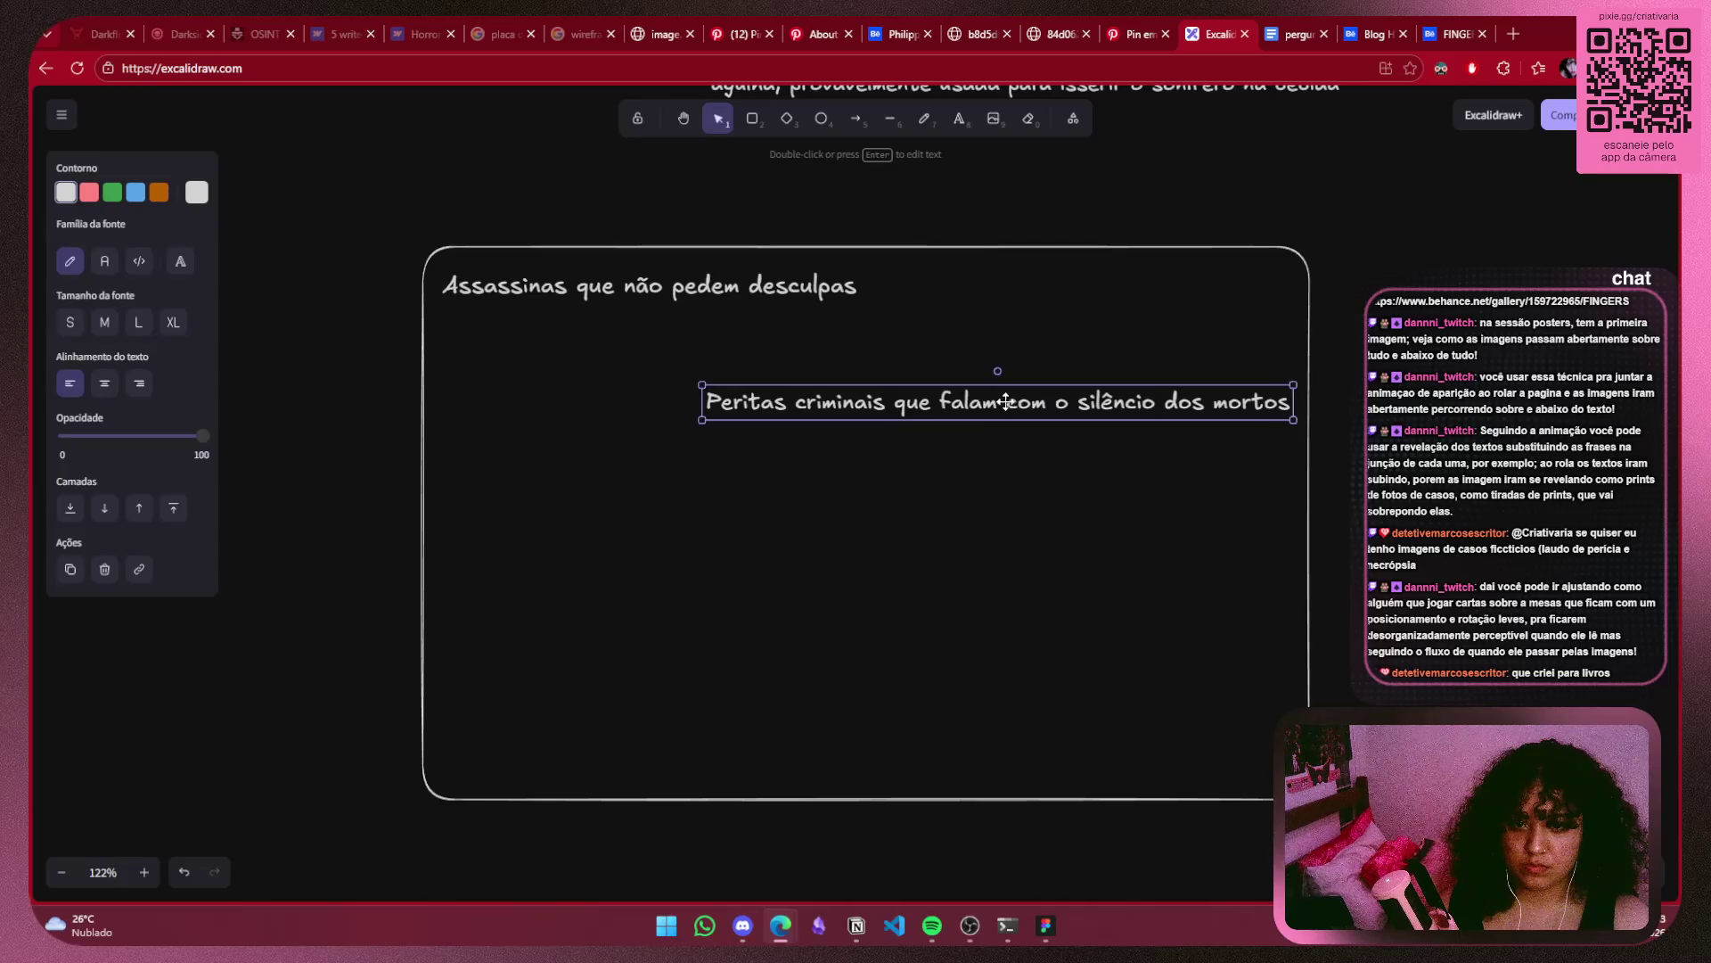
{"action": "mouse_move", "coordinate": [731, 286]}
{"action": "left_mouse_down"}
{"action": "mouse_move", "coordinate": [732, 328]}
{"action": "mouse_move", "coordinate": [732, 296]}
{"action": "left_mouse_up"}
{"action": "mouse_move", "coordinate": [732, 296]}
{"action": "left_mouse_down"}
{"action": "mouse_move", "coordinate": [732, 547]}
{"action": "mouse_move", "coordinate": [726, 285]}
{"action": "left_mouse_up"}
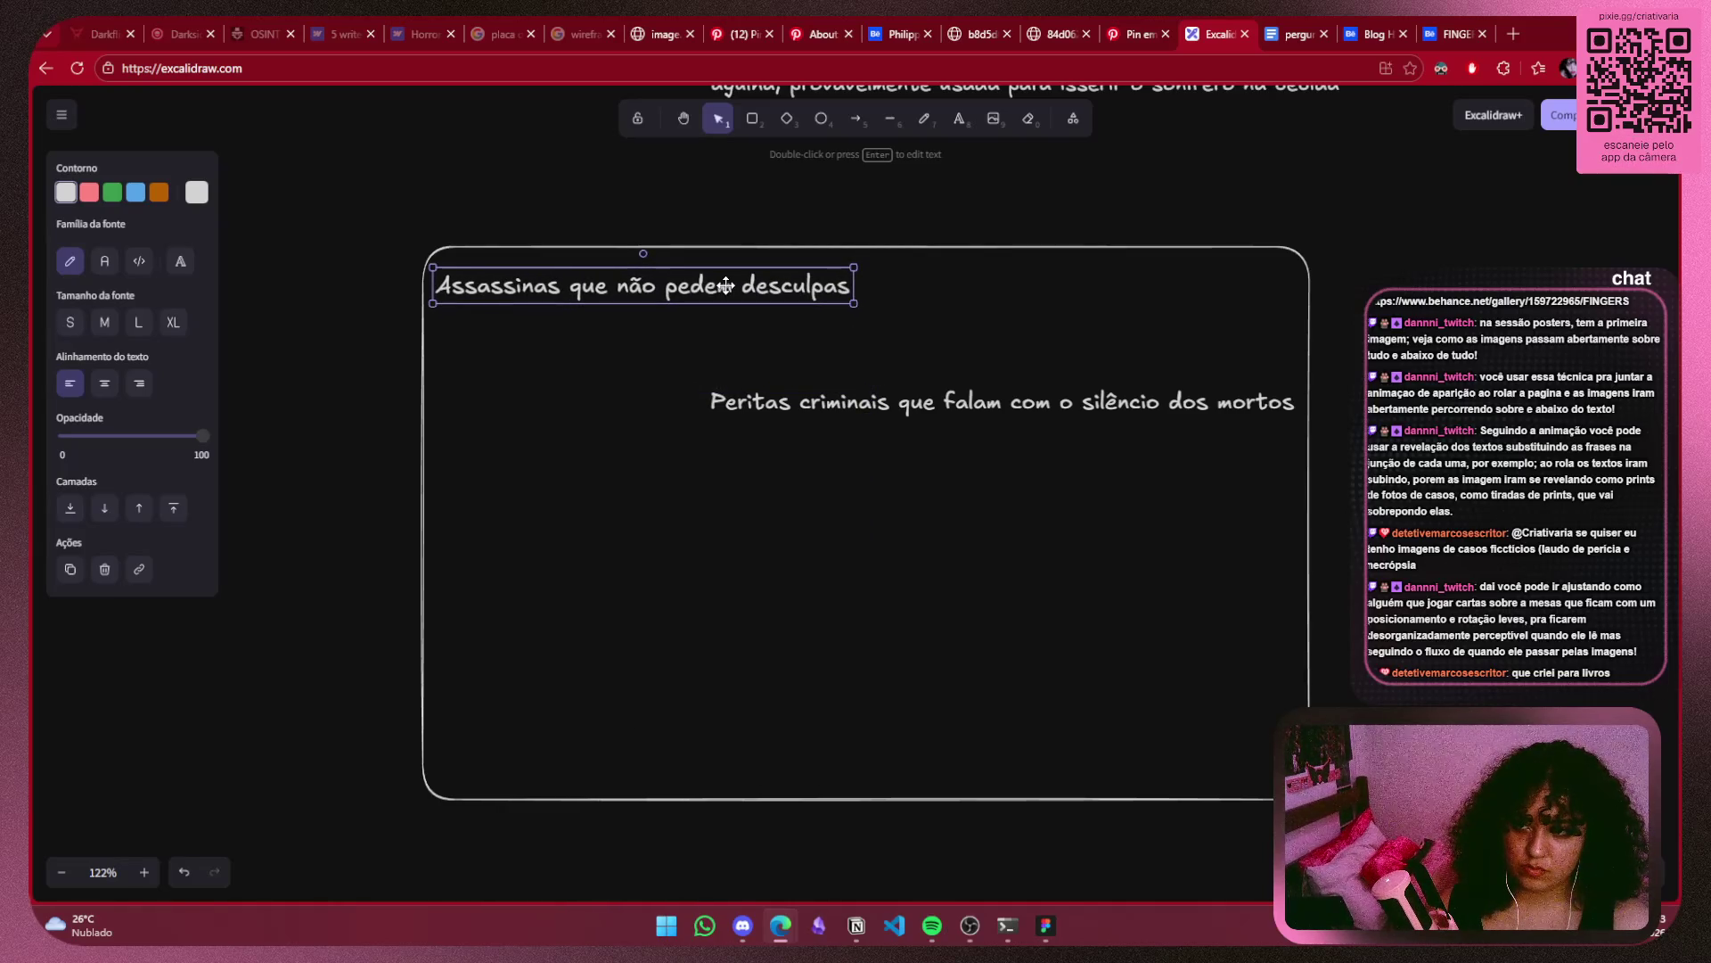
{"action": "left_click_drag", "start_coordinate": [988, 412], "coordinate": [994, 496]}
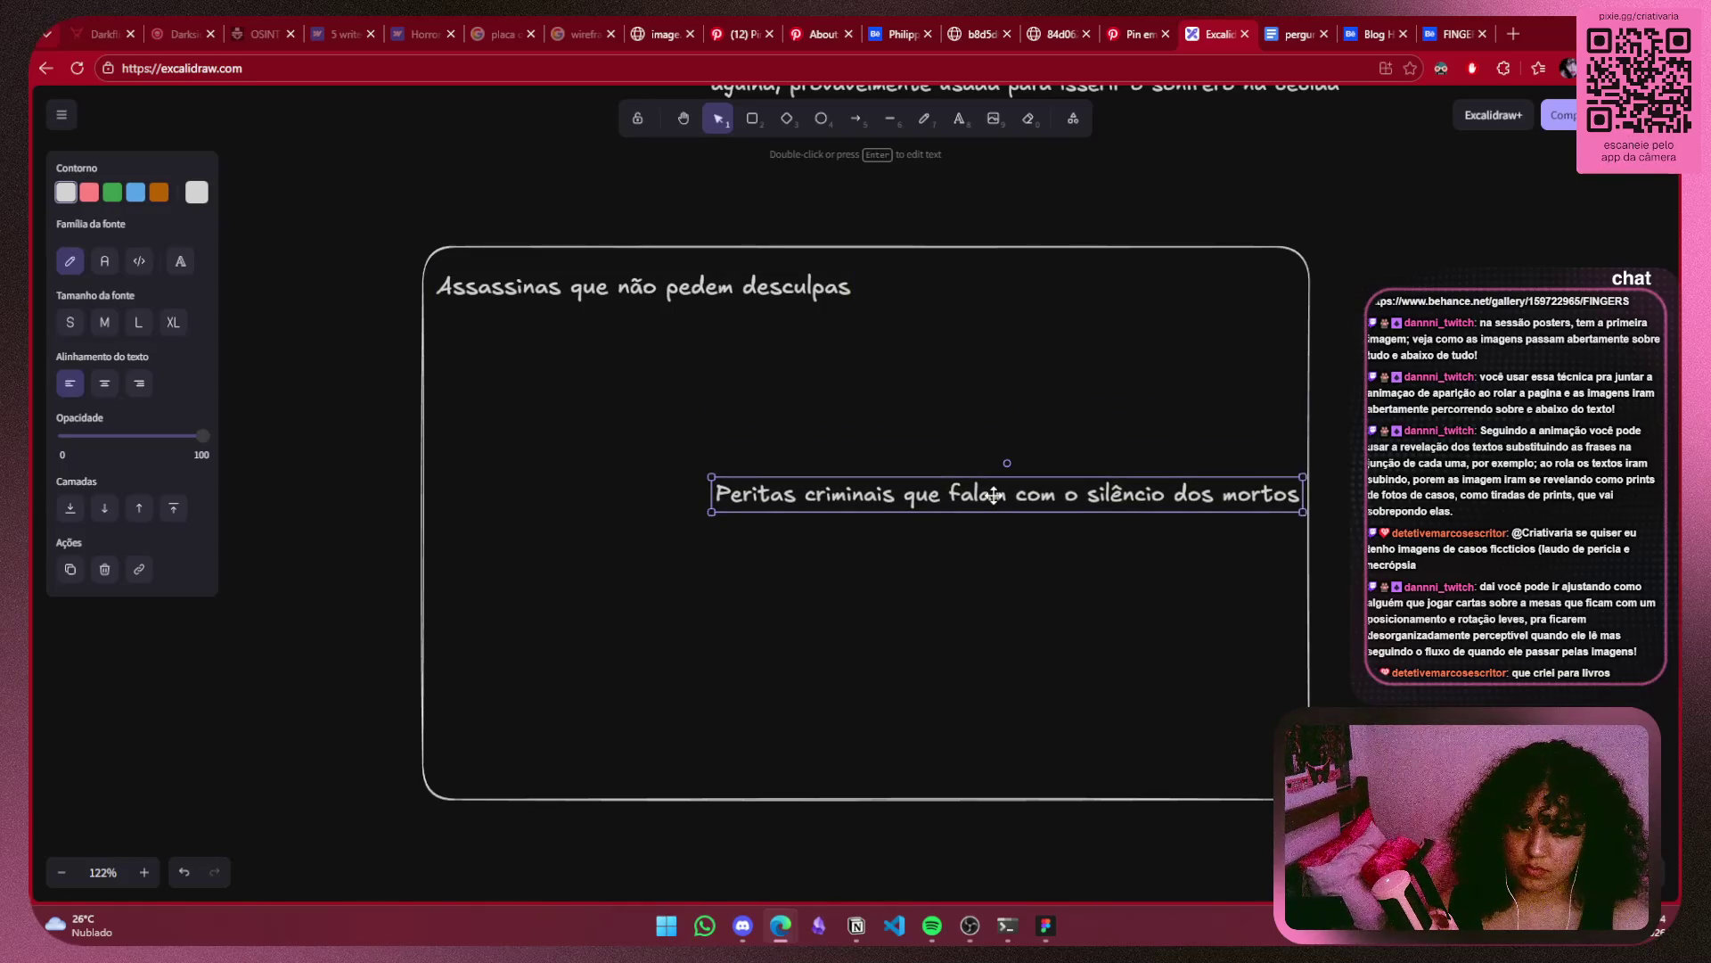
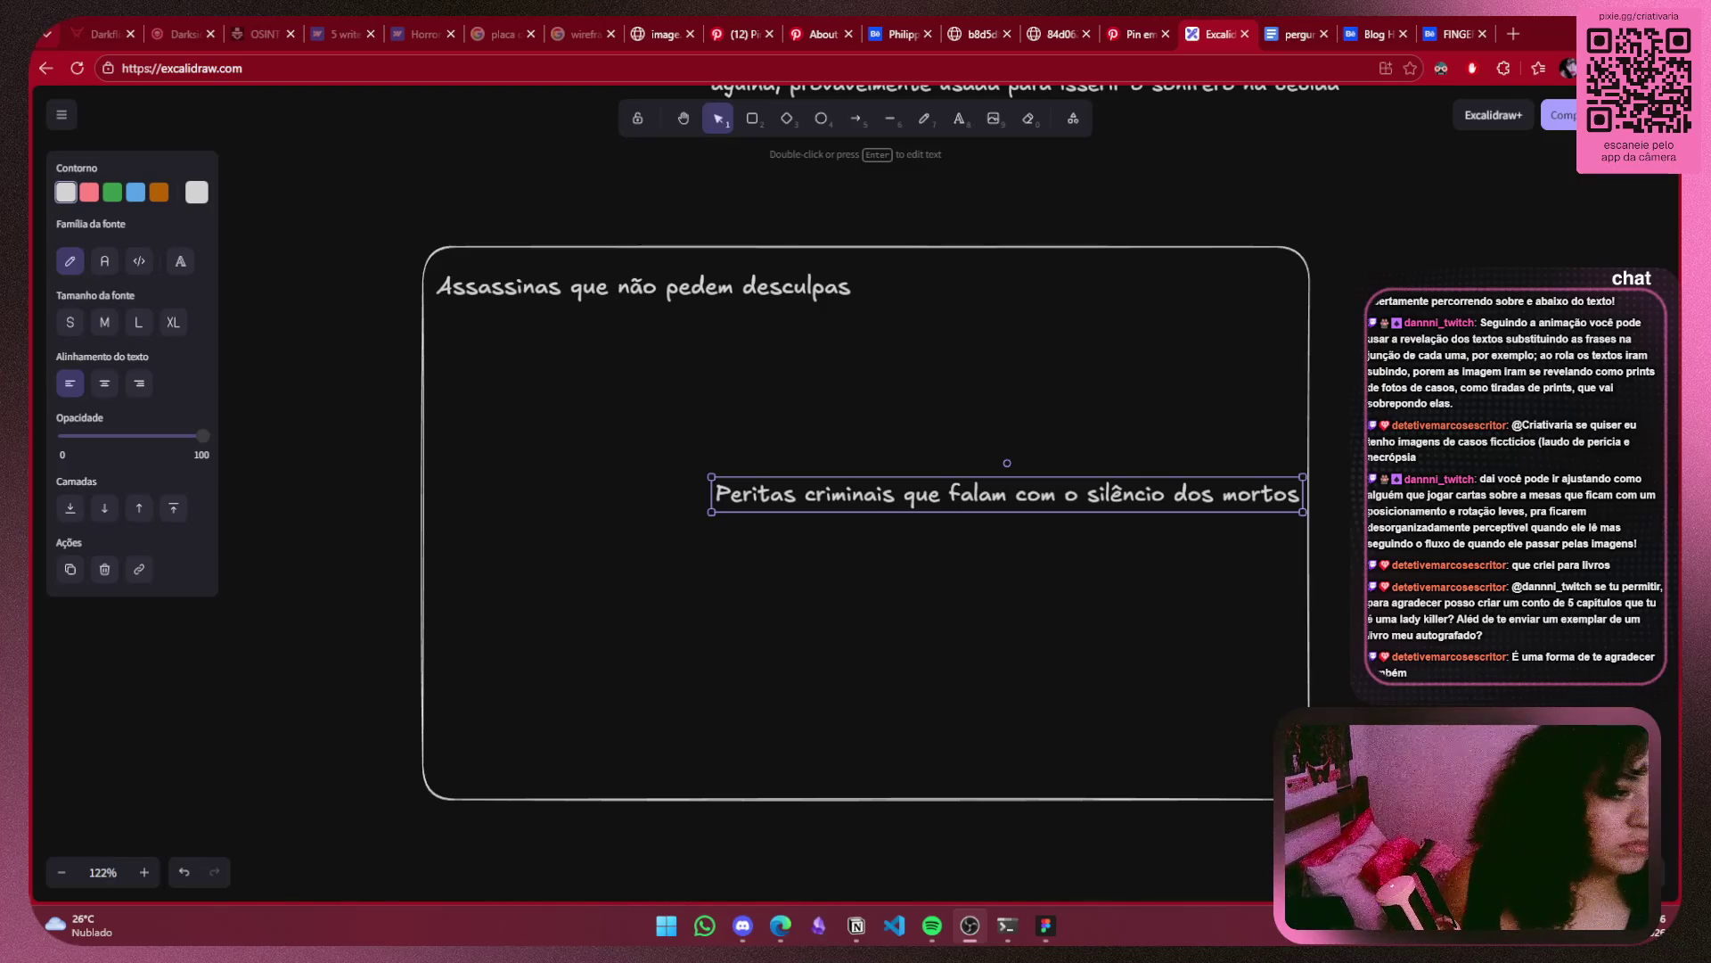
Shift the Peritas criminais tagline slightly left and down within the Assassinas frame.
{"action": "key", "text": "alt+Tab"}
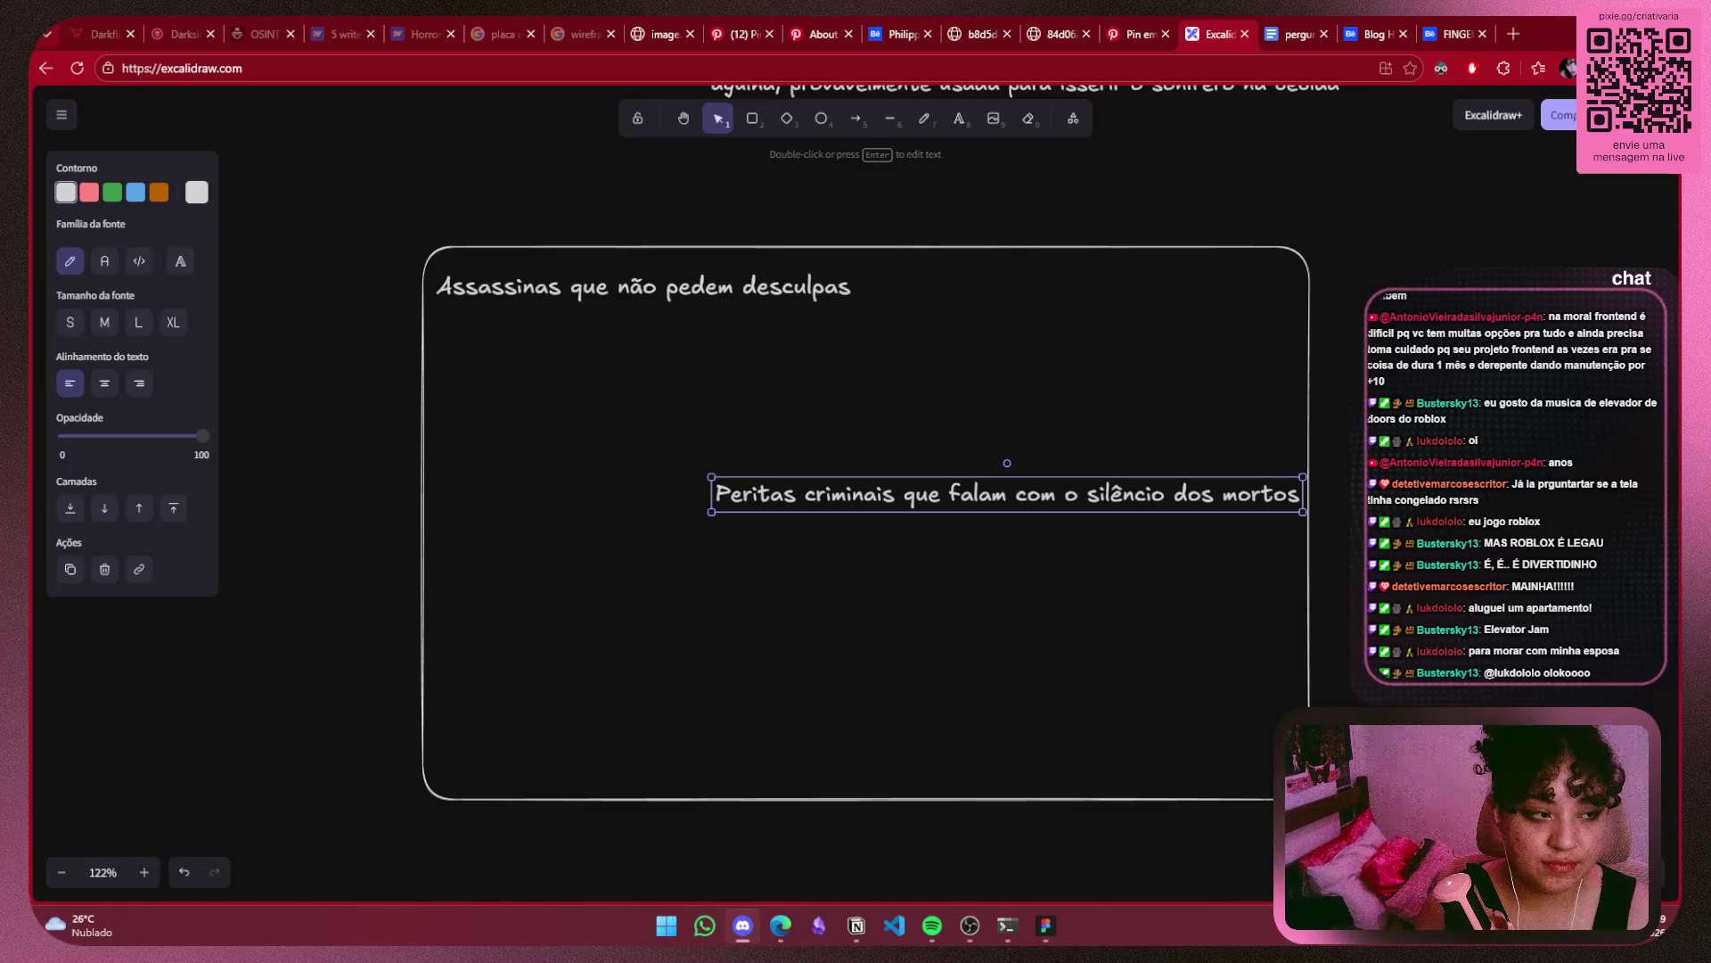
{"action": "left_click", "coordinate": [979, 578]}
{"action": "left_click", "coordinate": [1051, 469]}
{"action": "scroll", "coordinate": [1483, 431], "scroll_direction": "down", "scroll_amount": 5}
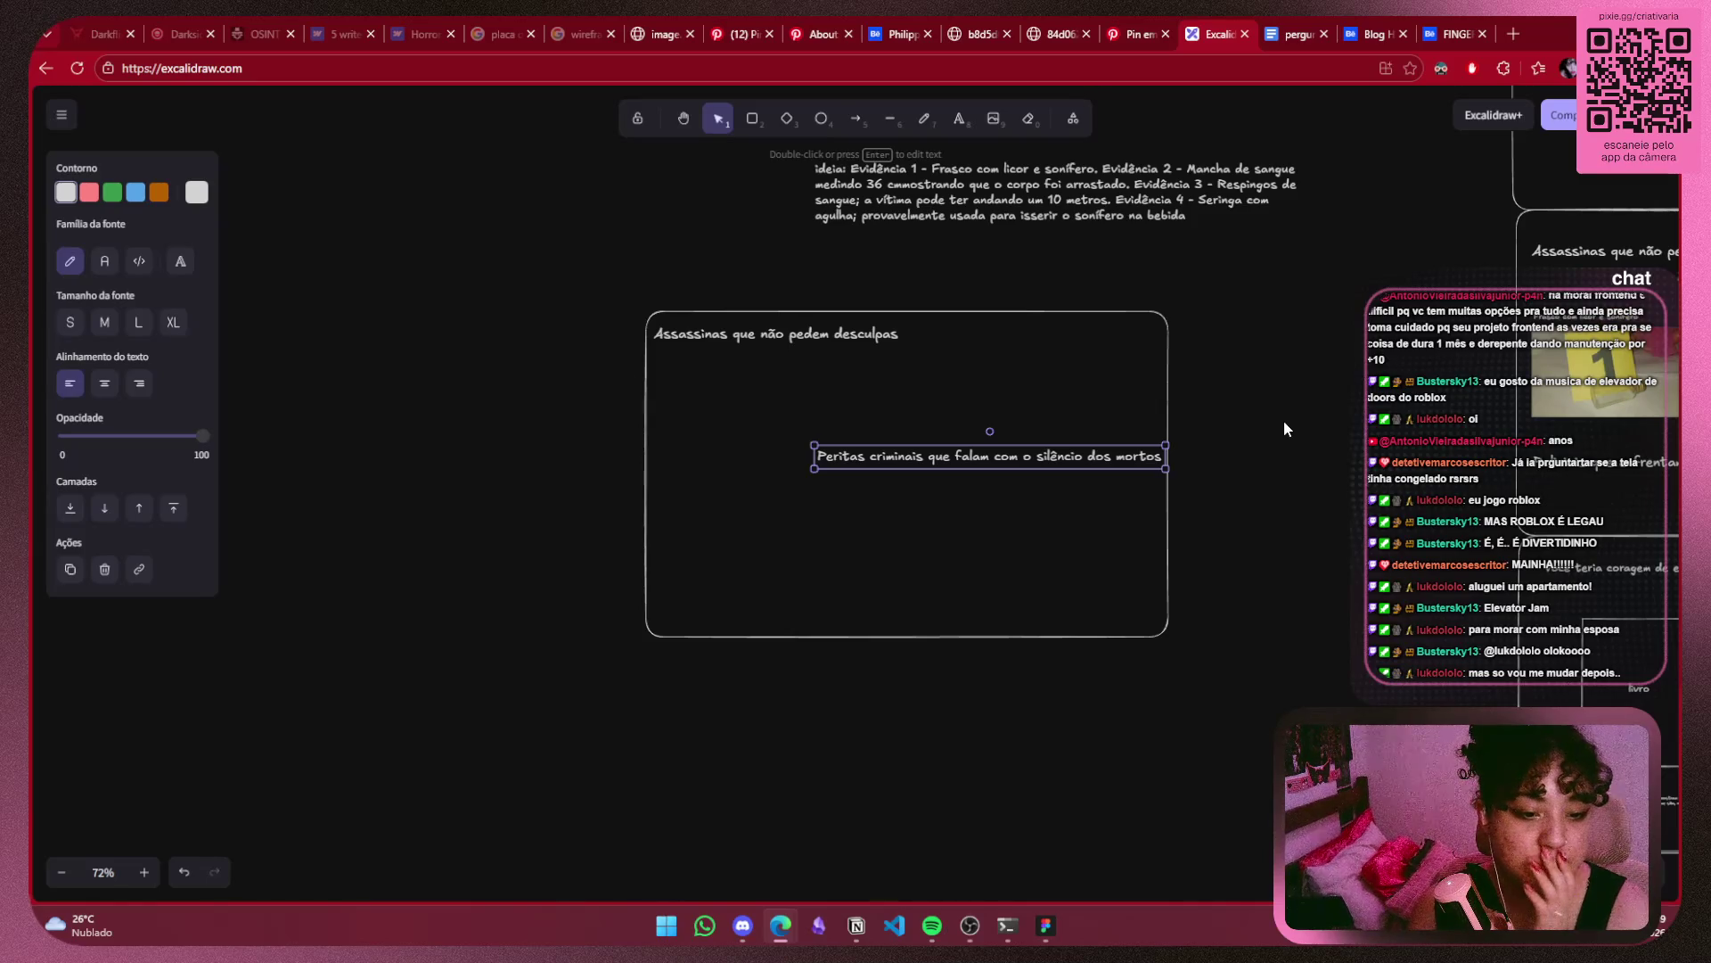
{"action": "scroll", "coordinate": [975, 377], "scroll_direction": "up", "scroll_amount": 5, "text": "ctrl"}
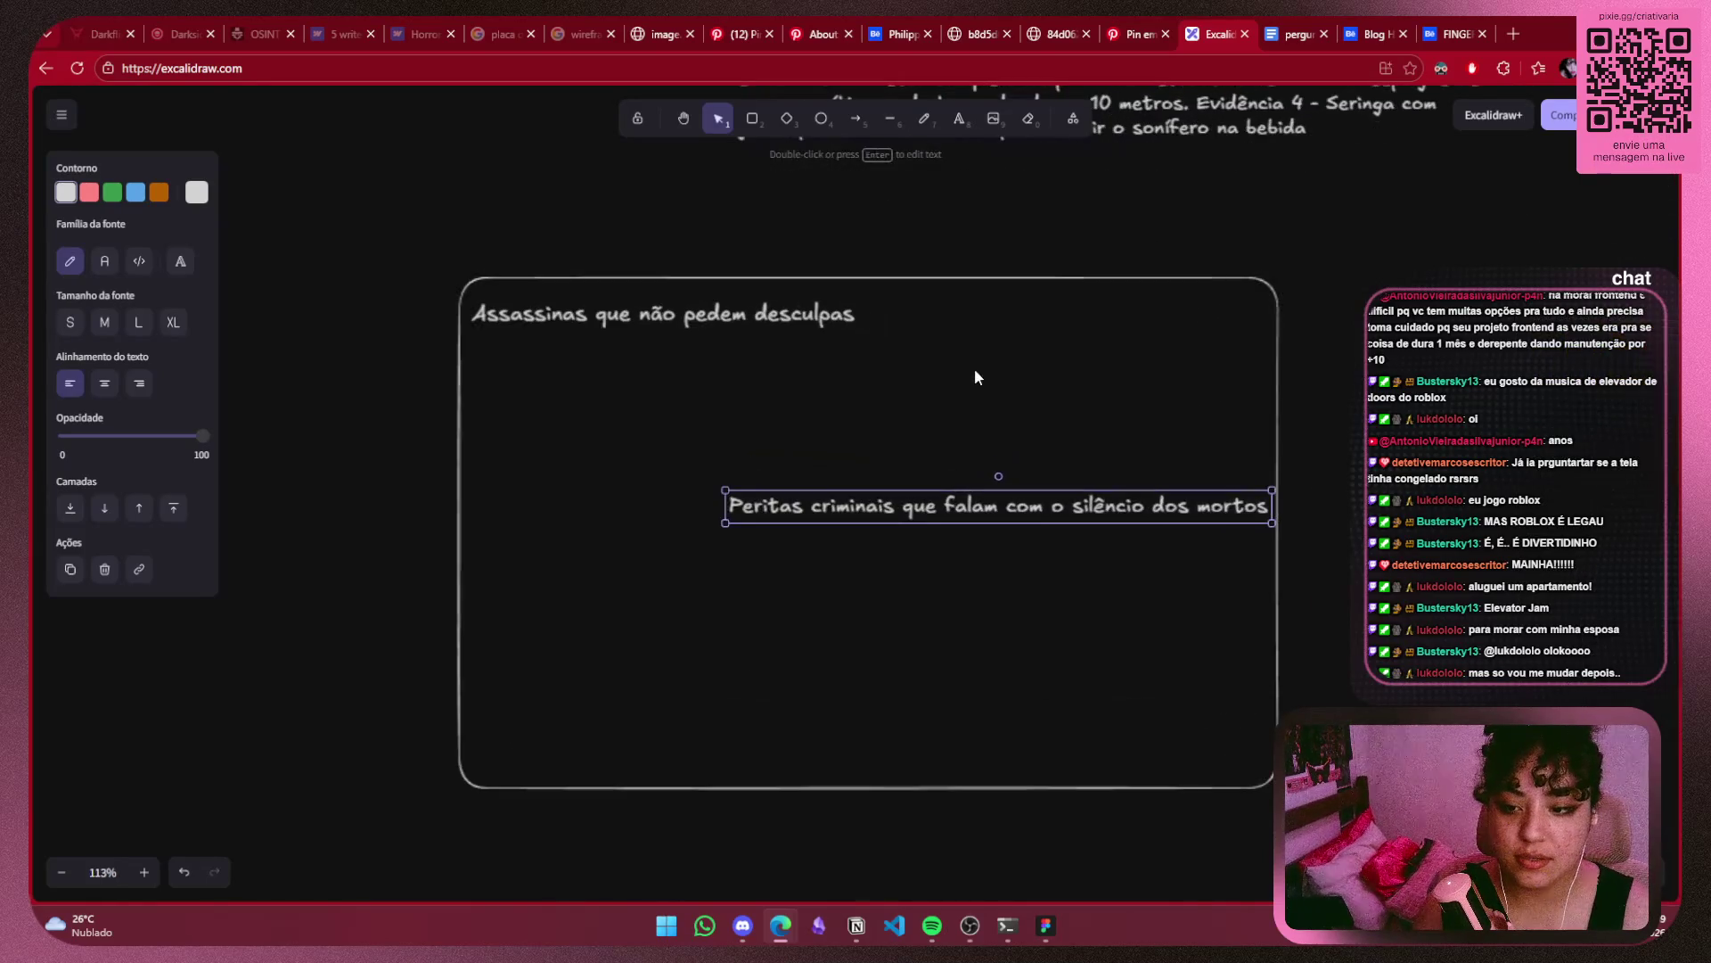
{"action": "left_click_drag", "start_coordinate": [1079, 504], "coordinate": [1061, 509]}
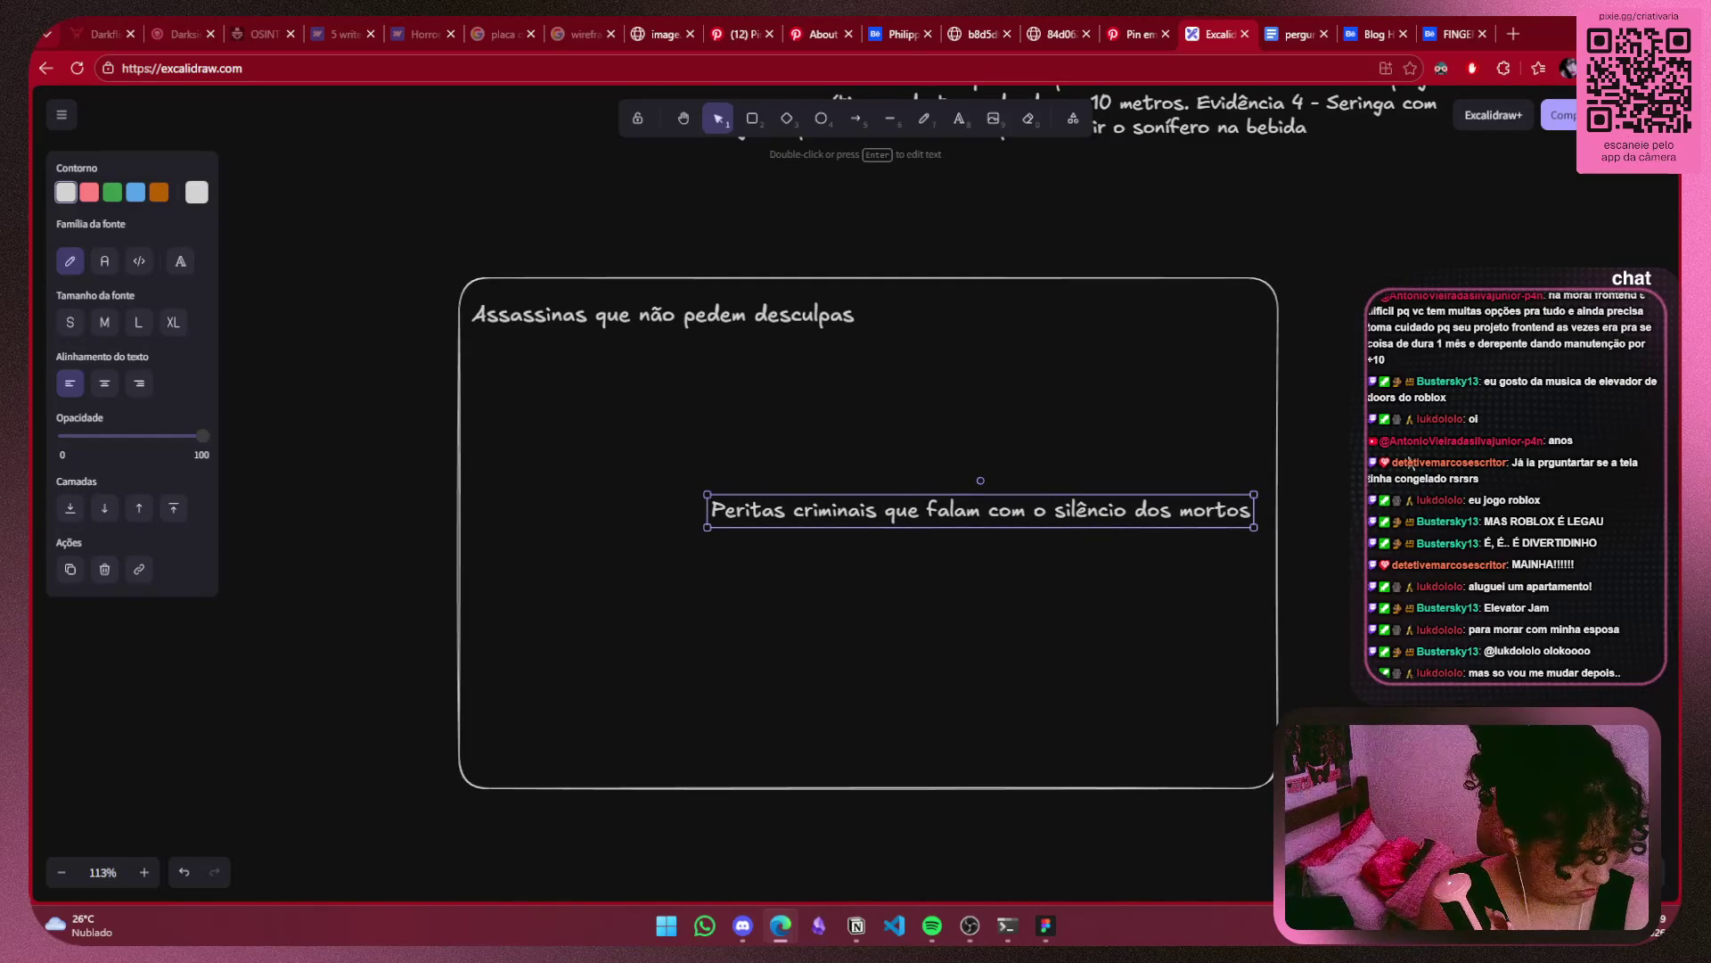
{"action": "left_click", "coordinate": [1309, 493]}
{"action": "left_click_drag", "start_coordinate": [1149, 512], "coordinate": [1152, 518]}
{"action": "left_click", "coordinate": [1377, 479]}
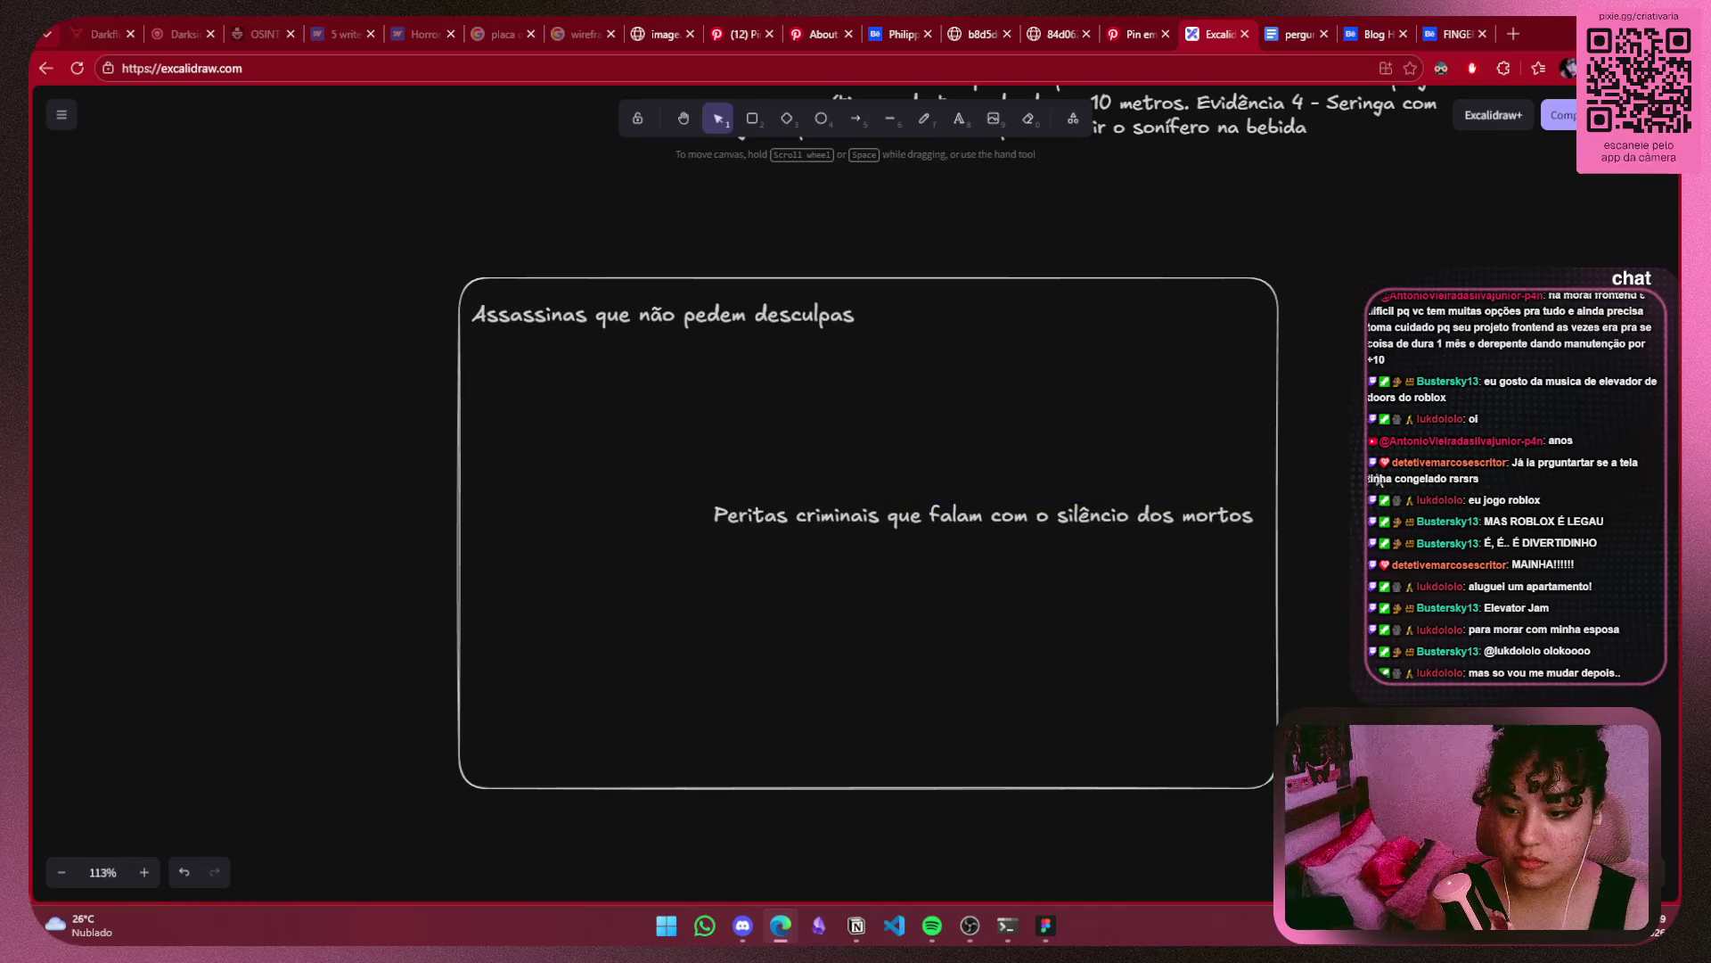
Zoom out and pan to the reference board to pick its bottle evidence photo.
{"action": "scroll", "coordinate": [1377, 479], "scroll_direction": "down", "scroll_amount": 3}
{"action": "scroll", "coordinate": [1168, 462], "scroll_direction": "down", "scroll_amount": 2}
{"action": "left_click_drag", "start_coordinate": [1169, 461], "coordinate": [779, 488]}
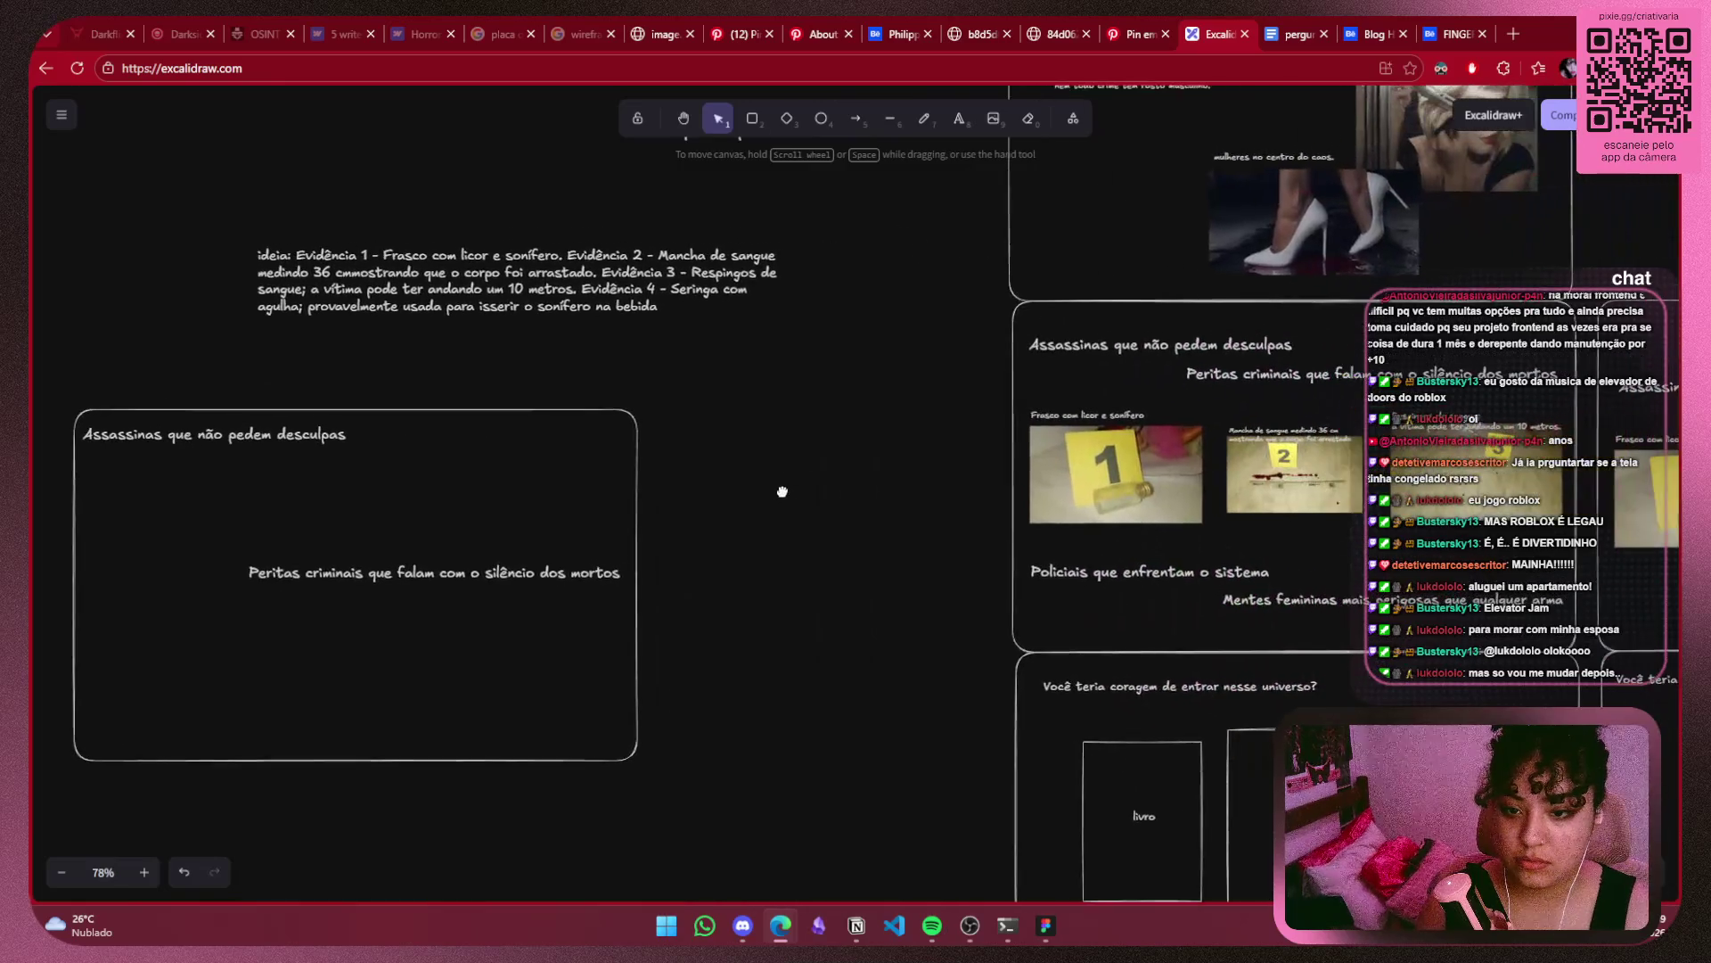
{"action": "left_click", "coordinate": [1177, 470]}
{"action": "left_click", "coordinate": [613, 510]}
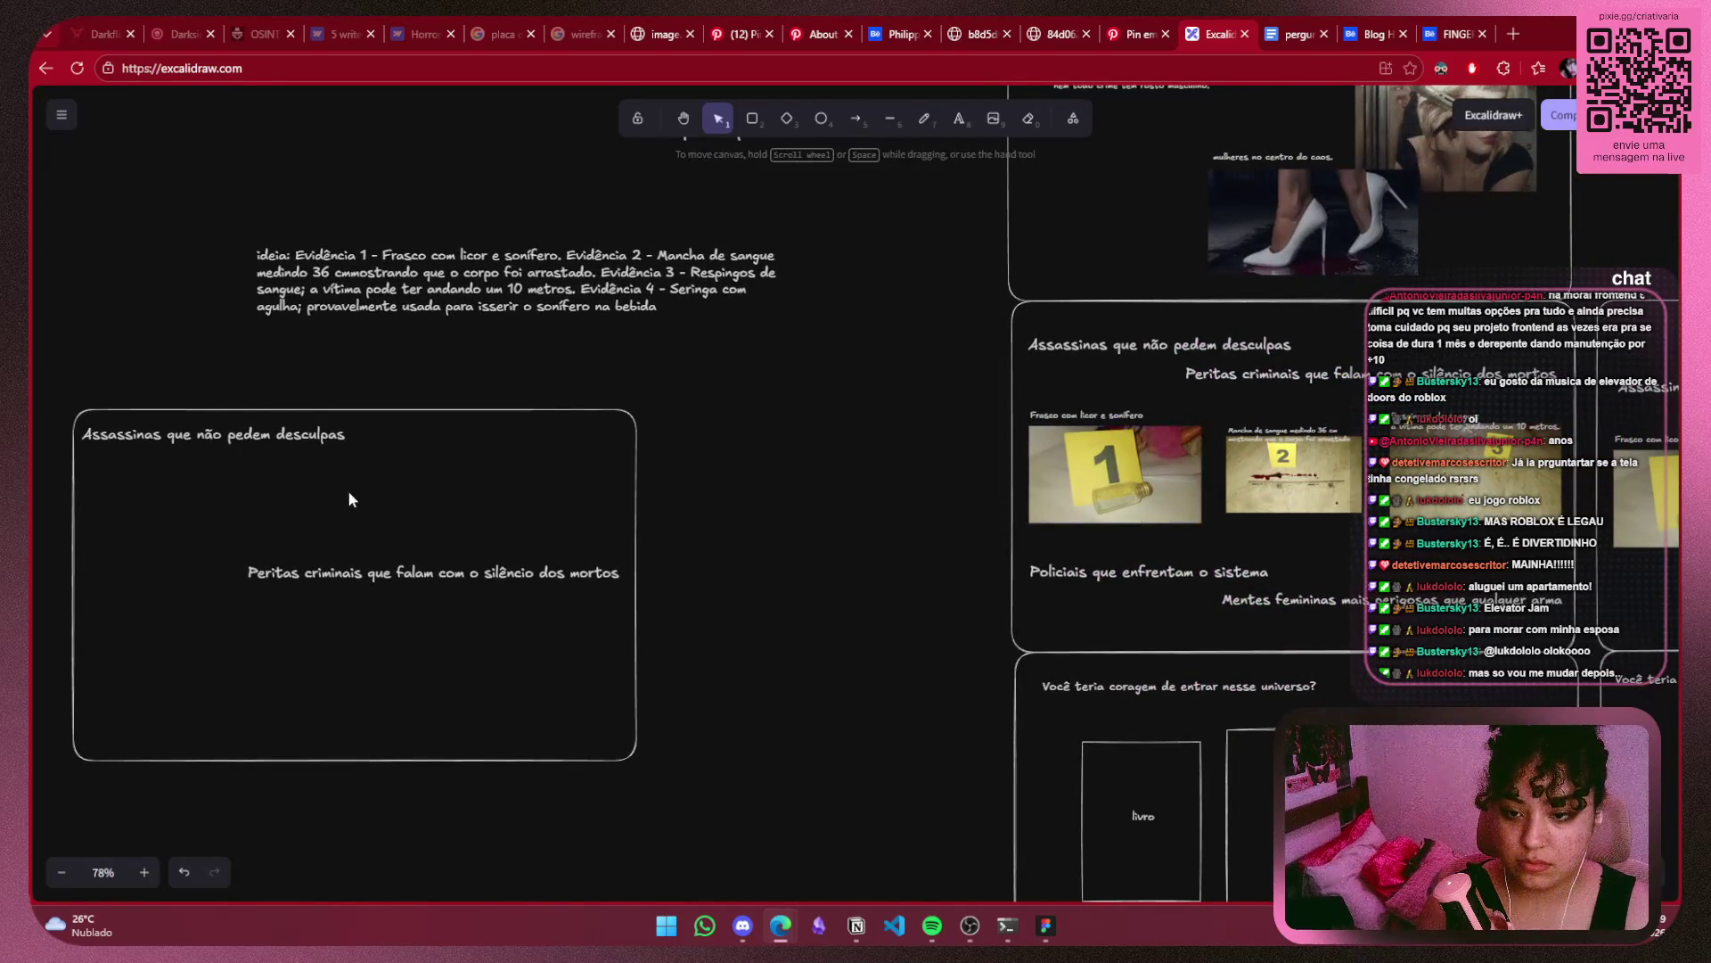
Paste the bottle evidence photo into the Assassinas frame and size it.
{"action": "scroll", "coordinate": [363, 497], "scroll_direction": "up", "scroll_amount": 3}
{"action": "left_click_drag", "start_coordinate": [362, 497], "coordinate": [1069, 448]}
{"action": "key", "text": "ctrl+v"}
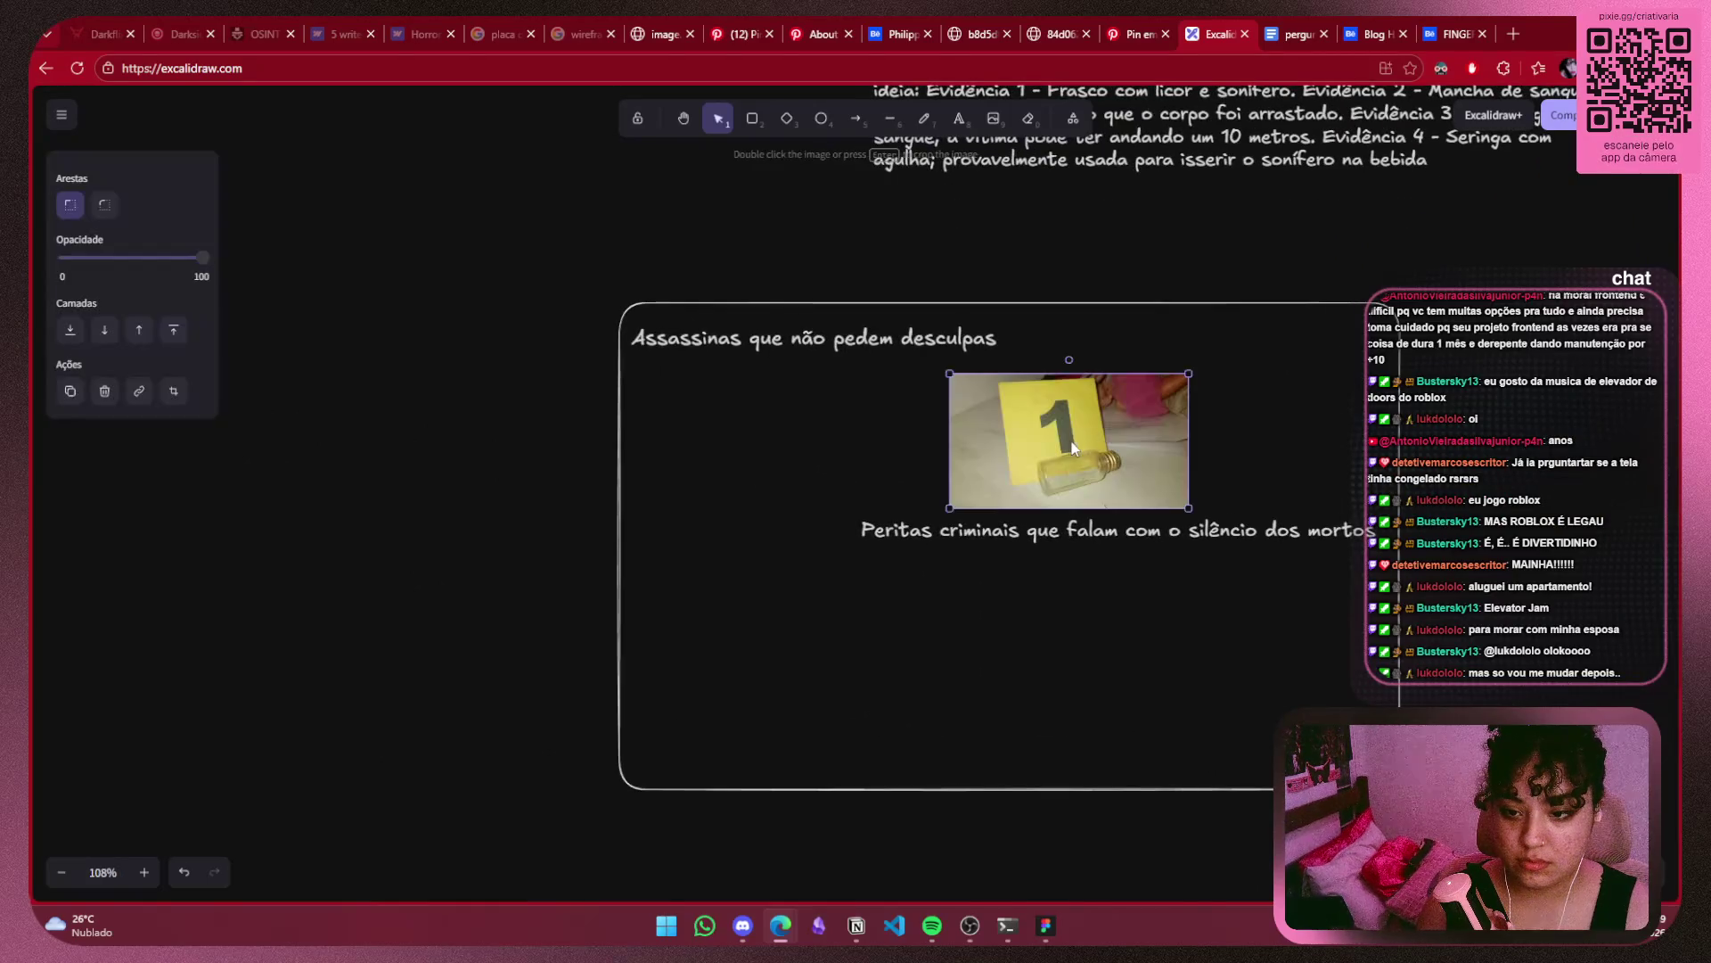
{"action": "mouse_move", "coordinate": [1101, 408]}
{"action": "left_mouse_down"}
{"action": "mouse_move", "coordinate": [1157, 414]}
{"action": "mouse_move", "coordinate": [1189, 495]}
{"action": "left_mouse_up"}
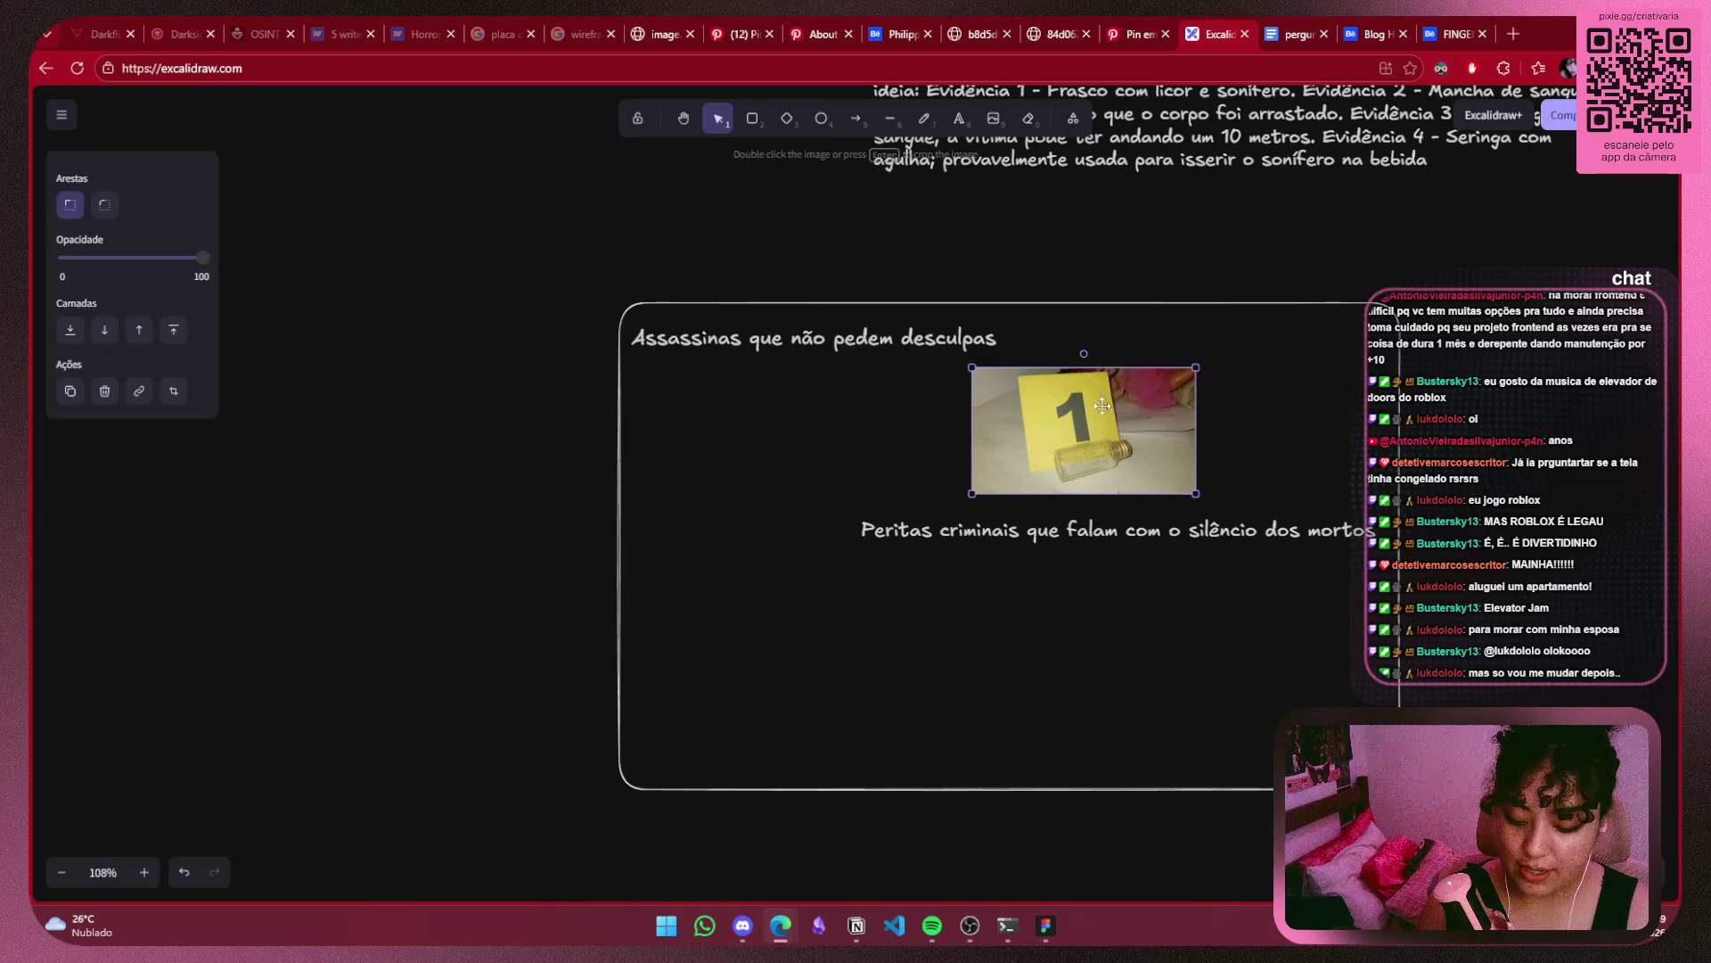
{"action": "mouse_move", "coordinate": [1199, 430]}
{"action": "left_mouse_down"}
{"action": "mouse_move", "coordinate": [1134, 438]}
{"action": "mouse_move", "coordinate": [1197, 431]}
{"action": "mouse_move", "coordinate": [1156, 428]}
{"action": "left_mouse_up"}
Crop the photo's left edge, tilt it clockwise, and shrink it into the upper-right corner.
{"action": "double_click", "coordinate": [1174, 426]}
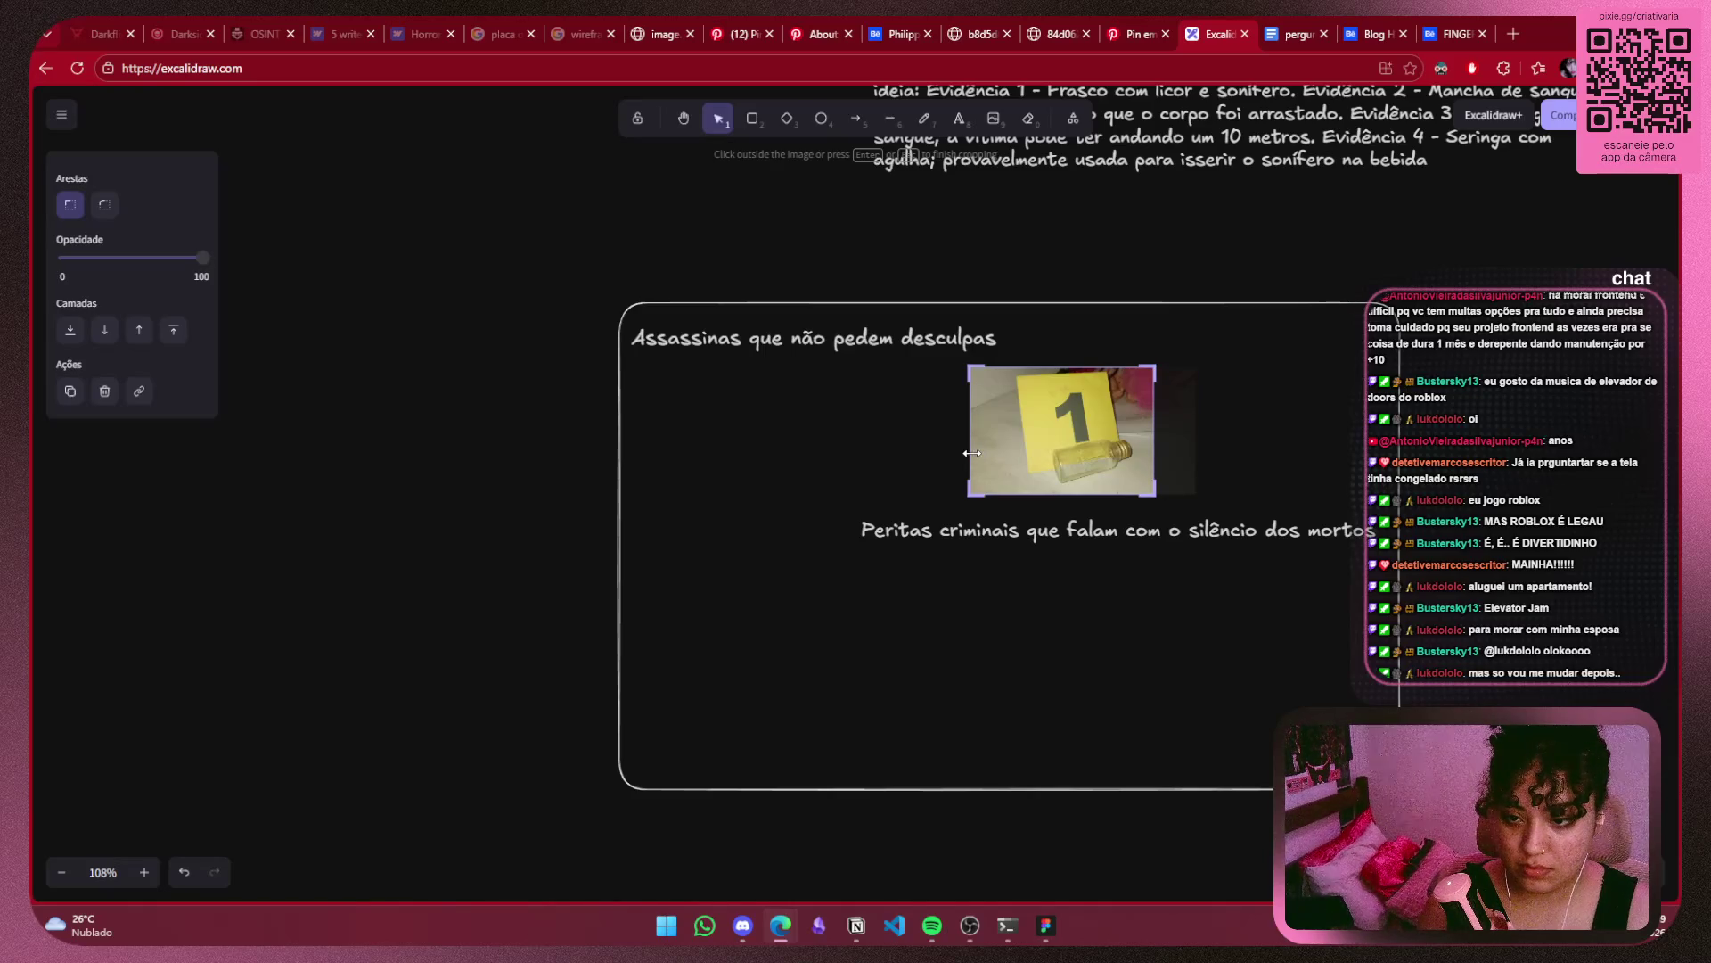
{"action": "left_click_drag", "start_coordinate": [972, 452], "coordinate": [1009, 453]}
{"action": "key", "text": "Return"}
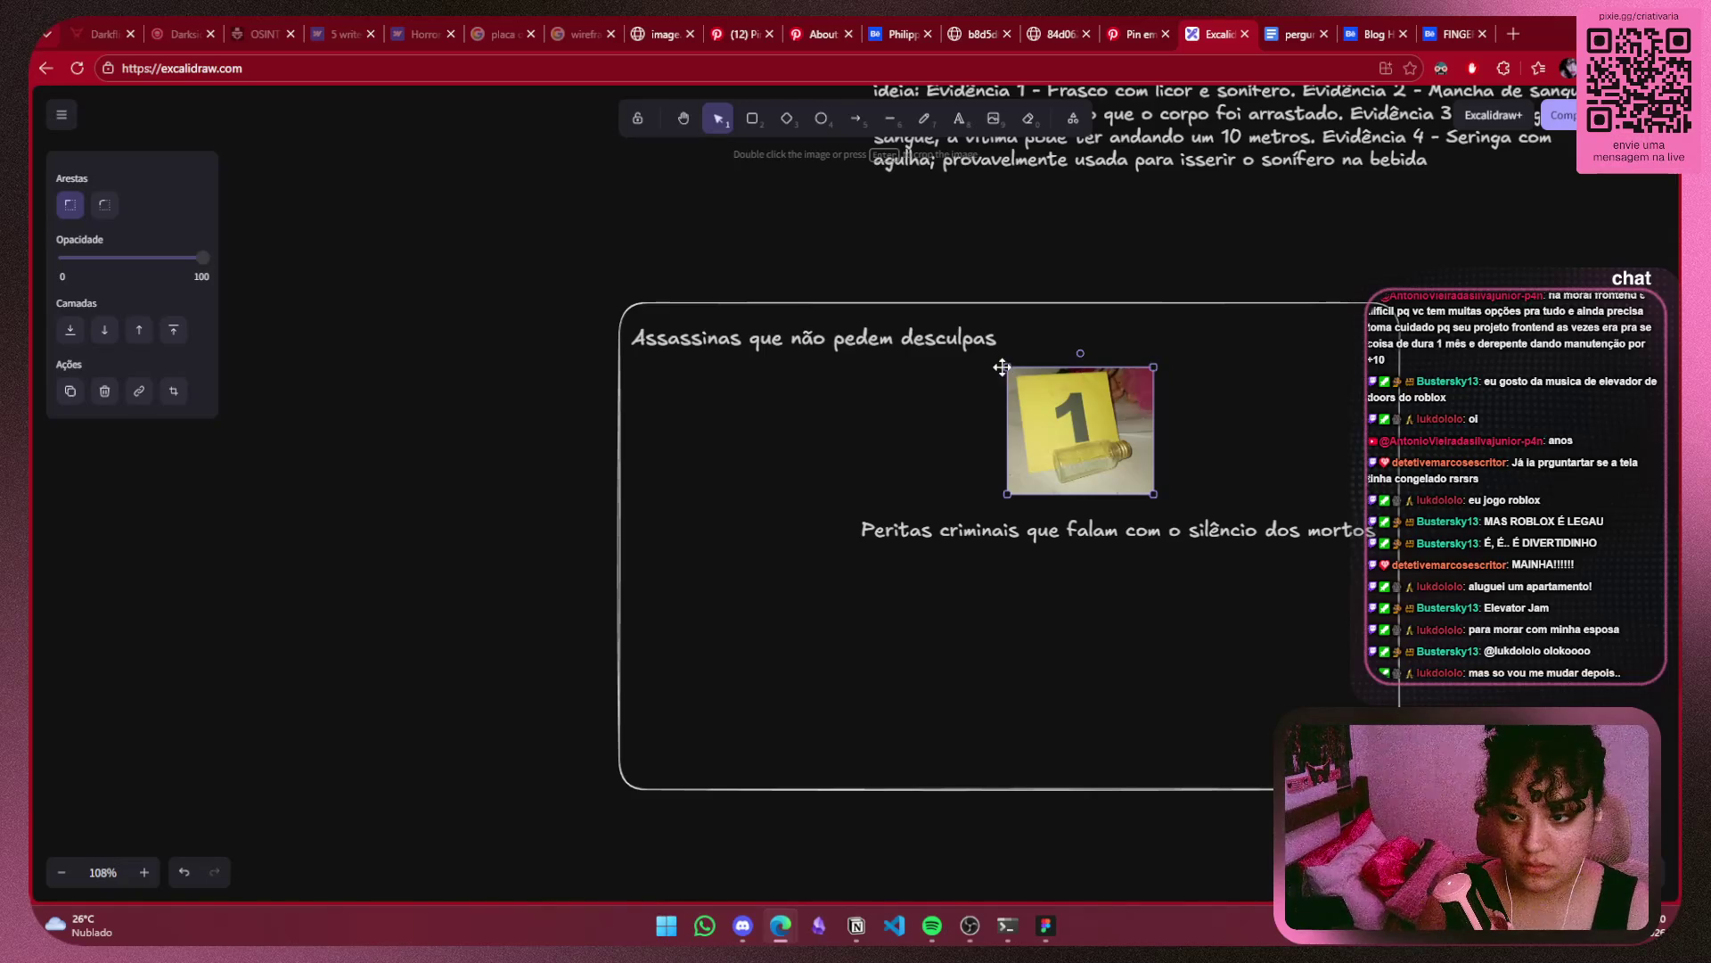
{"action": "mouse_move", "coordinate": [1080, 353]}
{"action": "left_mouse_down"}
{"action": "mouse_move", "coordinate": [1099, 349]}
{"action": "mouse_move", "coordinate": [1078, 355]}
{"action": "mouse_move", "coordinate": [1121, 386]}
{"action": "mouse_move", "coordinate": [750, 407]}
{"action": "mouse_move", "coordinate": [1268, 464]}
{"action": "left_mouse_up"}
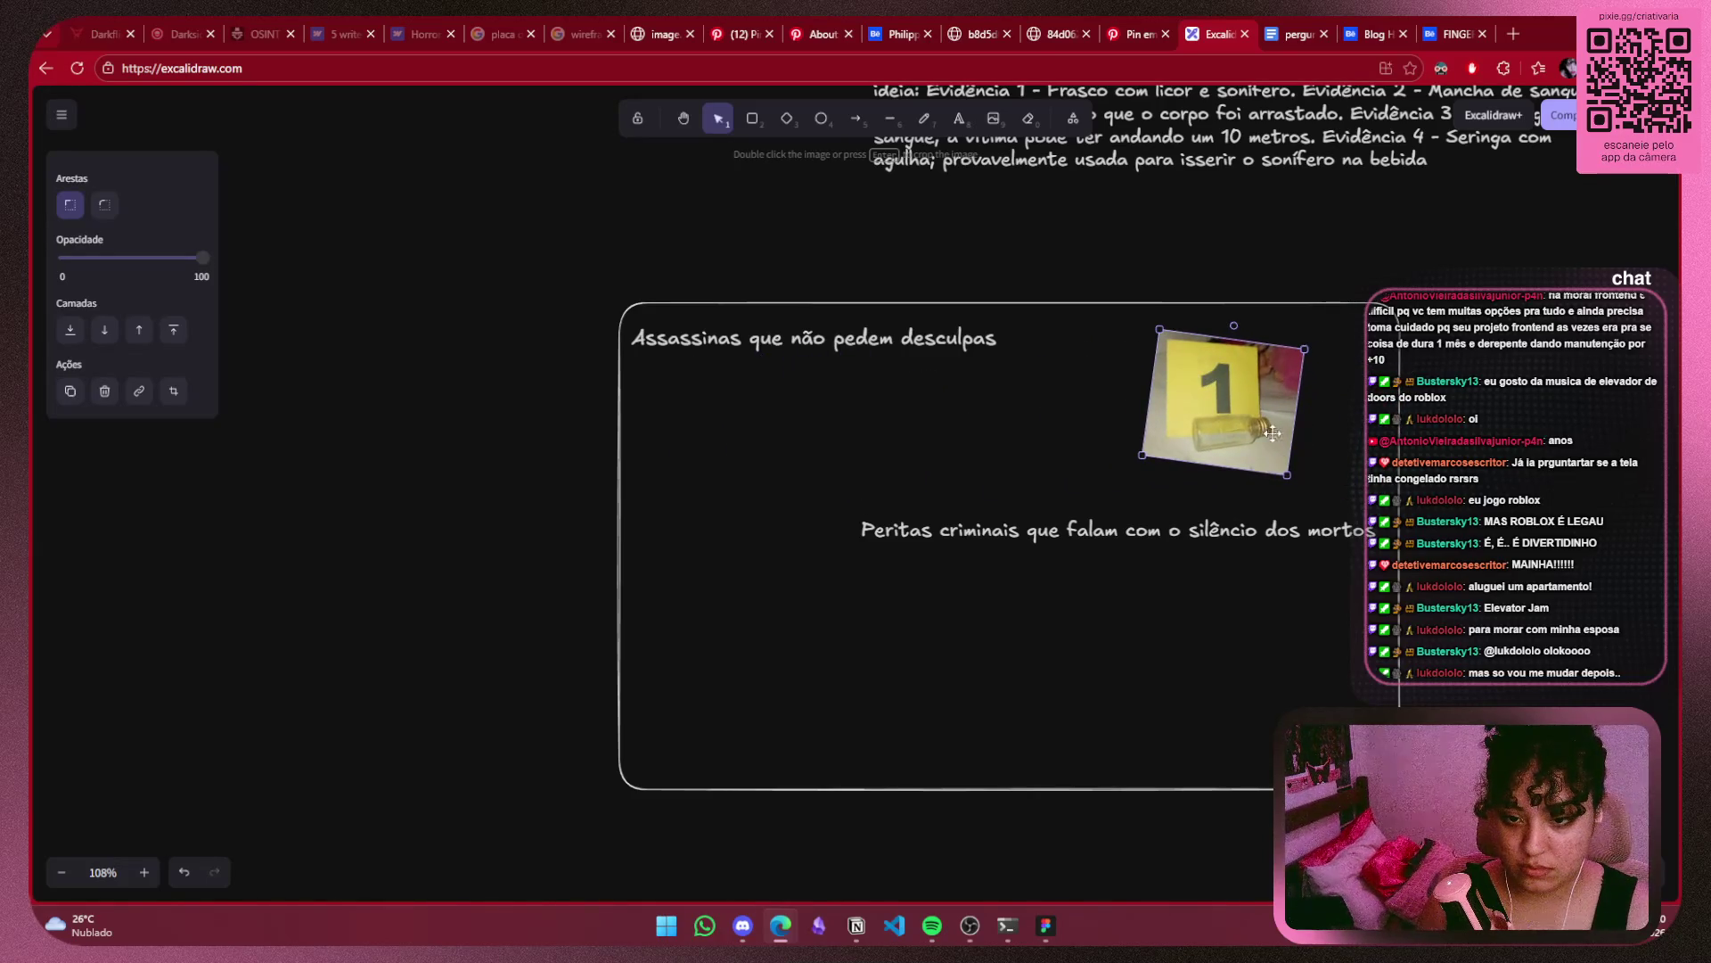
{"action": "left_click_drag", "start_coordinate": [1286, 472], "coordinate": [1272, 452]}
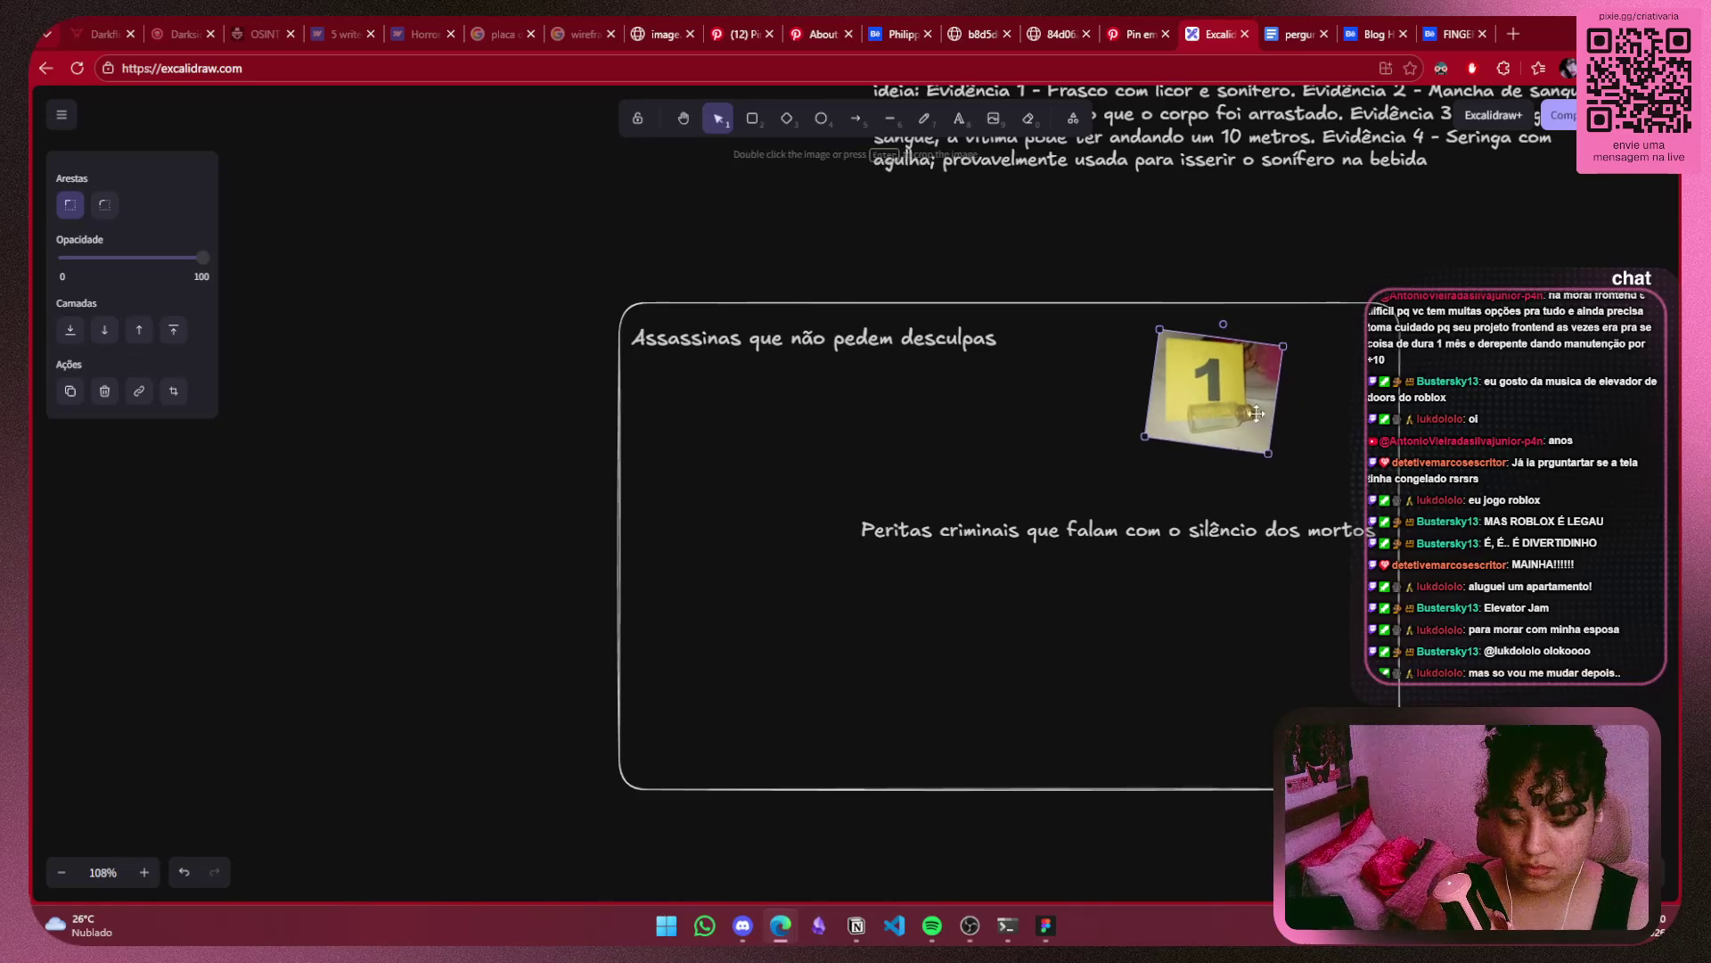
{"action": "left_click_drag", "start_coordinate": [1237, 387], "coordinate": [1242, 387]}
{"action": "left_click", "coordinate": [1401, 407]}
{"action": "left_click", "coordinate": [1547, 361]}
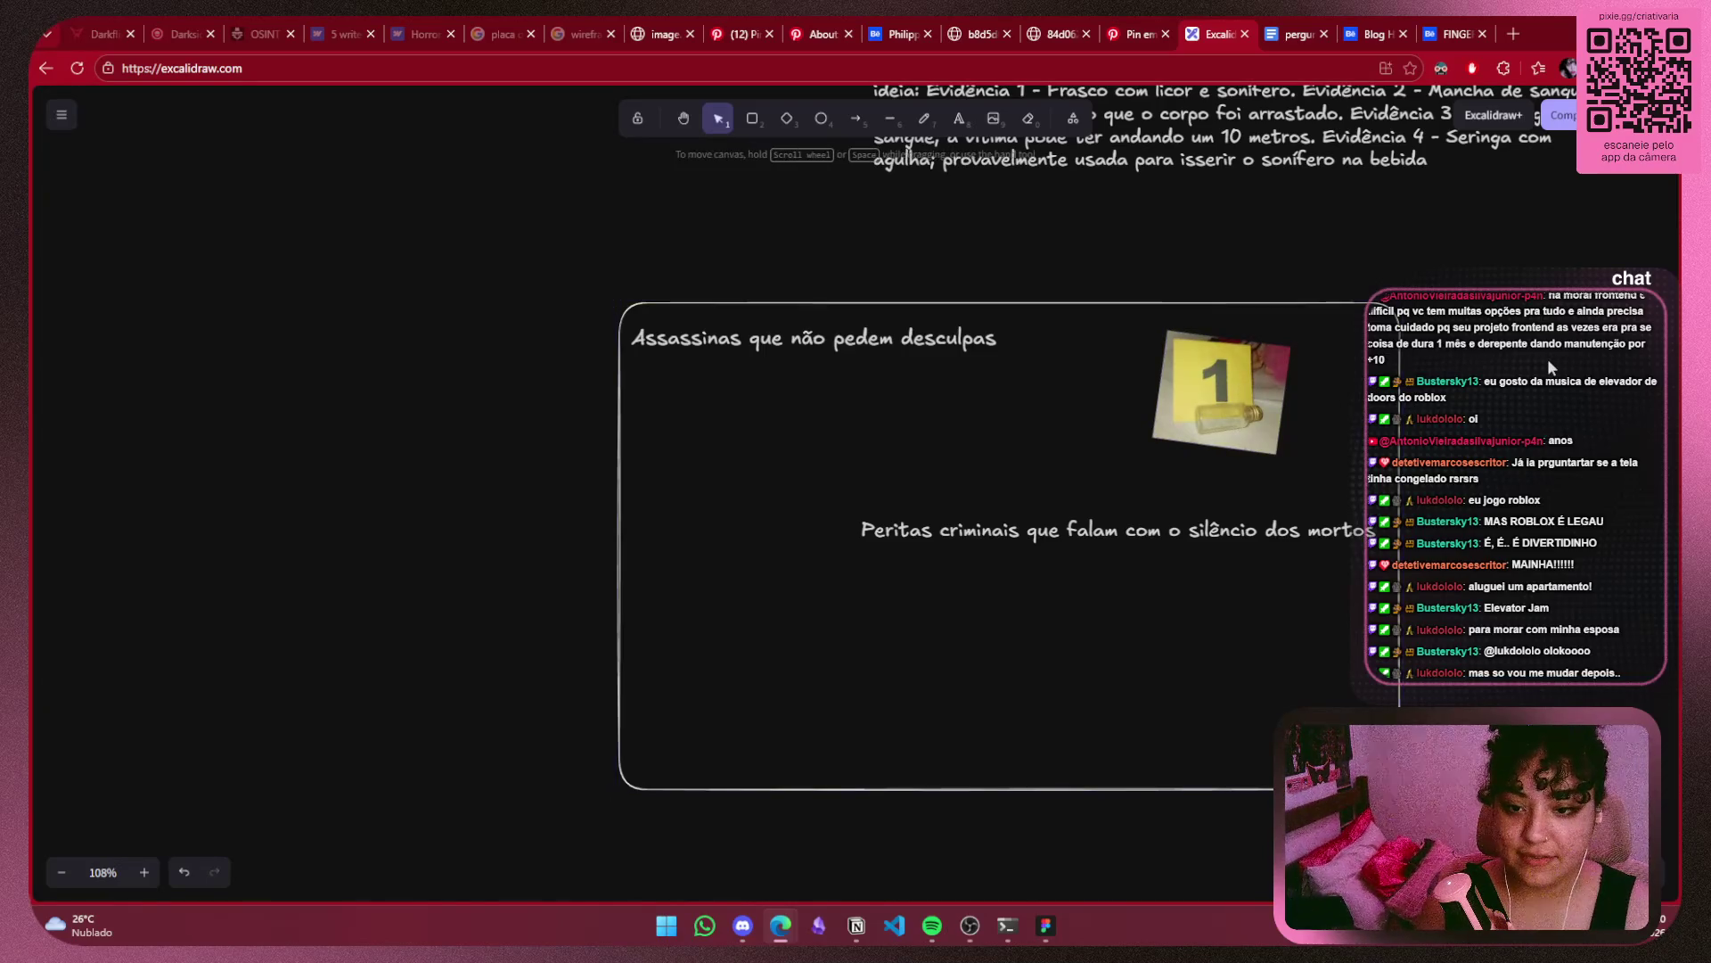
Paste the 'Frasco com licor e sonífero' caption into the frame under the bottle photo.
{"action": "scroll", "coordinate": [1542, 350], "scroll_direction": "down", "scroll_amount": 5}
{"action": "left_click", "coordinate": [1109, 291]}
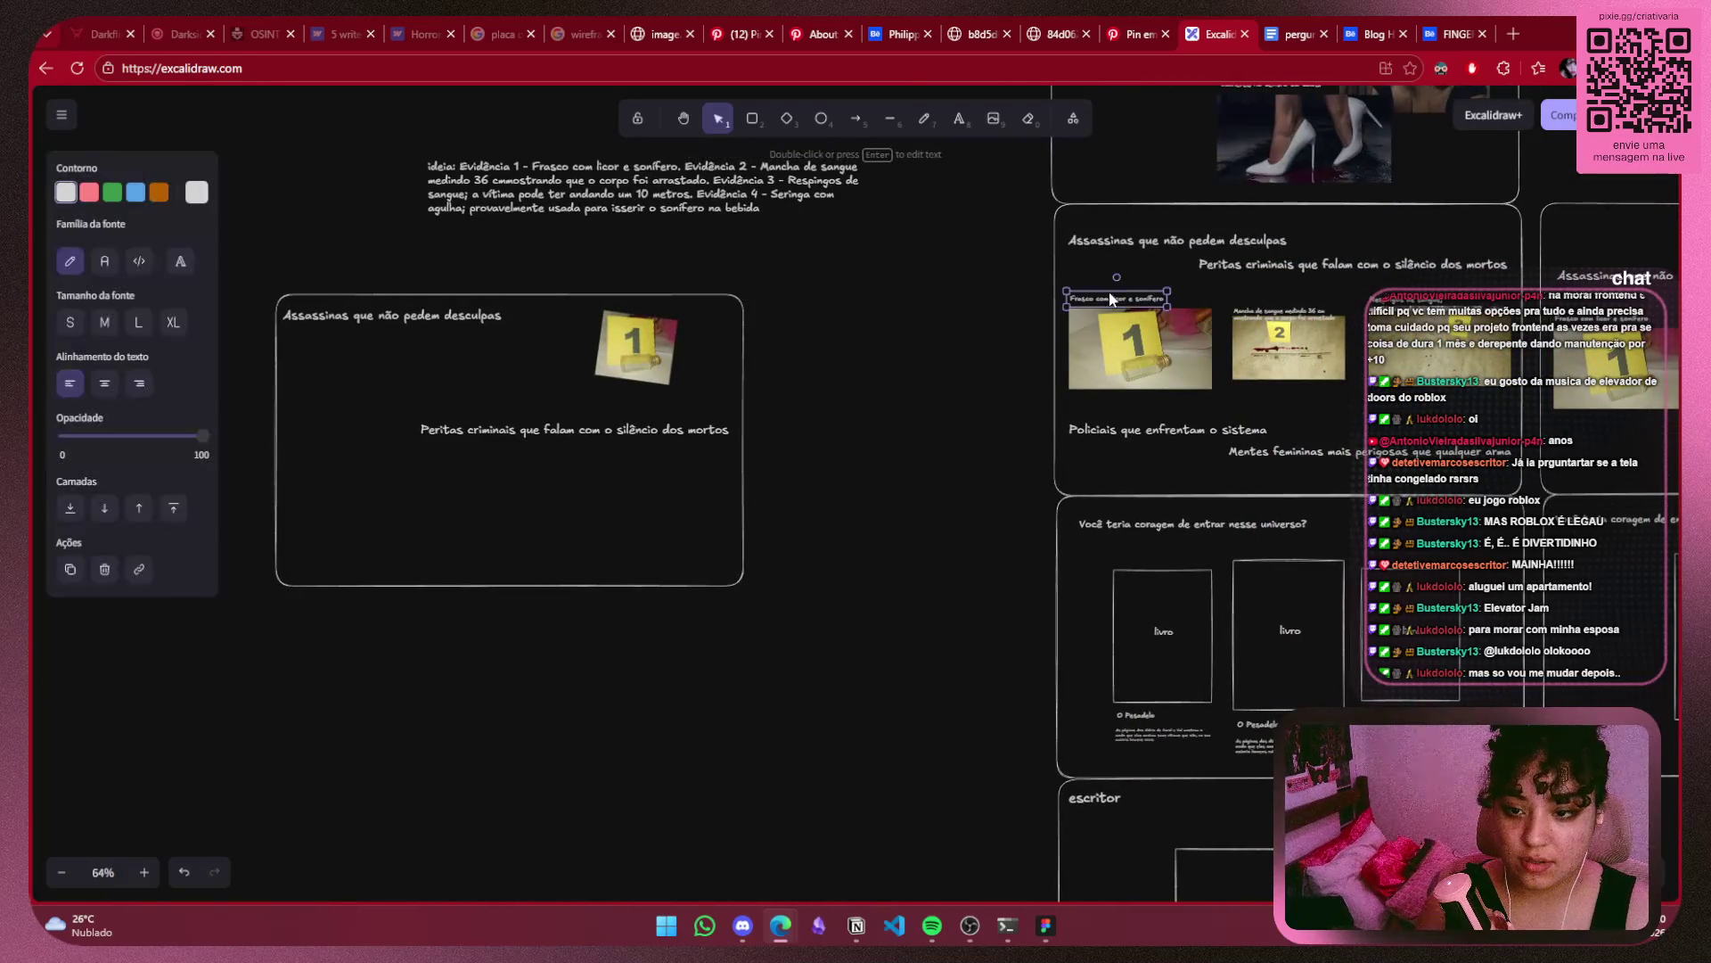
{"action": "left_click", "coordinate": [613, 429]}
{"action": "scroll", "coordinate": [515, 385], "scroll_direction": "up", "scroll_amount": 5}
{"action": "key", "text": "ctrl+v"}
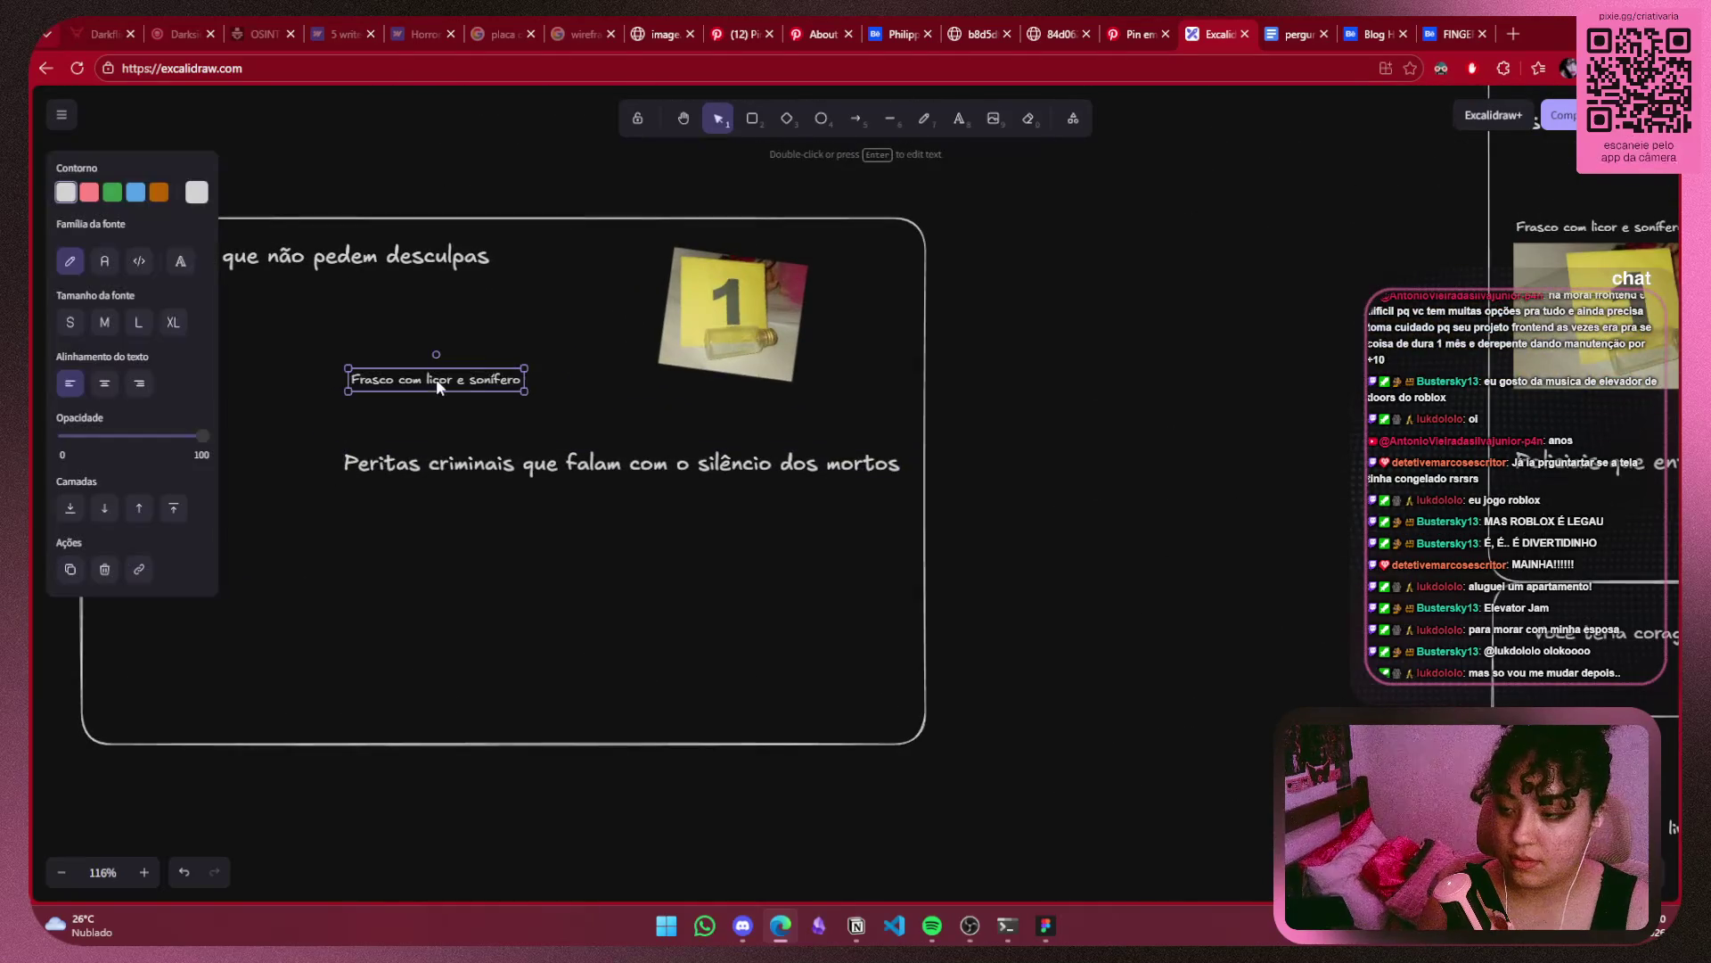
{"action": "left_click", "coordinate": [433, 356]}
{"action": "left_click", "coordinate": [436, 379]}
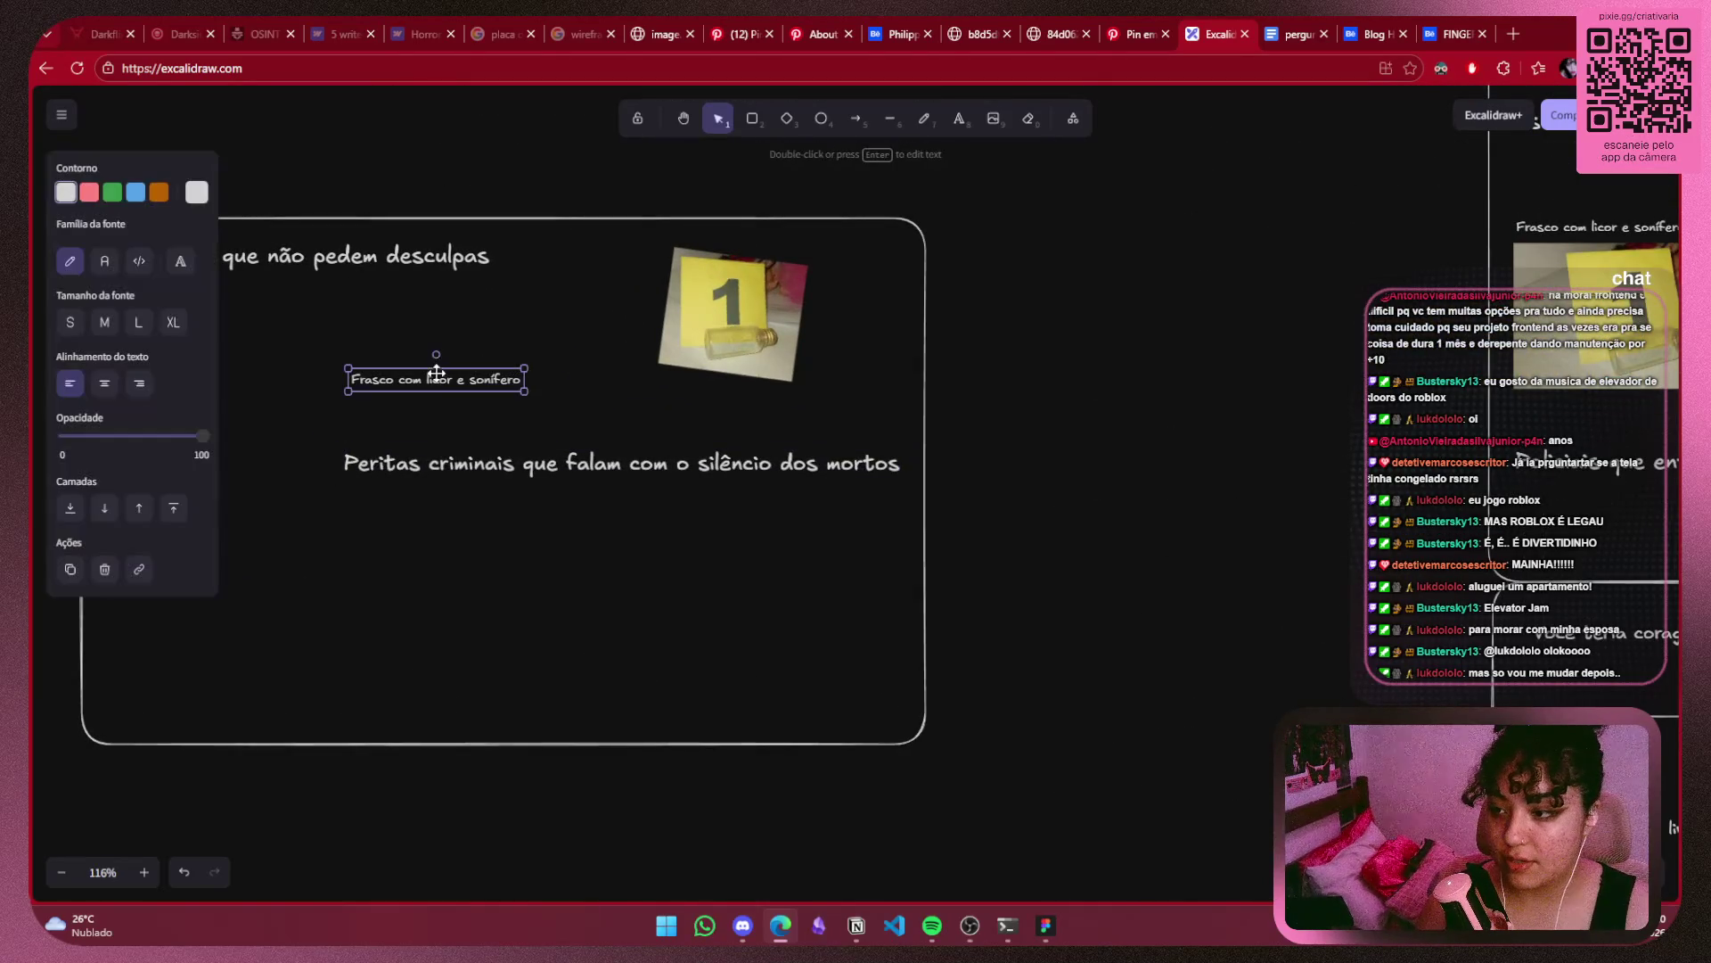
{"action": "mouse_move", "coordinate": [437, 356]}
{"action": "left_mouse_down"}
{"action": "mouse_move", "coordinate": [727, 394]}
{"action": "mouse_move", "coordinate": [726, 360]}
{"action": "left_mouse_up"}
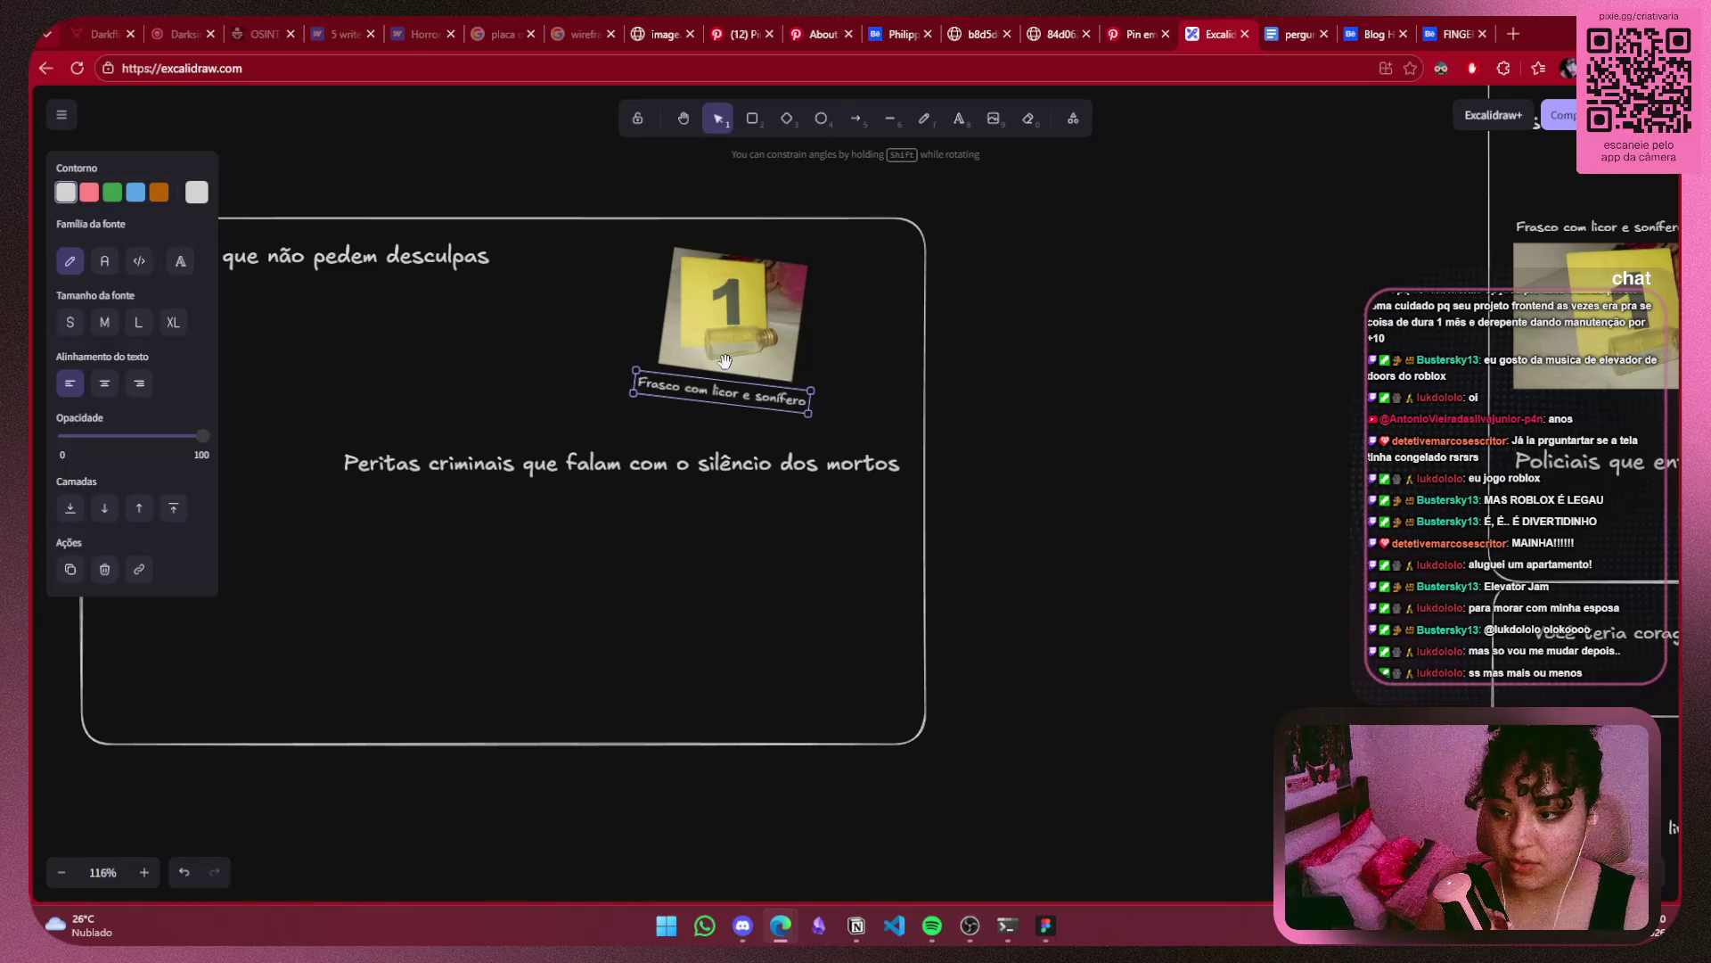
Tilt and shrink the caption to match the photo, tucking it against the photo's bottom edge.
{"action": "left_click_drag", "start_coordinate": [727, 360], "coordinate": [727, 360]}
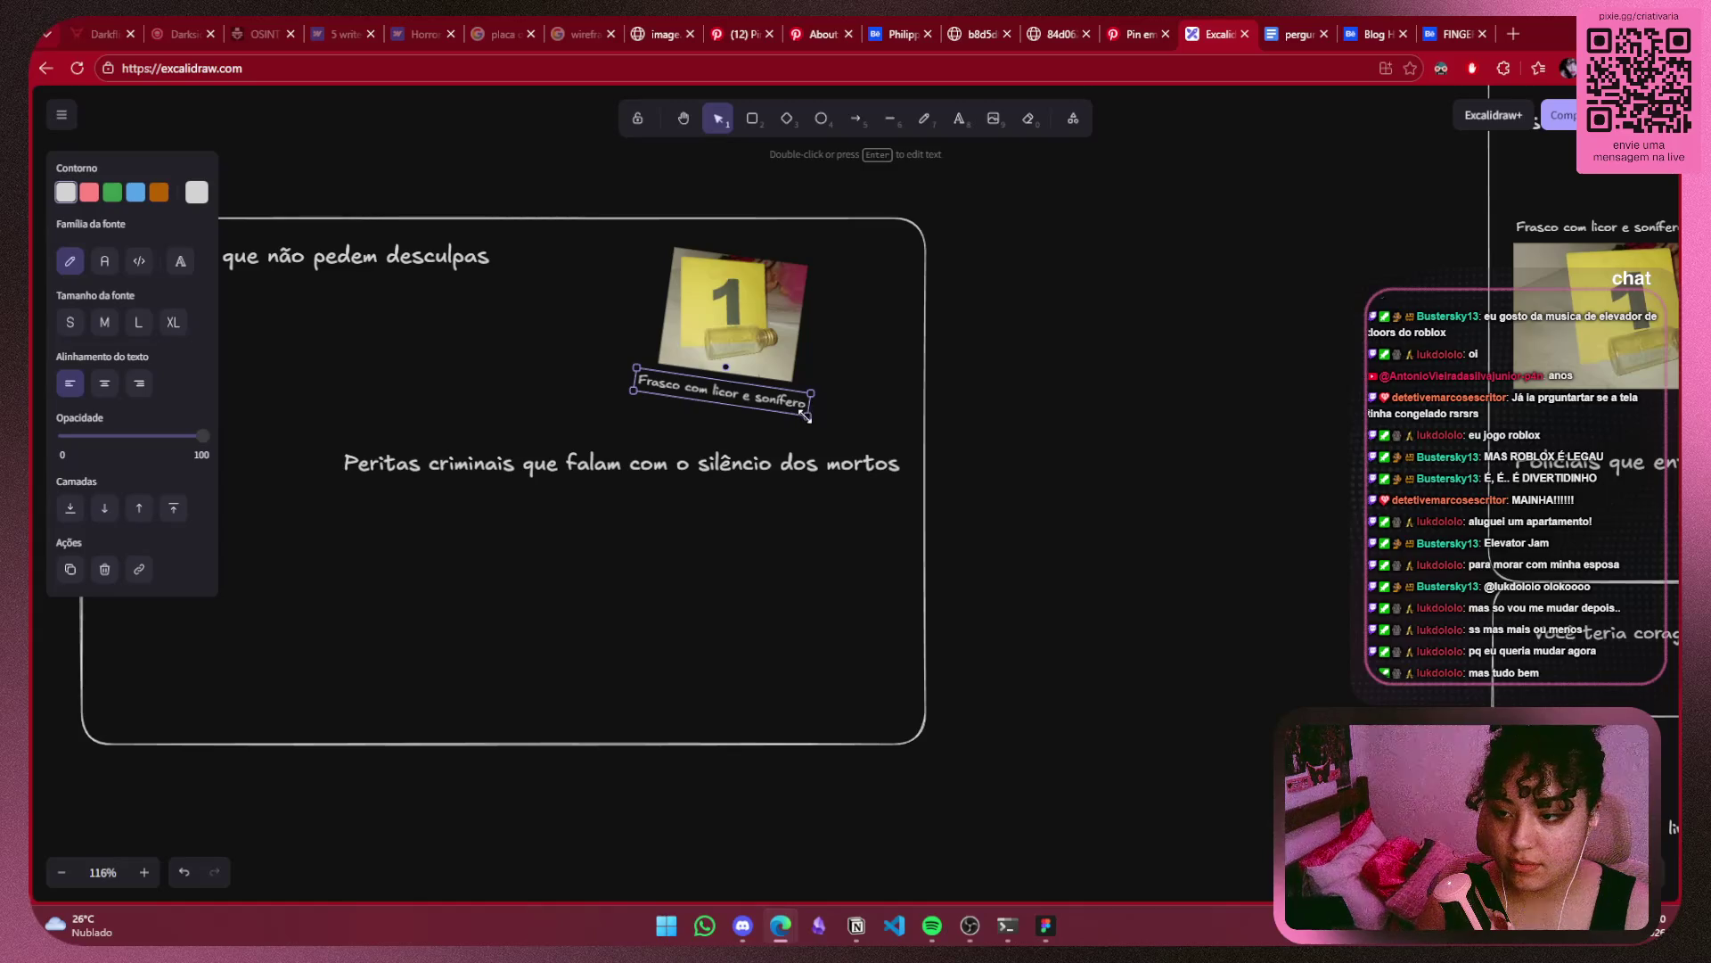
{"action": "left_click_drag", "start_coordinate": [806, 417], "coordinate": [768, 401]}
{"action": "scroll", "coordinate": [713, 387], "scroll_direction": "up", "scroll_amount": 5, "text": "ctrl"}
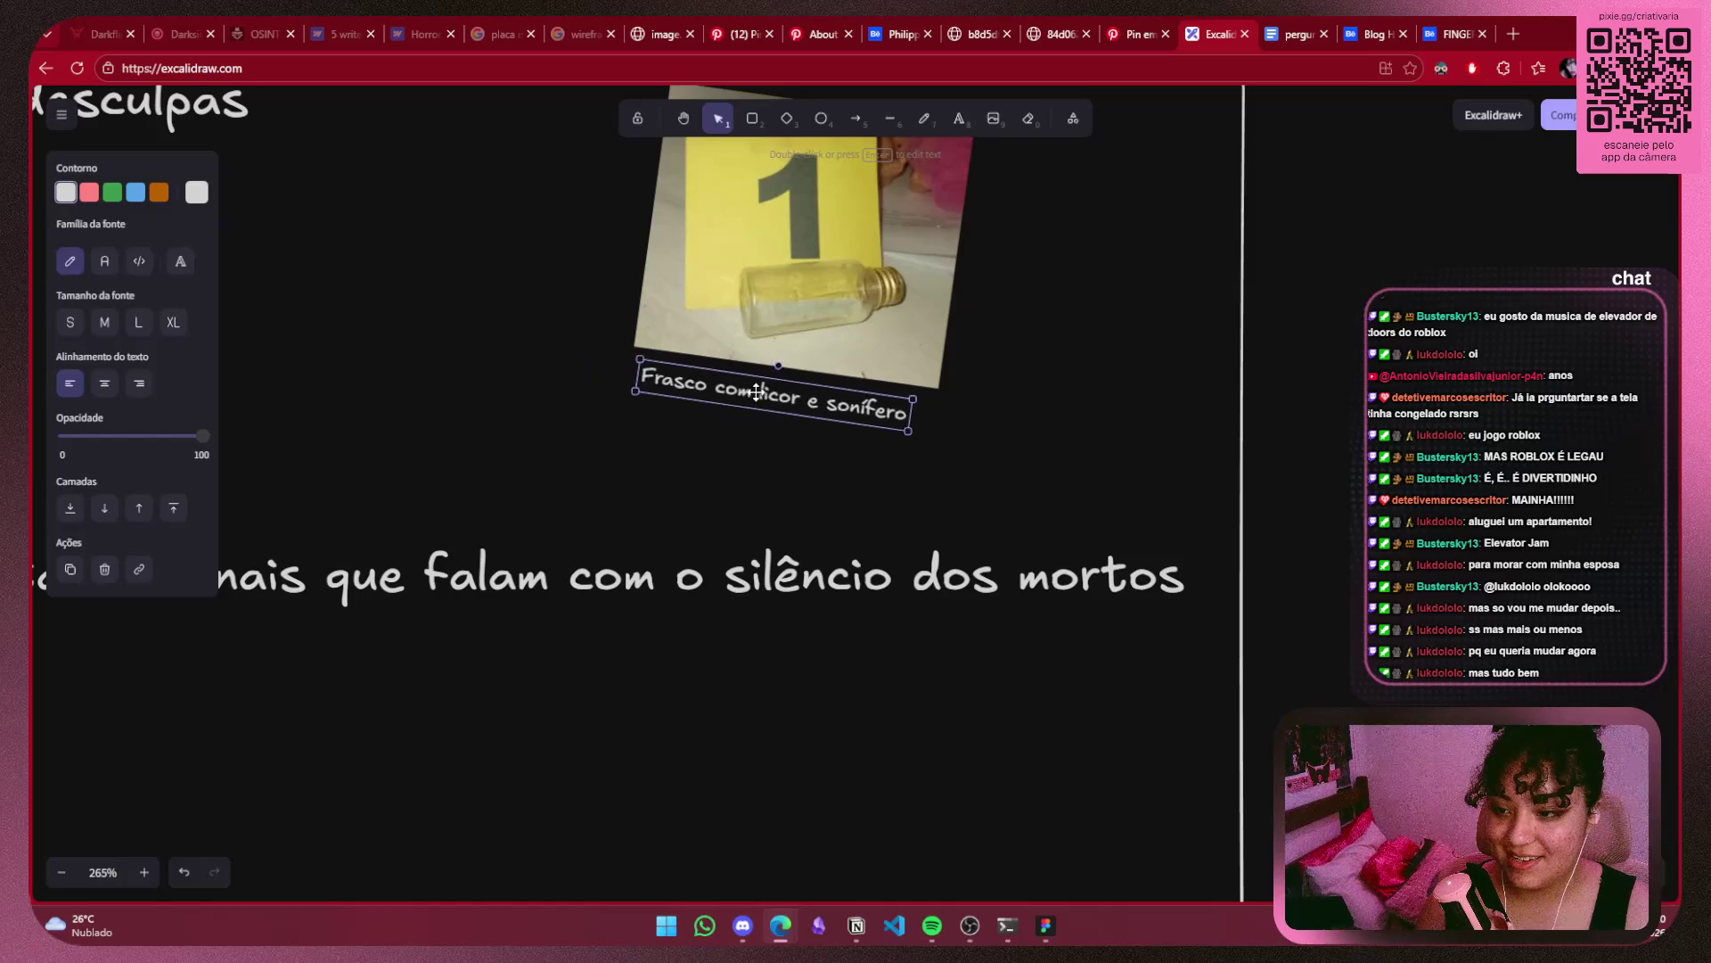
{"action": "mouse_move", "coordinate": [749, 391]}
{"action": "left_mouse_down"}
{"action": "mouse_move", "coordinate": [768, 384]}
{"action": "mouse_move", "coordinate": [766, 353]}
{"action": "mouse_move", "coordinate": [892, 392]}
{"action": "left_mouse_up"}
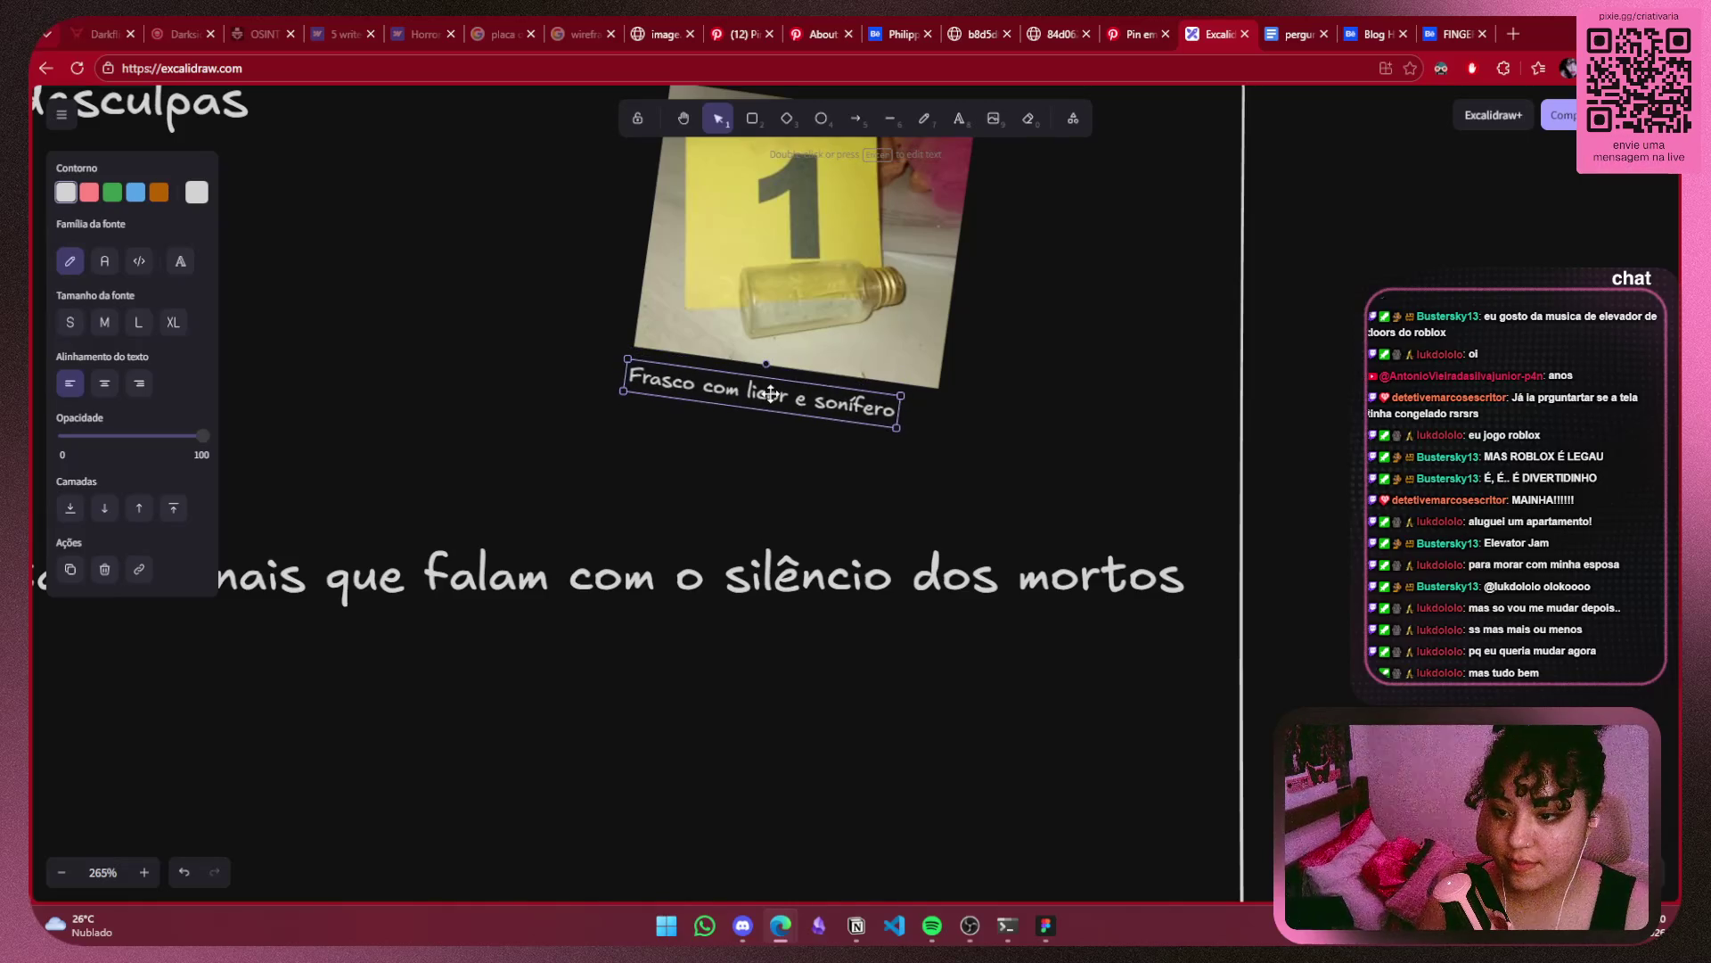
{"action": "left_click", "coordinate": [1077, 395]}
{"action": "scroll", "coordinate": [1076, 395], "scroll_direction": "down", "scroll_amount": 2}
{"action": "scroll", "coordinate": [1076, 395], "scroll_direction": "down", "scroll_amount": 5}
{"action": "scroll", "coordinate": [1077, 395], "scroll_direction": "left", "scroll_amount": 4}
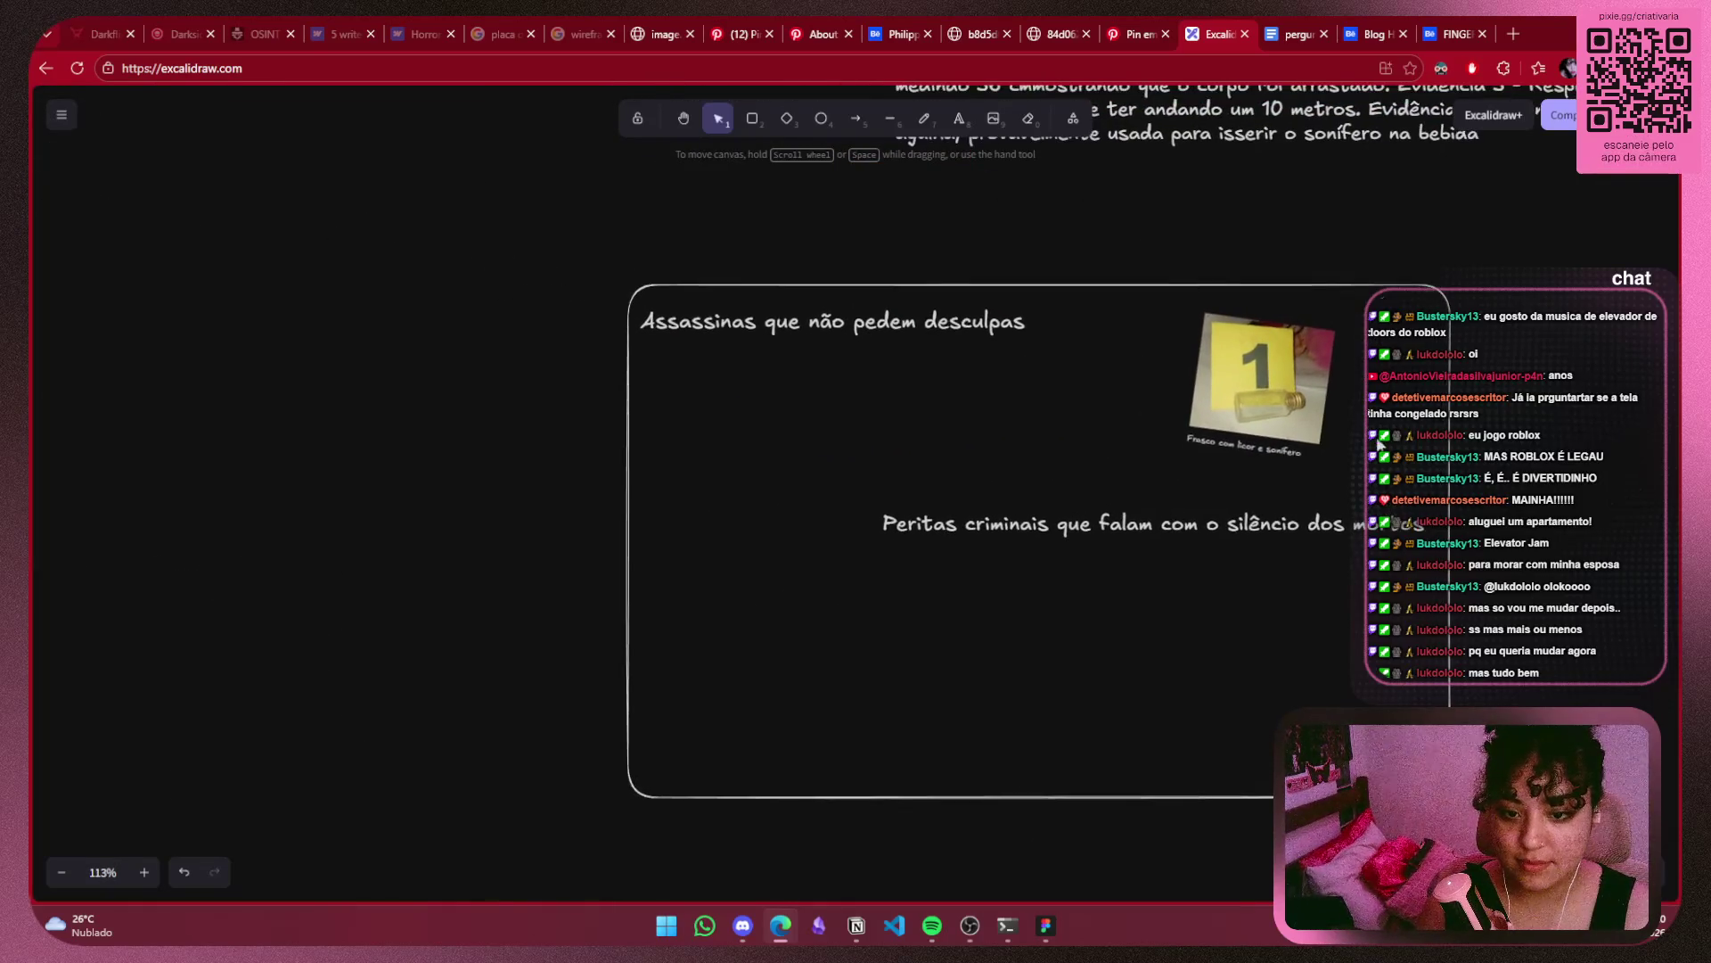
Move the bottle photo and its caption together to the left.
{"action": "left_click", "coordinate": [1230, 443]}
{"action": "left_click", "coordinate": [1231, 444], "text": "shift"}
{"action": "left_click_drag", "start_coordinate": [1263, 378], "coordinate": [1170, 382]}
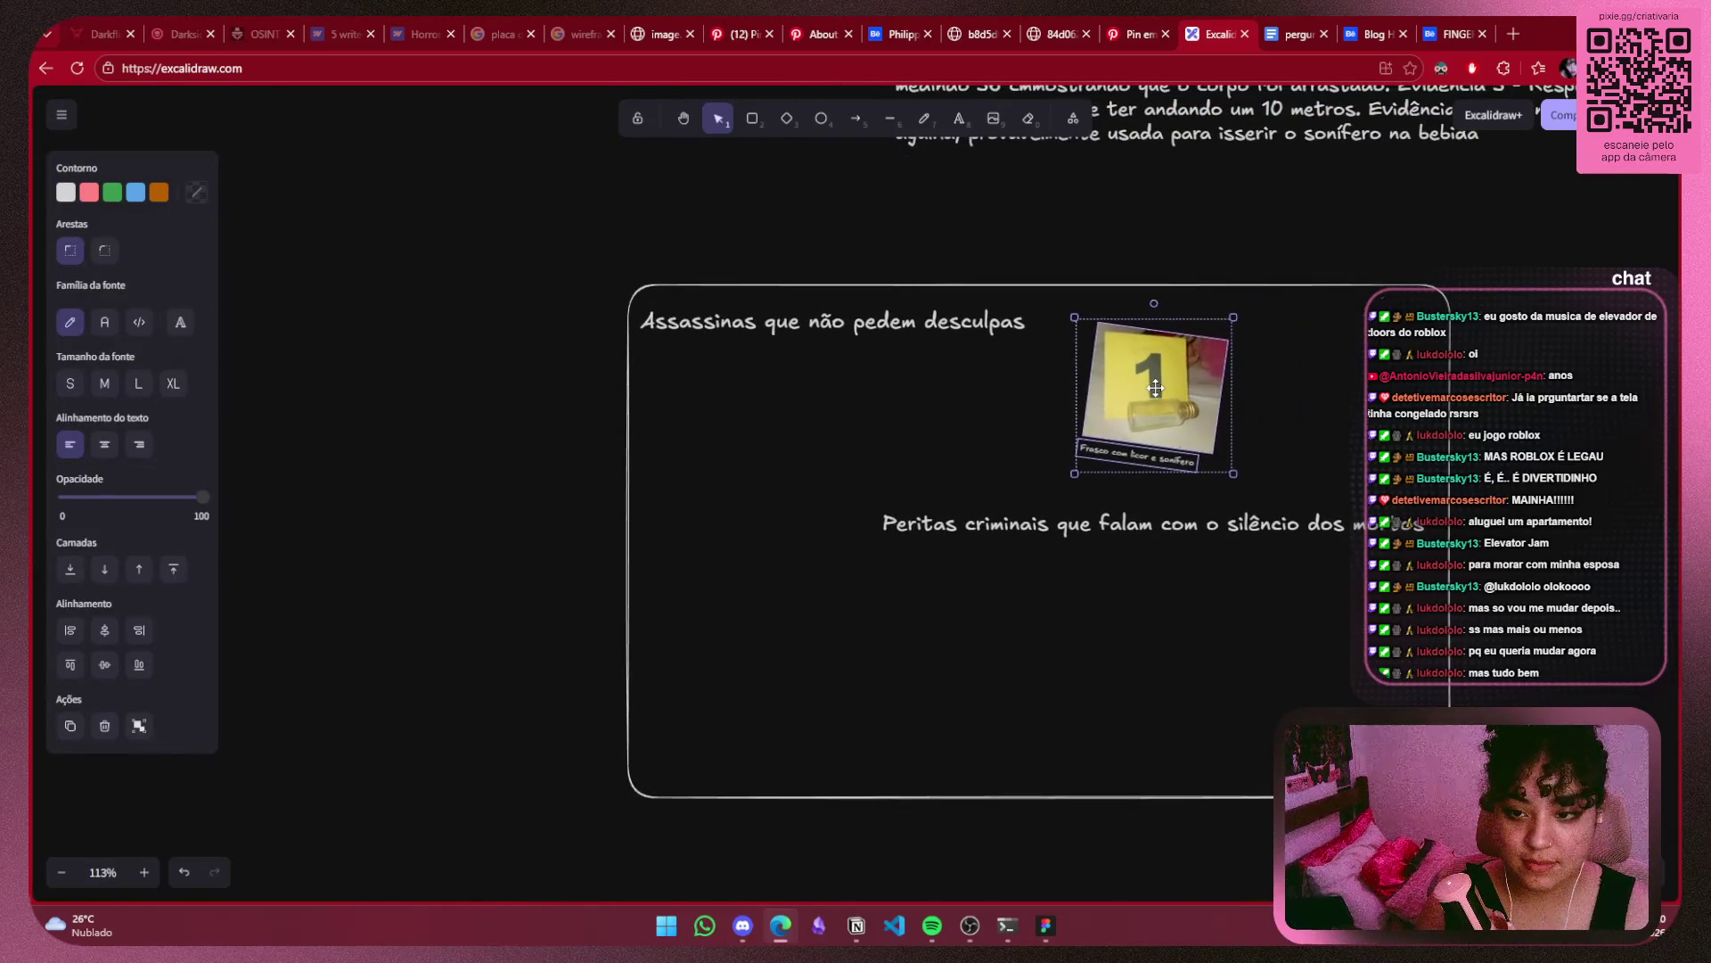
{"action": "left_click", "coordinate": [1319, 382]}
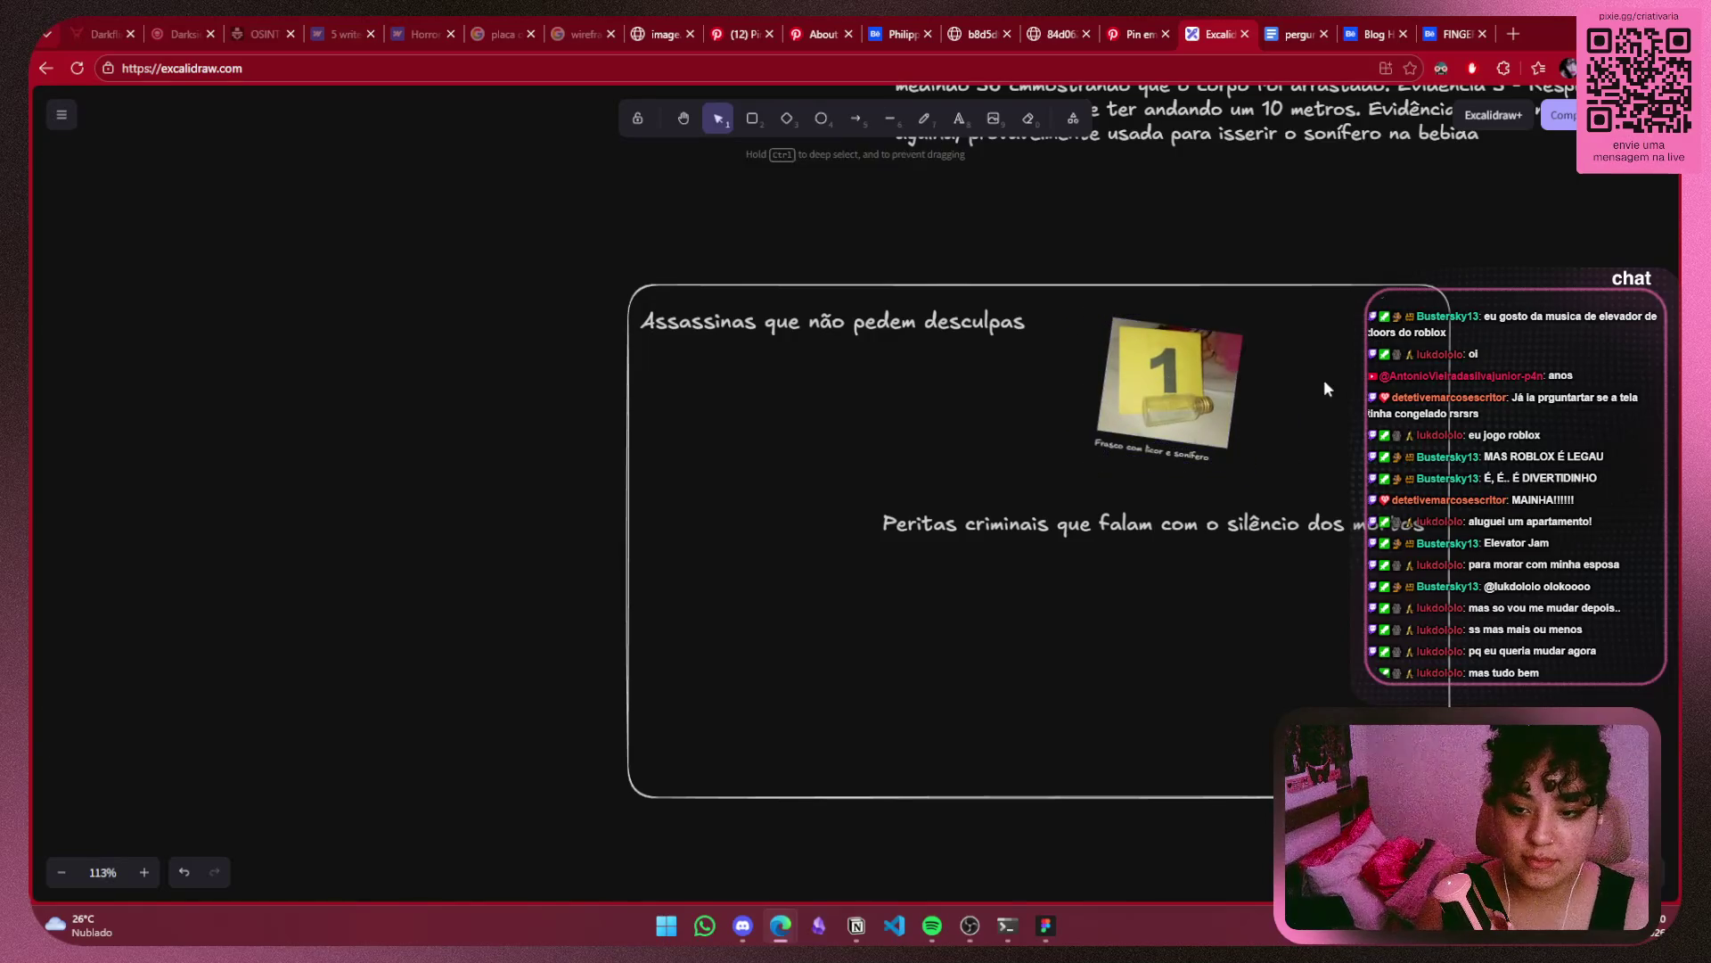
Rearrange the Peritas tagline and bottle photo, placing the photo just above the tagline.
{"action": "left_click", "coordinate": [1257, 521]}
{"action": "left_click_drag", "start_coordinate": [1260, 517], "coordinate": [1276, 488]}
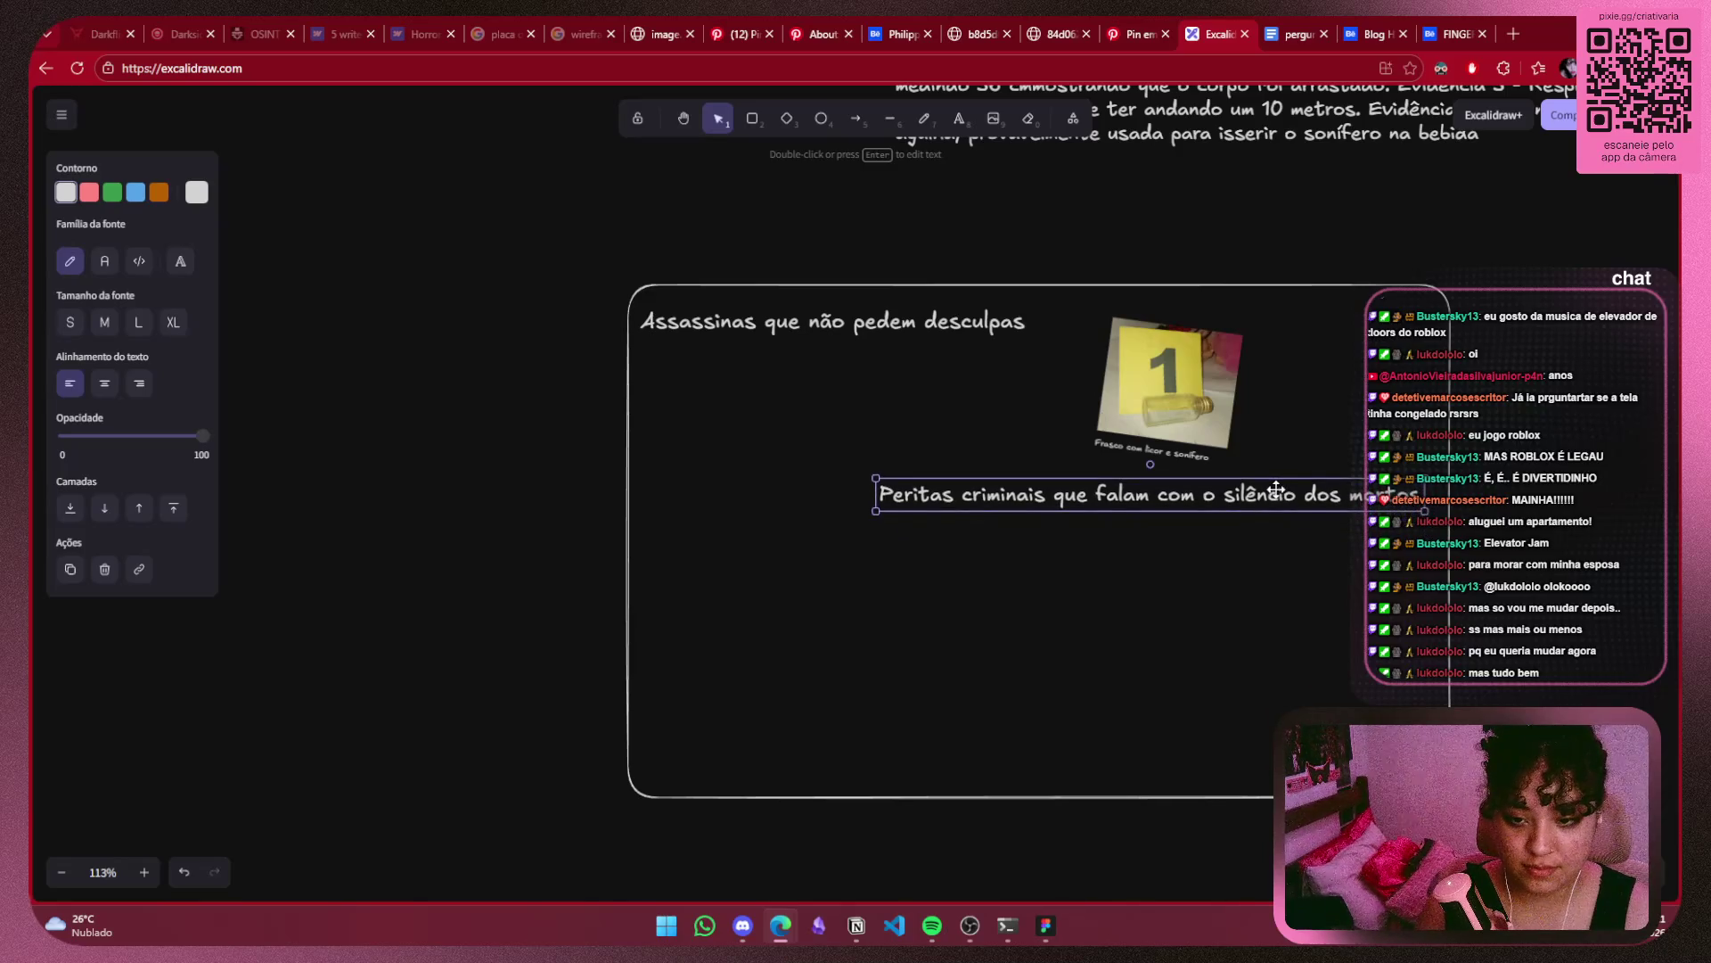
{"action": "left_click", "coordinate": [1509, 459]}
{"action": "left_click", "coordinate": [1184, 421]}
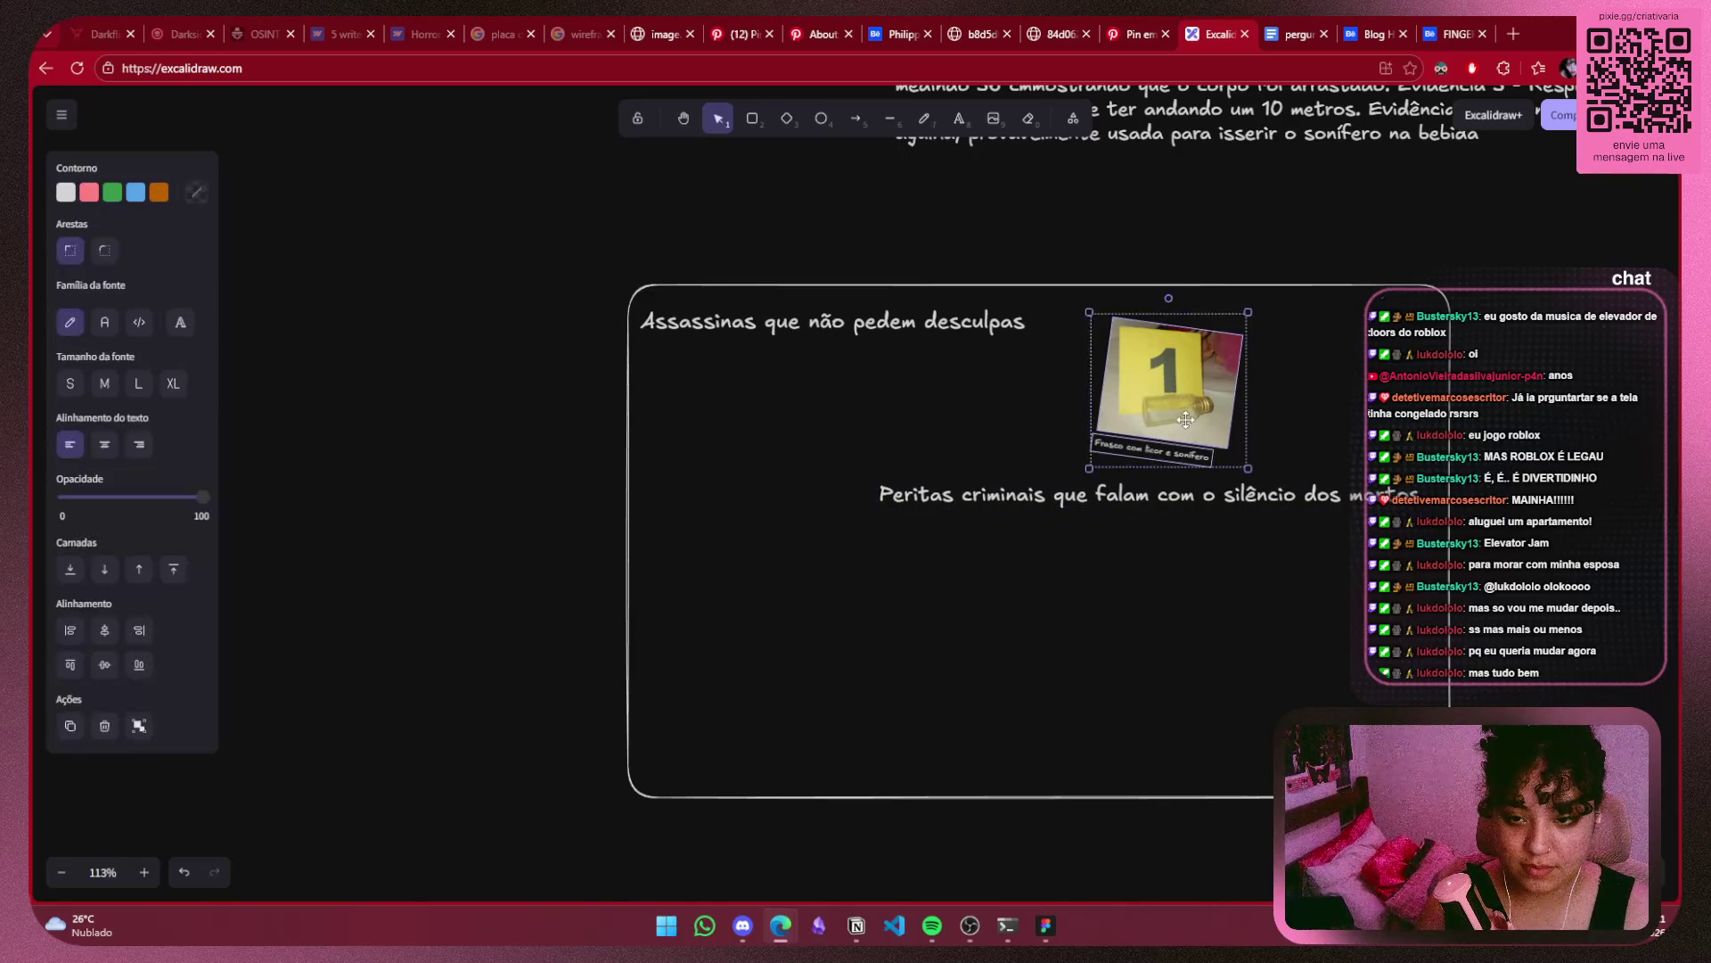
{"action": "left_click_drag", "start_coordinate": [1188, 416], "coordinate": [1255, 405]}
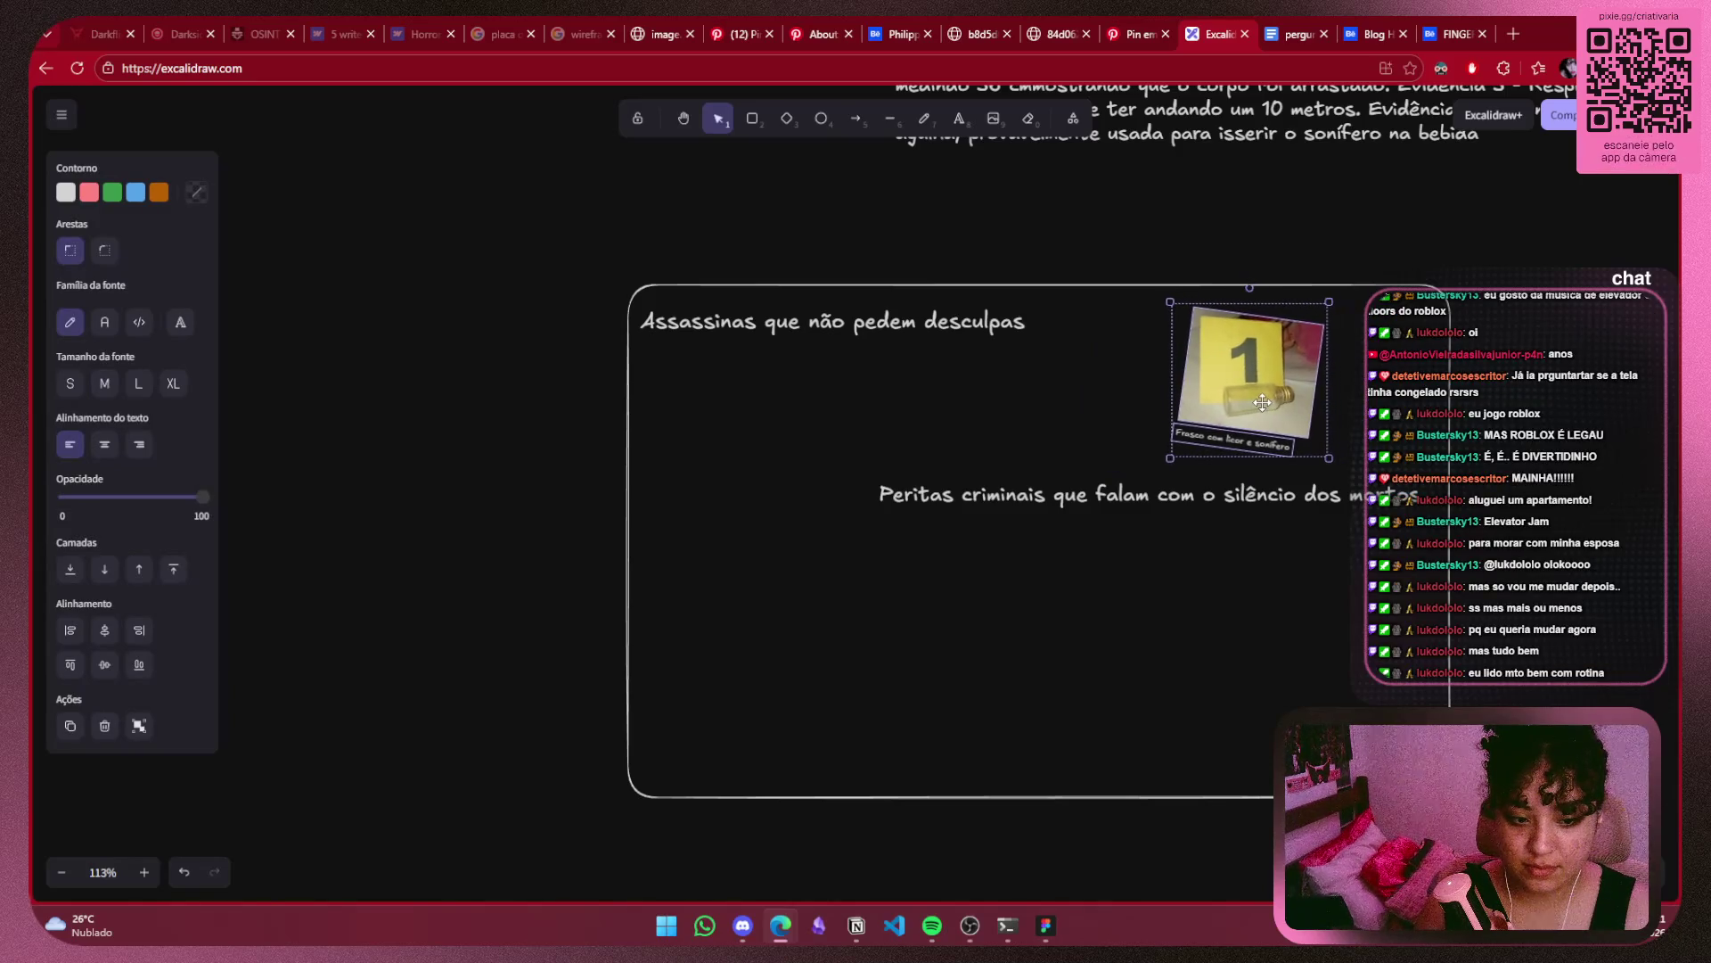
{"action": "left_click_drag", "start_coordinate": [1255, 405], "coordinate": [1026, 441]}
{"action": "left_click_drag", "start_coordinate": [1257, 497], "coordinate": [1258, 518]}
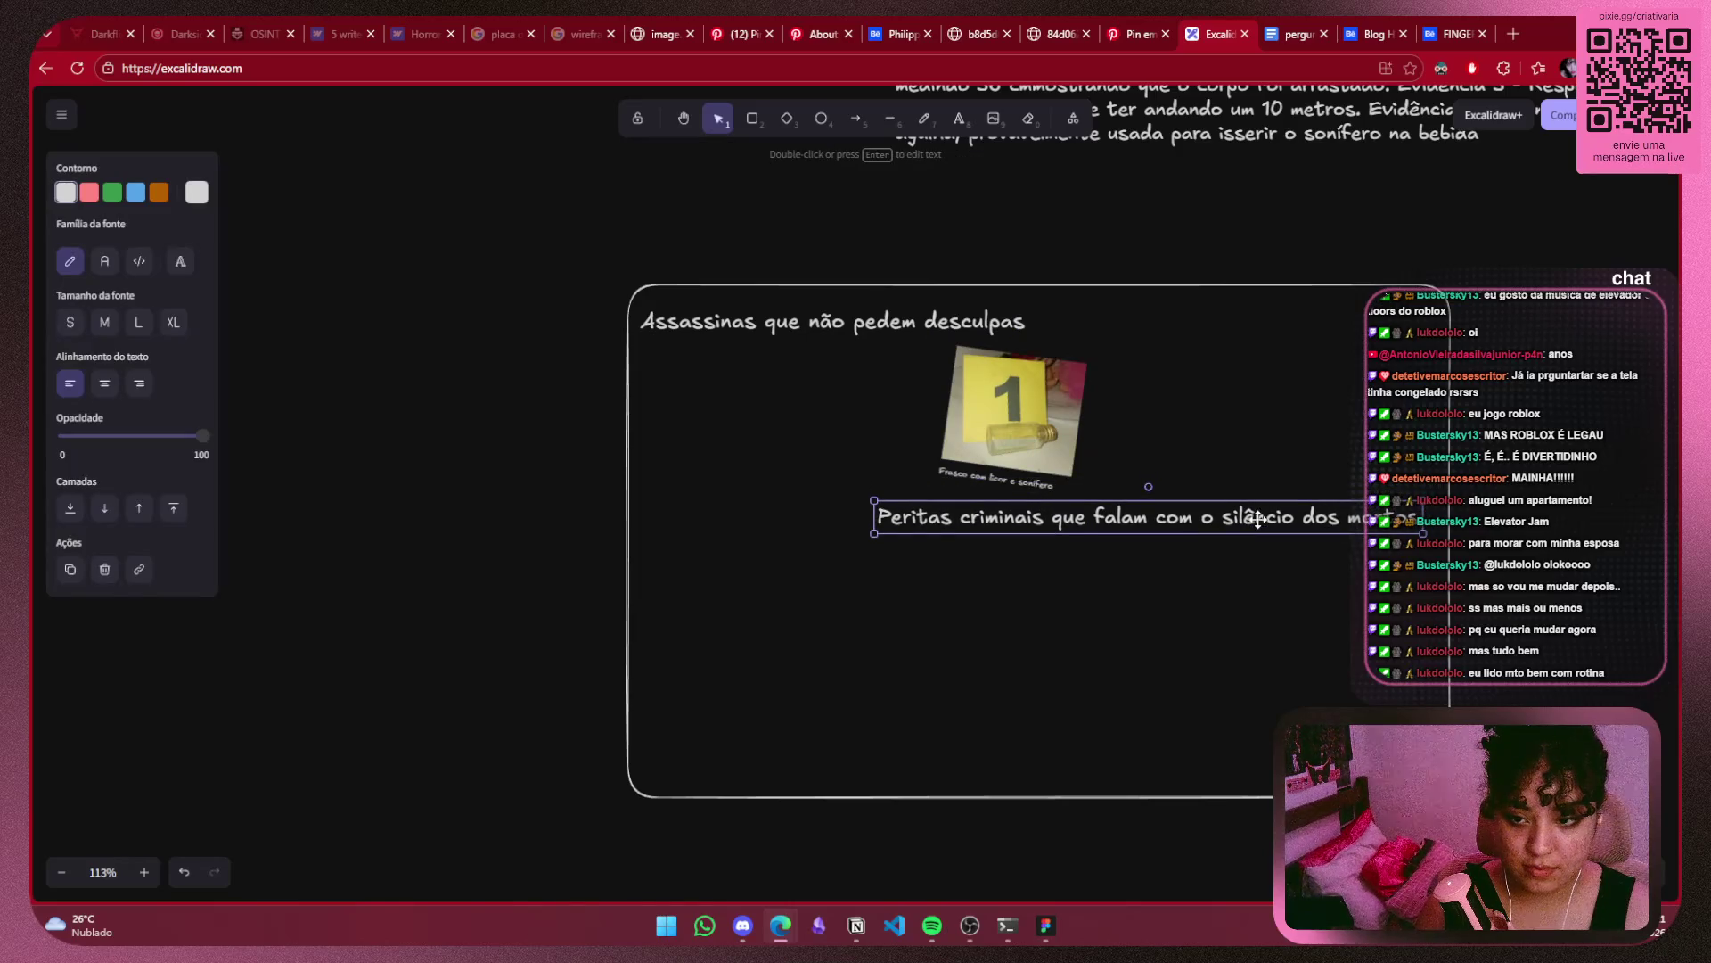
{"action": "left_click", "coordinate": [1484, 467]}
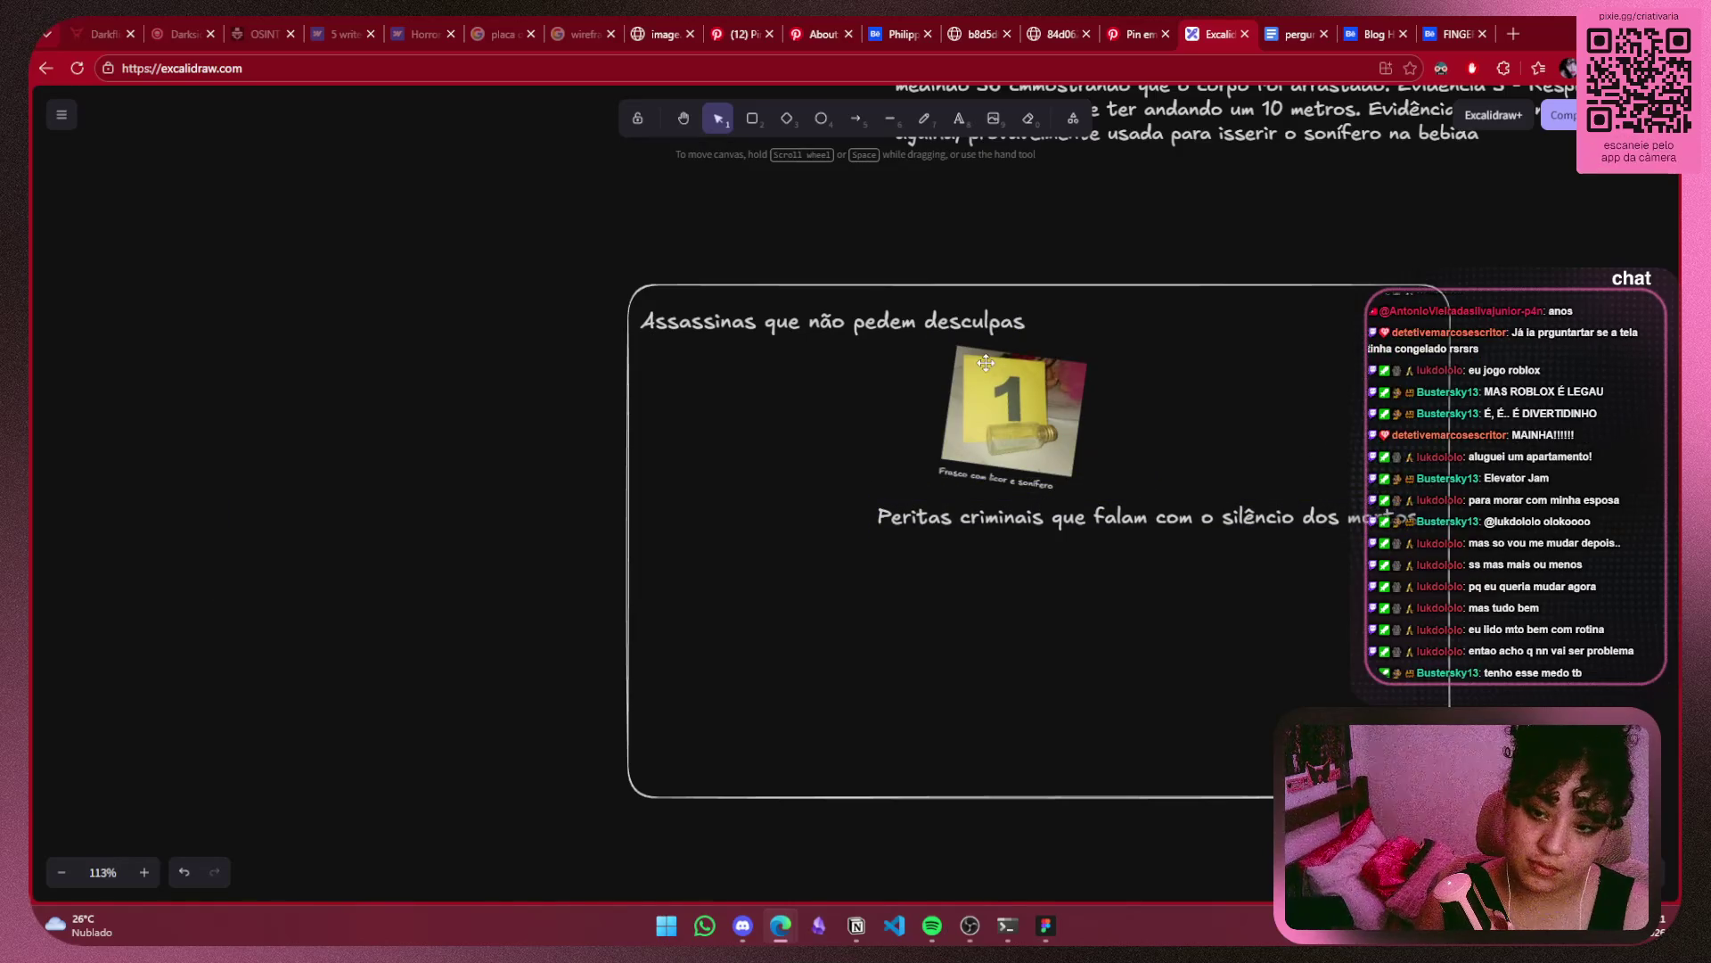
Move the photo and caption to the frame's top-right and enlarge them slightly.
{"action": "left_click", "coordinate": [1014, 401]}
{"action": "left_click_drag", "start_coordinate": [1047, 434], "coordinate": [1181, 435]}
{"action": "key", "text": "ctrl+z"}
{"action": "left_click", "coordinate": [1012, 484], "text": "shift"}
{"action": "left_click_drag", "start_coordinate": [1050, 442], "coordinate": [1318, 410]}
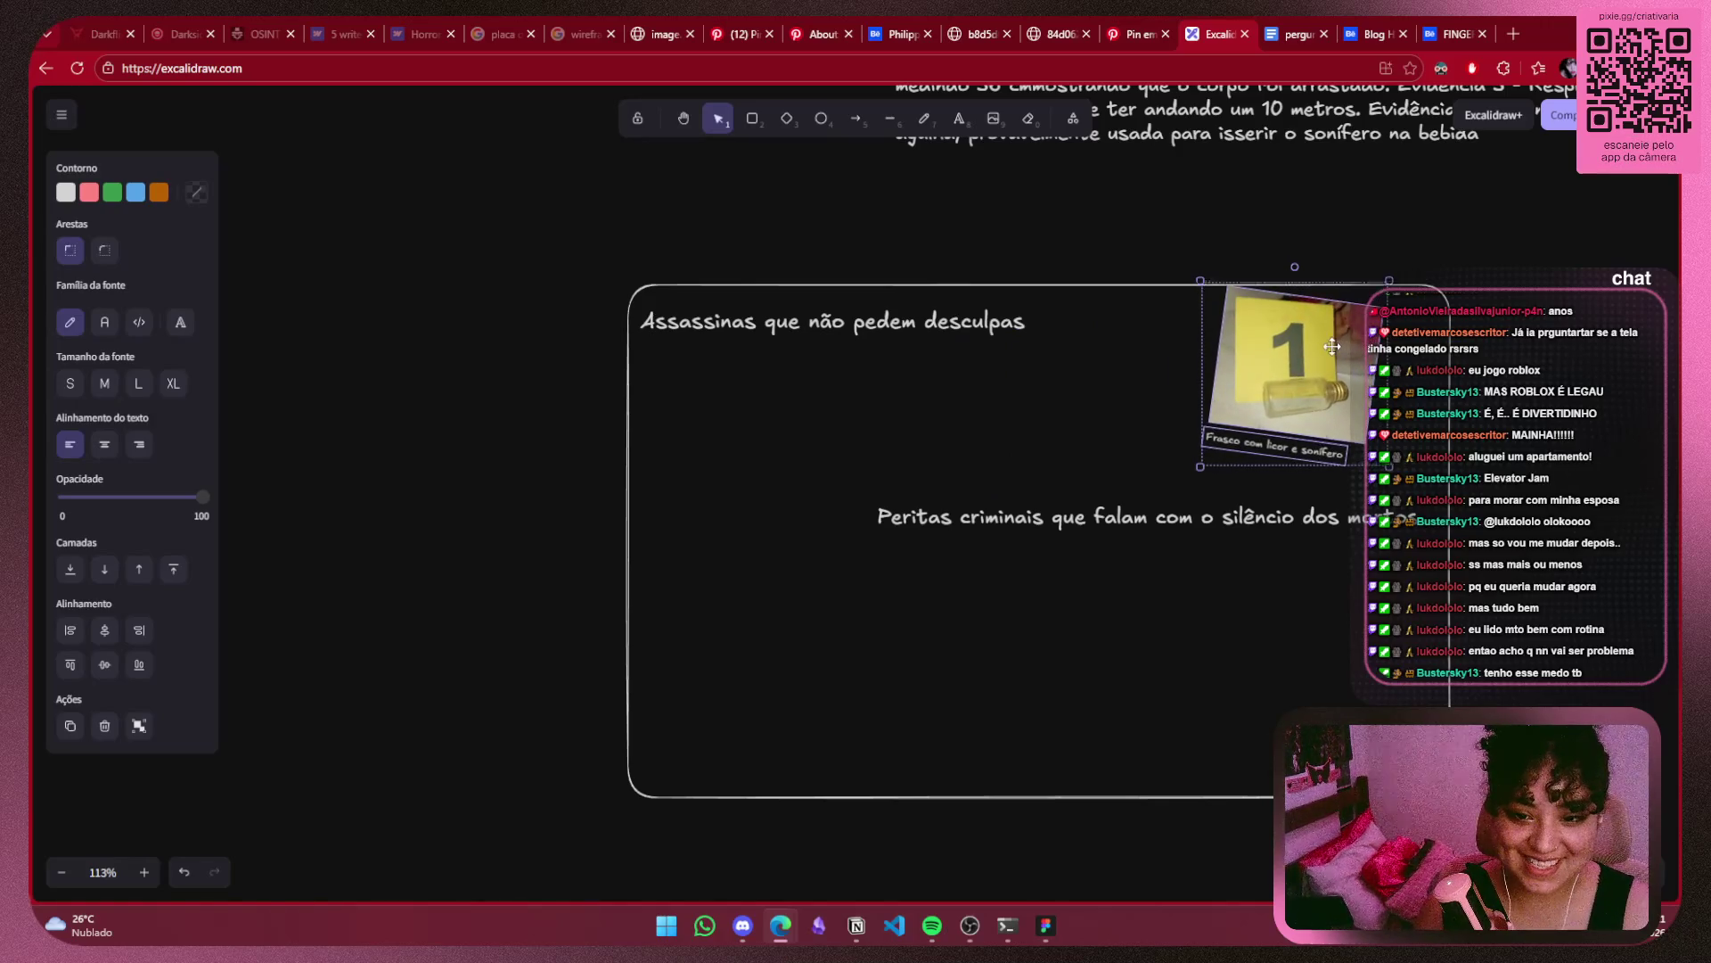
{"action": "left_click_drag", "start_coordinate": [1356, 310], "coordinate": [1388, 295]}
{"action": "left_click_drag", "start_coordinate": [1332, 357], "coordinate": [1332, 362]}
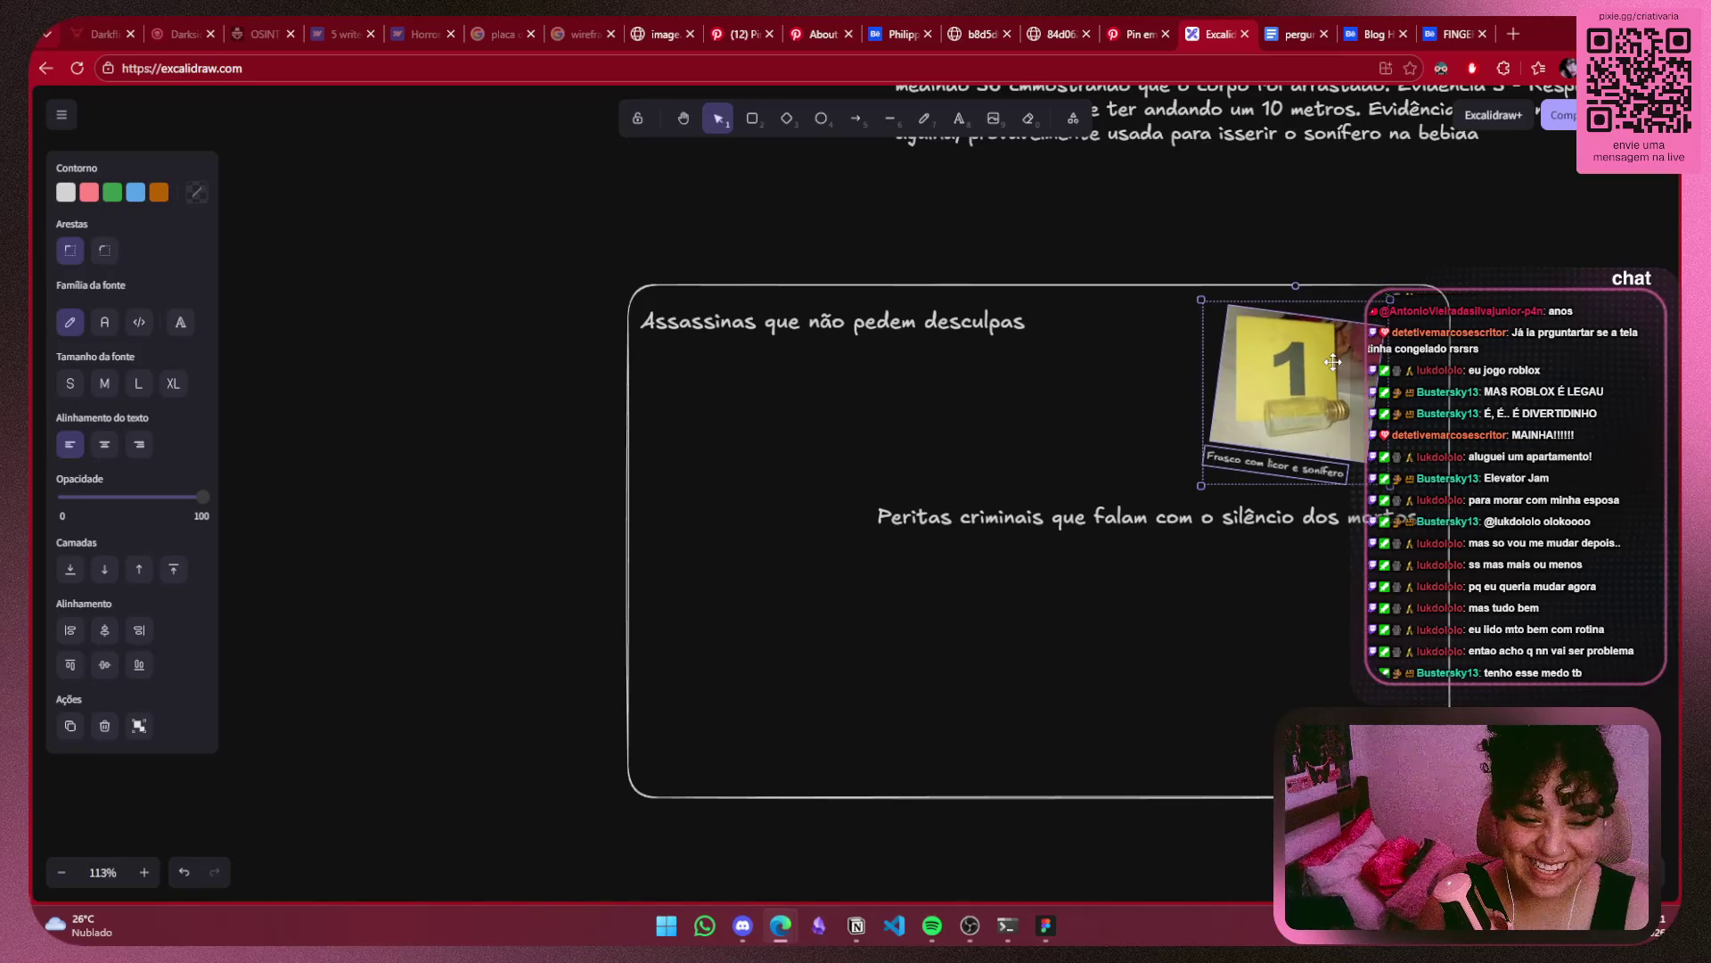
{"action": "left_click", "coordinate": [1517, 359]}
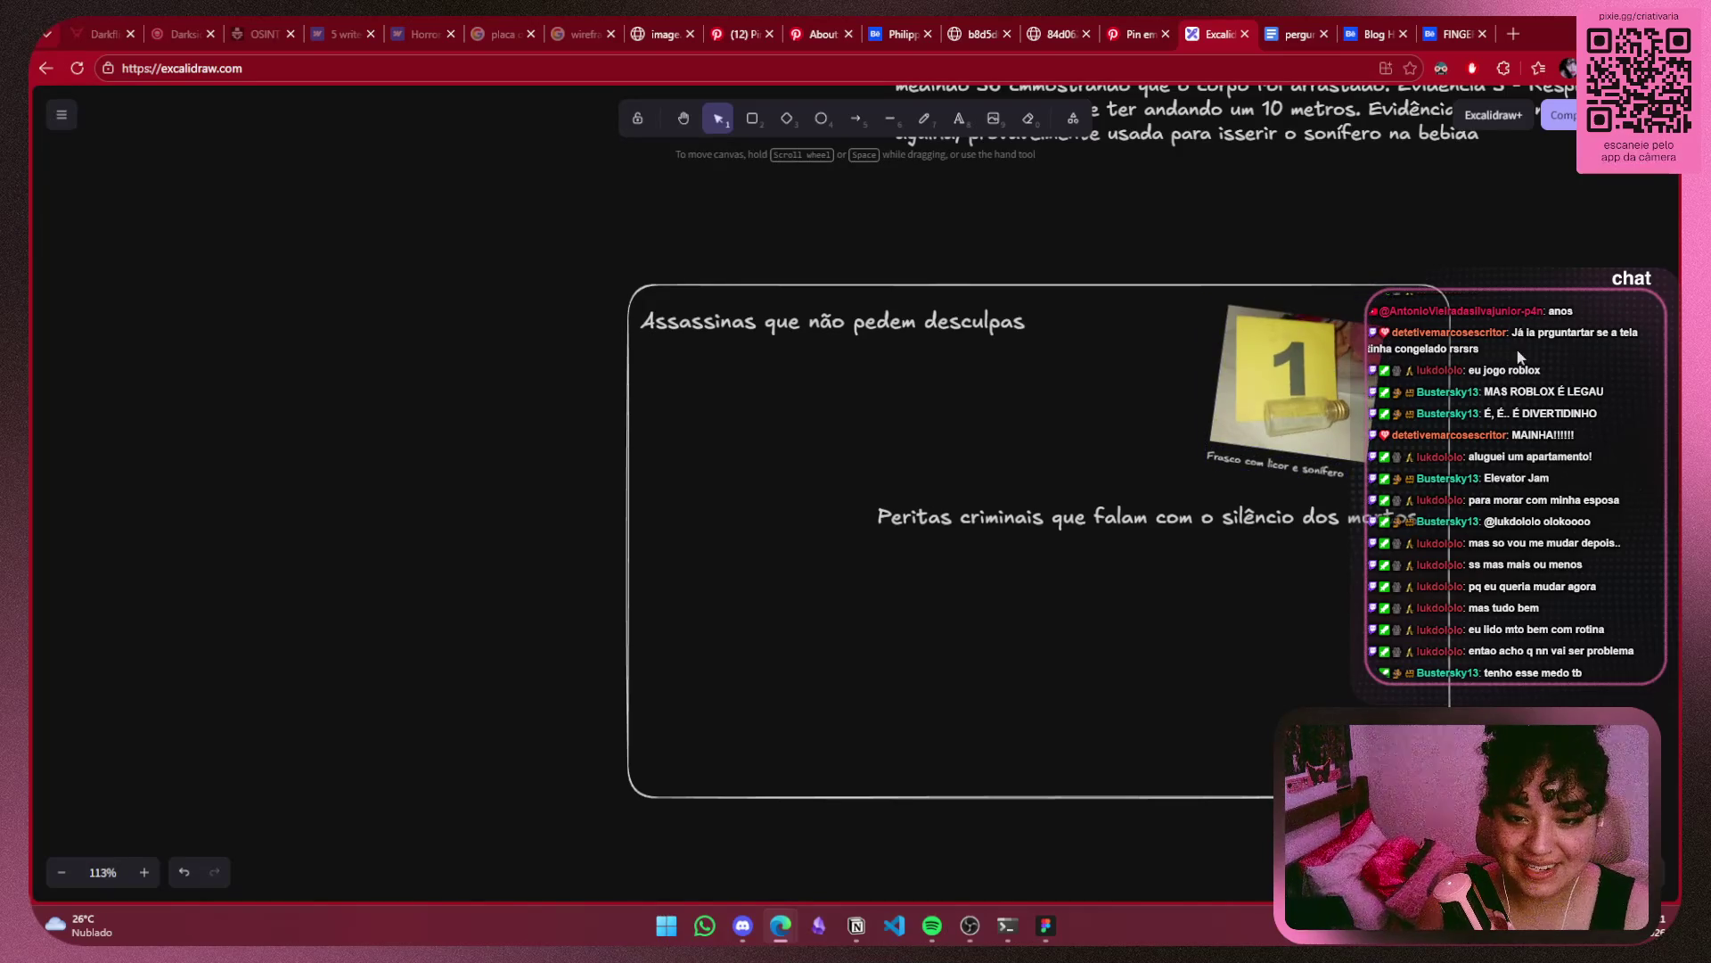
Survey the neighbouring layouts, return to the Assassinas frame, then switch to the reference images.
{"action": "left_click", "coordinate": [1382, 511]}
{"action": "left_click", "coordinate": [1527, 450]}
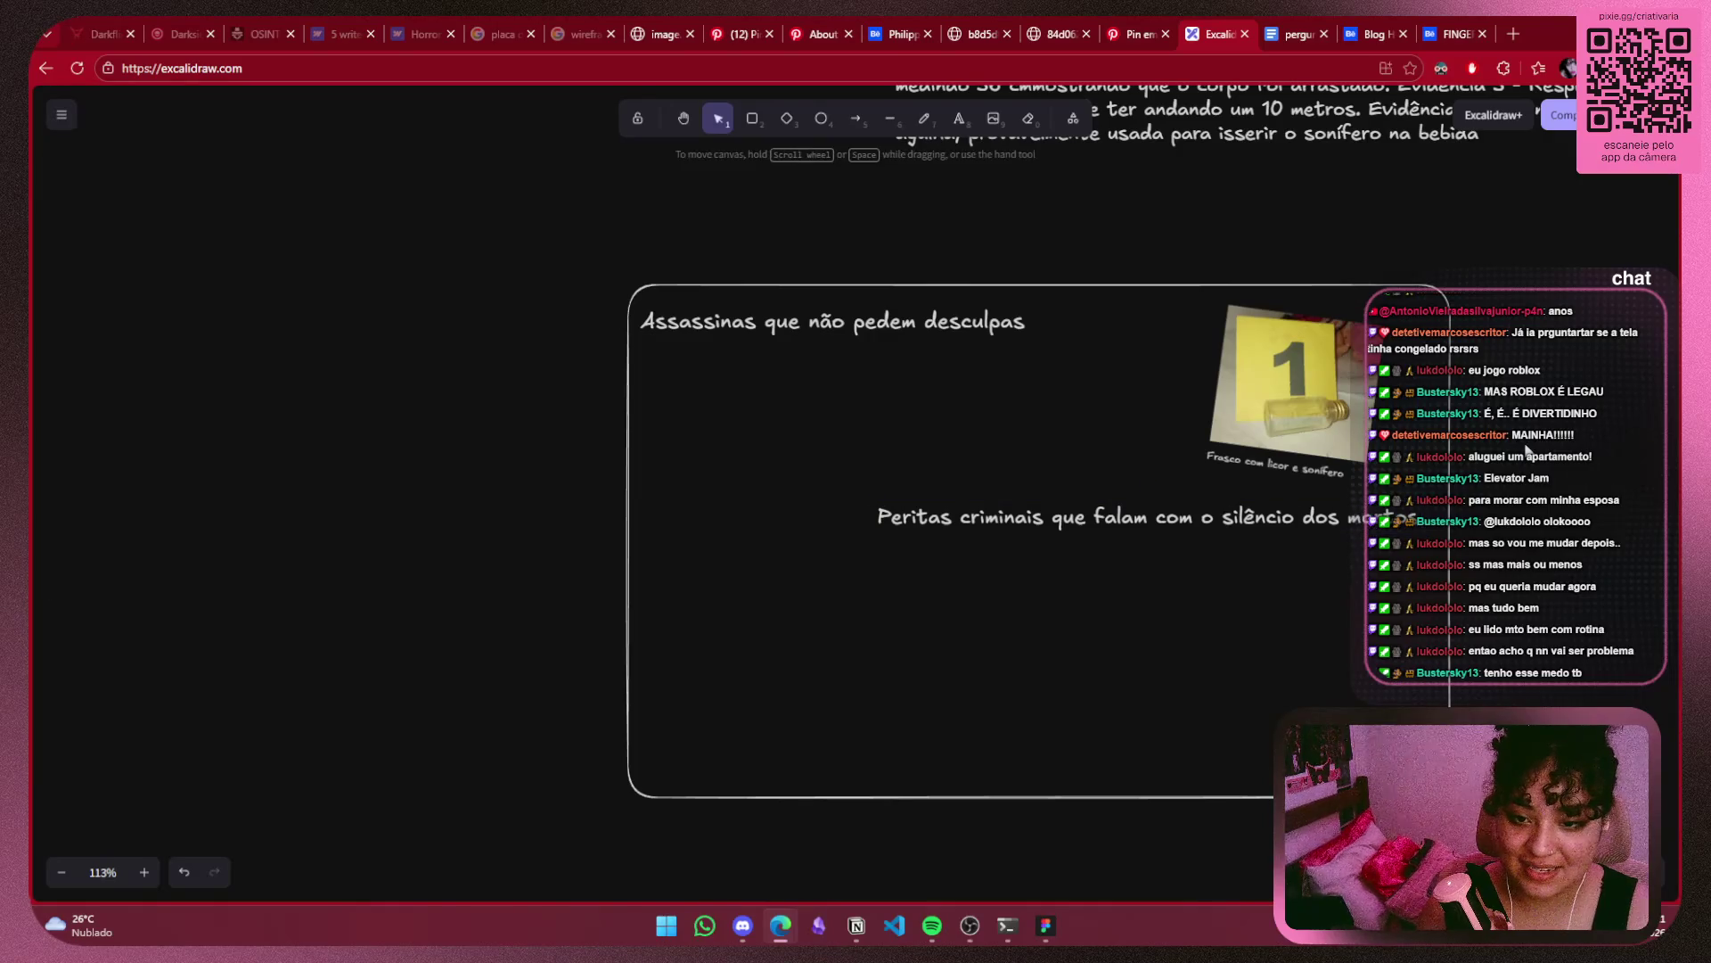
{"action": "scroll", "coordinate": [1527, 345], "scroll_direction": "down", "scroll_amount": 3}
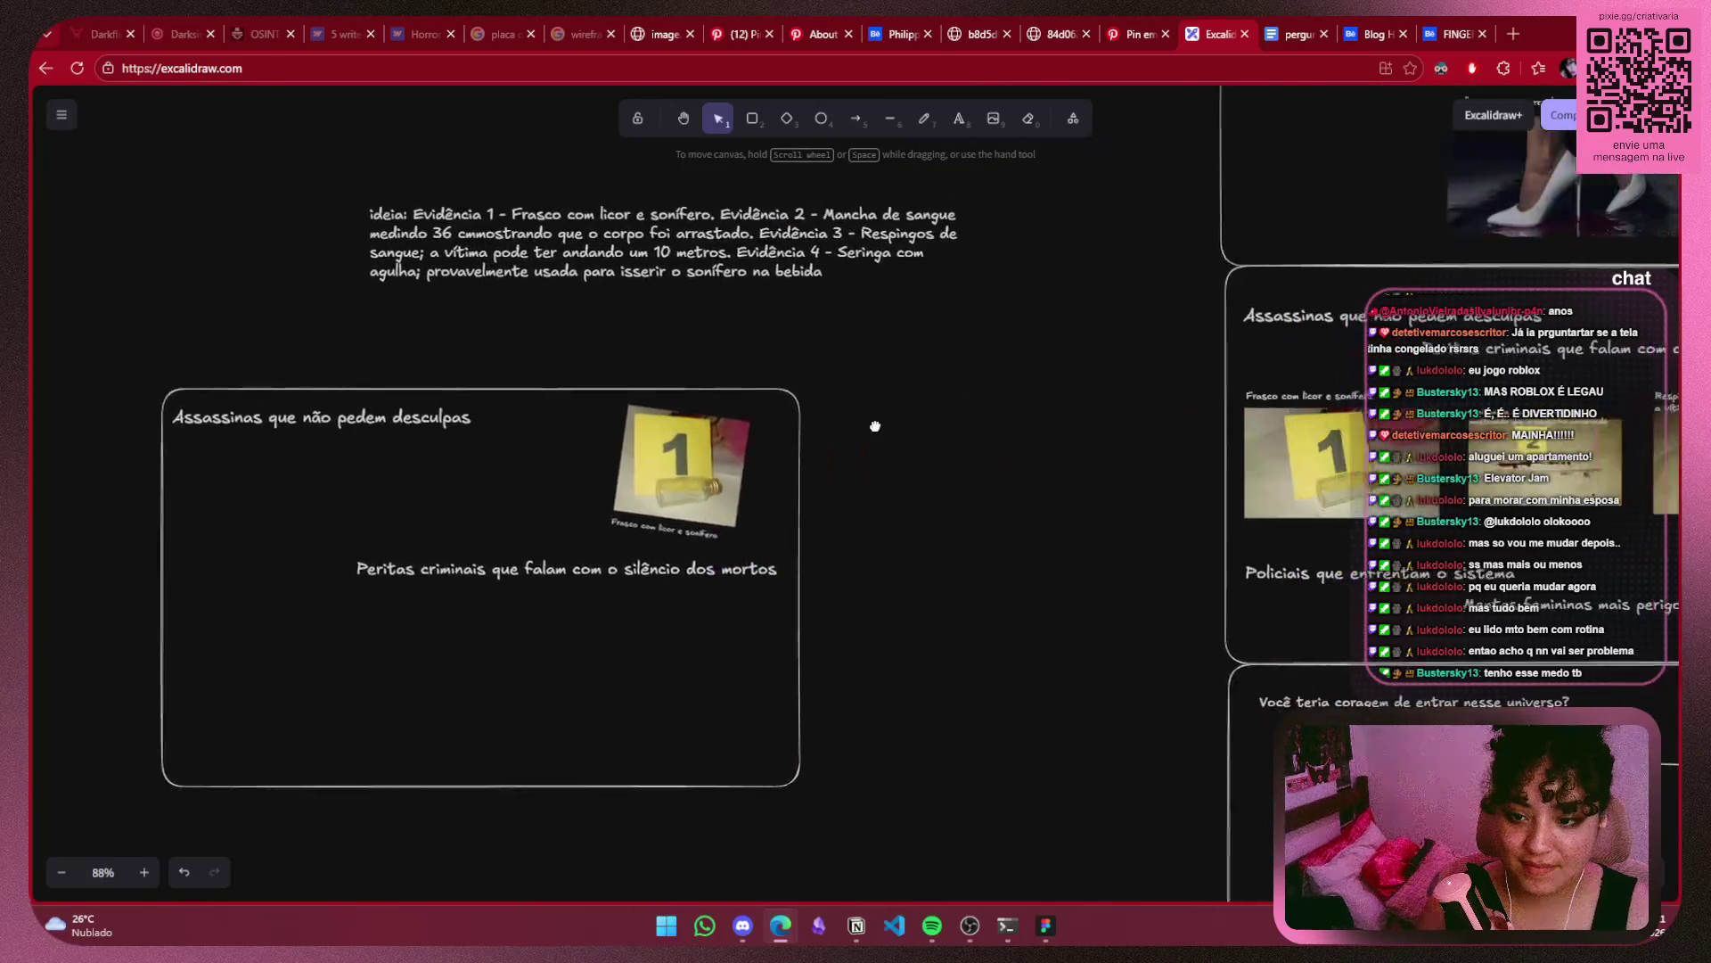
{"action": "left_click_drag", "start_coordinate": [1527, 344], "coordinate": [545, 438]}
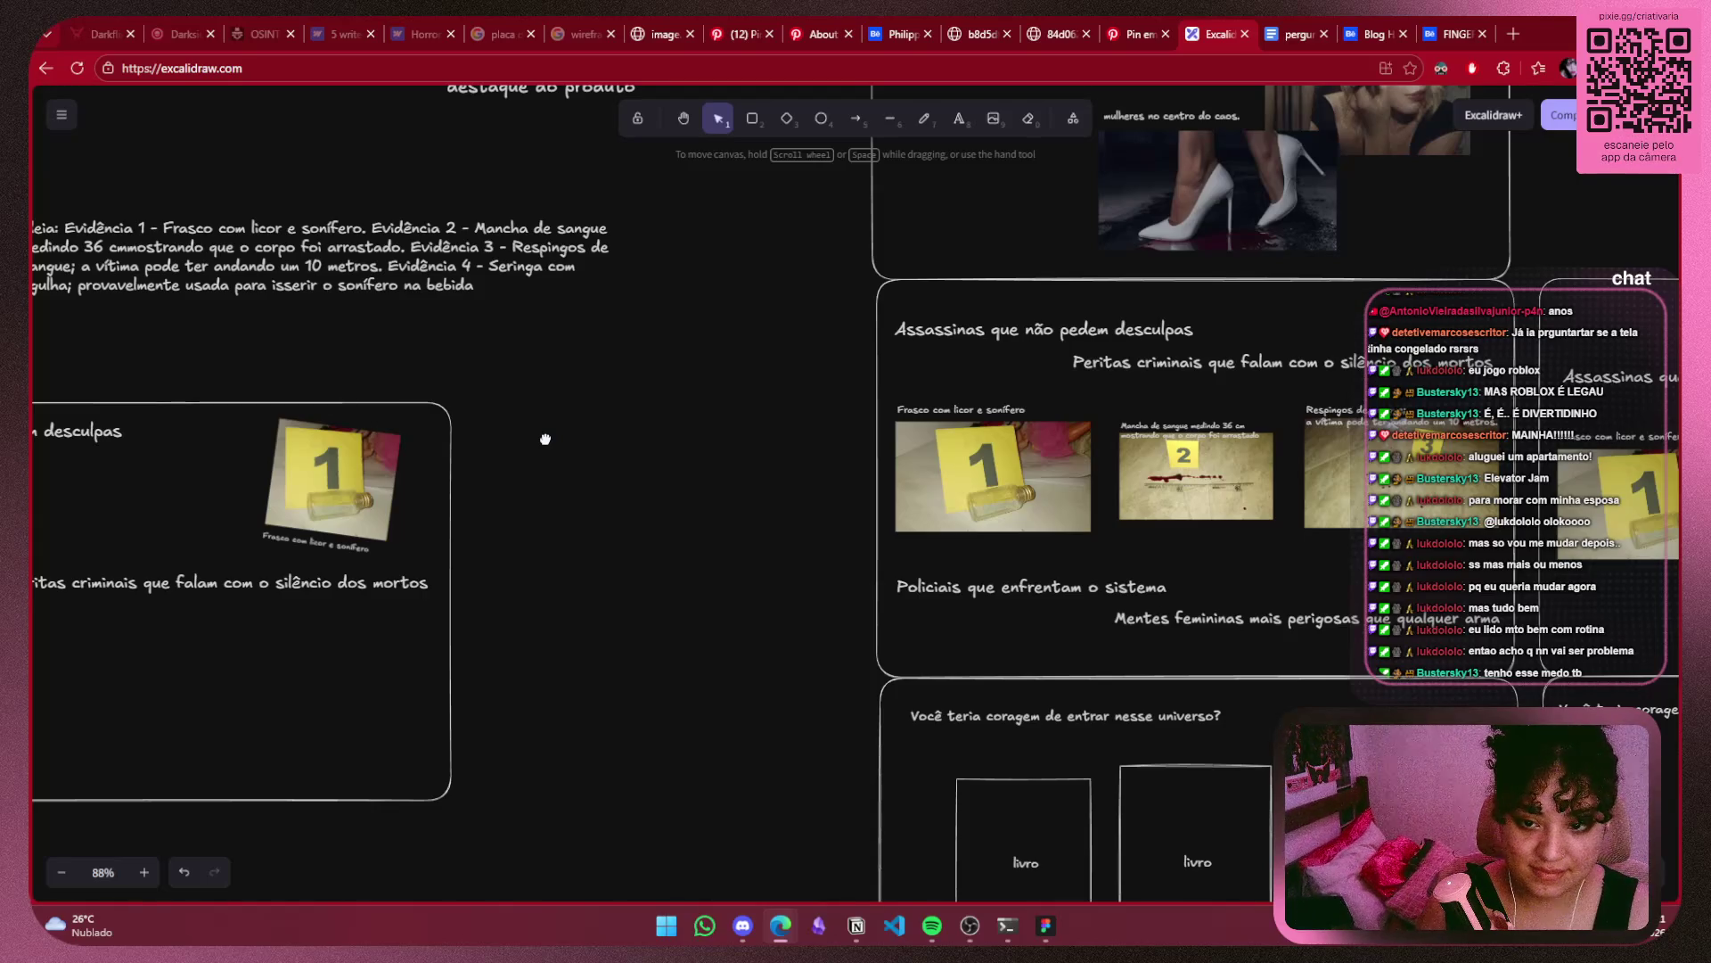
{"action": "left_click_drag", "start_coordinate": [545, 438], "coordinate": [1451, 448]}
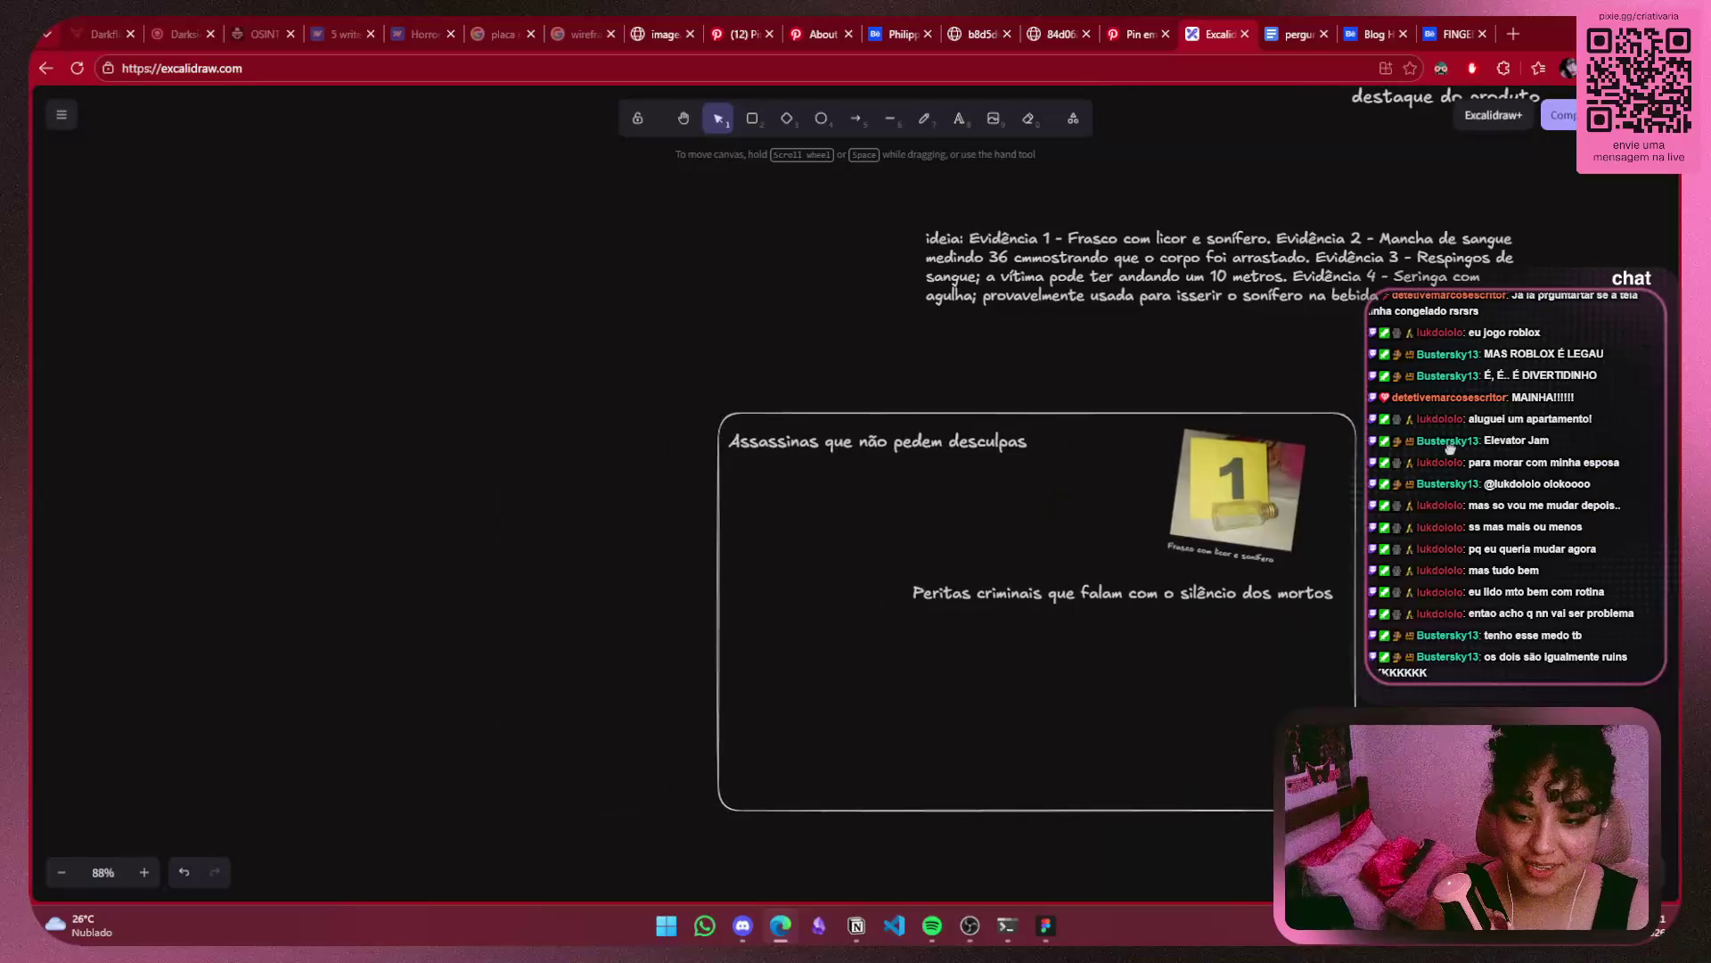
{"action": "left_click", "coordinate": [1046, 585]}
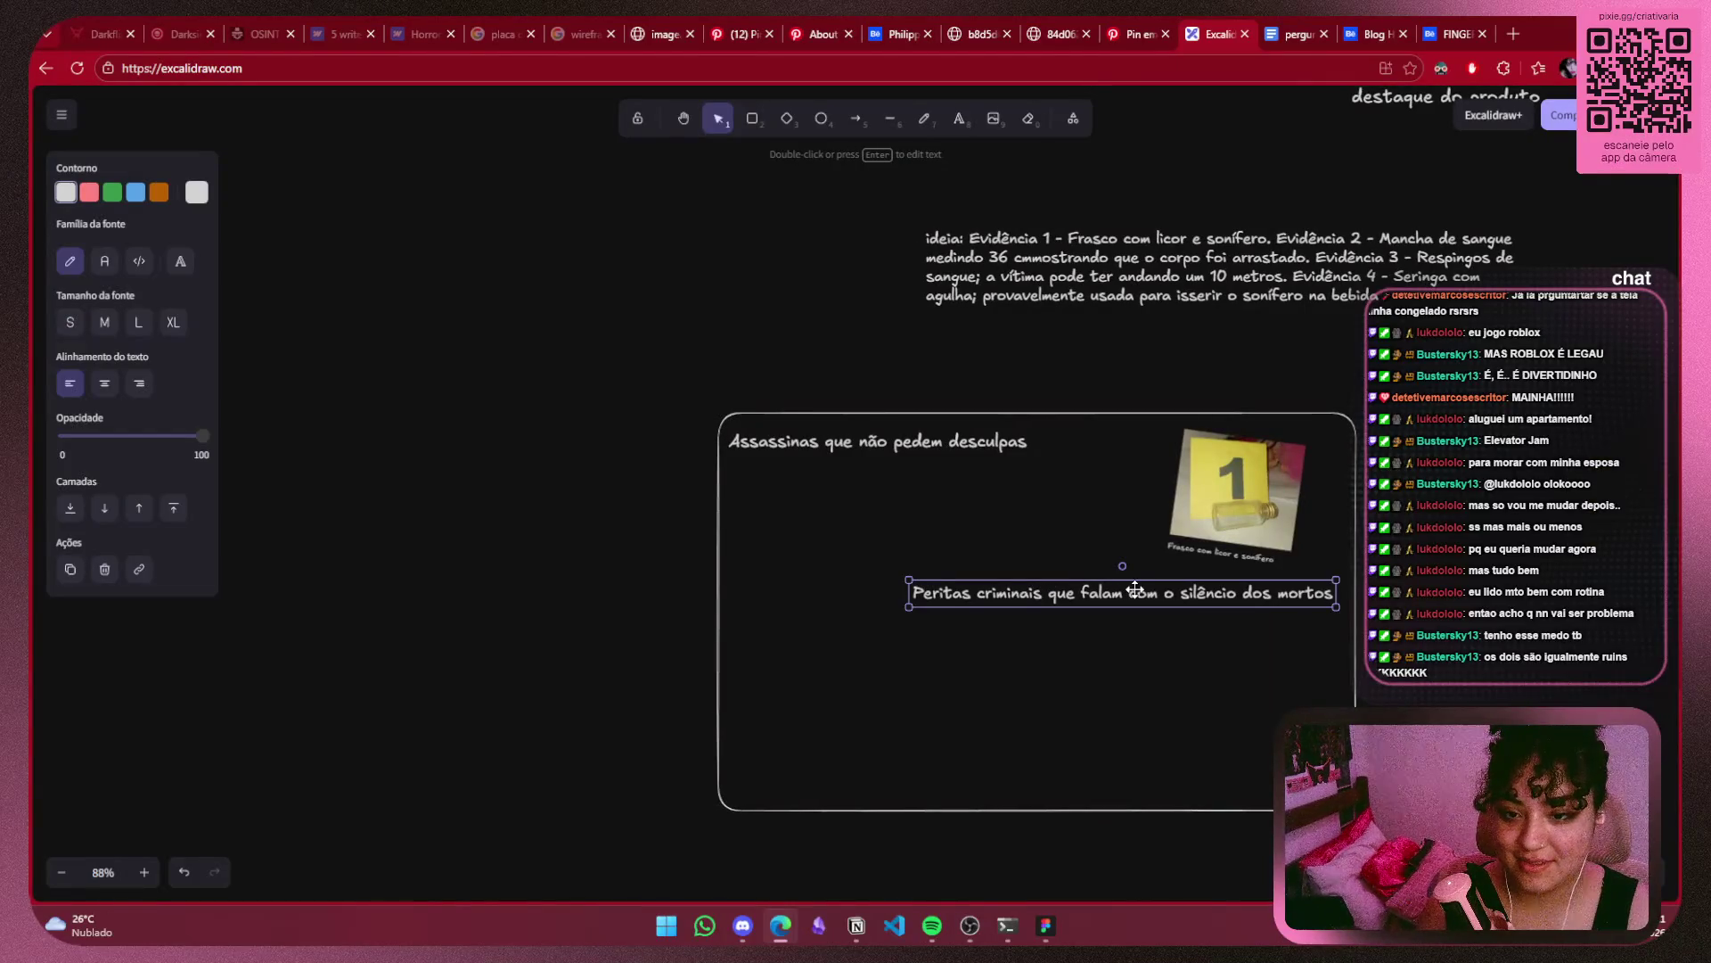
{"action": "left_click", "coordinate": [1092, 27]}
{"action": "left_click", "coordinate": [1131, 22]}
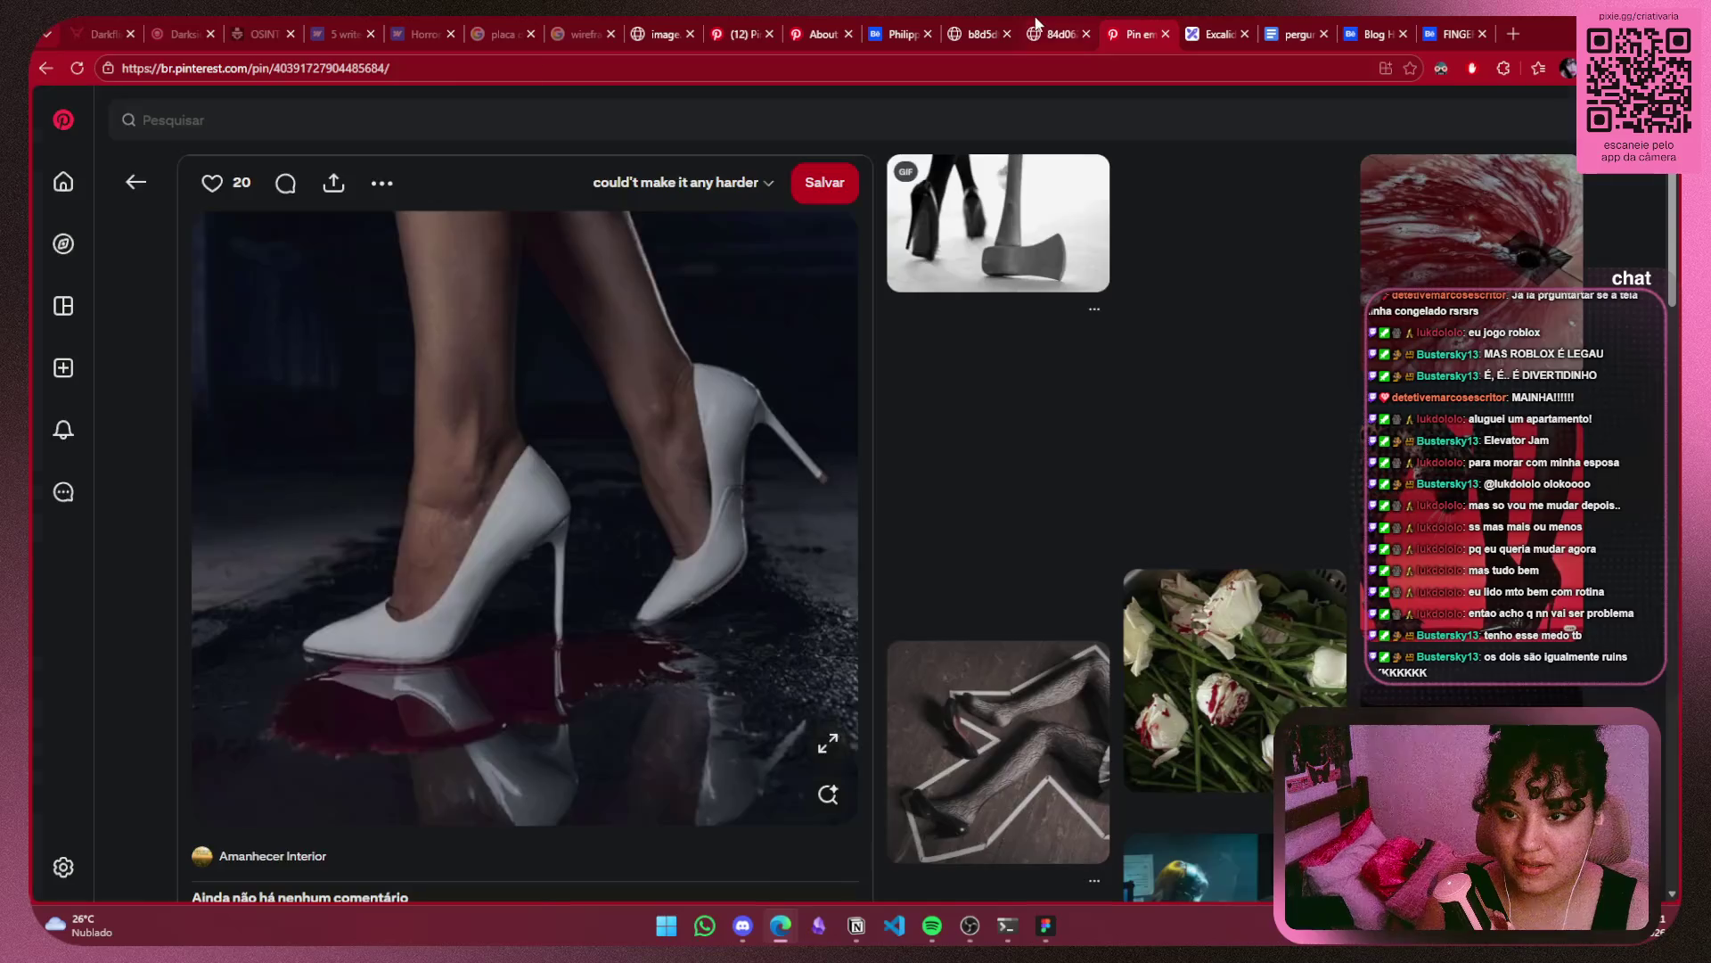
{"action": "left_click", "coordinate": [1037, 24]}
{"action": "left_click", "coordinate": [1446, 21]}
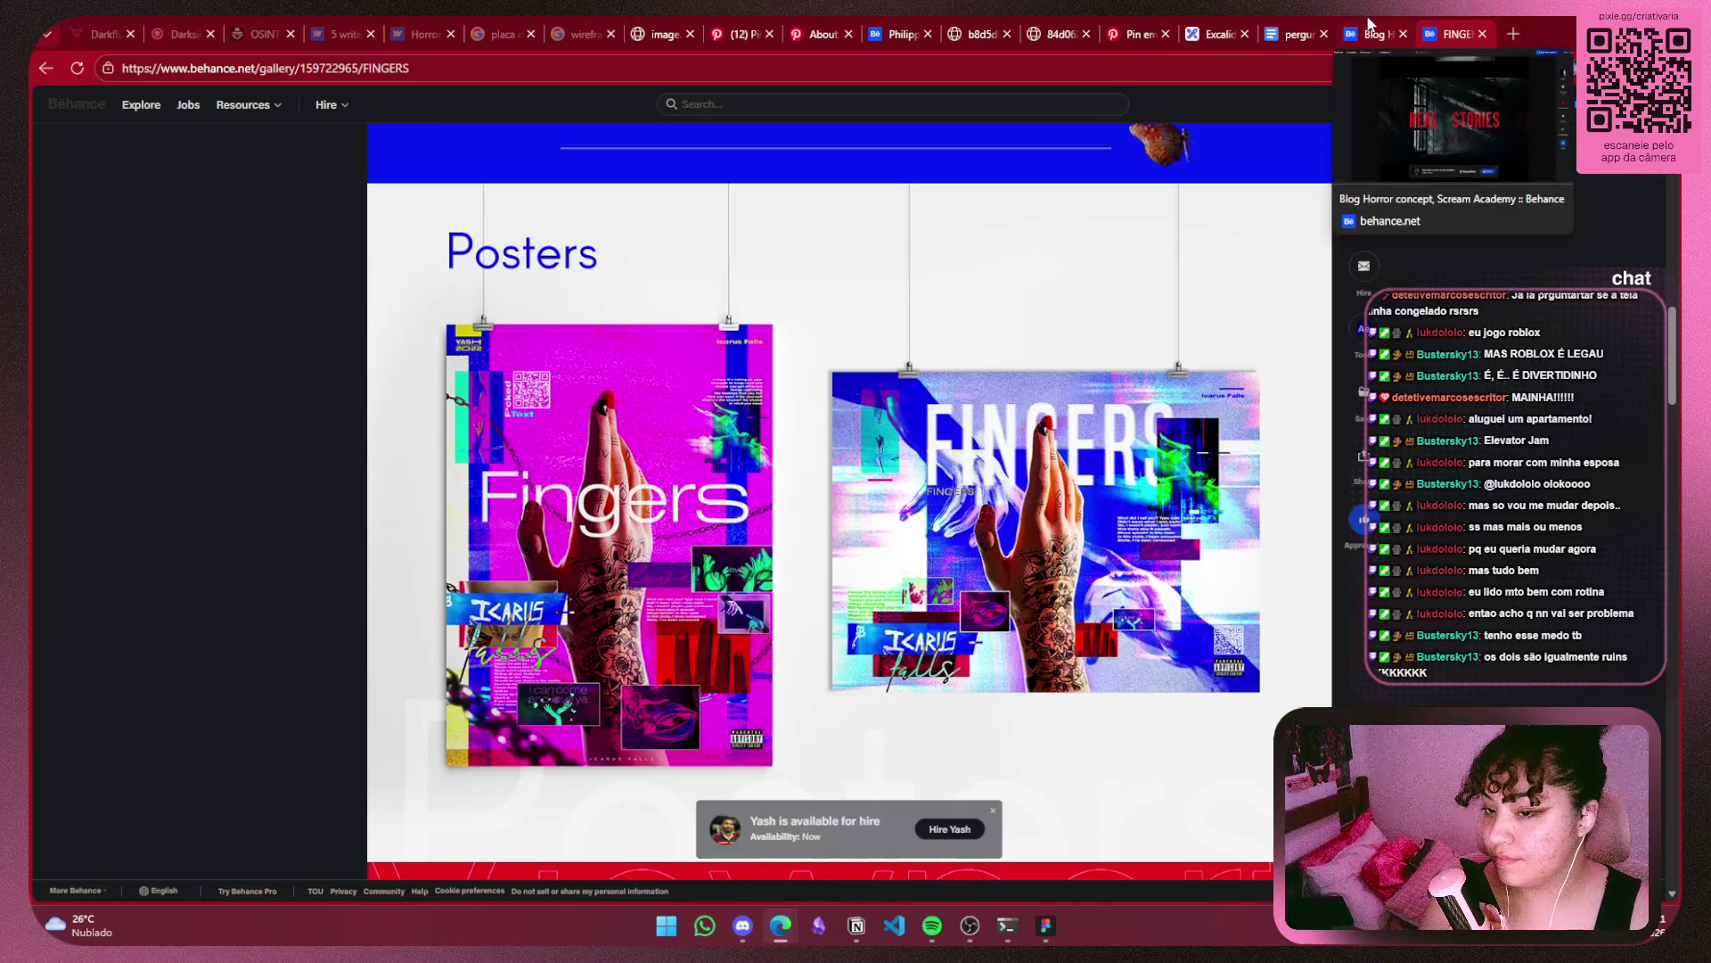
{"action": "left_click", "coordinate": [1370, 24]}
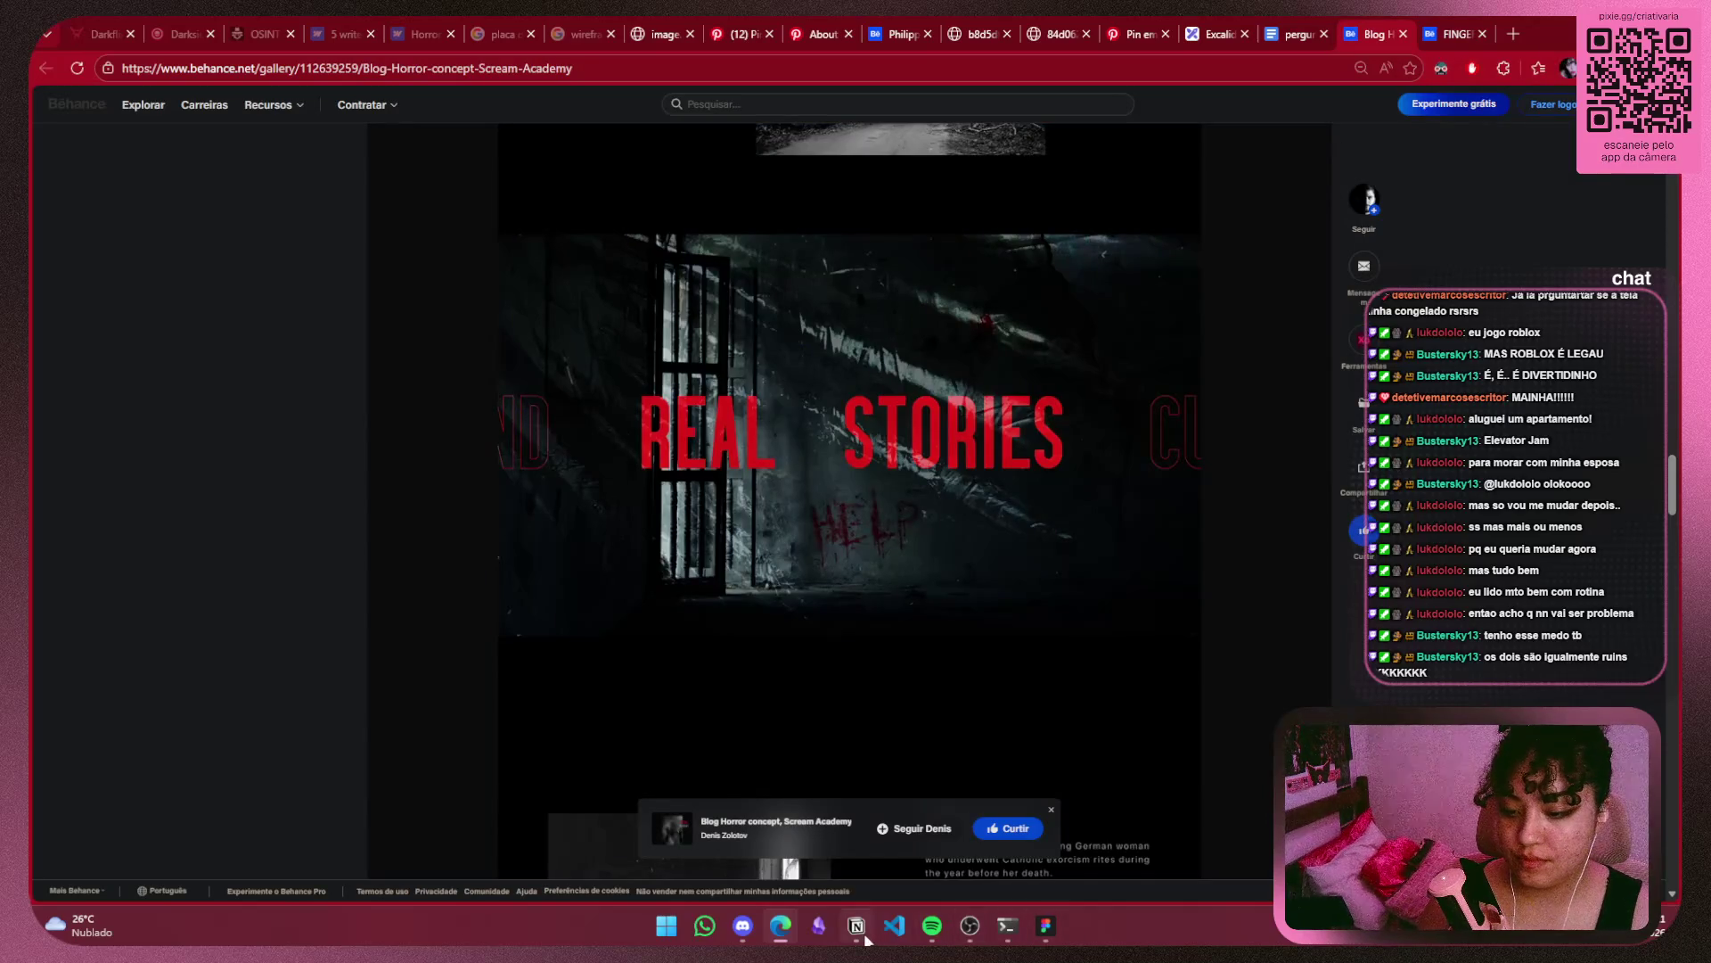
{"action": "left_click", "coordinate": [1215, 29]}
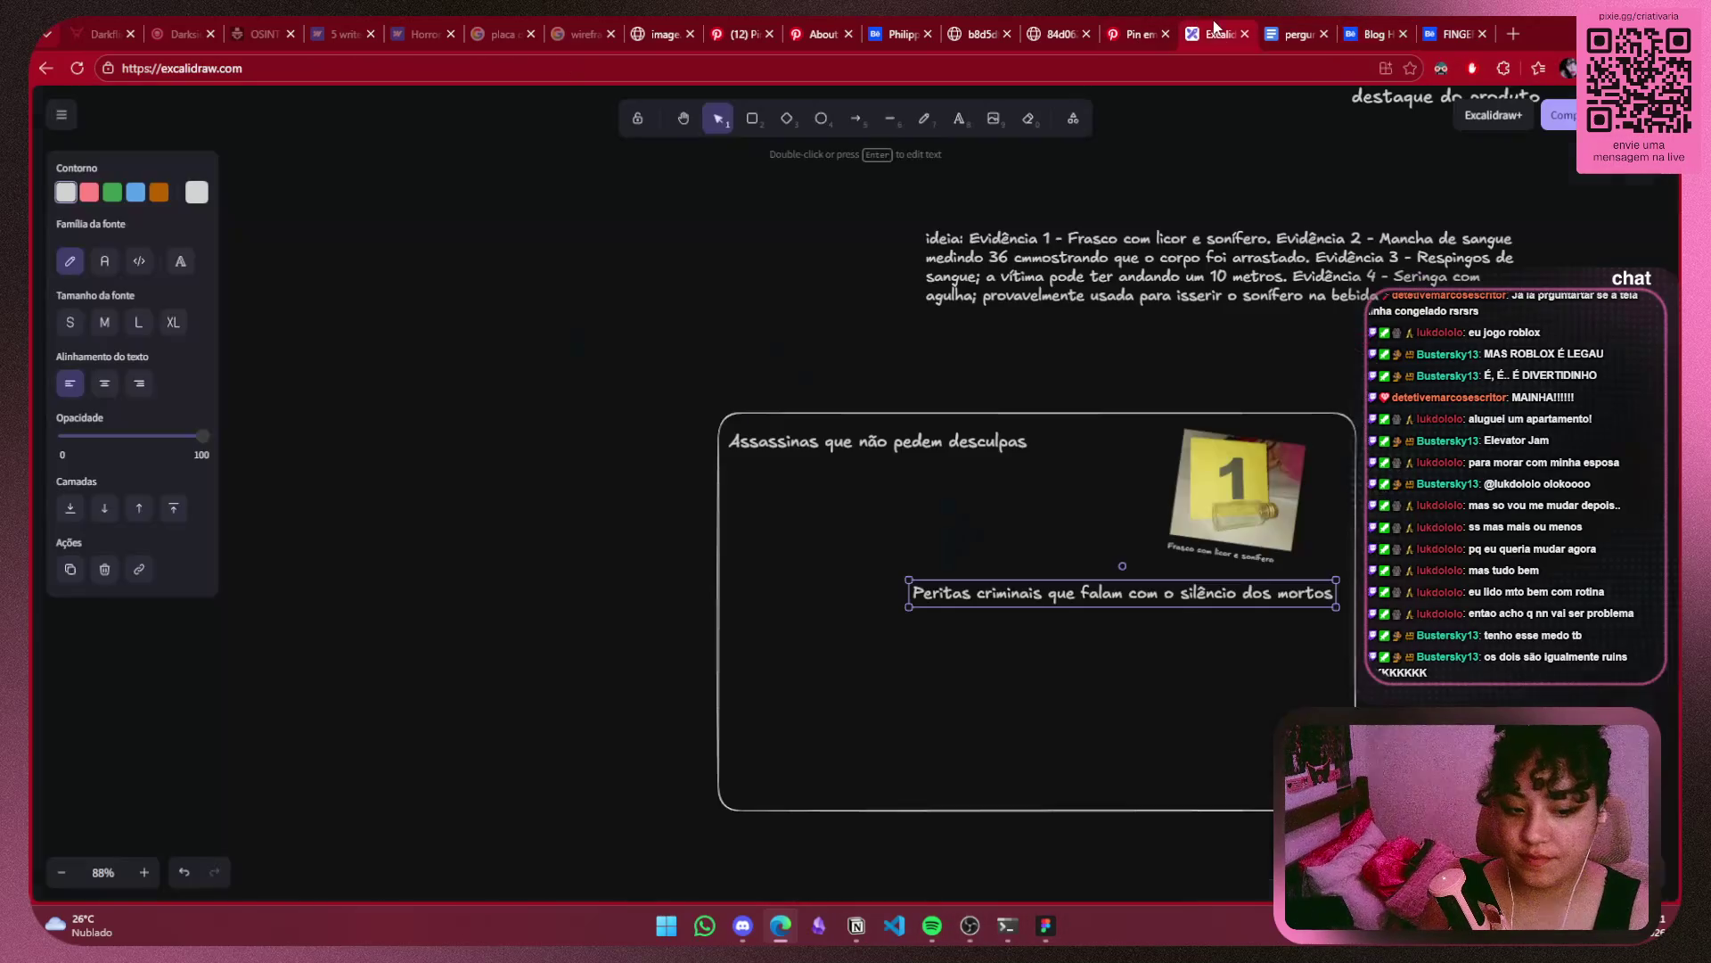
{"action": "left_click", "coordinate": [1222, 554]}
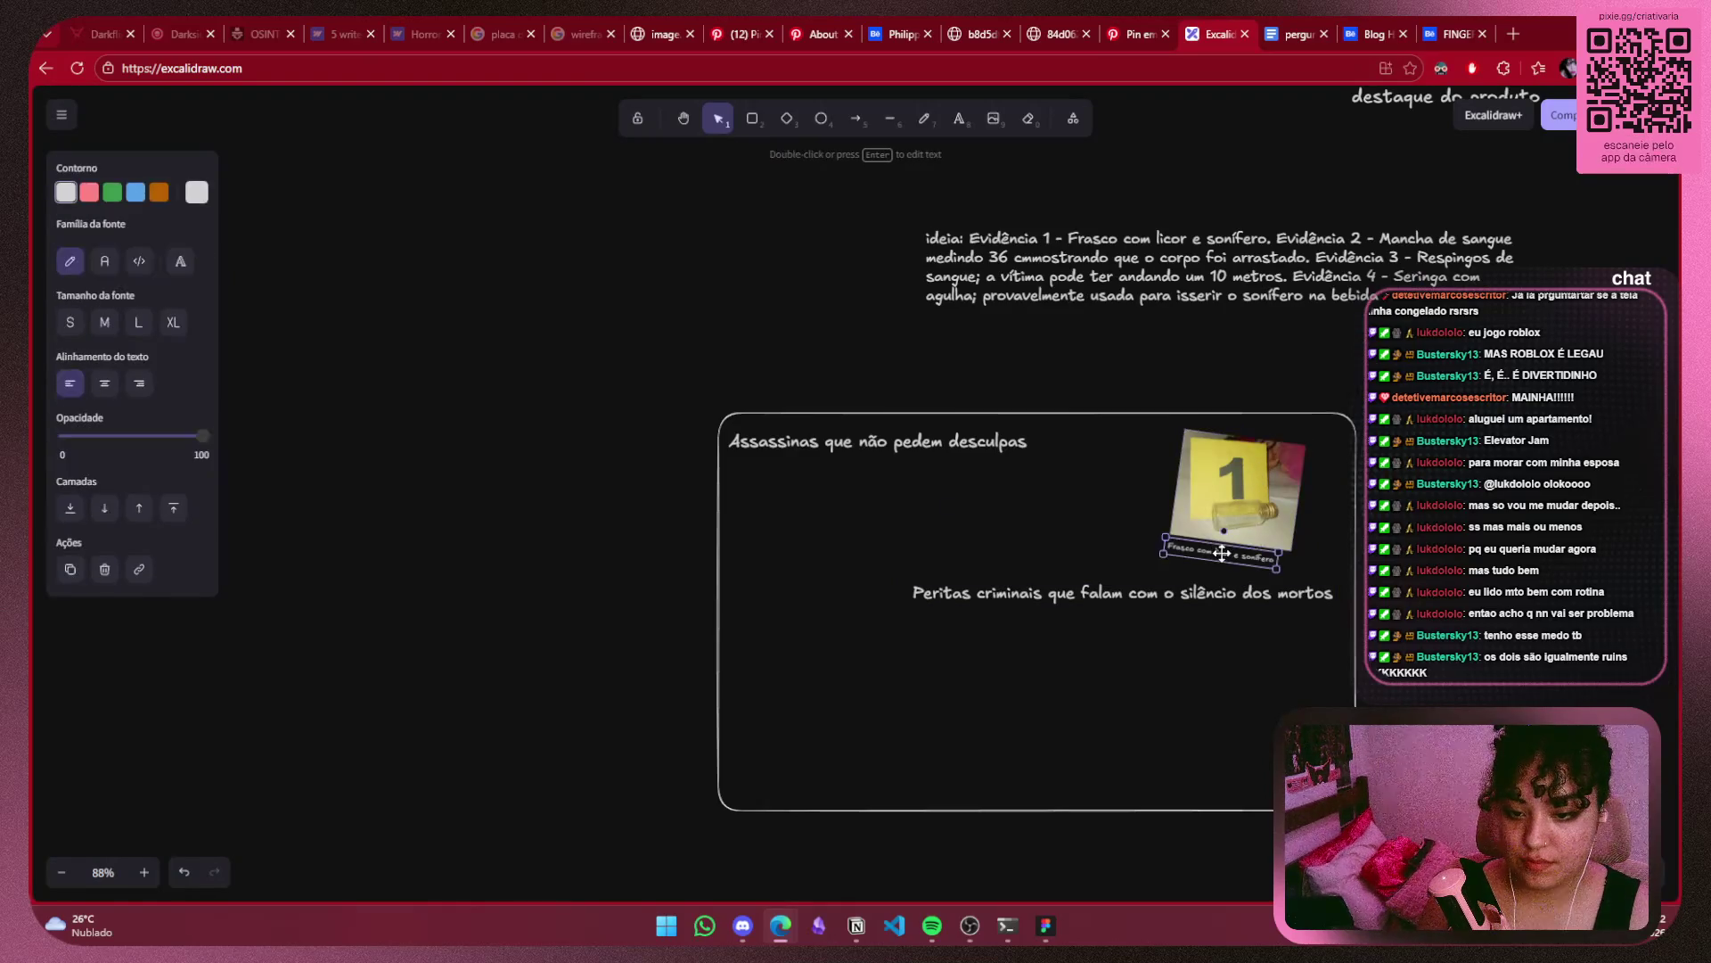
{"action": "left_click", "coordinate": [1254, 530]}
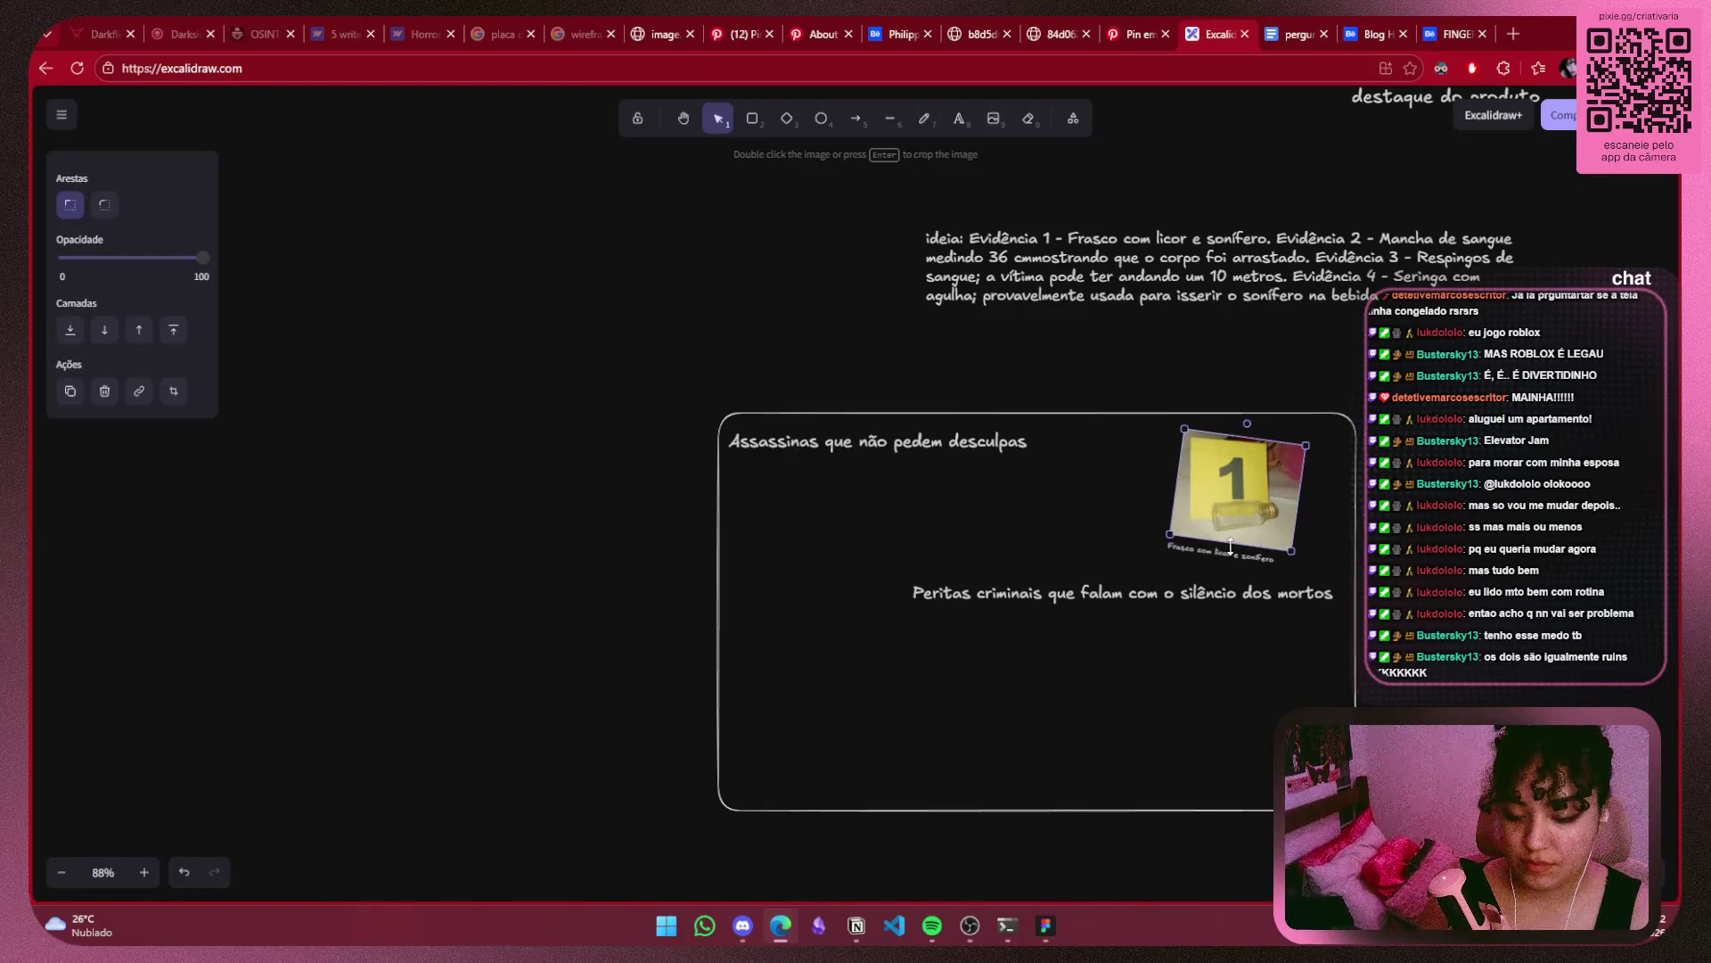
Move the photo and caption beside the Assassinas title and delete the old bottle photo.
{"action": "left_click", "coordinate": [1232, 559], "text": "shift"}
{"action": "mouse_move", "coordinate": [1234, 562]}
{"action": "left_mouse_down"}
{"action": "mouse_move", "coordinate": [1127, 492]}
{"action": "mouse_move", "coordinate": [862, 497]}
{"action": "mouse_move", "coordinate": [865, 516]}
{"action": "left_mouse_up"}
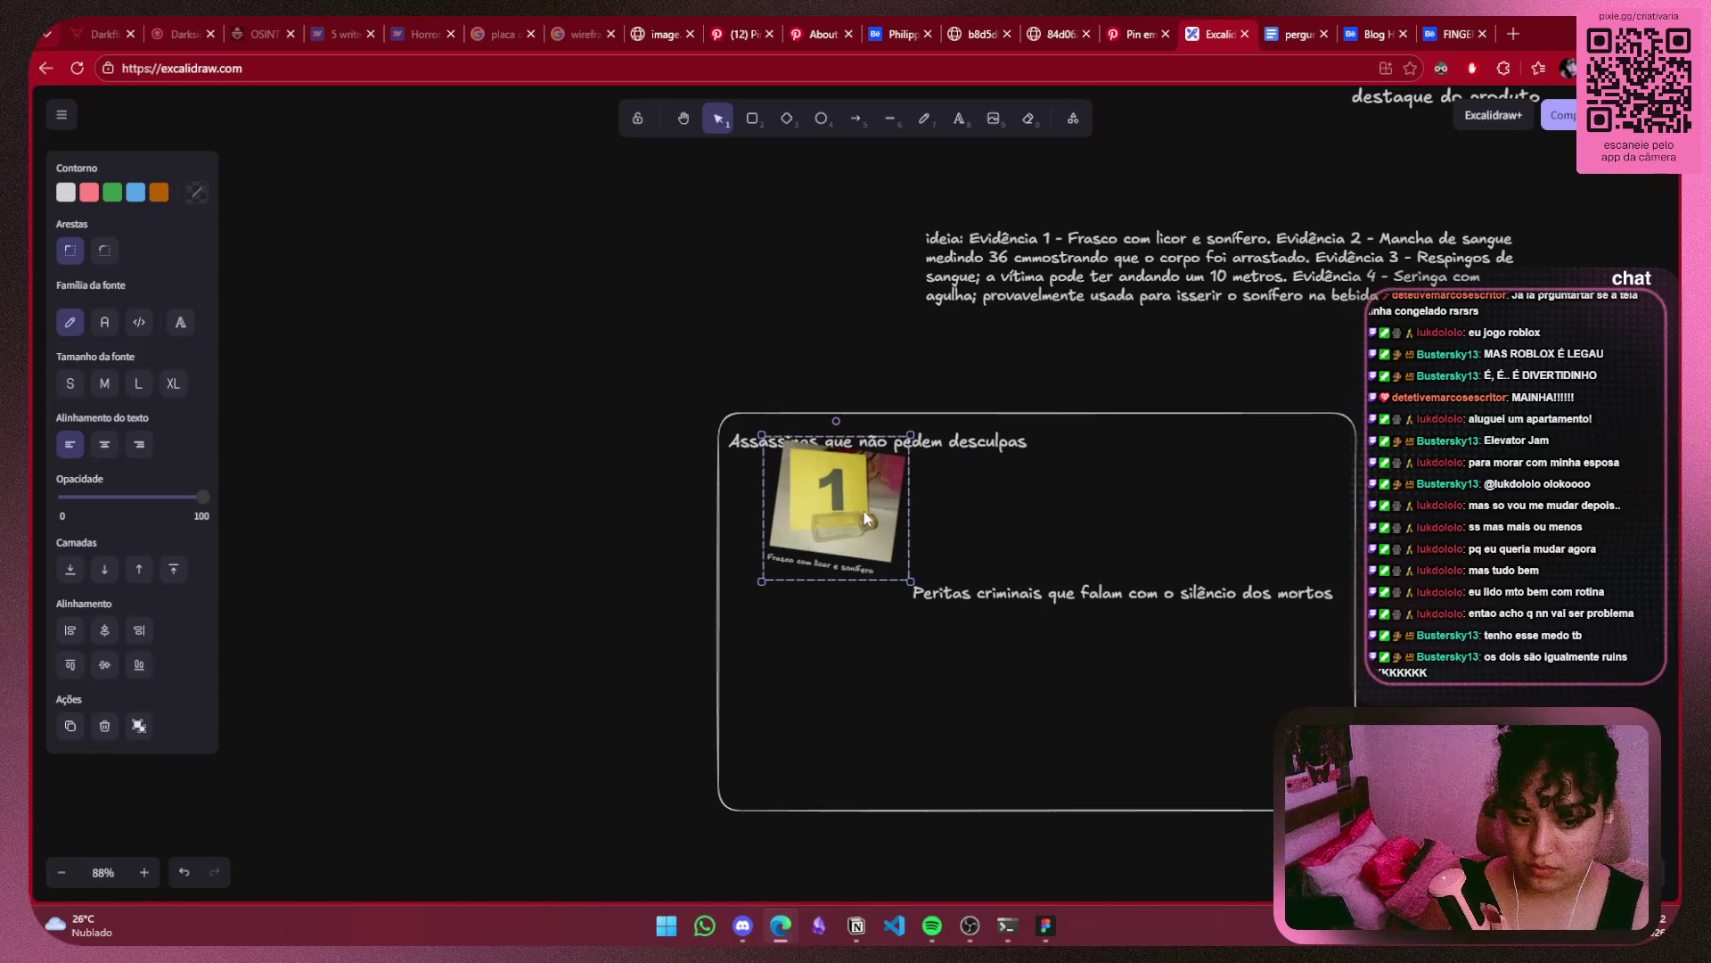
{"action": "scroll", "coordinate": [1173, 509], "scroll_direction": "right", "scroll_amount": 4}
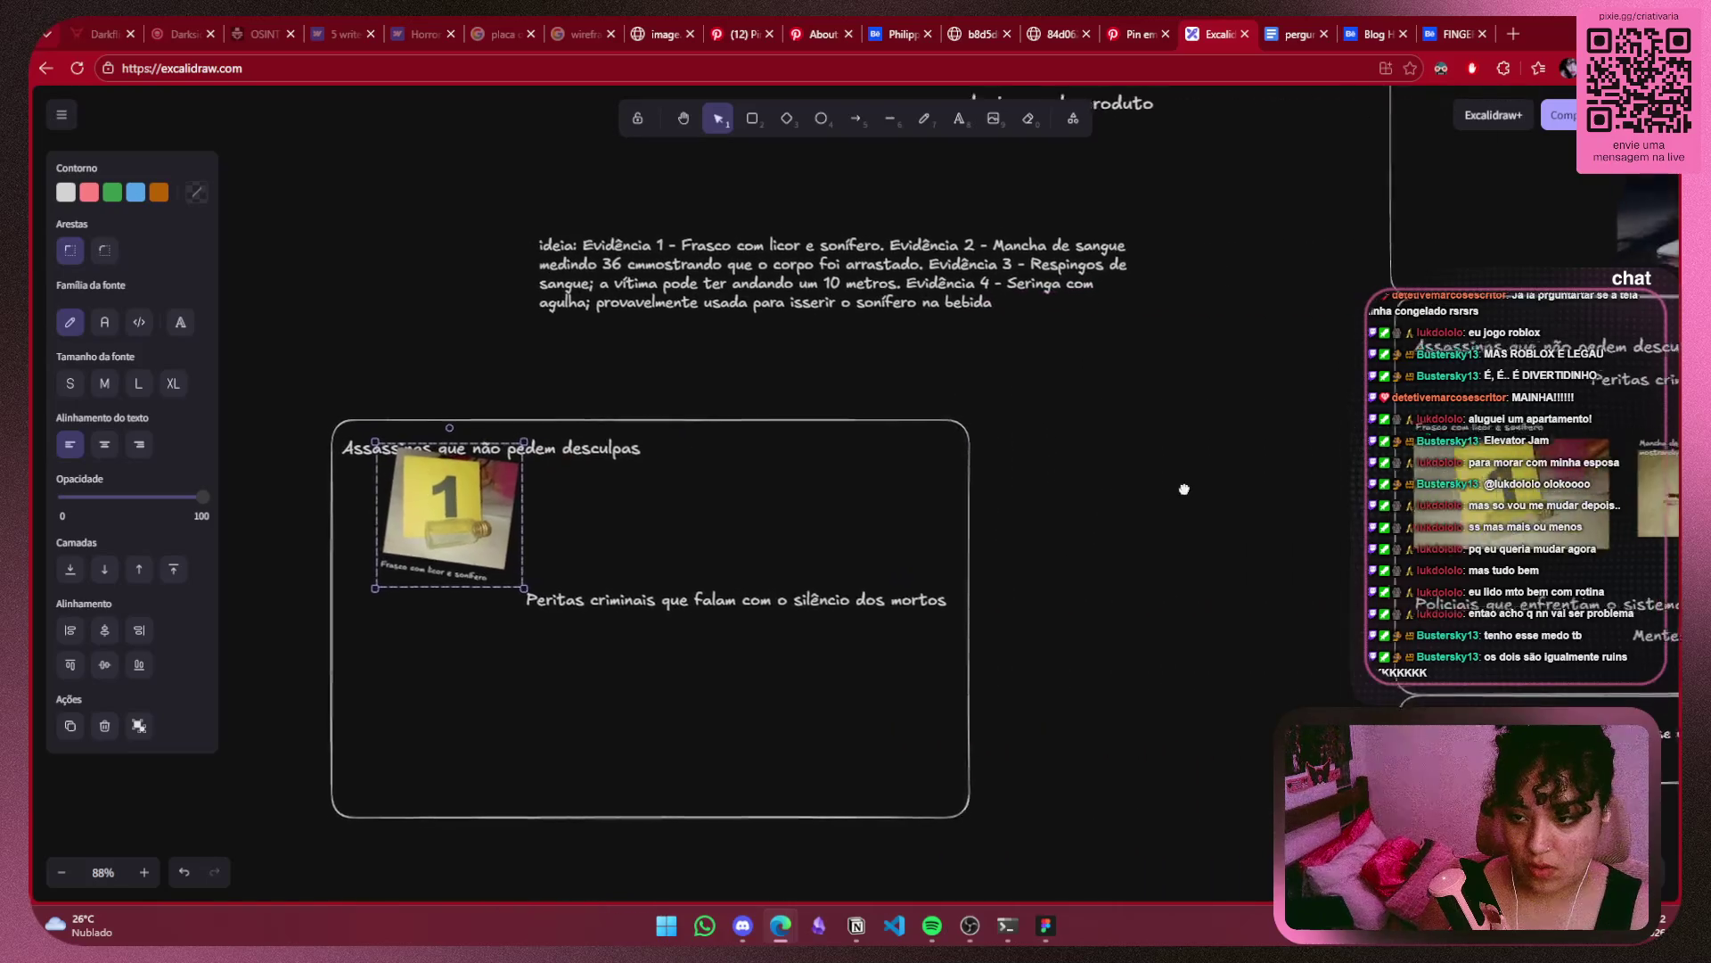
{"action": "key", "text": "Delete"}
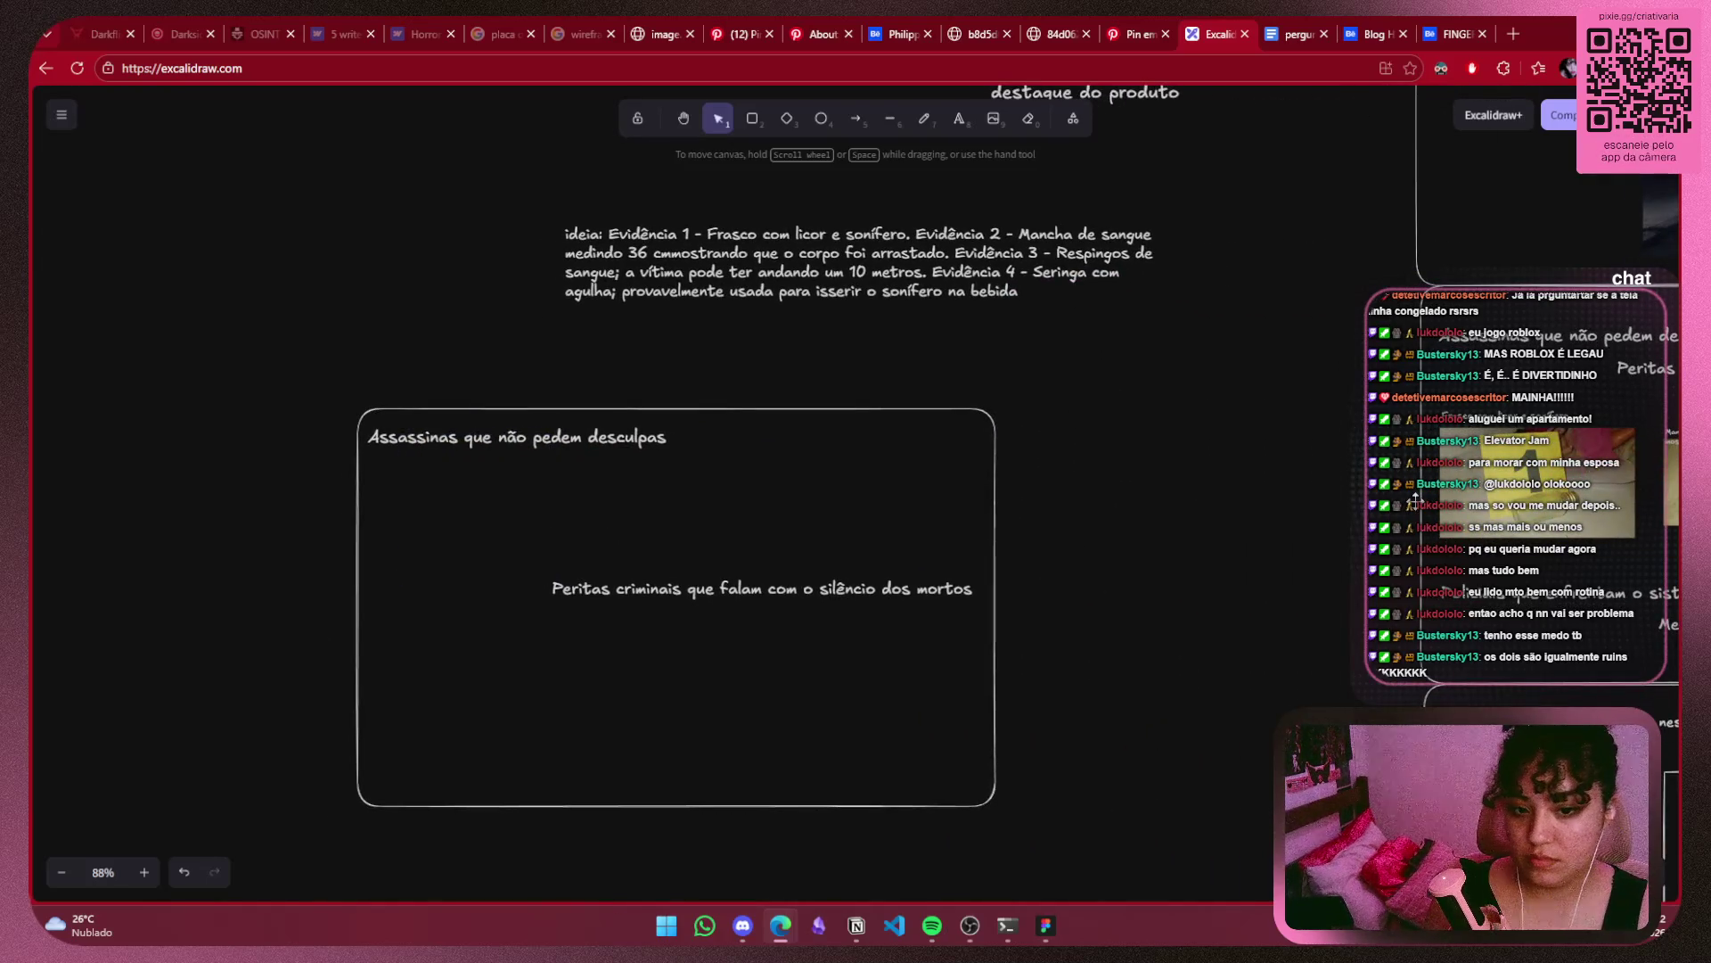
Bring the captioned evidence-1 photo from the neighbouring layout into the Assassinas frame.
{"action": "left_click_drag", "start_coordinate": [1115, 520], "coordinate": [728, 521]}
{"action": "left_click", "coordinate": [1233, 499]}
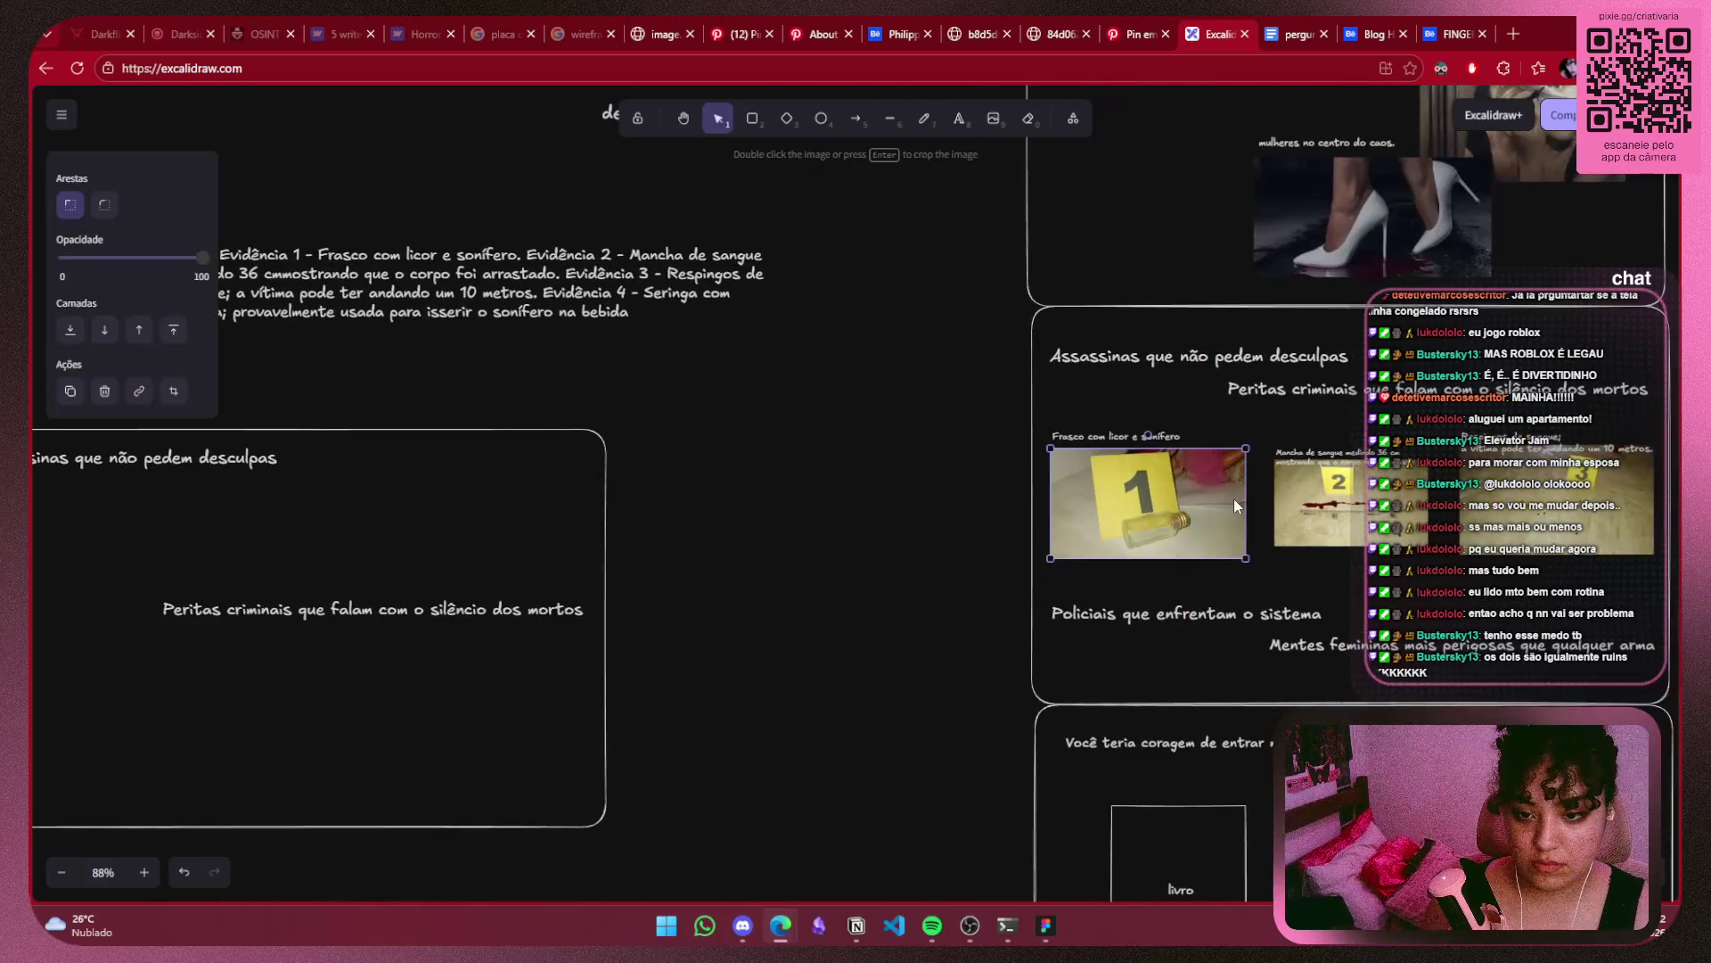
{"action": "left_click", "coordinate": [1116, 436], "text": "shift"}
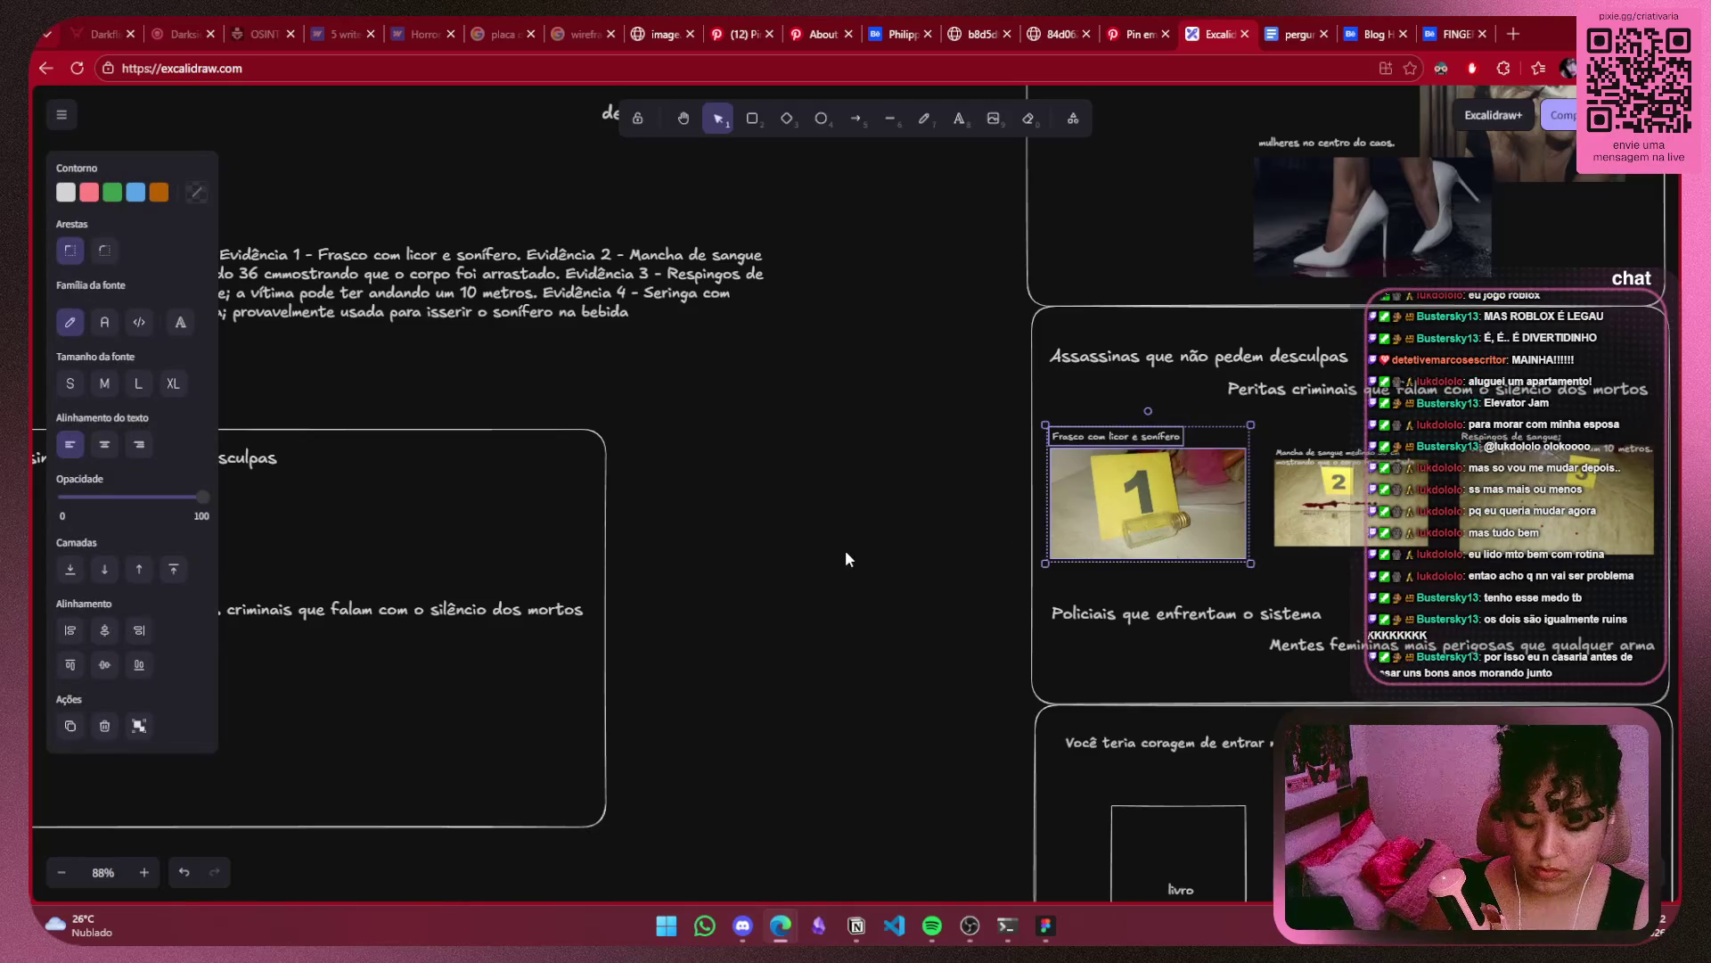
{"action": "left_click_drag", "start_coordinate": [1150, 508], "coordinate": [443, 568]}
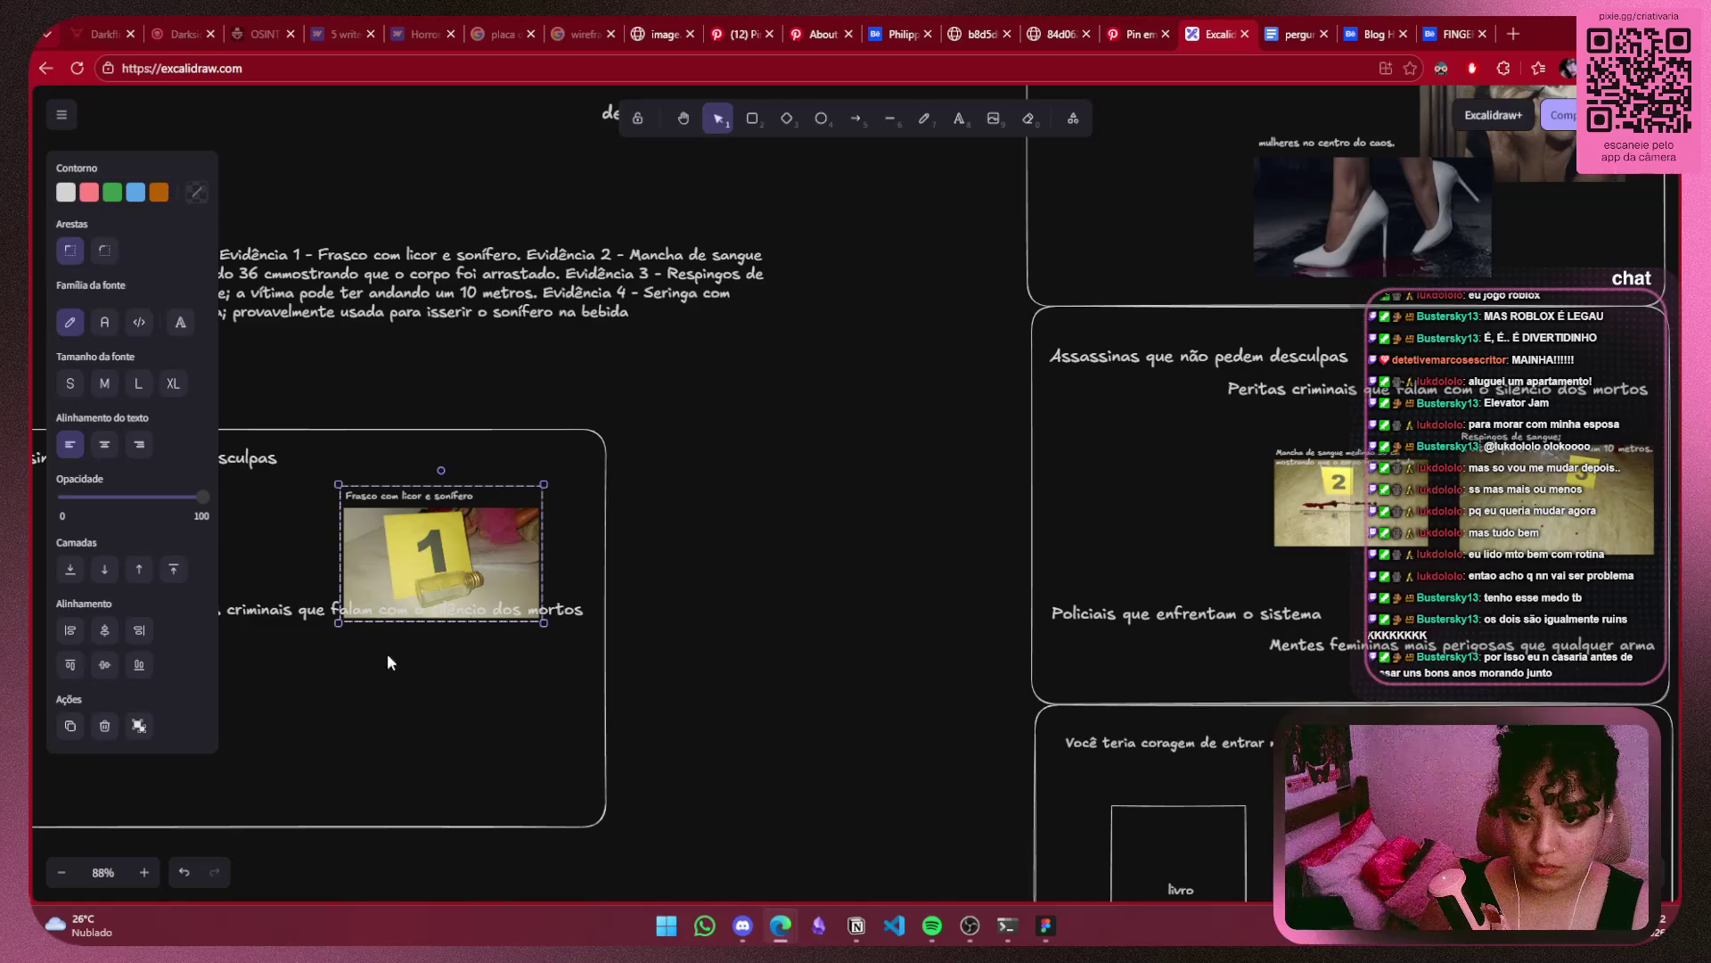
{"action": "left_click_drag", "start_coordinate": [388, 653], "coordinate": [1267, 620]}
{"action": "mouse_move", "coordinate": [1334, 546]}
{"action": "left_mouse_down"}
{"action": "mouse_move", "coordinate": [980, 547]}
{"action": "mouse_move", "coordinate": [1079, 664]}
{"action": "left_mouse_up"}
{"action": "scroll", "coordinate": [1087, 669], "scroll_direction": "up", "scroll_amount": 5}
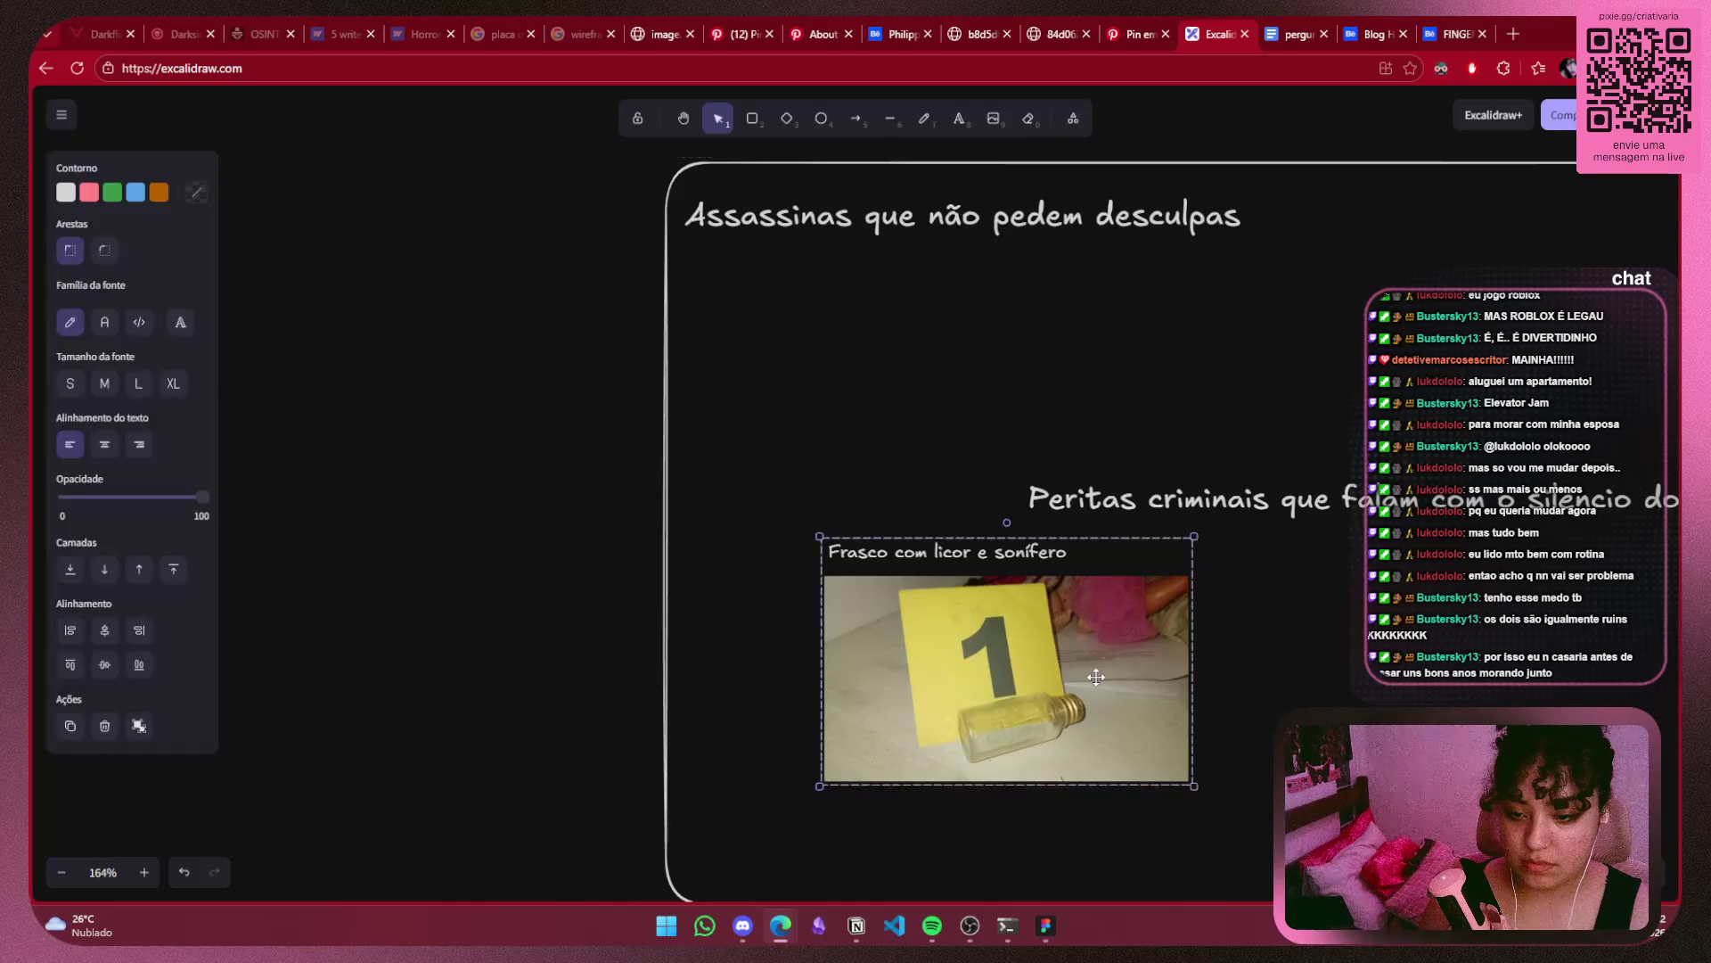
Crop the bottle photo's left and right sides to a near-square and shift it left.
{"action": "double_click", "coordinate": [1146, 666]}
{"action": "double_click", "coordinate": [1169, 667]}
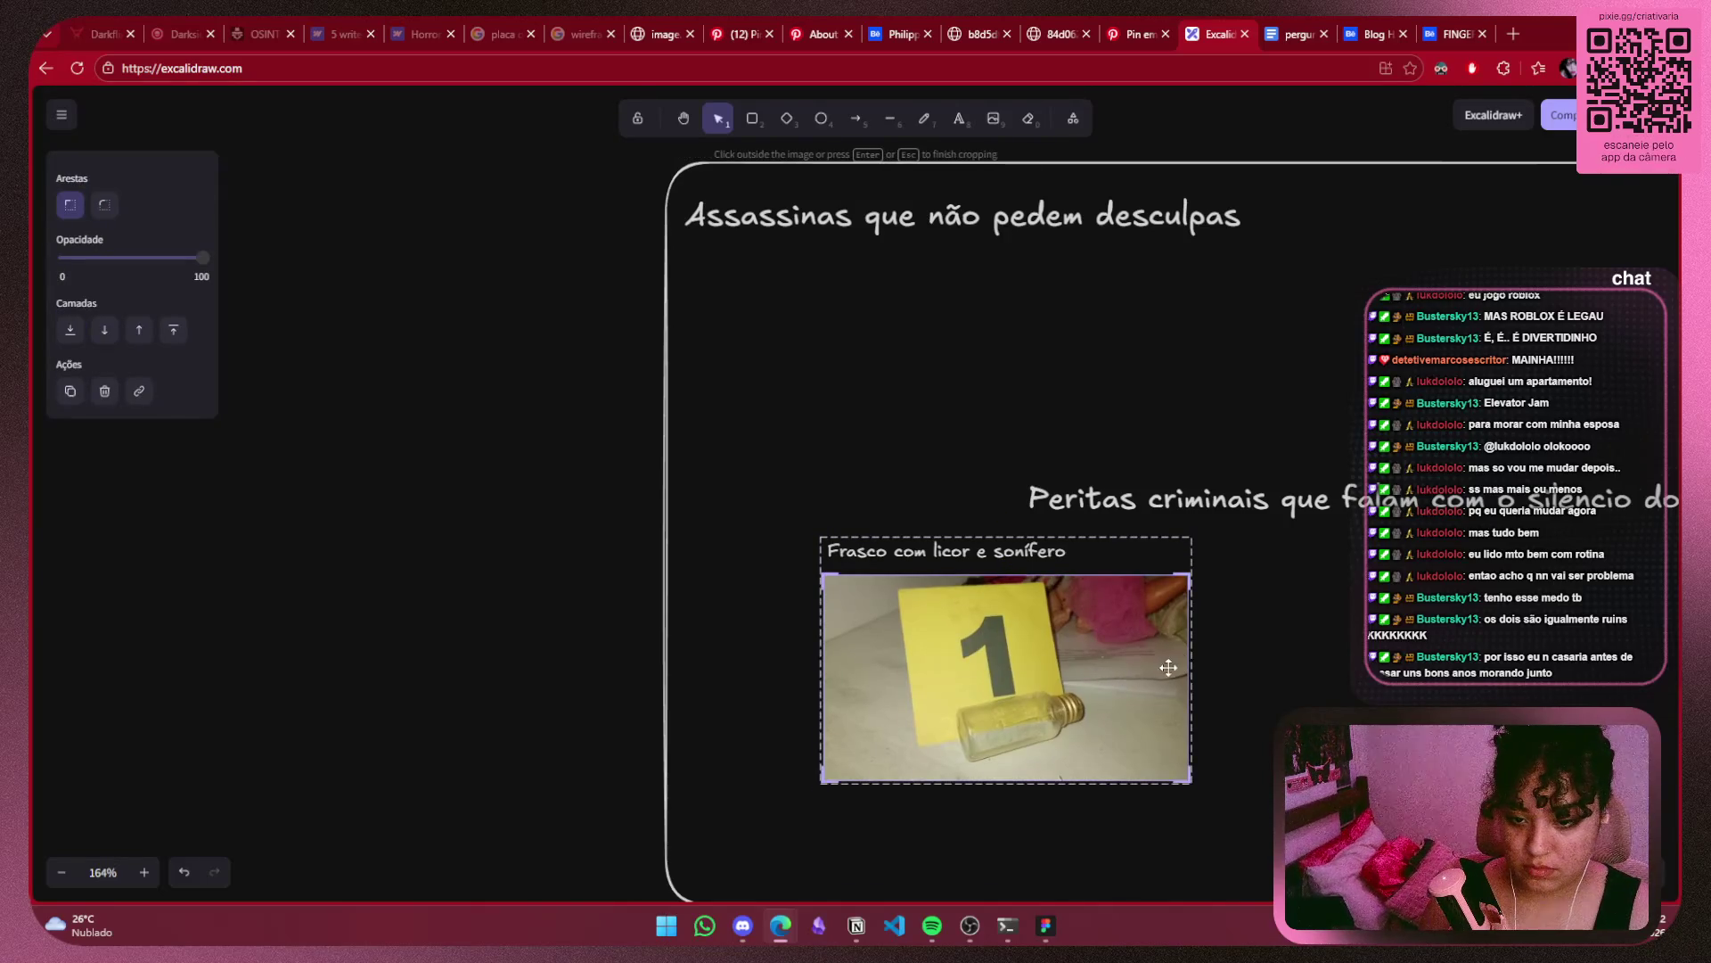
{"action": "left_click_drag", "start_coordinate": [1194, 670], "coordinate": [1119, 672]}
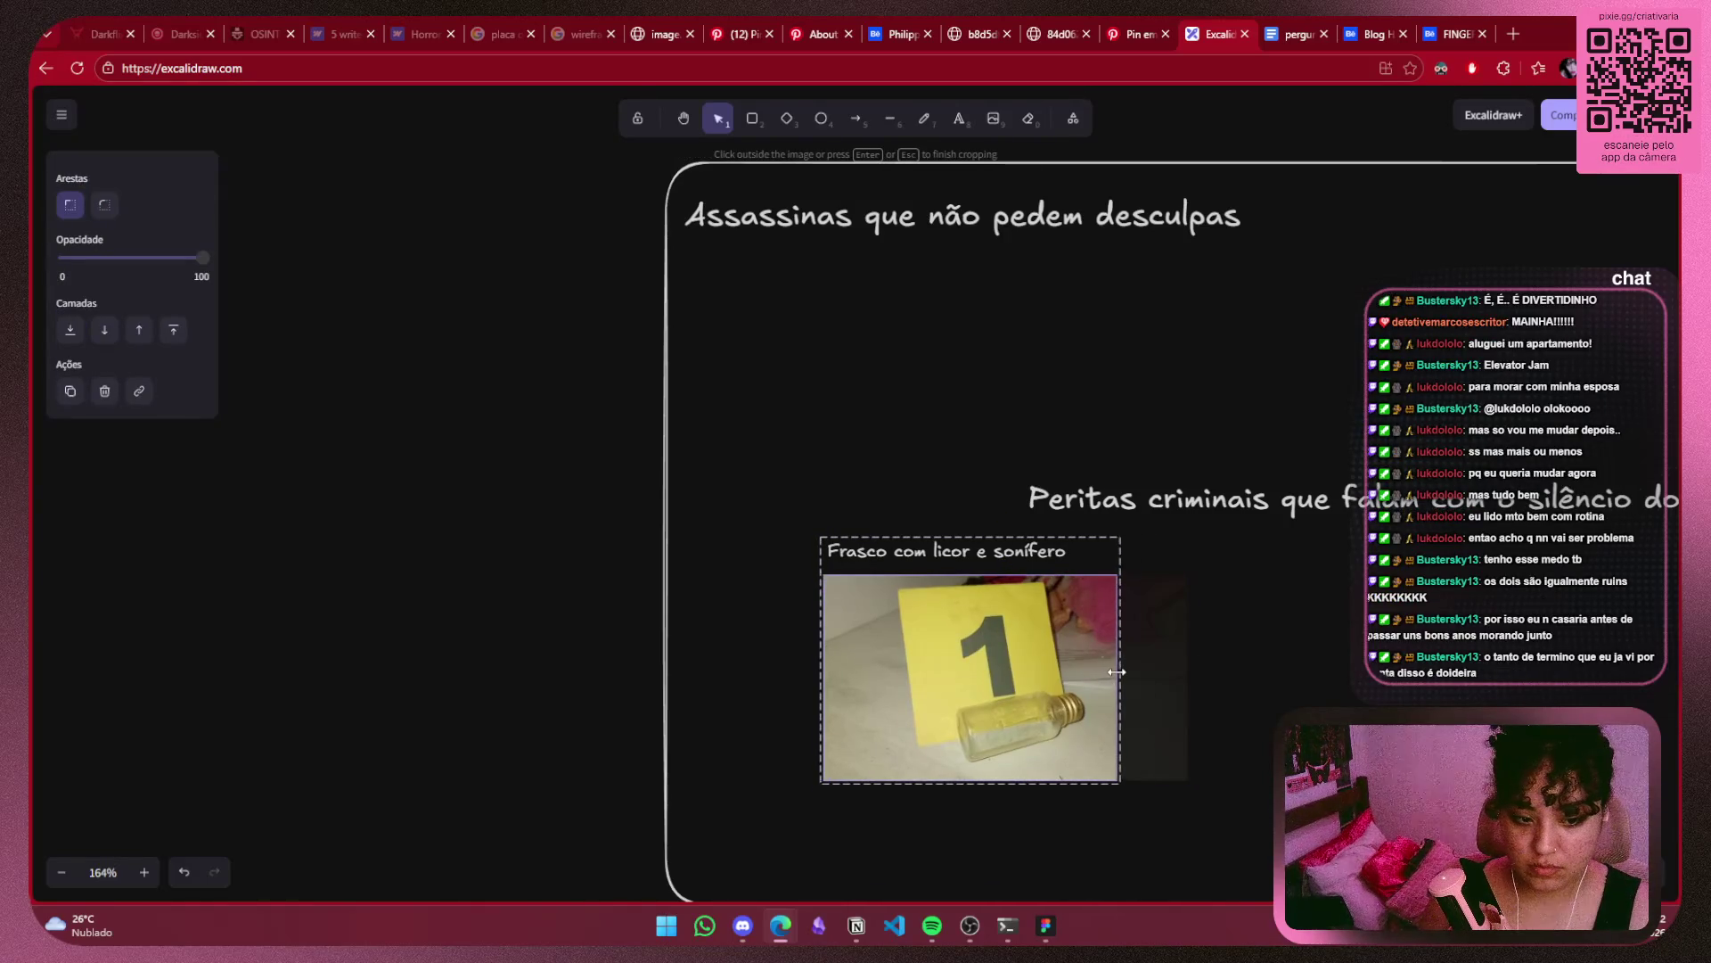
{"action": "left_click_drag", "start_coordinate": [823, 696], "coordinate": [887, 694]}
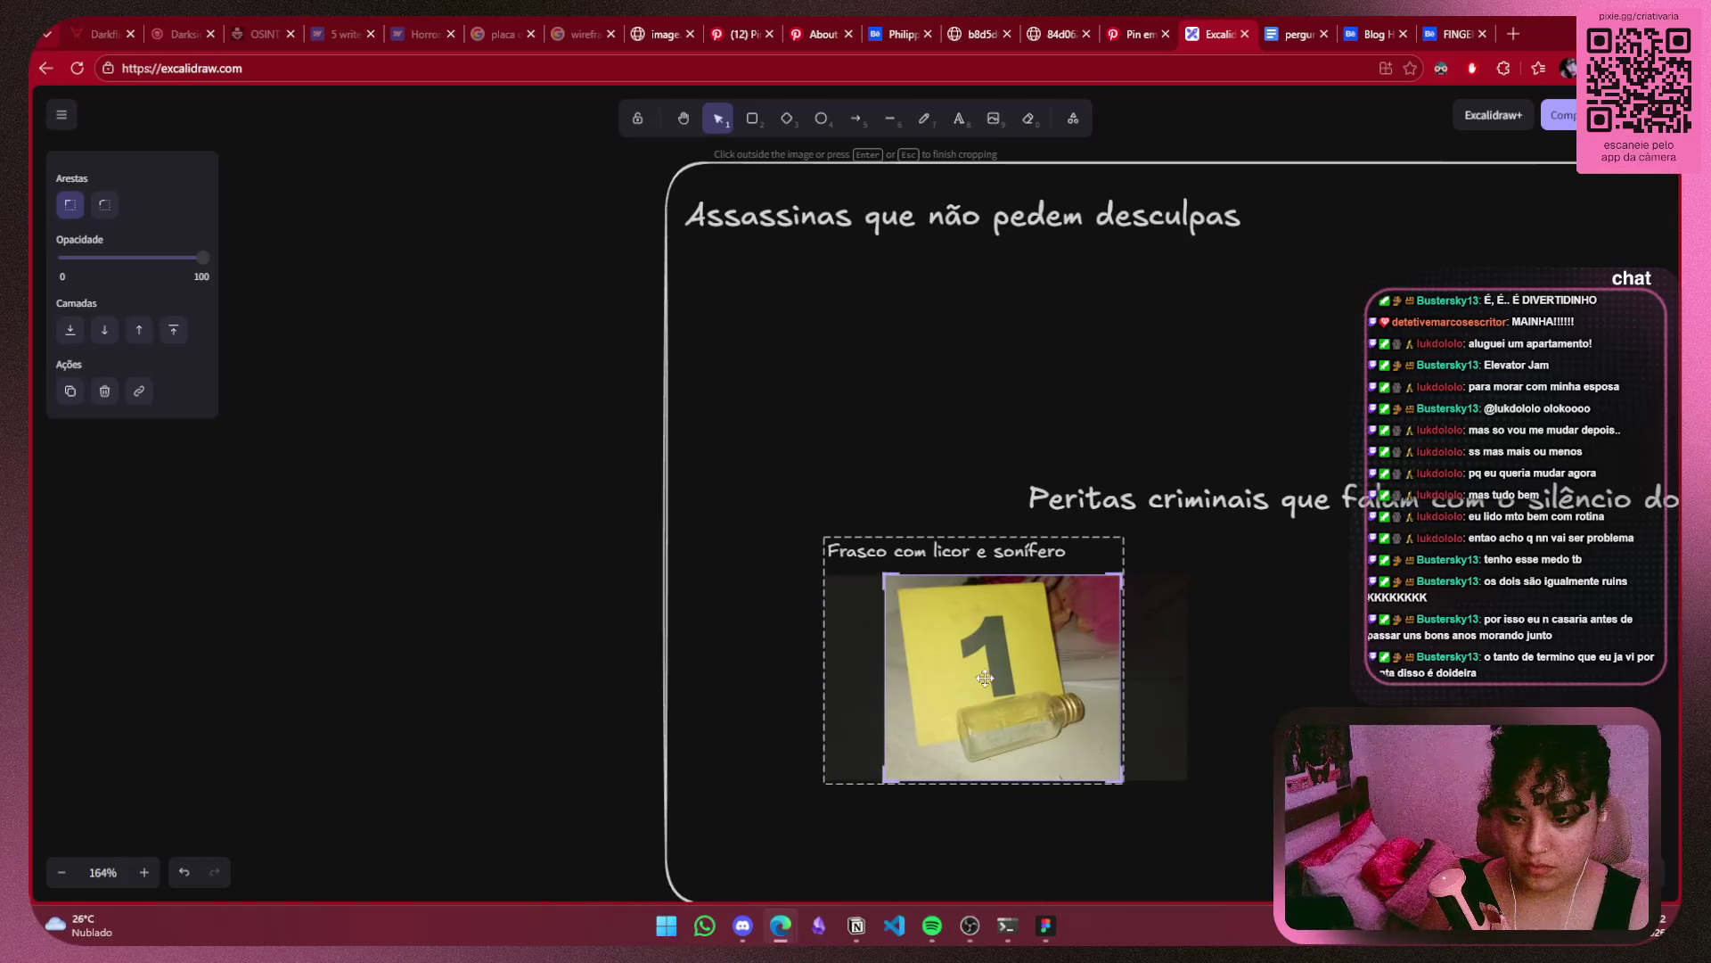
{"action": "left_click", "coordinate": [1196, 671]}
{"action": "left_click_drag", "start_coordinate": [1013, 670], "coordinate": [969, 665]}
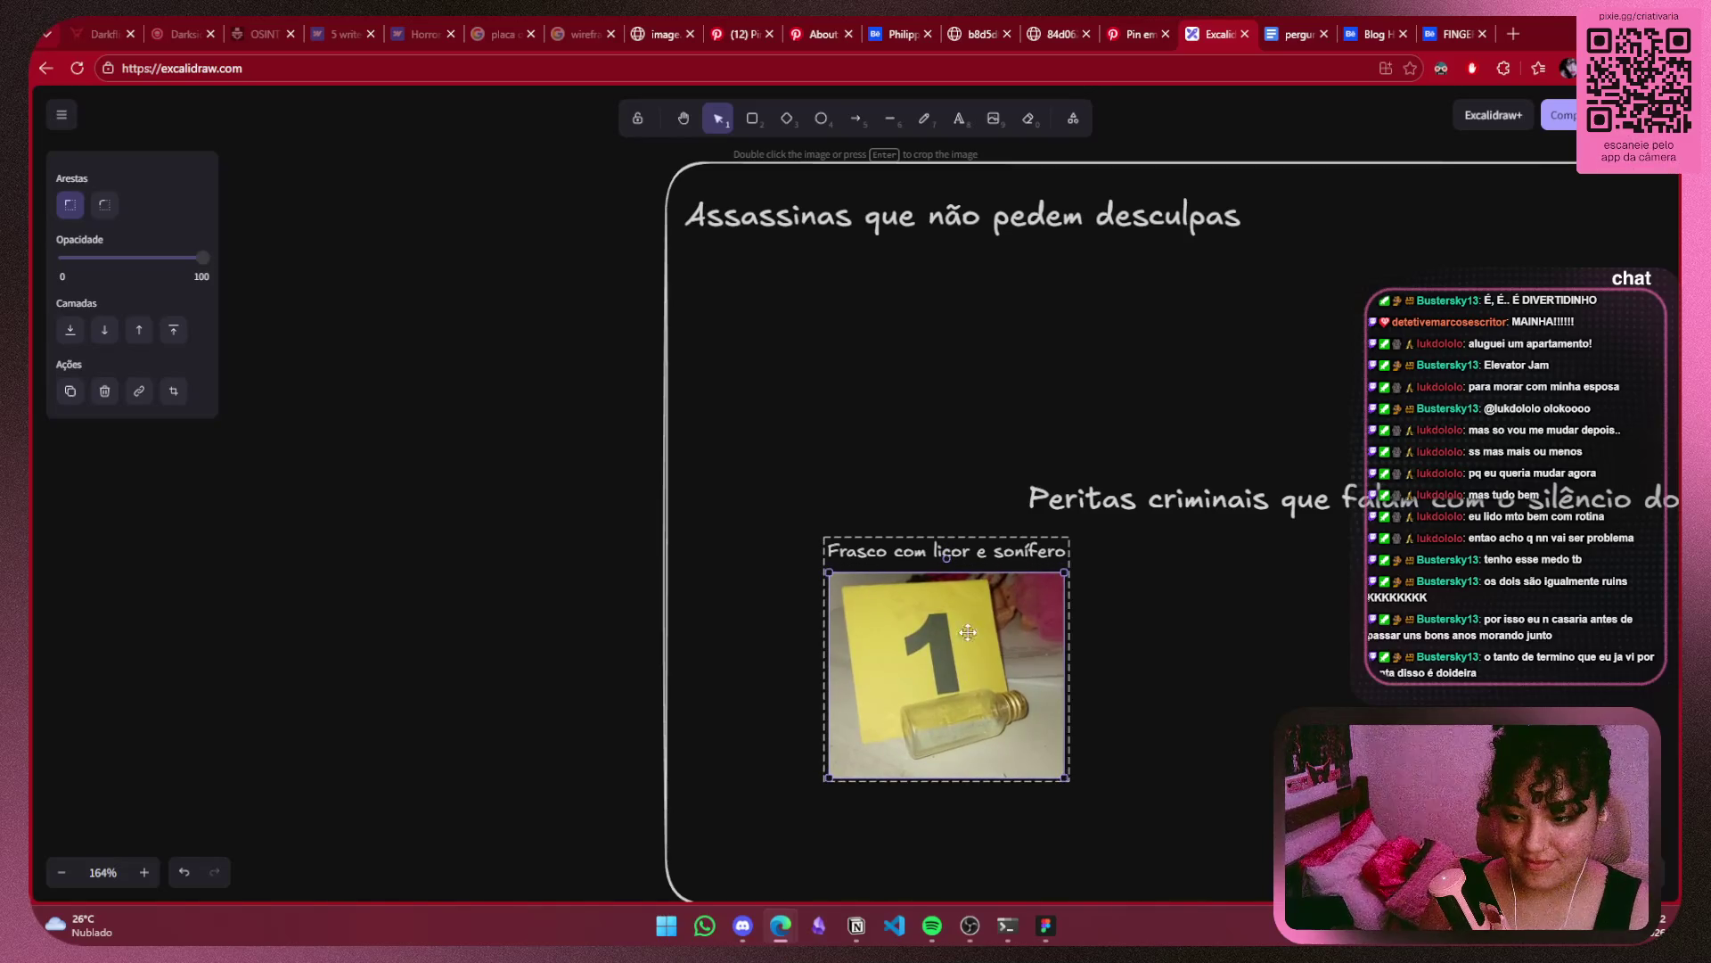
Put the 'Frasco com licor e sonífero' label under the photo, narrow it, and move the polaroid up-right.
{"action": "left_click", "coordinate": [970, 548]}
{"action": "left_click_drag", "start_coordinate": [987, 556], "coordinate": [990, 795]}
{"action": "key", "text": "Escape"}
{"action": "left_click", "coordinate": [1035, 797]}
{"action": "left_click", "coordinate": [1035, 796]}
{"action": "left_click_drag", "start_coordinate": [1067, 813], "coordinate": [997, 795]}
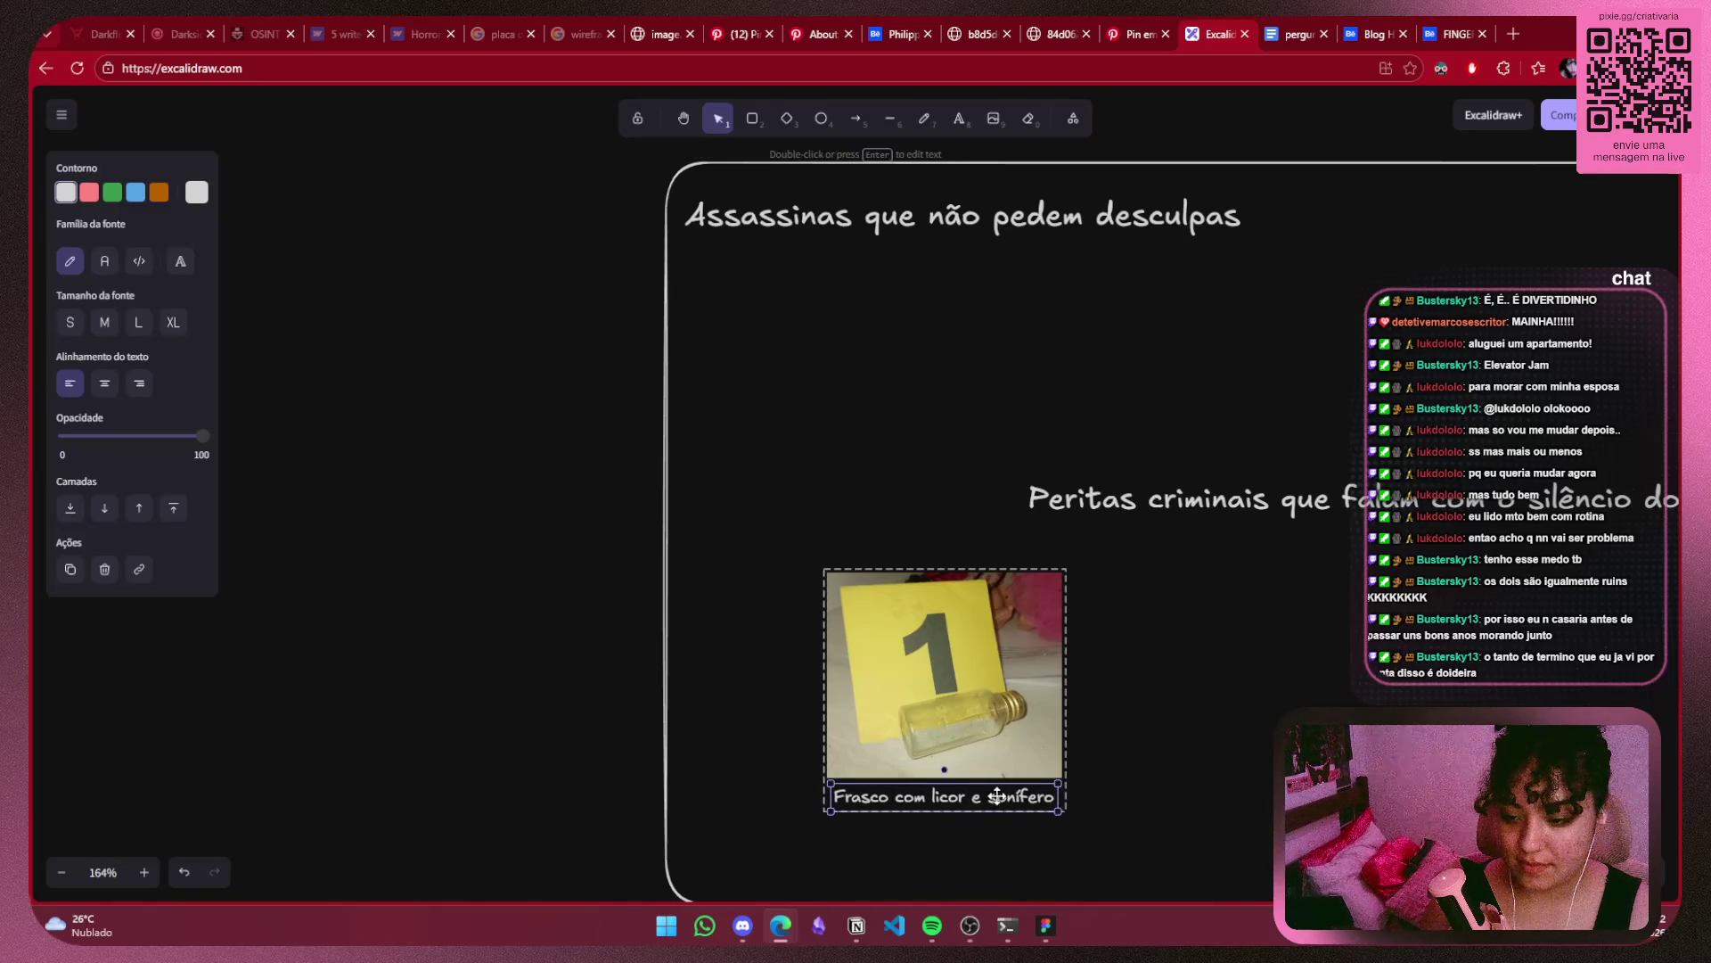
{"action": "left_click", "coordinate": [1211, 786]}
{"action": "left_click_drag", "start_coordinate": [1015, 660], "coordinate": [1476, 281]}
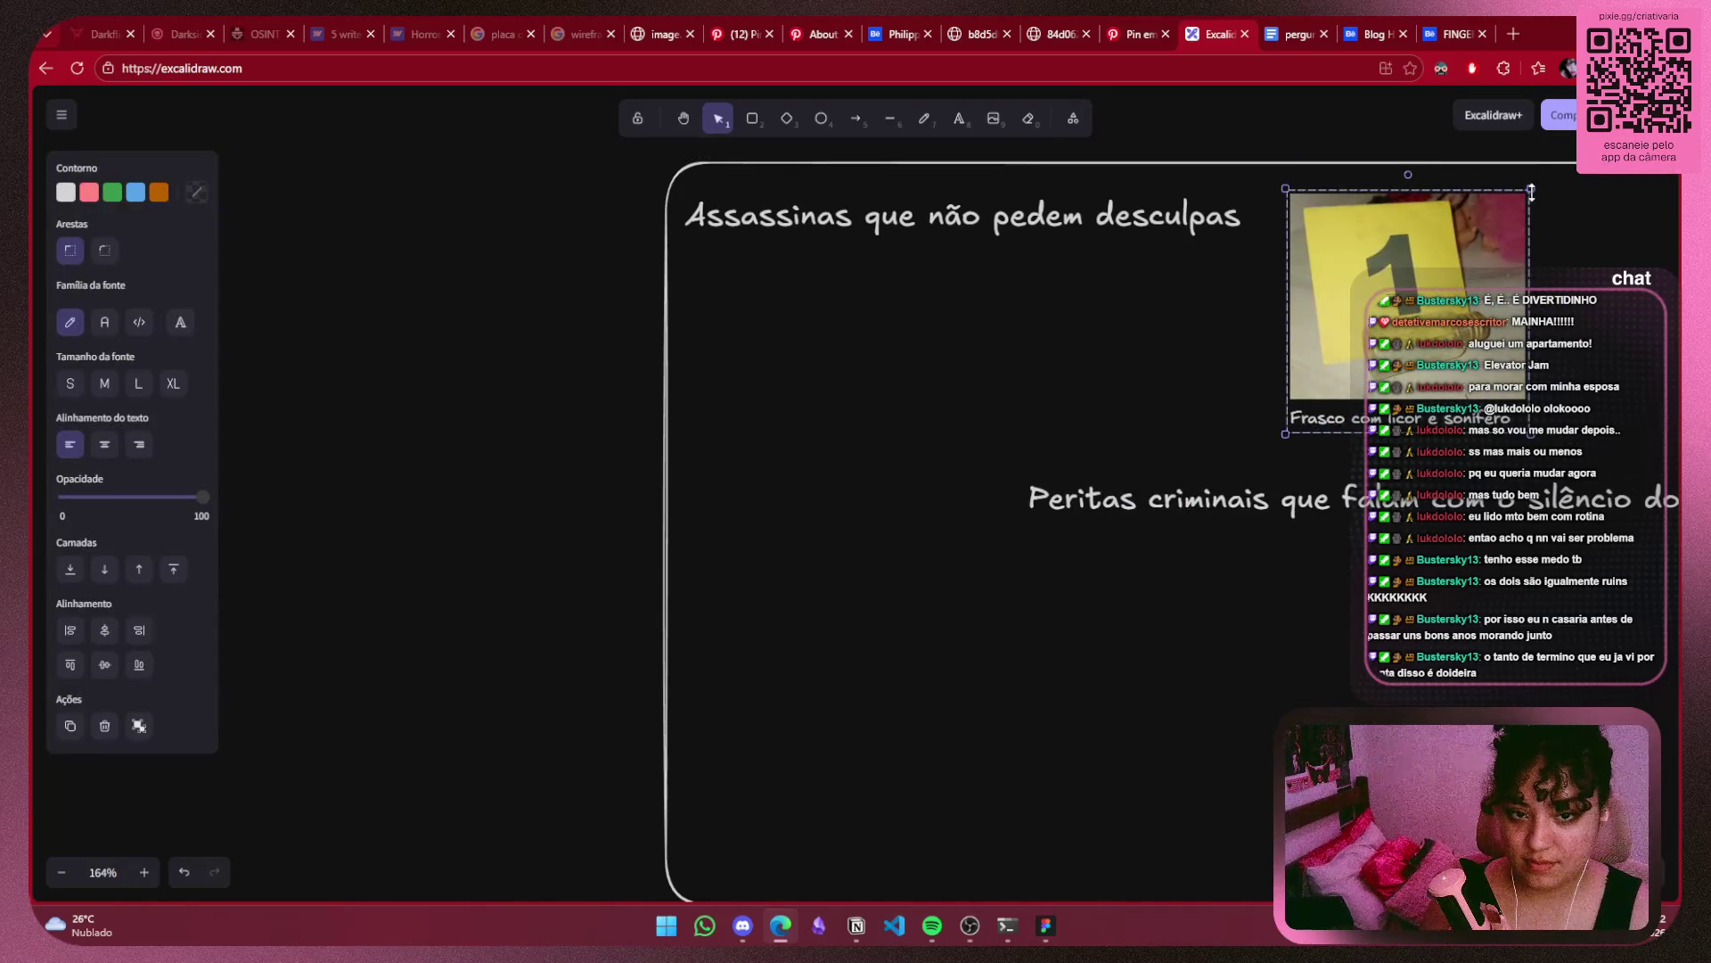
Tilt the flask polaroid slightly clockwise and move it left toward the title.
{"action": "left_click", "coordinate": [1583, 303]}
{"action": "scroll", "coordinate": [1583, 303], "scroll_direction": "down", "scroll_amount": 2}
{"action": "scroll", "coordinate": [1248, 401], "scroll_direction": "down", "scroll_amount": 2}
{"action": "scroll", "coordinate": [1069, 479], "scroll_direction": "up", "scroll_amount": 4}
{"action": "scroll", "coordinate": [1069, 478], "scroll_direction": "up", "scroll_amount": 2}
{"action": "left_click", "coordinate": [1069, 478]}
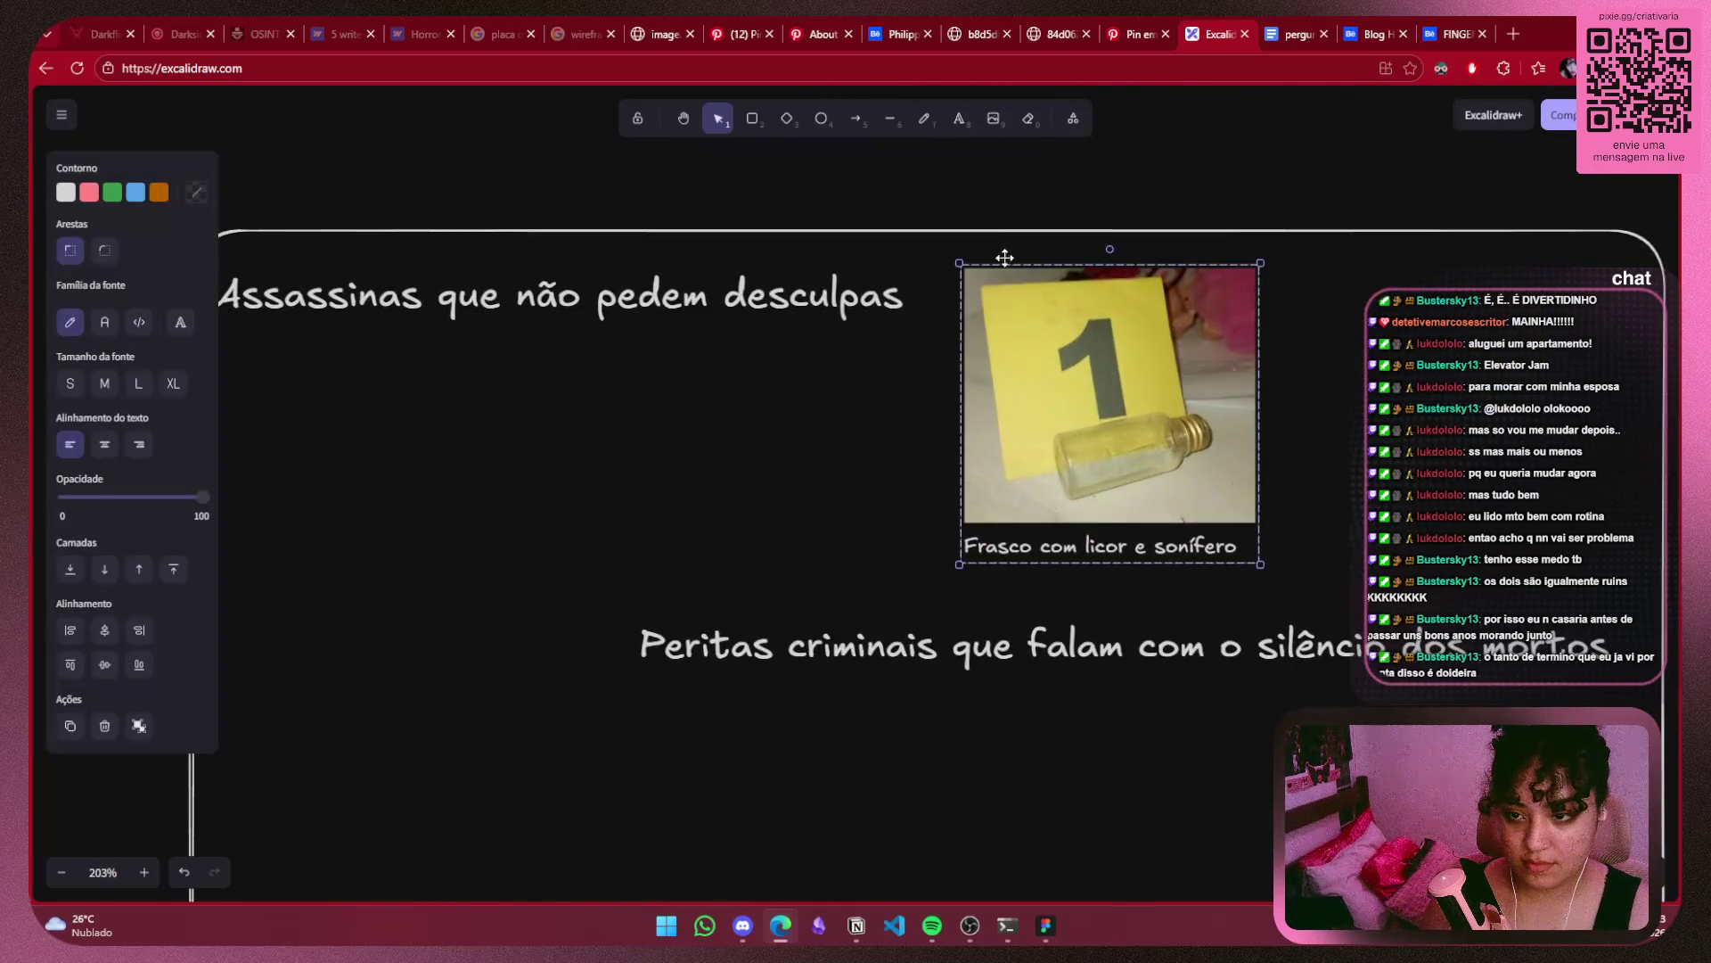
{"action": "left_click", "coordinate": [1110, 251]}
{"action": "left_click_drag", "start_coordinate": [1105, 247], "coordinate": [1120, 249]}
{"action": "left_click", "coordinate": [1341, 339]}
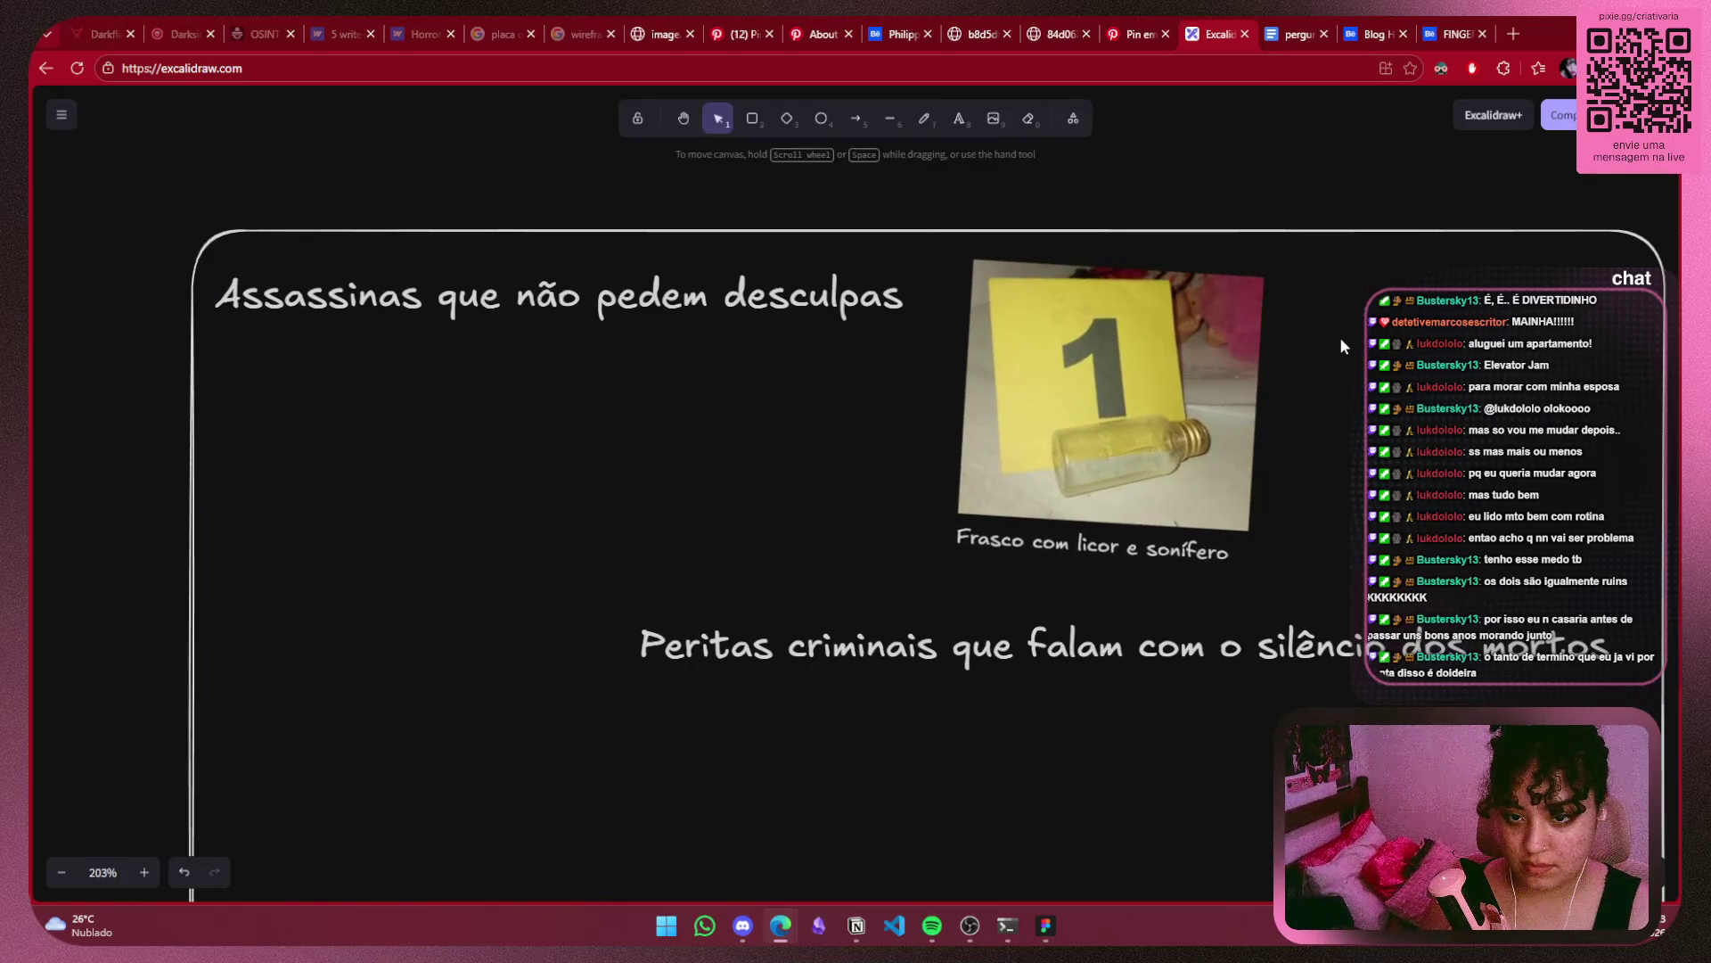
{"action": "scroll", "coordinate": [1340, 348], "scroll_direction": "down", "scroll_amount": 3}
{"action": "scroll", "coordinate": [1319, 366], "scroll_direction": "down", "scroll_amount": 2}
{"action": "left_click_drag", "start_coordinate": [1252, 409], "coordinate": [899, 439]}
Position the title at the frame's left with the flask photo to its right.
{"action": "mouse_move", "coordinate": [1065, 363]}
{"action": "left_mouse_down"}
{"action": "mouse_move", "coordinate": [638, 221]}
{"action": "mouse_move", "coordinate": [1297, 354]}
{"action": "left_mouse_up"}
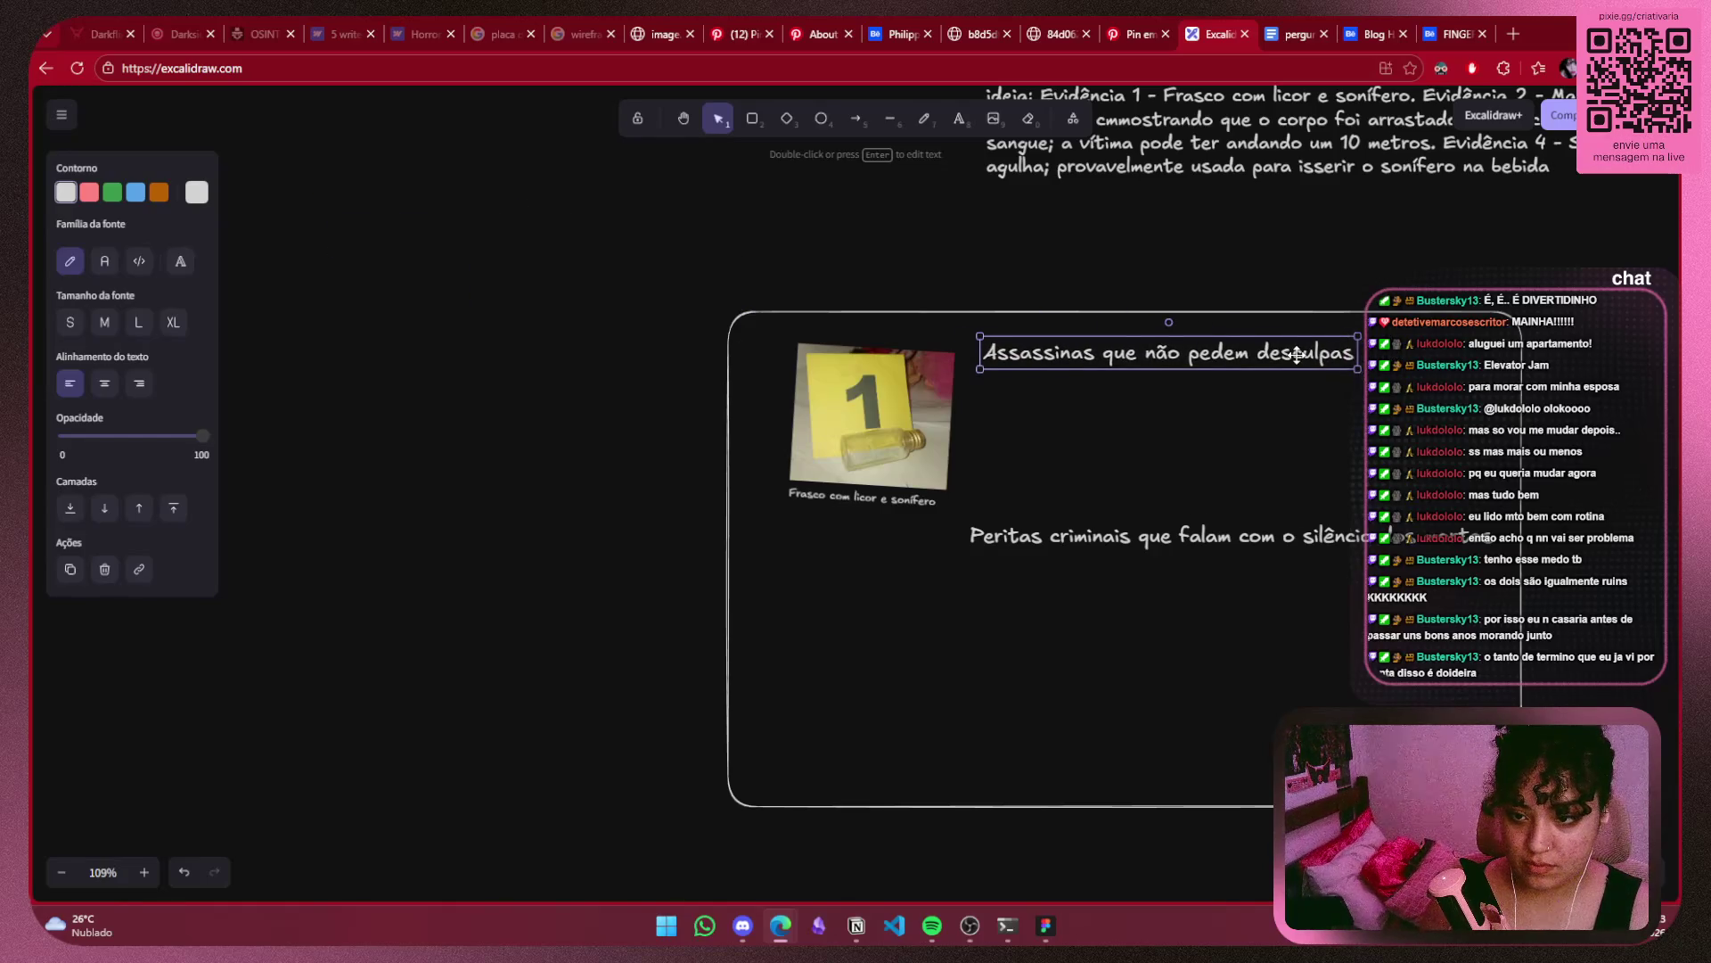
{"action": "left_click_drag", "start_coordinate": [1296, 354], "coordinate": [1269, 348]}
{"action": "left_click_drag", "start_coordinate": [885, 443], "coordinate": [885, 490]}
{"action": "left_click_drag", "start_coordinate": [1202, 343], "coordinate": [1017, 346]}
{"action": "left_click", "coordinate": [1202, 535]}
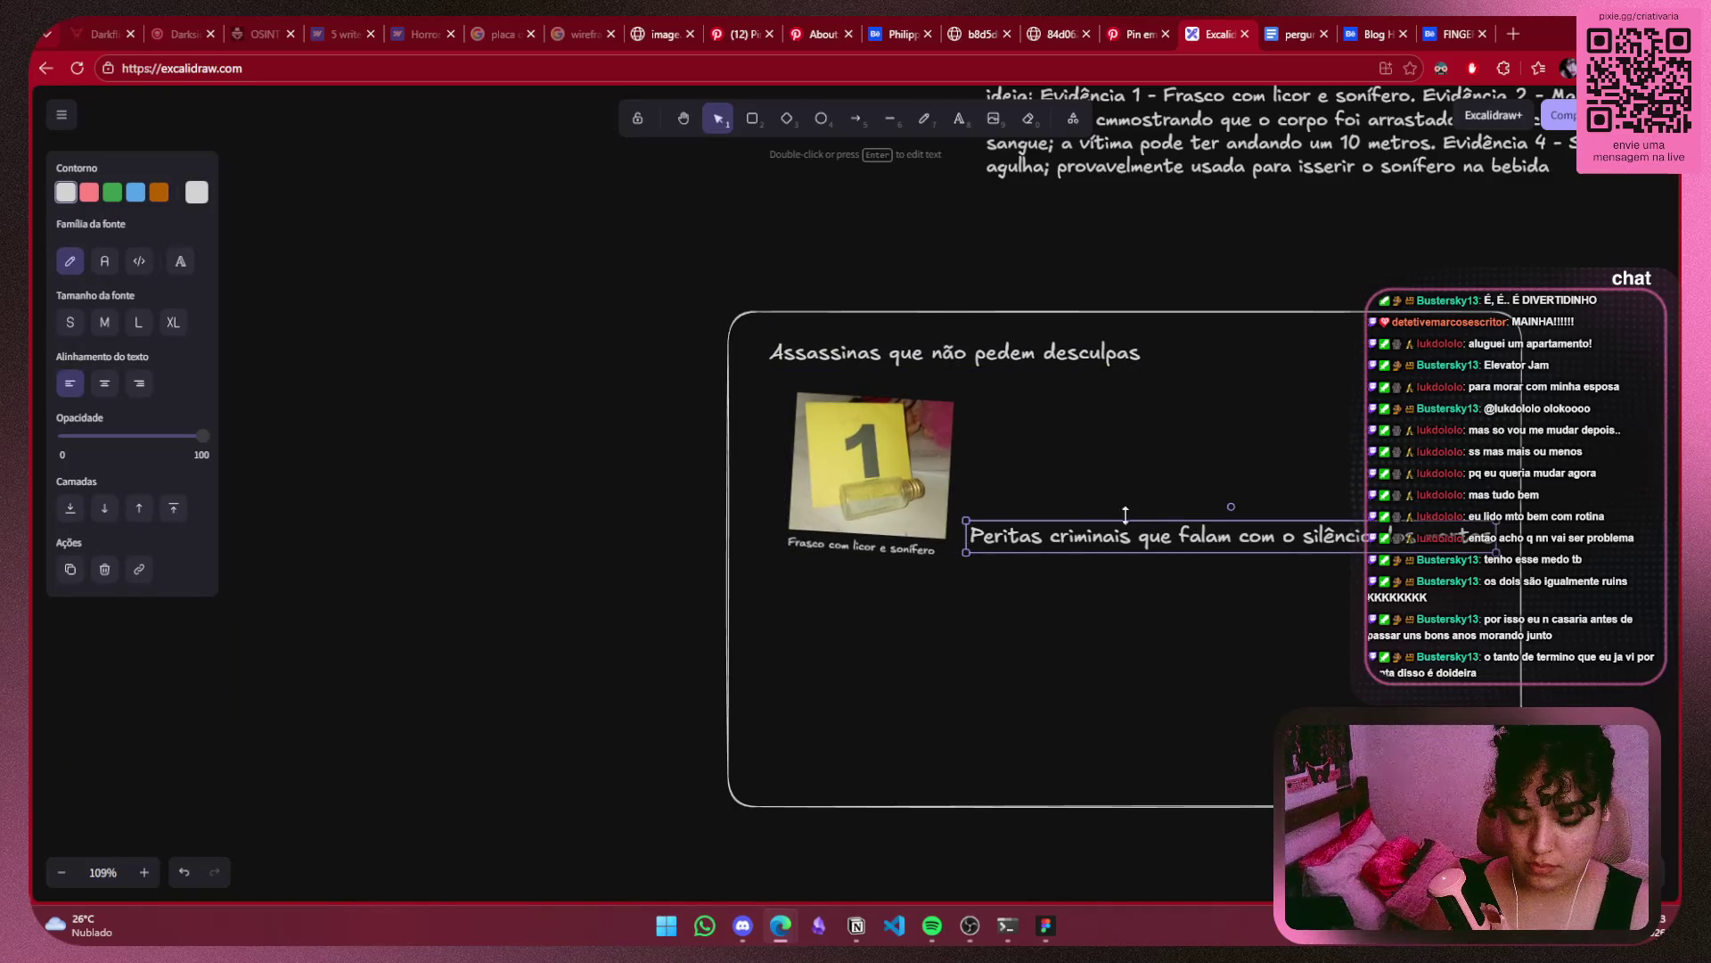
{"action": "left_click", "coordinate": [922, 478]}
{"action": "left_click", "coordinate": [1158, 535]}
{"action": "left_click_drag", "start_coordinate": [853, 458], "coordinate": [845, 418]}
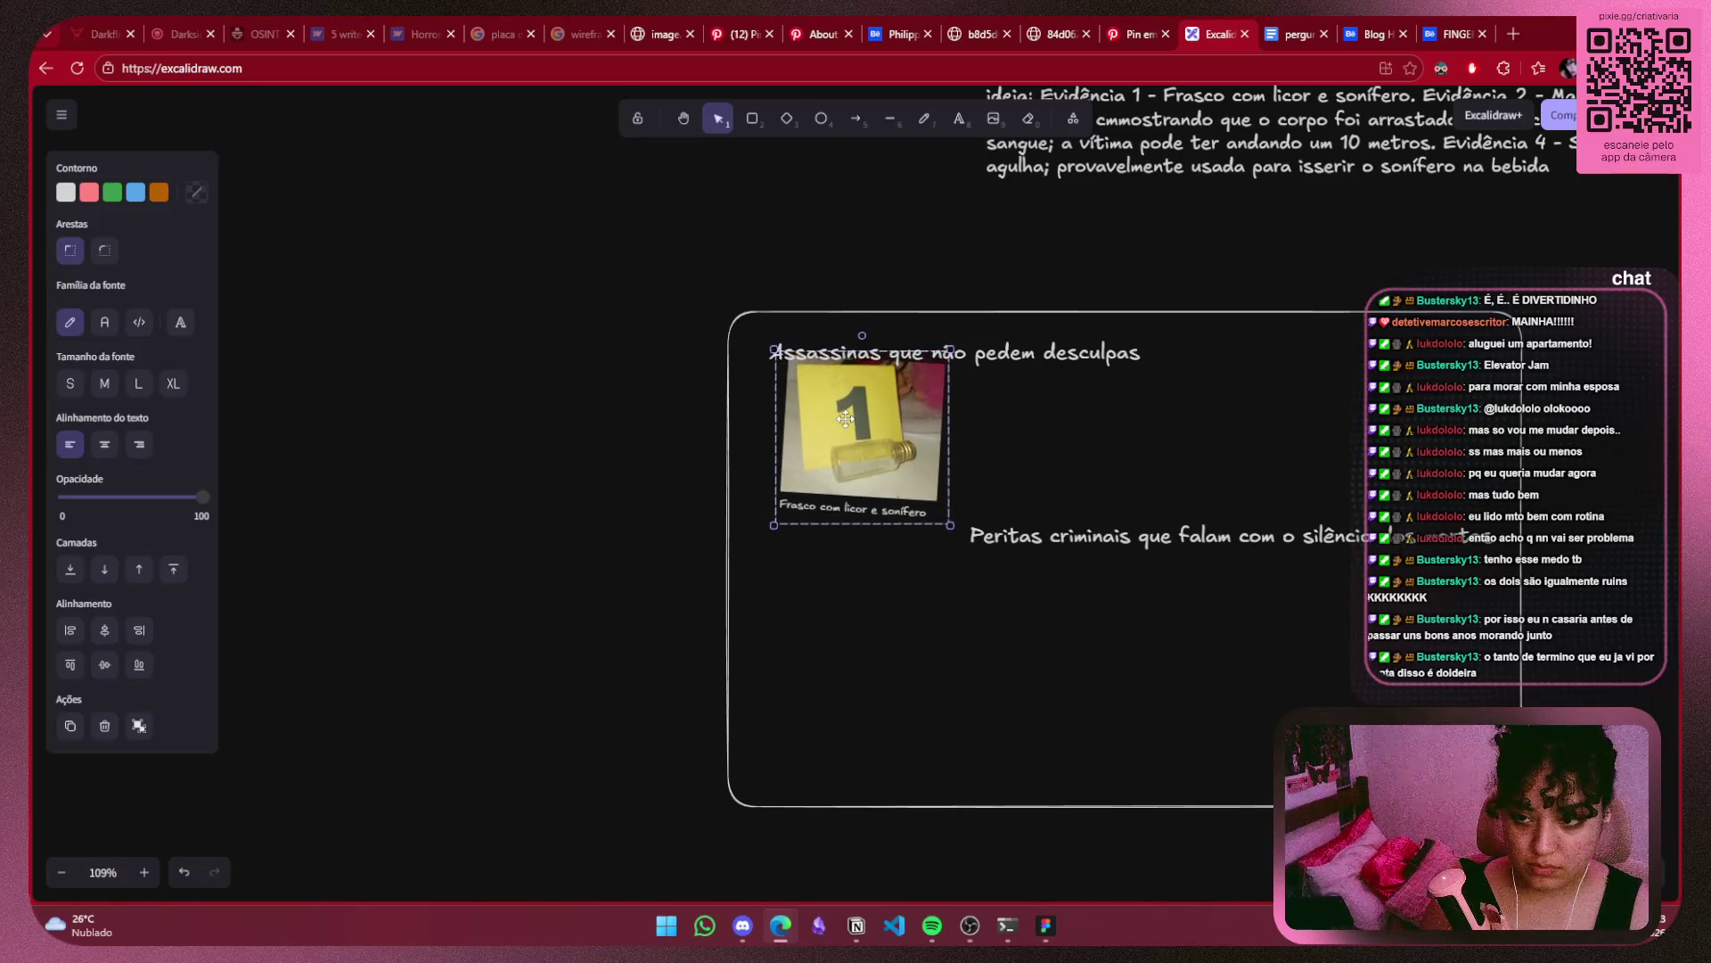
{"action": "mouse_move", "coordinate": [1025, 353]}
{"action": "left_mouse_down"}
{"action": "mouse_move", "coordinate": [1172, 372]}
{"action": "mouse_move", "coordinate": [993, 357]}
{"action": "mouse_move", "coordinate": [1046, 367]}
{"action": "left_mouse_up"}
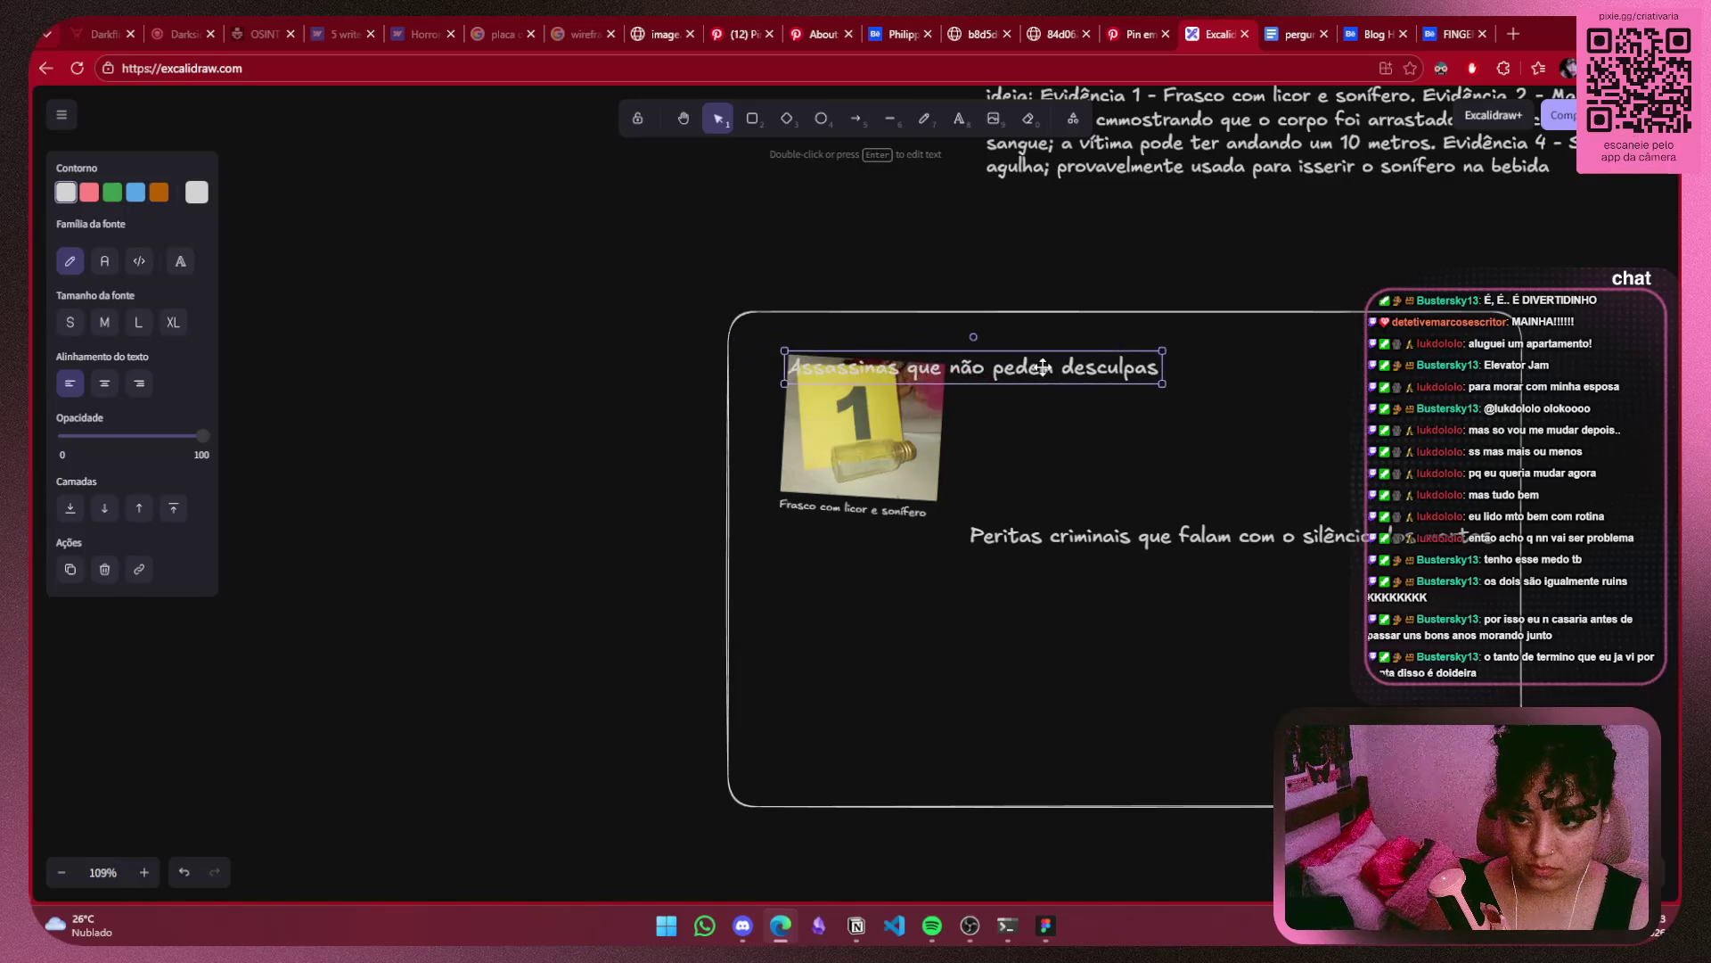
{"action": "left_click_drag", "start_coordinate": [923, 440], "coordinate": [1218, 434]}
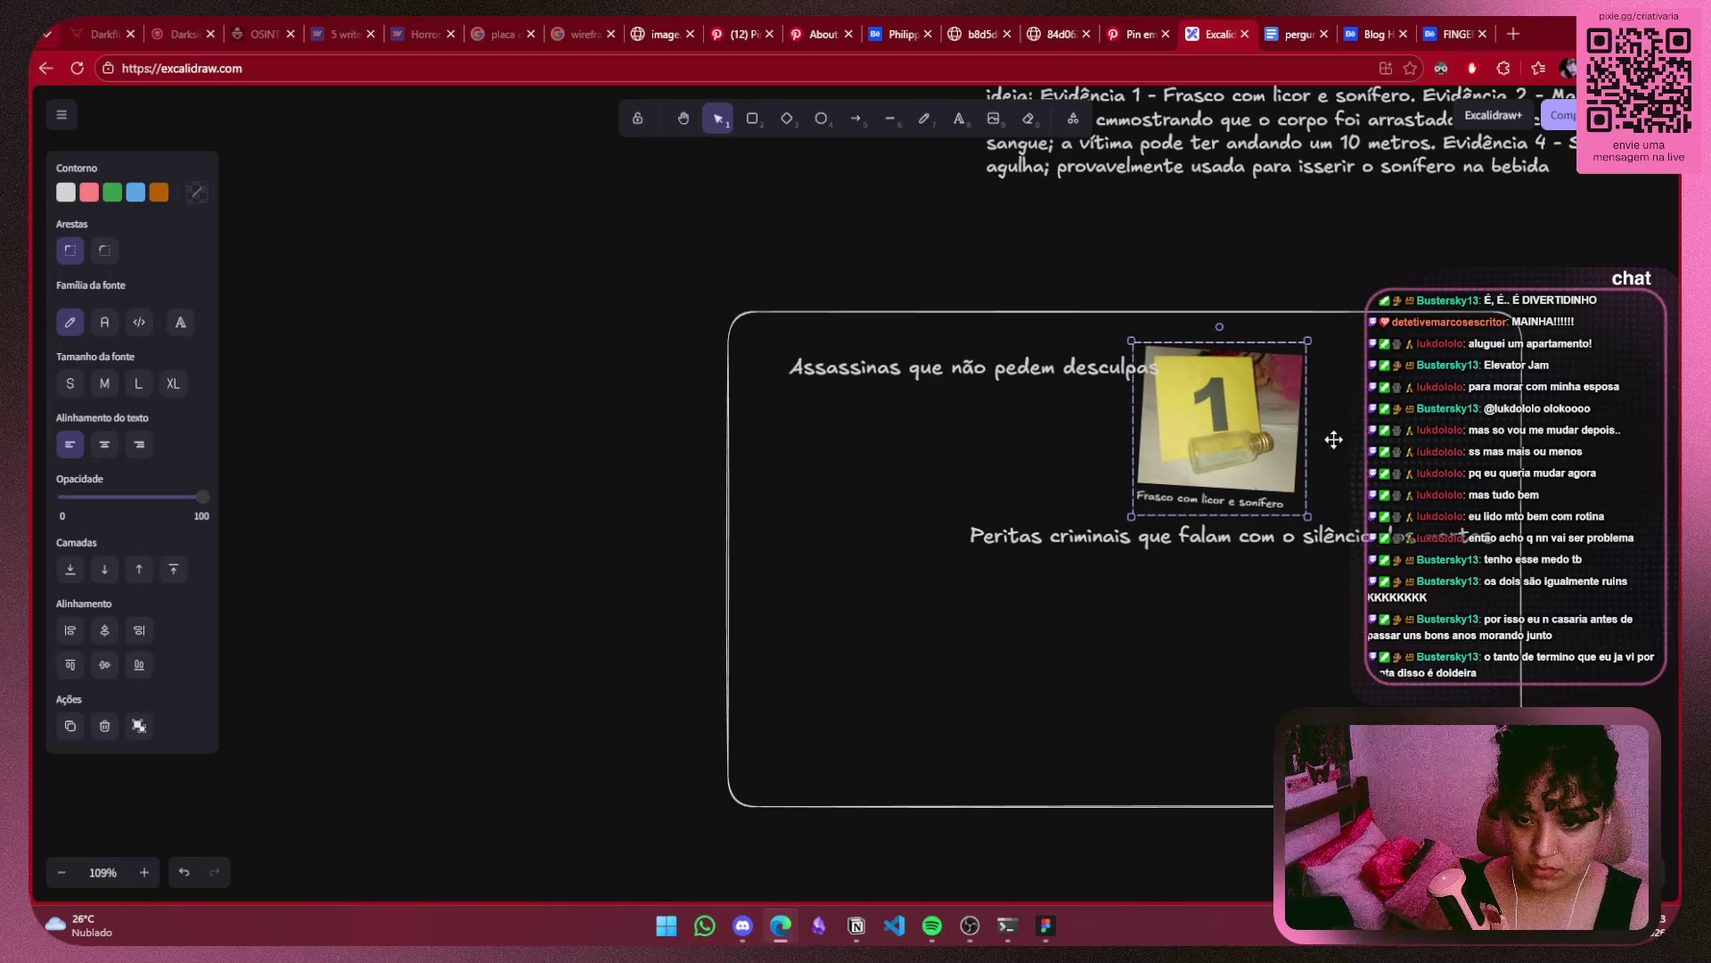
Place the flask photo in the top-right corner with the Peritas criminais line below it.
{"action": "left_click", "coordinate": [1287, 539]}
{"action": "mouse_move", "coordinate": [1287, 545]}
{"action": "left_mouse_down"}
{"action": "mouse_move", "coordinate": [1303, 540]}
{"action": "mouse_move", "coordinate": [1299, 477]}
{"action": "left_mouse_up"}
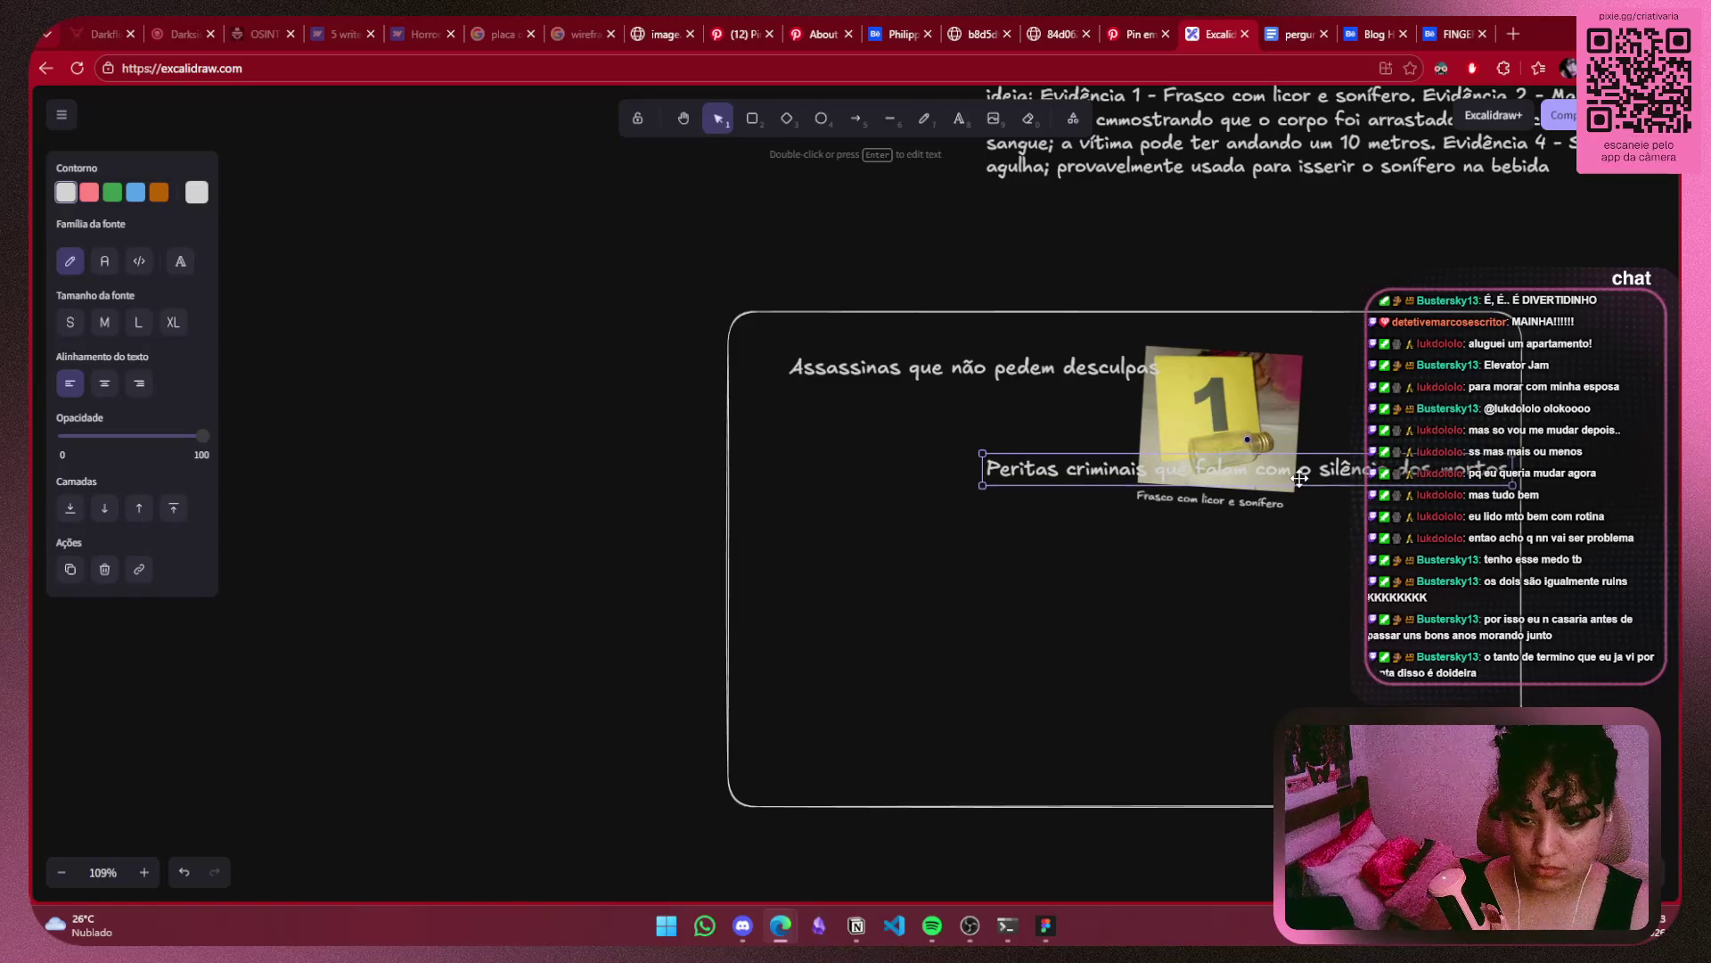
{"action": "key", "text": "Escape"}
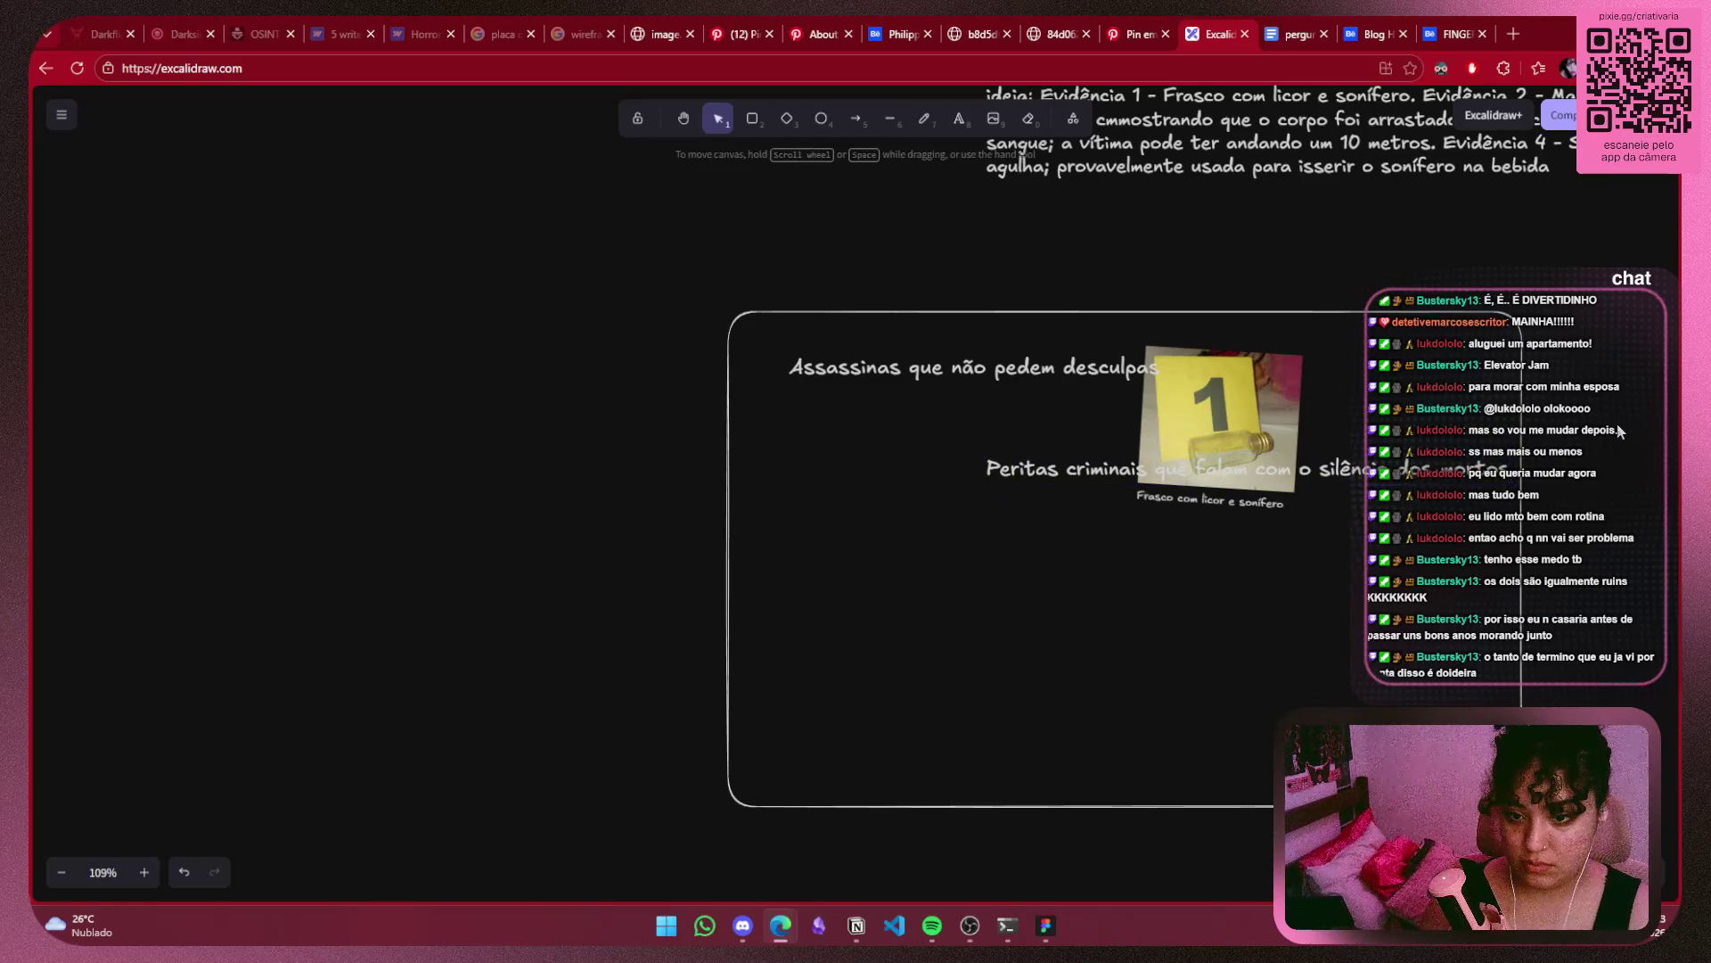
{"action": "left_click_drag", "start_coordinate": [1461, 383], "coordinate": [762, 359]}
{"action": "mouse_move", "coordinate": [906, 349]}
{"action": "left_mouse_down"}
{"action": "mouse_move", "coordinate": [1298, 321]}
{"action": "mouse_move", "coordinate": [1070, 343]}
{"action": "left_mouse_up"}
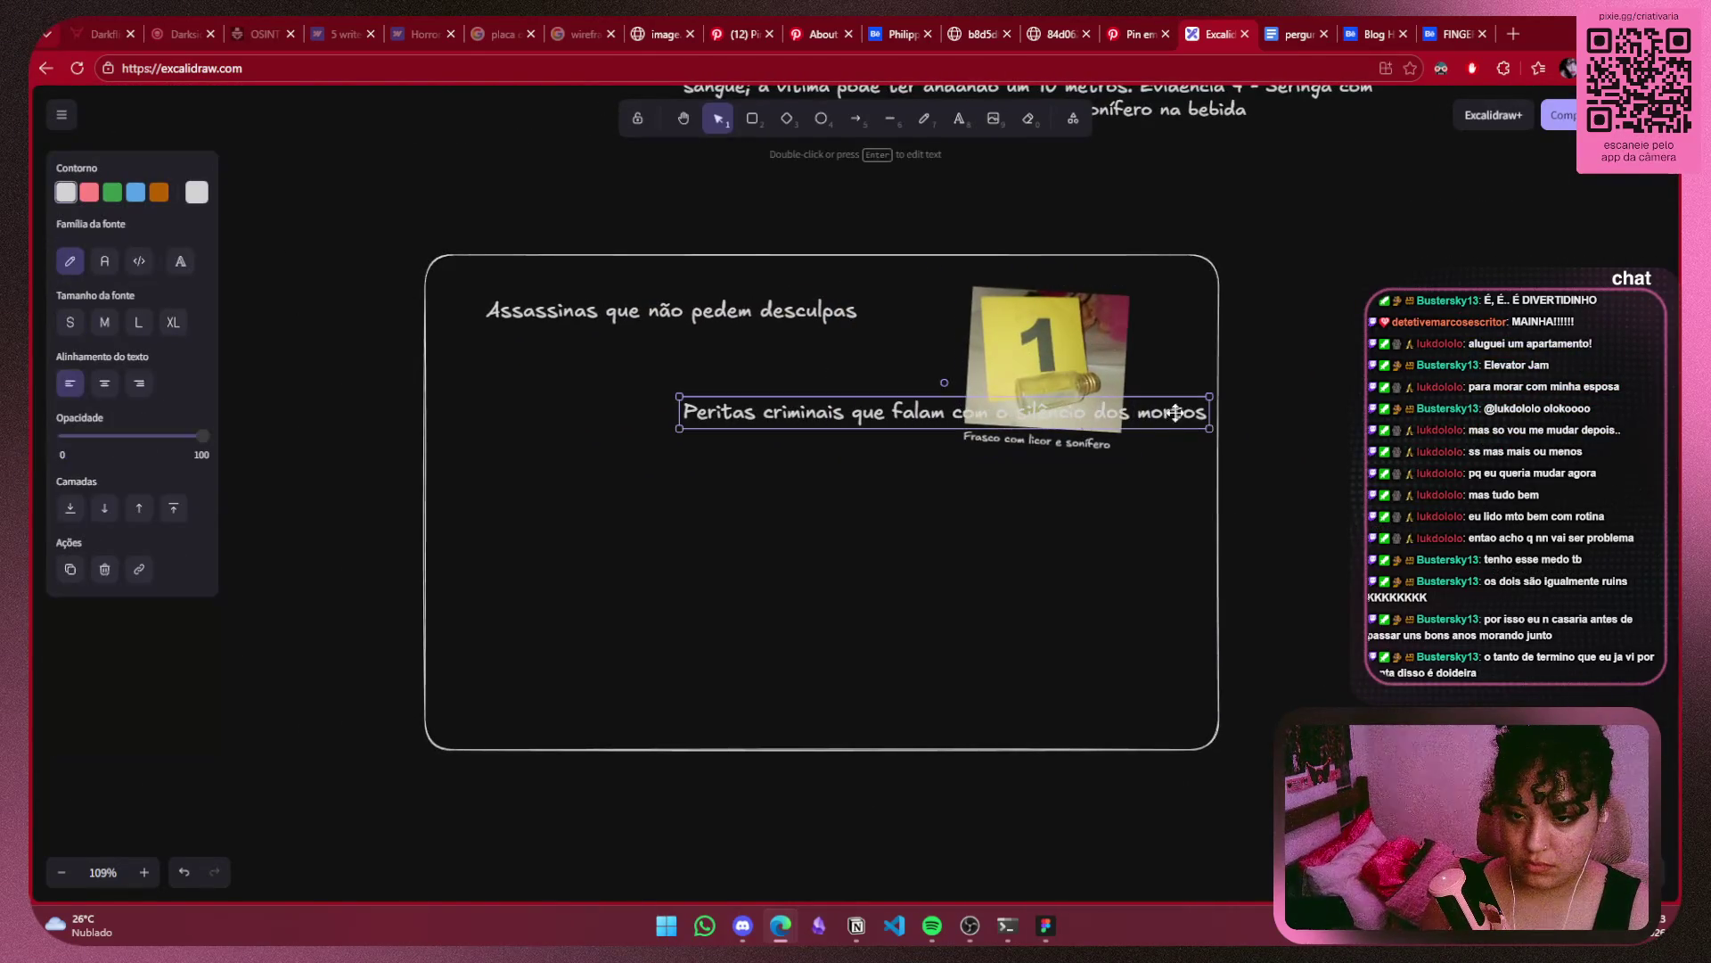
{"action": "left_click_drag", "start_coordinate": [1069, 411], "coordinate": [1046, 482]}
{"action": "key", "text": "Return"}
{"action": "left_click", "coordinate": [1249, 344]}
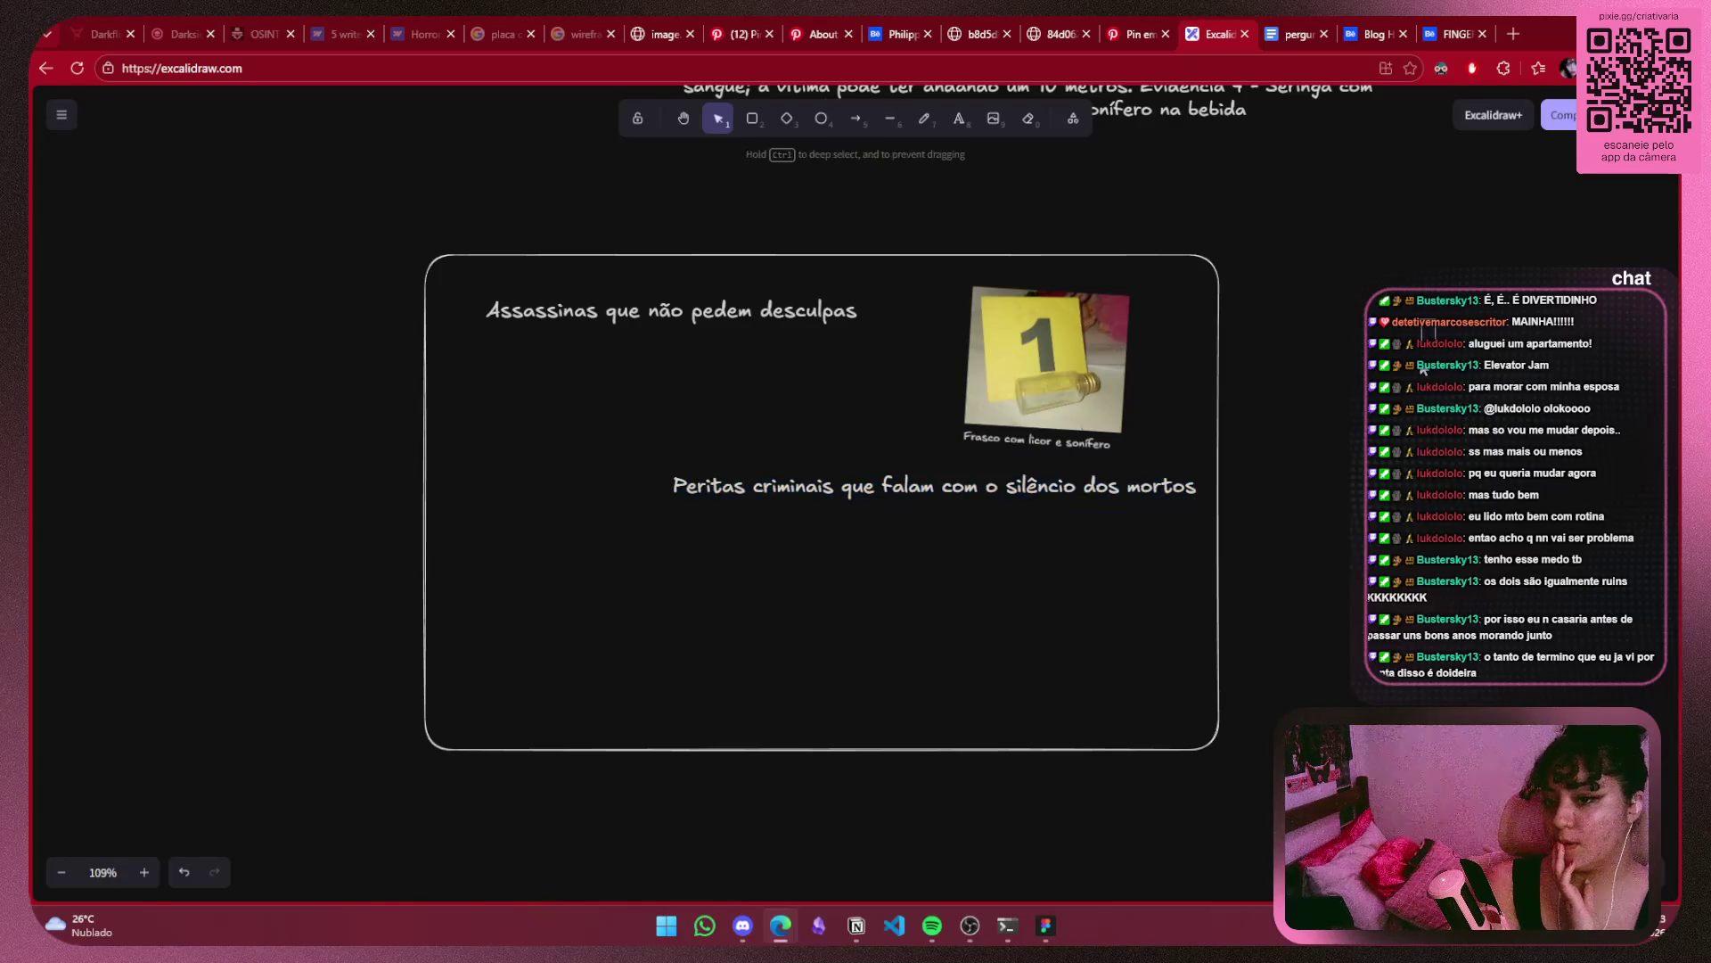
{"action": "mouse_move", "coordinate": [1333, 352]}
{"action": "left_mouse_down"}
{"action": "mouse_move", "coordinate": [302, 355]}
{"action": "mouse_move", "coordinate": [172, 508]}
{"action": "mouse_move", "coordinate": [32, 491]}
{"action": "left_mouse_up"}
{"action": "scroll", "coordinate": [119, 466], "scroll_direction": "down", "scroll_amount": 1}
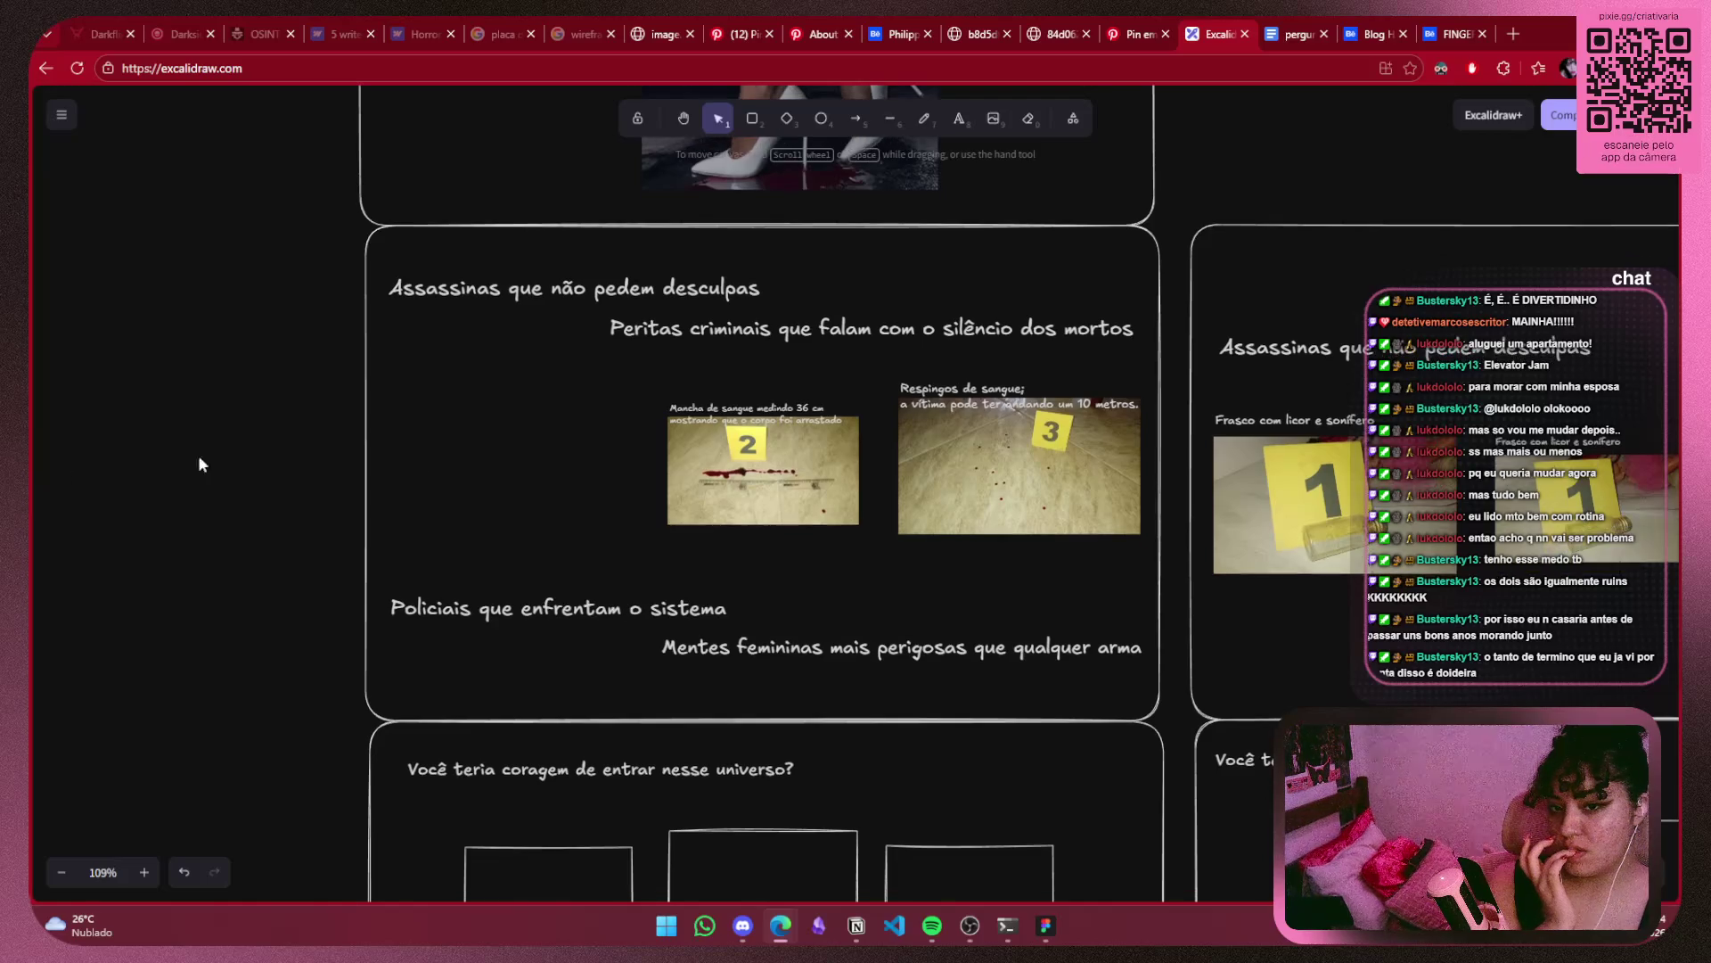
{"action": "scroll", "coordinate": [709, 421], "scroll_direction": "right", "scroll_amount": 10}
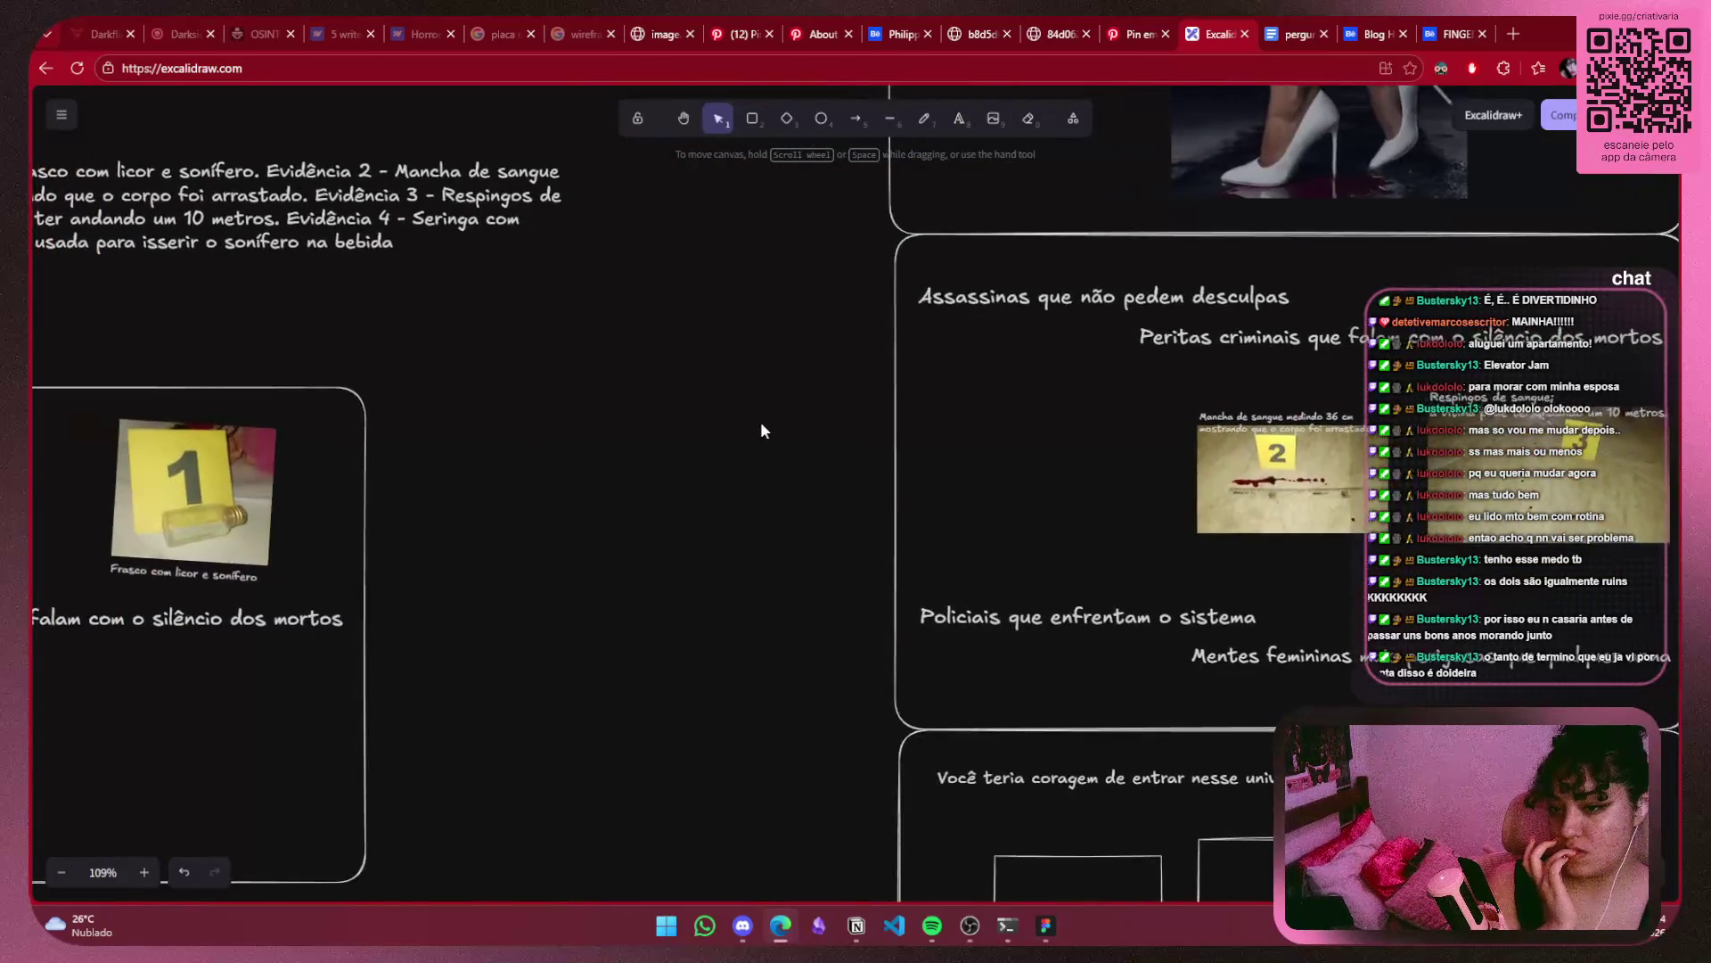
{"action": "scroll", "coordinate": [811, 600], "scroll_direction": "left", "scroll_amount": 1}
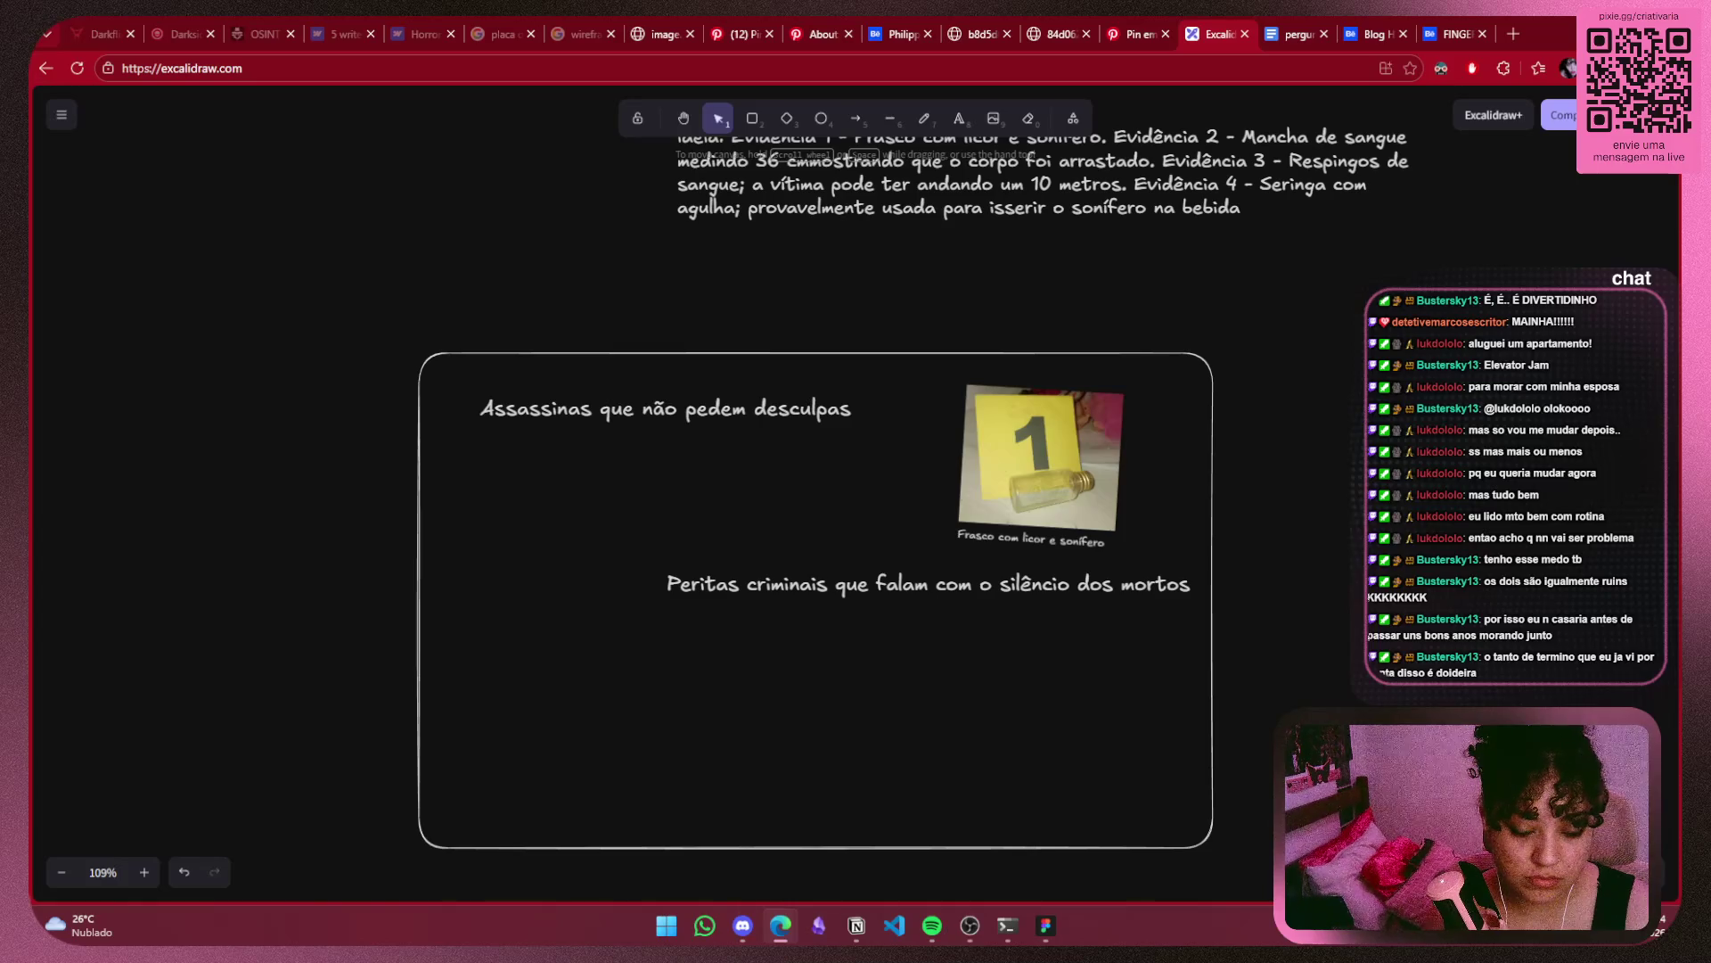
Move the 'Peritas criminais' tagline out of the Assassinas frame.
{"action": "left_click", "coordinate": [1184, 601]}
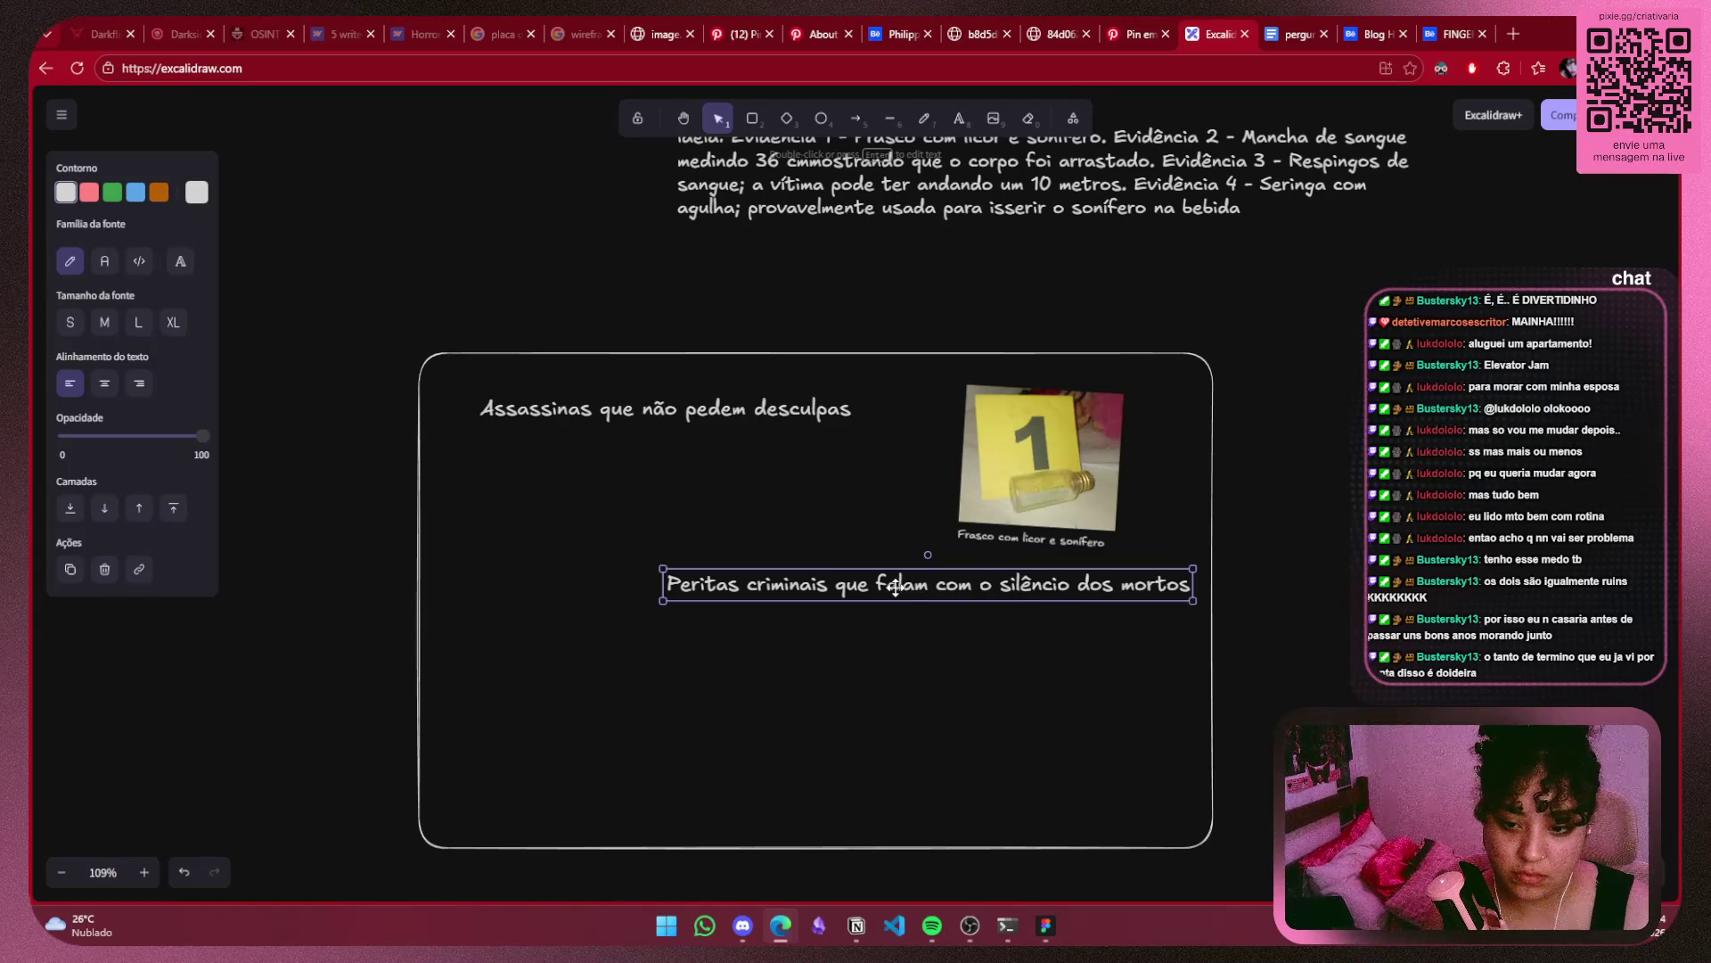
{"action": "mouse_move", "coordinate": [895, 587]}
{"action": "left_mouse_down"}
{"action": "mouse_move", "coordinate": [1533, 468]}
{"action": "mouse_move", "coordinate": [927, 550]}
{"action": "mouse_move", "coordinate": [943, 537]}
{"action": "left_mouse_up"}
{"action": "left_click", "coordinate": [1595, 427]}
{"action": "left_click", "coordinate": [1337, 458]}
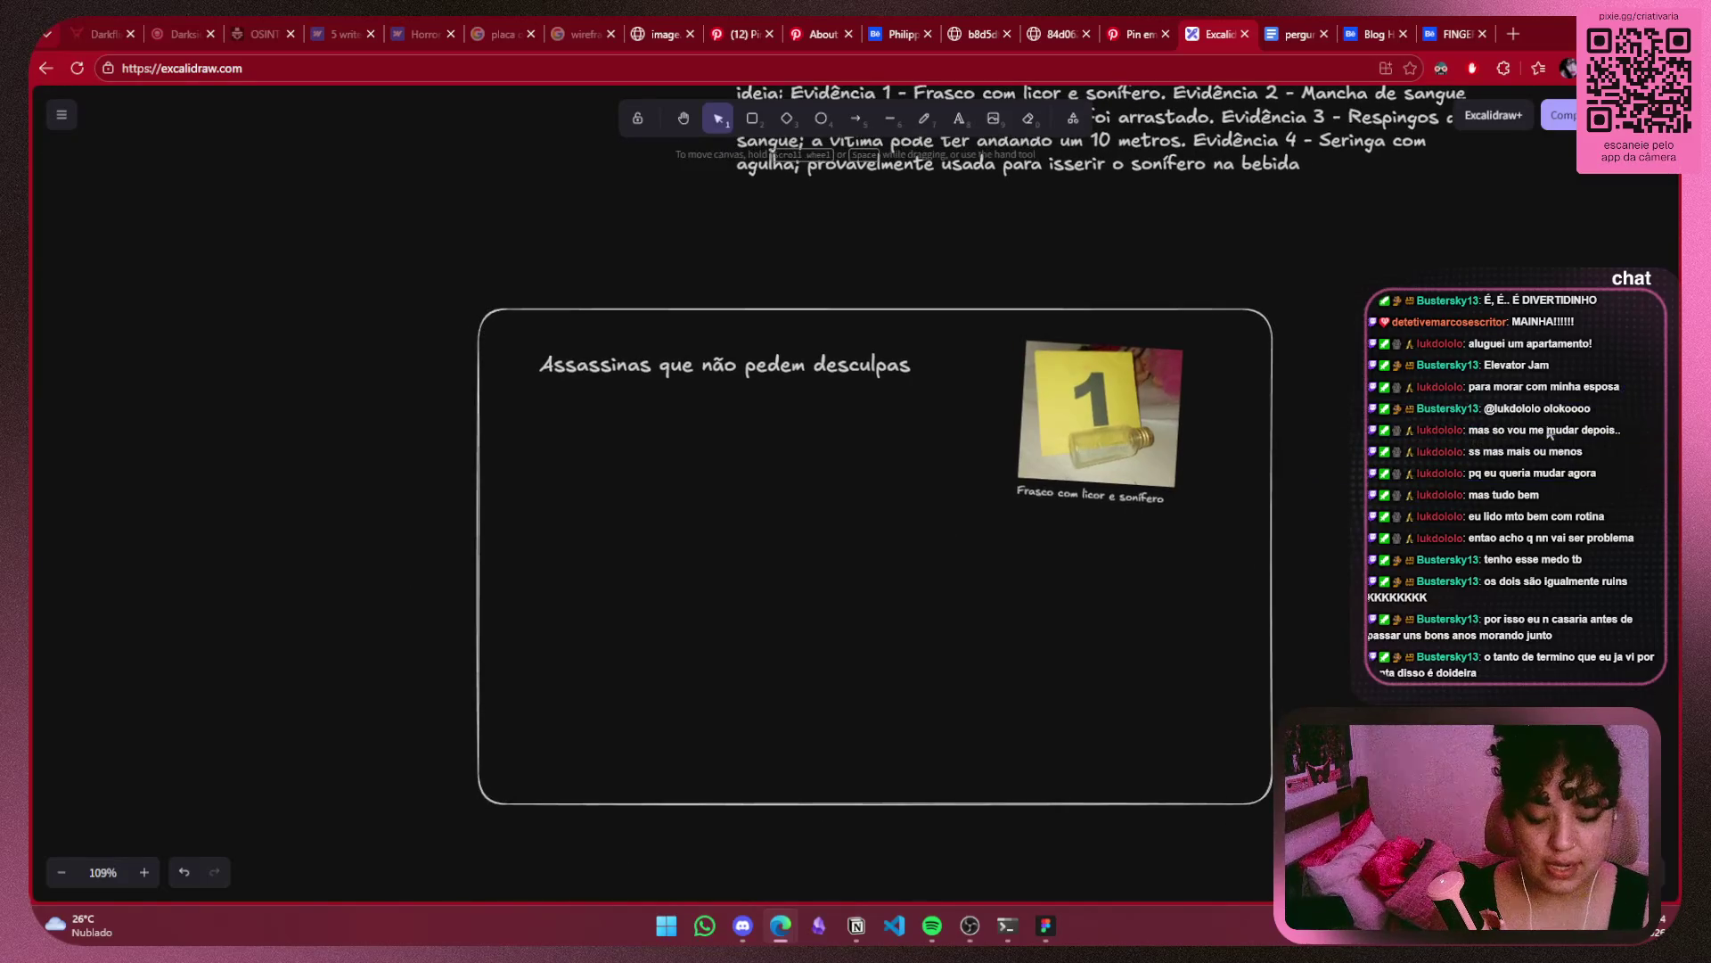
{"action": "scroll", "coordinate": [1342, 456], "scroll_direction": "down", "scroll_amount": 3}
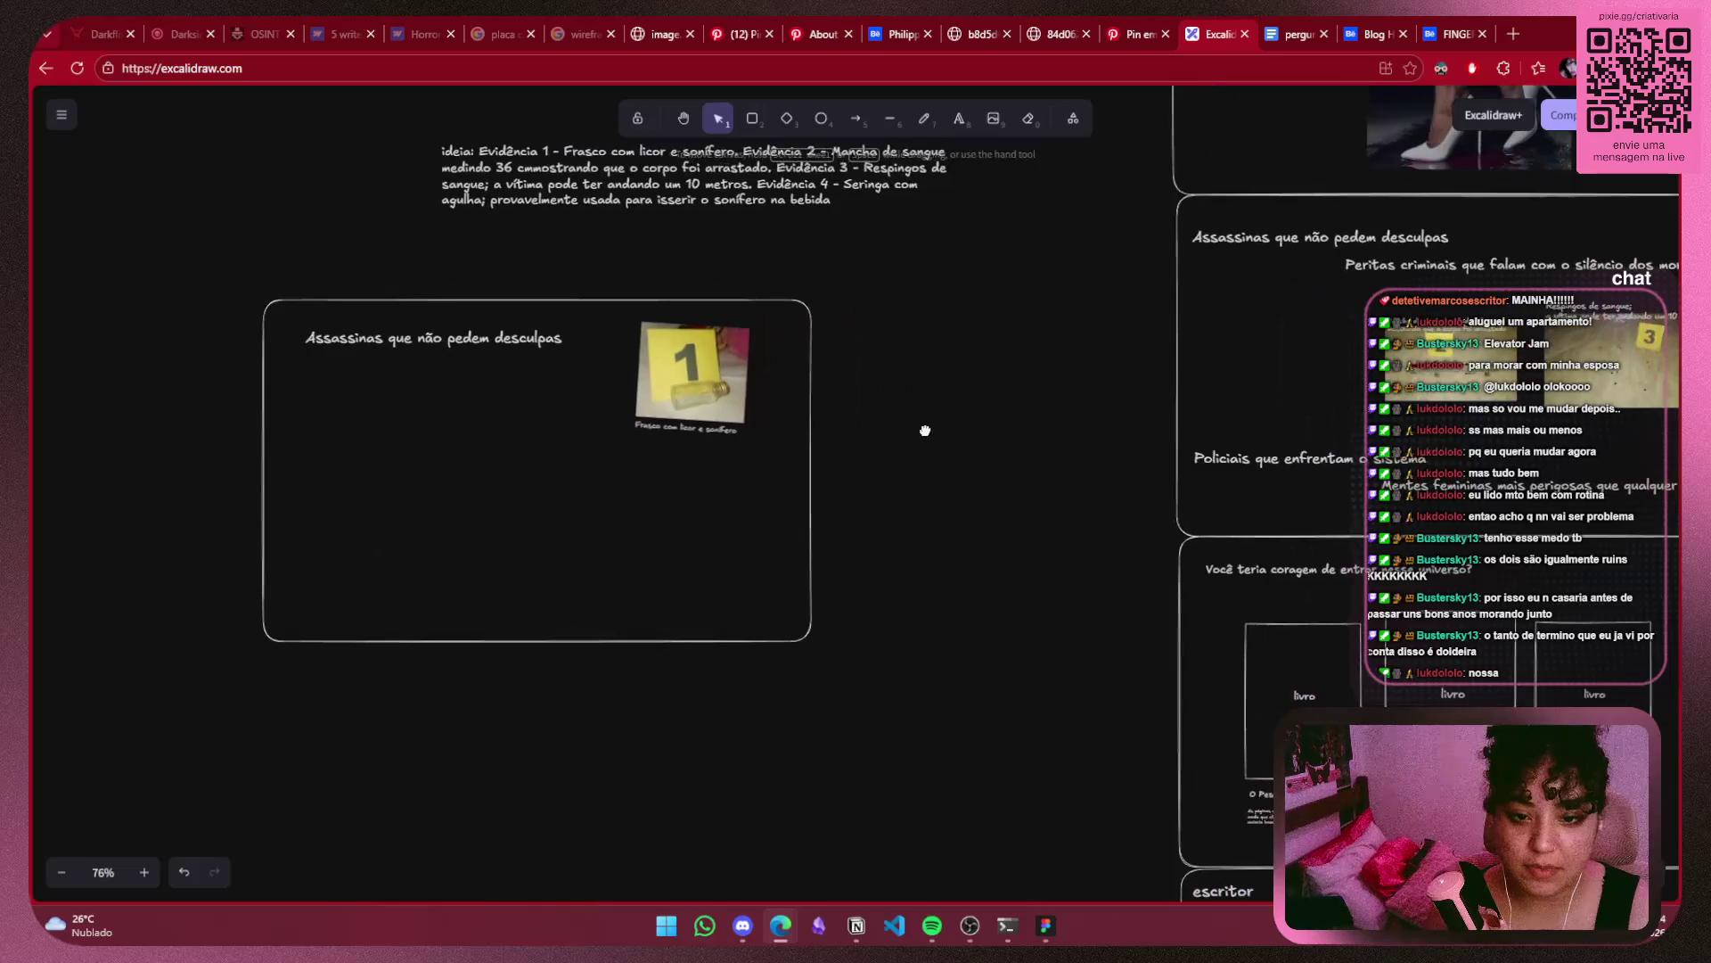
{"action": "left_click_drag", "start_coordinate": [1207, 431], "coordinate": [1263, 466]}
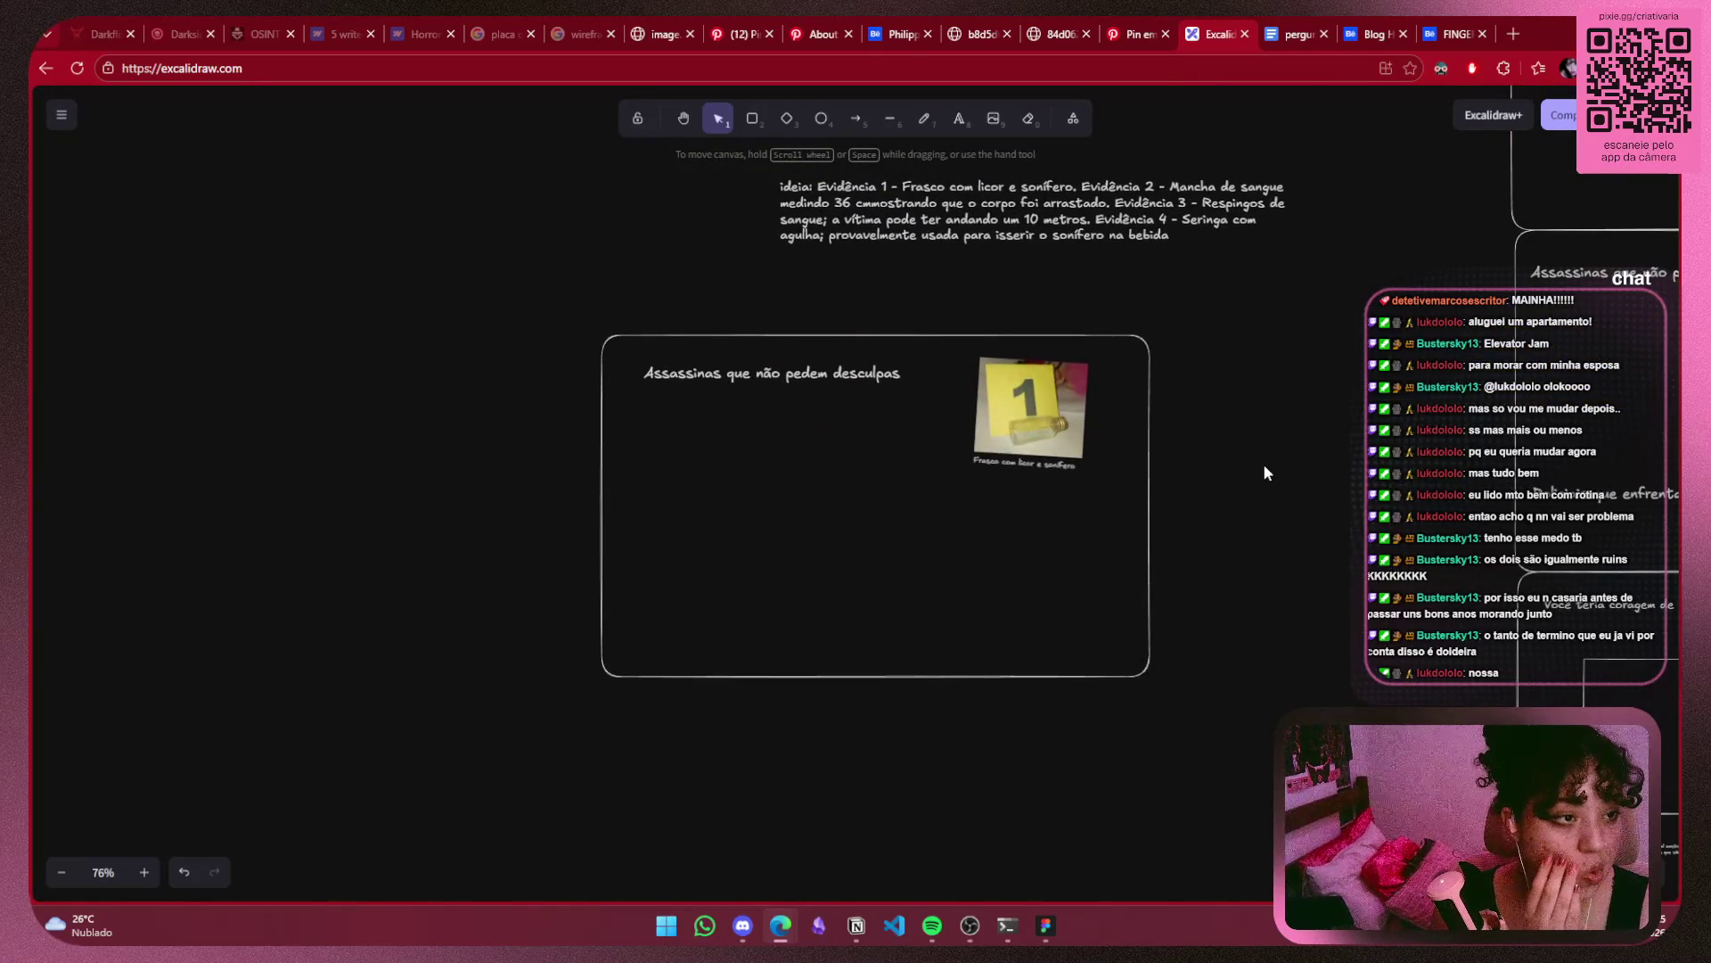
Shift the title and flask photo down together so they sit mid-height in the frame.
{"action": "left_click_drag", "start_coordinate": [1077, 503], "coordinate": [628, 352]}
{"action": "left_click_drag", "start_coordinate": [914, 373], "coordinate": [933, 461]}
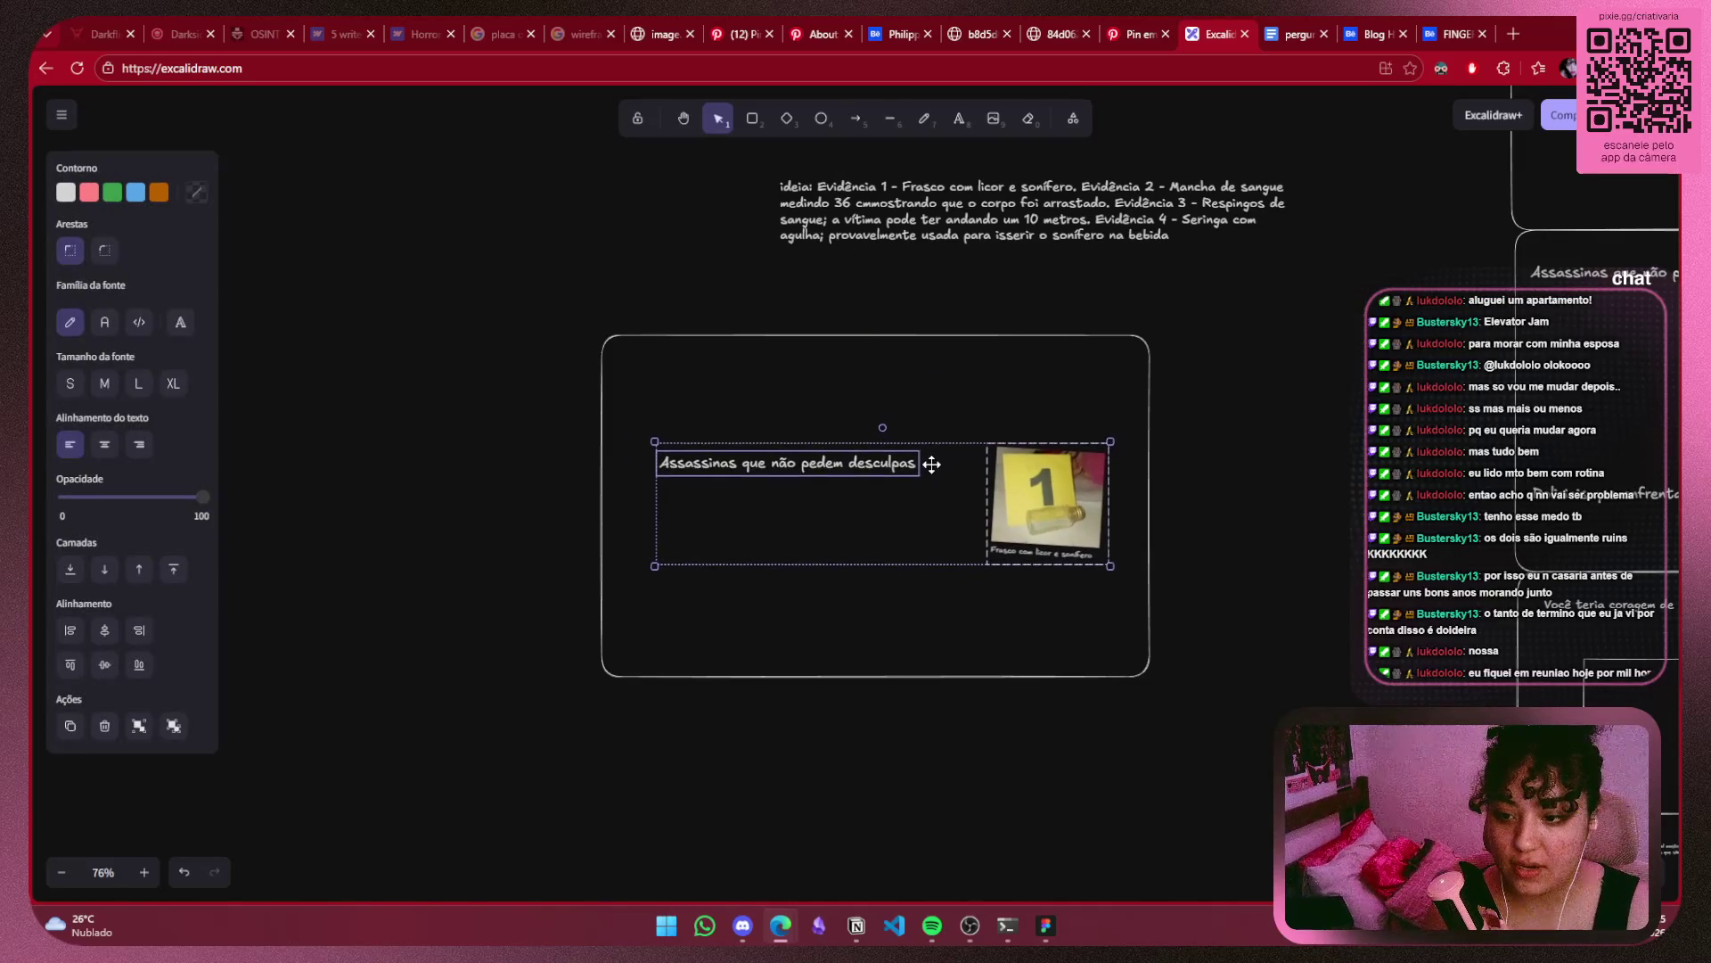
{"action": "left_click", "coordinate": [976, 493]}
{"action": "scroll", "coordinate": [980, 496], "scroll_direction": "up", "scroll_amount": 2}
{"action": "scroll", "coordinate": [981, 490], "scroll_direction": "up", "scroll_amount": 3}
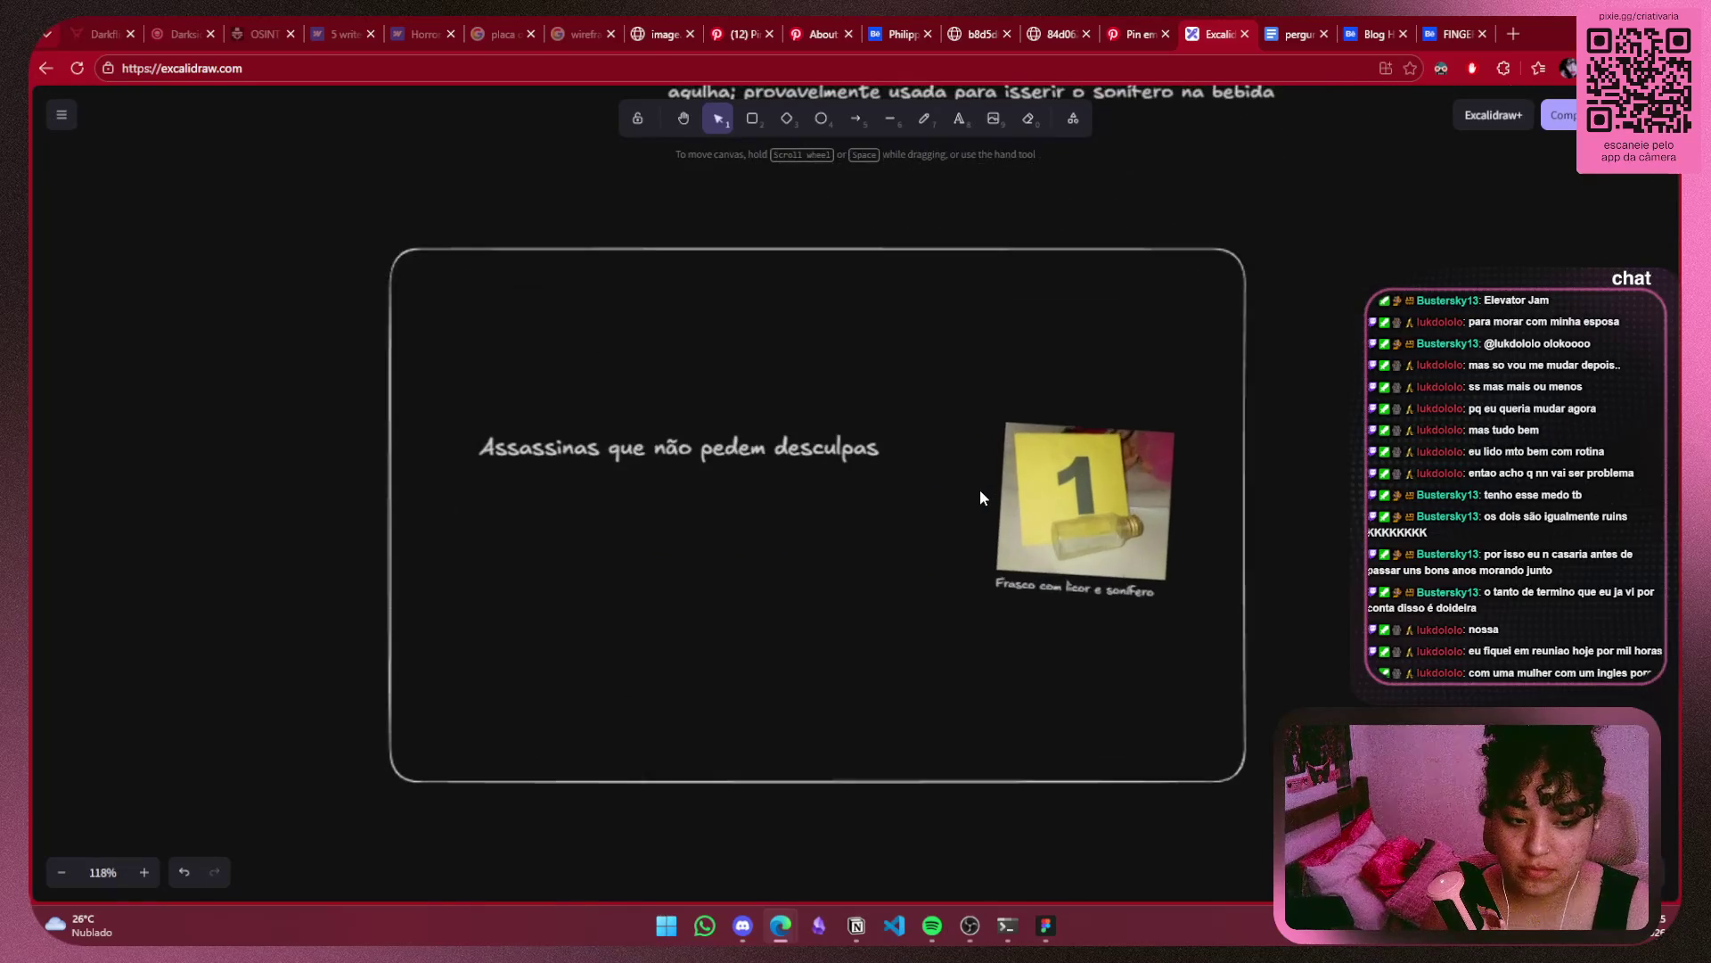
{"action": "mouse_move", "coordinate": [729, 455]}
{"action": "left_mouse_down"}
{"action": "mouse_move", "coordinate": [698, 495]}
{"action": "mouse_move", "coordinate": [663, 495]}
{"action": "left_mouse_up"}
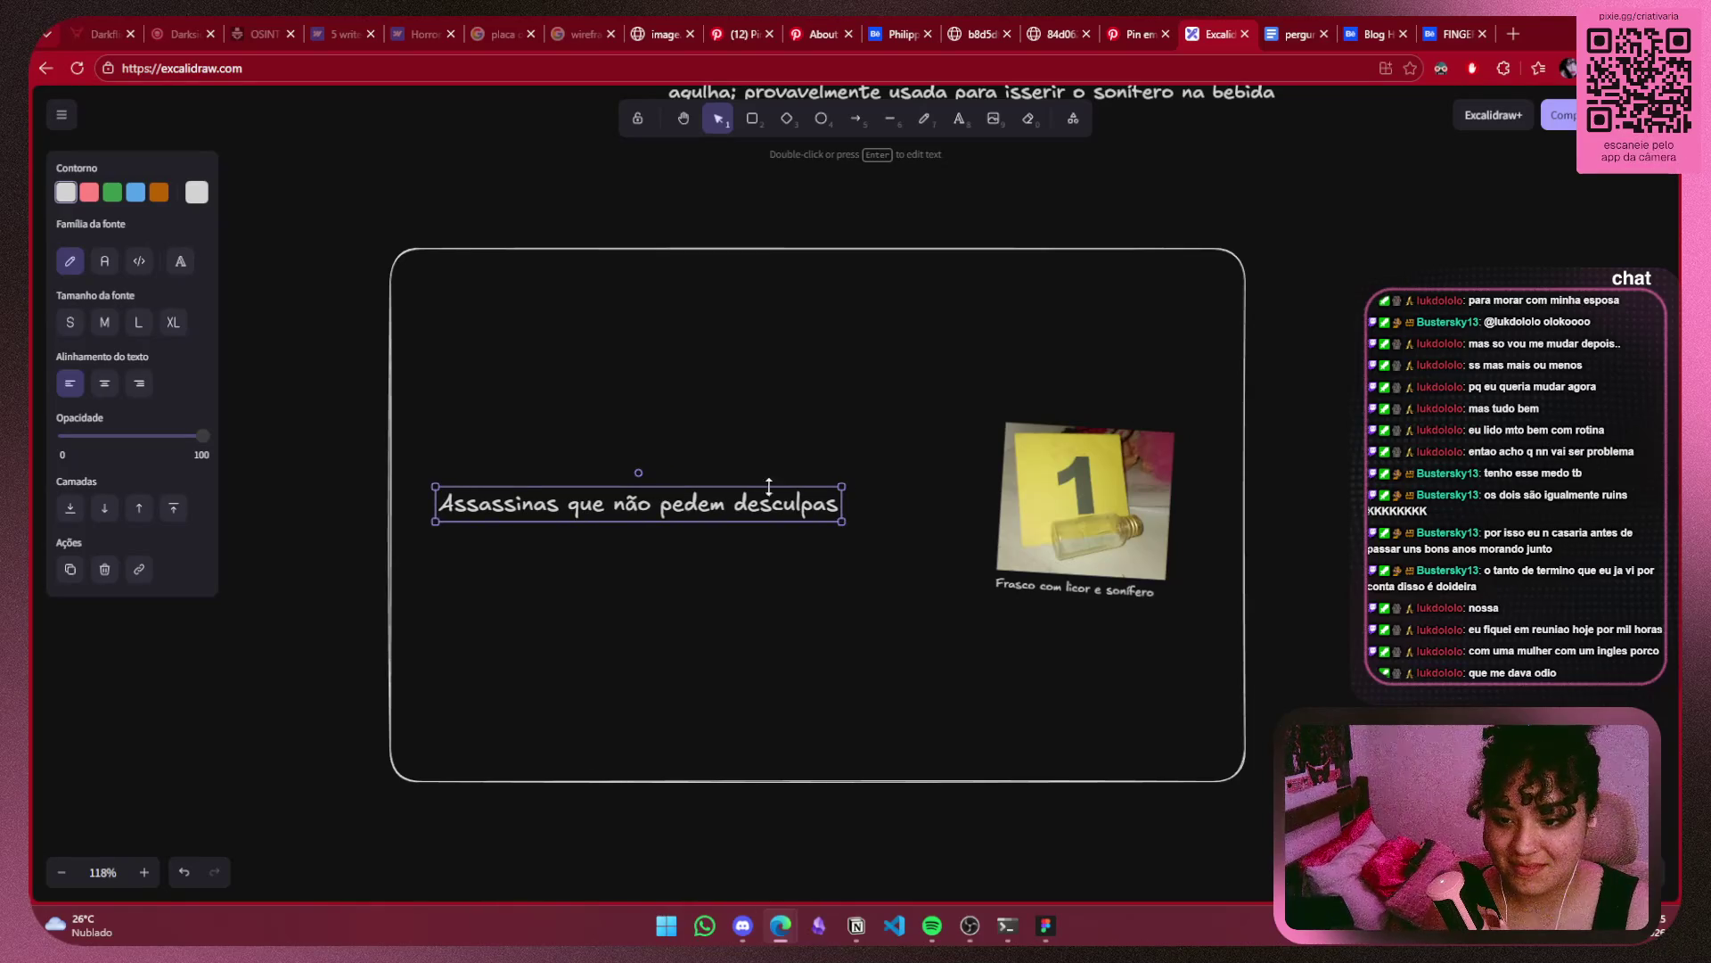
{"action": "left_click", "coordinate": [1082, 501], "text": "shift"}
{"action": "left_click_drag", "start_coordinate": [1086, 512], "coordinate": [1089, 501]}
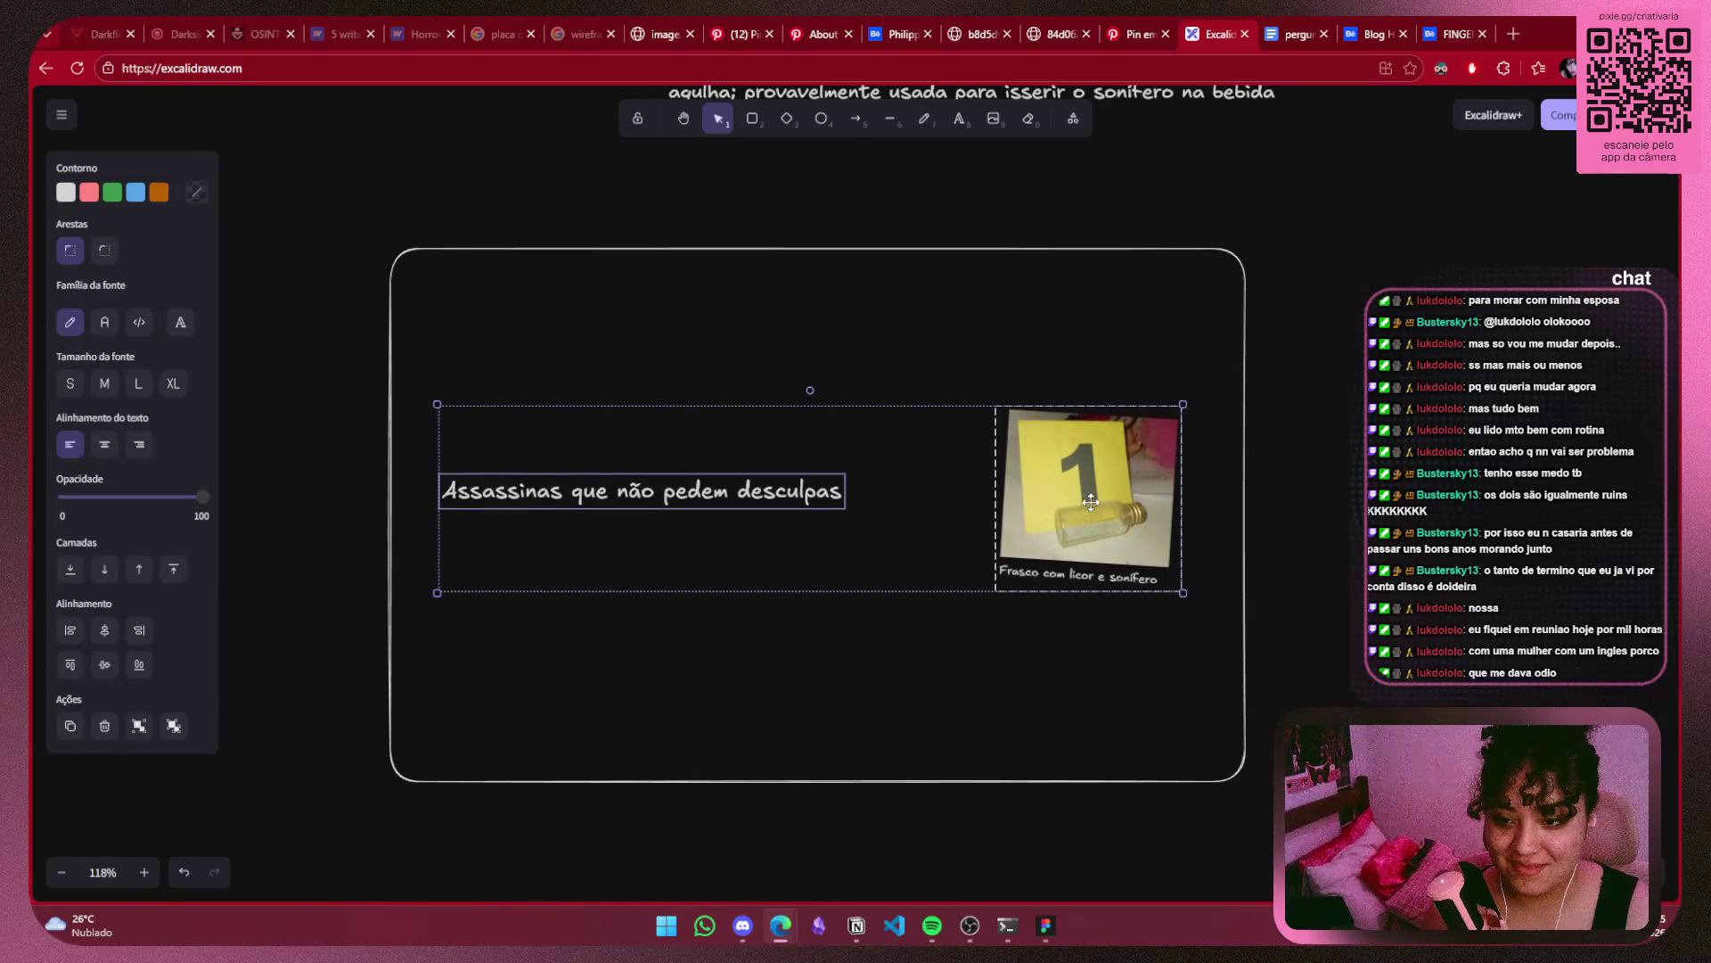
{"action": "left_click", "coordinate": [1335, 485]}
{"action": "scroll", "coordinate": [1335, 485], "scroll_direction": "down", "scroll_amount": 5}
{"action": "scroll", "coordinate": [981, 490], "scroll_direction": "right", "scroll_amount": 5}
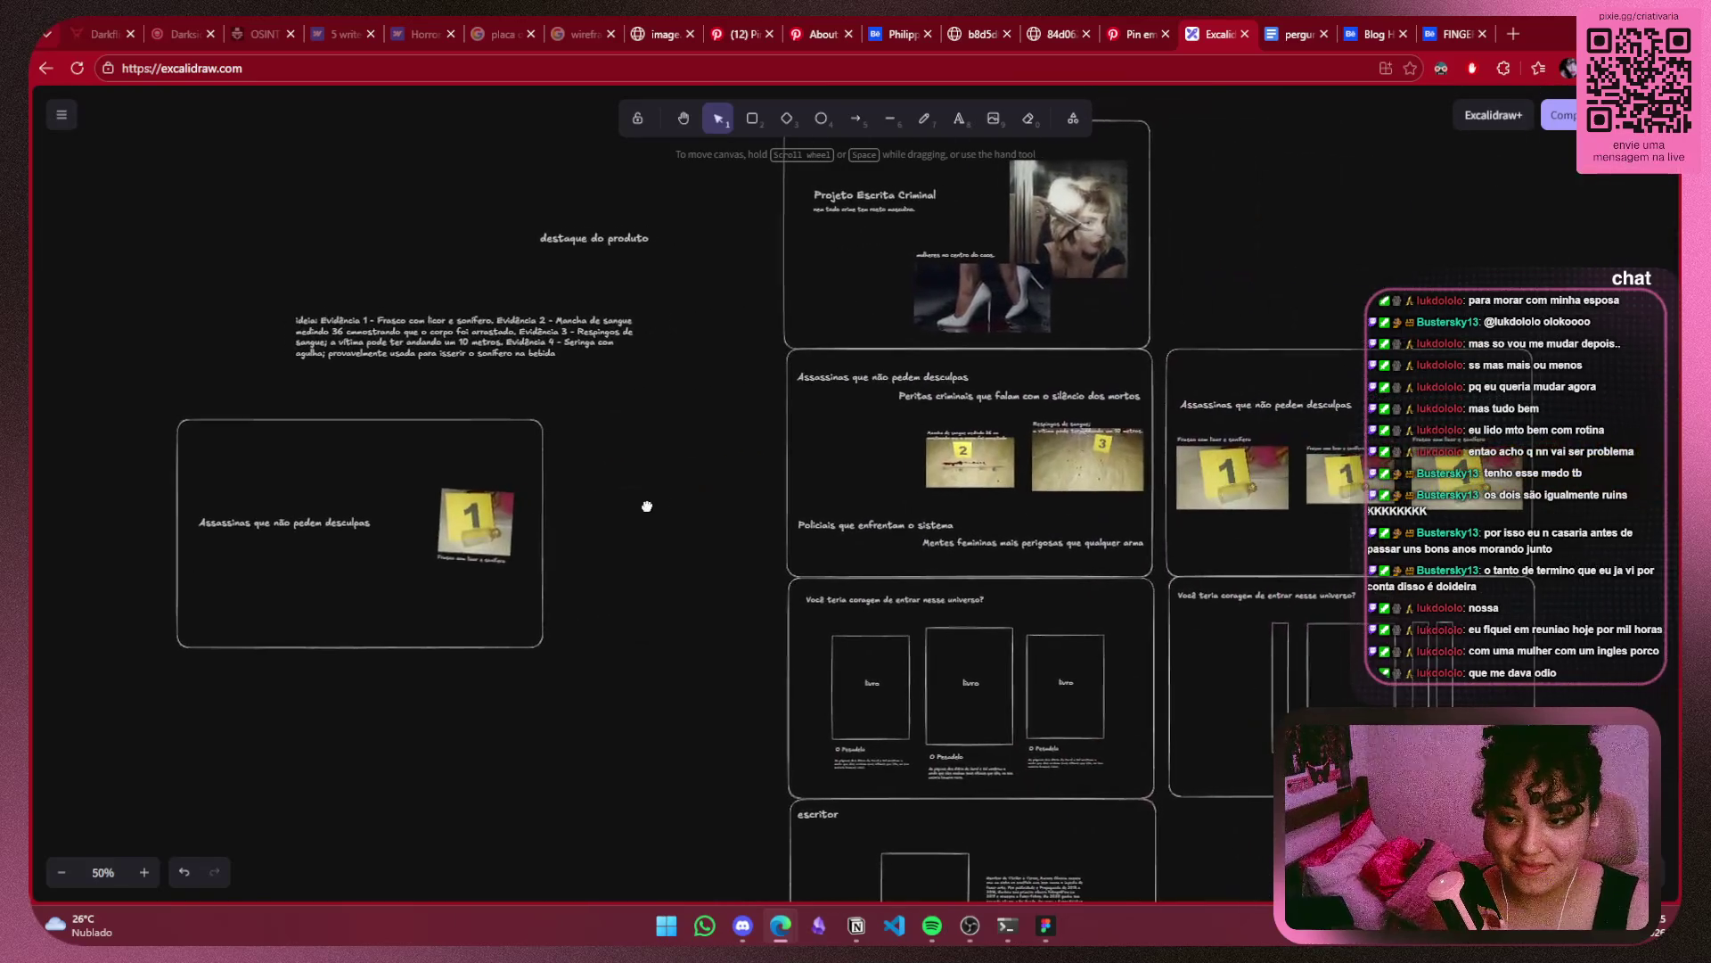
Box-select the new Assassinas frame and move it right, closer to the other slides.
{"action": "left_click", "coordinate": [934, 479]}
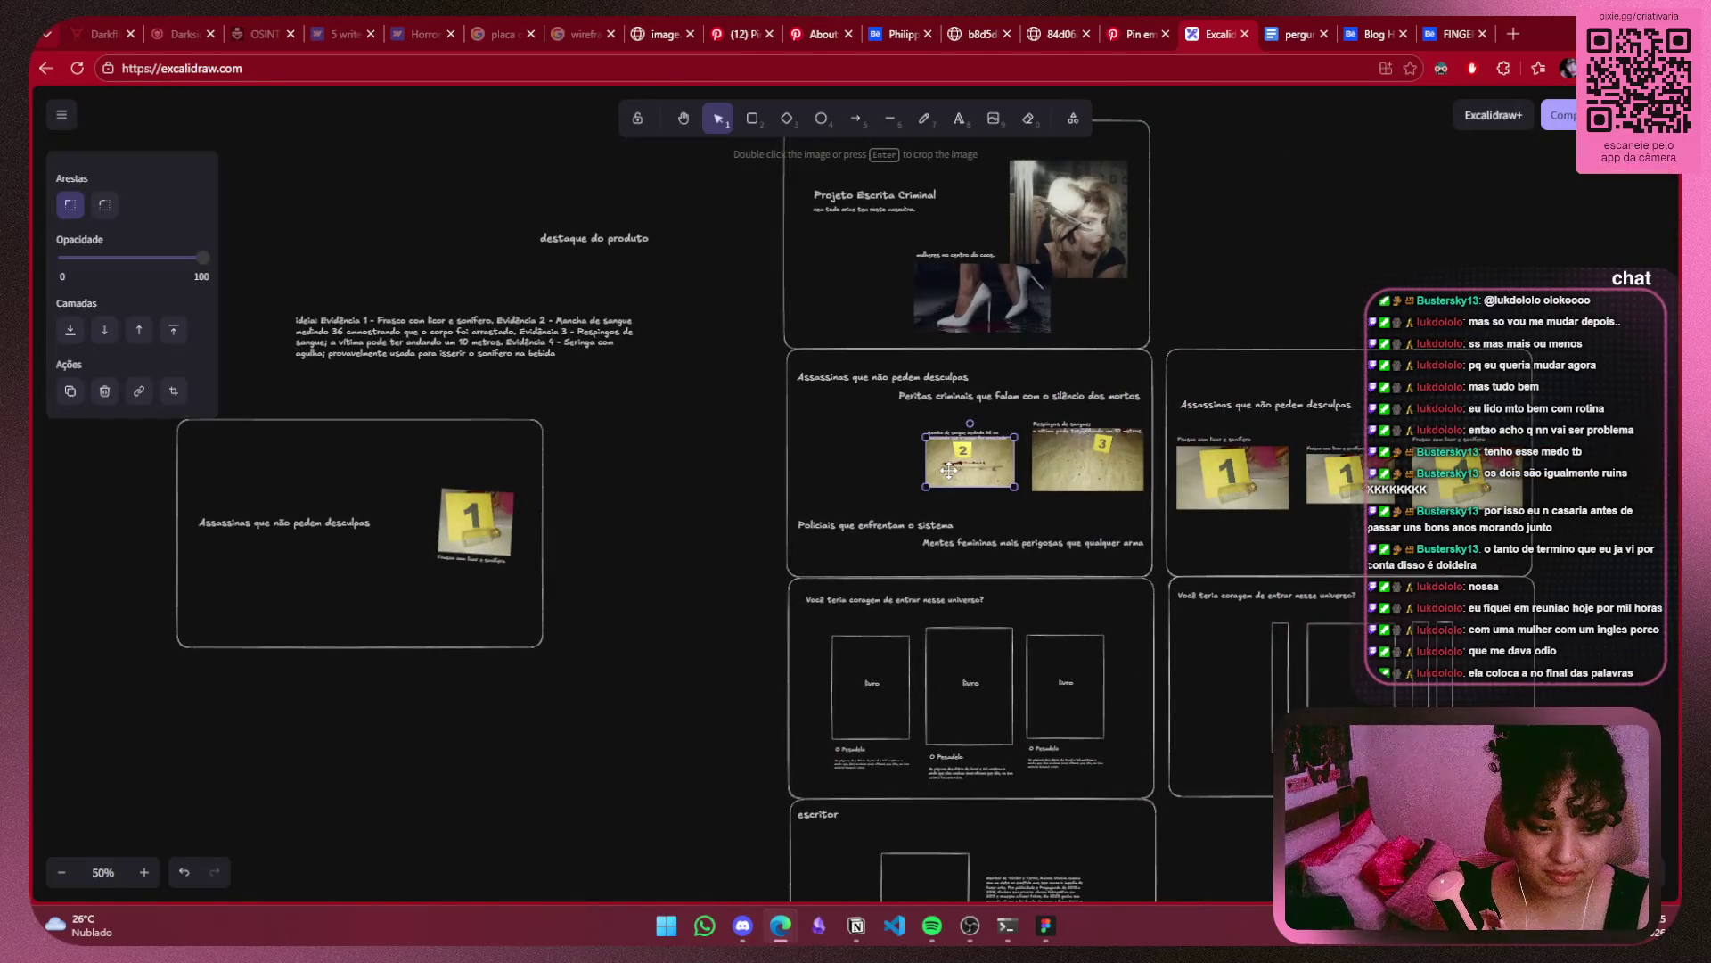
{"action": "mouse_move", "coordinate": [581, 388]}
{"action": "left_mouse_down"}
{"action": "mouse_move", "coordinate": [609, 667]}
{"action": "mouse_move", "coordinate": [185, 729]}
{"action": "left_mouse_up"}
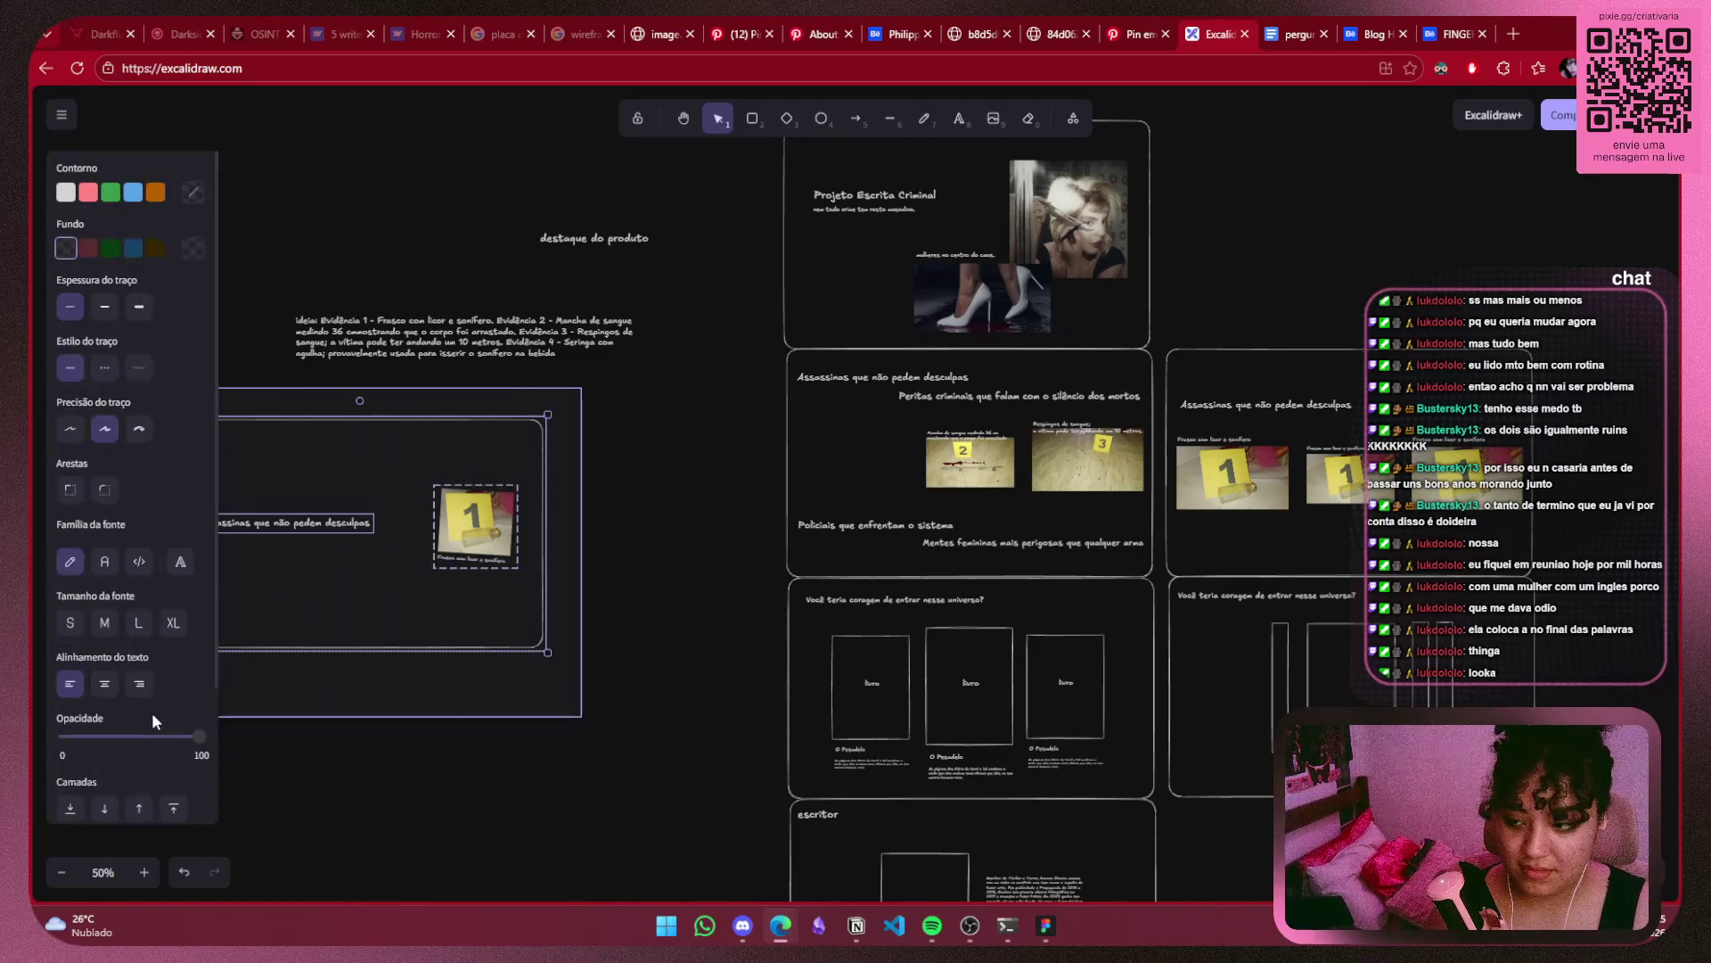
{"action": "mouse_move", "coordinate": [223, 661]}
{"action": "left_mouse_down"}
{"action": "mouse_move", "coordinate": [561, 612]}
{"action": "mouse_move", "coordinate": [542, 611]}
{"action": "left_mouse_up"}
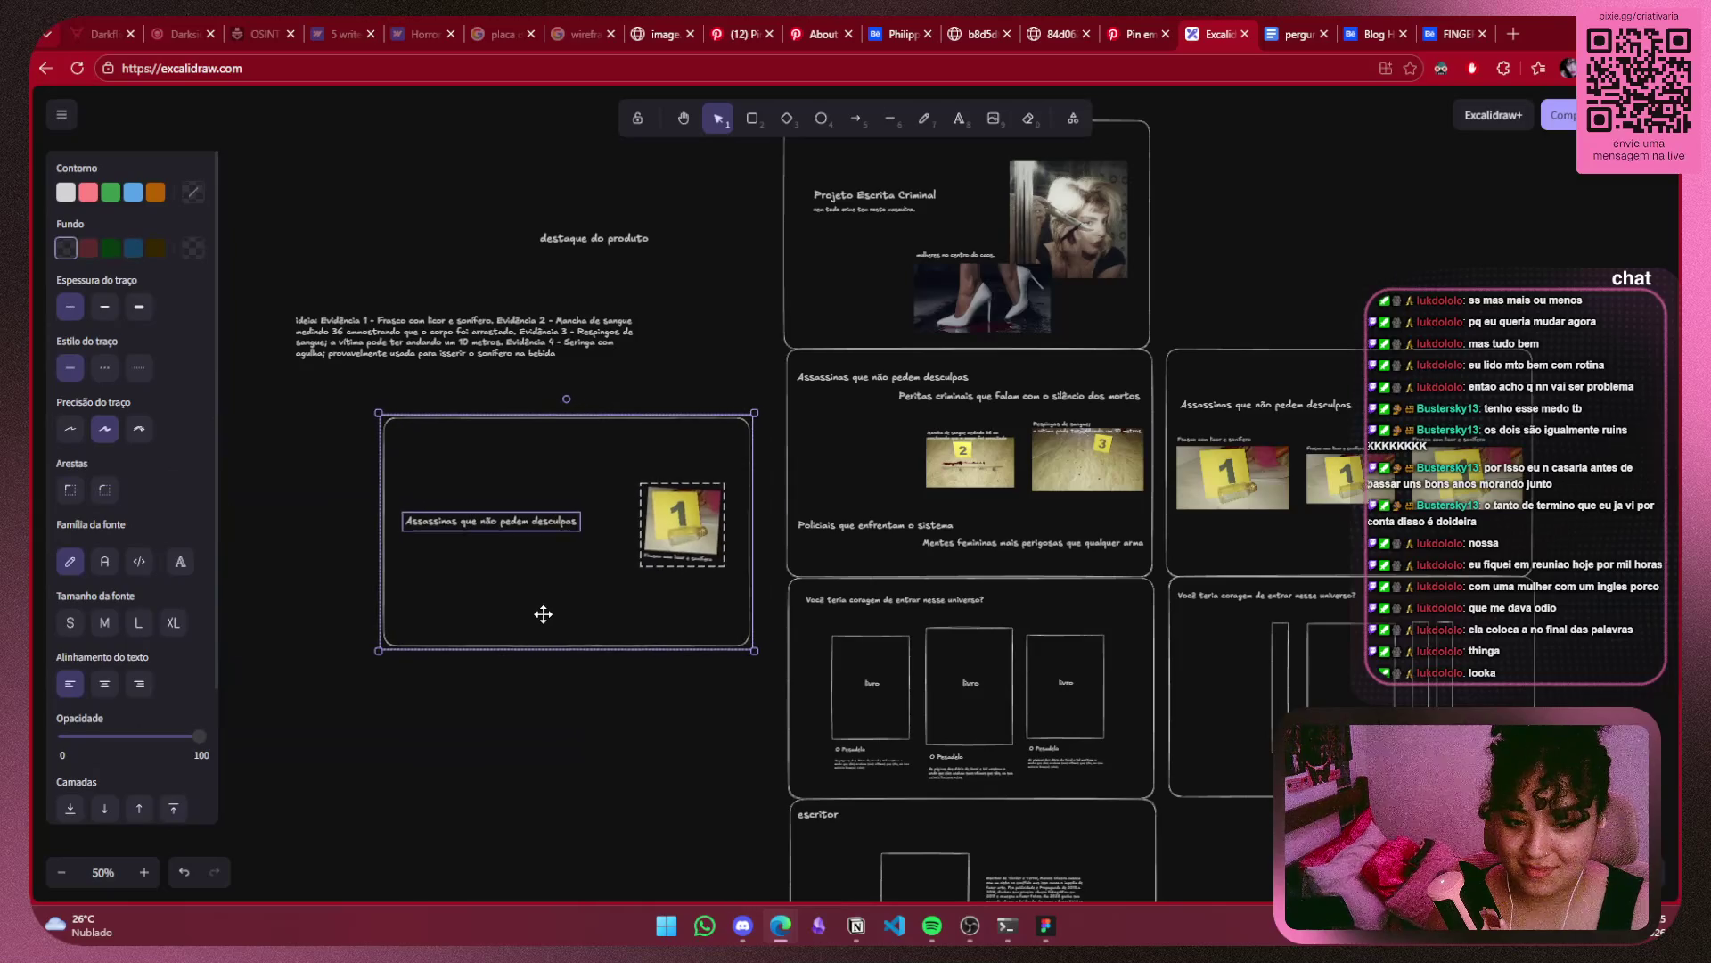
{"action": "left_click", "coordinate": [593, 683]}
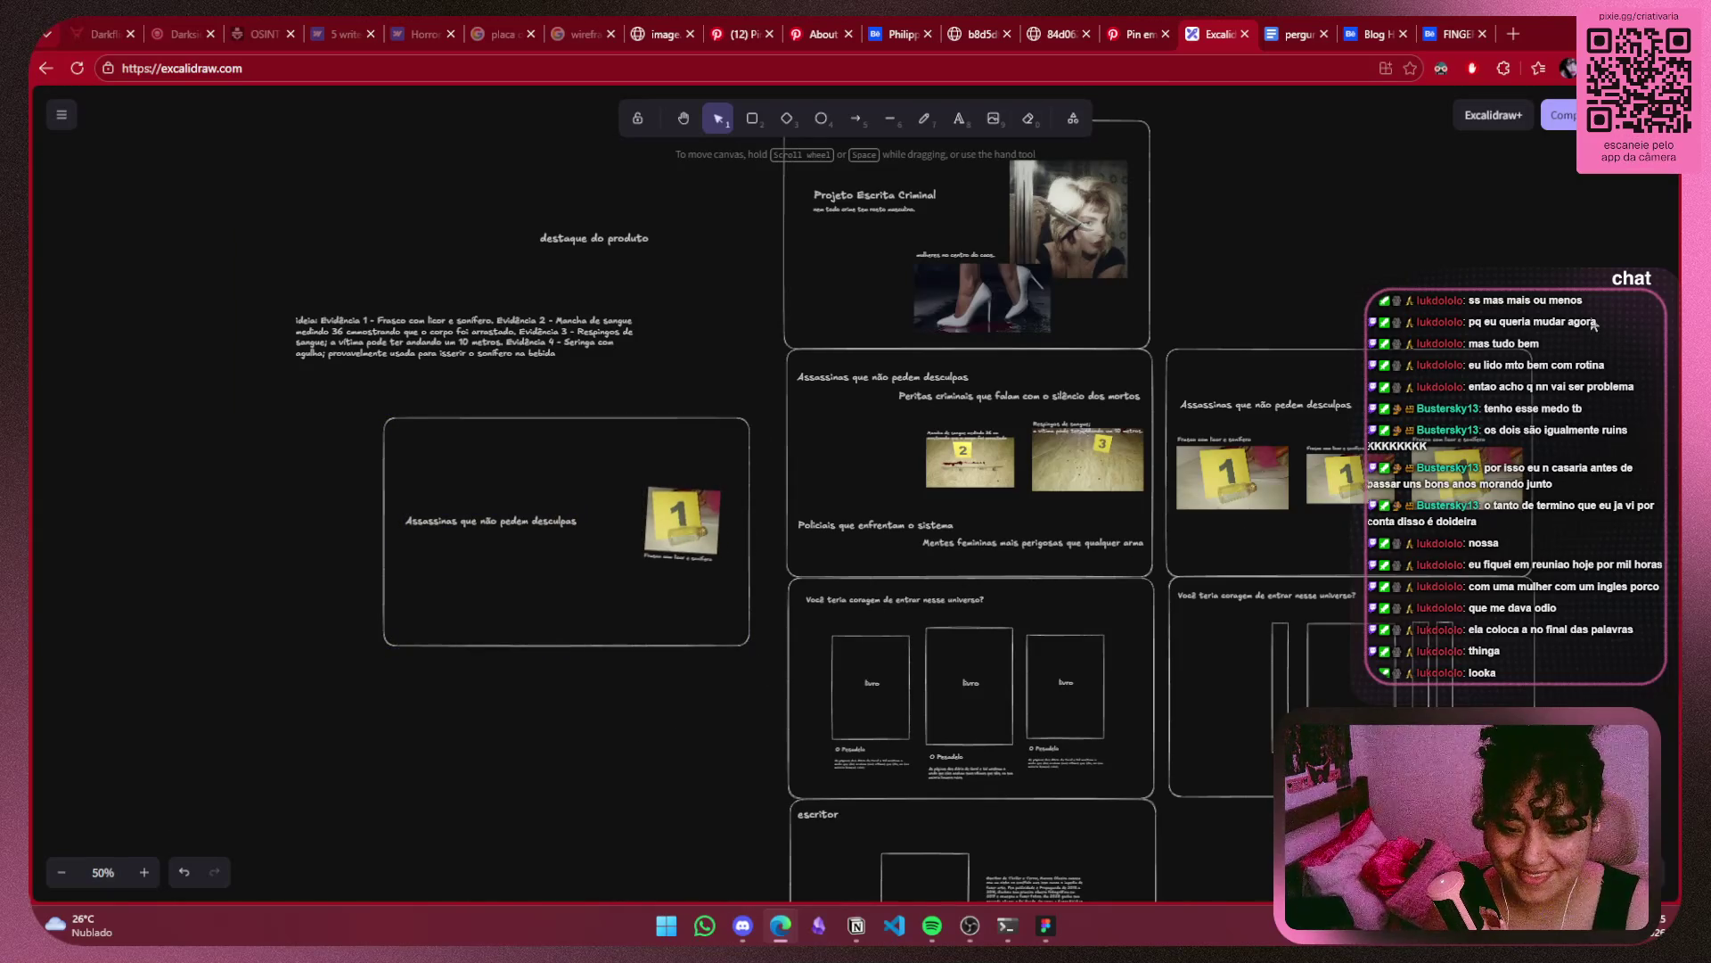
Delete the old right-hand Assassinas draft frame.
{"action": "left_click_drag", "start_coordinate": [1591, 316], "coordinate": [1144, 575]}
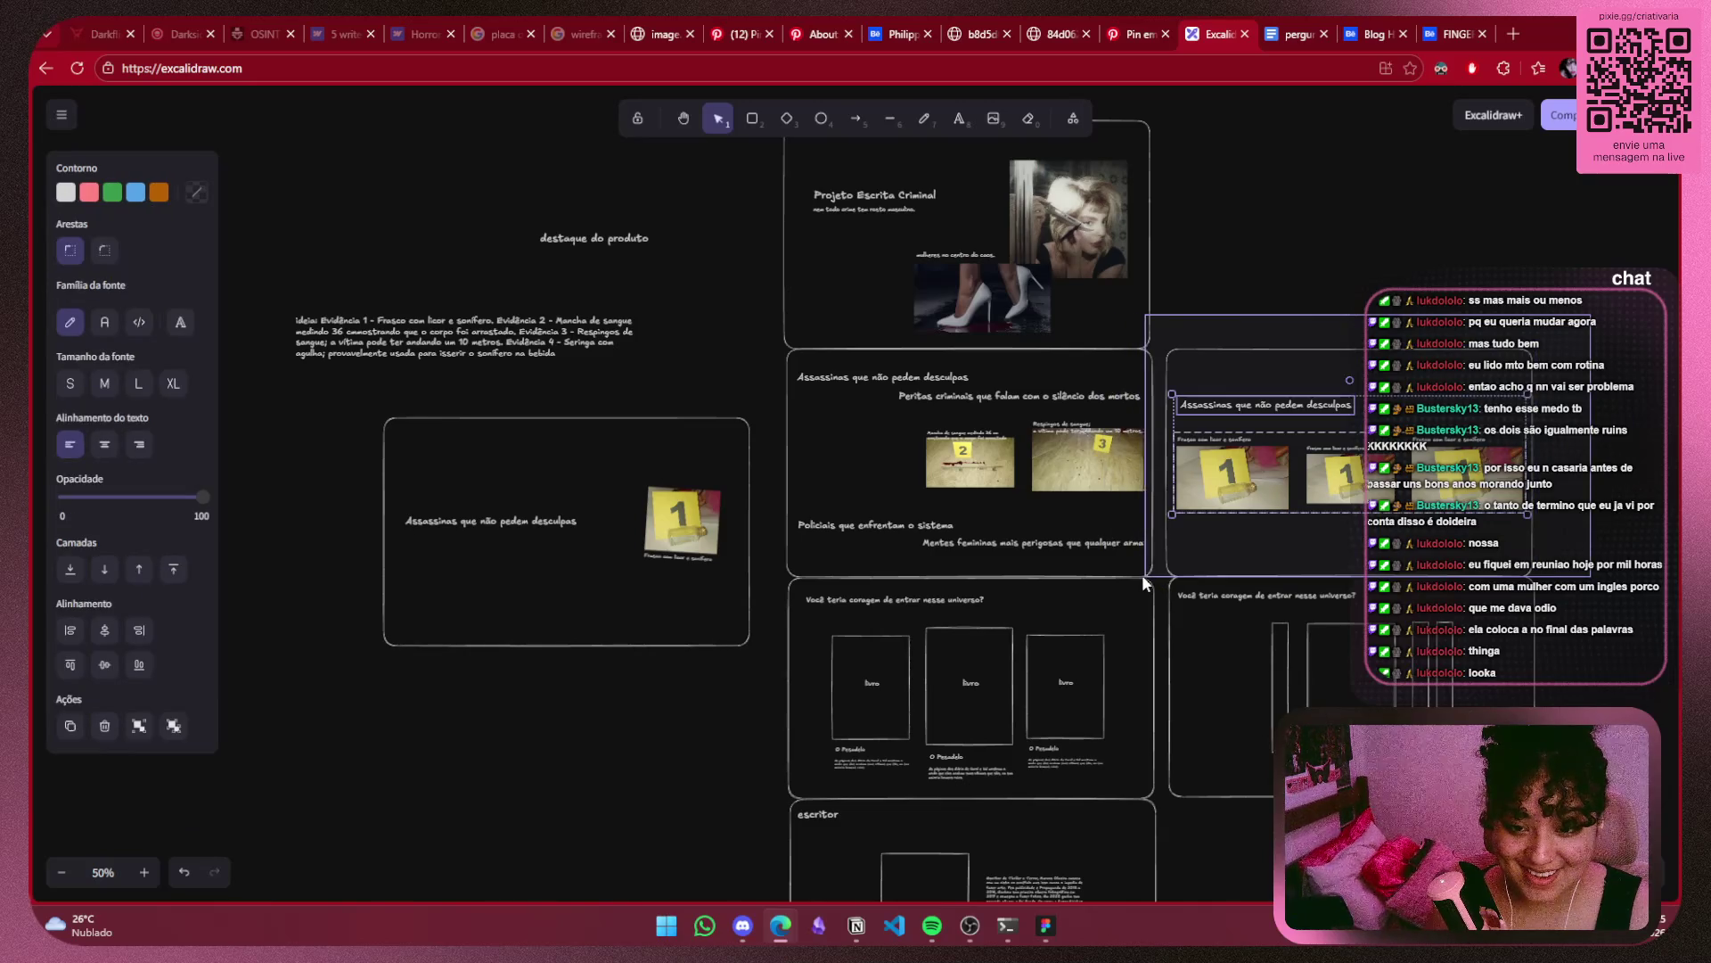
{"action": "left_click_drag", "start_coordinate": [1144, 574], "coordinate": [1119, 578]}
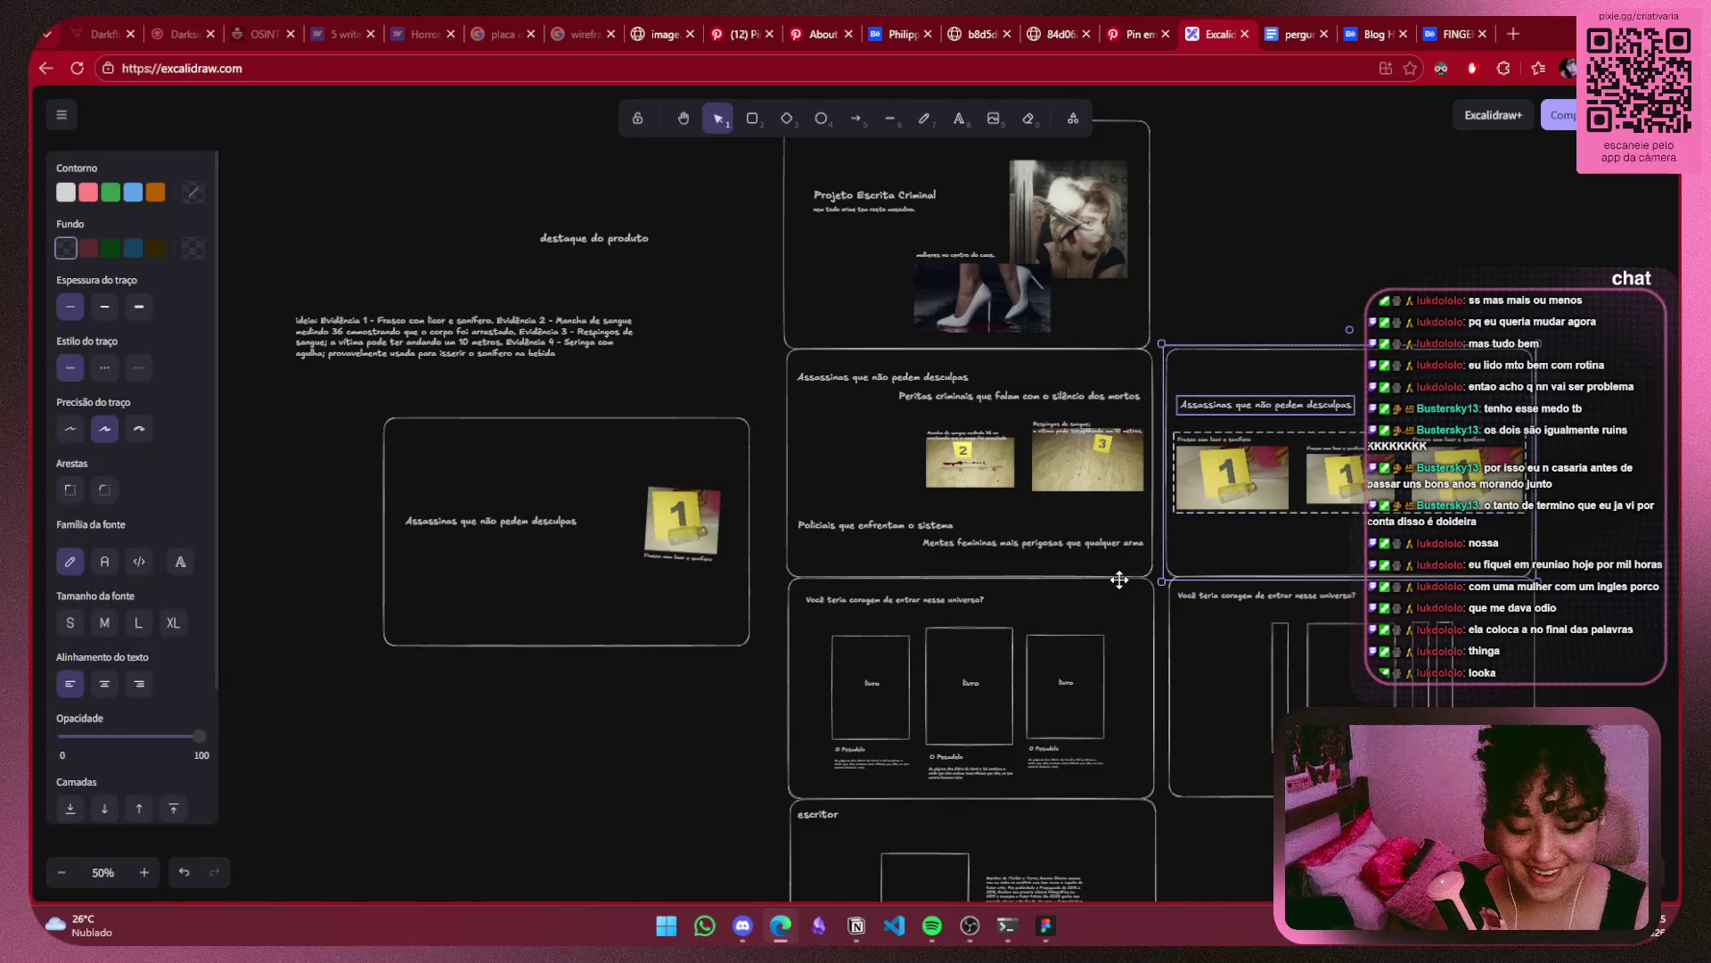
{"action": "key", "text": "Delete"}
{"action": "left_click_drag", "start_coordinate": [1204, 336], "coordinate": [757, 590]}
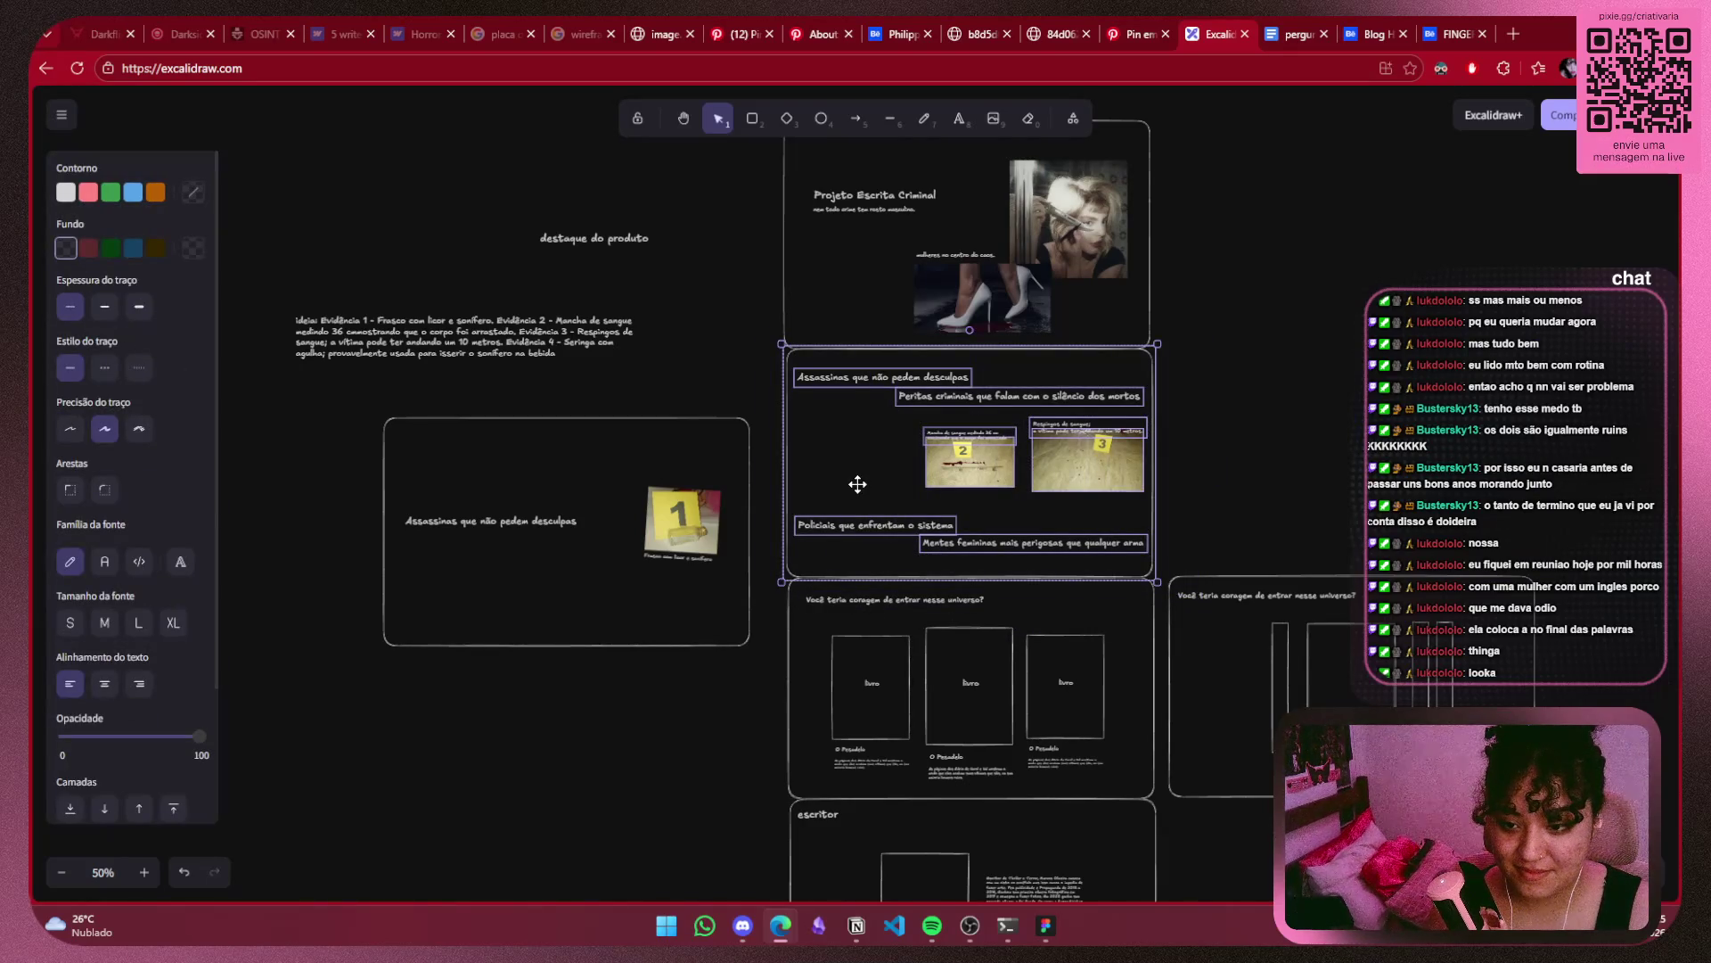
Drop the Assassinas frame beneath Projeto Escrita Criminal and shrink it to the column width.
{"action": "left_click_drag", "start_coordinate": [858, 484], "coordinate": [1450, 448]}
{"action": "left_click_drag", "start_coordinate": [784, 392], "coordinate": [507, 684]}
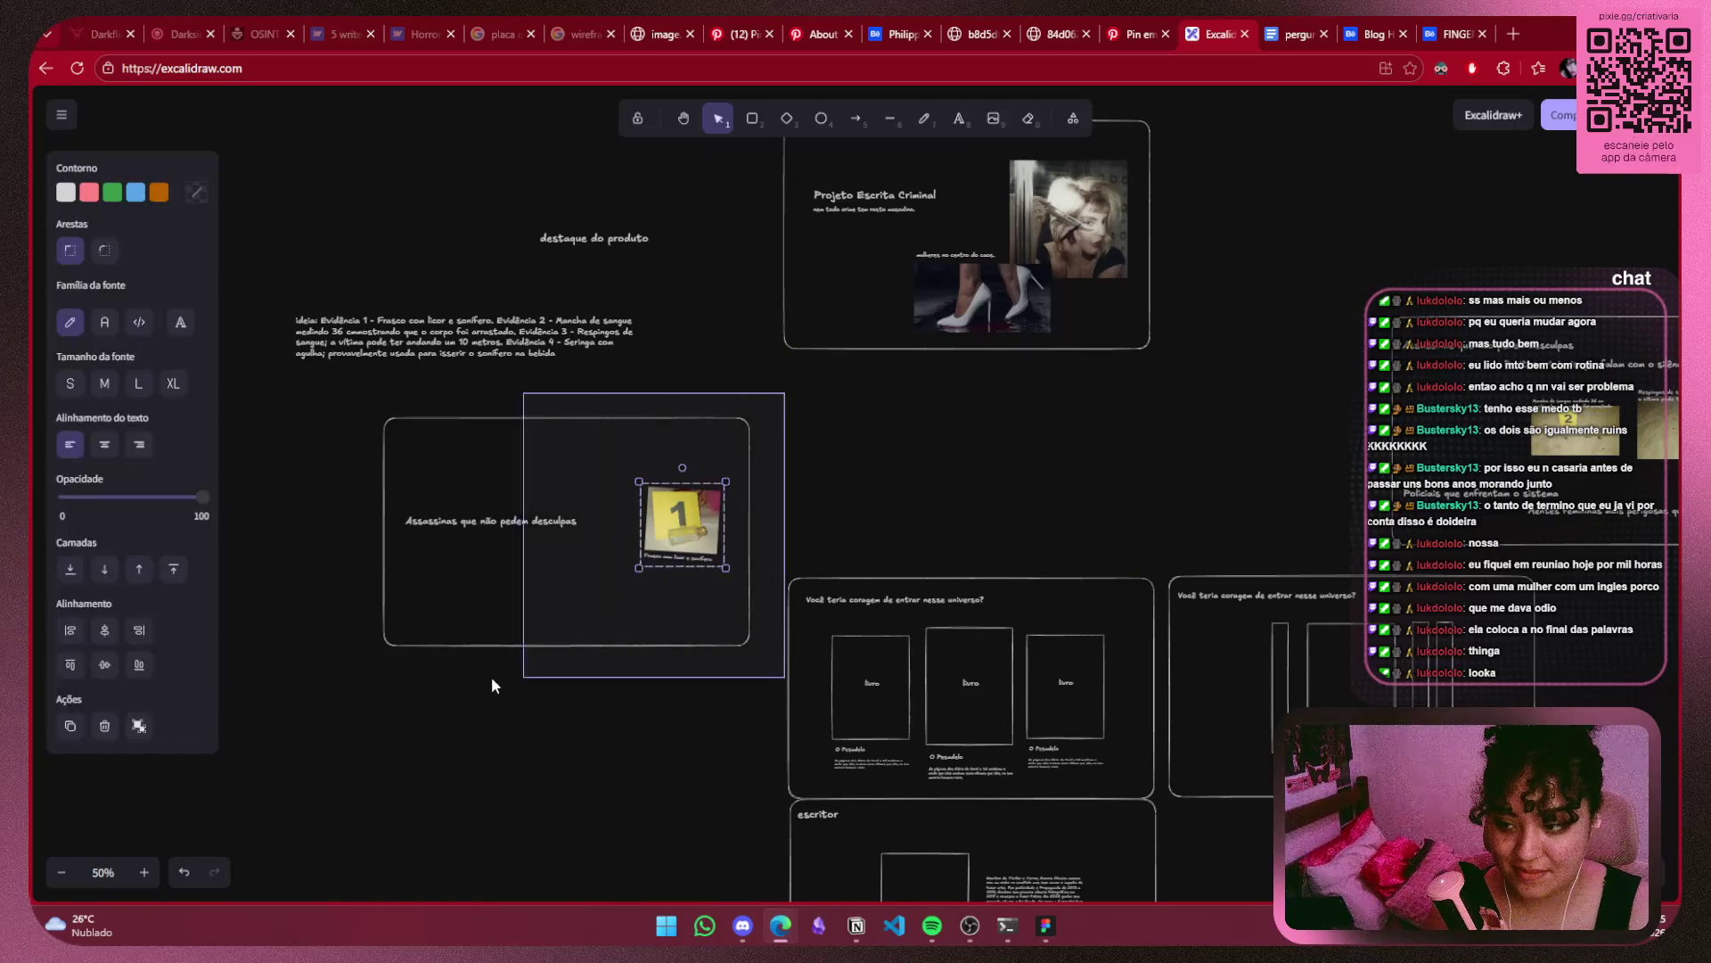
{"action": "left_click_drag", "start_coordinate": [491, 579], "coordinate": [895, 516]}
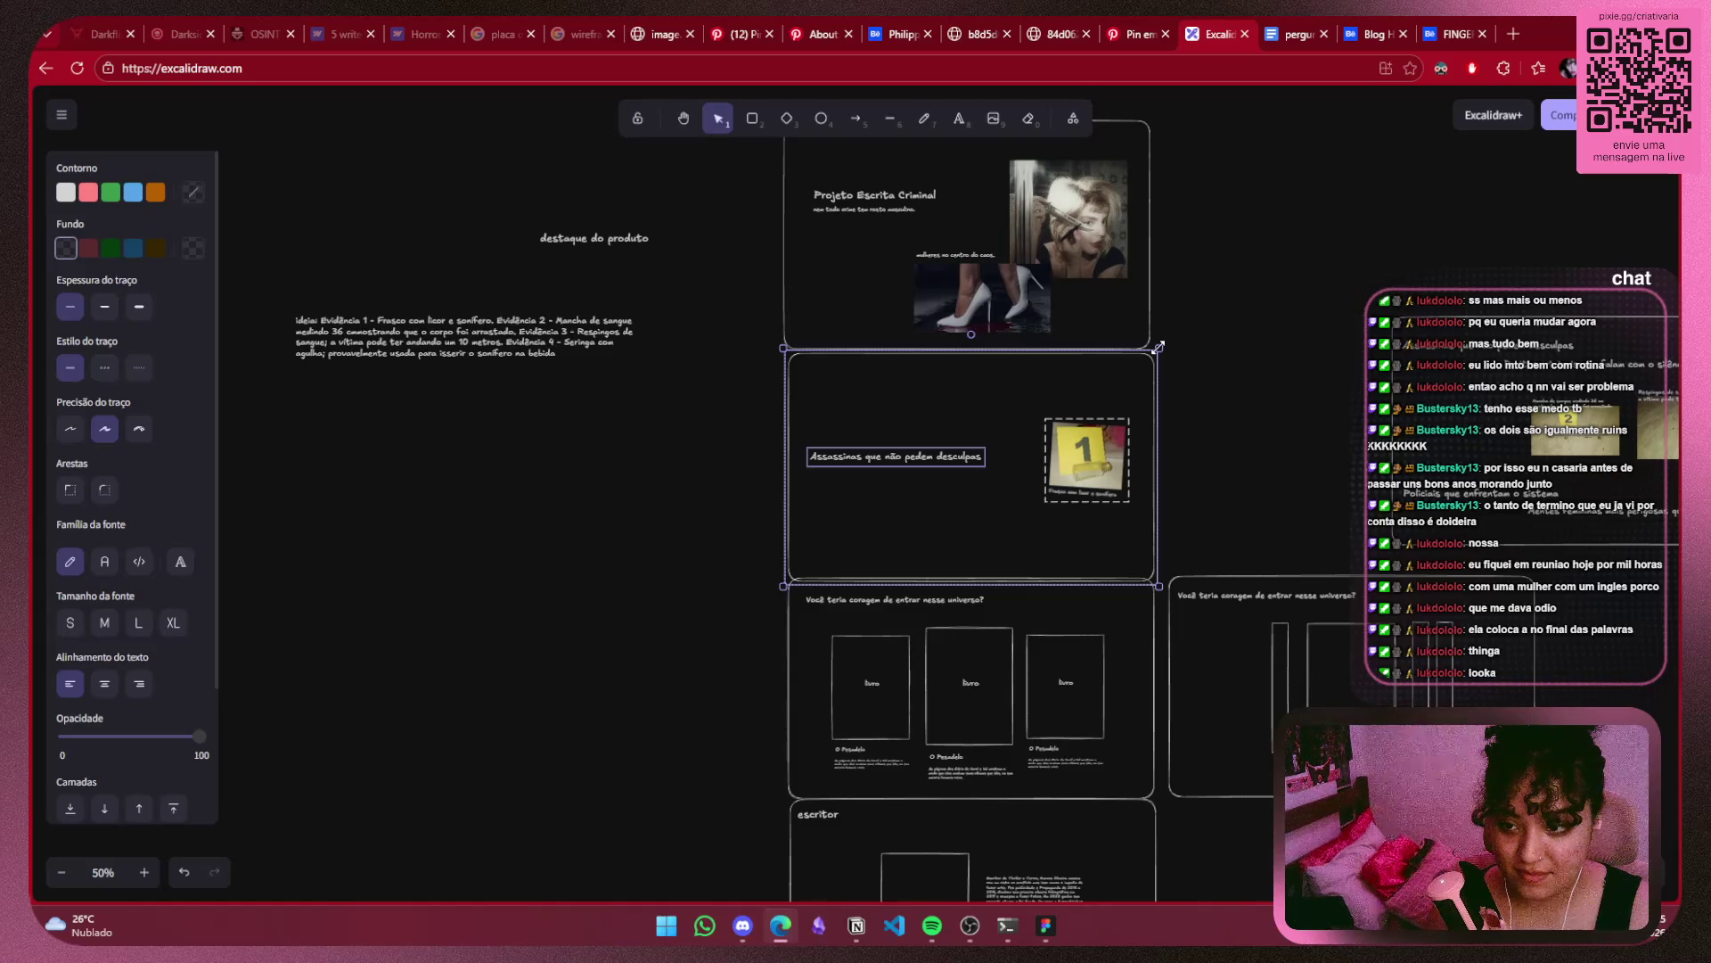
{"action": "left_click_drag", "start_coordinate": [1159, 346], "coordinate": [1142, 361]}
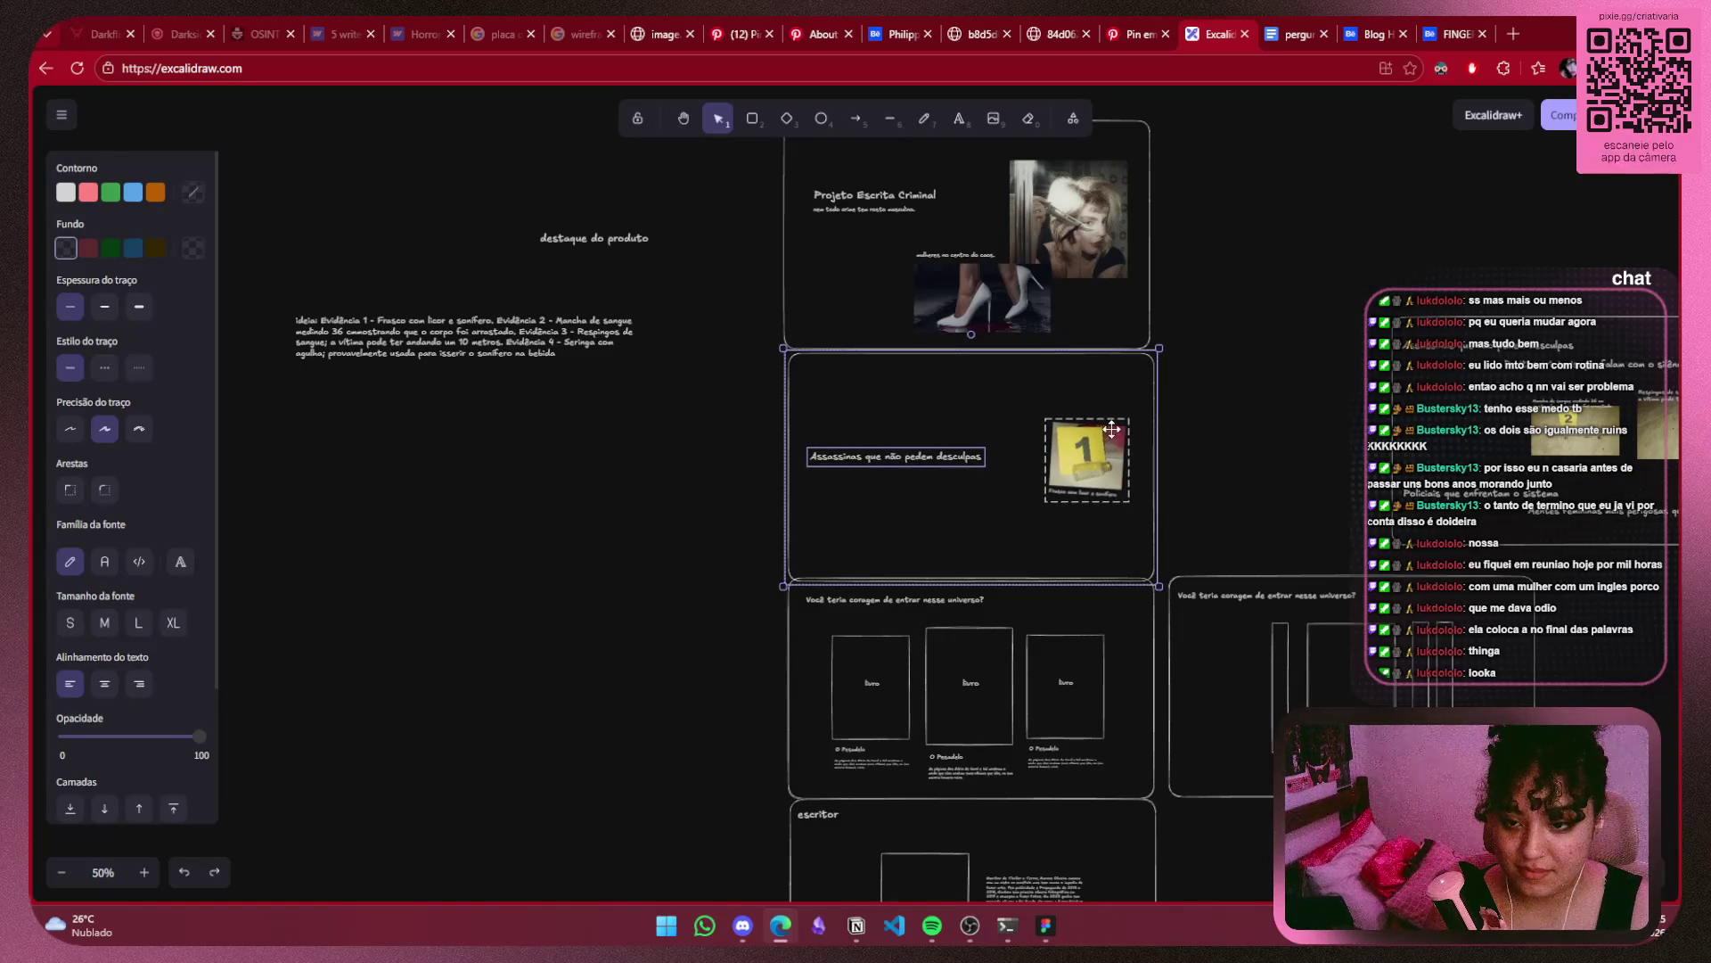
{"action": "scroll", "coordinate": [1090, 439], "scroll_direction": "up", "scroll_amount": 5}
{"action": "left_click_drag", "start_coordinate": [1041, 345], "coordinate": [1034, 334]}
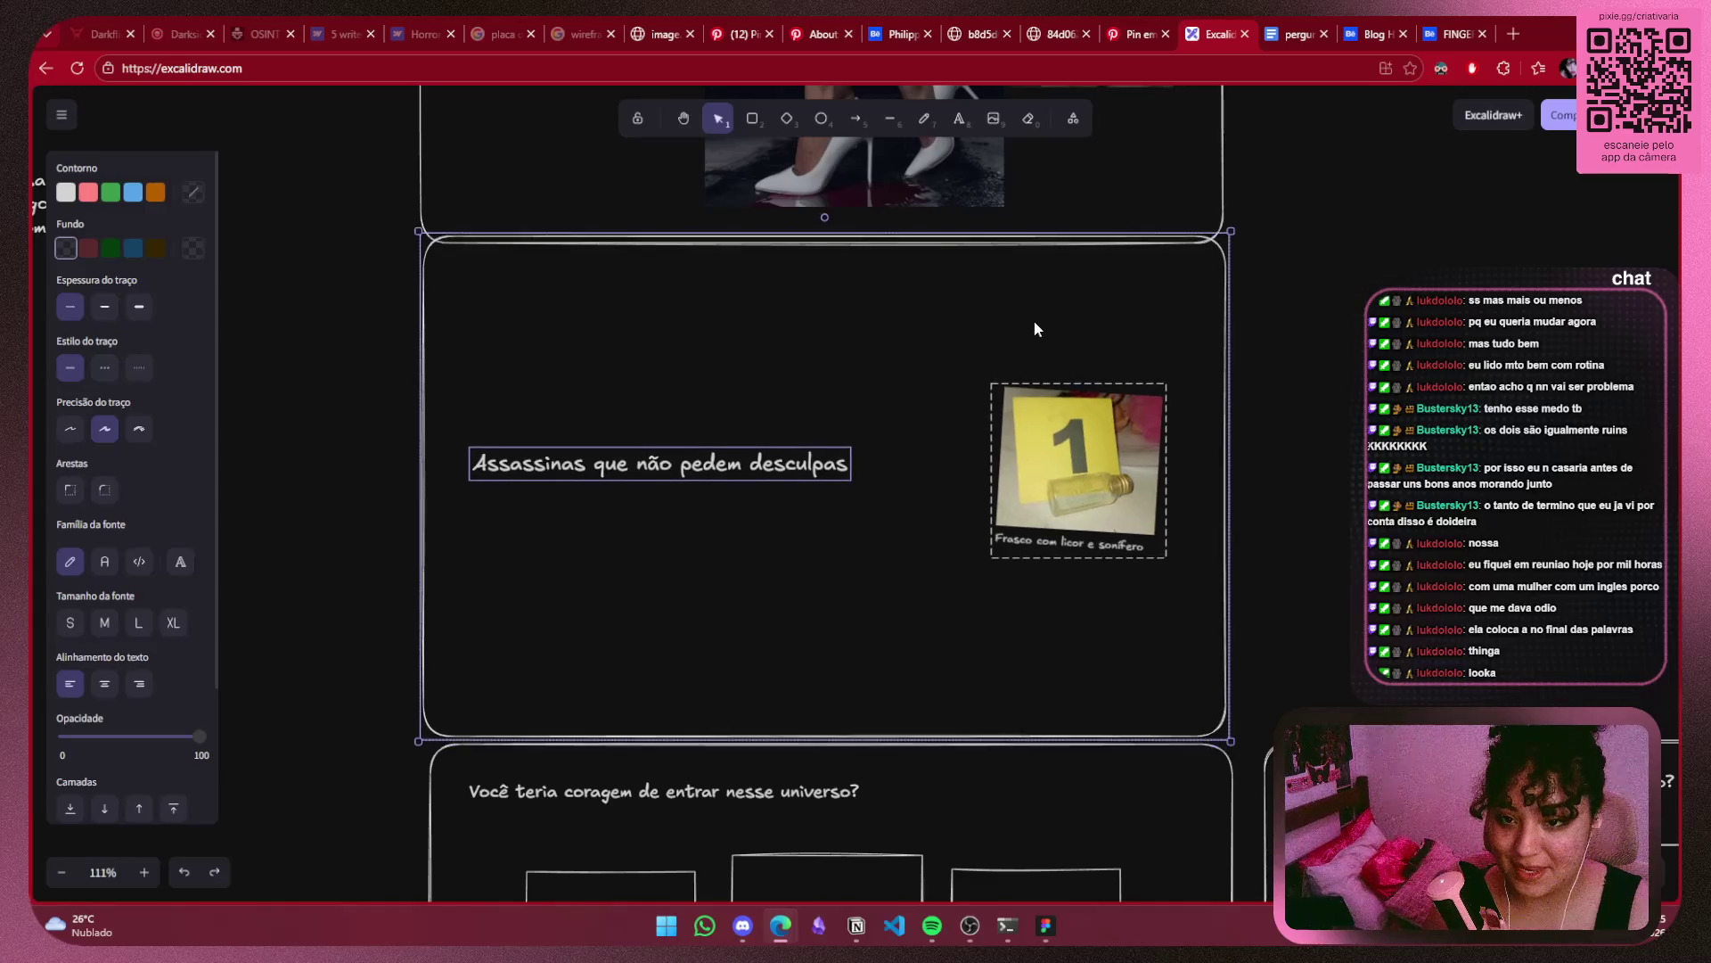
{"action": "left_click", "coordinate": [1429, 305]}
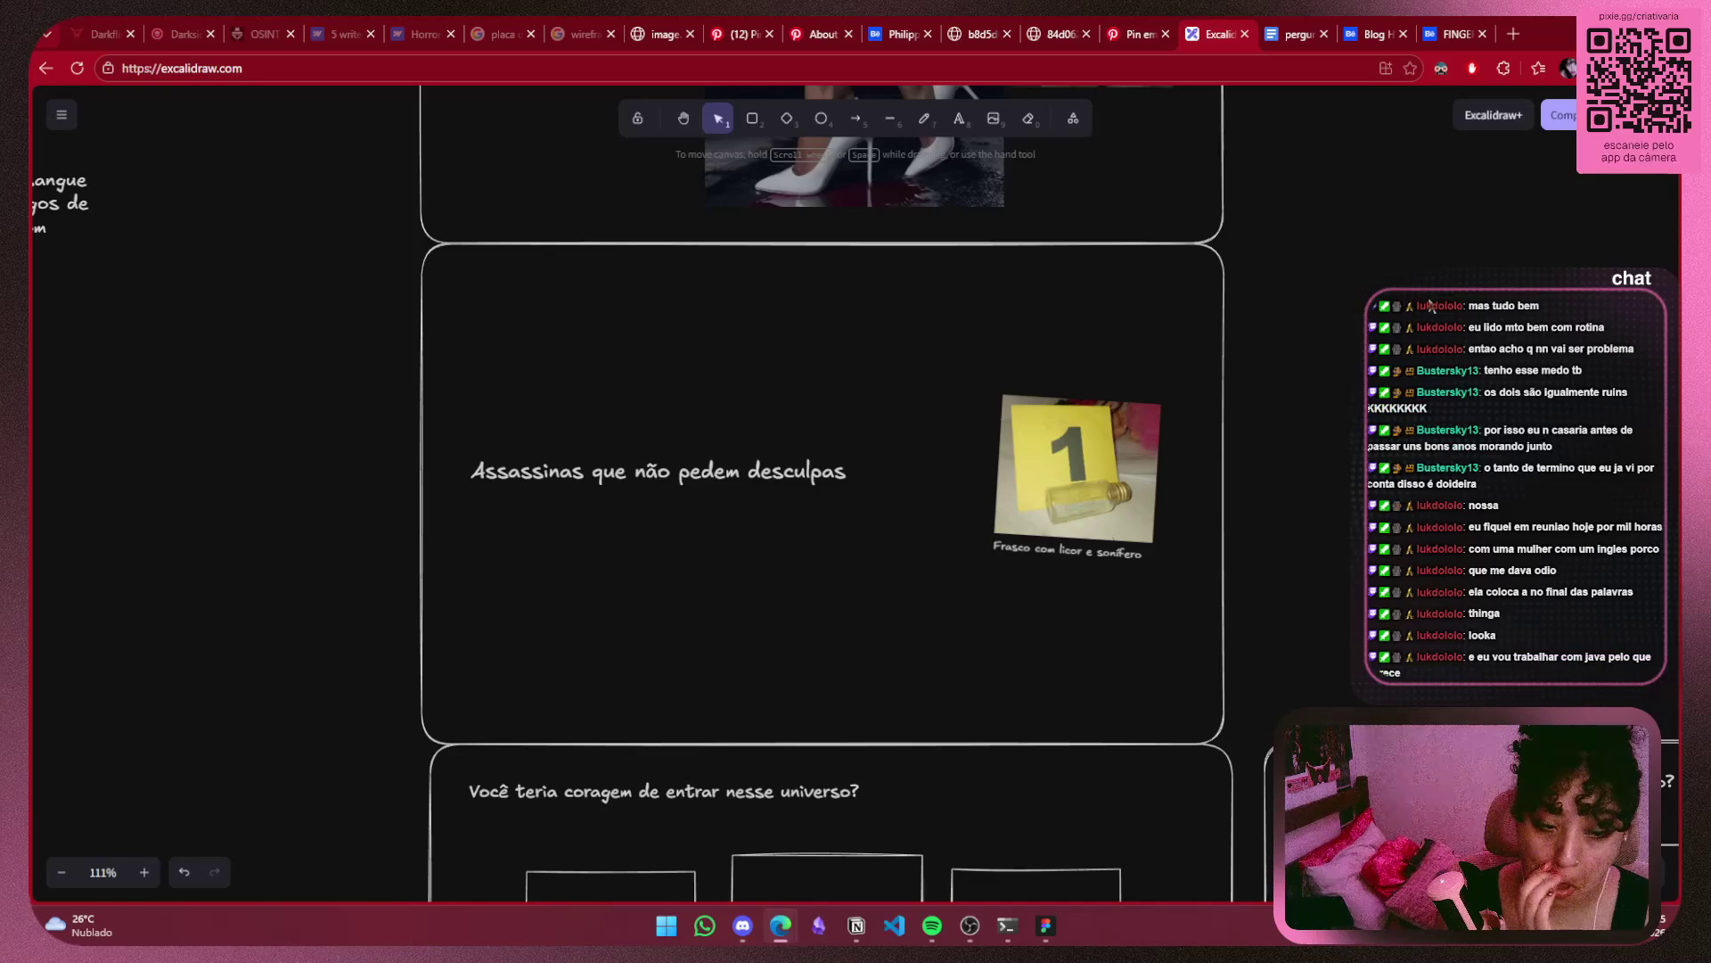
Rotate the evidence photo group back upright.
{"action": "left_click", "coordinate": [752, 119]}
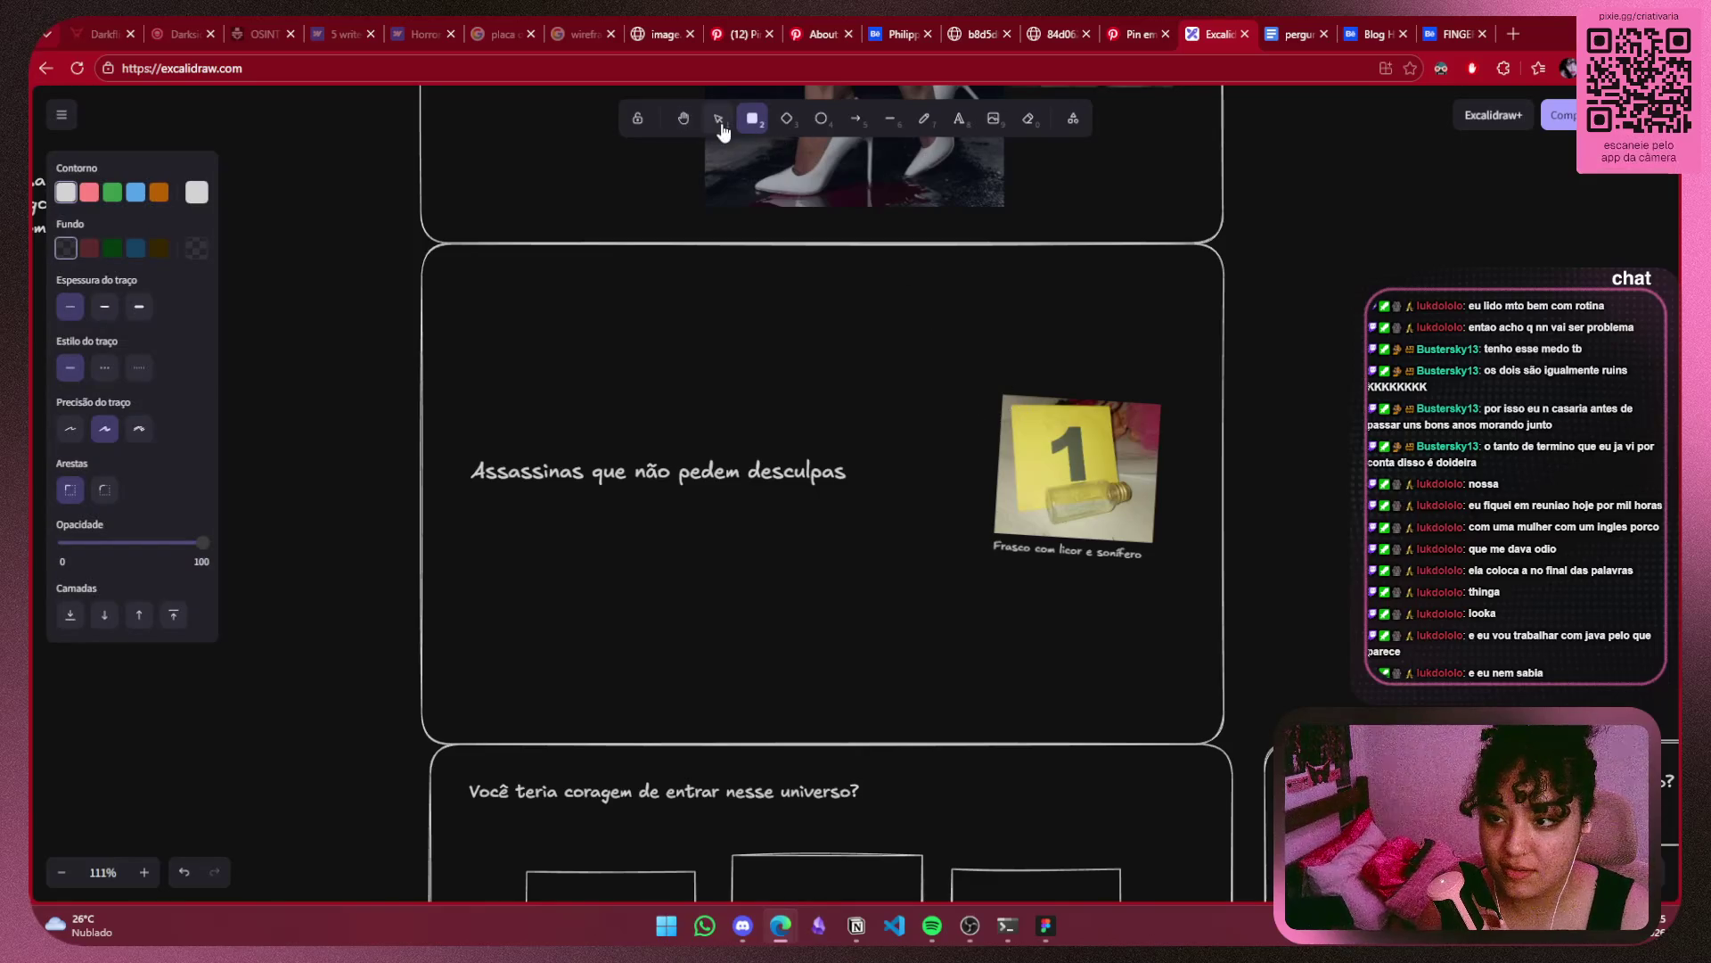
{"action": "left_click", "coordinate": [719, 119]}
{"action": "left_click", "coordinate": [1056, 501]}
{"action": "left_click_drag", "start_coordinate": [1078, 375], "coordinate": [1070, 375]}
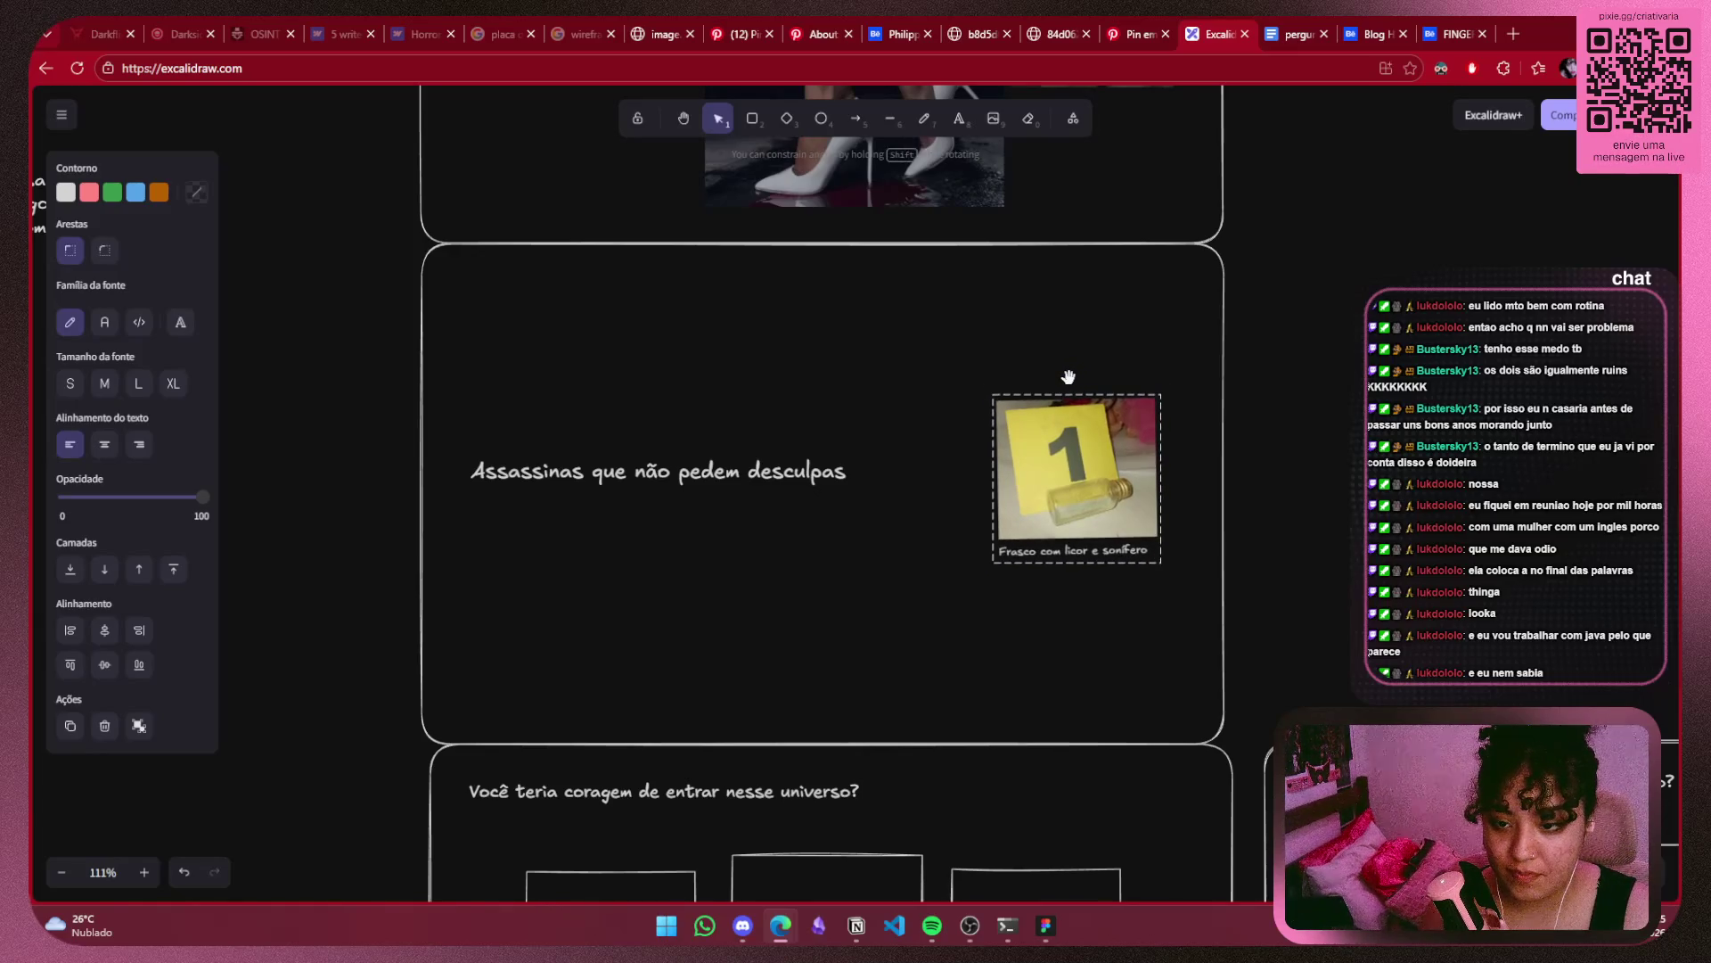
Draw a light grey backing rectangle around the photo and caption and send it to back.
{"action": "key", "text": "r"}
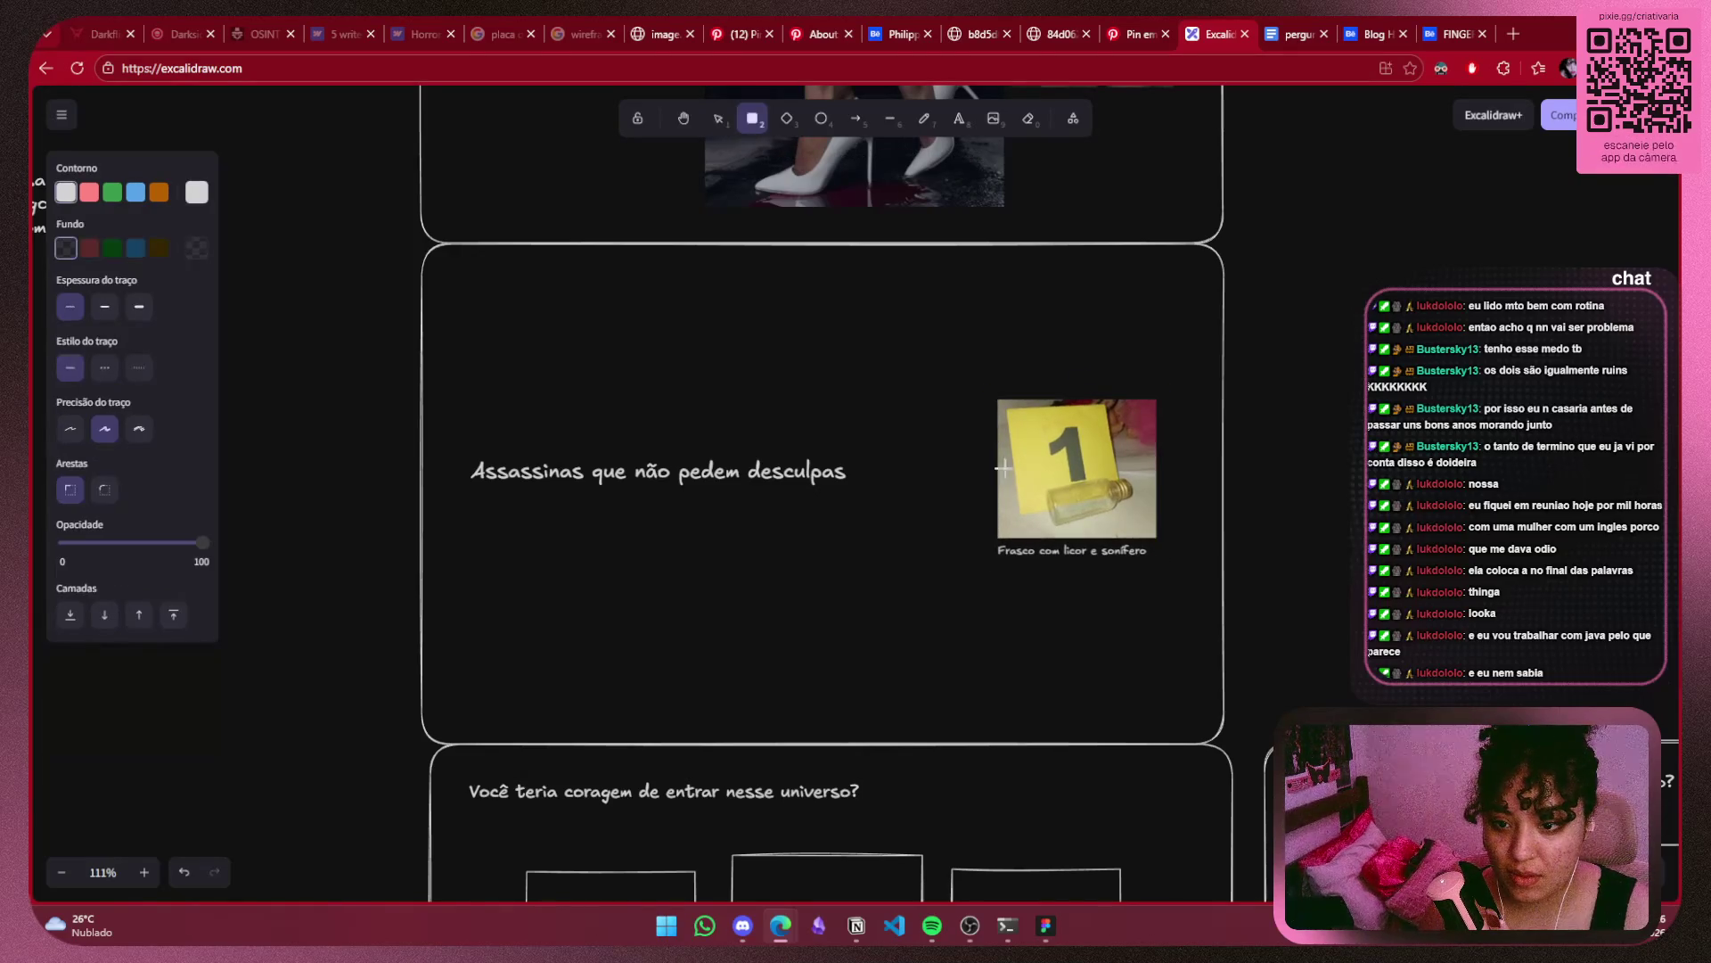
{"action": "left_click_drag", "start_coordinate": [991, 393], "coordinate": [1162, 601]}
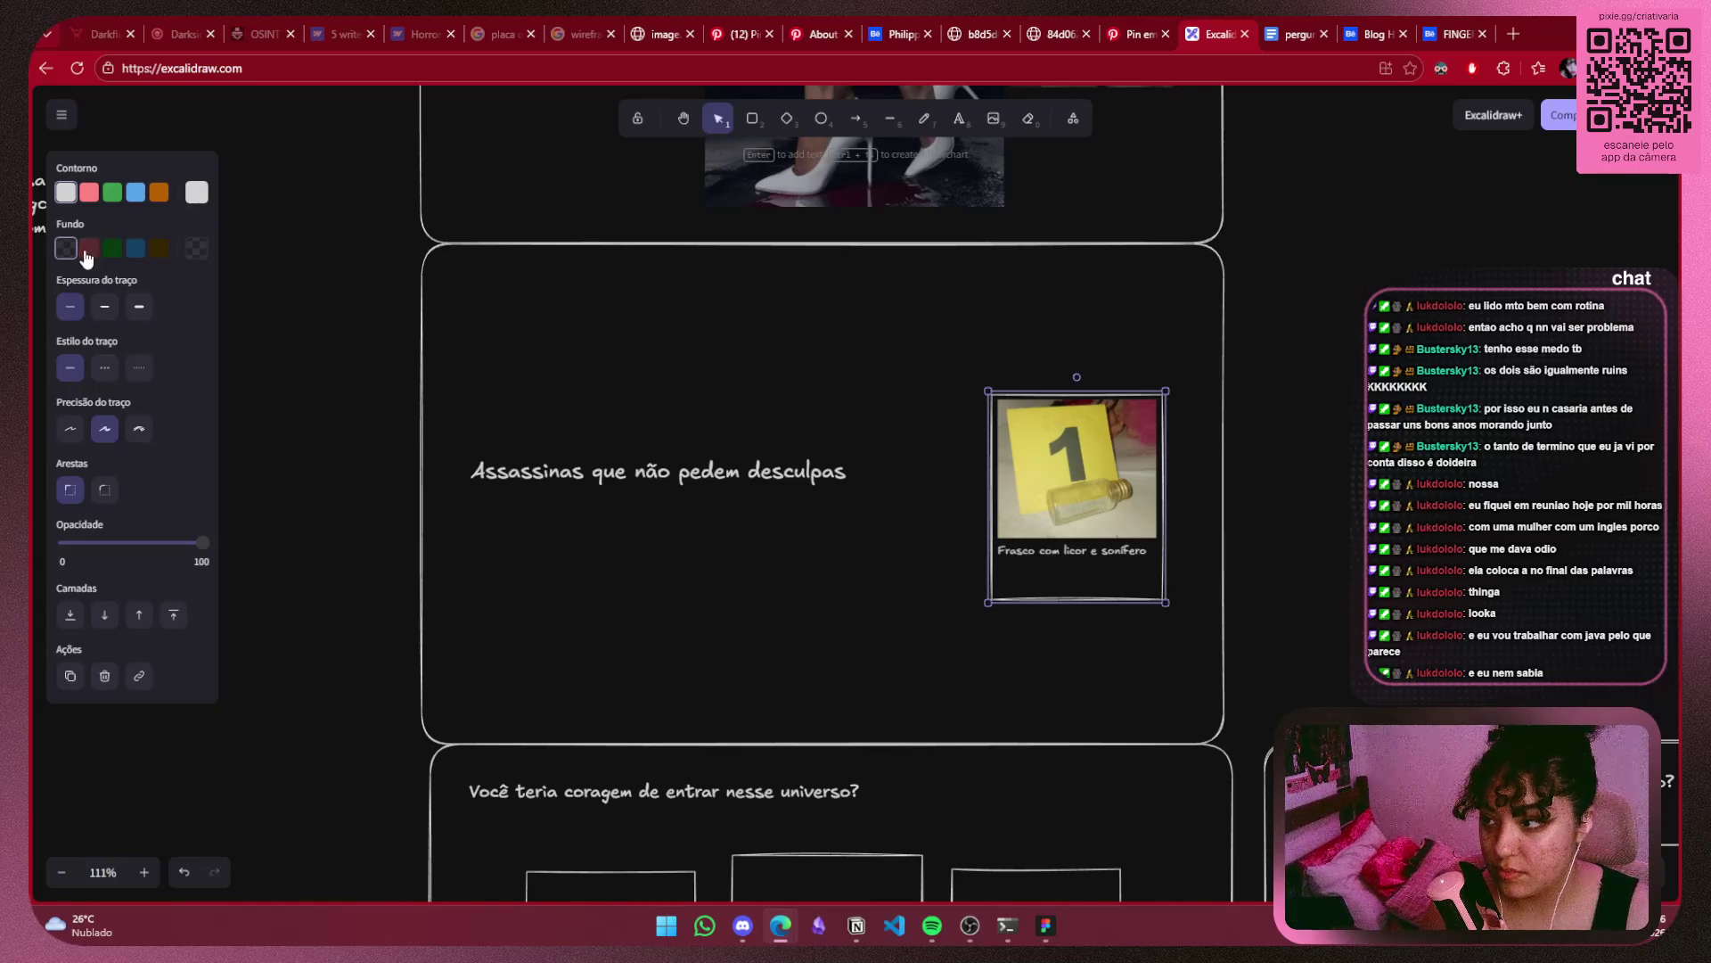
{"action": "left_click", "coordinate": [196, 247]}
{"action": "left_click", "coordinate": [352, 266]}
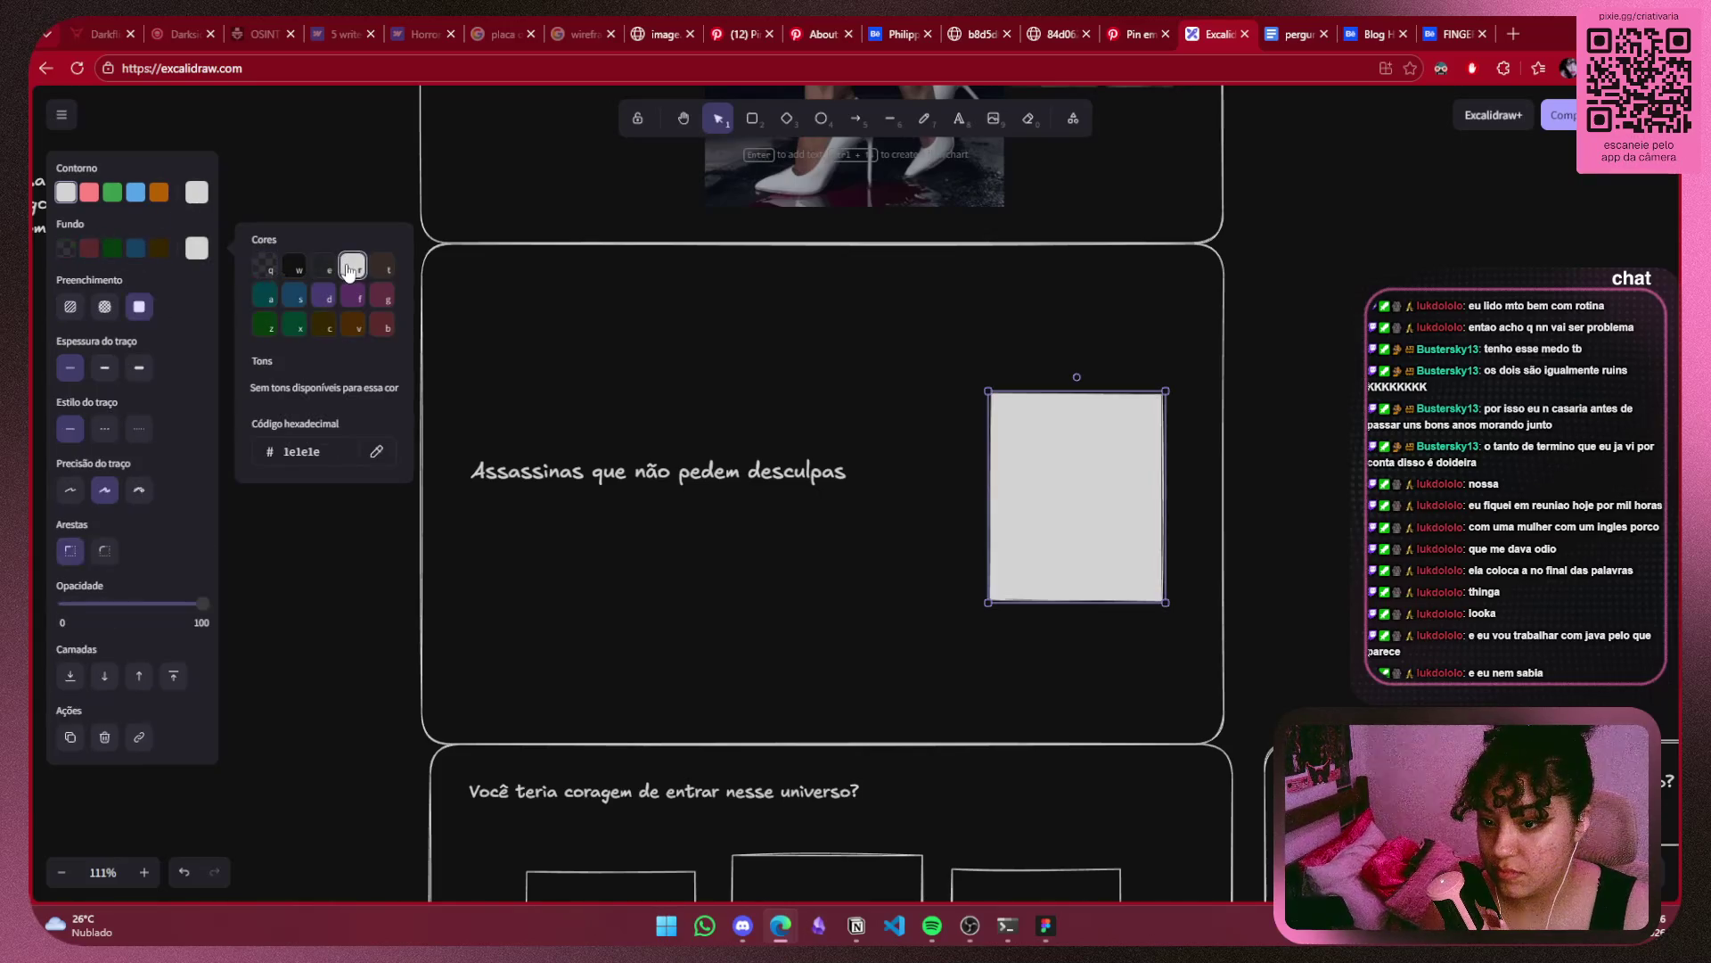
{"action": "left_click", "coordinate": [316, 628]}
{"action": "left_click", "coordinate": [1004, 531]}
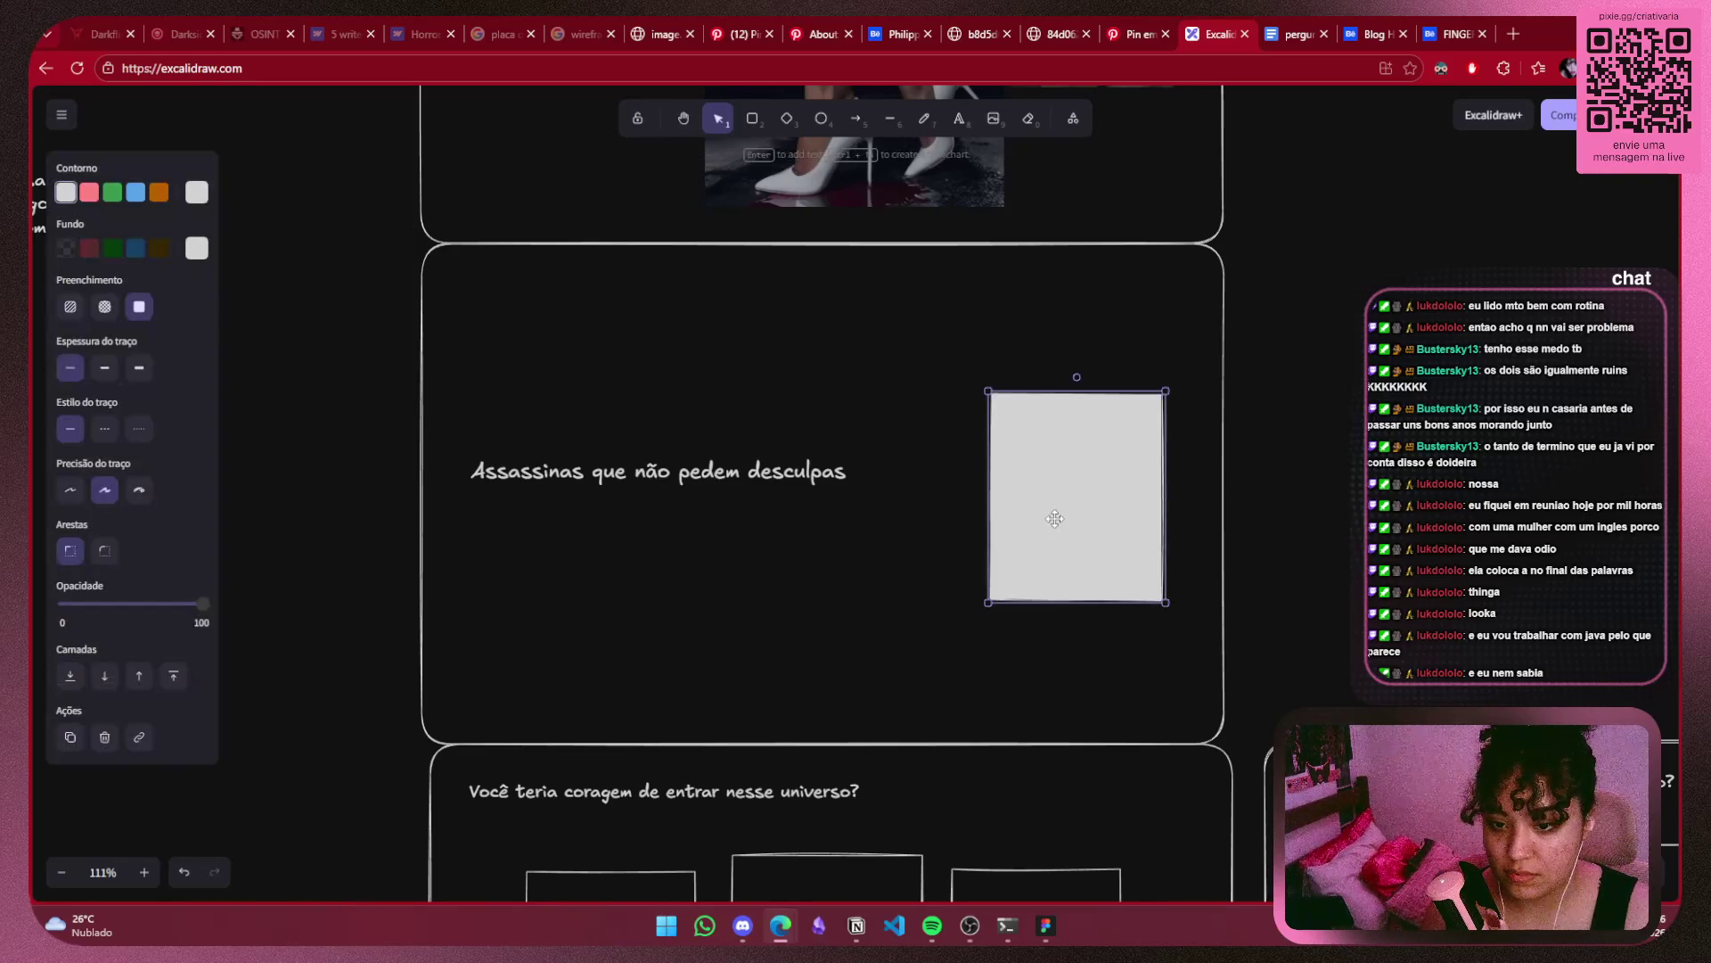
{"action": "right_click", "coordinate": [1055, 525]}
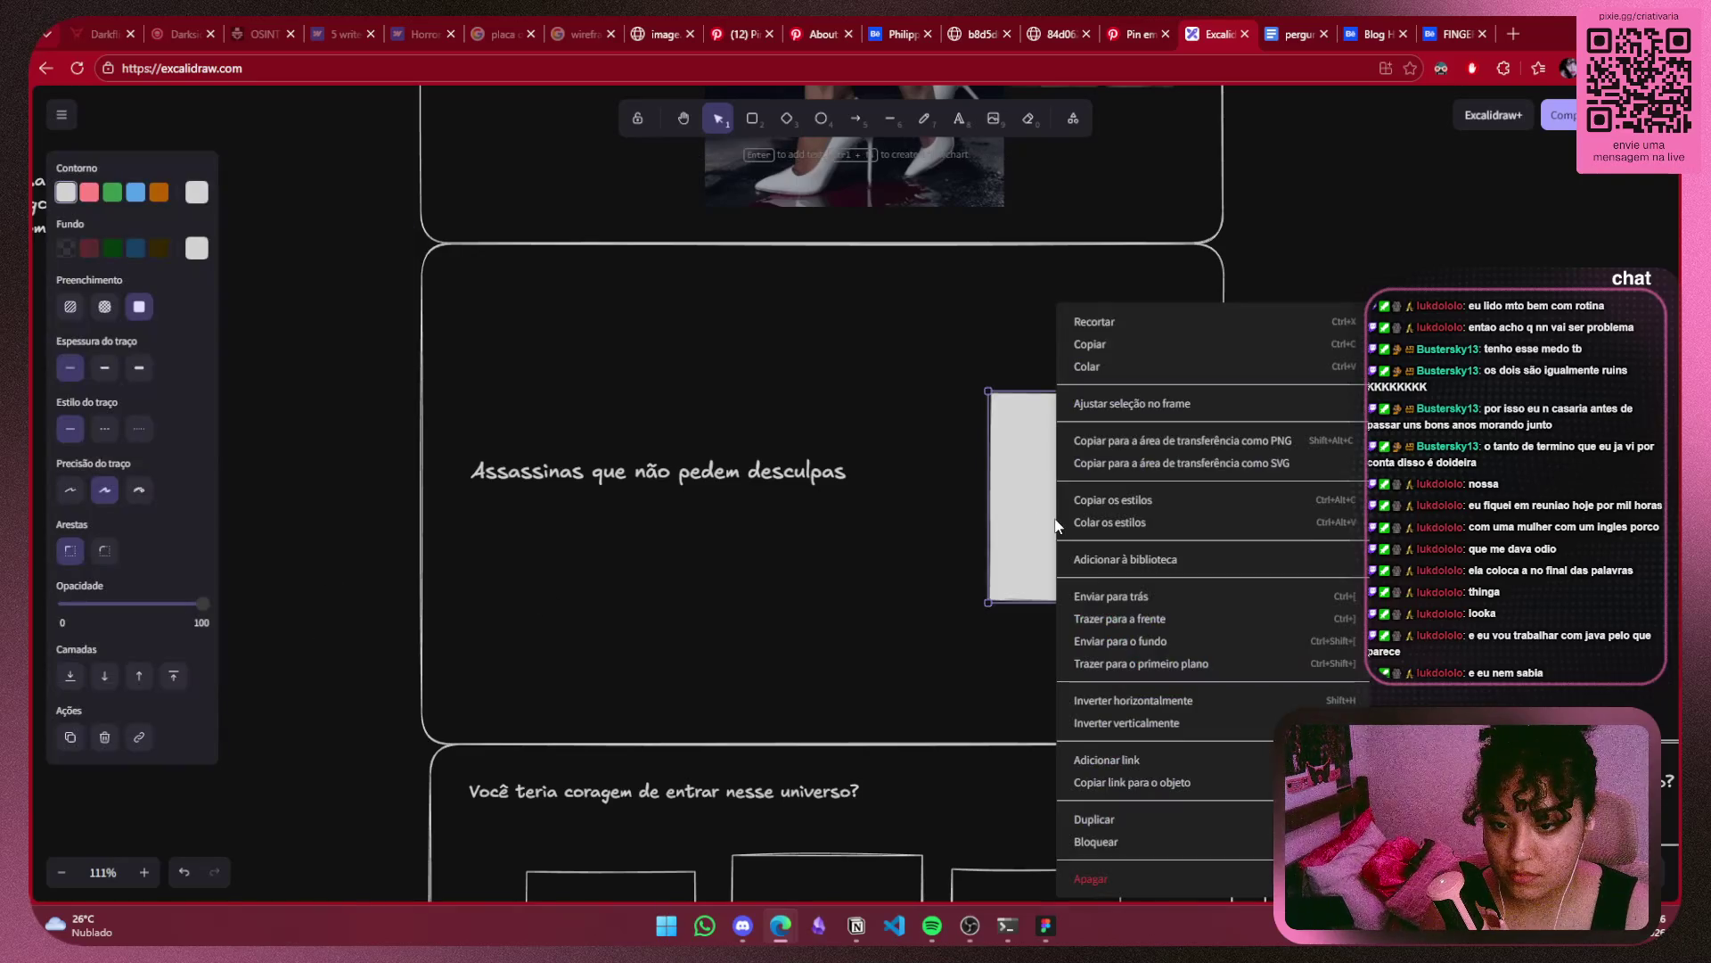
{"action": "left_click", "coordinate": [1096, 647]}
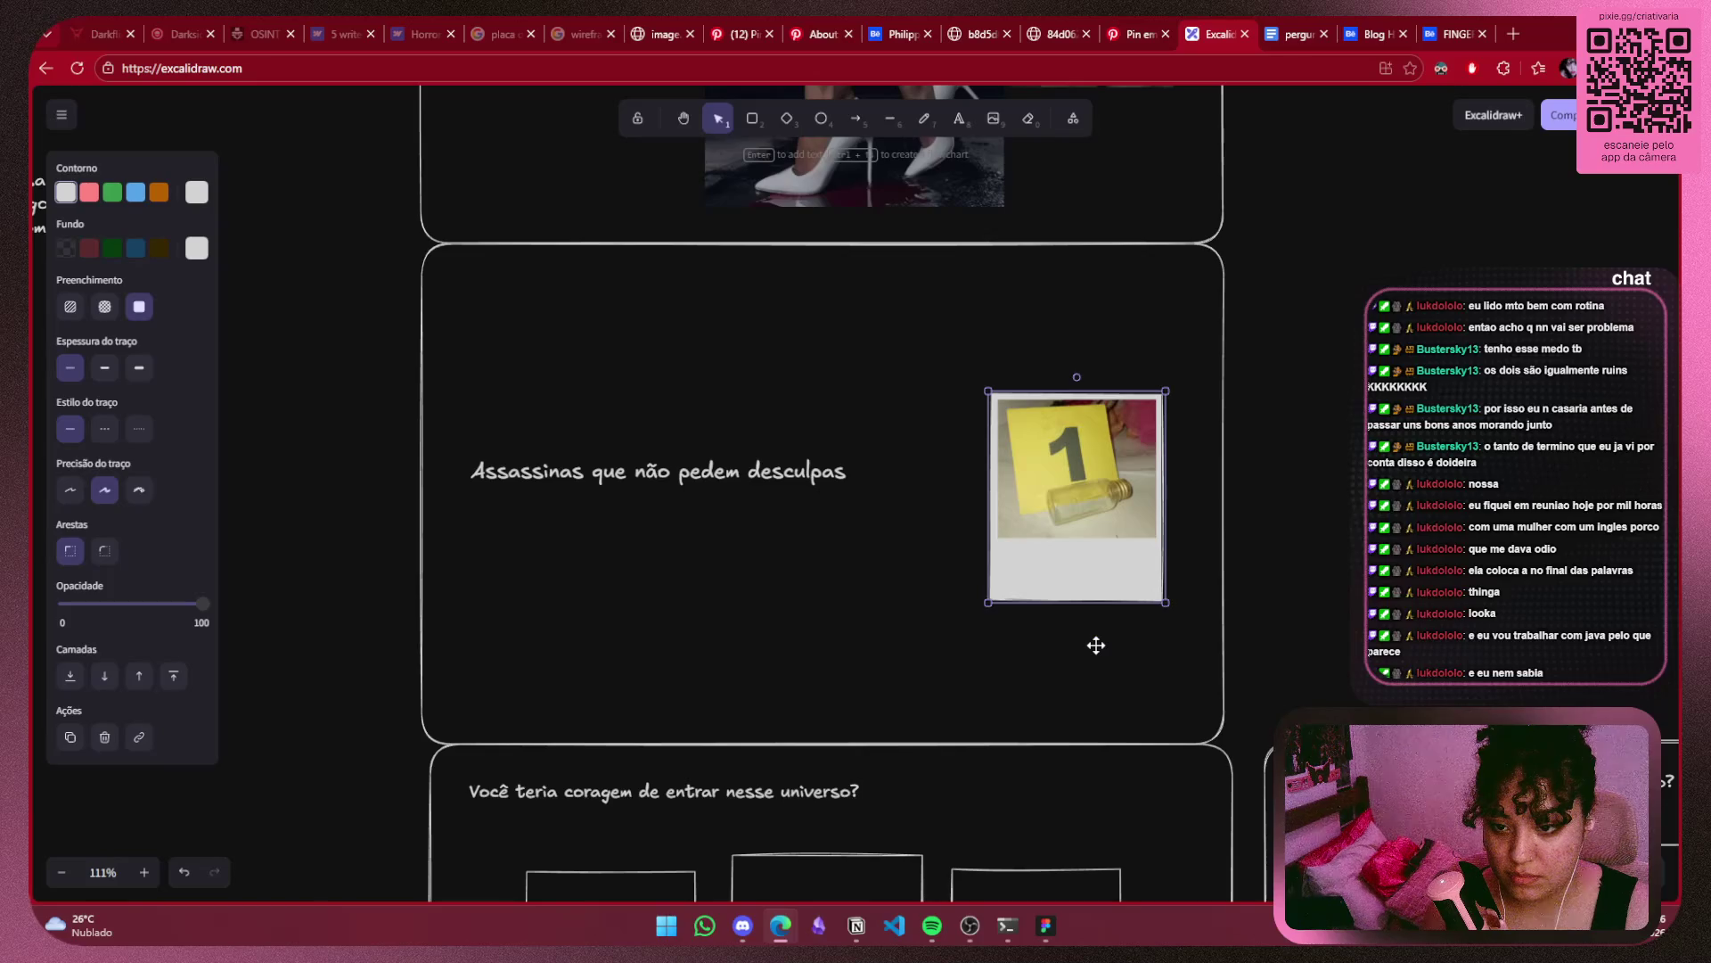
Make the caption text under the photo black.
{"action": "double_click", "coordinate": [1056, 564]}
{"action": "left_click", "coordinate": [1066, 551]}
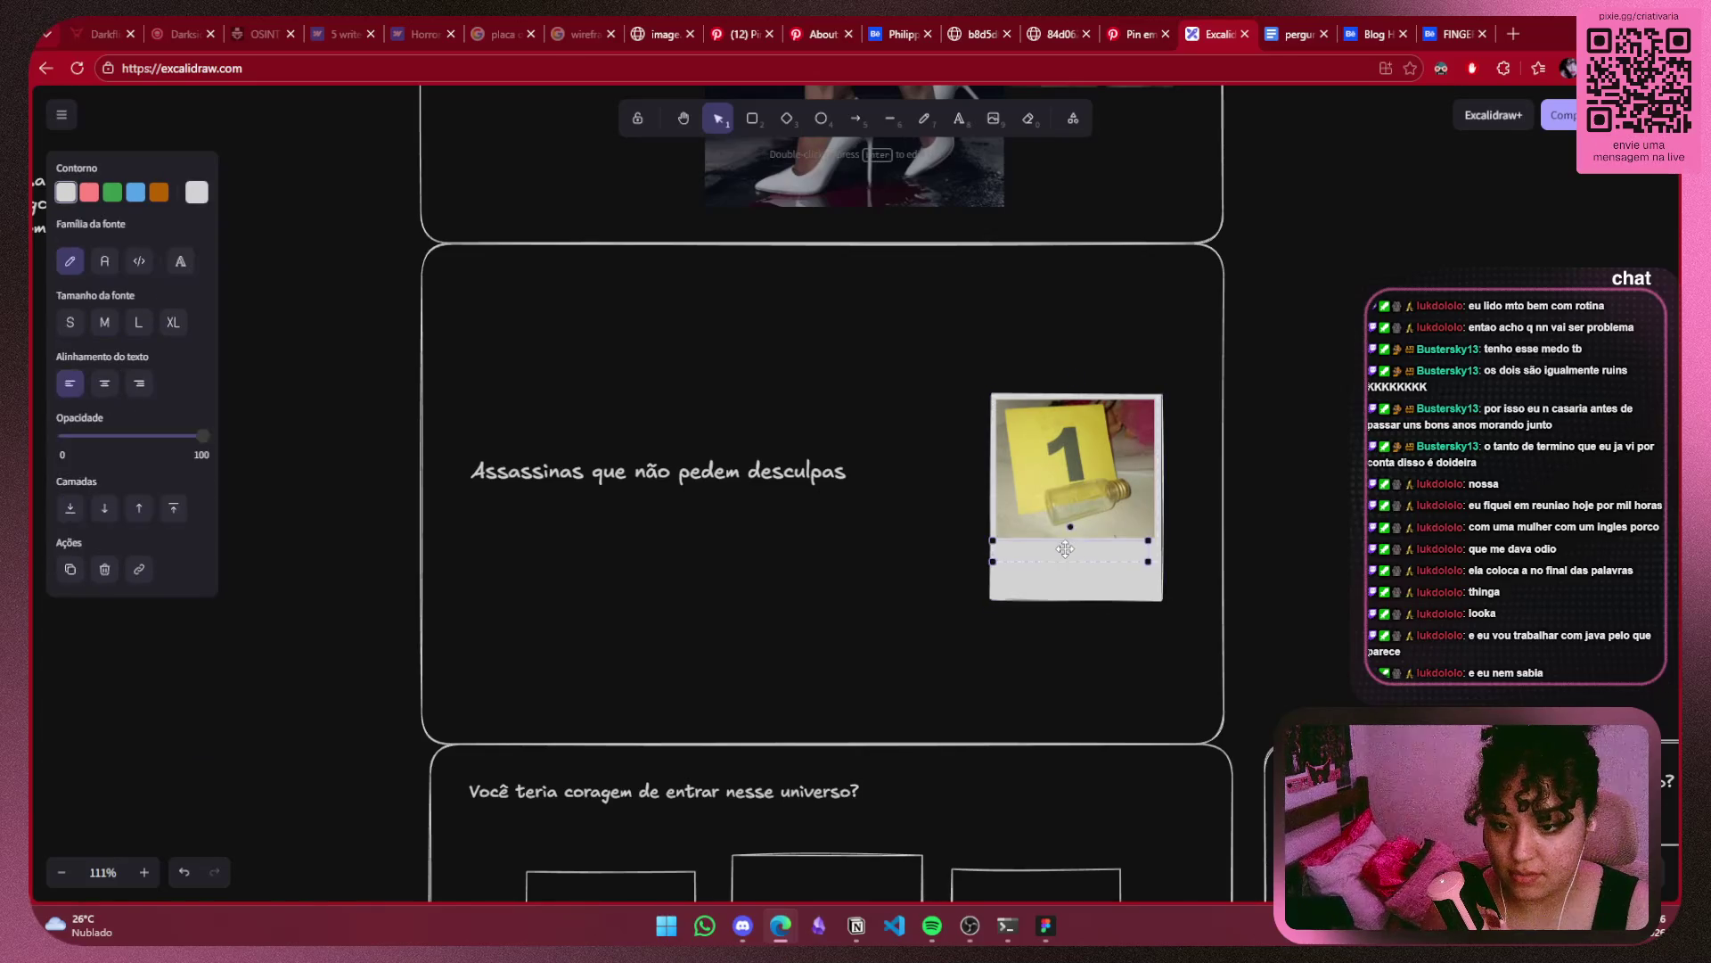
{"action": "left_click", "coordinate": [196, 192]}
{"action": "left_click", "coordinate": [293, 209]}
Shift the photo and caption, shorten the card's bottom edge, and lower the caption slightly.
{"action": "left_click", "coordinate": [1287, 505]}
{"action": "left_click_drag", "start_coordinate": [1091, 493], "coordinate": [1105, 492]}
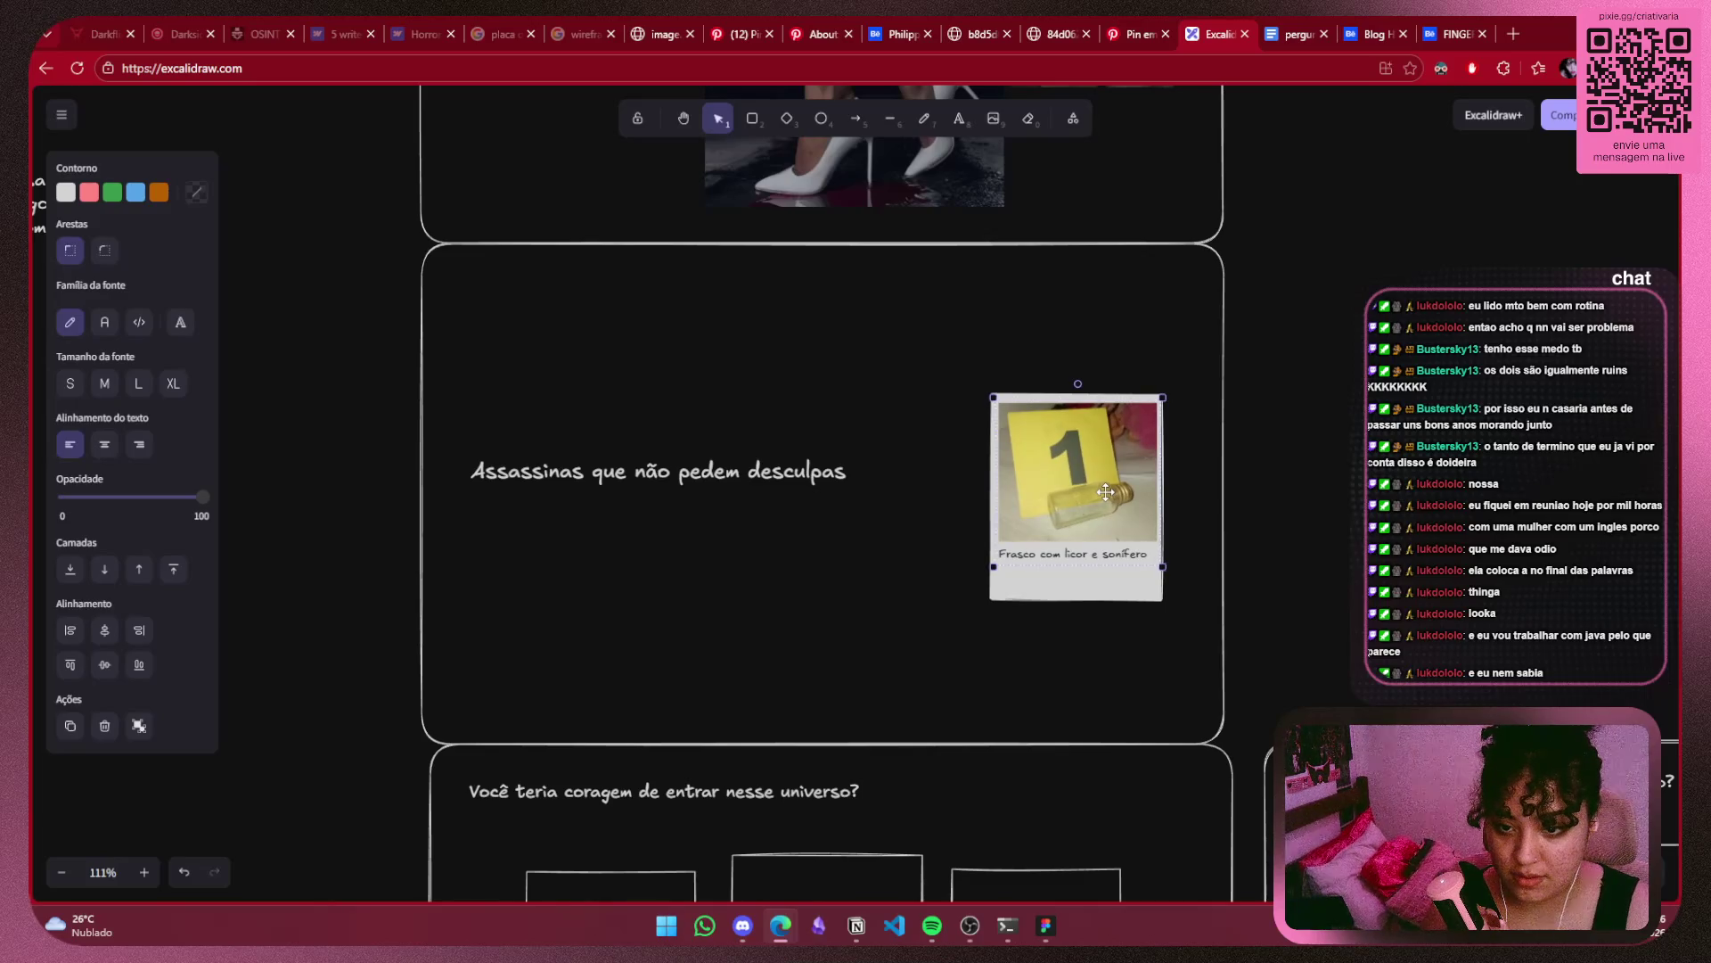
{"action": "left_click", "coordinate": [1104, 591]}
{"action": "left_click_drag", "start_coordinate": [1095, 600], "coordinate": [1093, 581]}
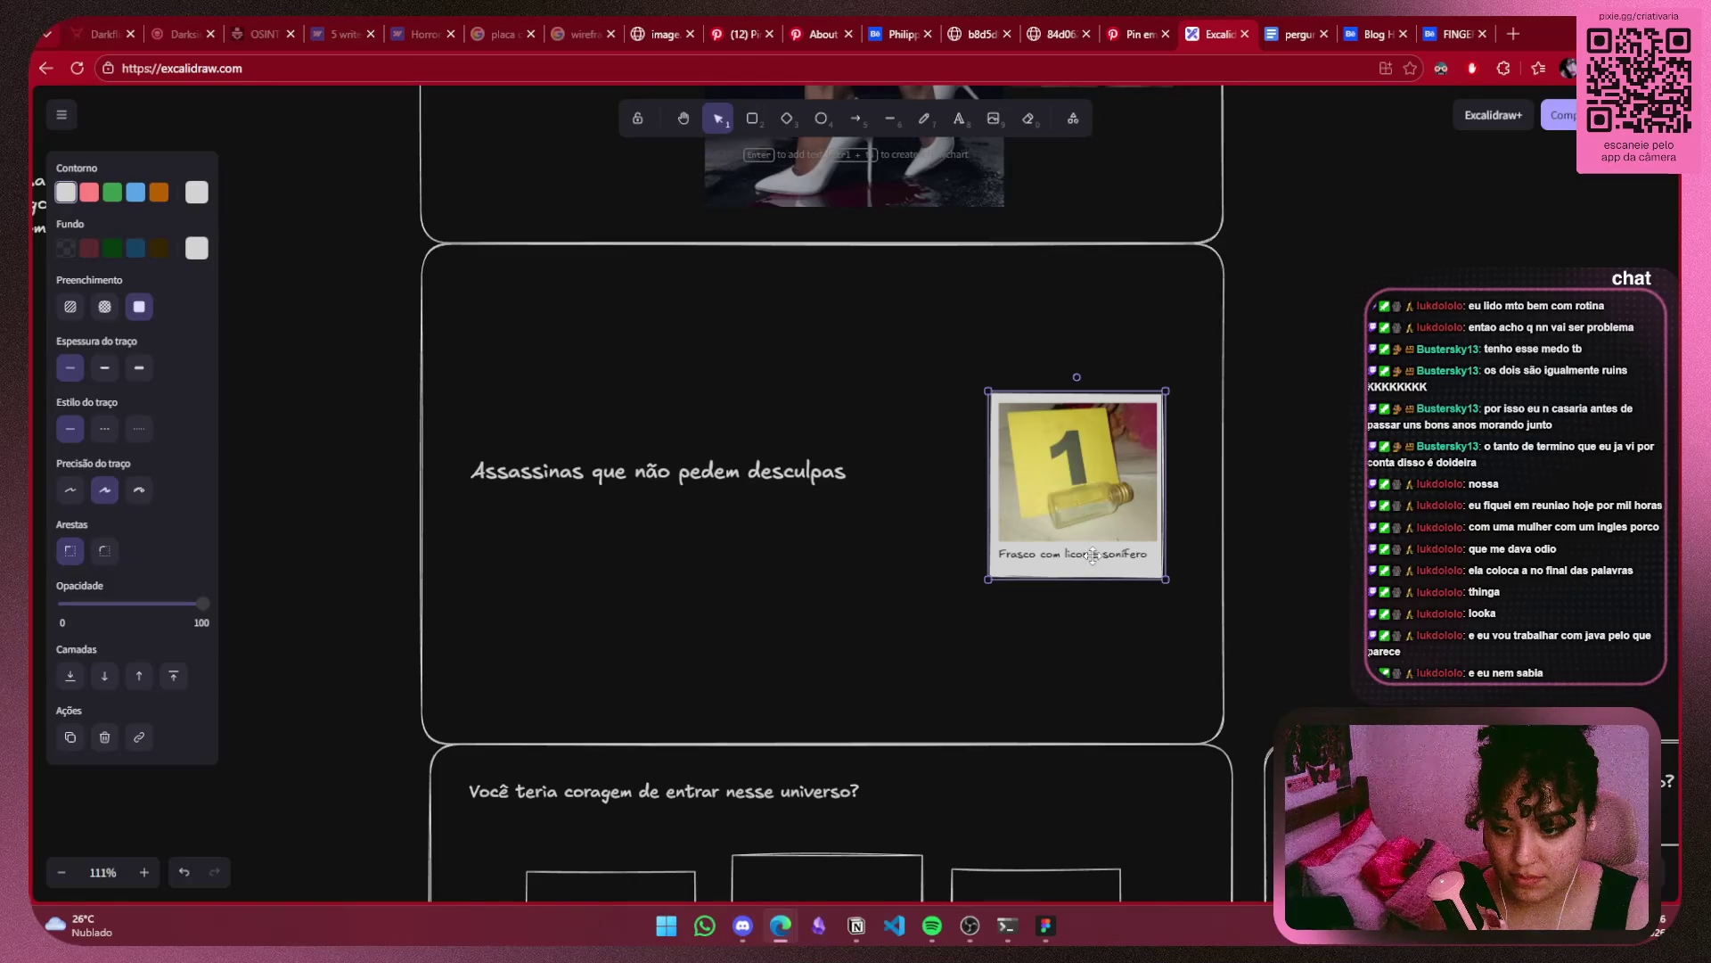
{"action": "left_click", "coordinate": [1089, 555]}
{"action": "left_click", "coordinate": [1089, 554]}
{"action": "left_click_drag", "start_coordinate": [1090, 554], "coordinate": [1091, 563]}
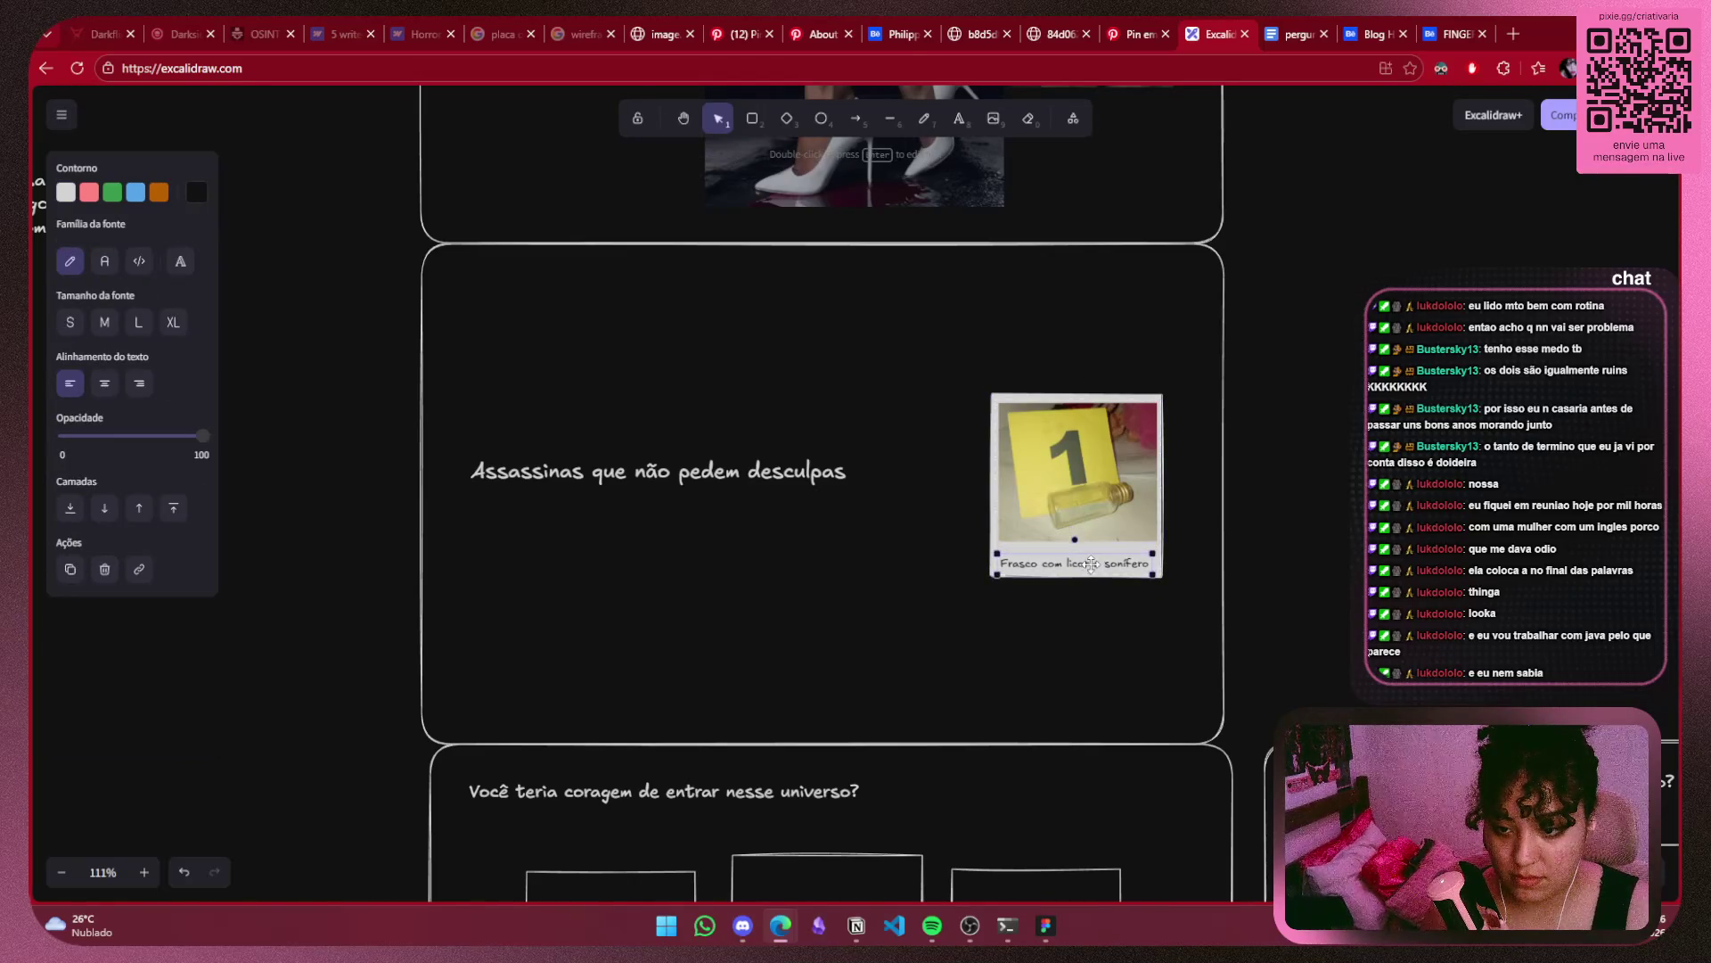
Tilt the whole polaroid group slightly clockwise.
{"action": "left_click", "coordinate": [1094, 600]}
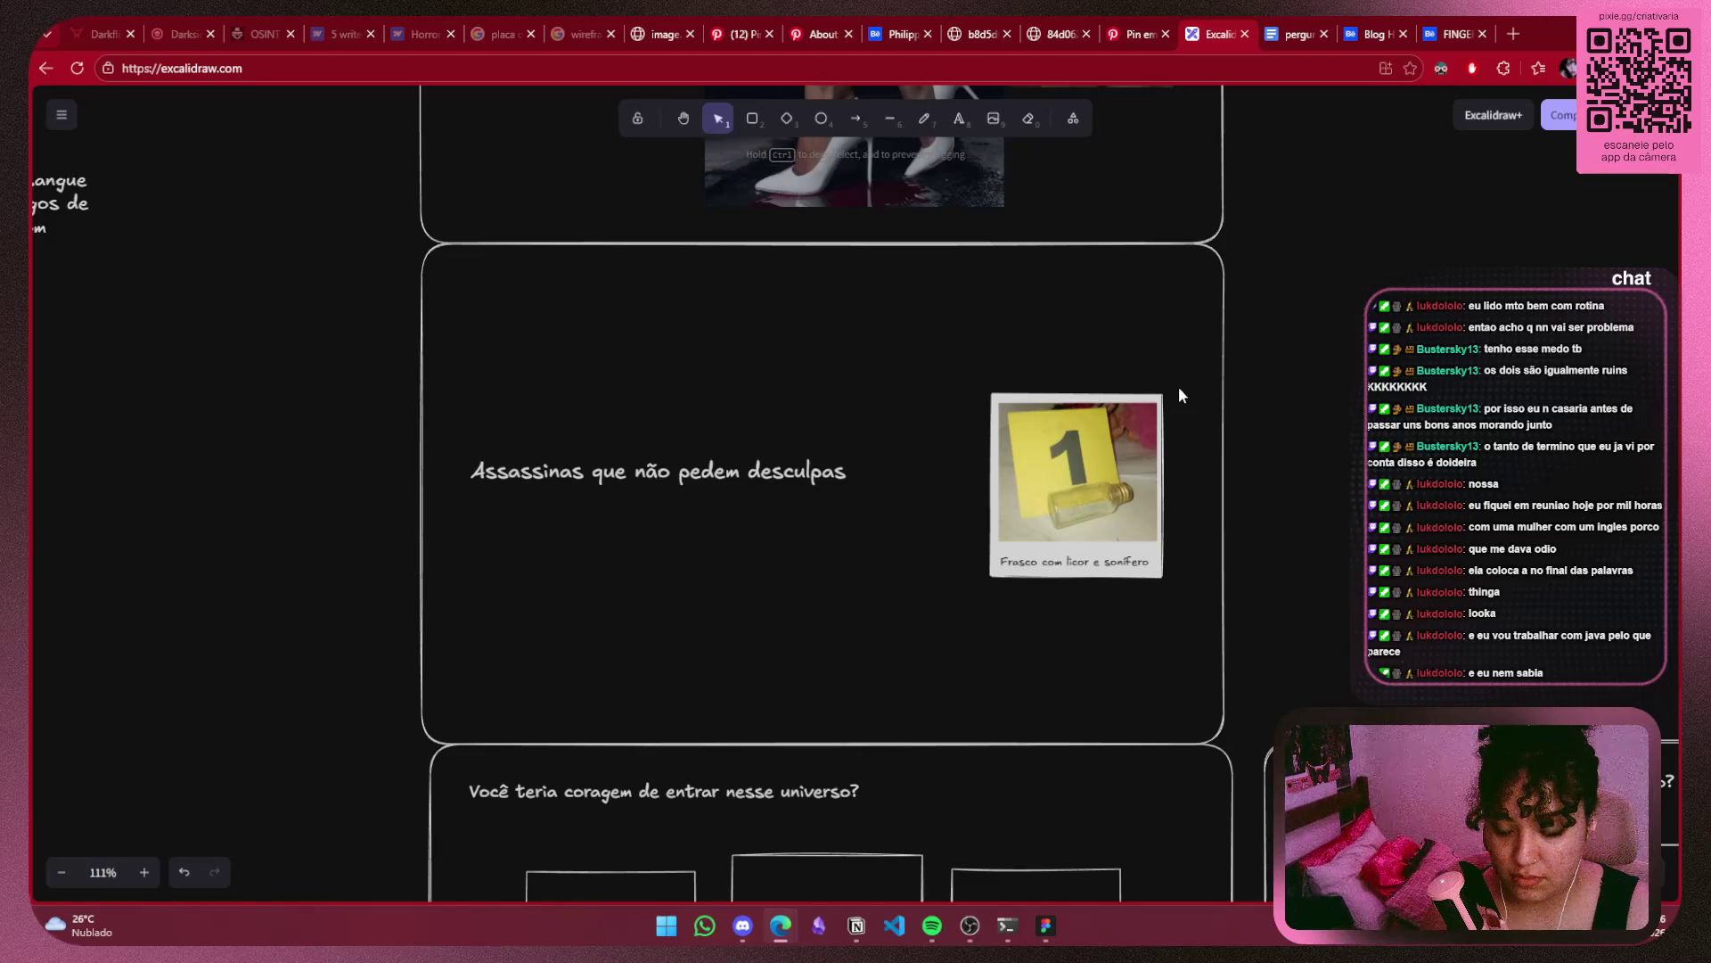
{"action": "left_click_drag", "start_coordinate": [1176, 376], "coordinate": [929, 629]}
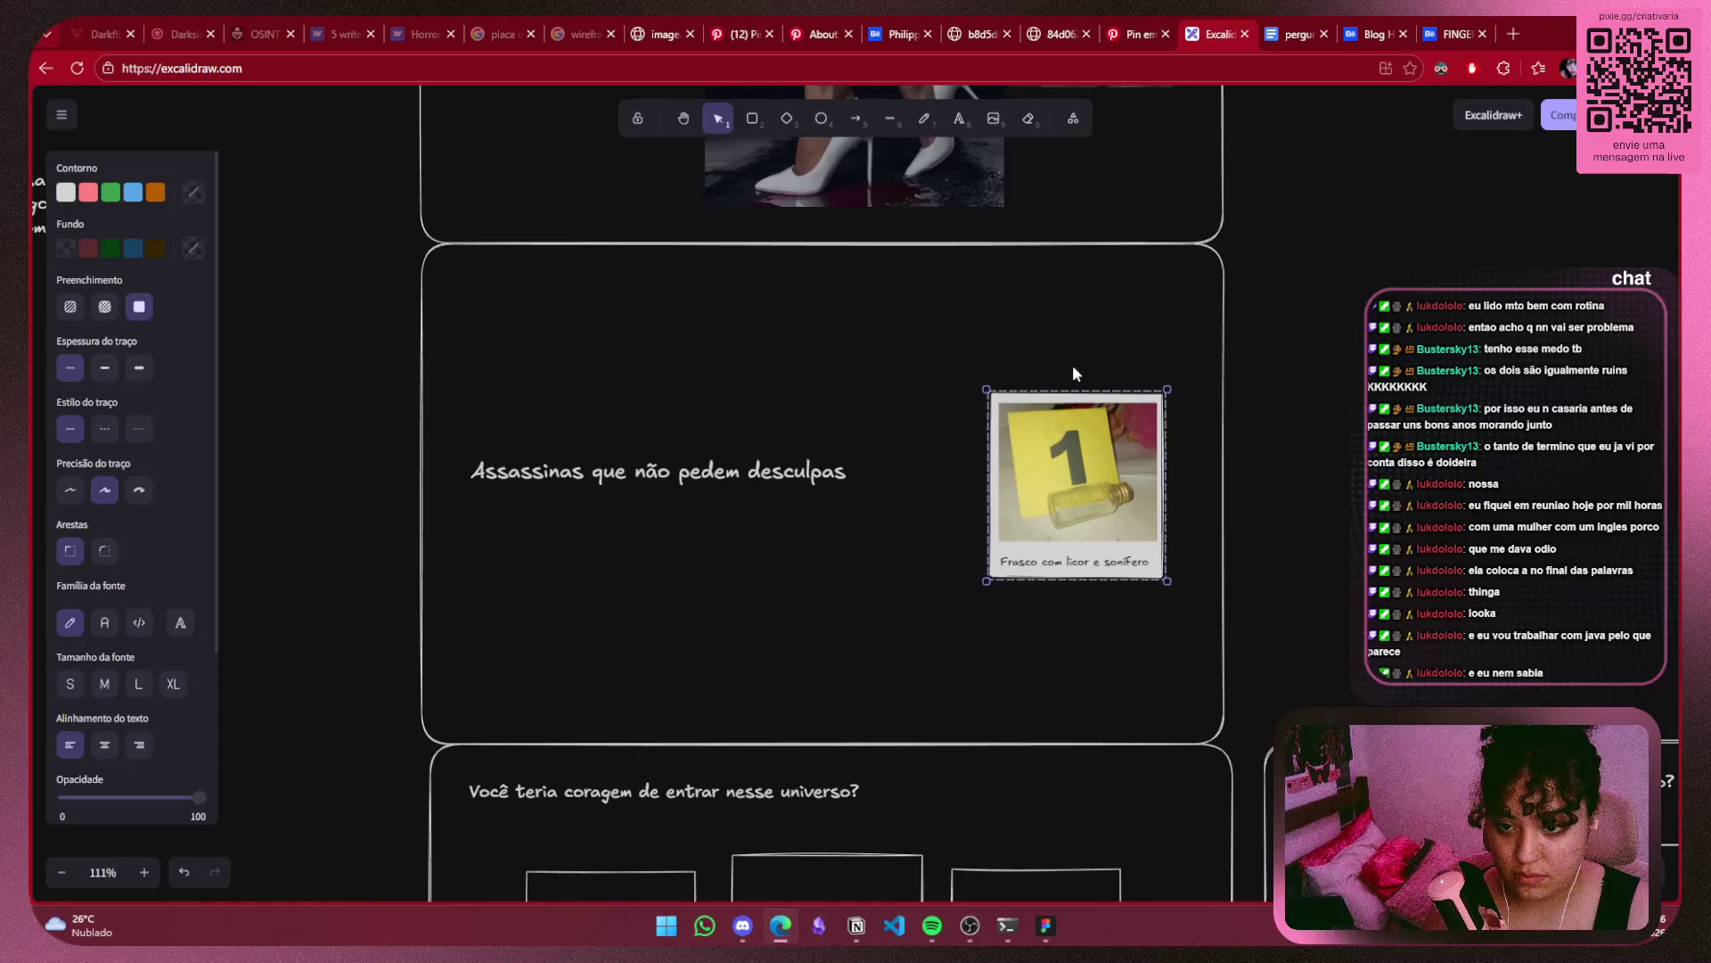
{"action": "left_click_drag", "start_coordinate": [1074, 370], "coordinate": [1098, 370]}
Nudge the polaroid left and zoom out to review the whole board layout.
{"action": "left_click_drag", "start_coordinate": [1069, 482], "coordinate": [1055, 478]}
{"action": "left_click", "coordinate": [1391, 494]}
{"action": "scroll", "coordinate": [1292, 497], "scroll_direction": "down", "scroll_amount": 2}
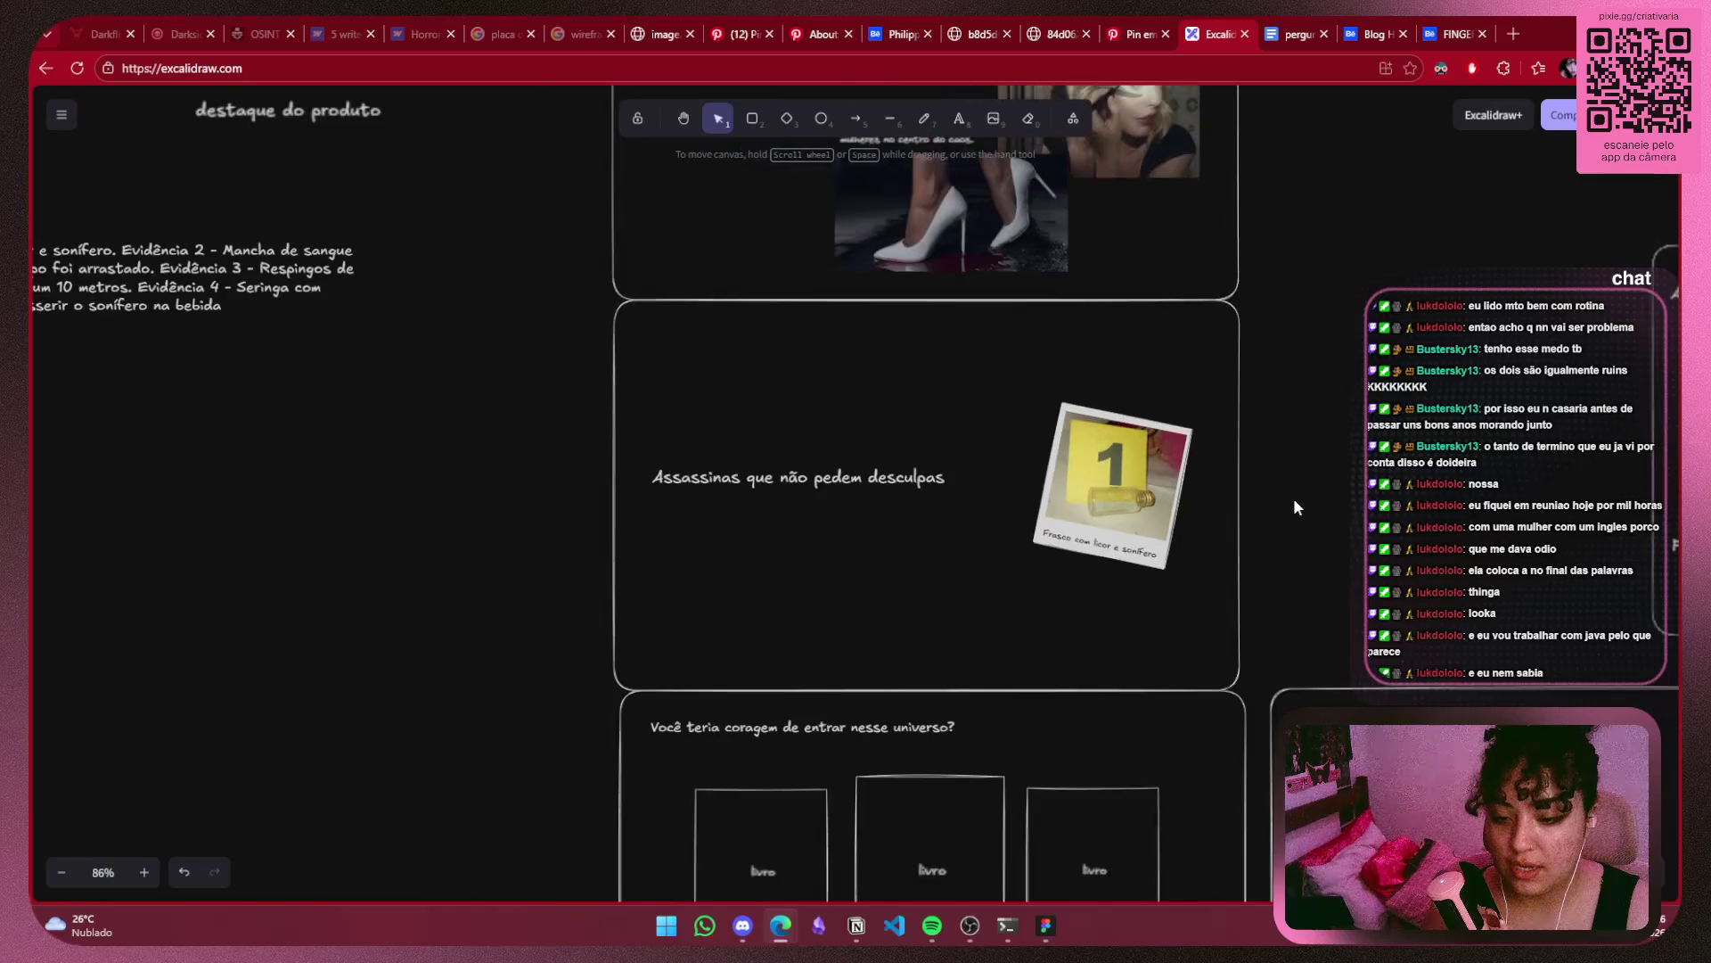
{"action": "scroll", "coordinate": [1297, 446], "scroll_direction": "down", "scroll_amount": 2}
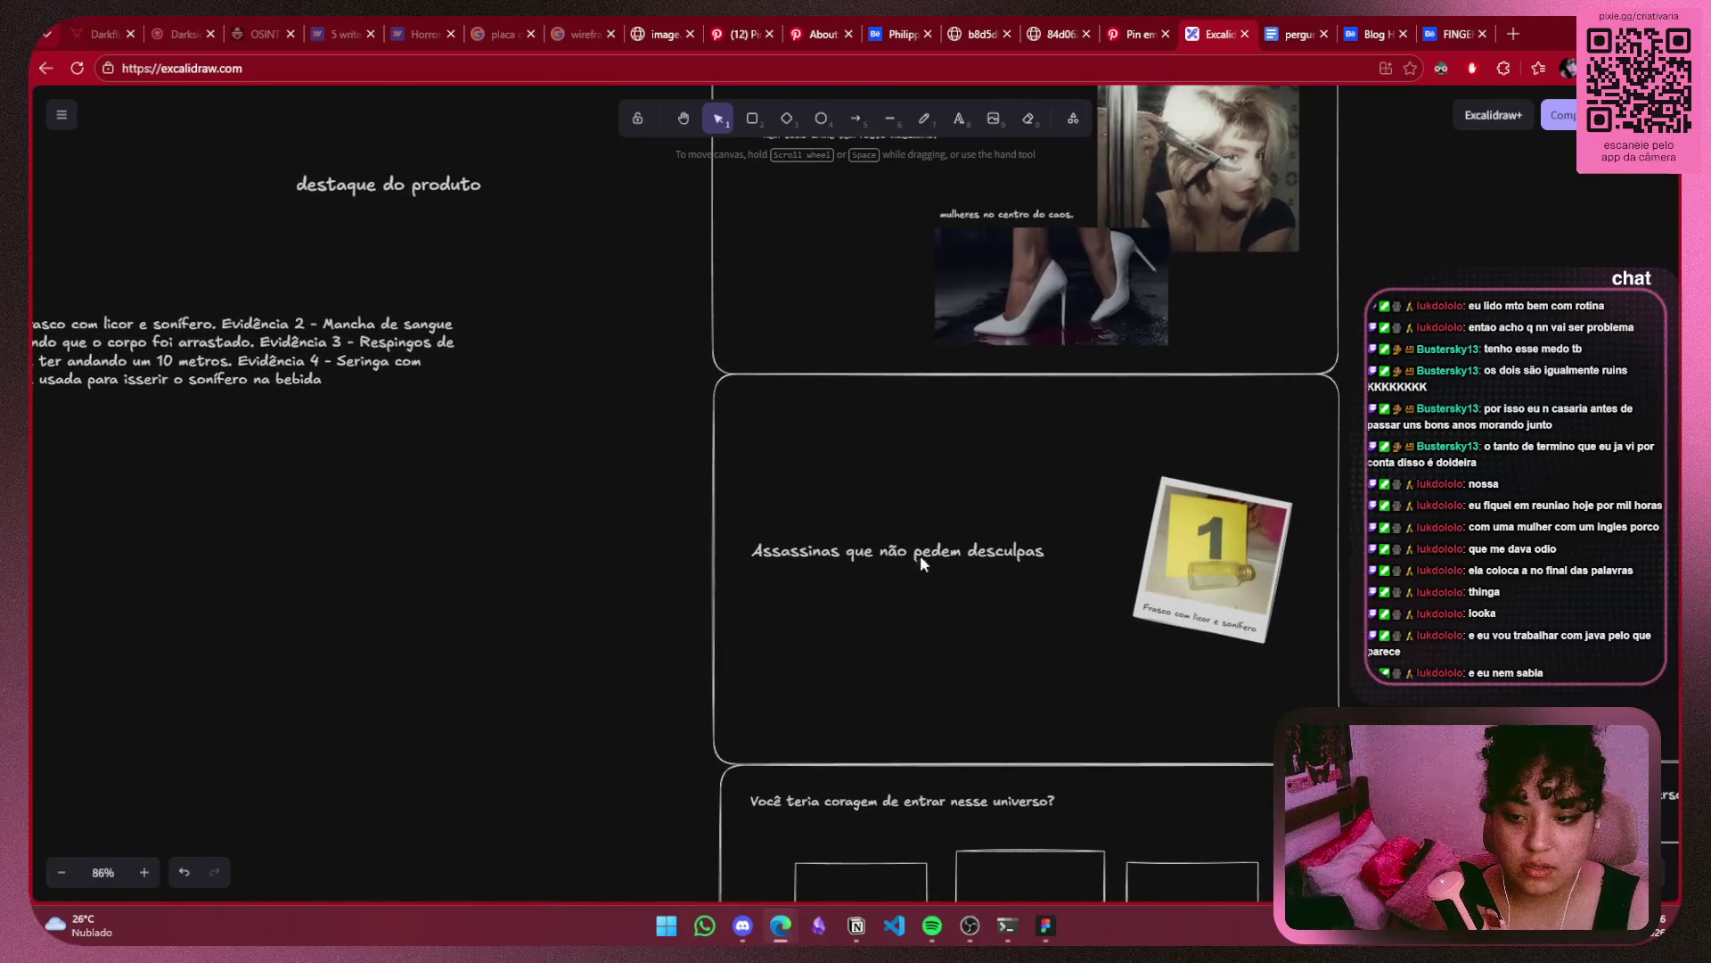
{"action": "left_click", "coordinate": [891, 551]}
{"action": "left_click", "coordinate": [1265, 613]}
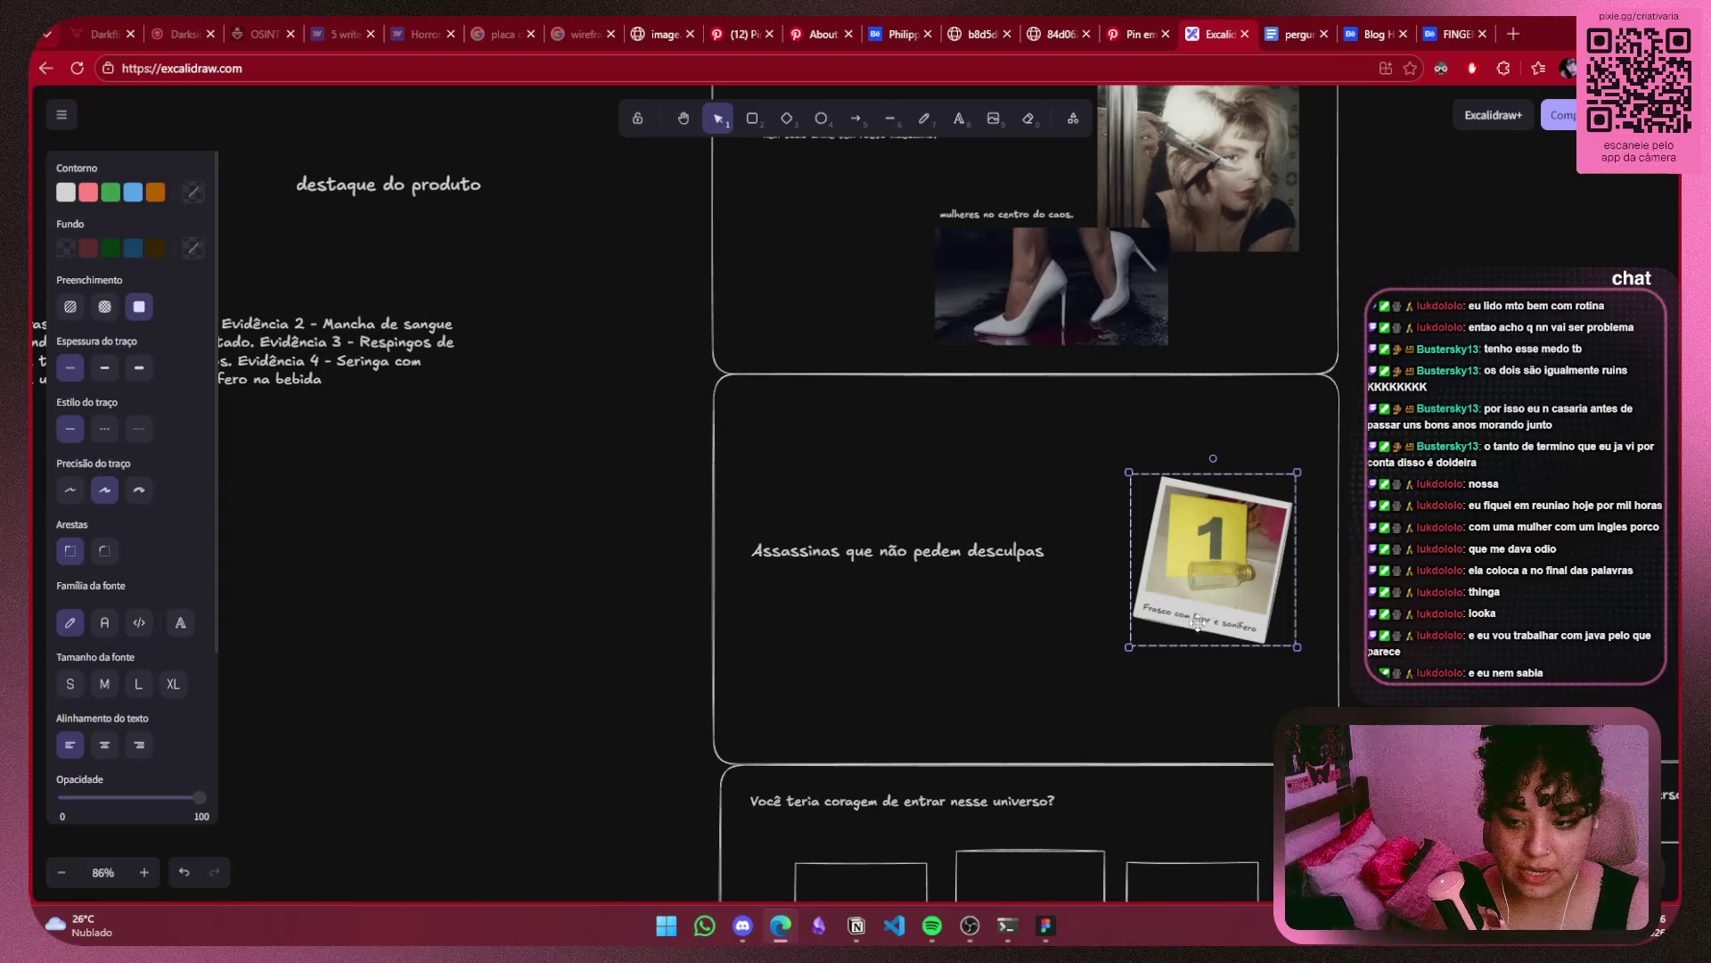
{"action": "key", "text": "Escape"}
{"action": "scroll", "coordinate": [1150, 526], "scroll_direction": "down", "scroll_amount": 2}
{"action": "scroll", "coordinate": [1150, 523], "scroll_direction": "down", "scroll_amount": 2}
{"action": "mouse_move", "coordinate": [1149, 523]}
{"action": "left_mouse_down"}
{"action": "mouse_move", "coordinate": [748, 473]}
{"action": "mouse_move", "coordinate": [1059, 543]}
{"action": "mouse_move", "coordinate": [1311, 509]}
{"action": "left_mouse_up"}
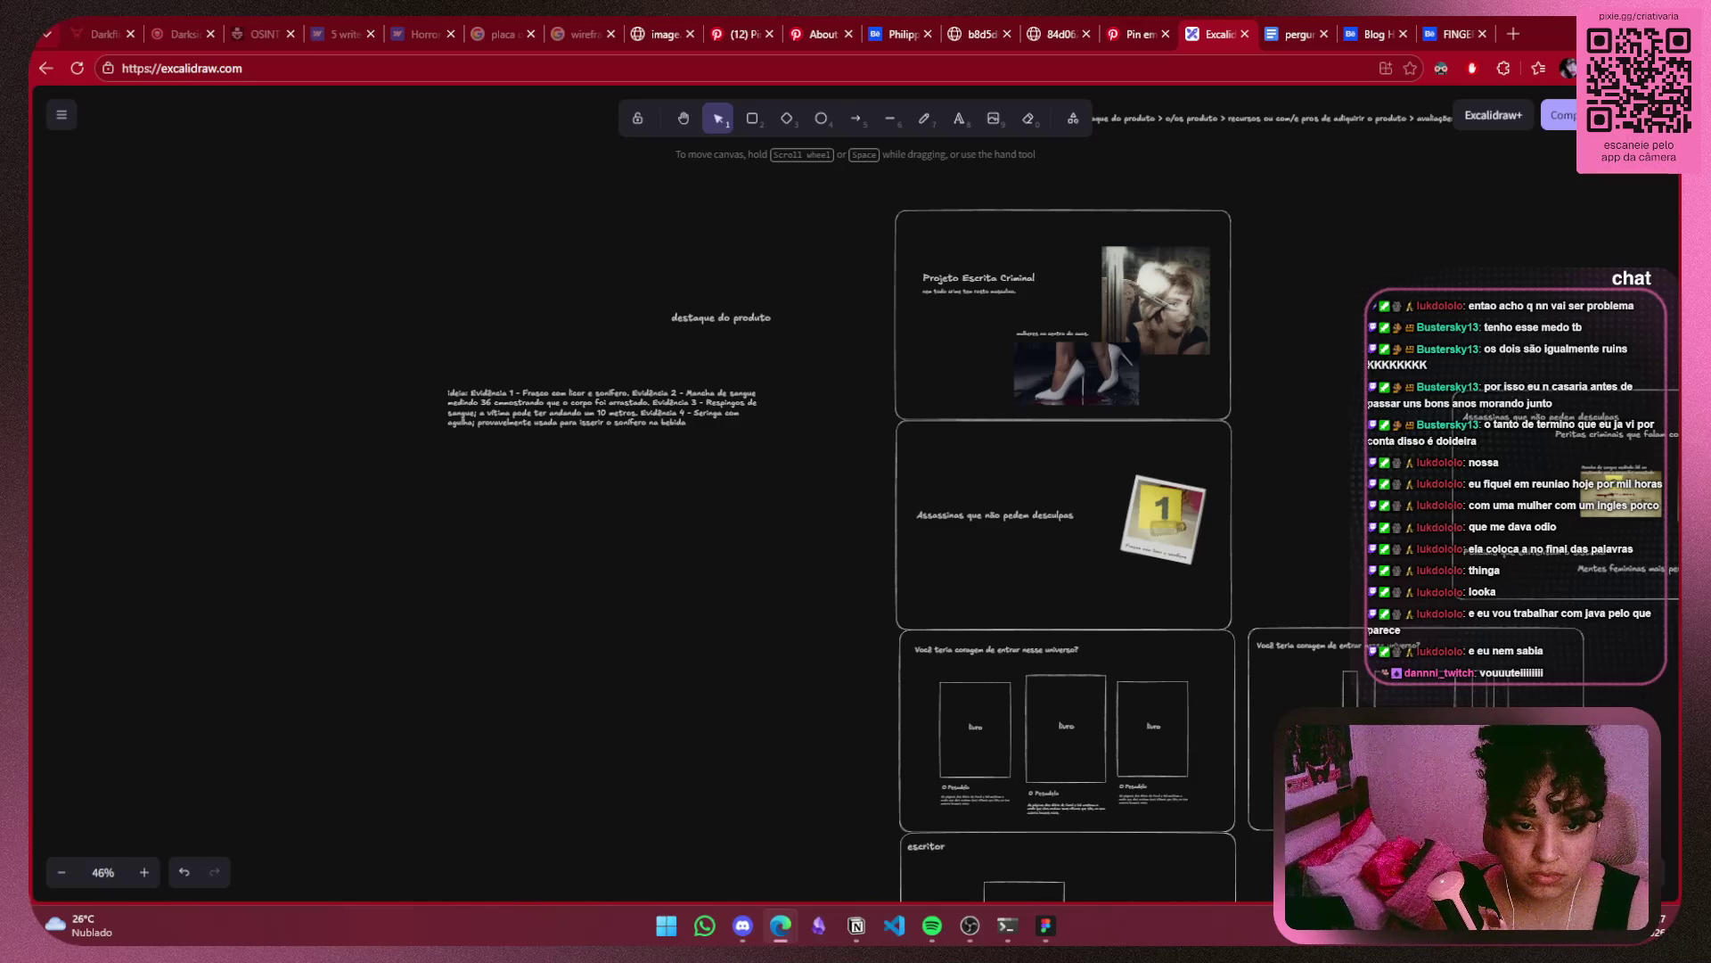
{"action": "scroll", "coordinate": [1000, 519], "scroll_direction": "up", "scroll_amount": 5}
{"action": "scroll", "coordinate": [1000, 519], "scroll_direction": "up", "scroll_amount": 3}
Enlarge the polaroid from its corner, move it up and left, then view the questions document.
{"action": "left_click", "coordinate": [1189, 466]}
{"action": "left_click_drag", "start_coordinate": [1189, 466], "coordinate": [1196, 466]}
{"action": "left_click", "coordinate": [1570, 432]}
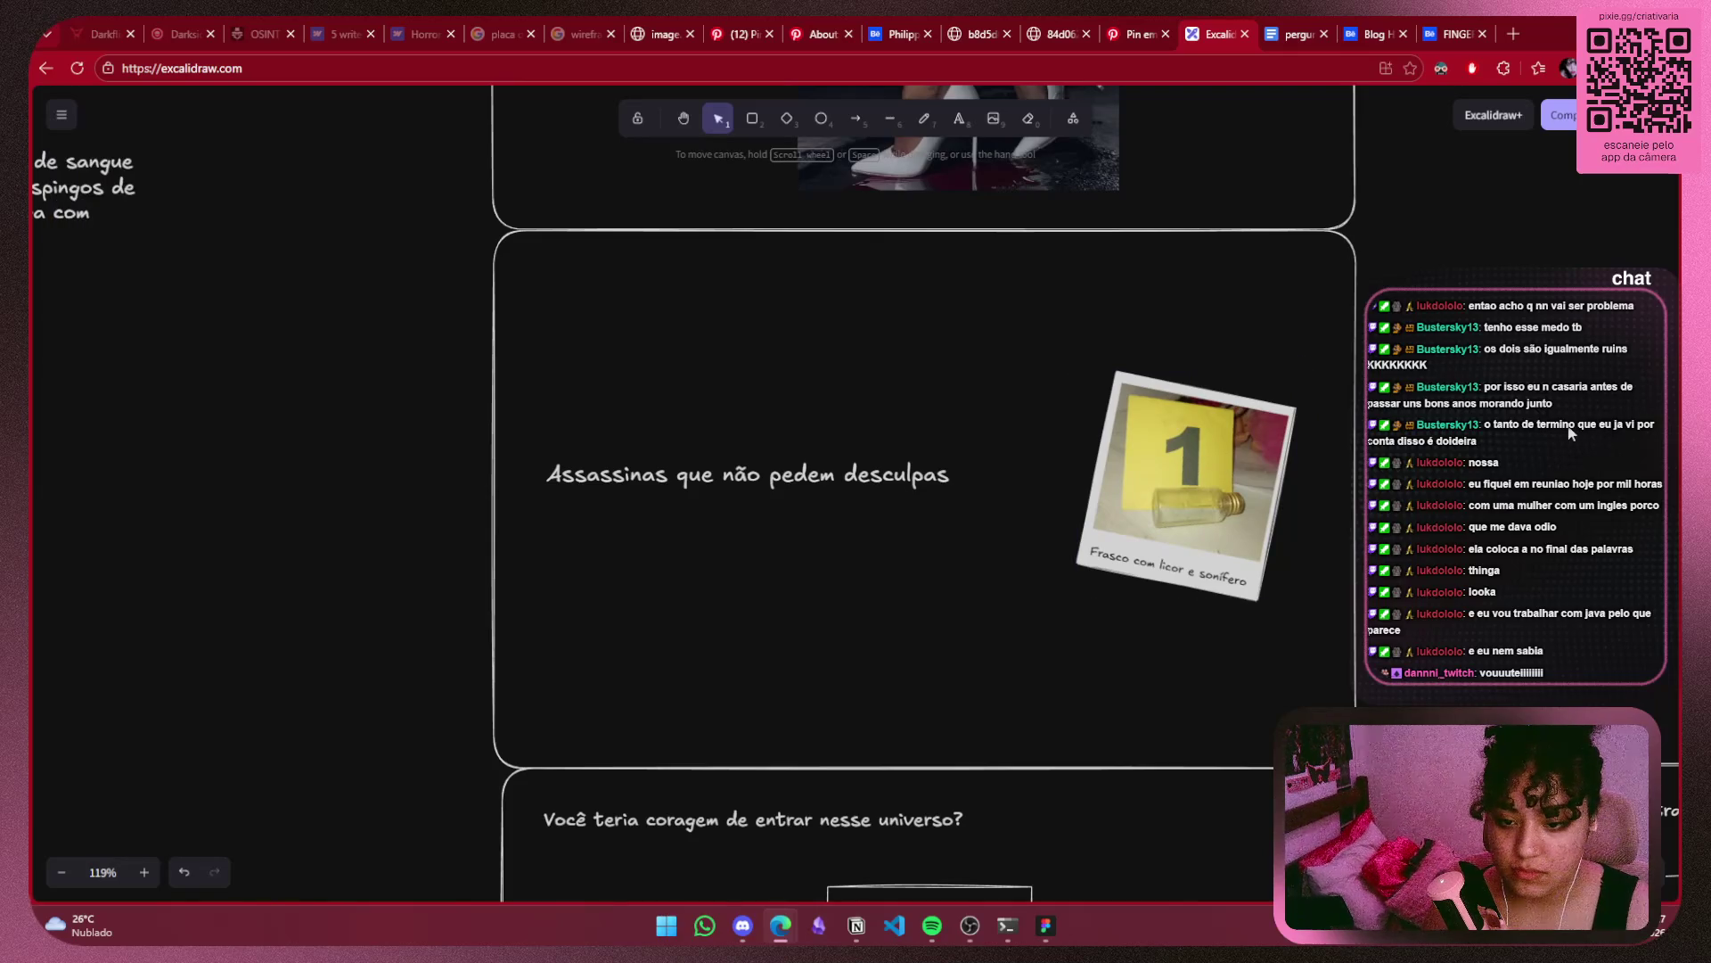
{"action": "left_click", "coordinate": [1271, 487]}
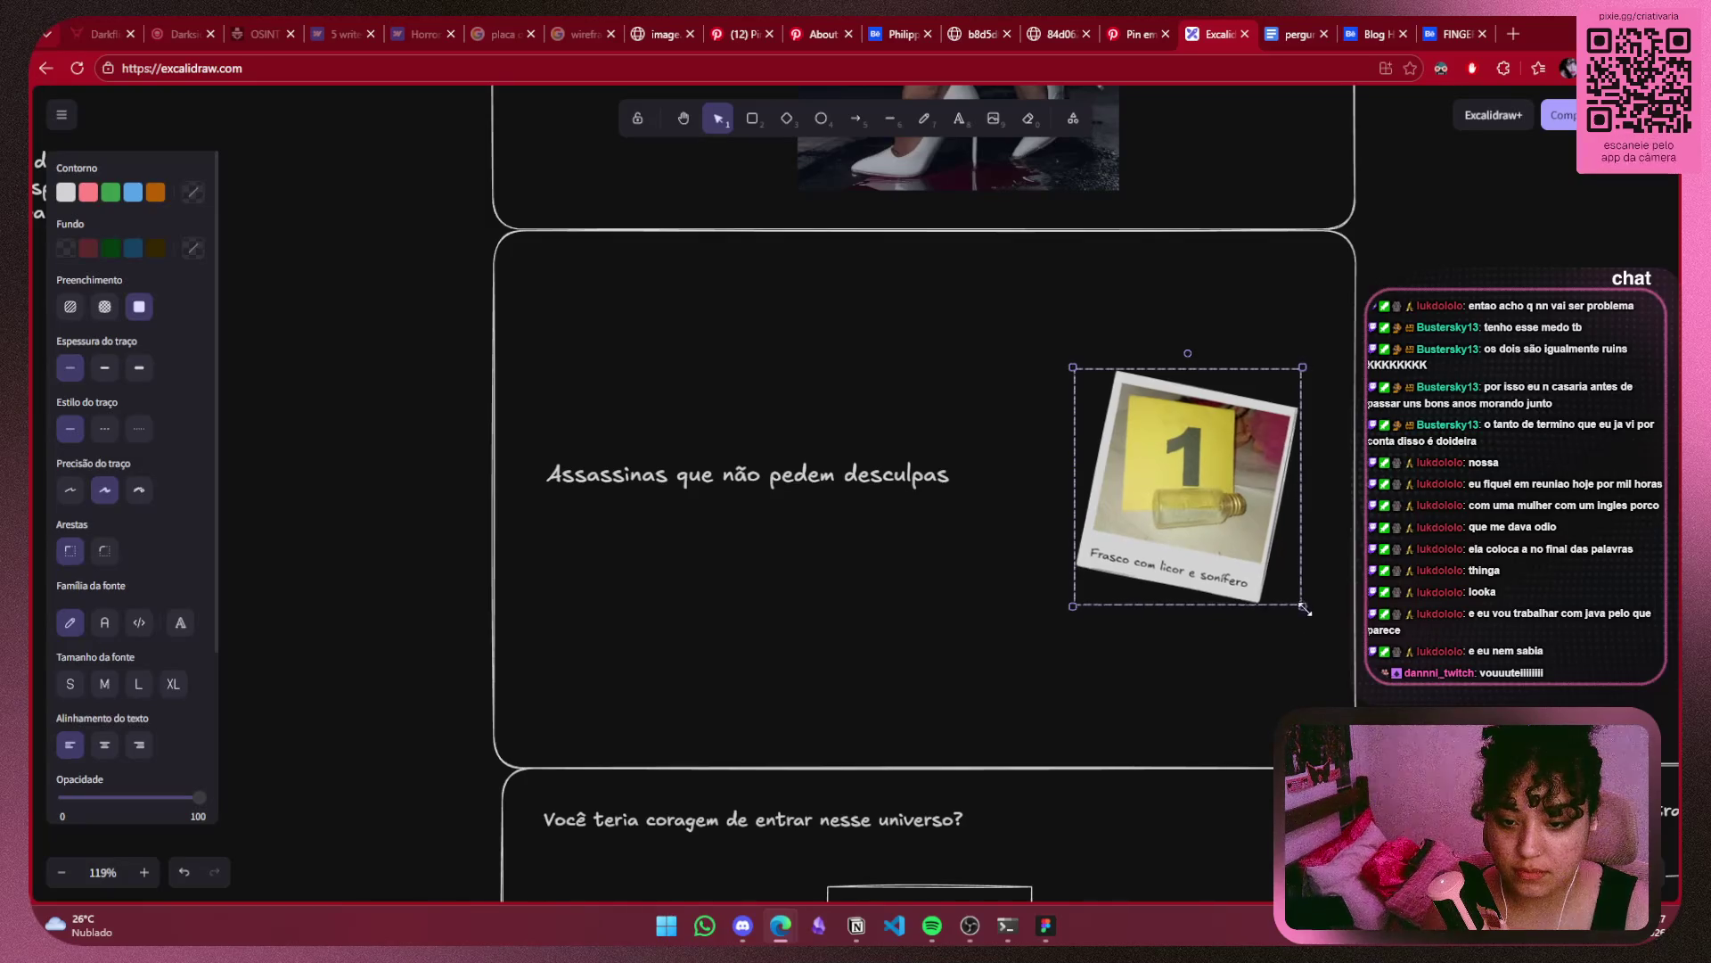
{"action": "left_click_drag", "start_coordinate": [1303, 607], "coordinate": [1386, 692]}
{"action": "left_click_drag", "start_coordinate": [1218, 580], "coordinate": [1150, 547]}
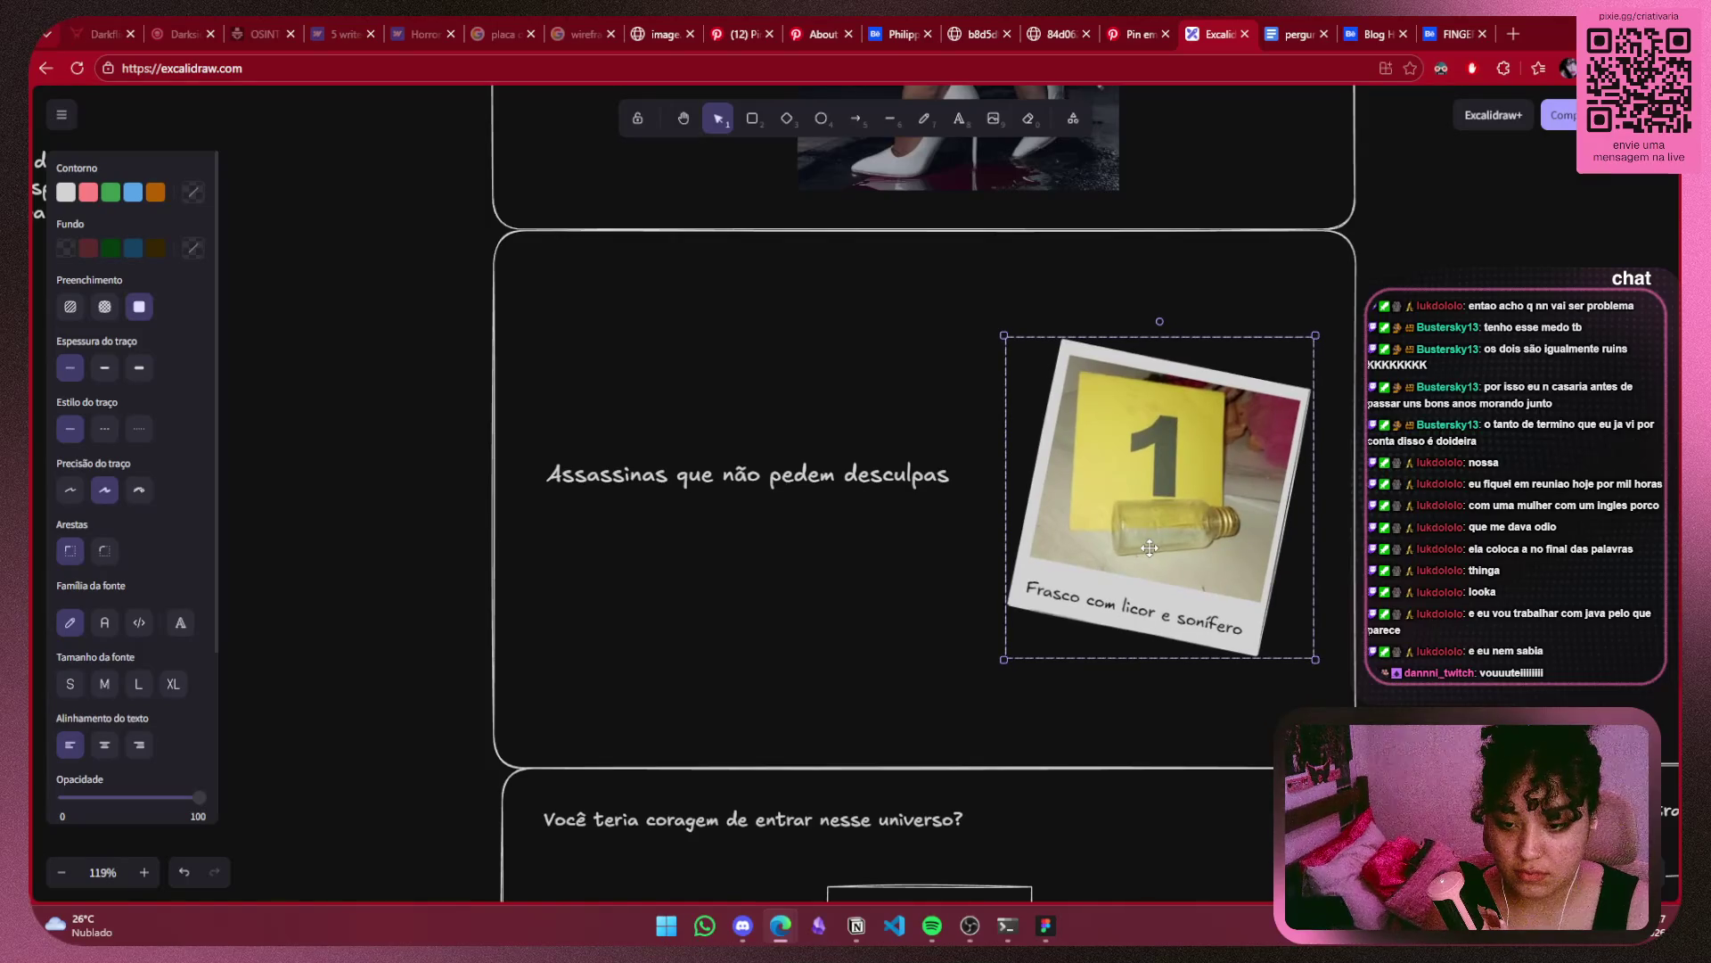
{"action": "left_click", "coordinate": [1411, 533]}
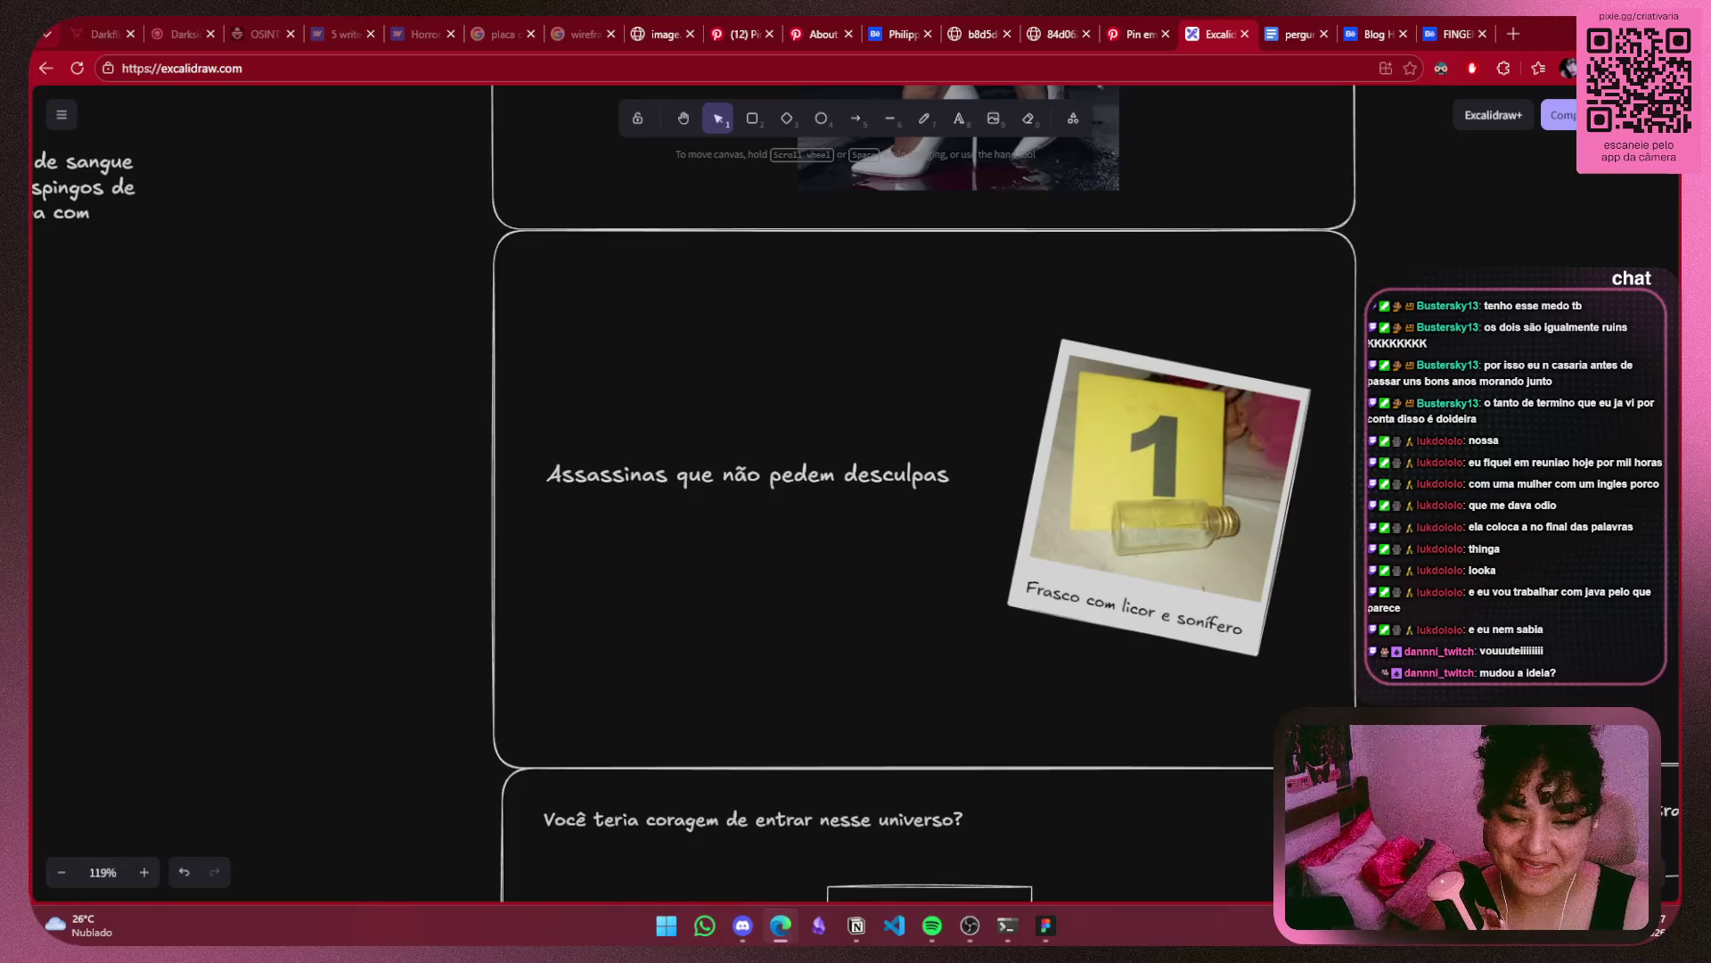
{"action": "left_click", "coordinate": [1289, 33]}
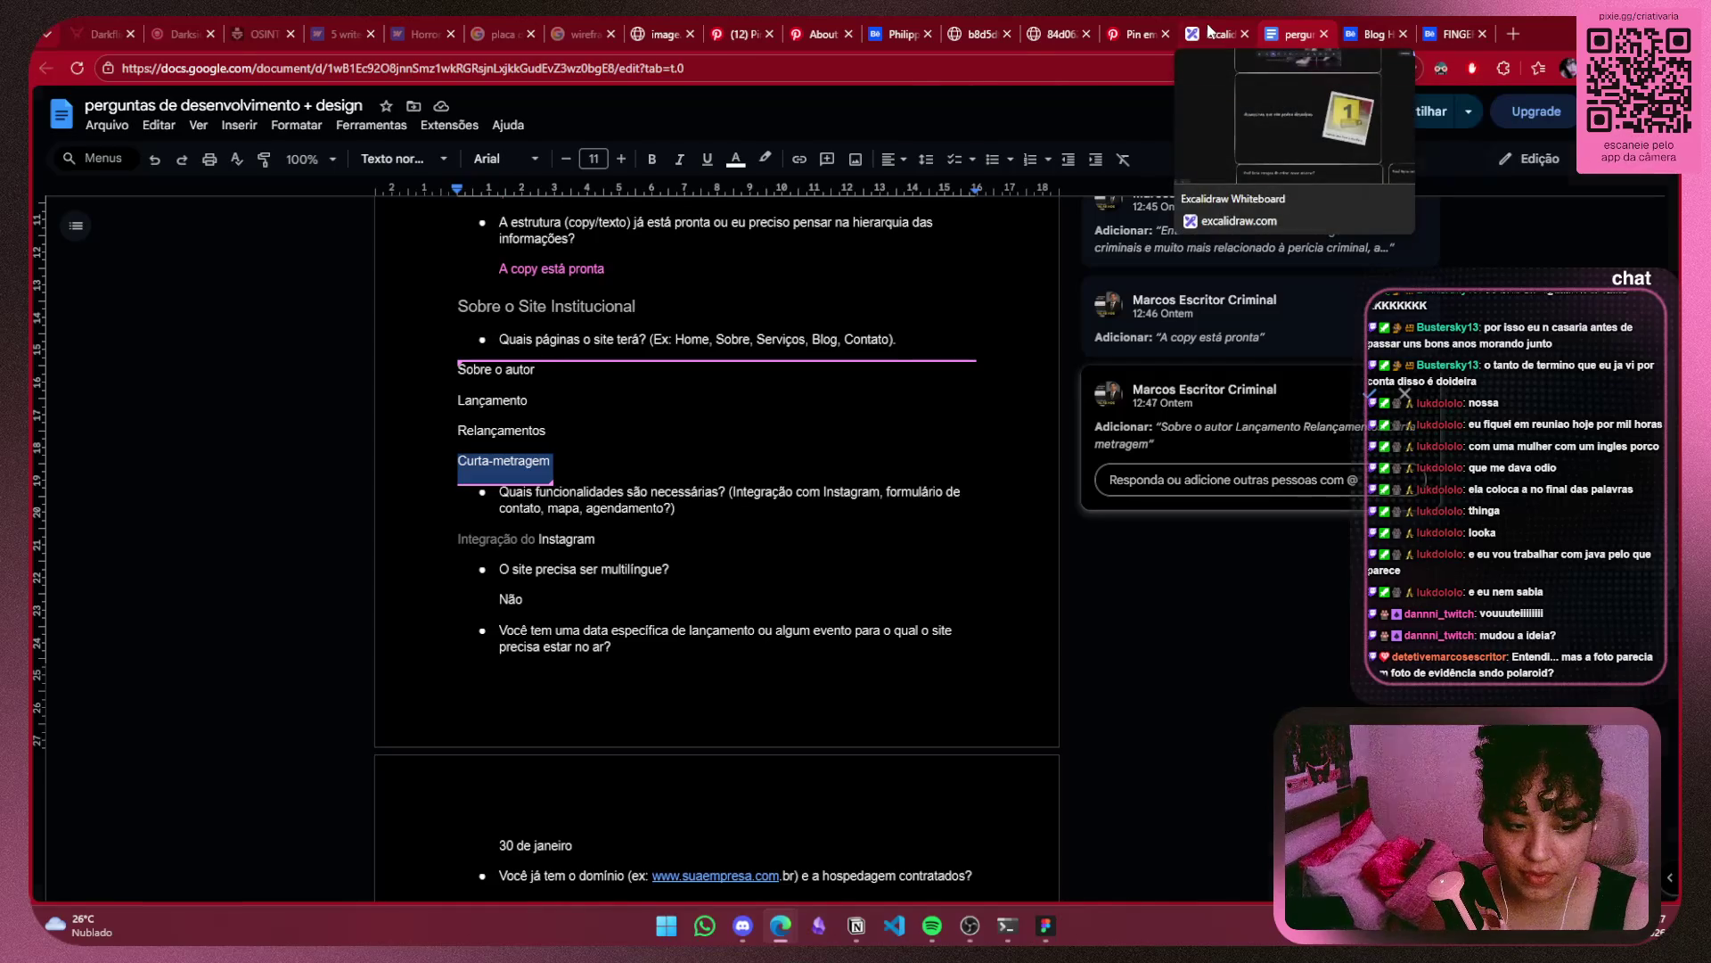
Switch back to the Excalidraw wireframe tab.
{"action": "left_click", "coordinate": [1209, 31]}
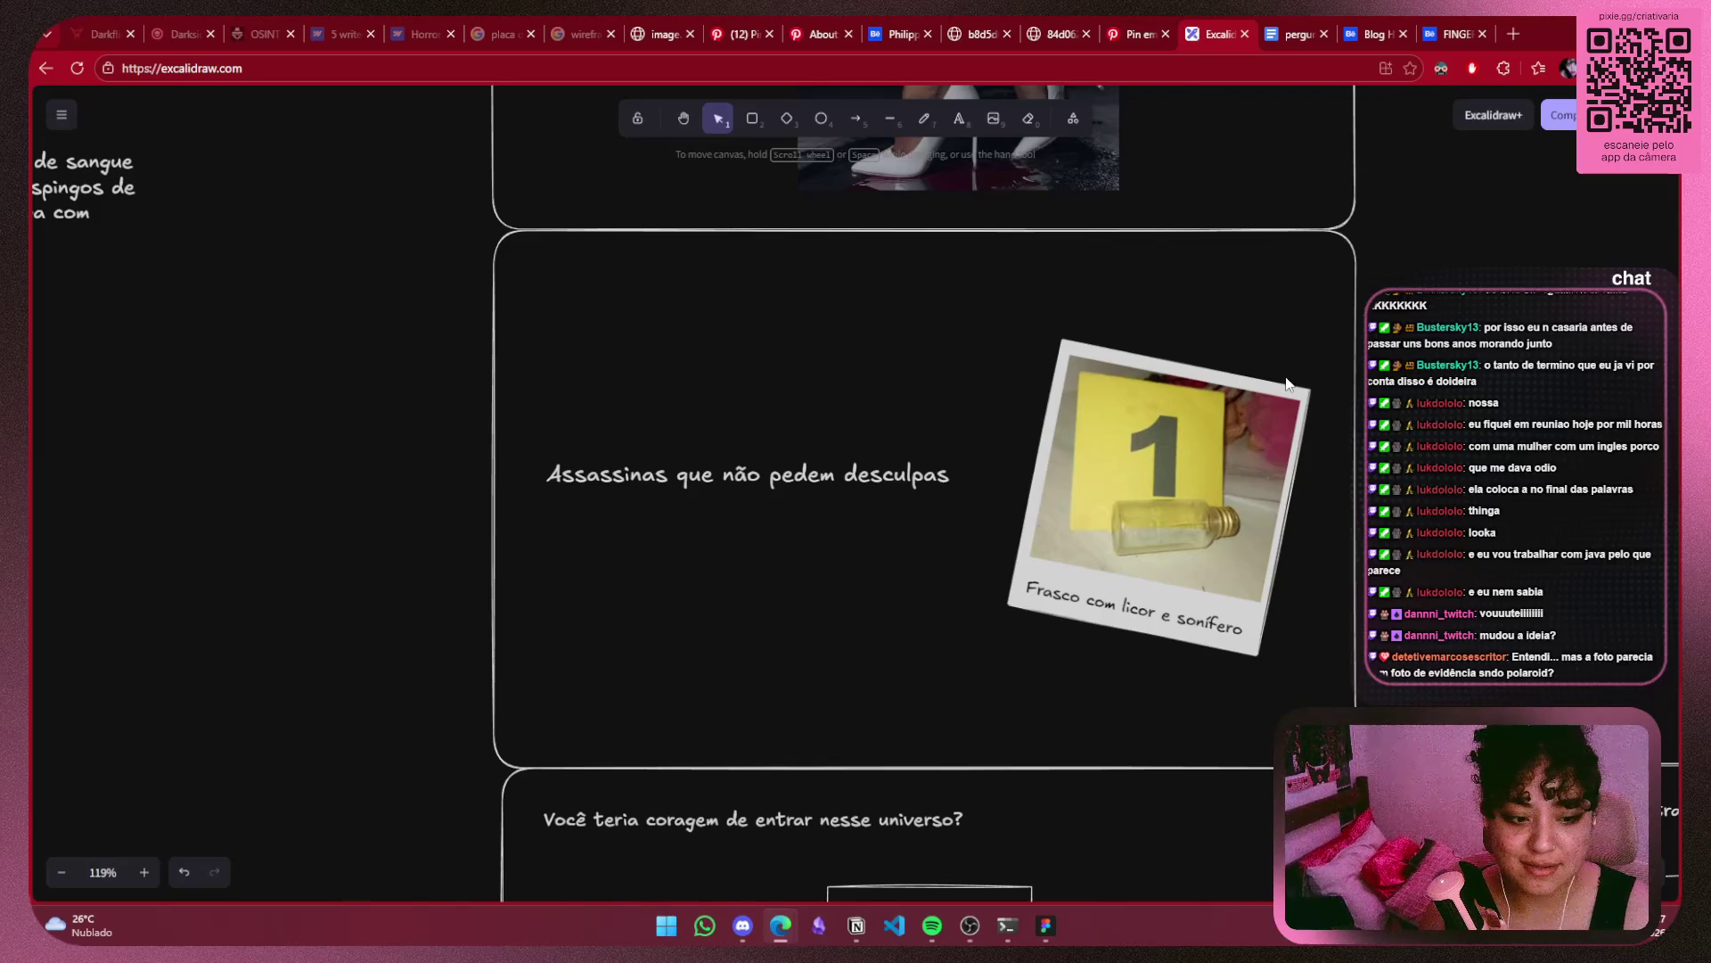
Rotate the 'Frasco com licor e sonífero' polaroid almost upright beside the Assassinas title.
{"action": "left_click", "coordinate": [1272, 441]}
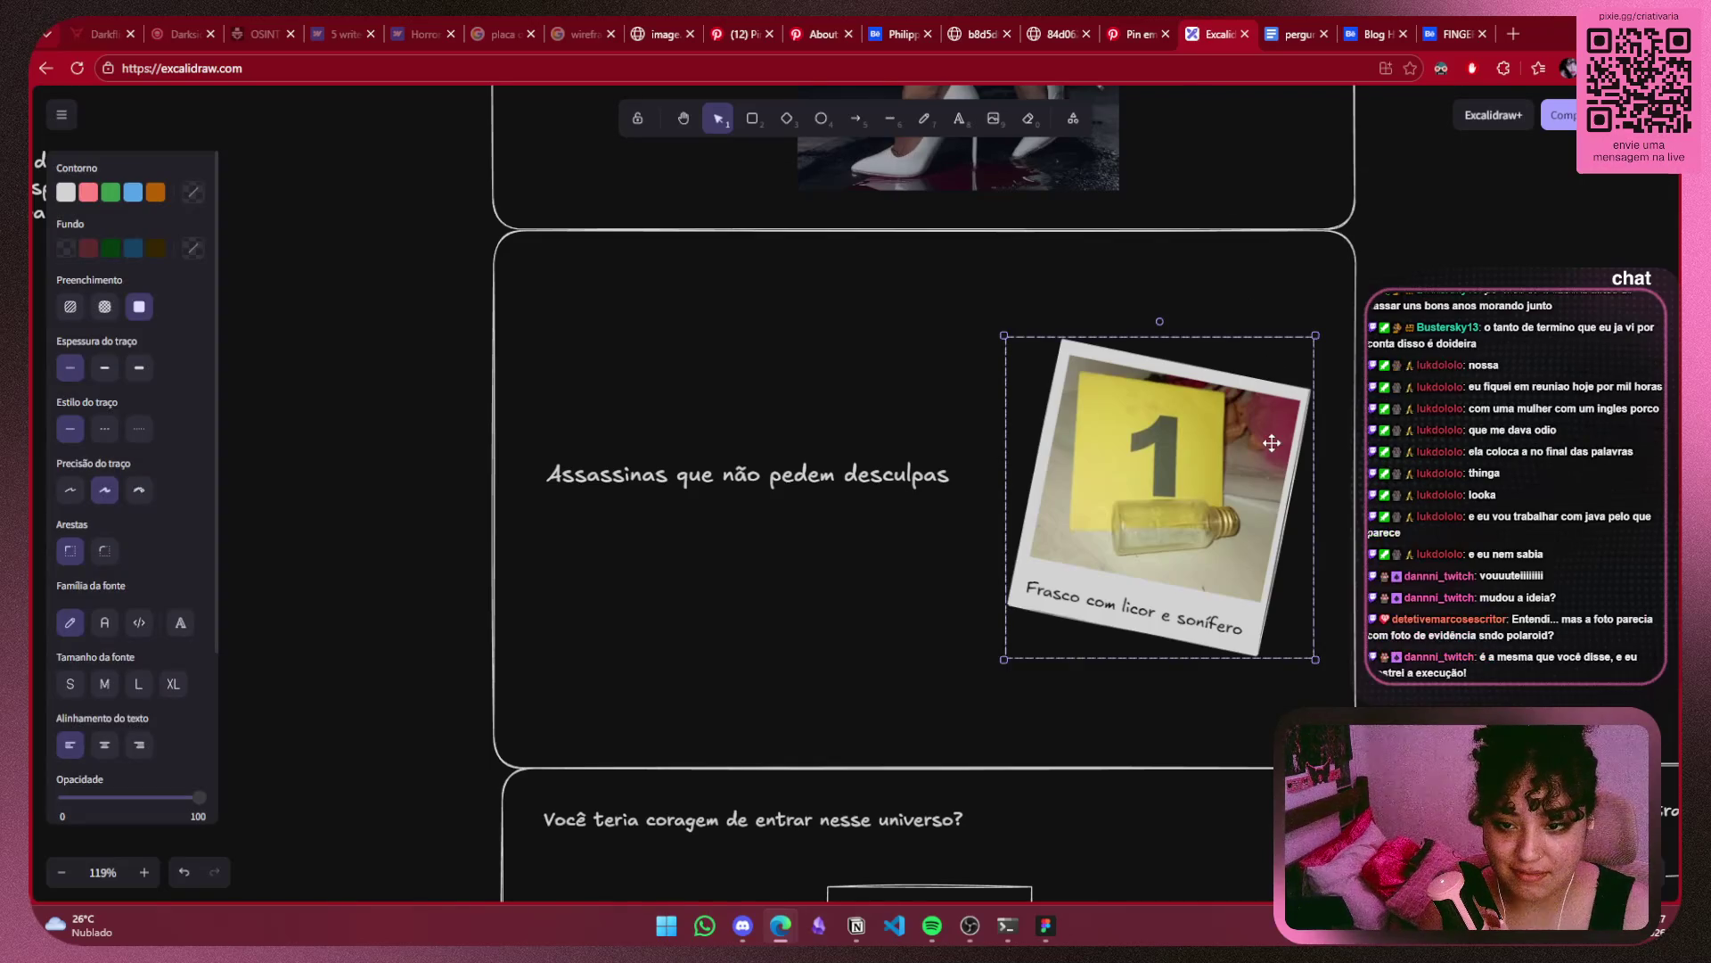
{"action": "scroll", "coordinate": [1270, 443], "scroll_direction": "down", "scroll_amount": 2, "text": "ctrl"}
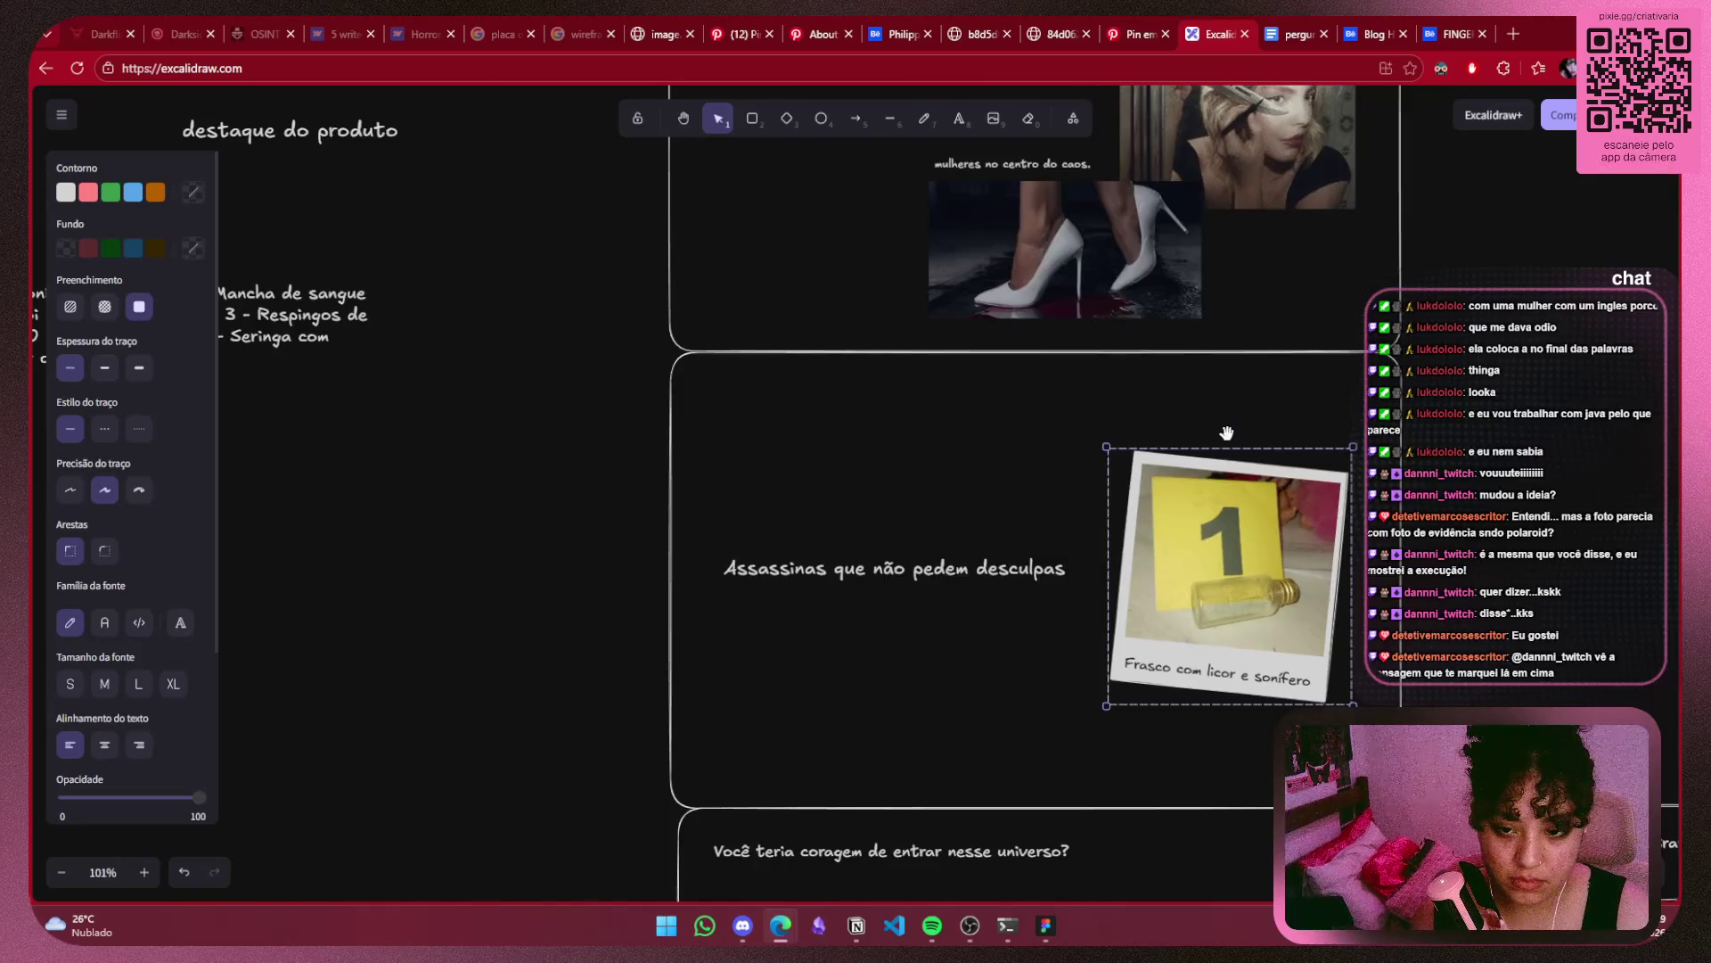
{"action": "left_click_drag", "start_coordinate": [1227, 432], "coordinate": [1229, 434]}
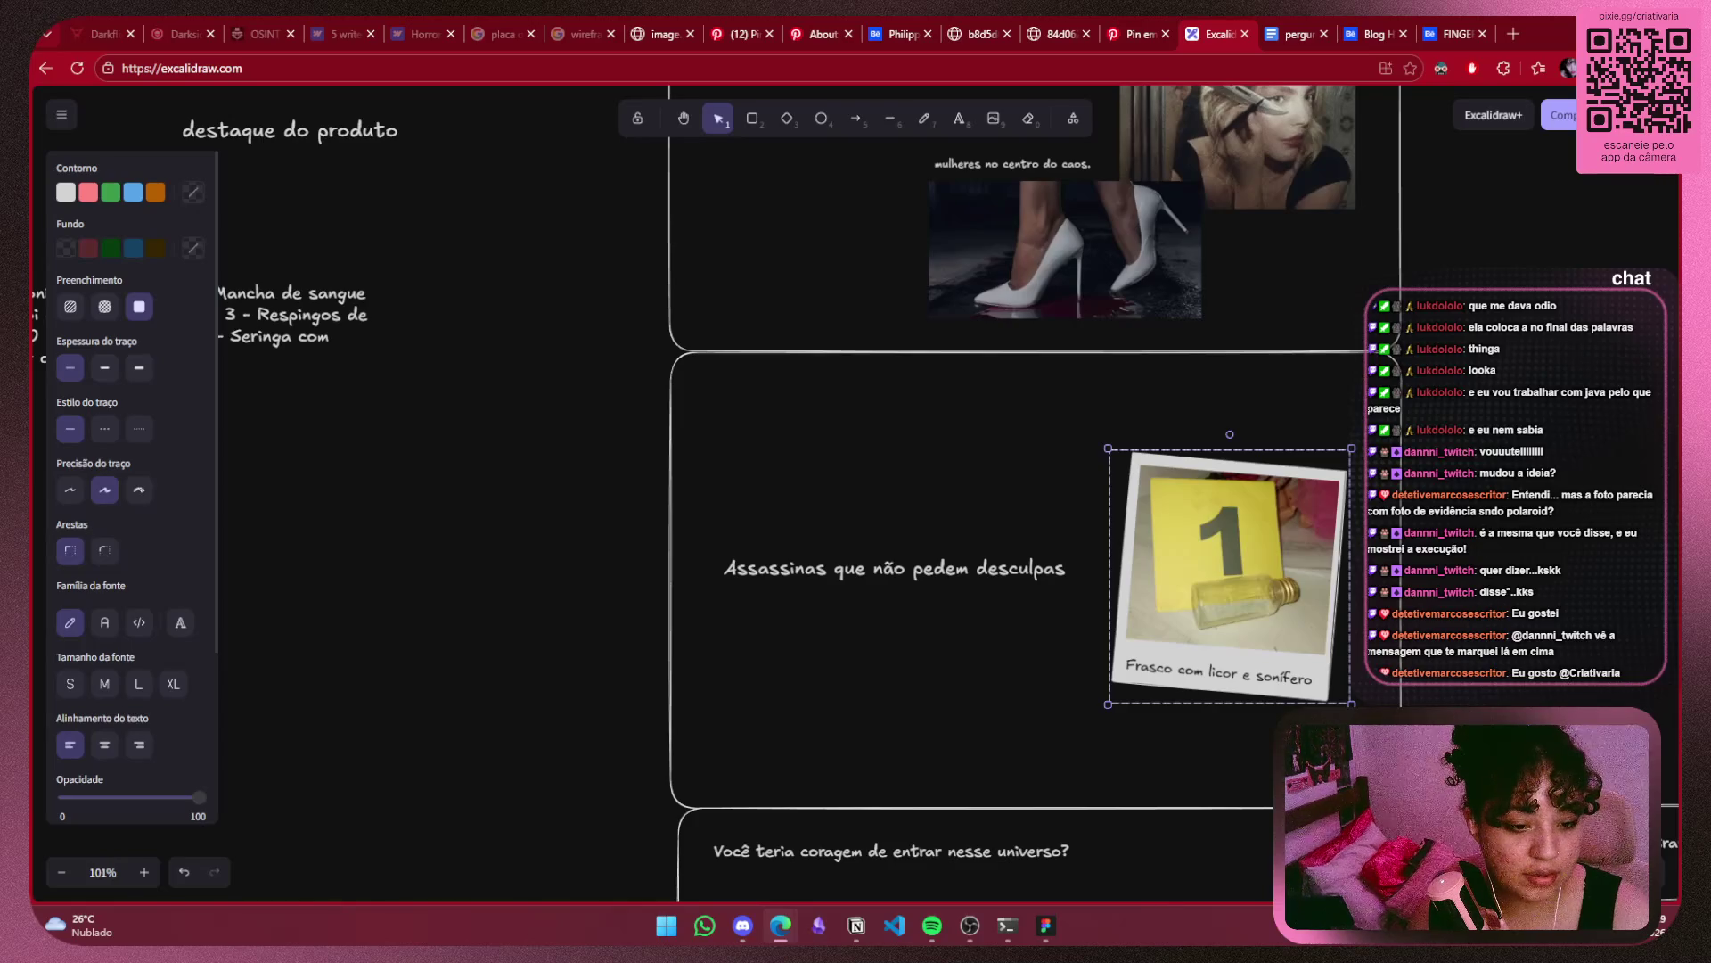
{"action": "left_click", "coordinate": [845, 638]}
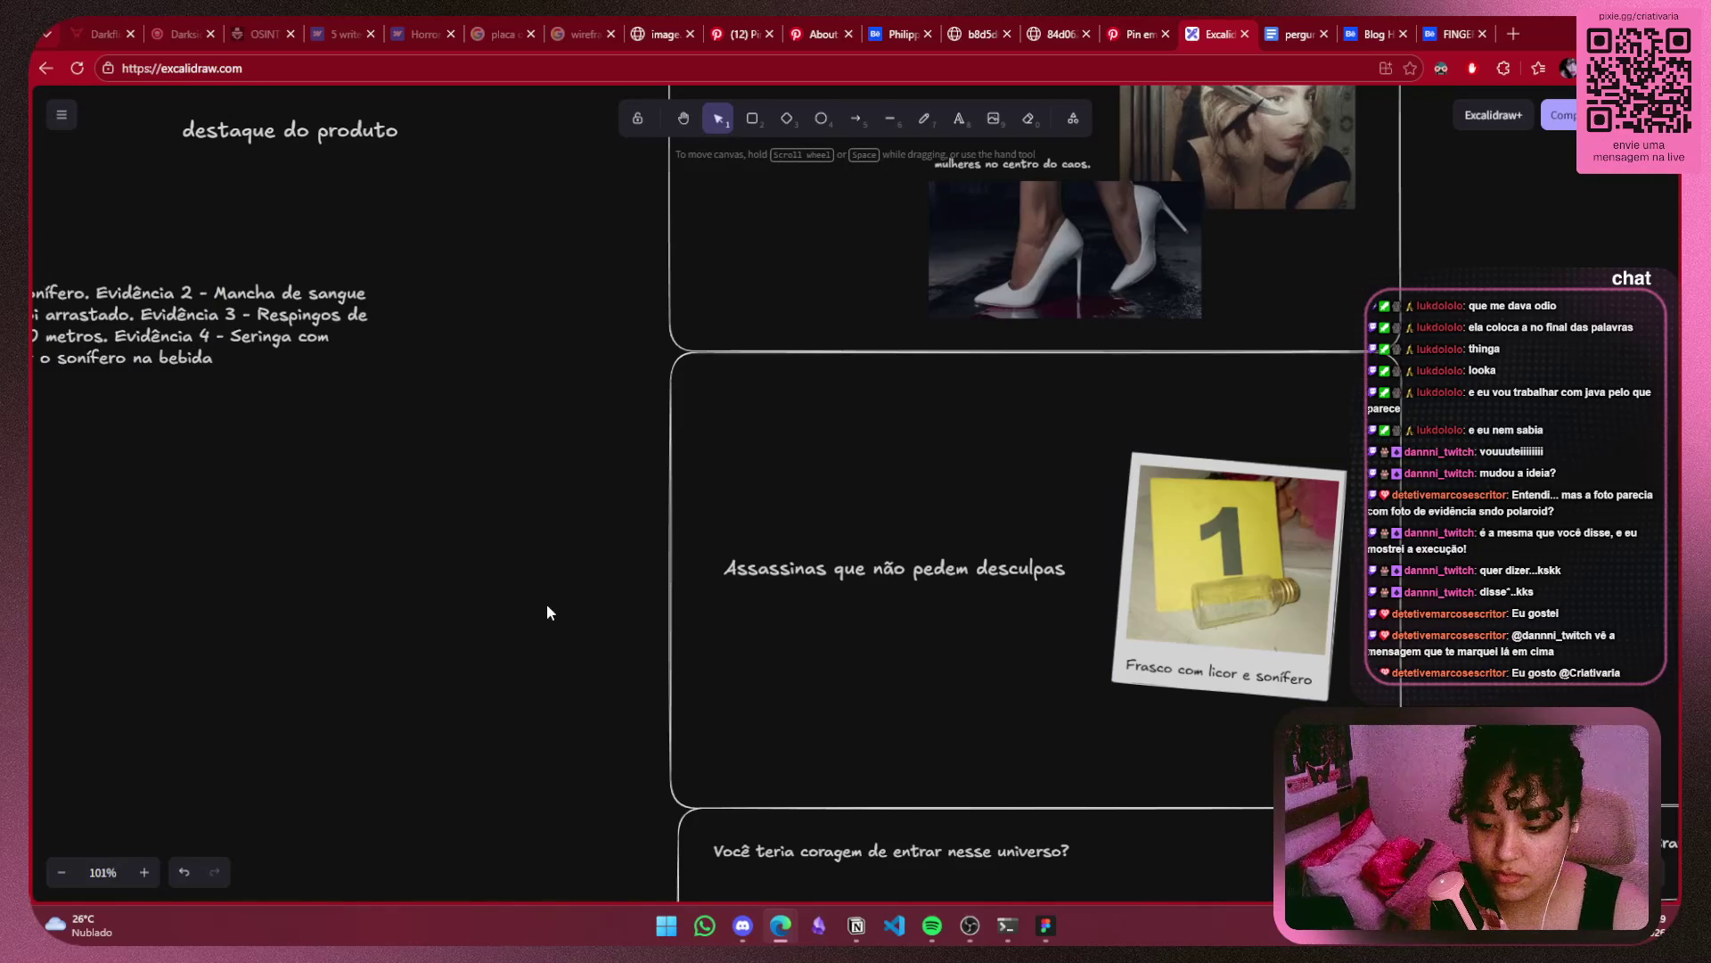
{"action": "scroll", "coordinate": [546, 602], "scroll_direction": "down", "scroll_amount": 4}
{"action": "scroll", "coordinate": [901, 521], "scroll_direction": "down", "scroll_amount": 4}
{"action": "scroll", "coordinate": [901, 521], "scroll_direction": "right", "scroll_amount": 9}
Nudge the 'Você teria coragem' heading slightly down.
{"action": "scroll", "coordinate": [610, 508], "scroll_direction": "right", "scroll_amount": 1}
{"action": "scroll", "coordinate": [580, 508], "scroll_direction": "up", "scroll_amount": 1}
{"action": "scroll", "coordinate": [580, 508], "scroll_direction": "left", "scroll_amount": 3}
{"action": "scroll", "coordinate": [724, 629], "scroll_direction": "right", "scroll_amount": 2}
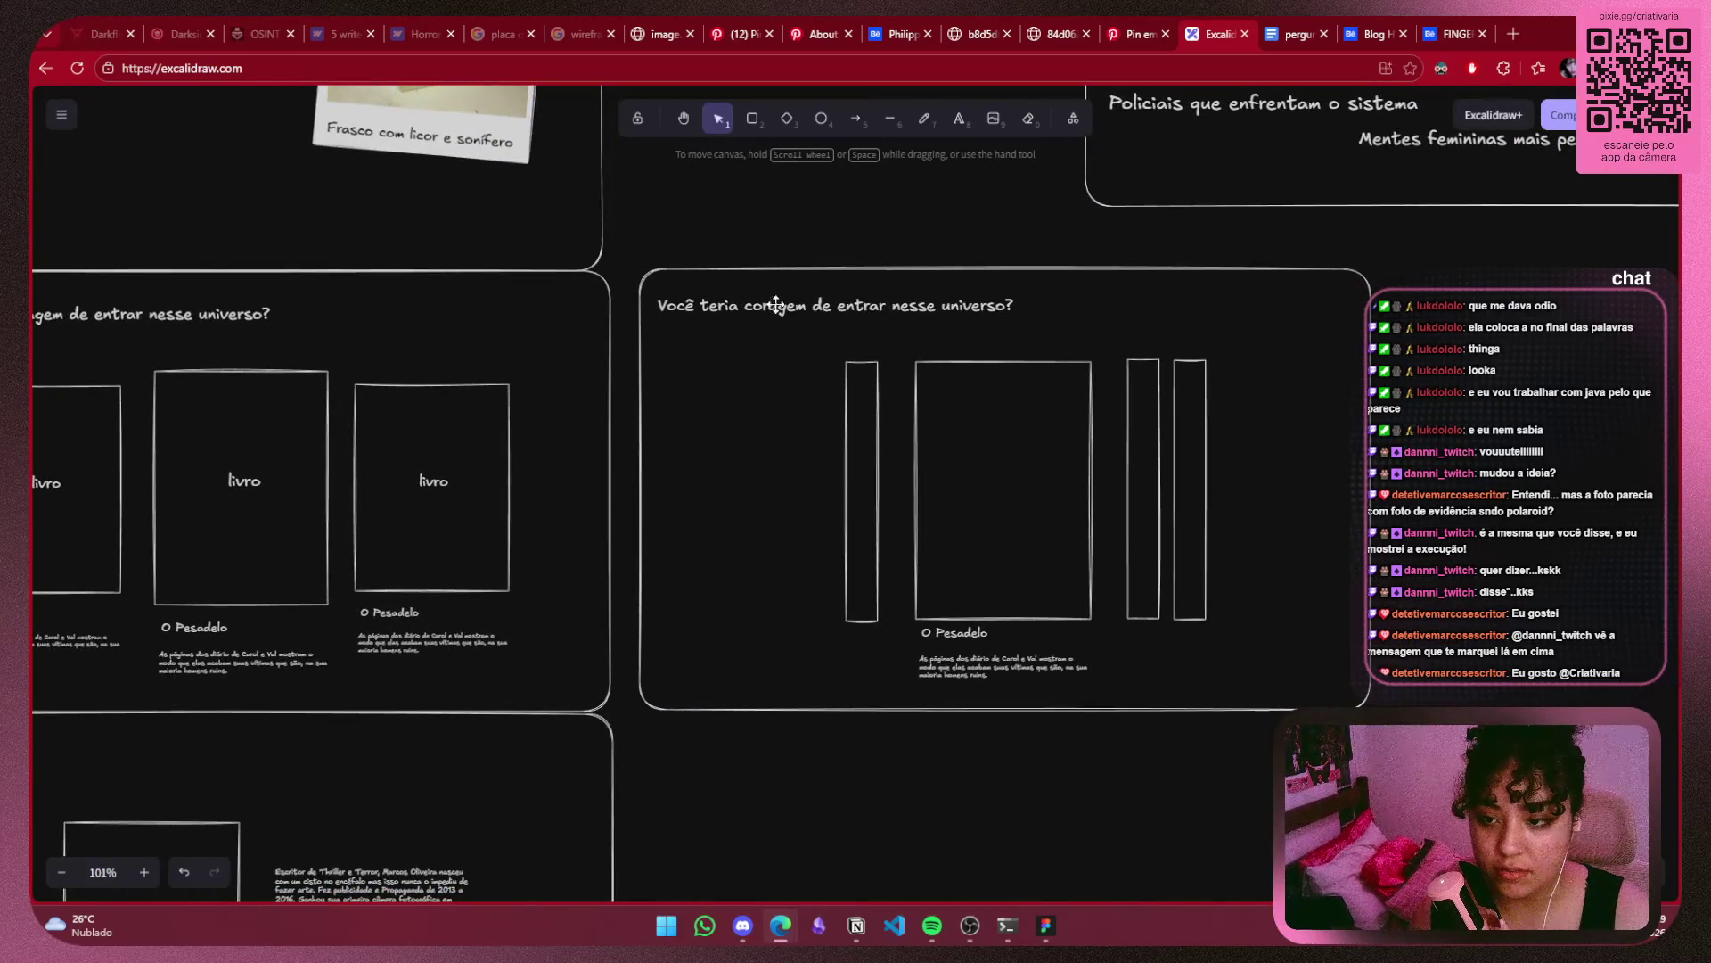
{"action": "left_click", "coordinate": [785, 305]}
{"action": "left_click", "coordinate": [1448, 458]}
{"action": "left_click_drag", "start_coordinate": [919, 297], "coordinate": [920, 301]}
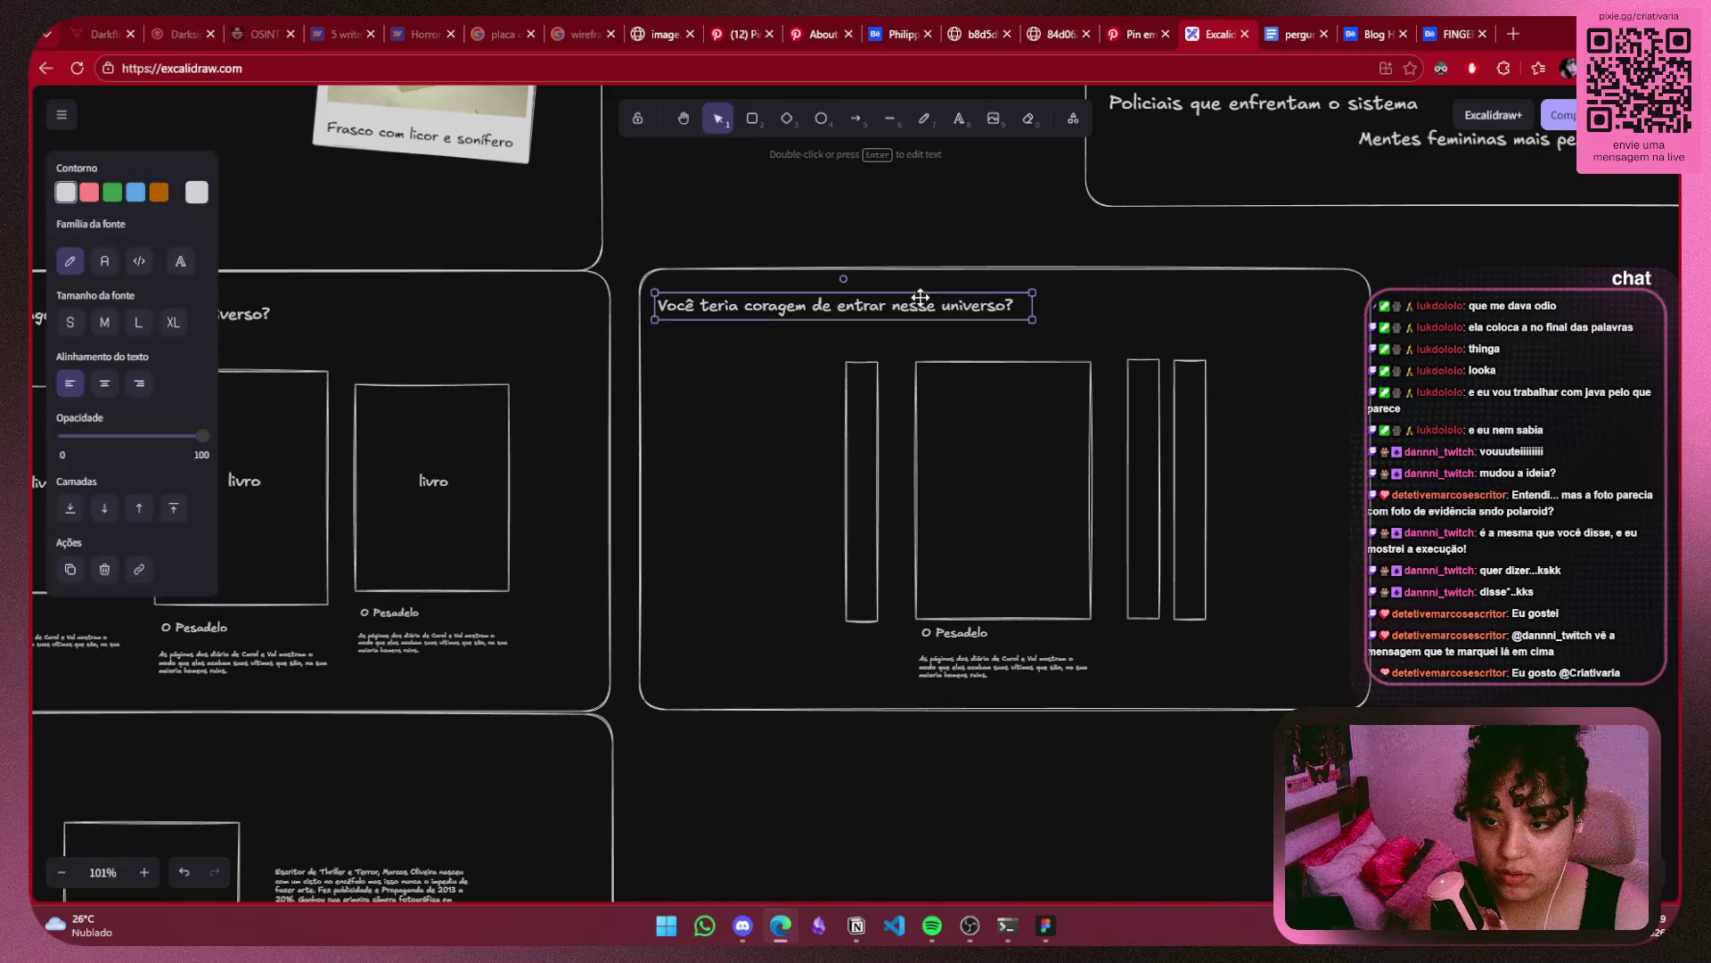
{"action": "left_click", "coordinate": [993, 479]}
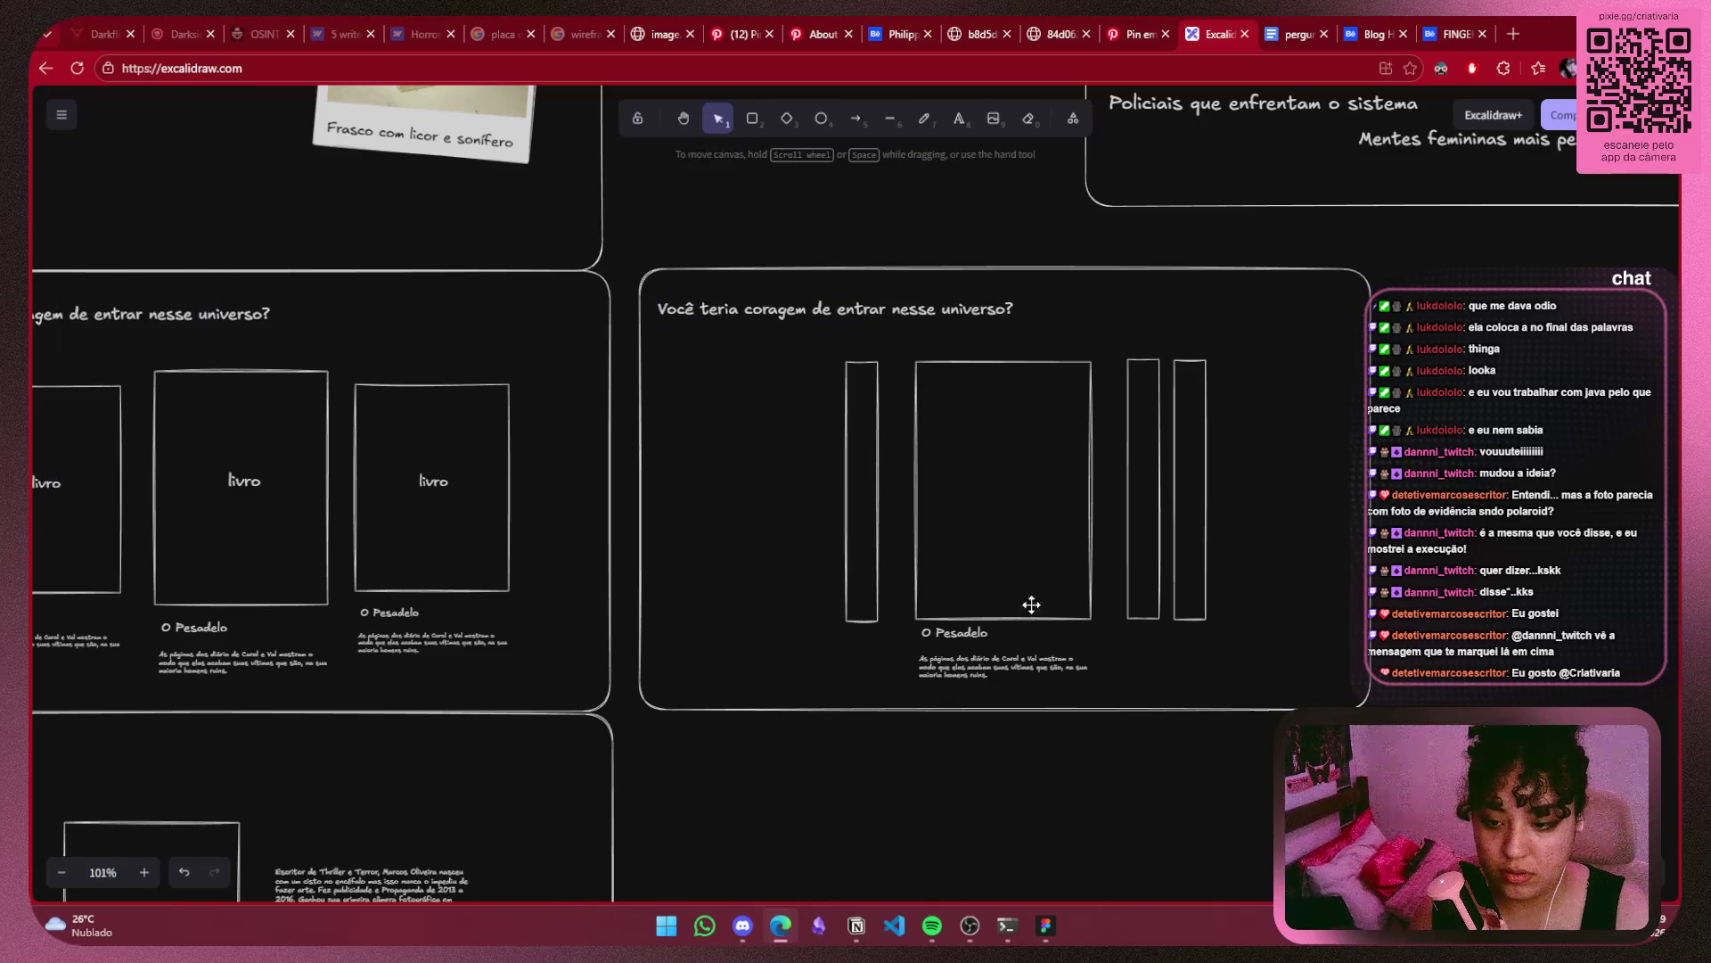
{"action": "scroll", "coordinate": [1152, 611], "scroll_direction": "left", "scroll_amount": 8}
{"action": "scroll", "coordinate": [1152, 611], "scroll_direction": "left", "scroll_amount": 1}
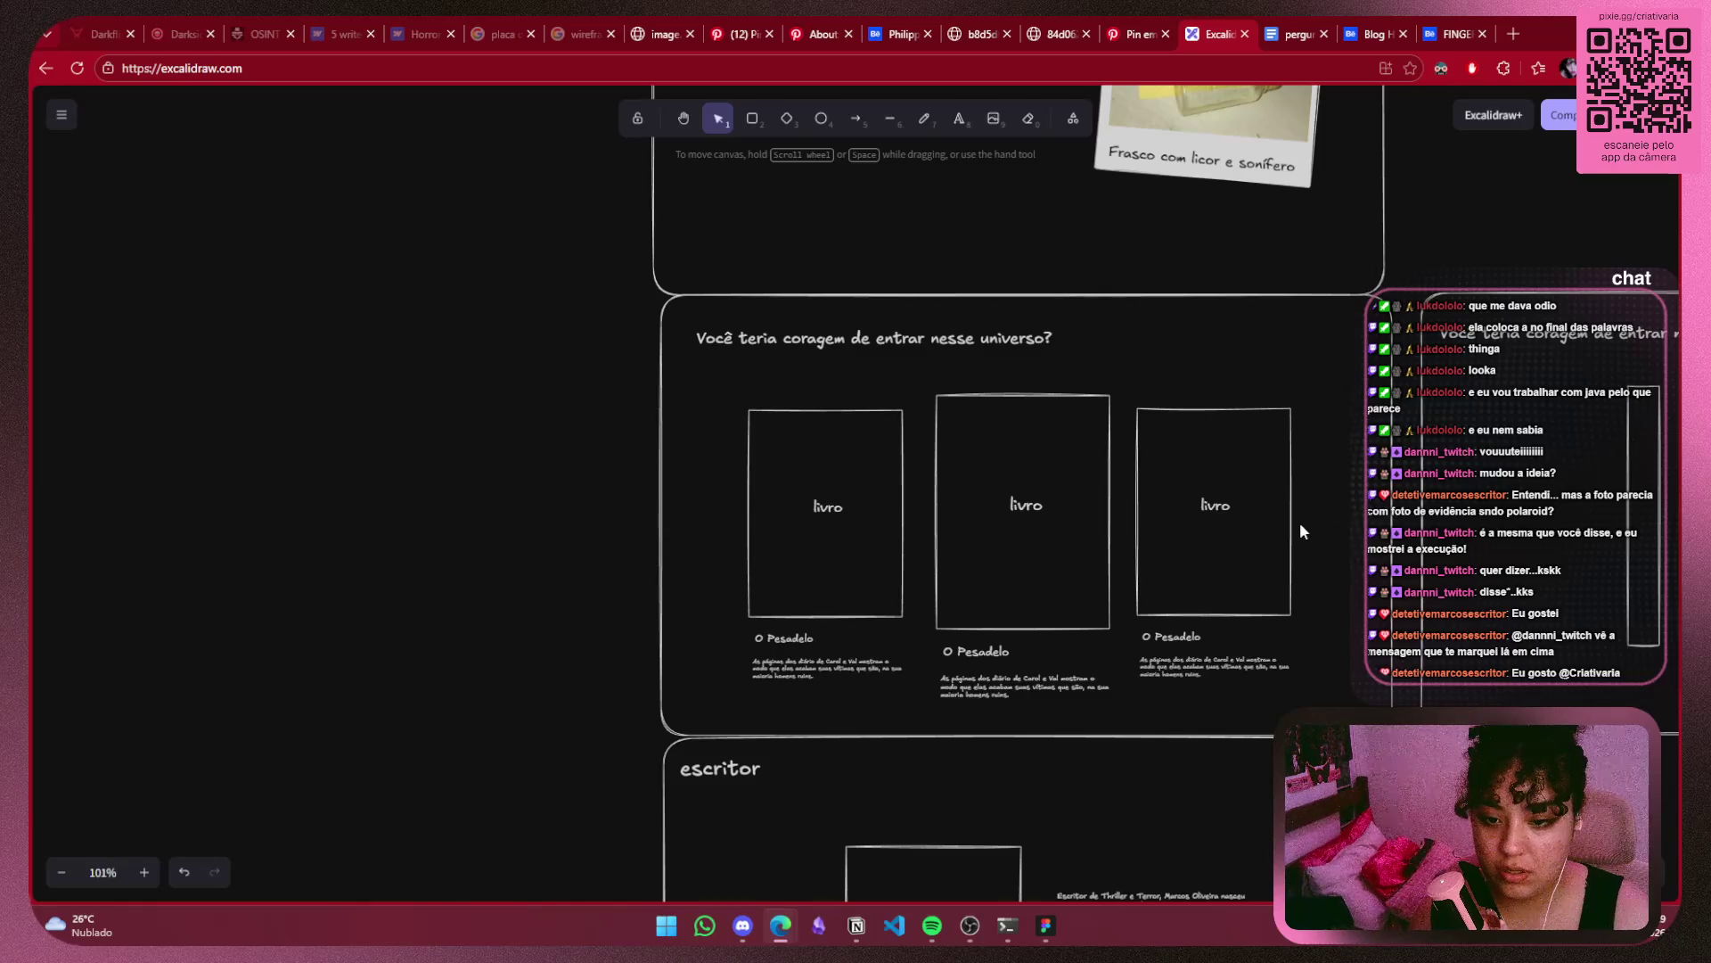
Undo an accidental book-group nudge and select the whole three-book section with its title for removal.
{"action": "left_click", "coordinate": [1206, 649]}
{"action": "left_click", "coordinate": [909, 590]}
{"action": "left_click_drag", "start_coordinate": [806, 682], "coordinate": [810, 682]}
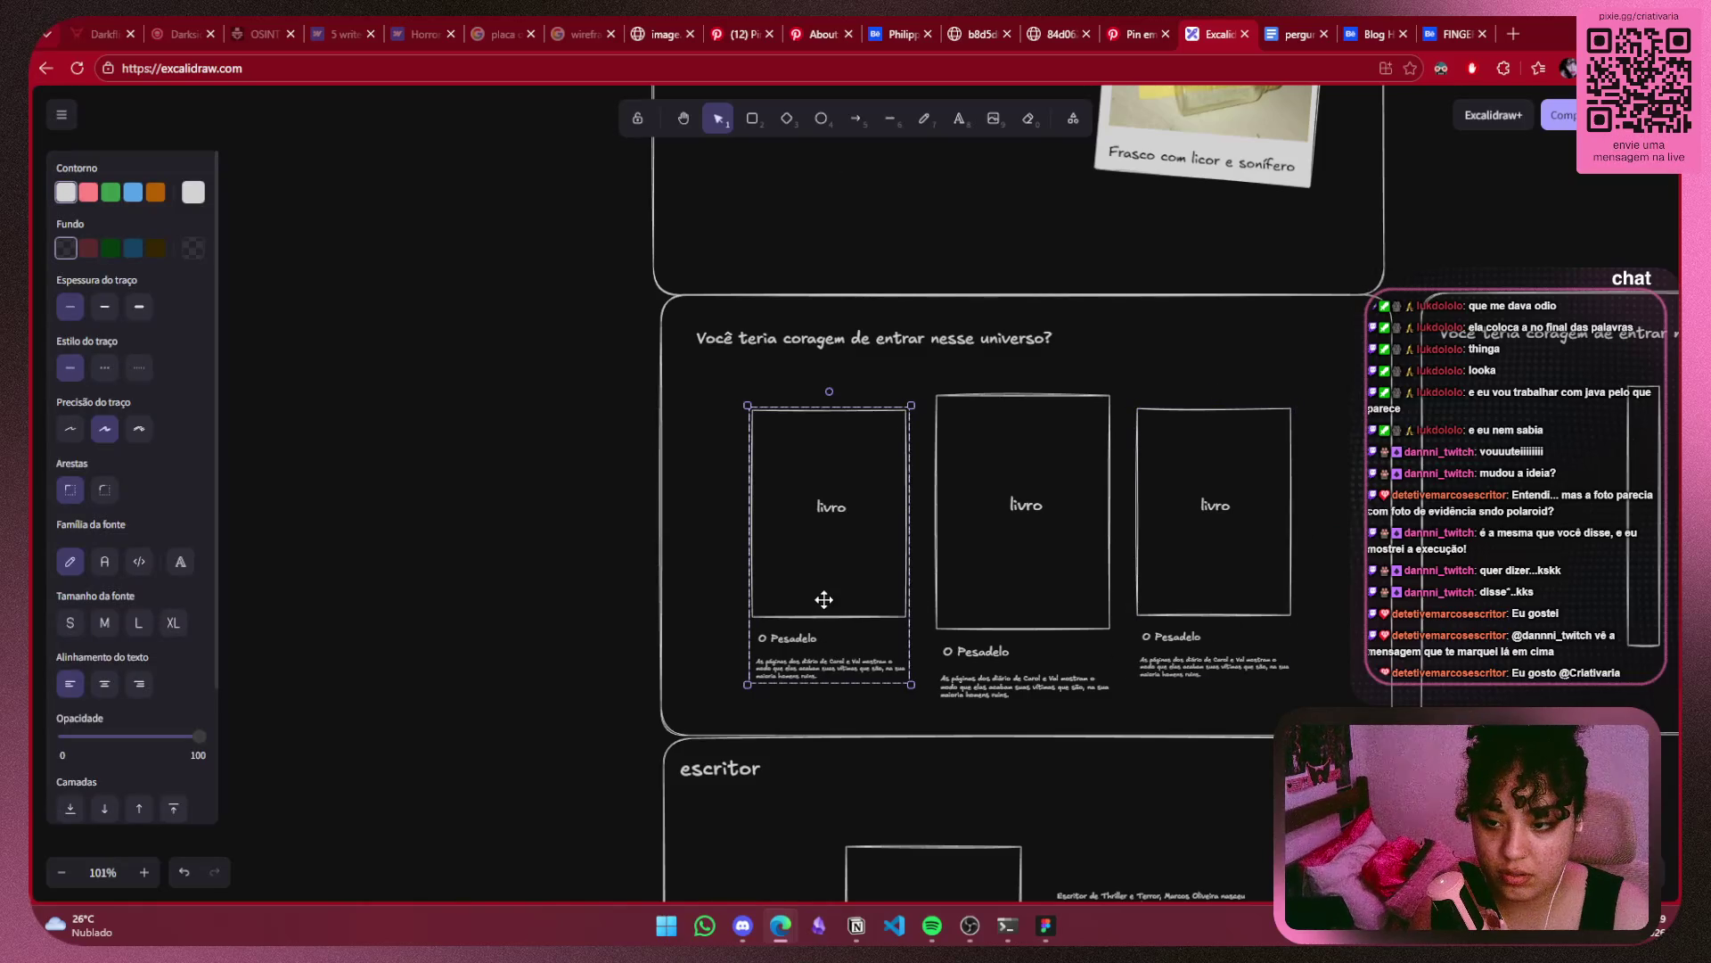
{"action": "key", "text": "ctrl+z"}
{"action": "left_click", "coordinate": [1019, 295]}
{"action": "left_click", "coordinate": [1387, 316]}
{"action": "left_click", "coordinate": [1387, 316]}
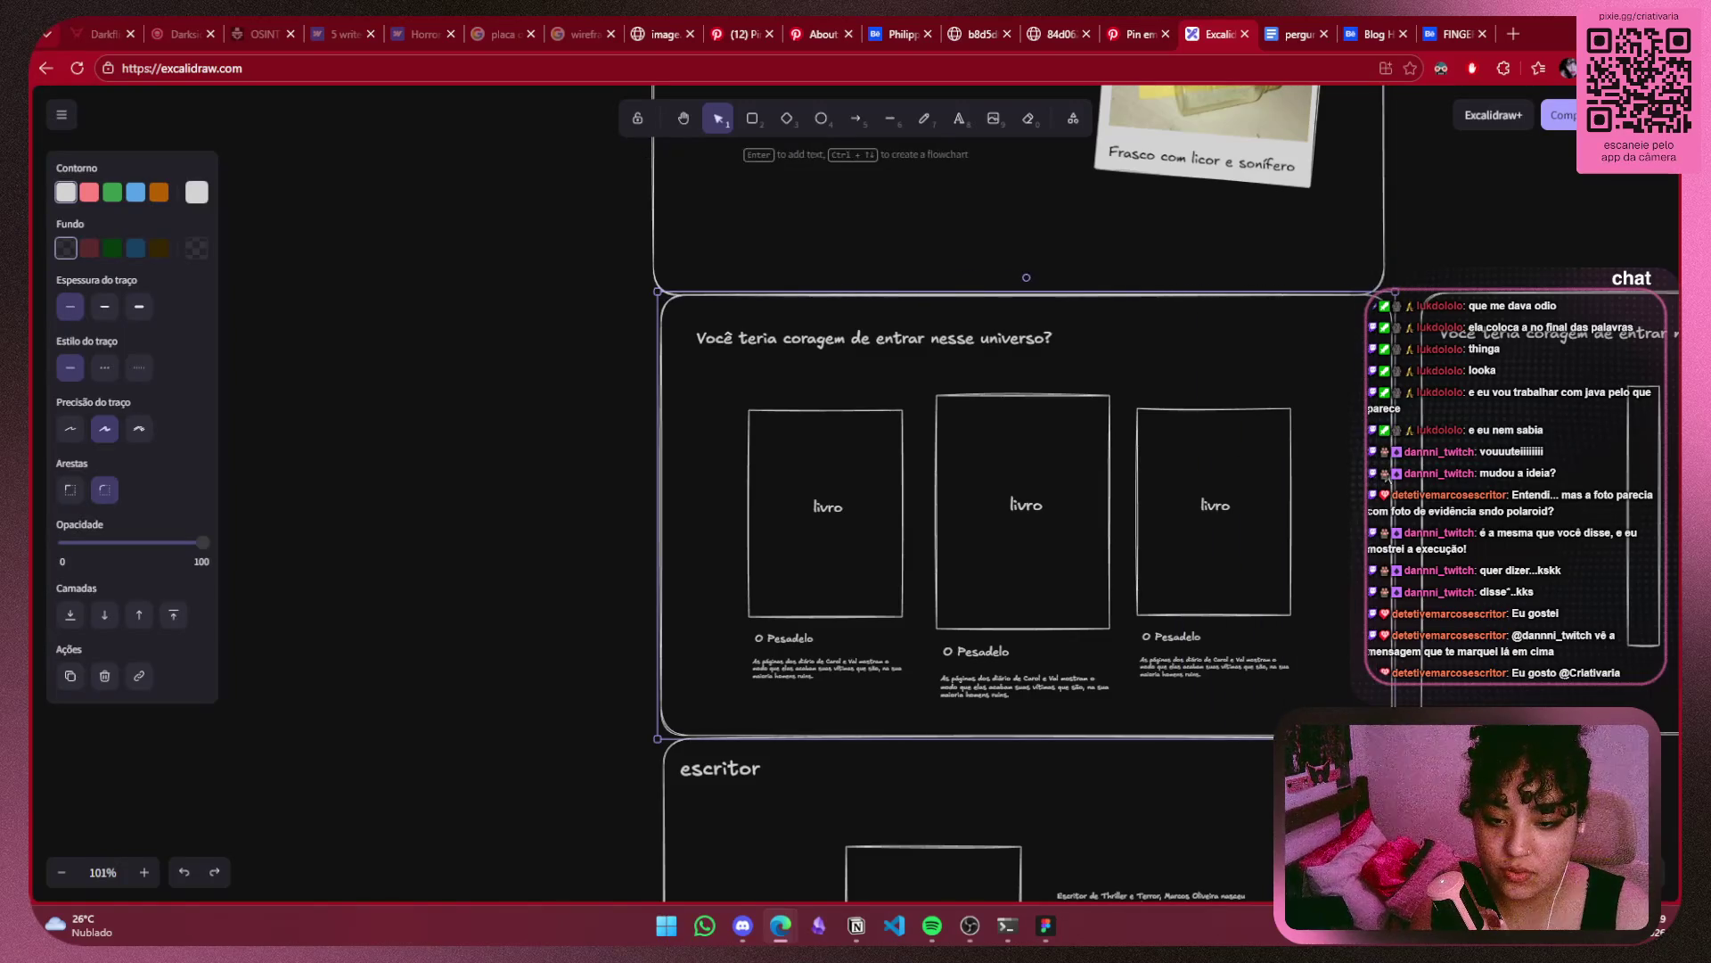
{"action": "left_click_drag", "start_coordinate": [1415, 464], "coordinate": [642, 736]}
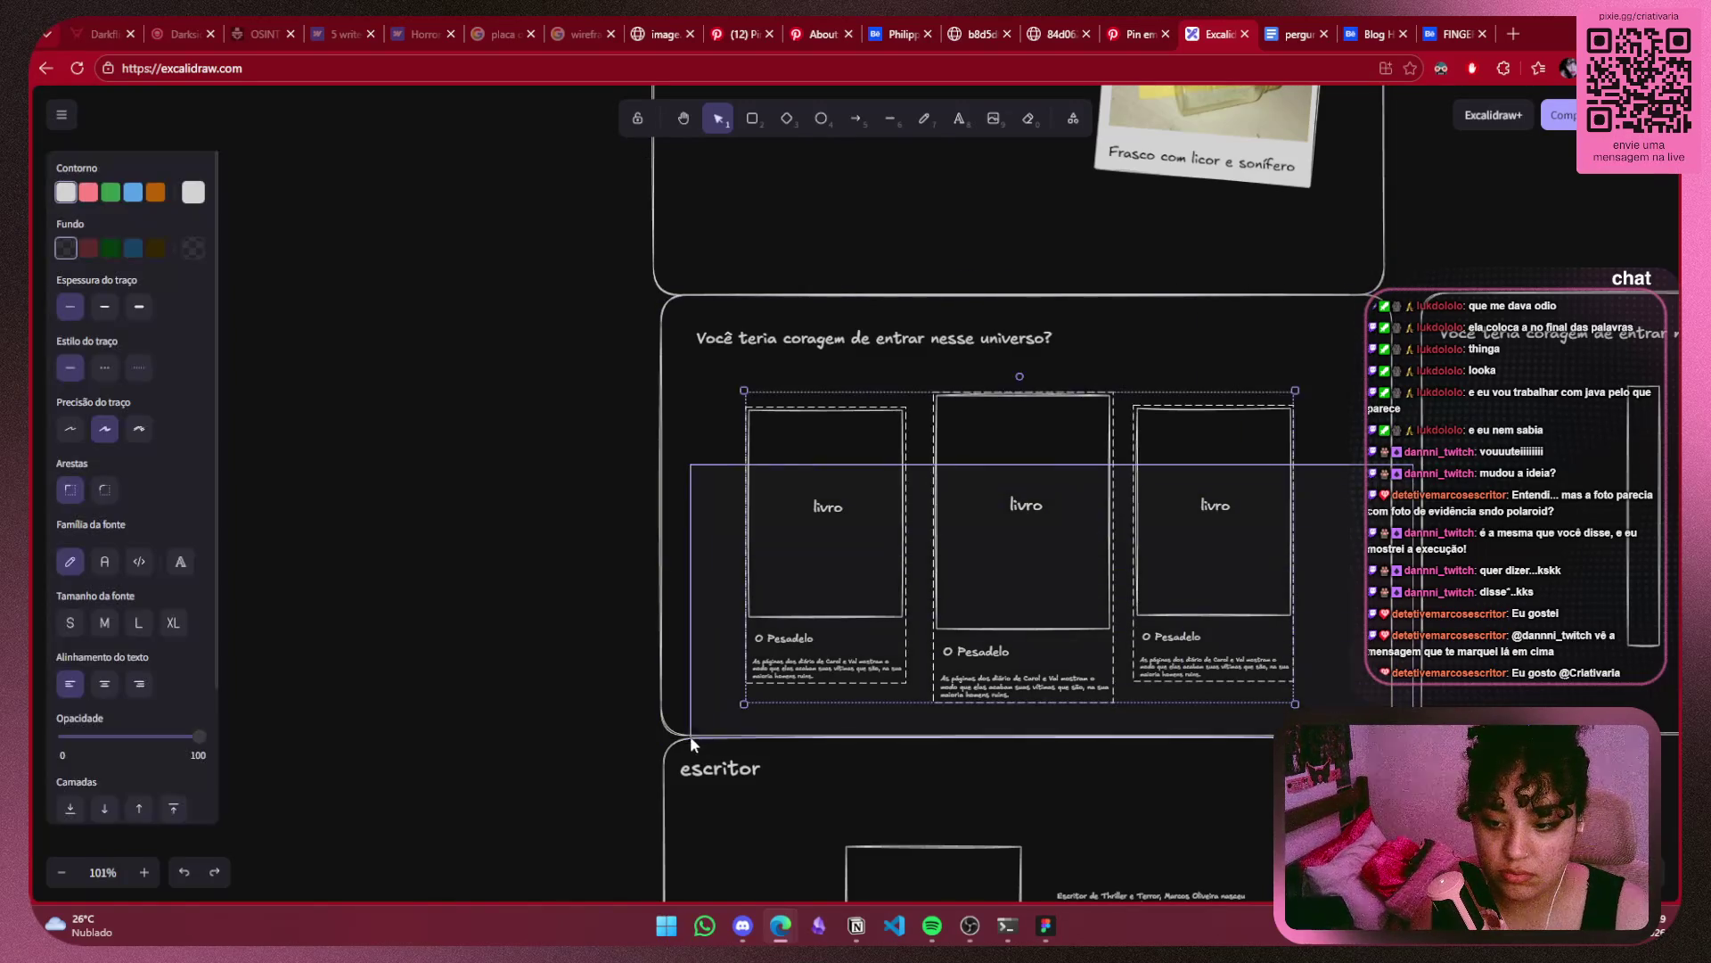
{"action": "left_click", "coordinate": [821, 336]}
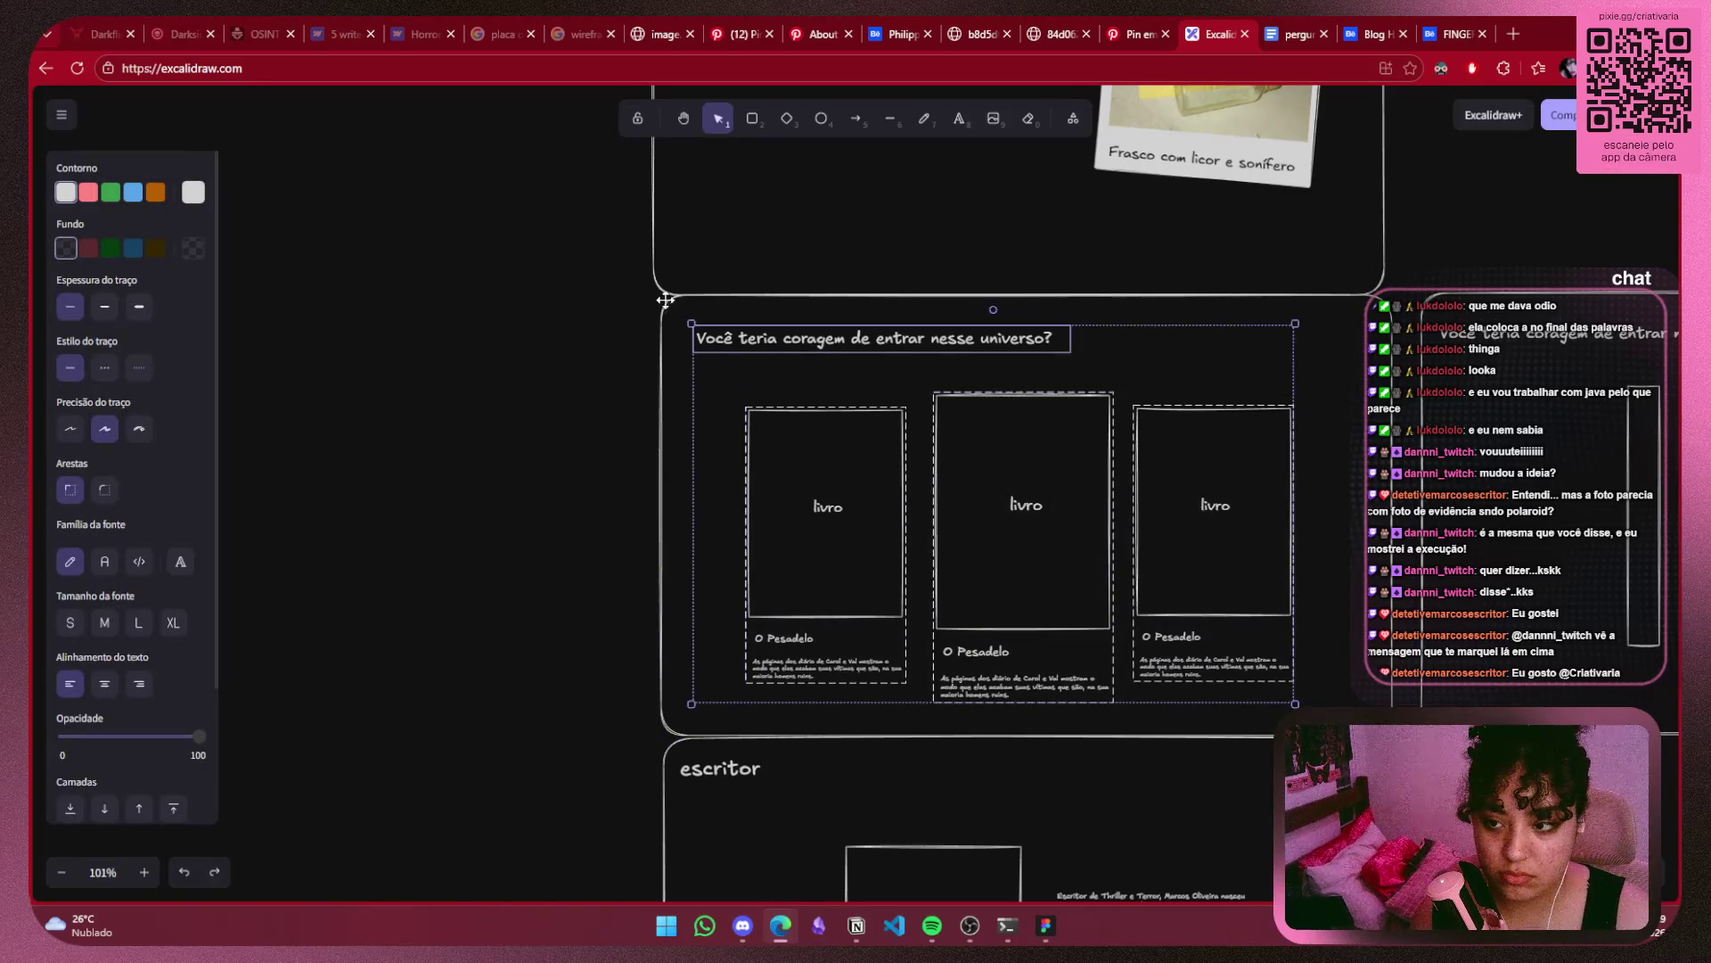
{"action": "key", "text": "Escape"}
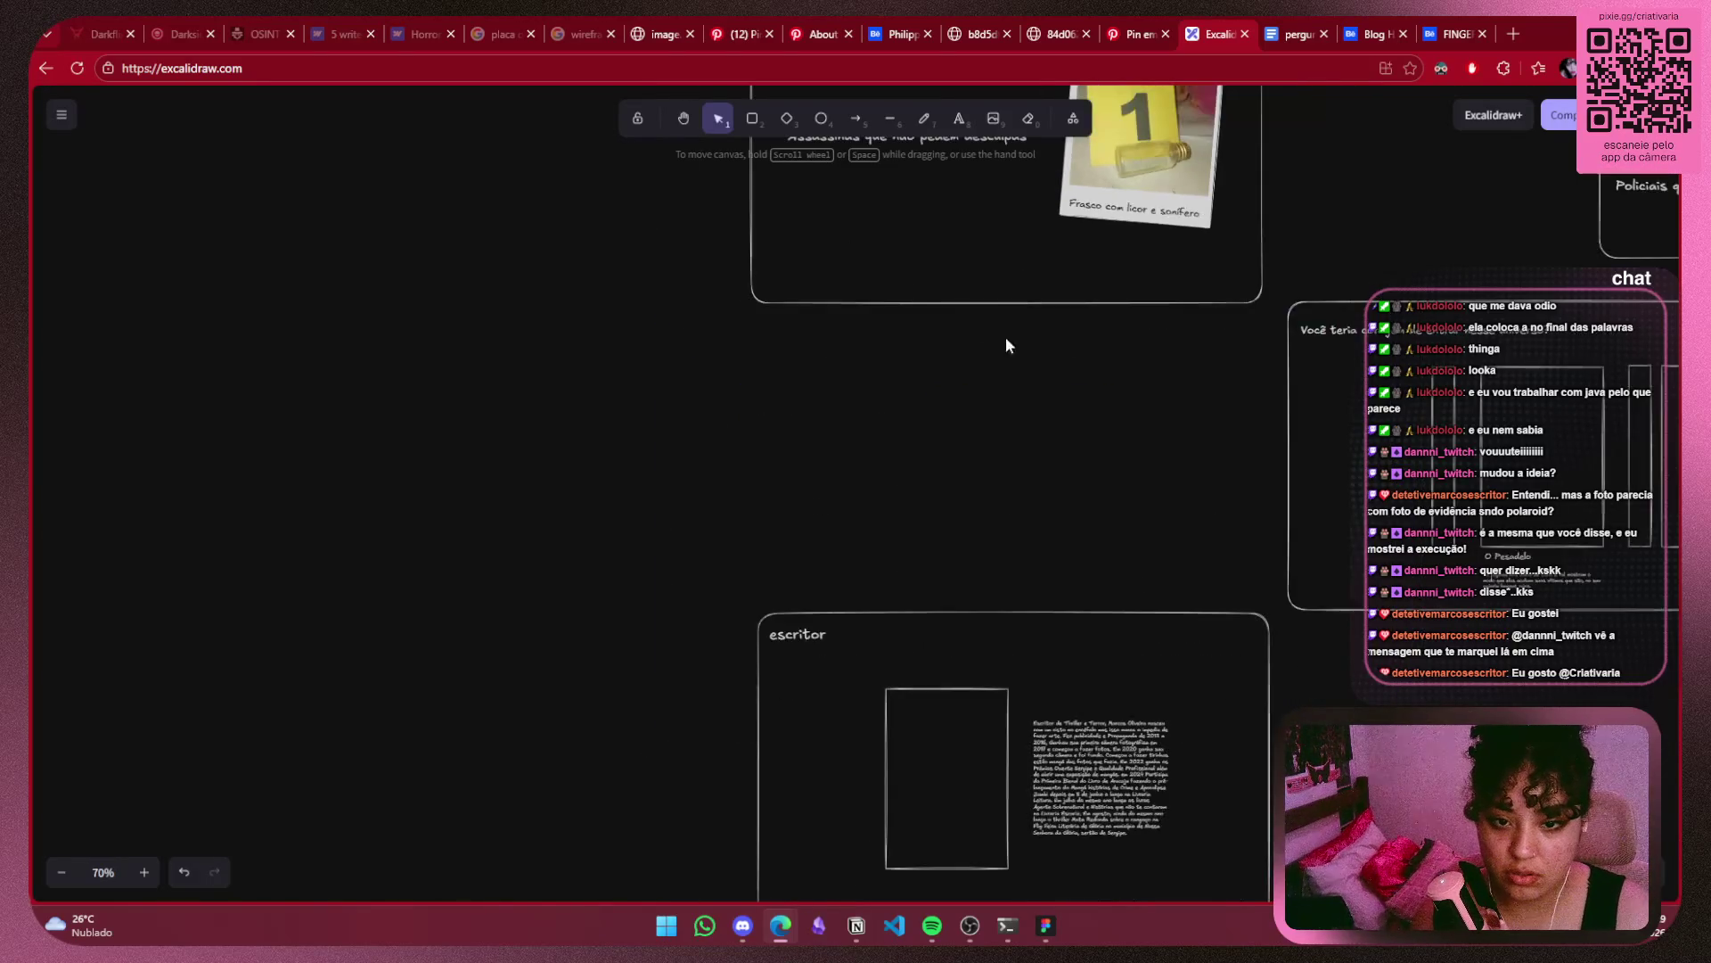
Move the narrow-panel 'Você teria coragem' section left under the Assassinas frame.
{"action": "scroll", "coordinate": [993, 329], "scroll_direction": "down", "scroll_amount": 3, "text": "ctrl"}
{"action": "left_click_drag", "start_coordinate": [1284, 348], "coordinate": [697, 731]}
{"action": "left_click_drag", "start_coordinate": [980, 548], "coordinate": [504, 536]}
Pan to check the moved section and deselect it.
{"action": "left_click_drag", "start_coordinate": [918, 526], "coordinate": [1208, 455]}
{"action": "scroll", "coordinate": [1193, 457], "scroll_direction": "up", "scroll_amount": 3, "text": "ctrl"}
{"action": "left_click", "coordinate": [1487, 439]}
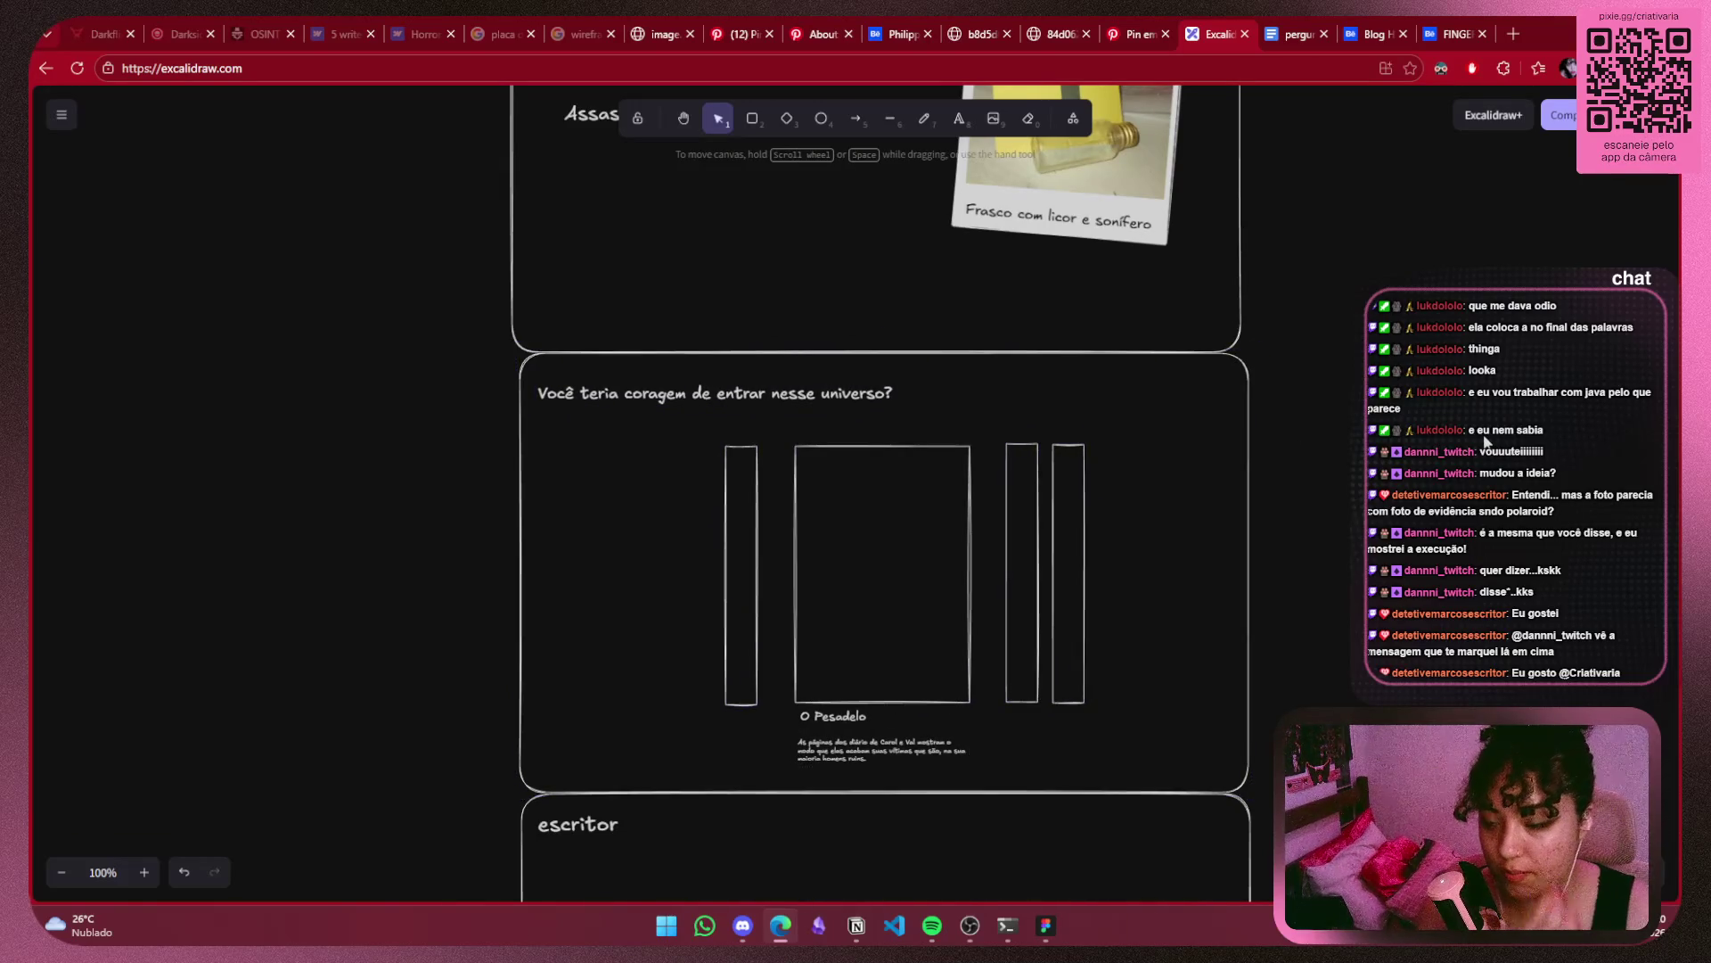
{"action": "scroll", "coordinate": [1006, 653], "scroll_direction": "up", "scroll_amount": 5}
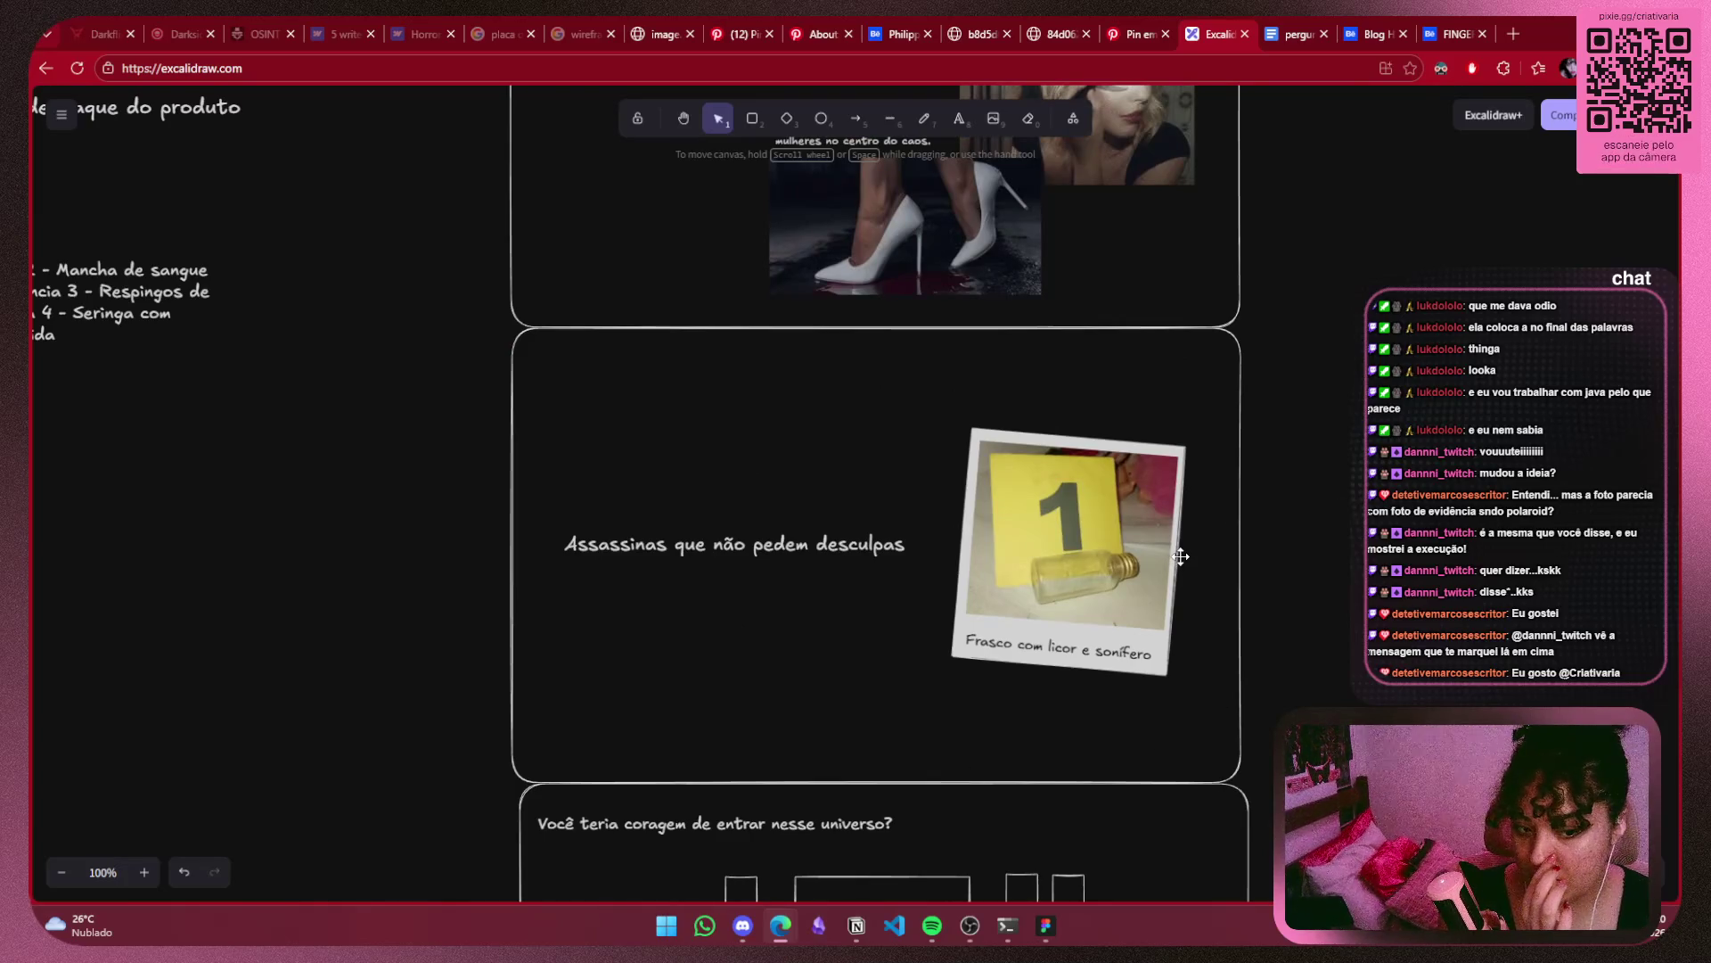
Move the evidence polaroid up toward the frame top and shrink it to about half size.
{"action": "left_click", "coordinate": [1116, 495]}
{"action": "scroll", "coordinate": [1110, 551], "scroll_direction": "up", "scroll_amount": 2}
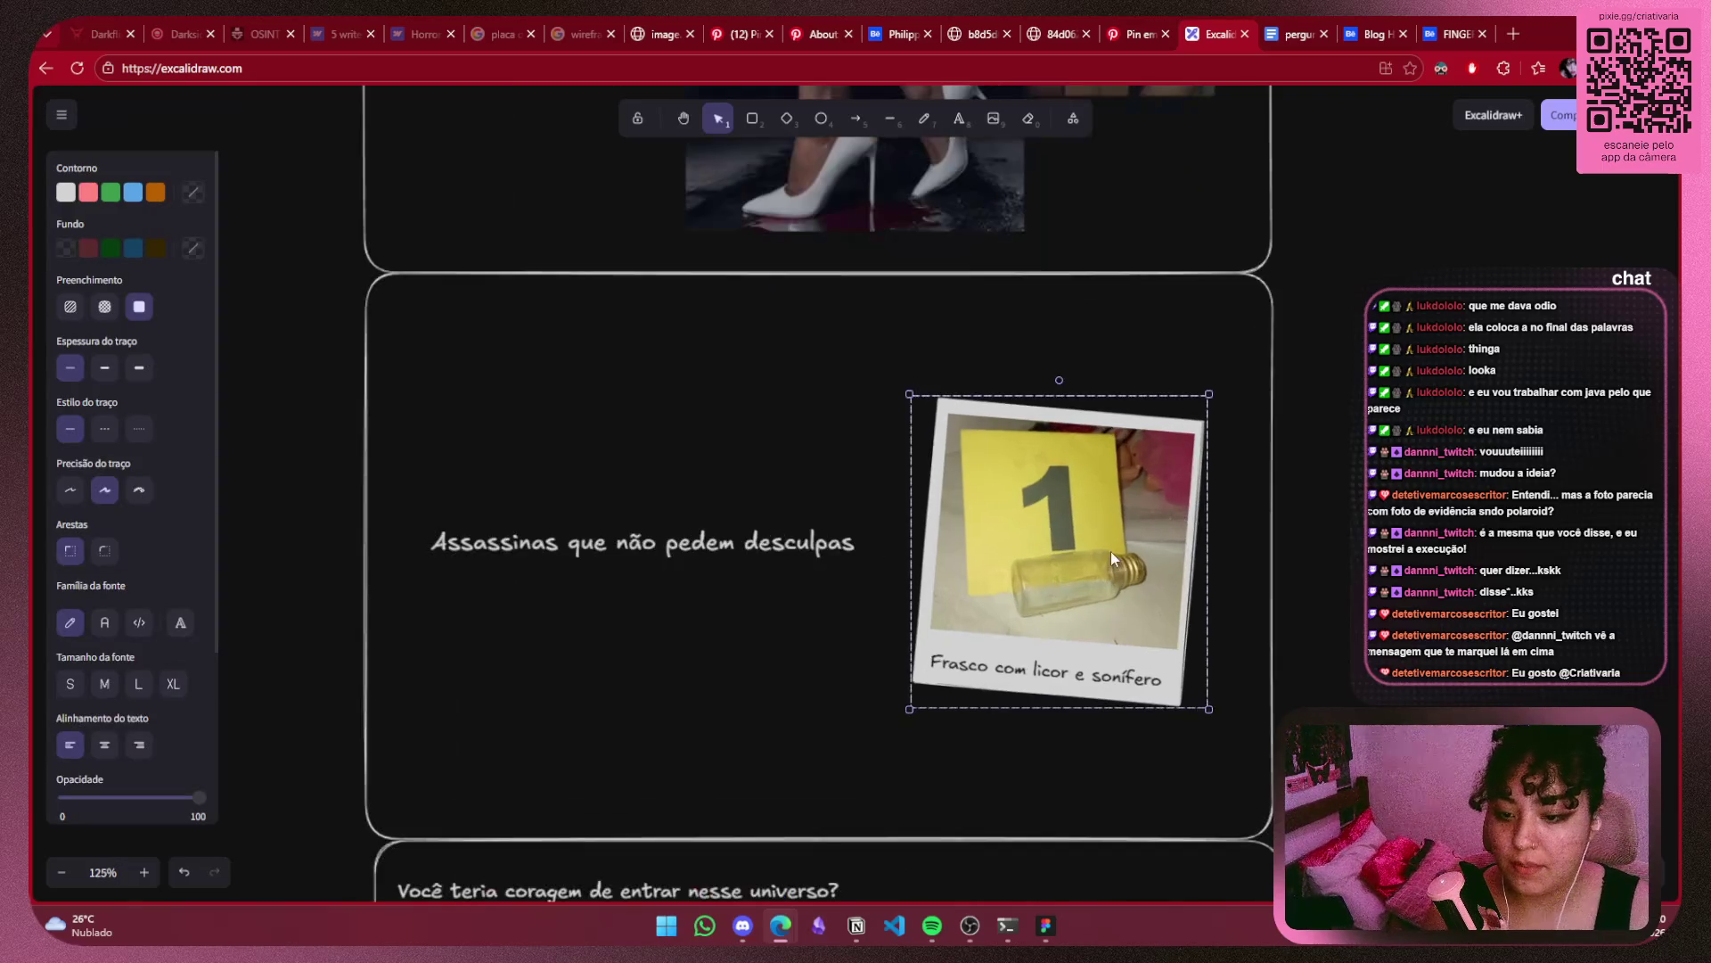
{"action": "scroll", "coordinate": [1008, 558], "scroll_direction": "up", "scroll_amount": 2}
{"action": "scroll", "coordinate": [982, 545], "scroll_direction": "up", "scroll_amount": 2}
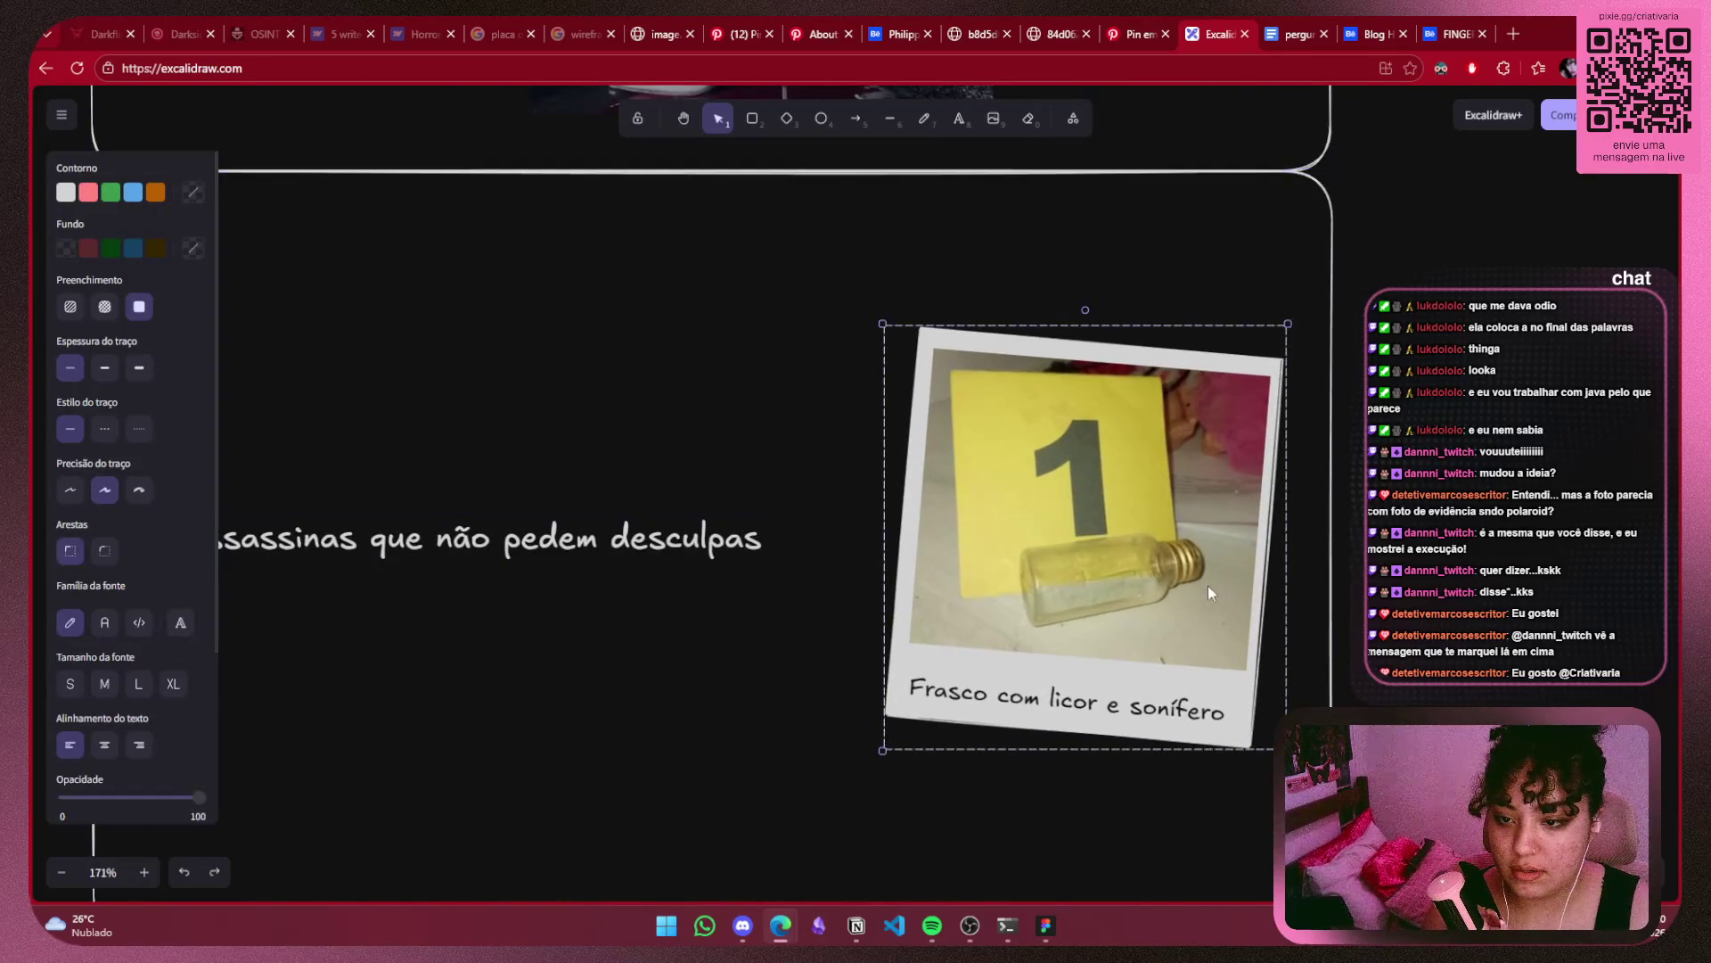
{"action": "scroll", "coordinate": [1216, 583], "scroll_direction": "left", "scroll_amount": 3}
{"action": "scroll", "coordinate": [1216, 583], "scroll_direction": "down", "scroll_amount": 2}
{"action": "mouse_move", "coordinate": [1329, 474]}
{"action": "left_mouse_down"}
{"action": "mouse_move", "coordinate": [1262, 452]}
{"action": "mouse_move", "coordinate": [1215, 335]}
{"action": "left_mouse_up"}
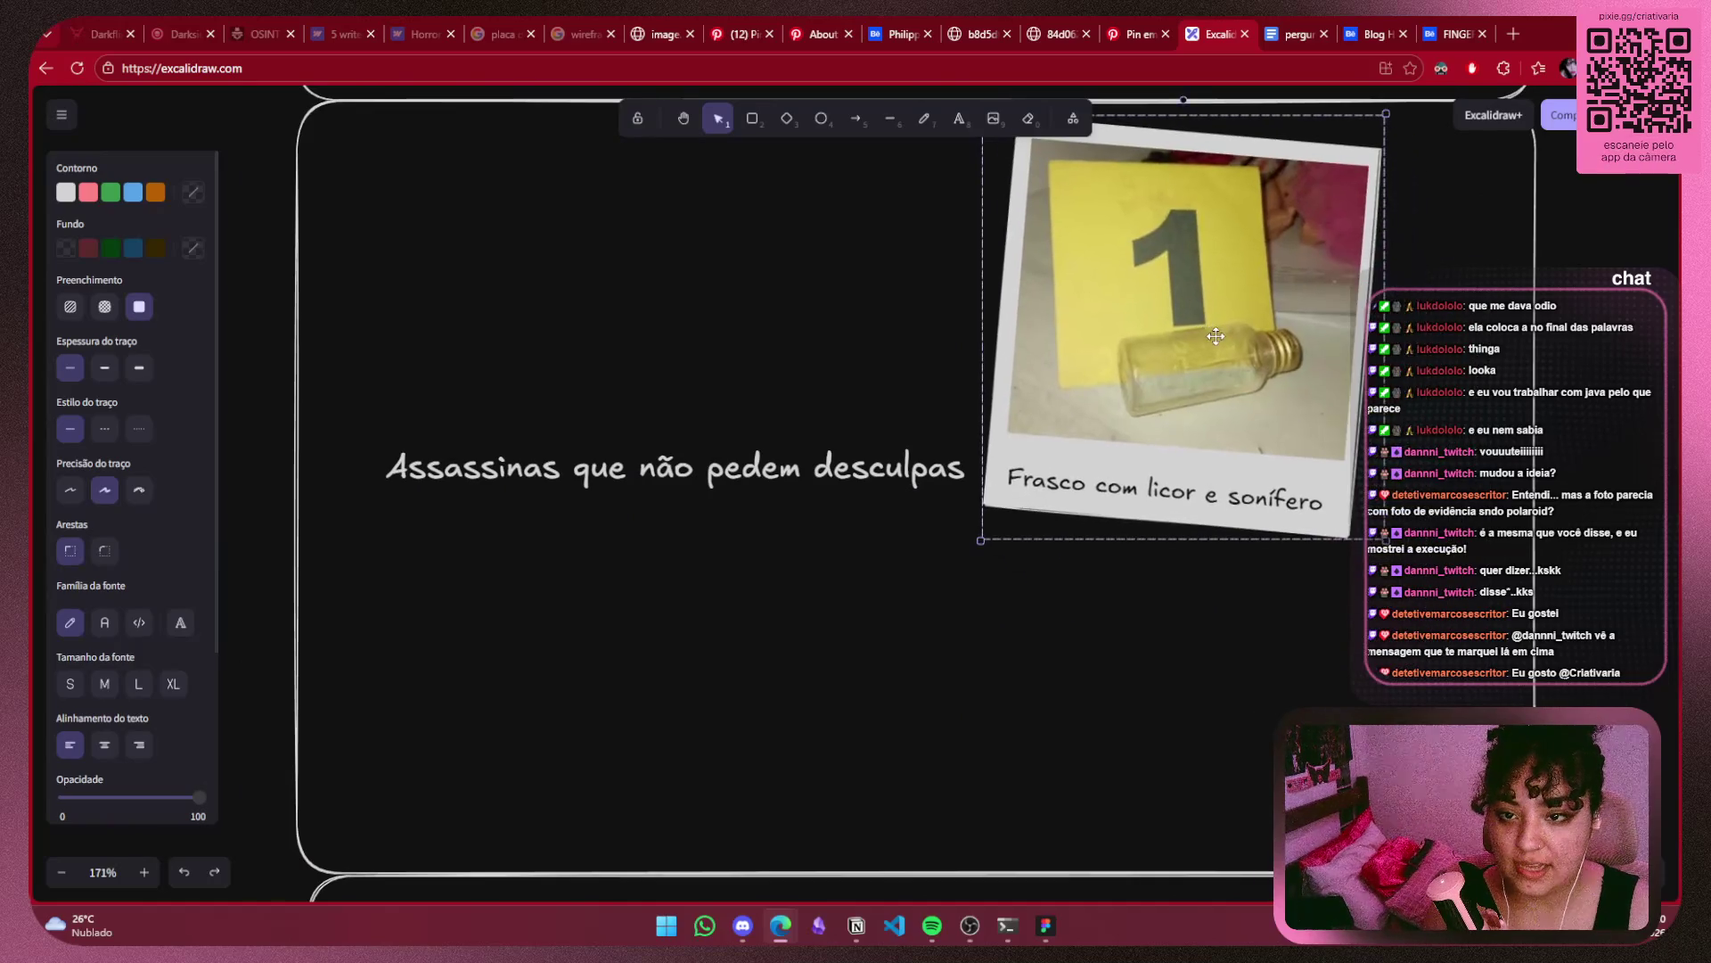
{"action": "left_click_drag", "start_coordinate": [1386, 539], "coordinate": [1211, 355]}
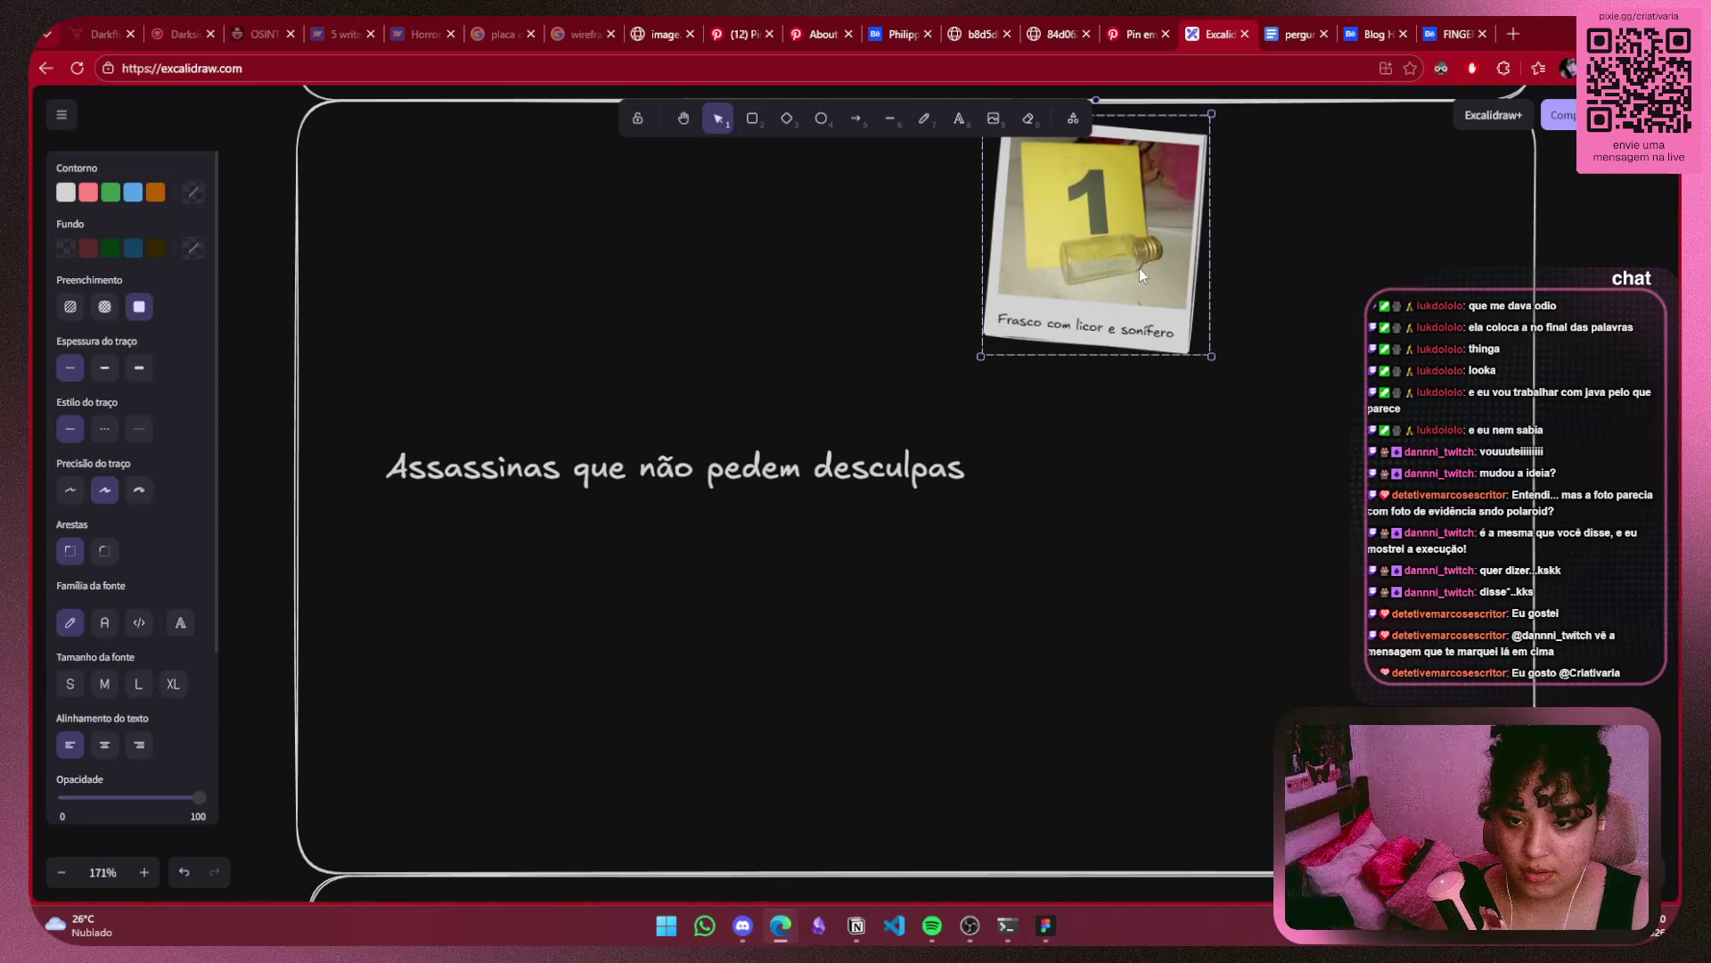
Duplicate the polaroid below-right and tilt the copy counter-clockwise.
{"action": "left_click_drag", "start_coordinate": [1141, 276], "coordinate": [1307, 460]}
{"action": "left_click_drag", "start_coordinate": [1257, 302], "coordinate": [1216, 307]}
{"action": "left_click", "coordinate": [1140, 222]}
Add tilted third and fourth polaroid copies and overlap all four into a cluster beside the title.
{"action": "left_click_drag", "start_coordinate": [1140, 223], "coordinate": [1168, 239]}
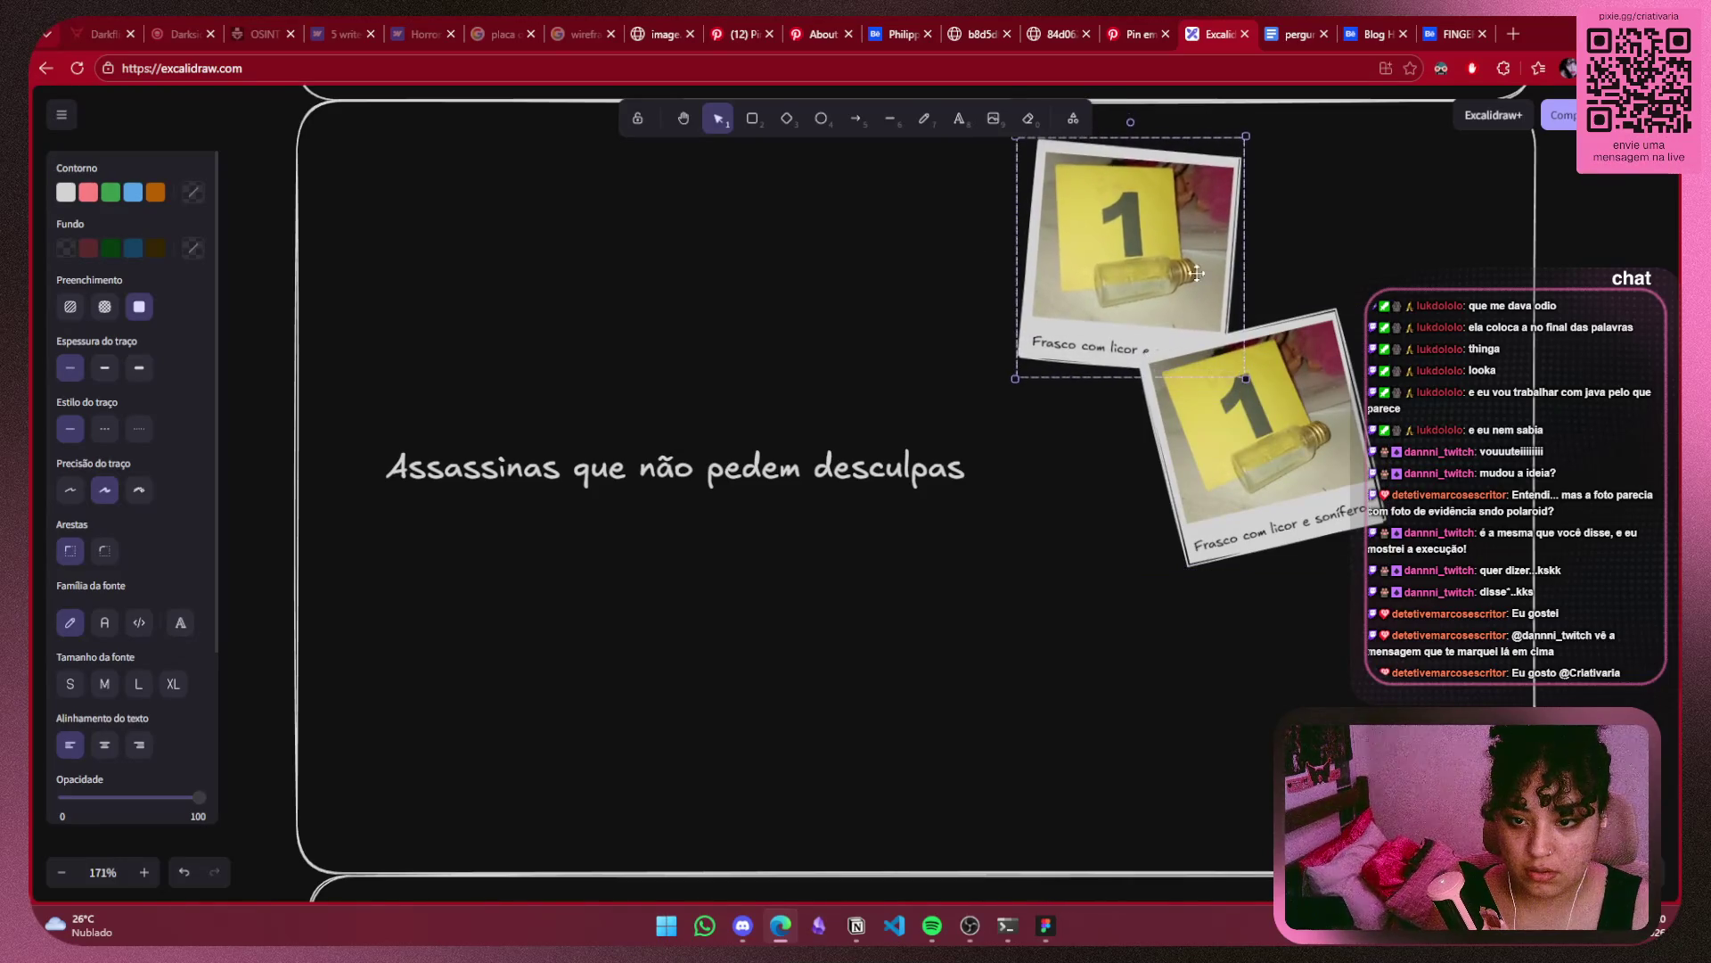
{"action": "left_click_drag", "start_coordinate": [1253, 423], "coordinate": [1136, 646]}
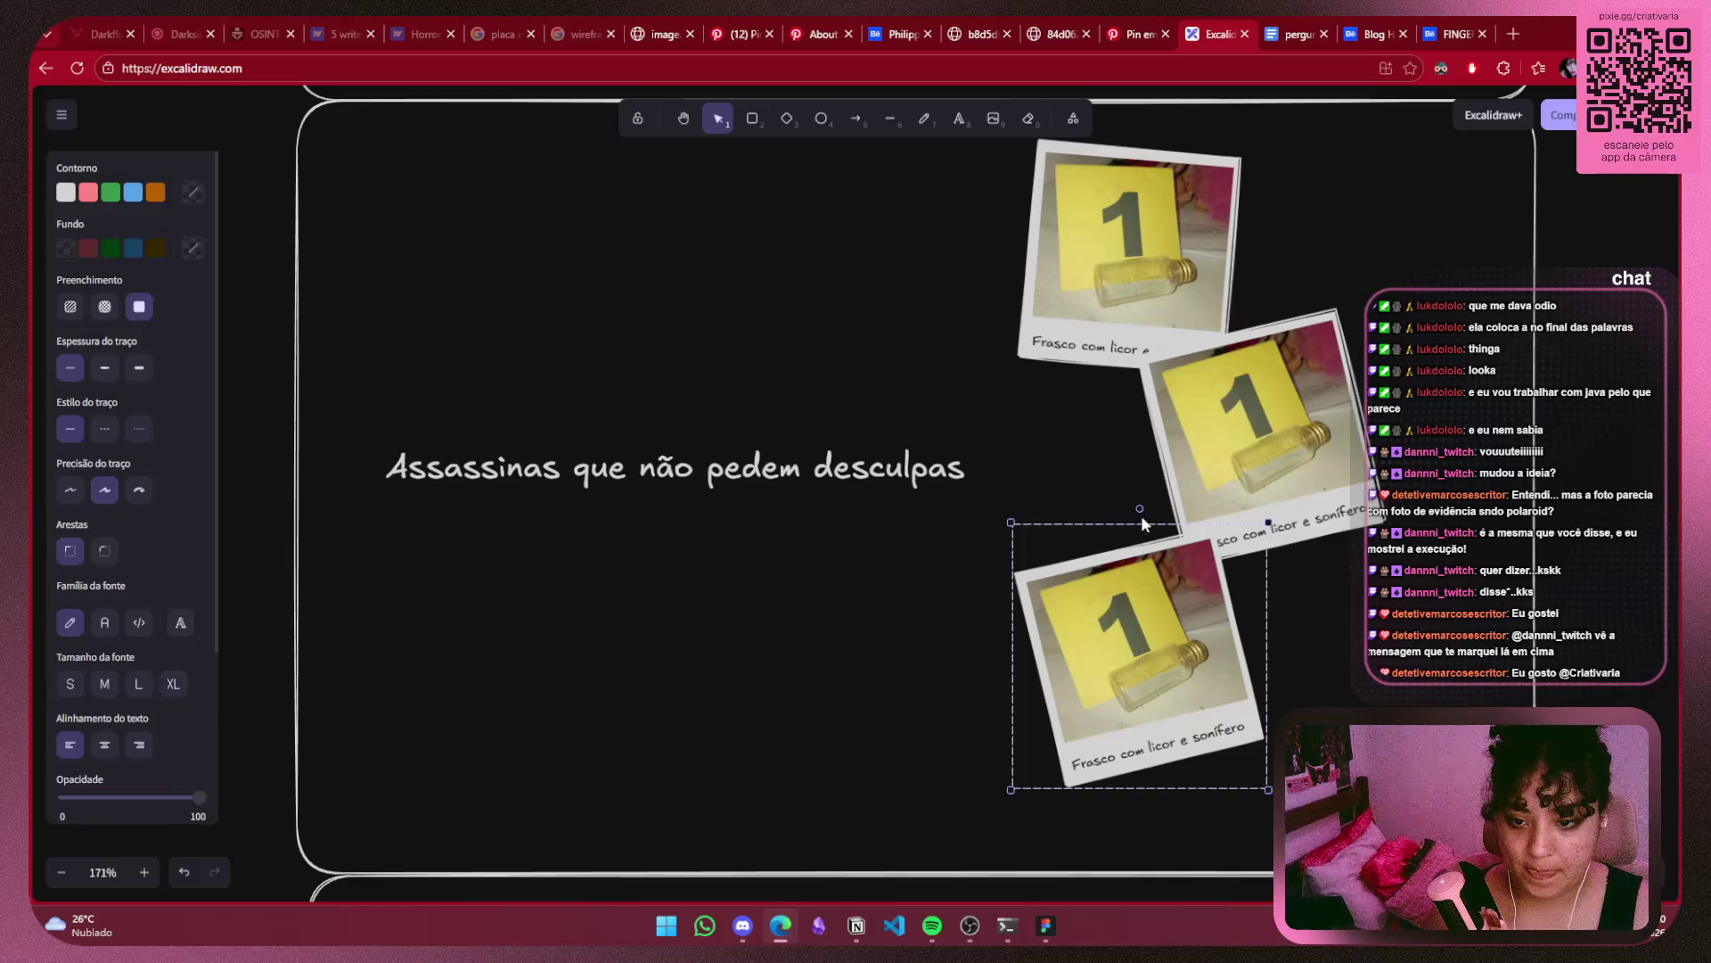
{"action": "left_click_drag", "start_coordinate": [1138, 509], "coordinate": [1199, 526]}
{"action": "mouse_move", "coordinate": [1151, 615]}
{"action": "left_mouse_down"}
{"action": "mouse_move", "coordinate": [1106, 508]}
{"action": "mouse_move", "coordinate": [1373, 690]}
{"action": "left_mouse_up"}
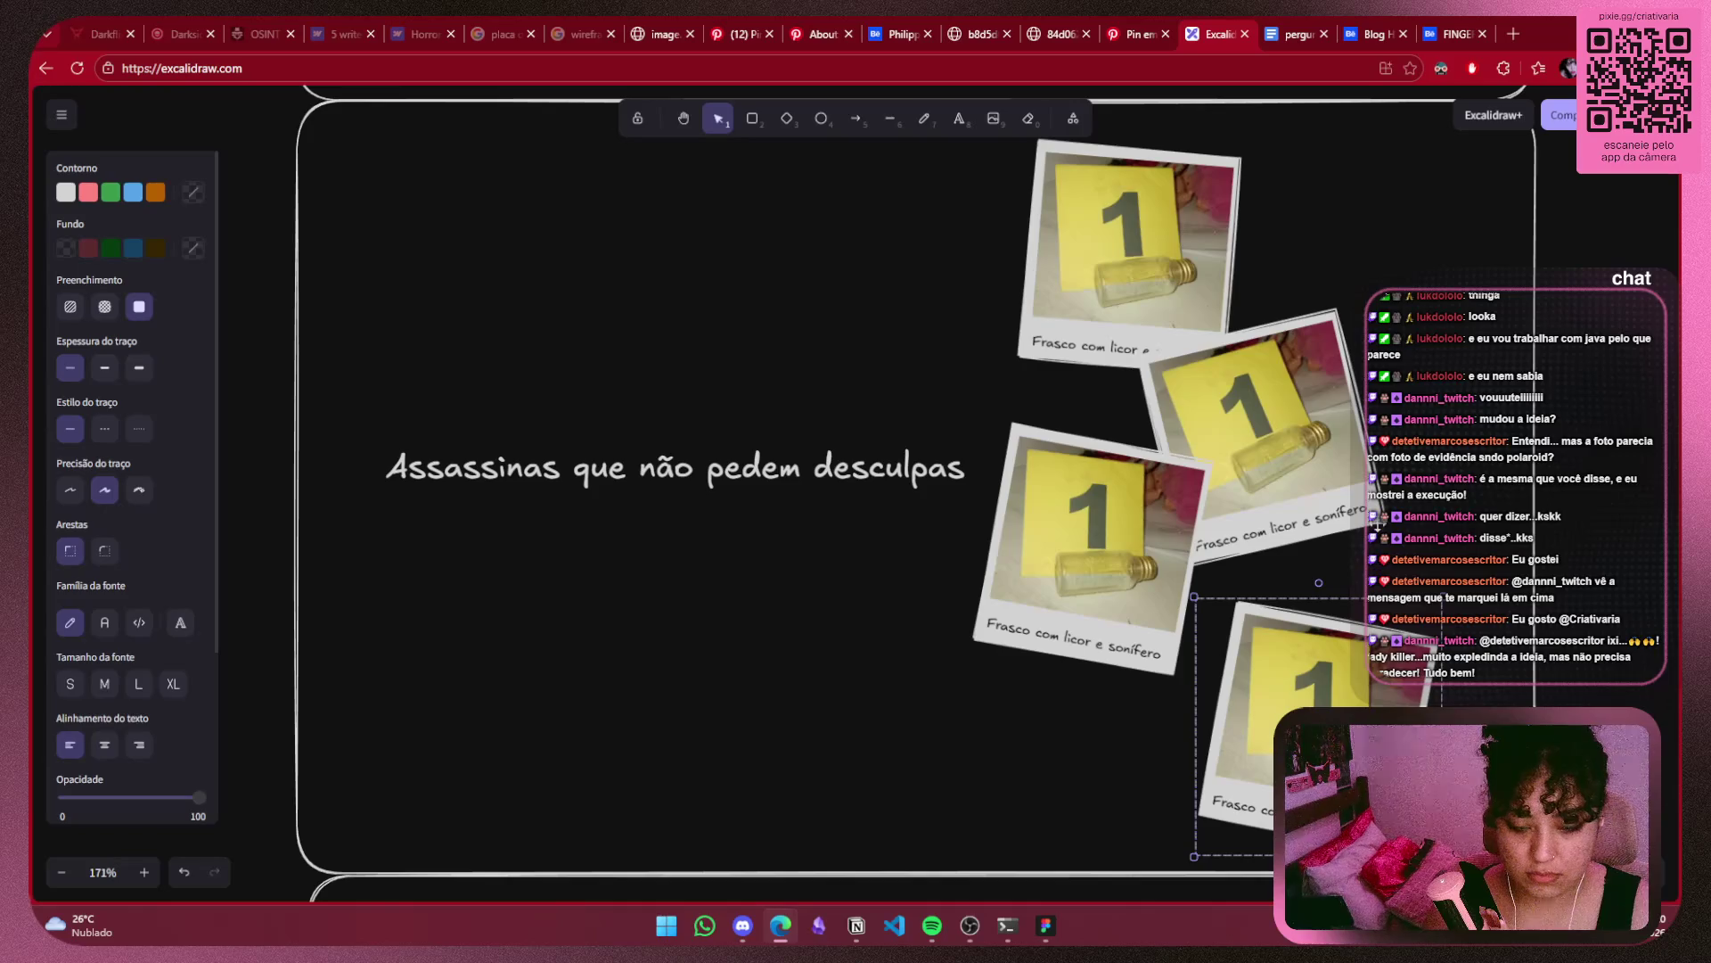
{"action": "mouse_move", "coordinate": [1334, 586]}
{"action": "left_mouse_down"}
{"action": "mouse_move", "coordinate": [1250, 580]}
{"action": "mouse_move", "coordinate": [1269, 581]}
{"action": "left_mouse_up"}
{"action": "left_click_drag", "start_coordinate": [1306, 716], "coordinate": [1260, 701]}
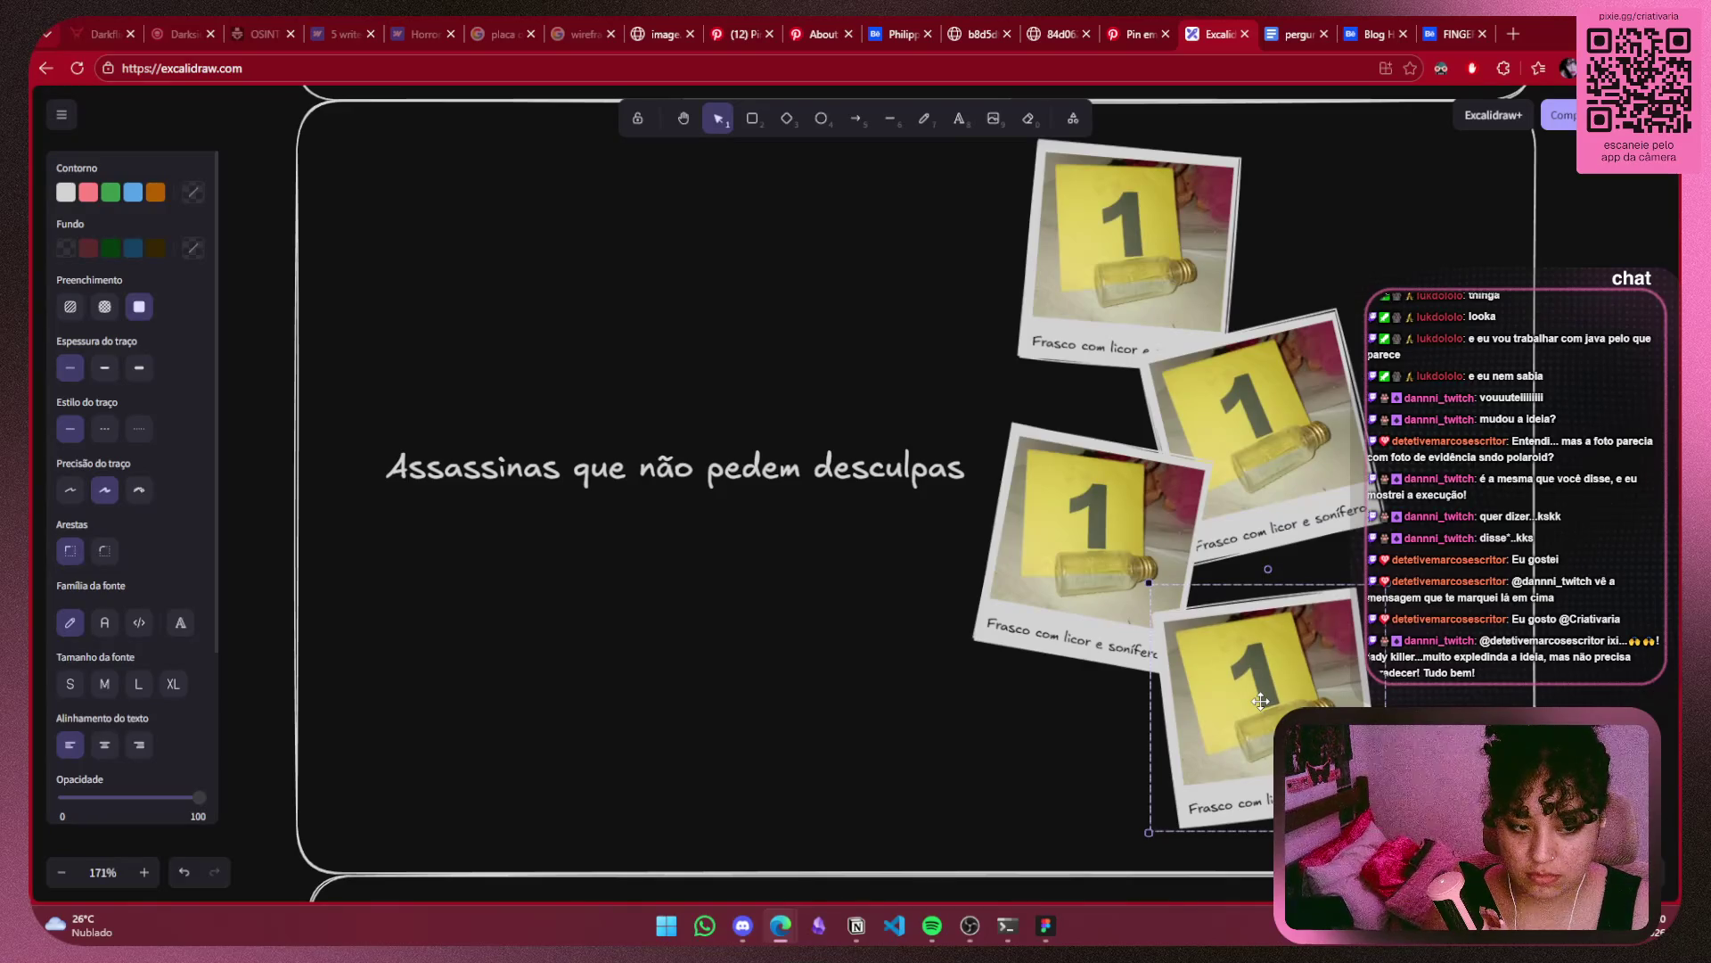
{"action": "left_click", "coordinate": [848, 537]}
{"action": "scroll", "coordinate": [821, 553], "scroll_direction": "down", "scroll_amount": 2}
Move the 'Assassinas que não pedem desculpas' title a little to the left, clear of the polaroids.
{"action": "mouse_move", "coordinate": [821, 553]}
{"action": "left_mouse_down"}
{"action": "mouse_move", "coordinate": [920, 601]}
{"action": "mouse_move", "coordinate": [888, 567]}
{"action": "left_mouse_up"}
{"action": "left_click", "coordinate": [1128, 567]}
{"action": "scroll", "coordinate": [1426, 374], "scroll_direction": "down", "scroll_amount": 5}
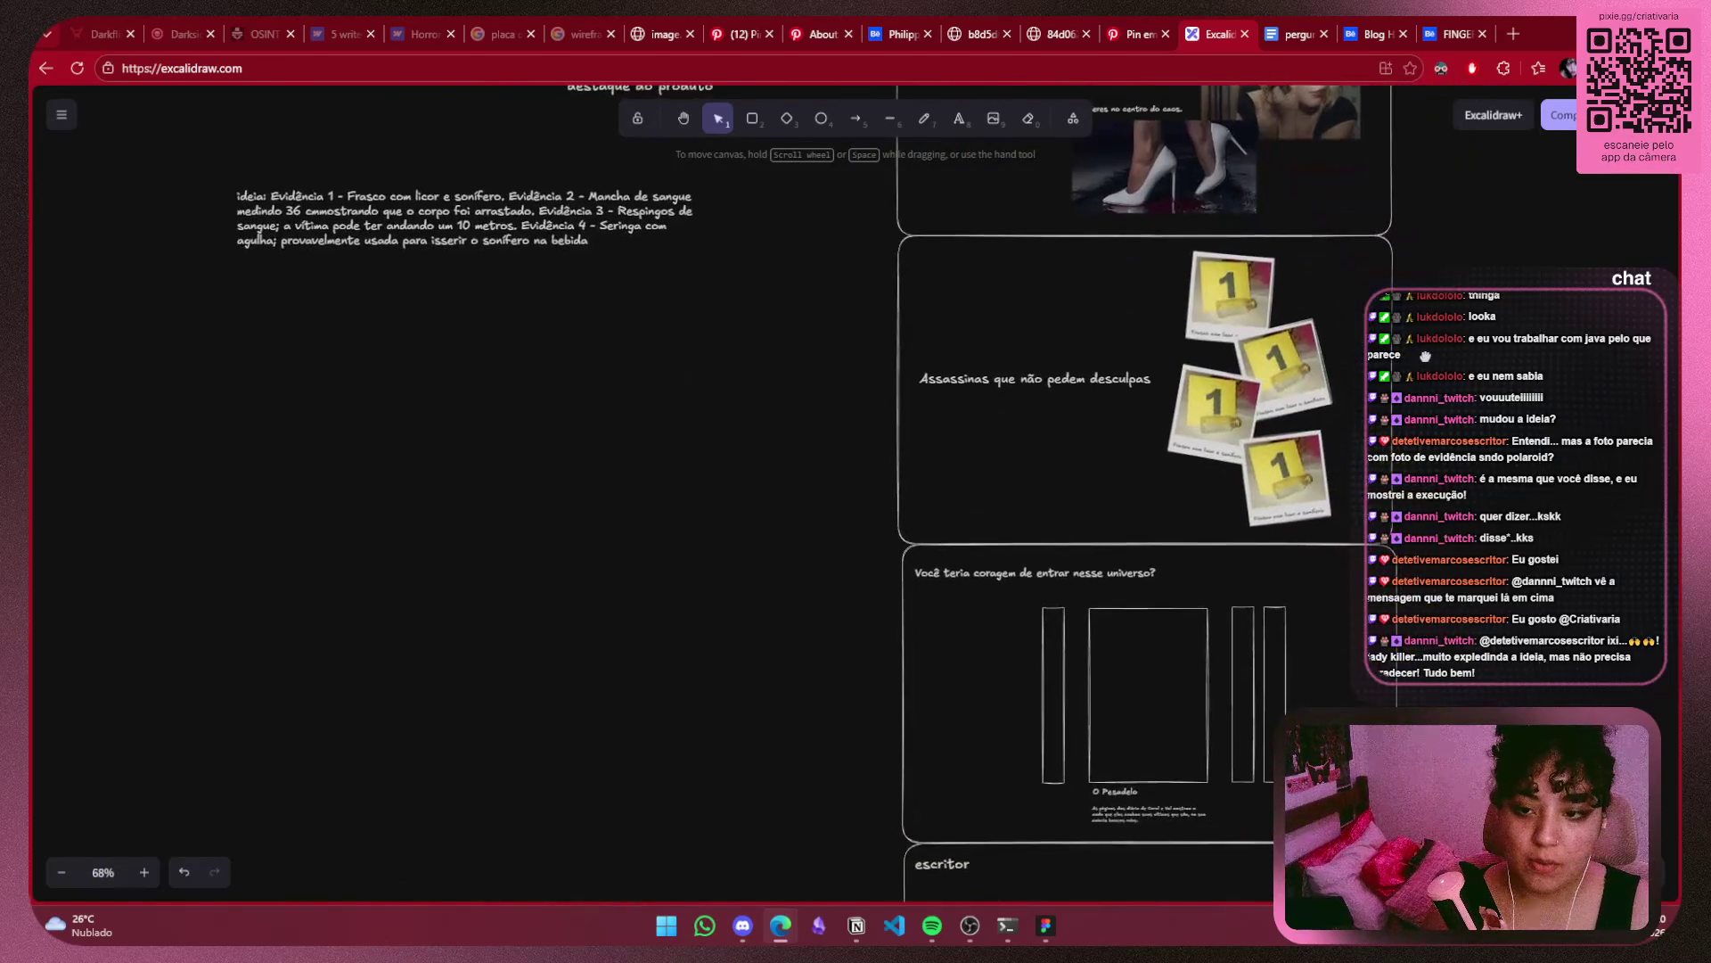
{"action": "left_click_drag", "start_coordinate": [1425, 355], "coordinate": [1450, 382]}
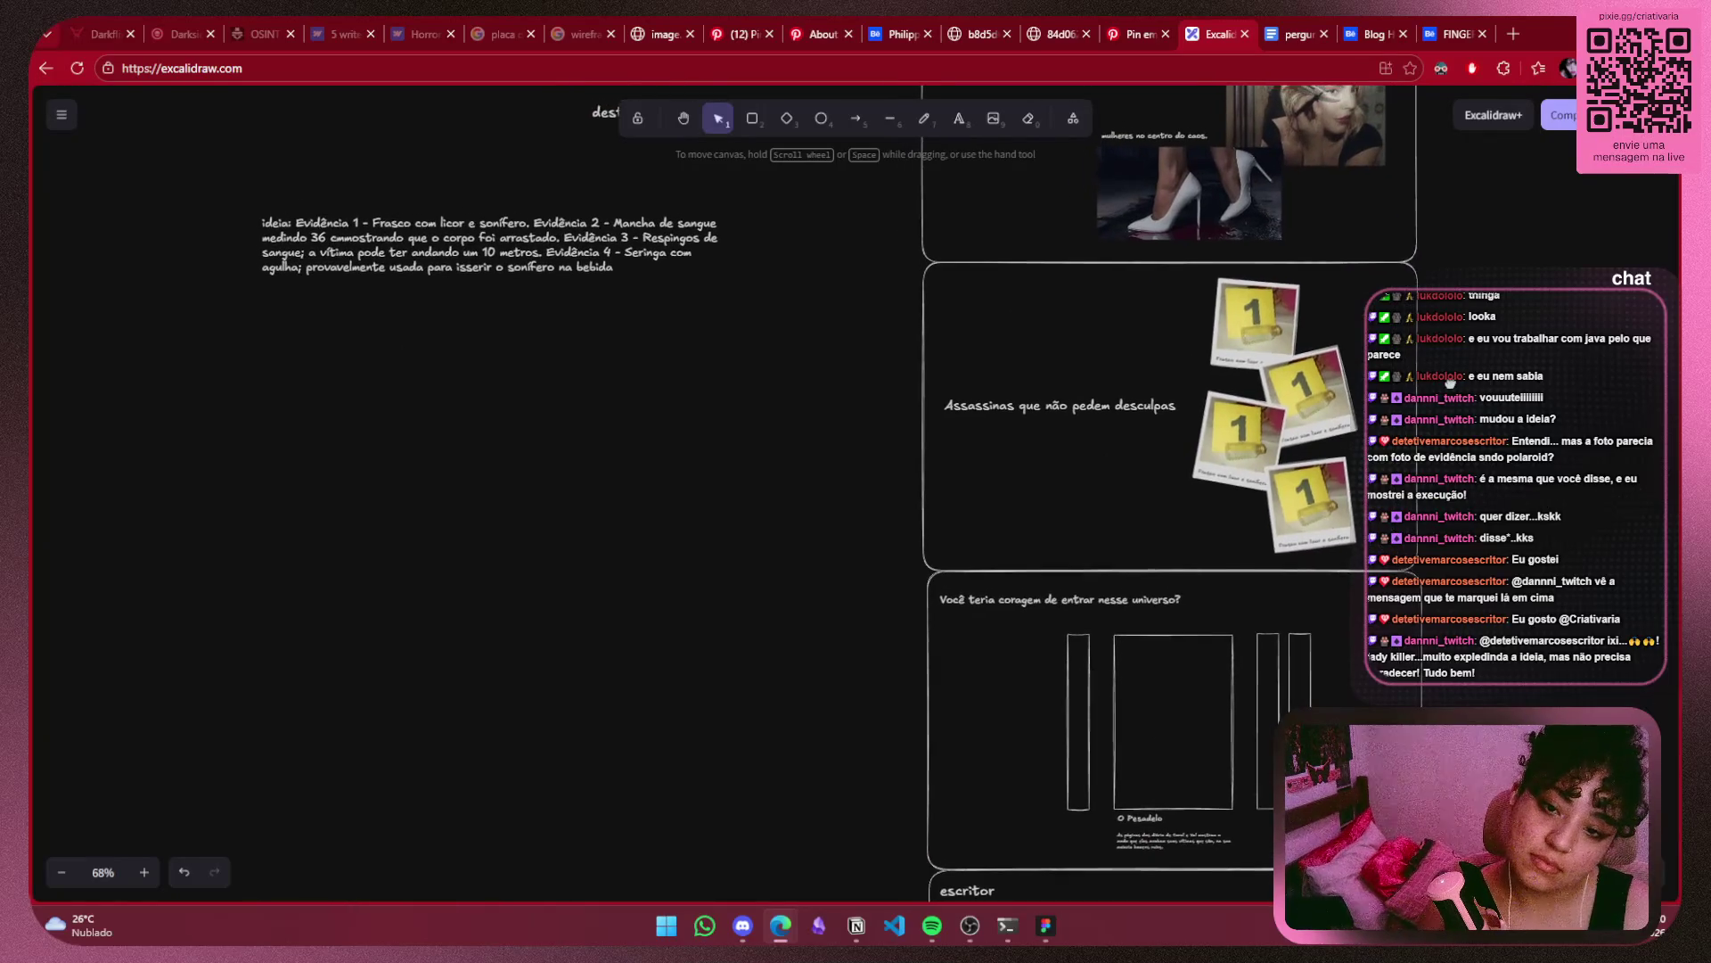
{"action": "scroll", "coordinate": [1336, 500], "scroll_direction": "up", "scroll_amount": 3}
{"action": "scroll", "coordinate": [1225, 629], "scroll_direction": "up", "scroll_amount": 3, "text": "ctrl"}
{"action": "scroll", "coordinate": [1225, 630], "scroll_direction": "up", "scroll_amount": 2, "text": "ctrl"}
Recheck the title's new position and zoom out to review the whole board.
{"action": "left_click", "coordinate": [964, 584]}
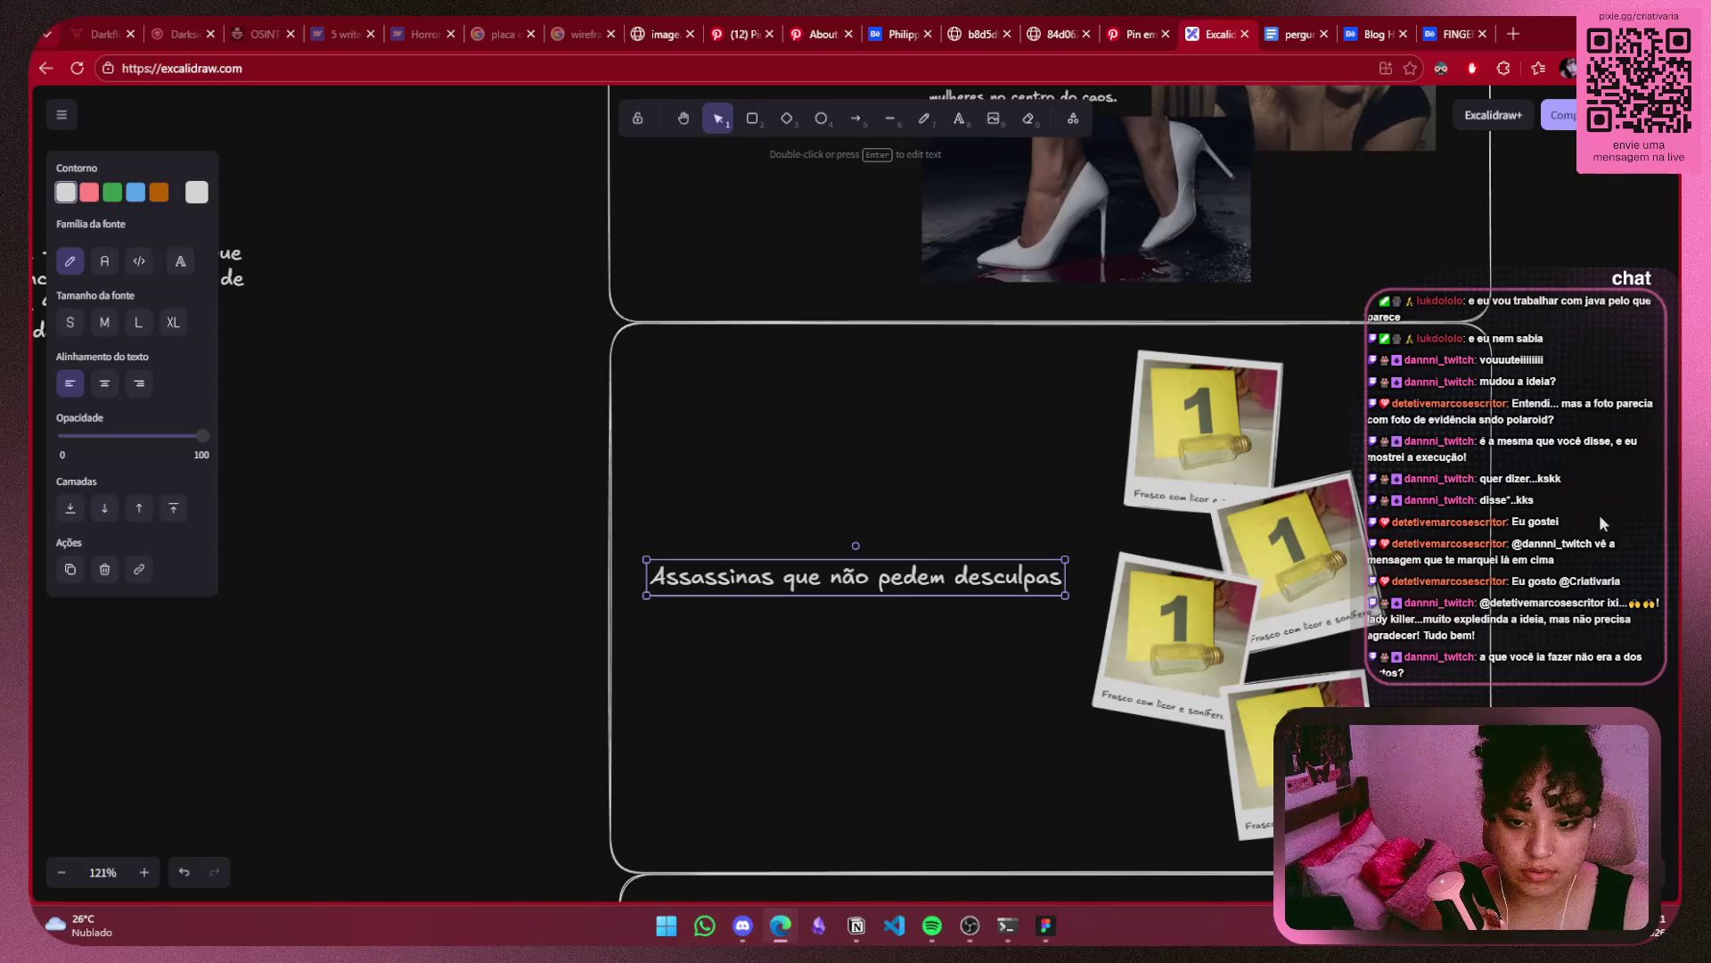
{"action": "scroll", "coordinate": [1600, 513], "scroll_direction": "down", "scroll_amount": 2}
{"action": "scroll", "coordinate": [1533, 392], "scroll_direction": "down", "scroll_amount": 7}
{"action": "scroll", "coordinate": [1478, 272], "scroll_direction": "up", "scroll_amount": 2}
{"action": "scroll", "coordinate": [1462, 401], "scroll_direction": "up", "scroll_amount": 6}
{"action": "scroll", "coordinate": [1426, 580], "scroll_direction": "up", "scroll_amount": 1}
{"action": "left_click", "coordinate": [1412, 660]}
{"action": "scroll", "coordinate": [1412, 659], "scroll_direction": "down", "scroll_amount": 6, "text": "ctrl"}
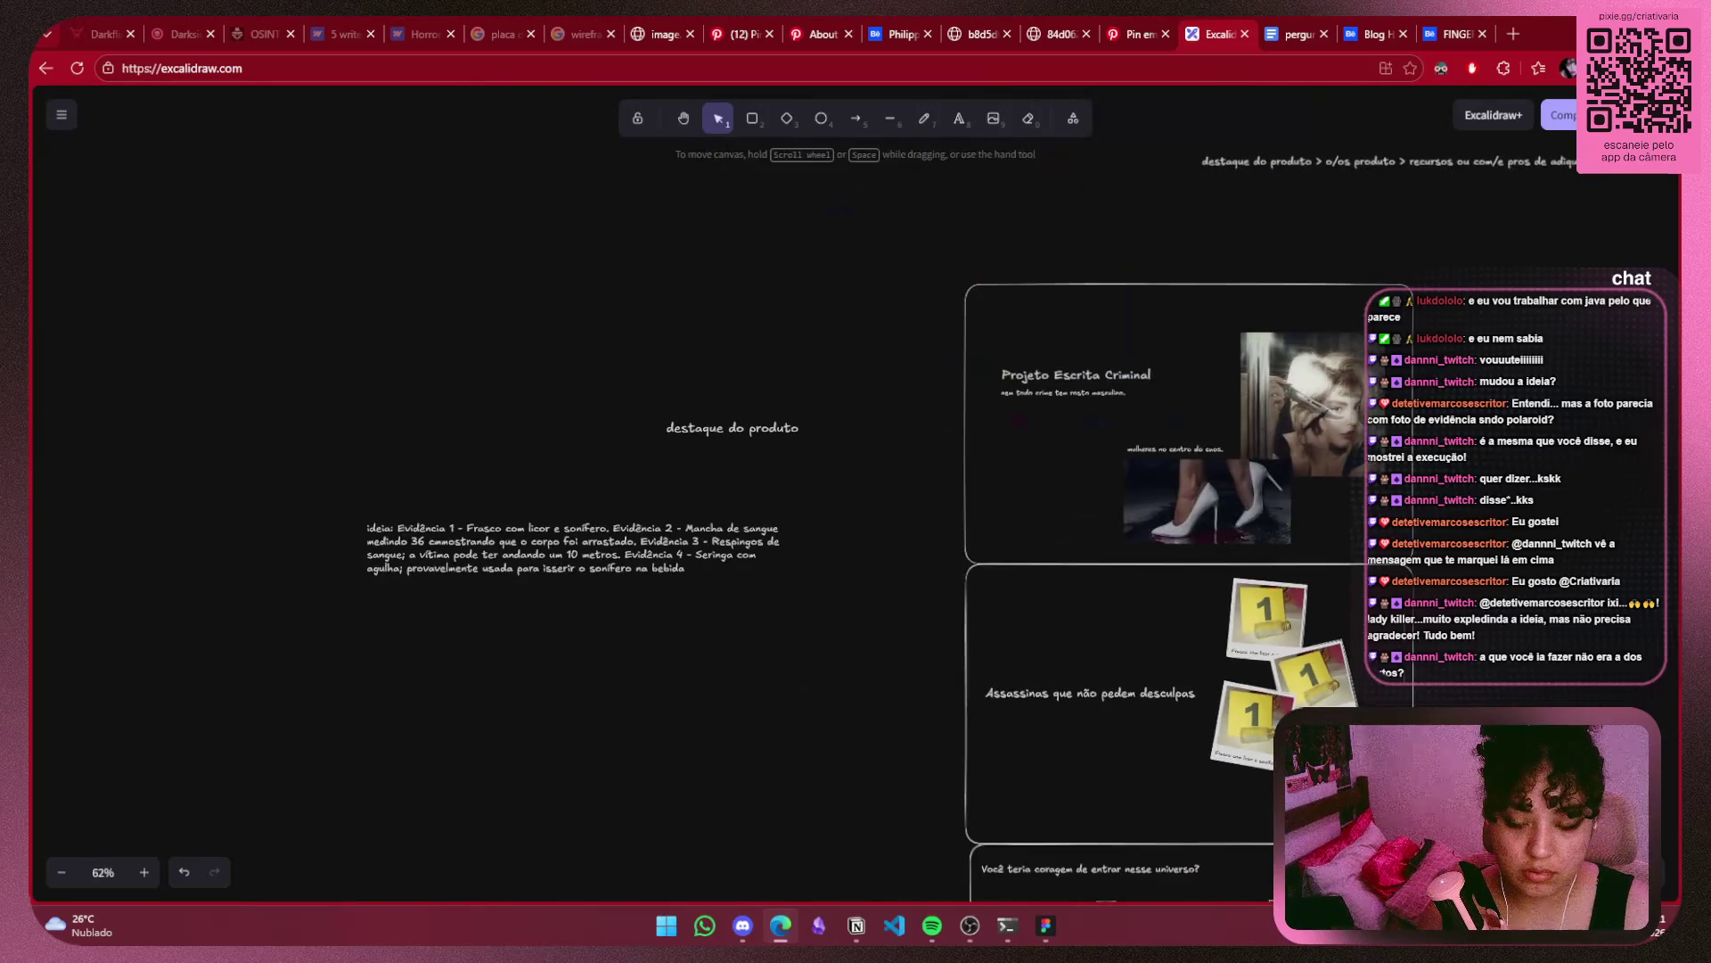
Gather the Assassinas evidence card group and move it left, nearer the main column.
{"action": "left_click_drag", "start_coordinate": [1412, 686], "coordinate": [541, 565]}
{"action": "left_click_drag", "start_coordinate": [660, 303], "coordinate": [1240, 692]}
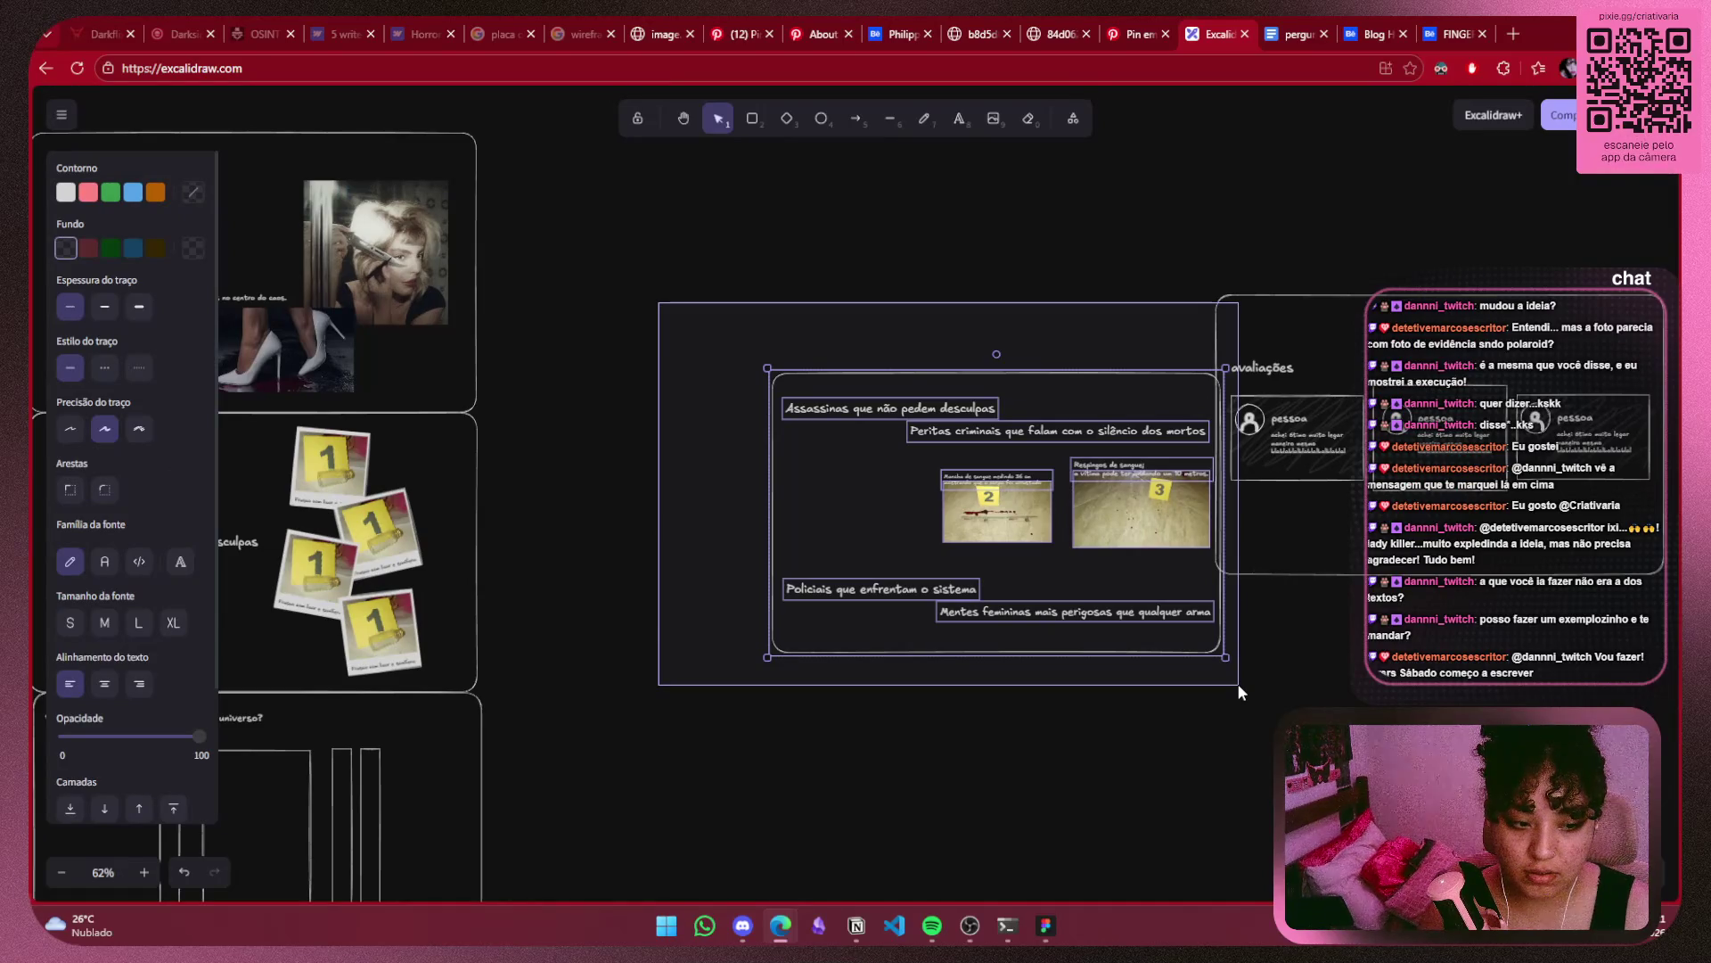
{"action": "left_click_drag", "start_coordinate": [1238, 683], "coordinate": [1245, 688]}
{"action": "mouse_move", "coordinate": [1096, 580]}
{"action": "left_mouse_down"}
{"action": "mouse_move", "coordinate": [858, 601]}
{"action": "mouse_move", "coordinate": [874, 598]}
{"action": "left_mouse_up"}
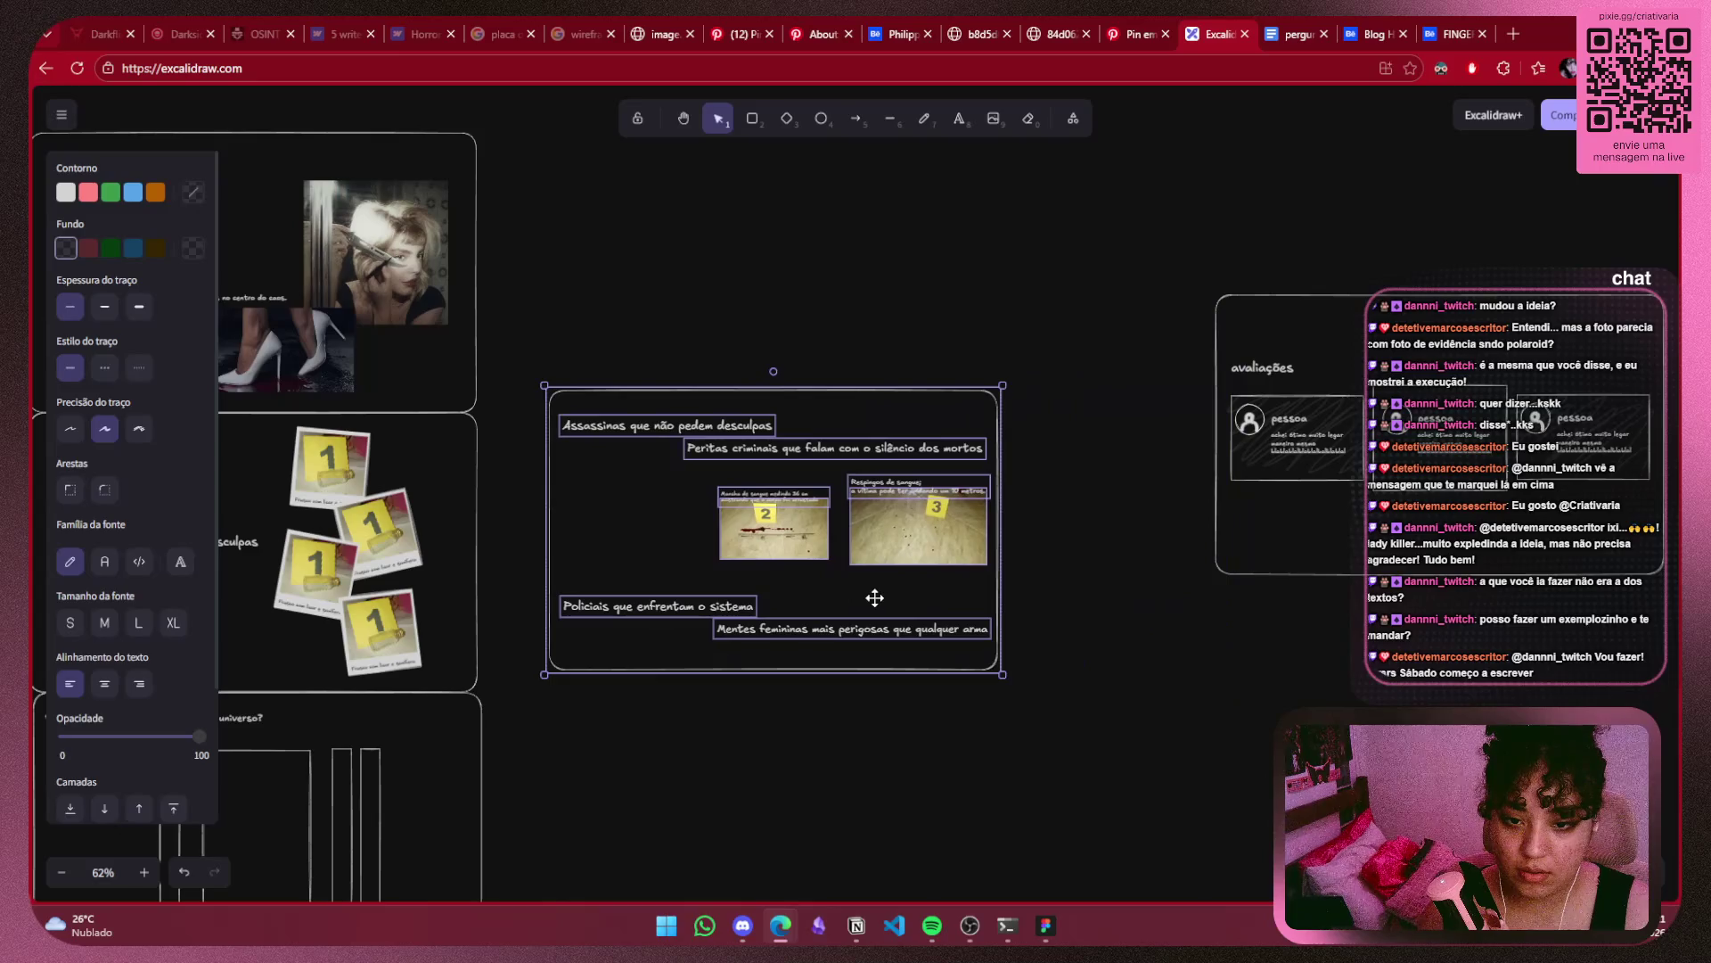
{"action": "left_click", "coordinate": [872, 773]}
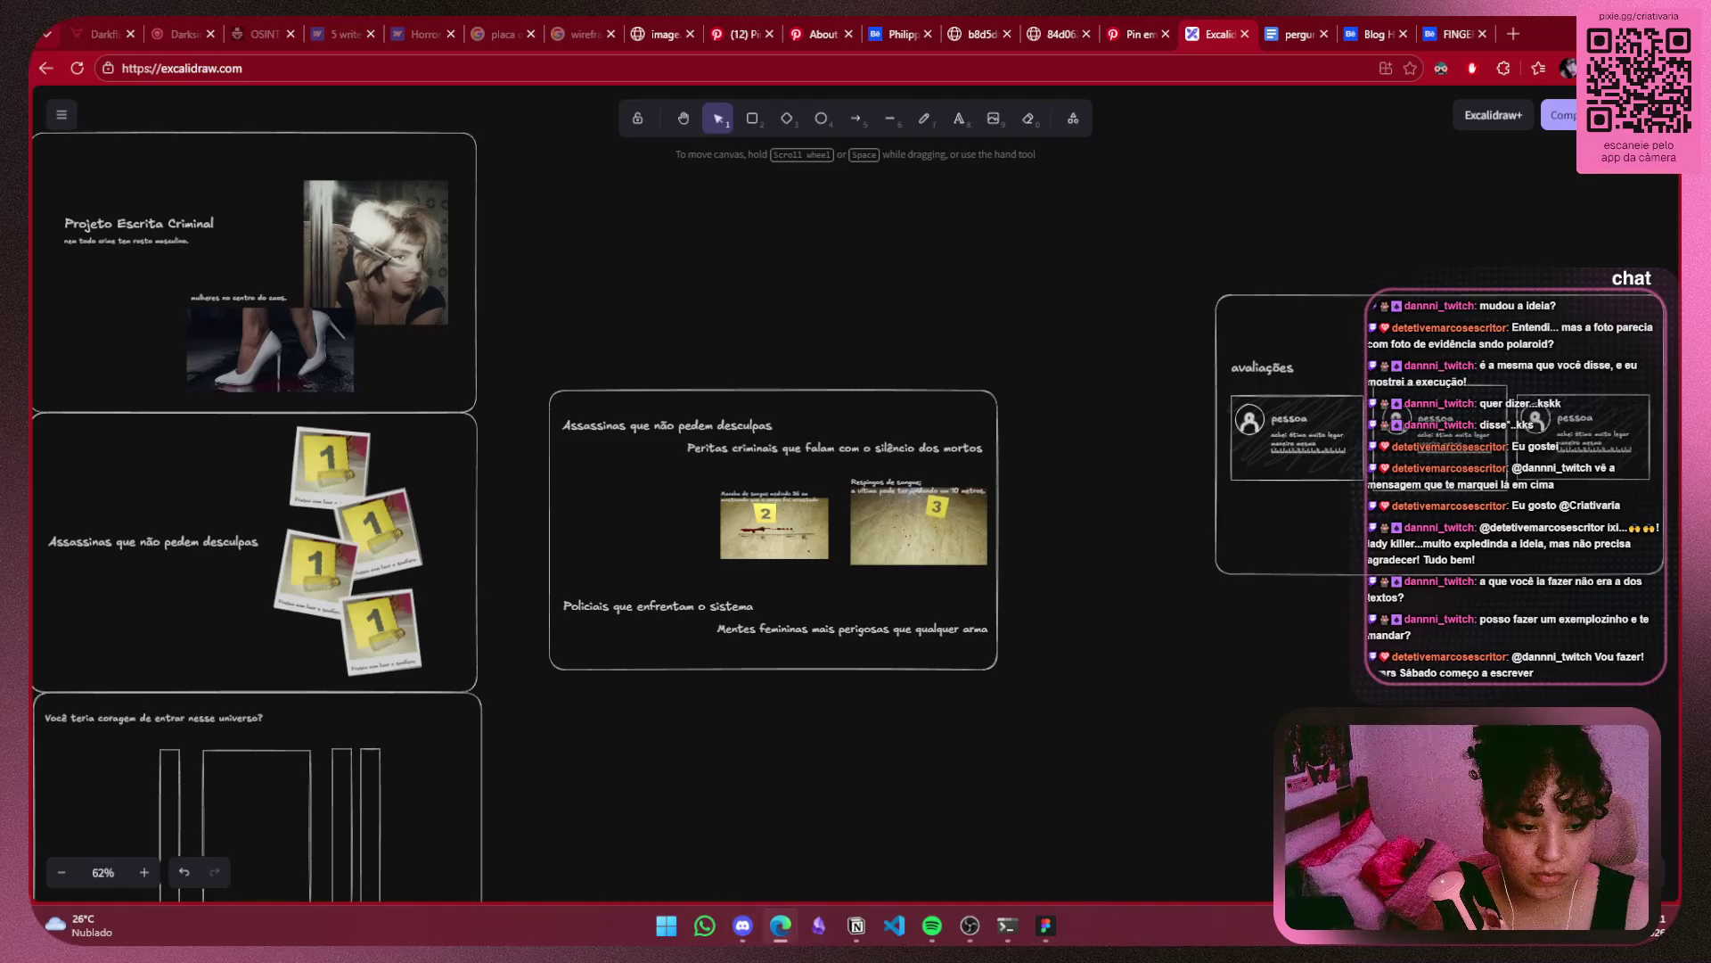
Centre the Assassinas frame in view and zoom in on it.
{"action": "scroll", "coordinate": [715, 468], "scroll_direction": "left", "scroll_amount": 5}
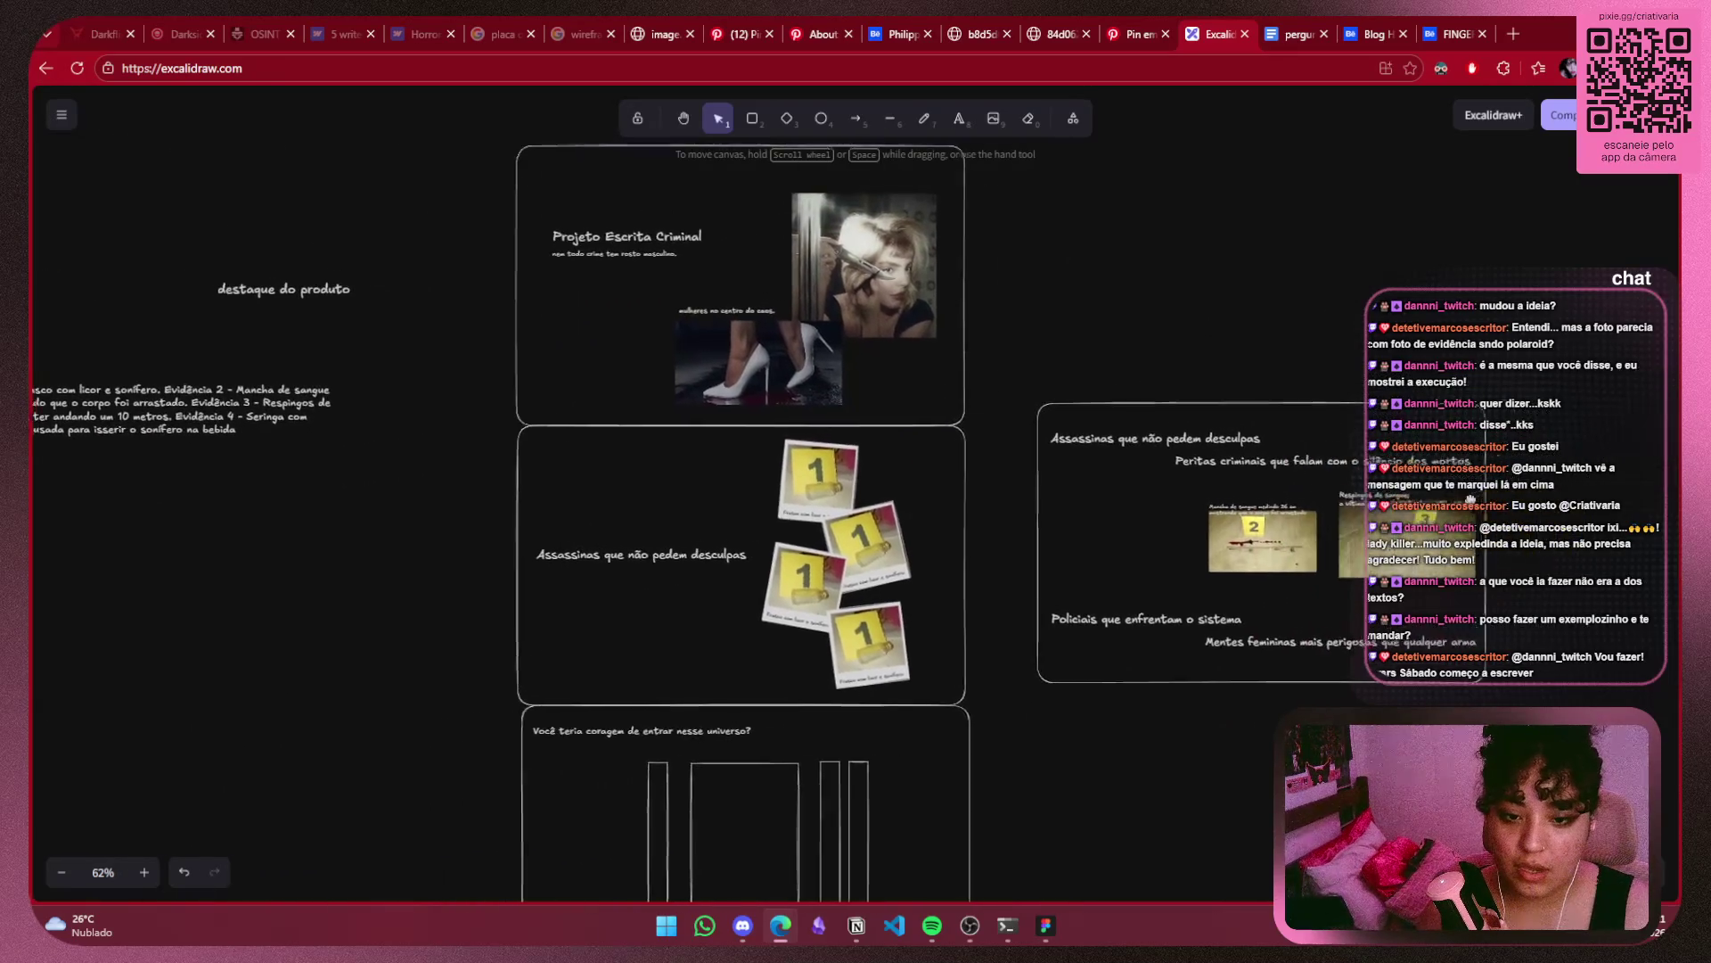
{"action": "left_click_drag", "start_coordinate": [1533, 357], "coordinate": [1009, 762]}
{"action": "left_click", "coordinate": [1002, 734]}
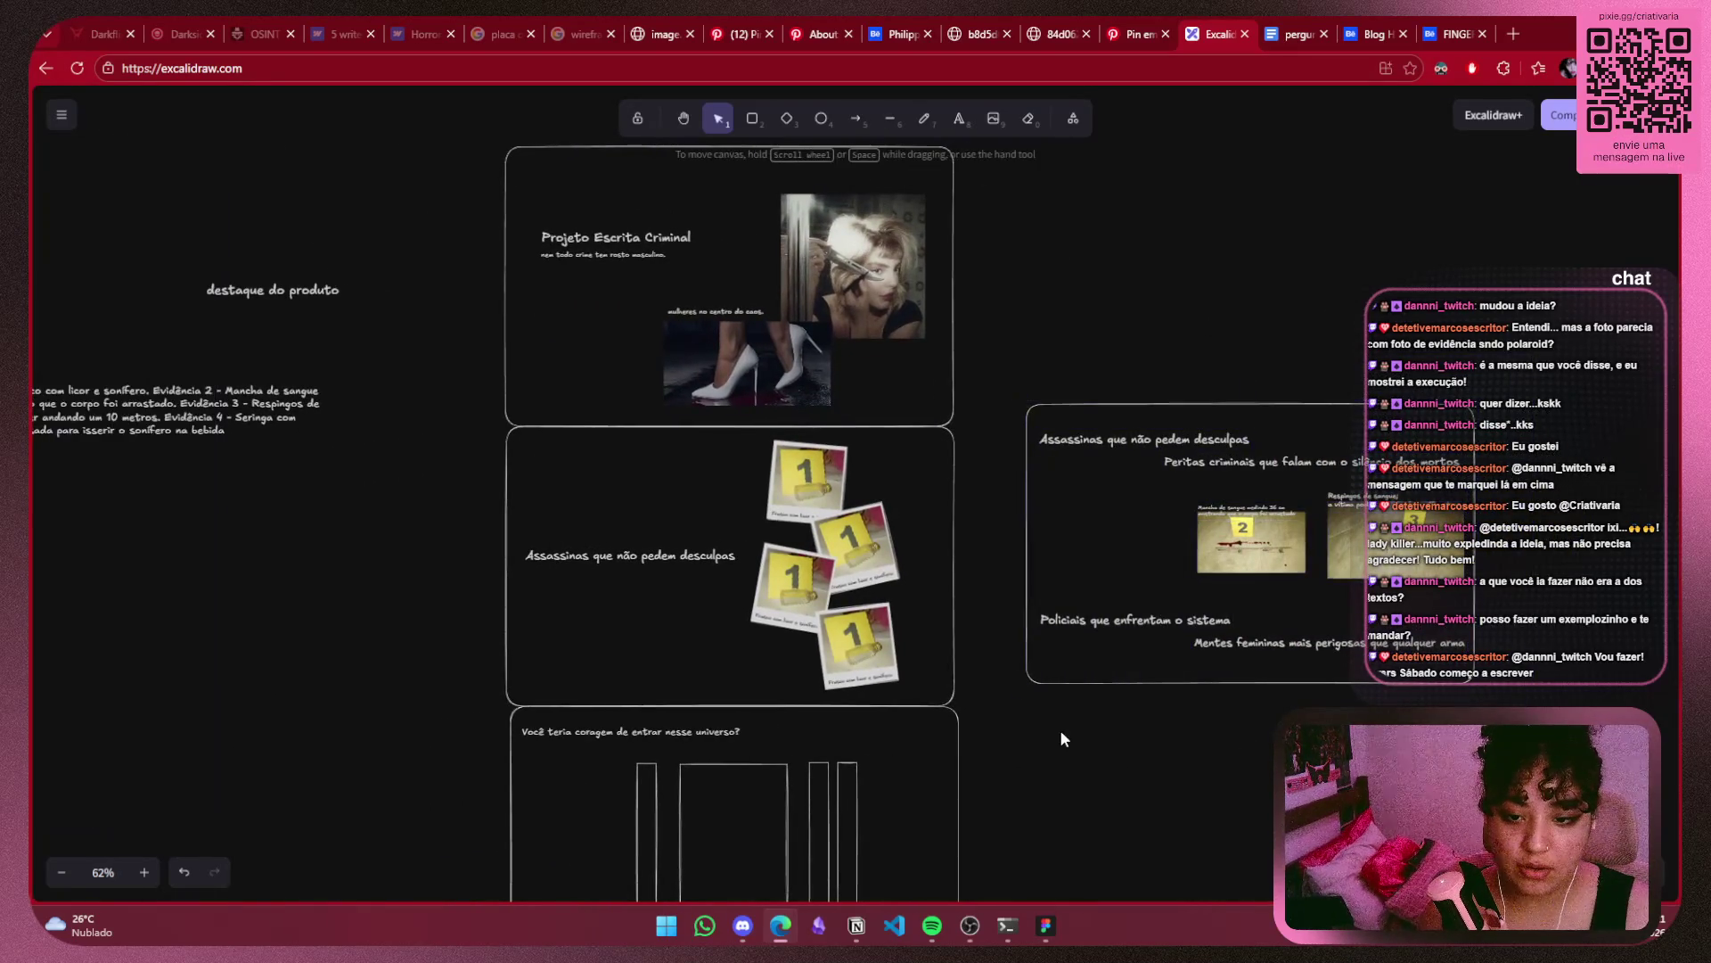
{"action": "left_click_drag", "start_coordinate": [1025, 697], "coordinate": [1533, 356]}
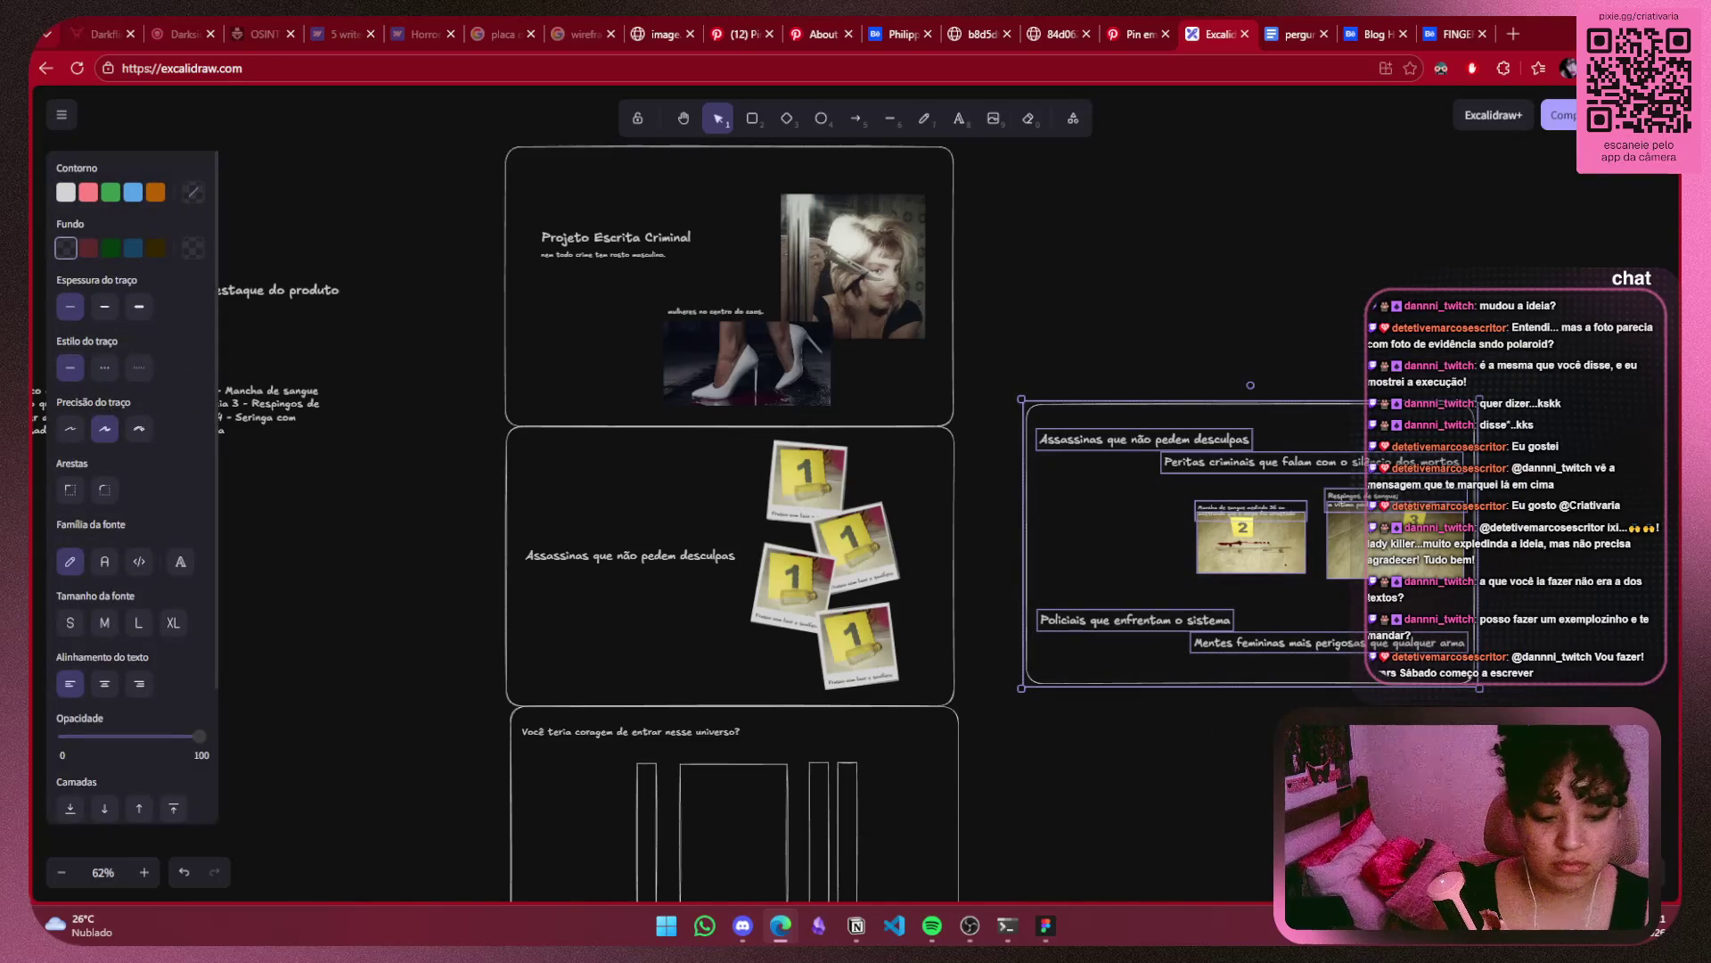
{"action": "left_click", "coordinate": [678, 596]}
{"action": "left_click_drag", "start_coordinate": [677, 596], "coordinate": [1119, 568]}
{"action": "scroll", "coordinate": [1114, 558], "scroll_direction": "up", "scroll_amount": 5}
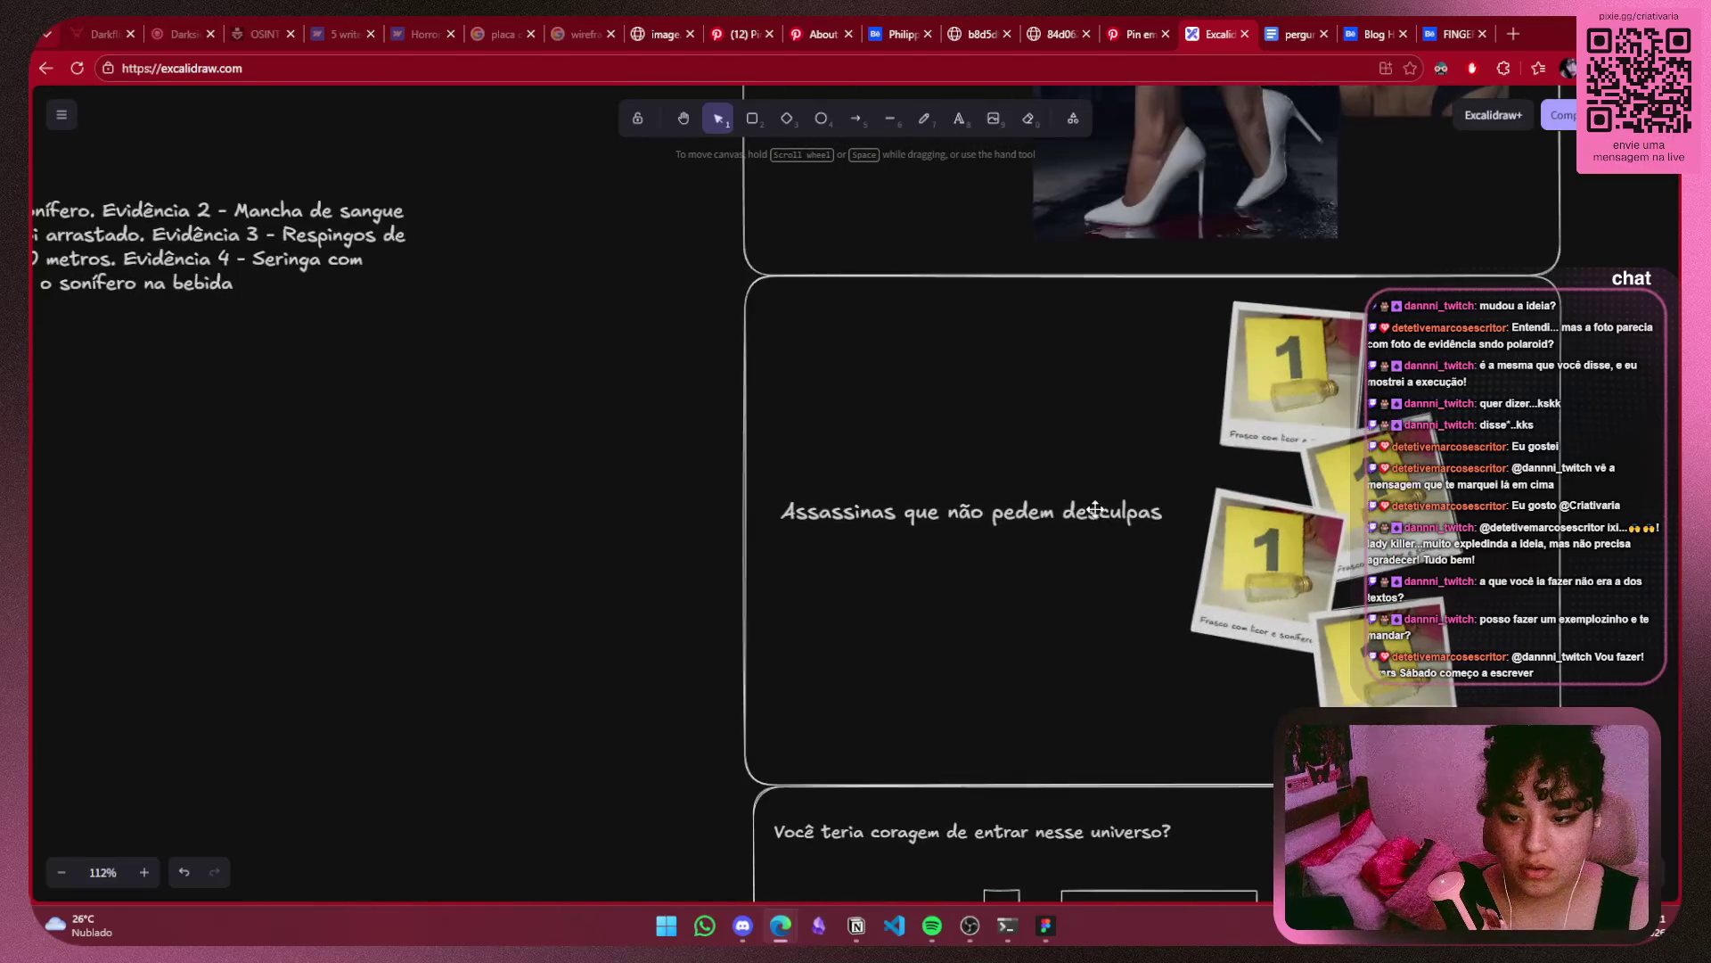
Undo an accidental move of the top polaroid, leaving the cluster beside the title.
{"action": "left_click", "coordinate": [1098, 517]}
{"action": "left_click_drag", "start_coordinate": [1309, 379], "coordinate": [911, 381]}
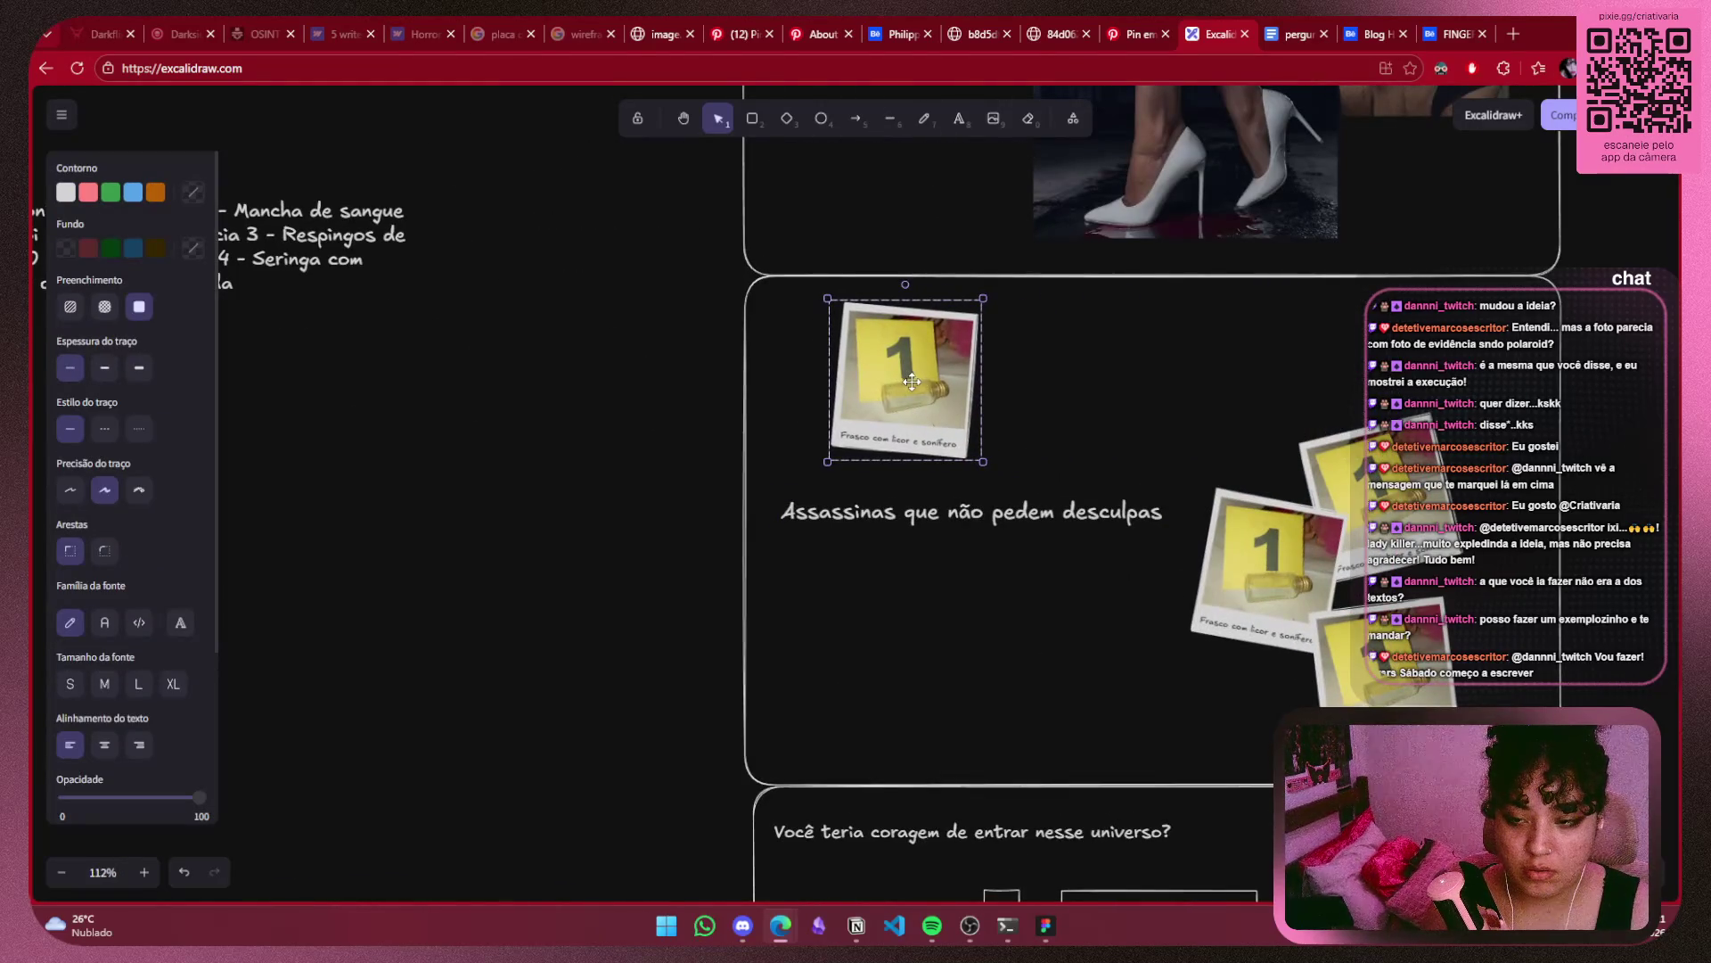
{"action": "key", "text": "ctrl+z"}
{"action": "left_click", "coordinate": [1276, 393]}
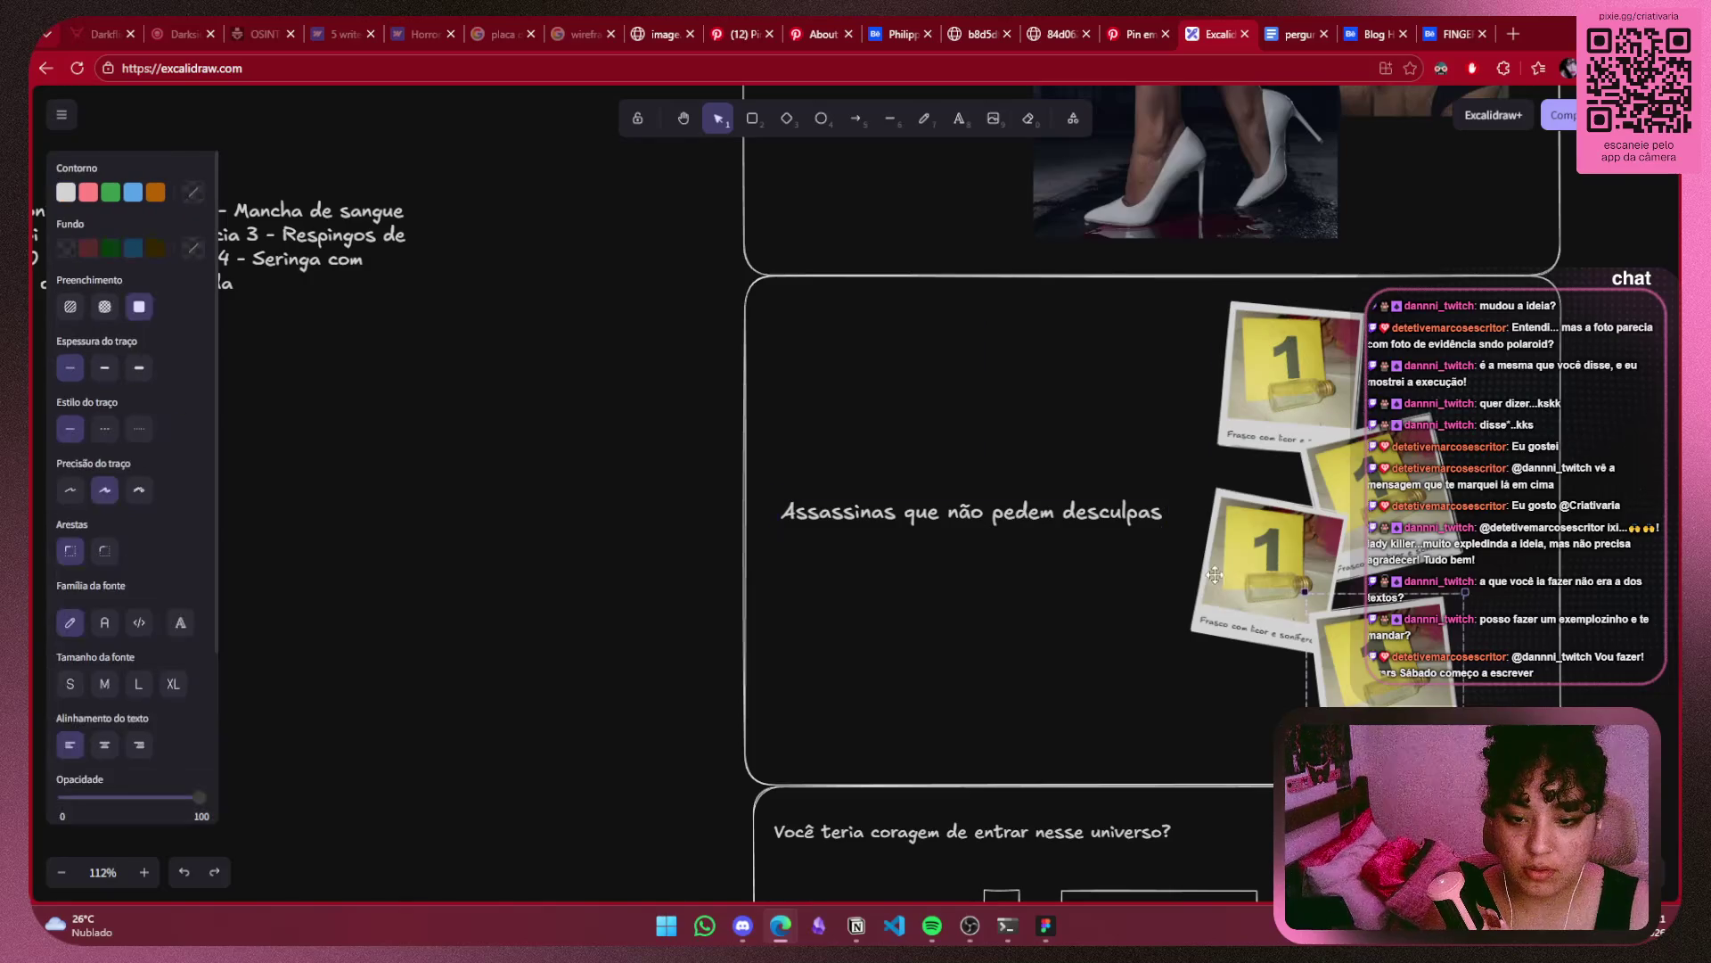
{"action": "left_click", "coordinate": [962, 515]}
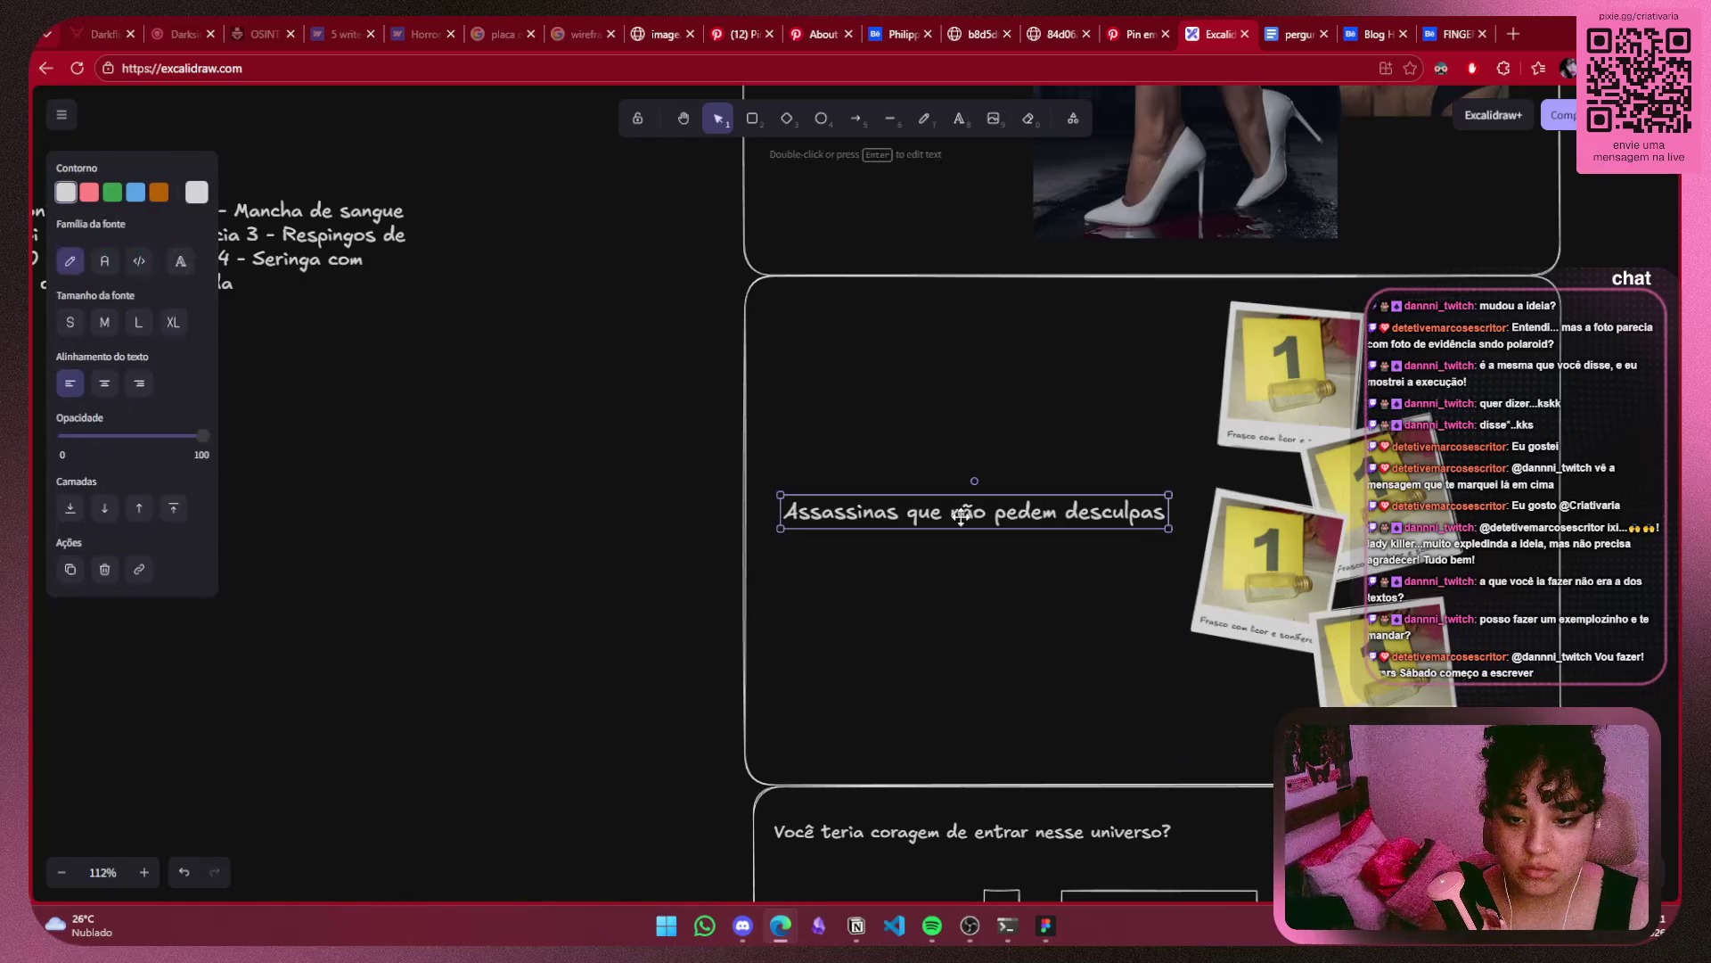
{"action": "left_click", "coordinate": [1657, 448]}
Enlarge the top polaroid and place it onto the cluster.
{"action": "mouse_move", "coordinate": [804, 603]}
{"action": "left_mouse_down"}
{"action": "mouse_move", "coordinate": [880, 272]}
{"action": "mouse_move", "coordinate": [858, 288]}
{"action": "left_mouse_up"}
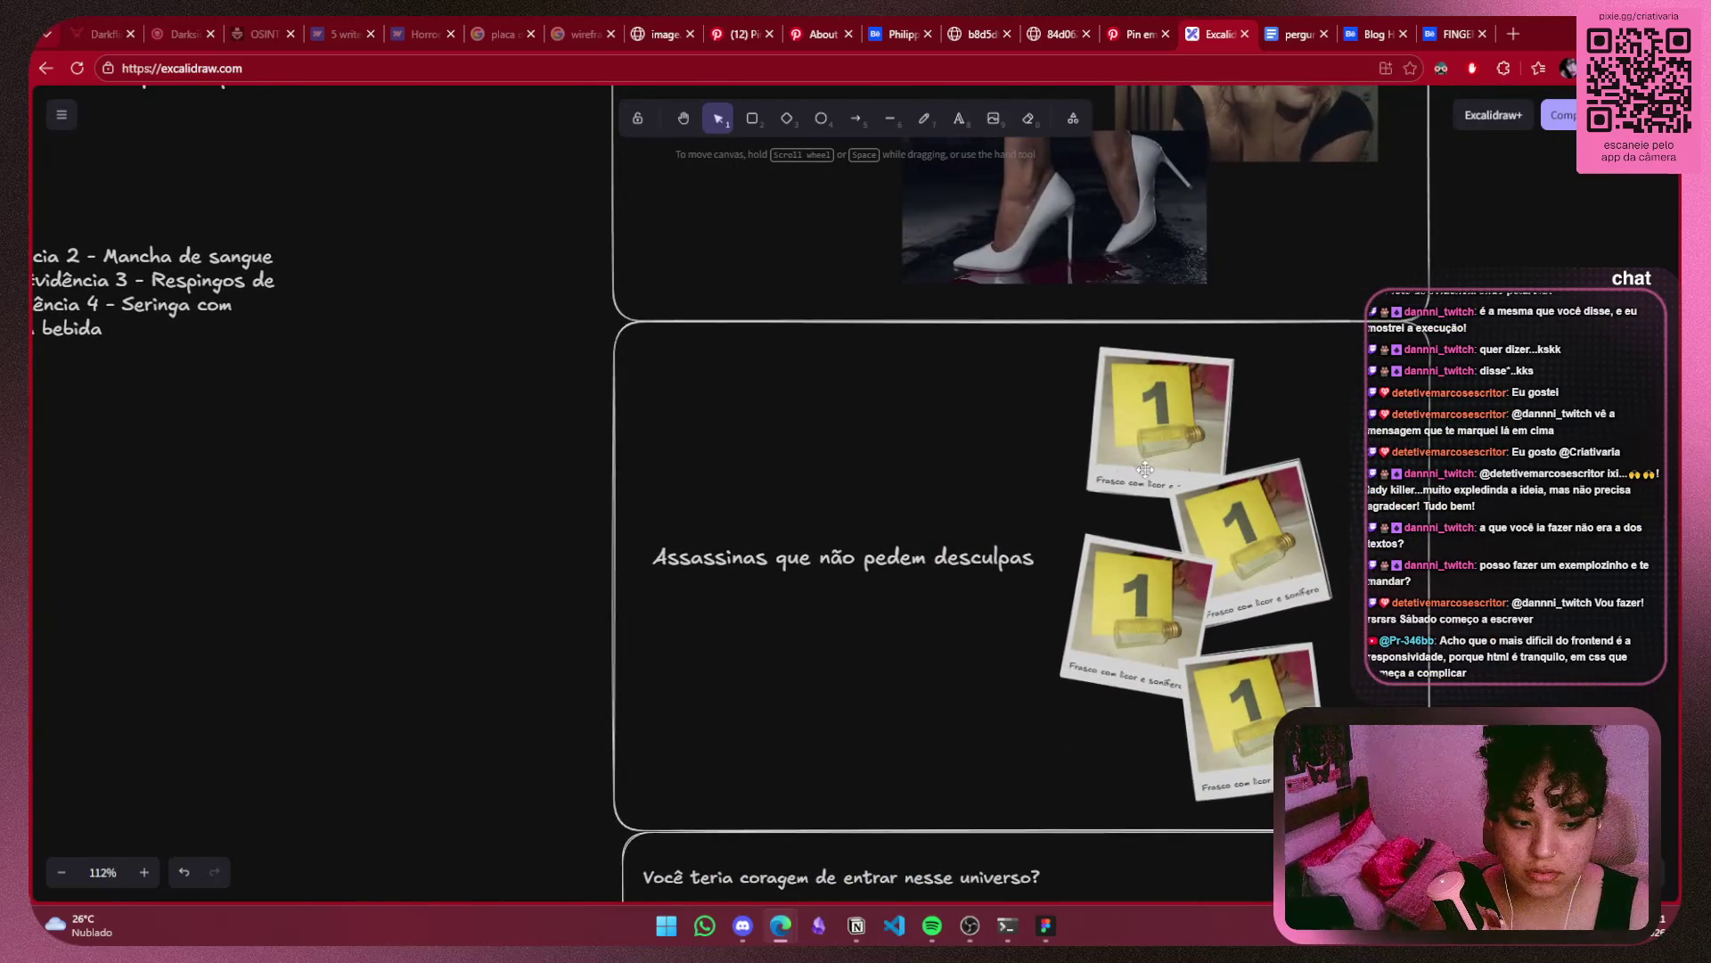
{"action": "left_click_drag", "start_coordinate": [1144, 473], "coordinate": [968, 418]}
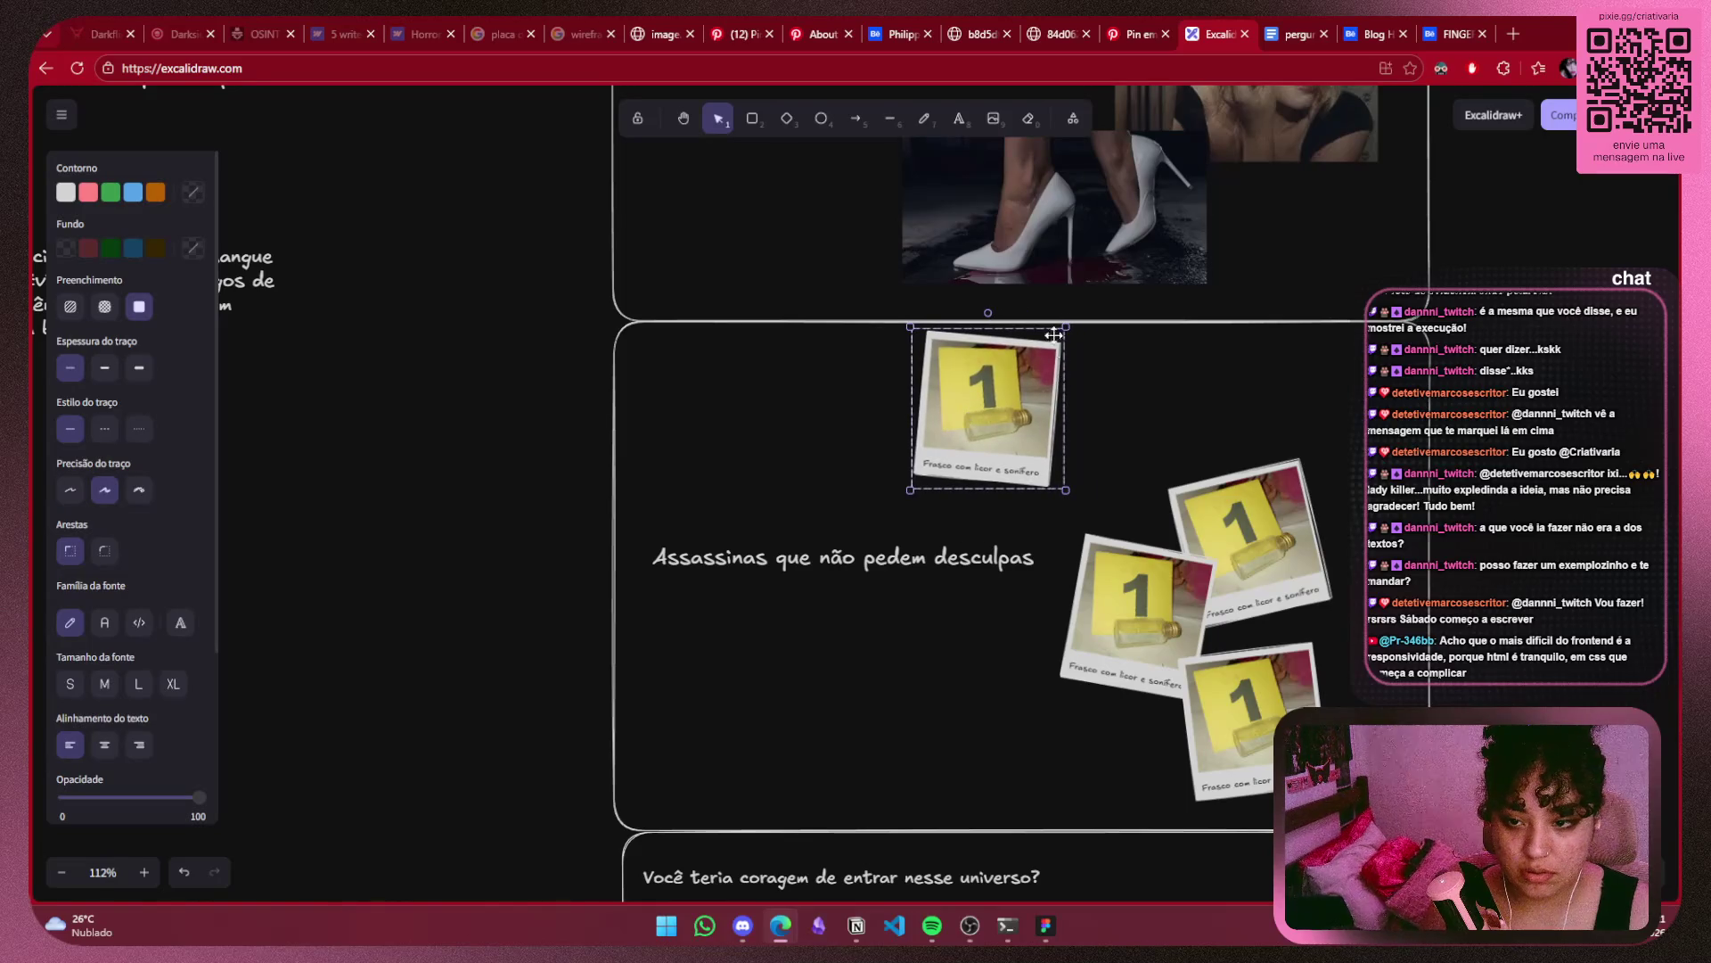
{"action": "left_click_drag", "start_coordinate": [1067, 327], "coordinate": [1117, 273]}
{"action": "left_click_drag", "start_coordinate": [1042, 374], "coordinate": [1014, 427]}
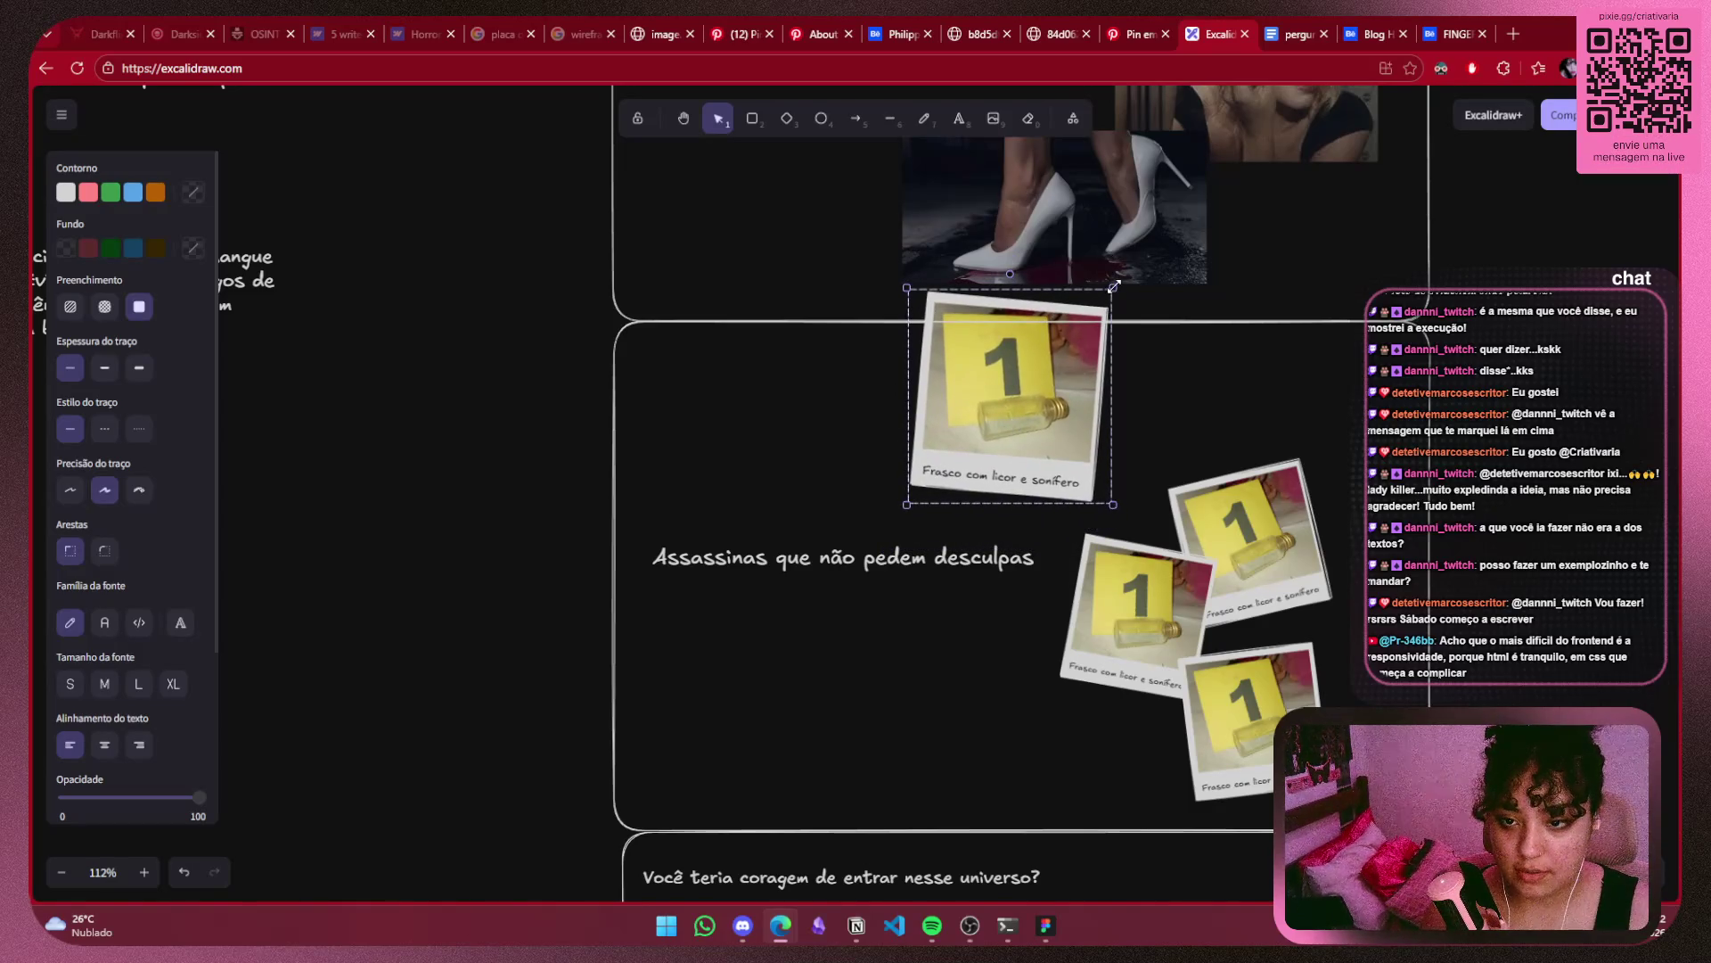
{"action": "key", "text": "ctrl+z"}
{"action": "key", "text": "ctrl+z"}
{"action": "left_click_drag", "start_coordinate": [949, 422], "coordinate": [1098, 443]}
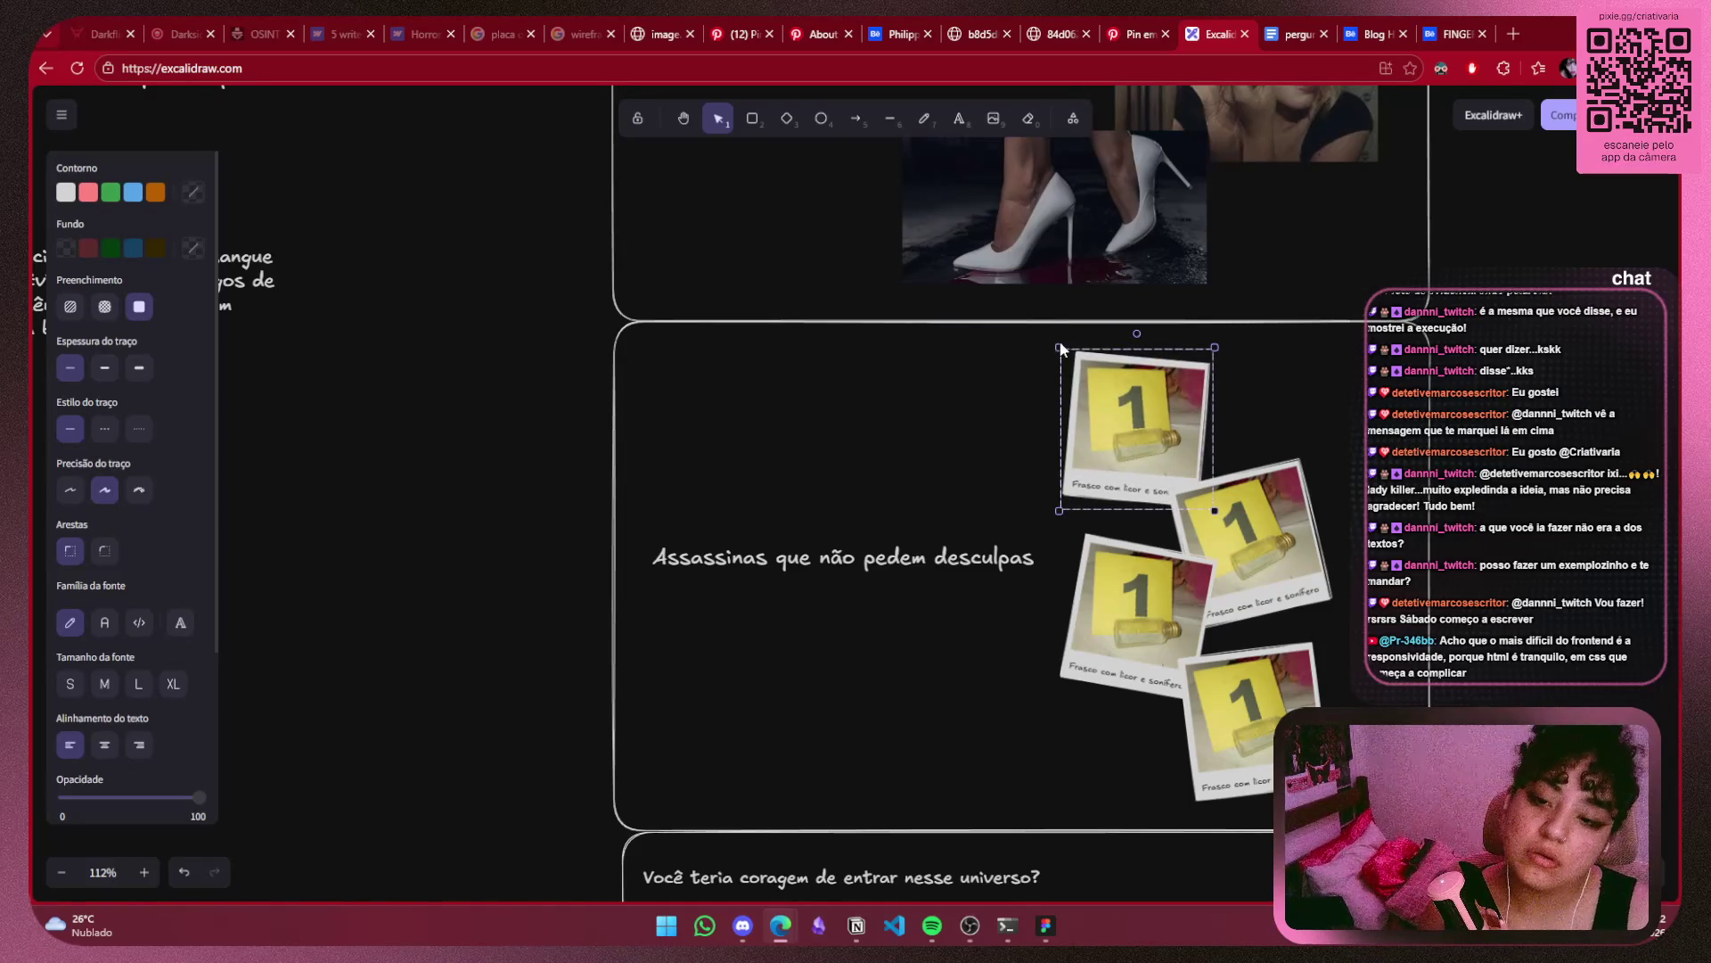
{"action": "left_click_drag", "start_coordinate": [1053, 343], "coordinate": [1037, 328]}
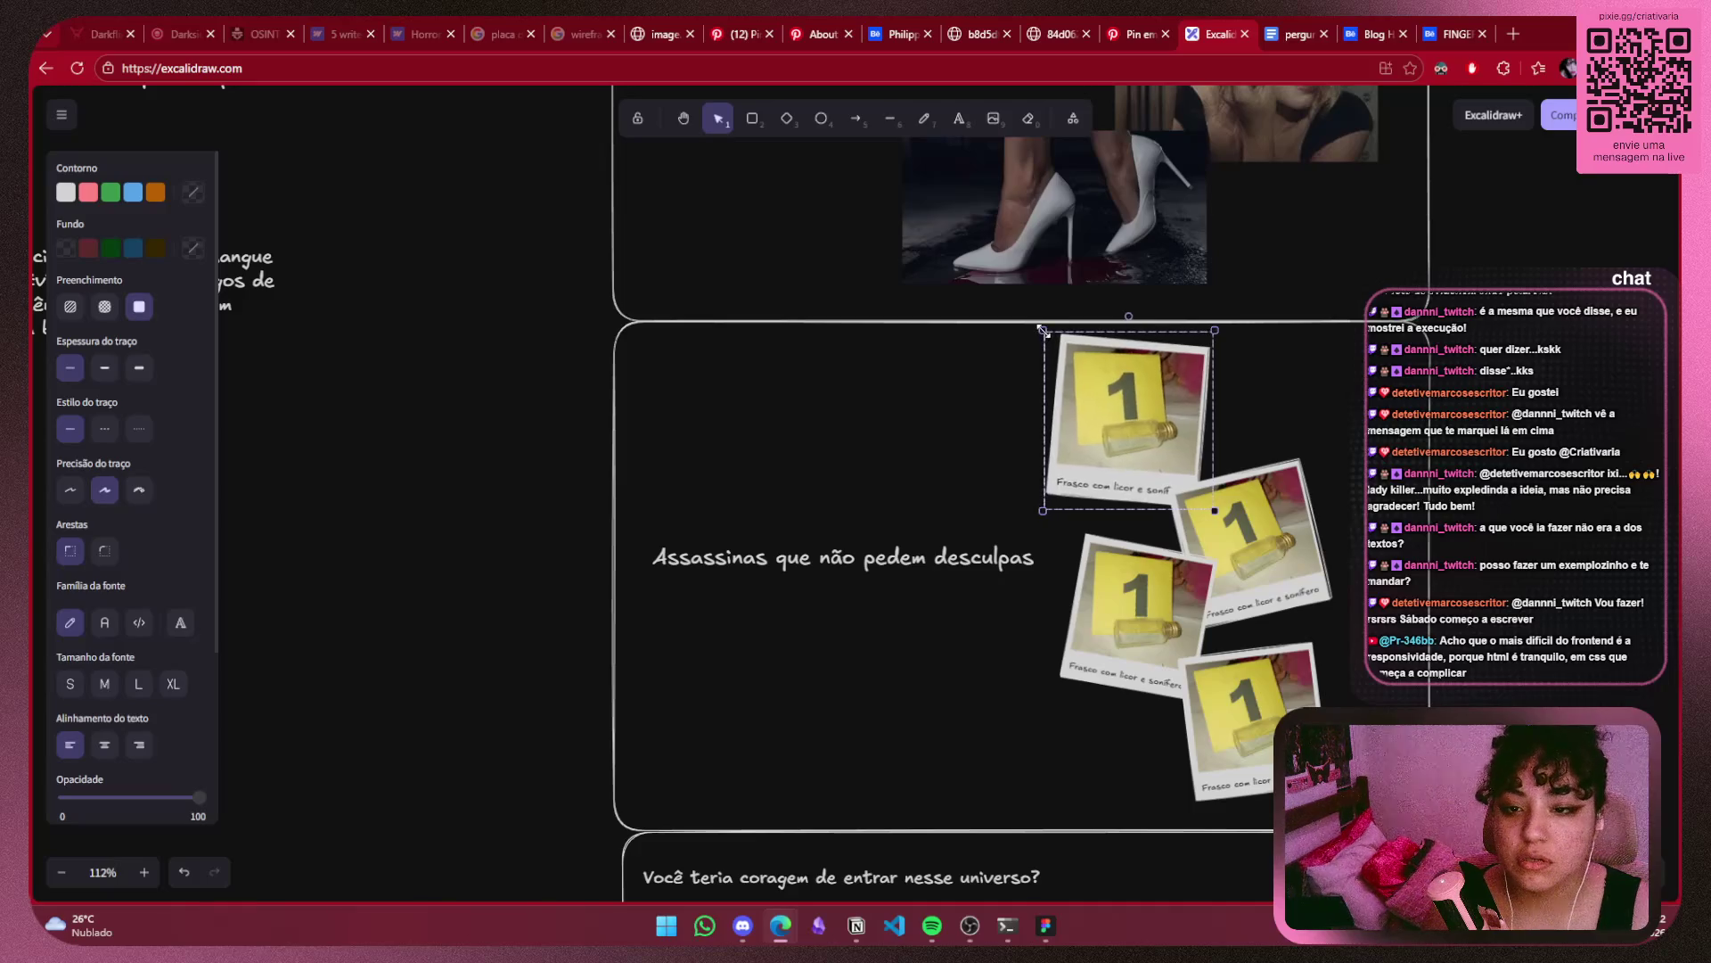
Scale up the second, third and fourth polaroids, dropping the fourth slightly lower.
{"action": "left_click", "coordinate": [1257, 535]}
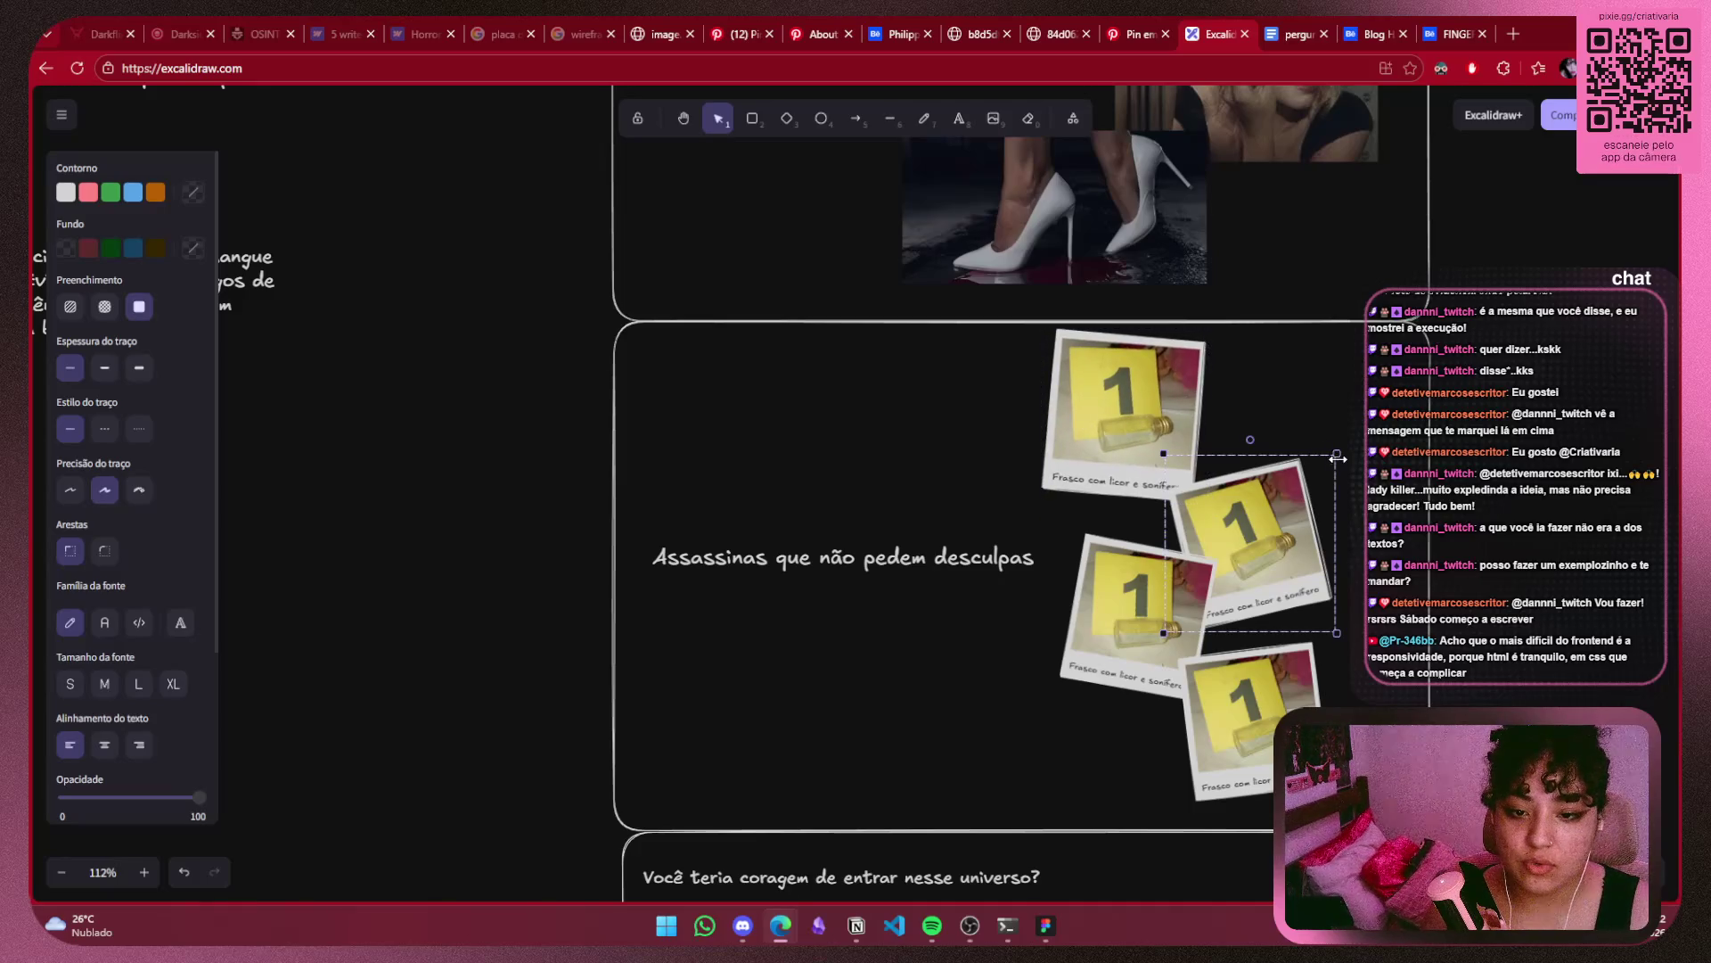
{"action": "left_click_drag", "start_coordinate": [1339, 453], "coordinate": [1364, 412]}
{"action": "left_click", "coordinate": [1115, 571]}
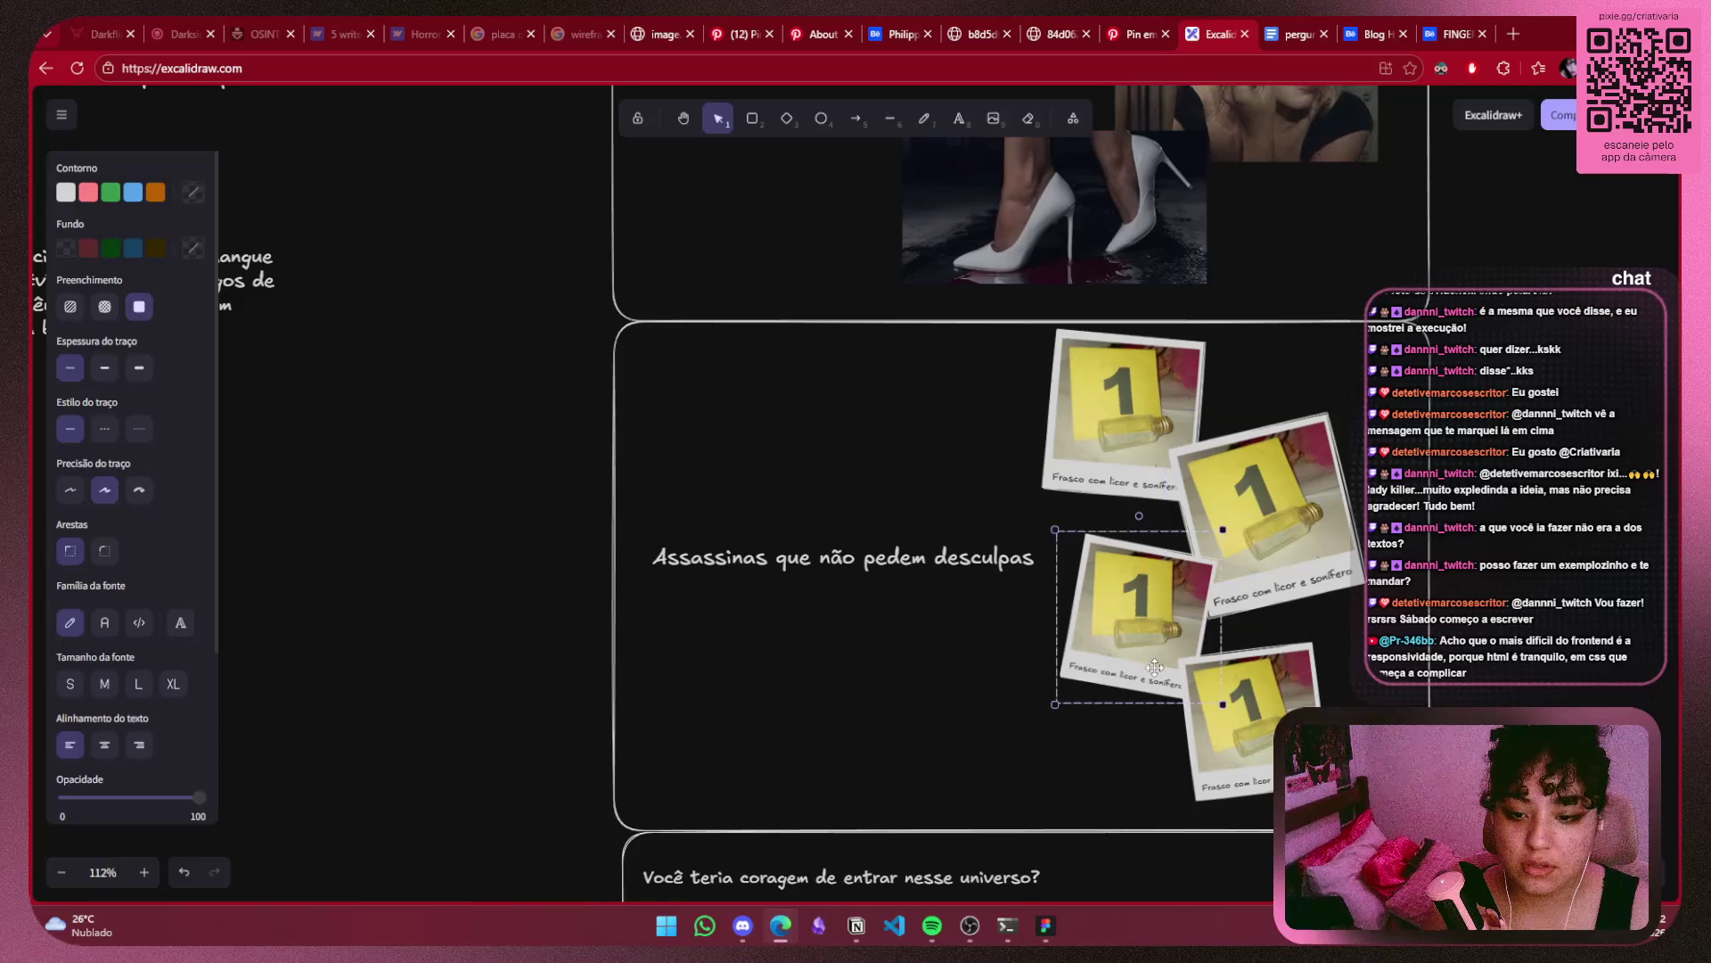
{"action": "left_click_drag", "start_coordinate": [1051, 529], "coordinate": [1019, 497]}
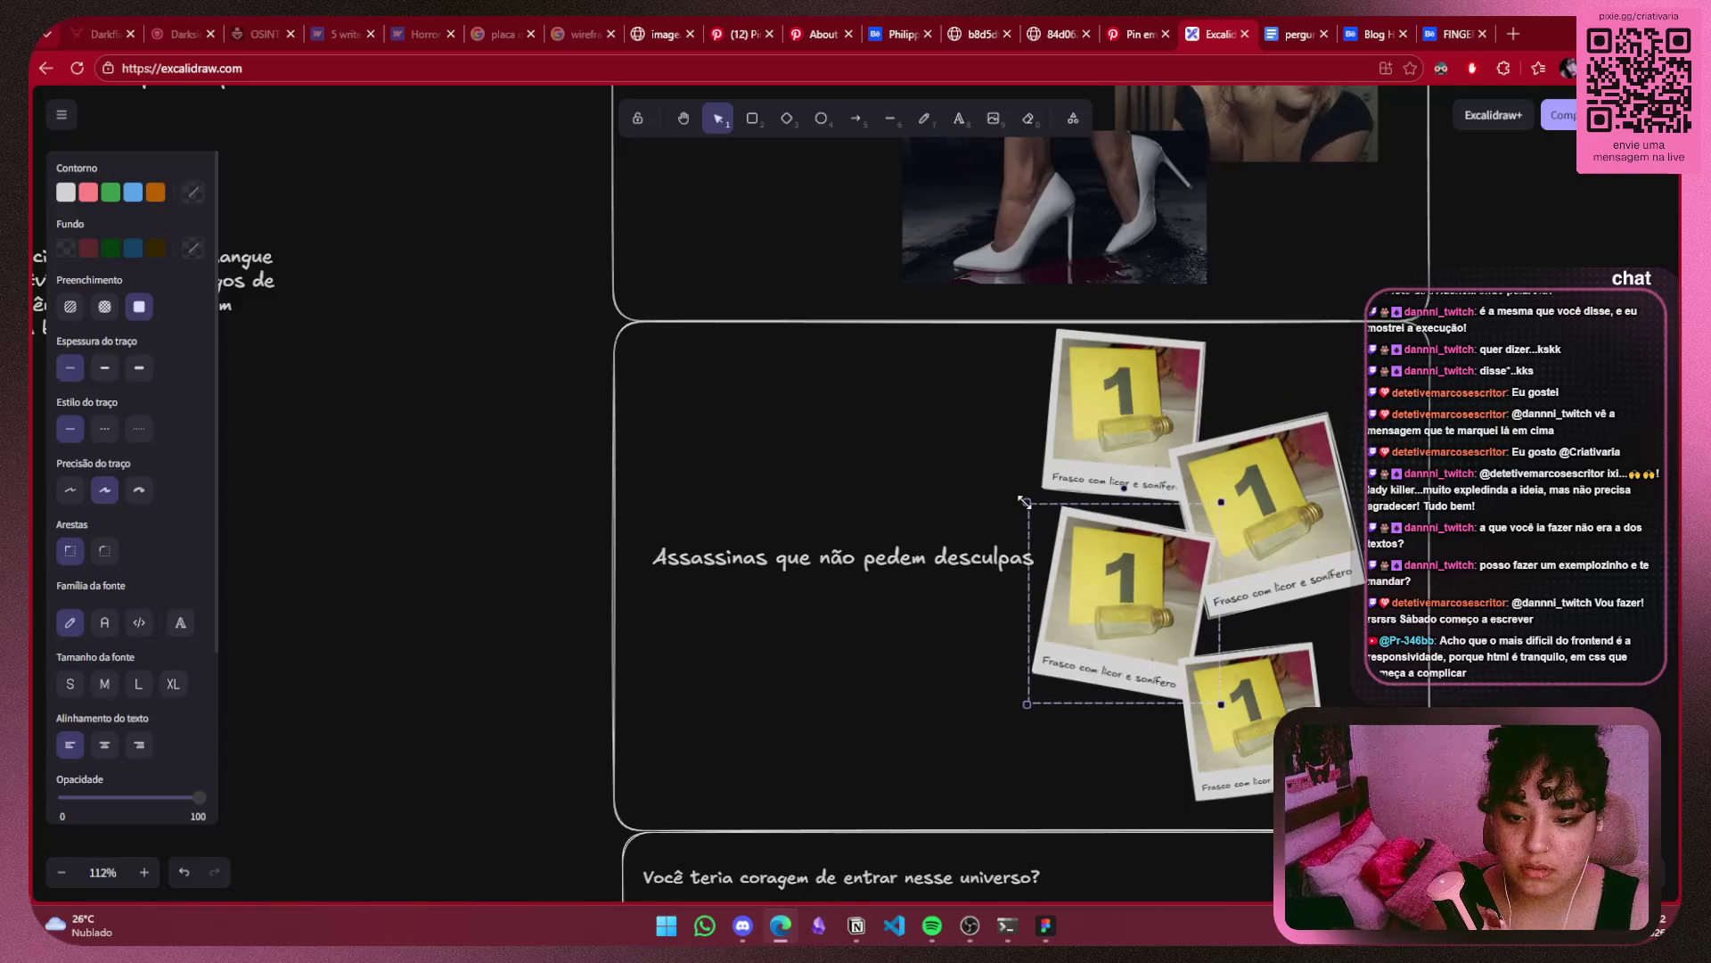
{"action": "left_click", "coordinate": [1257, 720]}
{"action": "mouse_move", "coordinate": [1333, 639]}
{"action": "left_mouse_down"}
{"action": "mouse_move", "coordinate": [1354, 648]}
{"action": "mouse_move", "coordinate": [1362, 607]}
{"action": "left_mouse_up"}
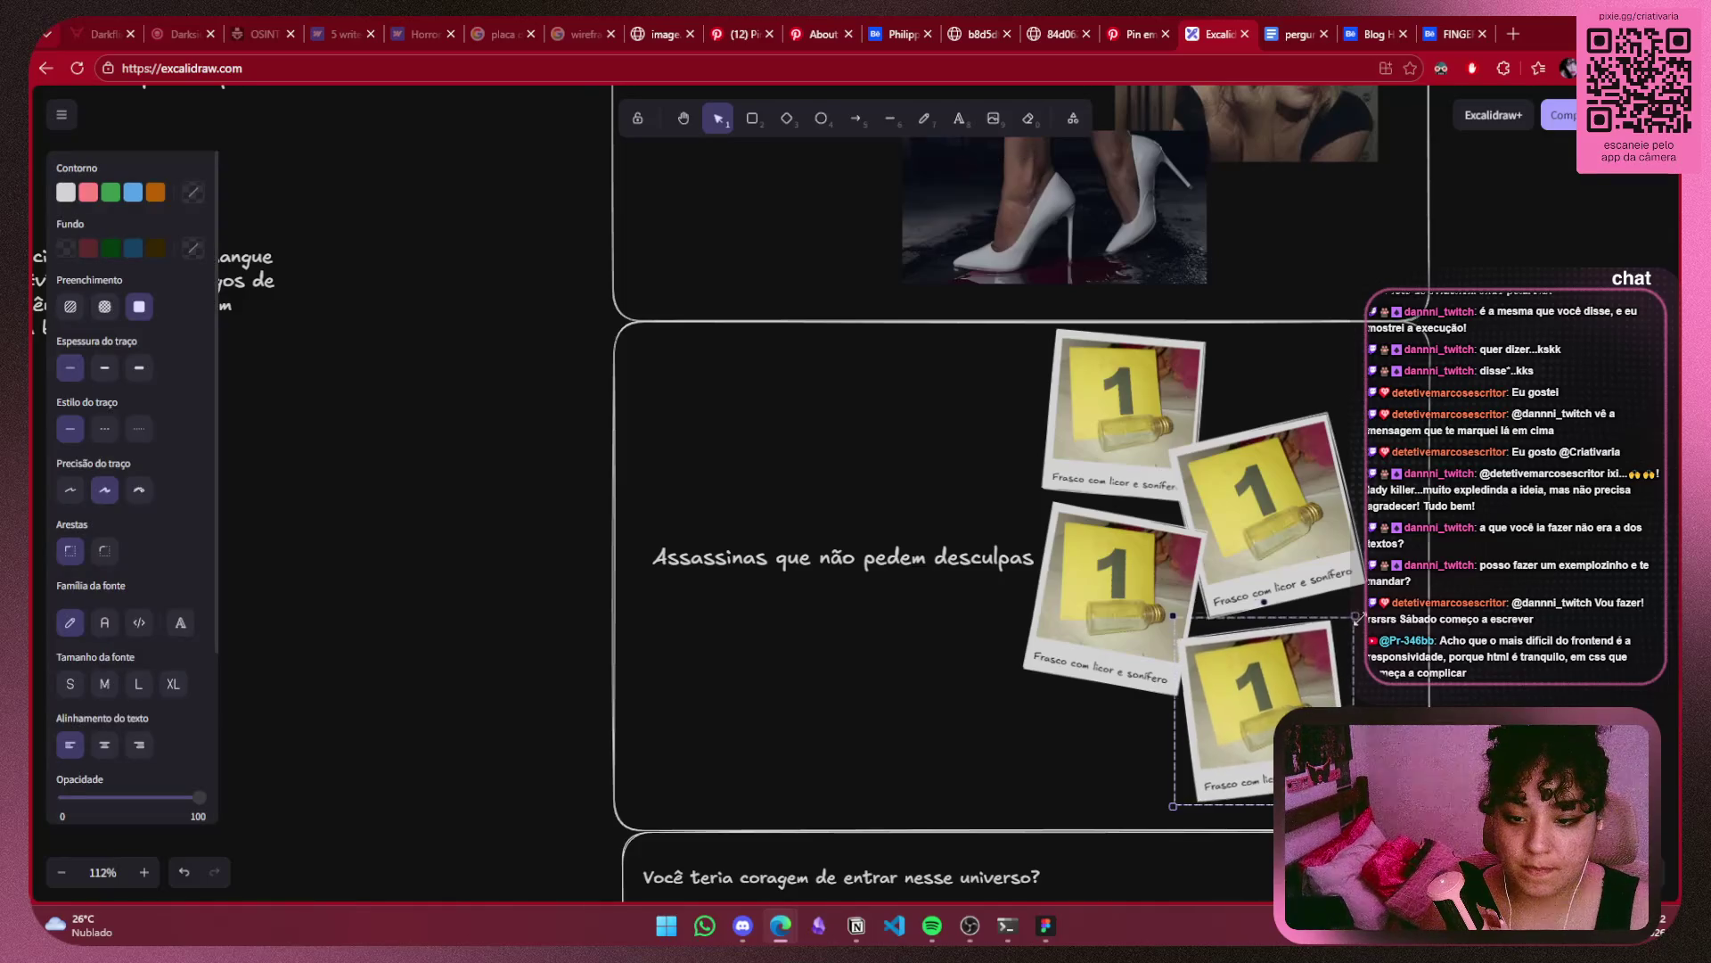
{"action": "left_click_drag", "start_coordinate": [1268, 684], "coordinate": [1262, 735]}
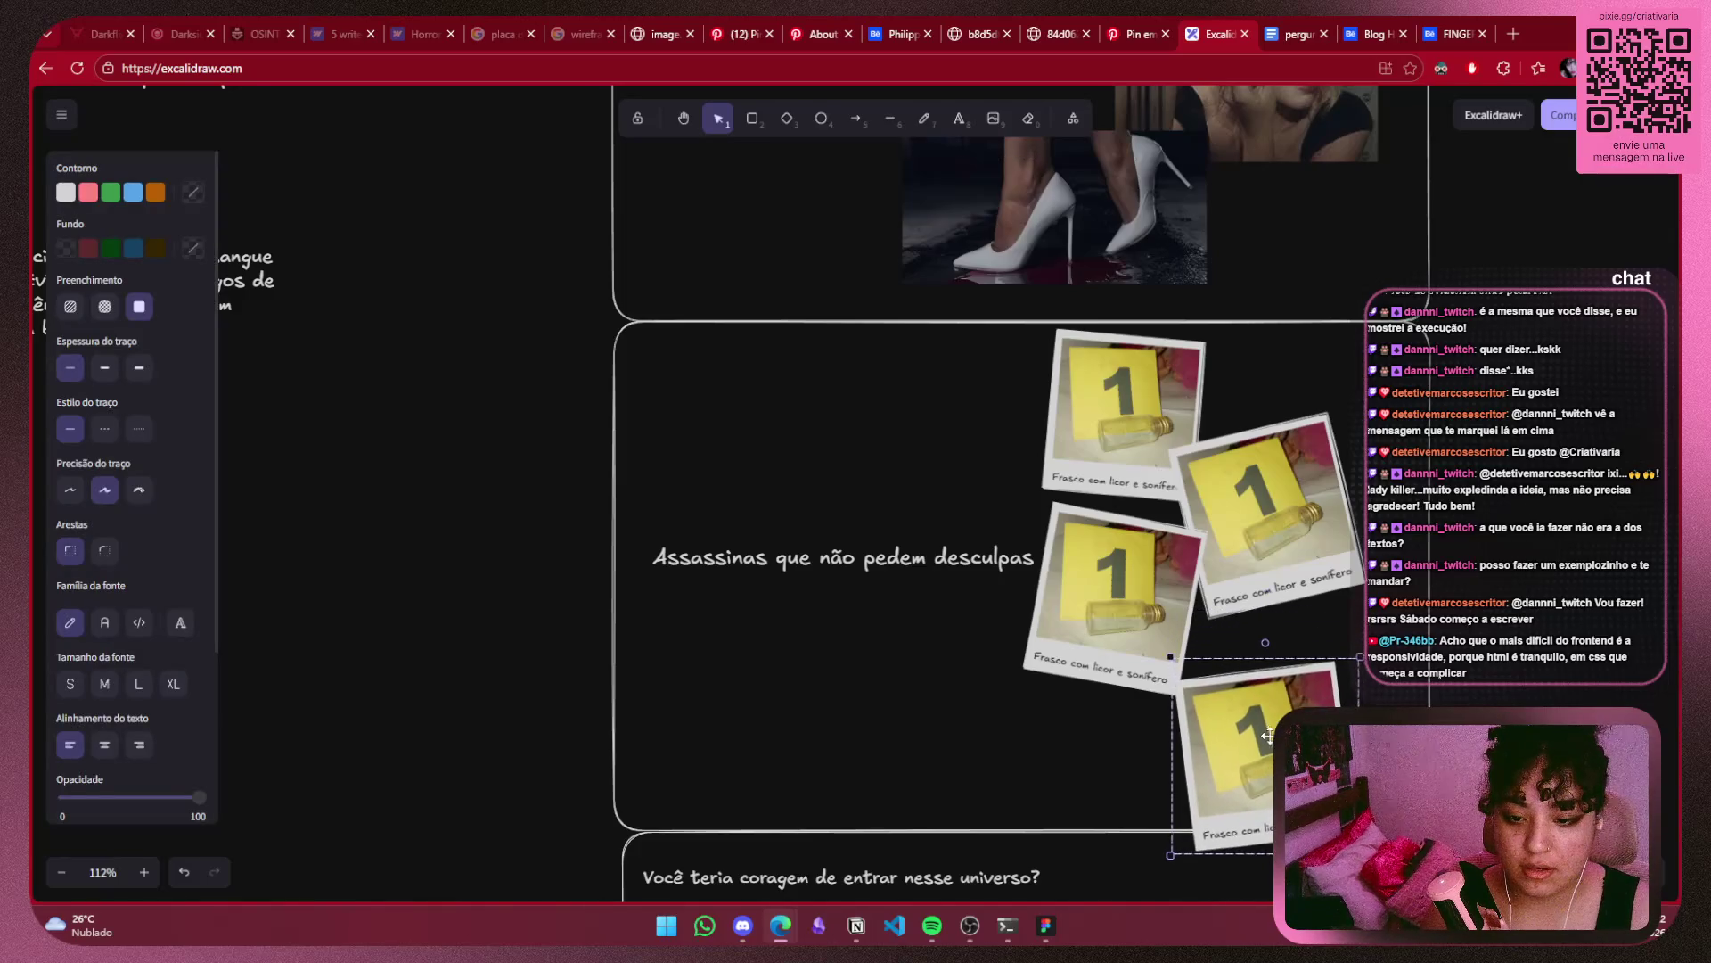
Move the third polaroid down-right and raise the top one for a tighter overlap.
{"action": "left_click", "coordinate": [1140, 581]}
{"action": "left_click_drag", "start_coordinate": [1140, 582], "coordinate": [1153, 624]}
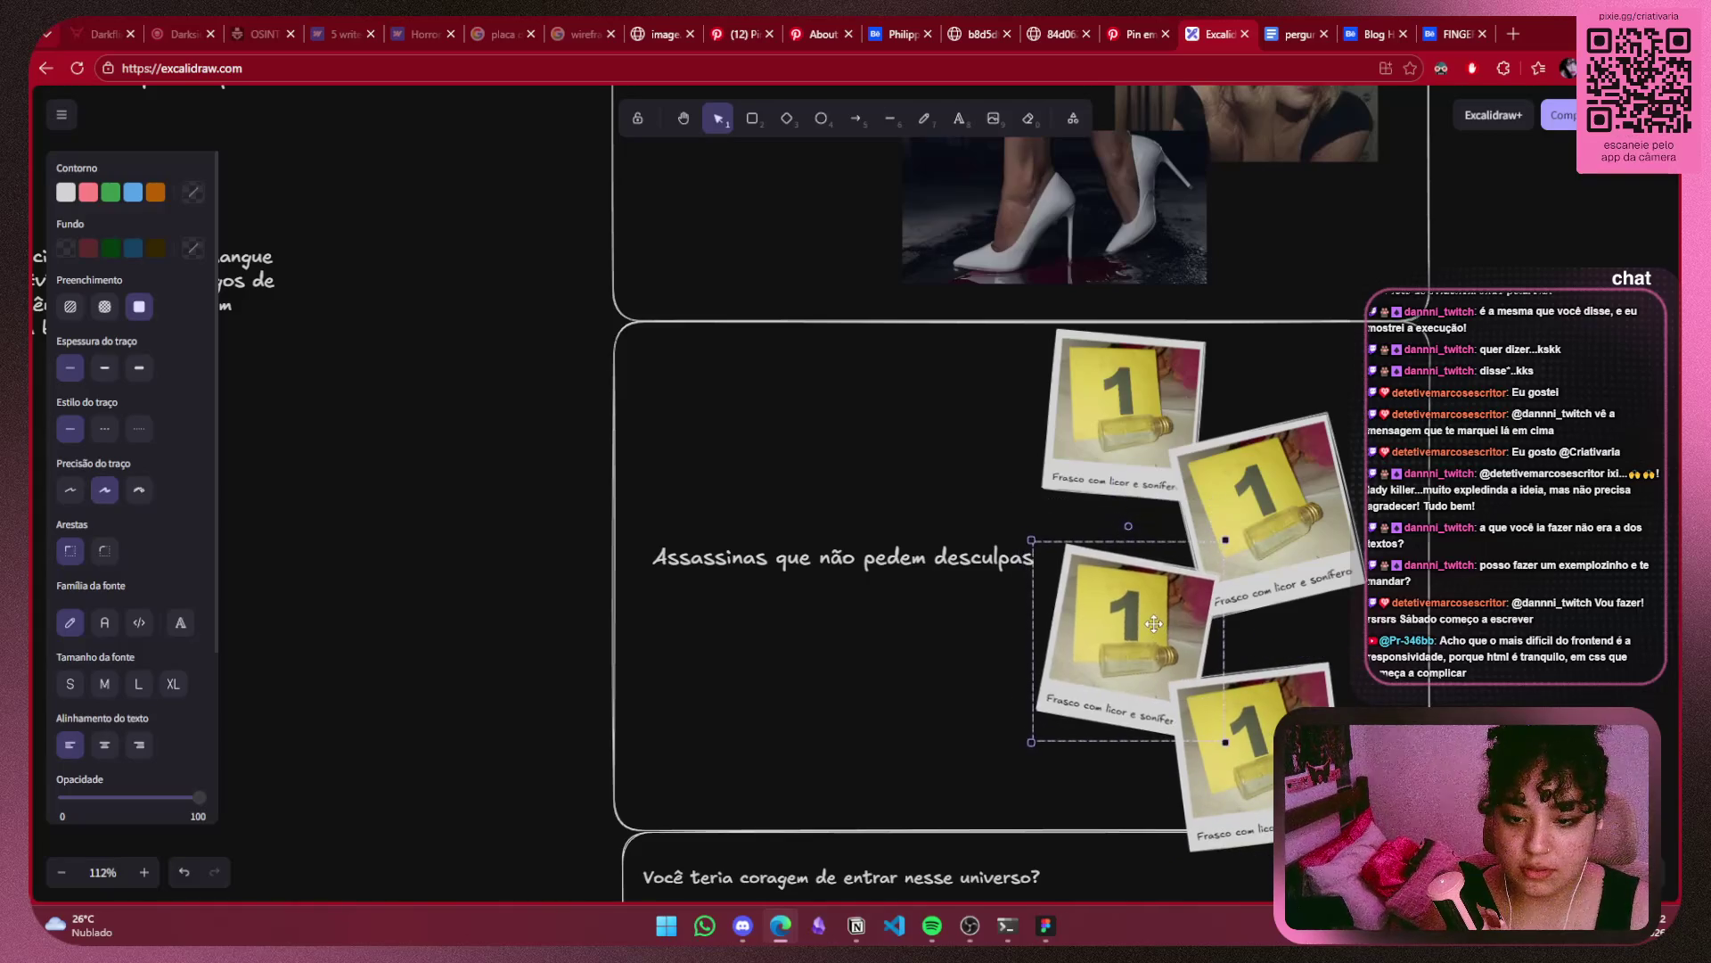
{"action": "left_click_drag", "start_coordinate": [1133, 390], "coordinate": [1153, 373]}
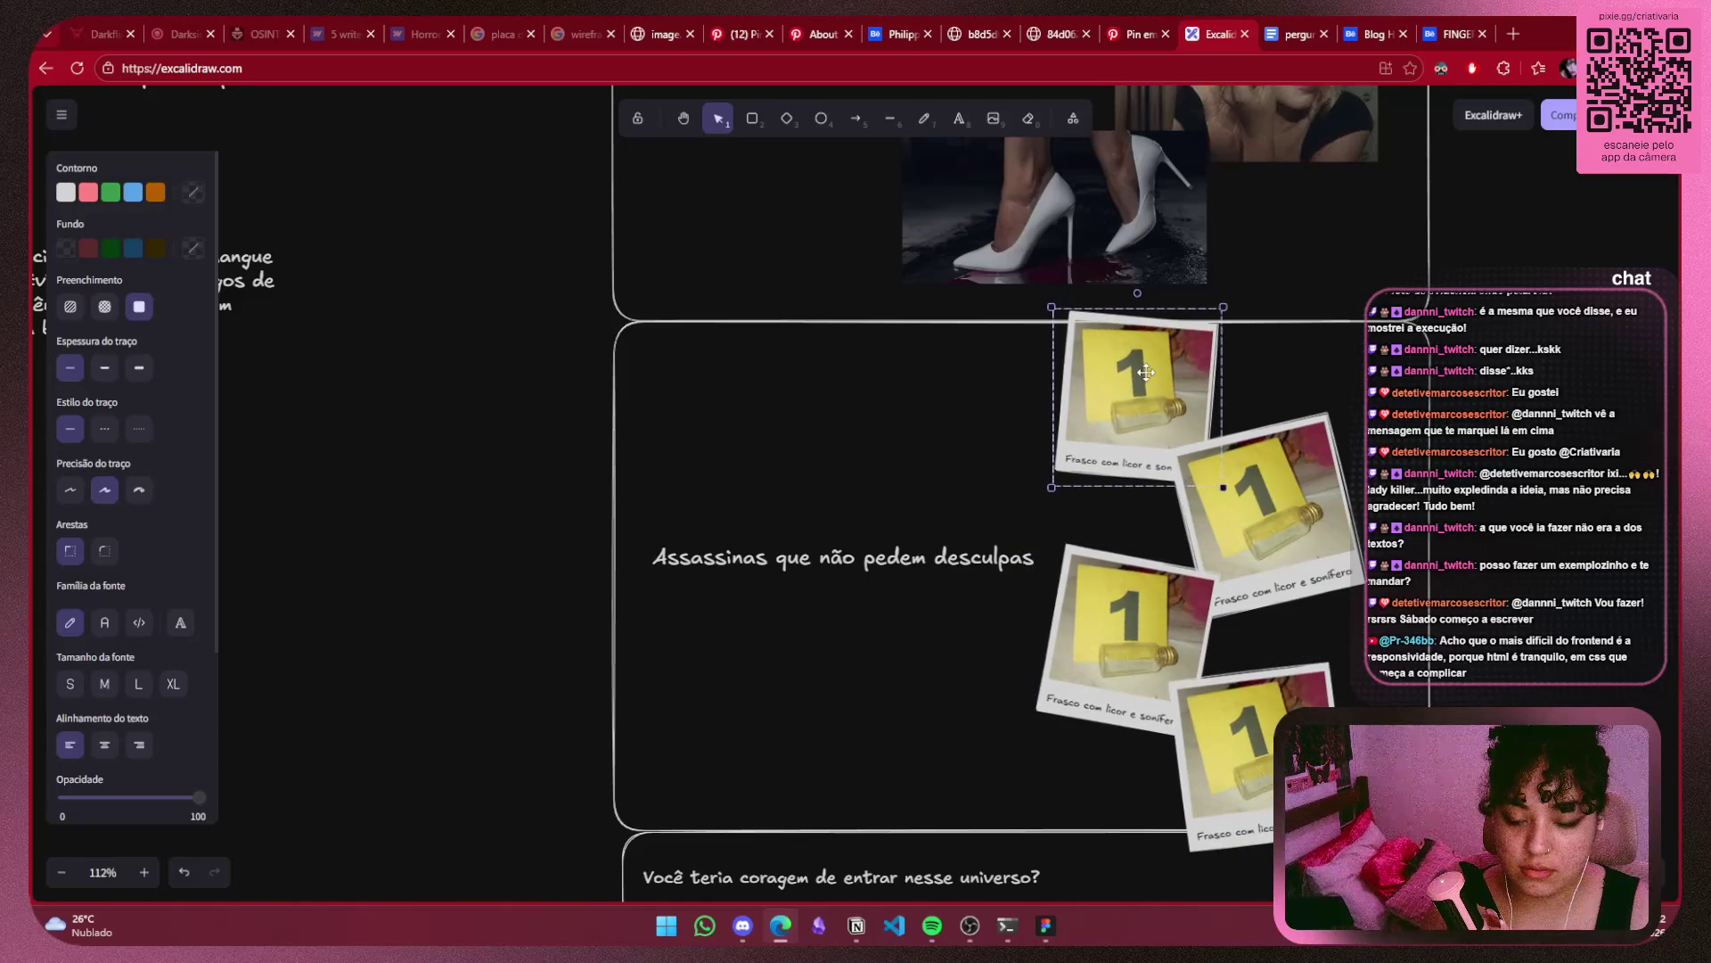
{"action": "left_click", "coordinate": [1158, 405]}
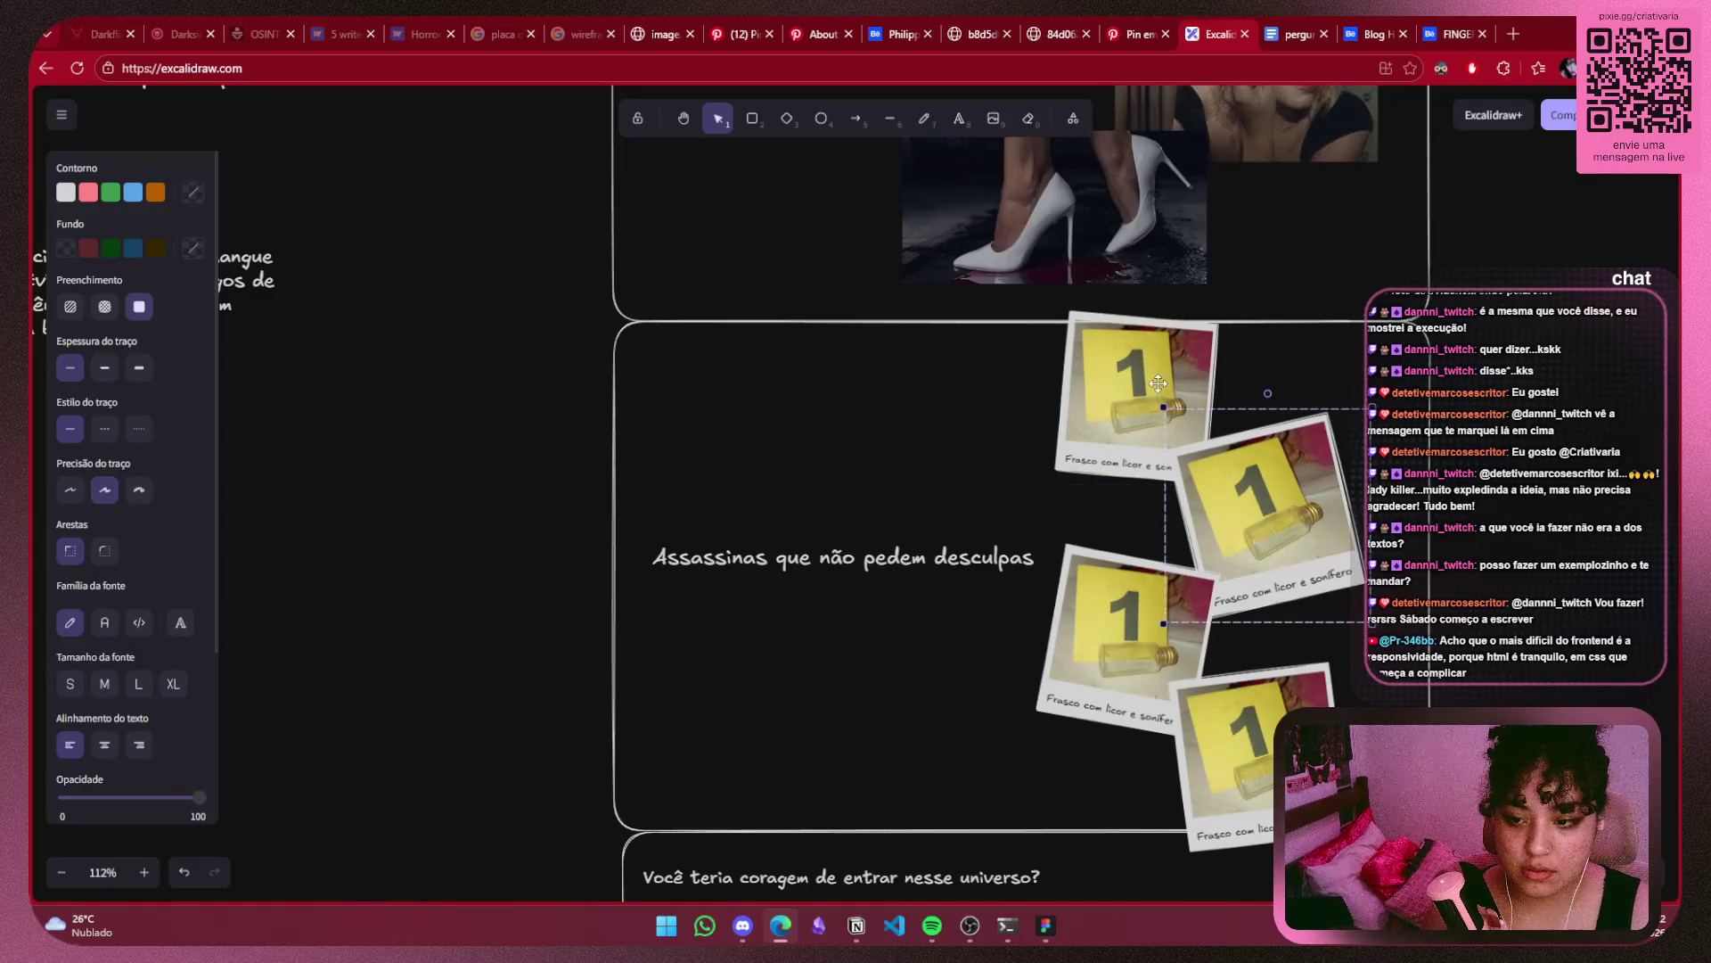
{"action": "left_click", "coordinate": [1504, 469]}
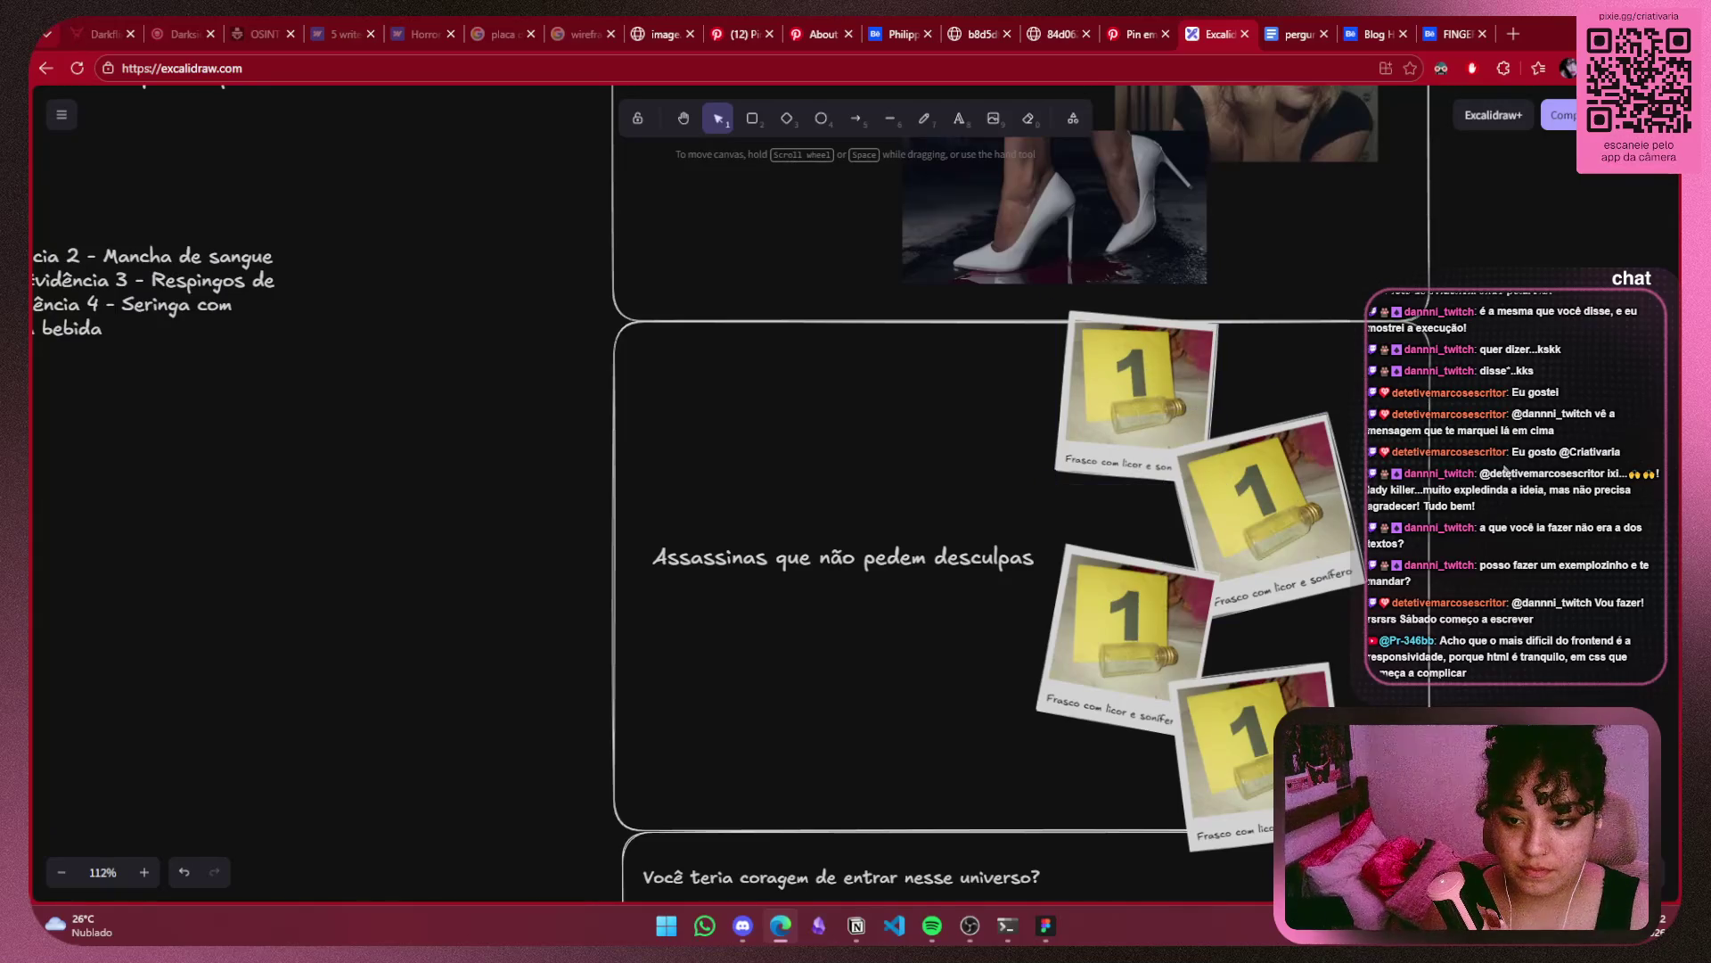
{"action": "left_click", "coordinate": [859, 566]}
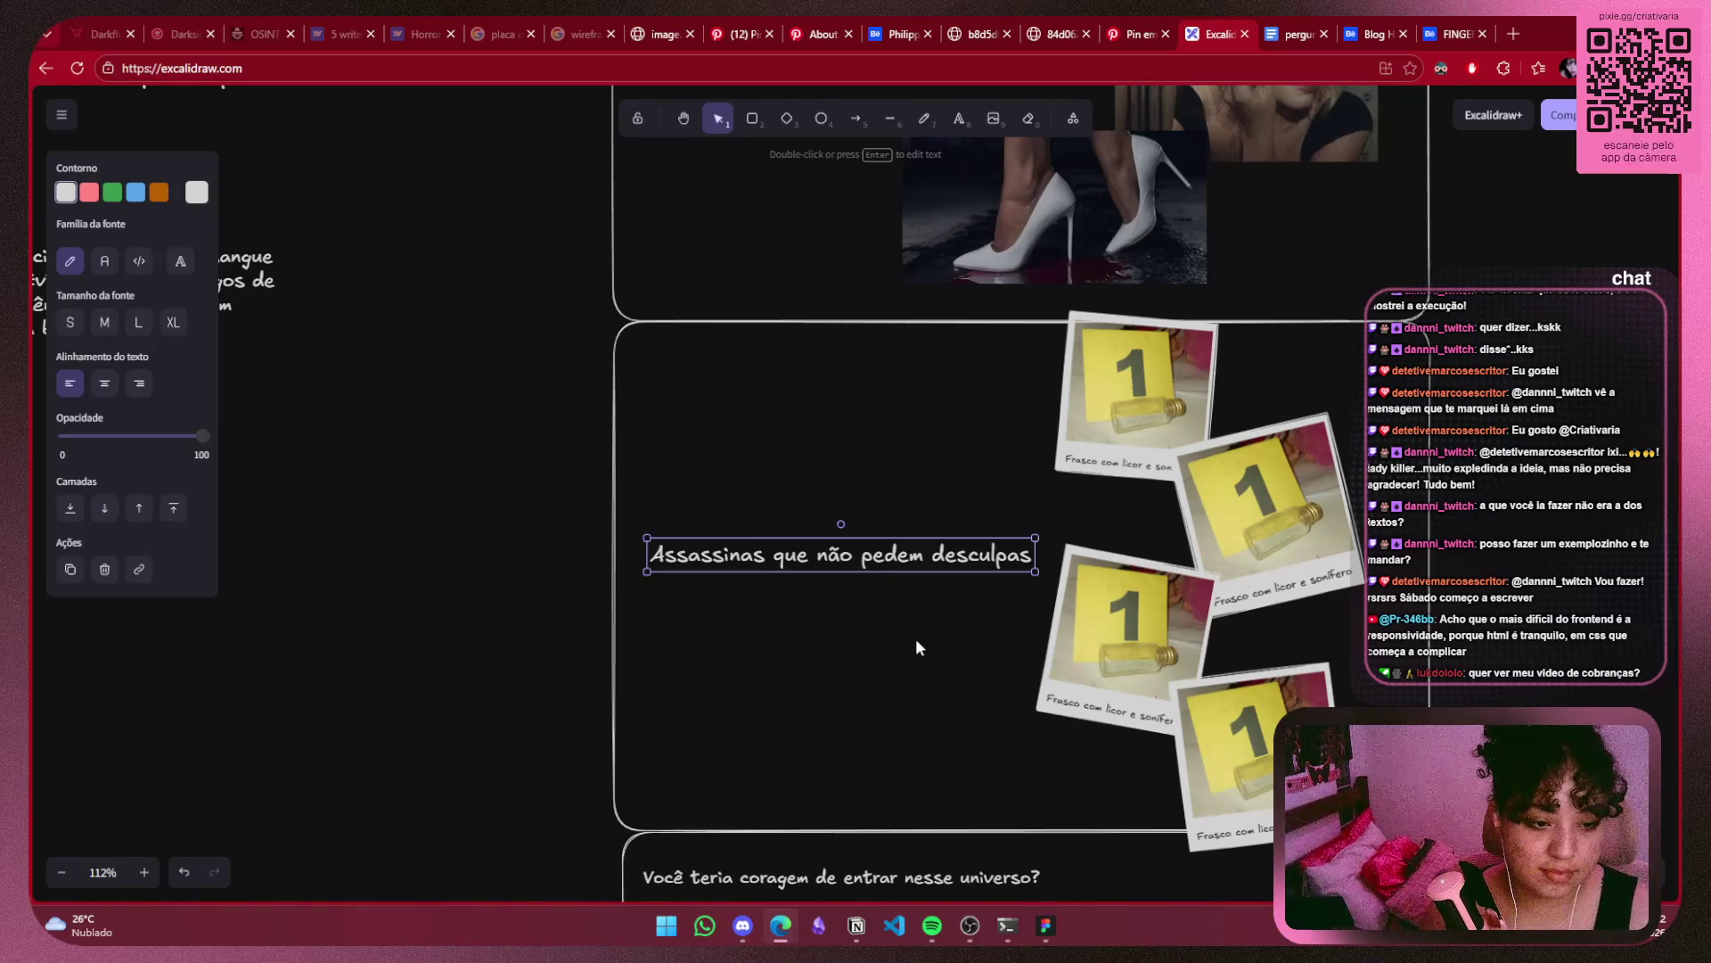
{"action": "left_click", "coordinate": [711, 683]}
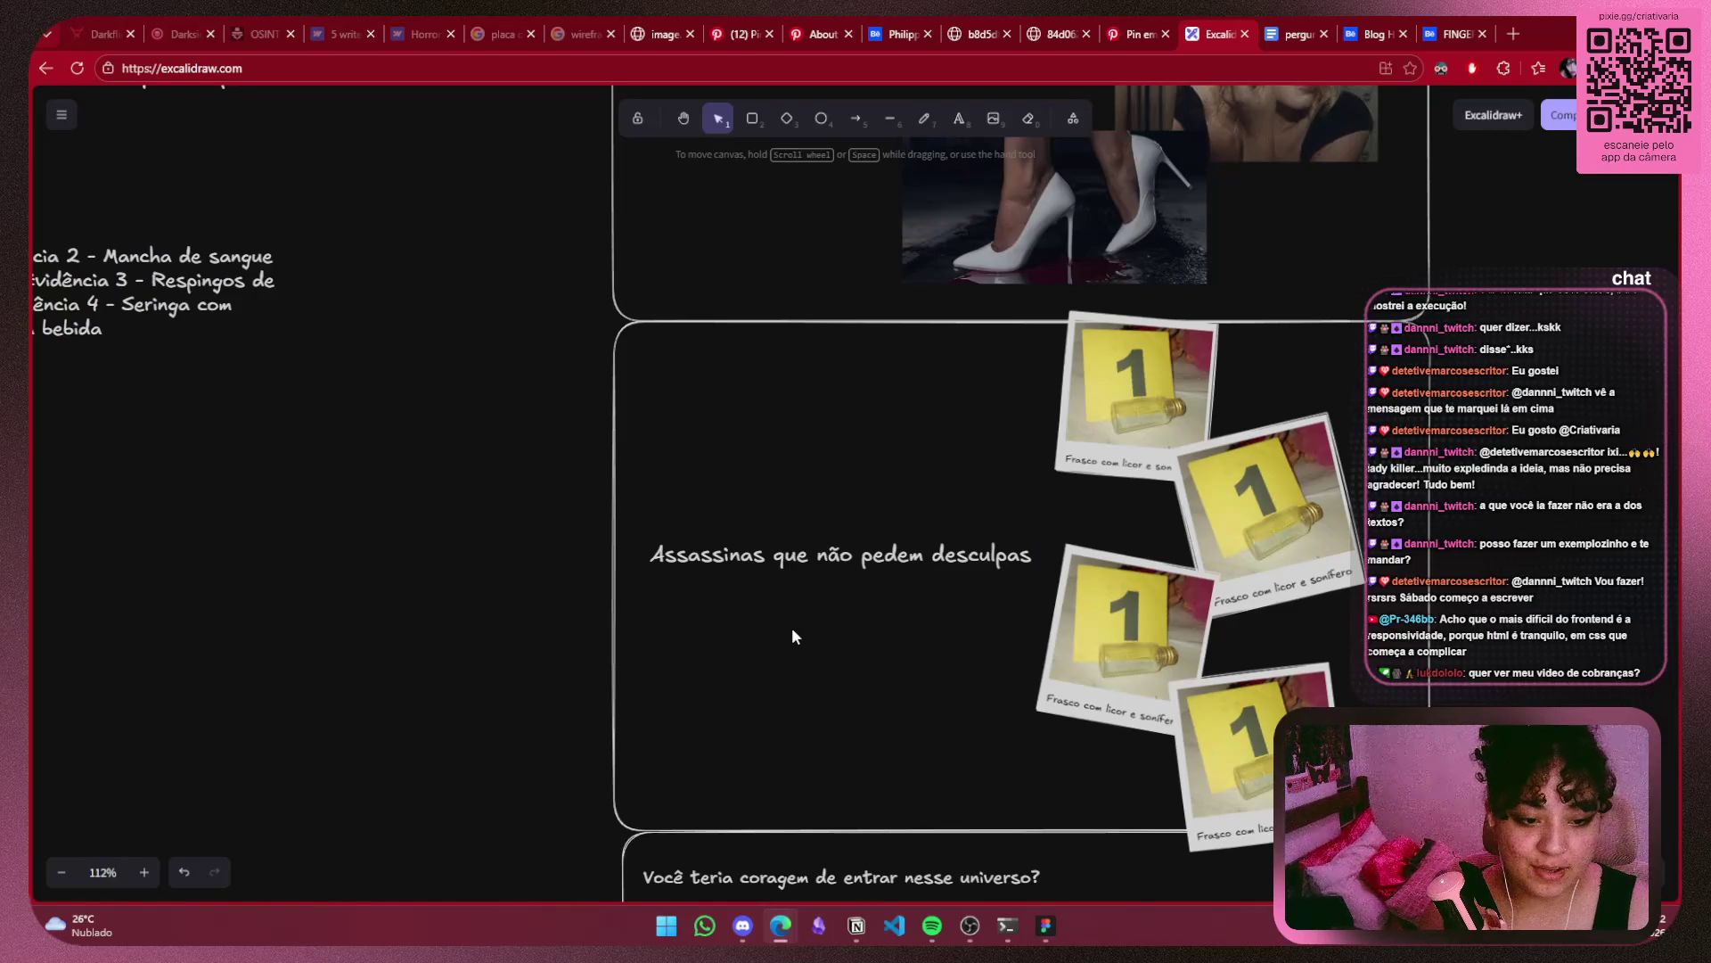